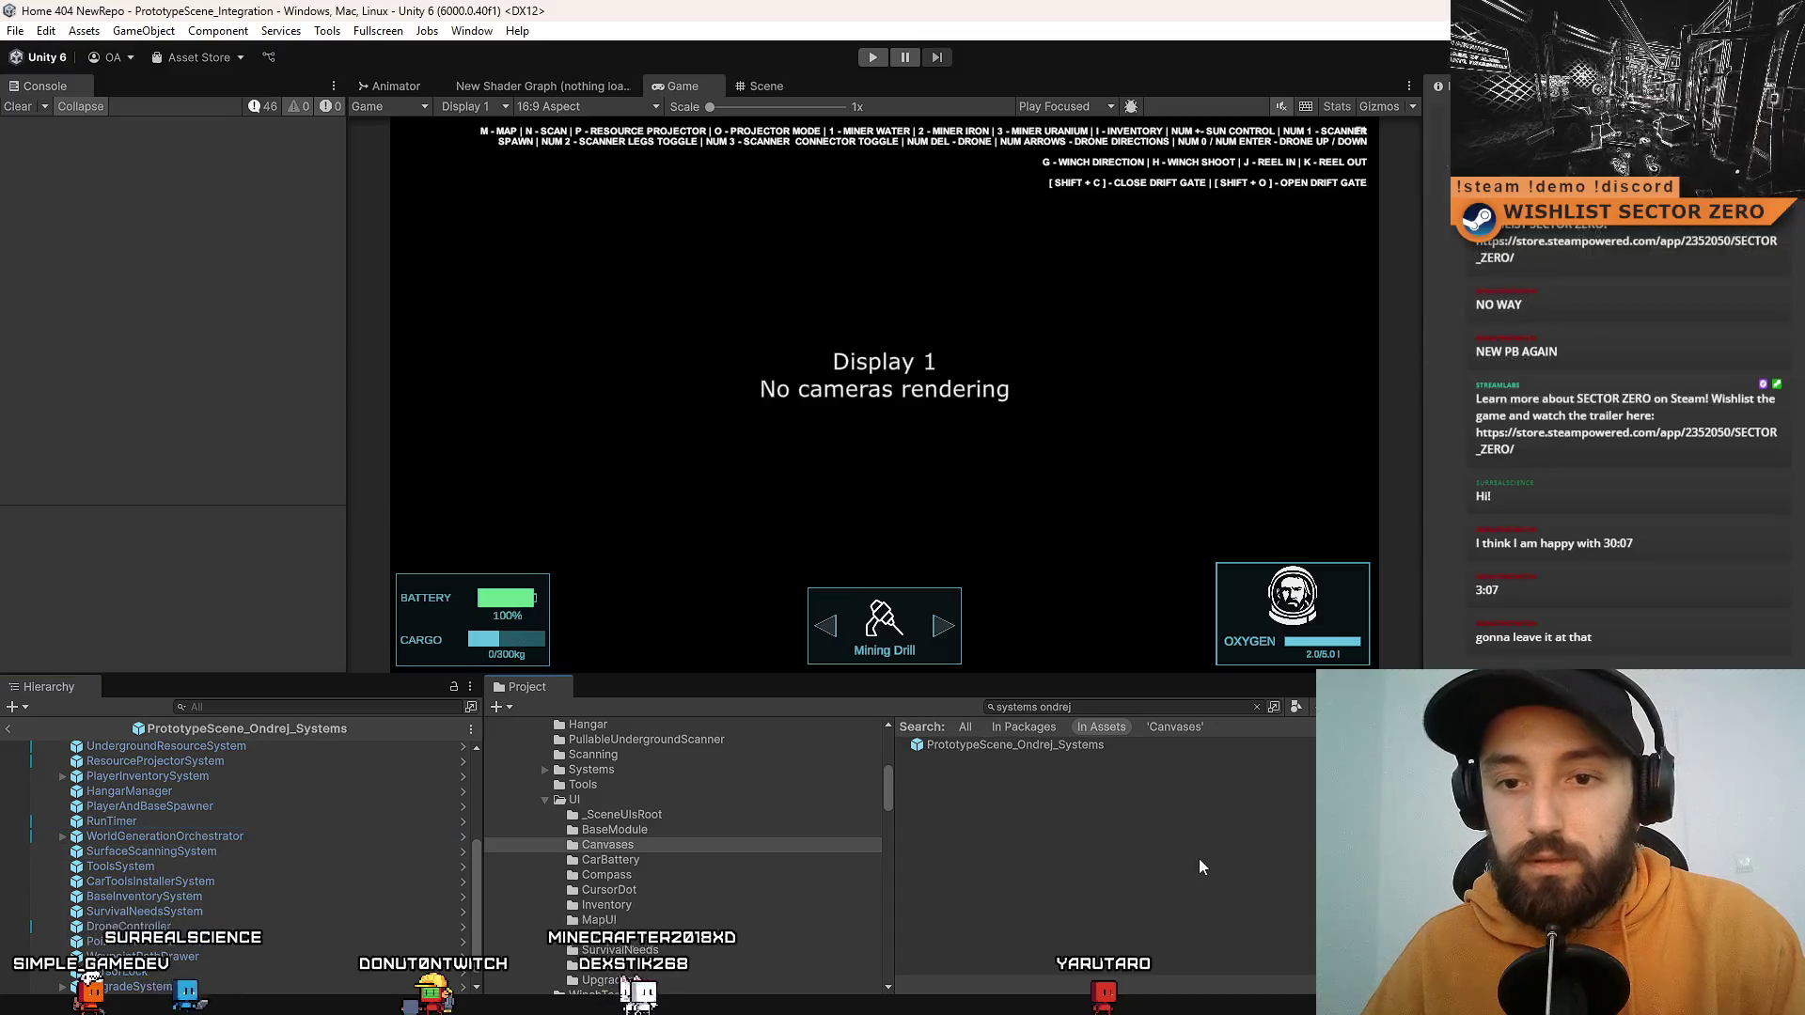
Step: Clear the console, find and open PrototypeScene_Ondrej, and start Play mode
click(17, 108)
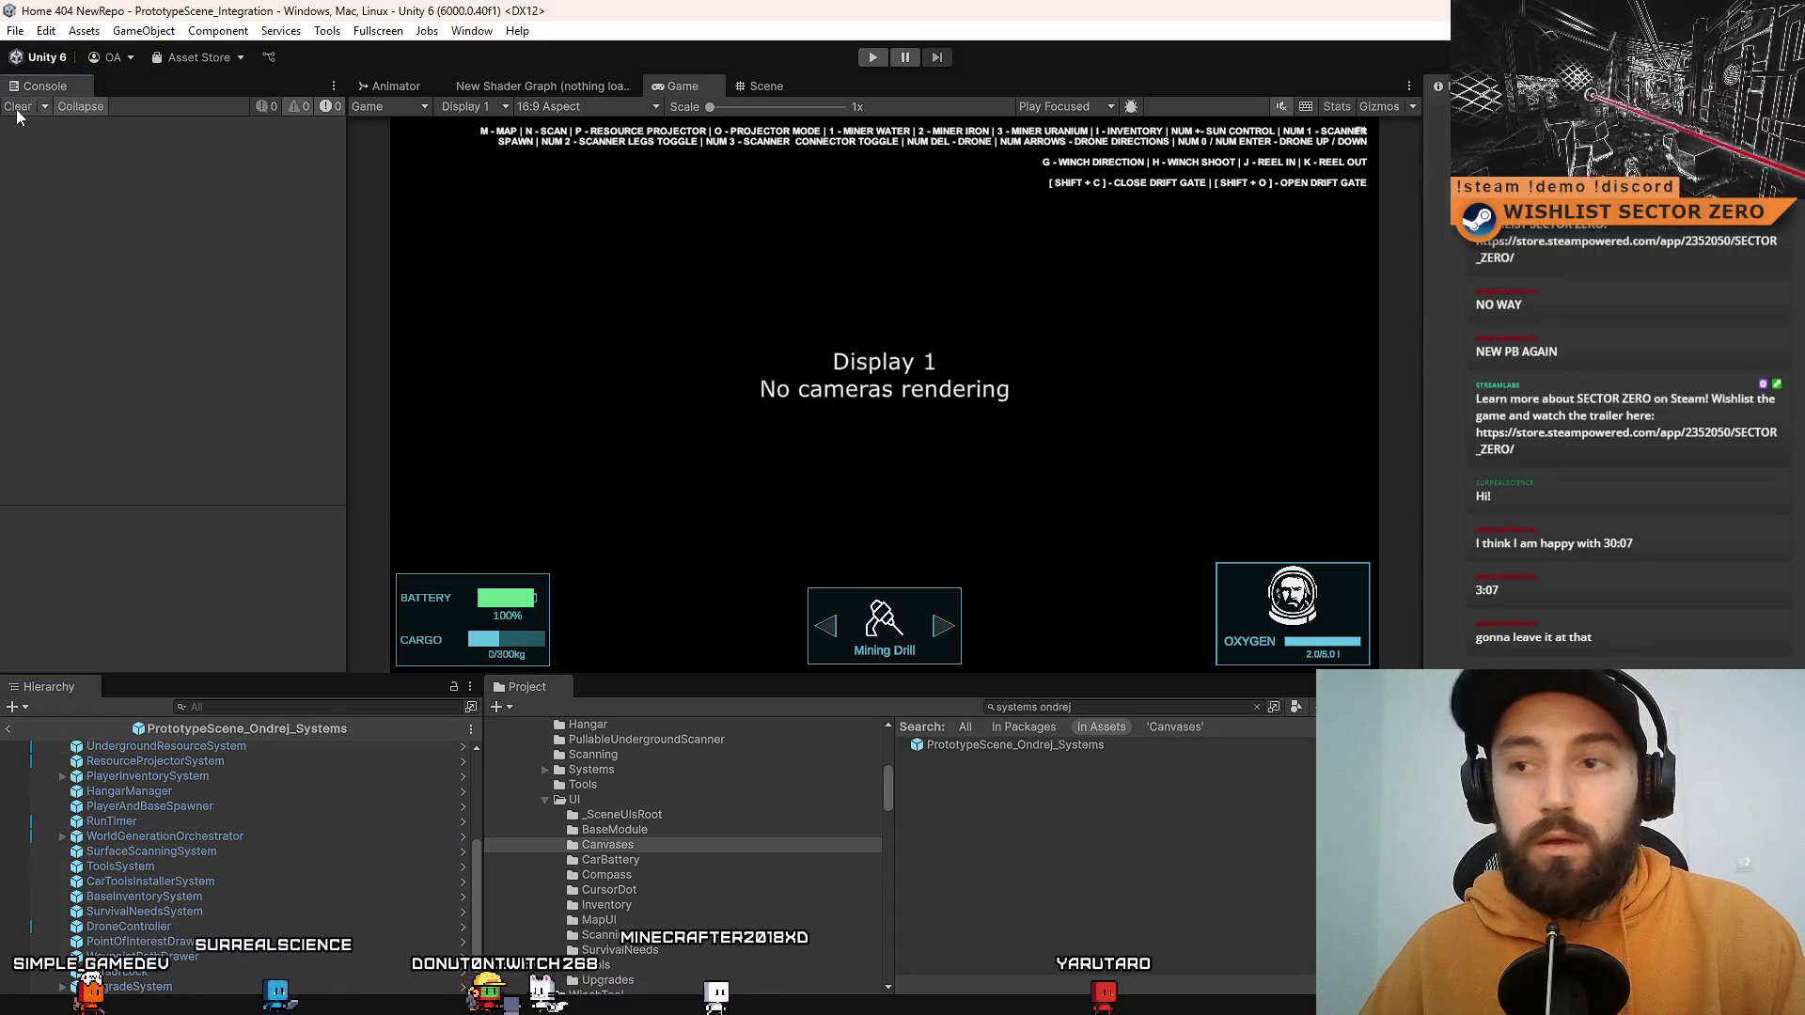
click(1131, 713)
key(BackSpace)
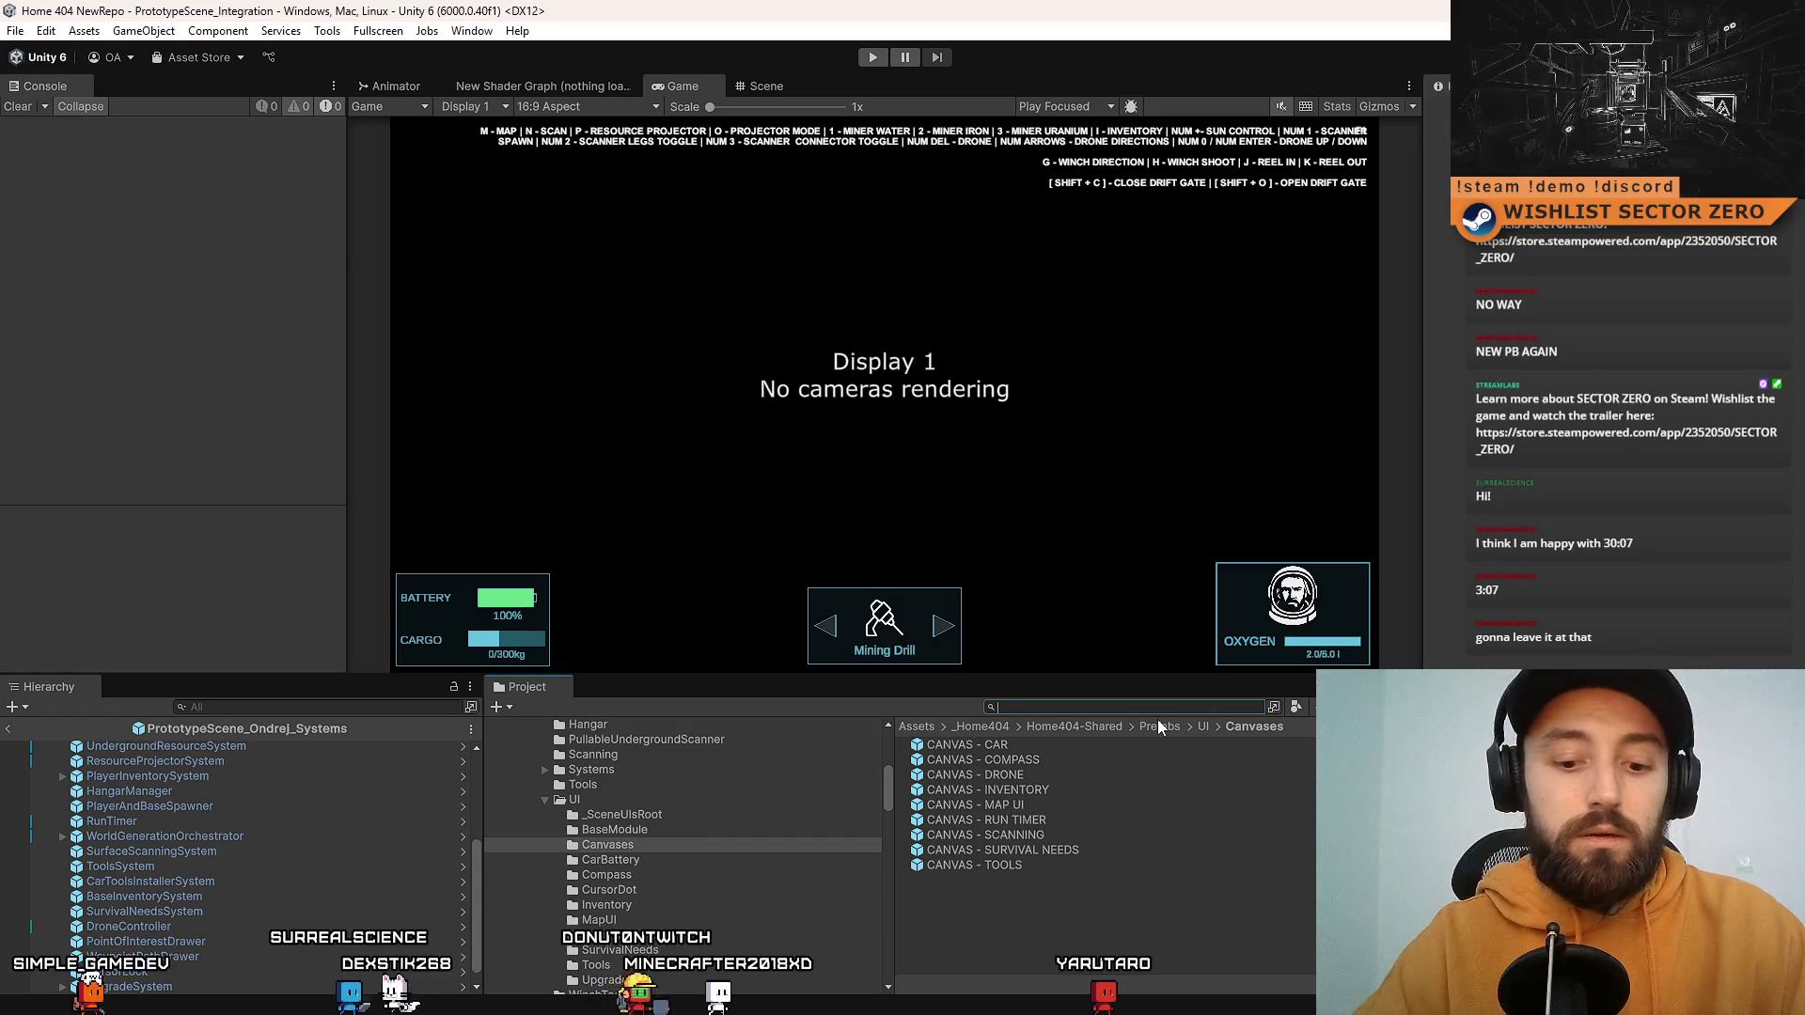
text(ondrej scene)
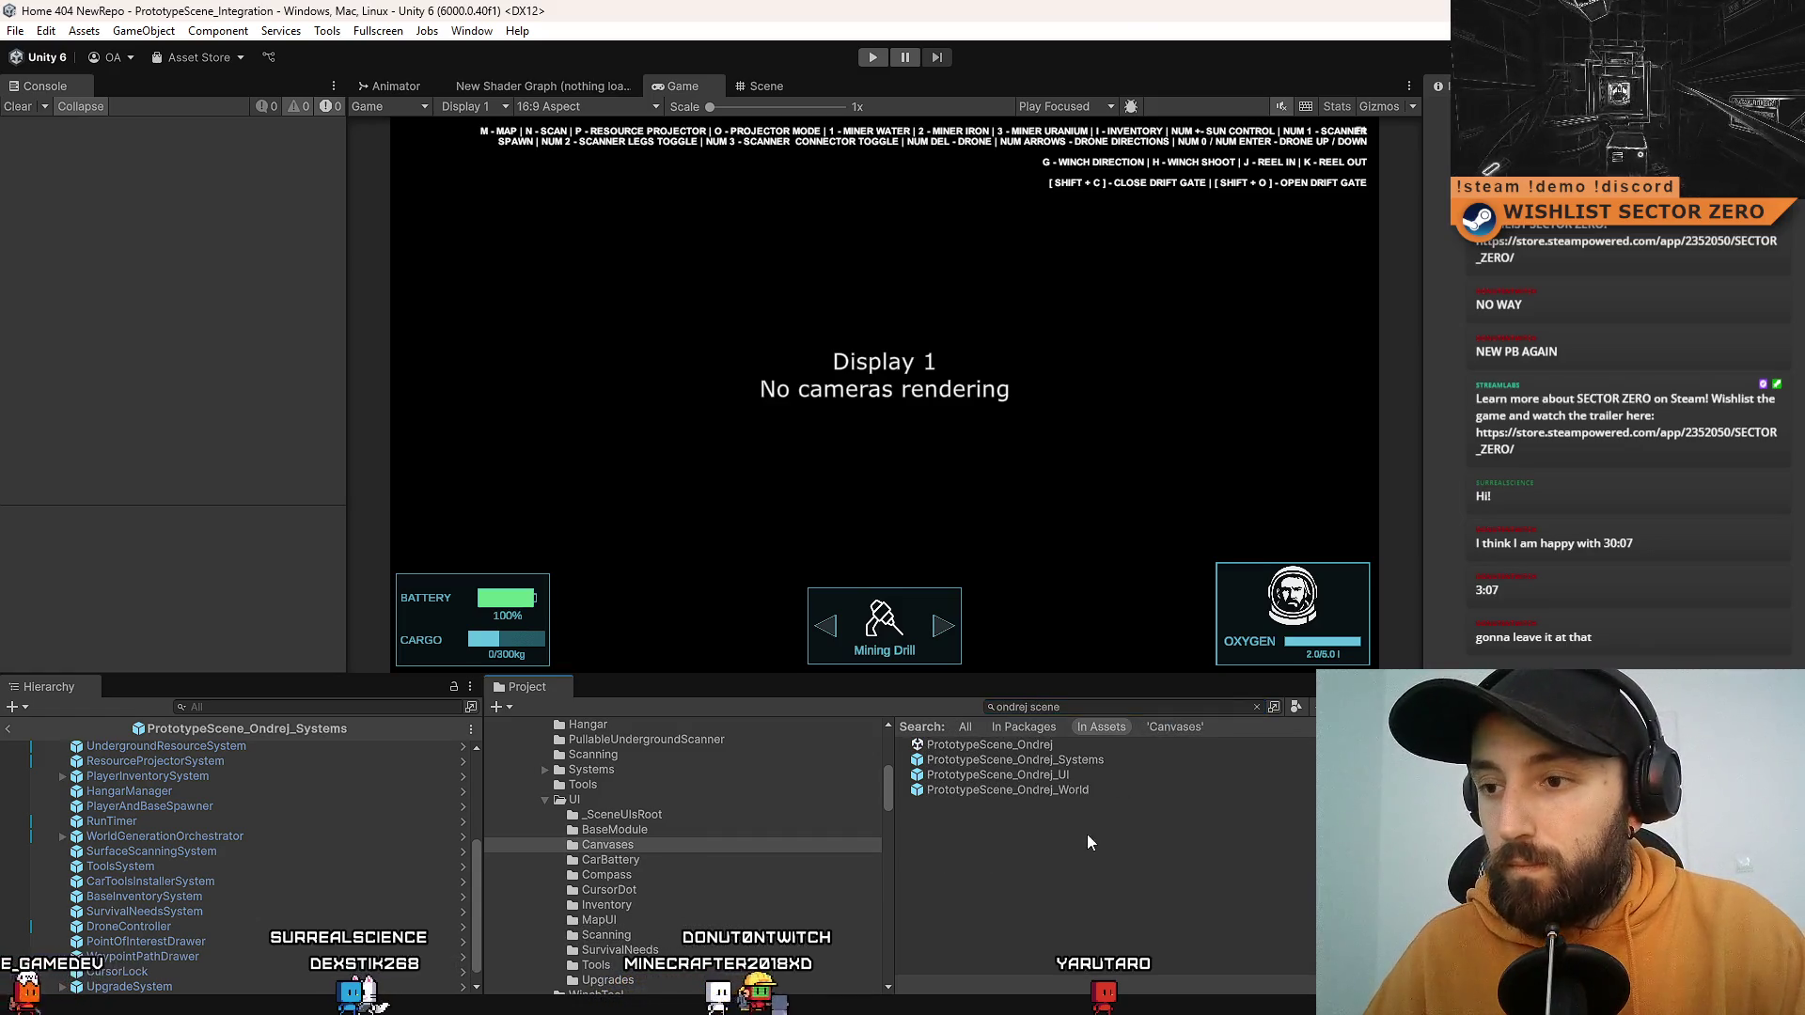
double_click(1064, 747)
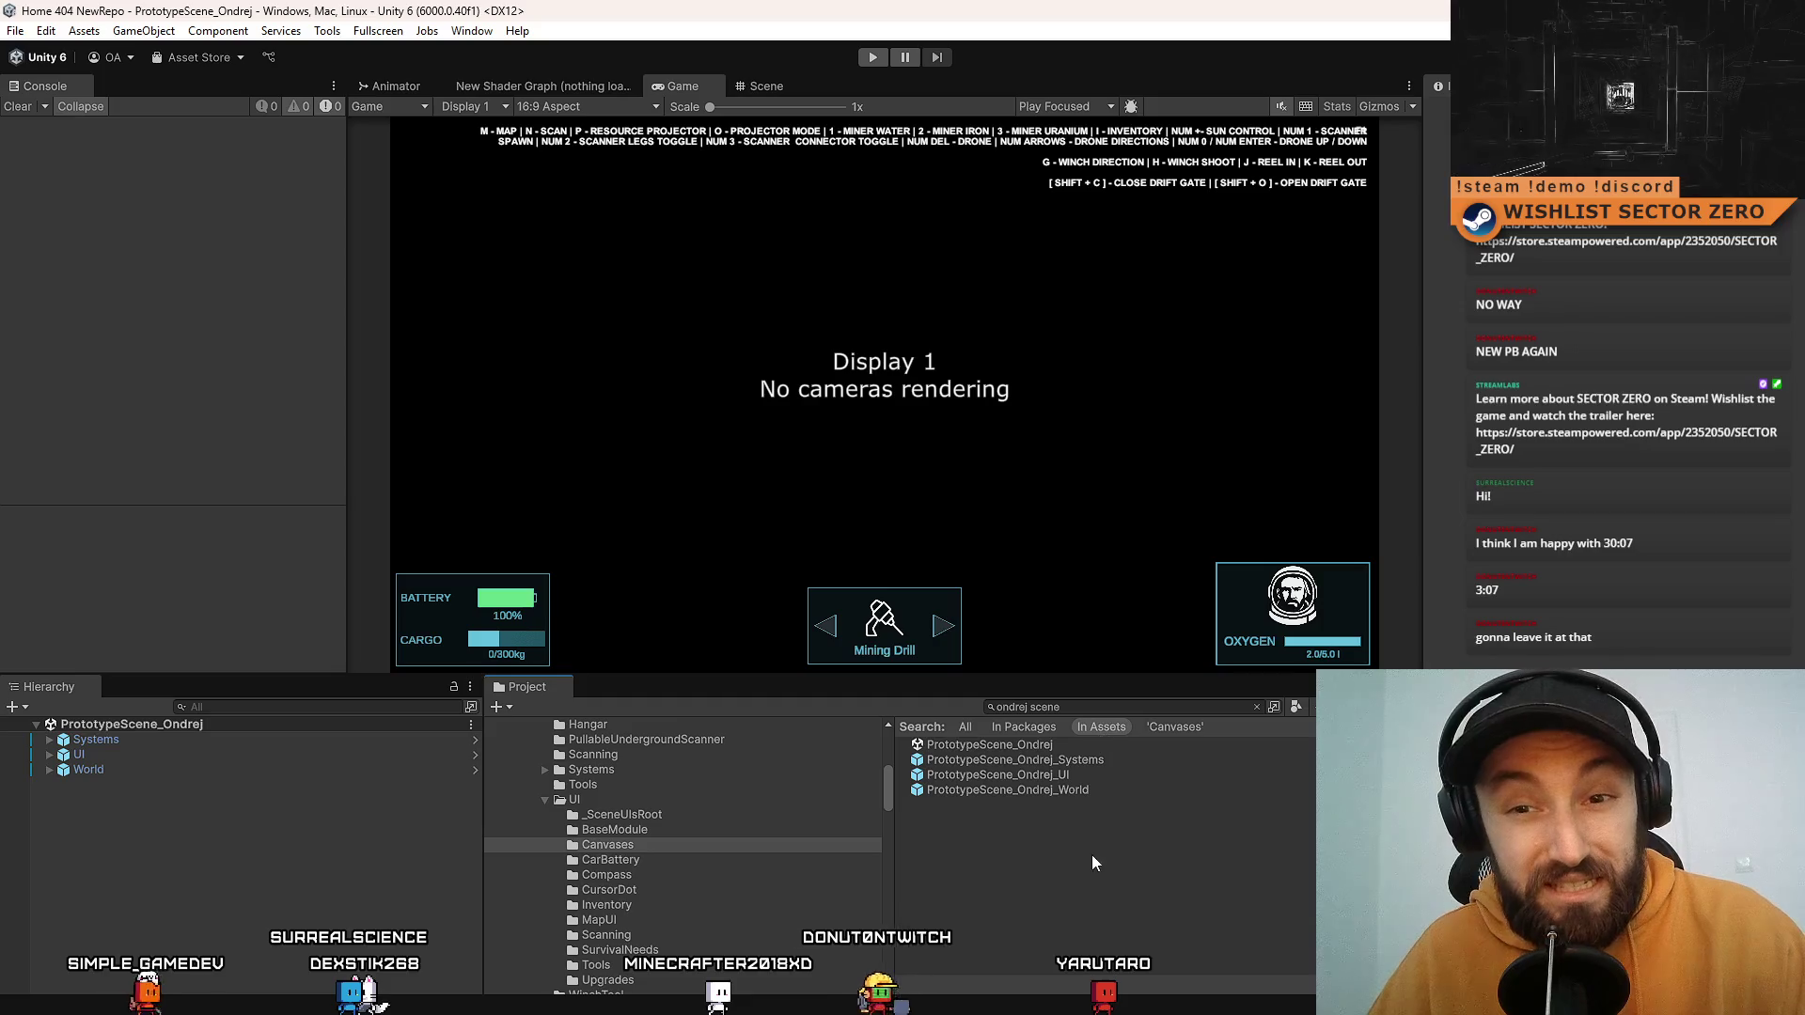
click(872, 58)
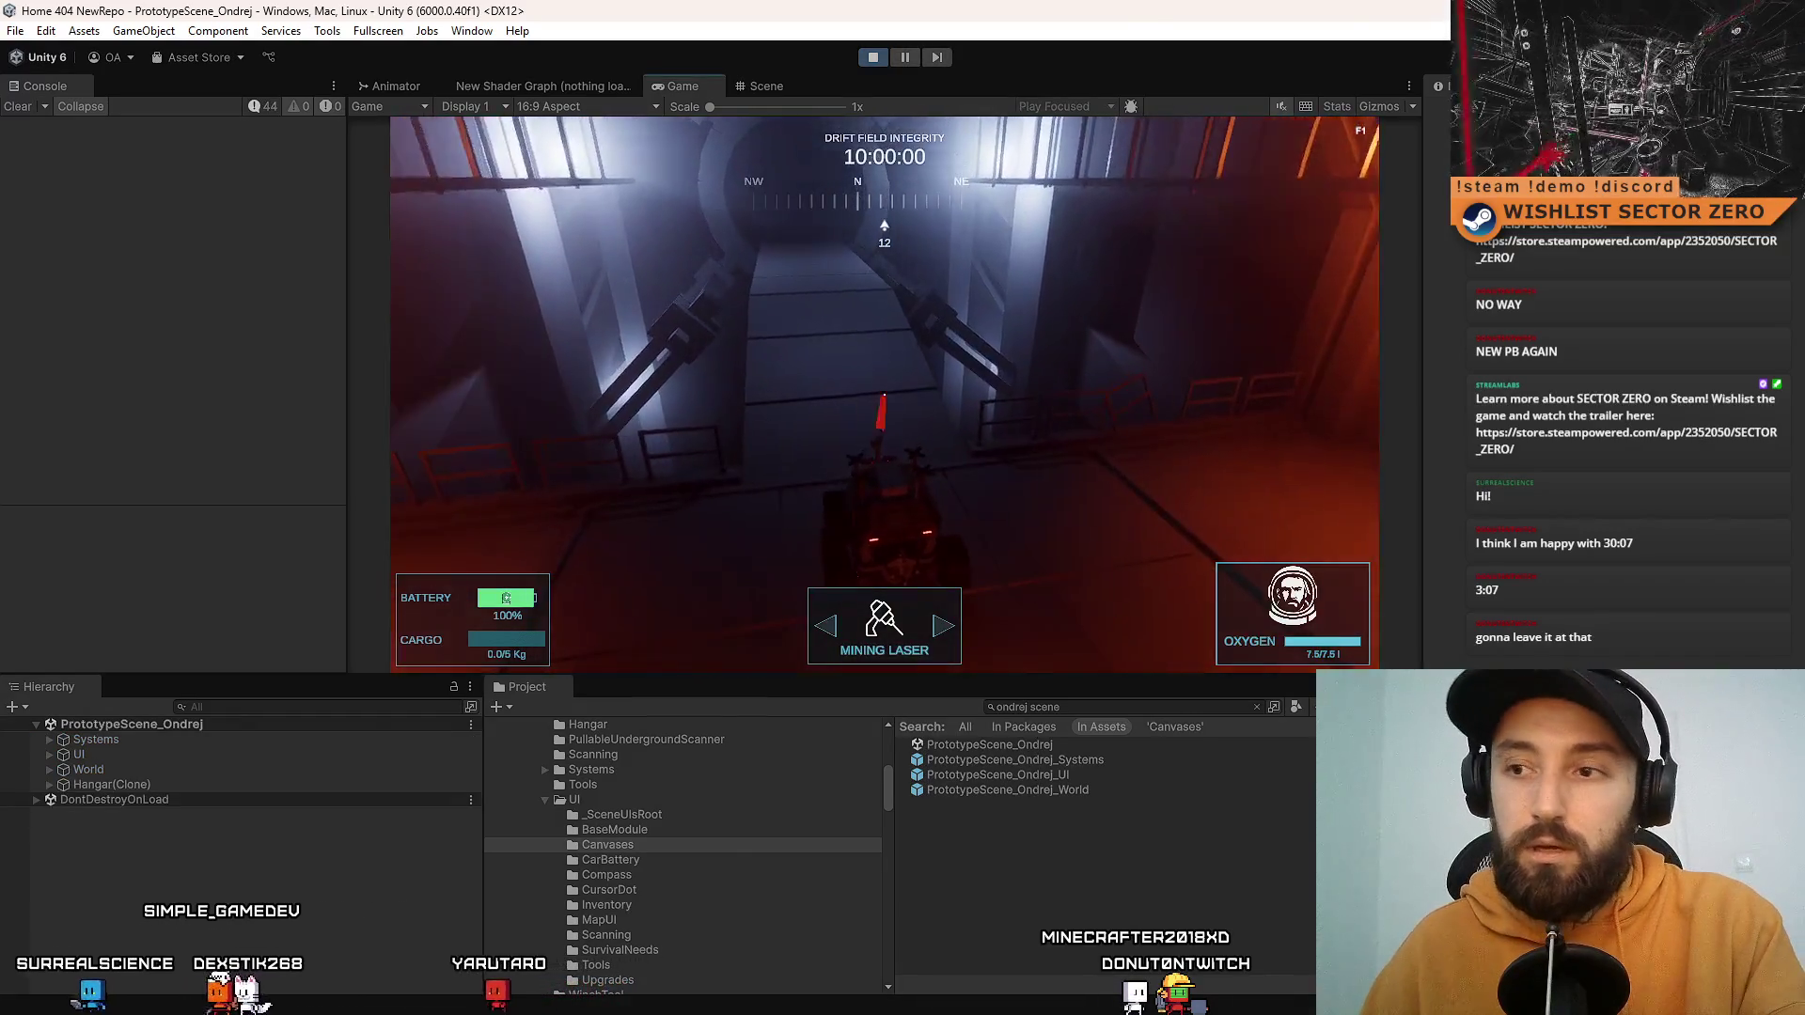
Step: Playtest the scene in fullscreen, then leave fullscreen and stop Play mode
key(F10)
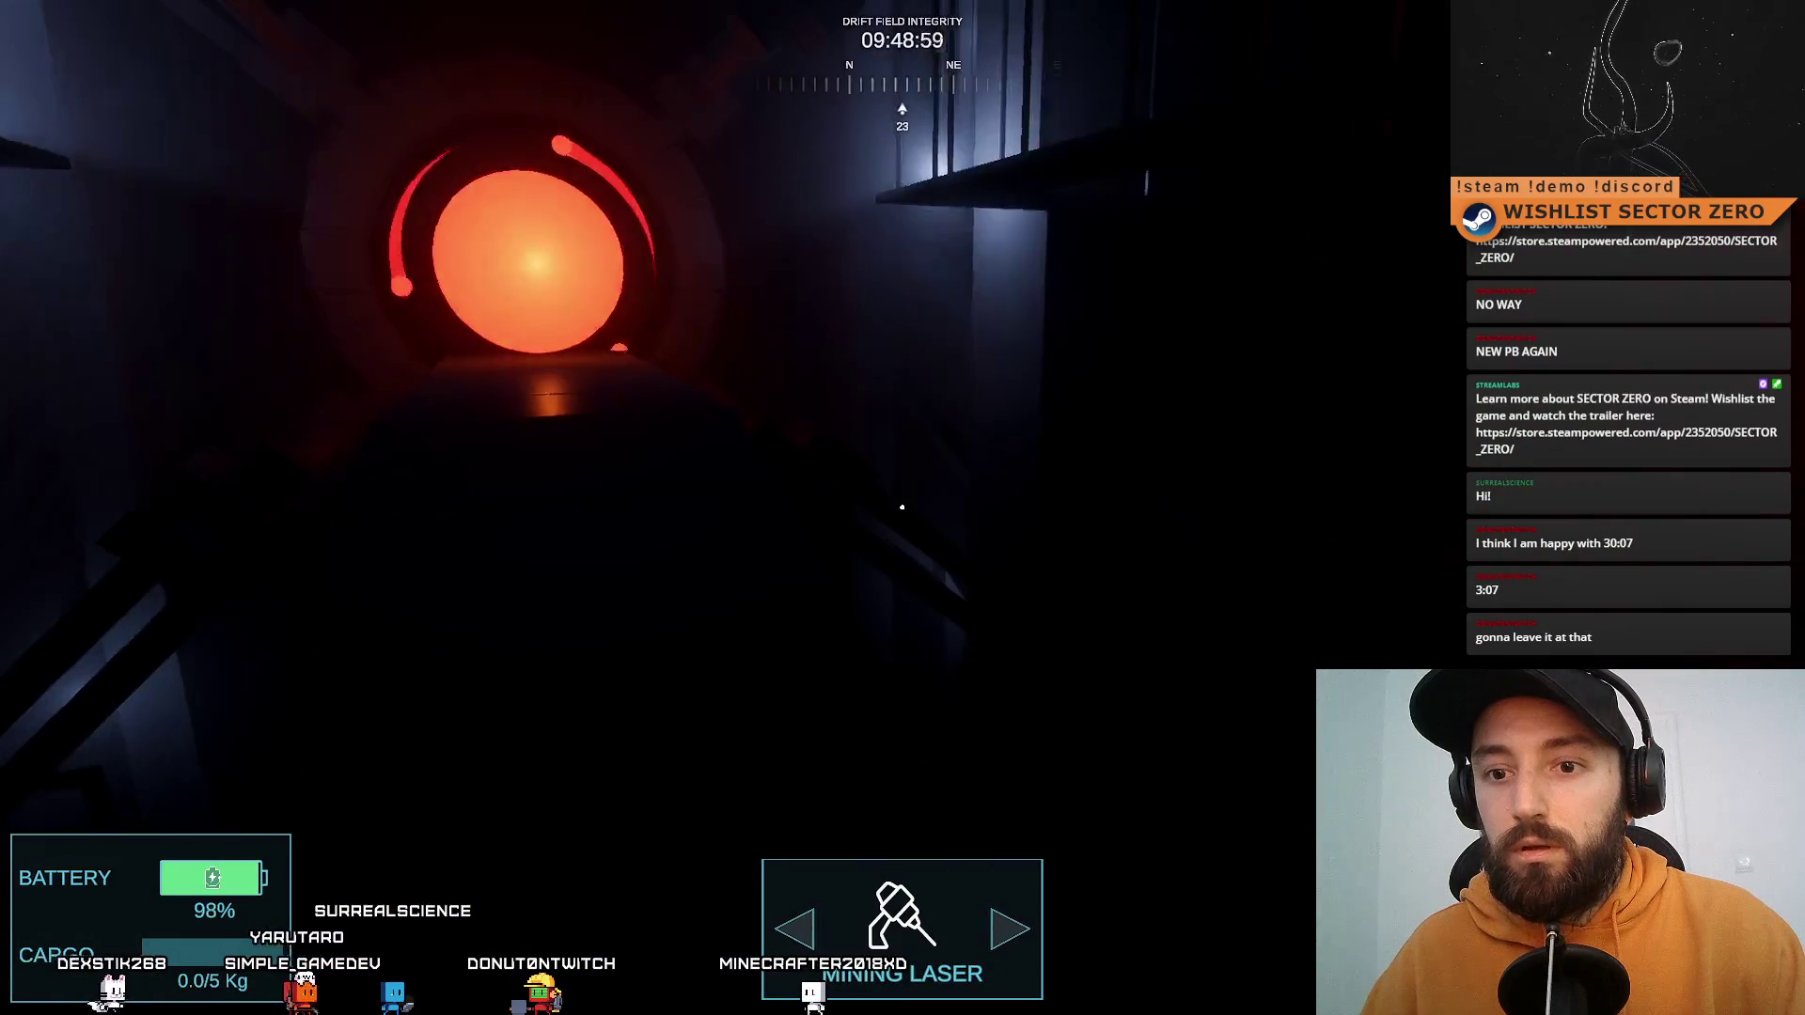
key(F11)
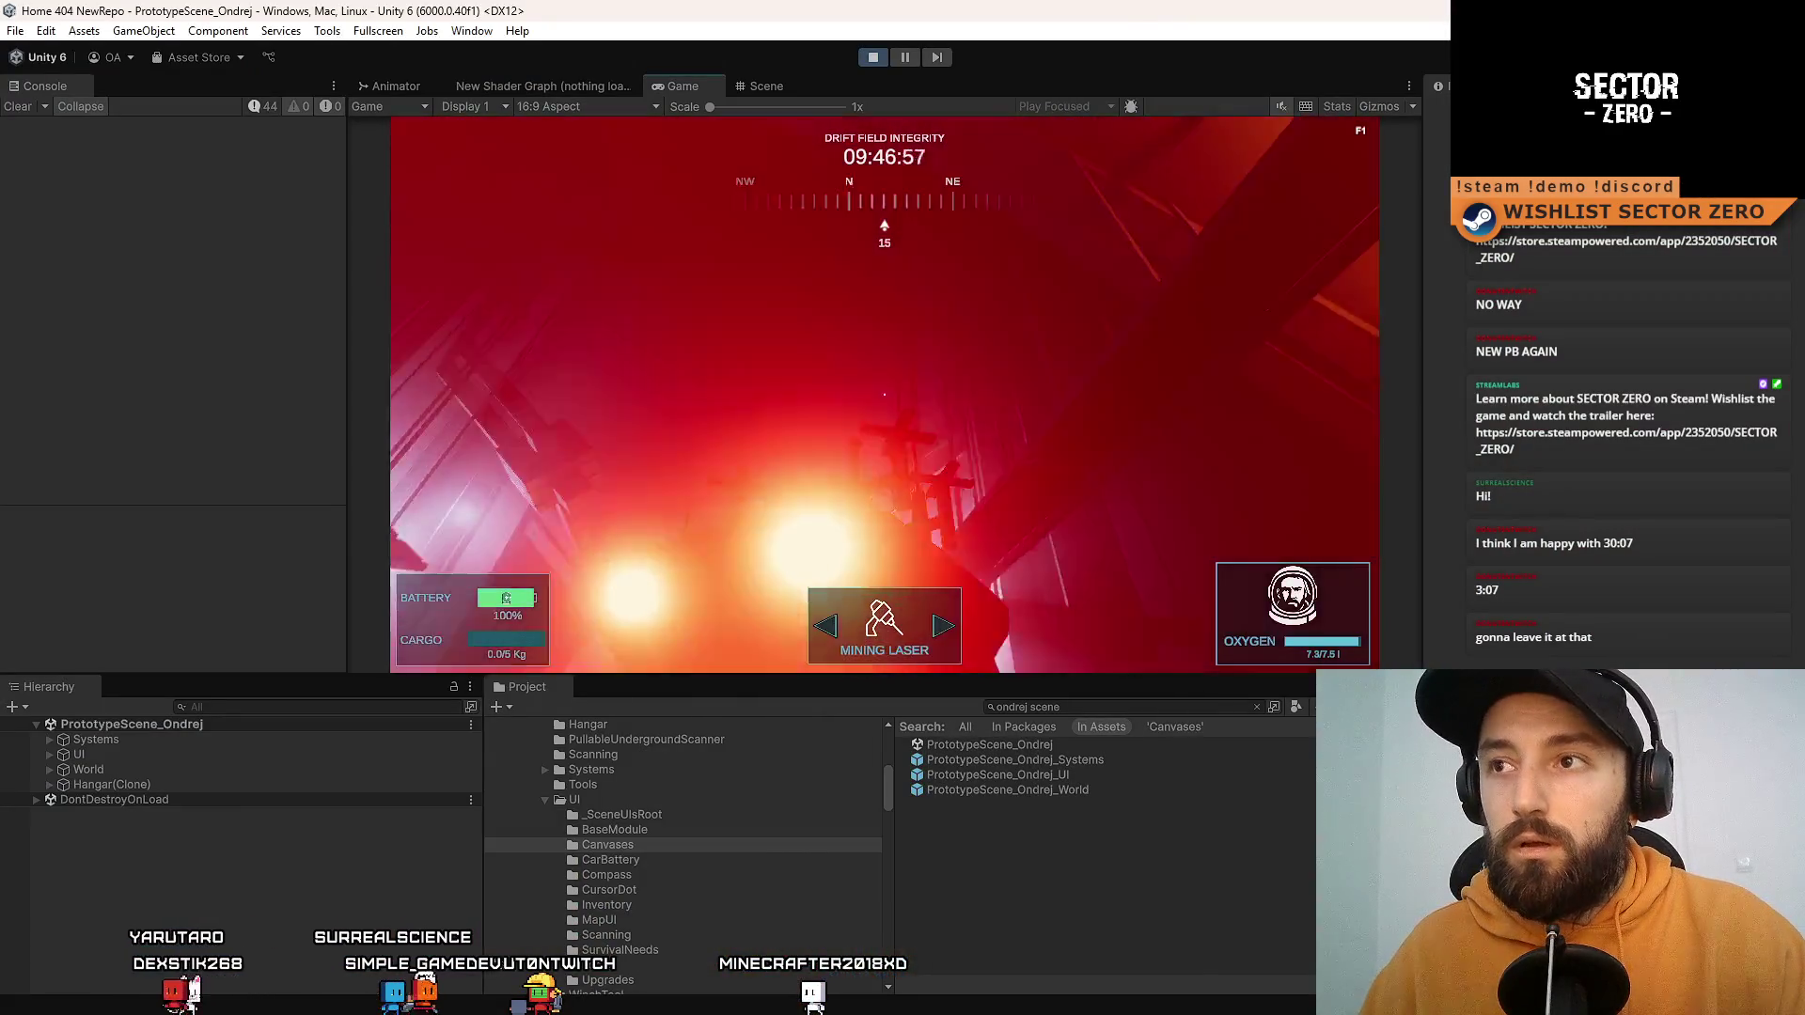
key(ctrl+p)
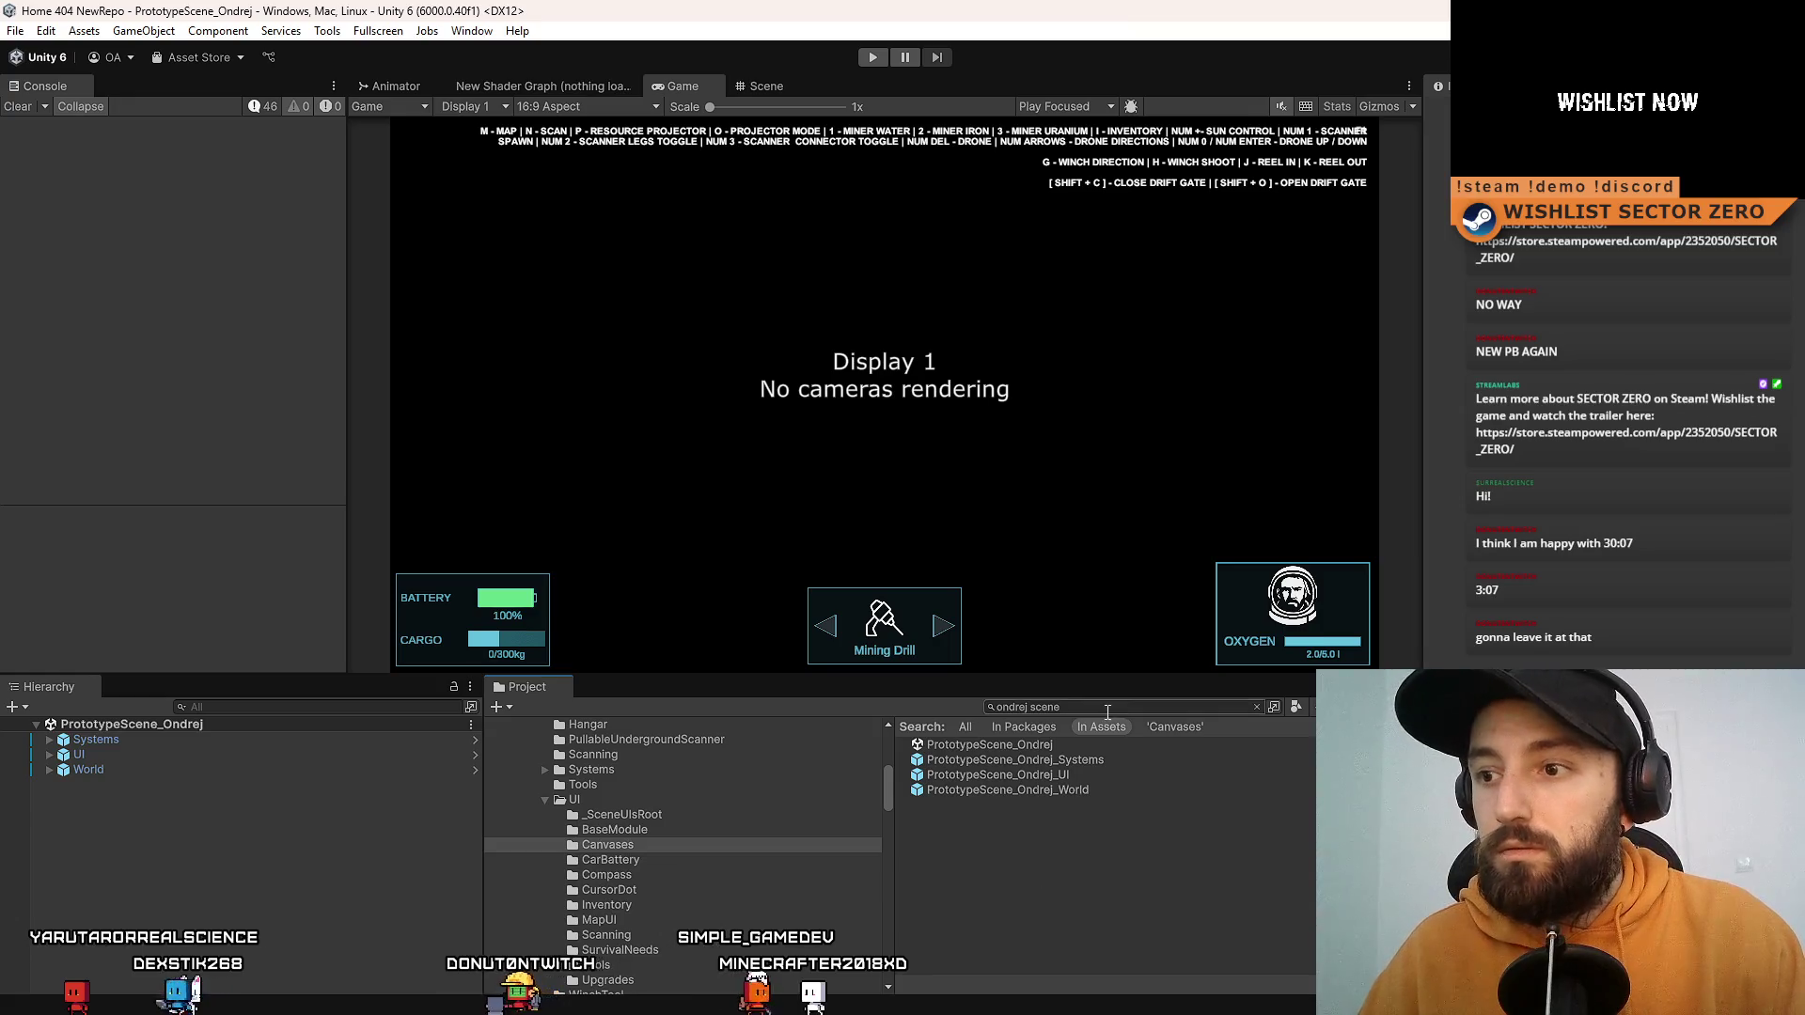
Step: Save the project with File > Save Project and switch over to SourceTree
click(16, 31)
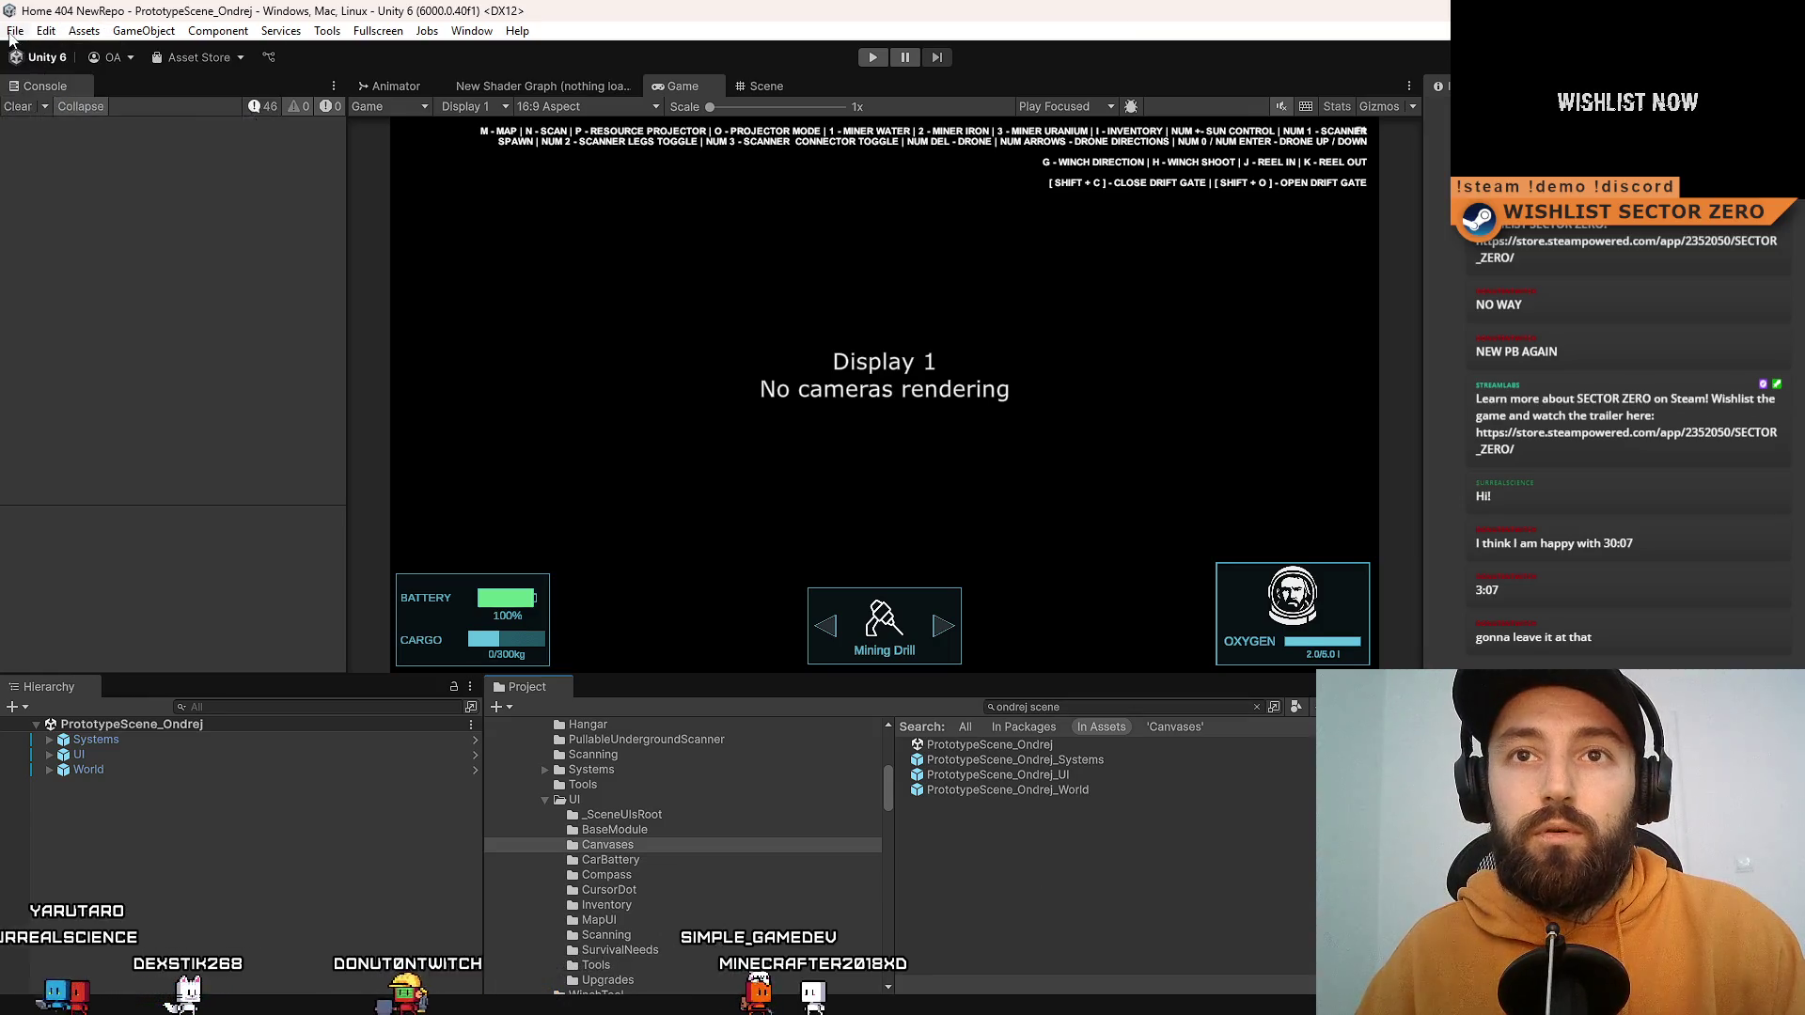
click(89, 236)
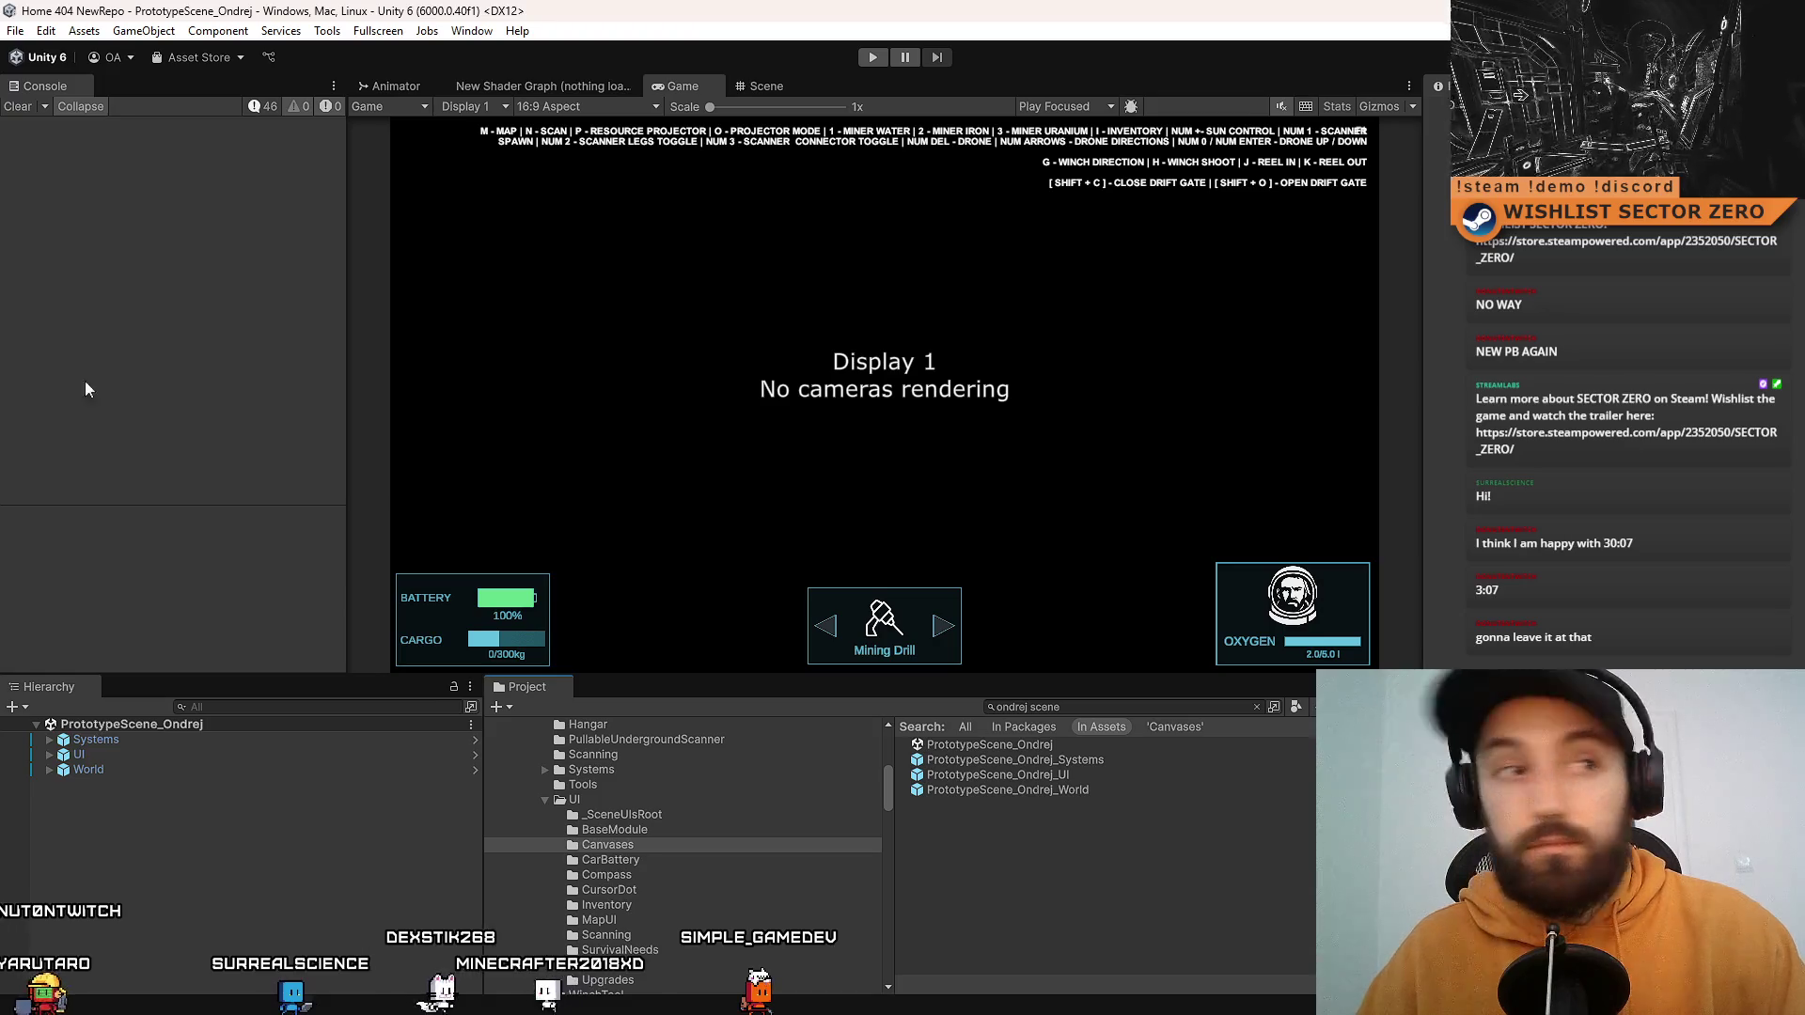
key(alt+Tab)
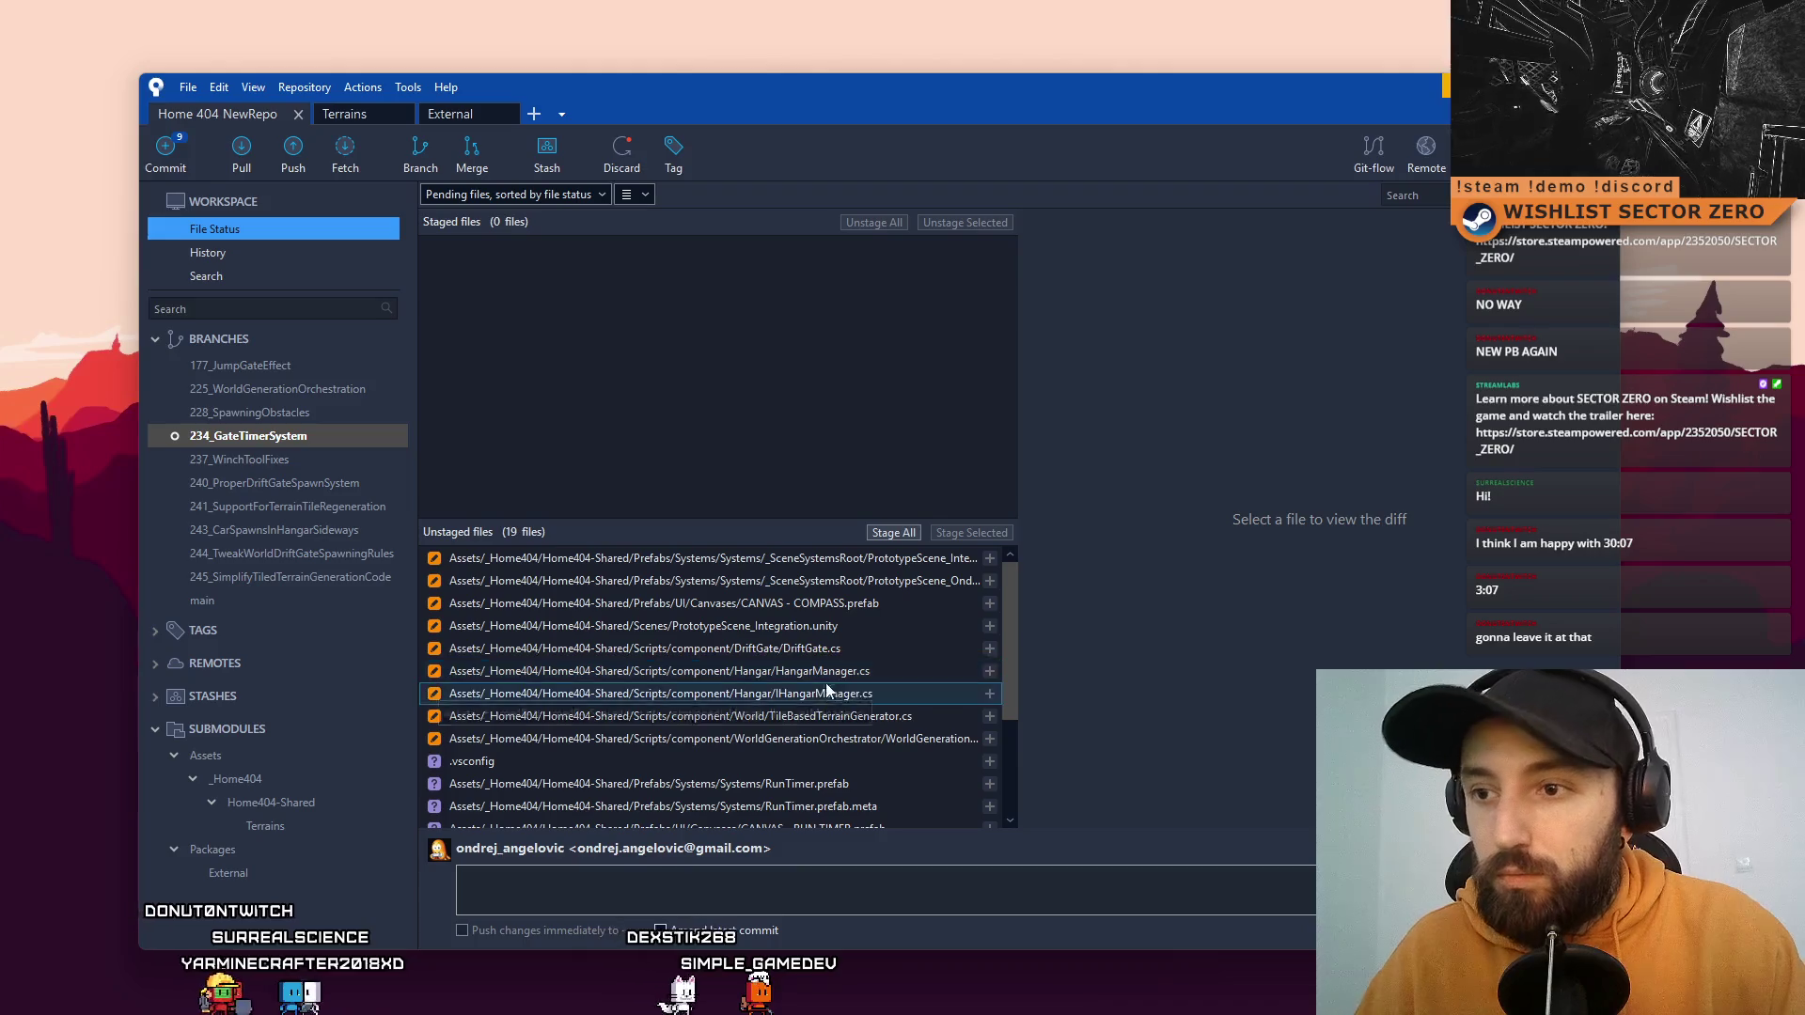
Step: Select the nine RunTimer files: IRunTimer.cs, RunTimer scripts, prefabs, canvas and their meta files
scroll(834, 685, down, 2)
scroll(834, 685, down, 1)
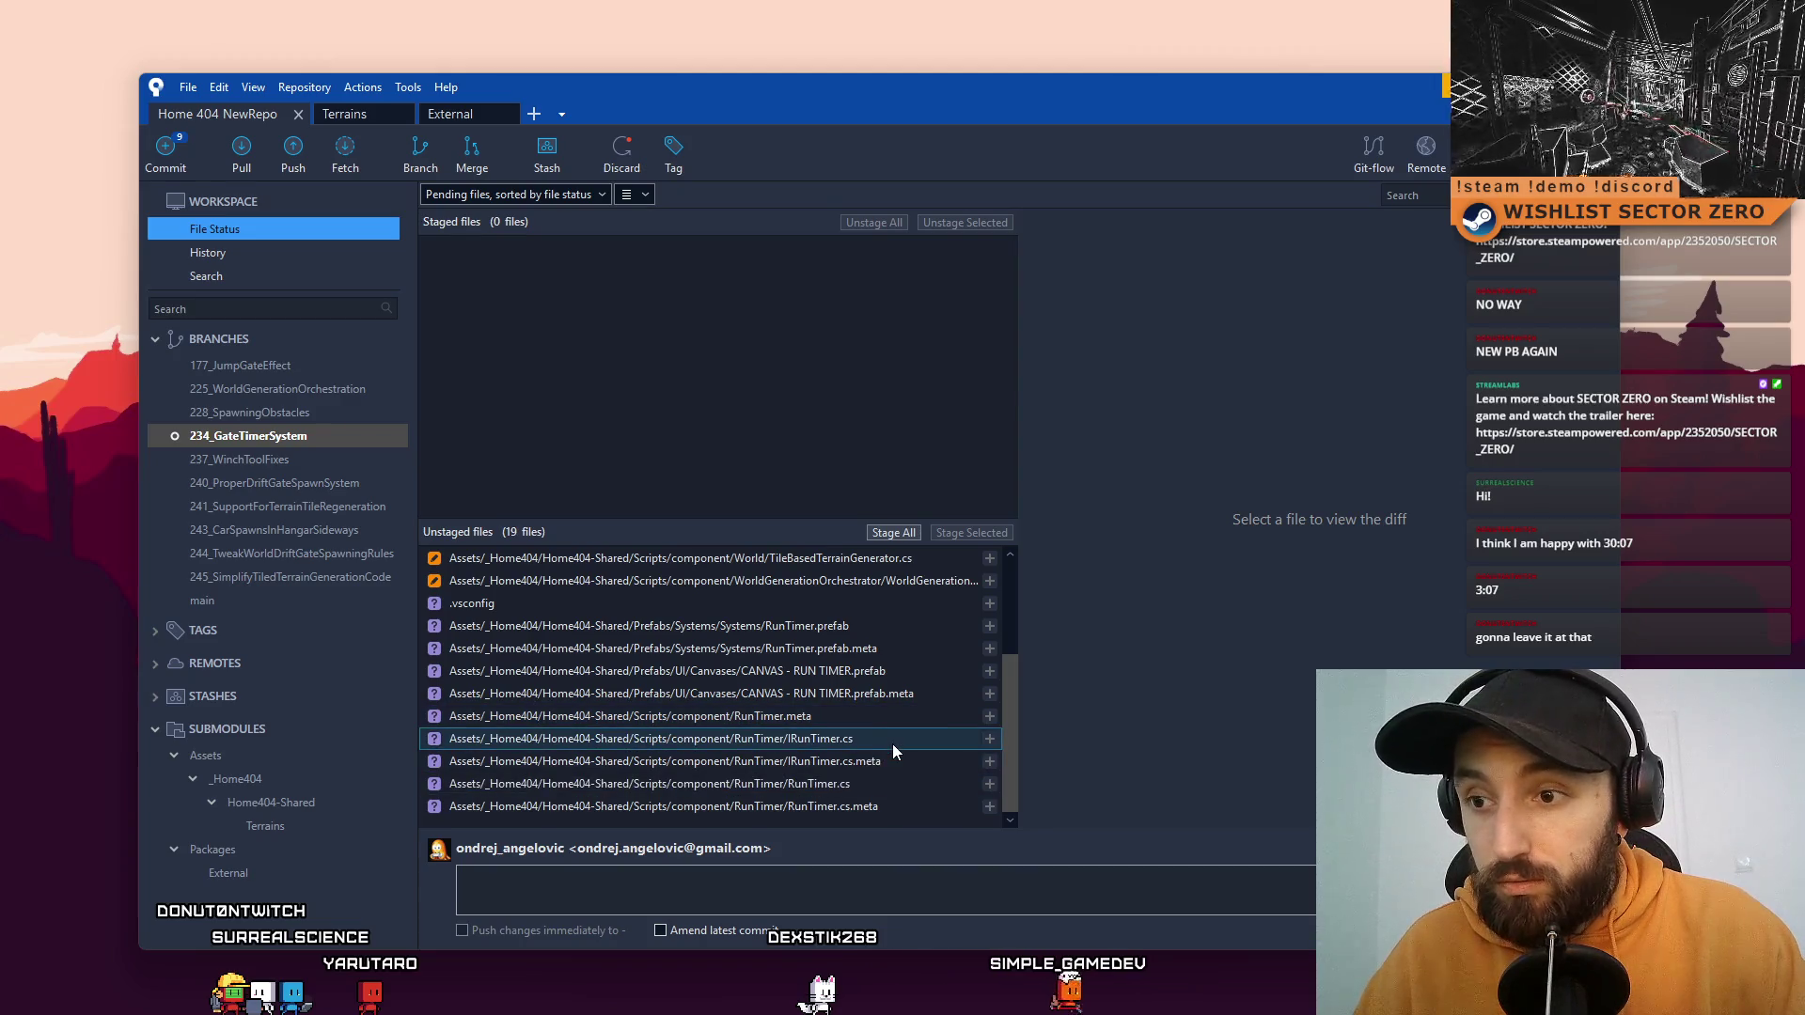
click(893, 742)
shift+click(888, 804)
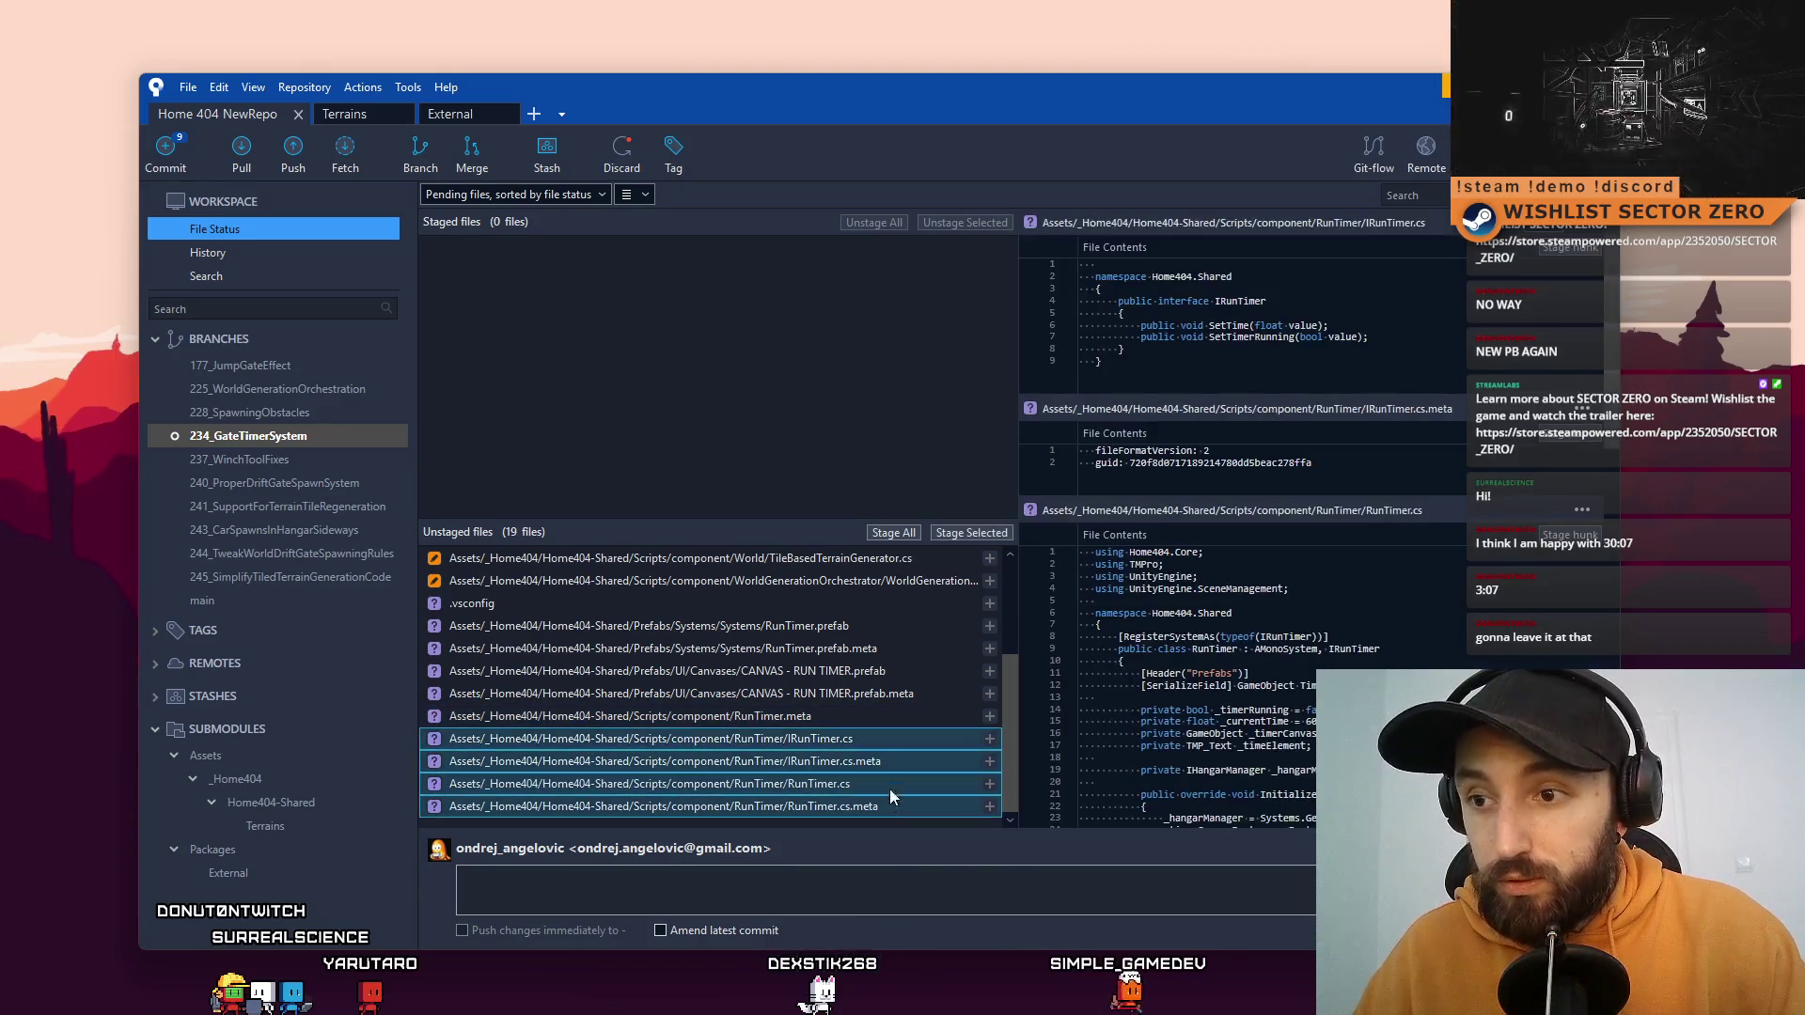
ctrl+click(858, 648)
ctrl+click(838, 626)
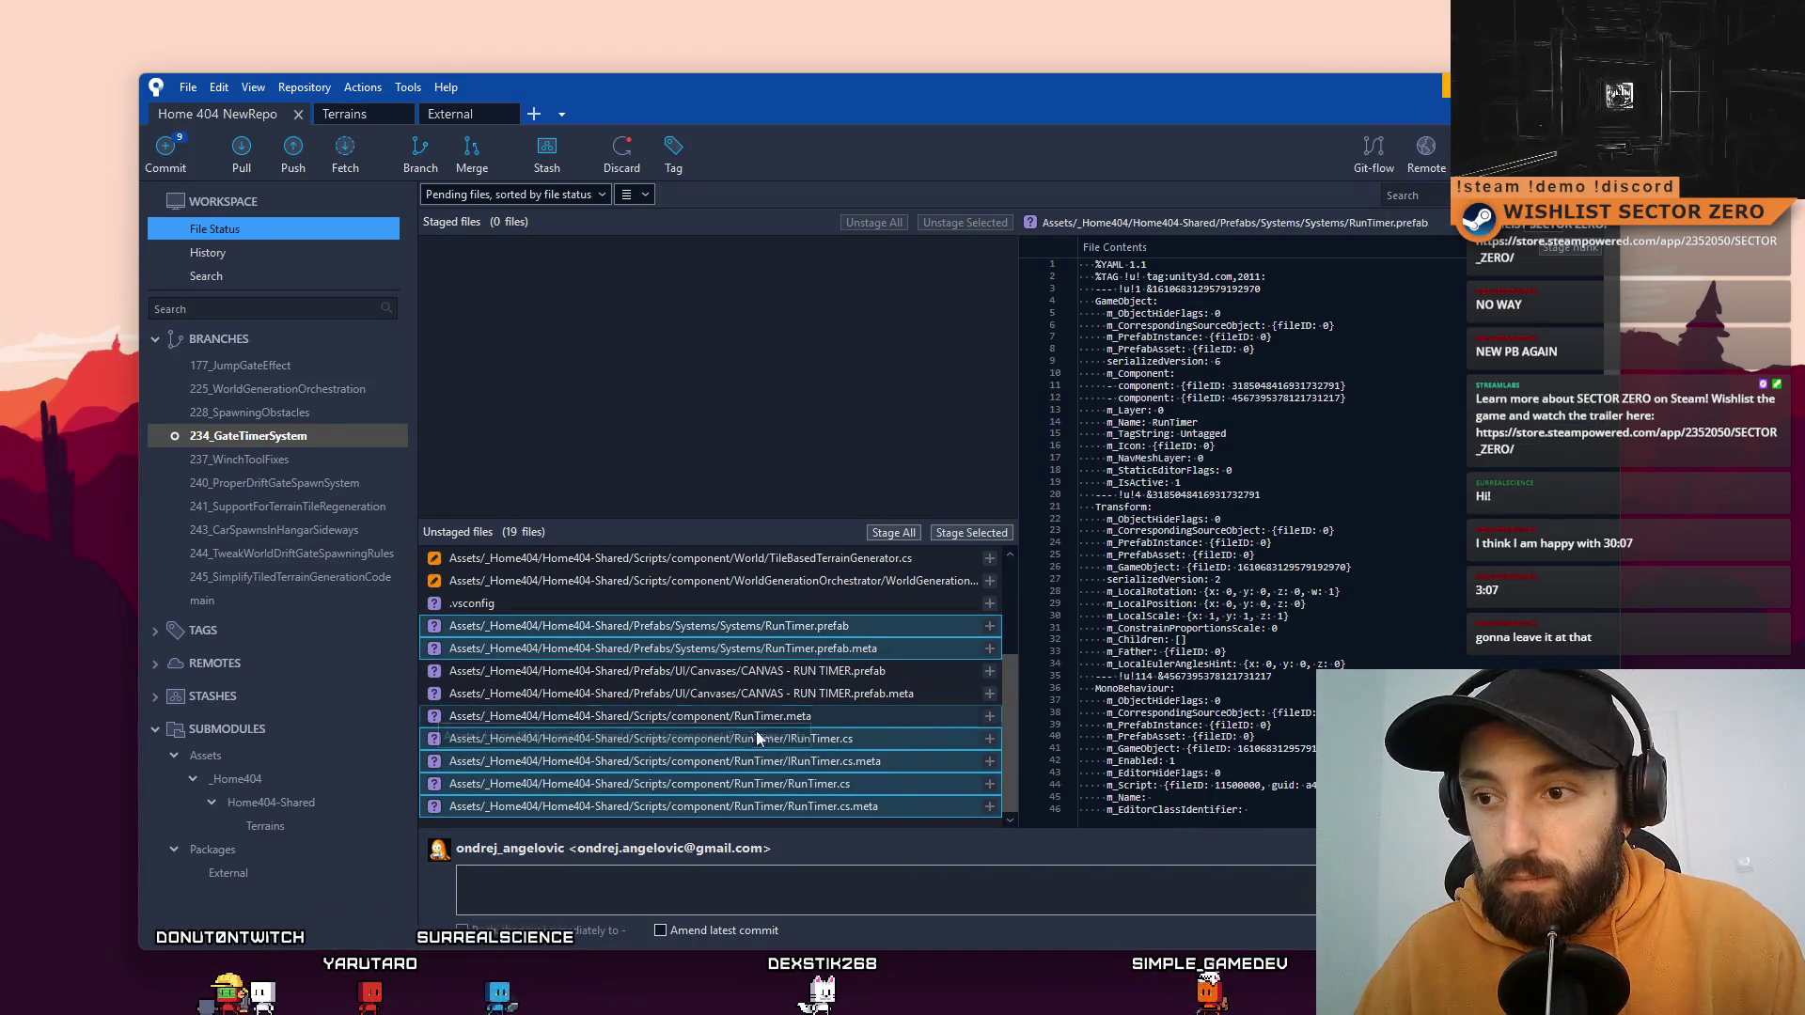
ctrl+click(833, 715)
ctrl+click(851, 693)
ctrl+click(854, 671)
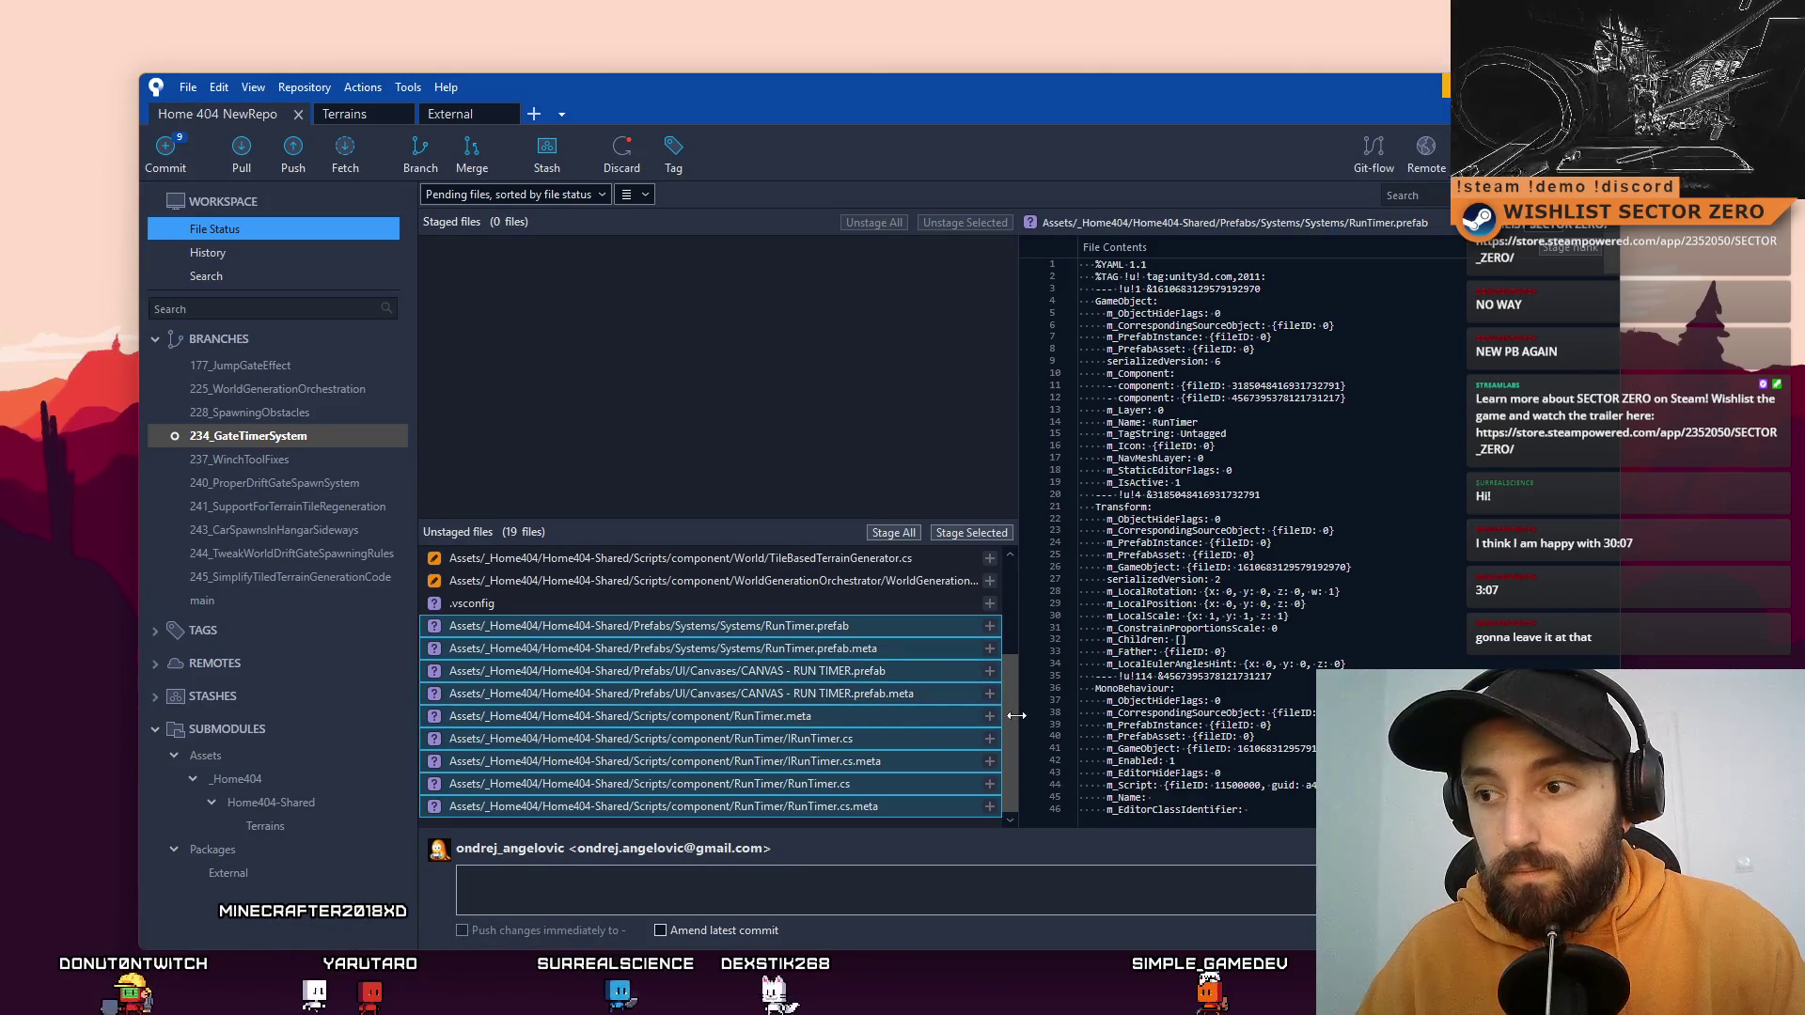
scroll(1007, 716, up, 3)
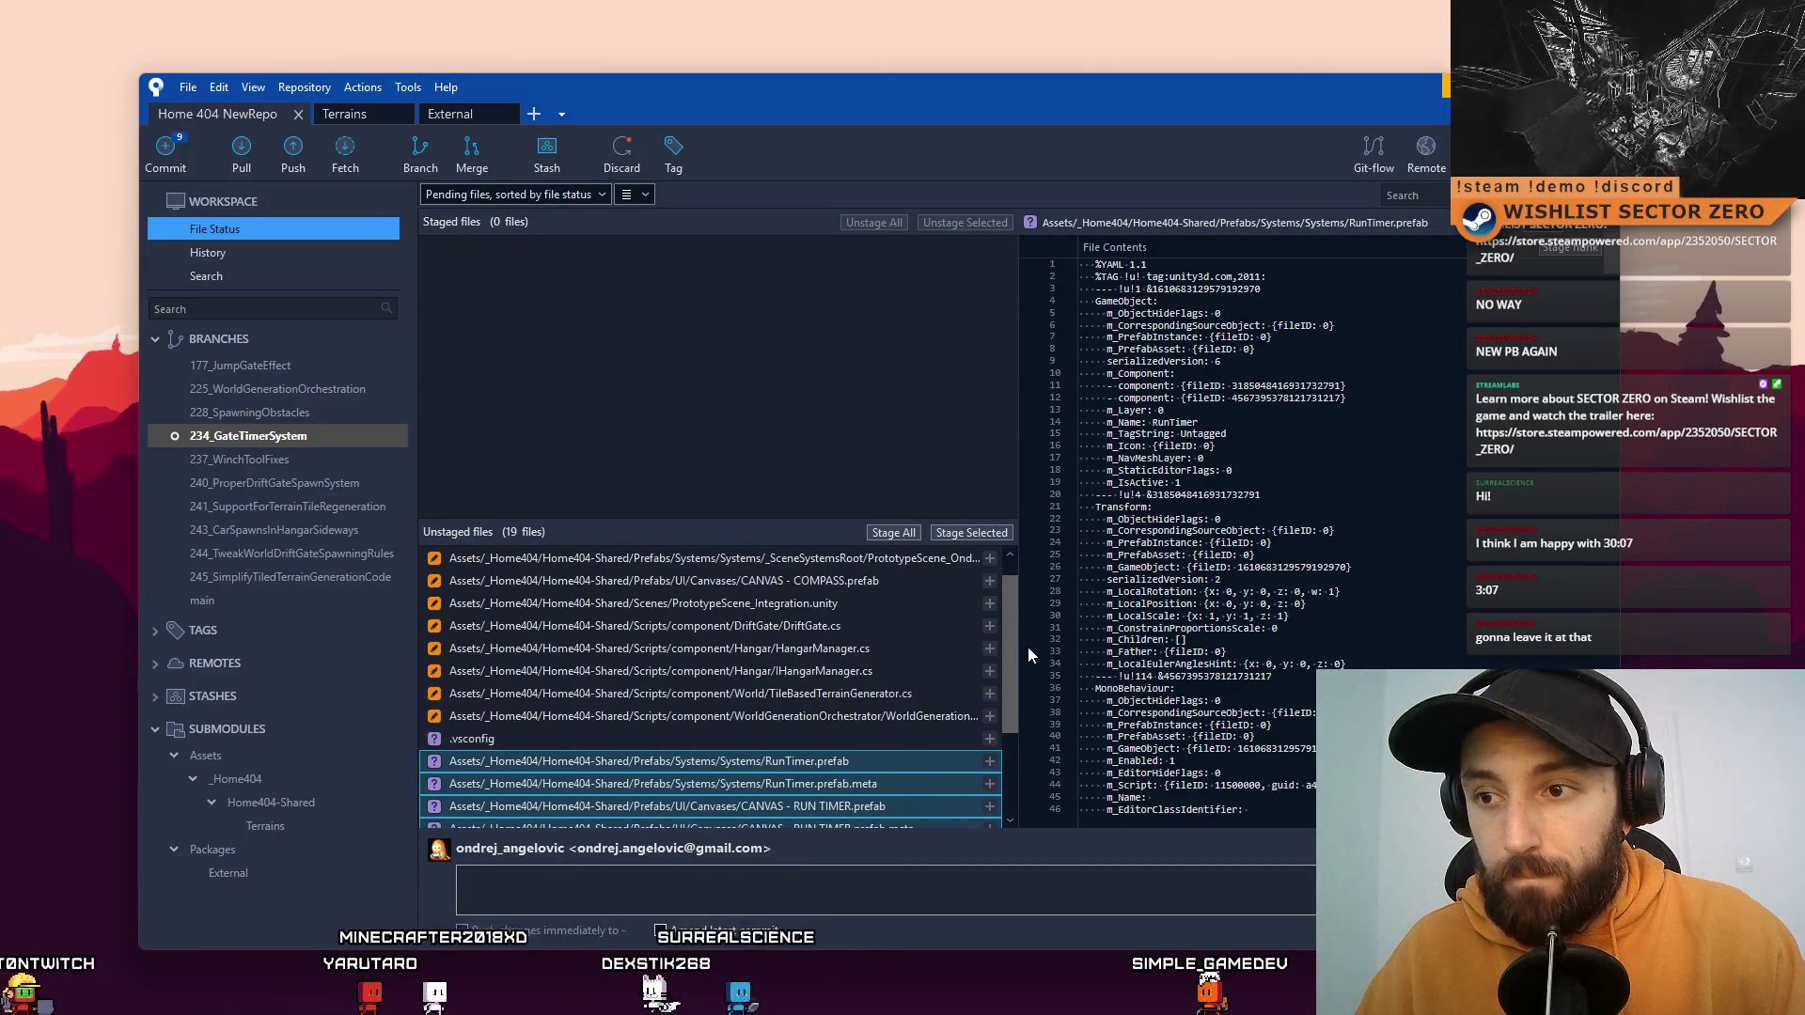
scroll(1028, 646, up, 1)
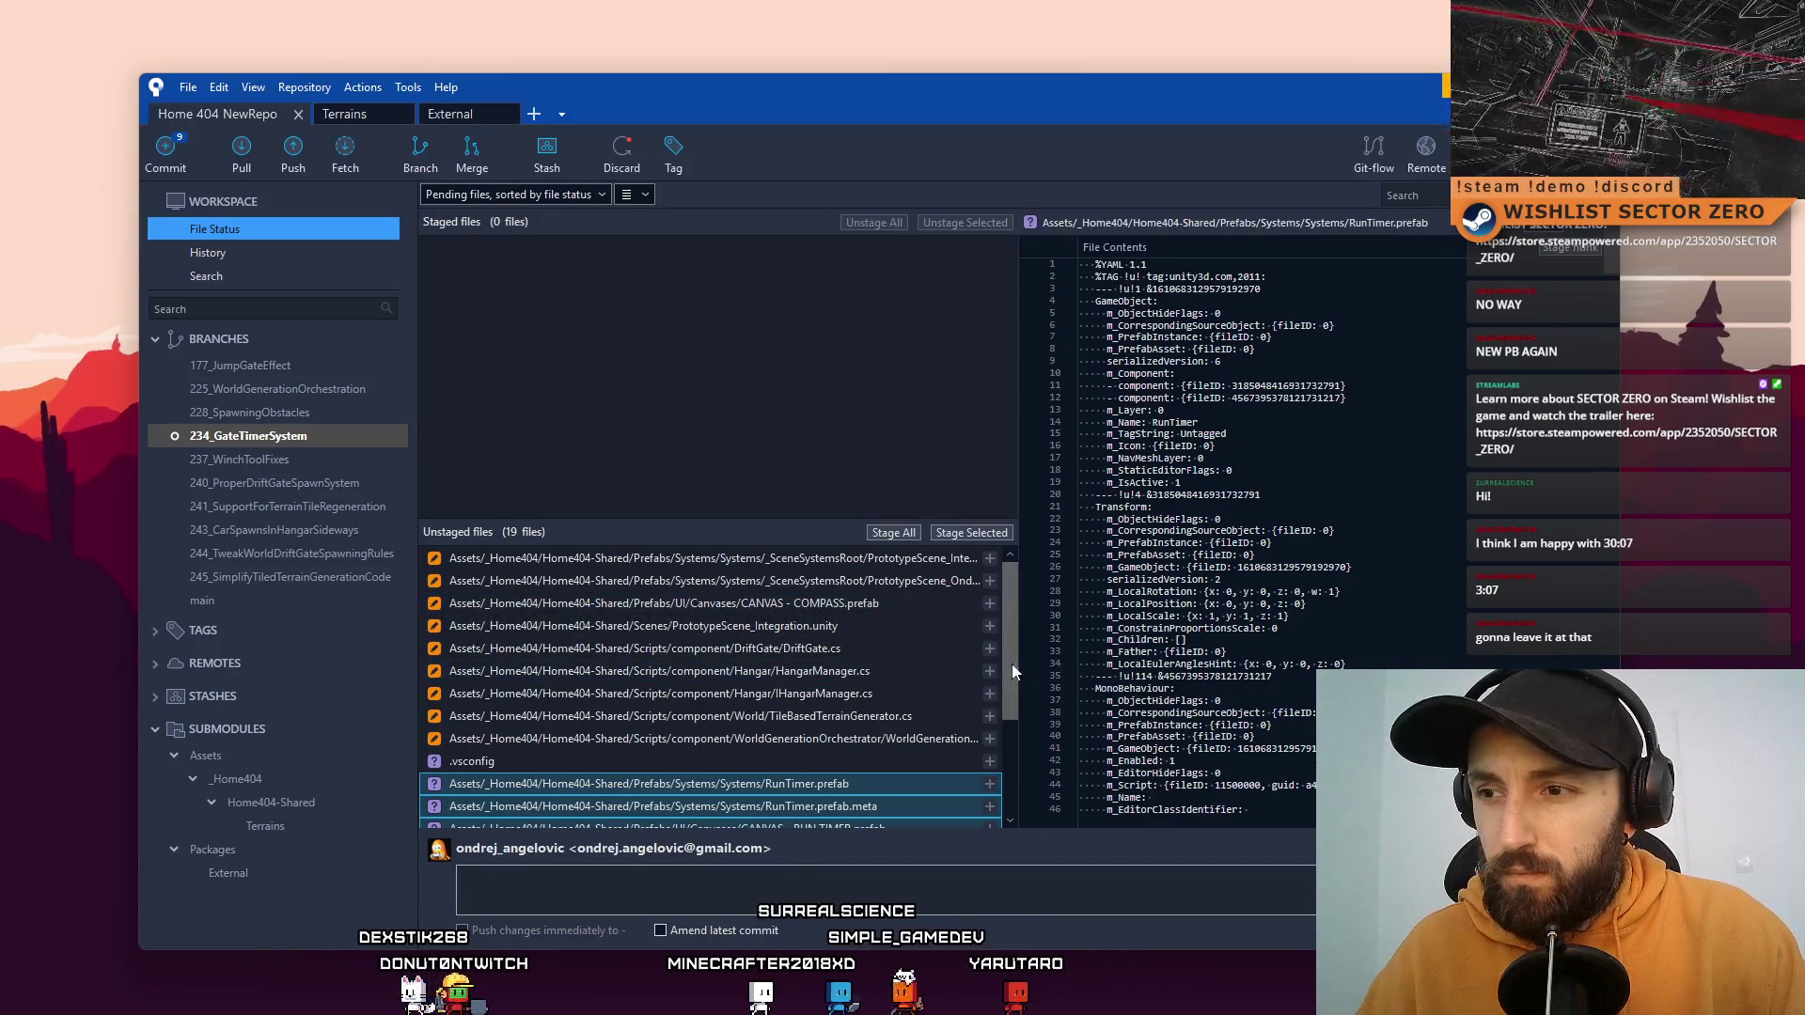
scroll(1011, 664, down, 3)
Step: Stage the RunTimer files and commit them as 'Added new Run Timer system, system prefab, canvas prefab'
click(967, 532)
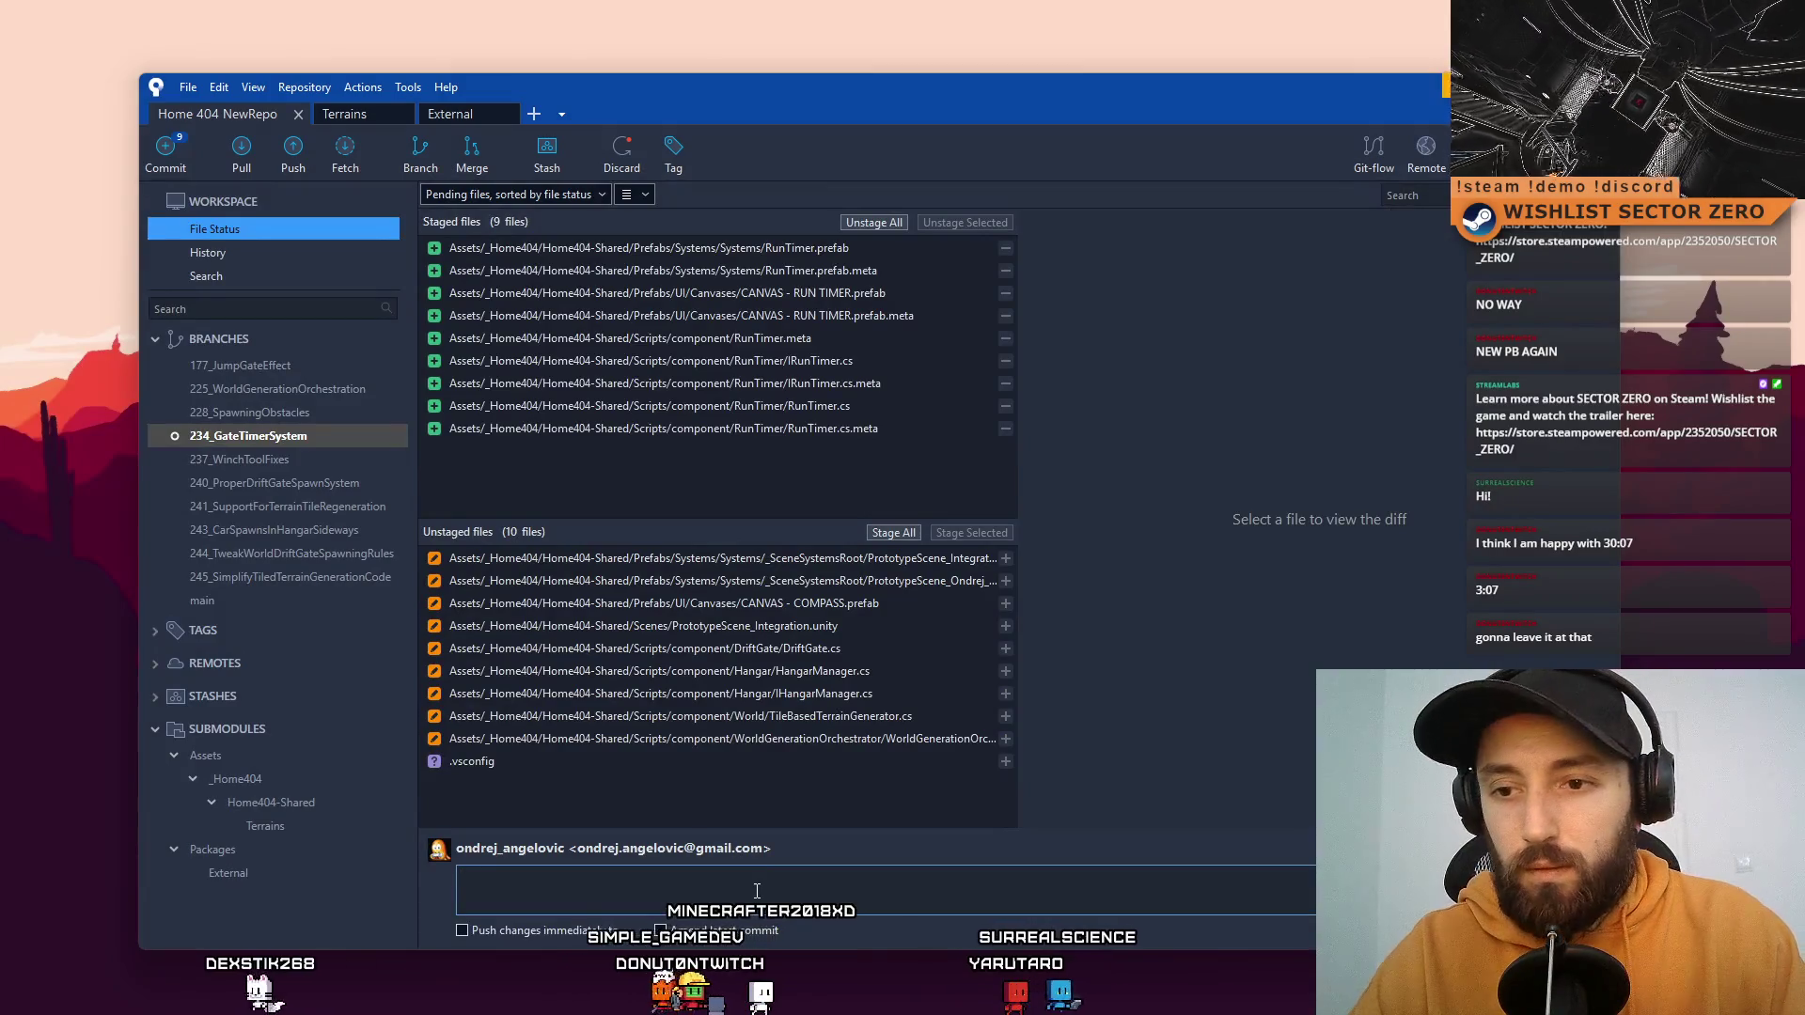
text(Added new)
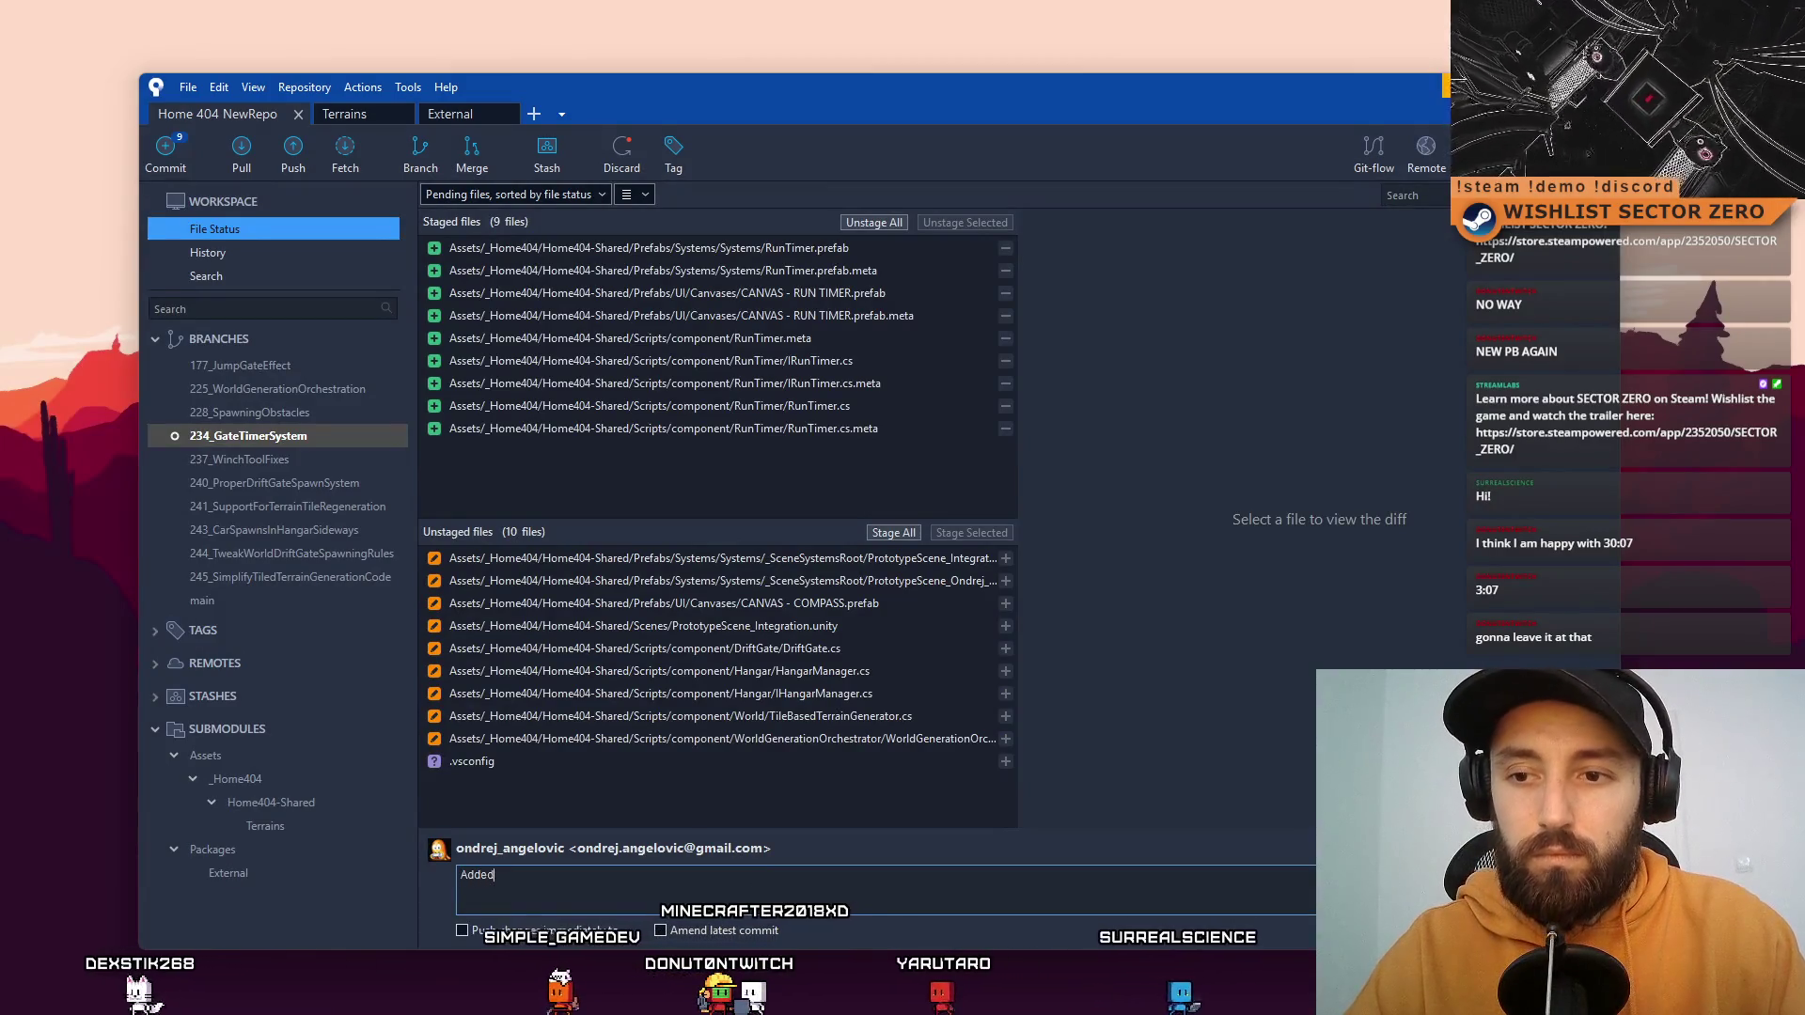
text( Run Timer)
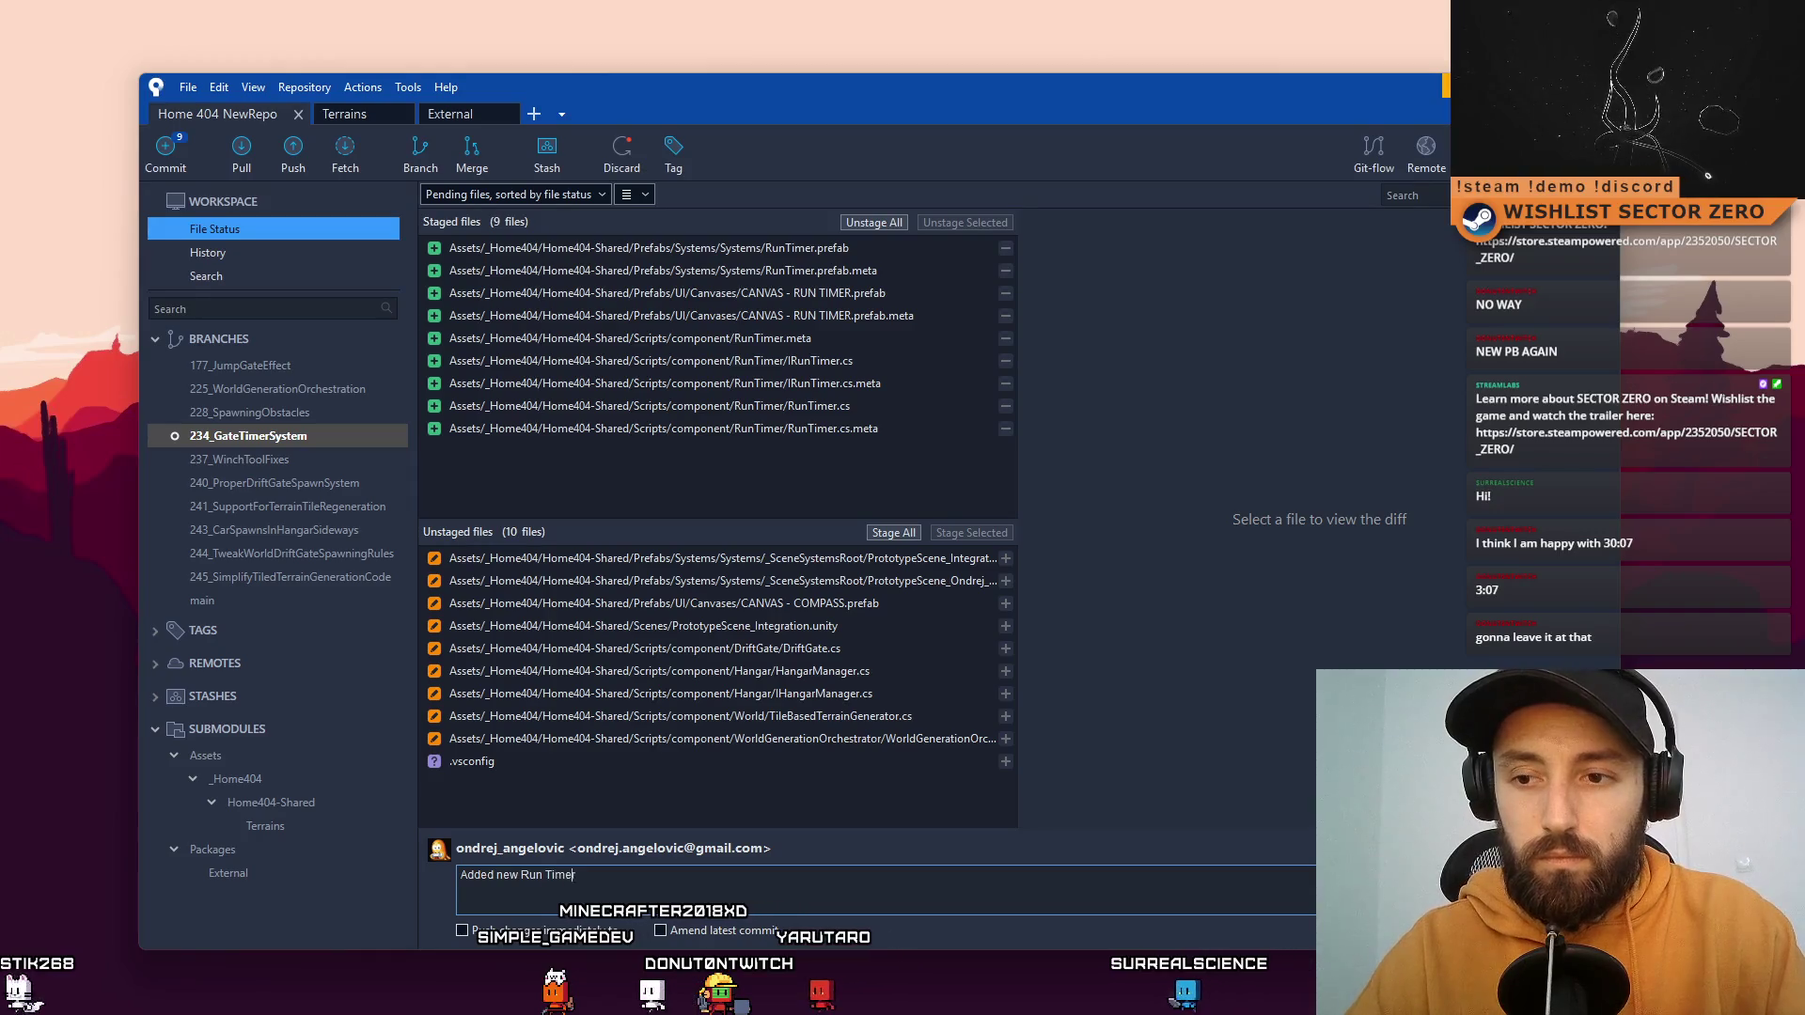
text( system,)
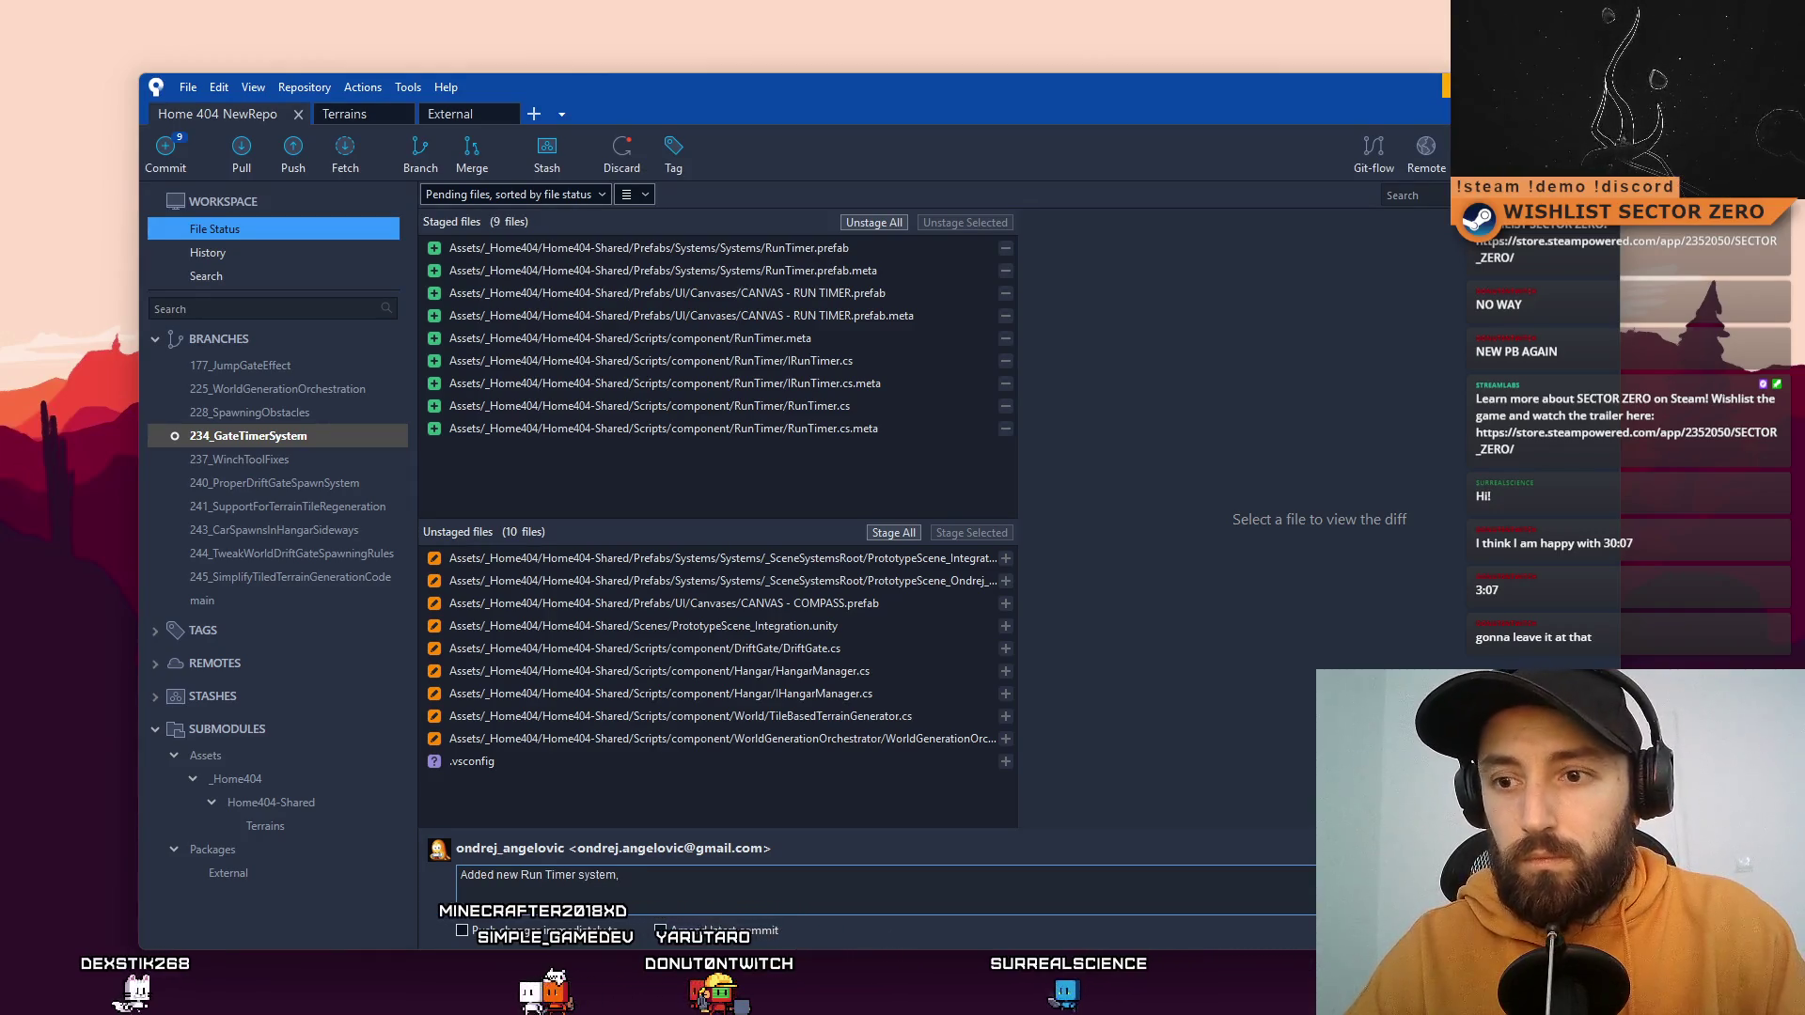
text( prefa)
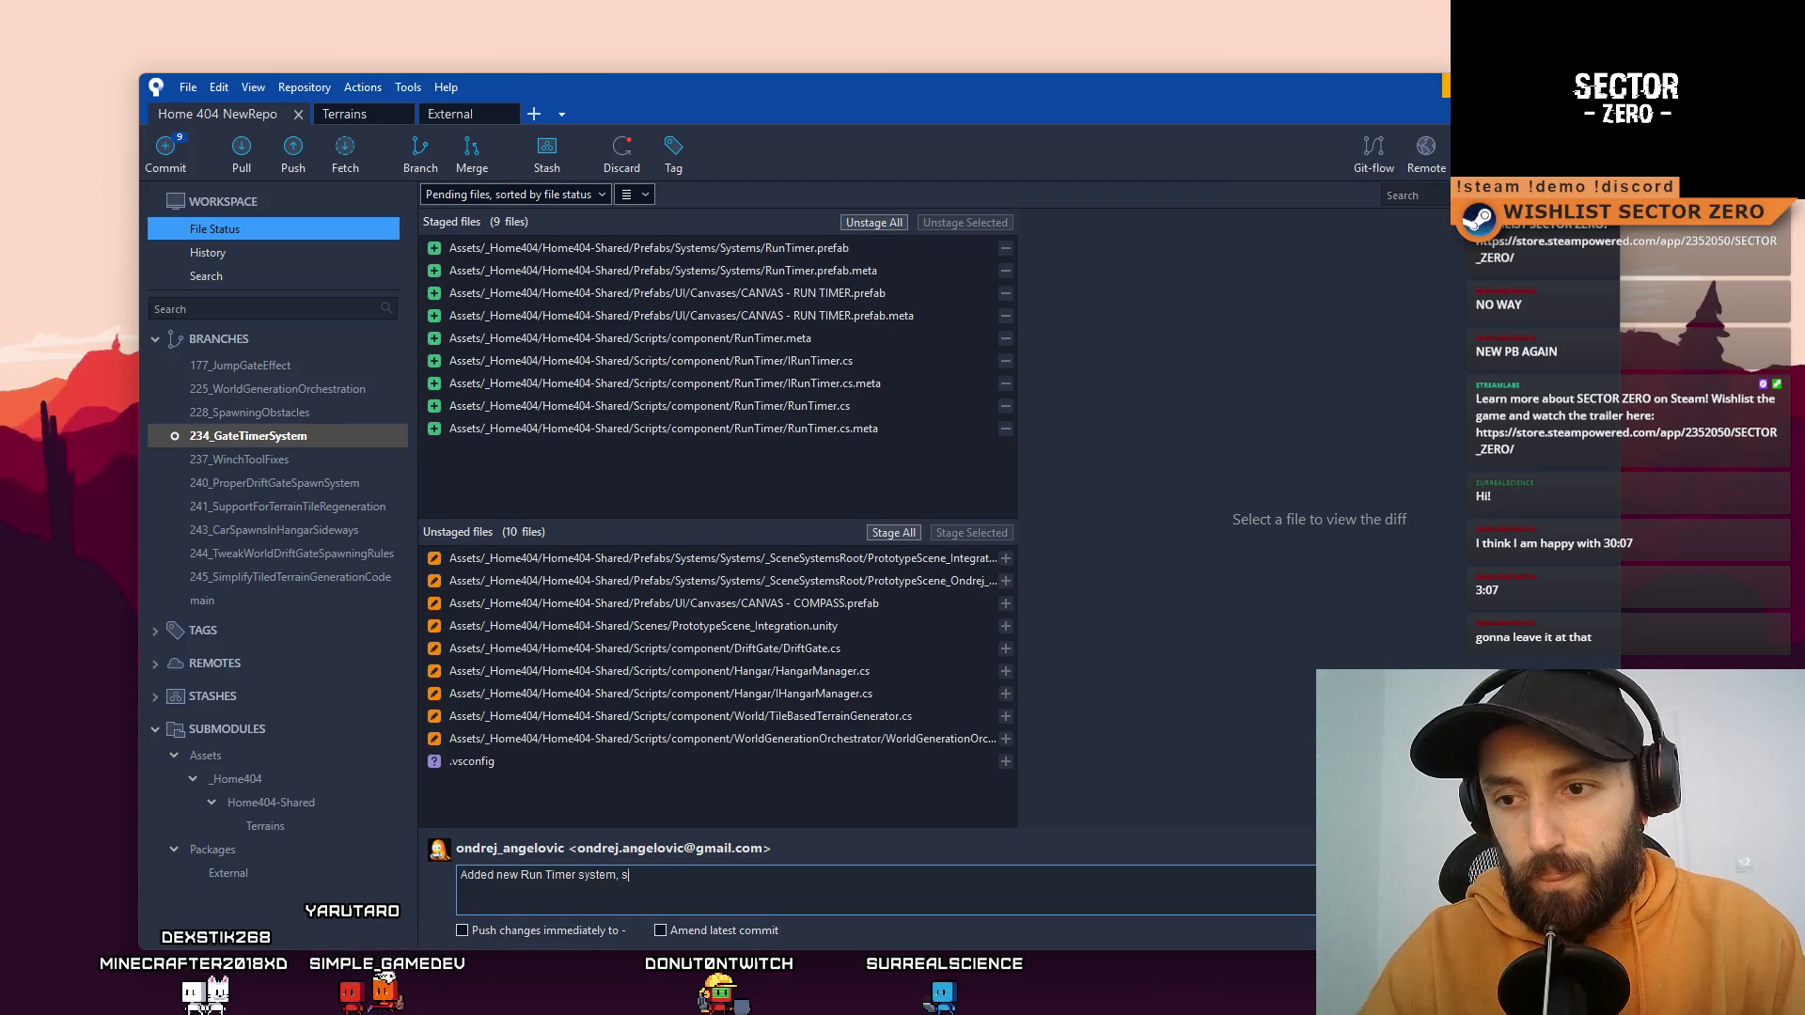
text(prefab, canvas prefab)
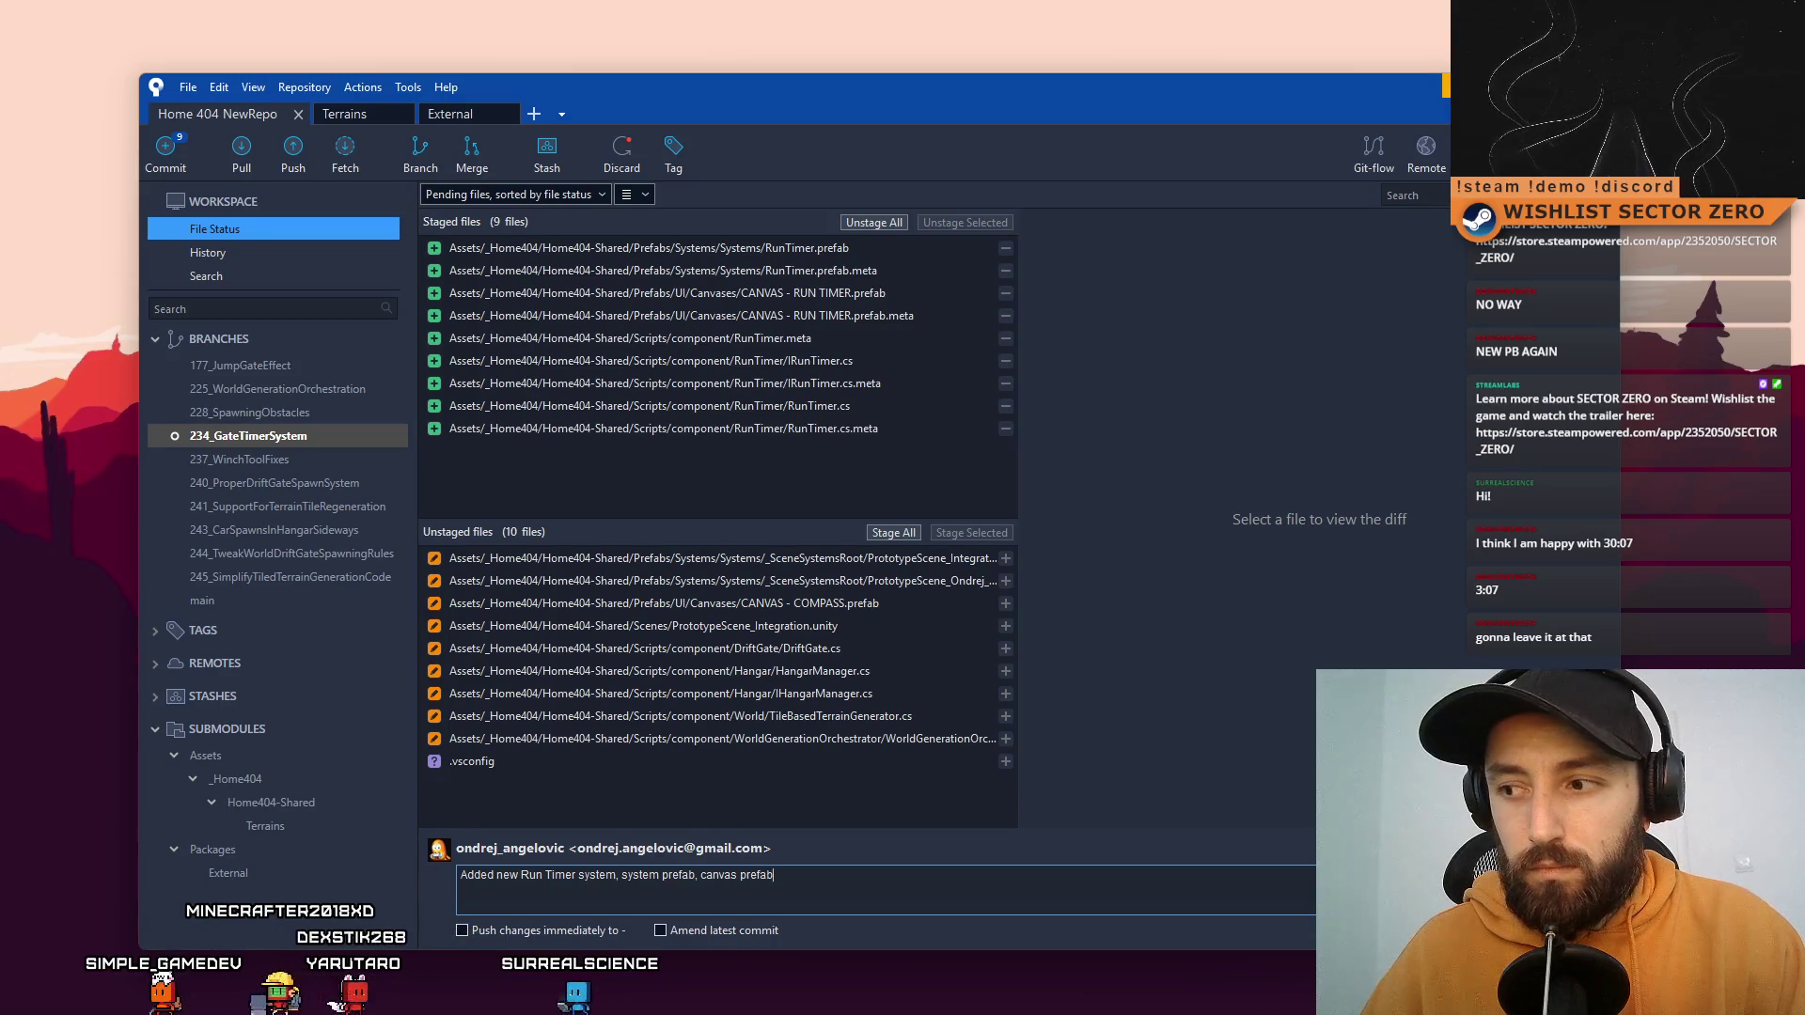
key(ctrl+Return)
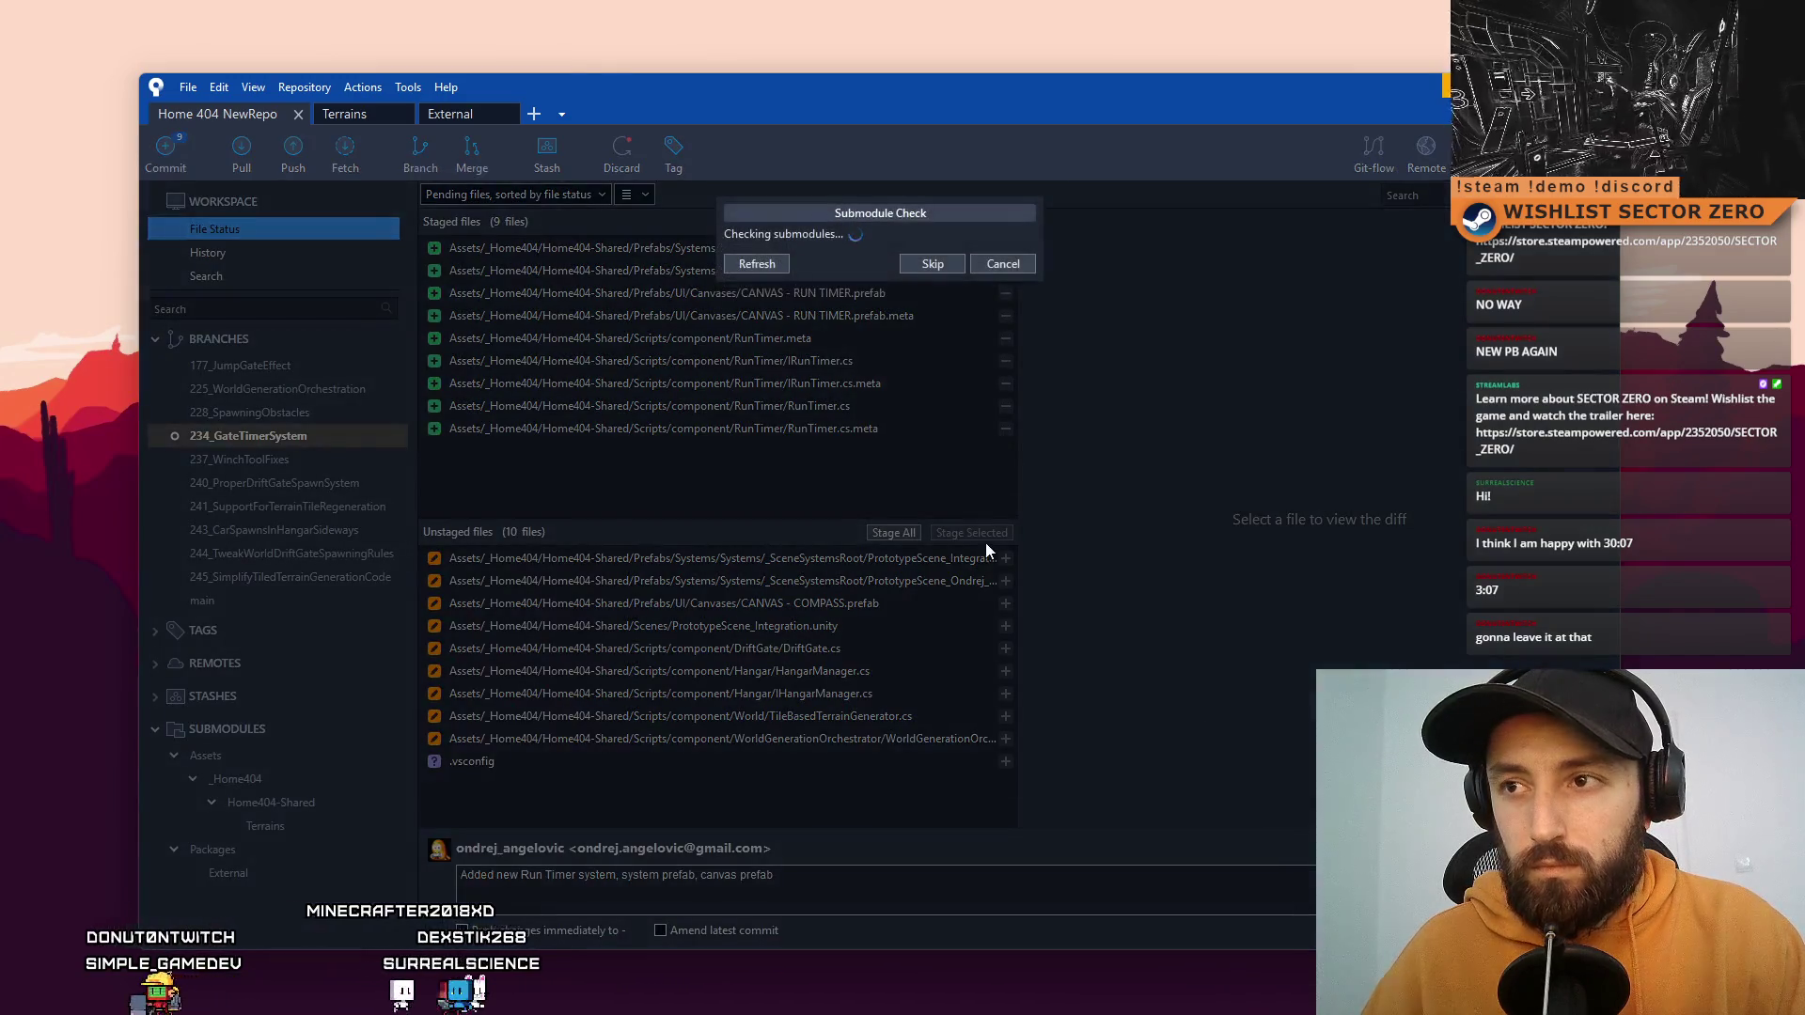
Step: Finish the RunTimer commit by skipping the submodule check, and return to File Status
click(933, 376)
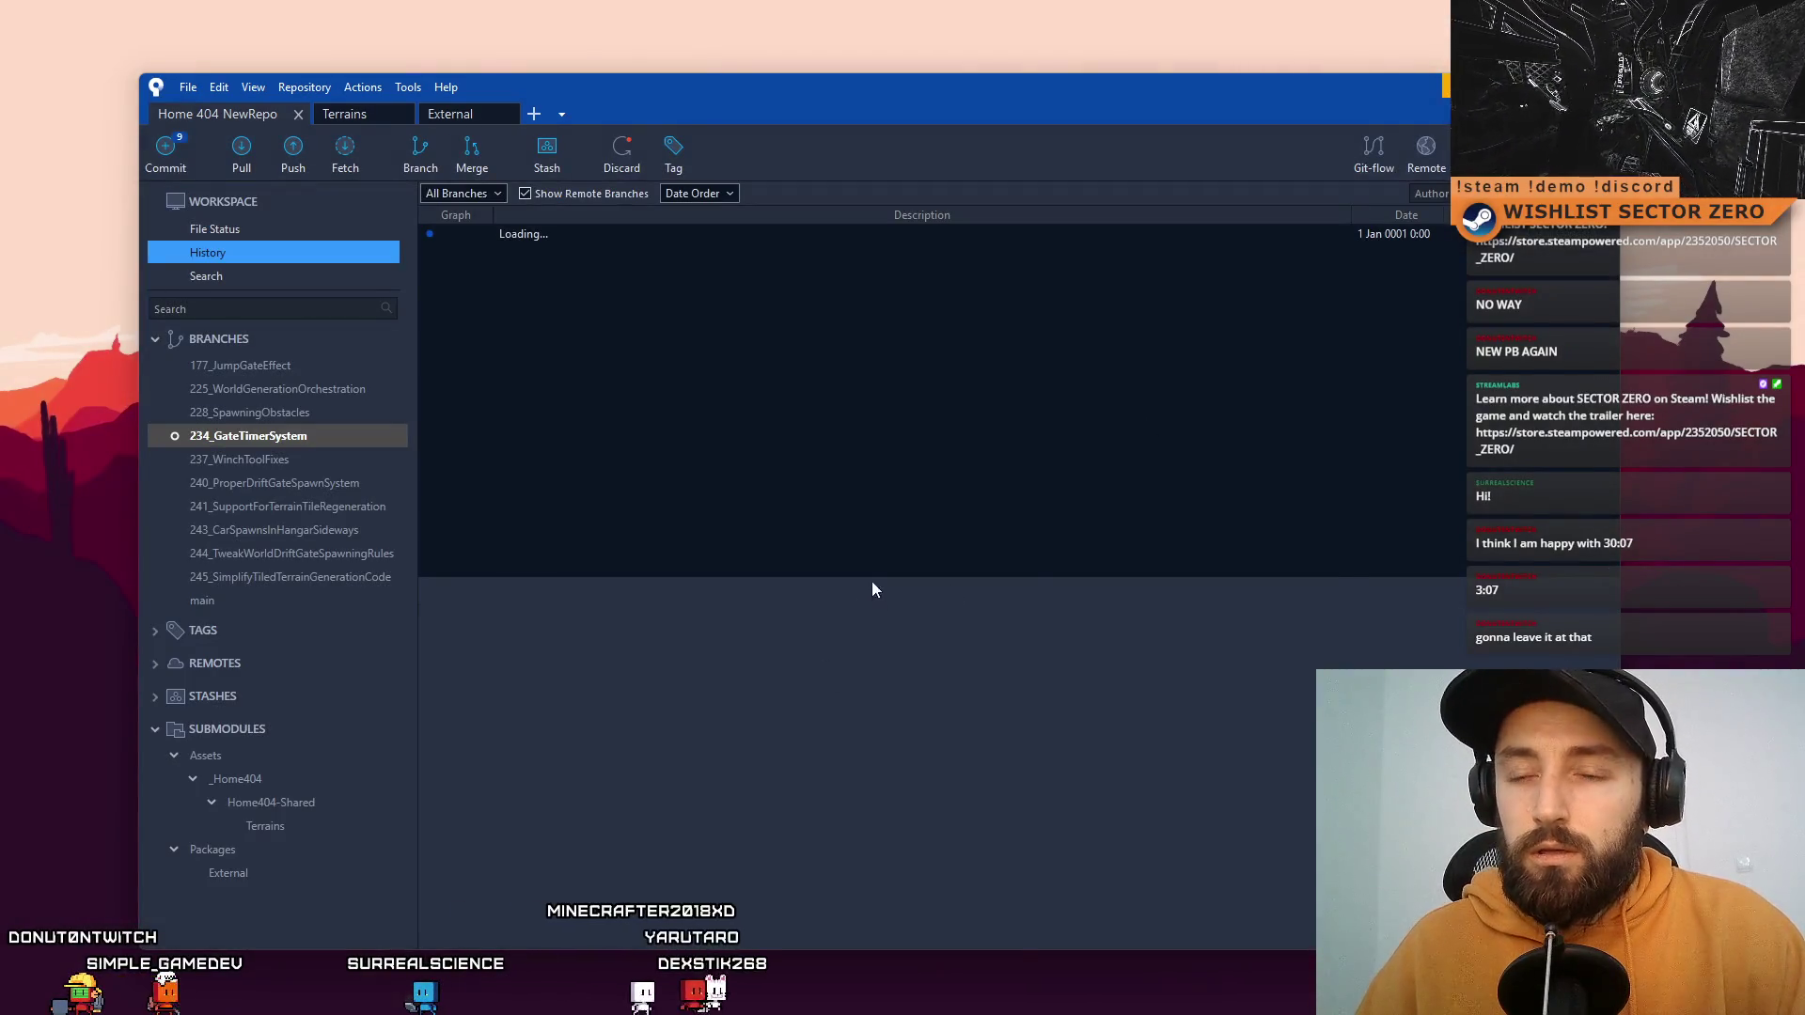
click(242, 230)
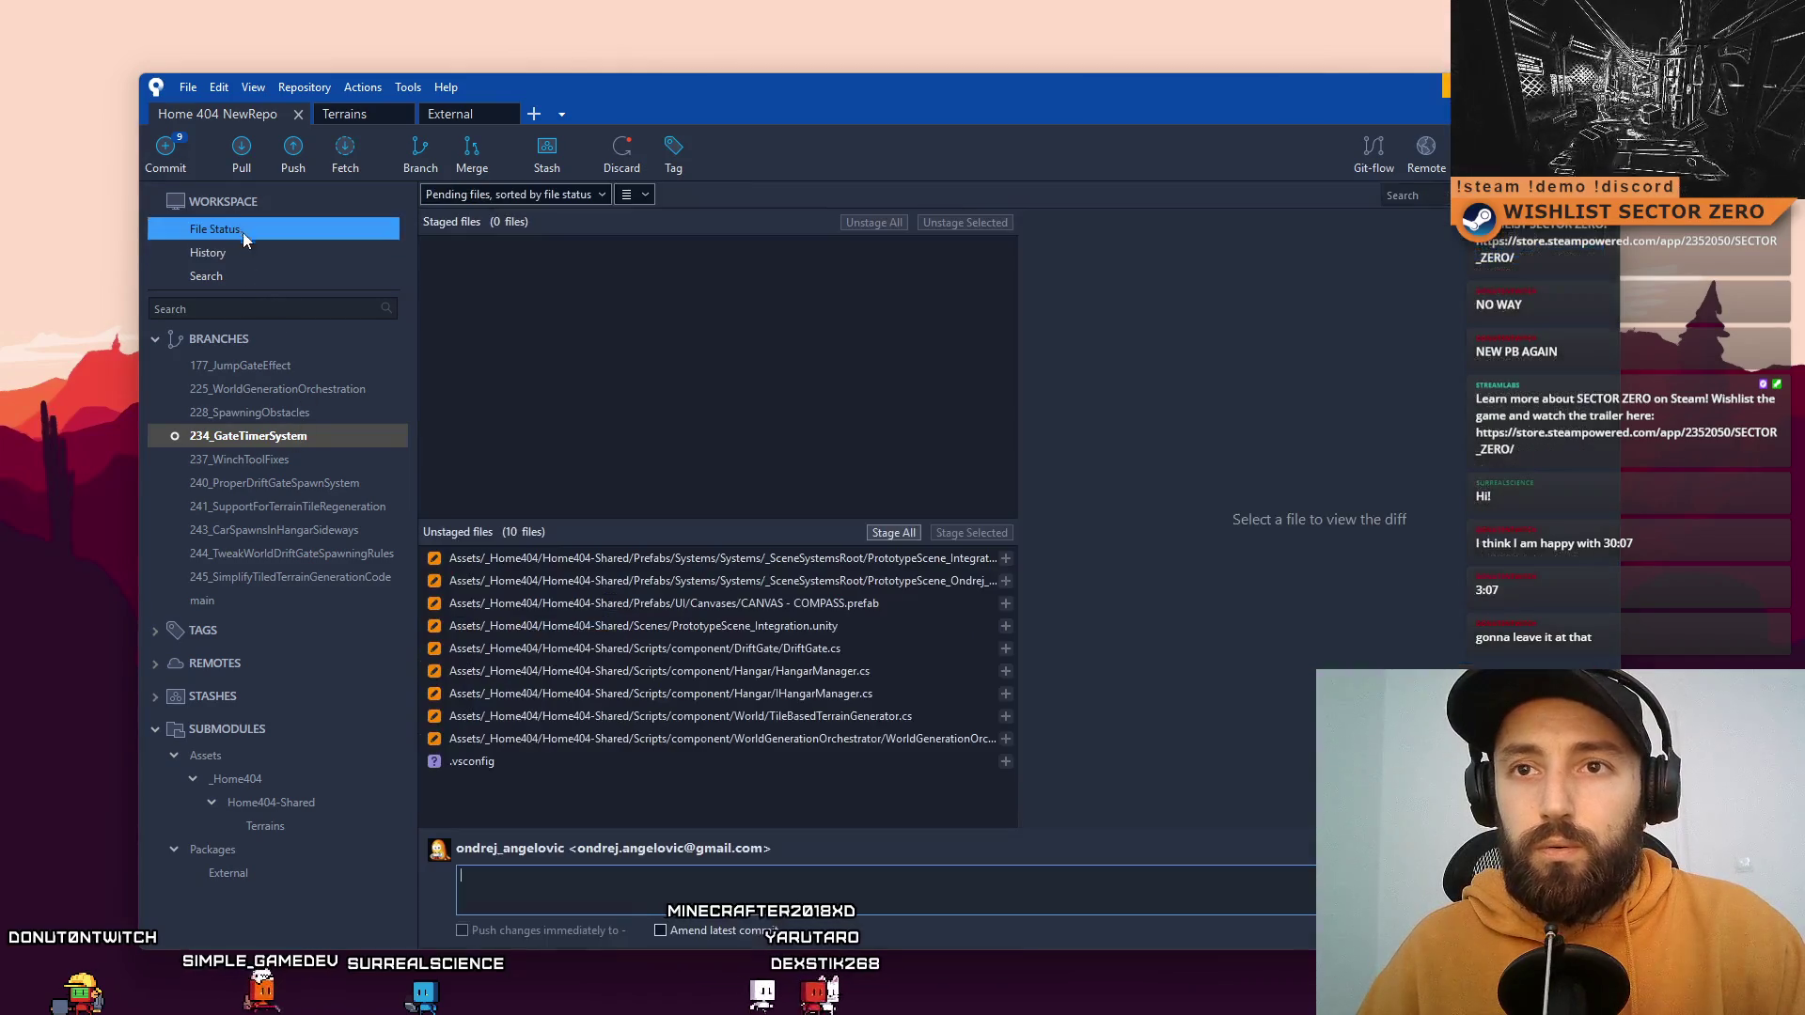
click(838, 557)
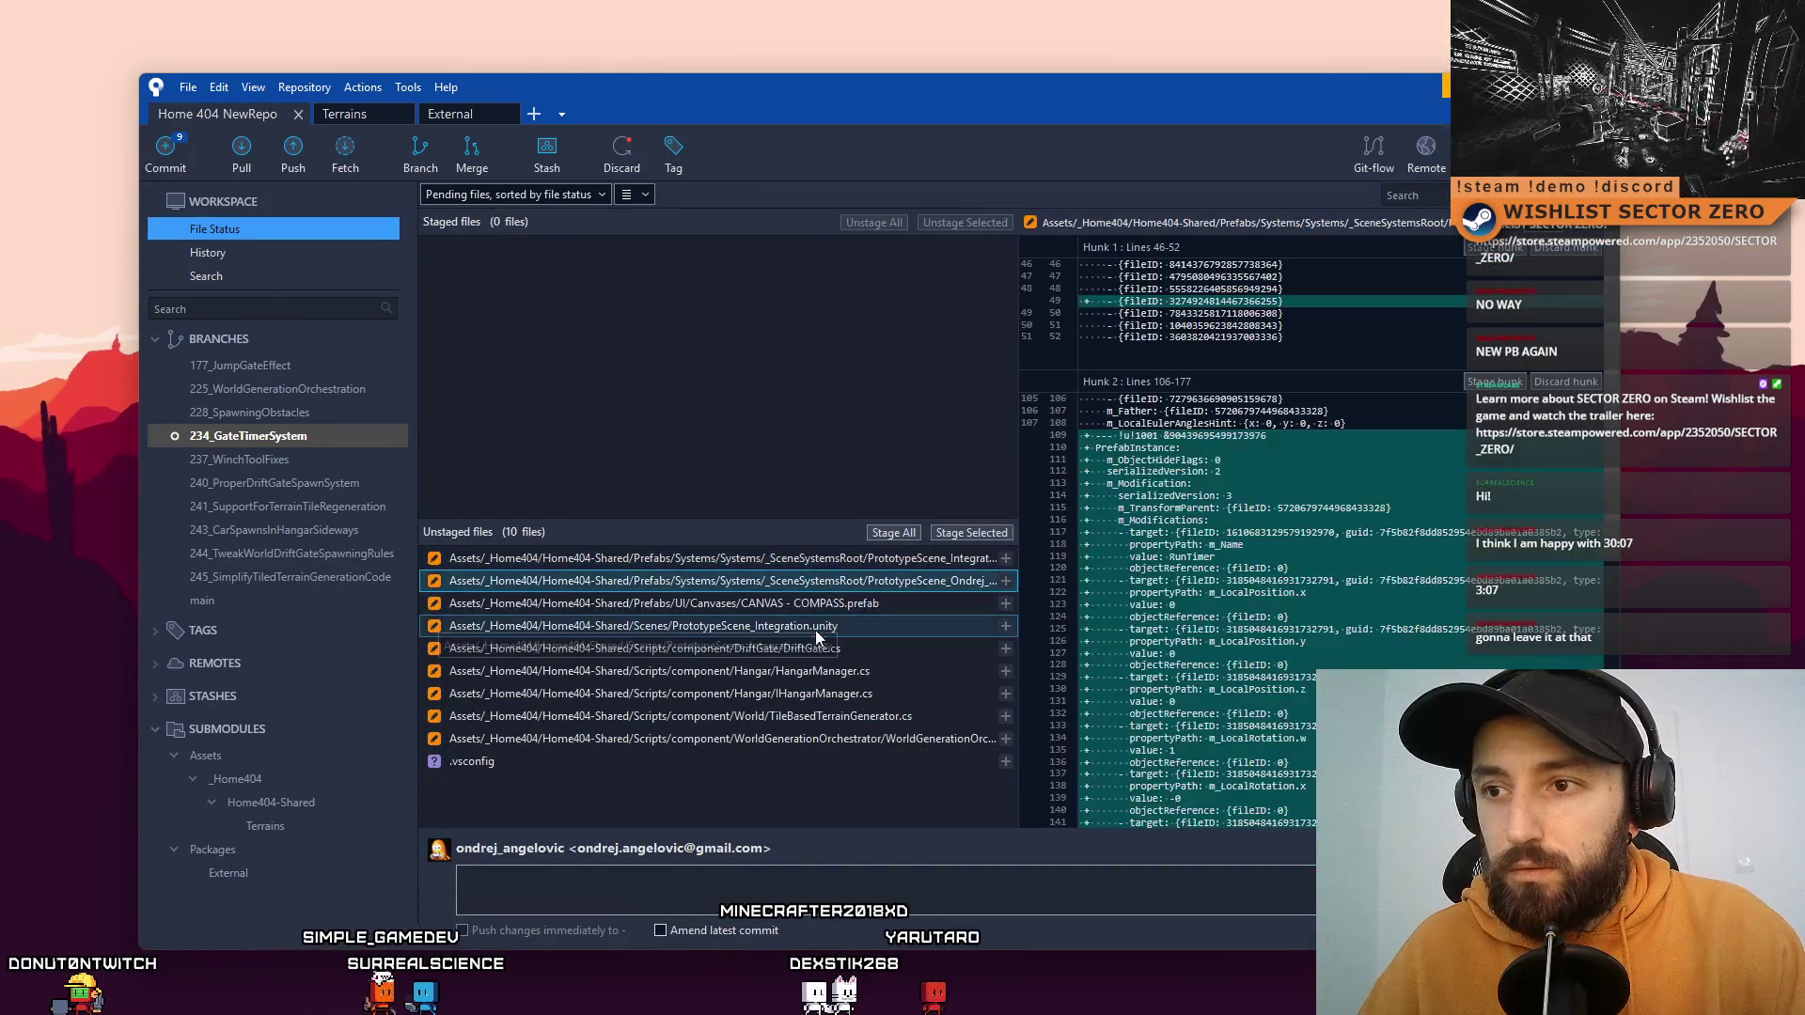
Step: Review the CANVAS - COMPASS.prefab diff alongside the scene and systems prefab changes
click(846, 603)
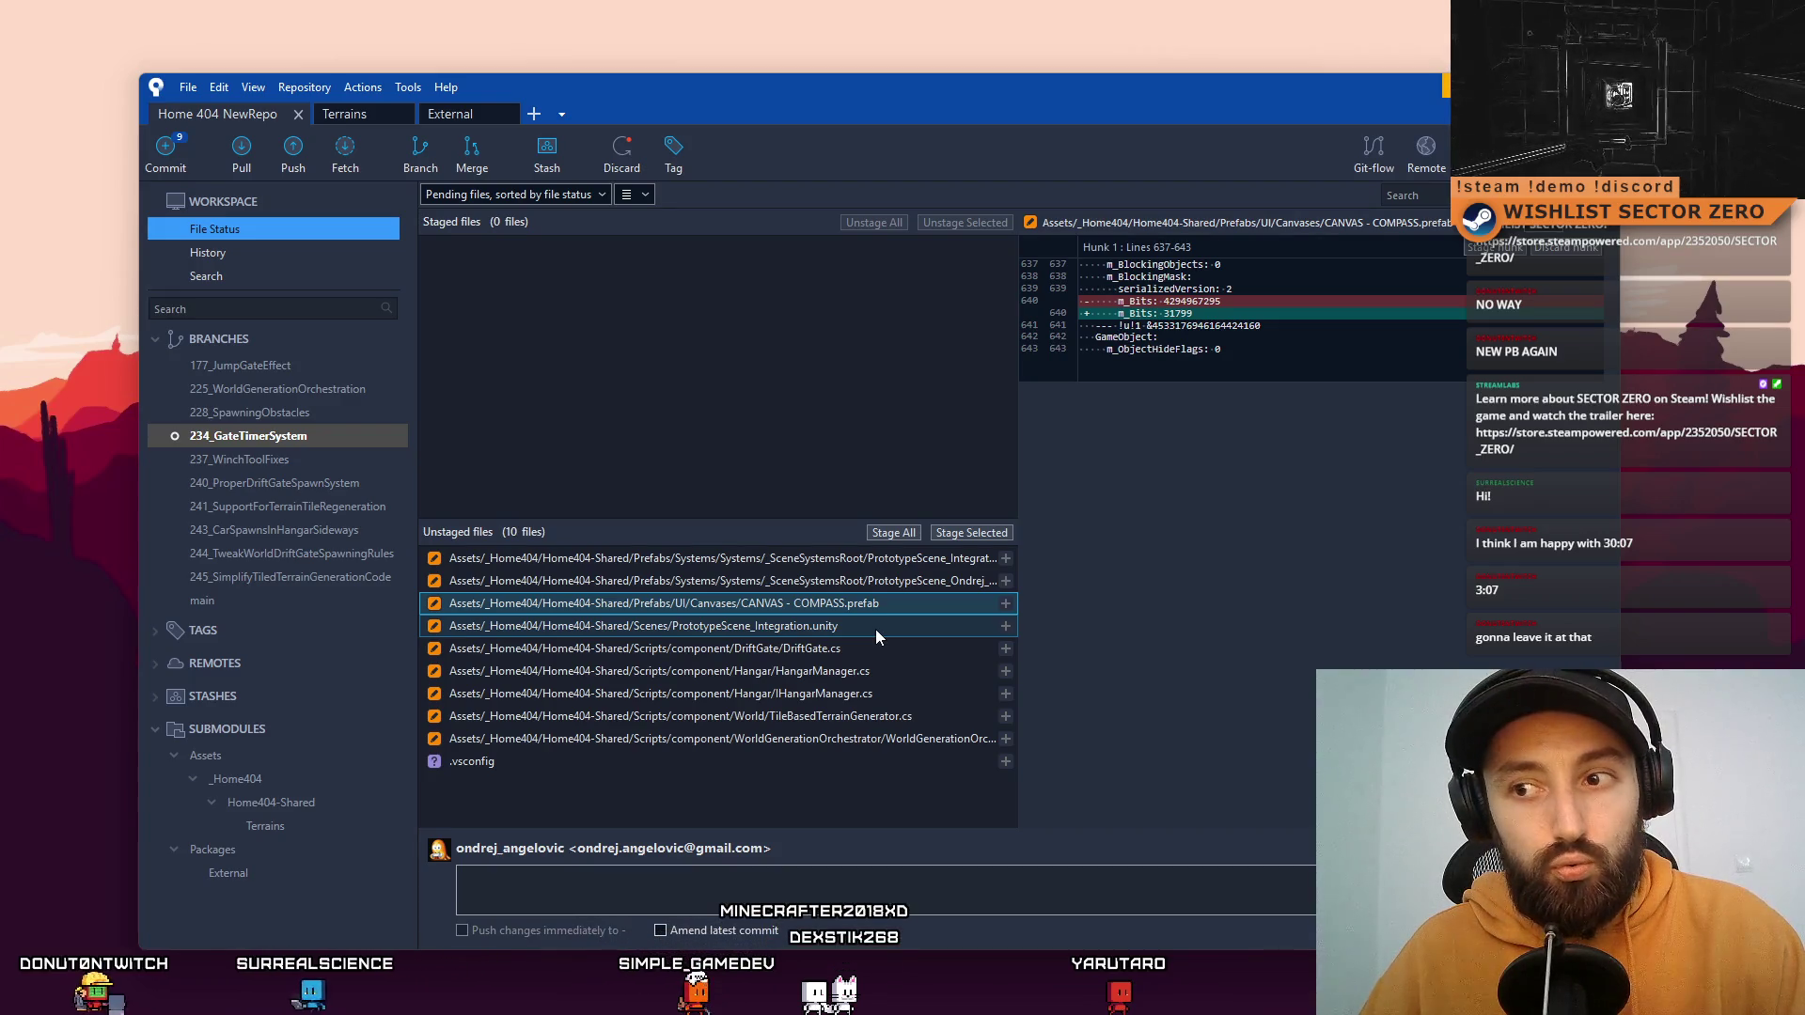
right_click(876, 629)
click(864, 611)
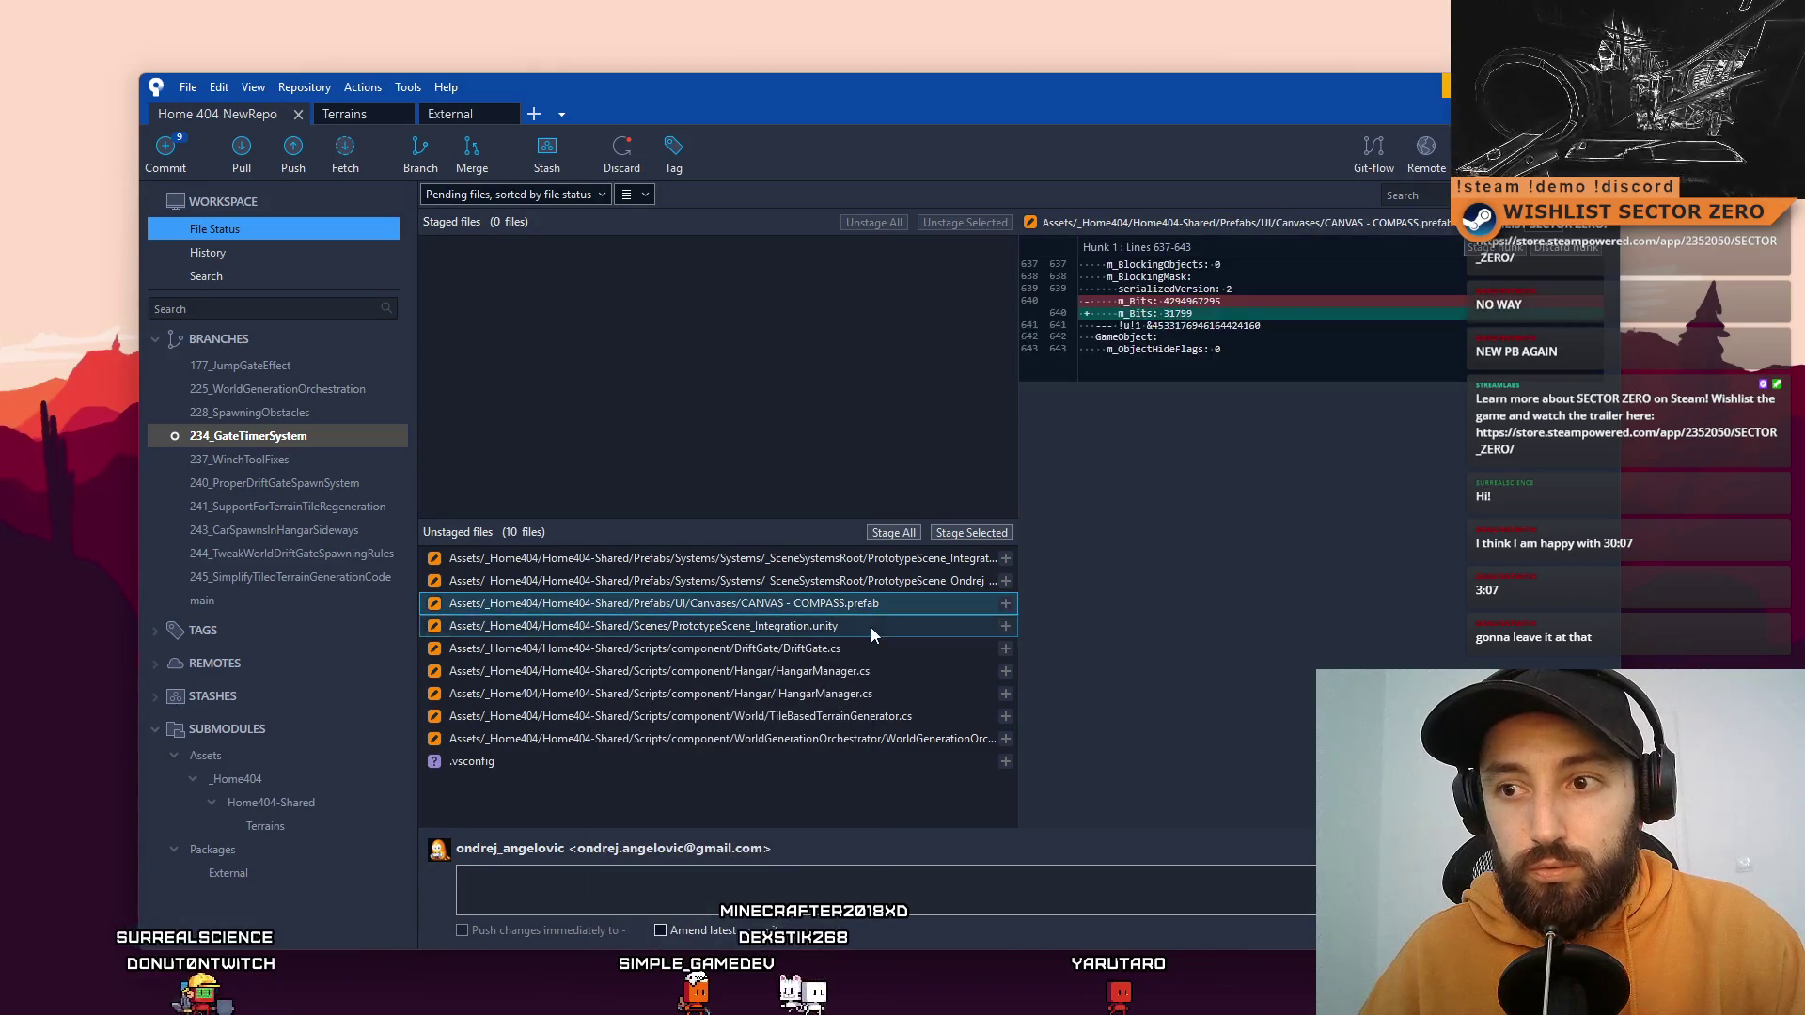
click(905, 612)
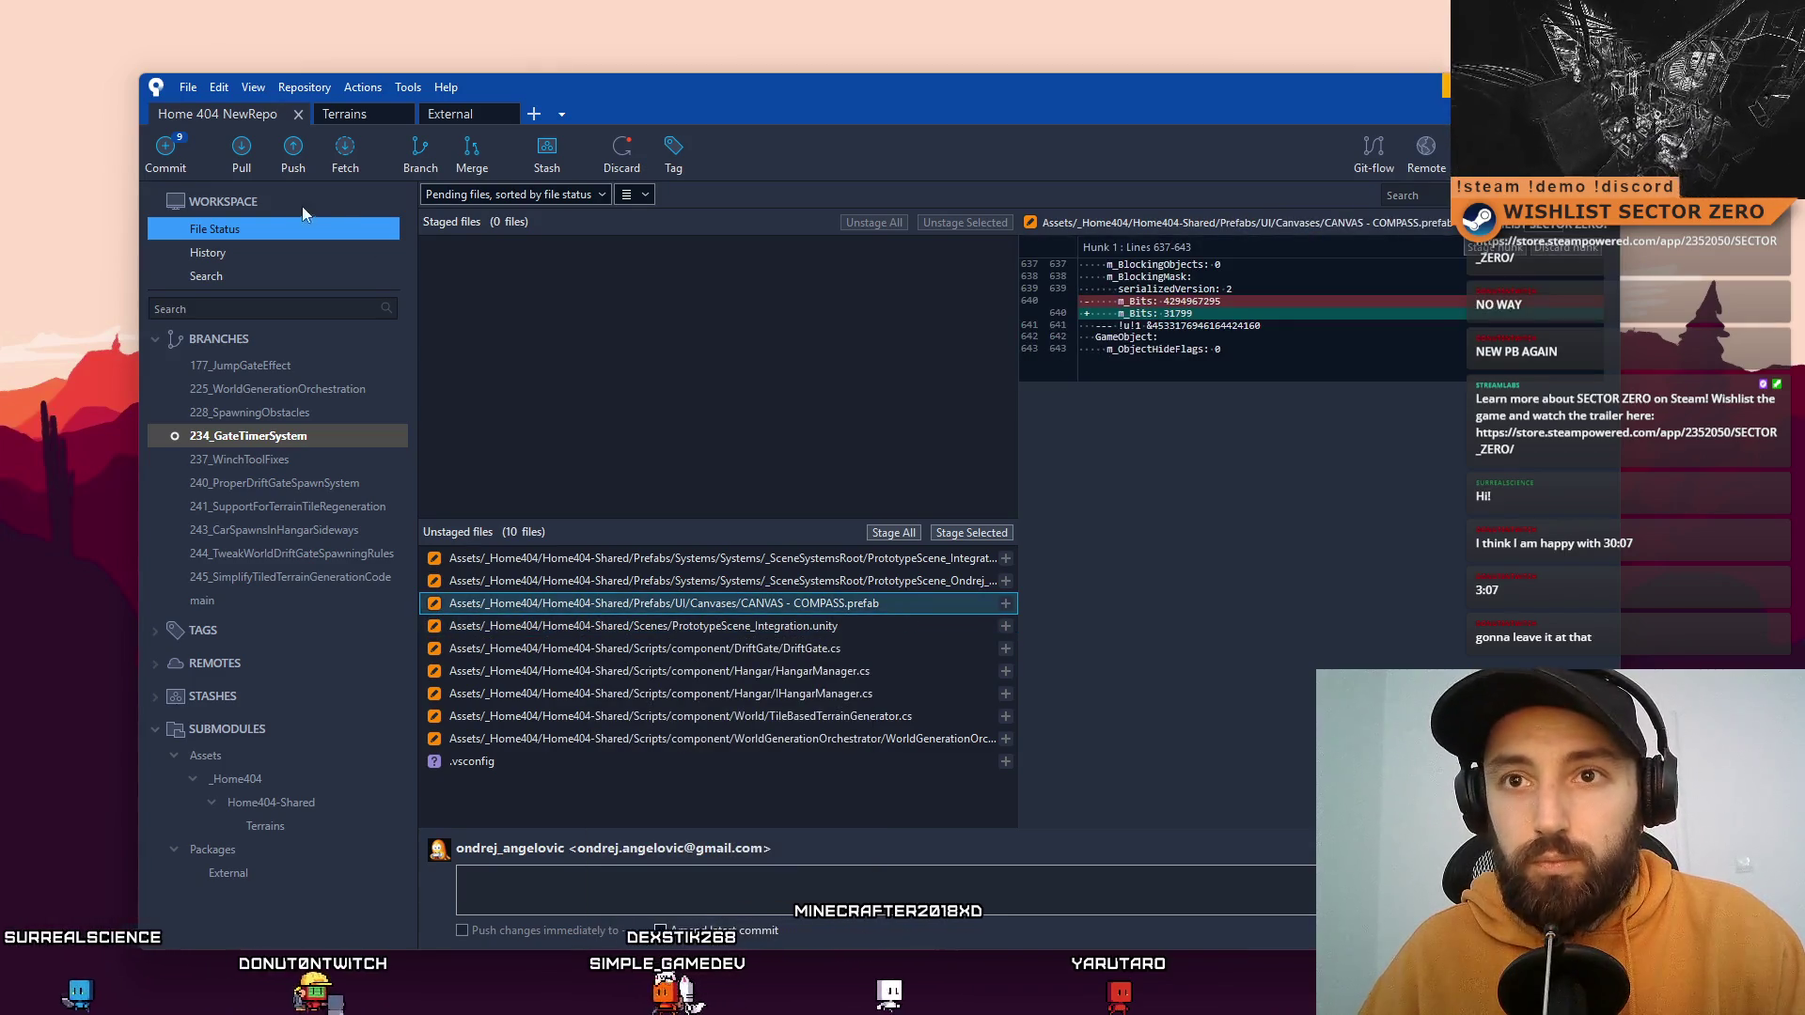
click(859, 581)
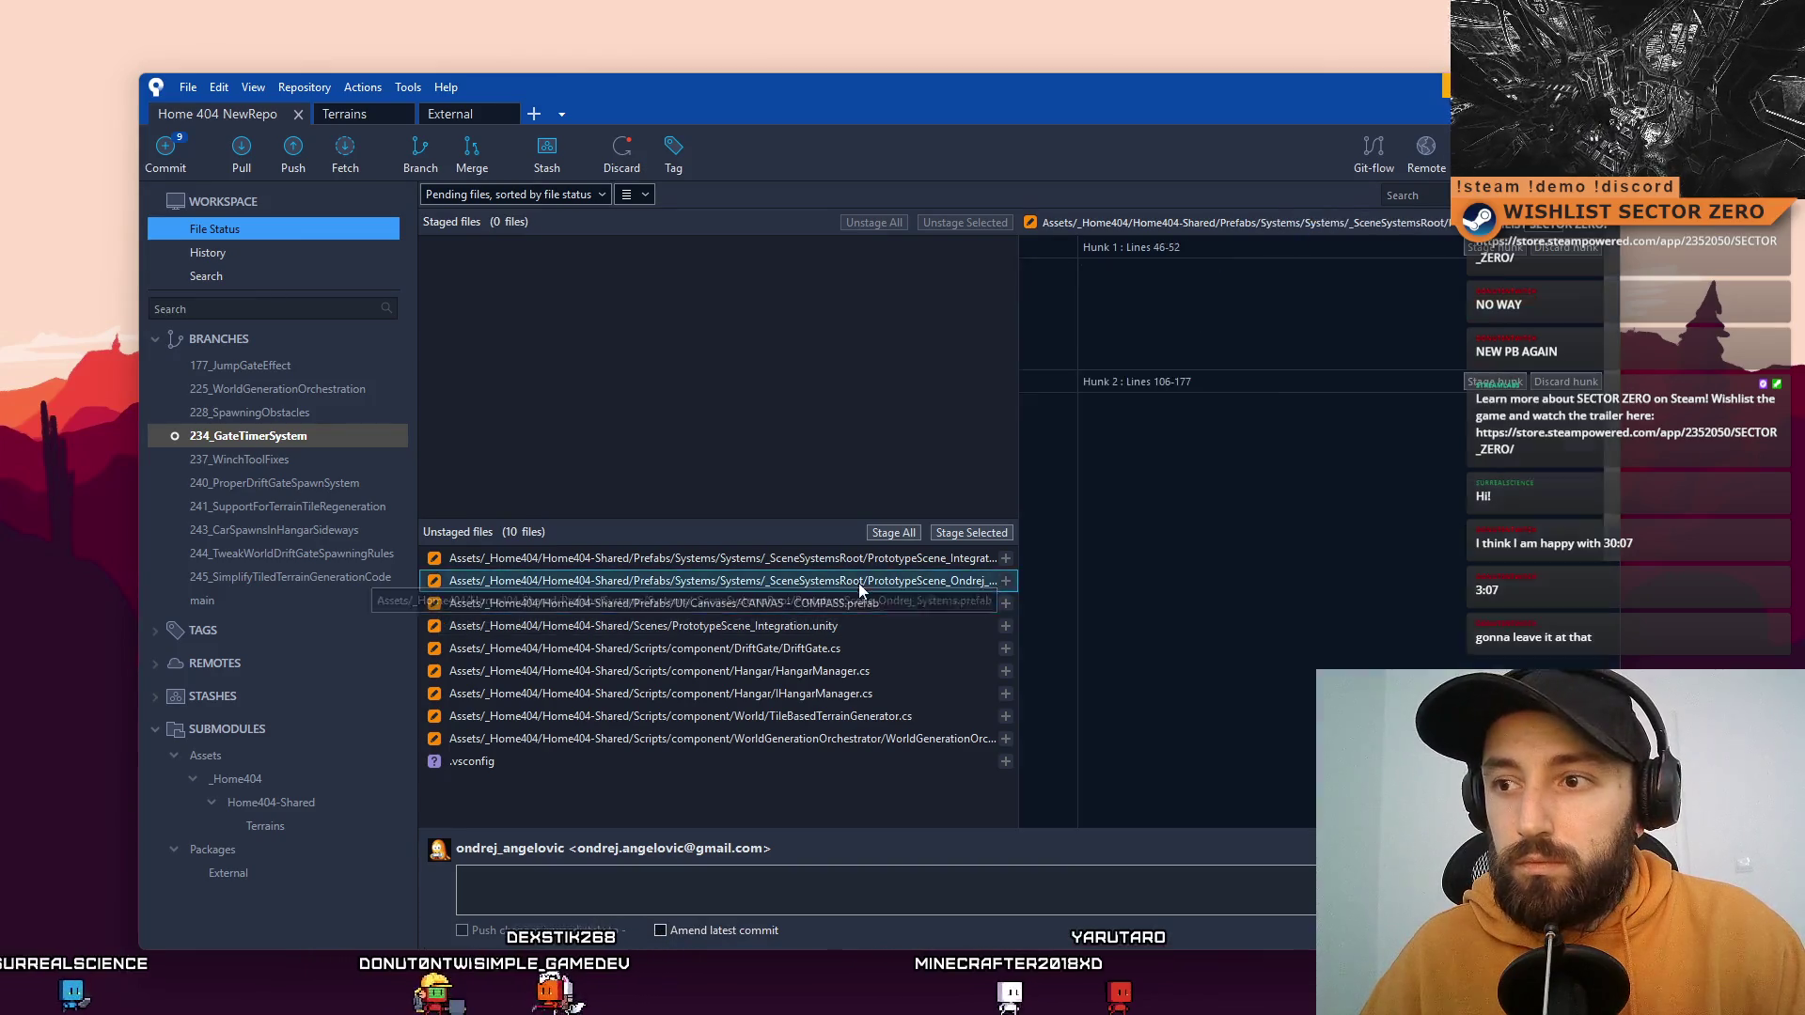
click(866, 603)
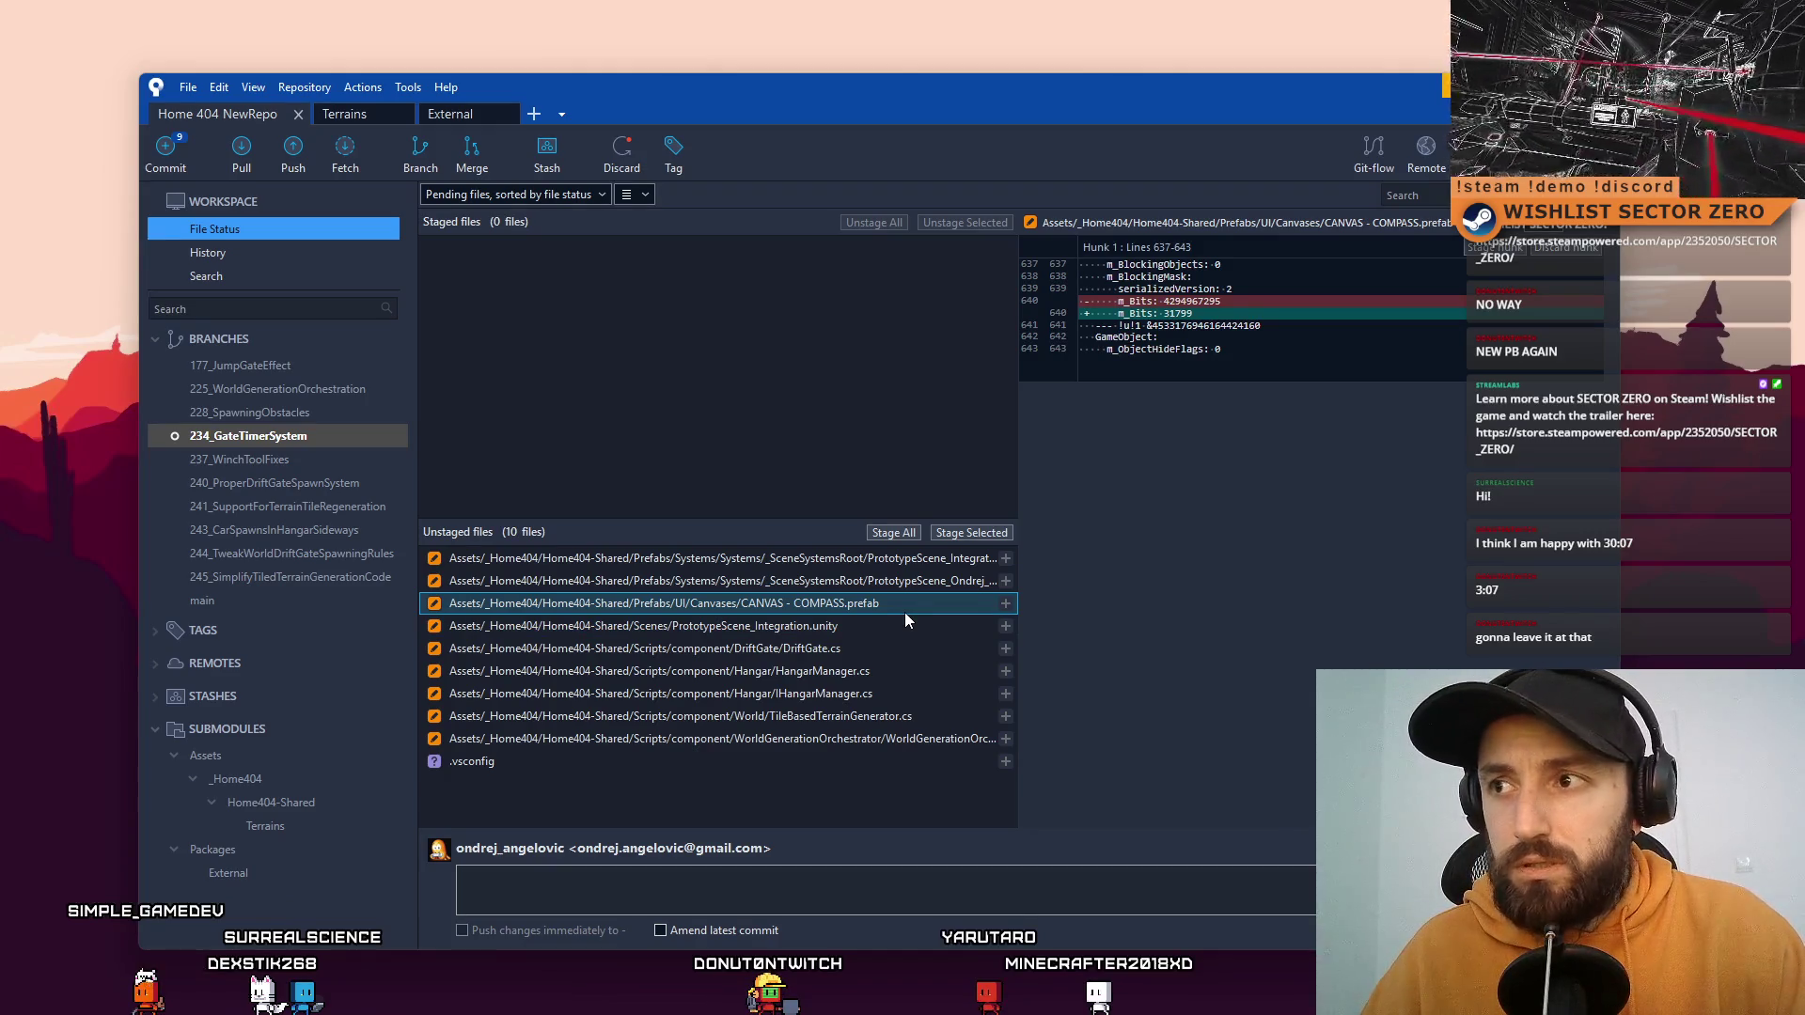
Step: Discard the changes to COMPASS.prefab and PrototypeScene_Integration.unity, confirming each discard
right_click(897, 604)
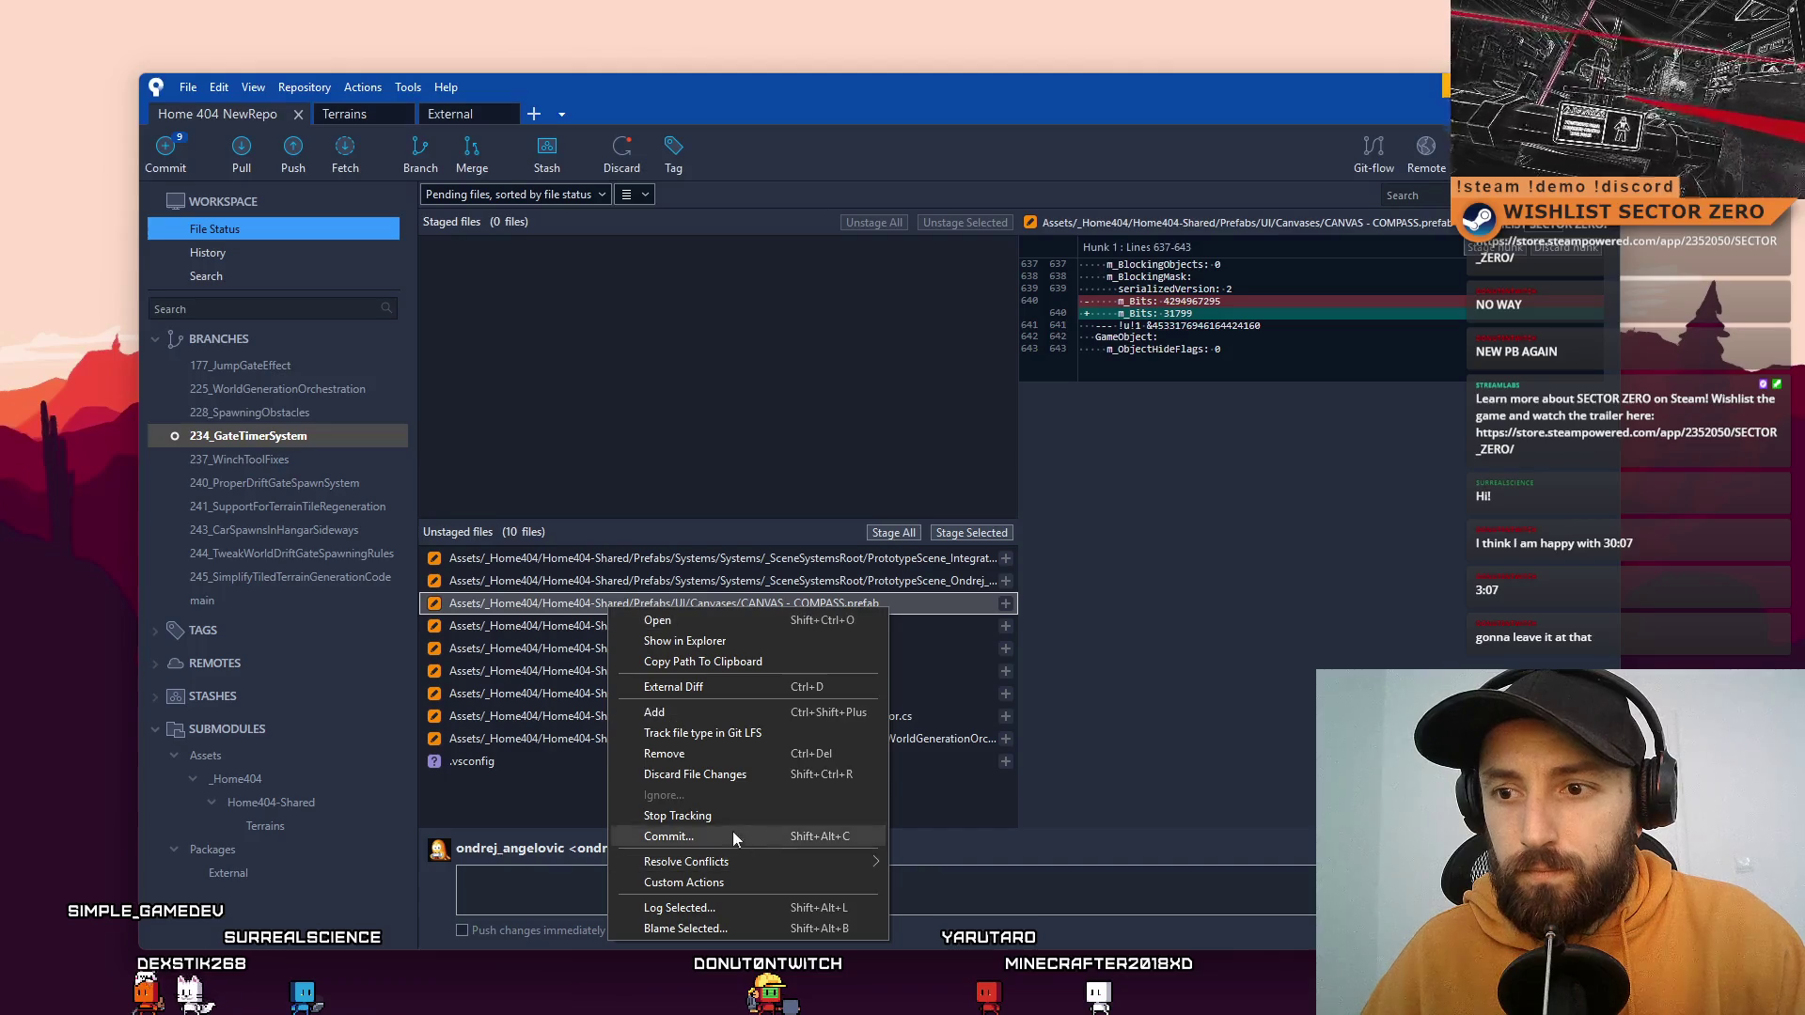
click(726, 773)
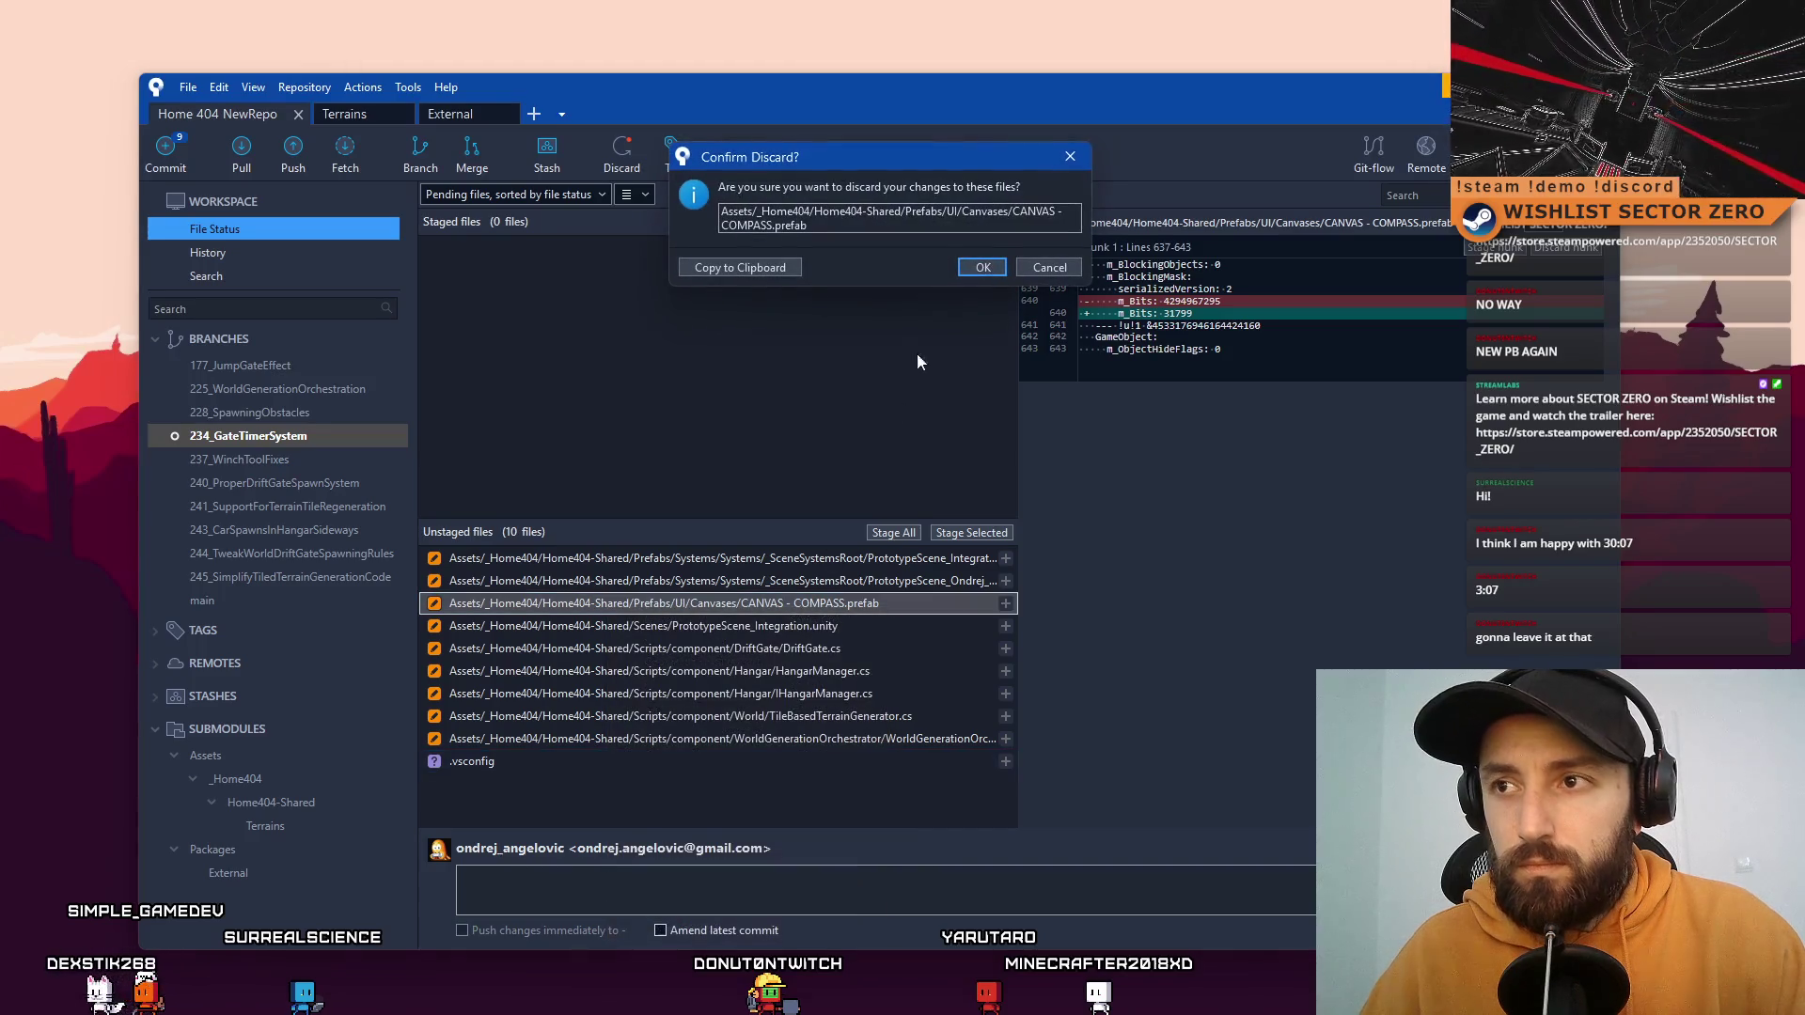
click(993, 268)
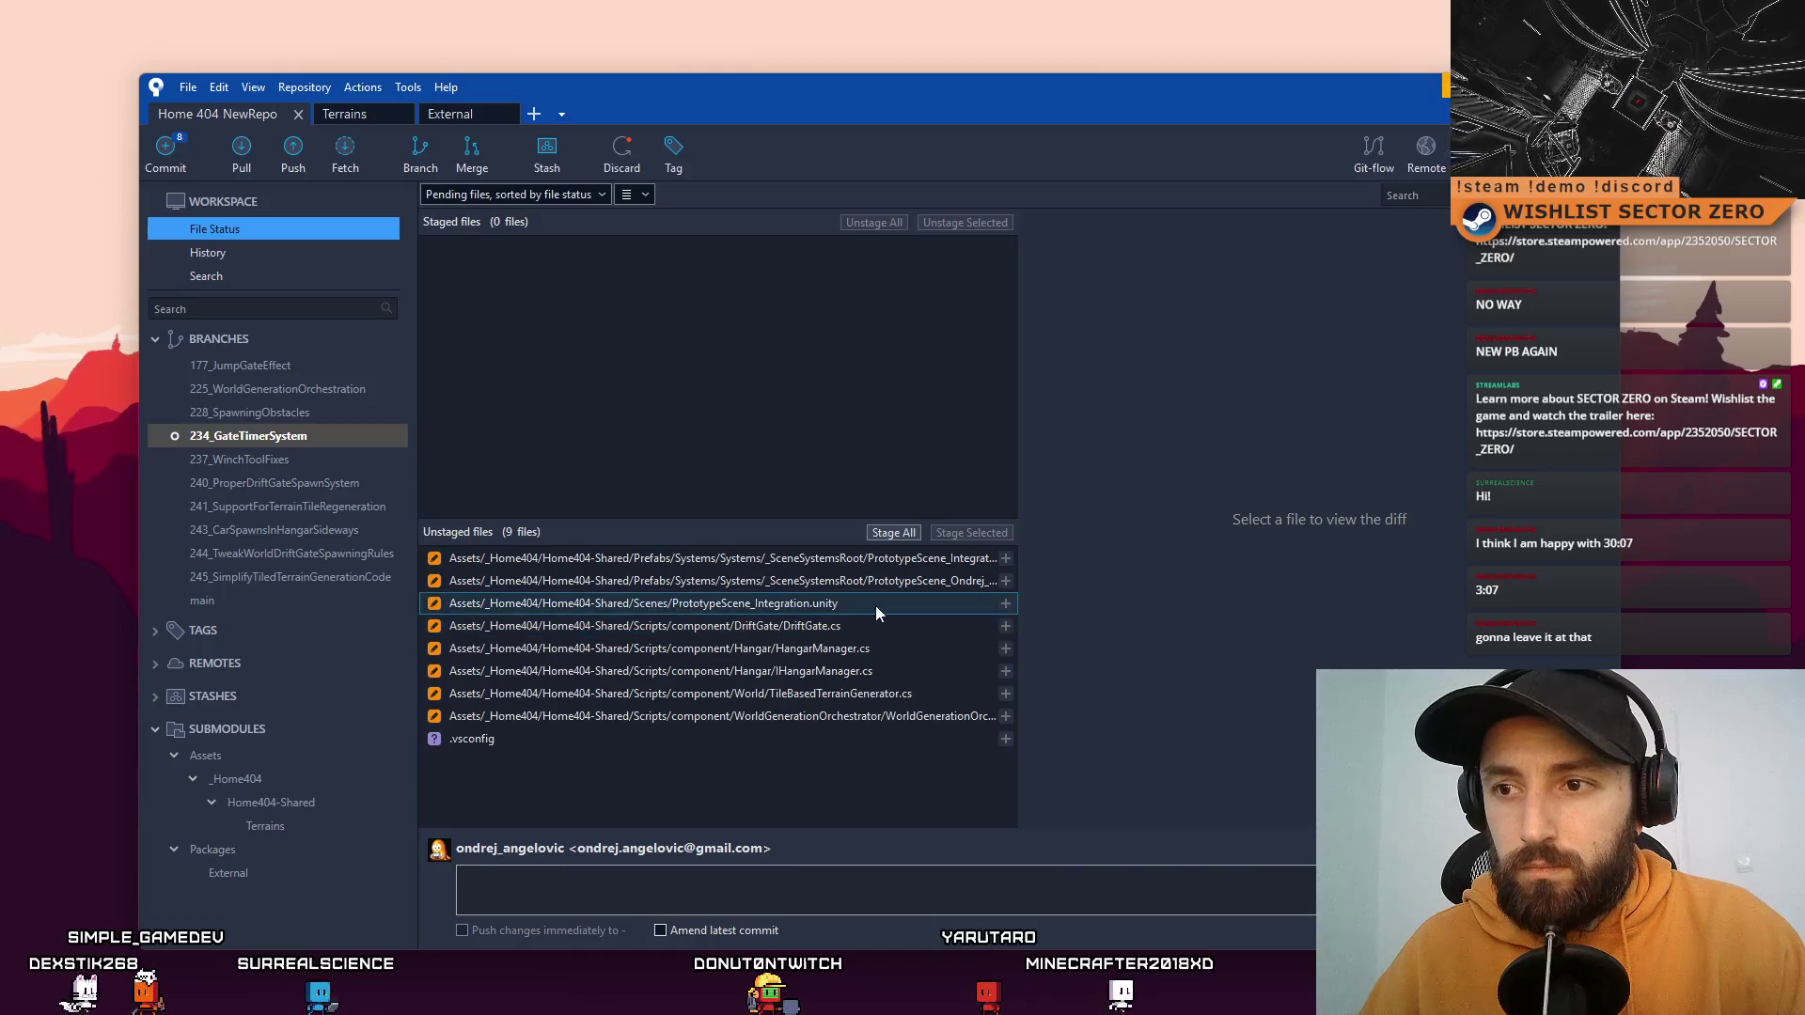
click(876, 605)
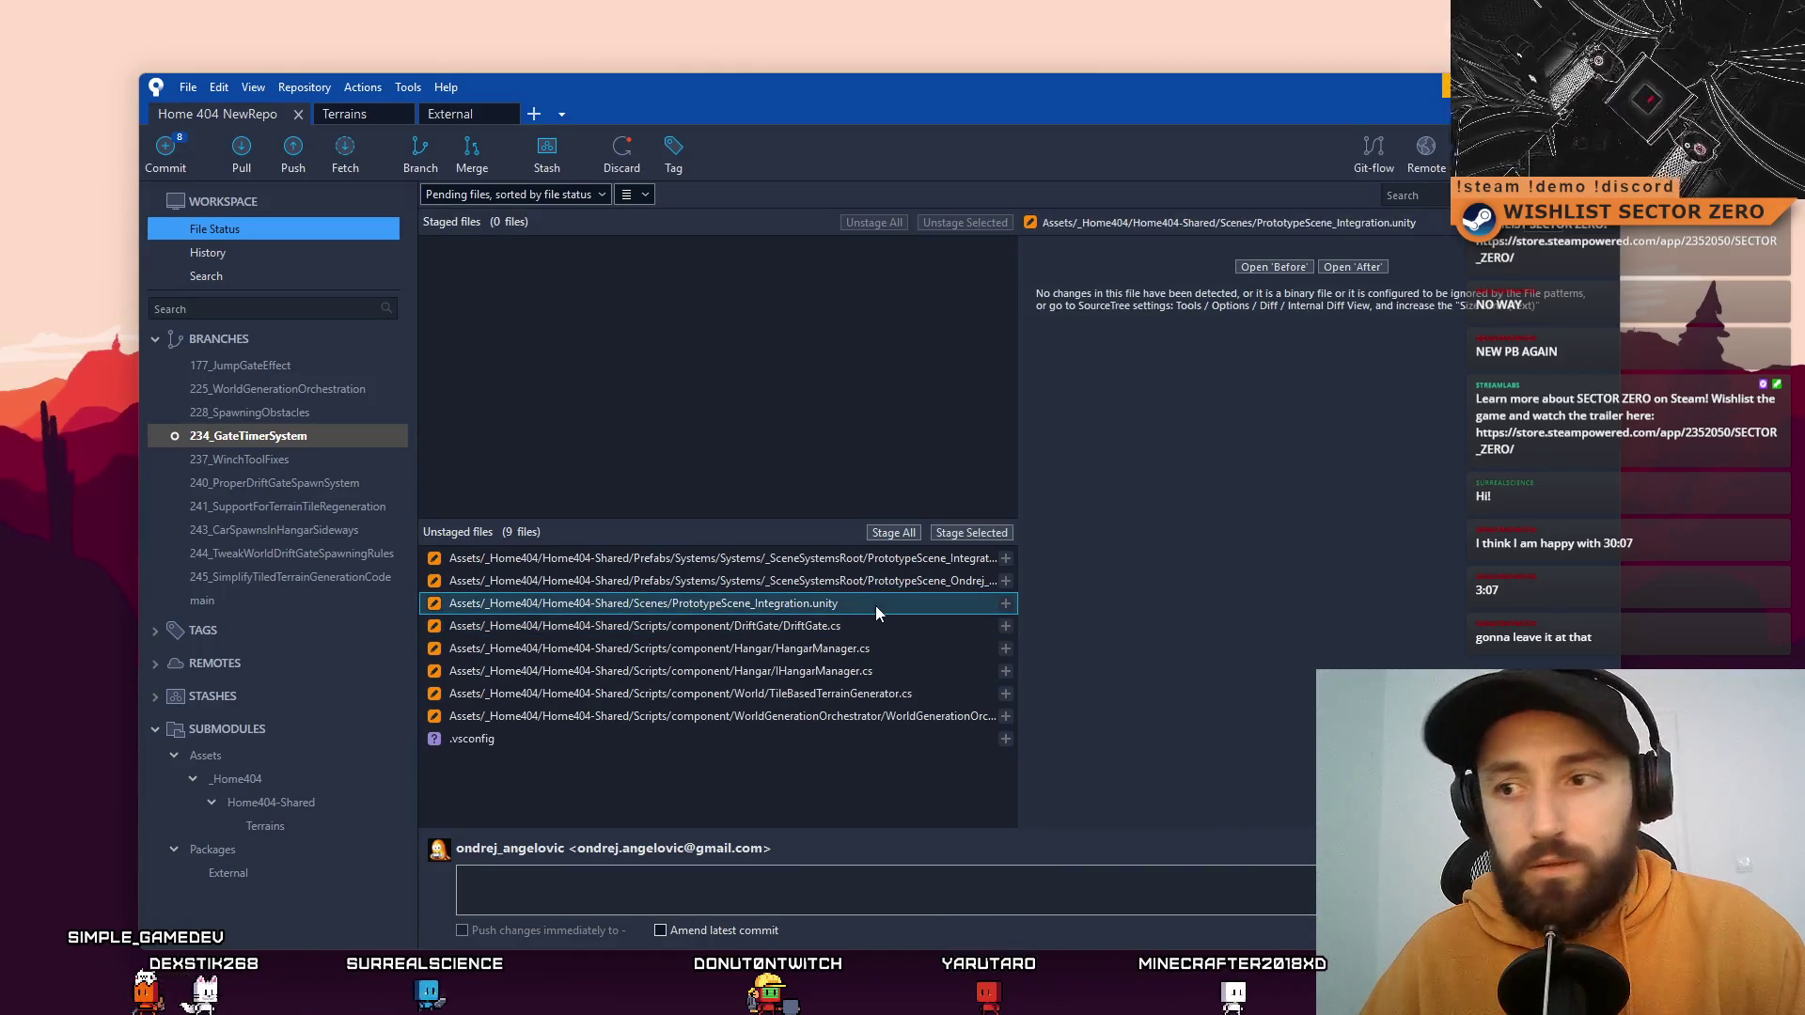
right_click(876, 606)
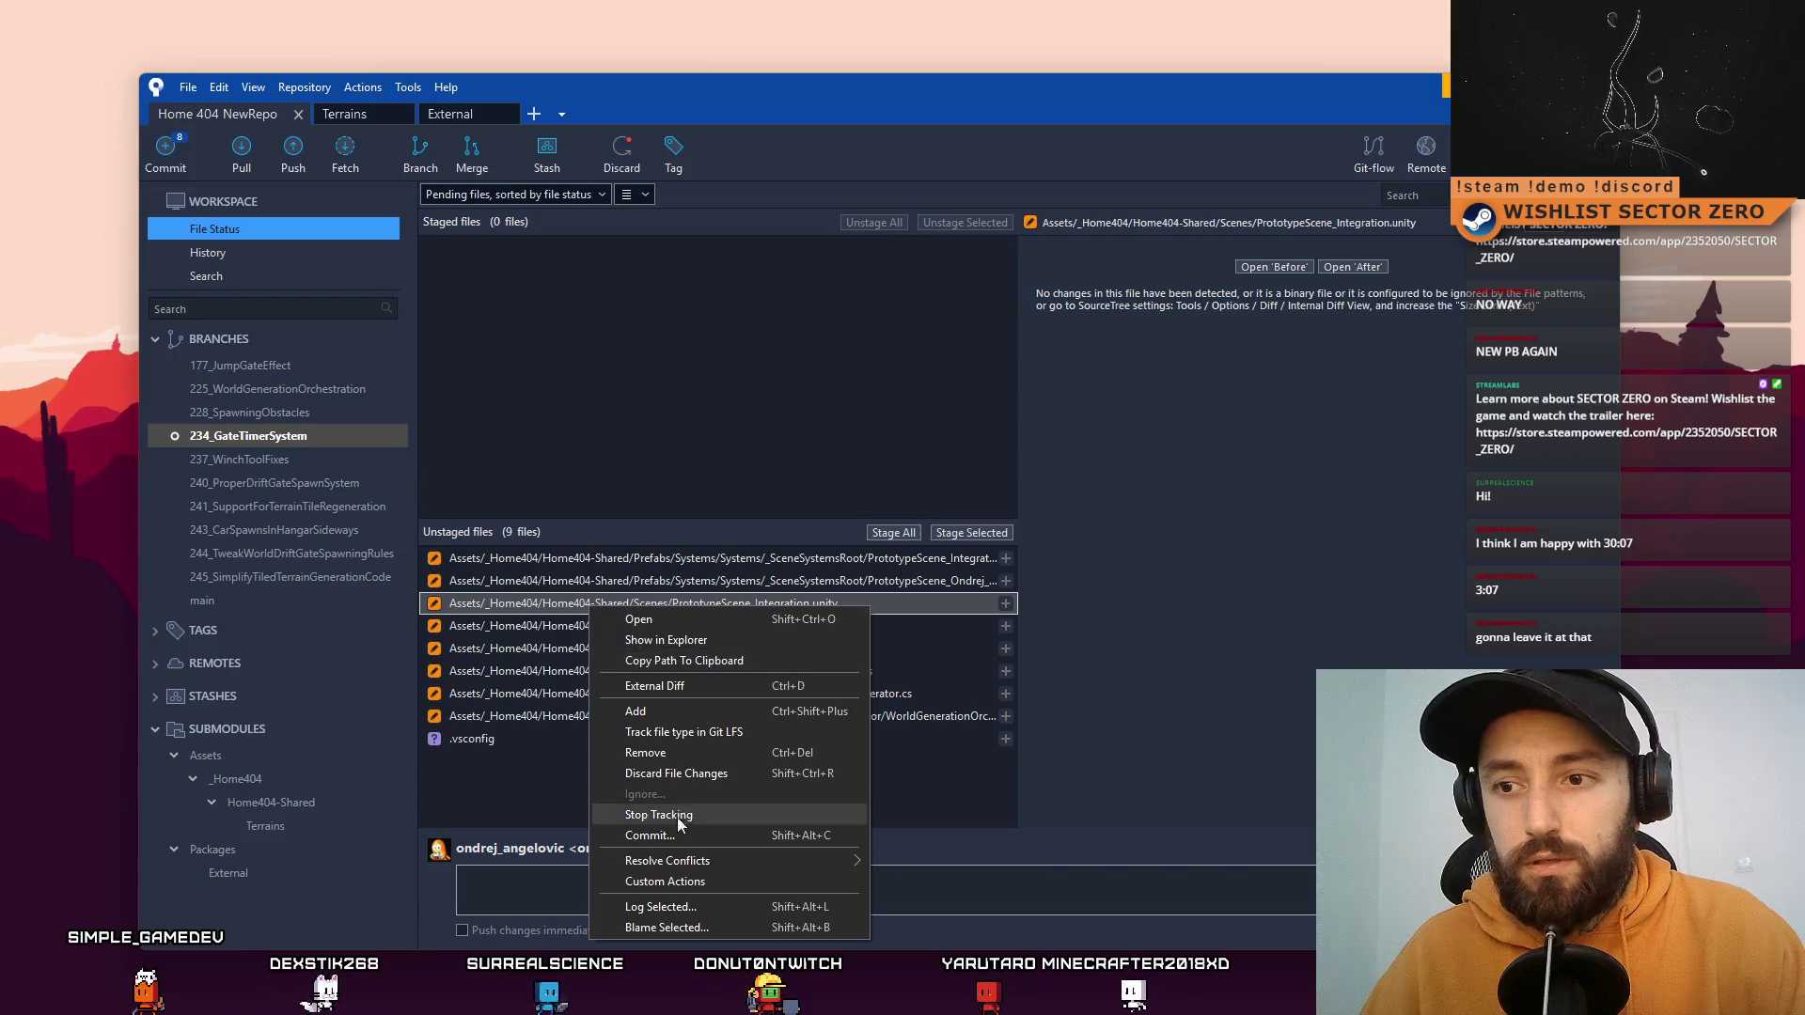
click(718, 773)
click(991, 268)
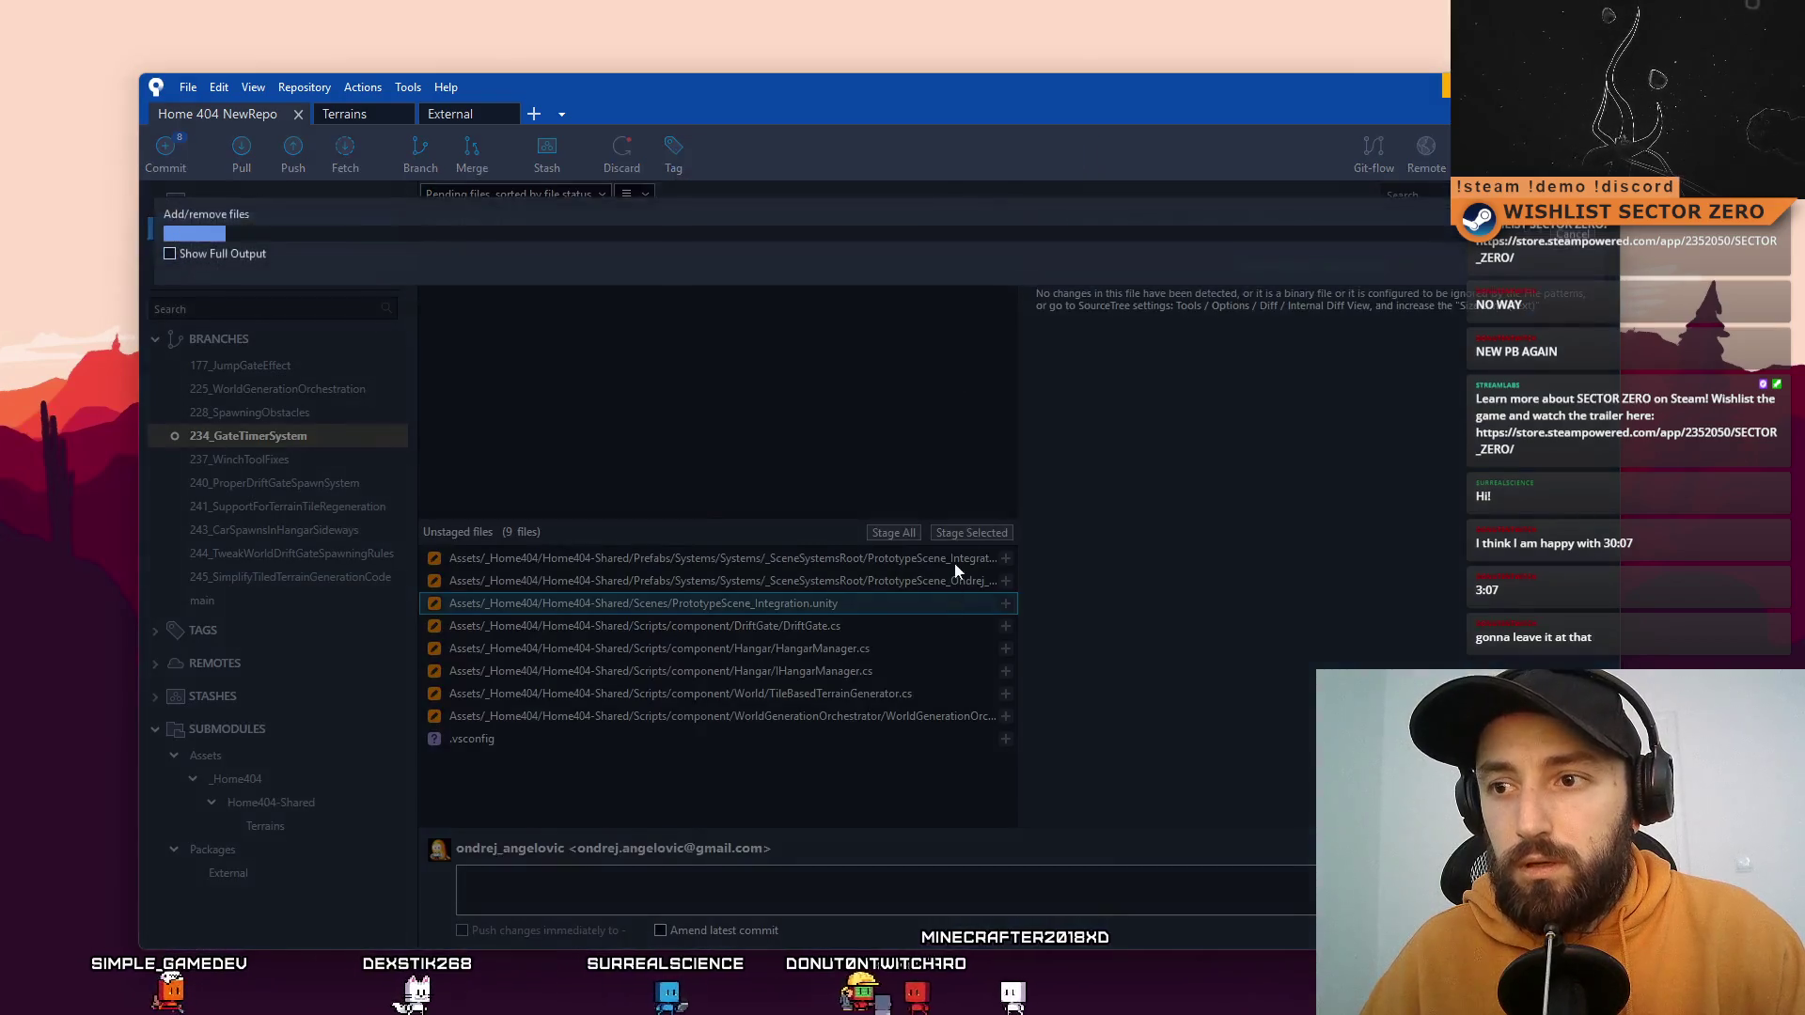
click(911, 603)
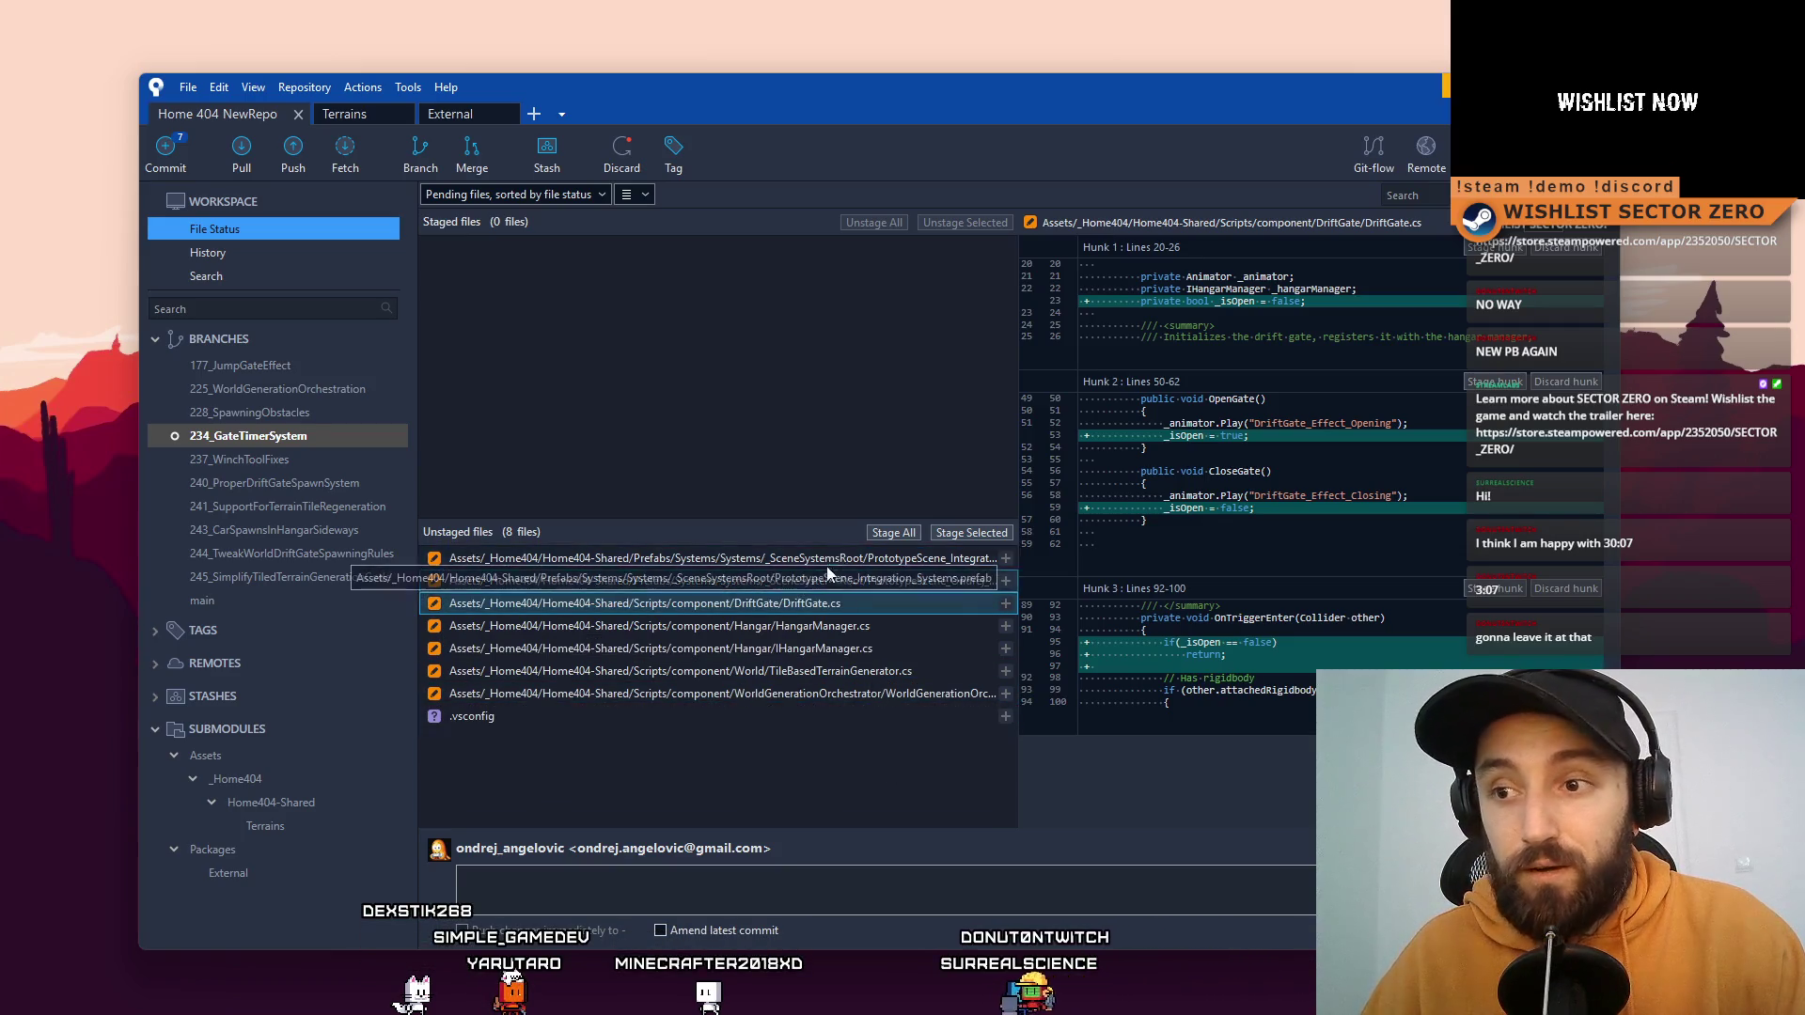
Step: Review the HangarManager.cs, WorldGenerationOrchestrator.cs and TileBasedTerrainGenerator.cs diffs
click(832, 626)
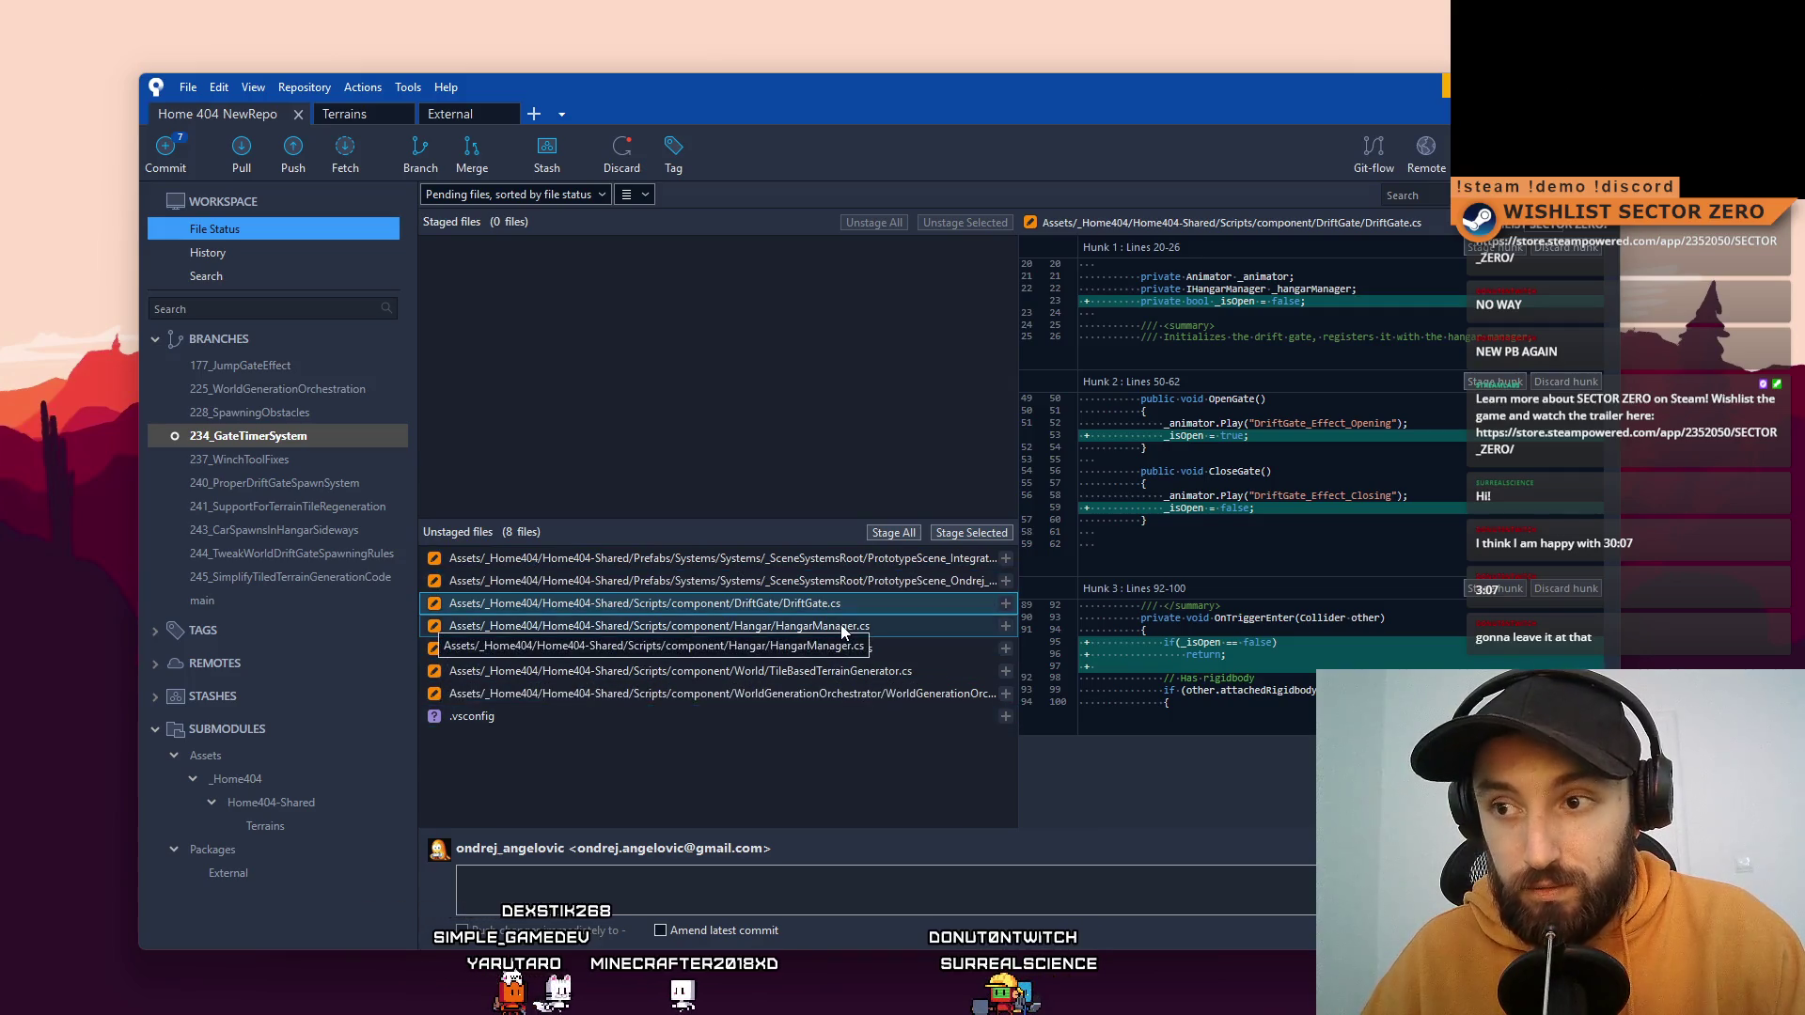
click(874, 699)
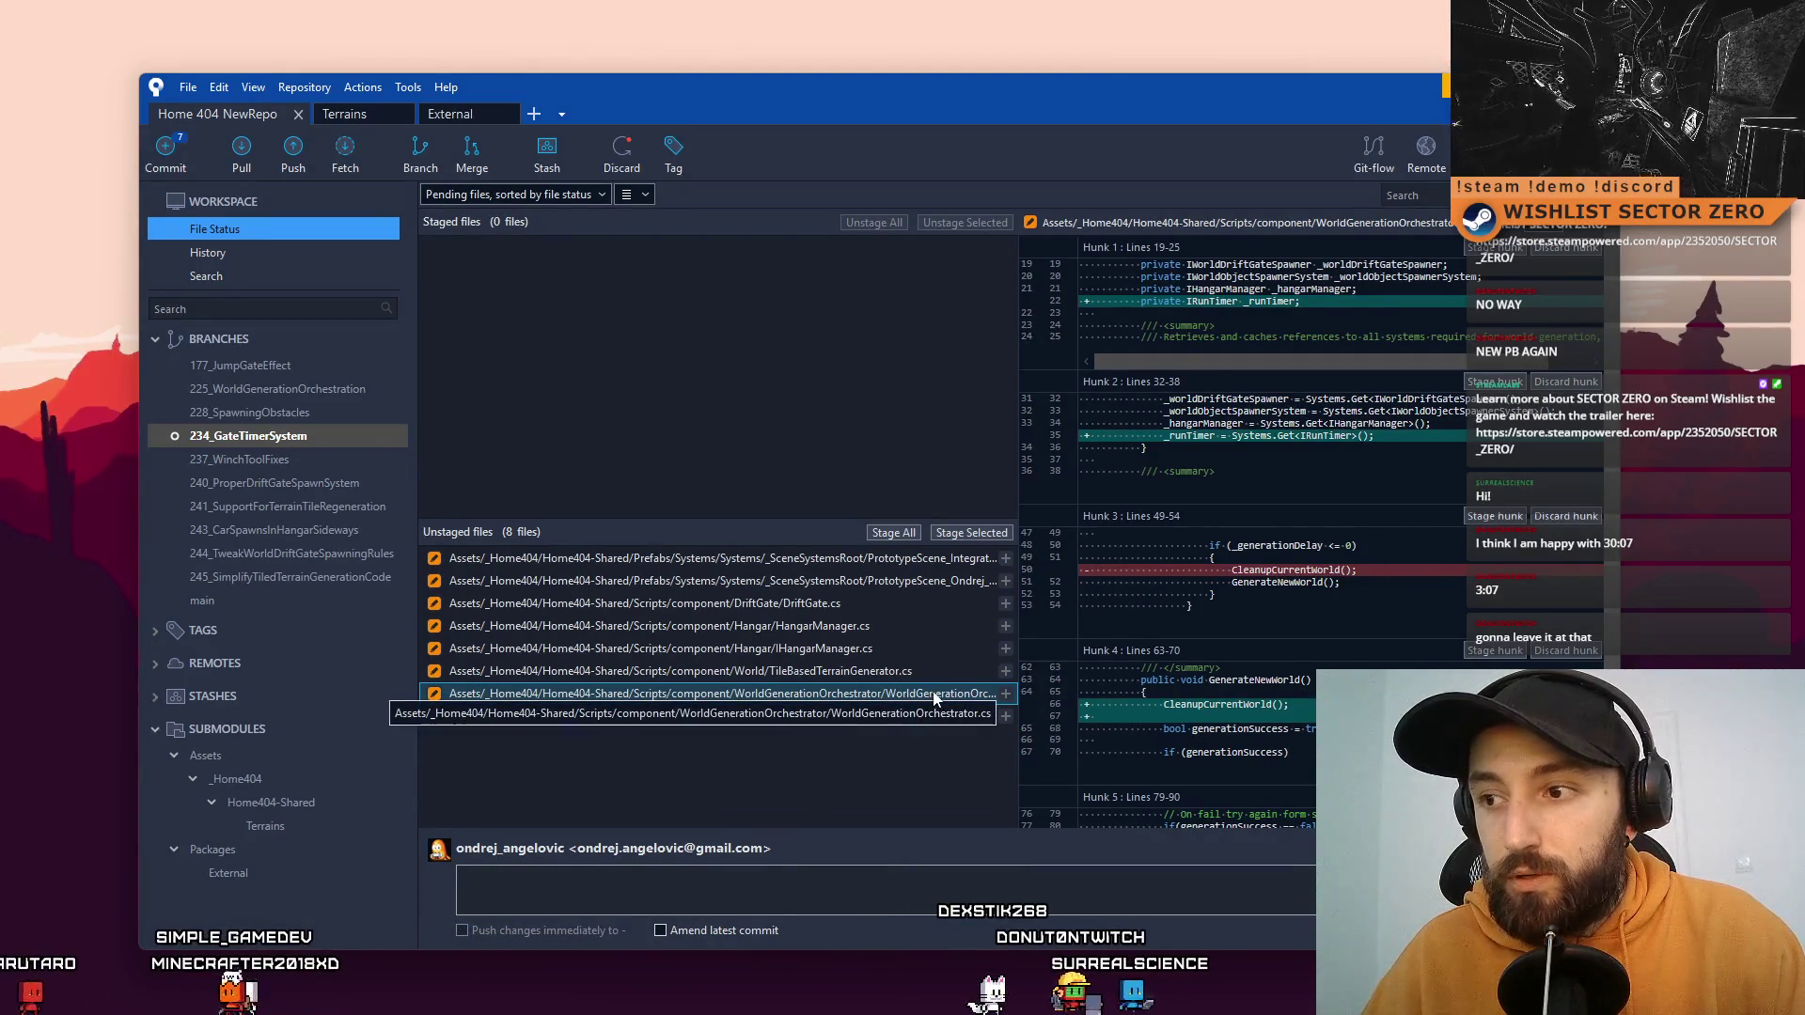
scroll(1421, 622, down, 4)
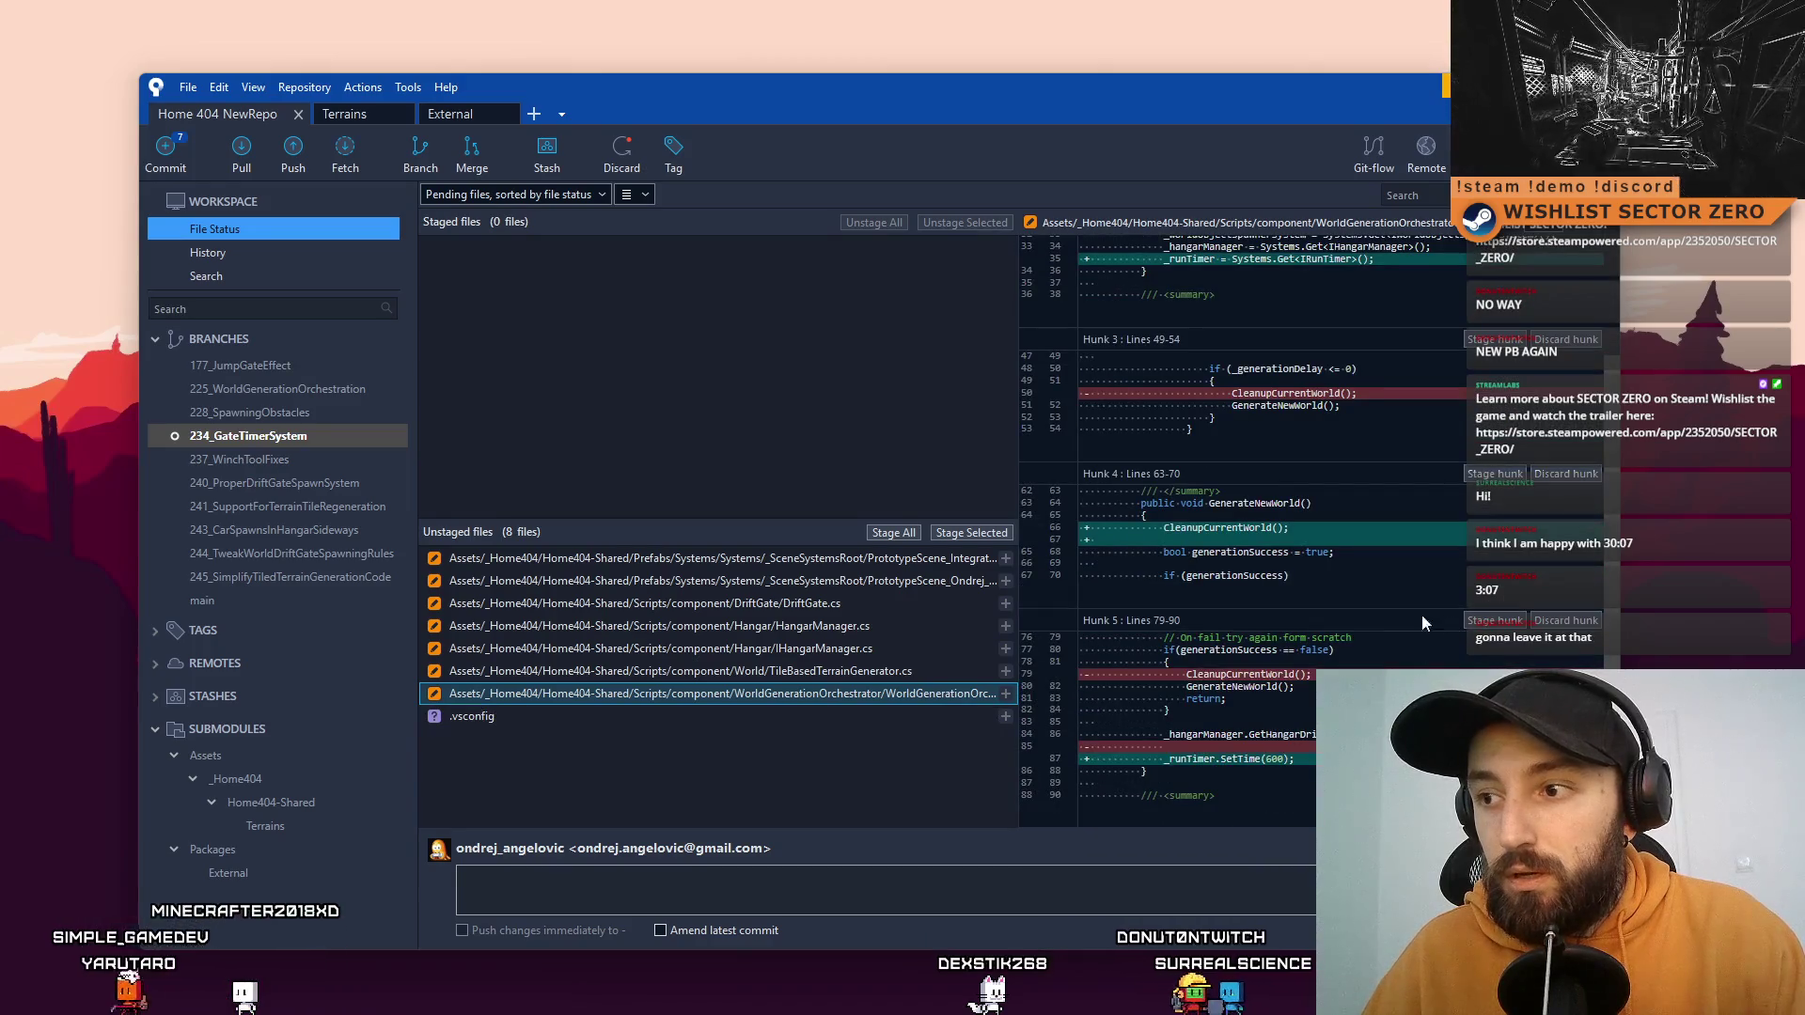
scroll(1366, 616, up, 5)
click(831, 671)
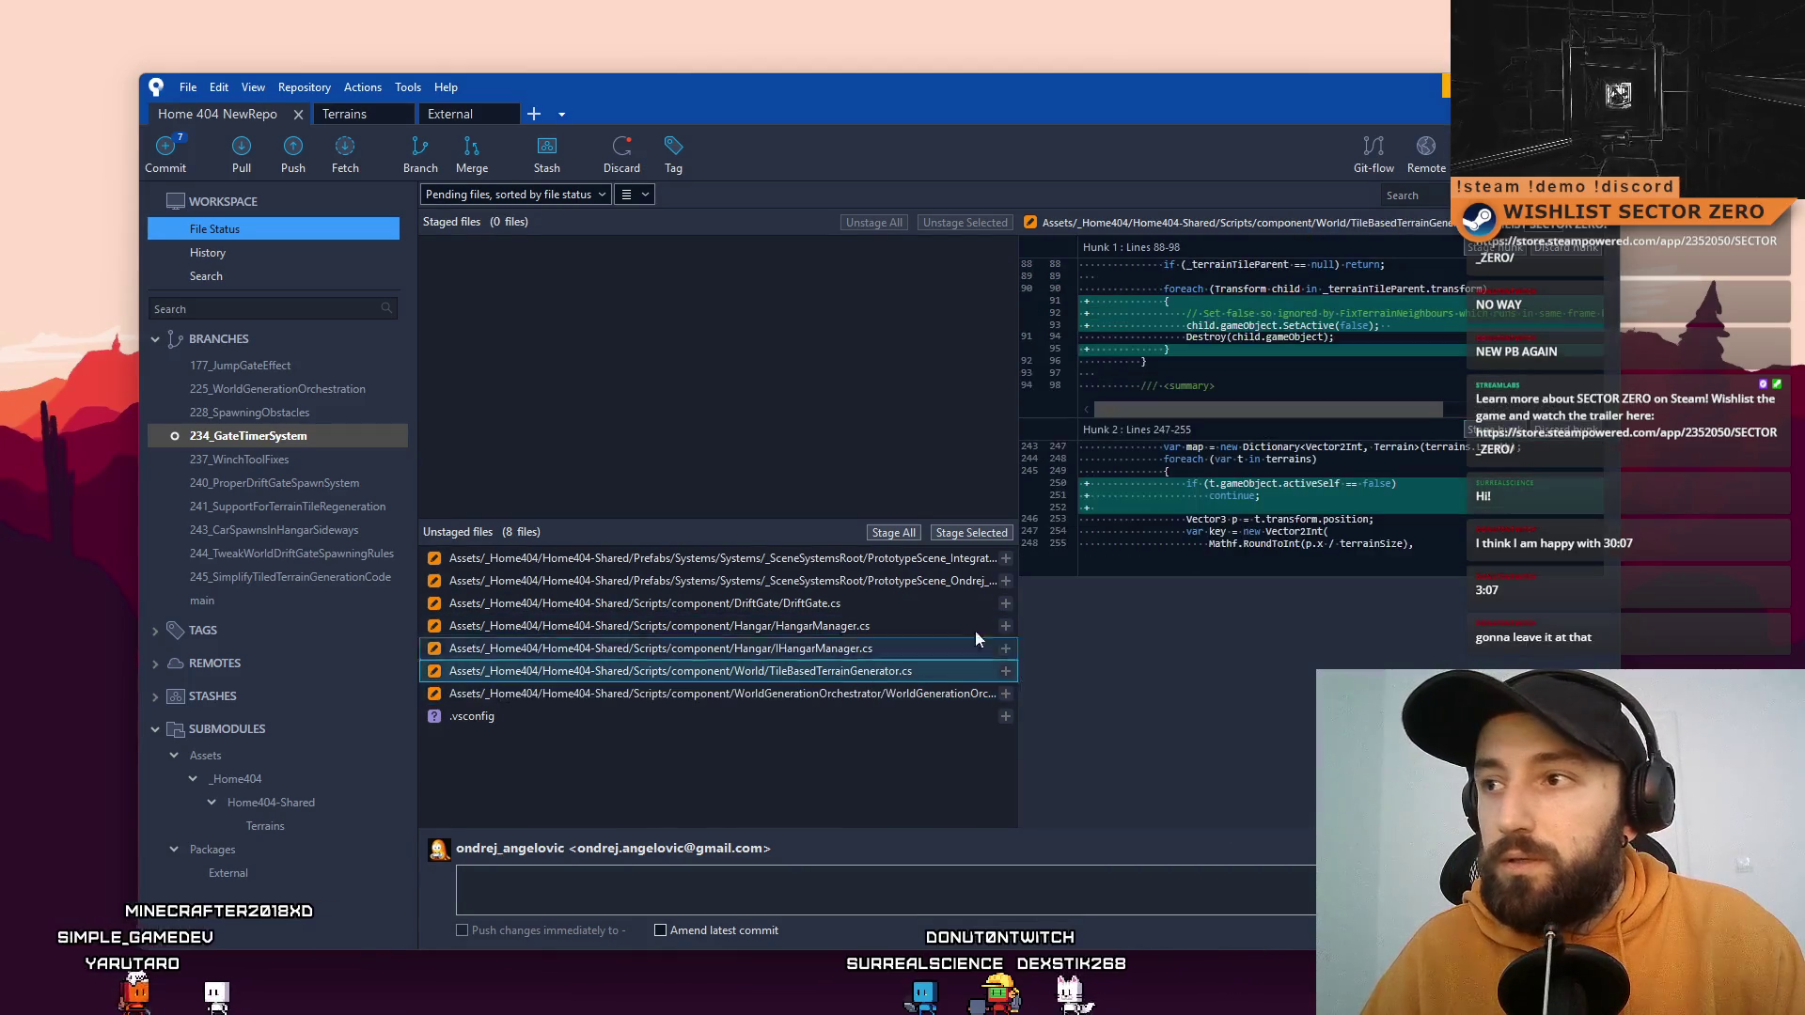
Step: Stage TileBasedTerrainGenerator.cs and commit it with a message about warnings when the world regenerates
click(974, 534)
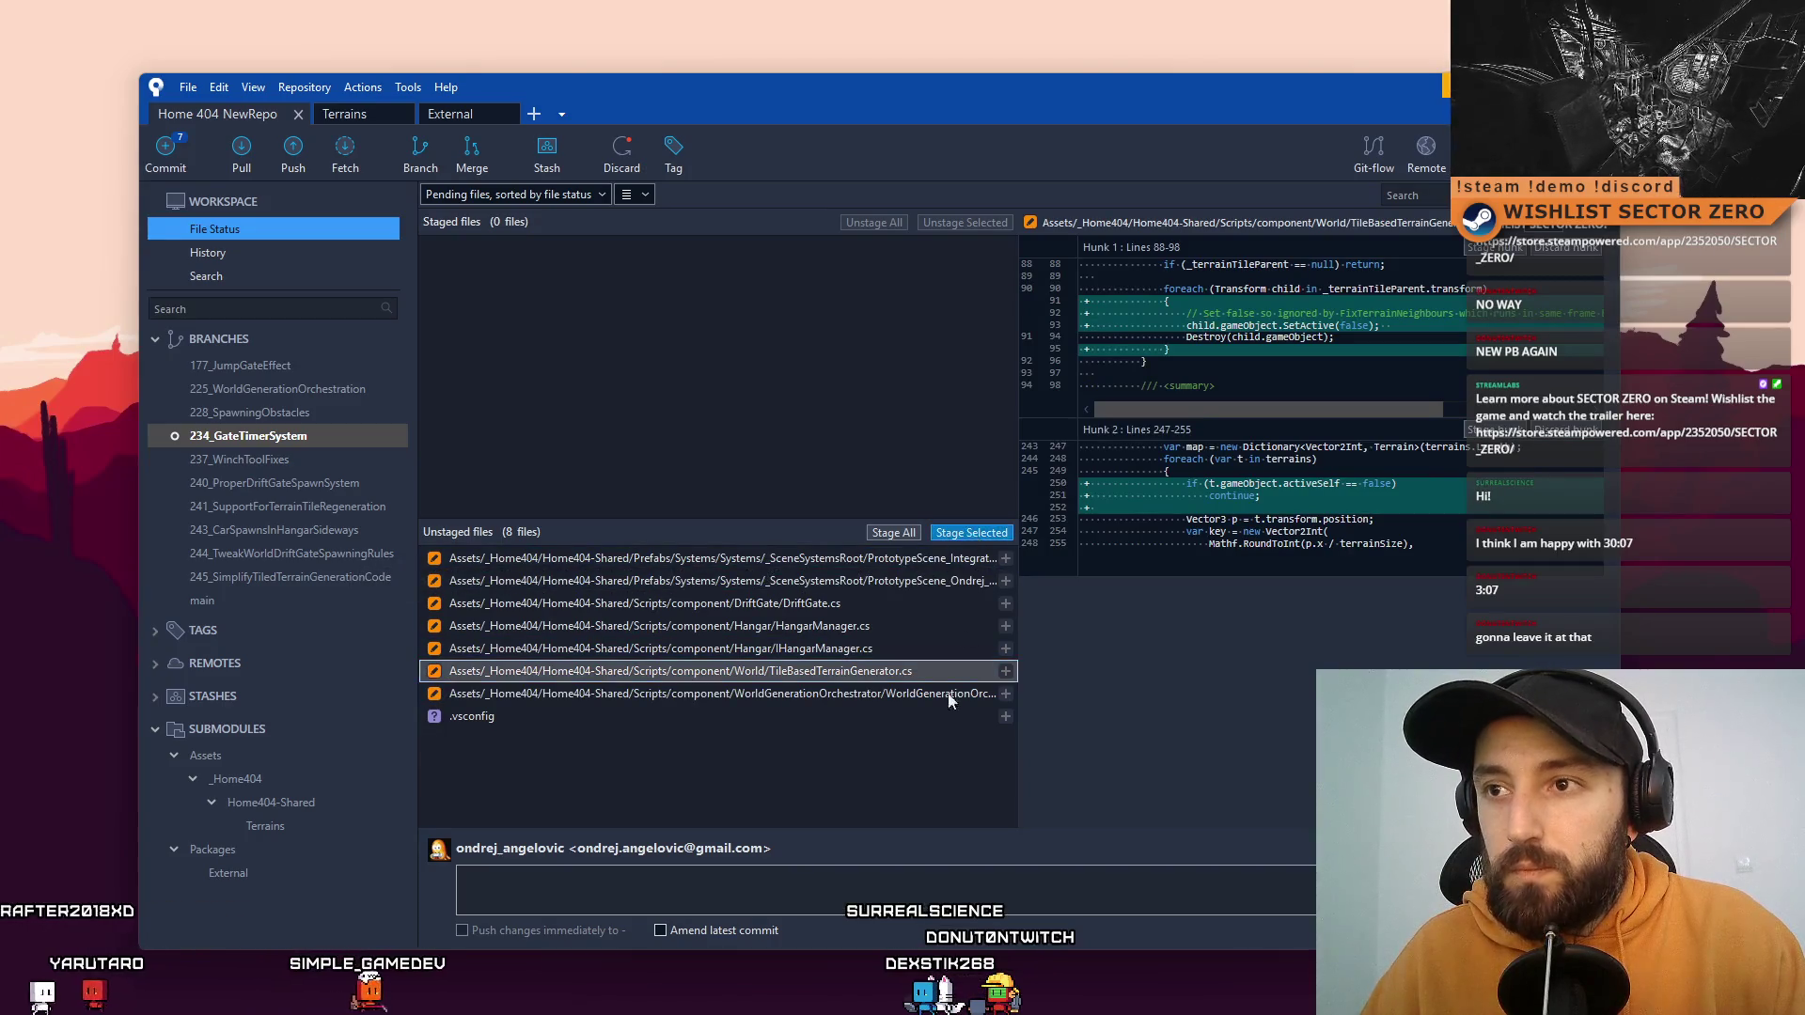
click(827, 907)
text(Fixed)
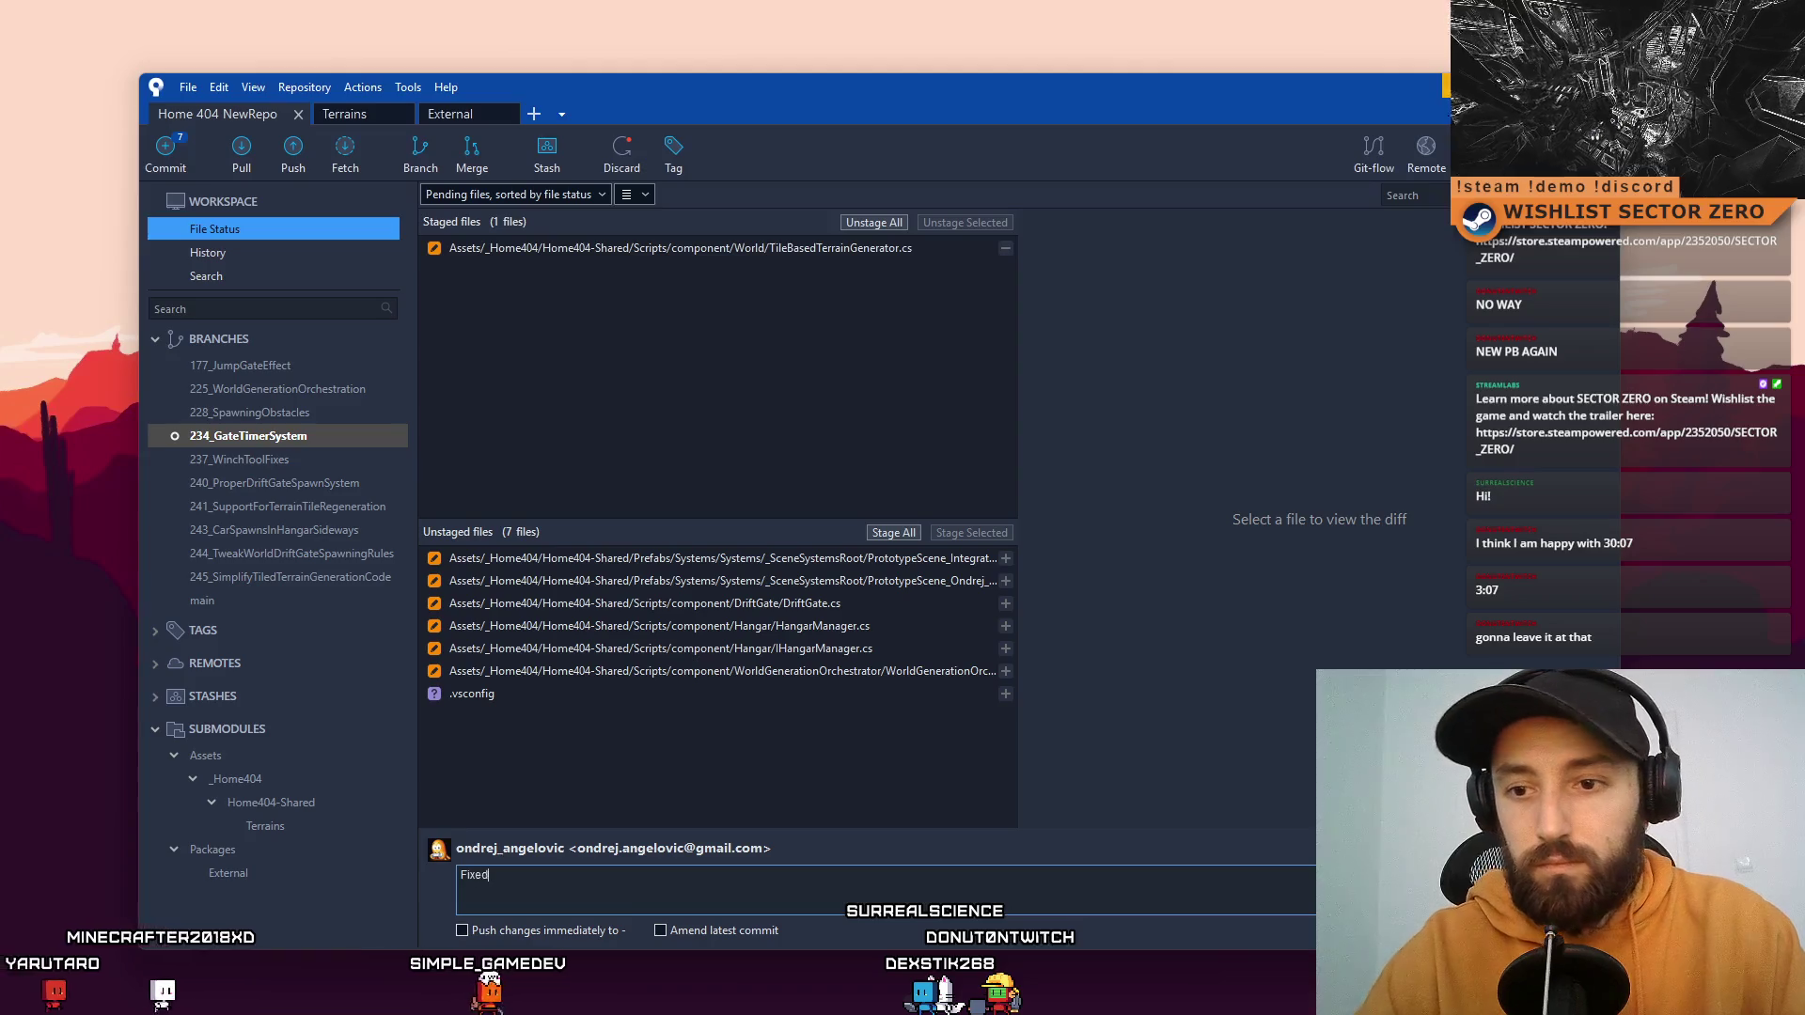
text( issue with)
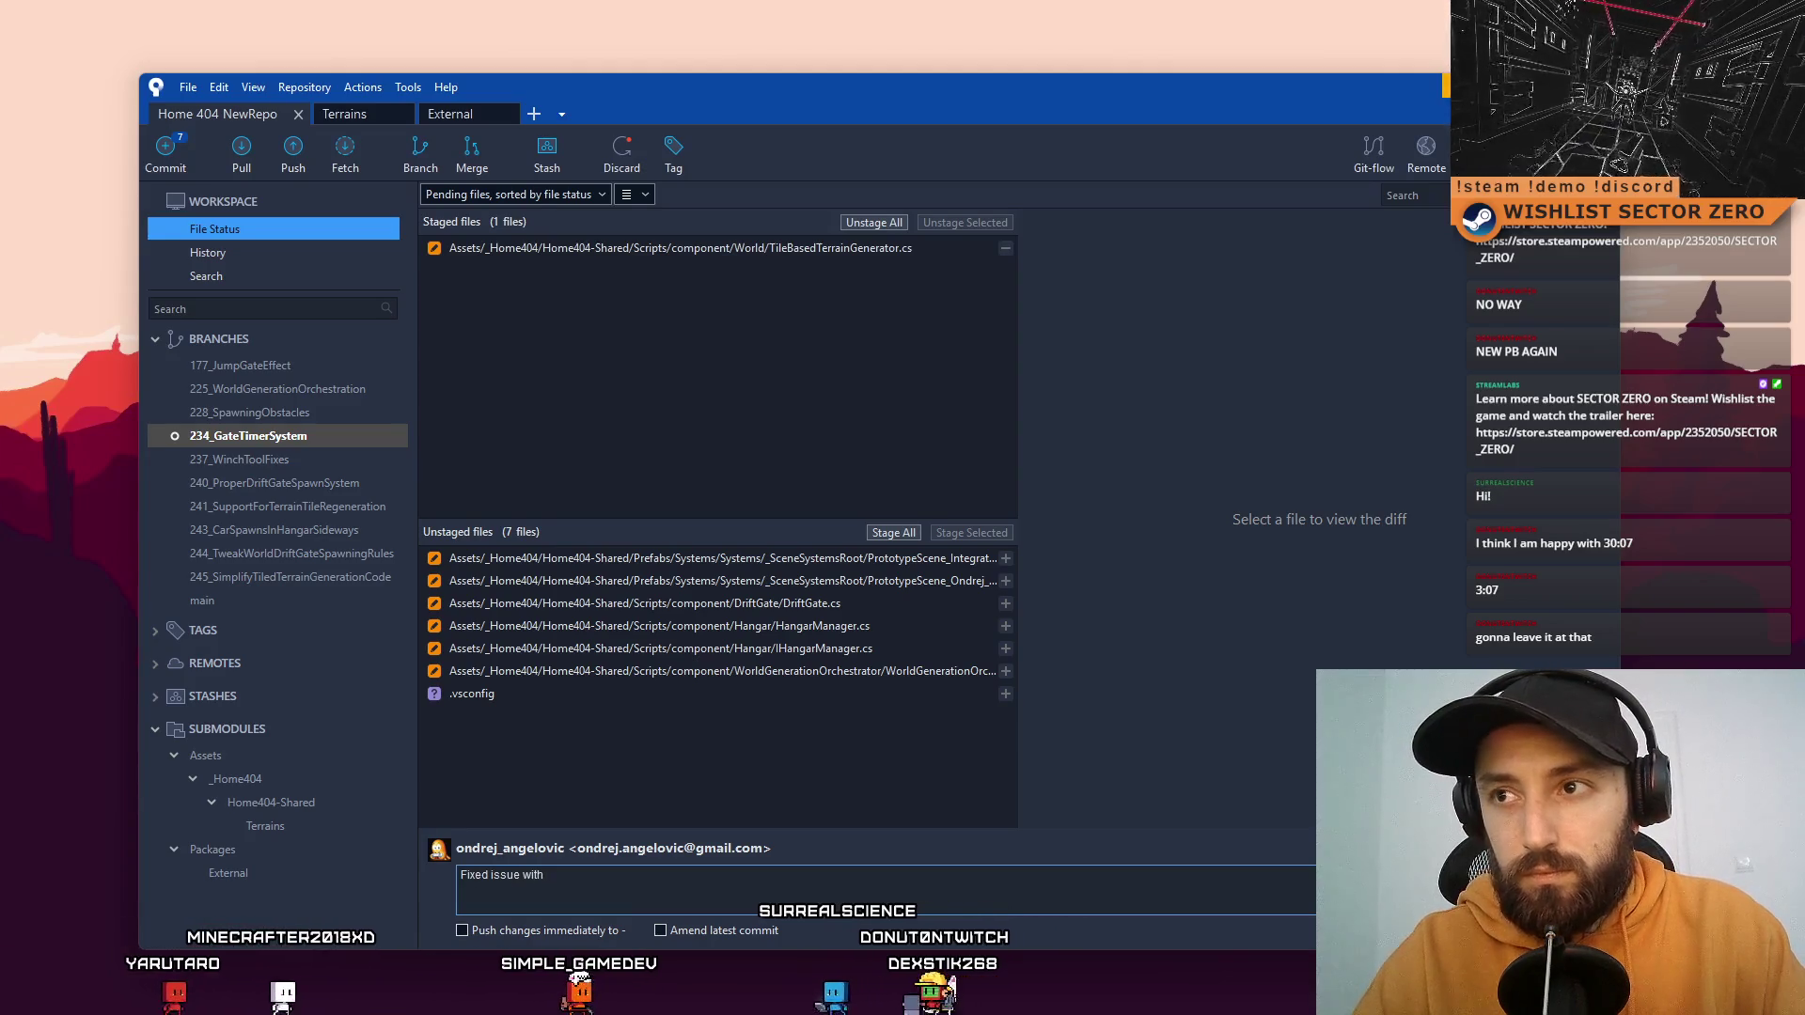
text( warnings )
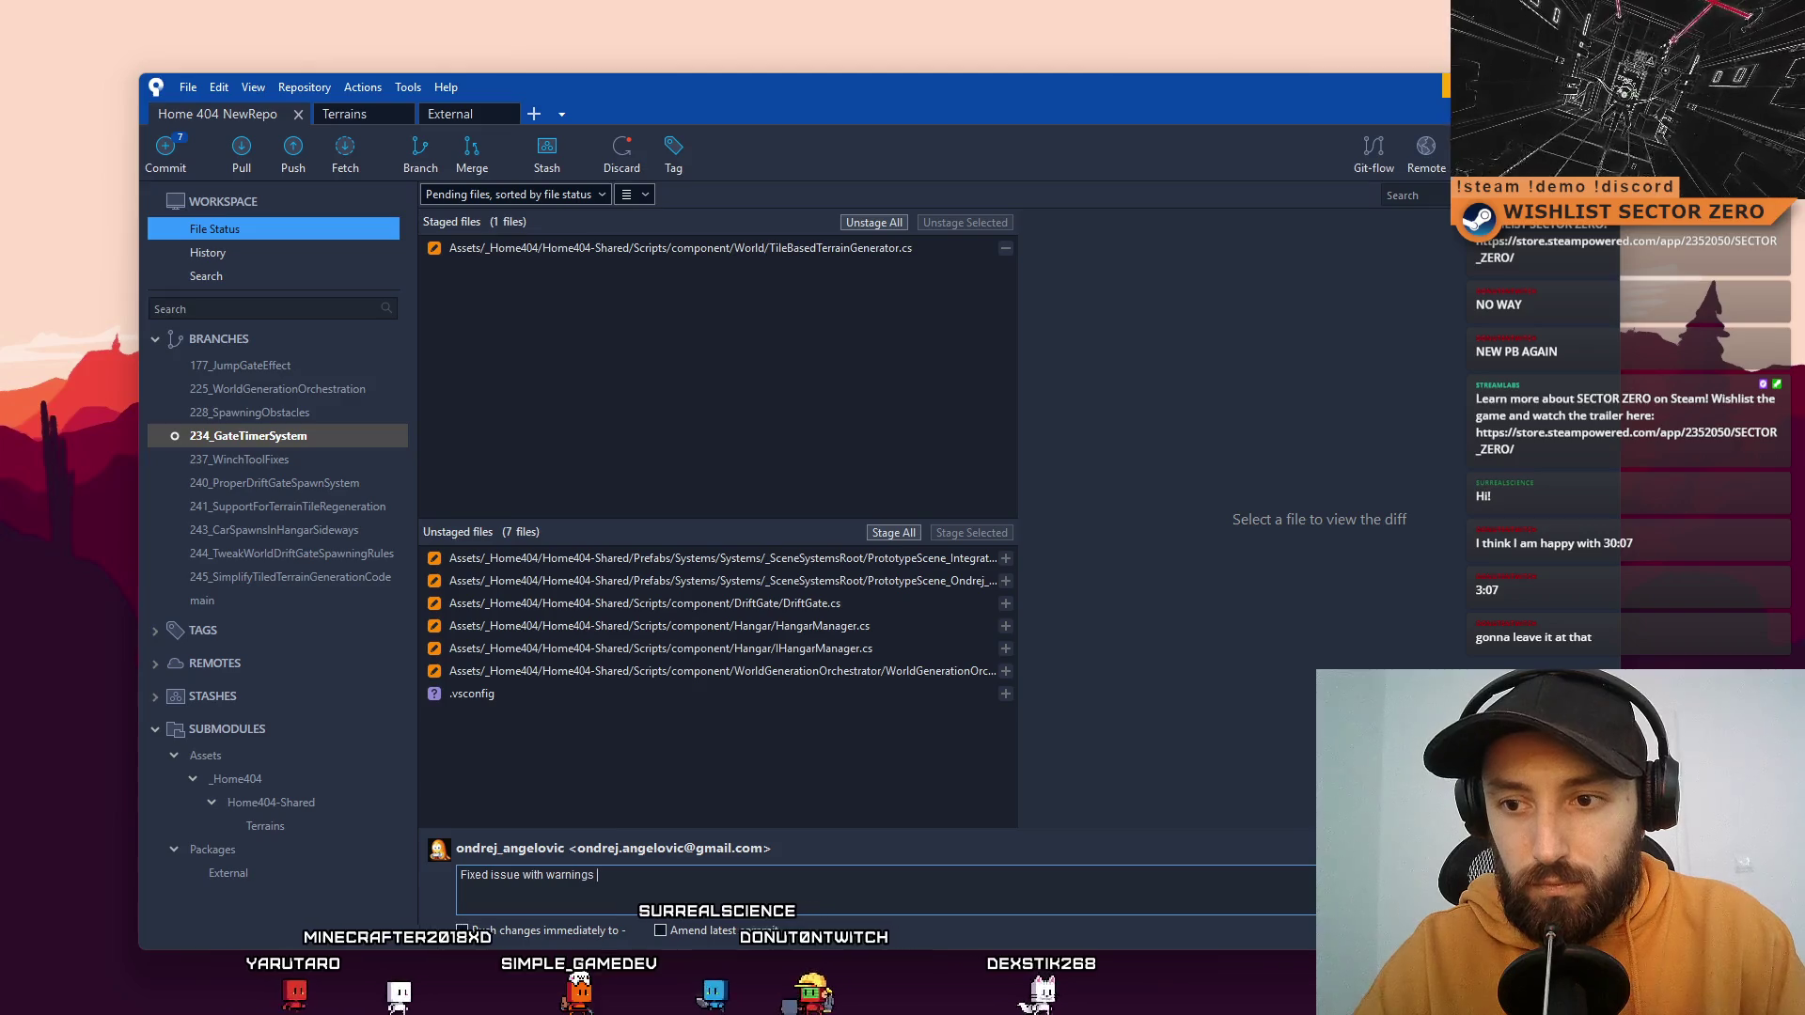
text(from Ti)
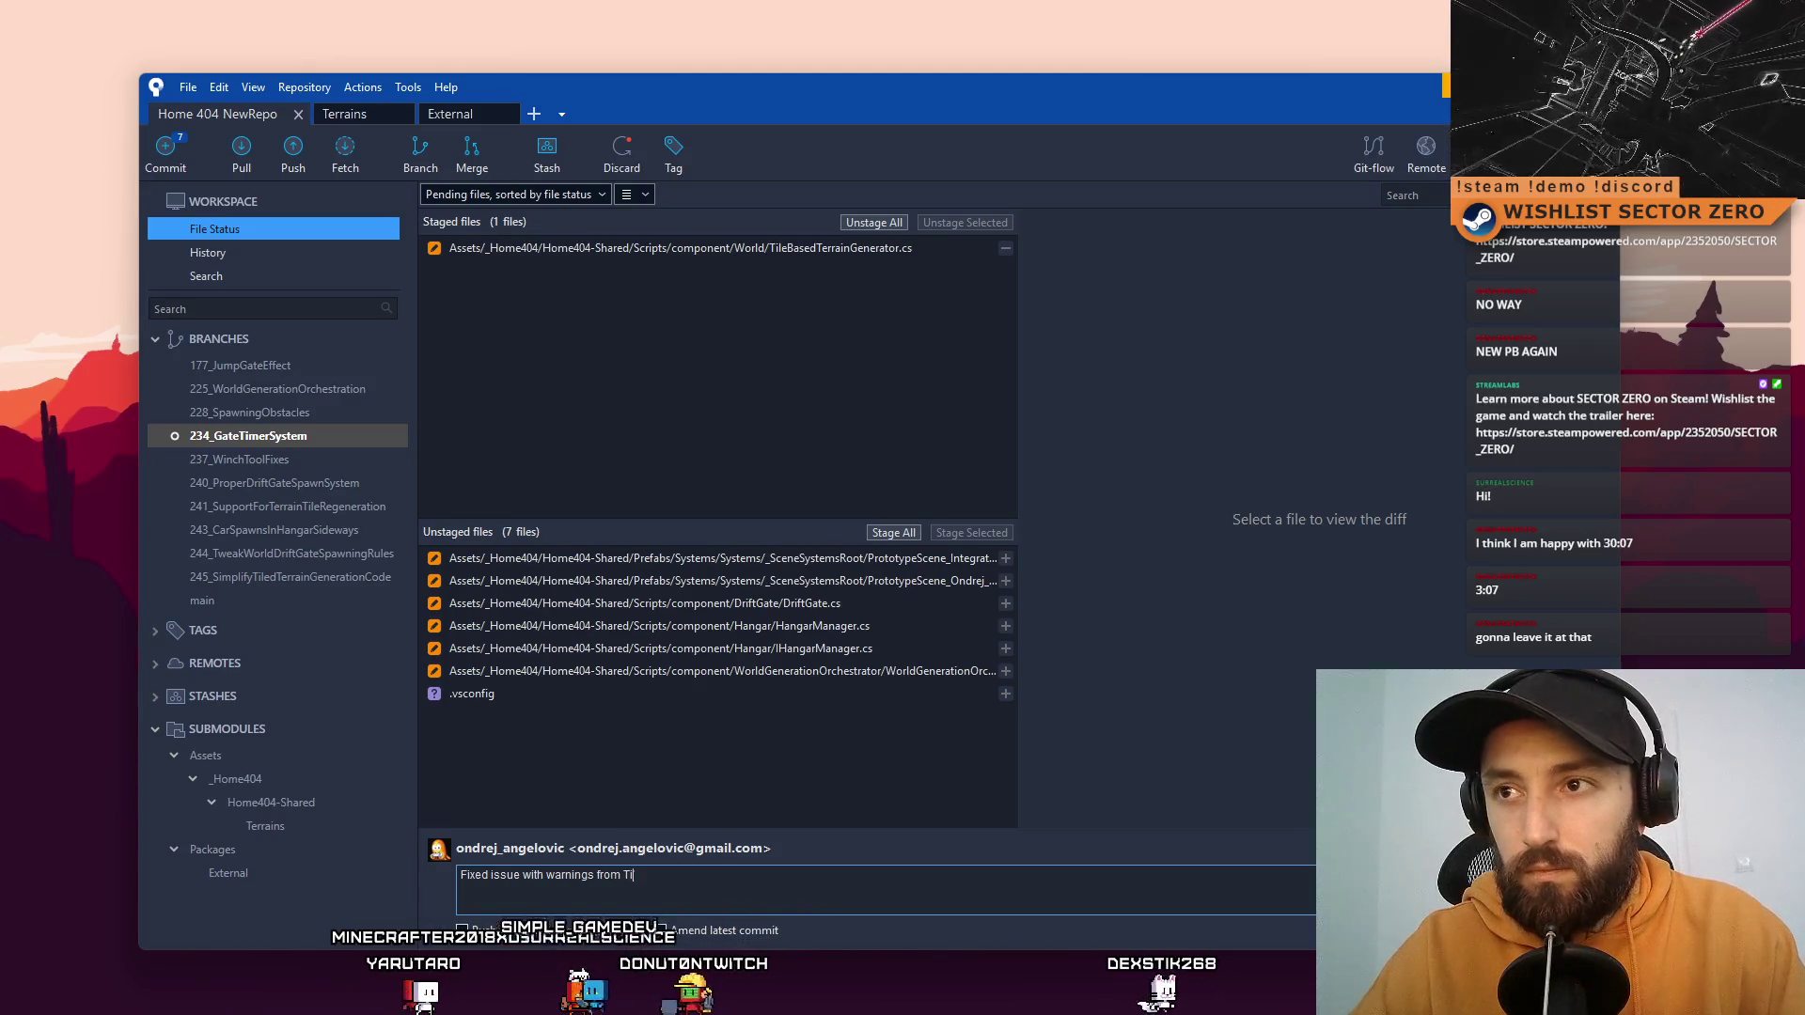
text(leBasedTerrainGenerator.cs whe)
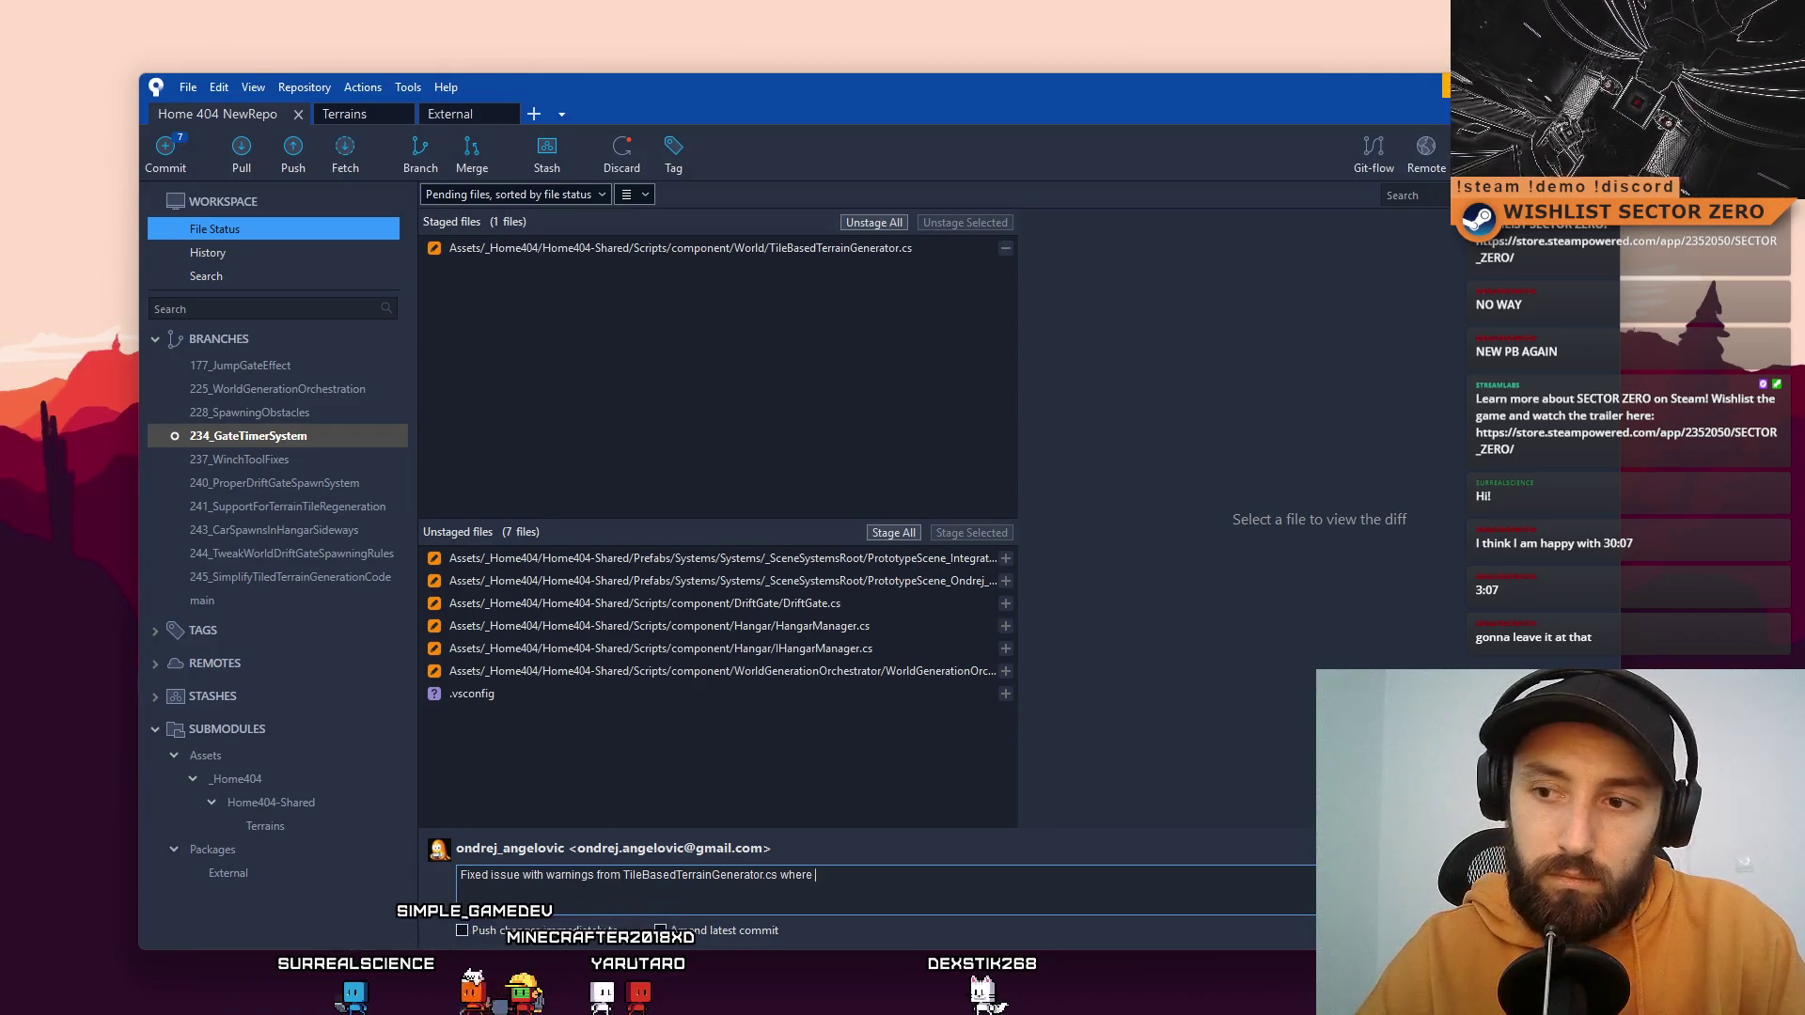
key(BackSpace)
text(ich cou)
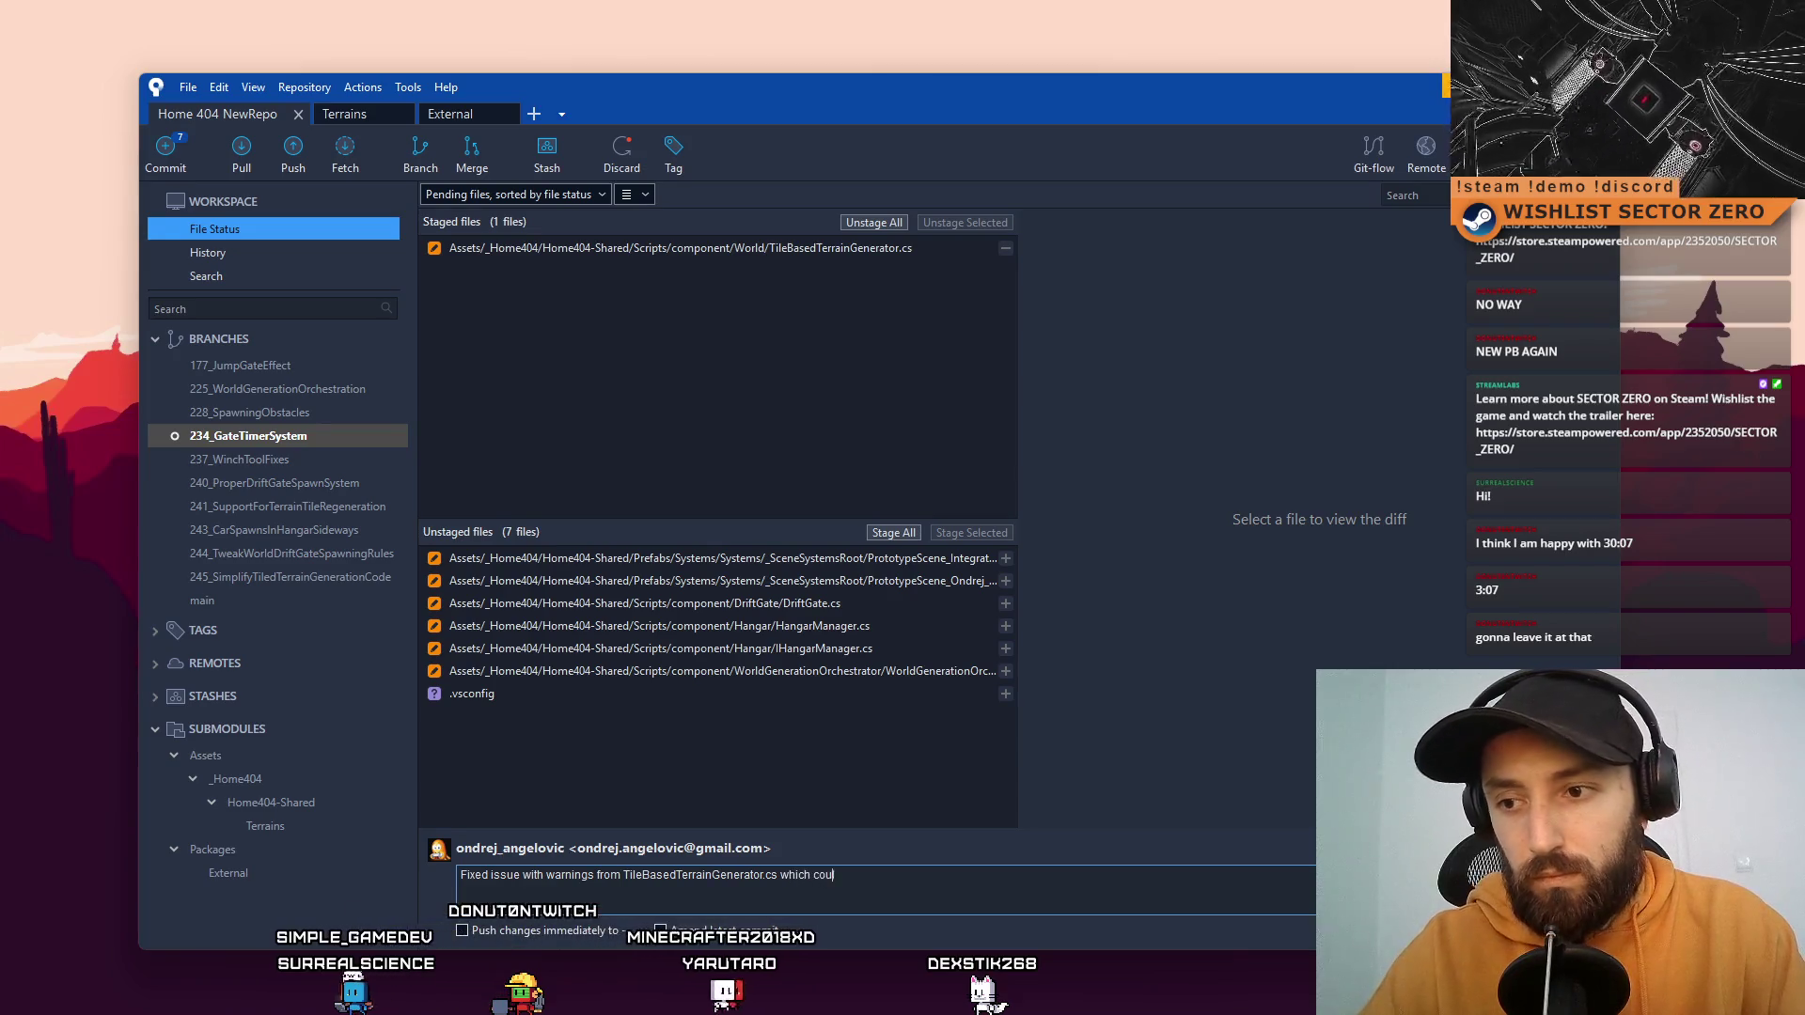
text(ld appear when)
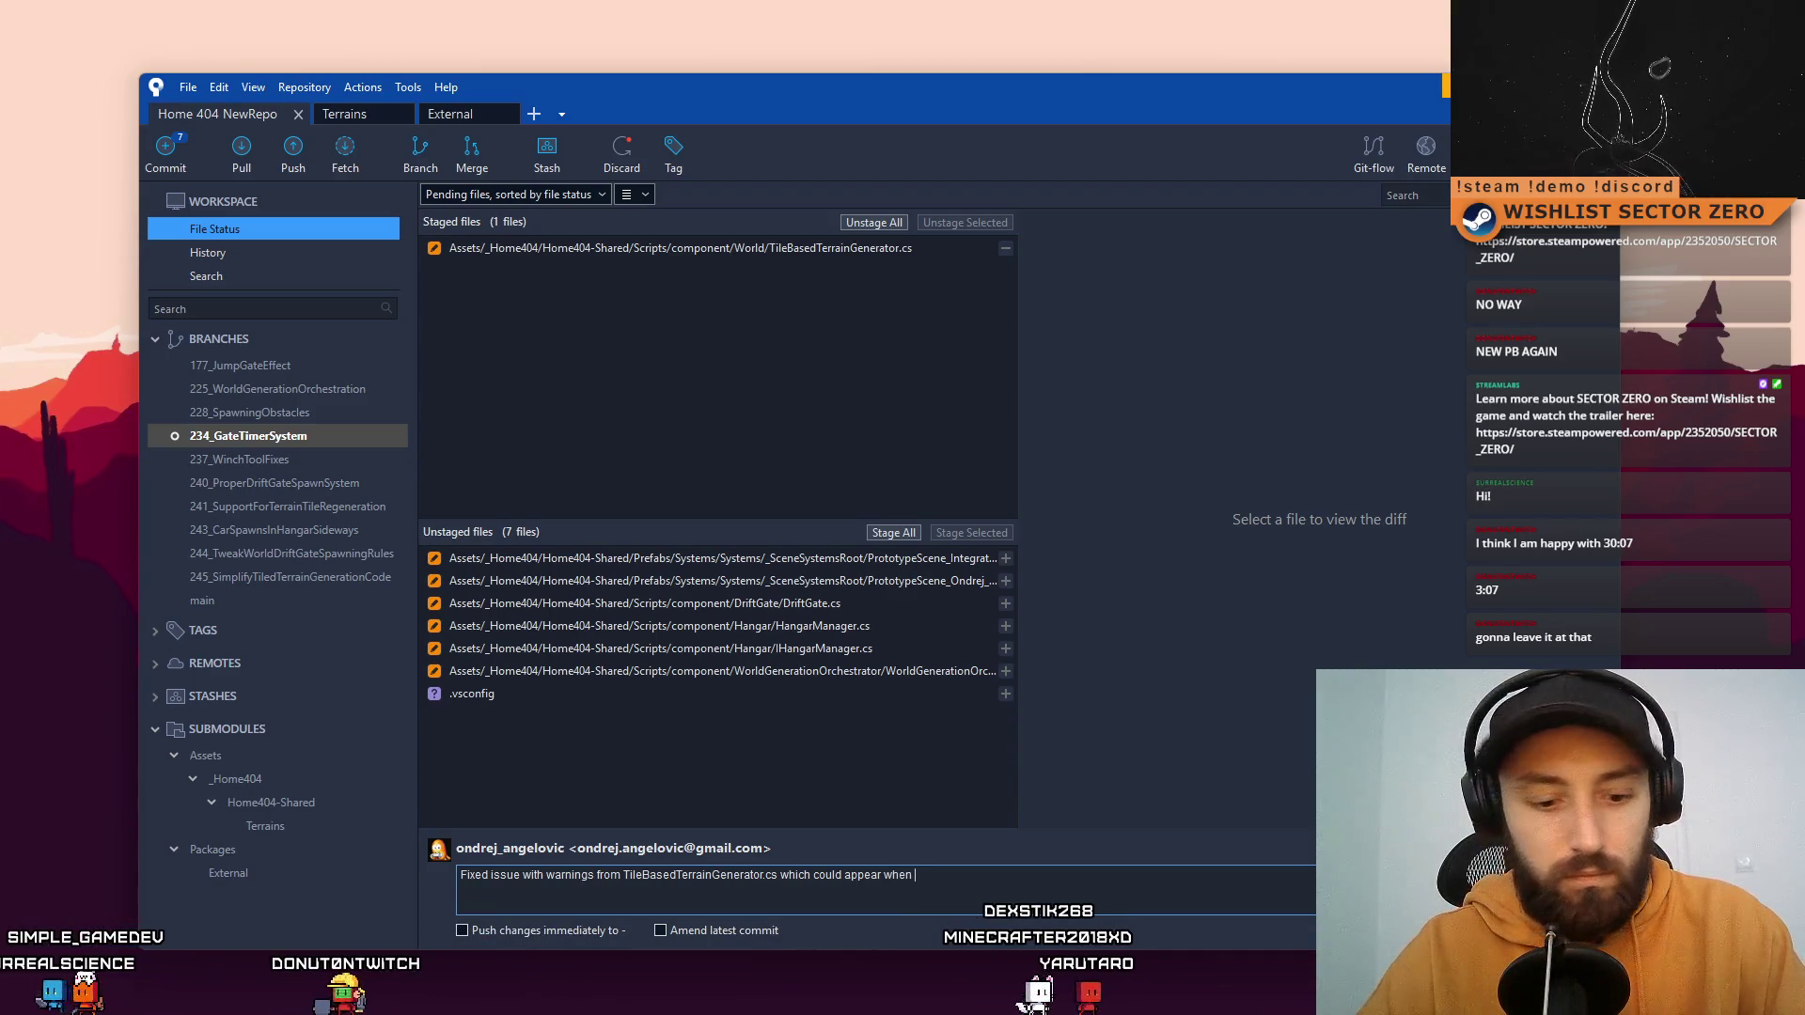
text( wor)
text( f)
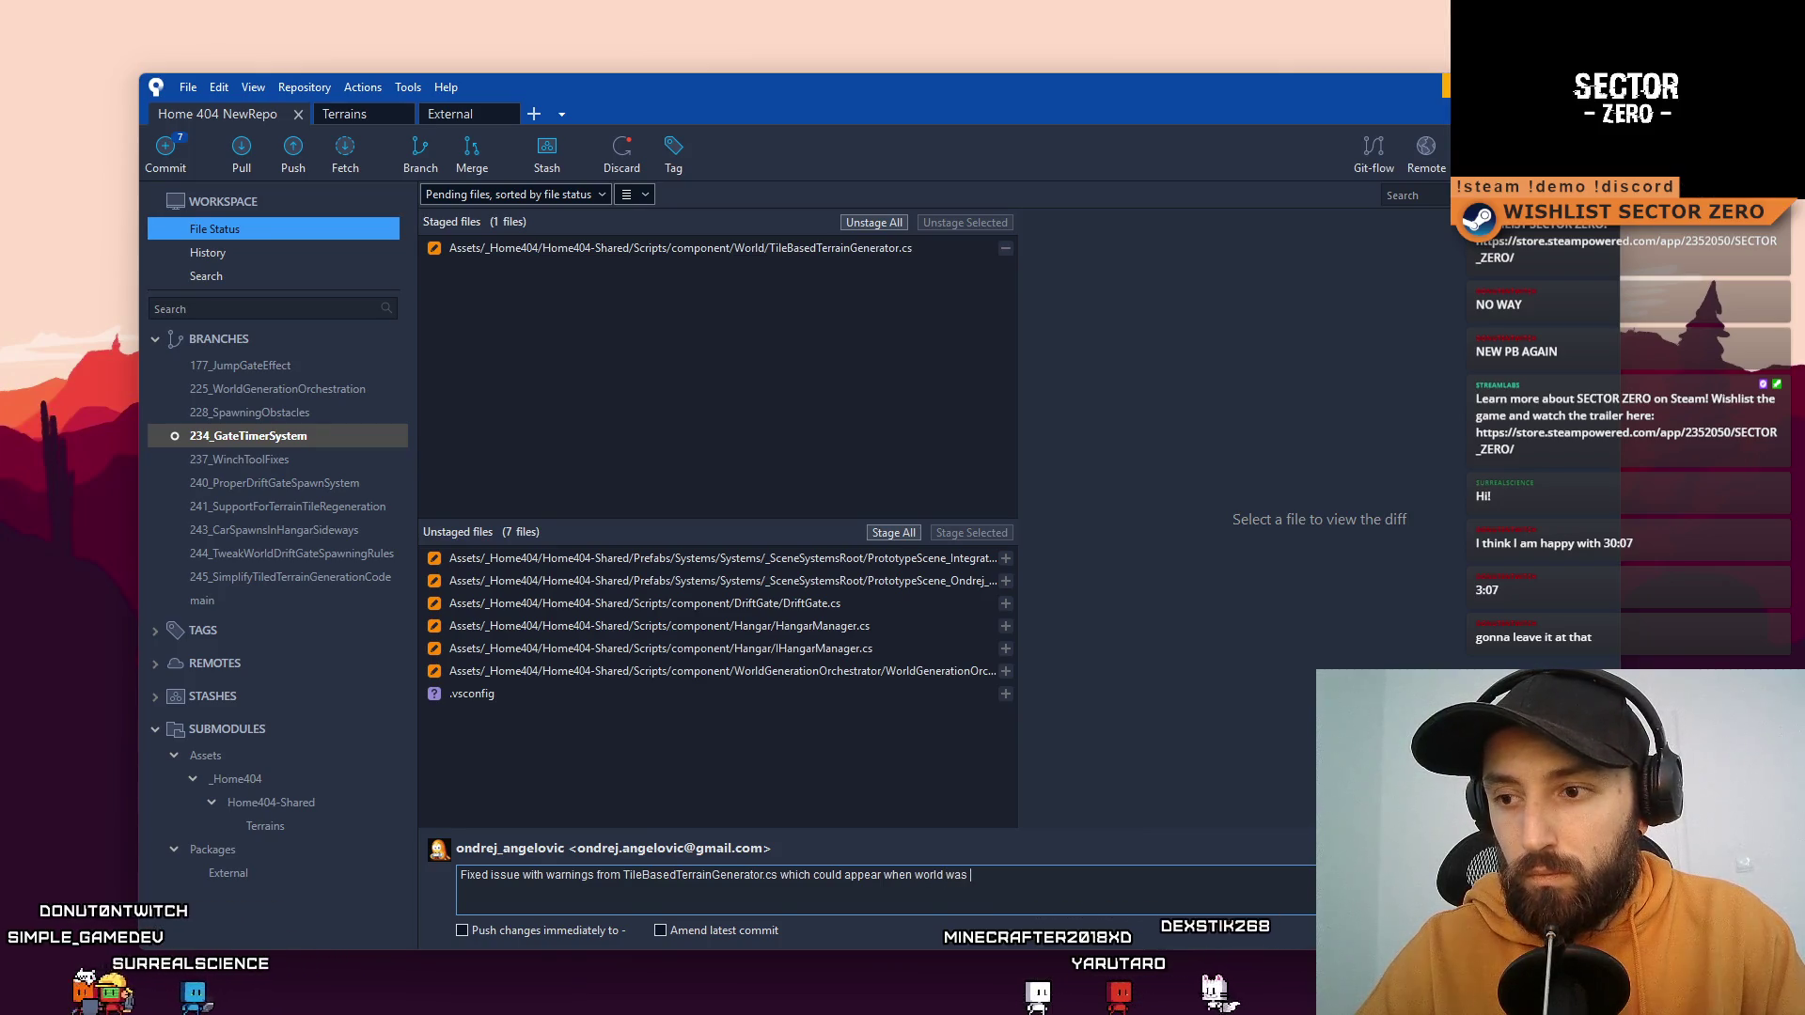
text(des)
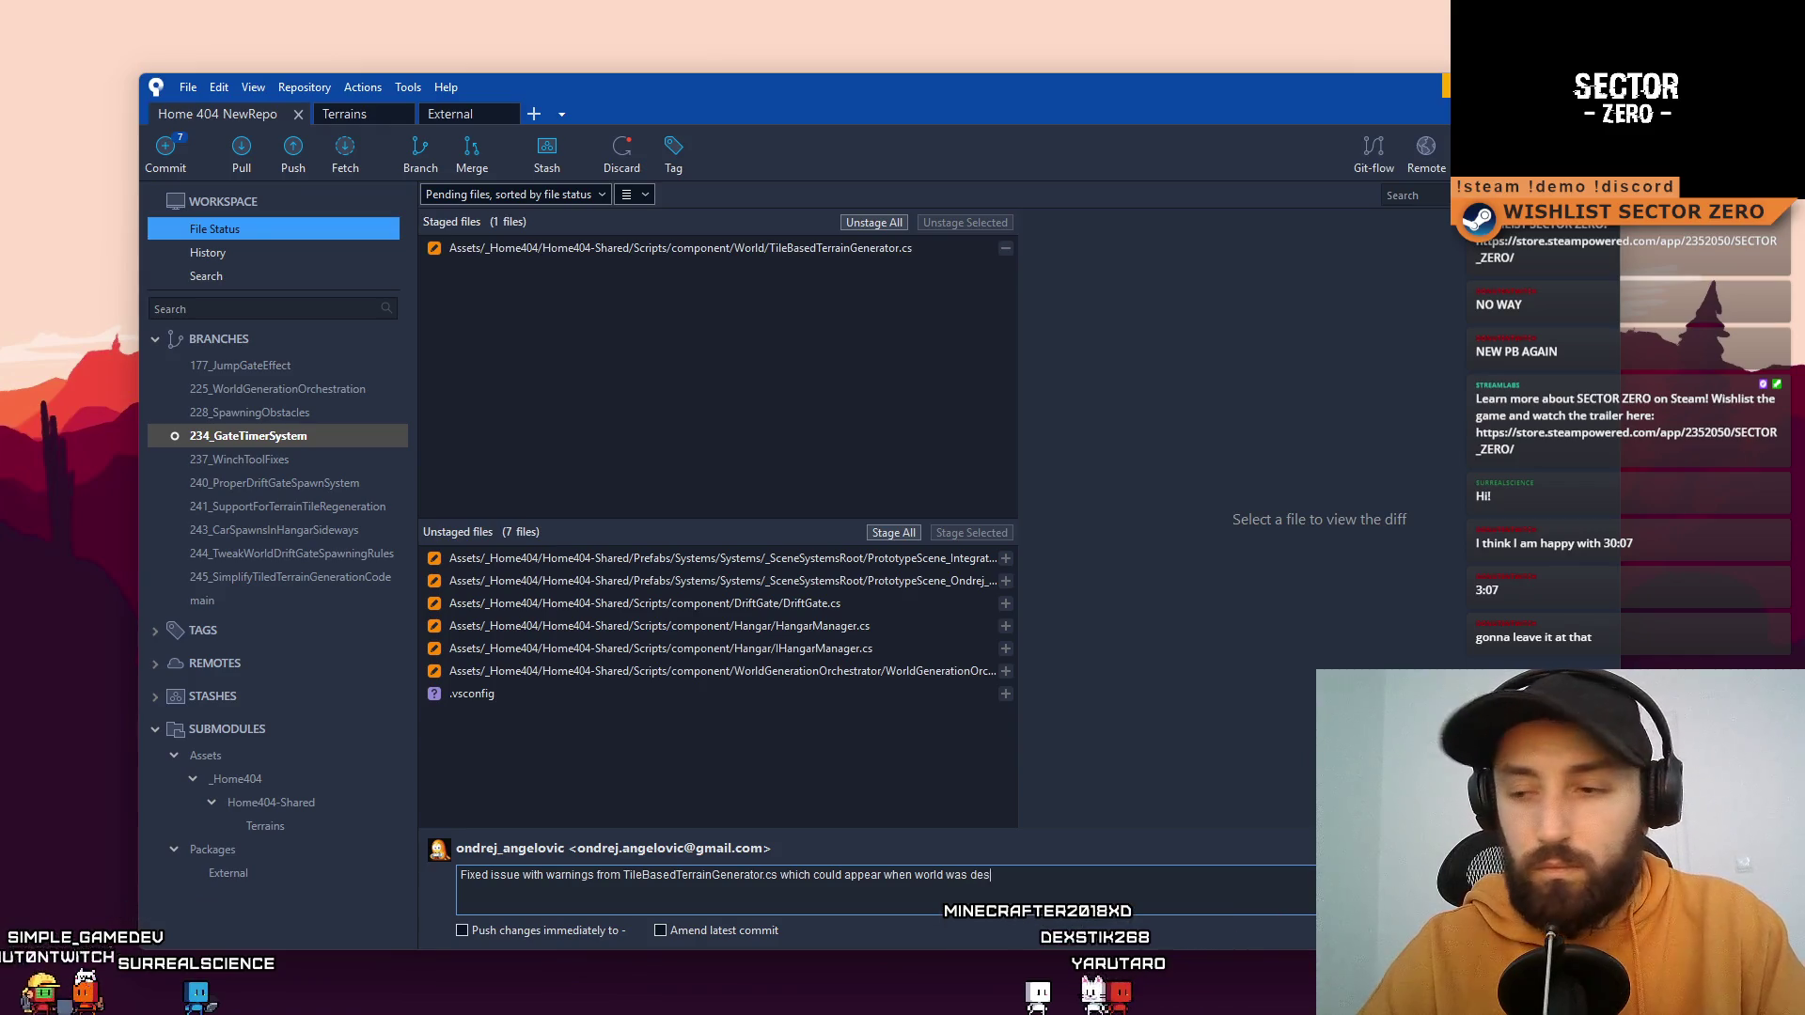
text(troyed and regen)
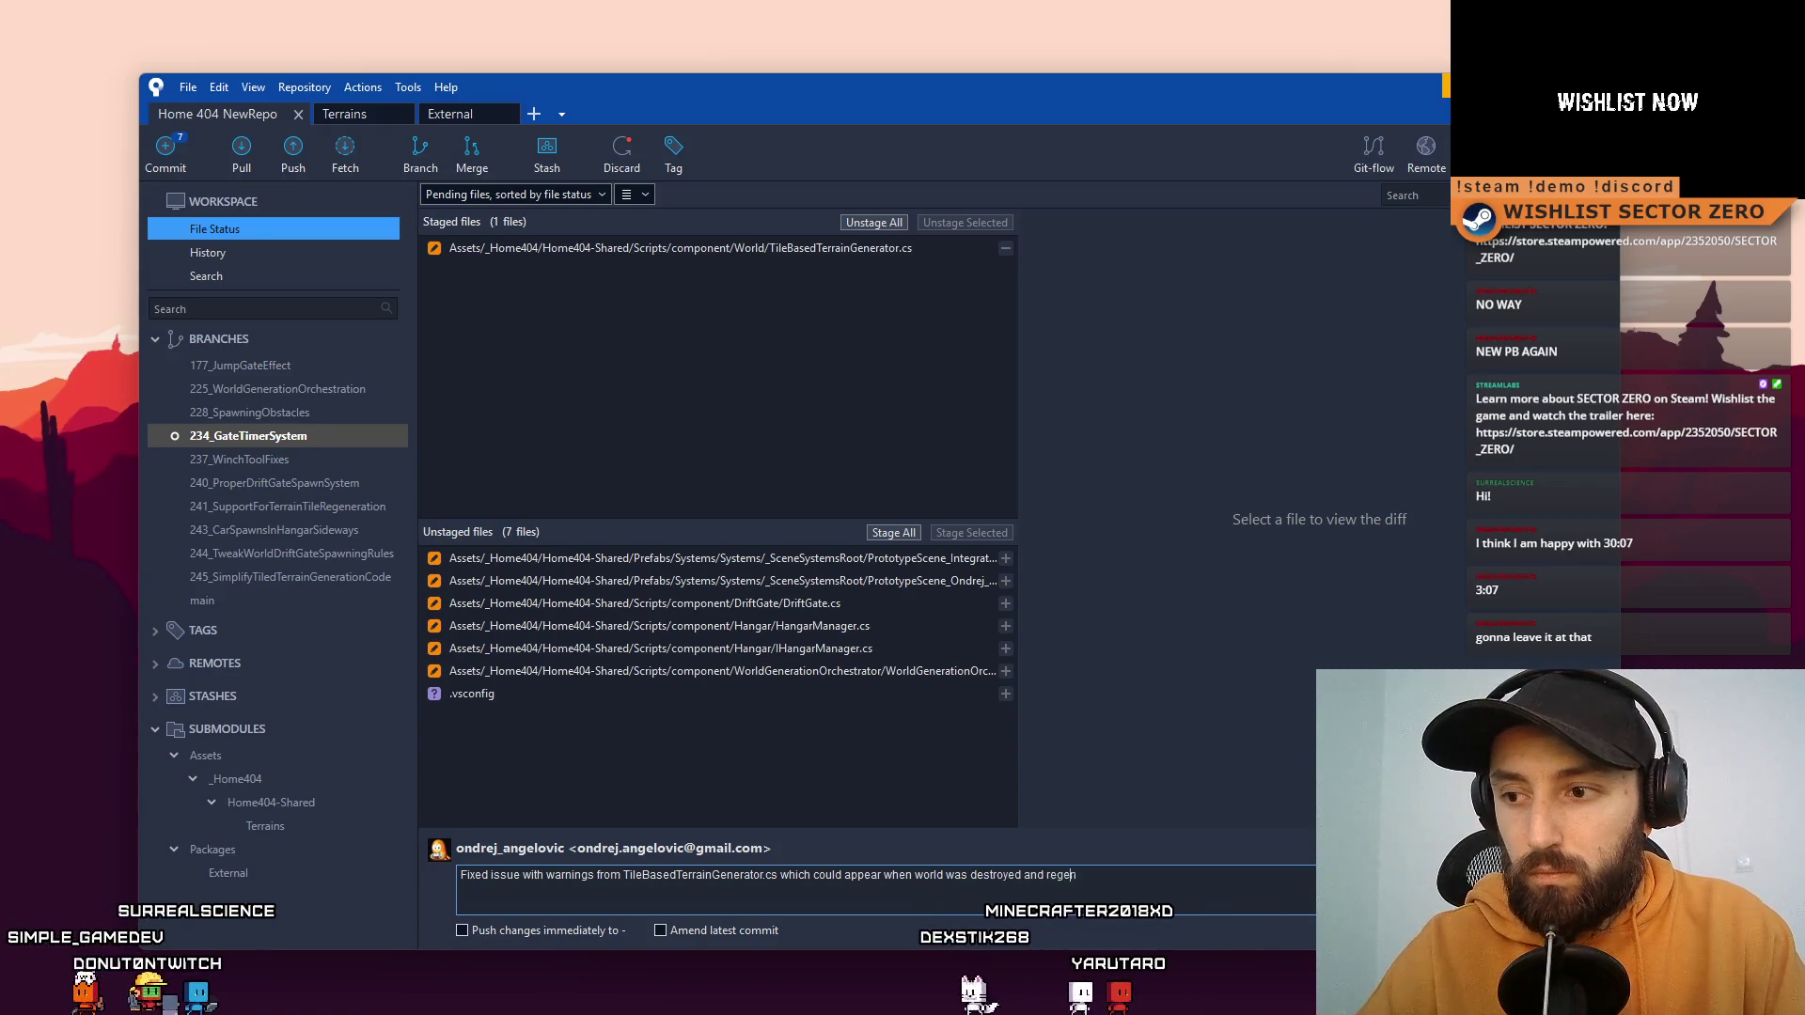
text(ratoe)
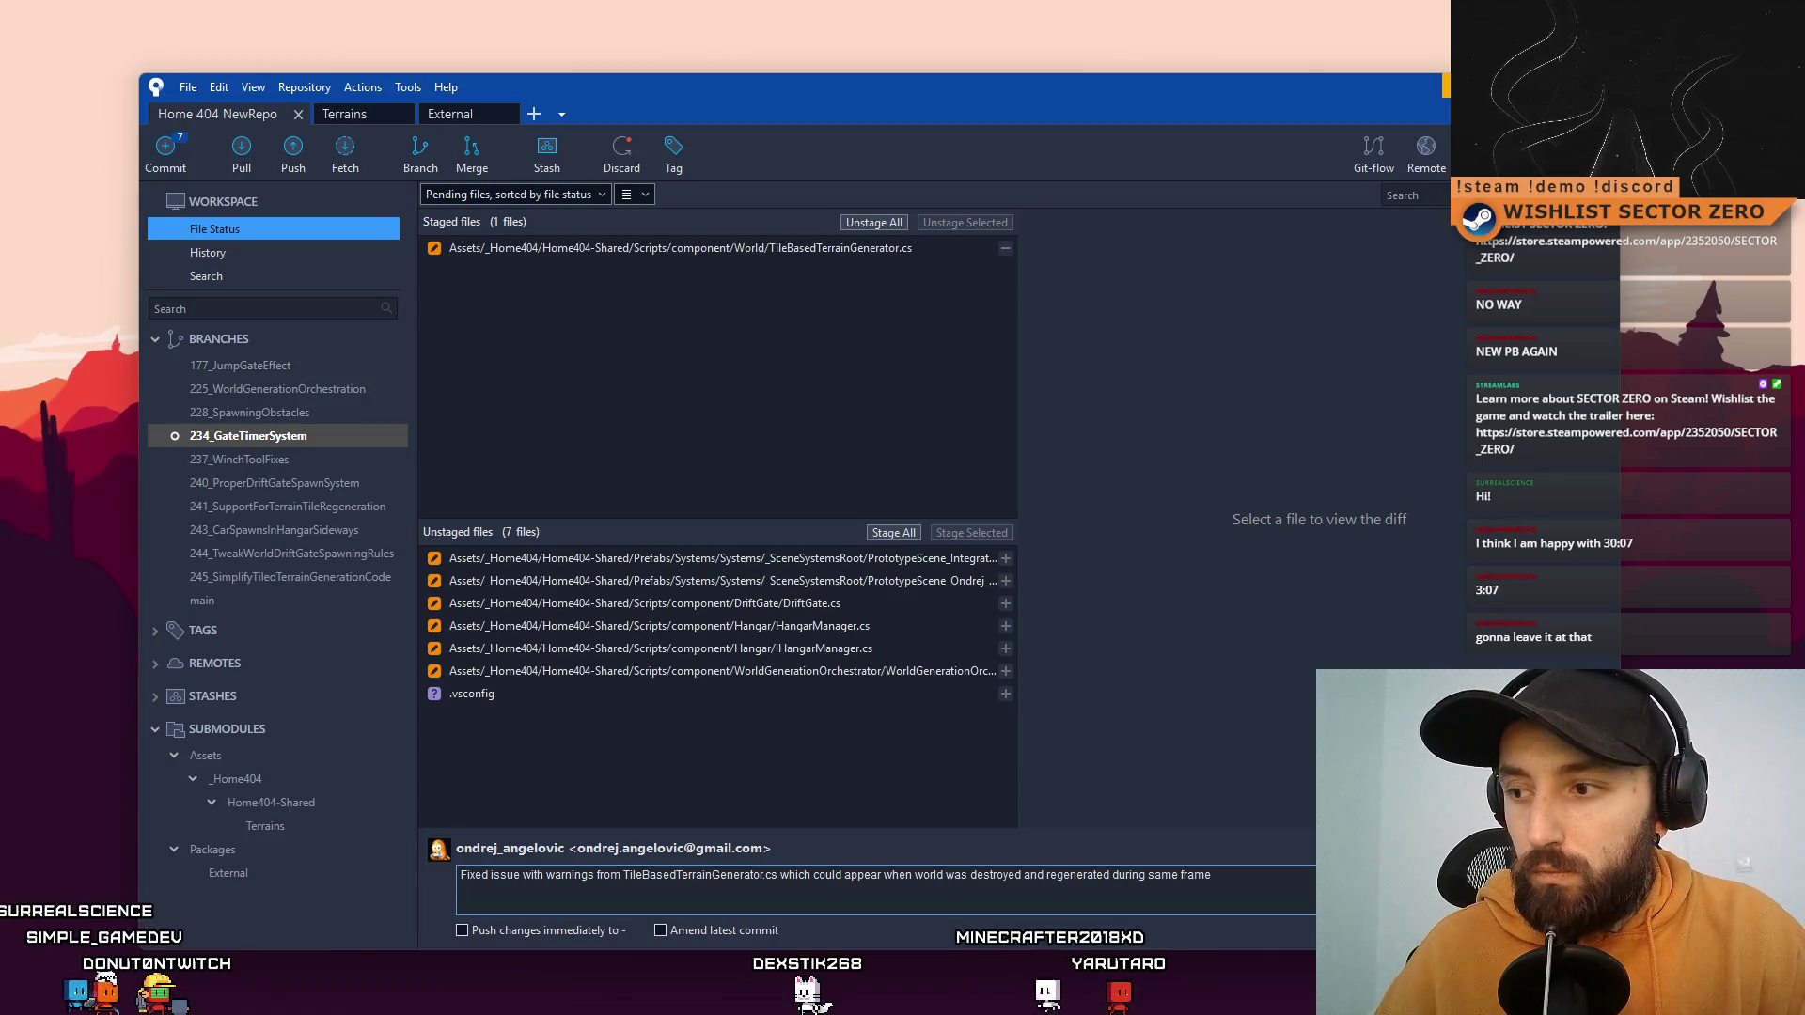
click(1400, 930)
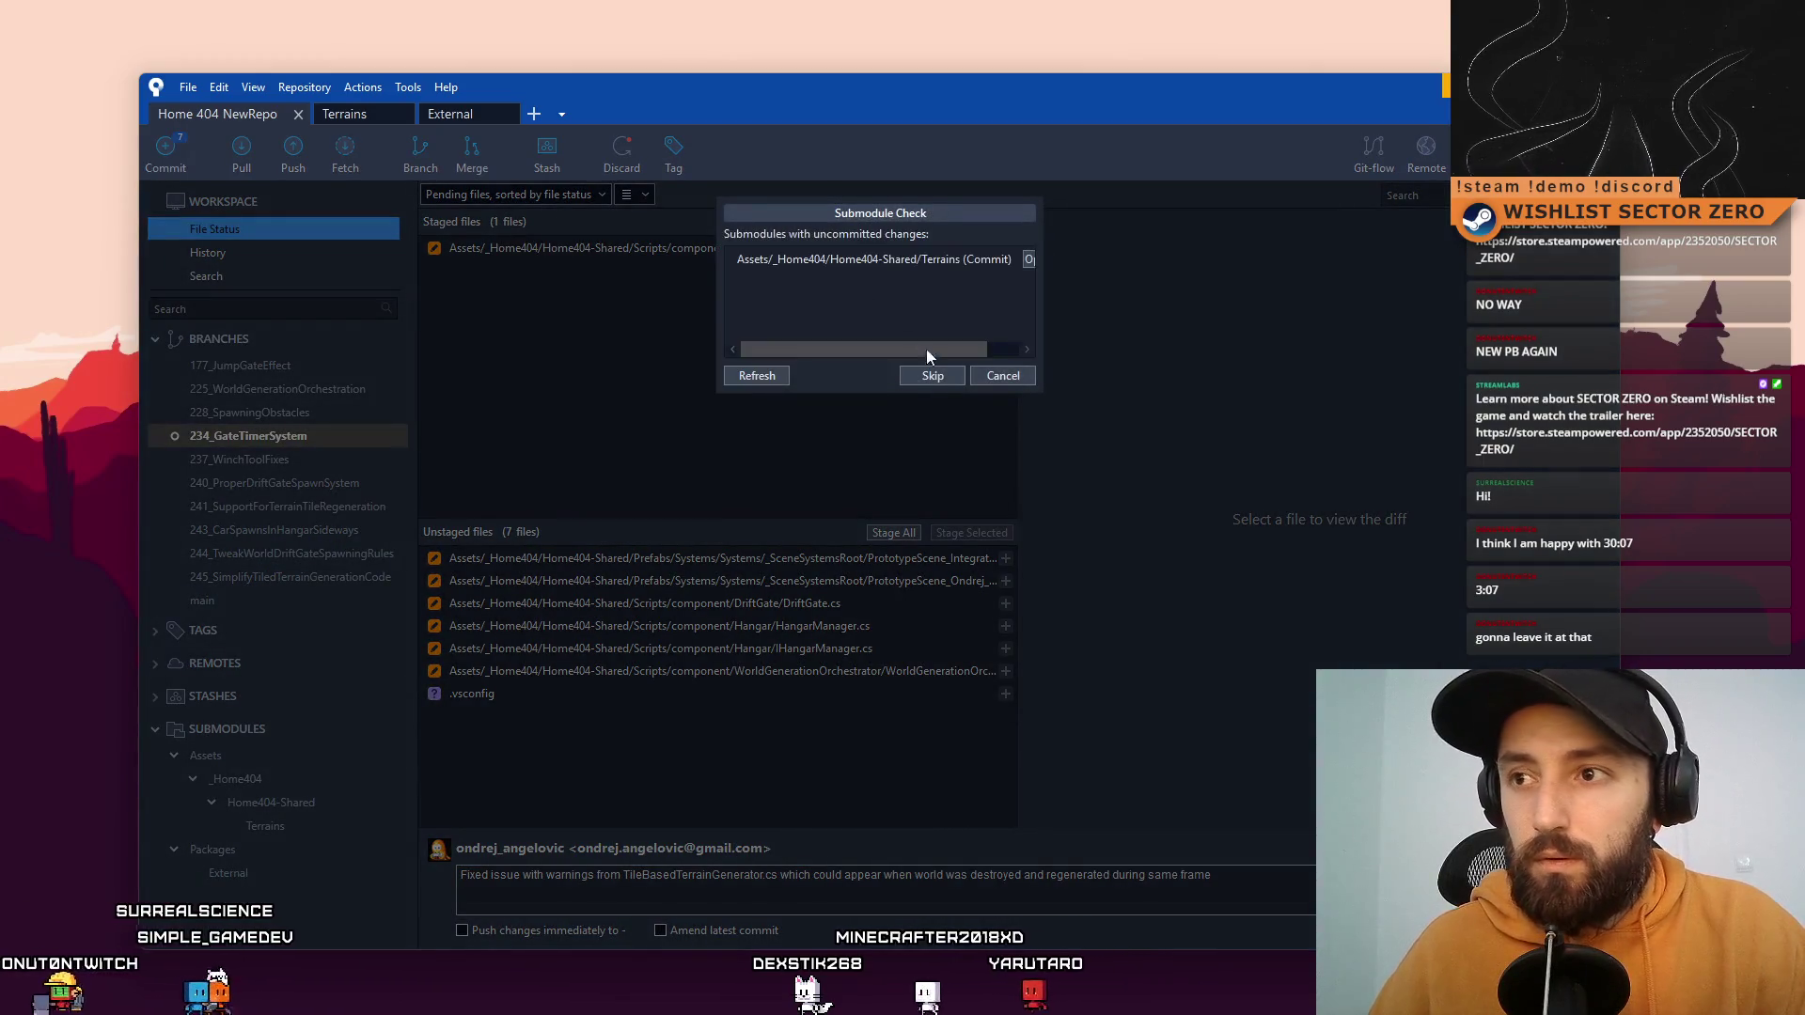
Step: Skip the submodule check to complete the terrain fix commit, then view the DriftGate.cs diff
click(933, 375)
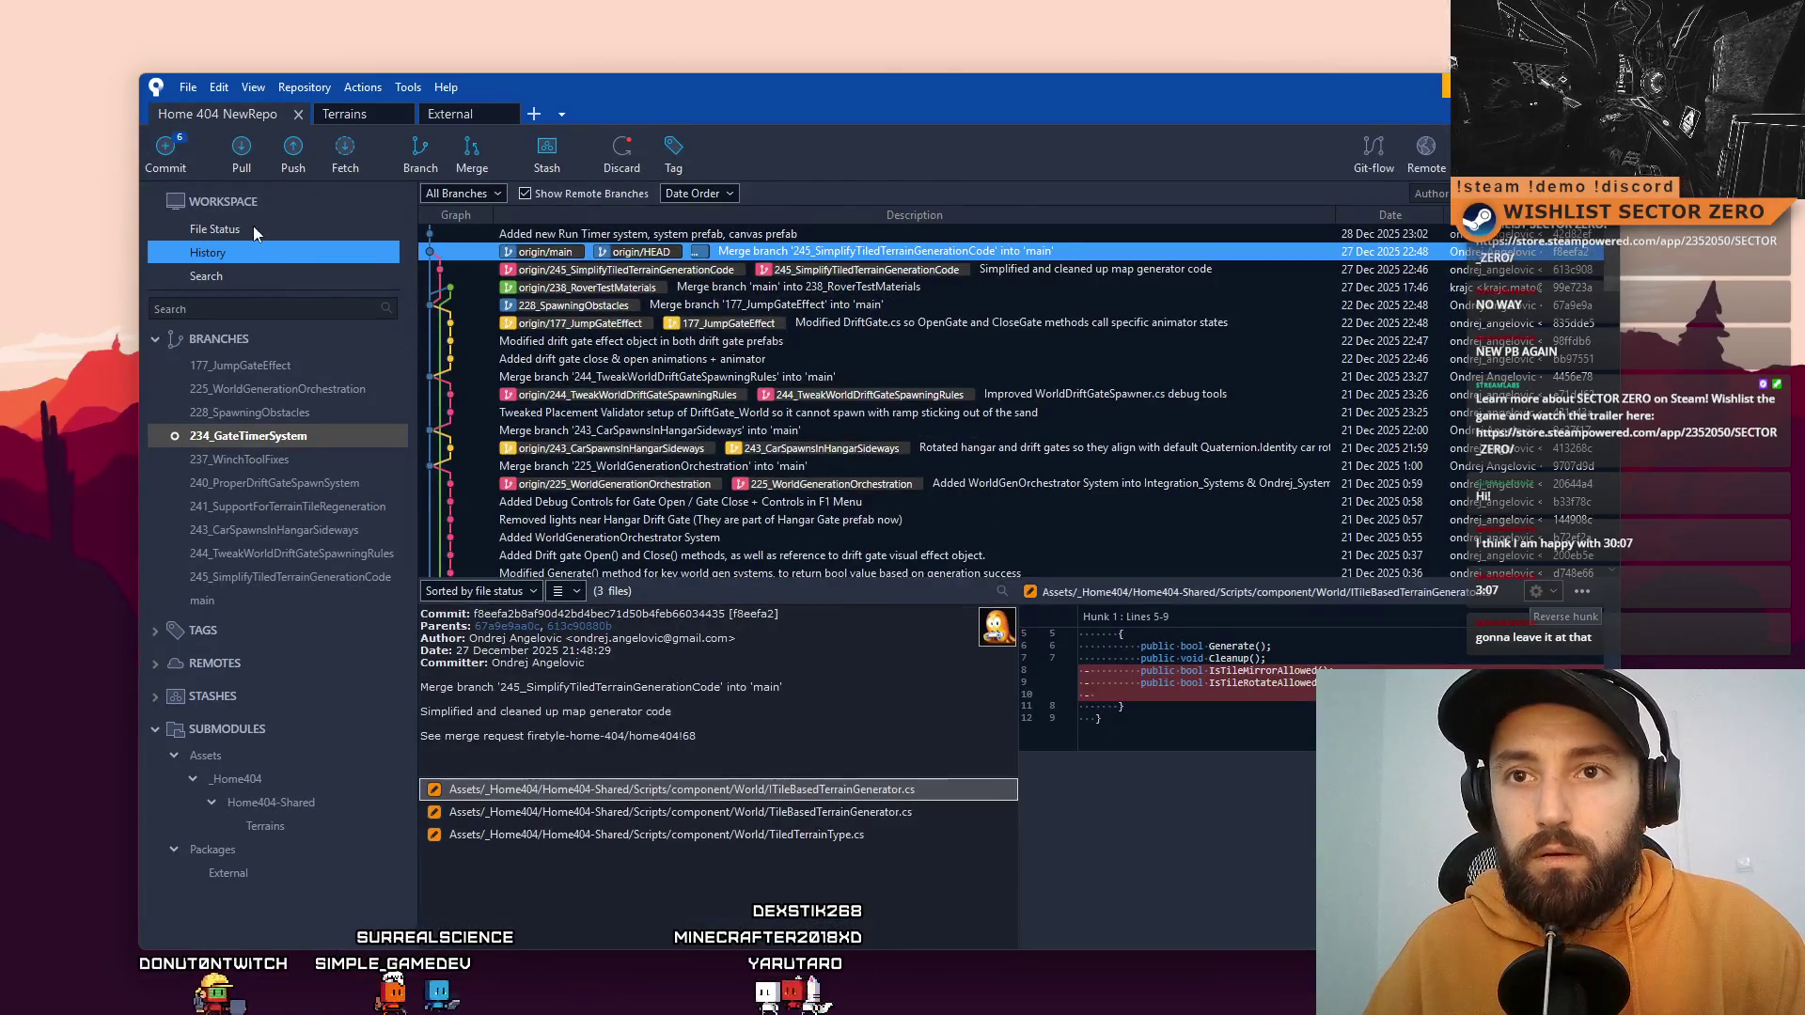
click(253, 228)
click(879, 603)
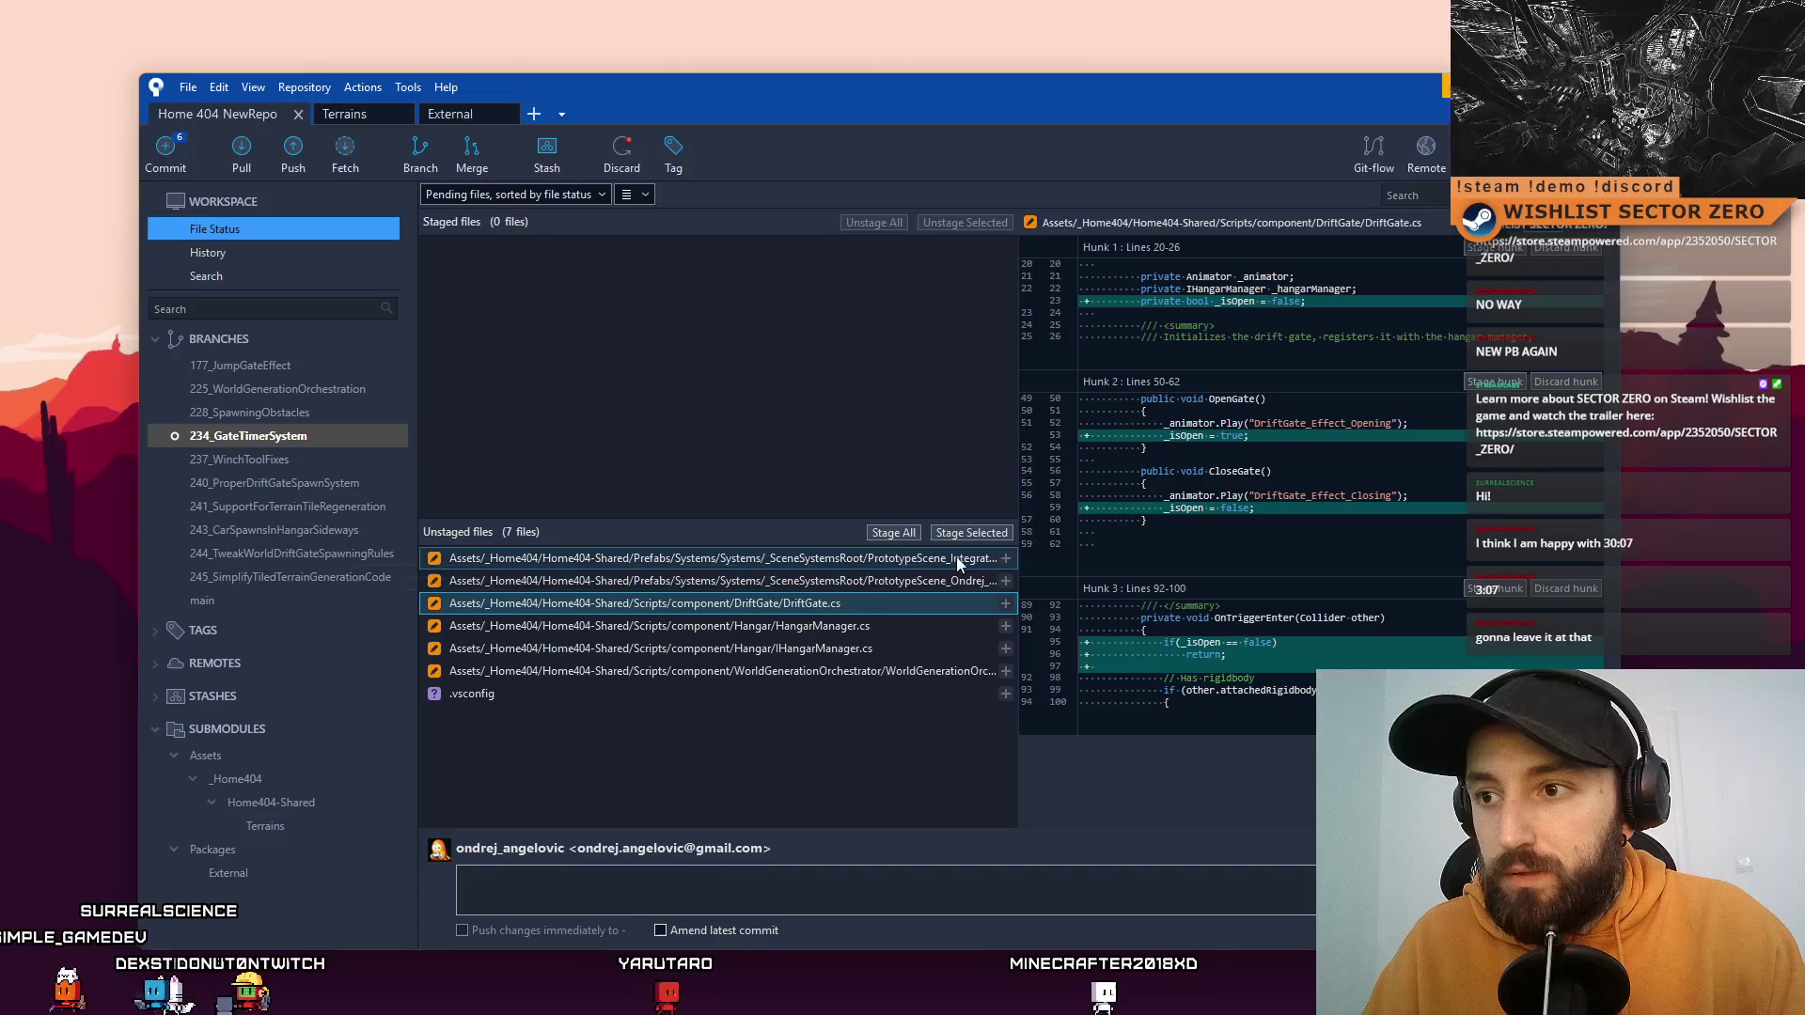
Step: Stage and commit DriftGate.cs, explaining the gate won't teleport objects when _isOpen is false
click(974, 534)
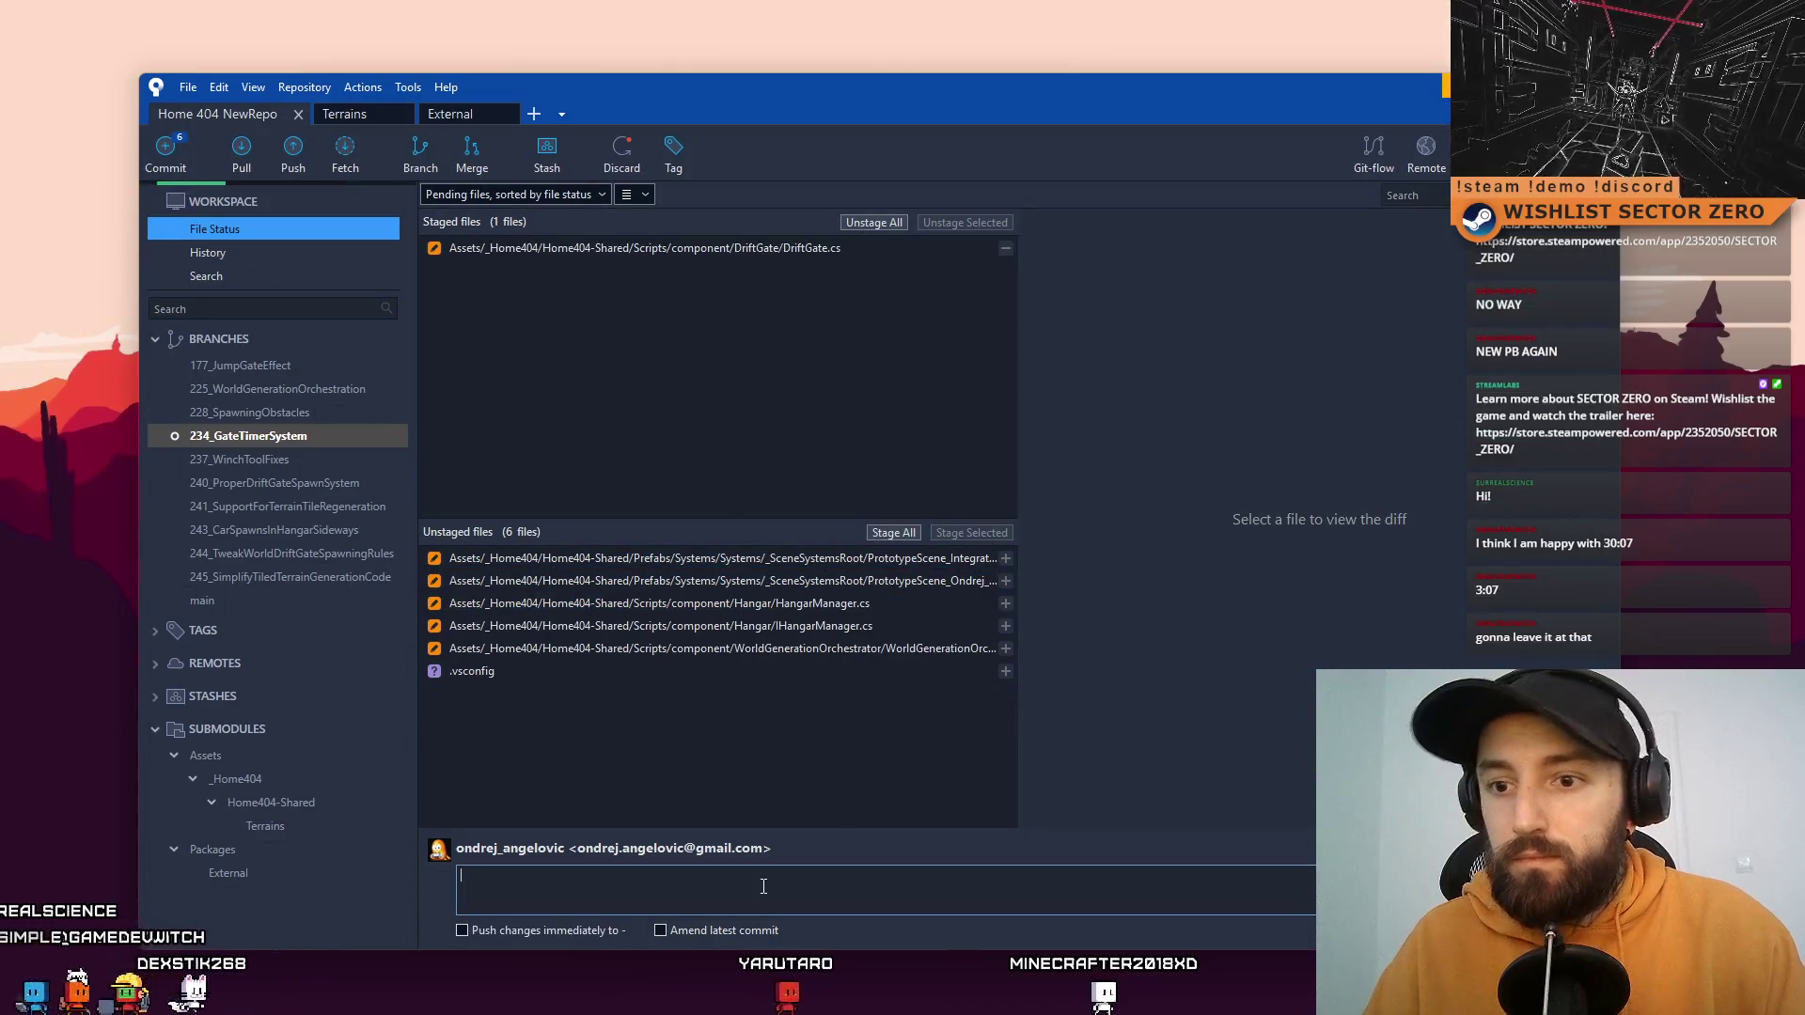
click(893, 889)
text(Added _isOpen variable which holds)
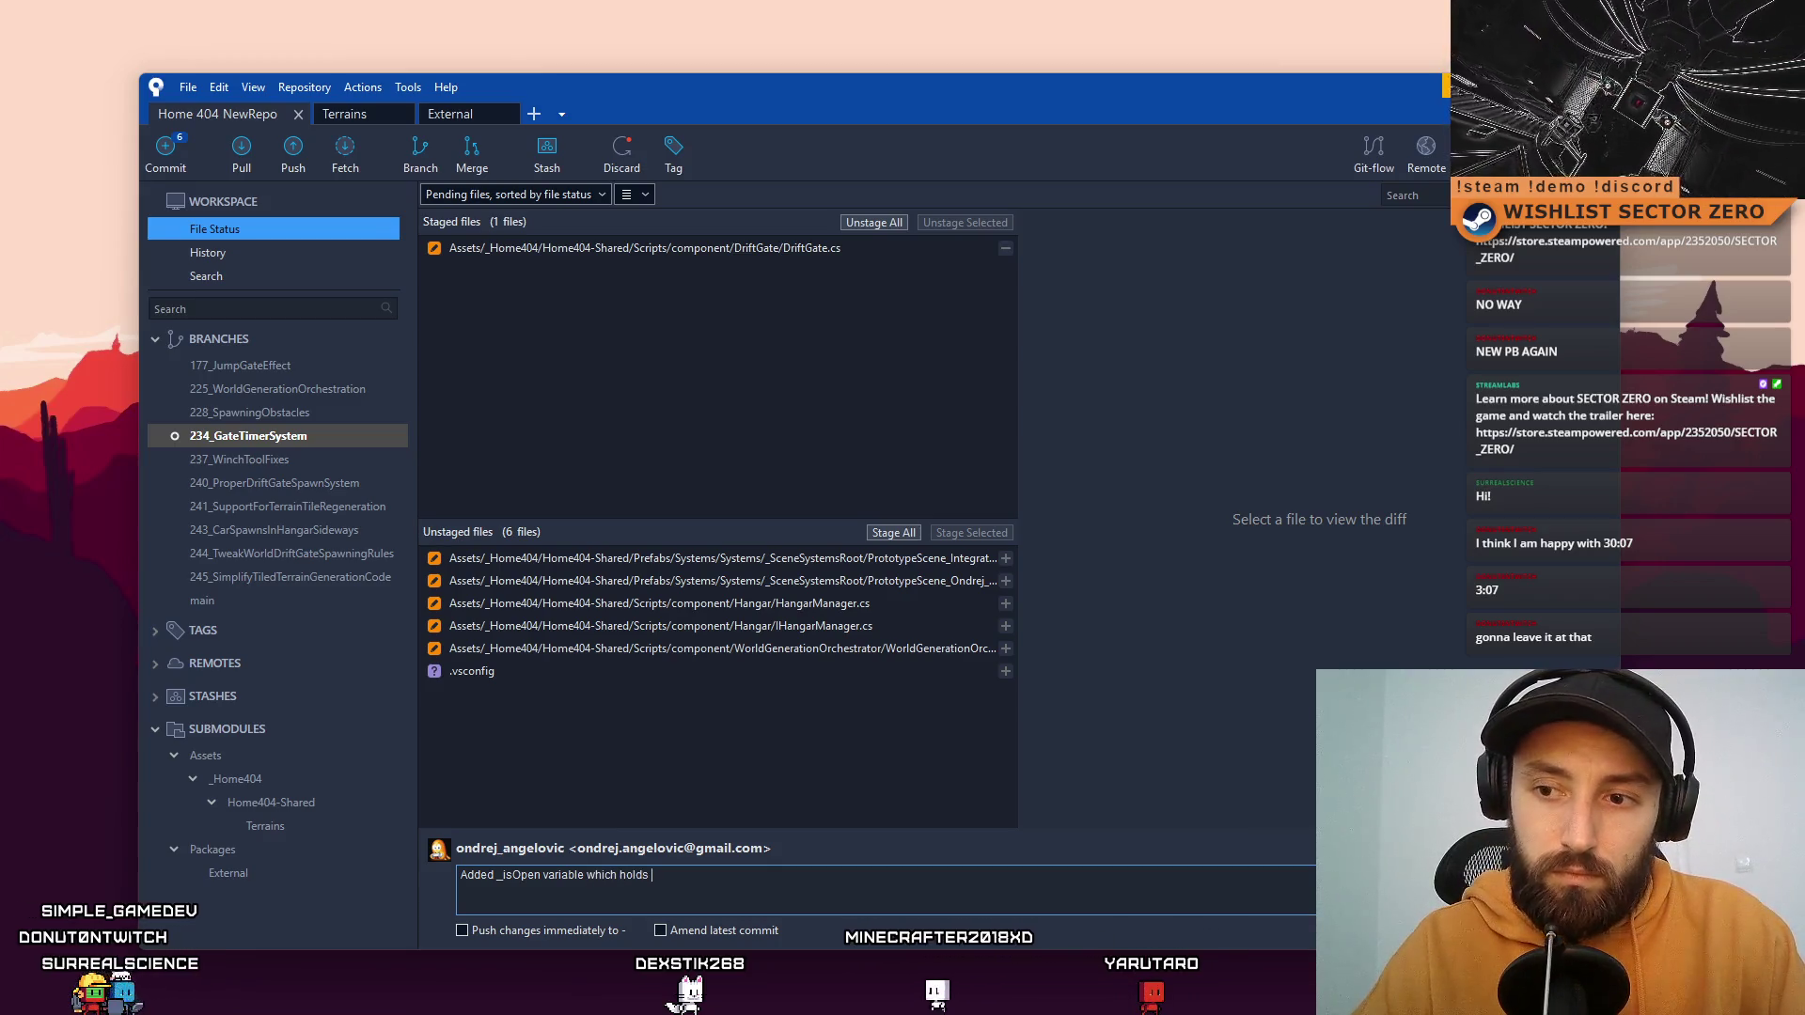
text(cur)
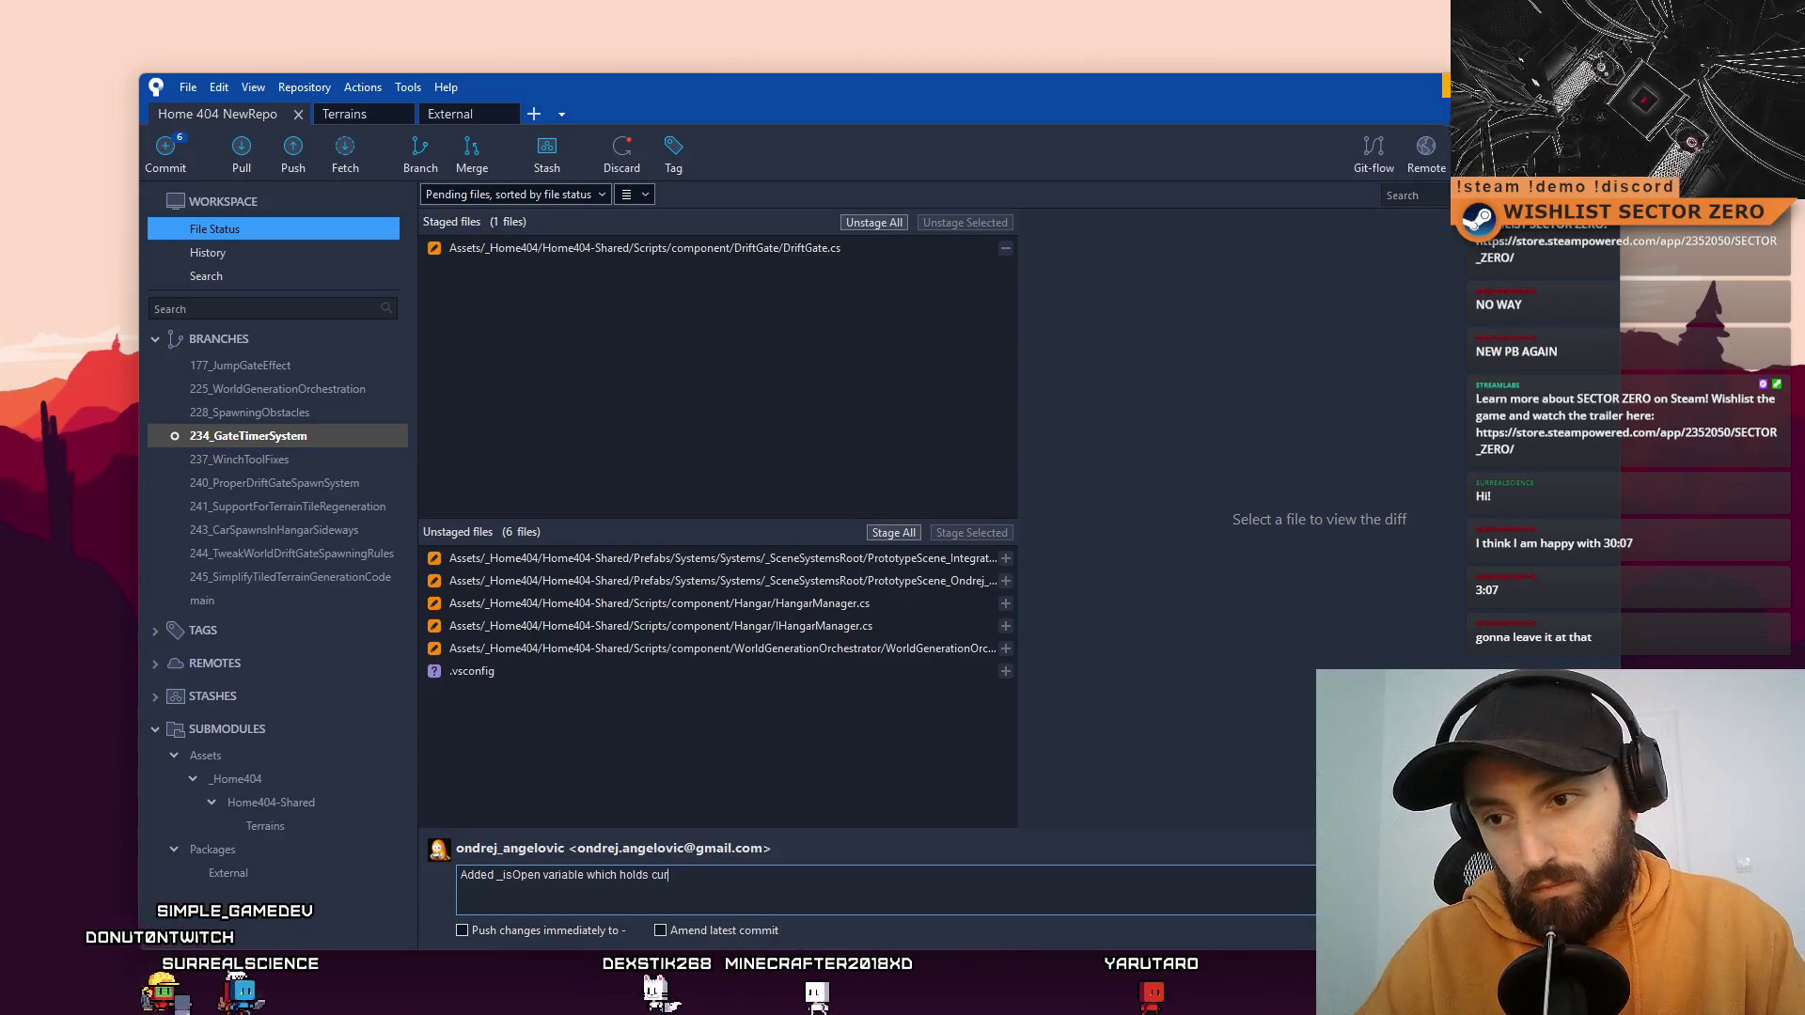
text(rent state of )
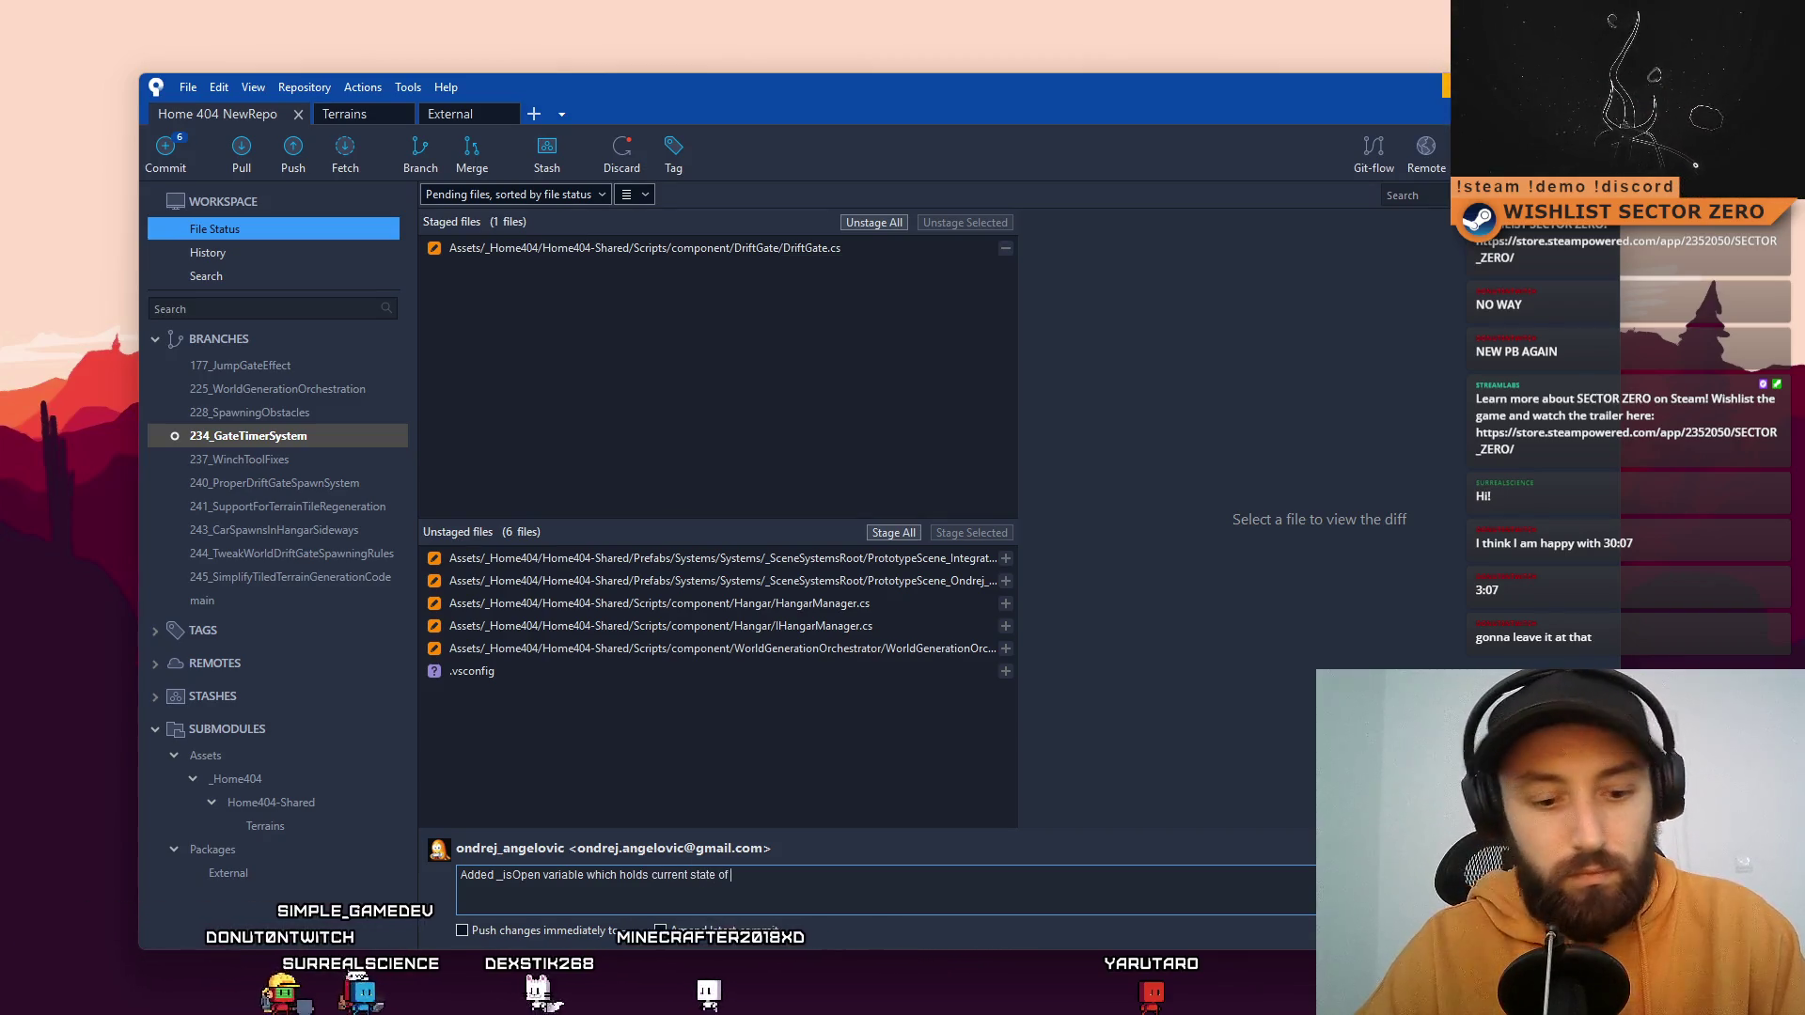
text(Drift Gate. )
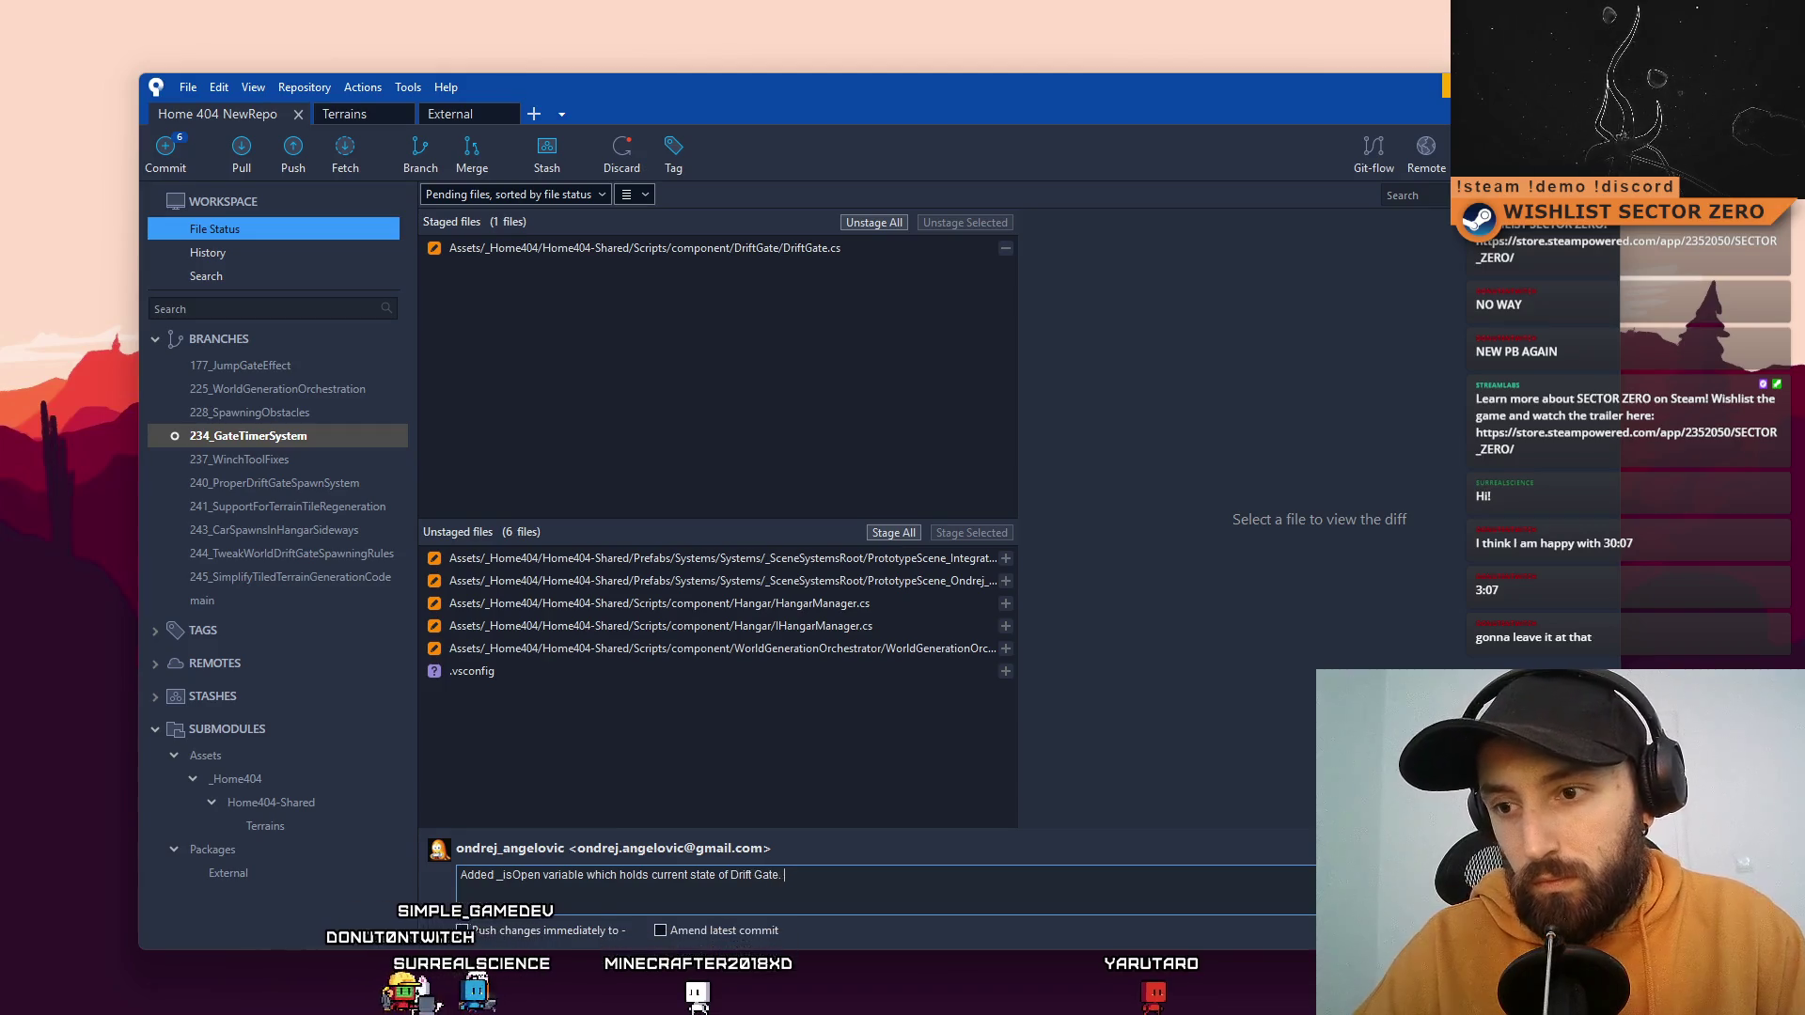
text(Drift ga)
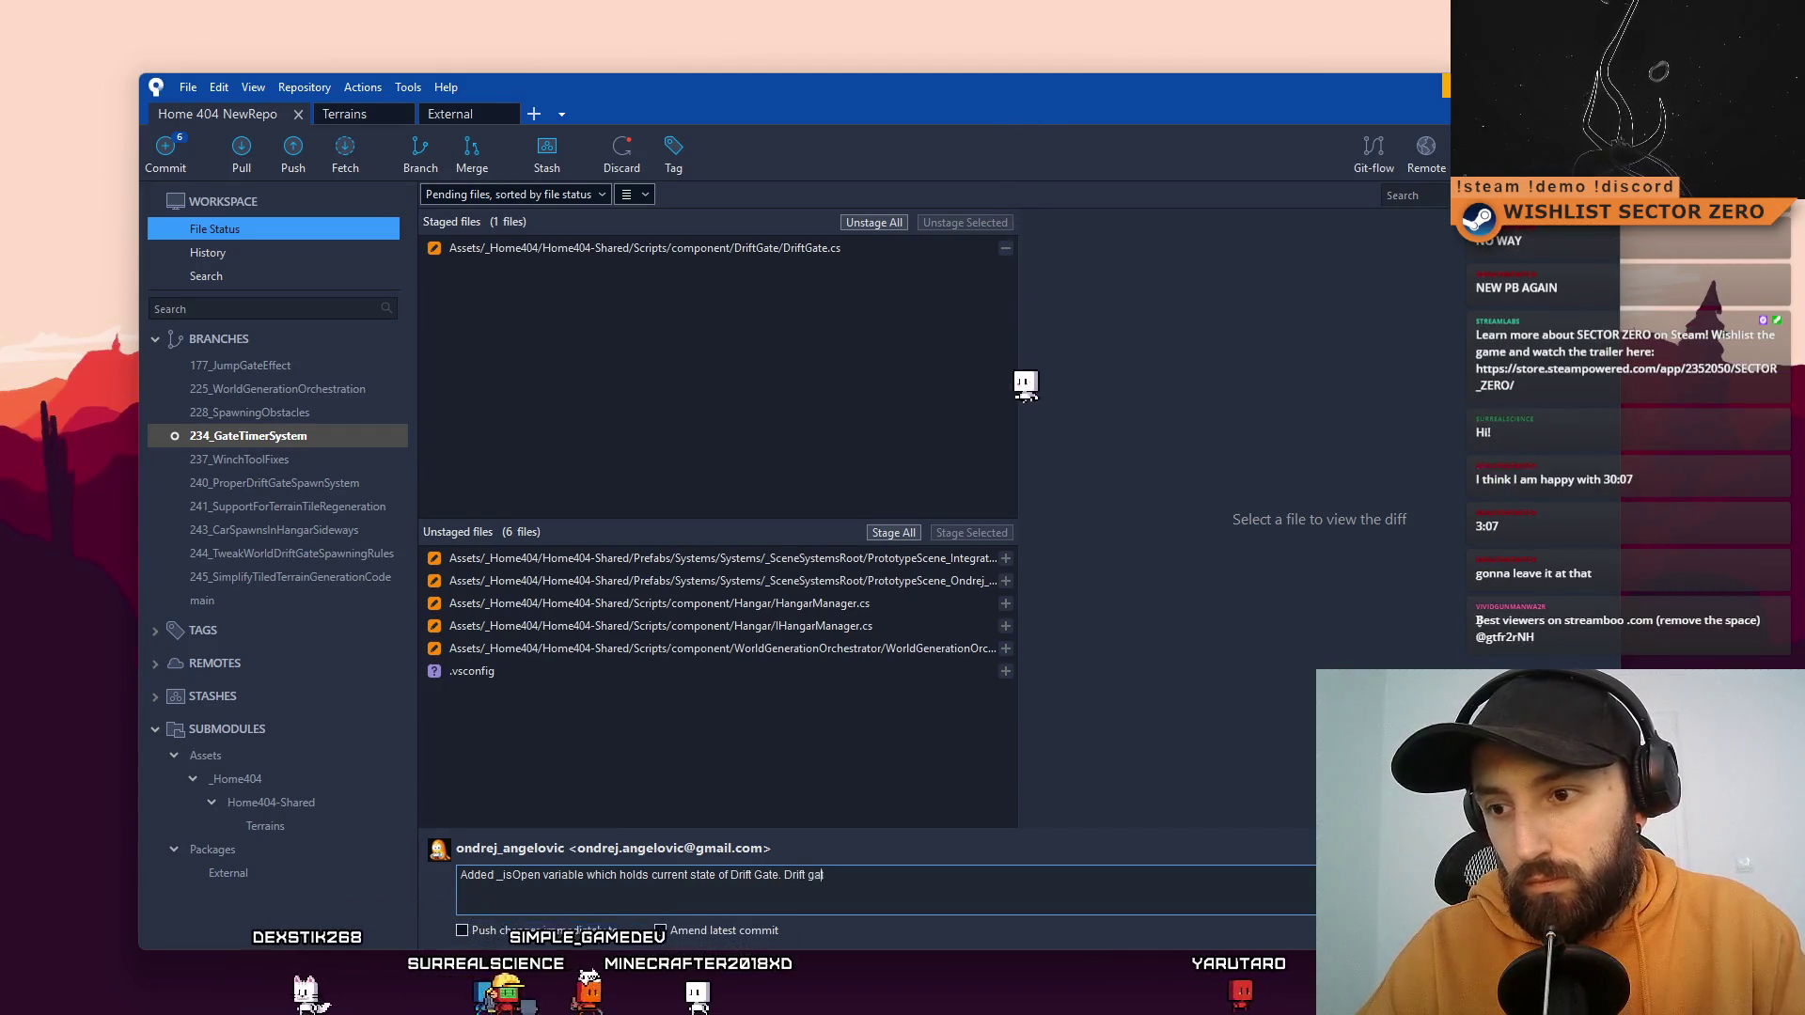
text(te won't teleport obj)
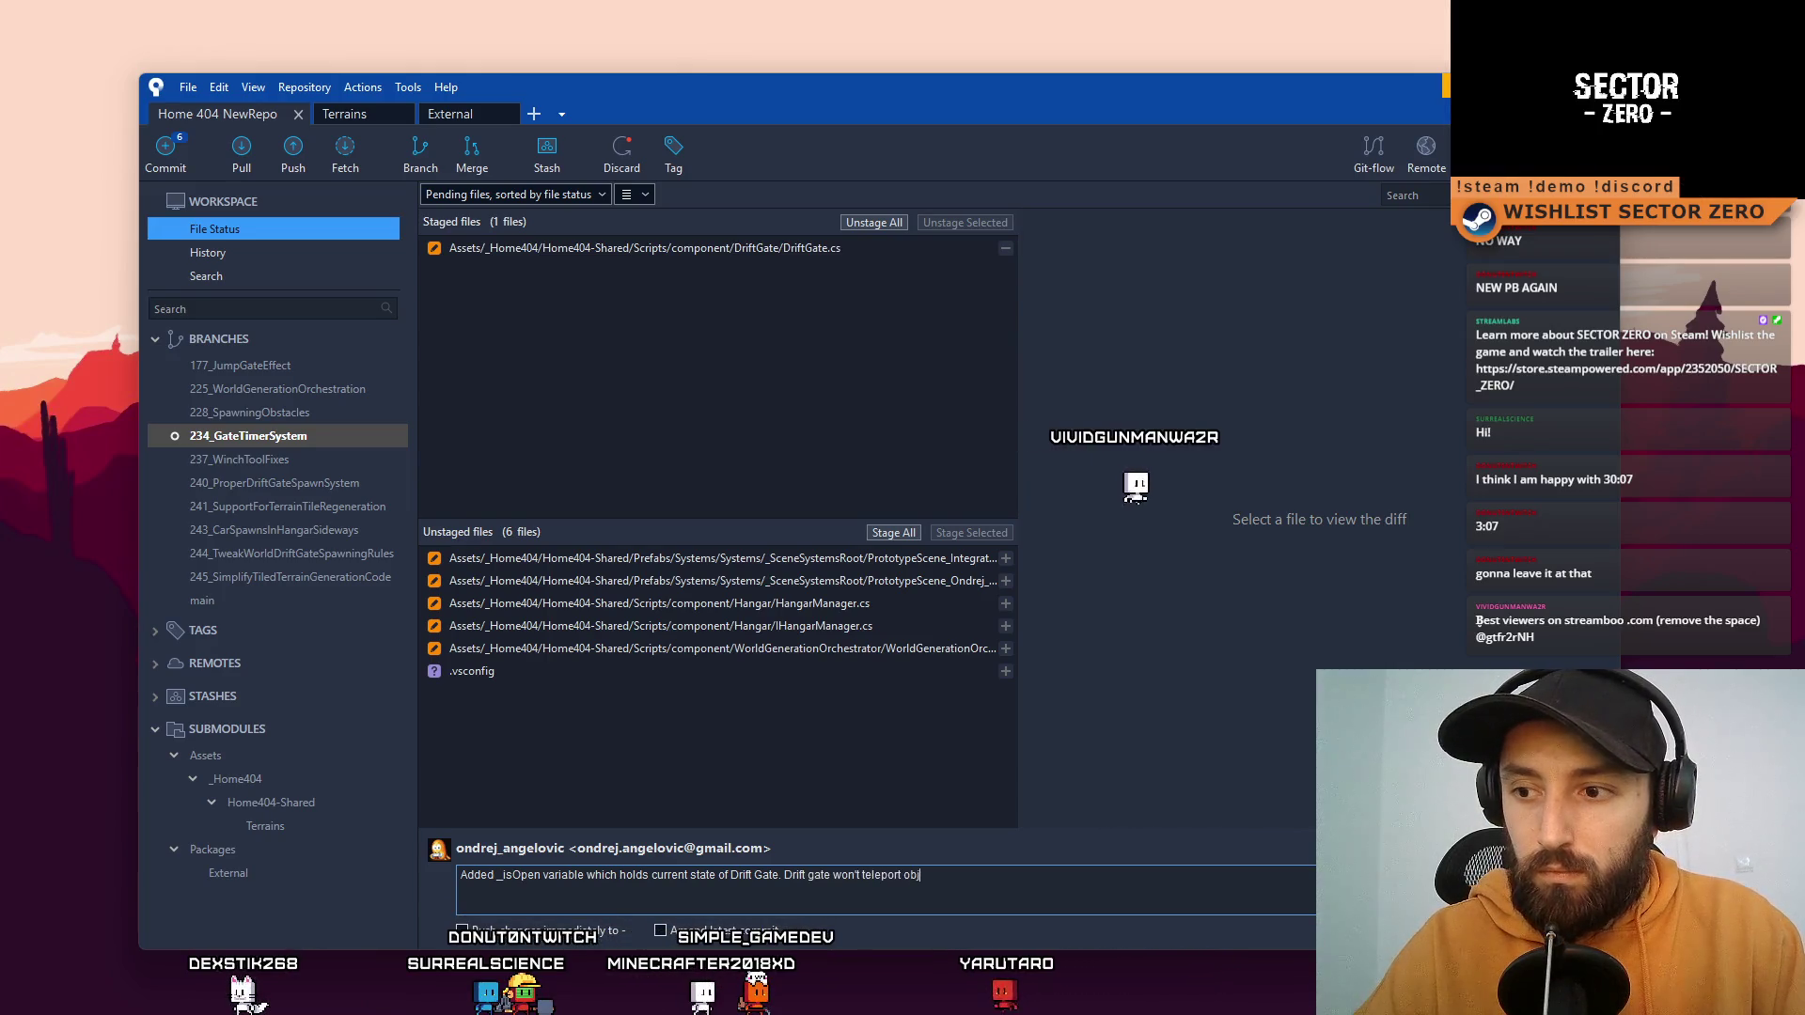
text(ec)
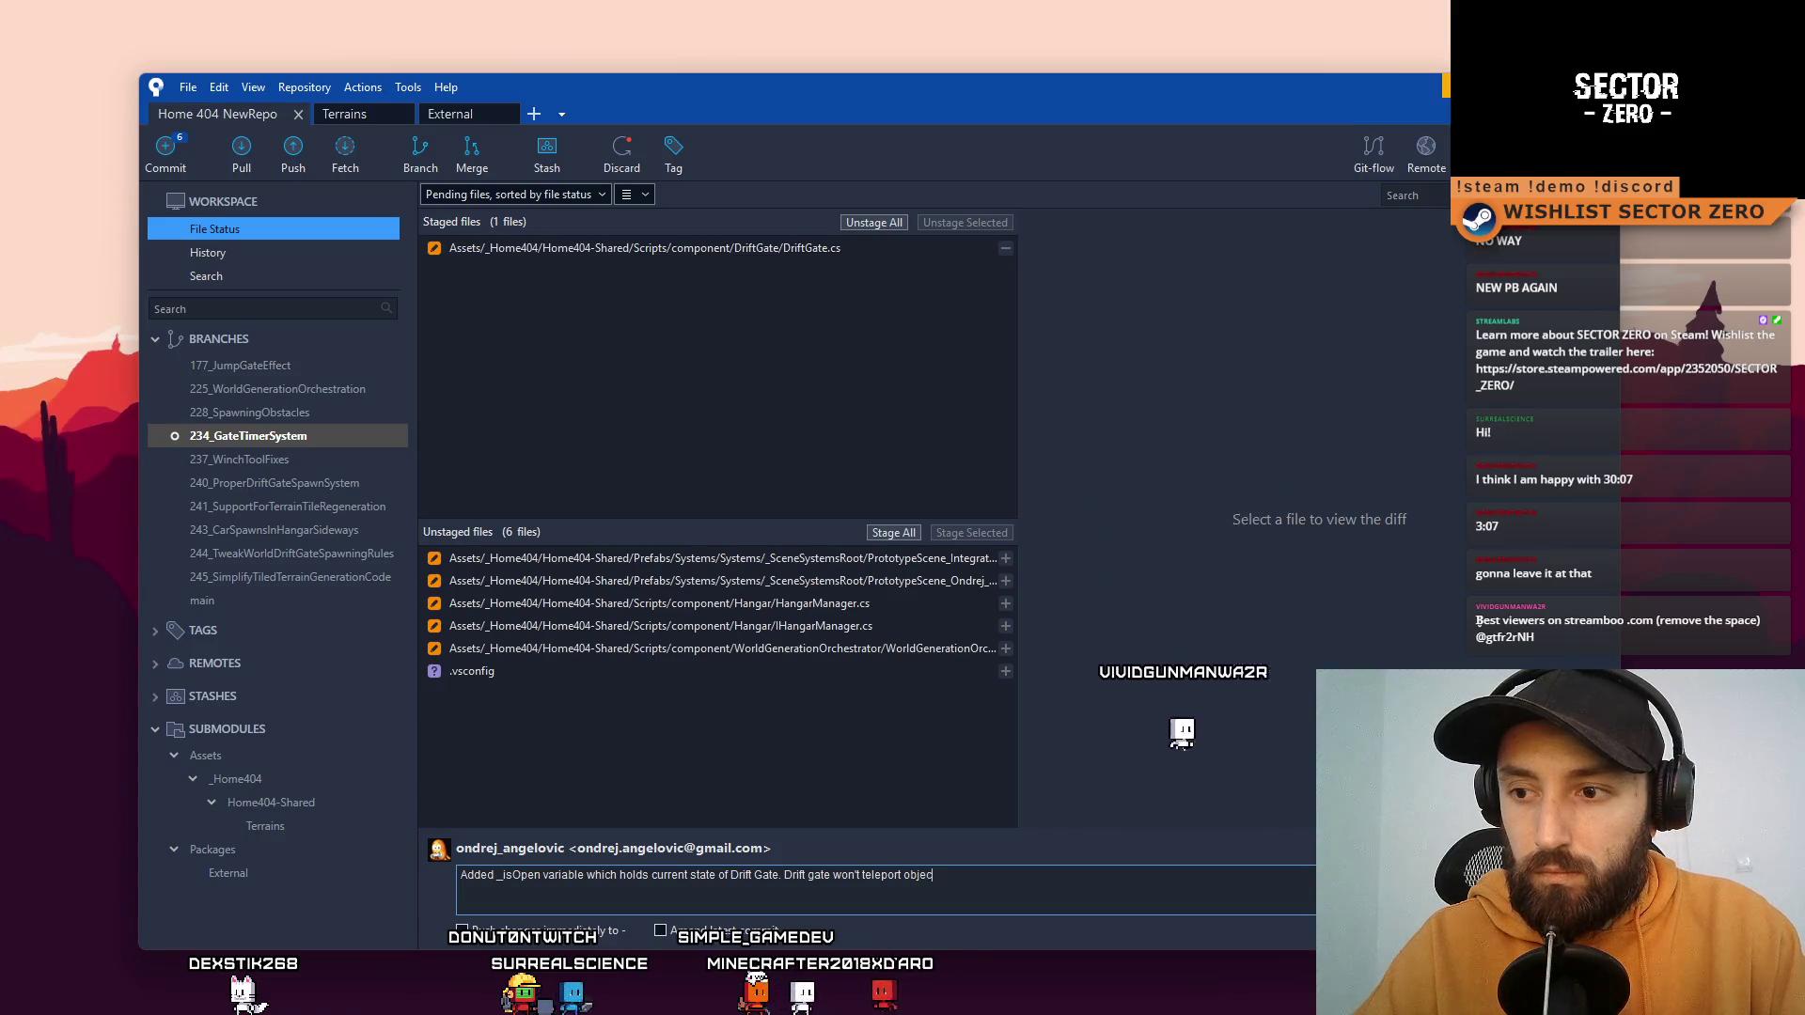
text(ts when )
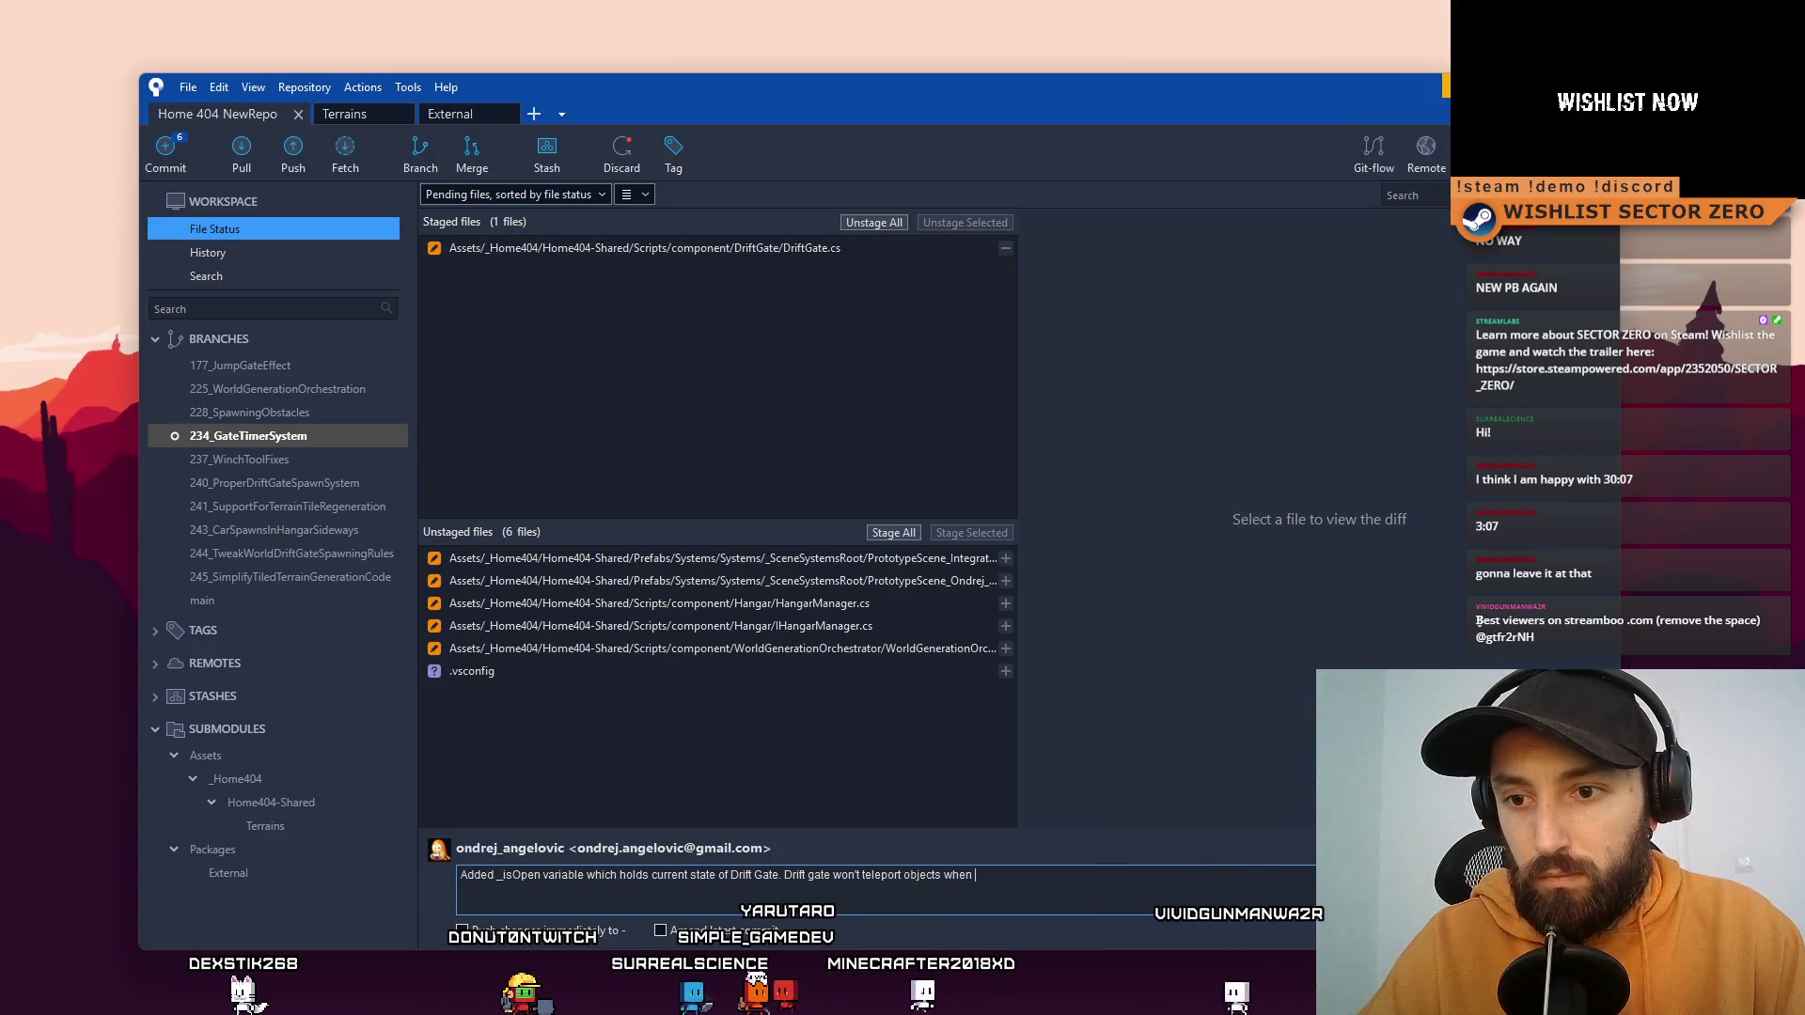
text(_isOpen )
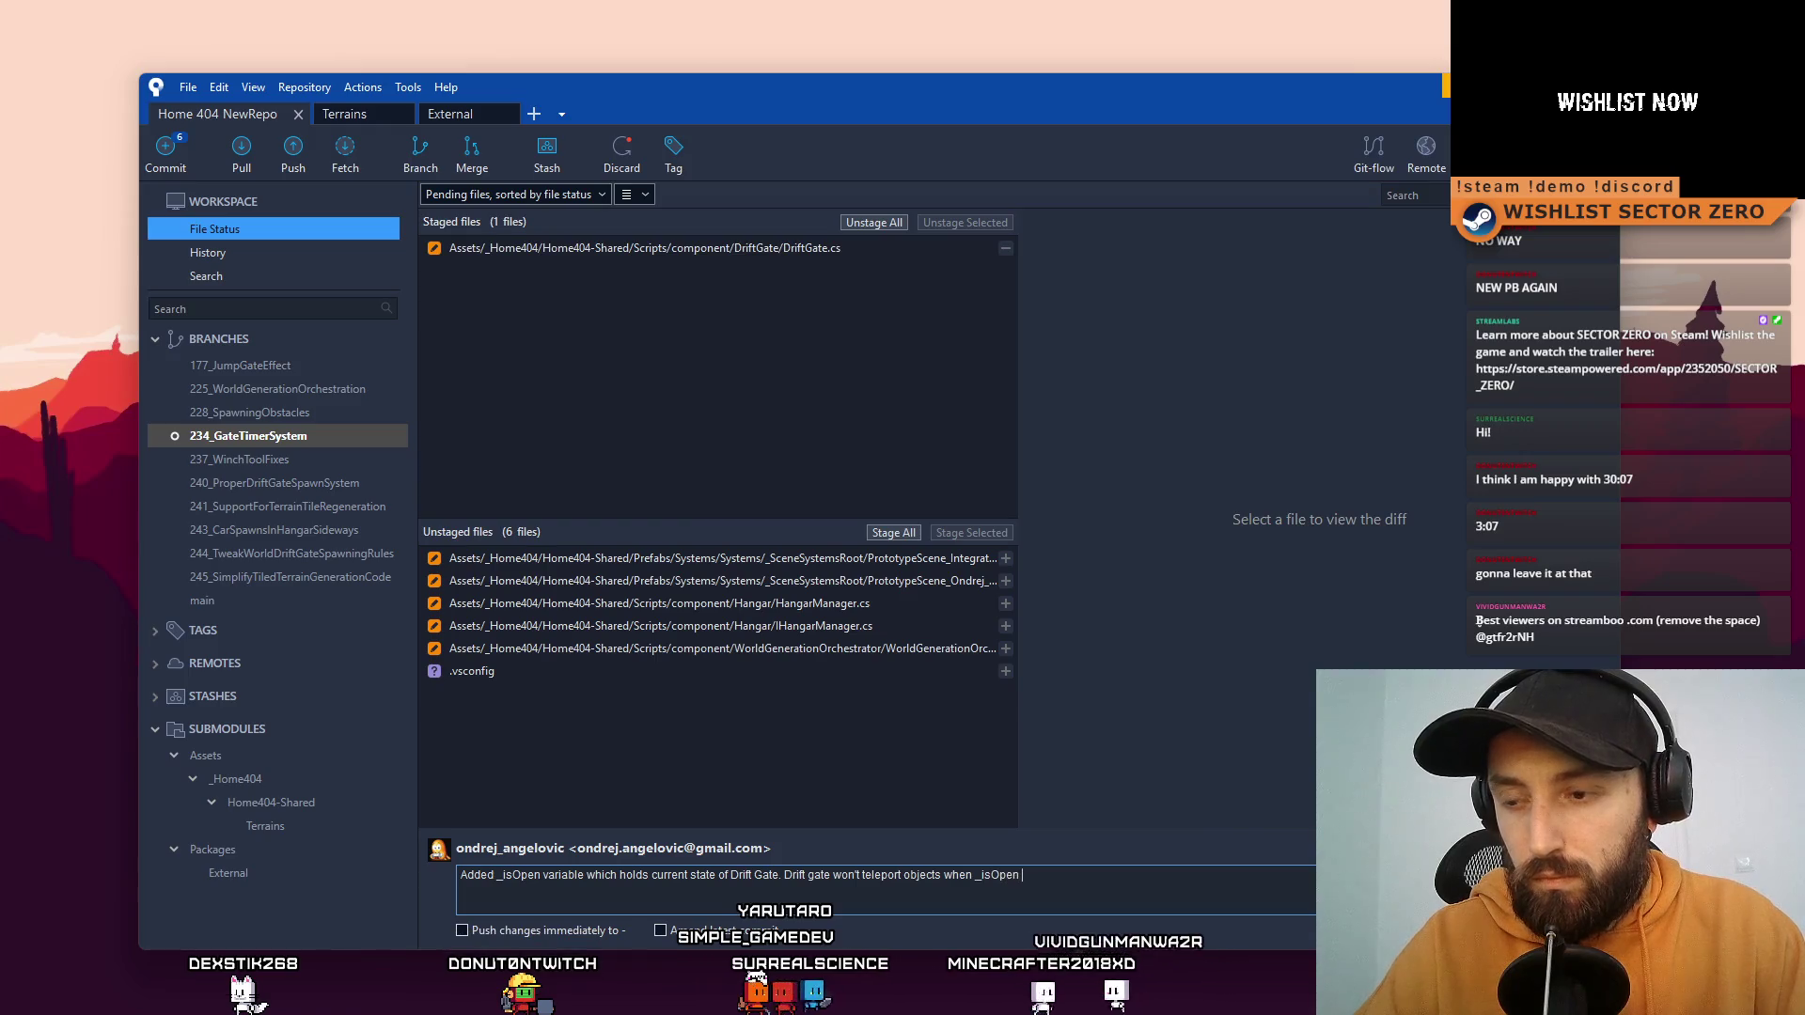
text(is )
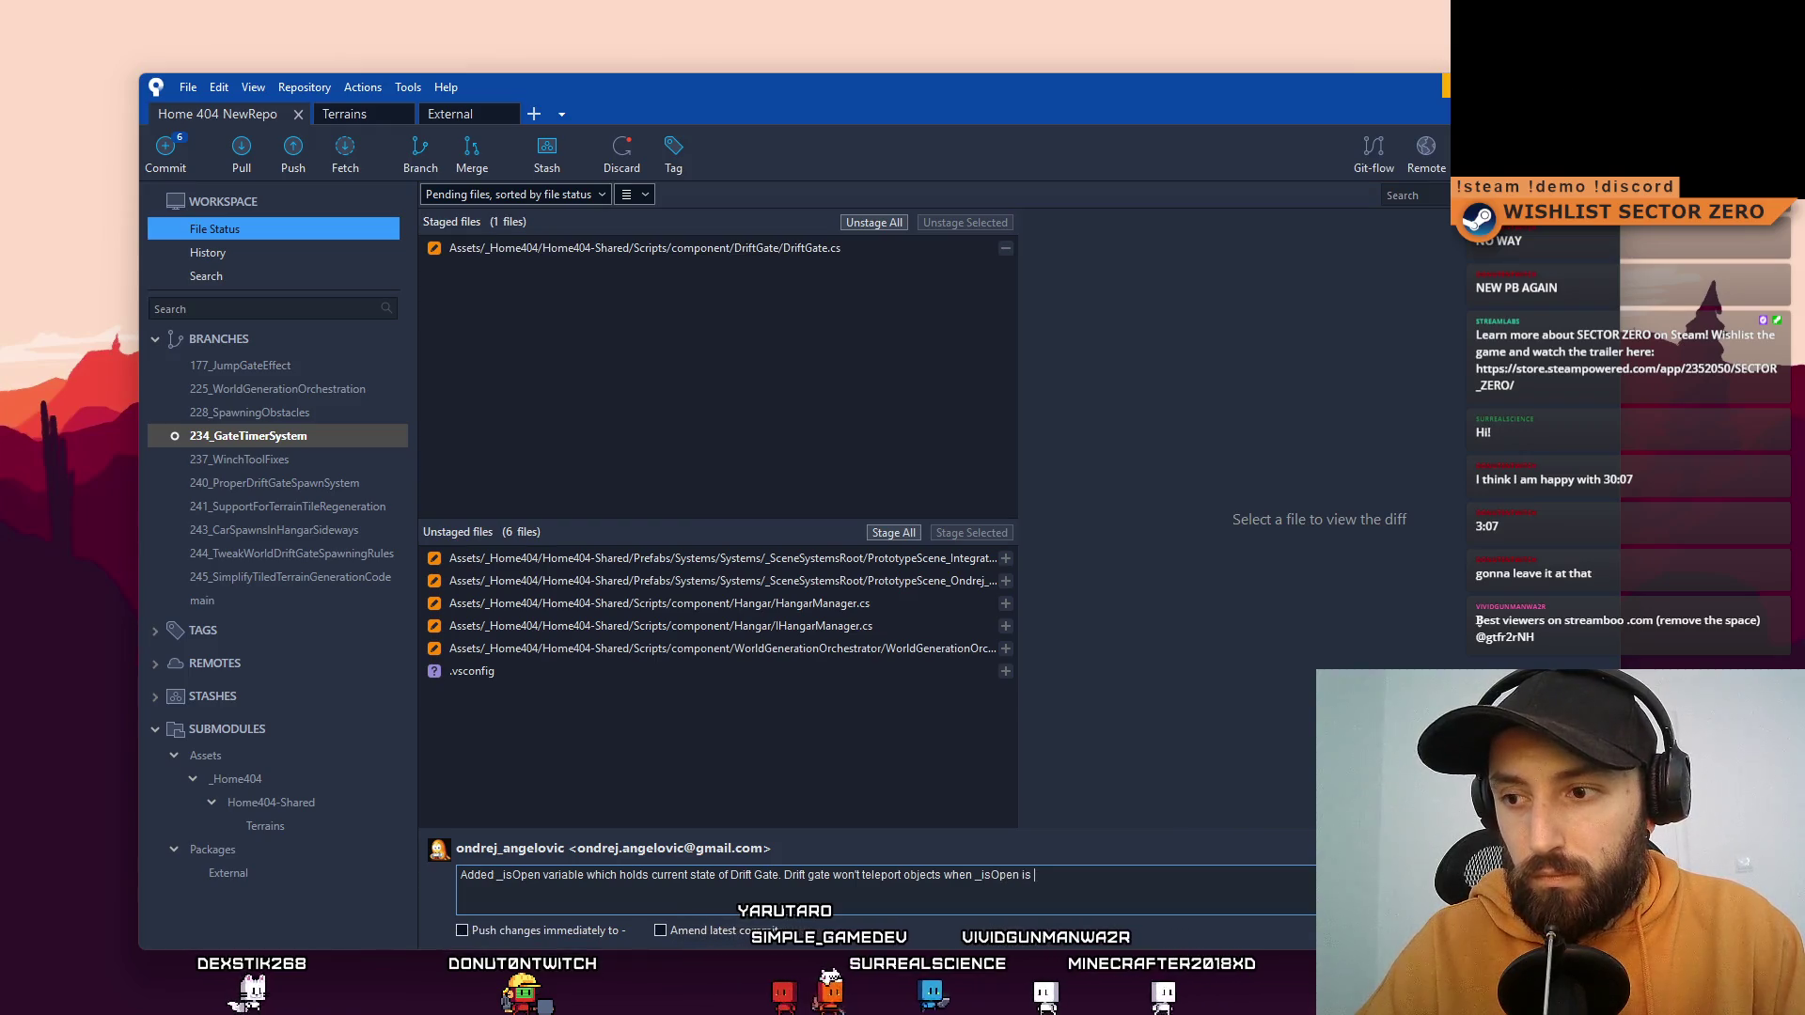
text(false)
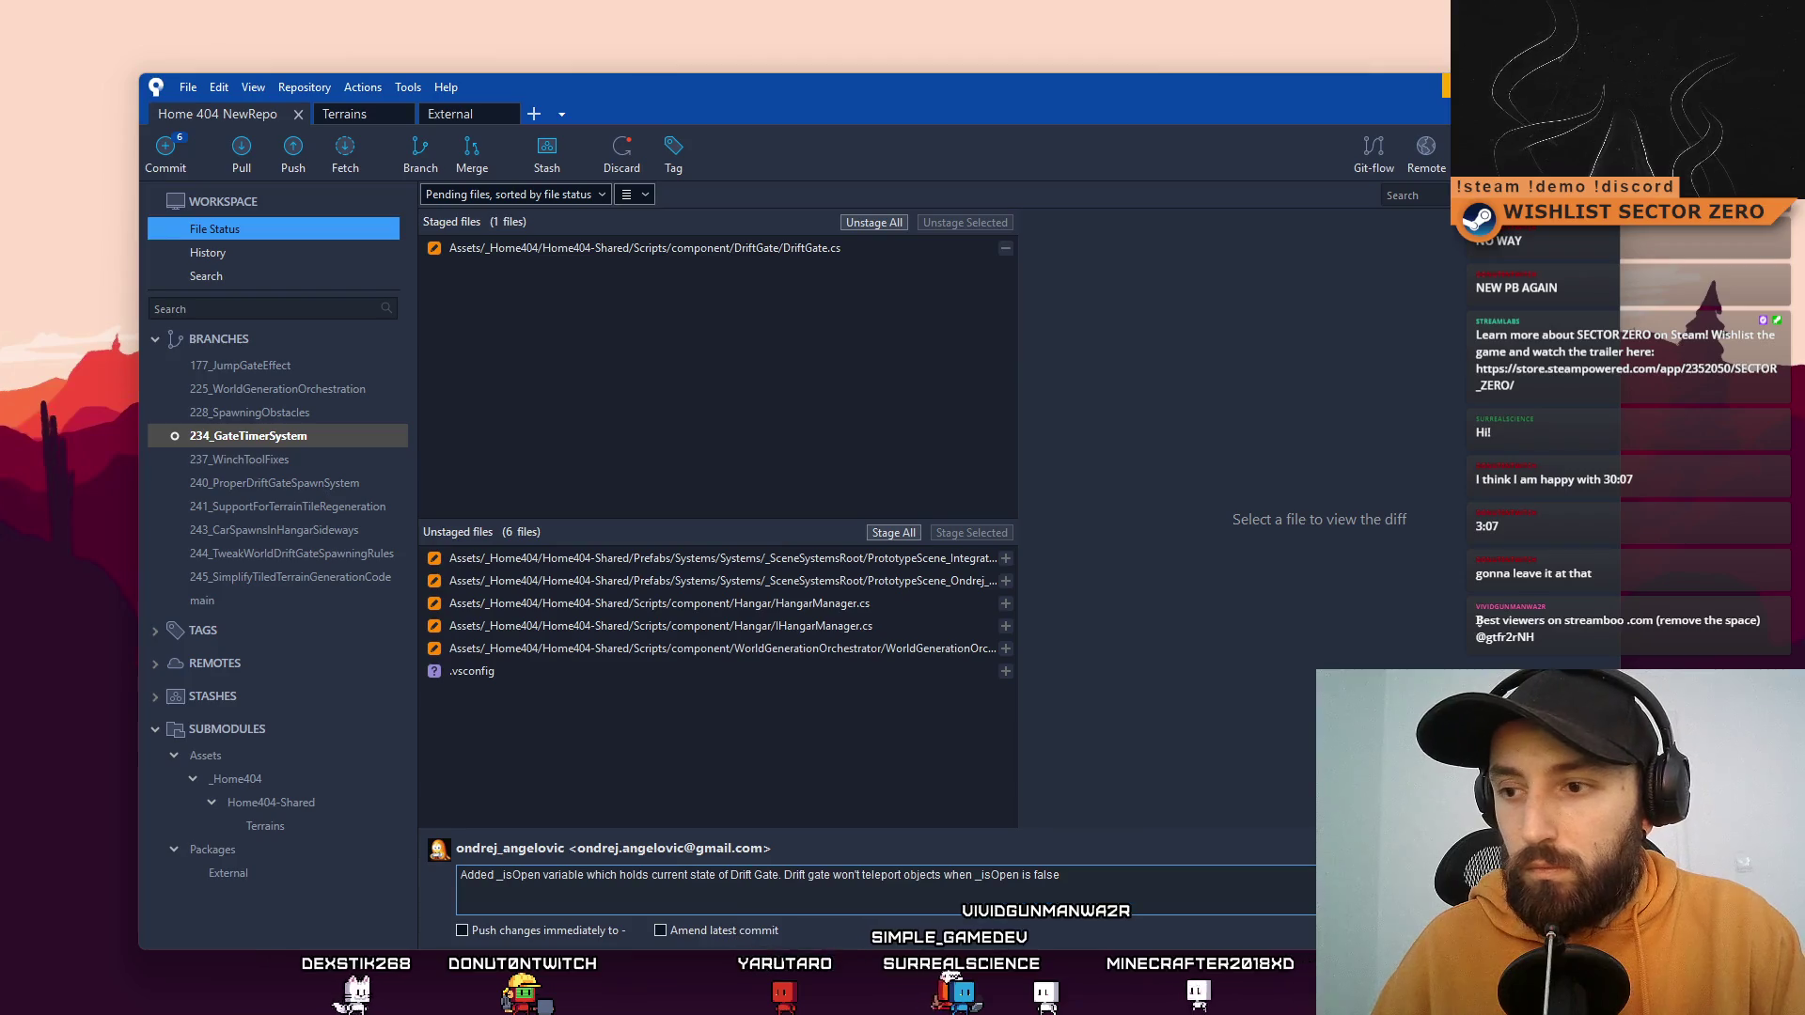
key(ctrl+Return)
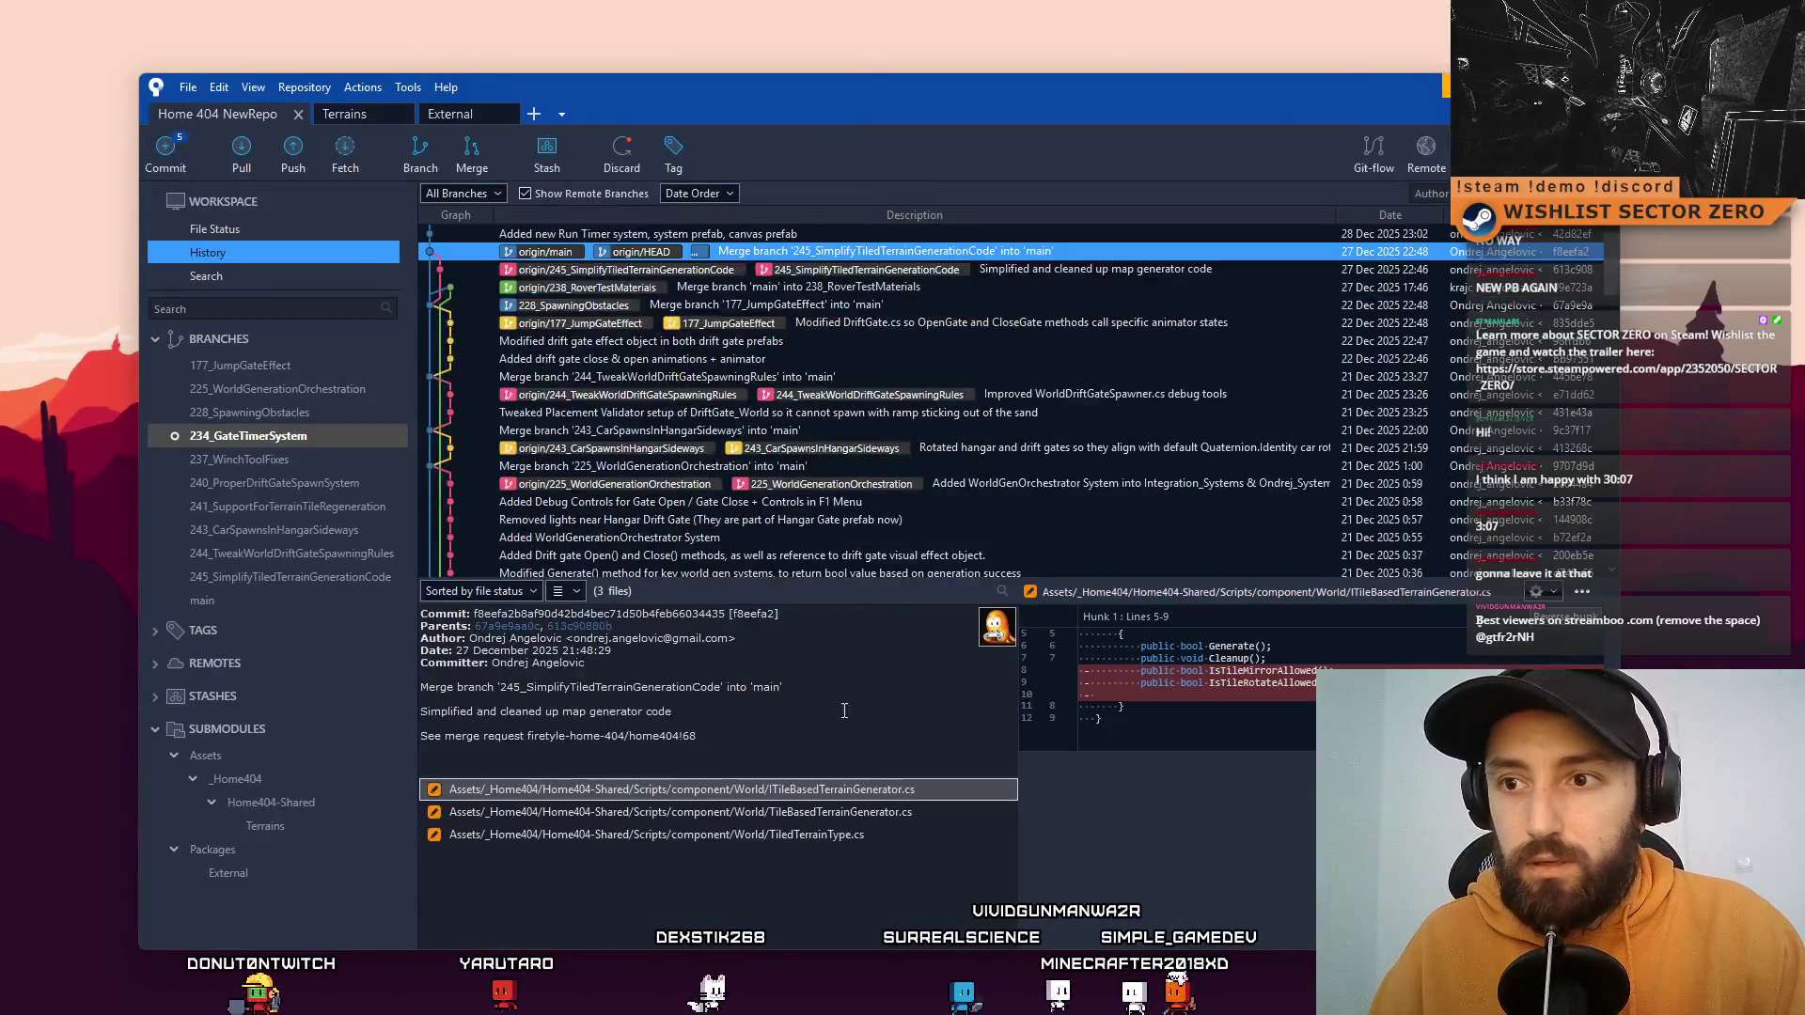
Step: Review the HangarManager.cs and IHangarManager.cs diffs in File Status
click(252, 231)
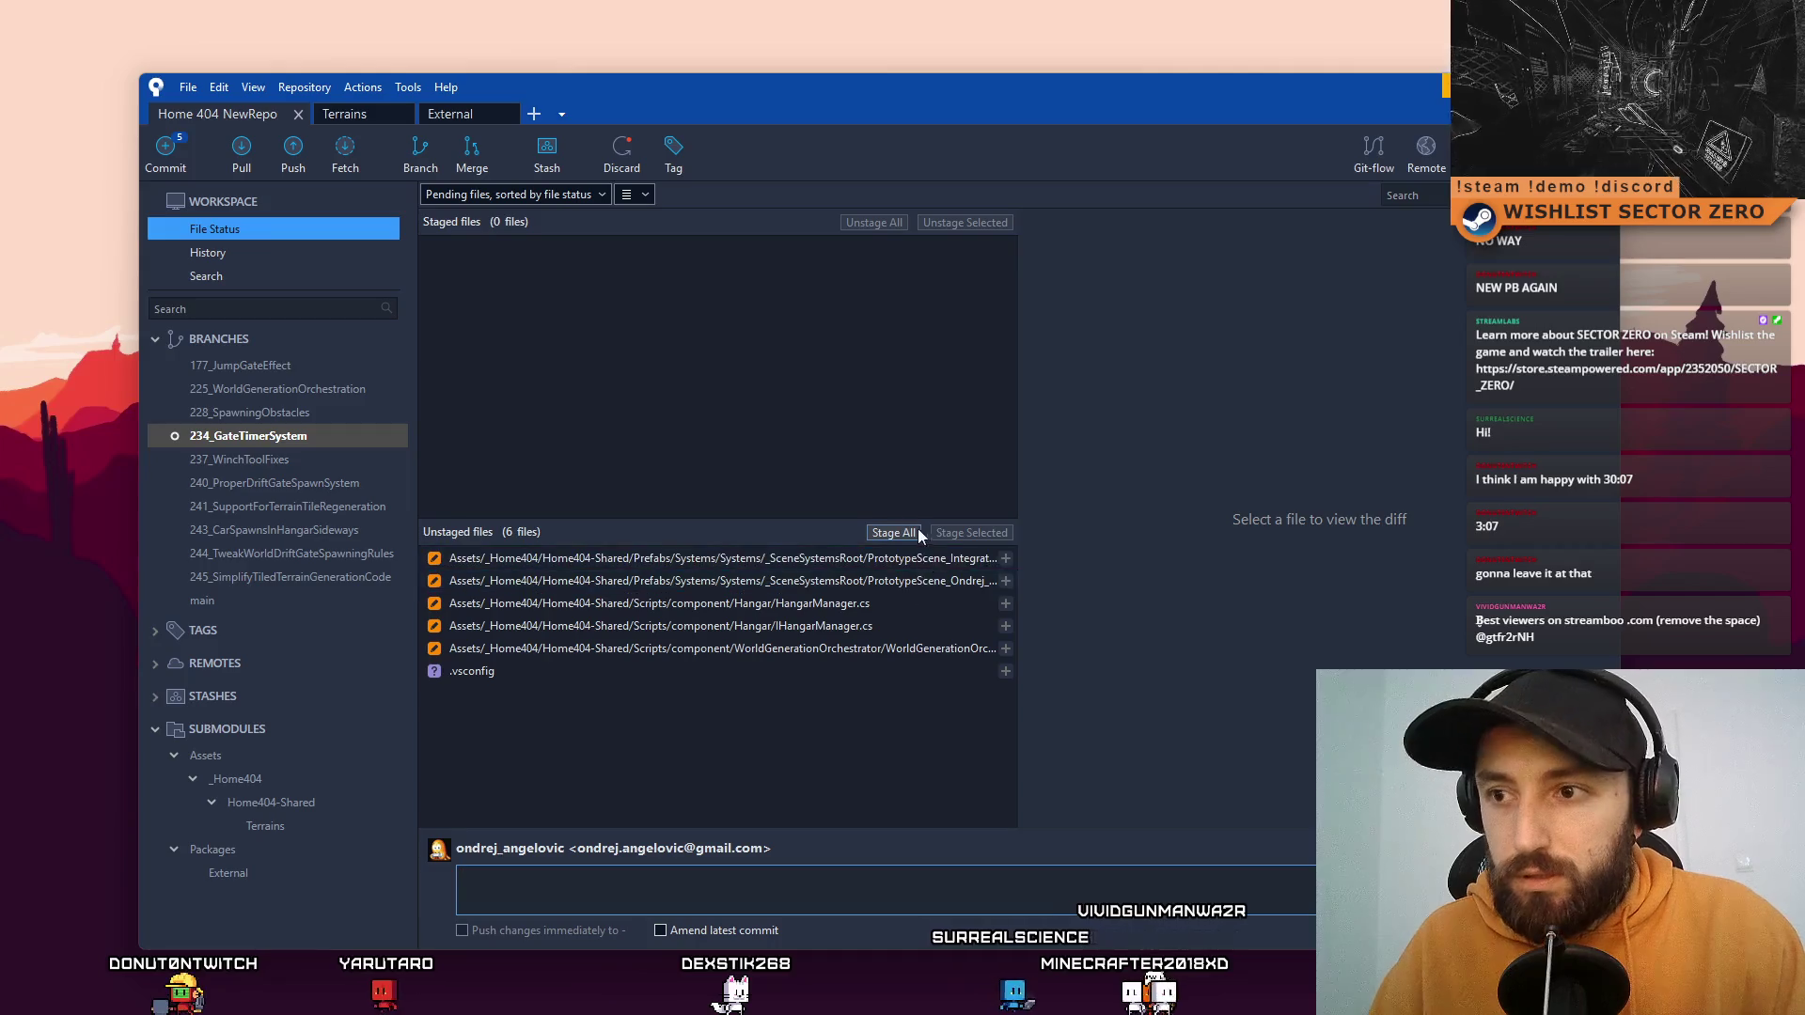
click(925, 603)
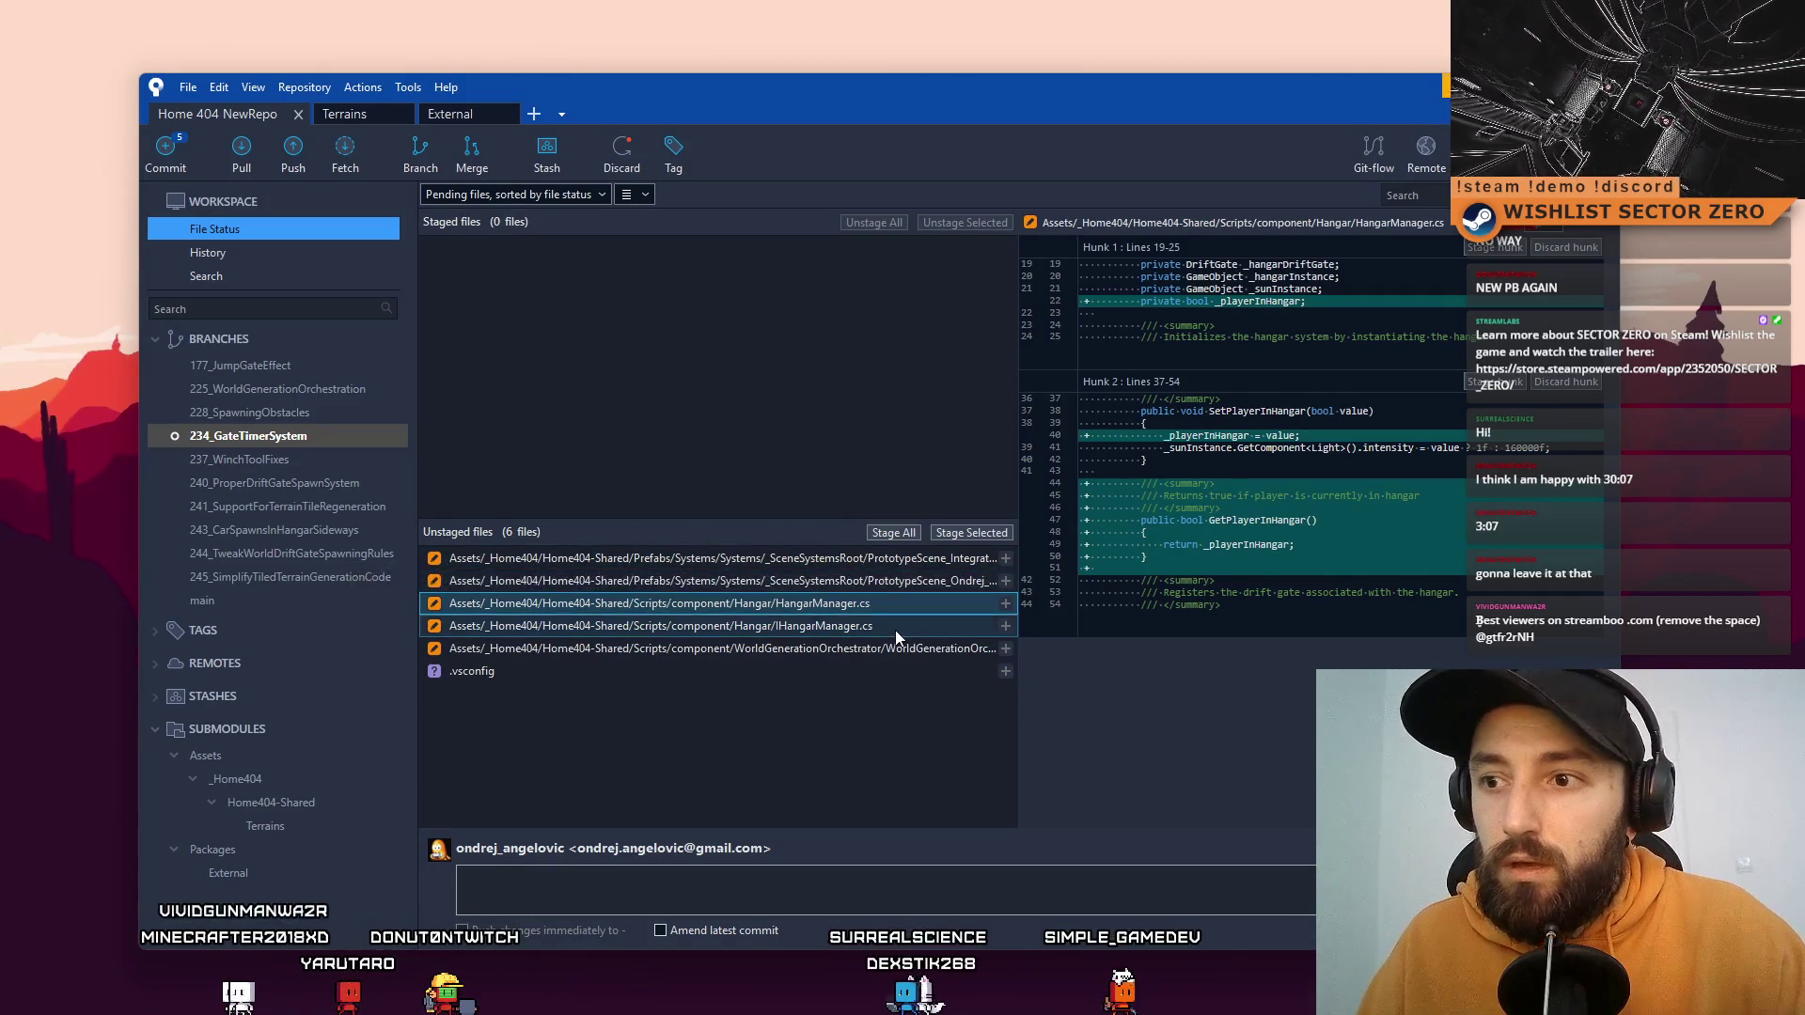
click(894, 628)
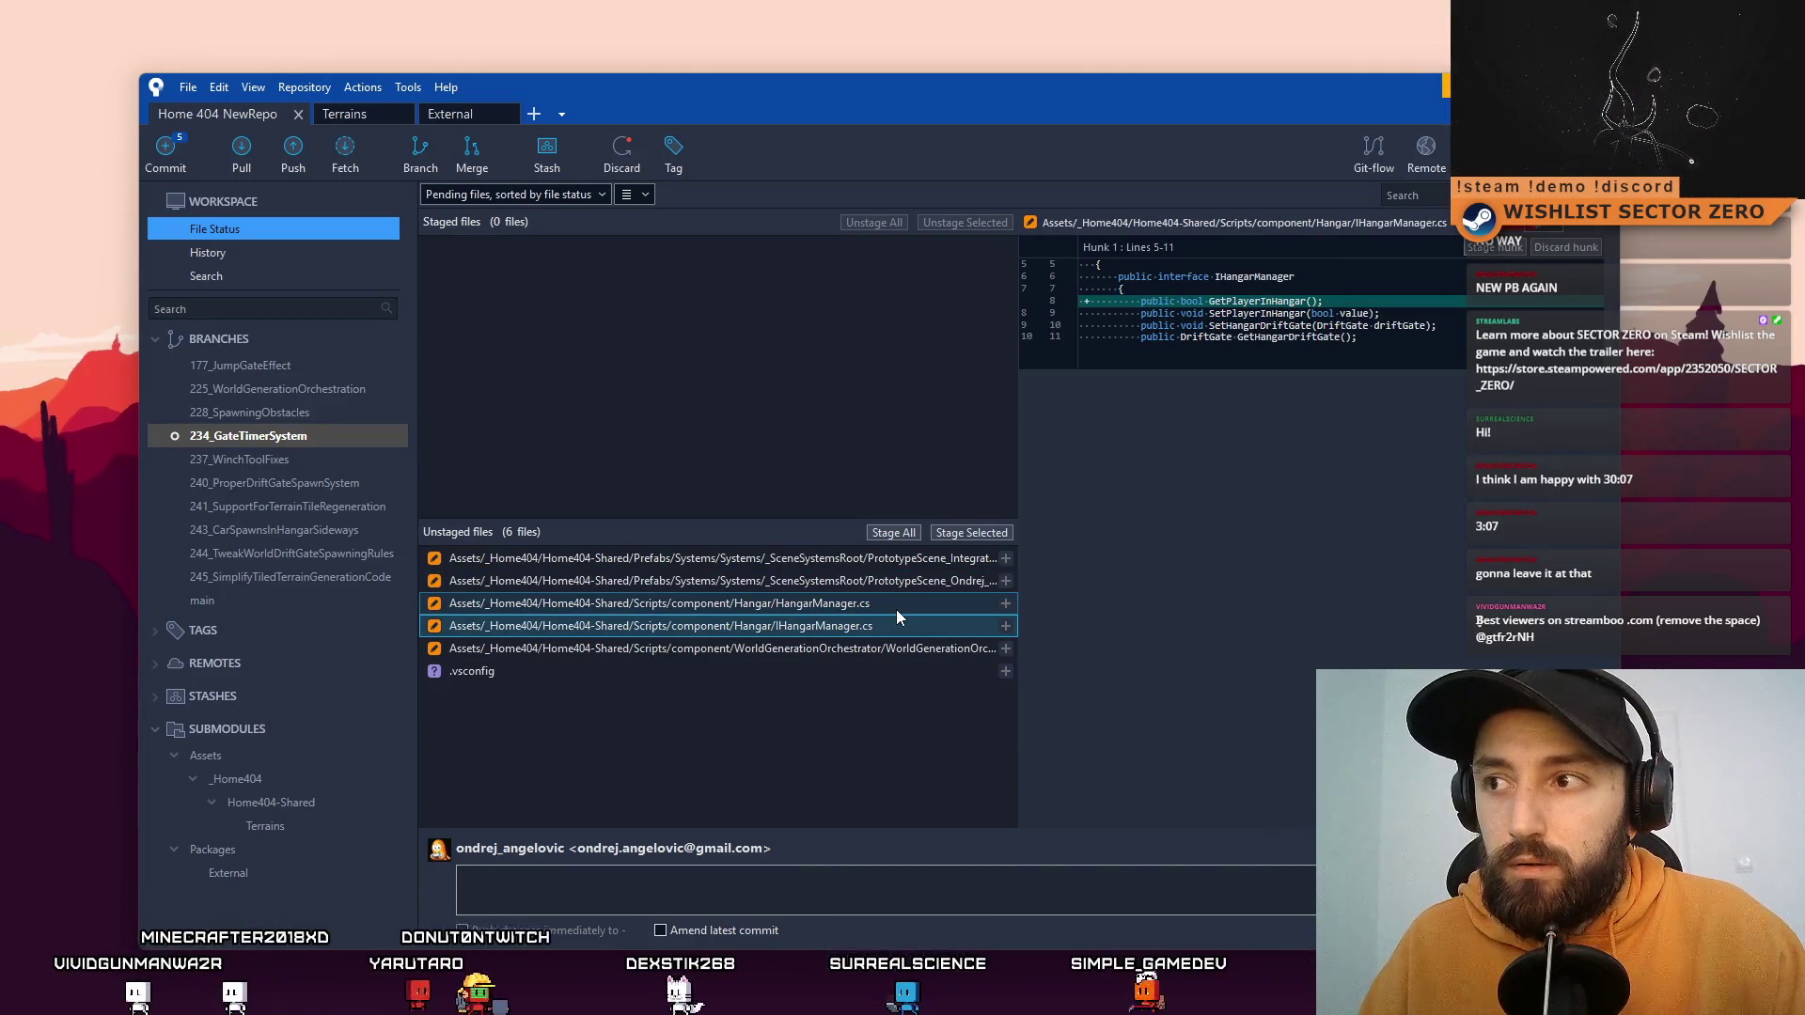
Step: Stage both hangar manager files and begin the commit message 'HangarManager now stores _isPLay'
ctrl+click(897, 607)
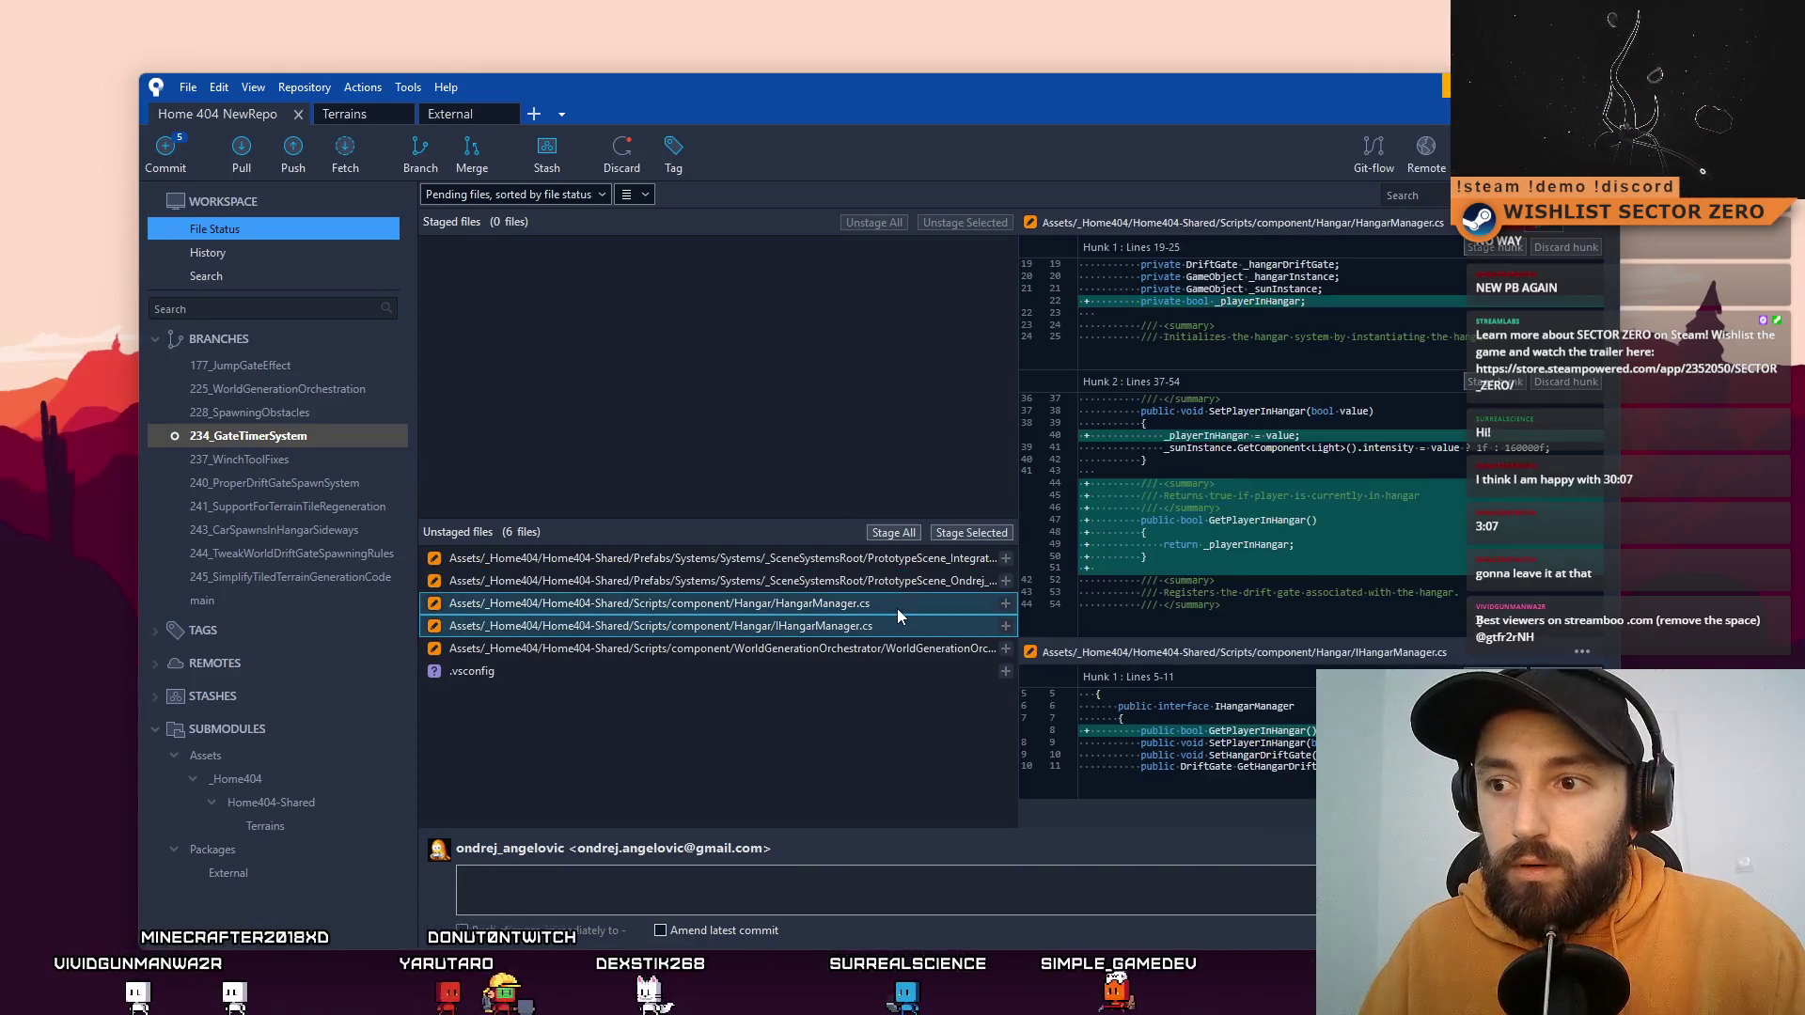
click(960, 533)
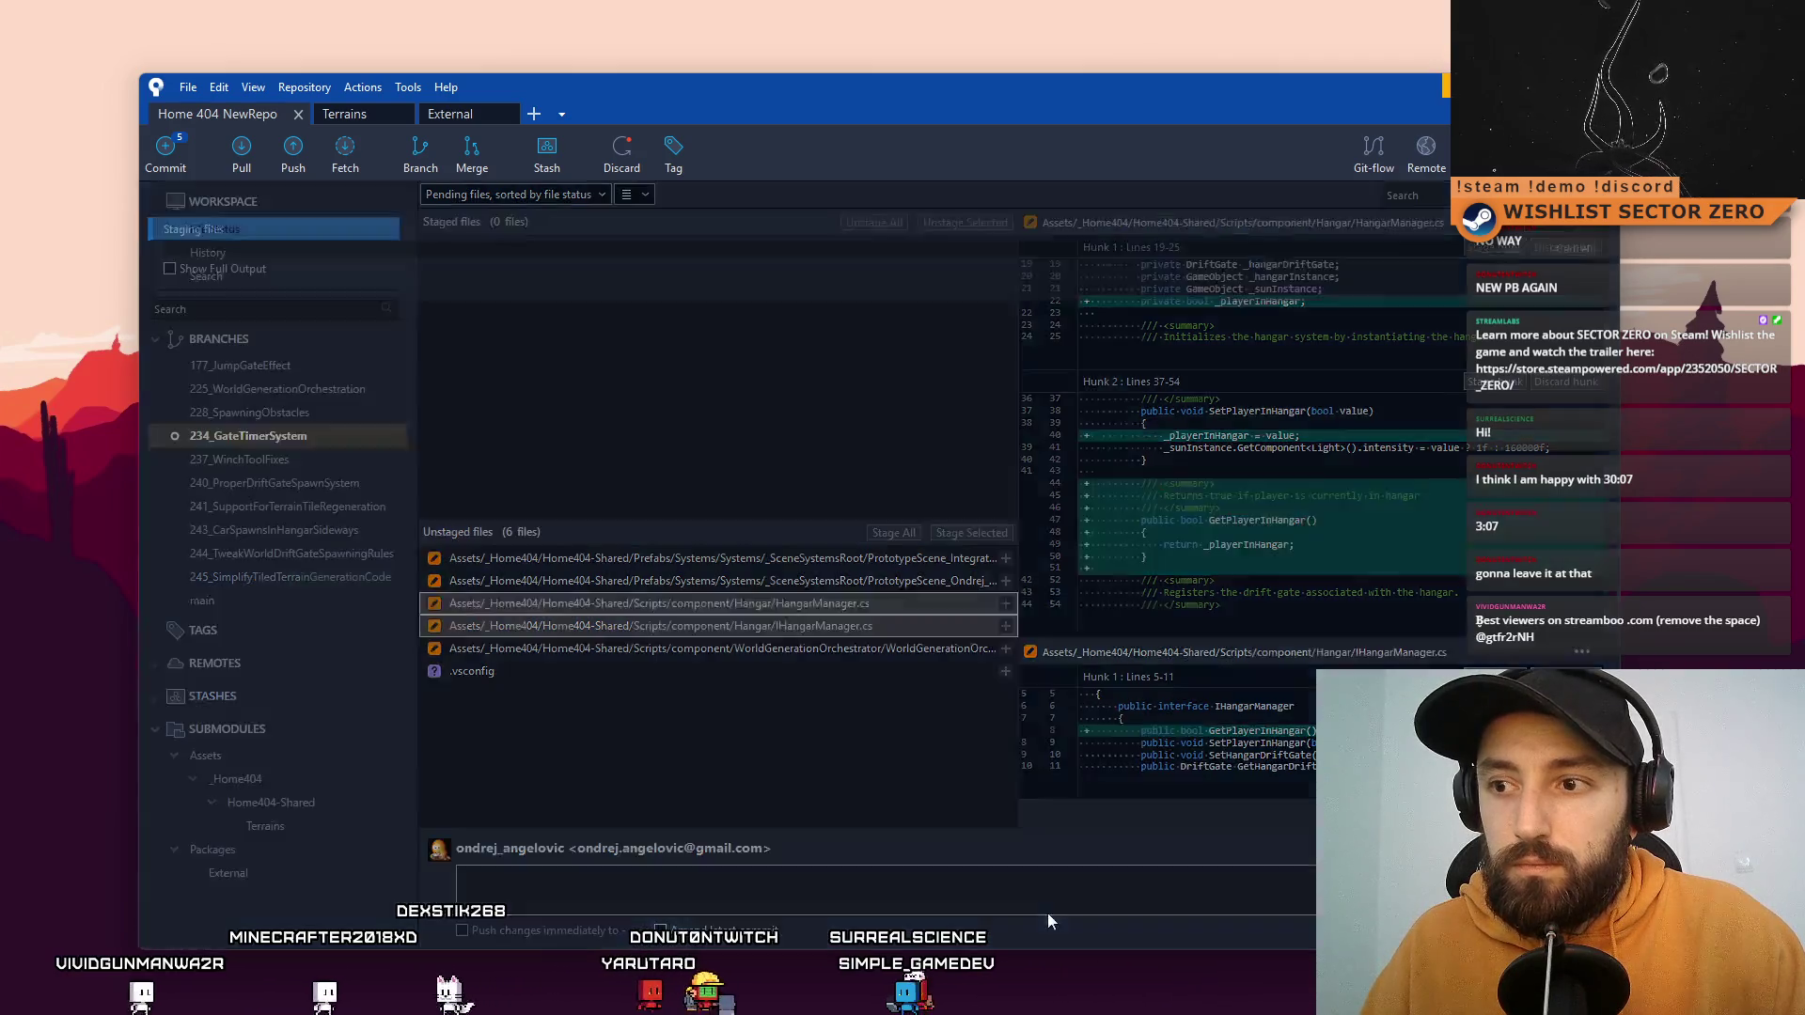
click(1047, 905)
text(Hangar)
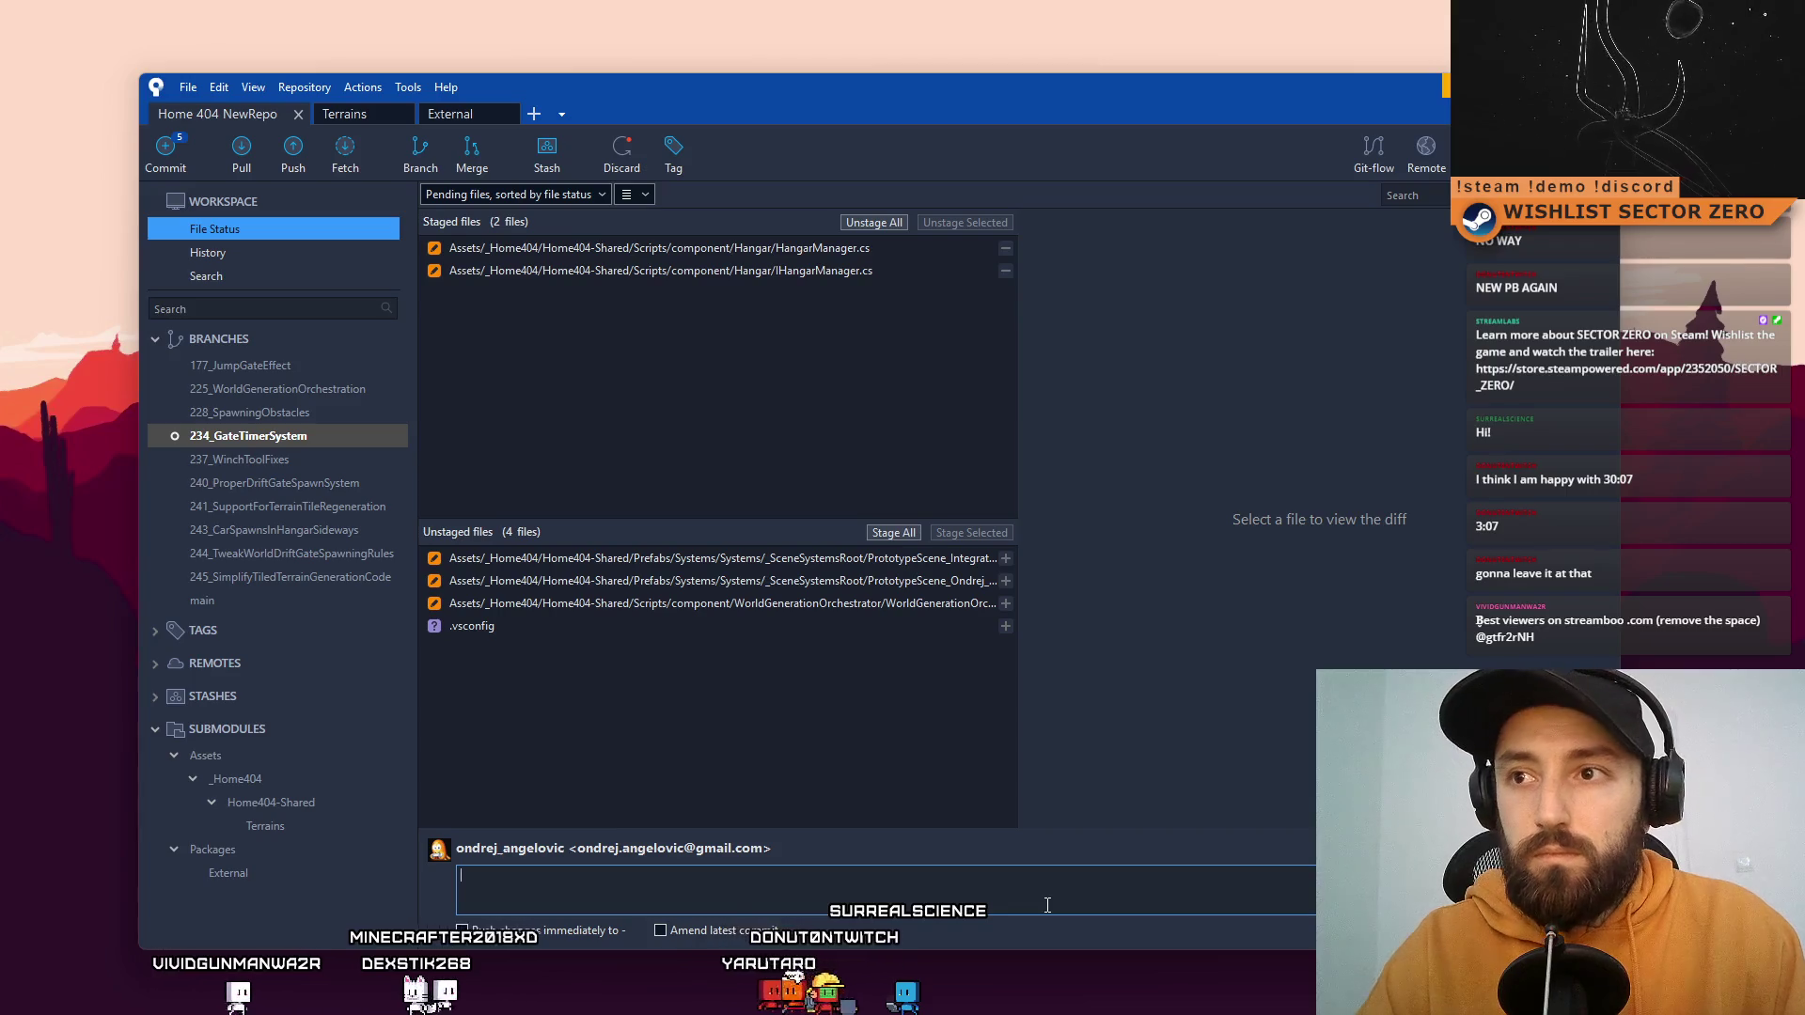
text(Man)
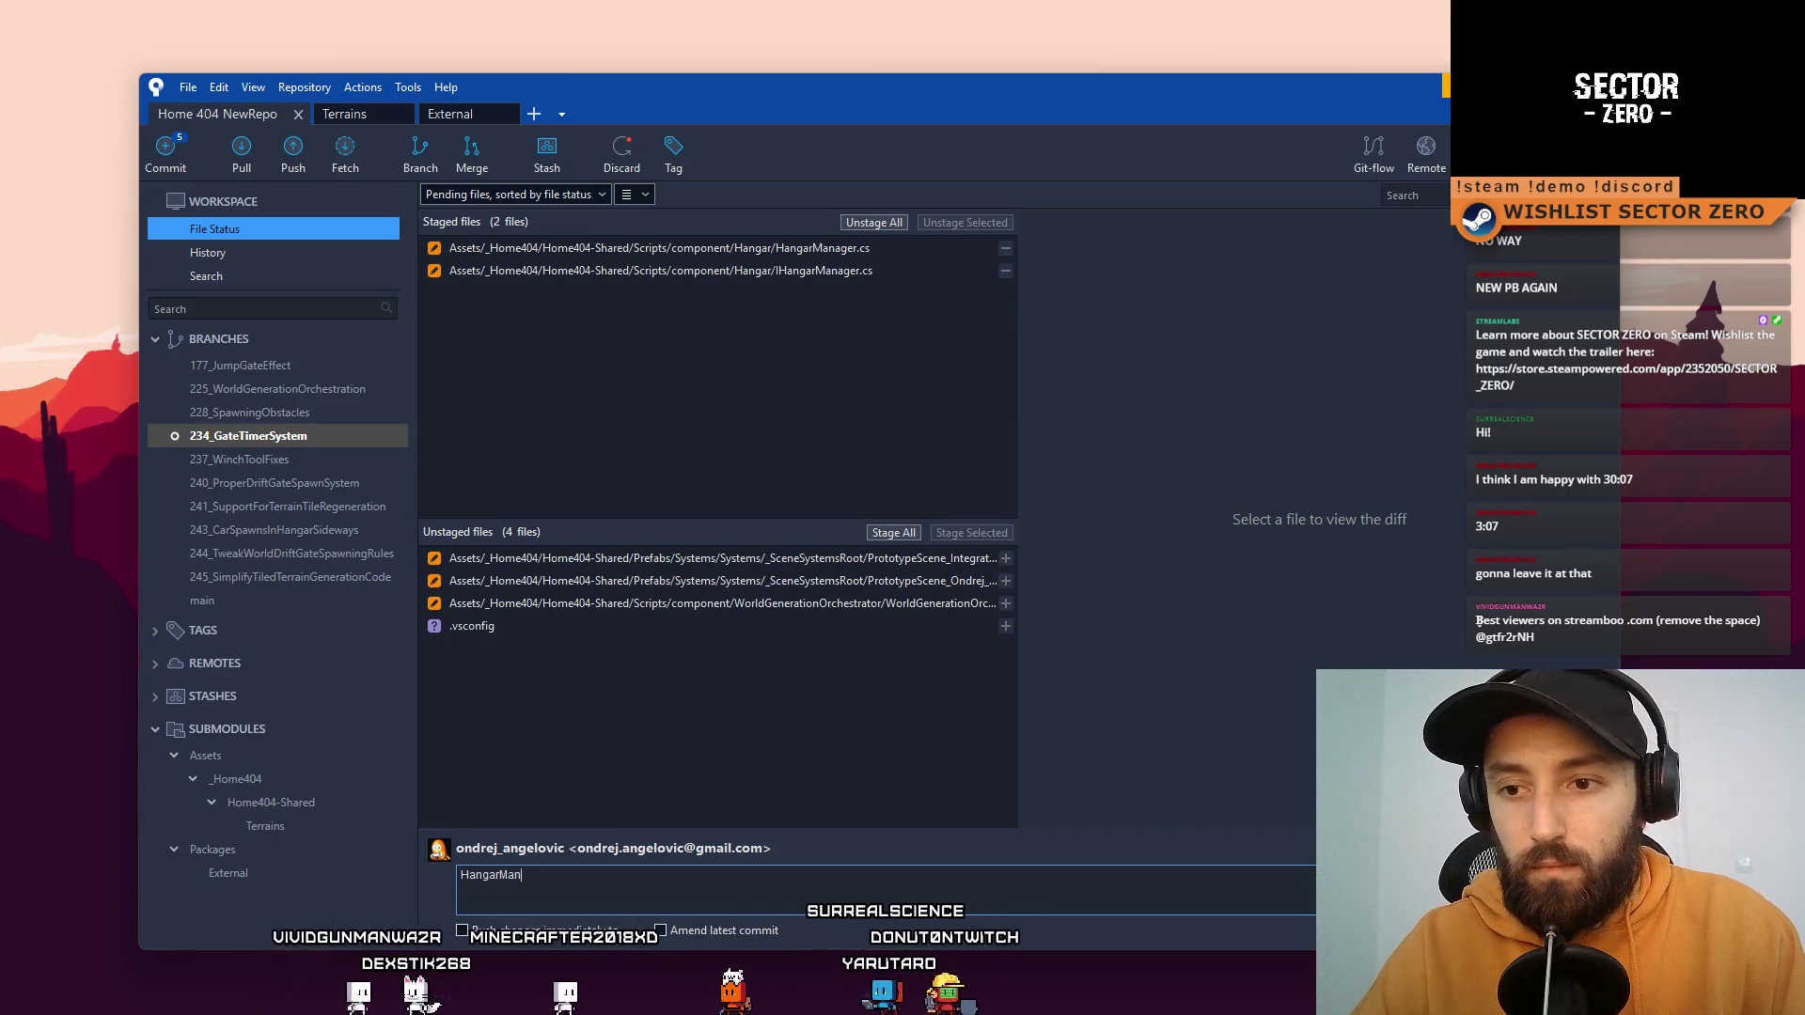
text(ager now stores )
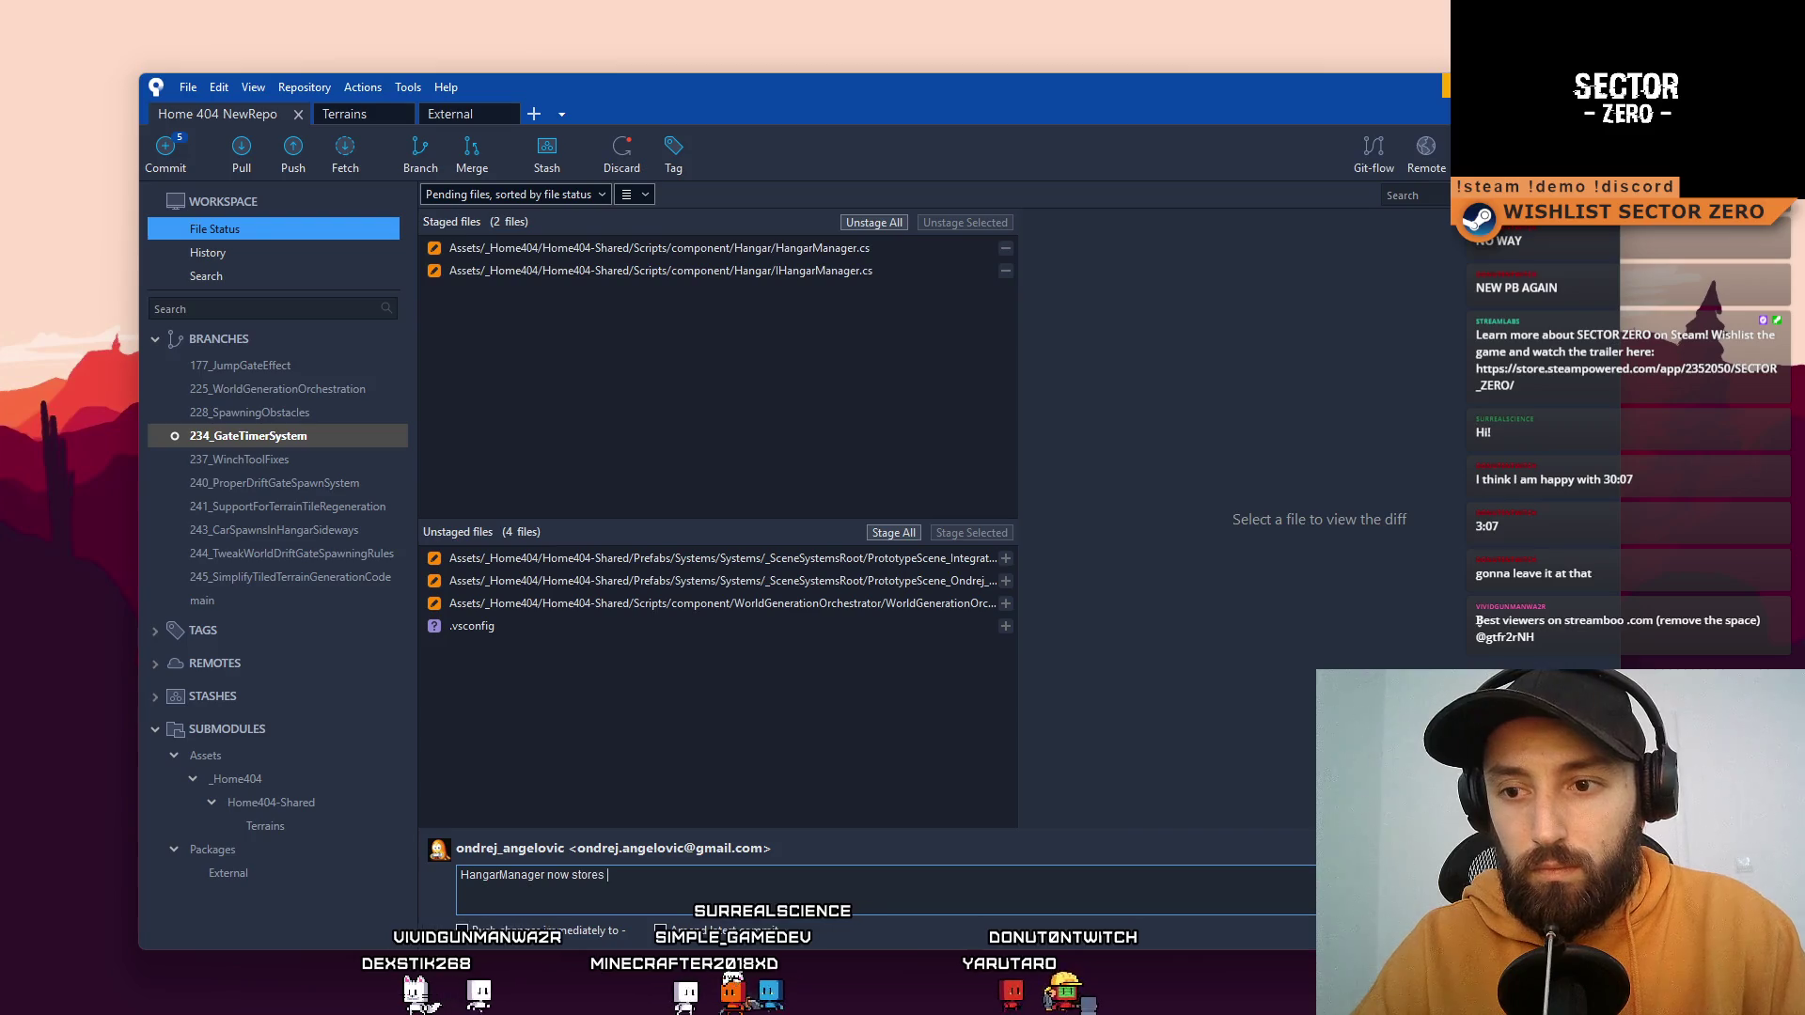
text(_isPLay)
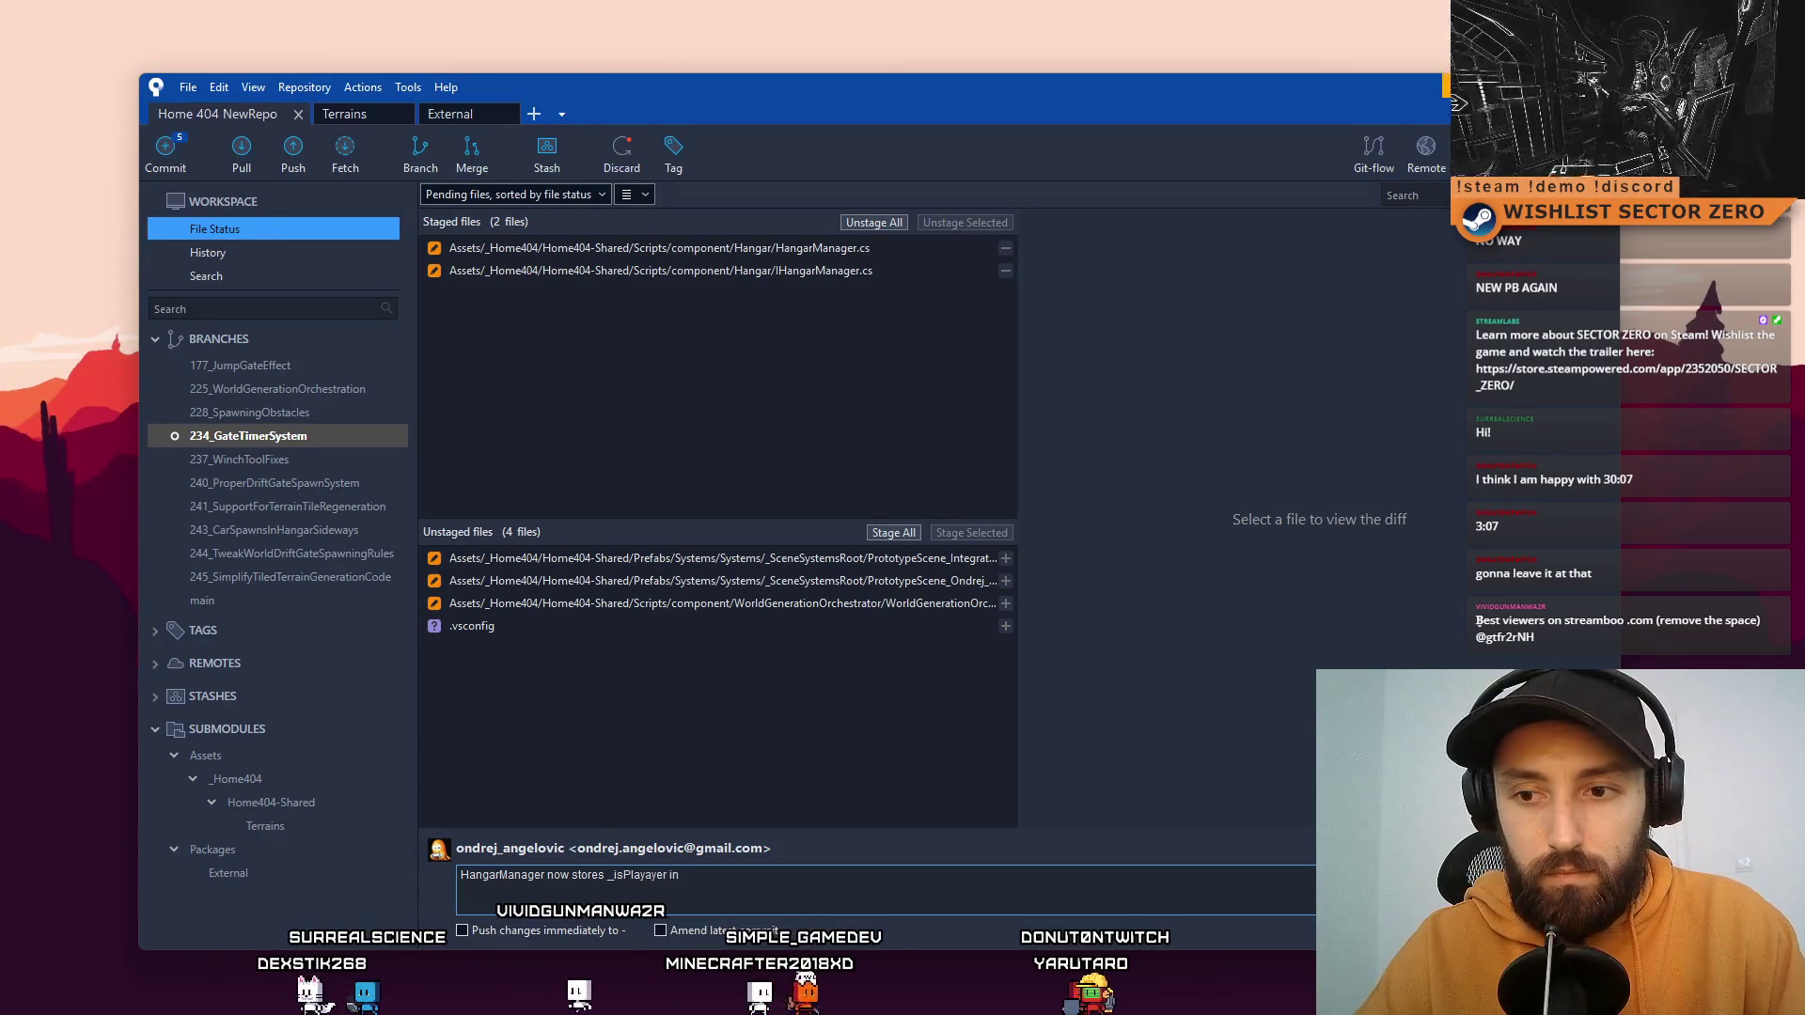
Step: Complete the message '...InHangar state + added getter' and commit, skipping the submodule check
key(BackSpace)
key(BackSpace)
key(BackSpace)
key(BackSpace)
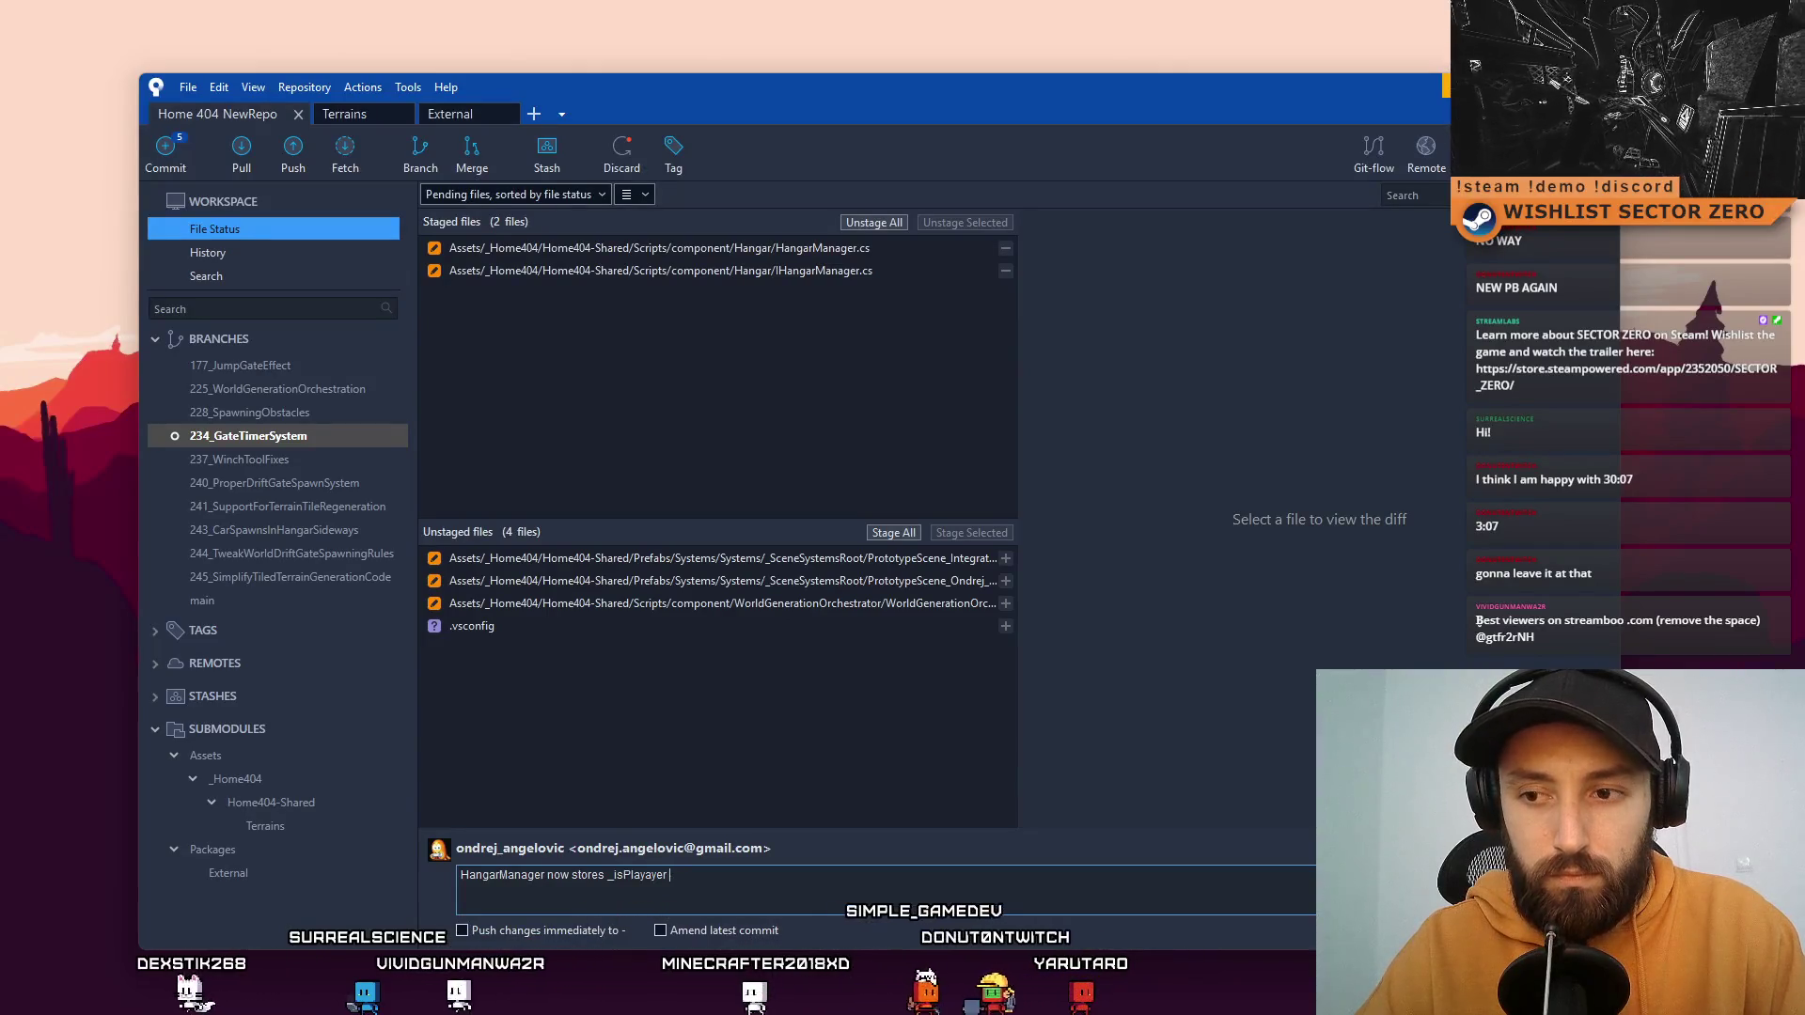
text(InHangar s)
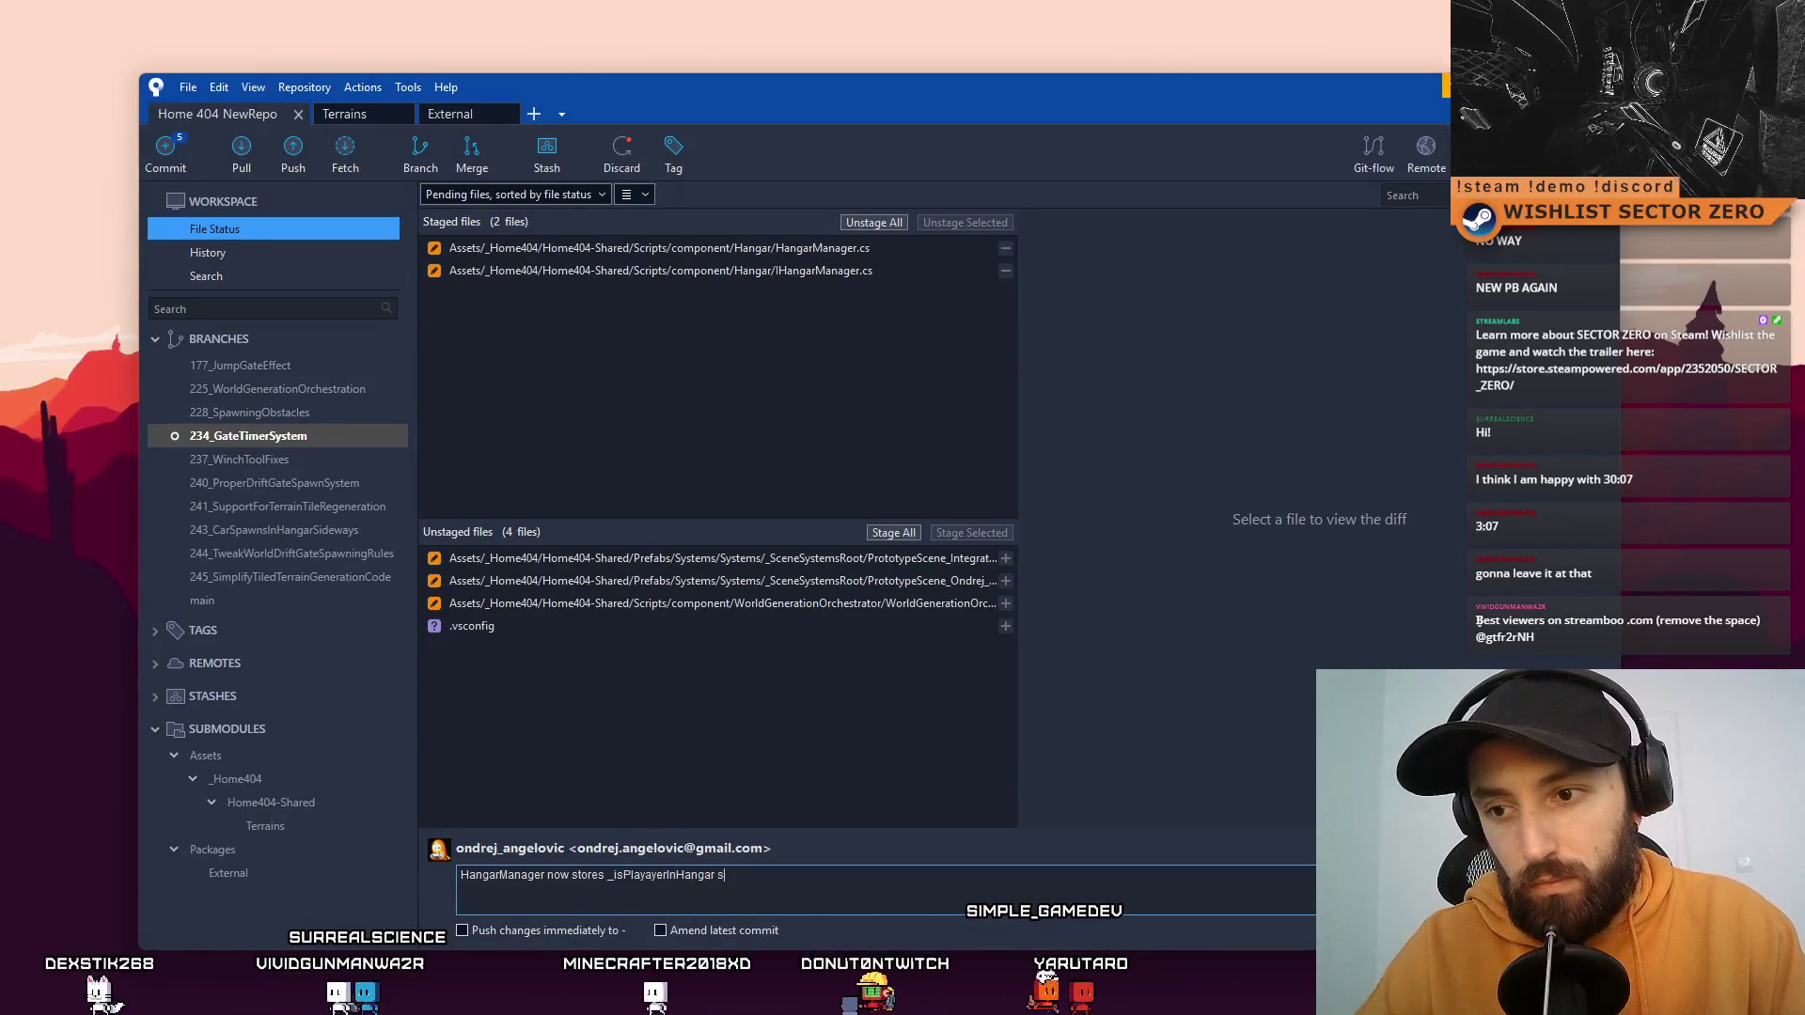
text(tate)
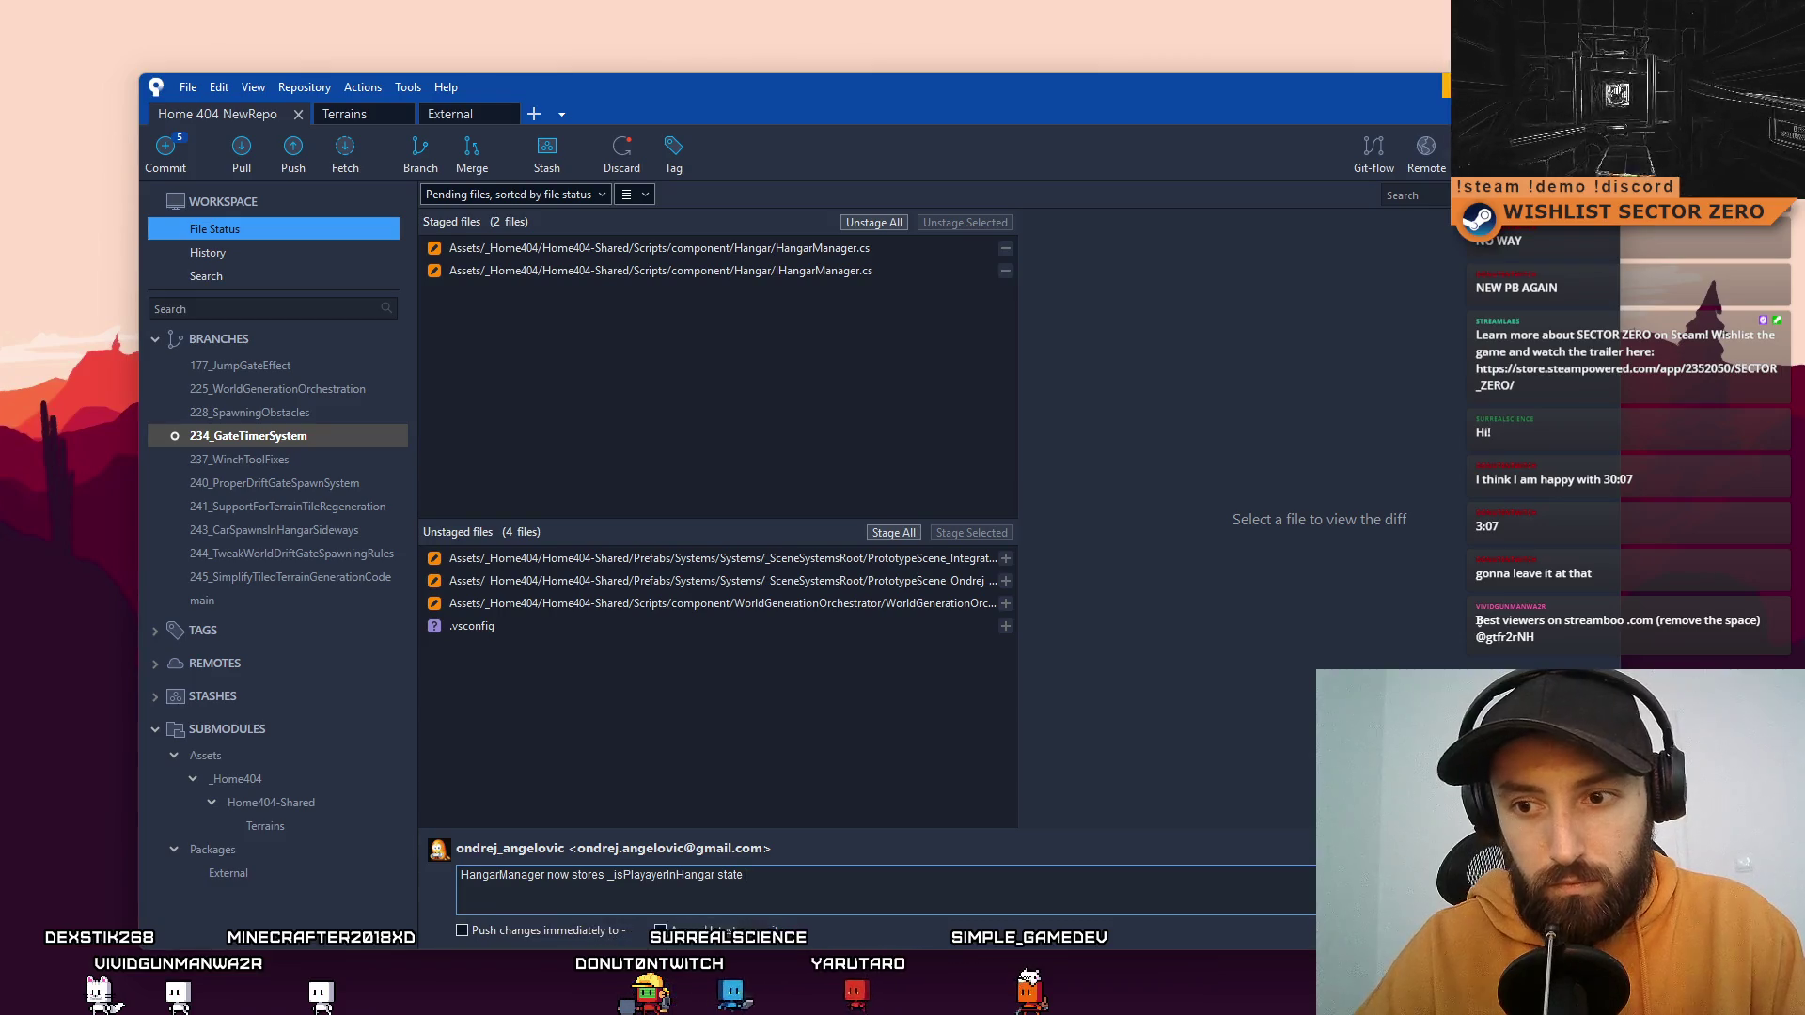
text(+ added )
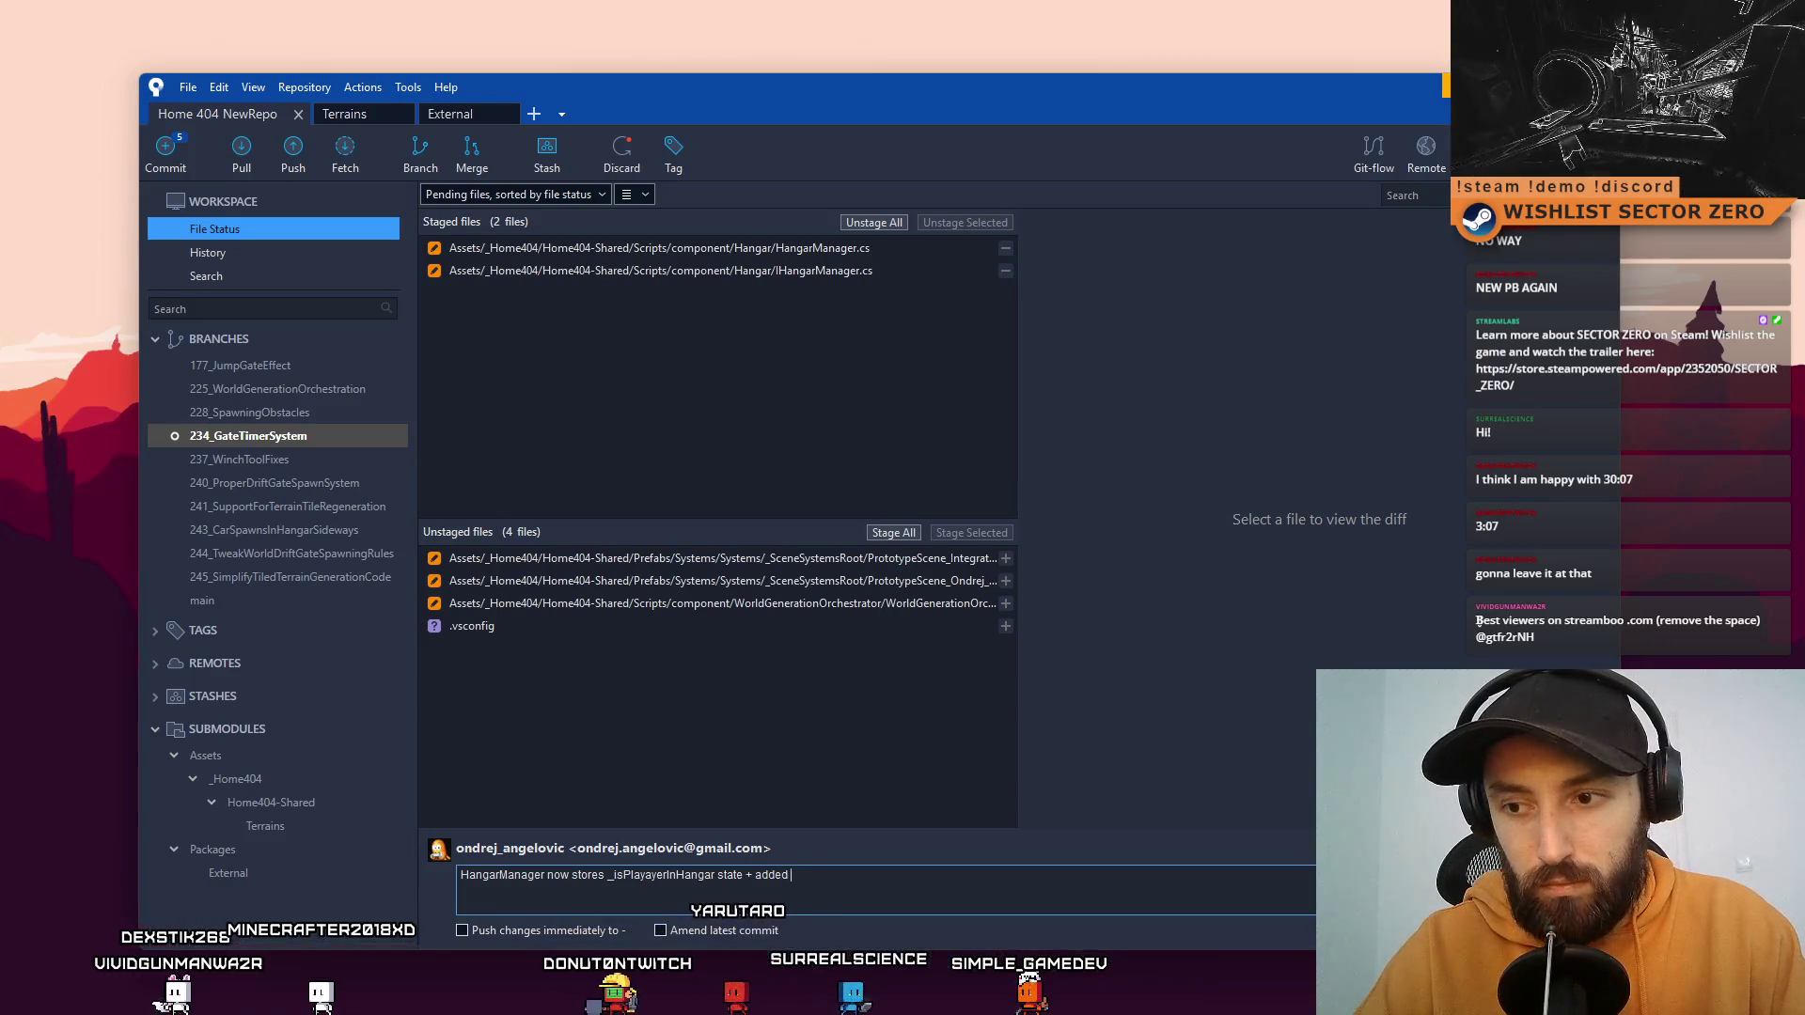
text(getter)
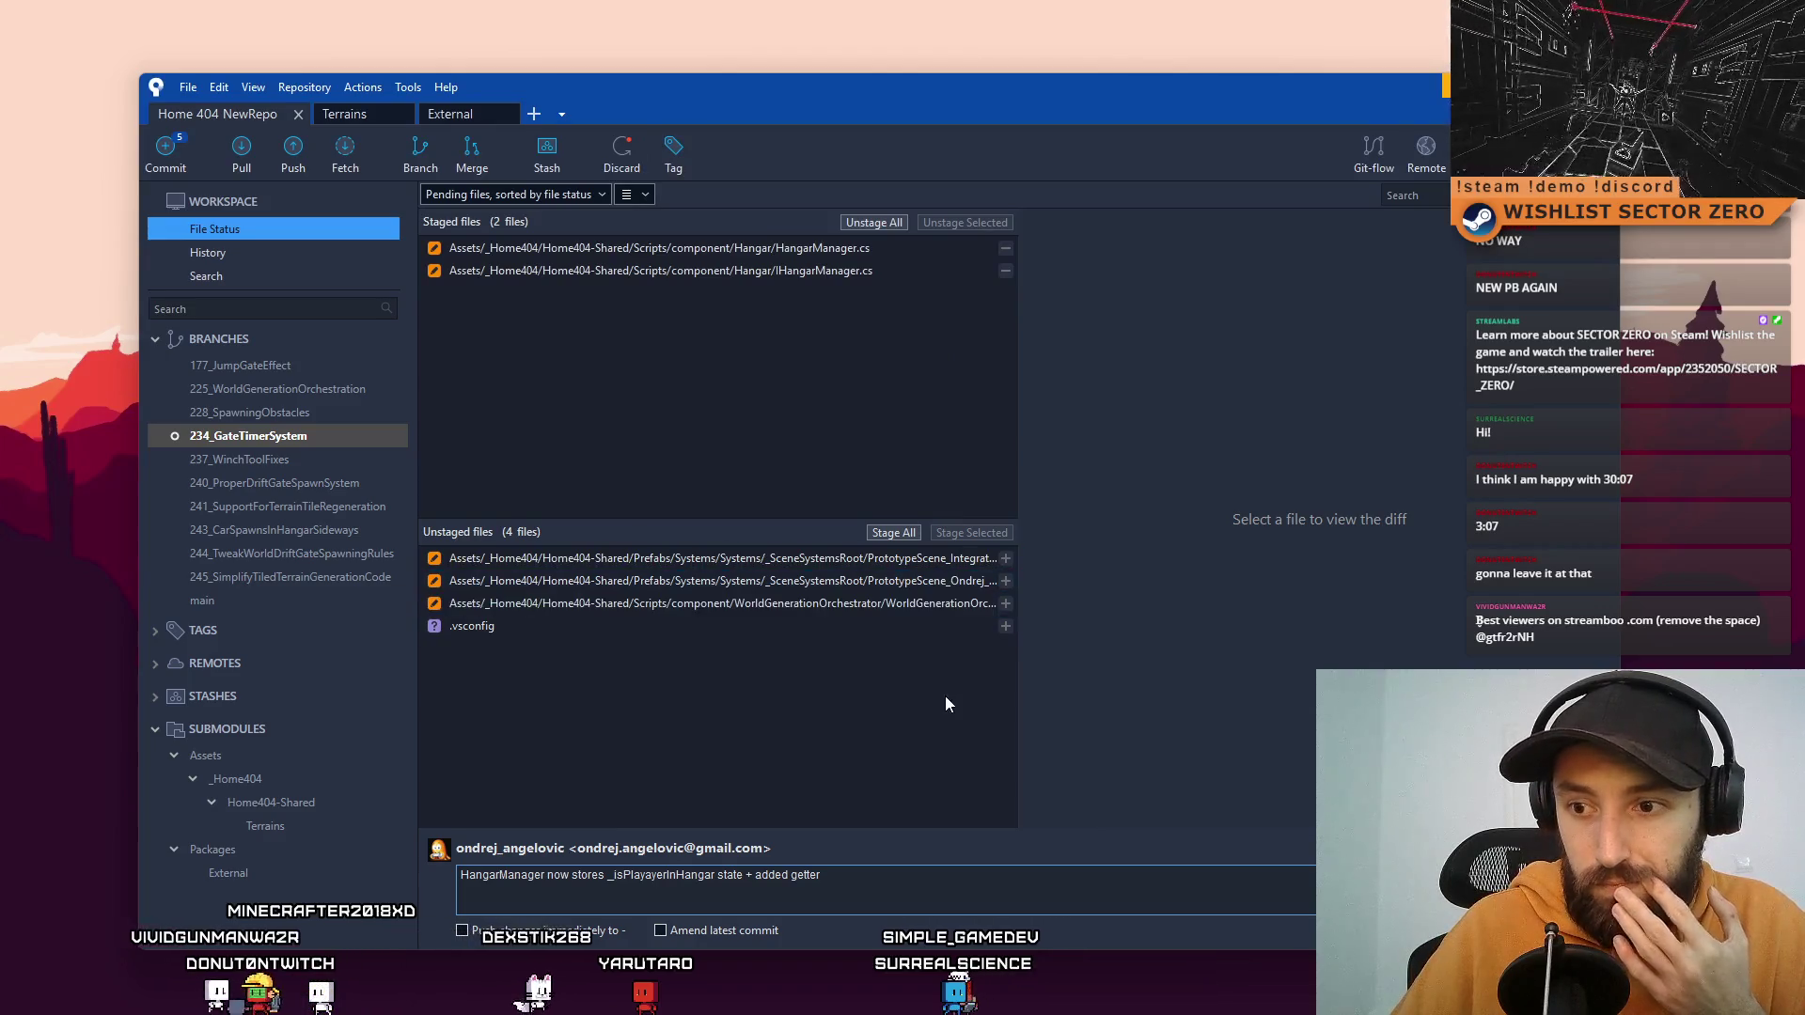
double_click(891, 879)
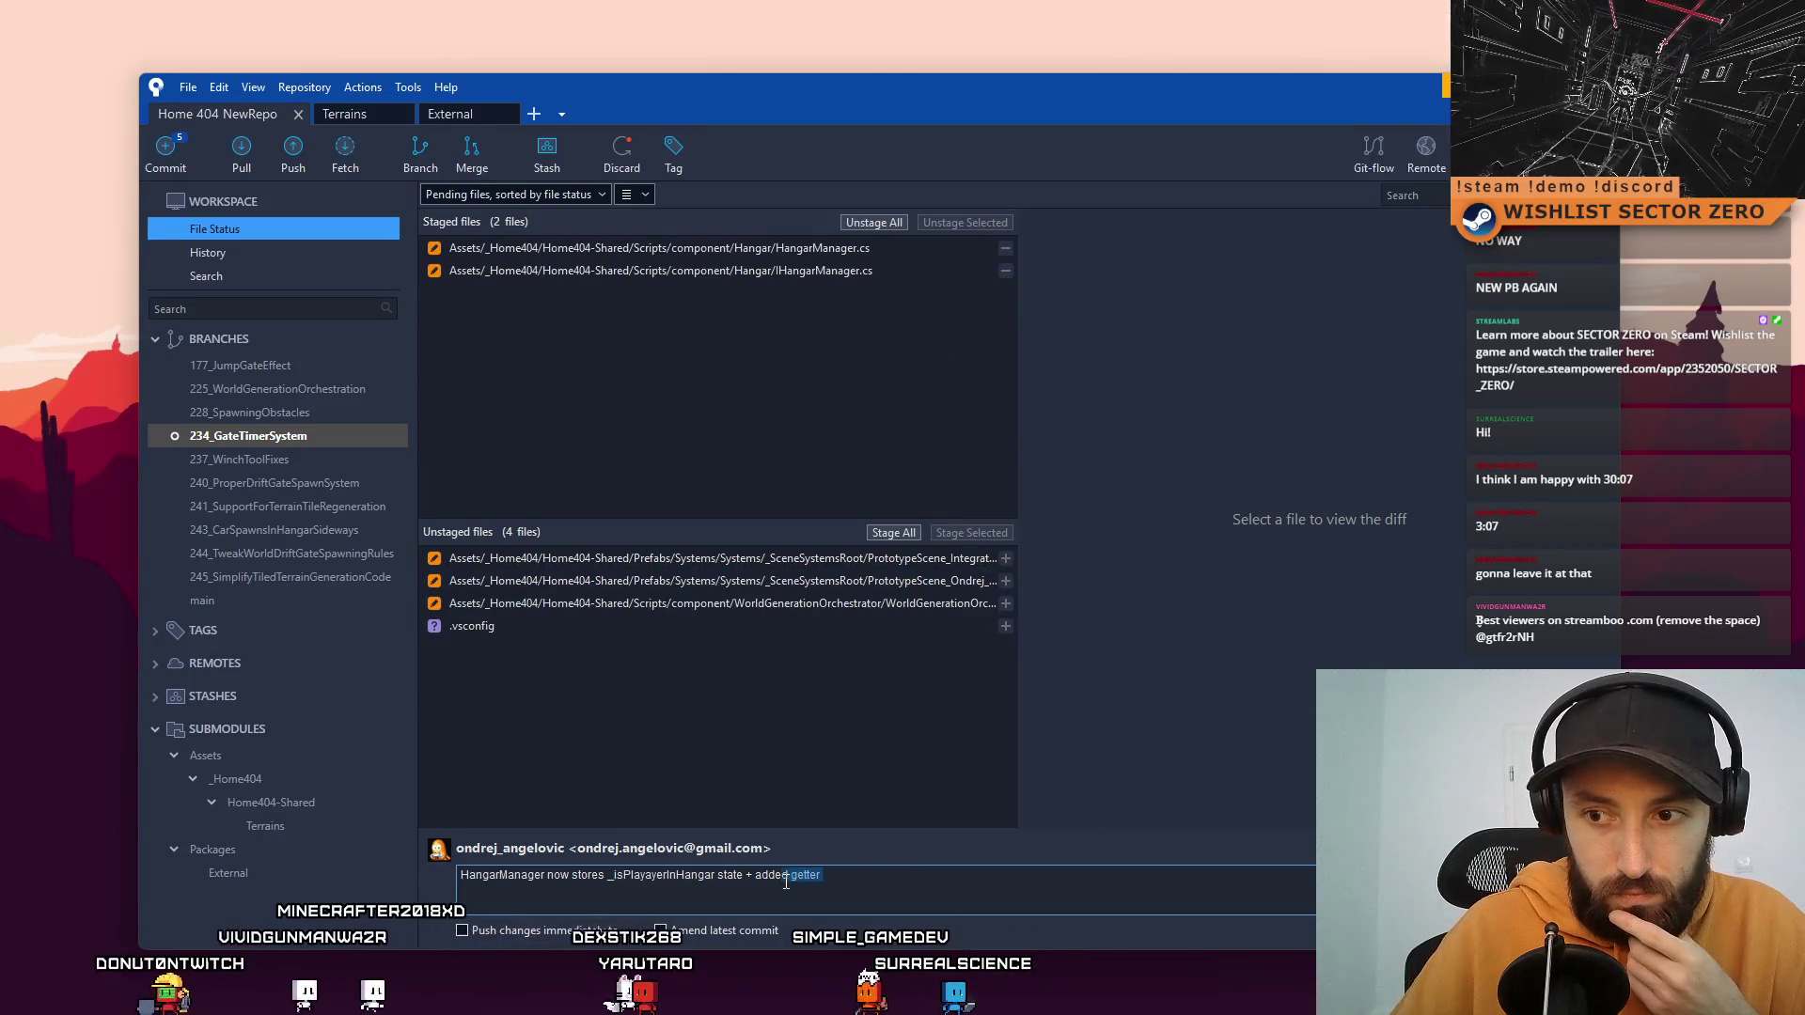
click(890, 879)
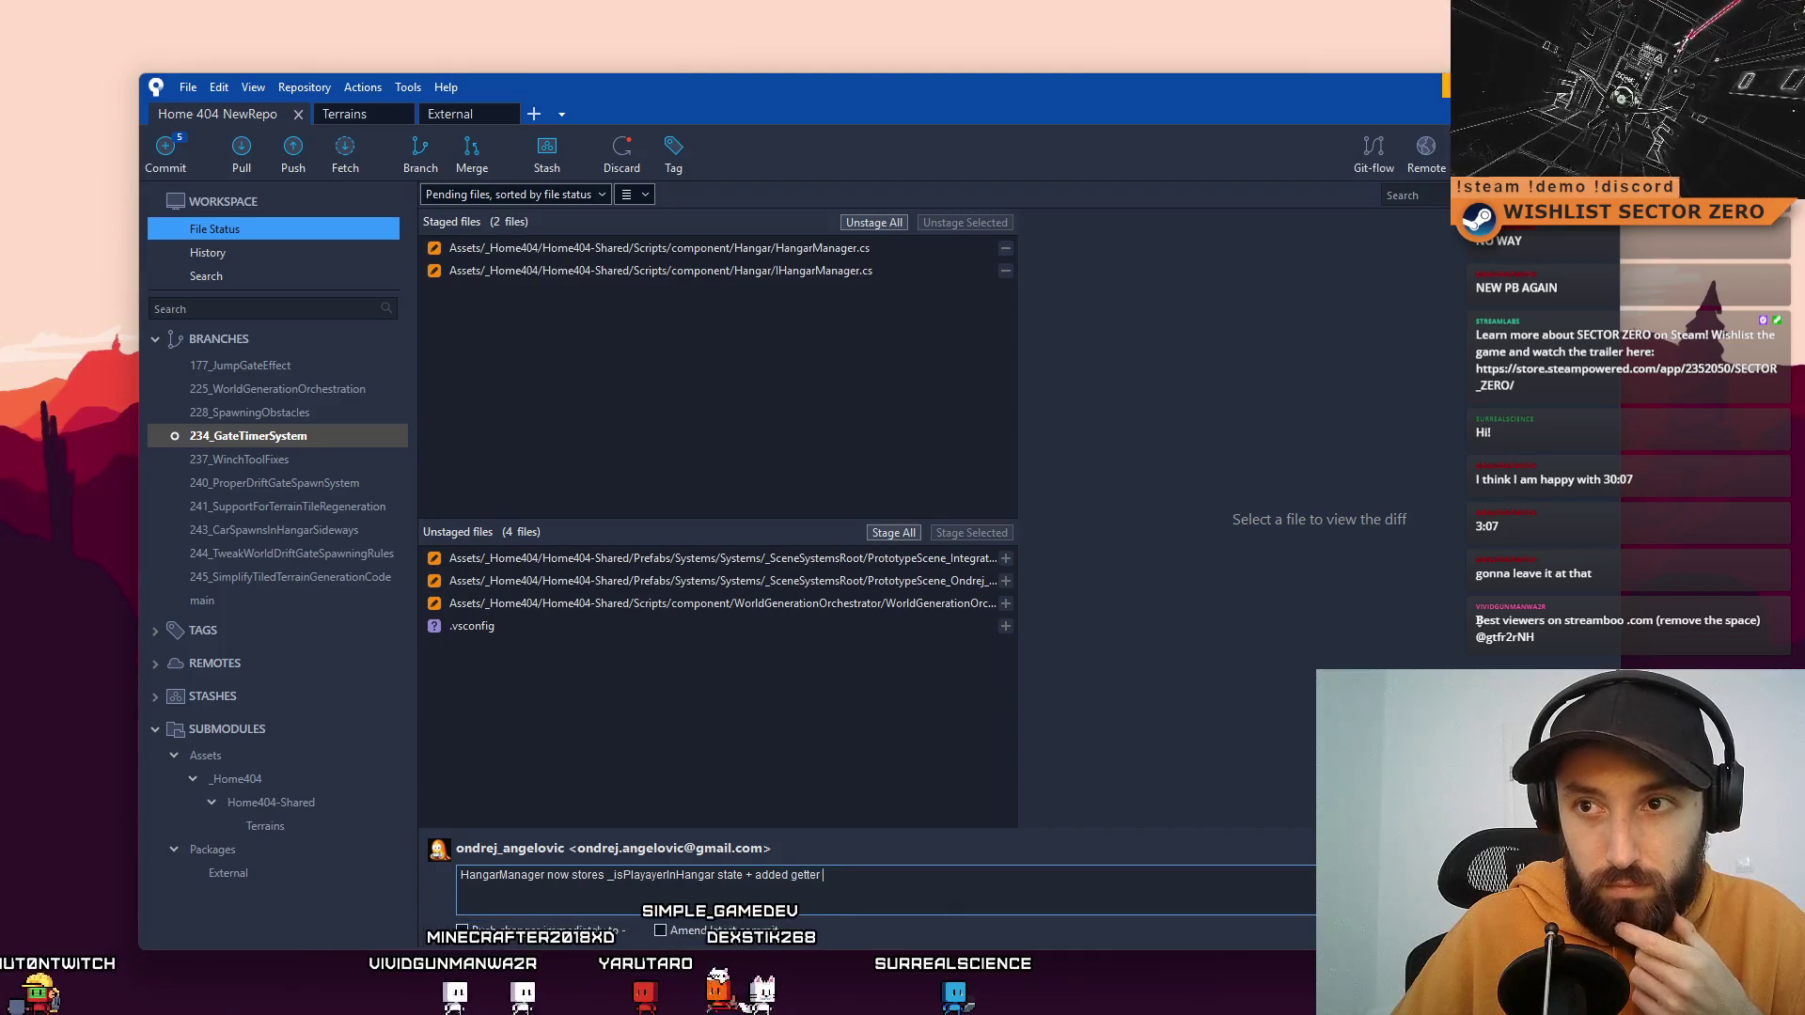
key(ctrl+Return)
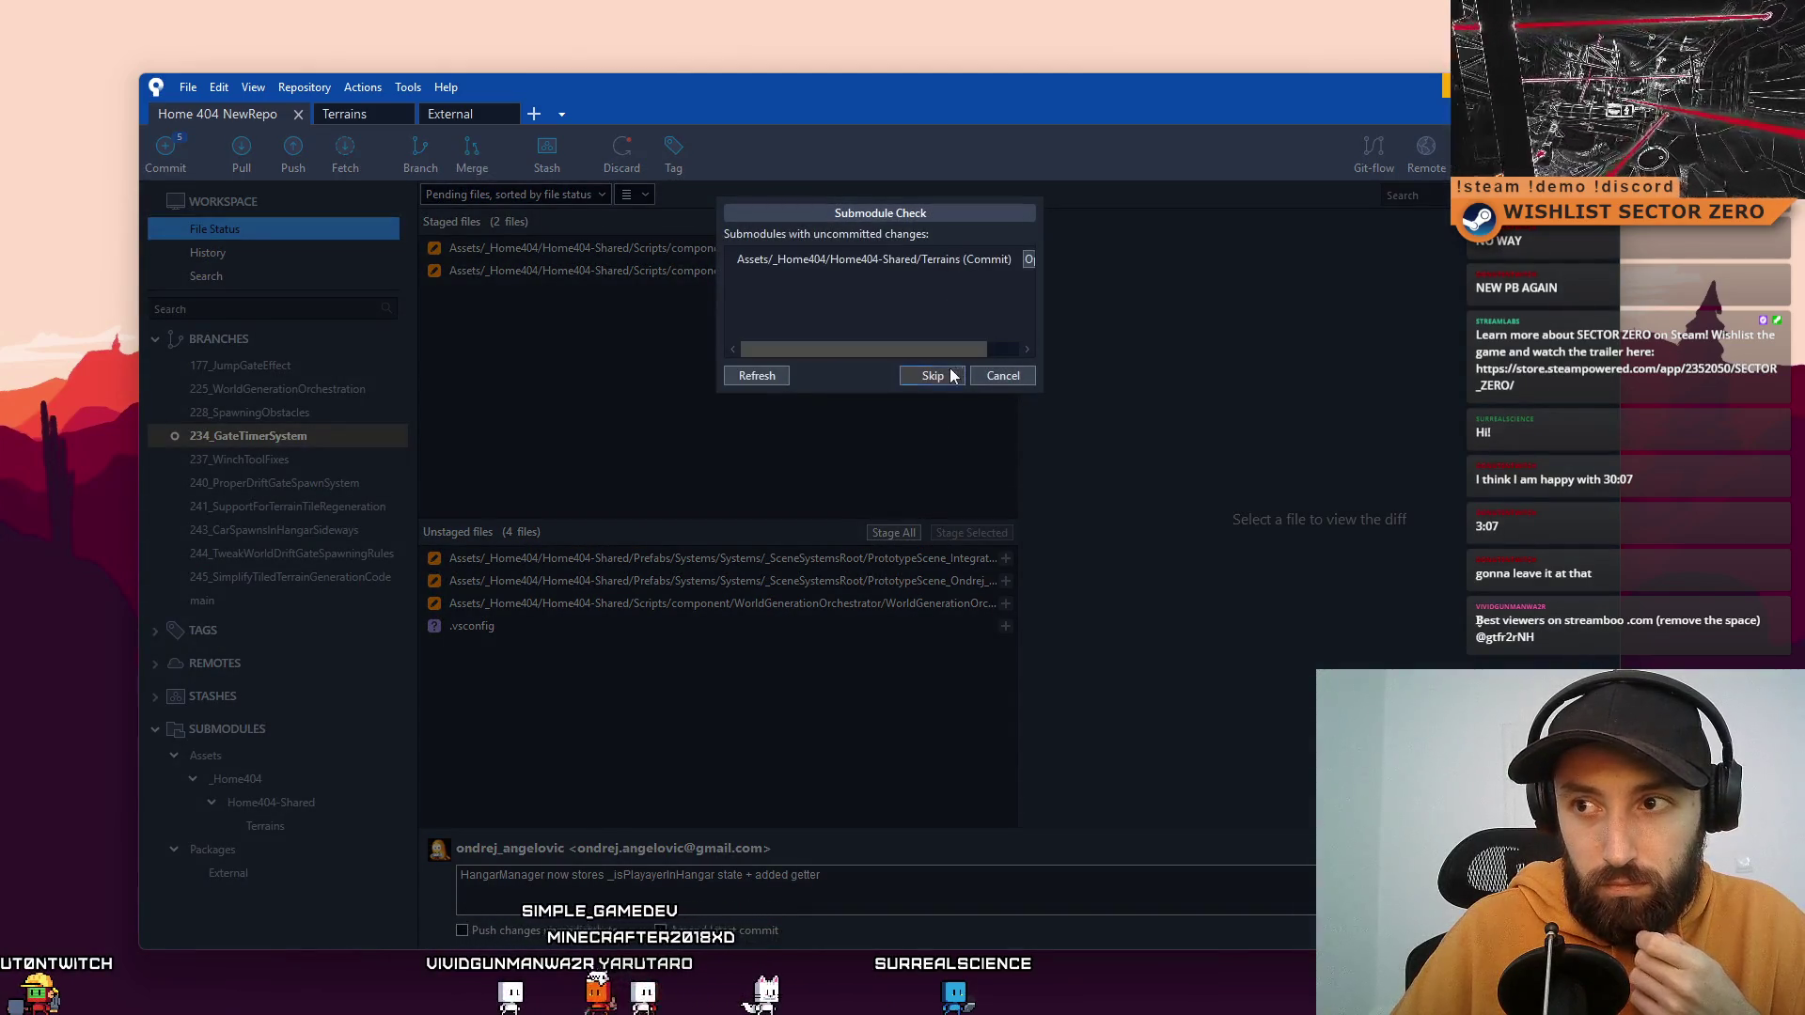
click(932, 375)
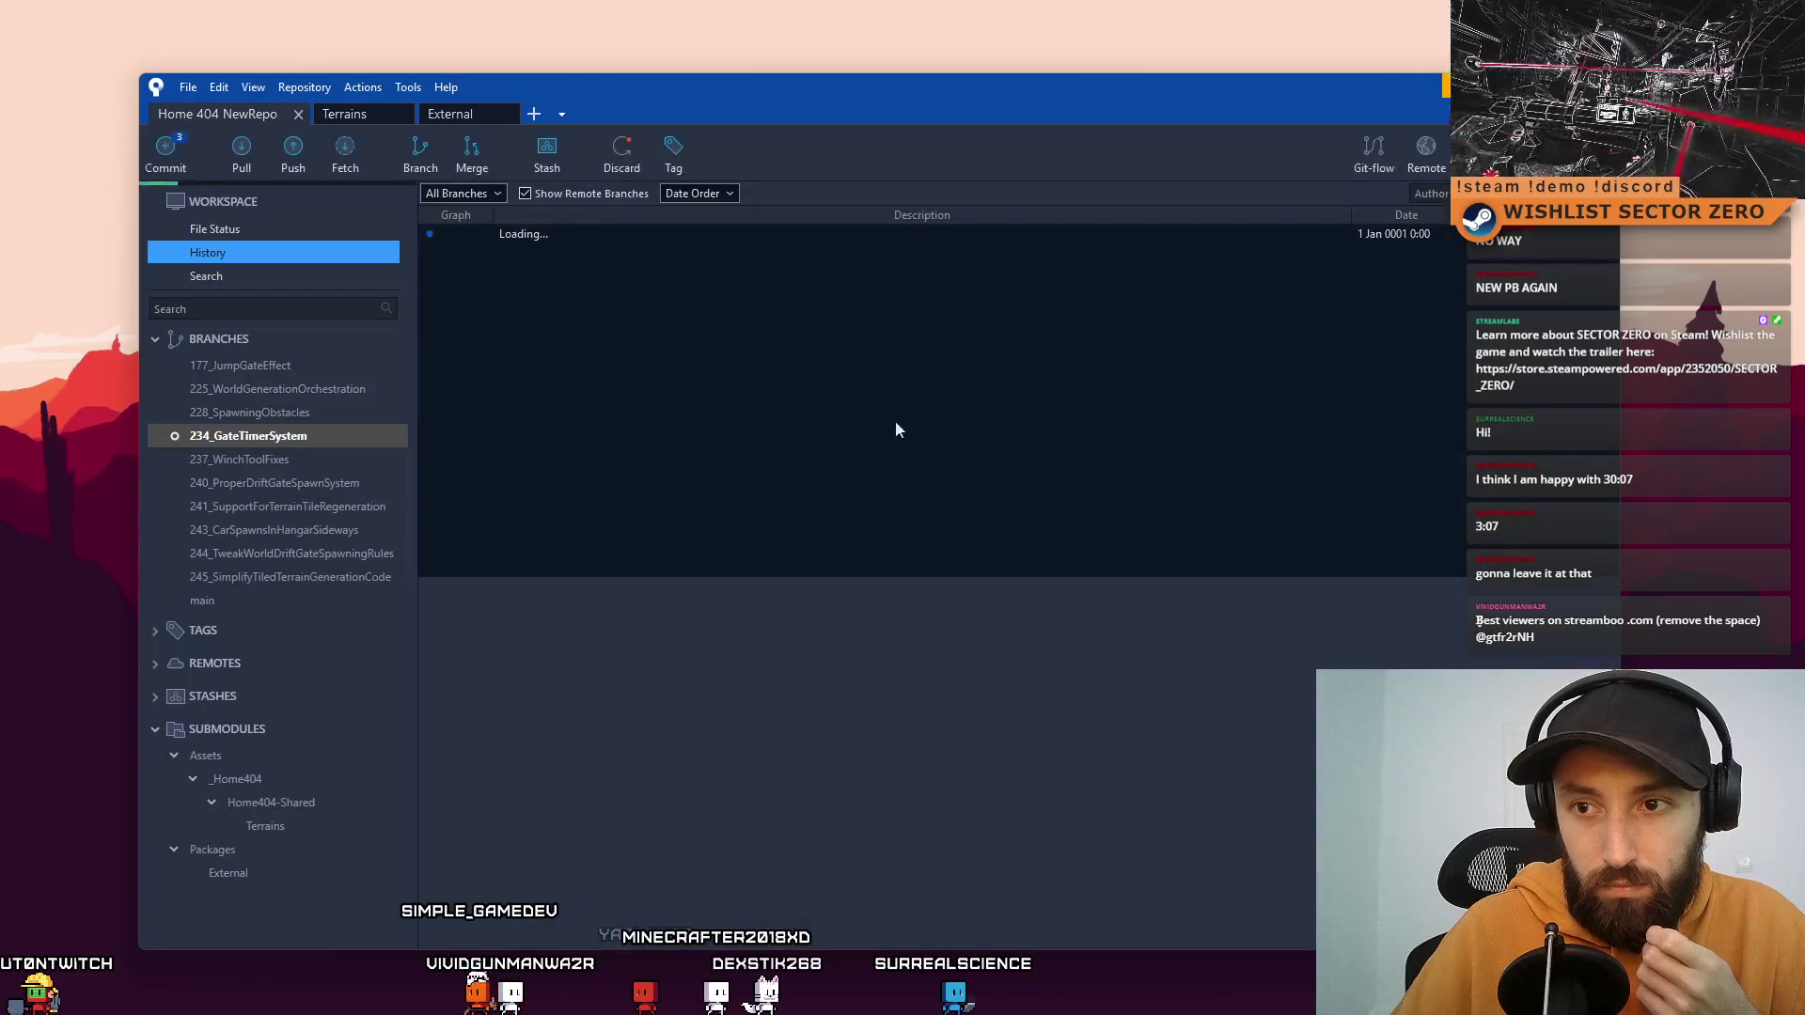
Step: Review and stage WorldGenerationOrchestrator.cs, then commit it with 'Run timer get's reset on world regeneration...'
click(261, 231)
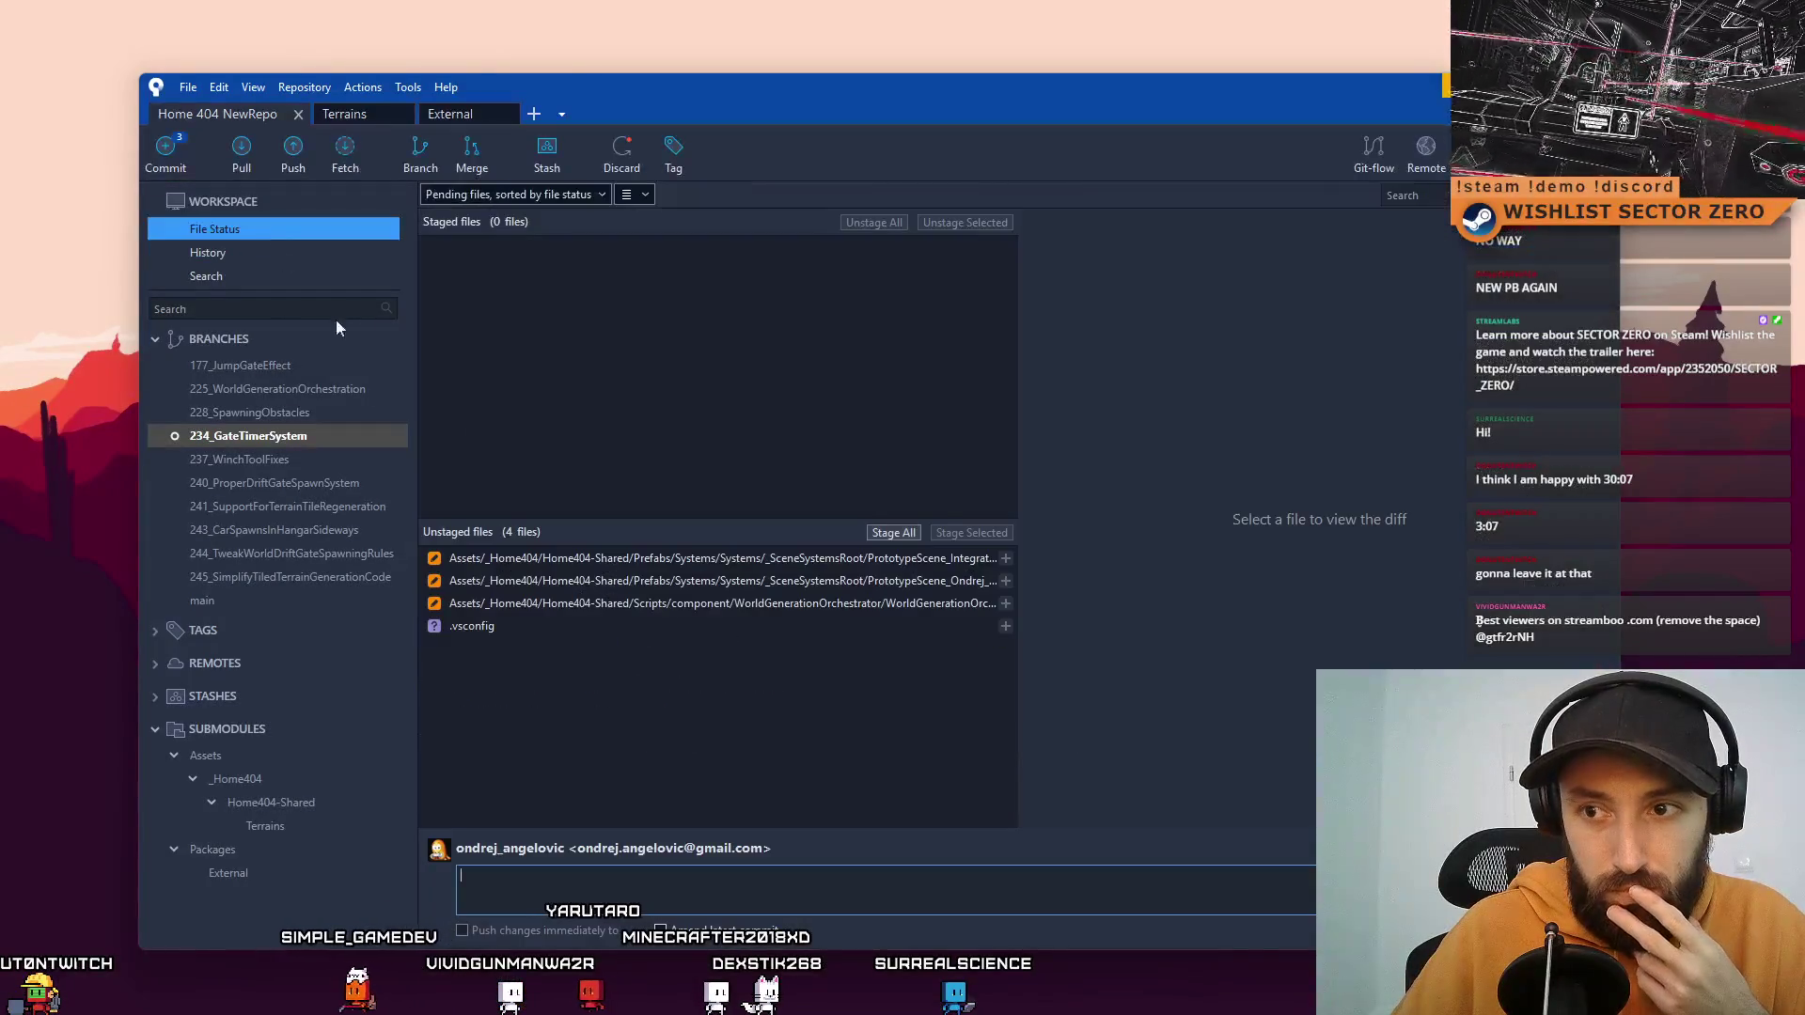
click(882, 580)
click(862, 606)
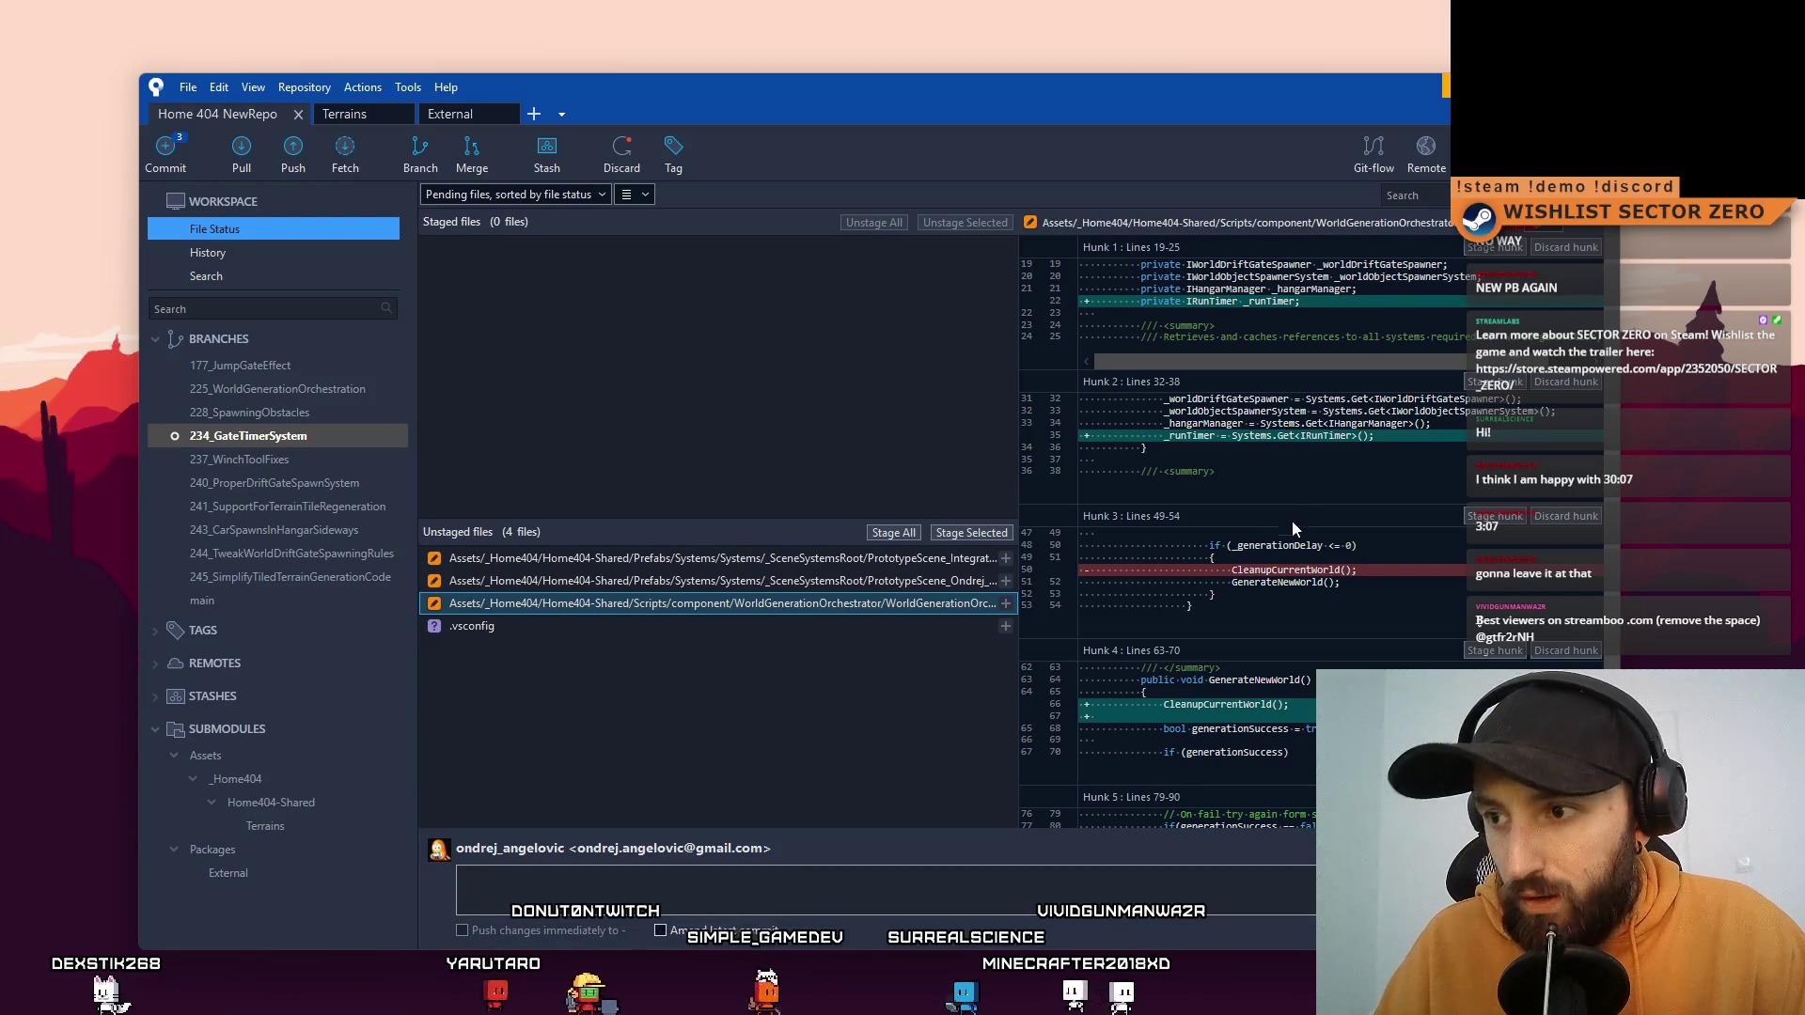
scroll(1276, 645, down, 4)
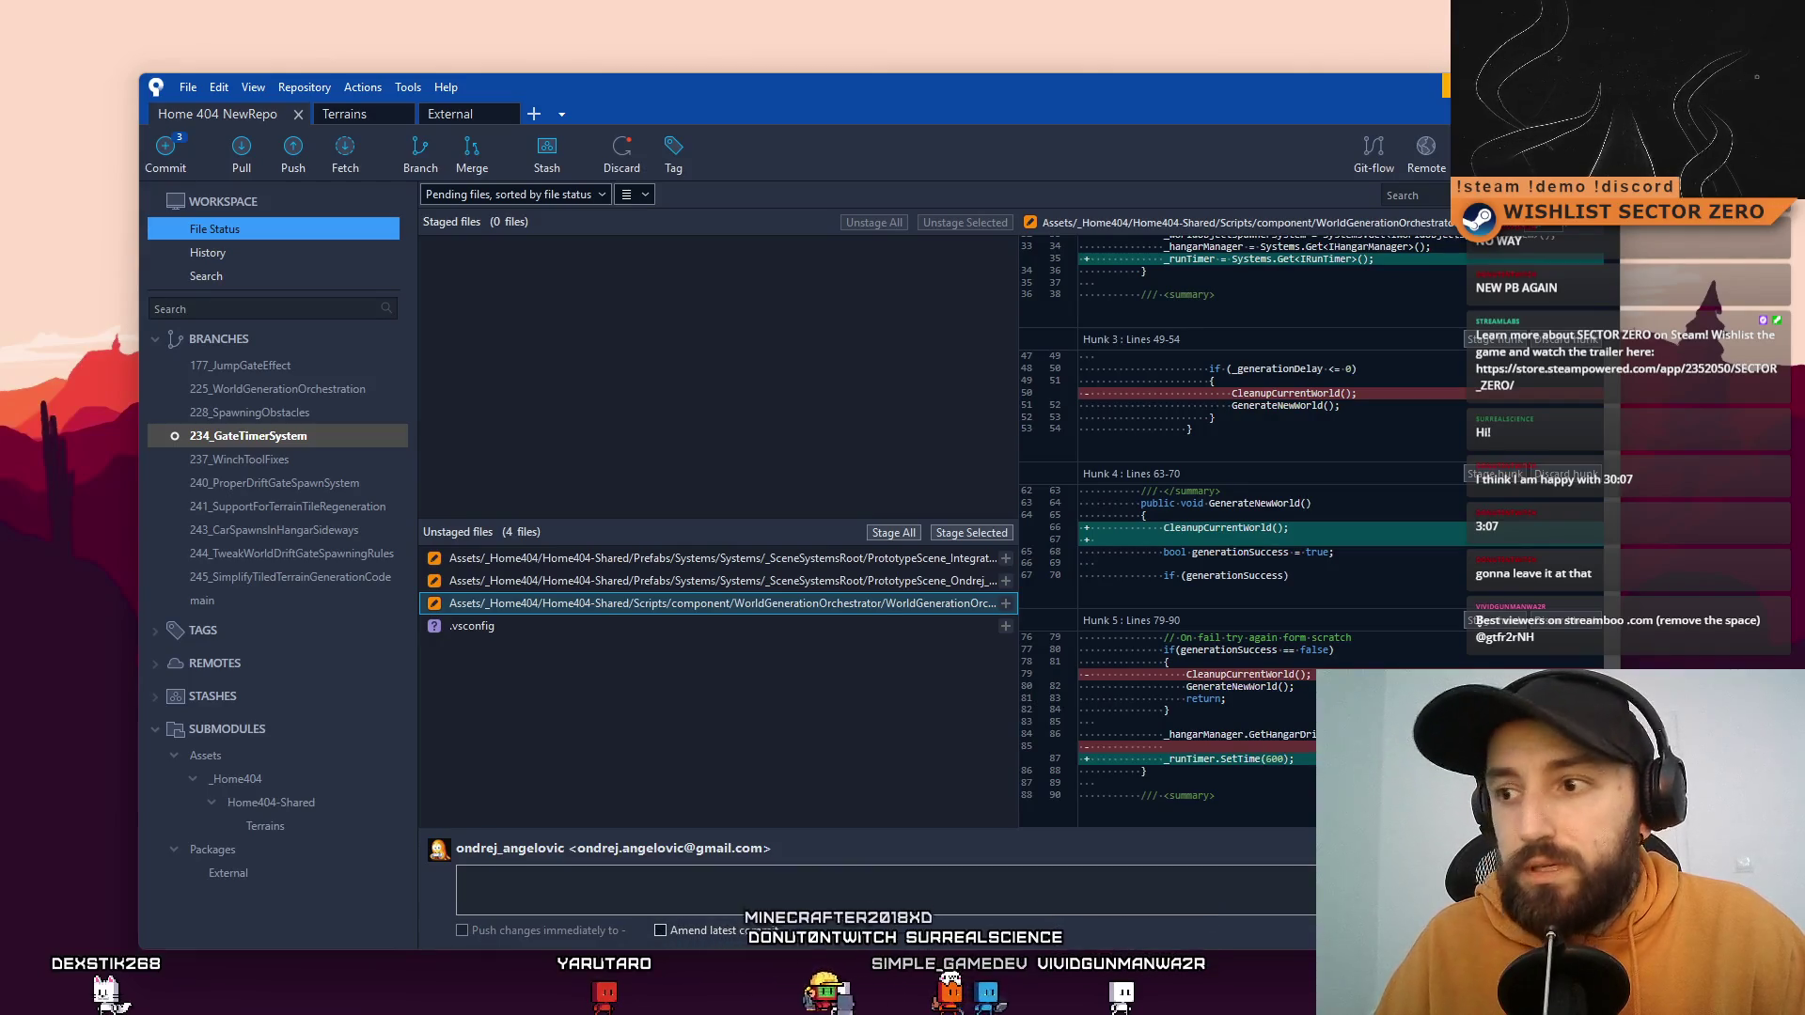
click(595, 893)
text(Run timer get's reset on world regeneration by WorldGenerationOrchestrator.cs)
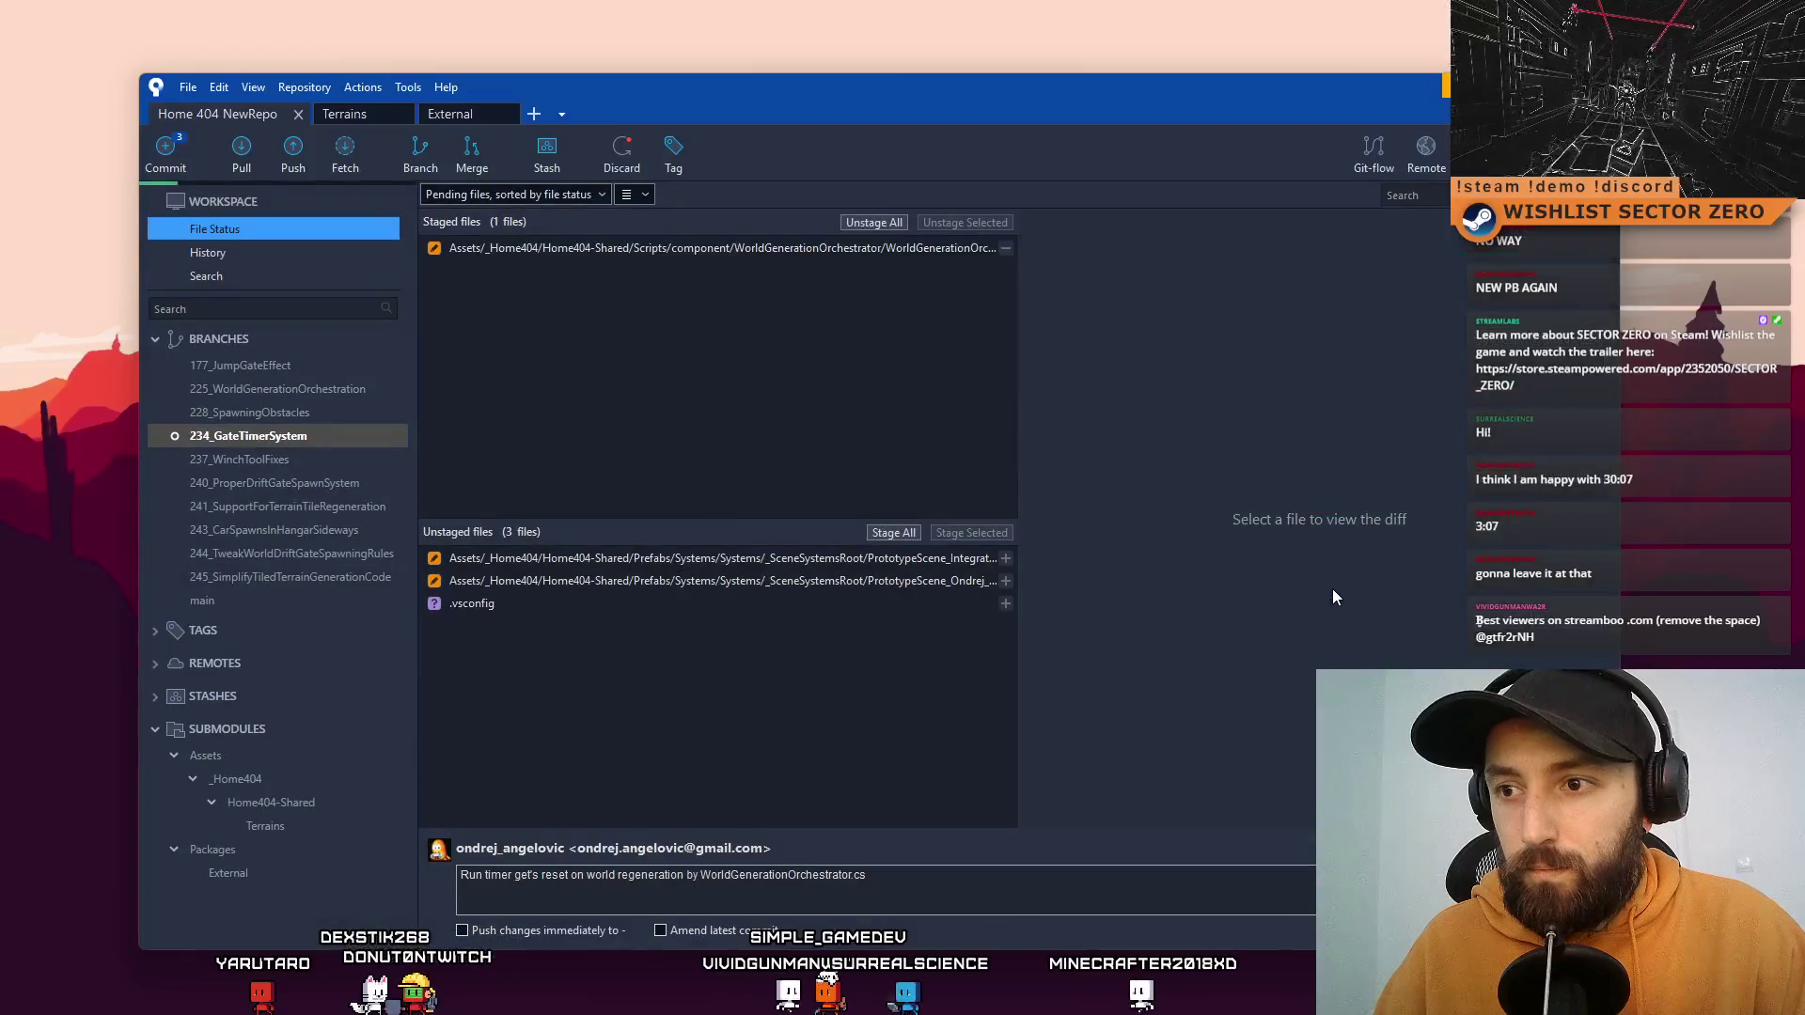
click(1382, 931)
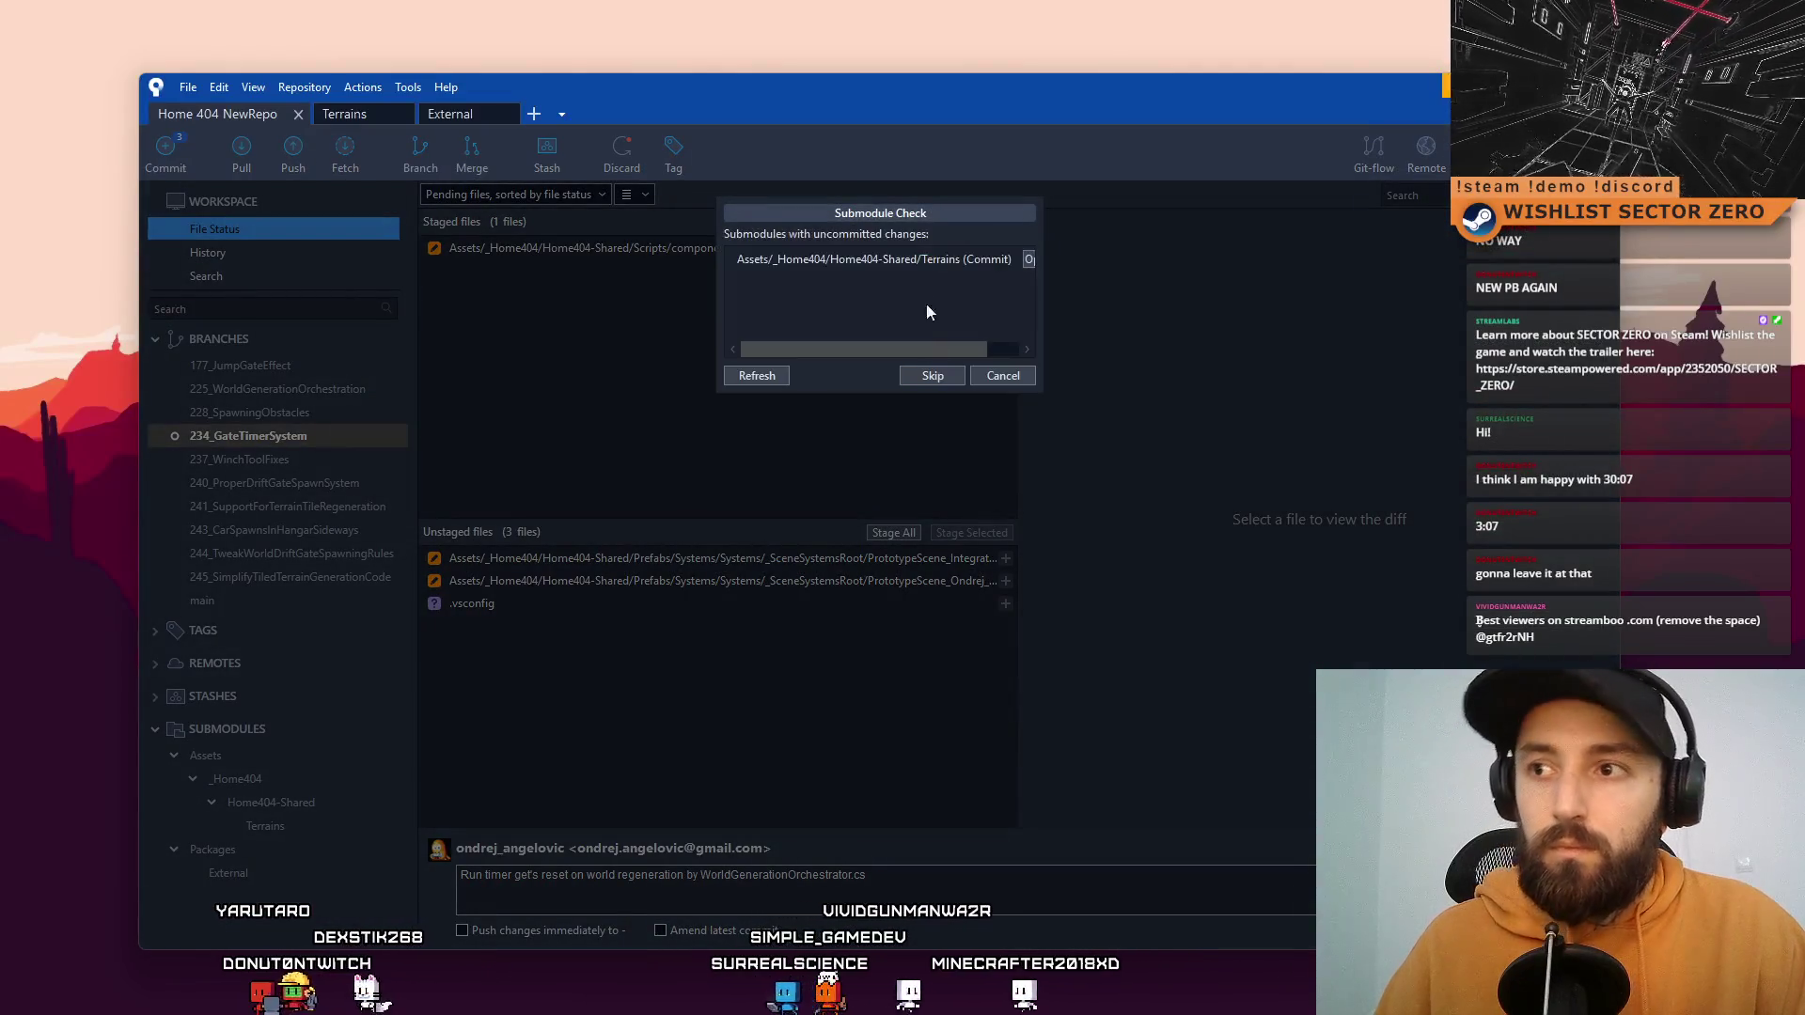
Step: Skip the submodule check to finish the WorldGenerationOrchestrator commit and return to File Status
click(934, 378)
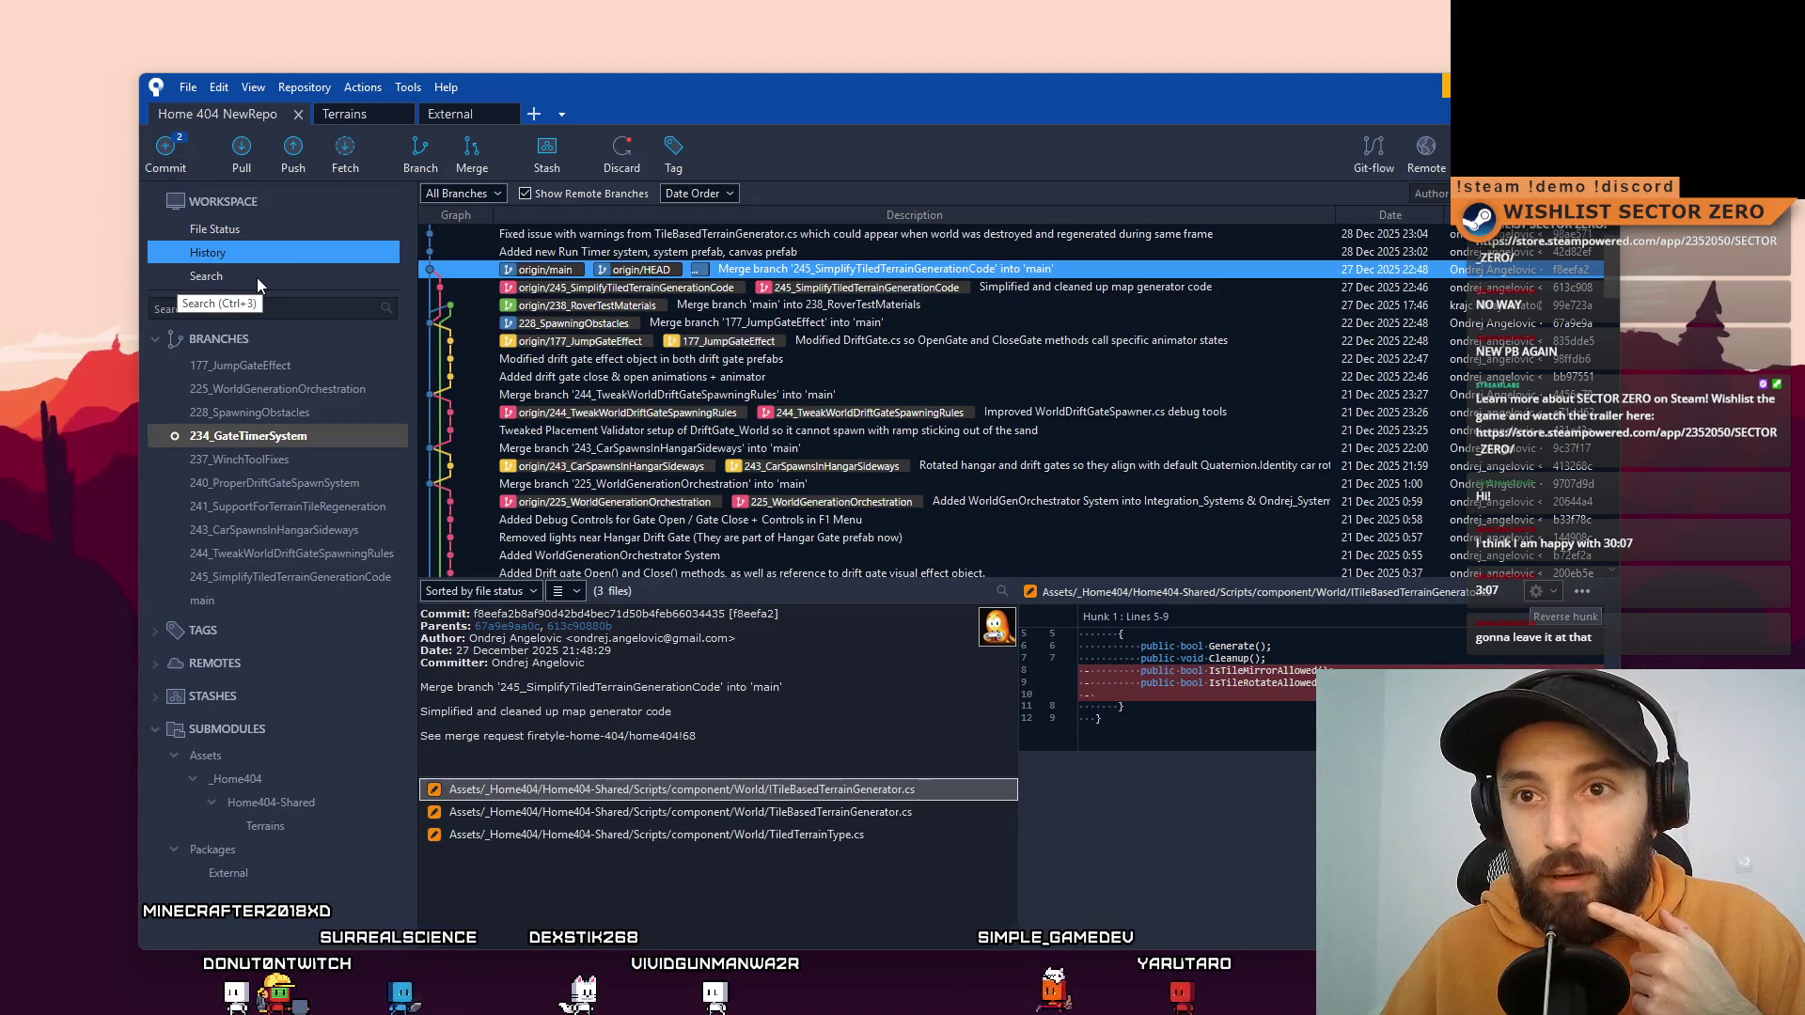
click(257, 278)
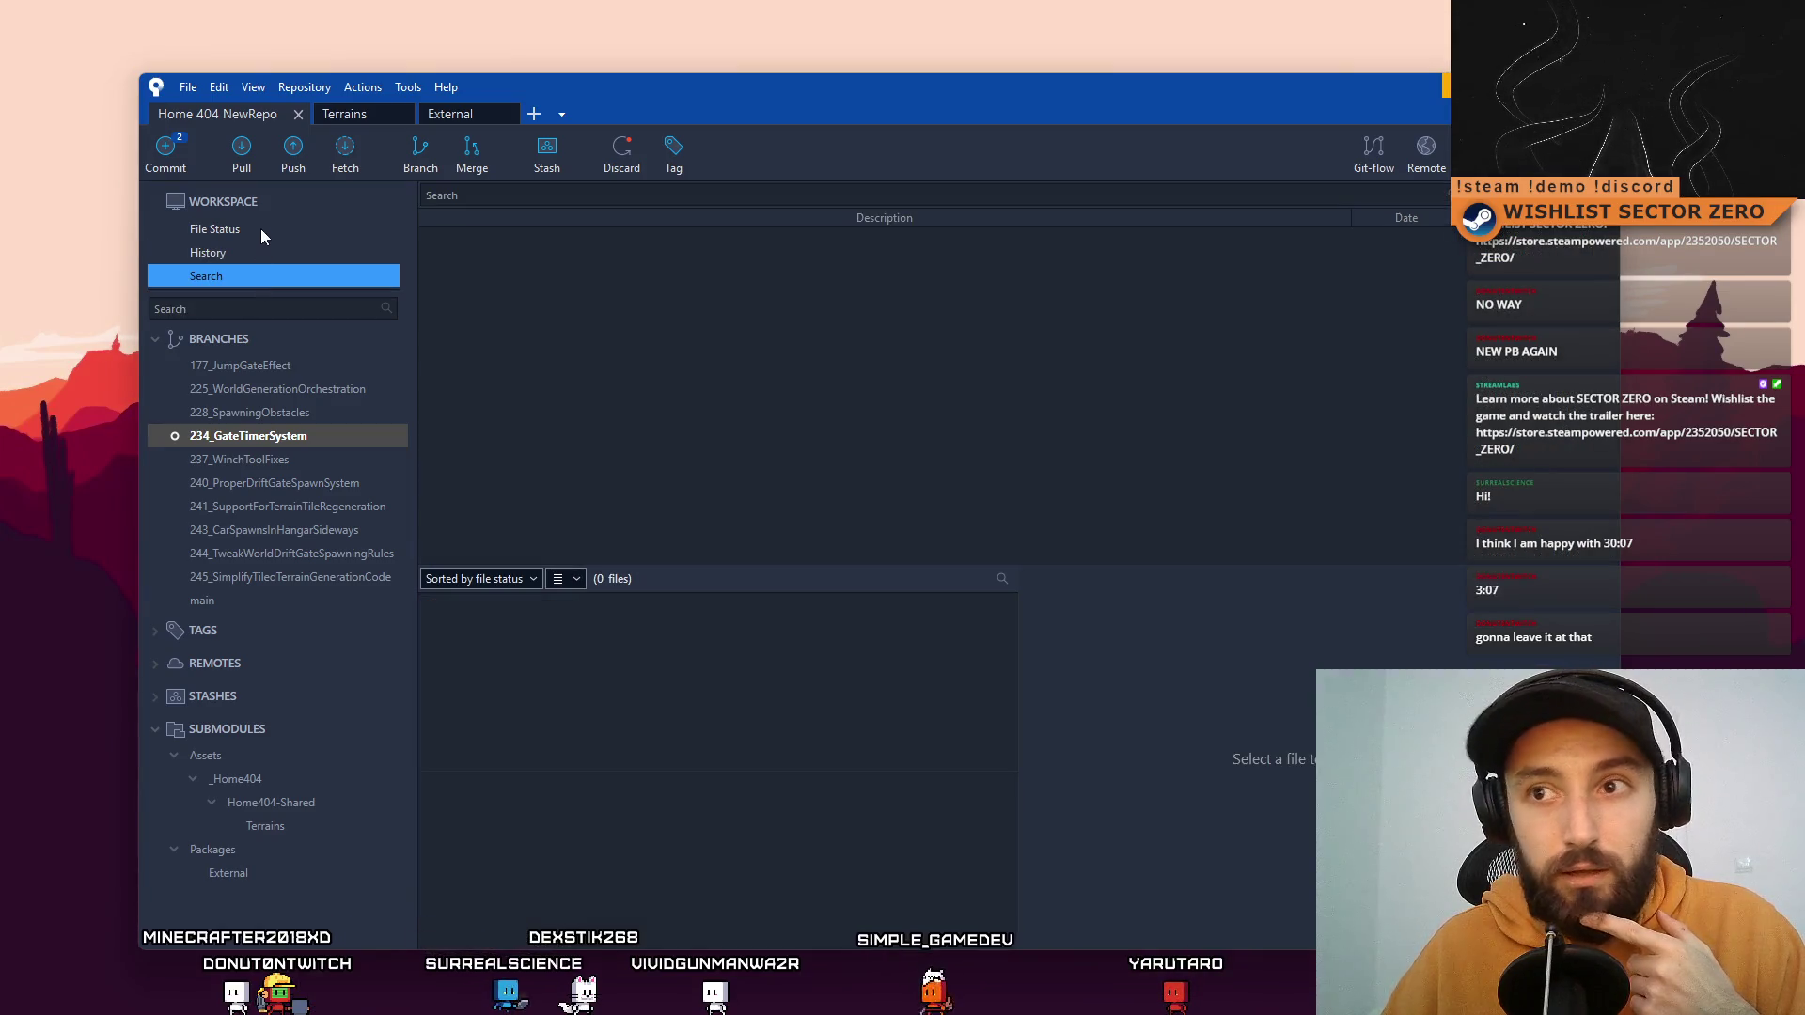
click(261, 229)
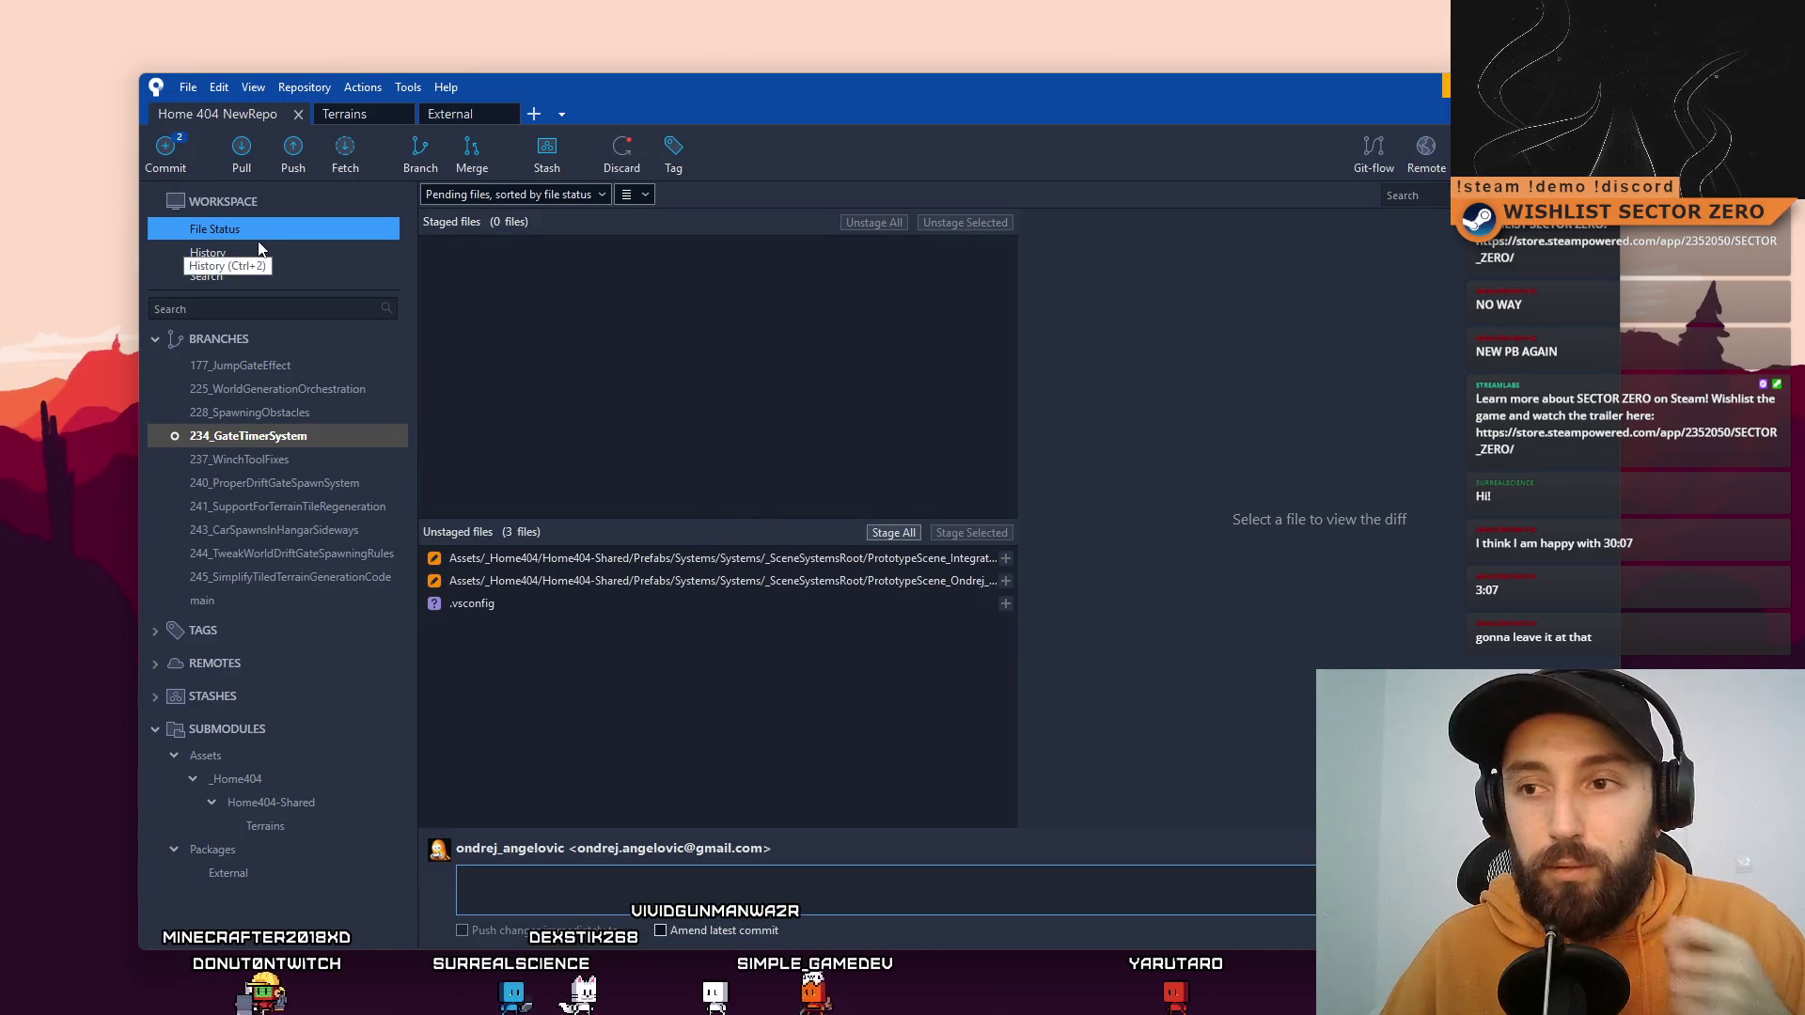
Step: Stage both scene-systems prefabs and commit them as 'Added RunTimer system into Ondrej and Integration scenes'
click(827, 558)
shift+click(803, 580)
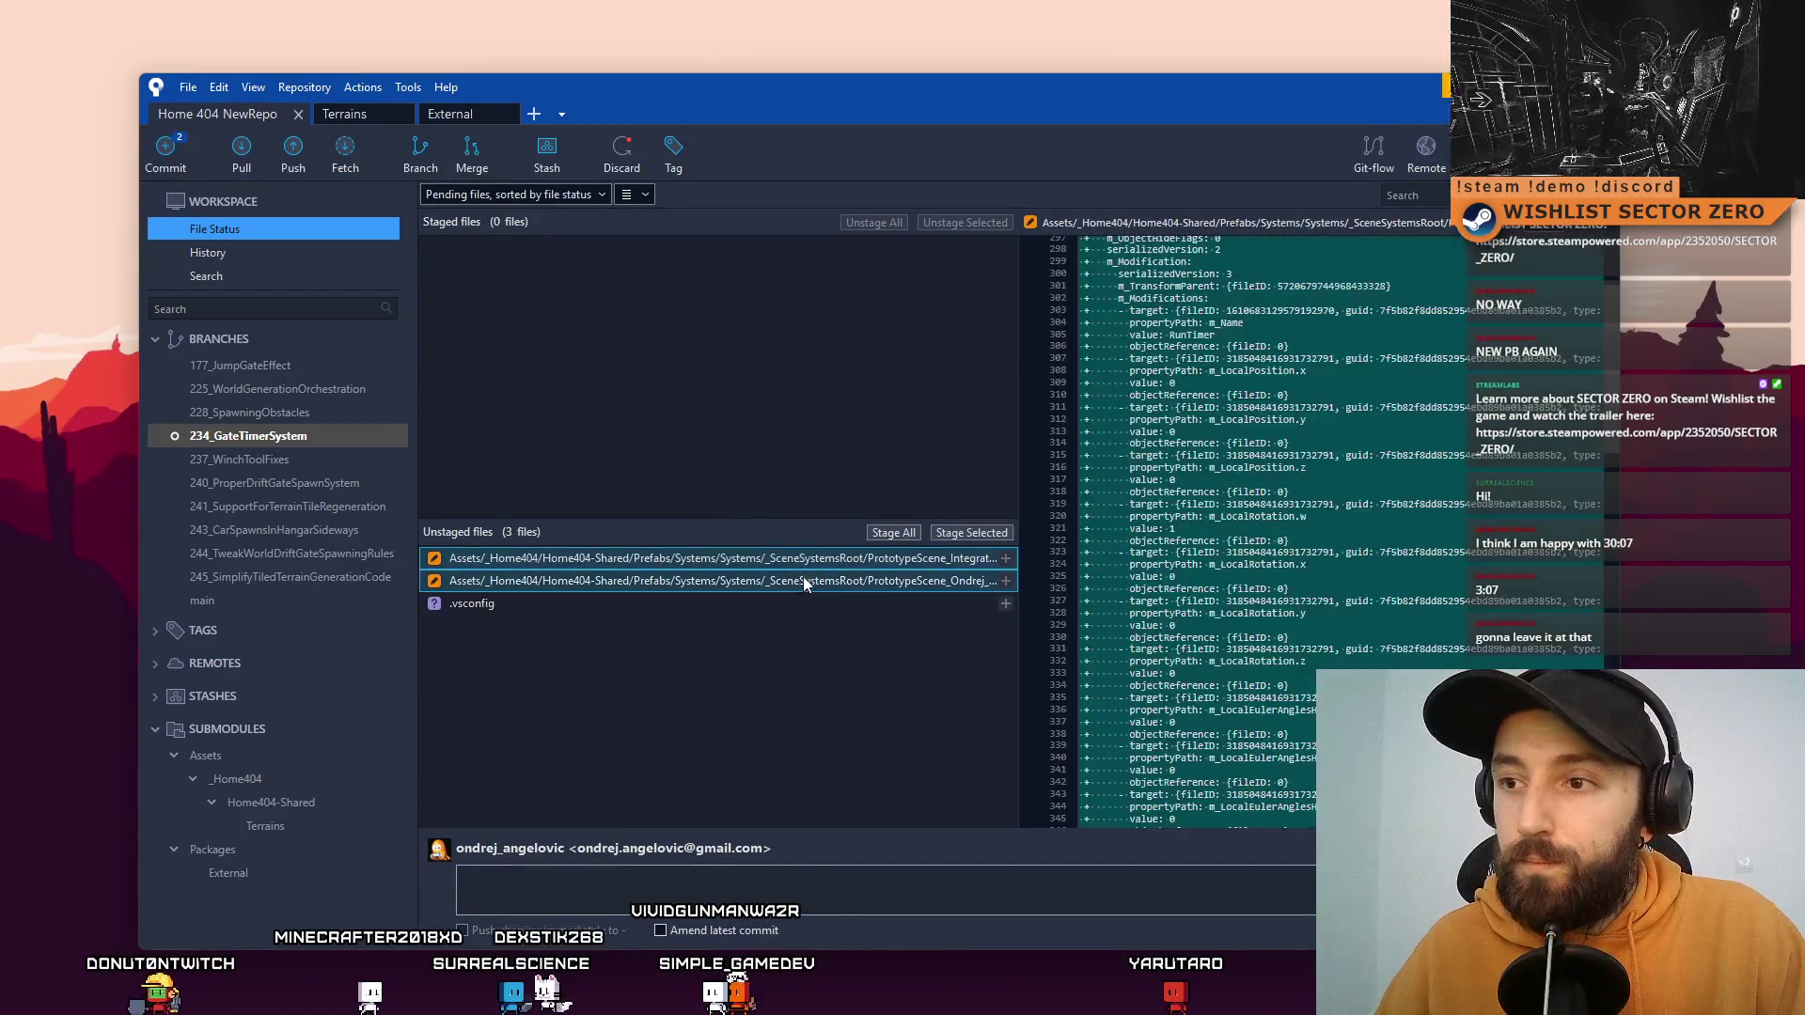
click(984, 534)
click(611, 883)
text(Added )
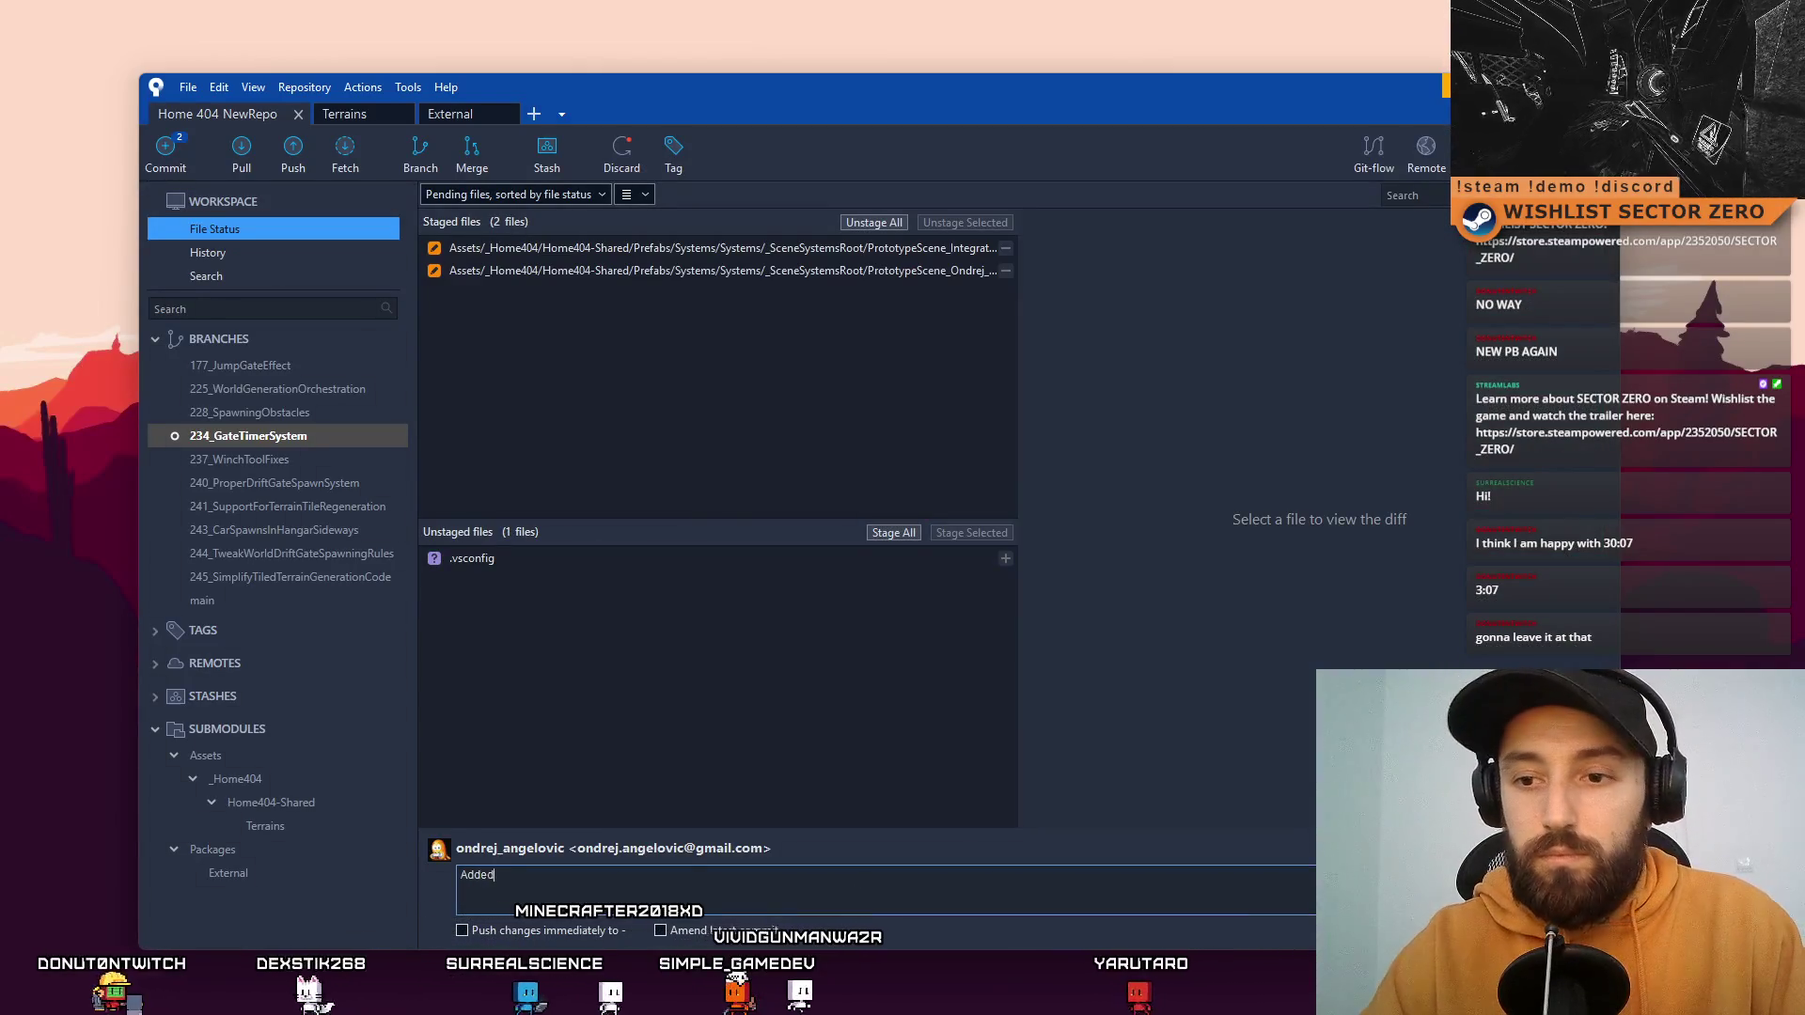
text(RunTimer)
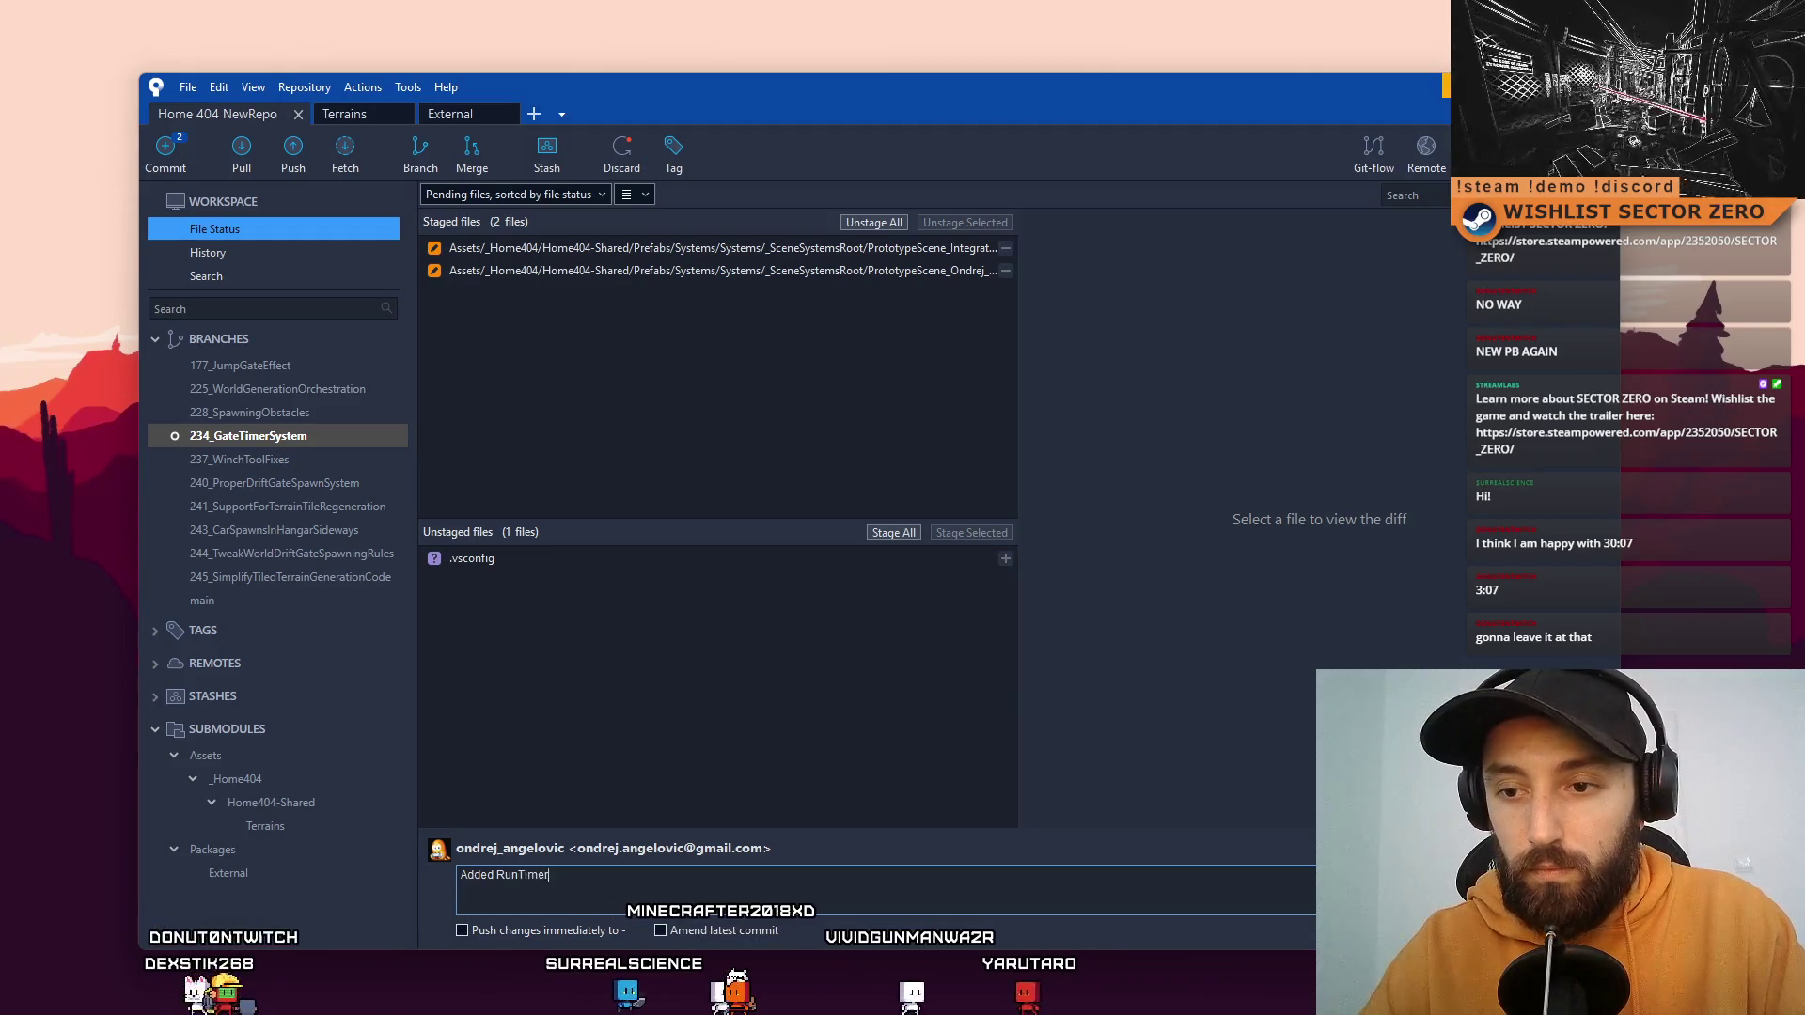
text( system into )
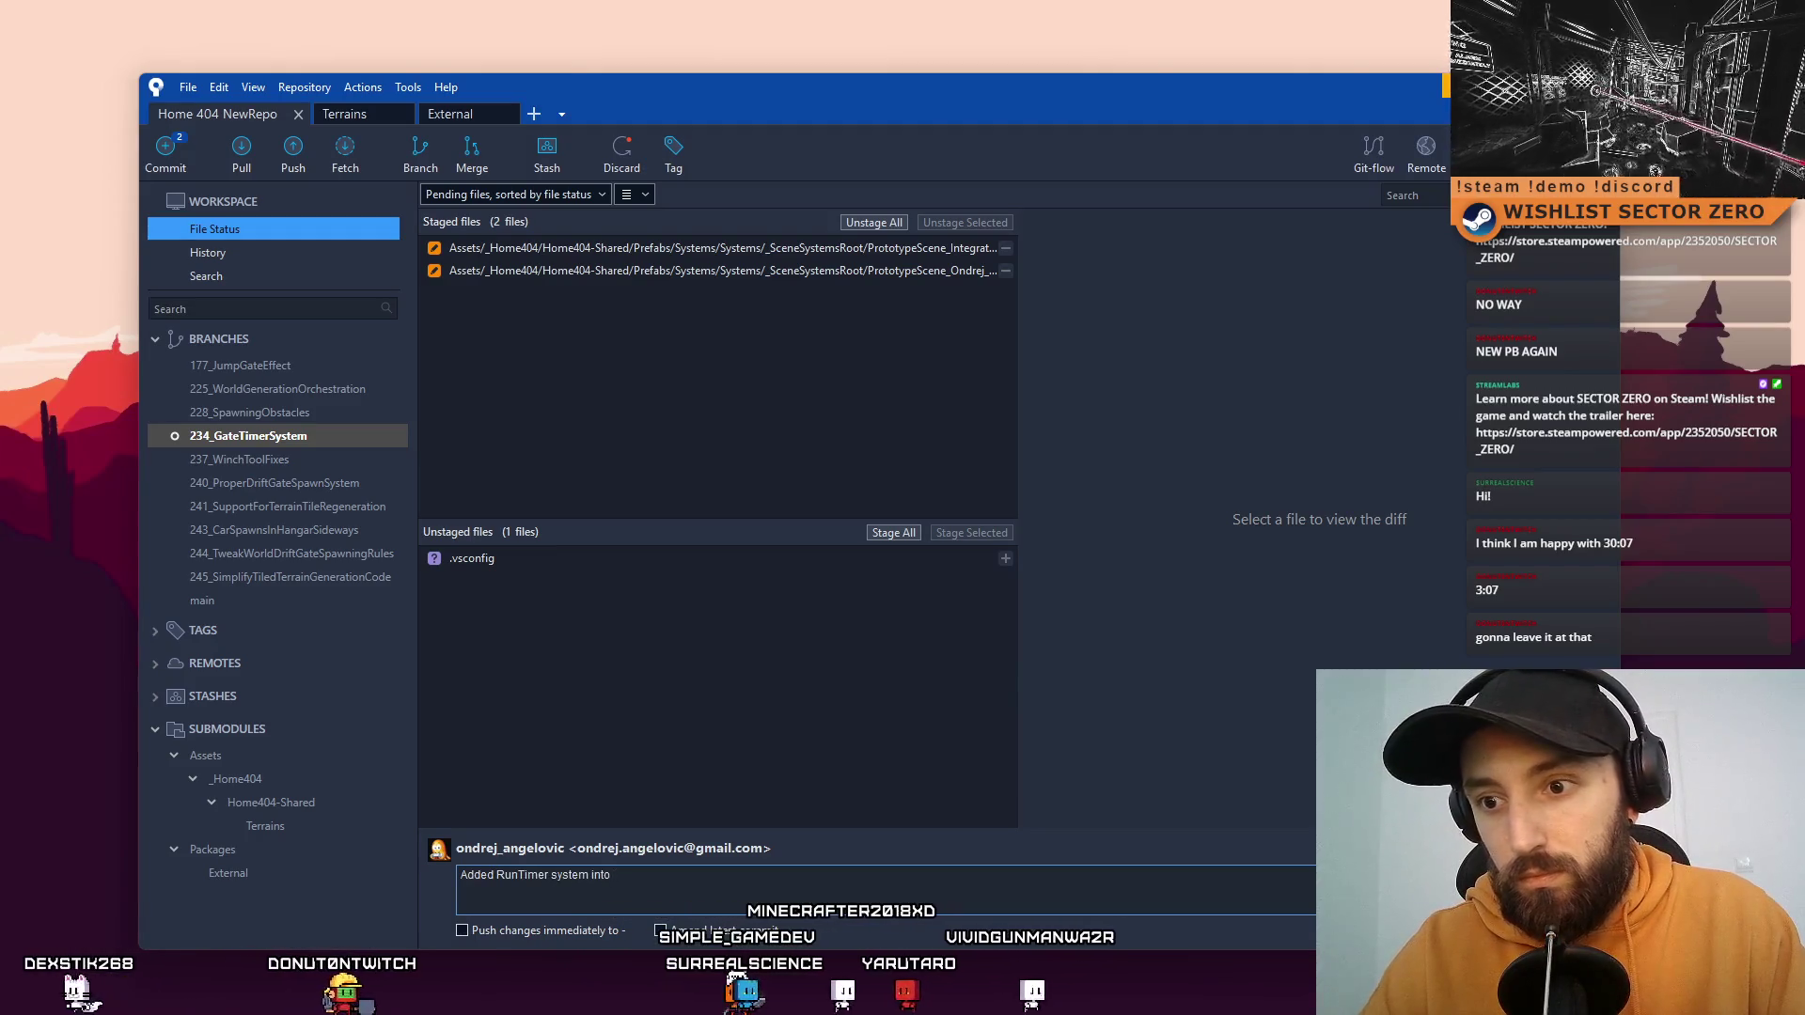
text(Ondrej and Int)
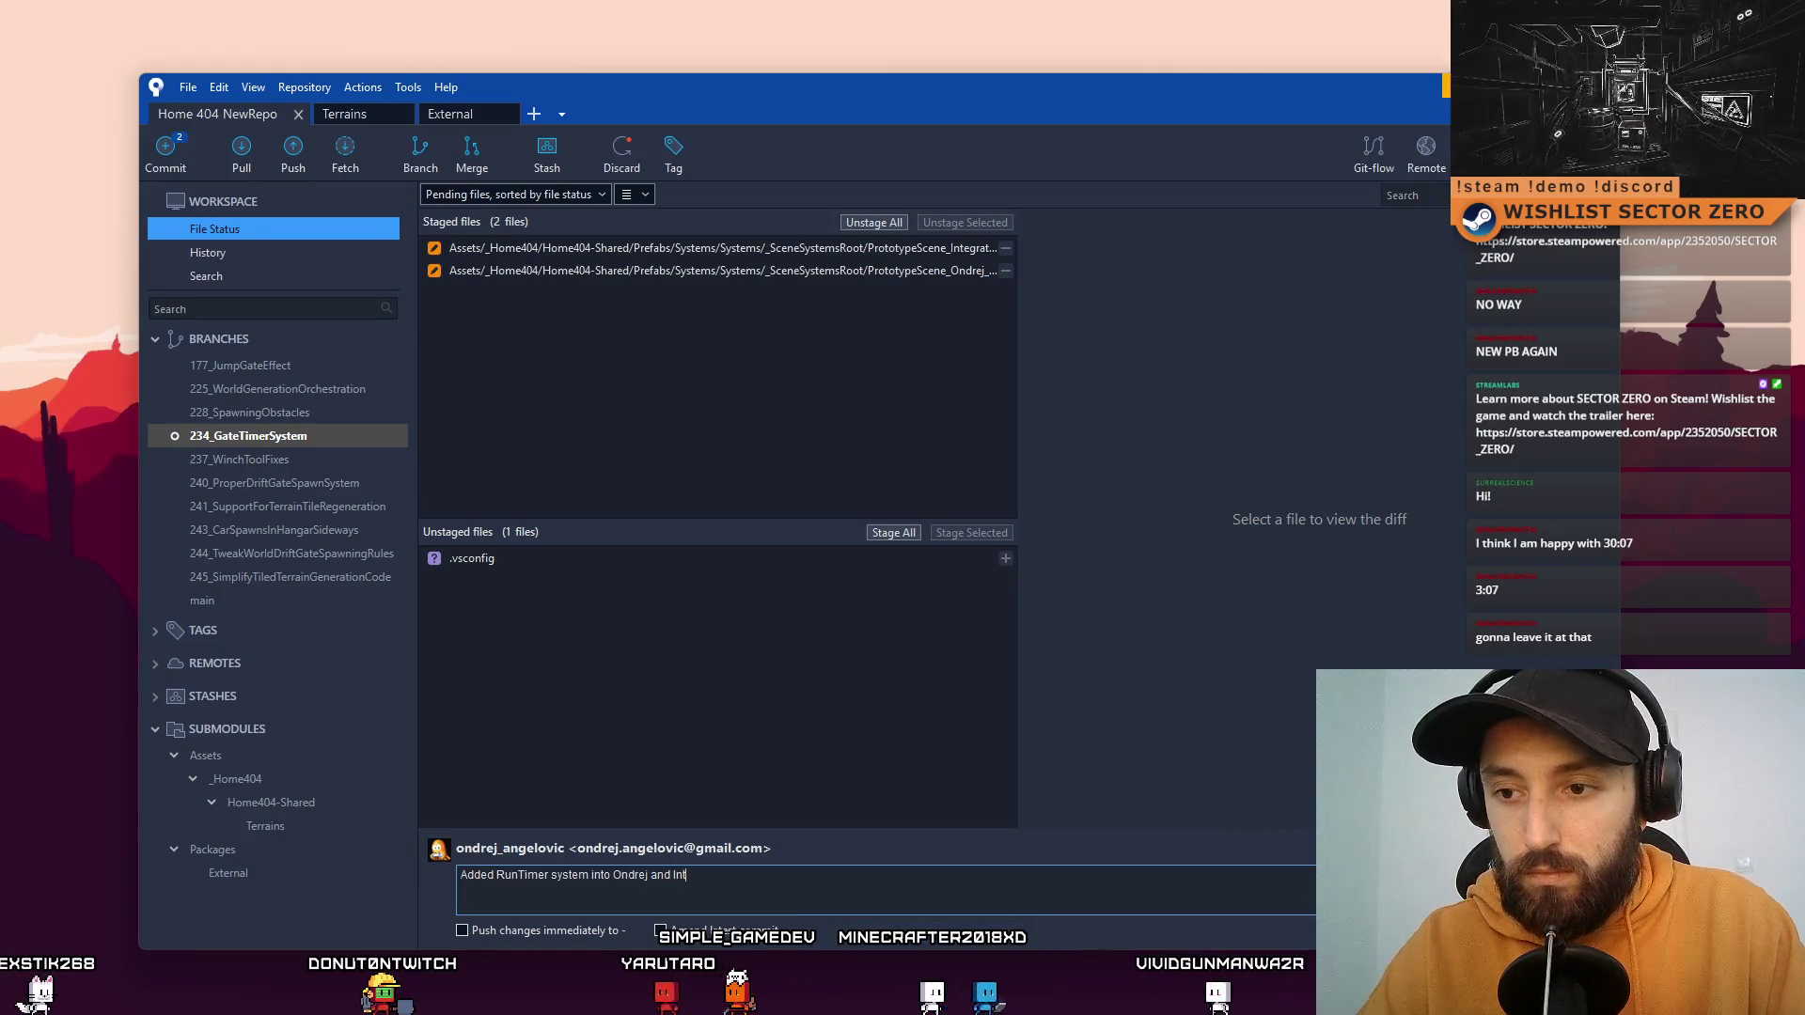
text(egration scenes)
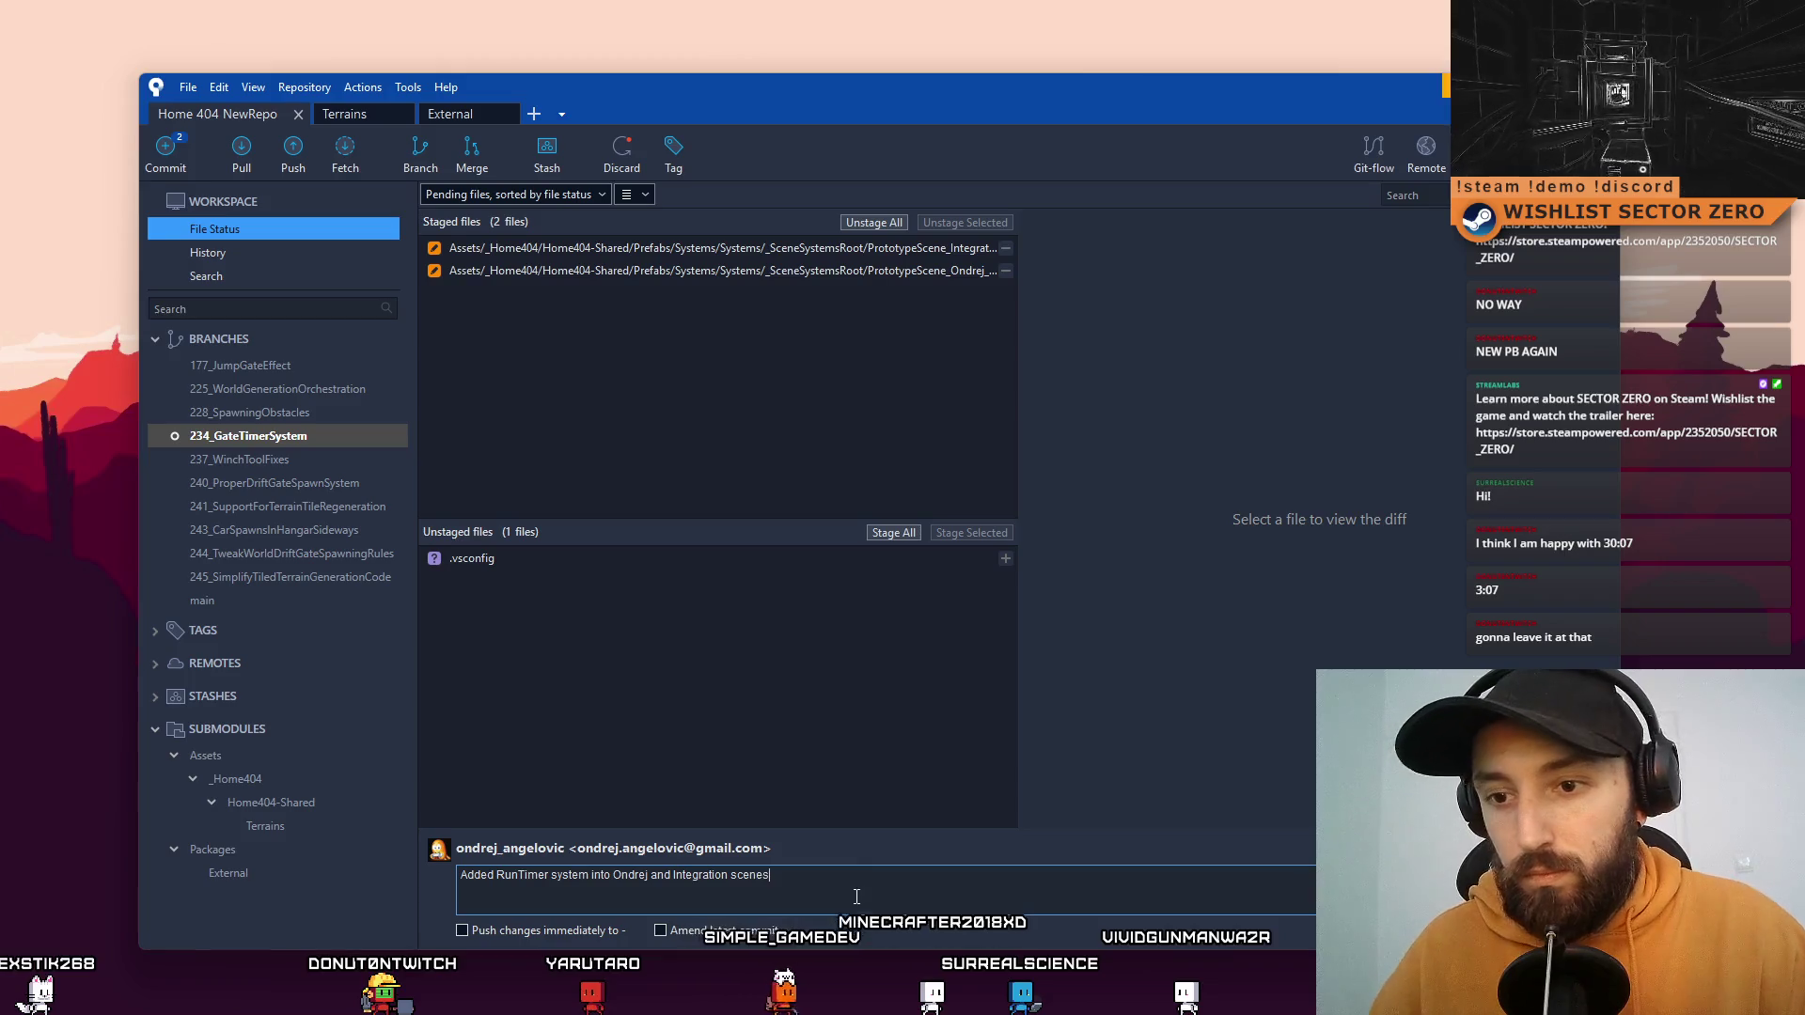
key(ctrl+Return)
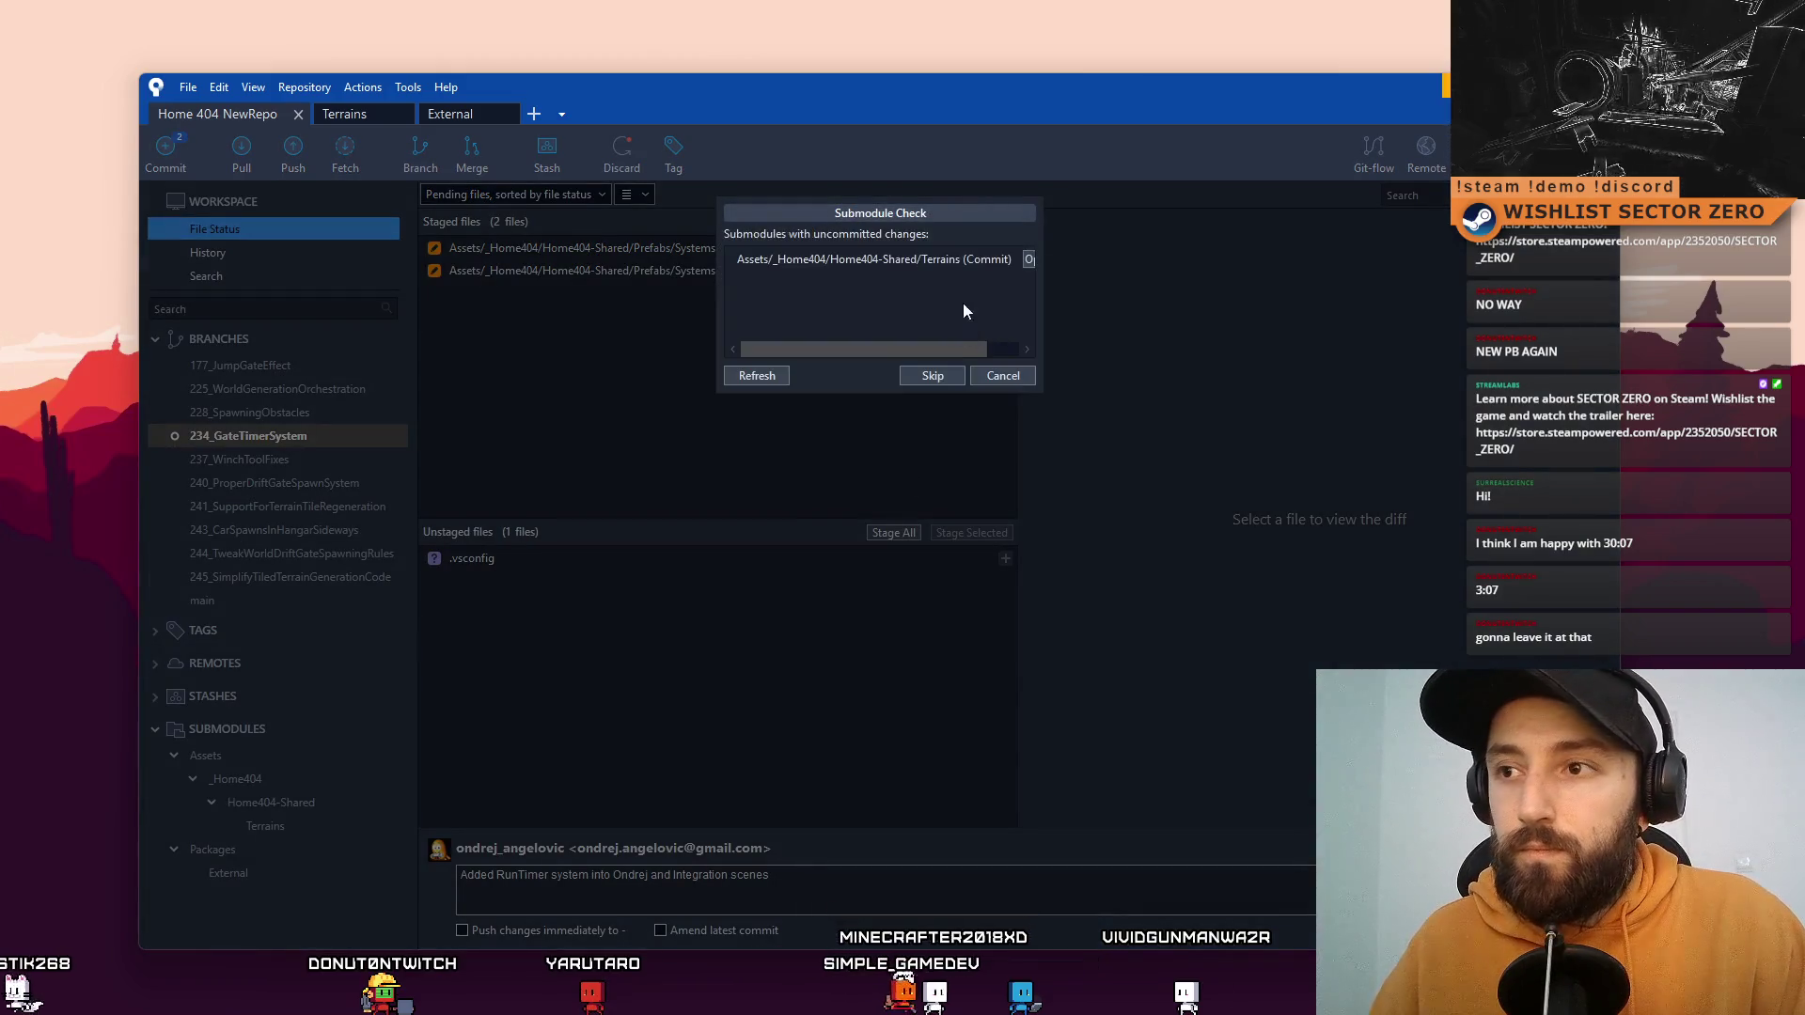
click(931, 375)
key(ctrl+2)
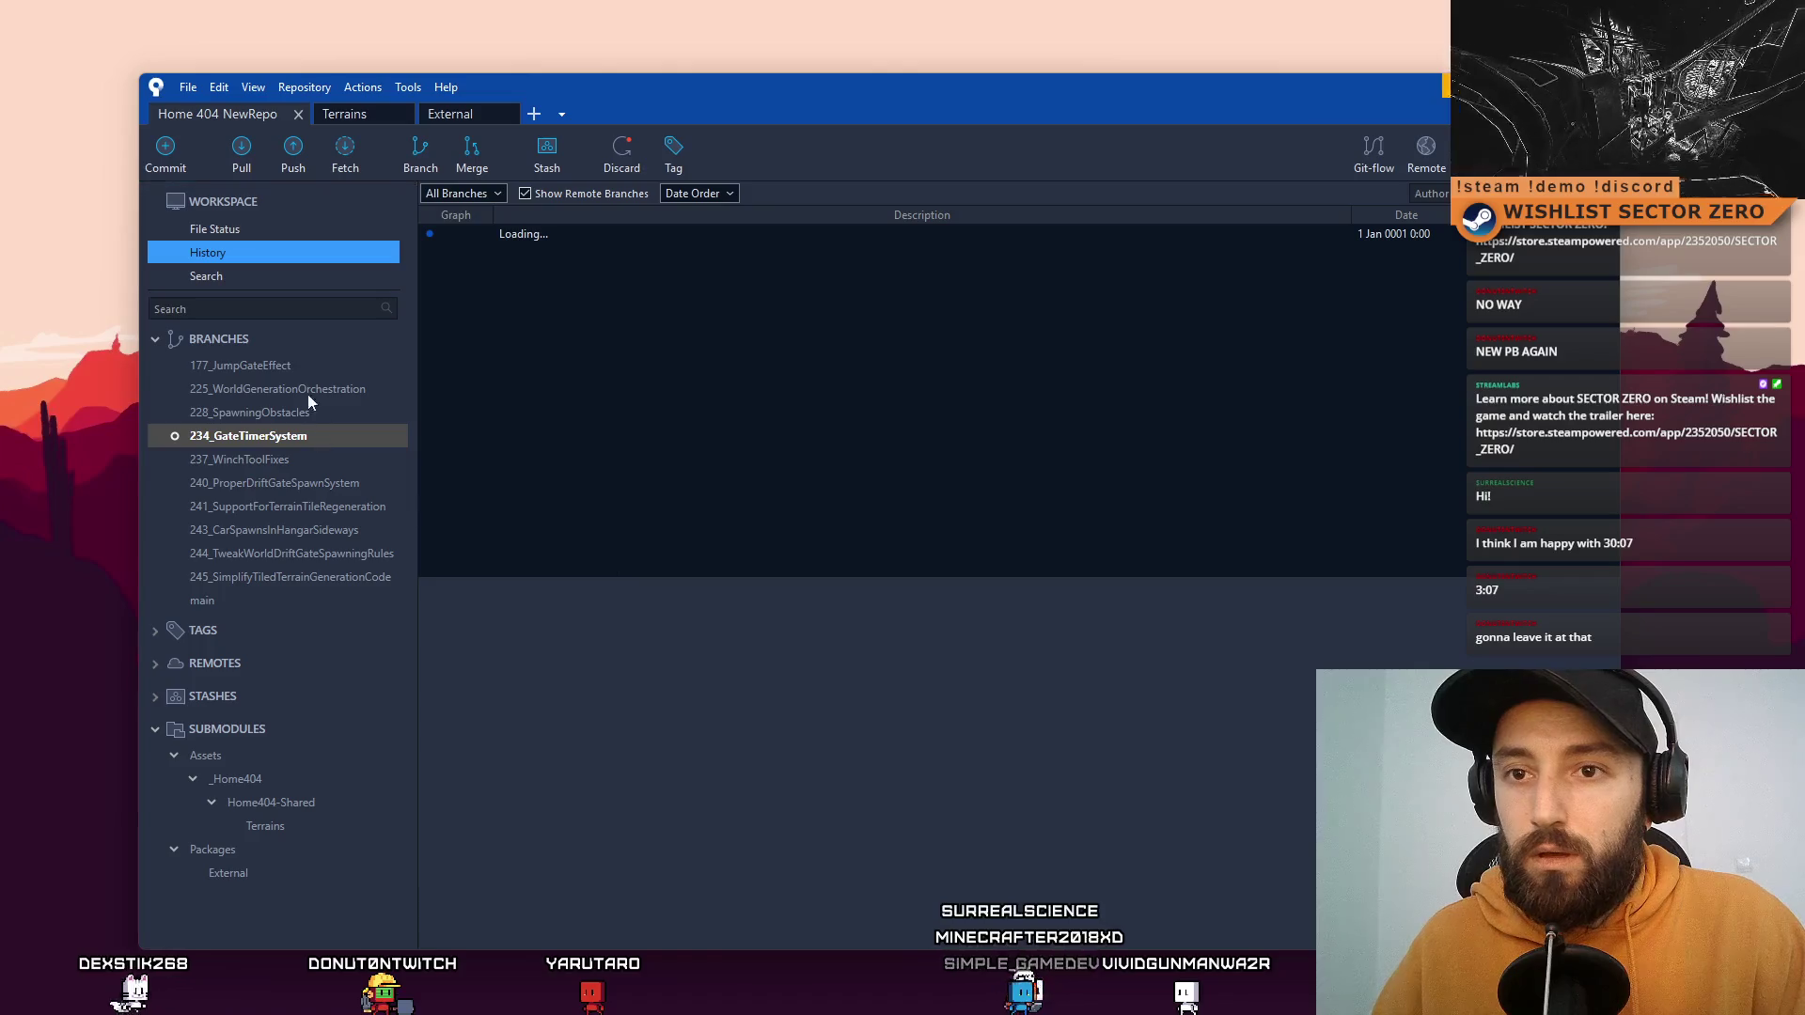
Step: Remove .vsconfig from the working copy and view the 234_GateTimerSystem history
click(275, 228)
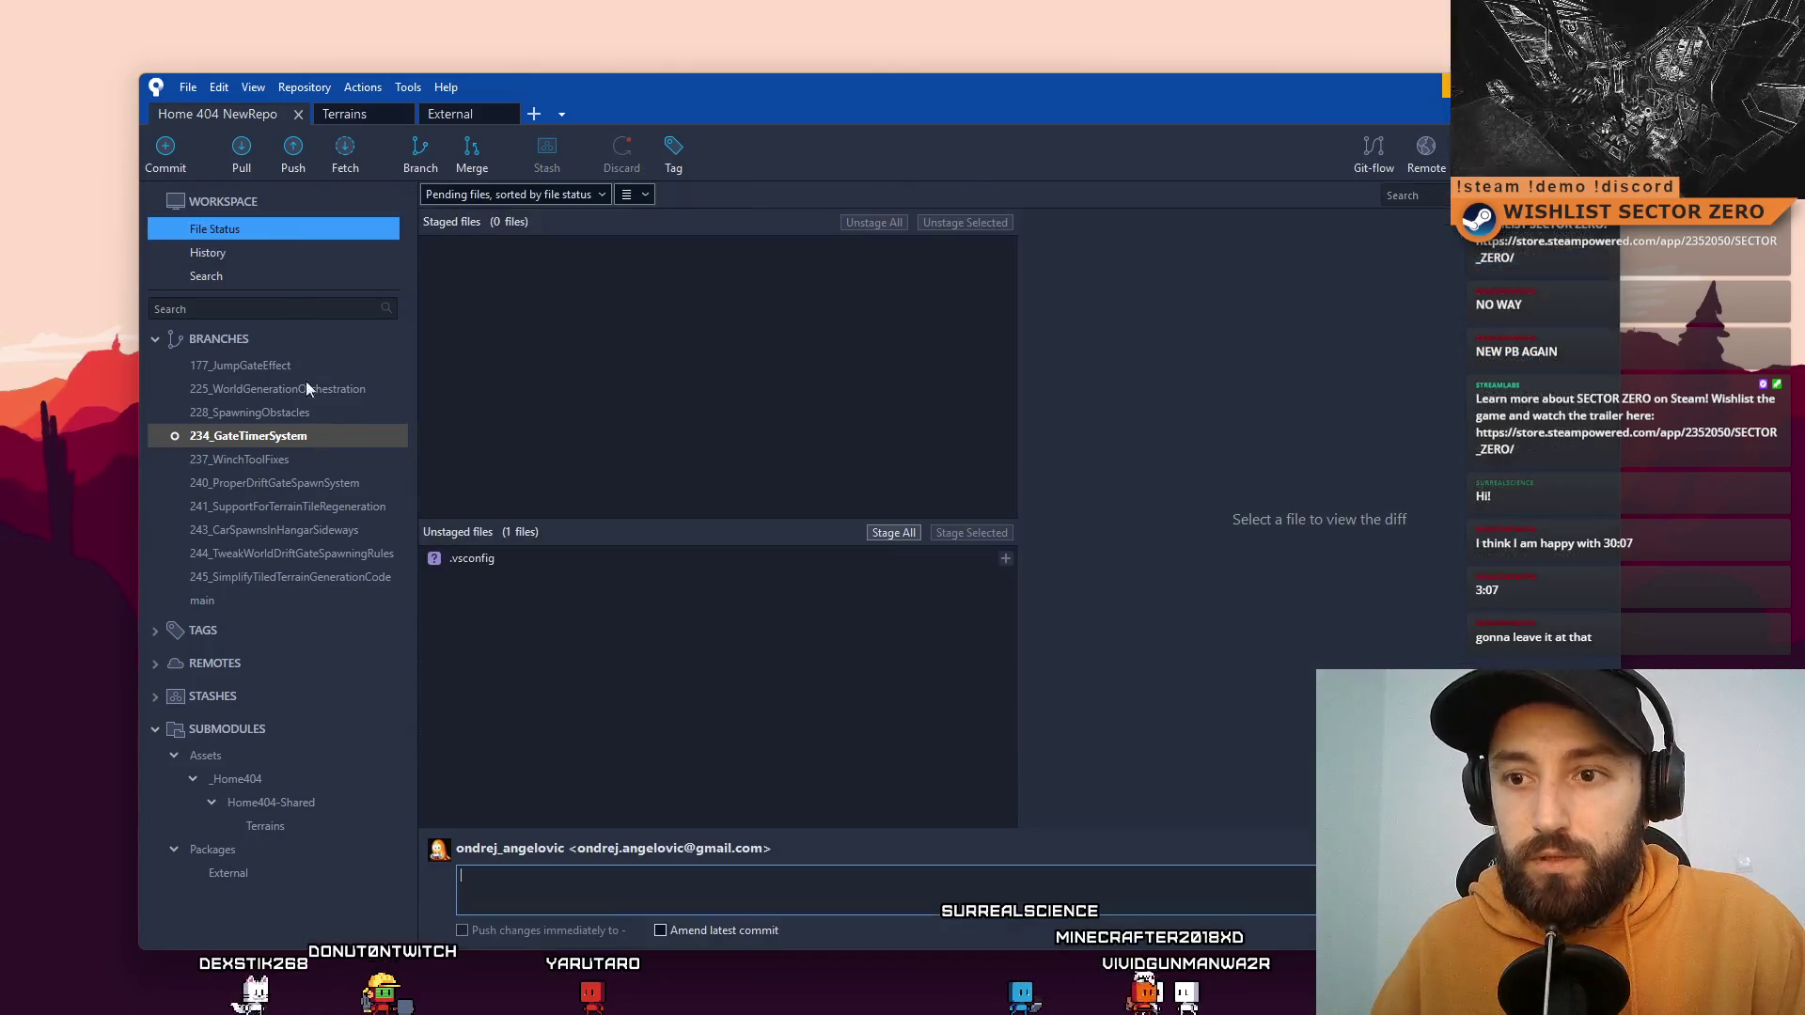
click(562, 560)
right_click(562, 560)
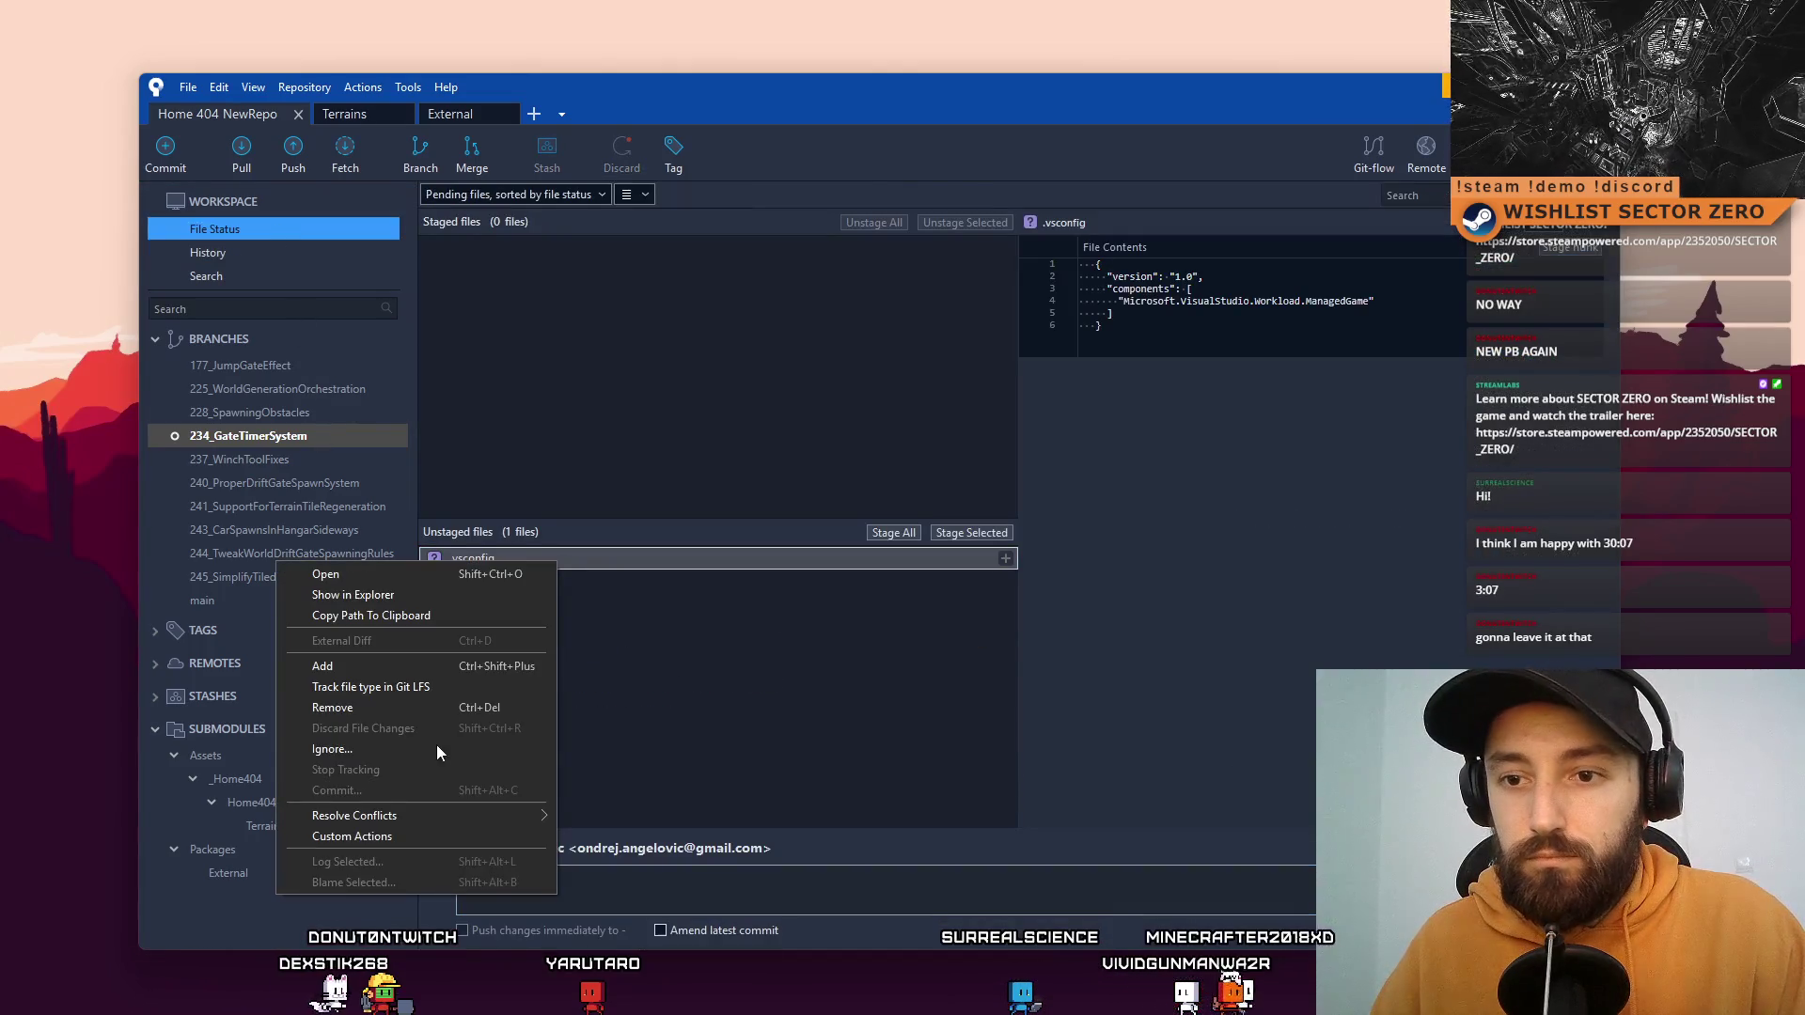
click(402, 708)
click(981, 273)
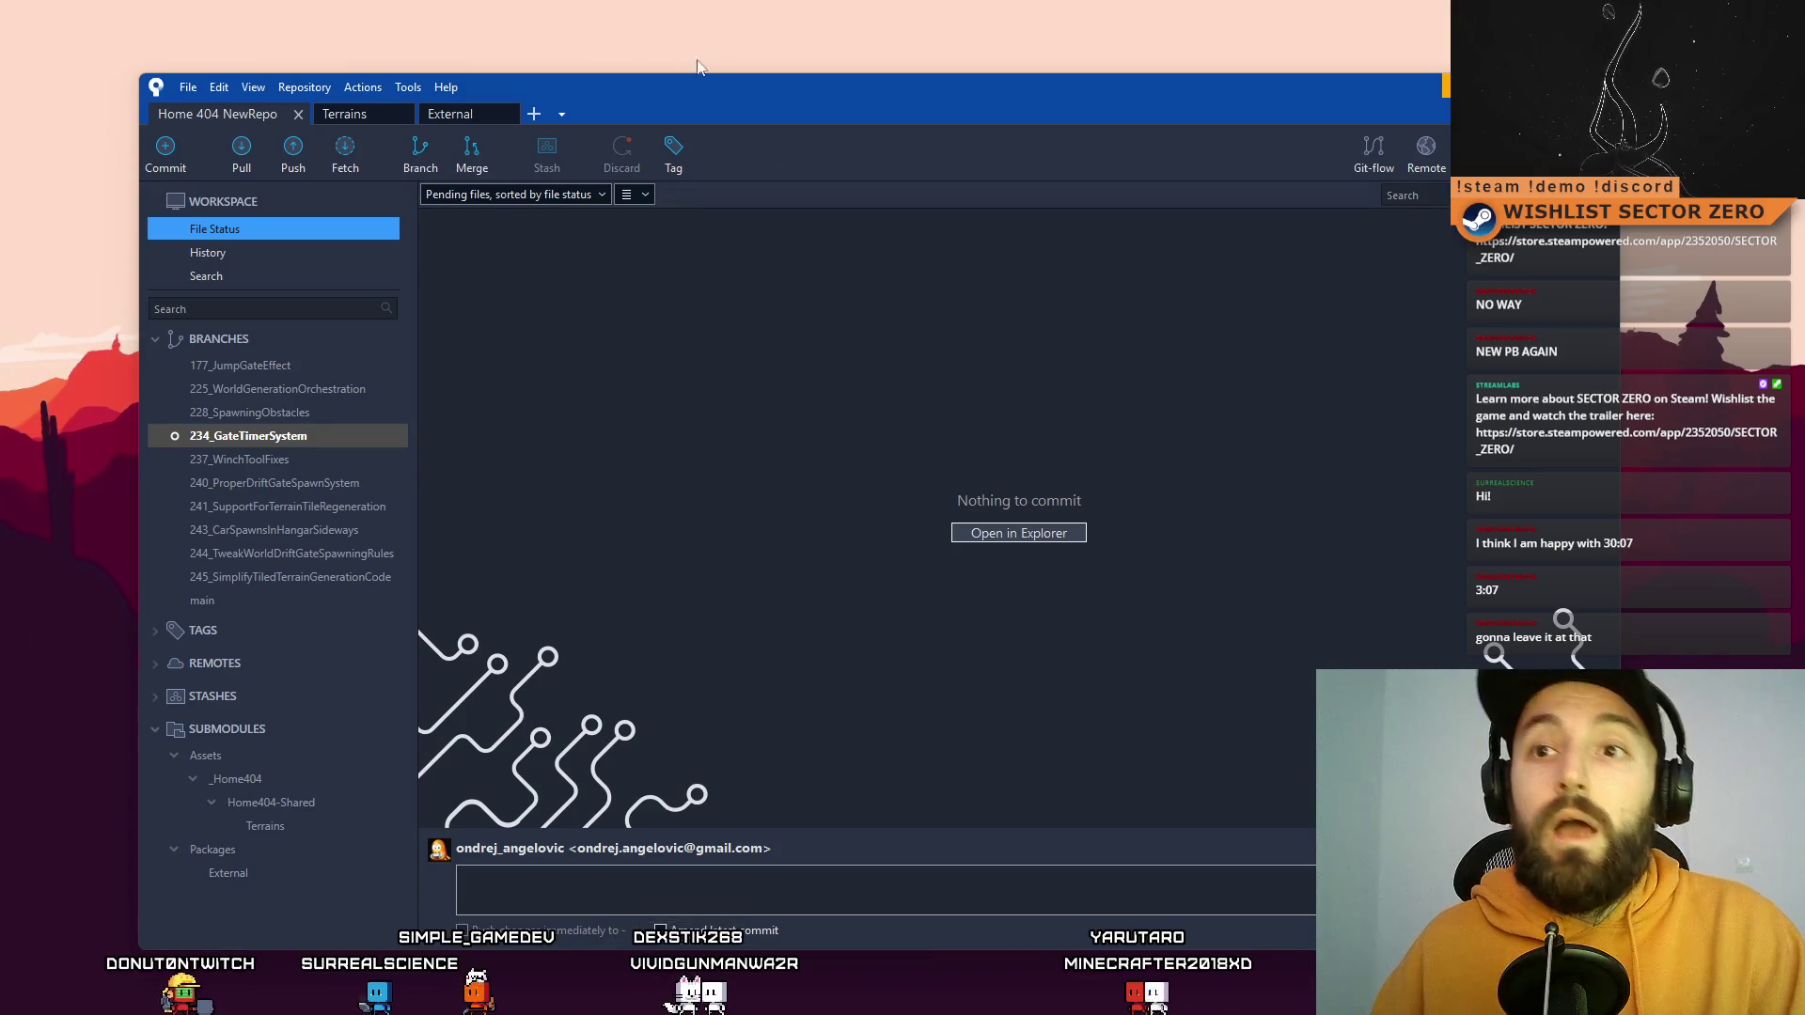
click(254, 435)
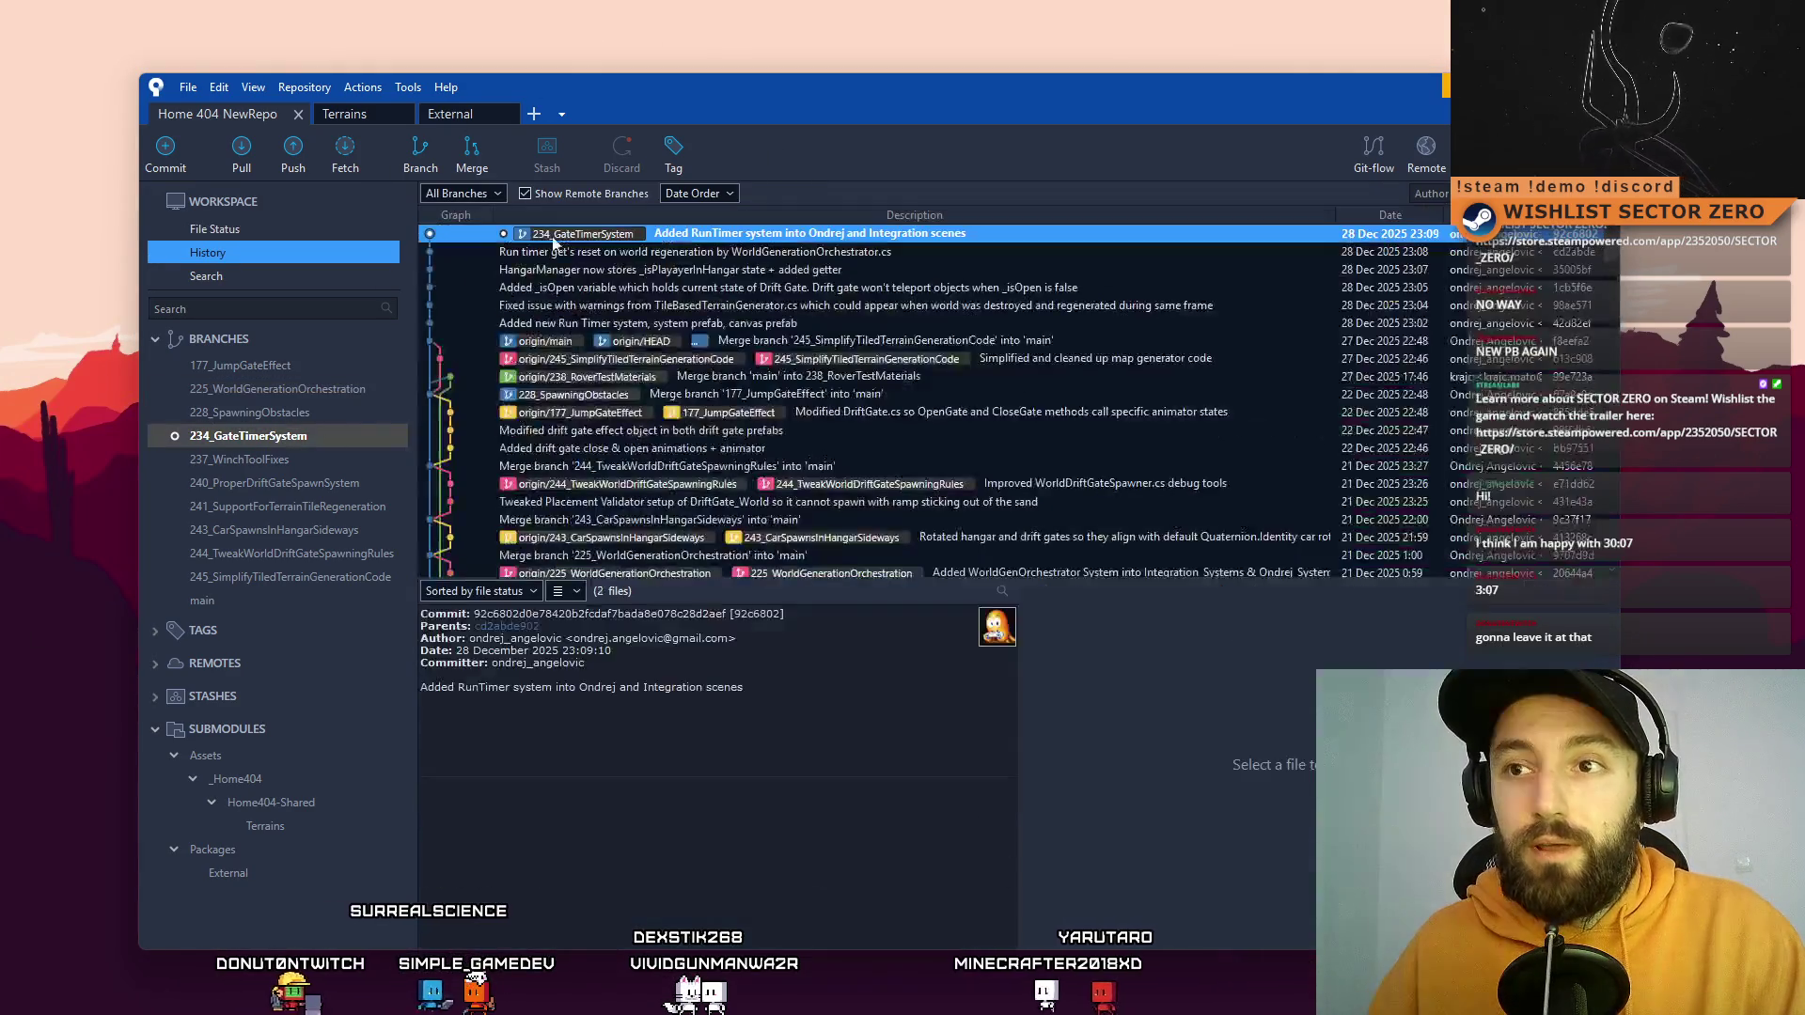
Step: Push the 234_GateTimerSystem branch to origin
click(294, 150)
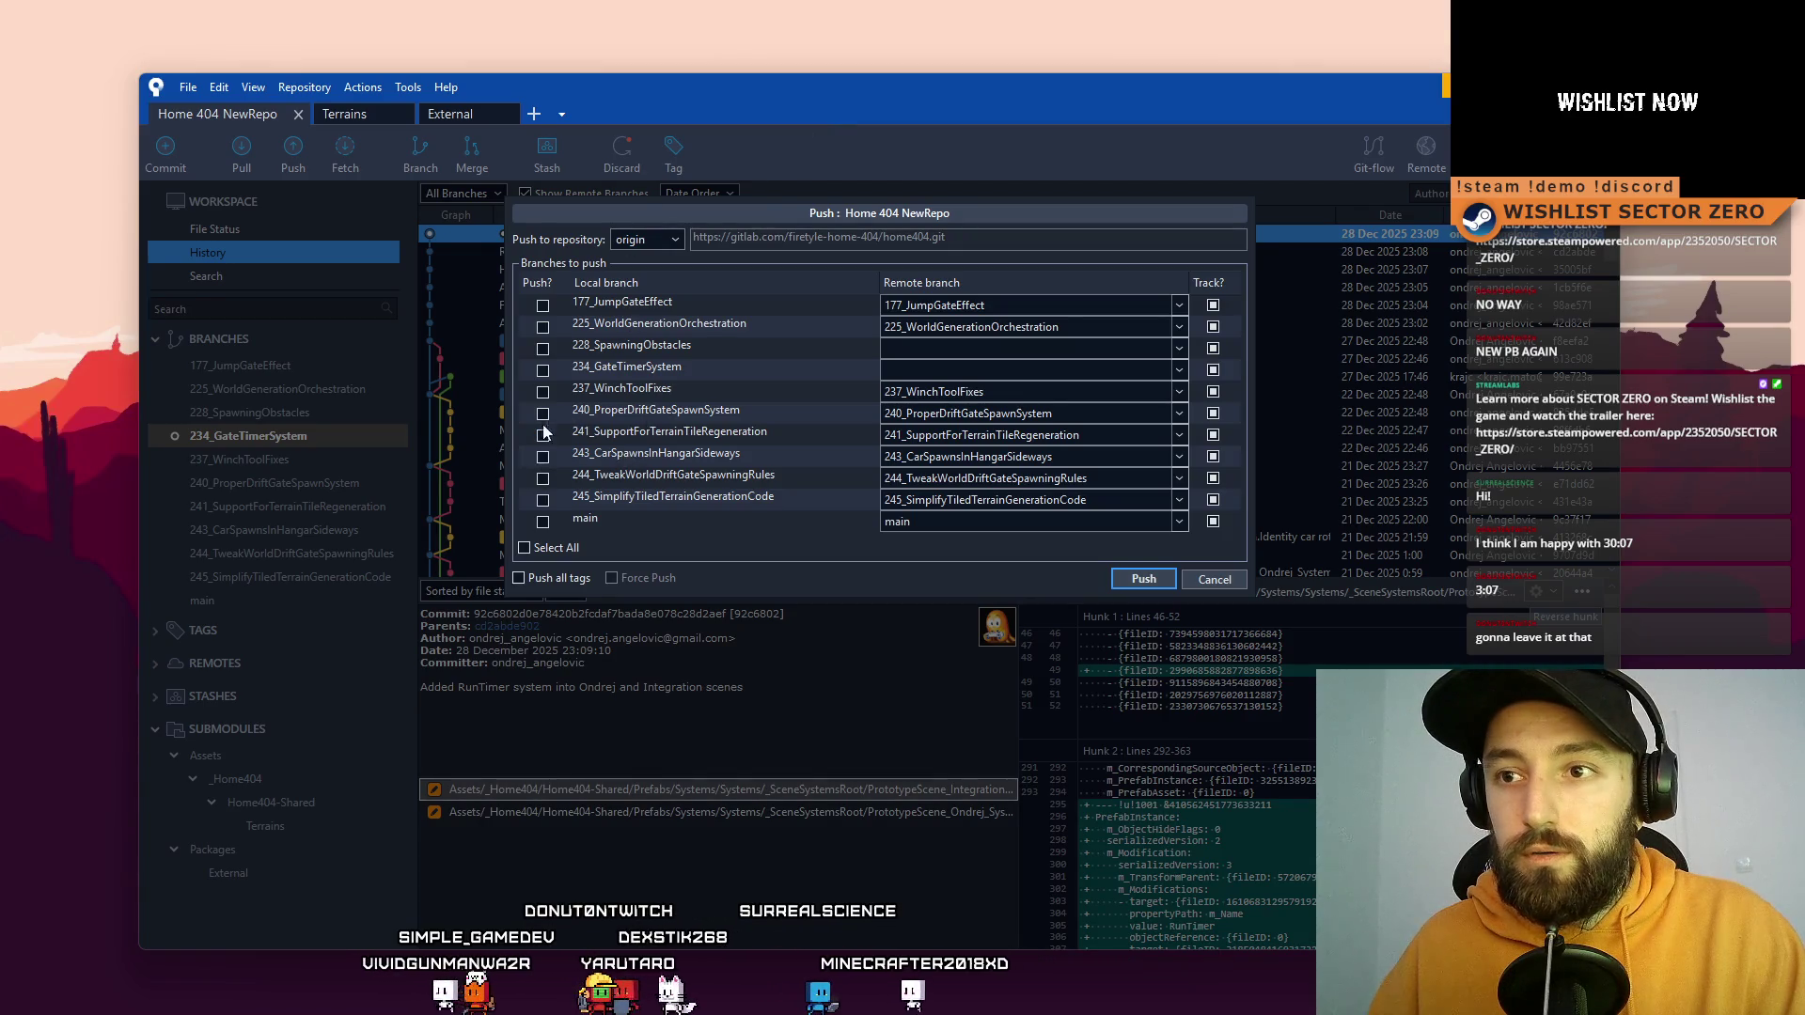
click(541, 372)
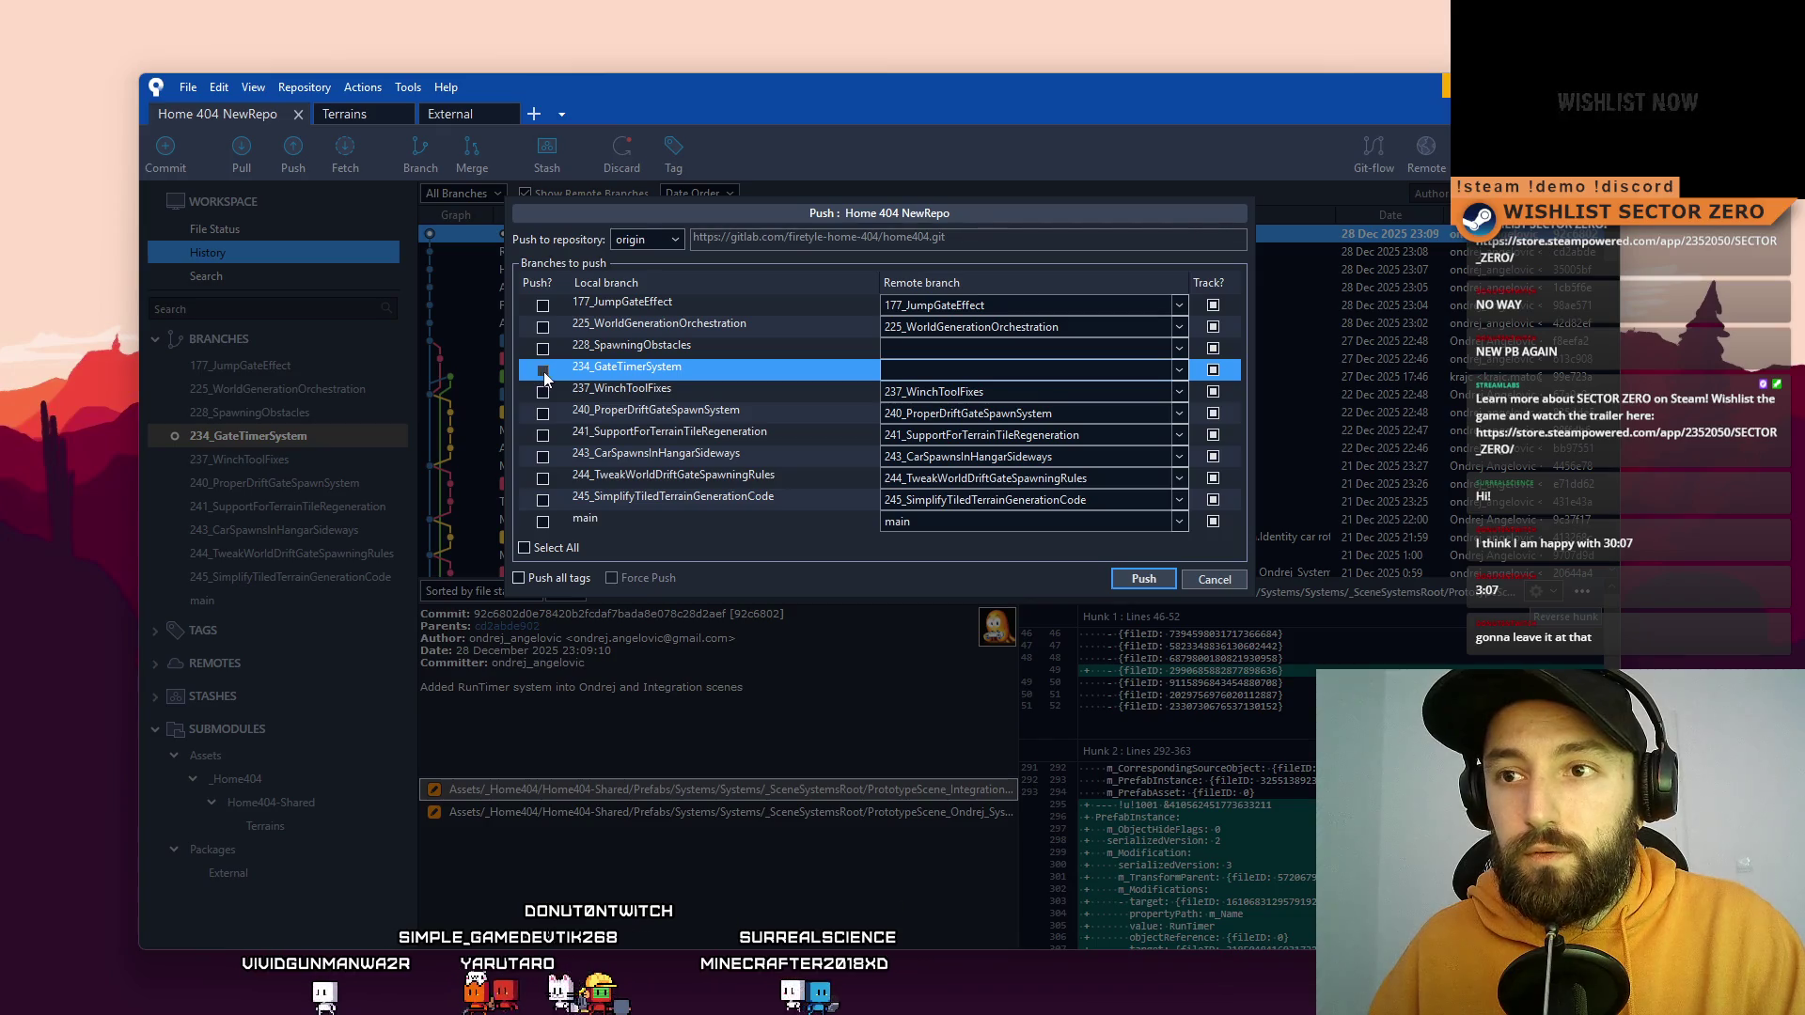
click(1142, 575)
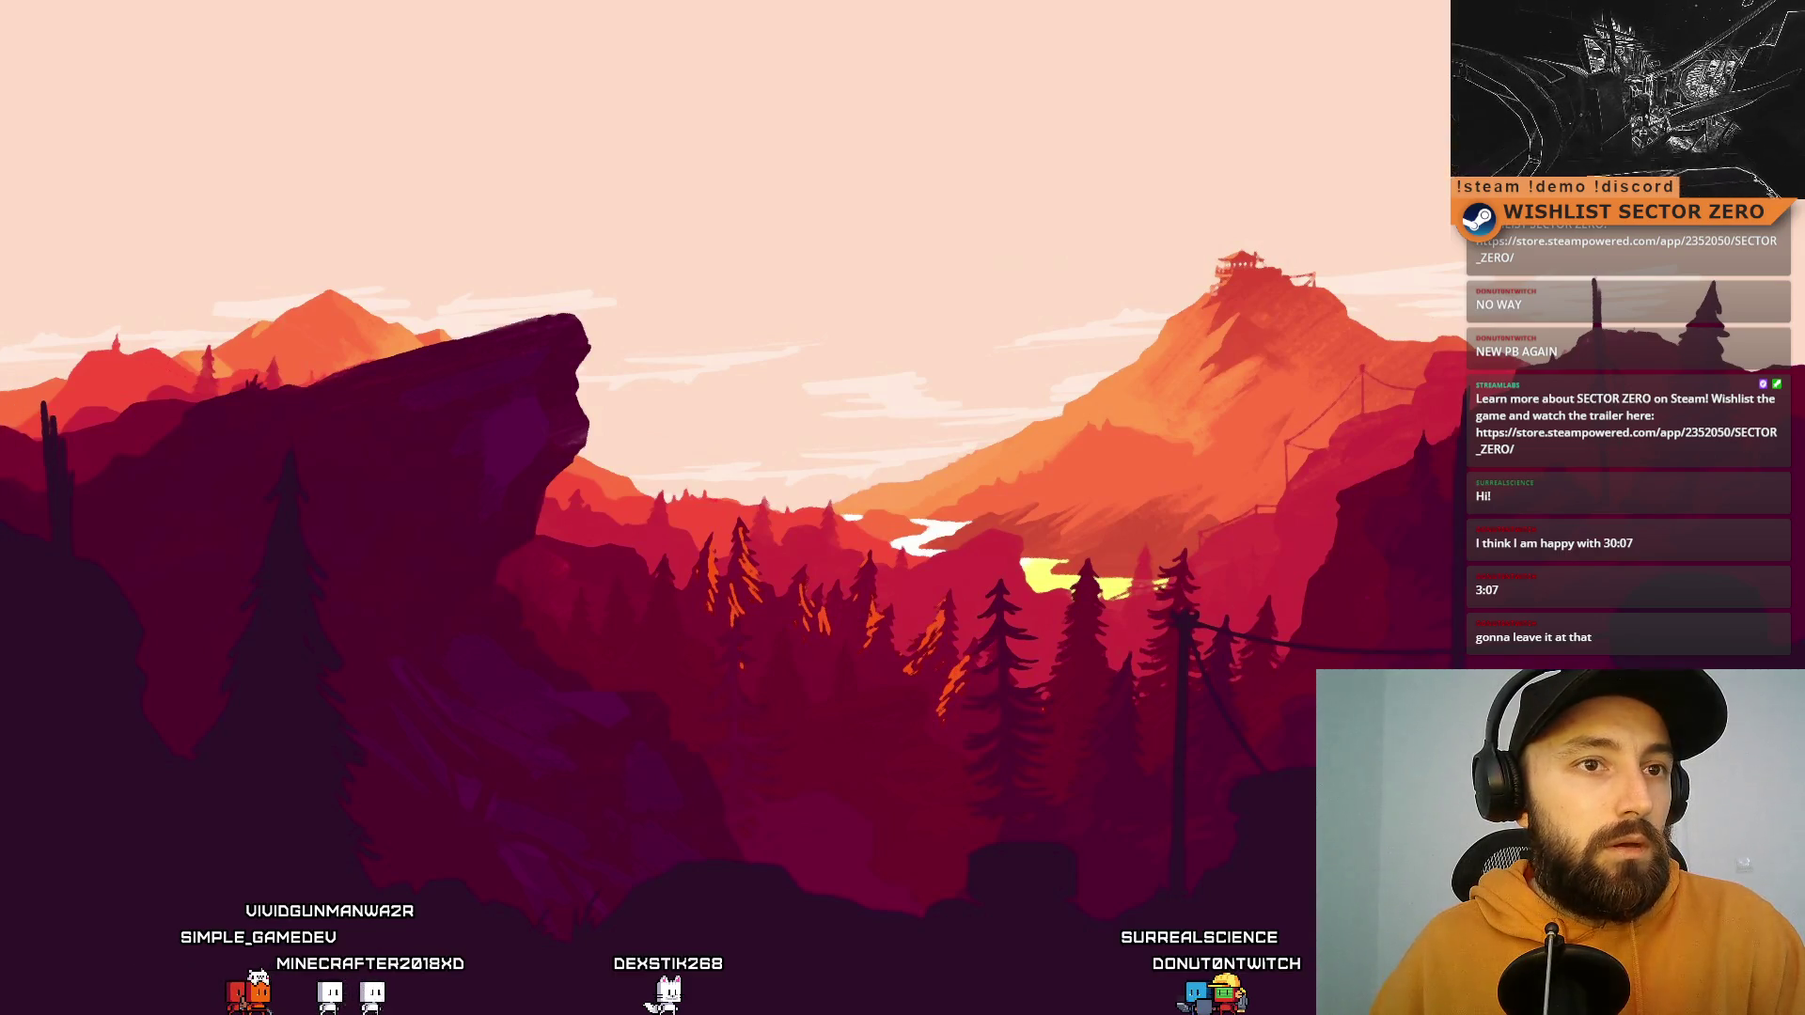
Step: Drag the SourceTree window back onto the screen to show the repository history
mouse_move(0, 158)
mouse_down()
mouse_move(742, 158)
mouse_move(1269, 121)
mouse_up()
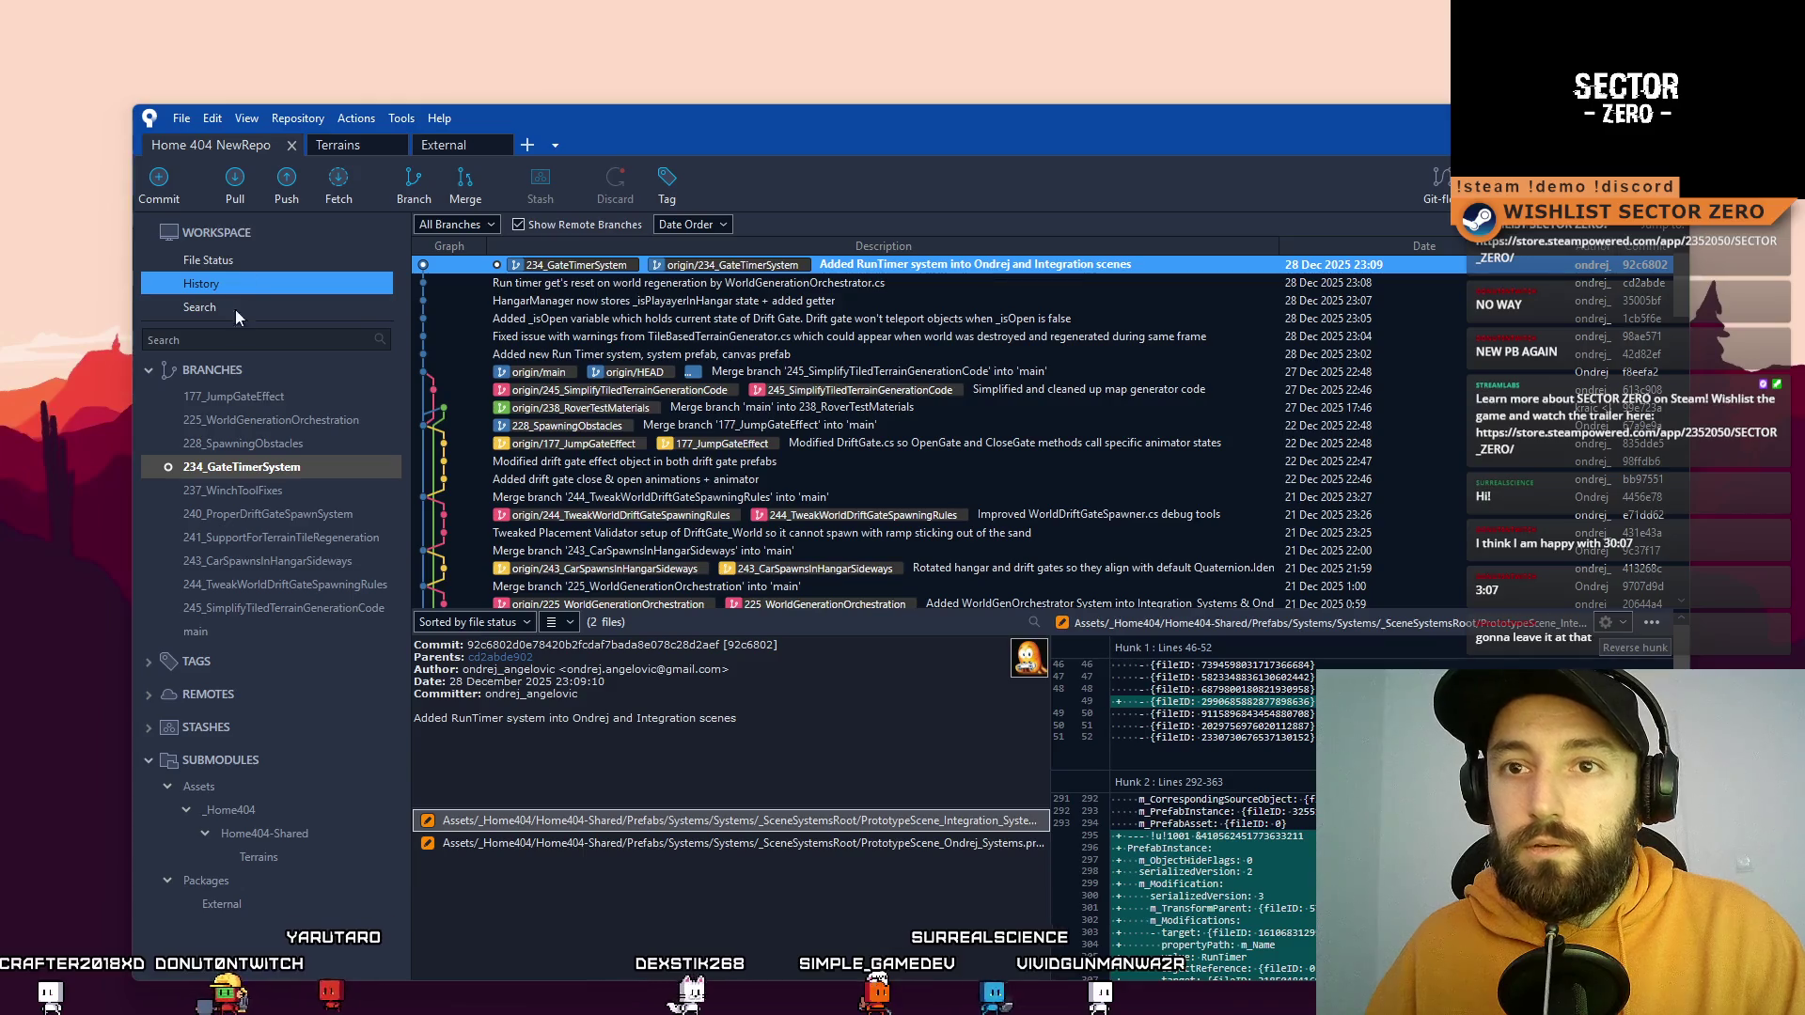
Step: Check out main, pull origin main into it, then close SourceTree
double_click(224, 633)
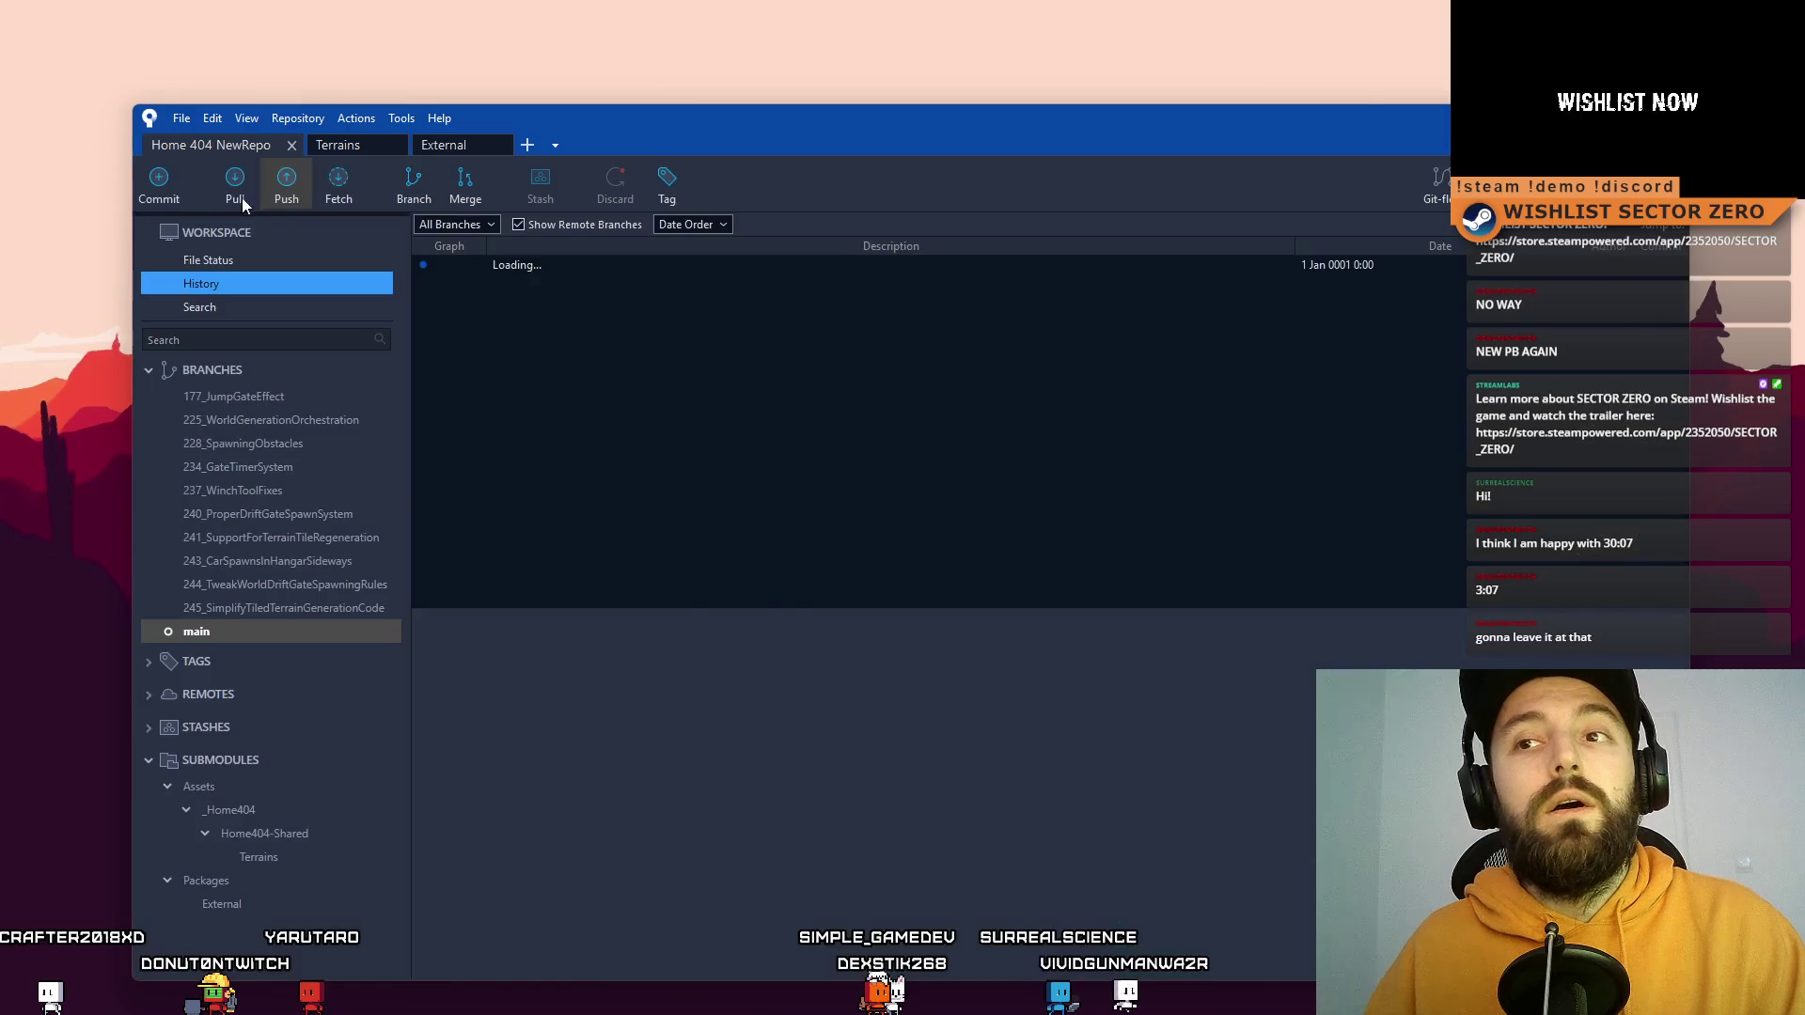
click(239, 195)
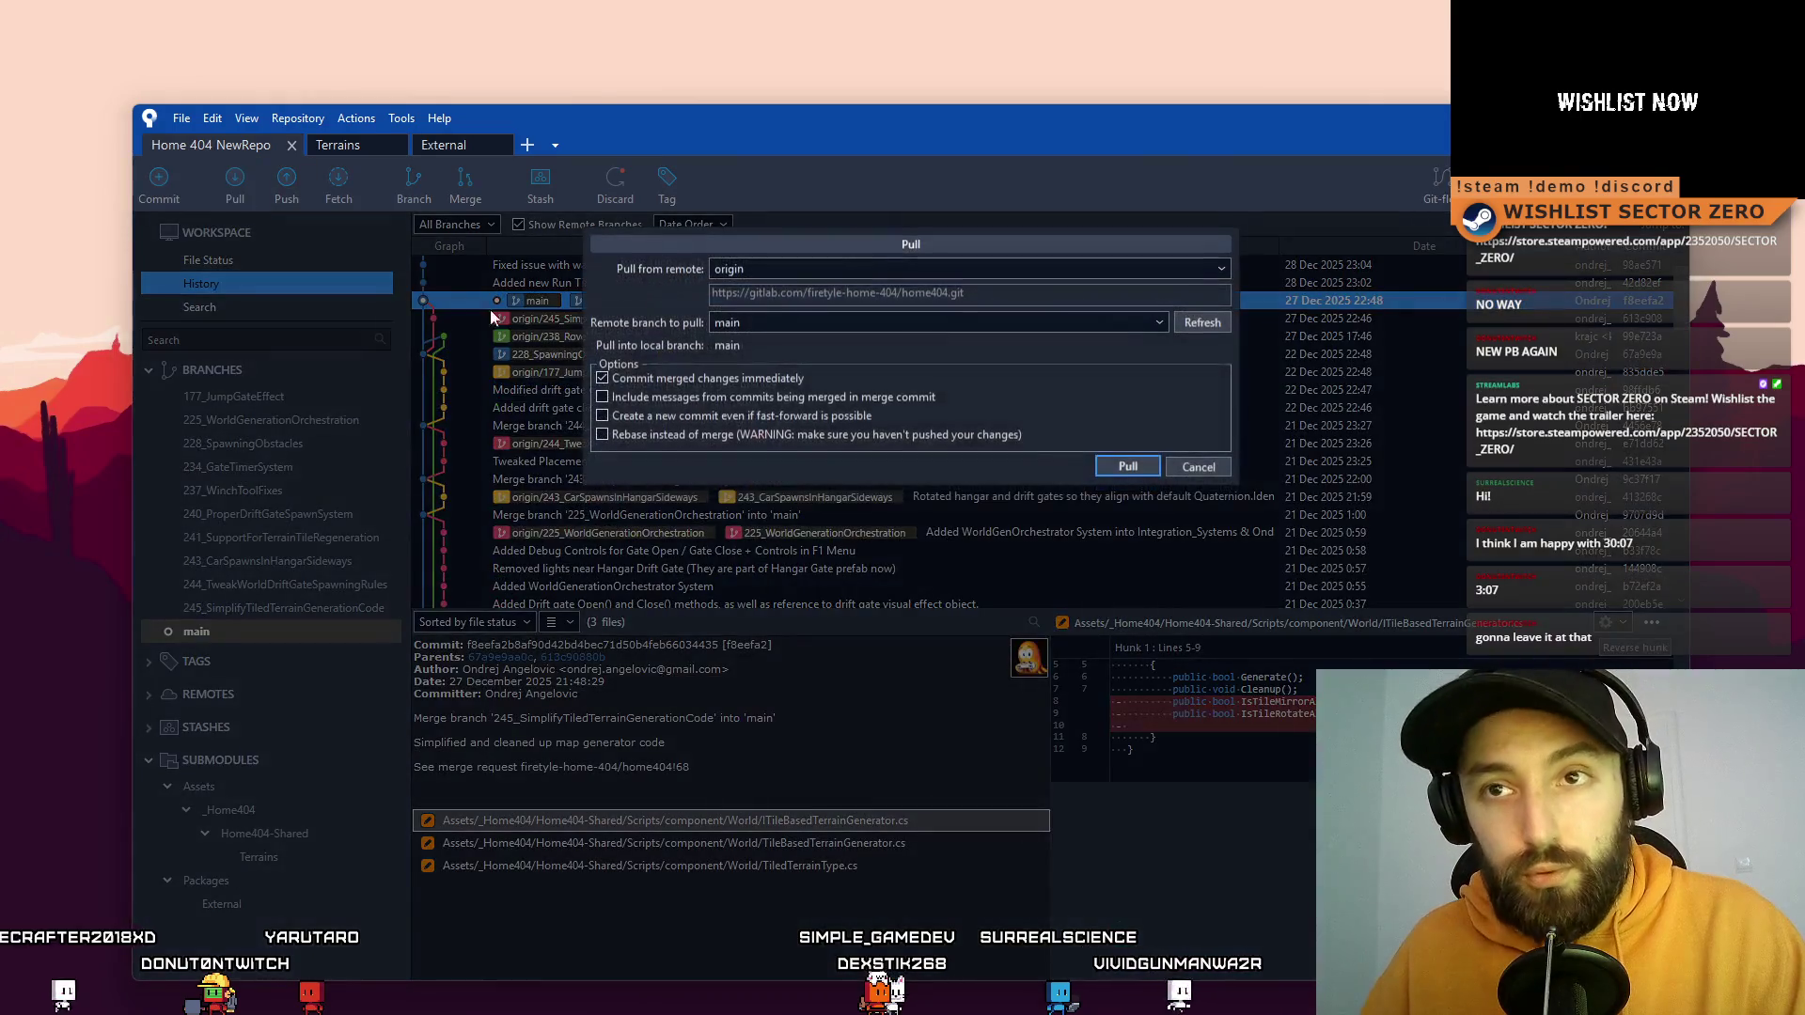
click(1132, 467)
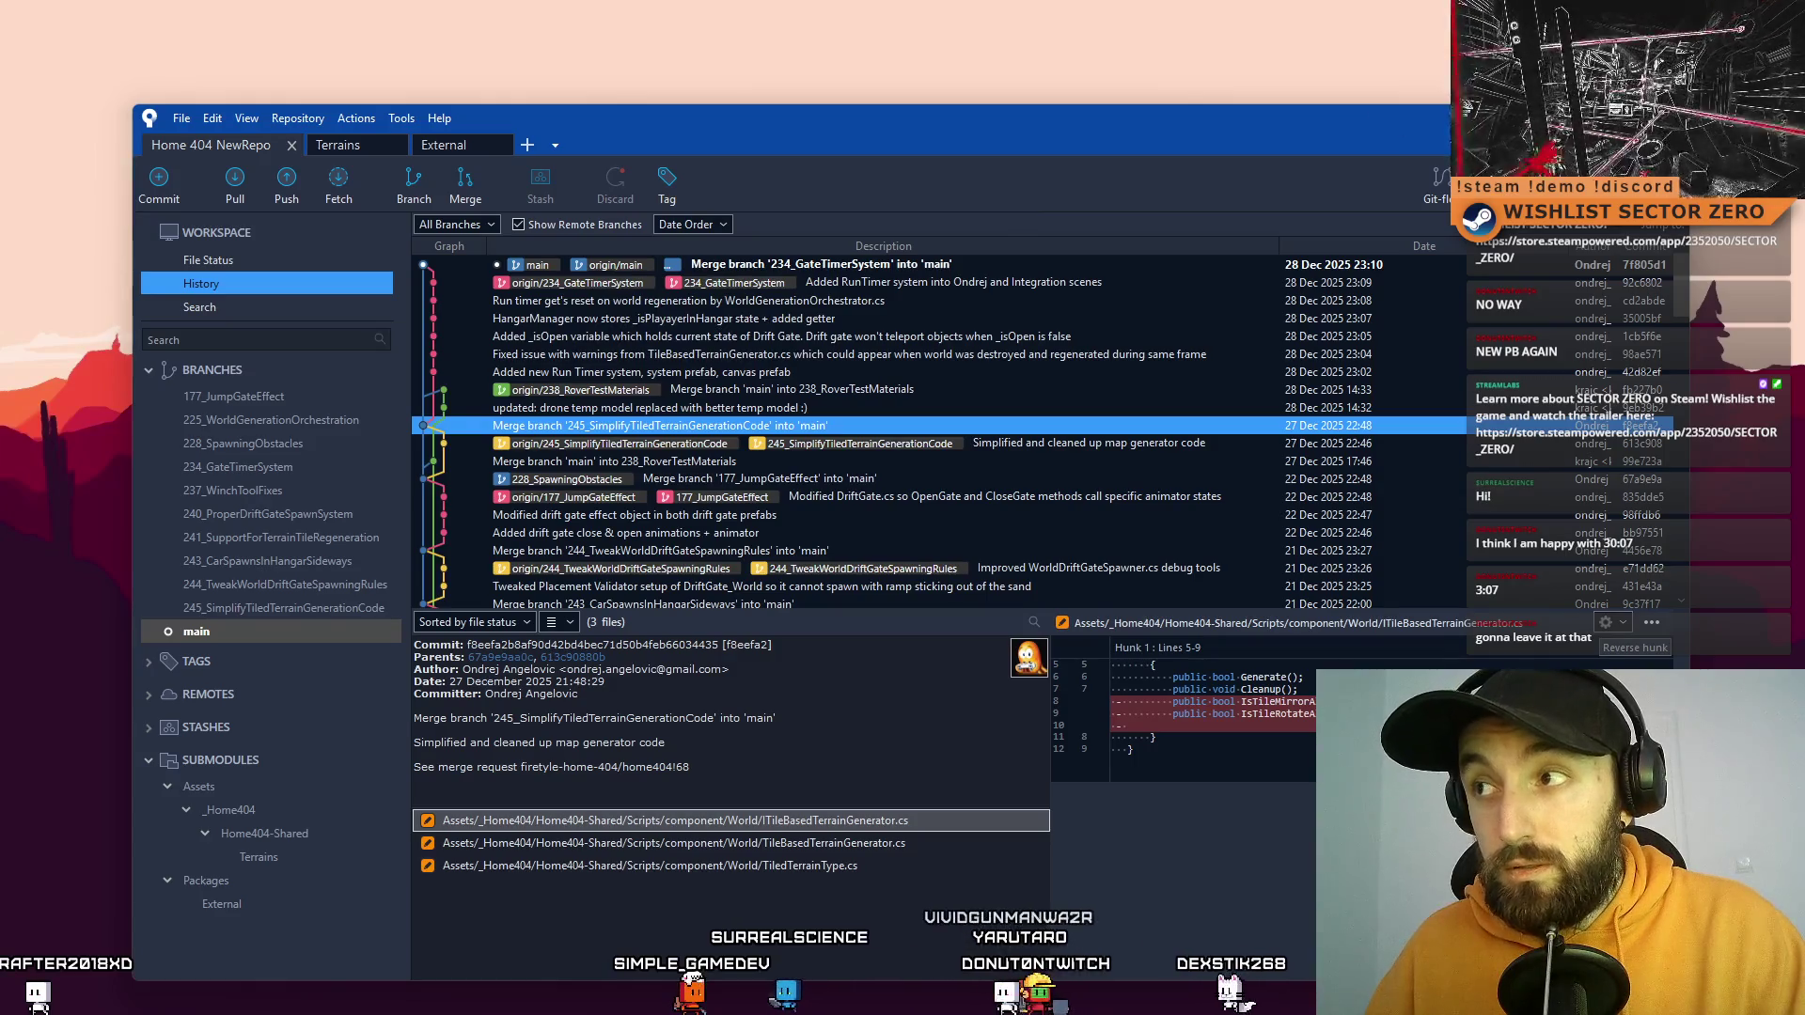
key(super+d)
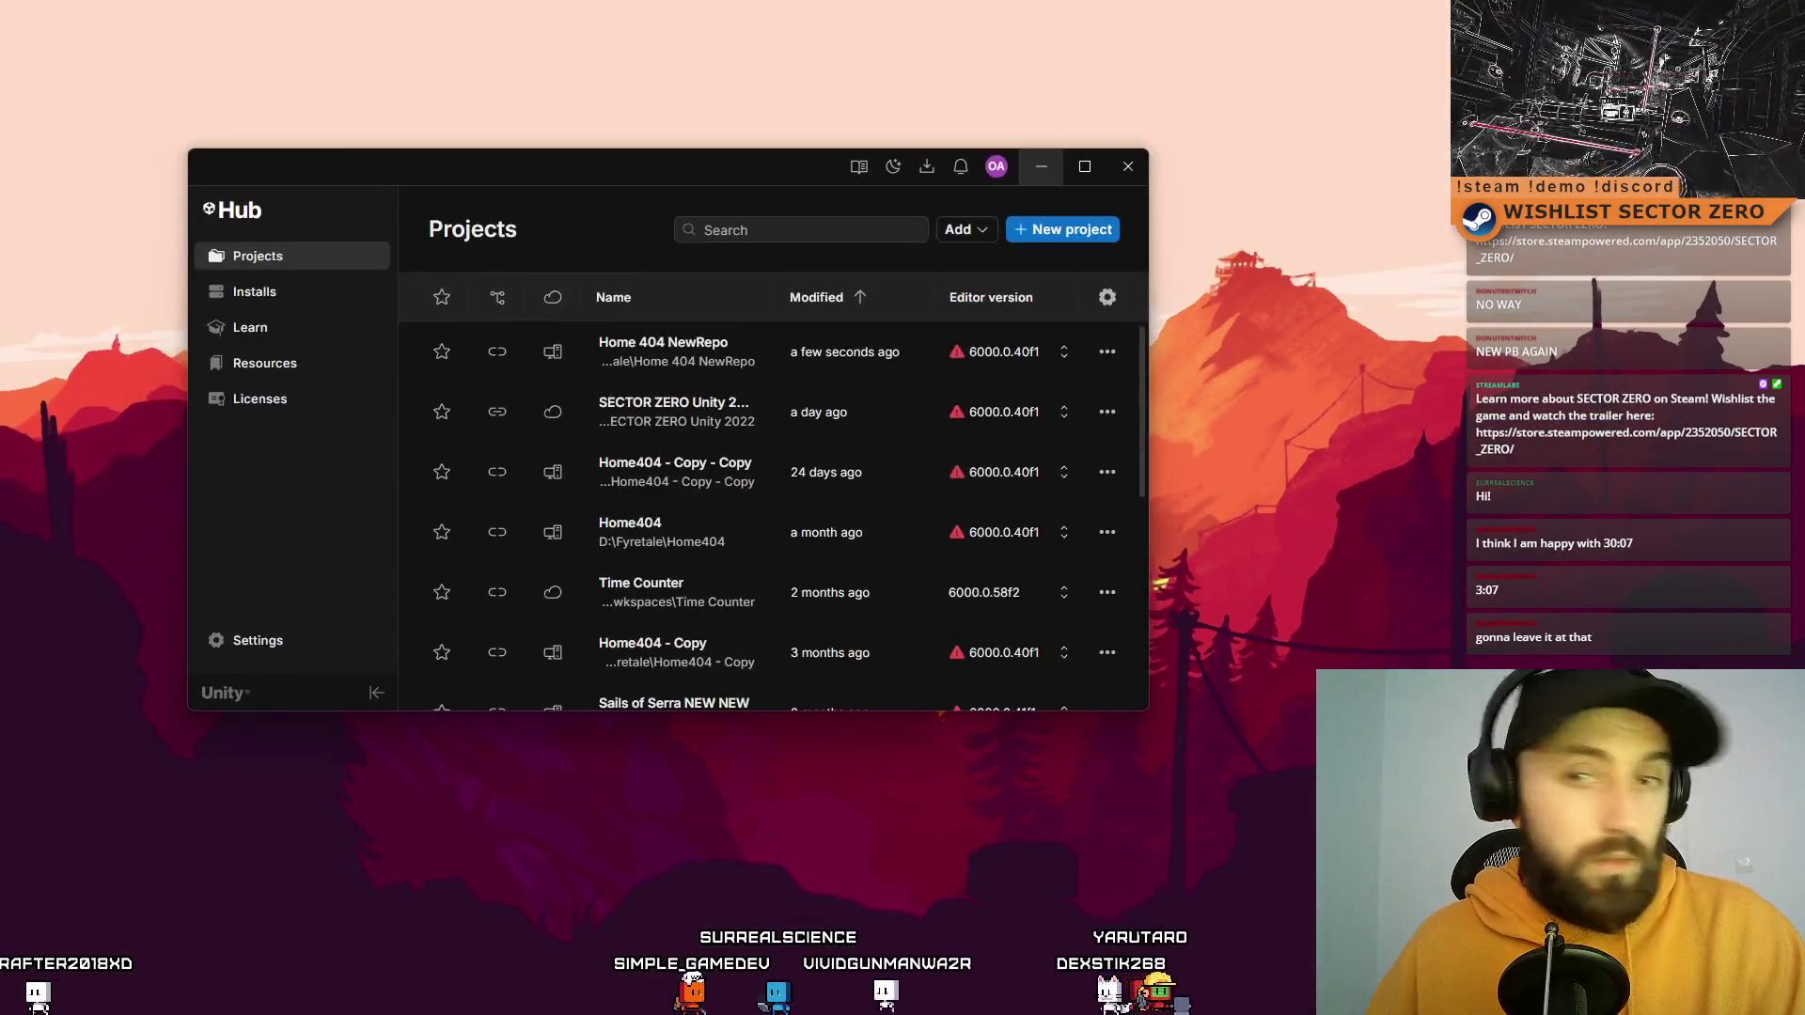
Step: Launch the Home 404 NewRepo project from Unity Hub's Projects list
click(949, 235)
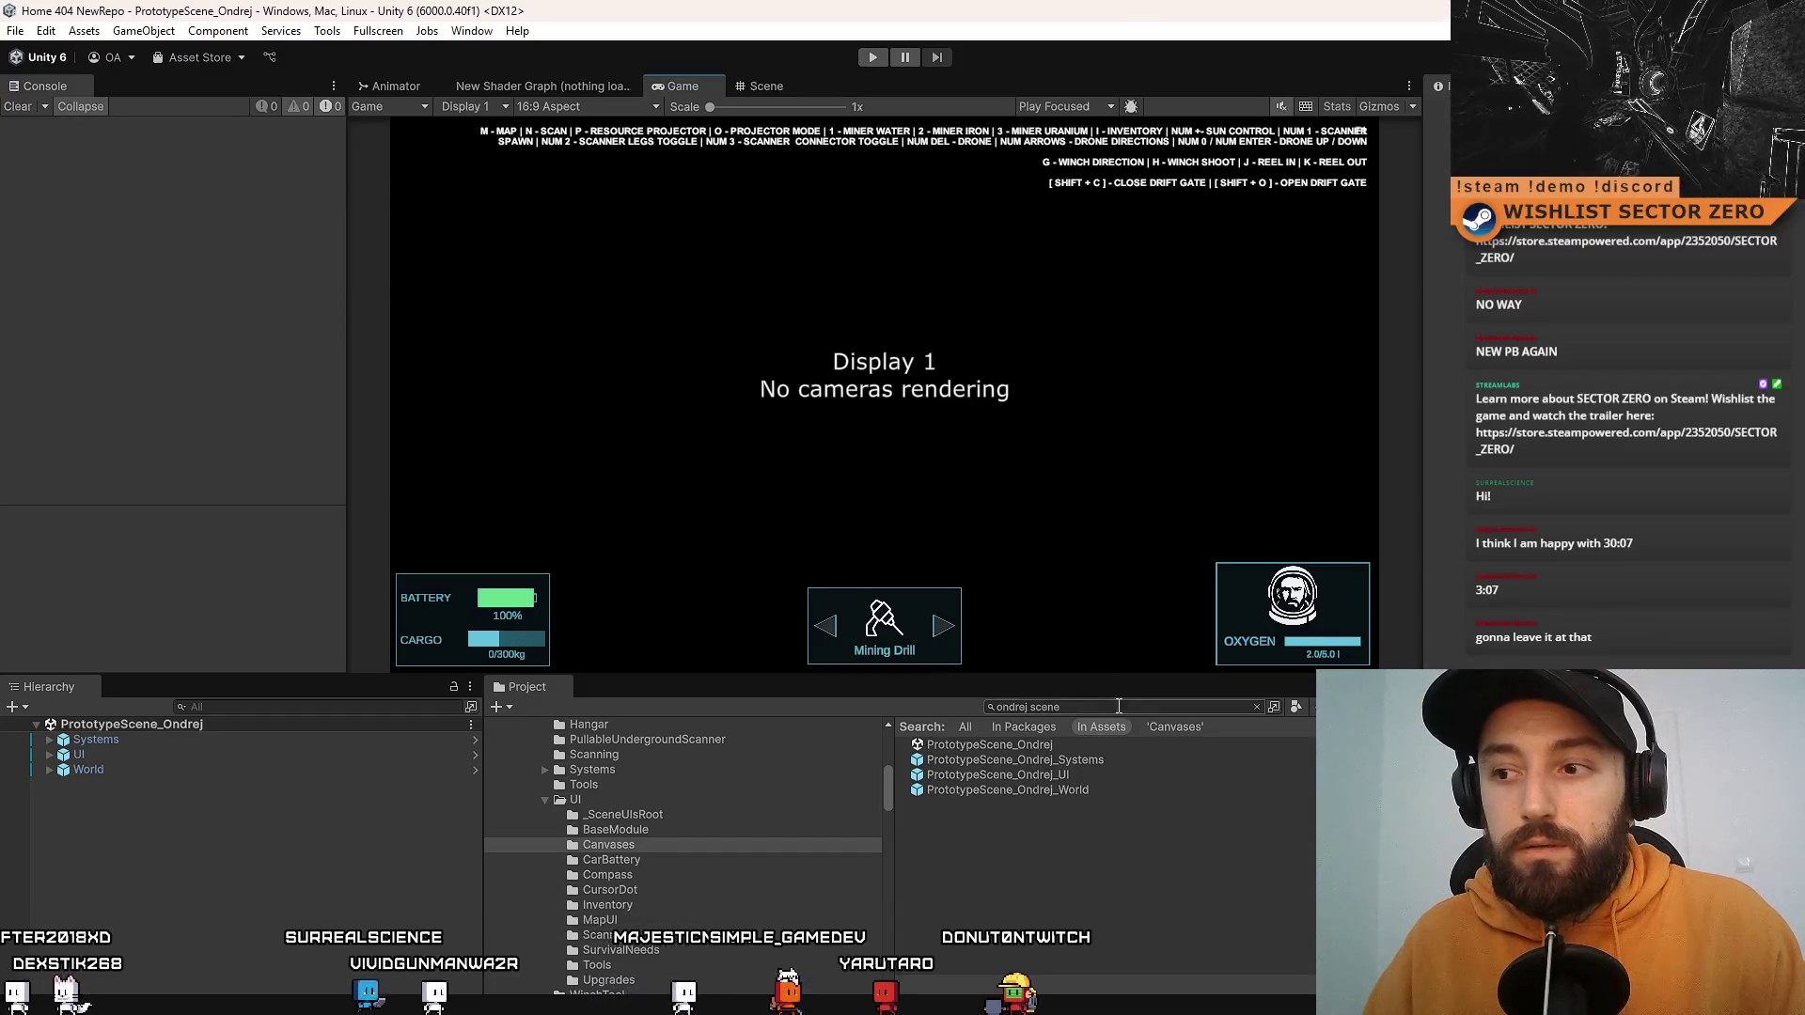
Step: Open PrototypeScene_Integration from the Project window search results and clear the asset selection
text(integra)
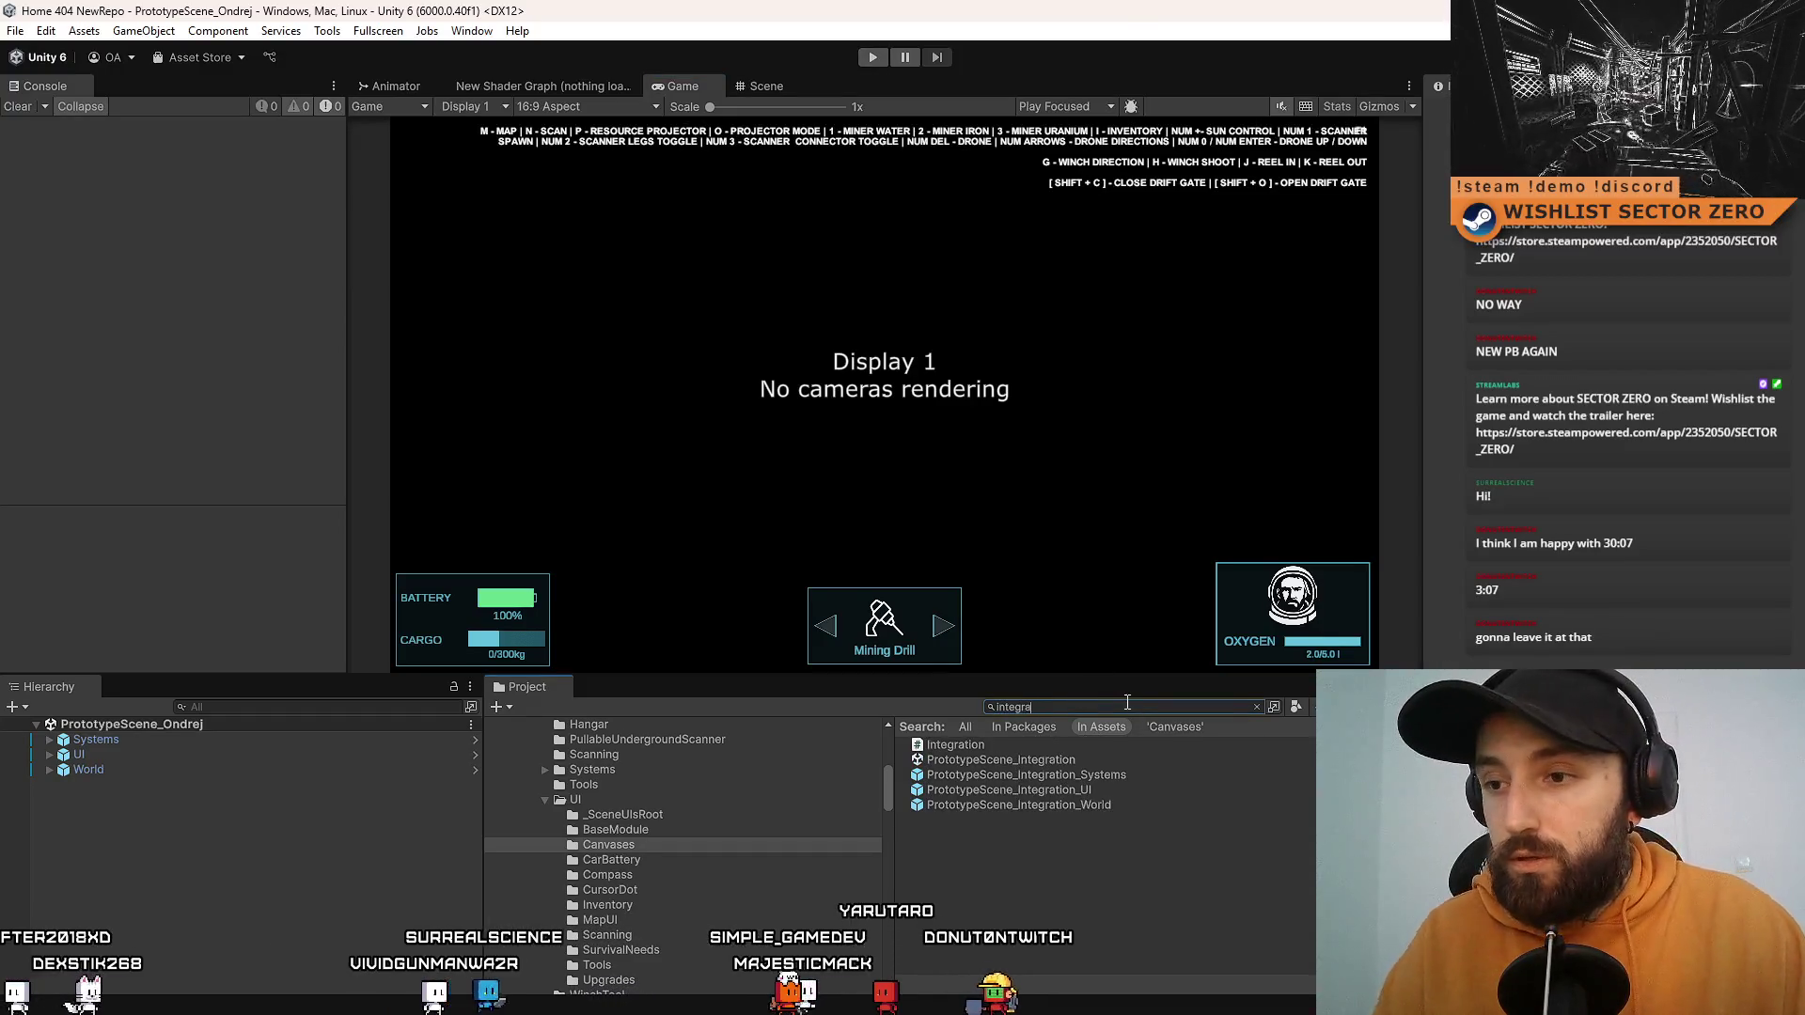
double_click(1085, 760)
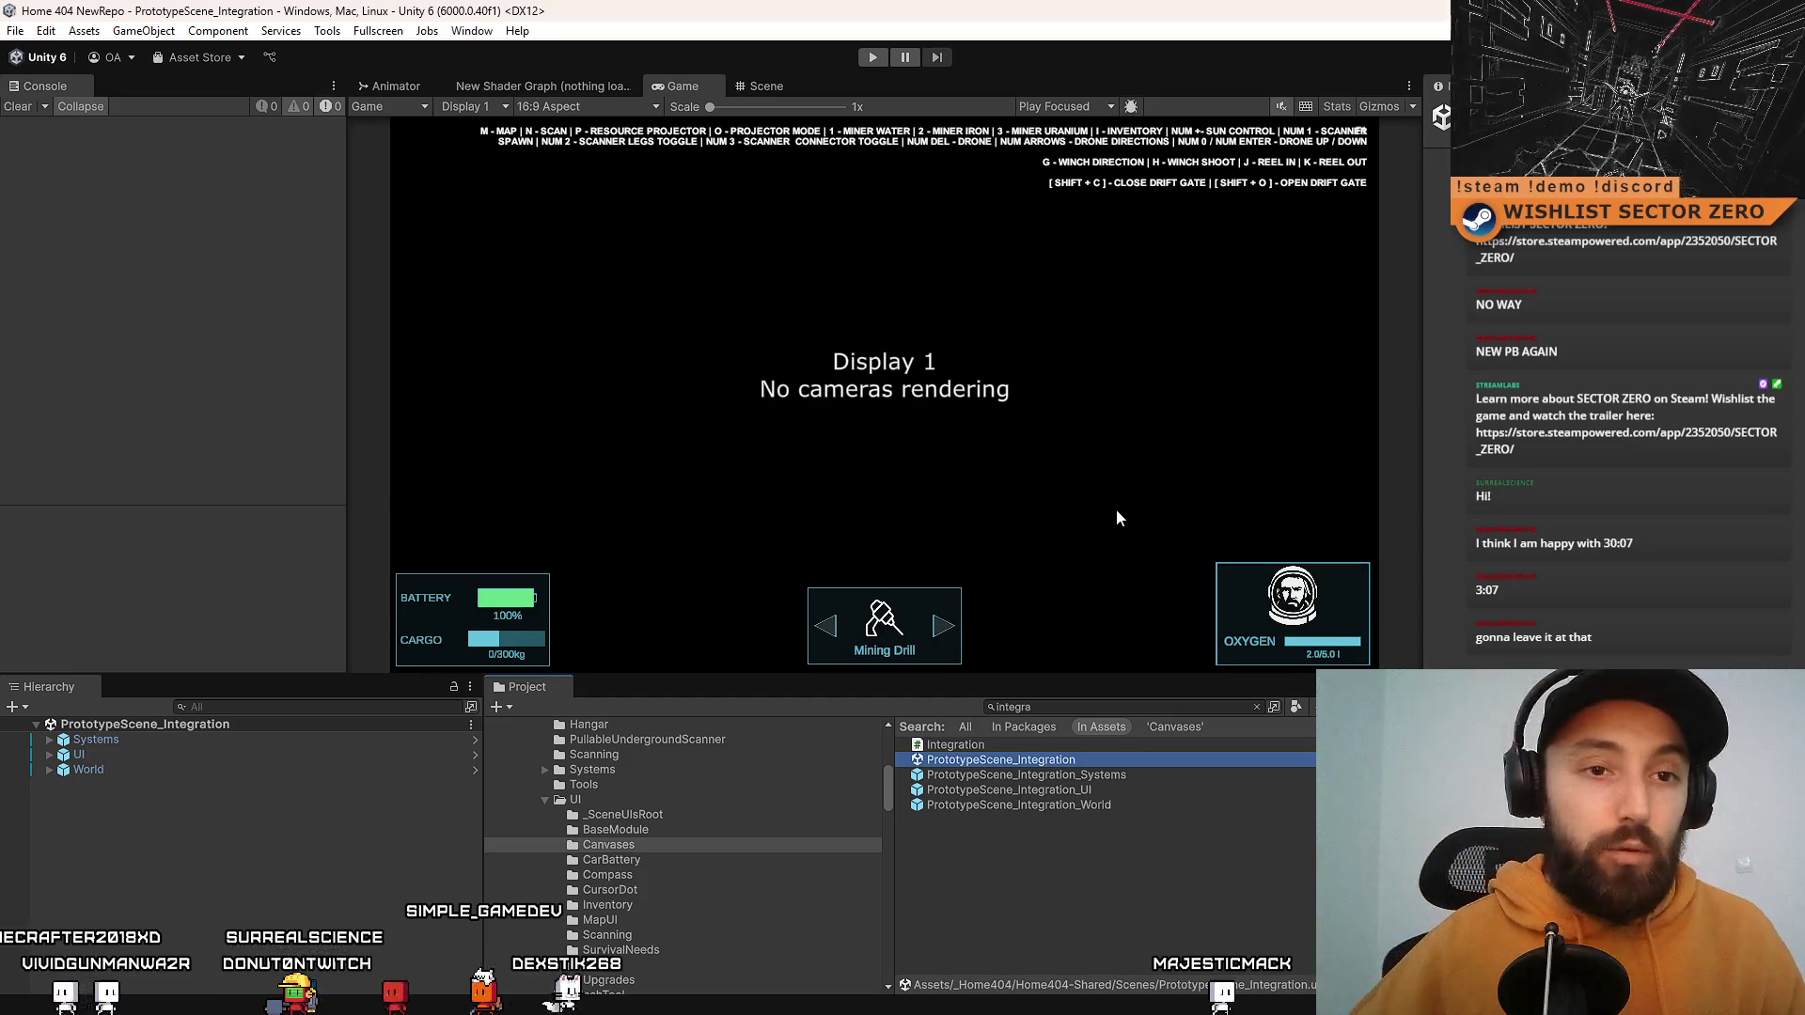
click(1102, 814)
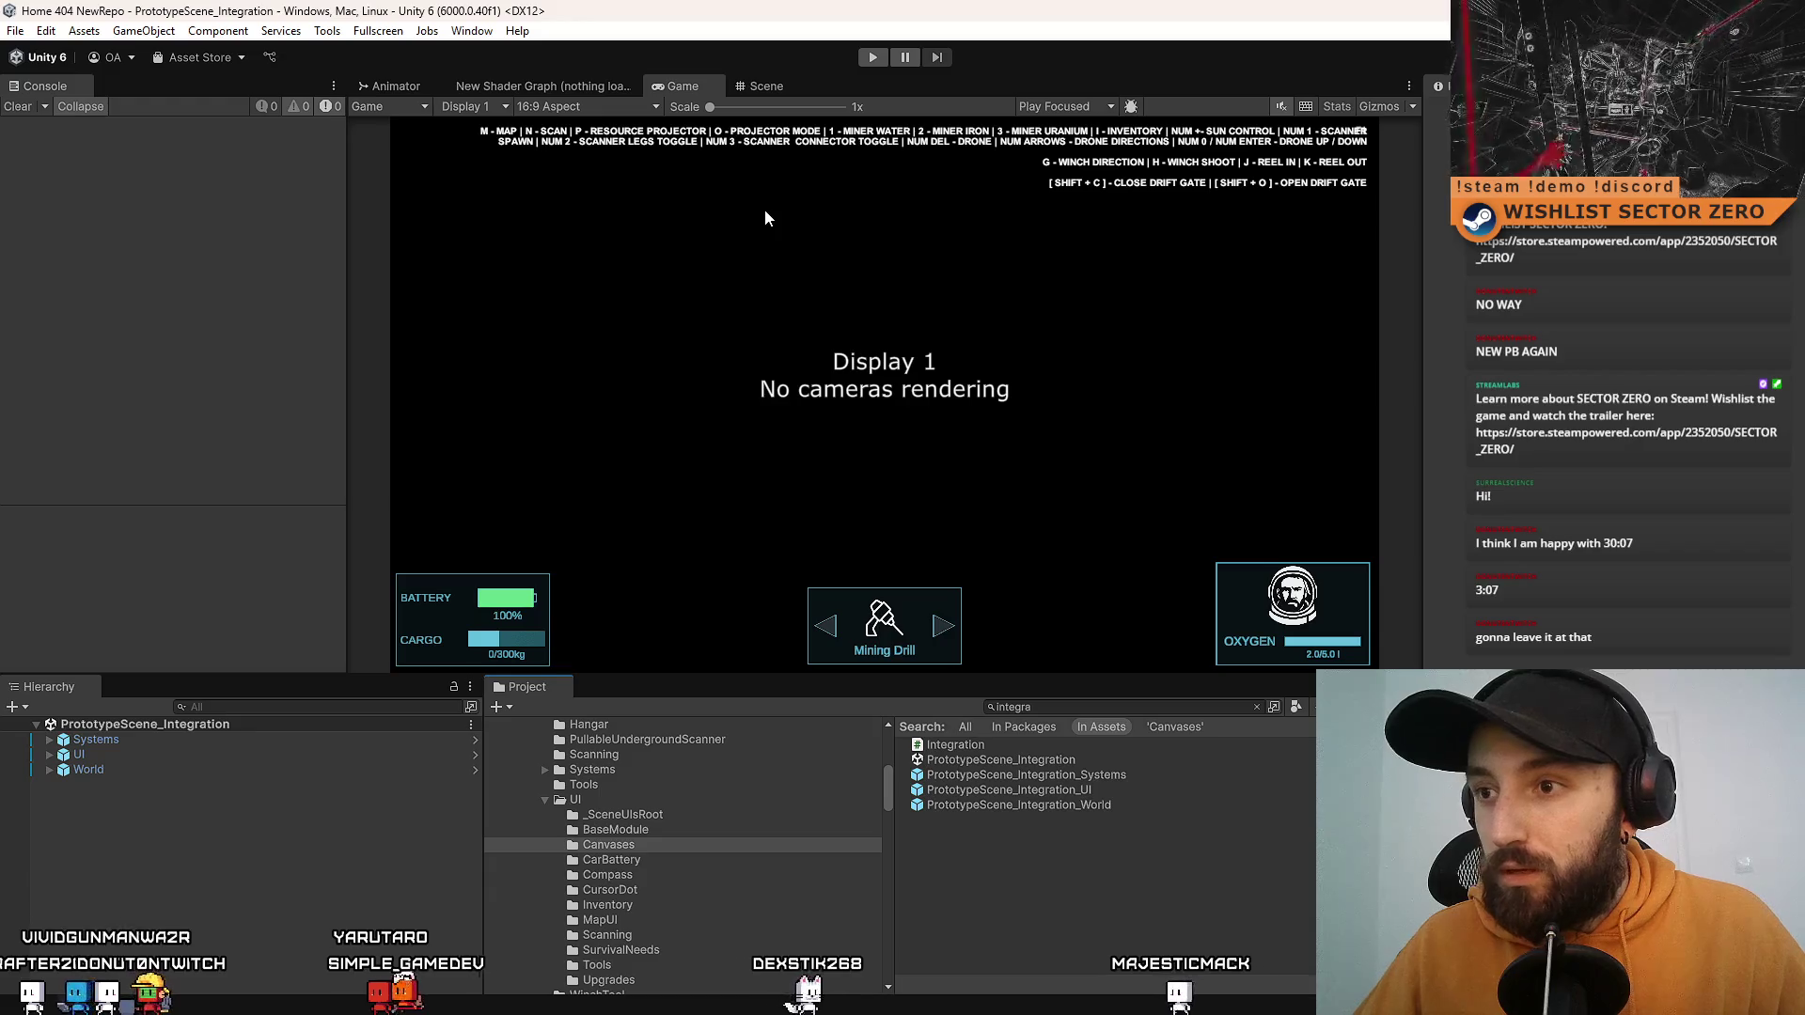
Step: Enter Play mode and drive the rover forward across the desert, steering left and right
click(880, 62)
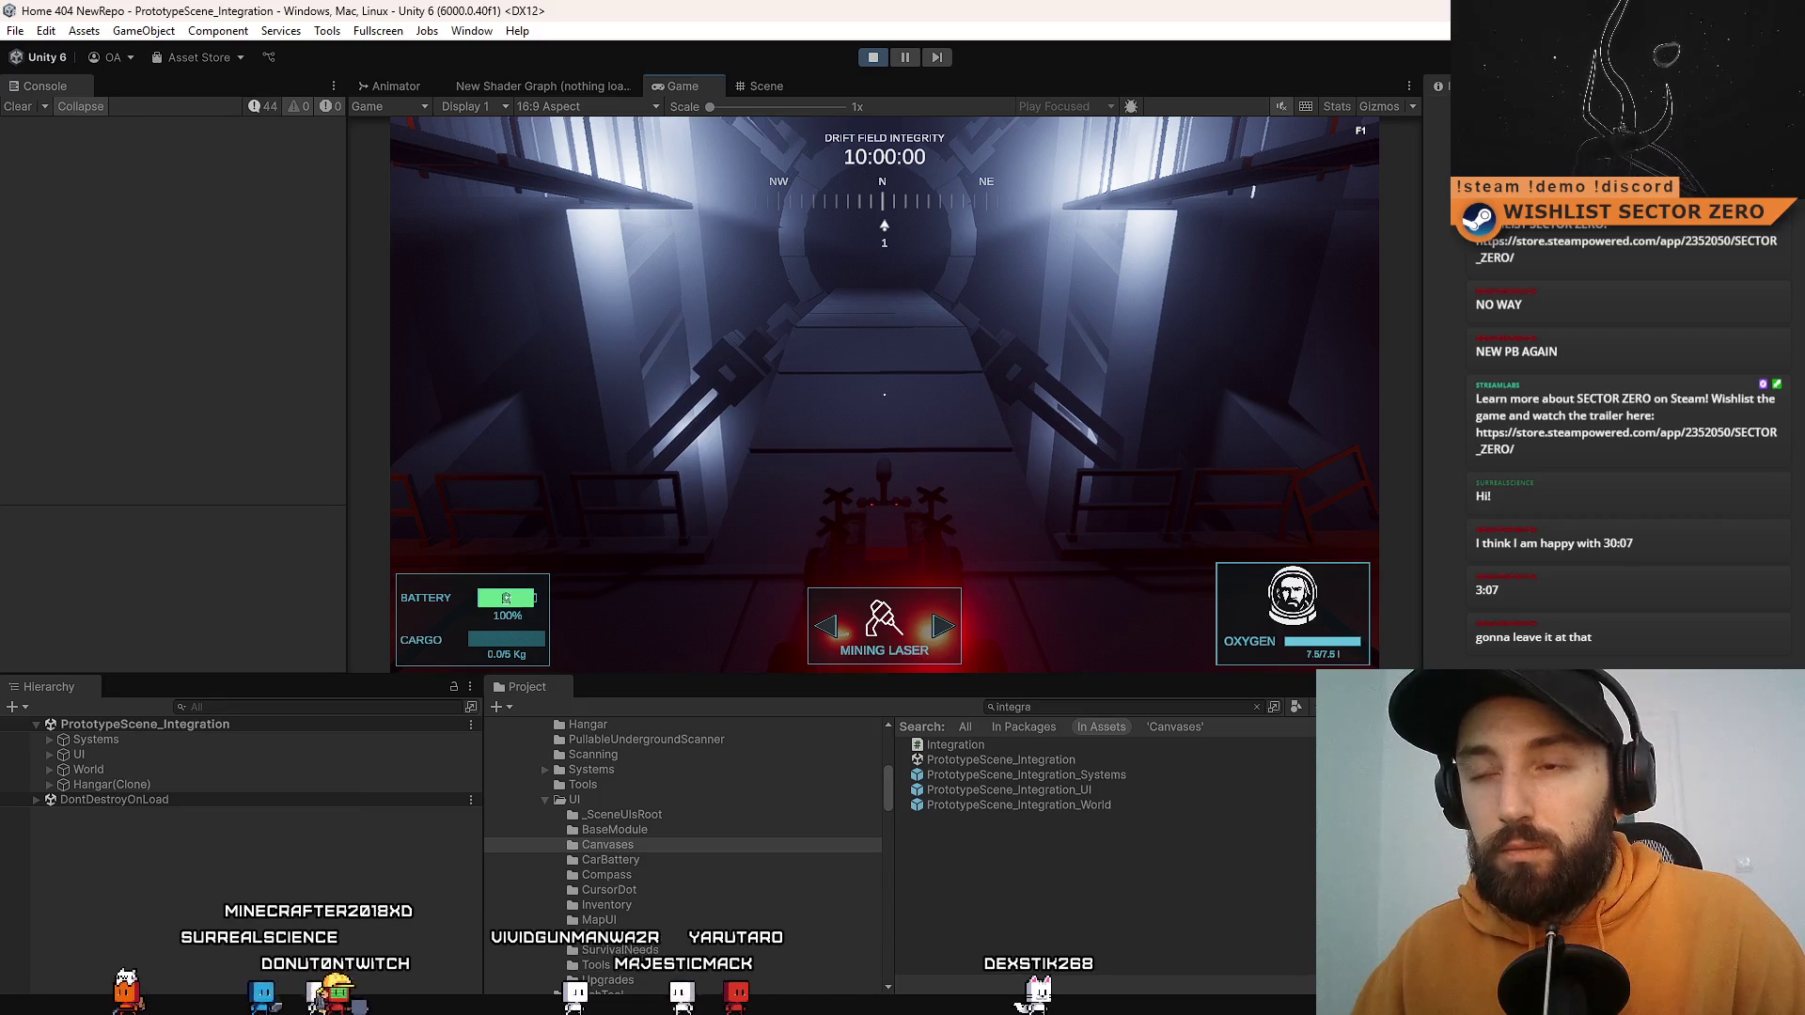
key(w)
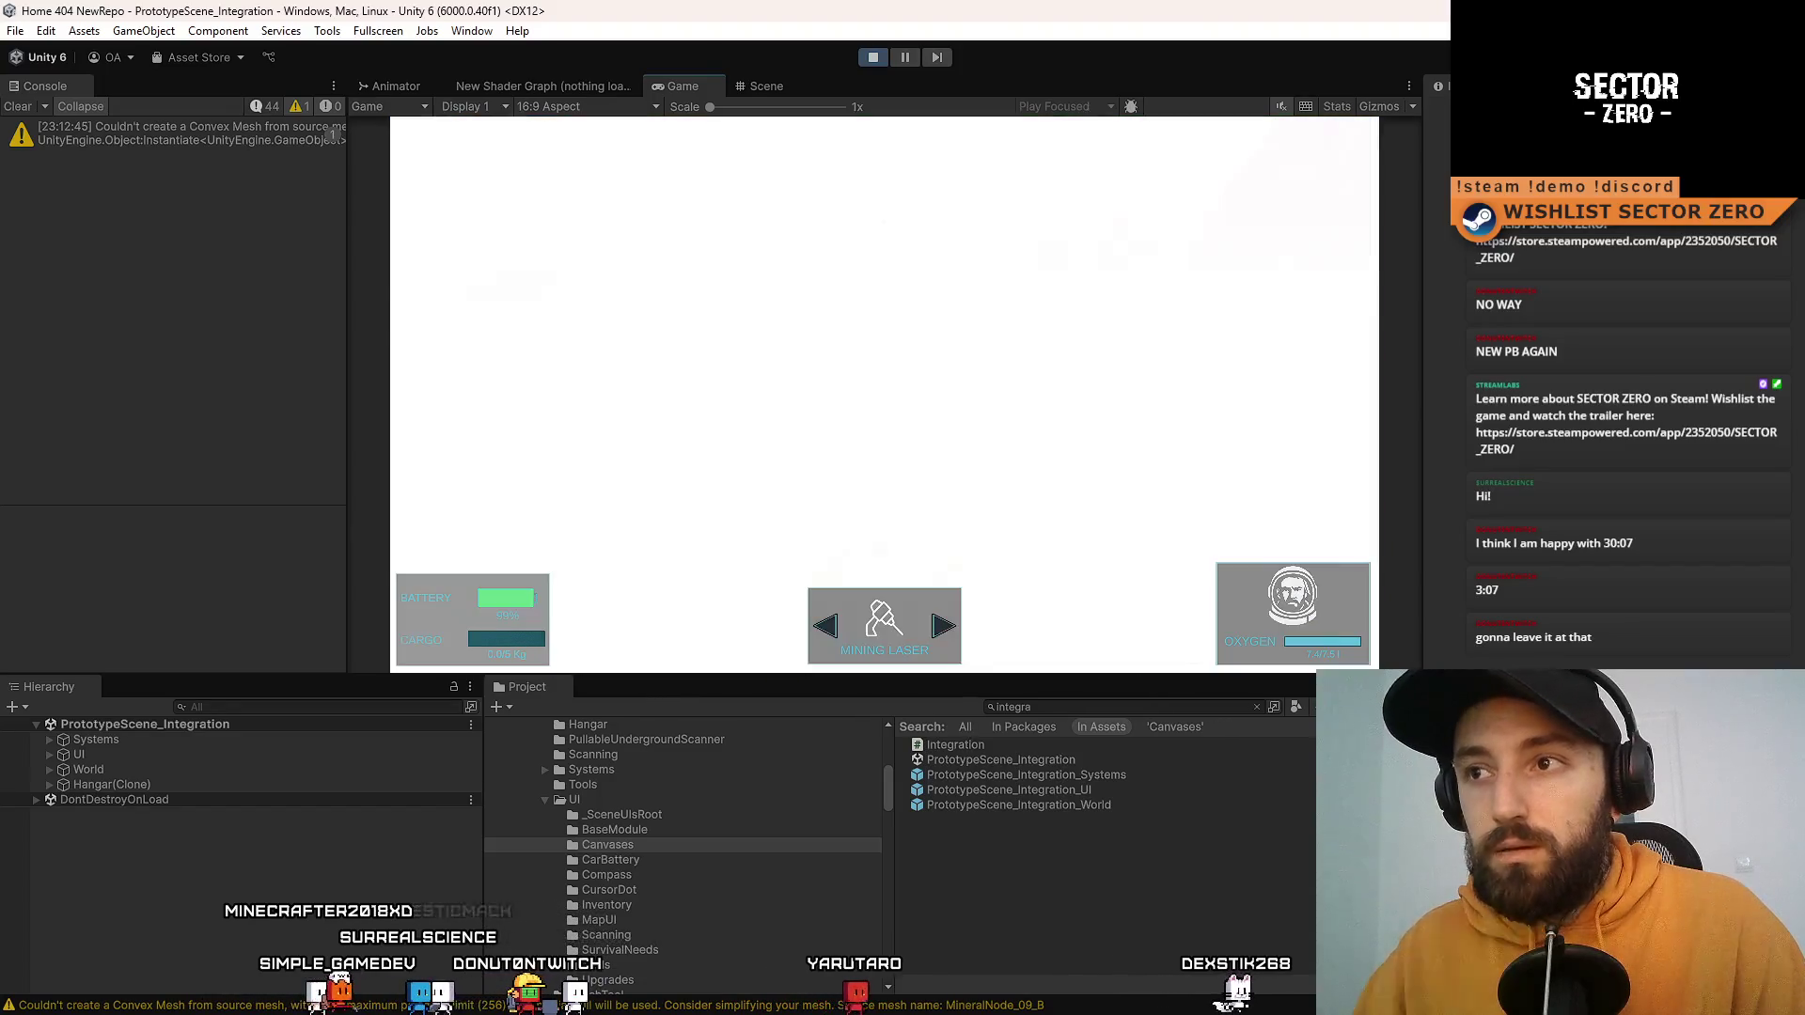
key(a)
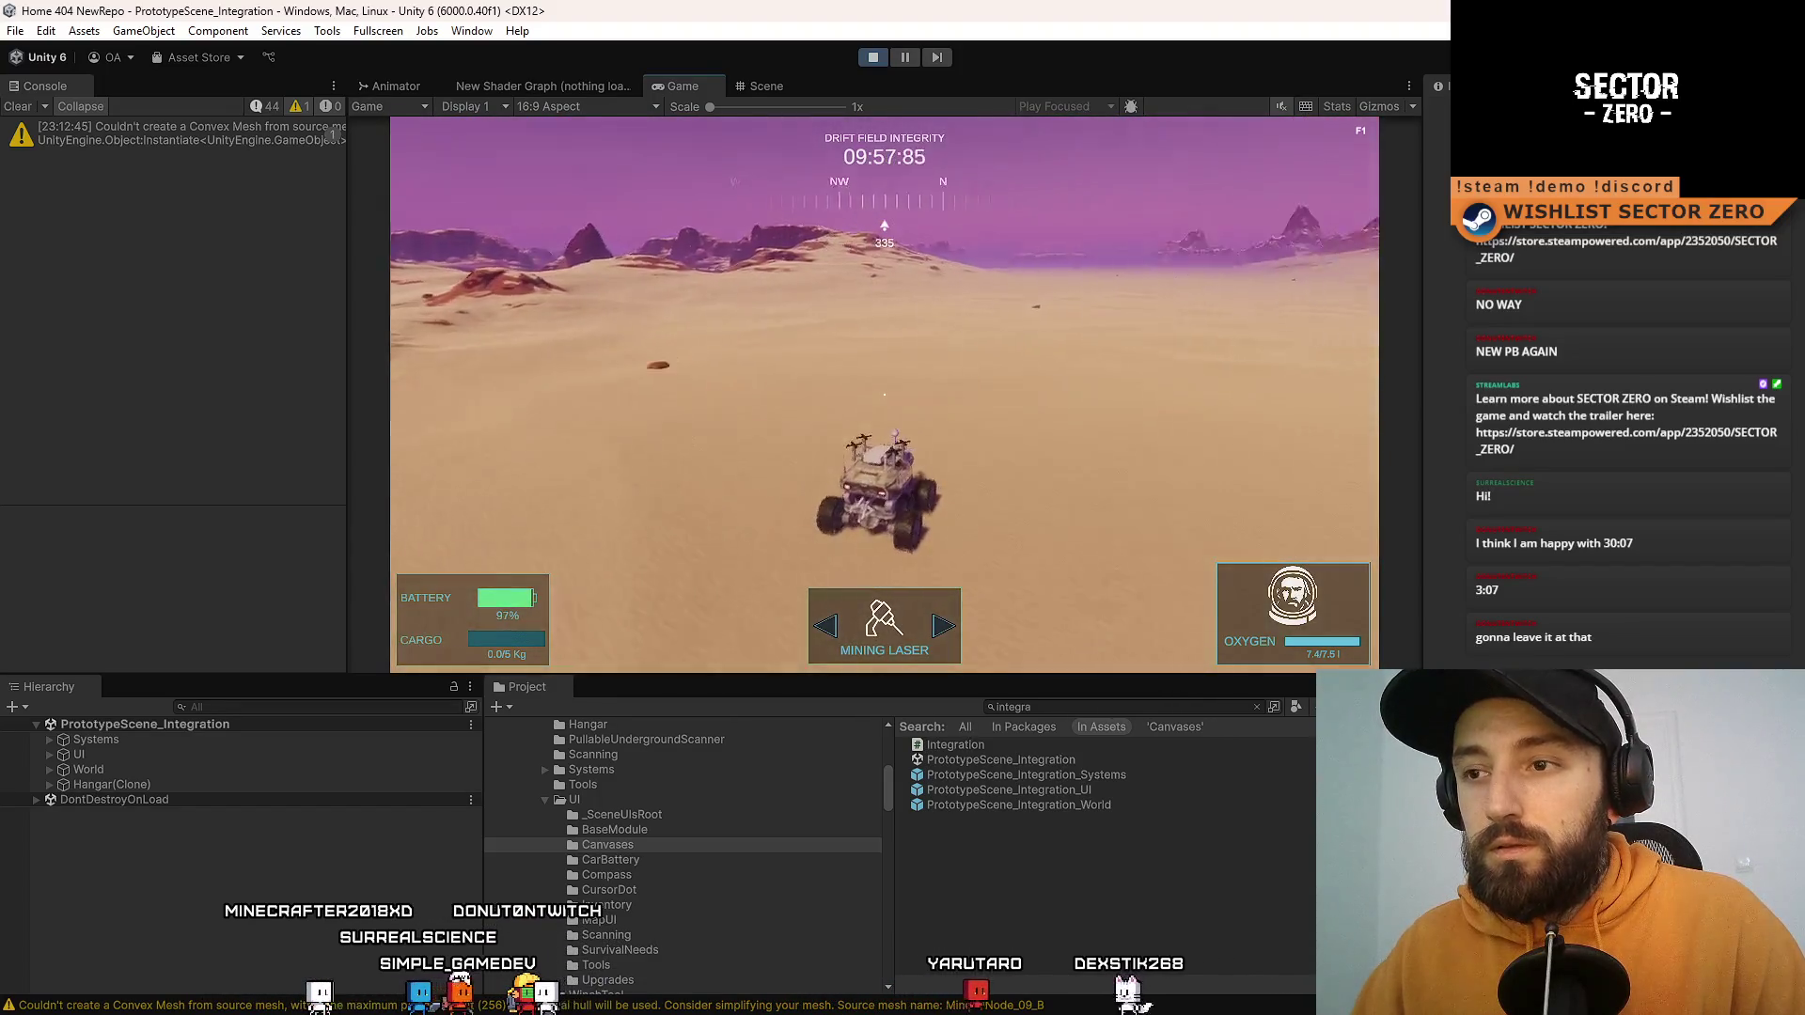
key(d)
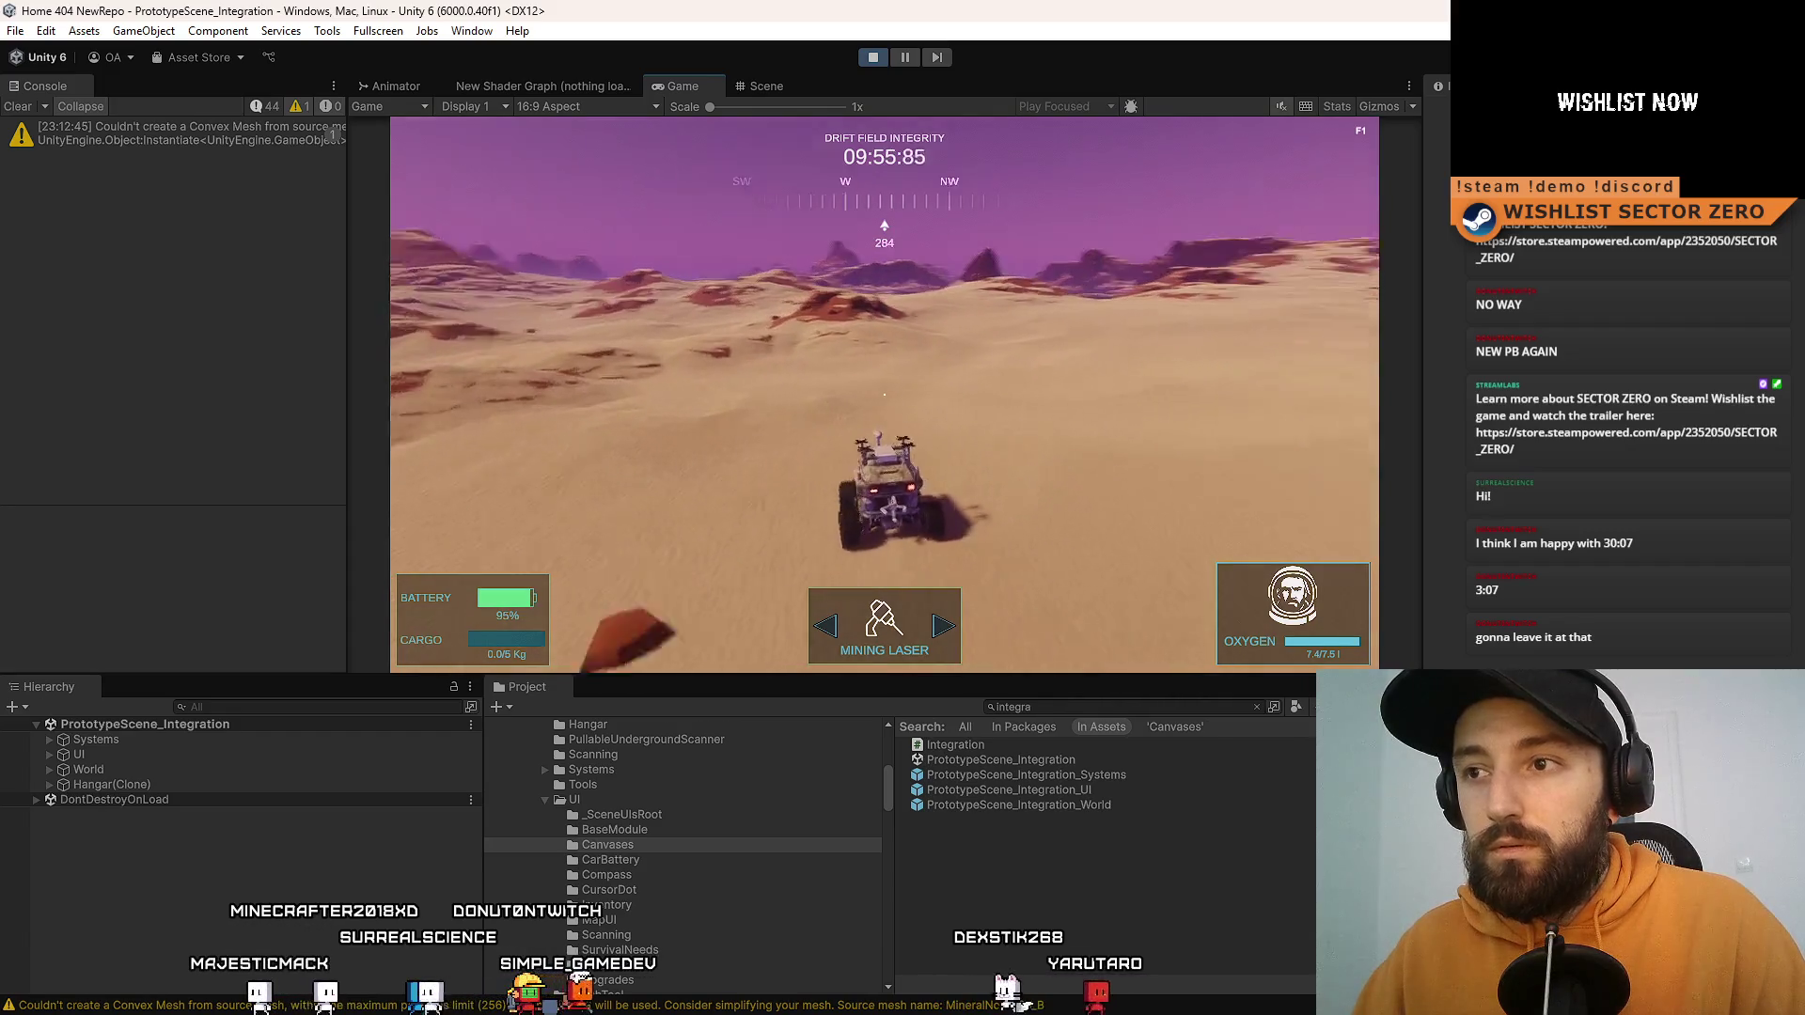
key(a)
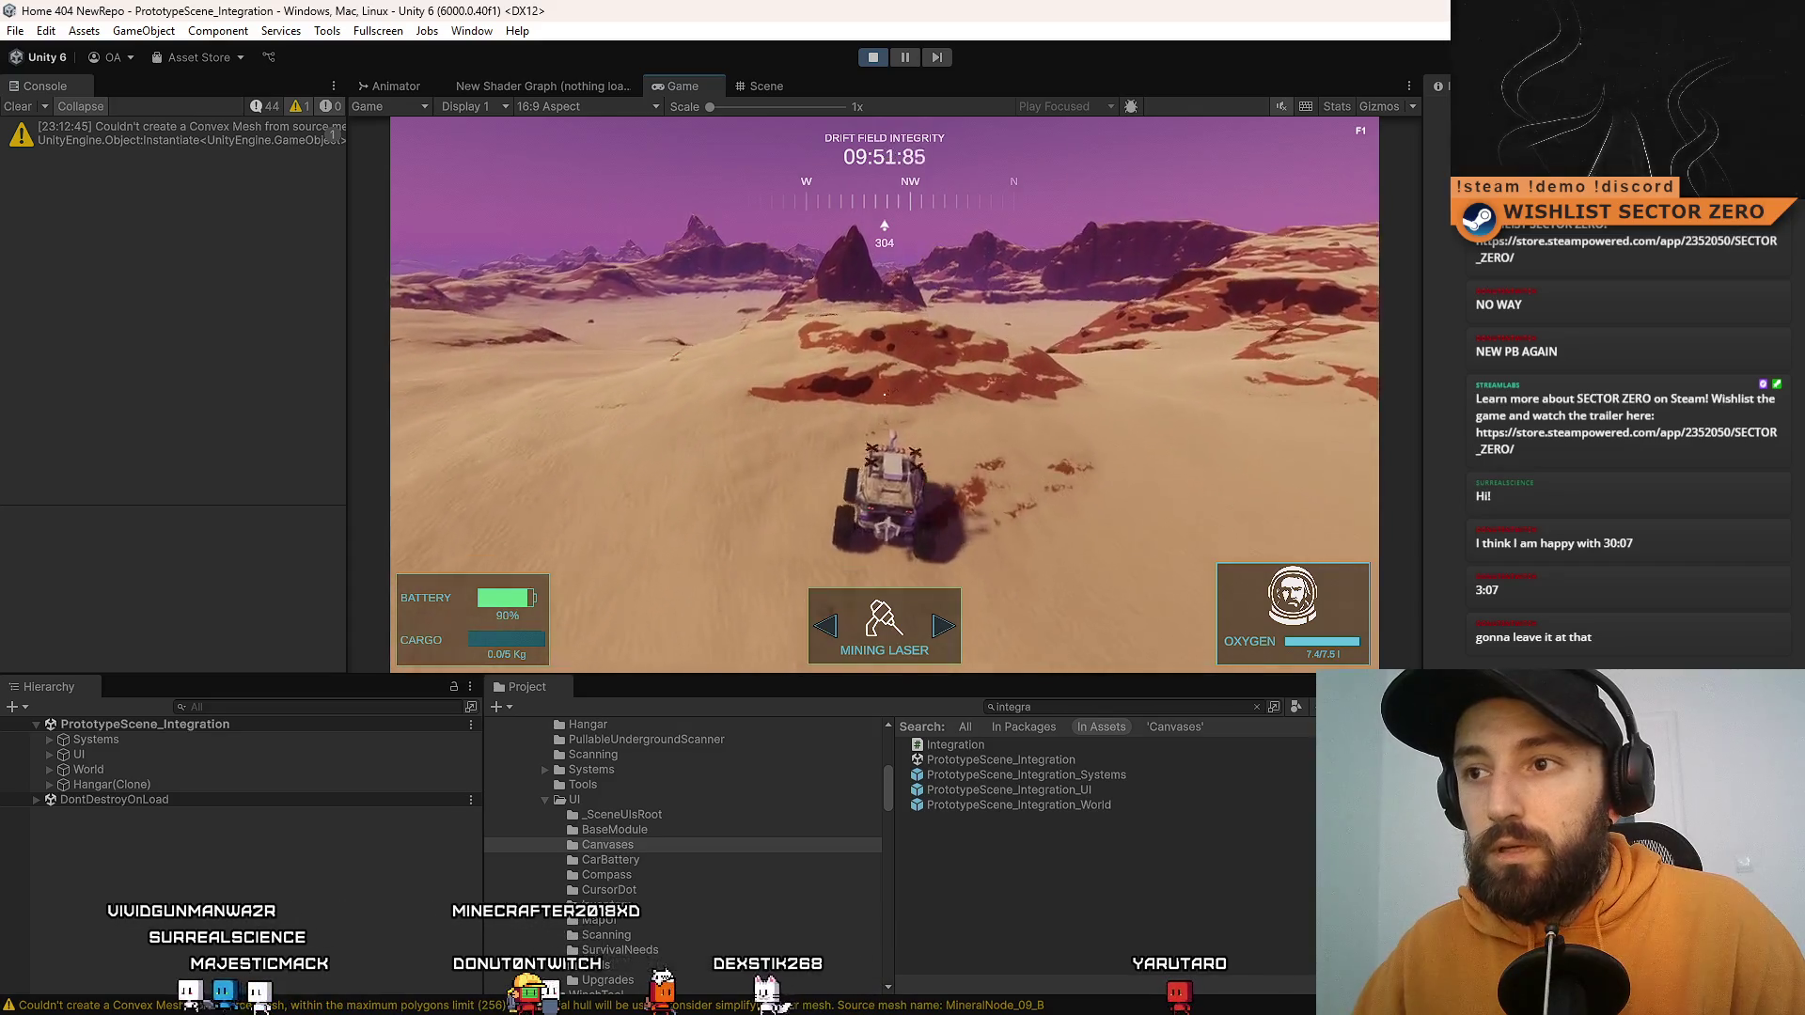
key(a)
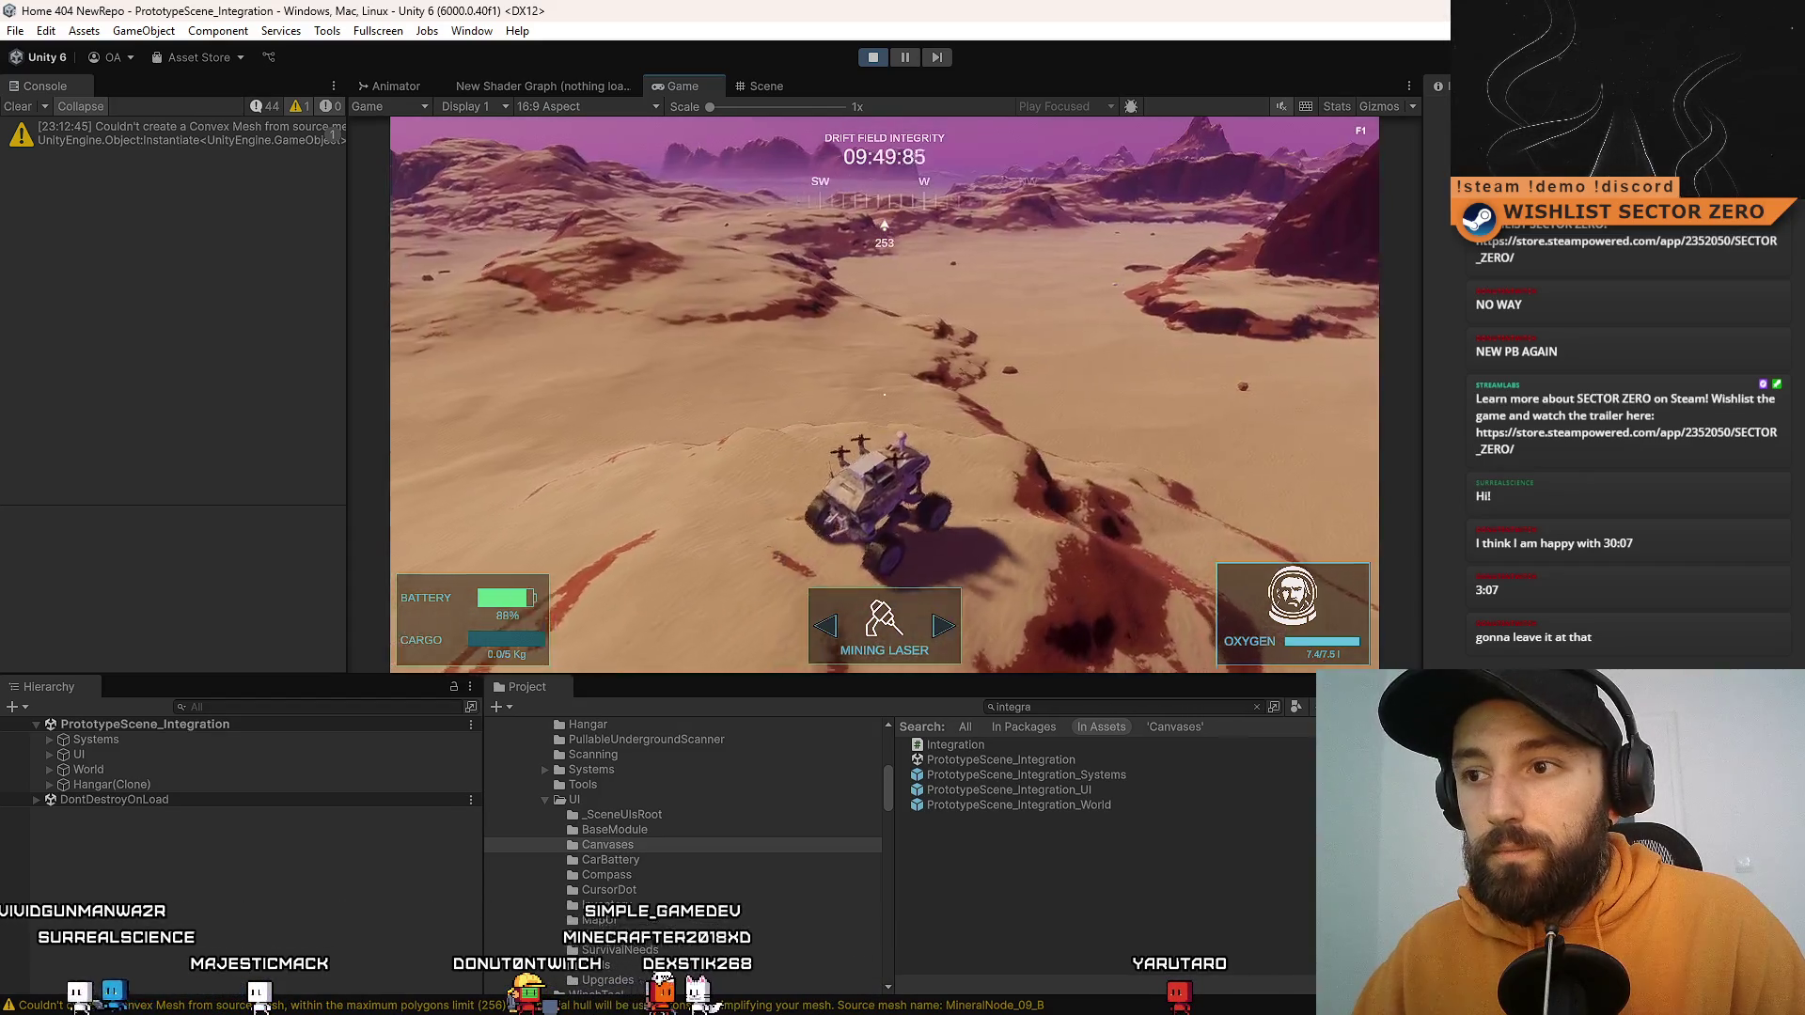
key(d)
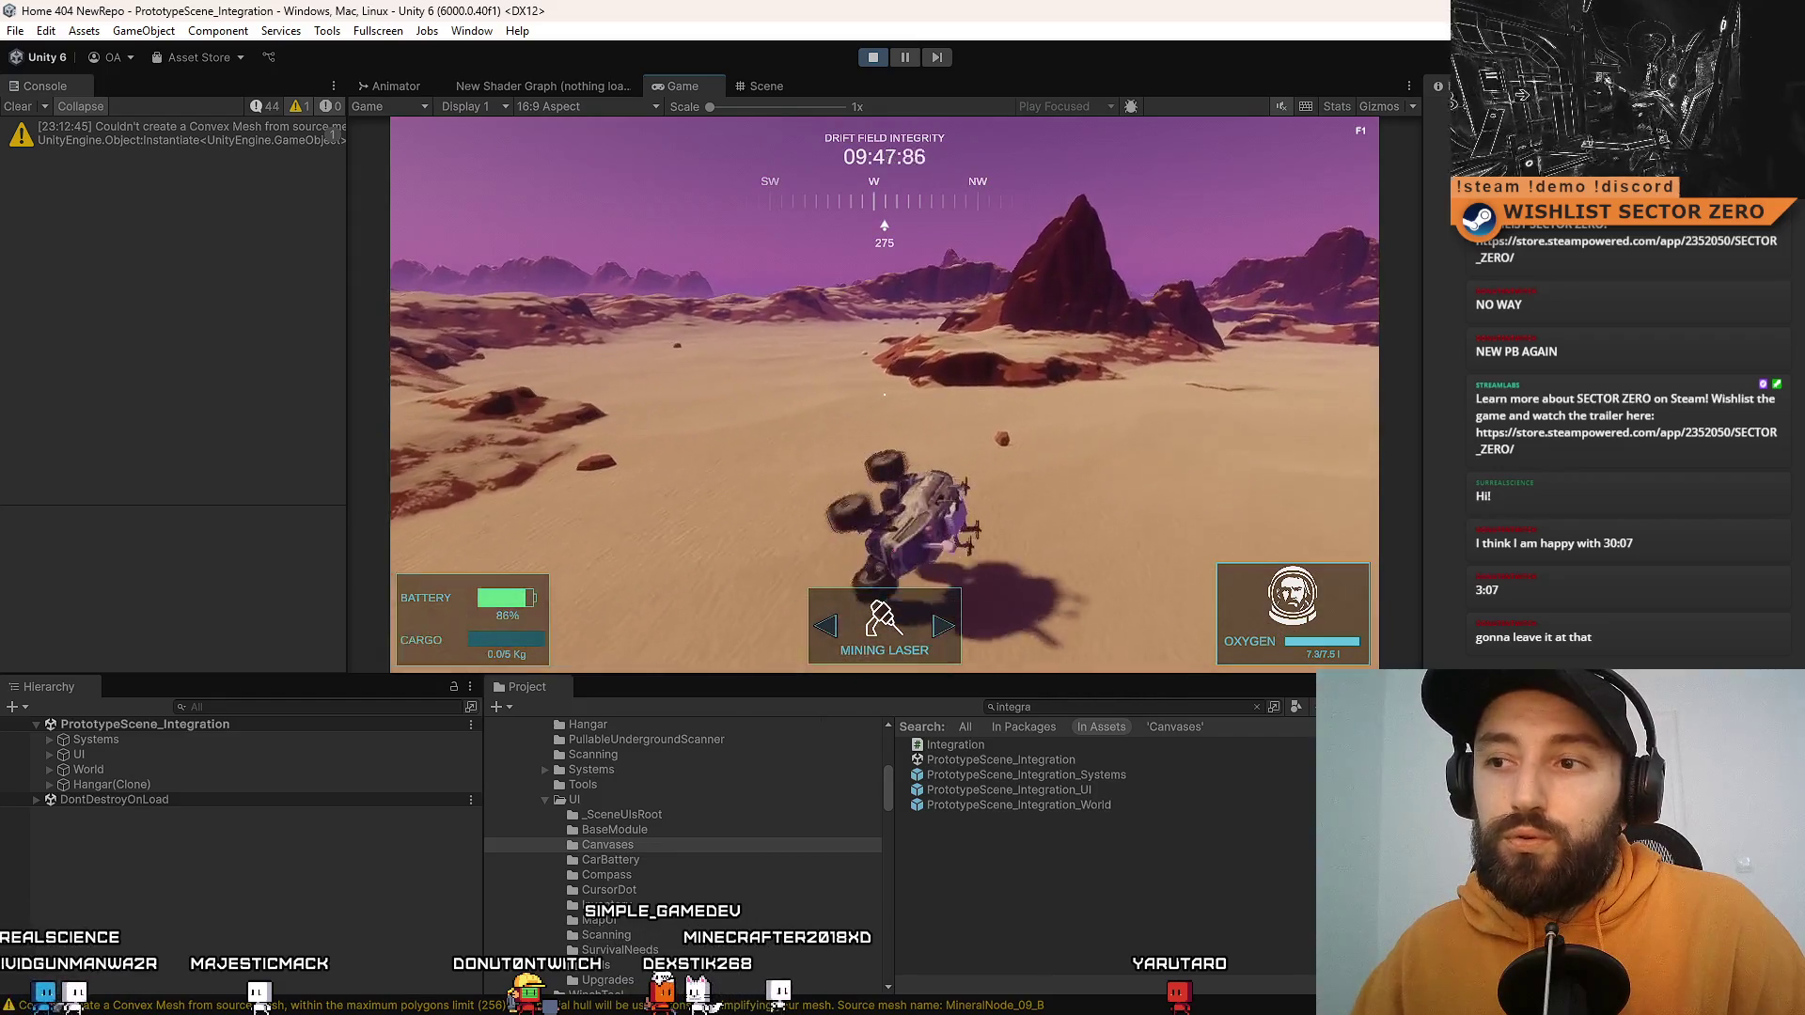
key(d)
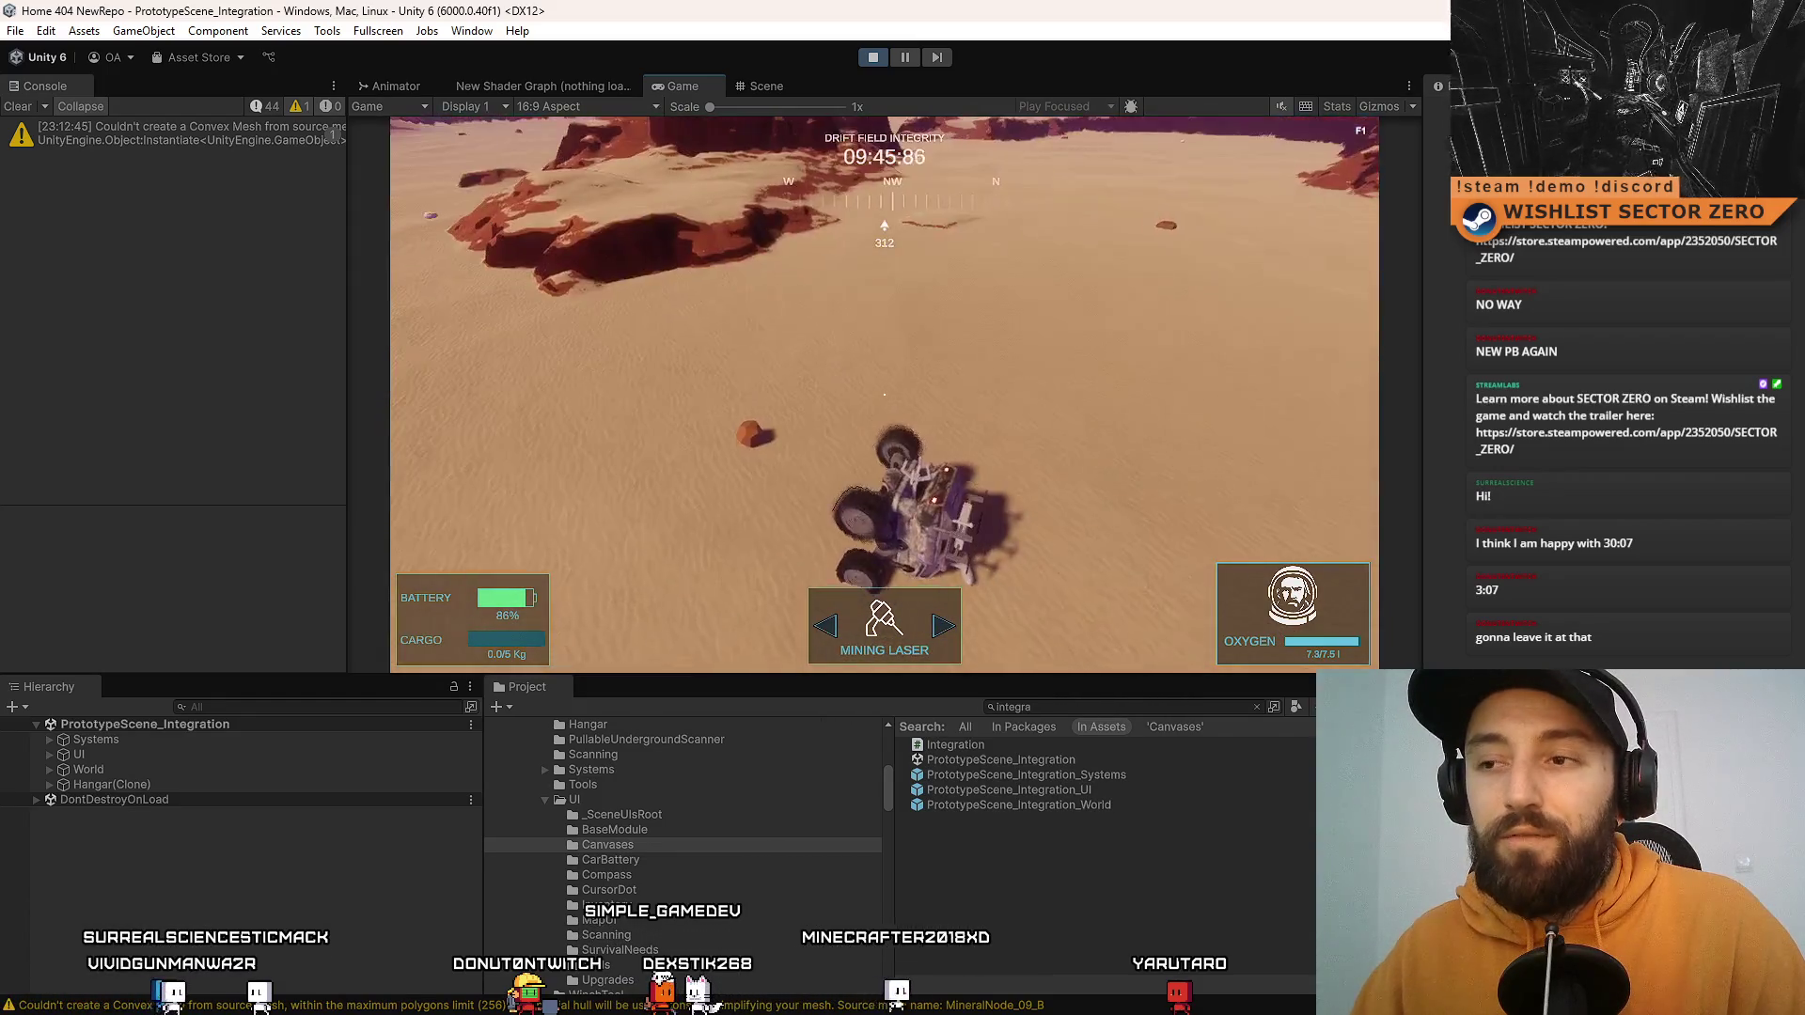
key(d)
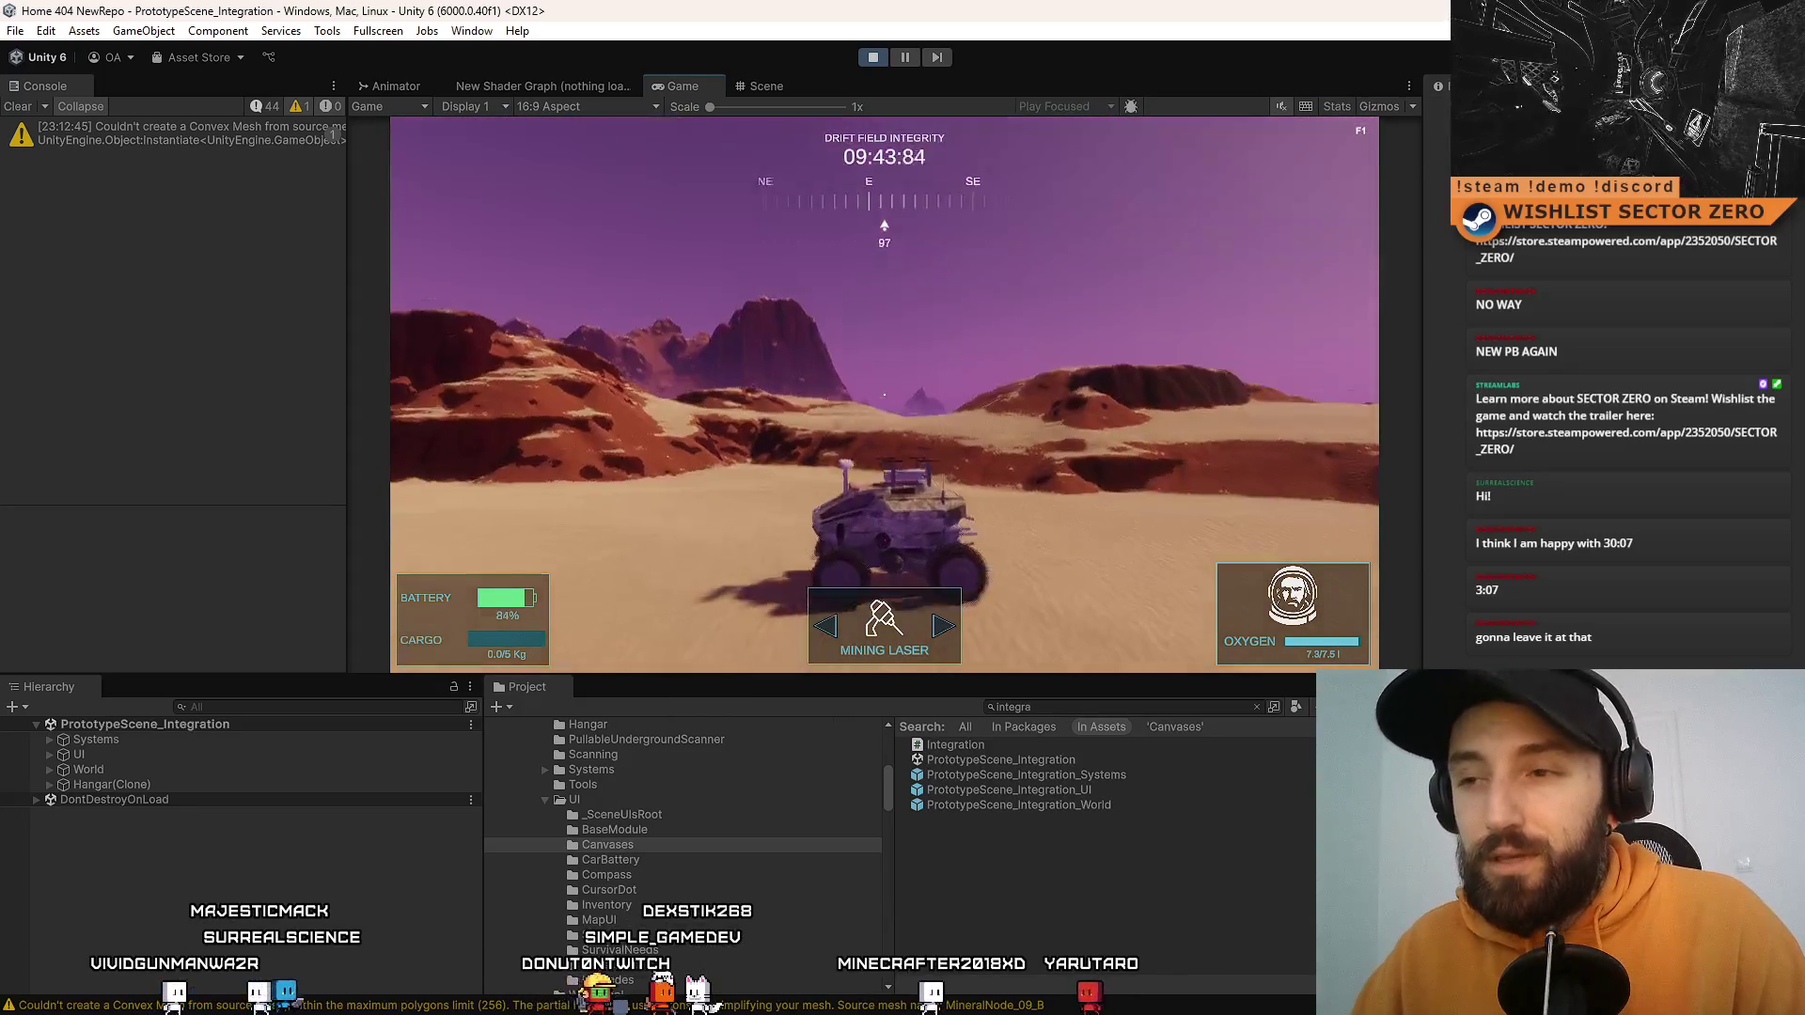
key(d)
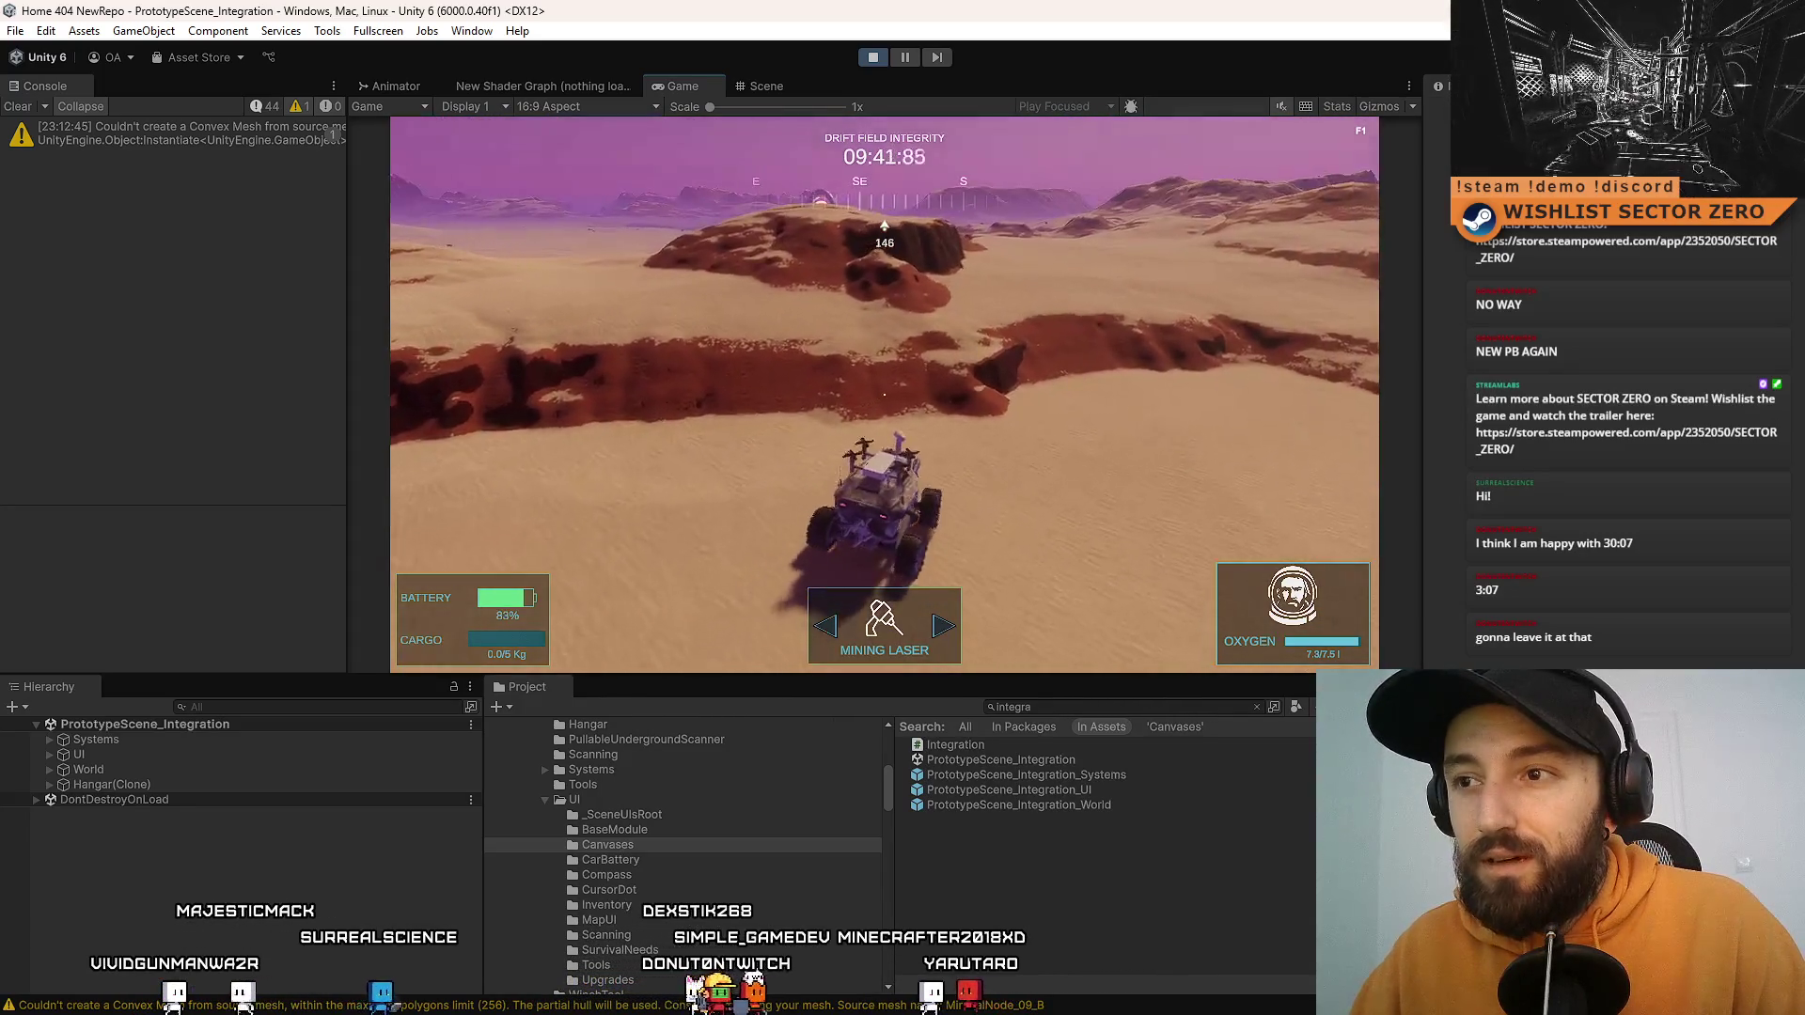
Step: Keep driving the rover around toward the mountains, then straight ahead
key(a)
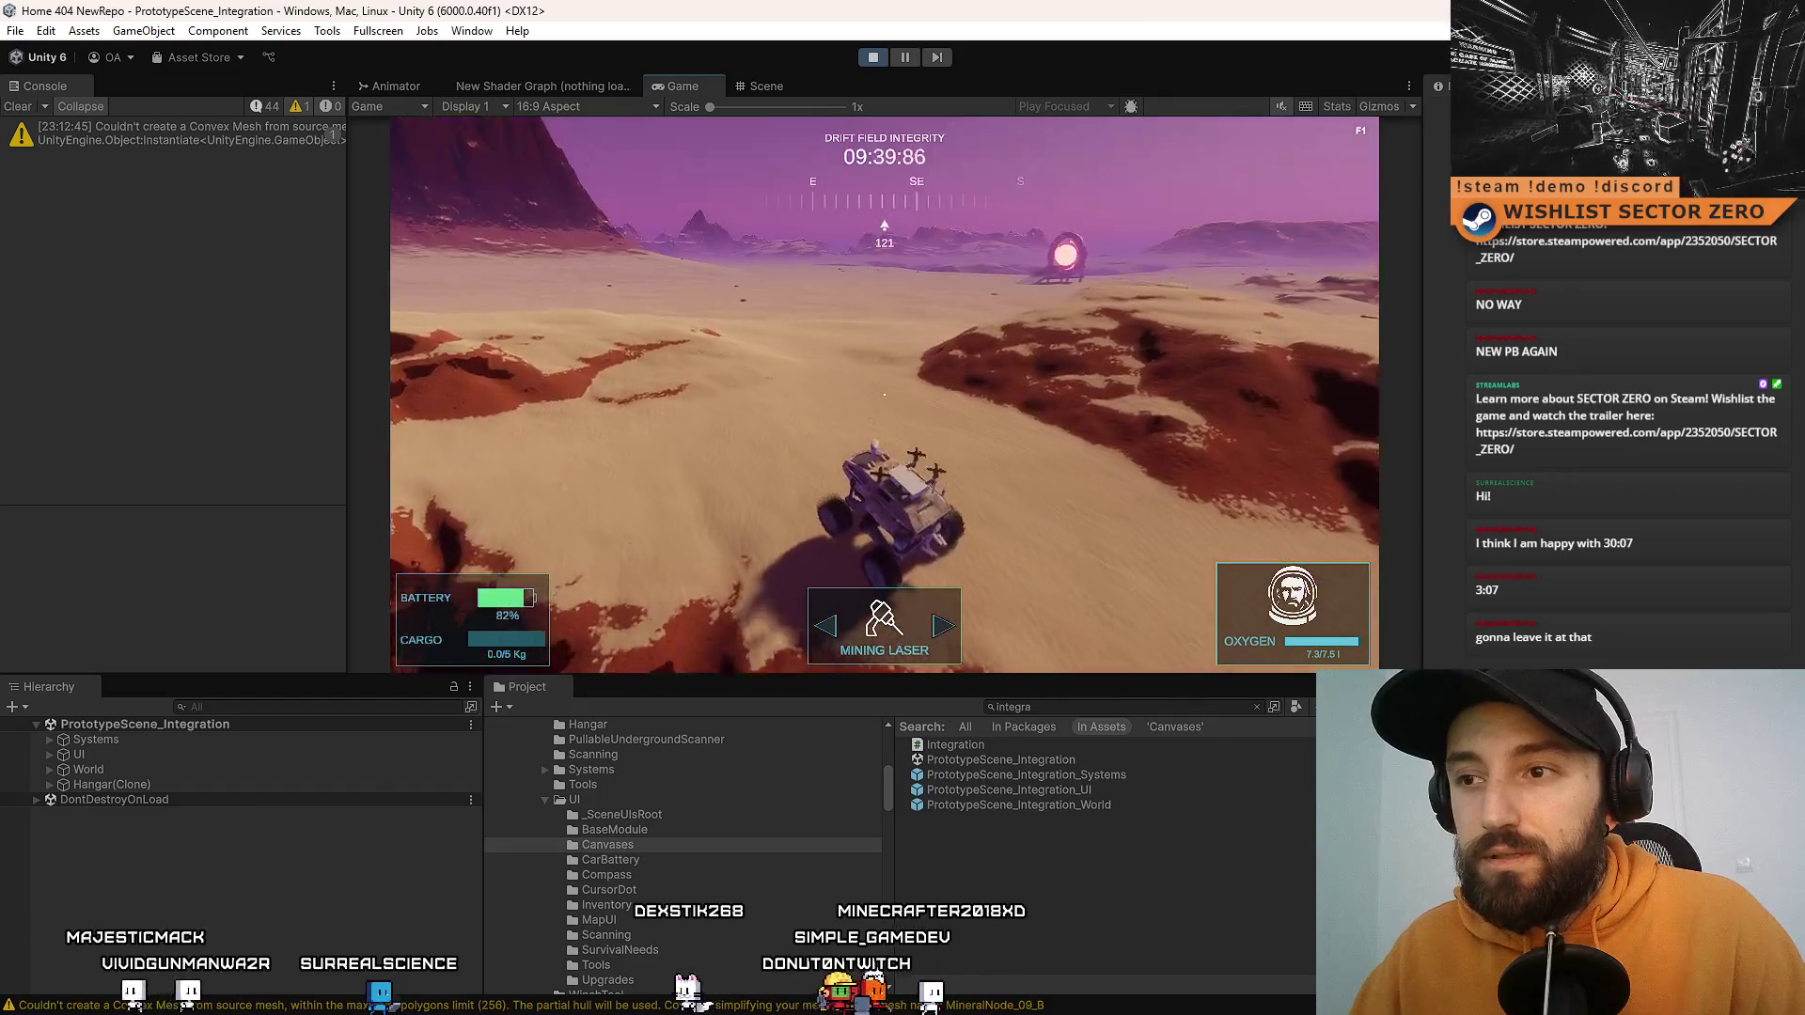
key(d)
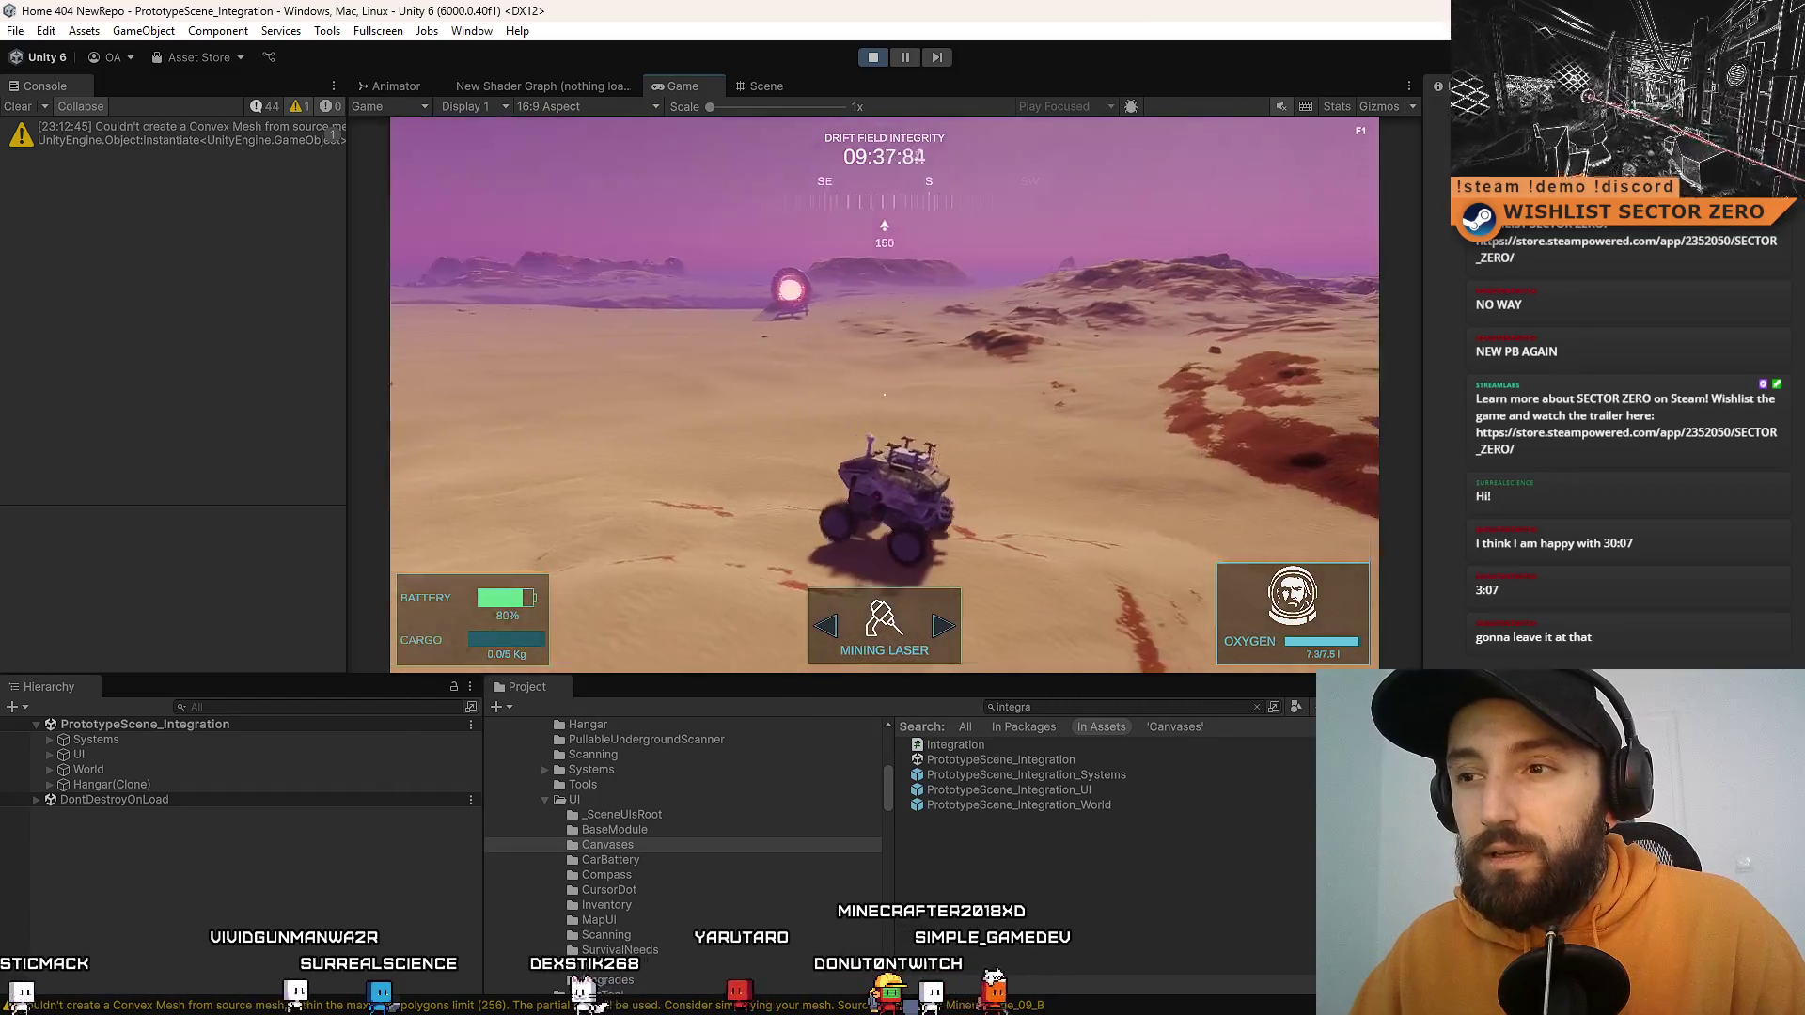
key(a)
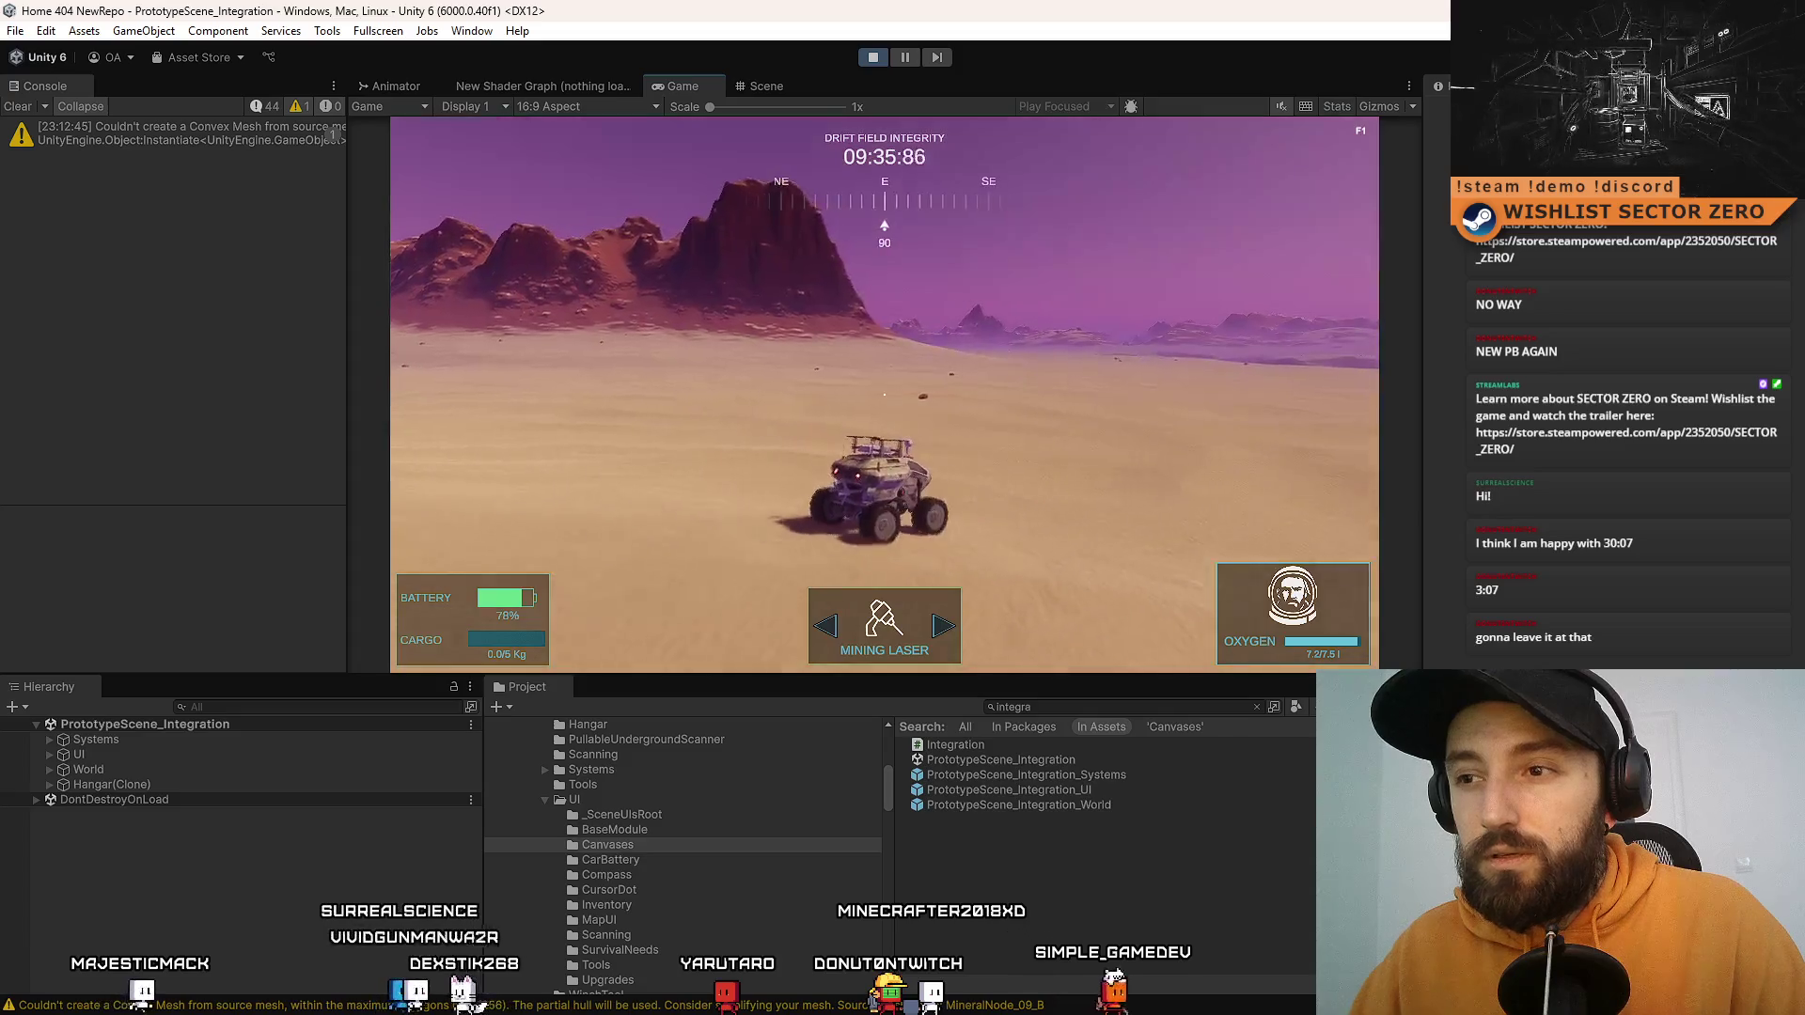
key(a)
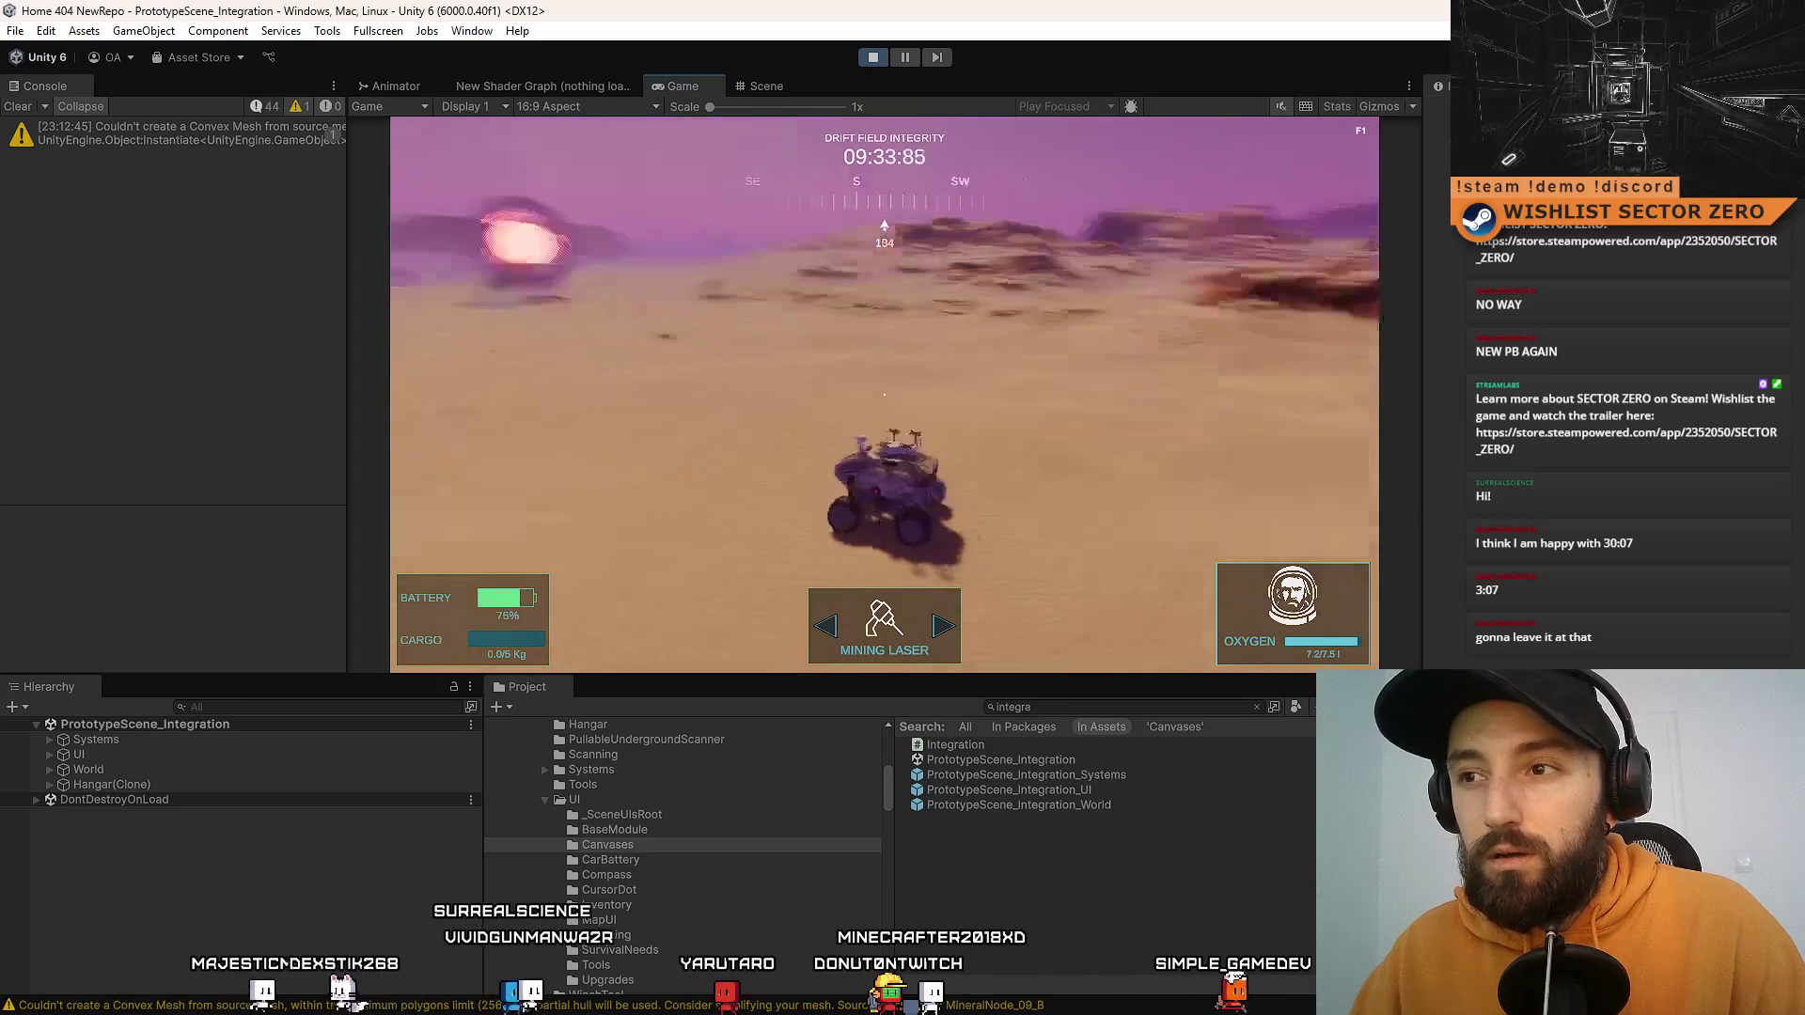
key(a)
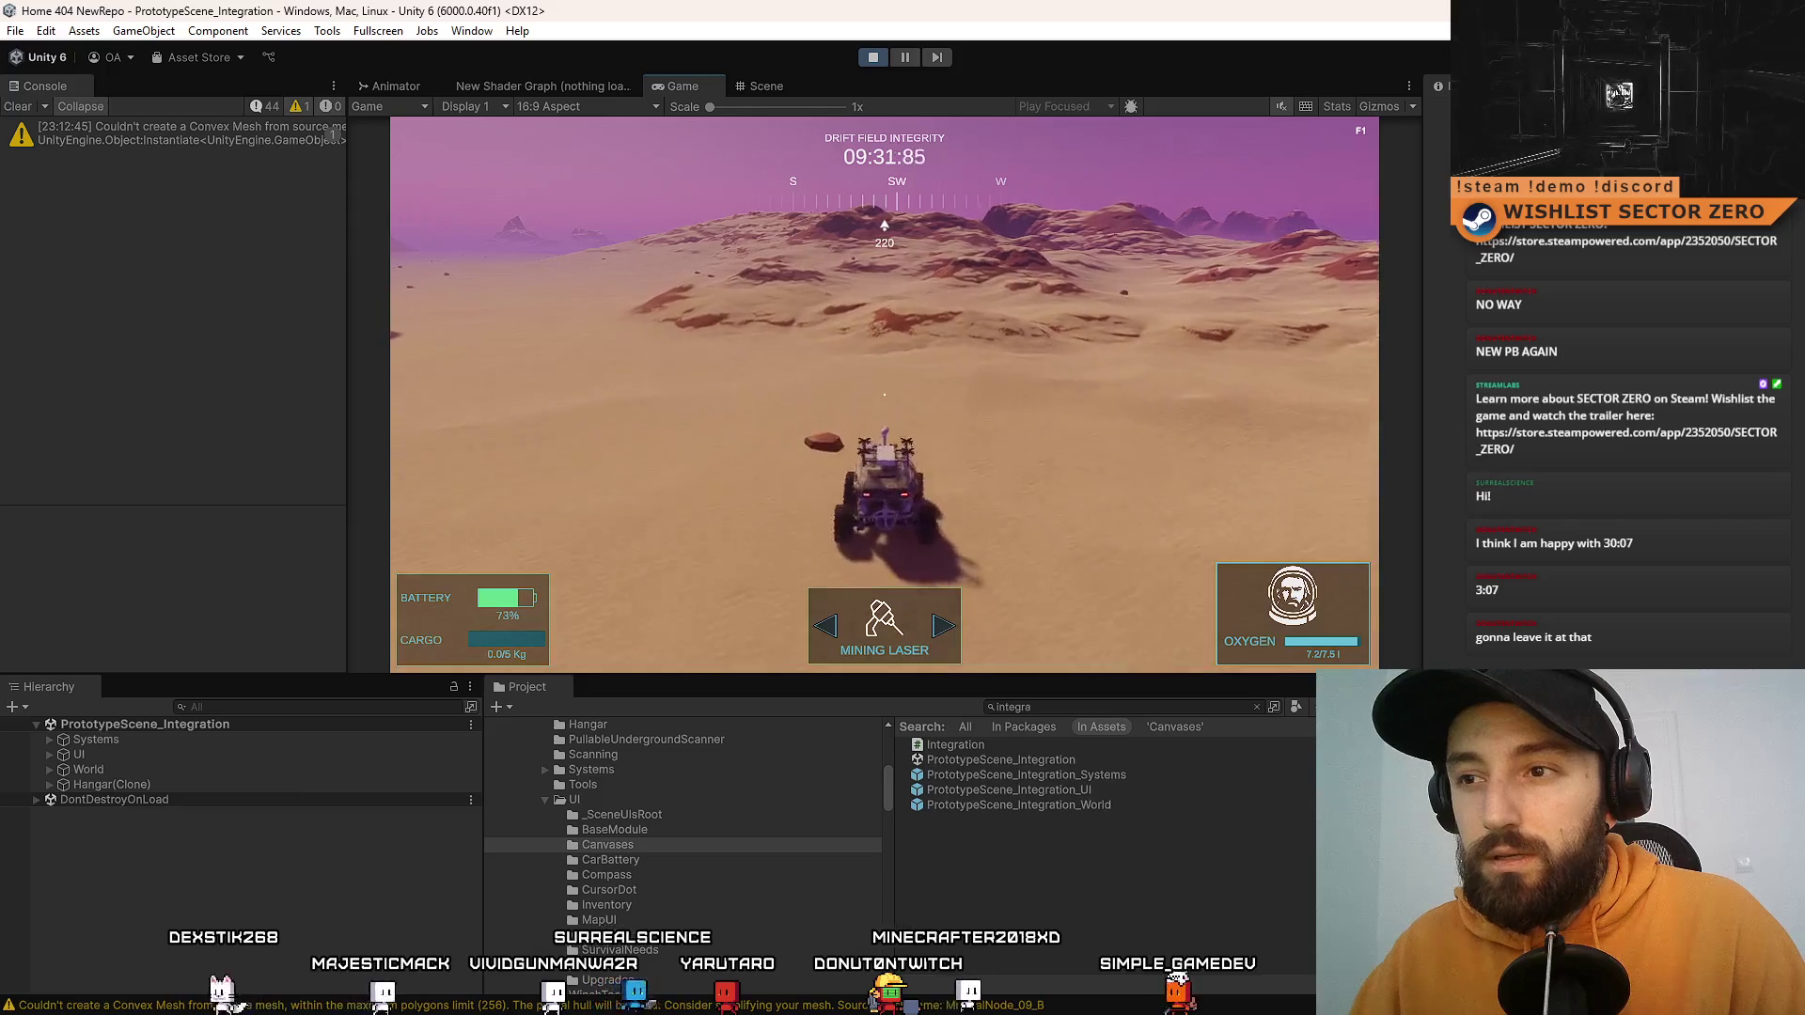
key(d)
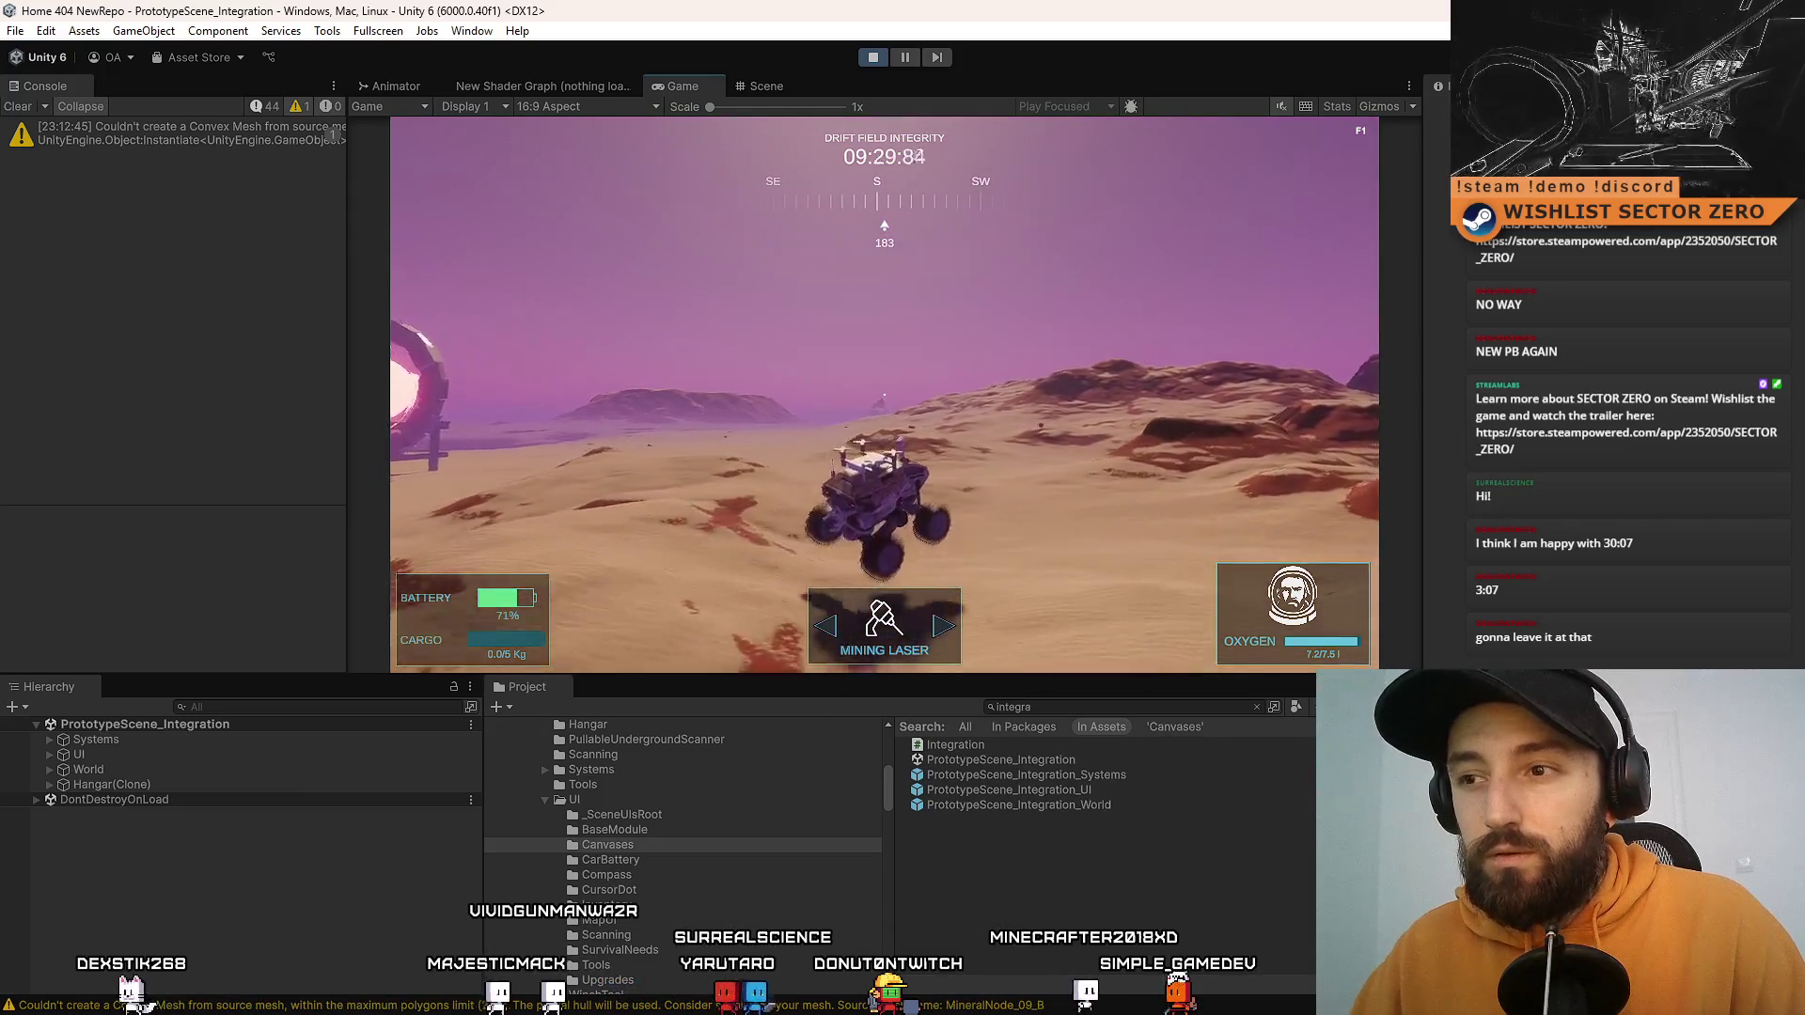
key(w)
key(w)
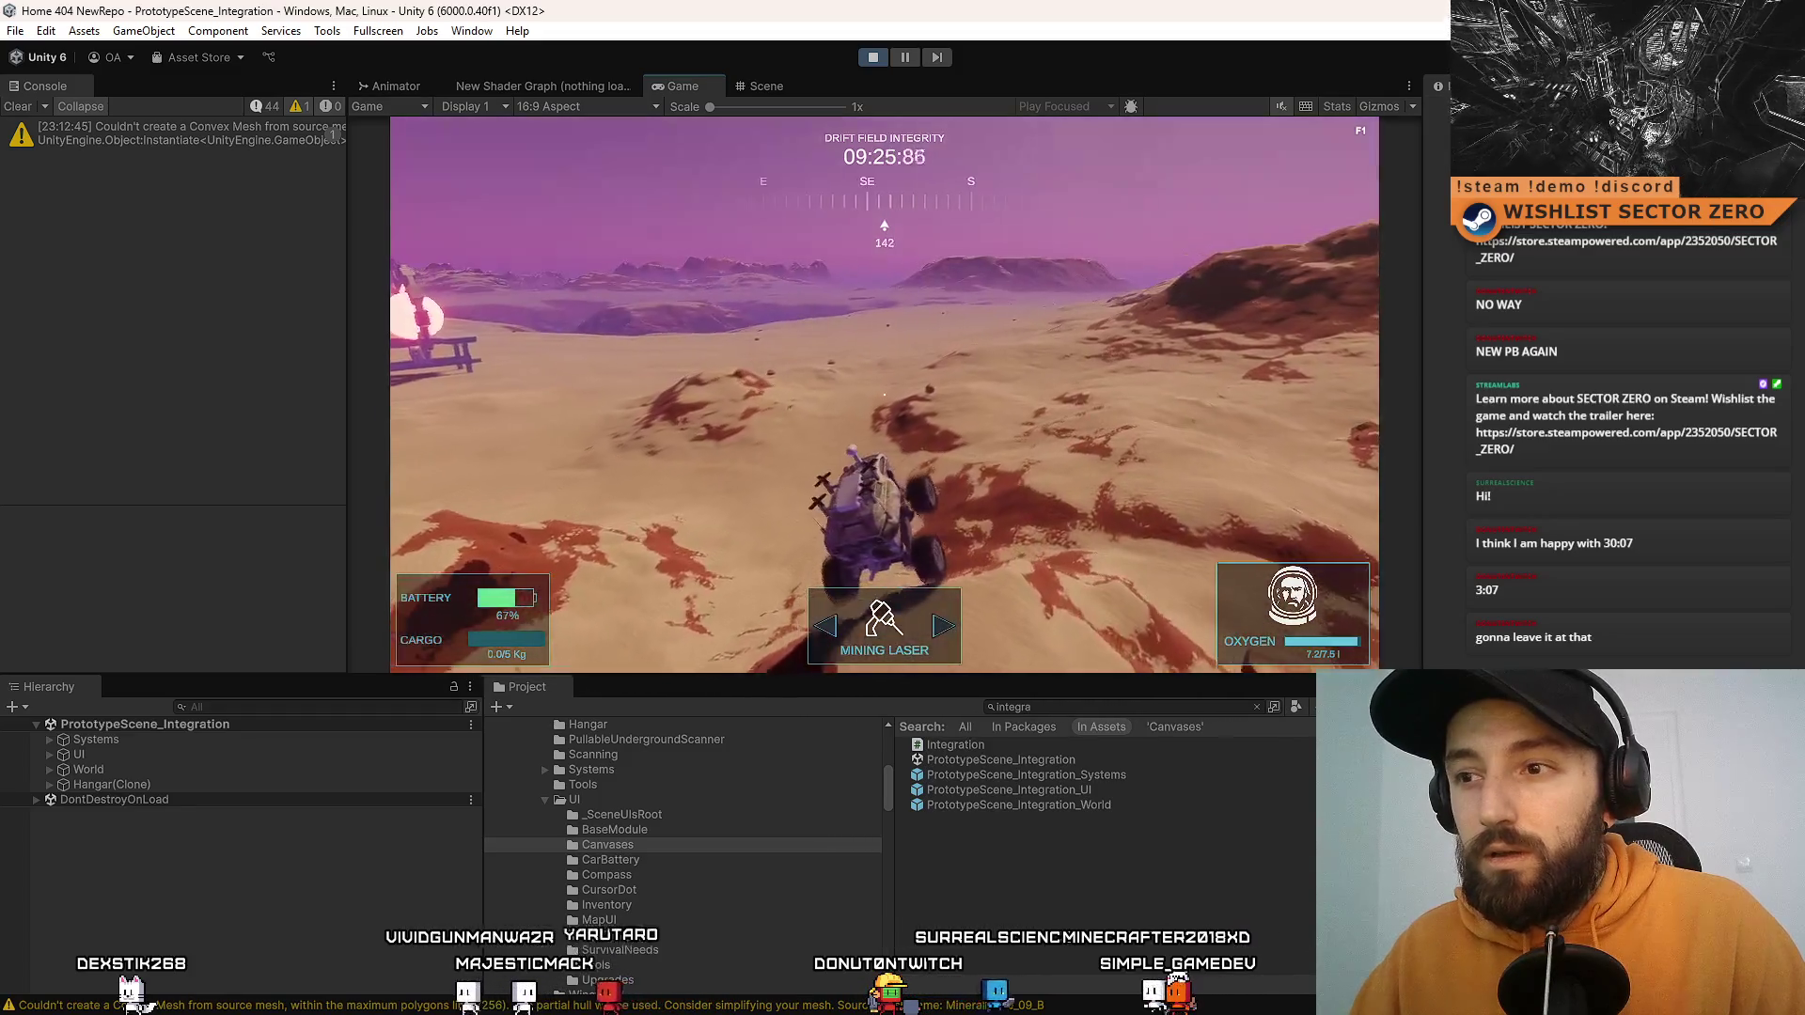
Step: Respawn the rover twice with R and turn it toward the ring and ramp
key(r)
key(w)
key(d)
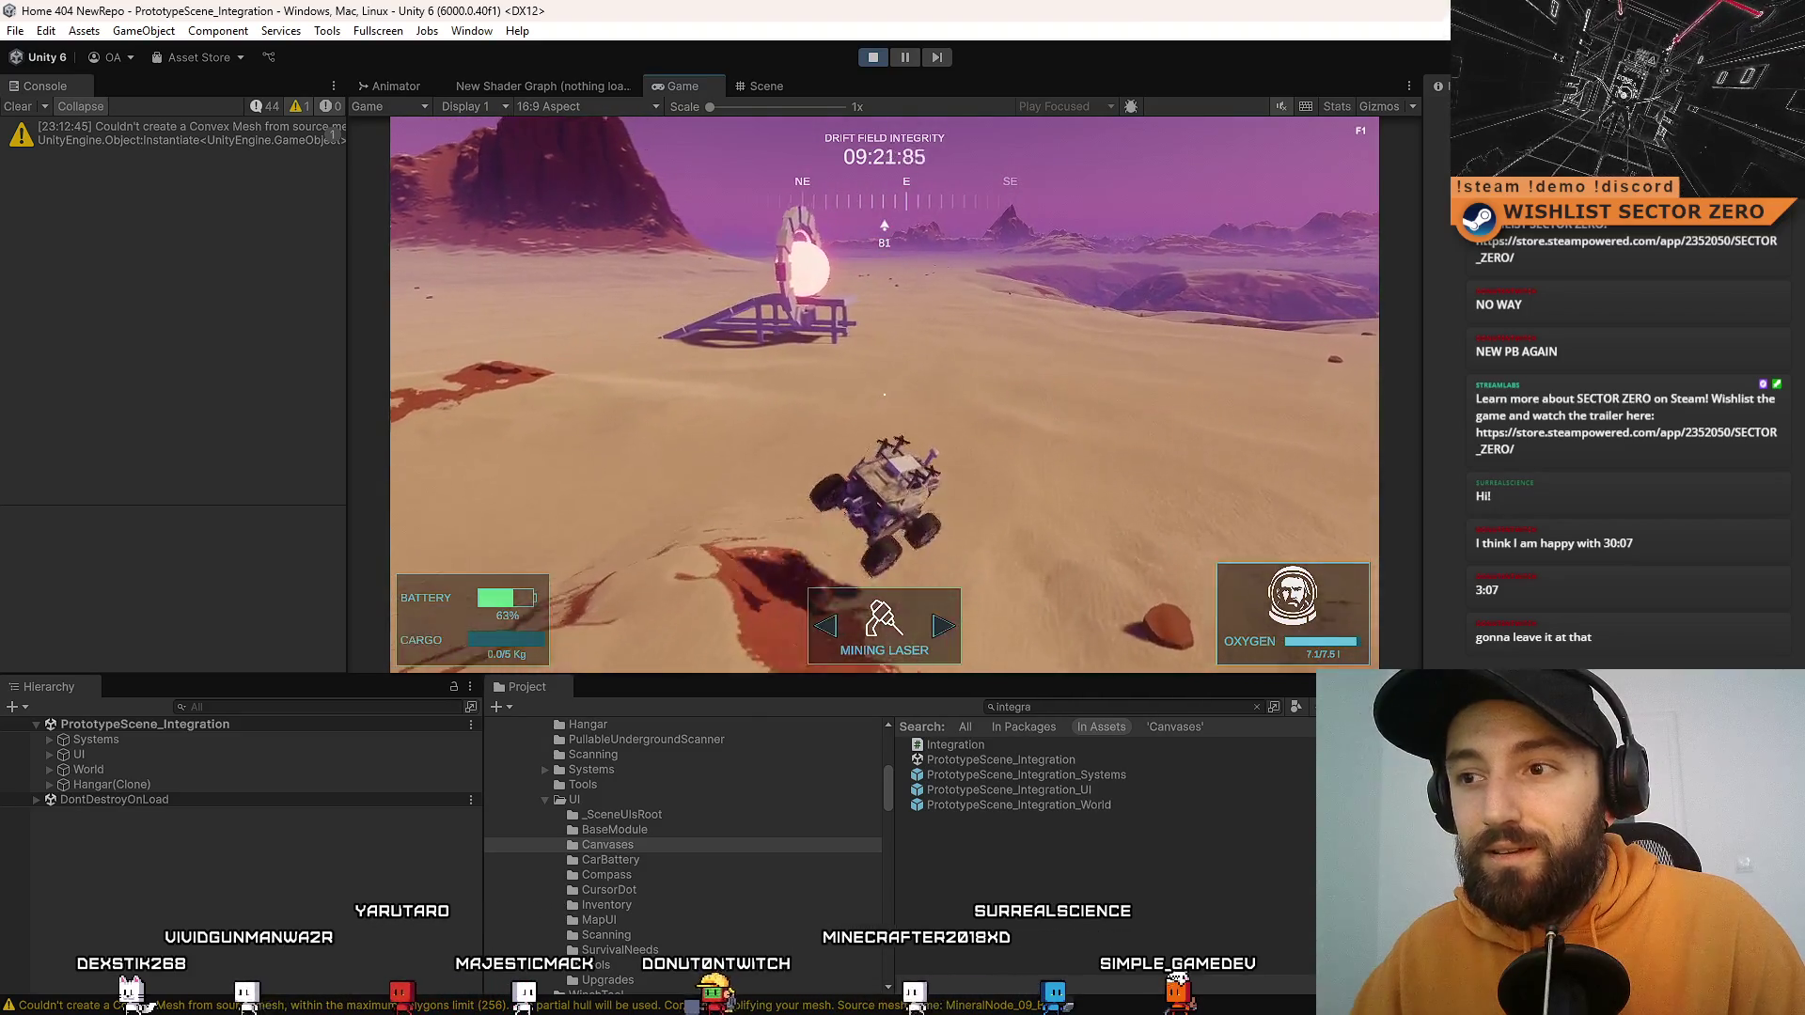
key(r)
key(d)
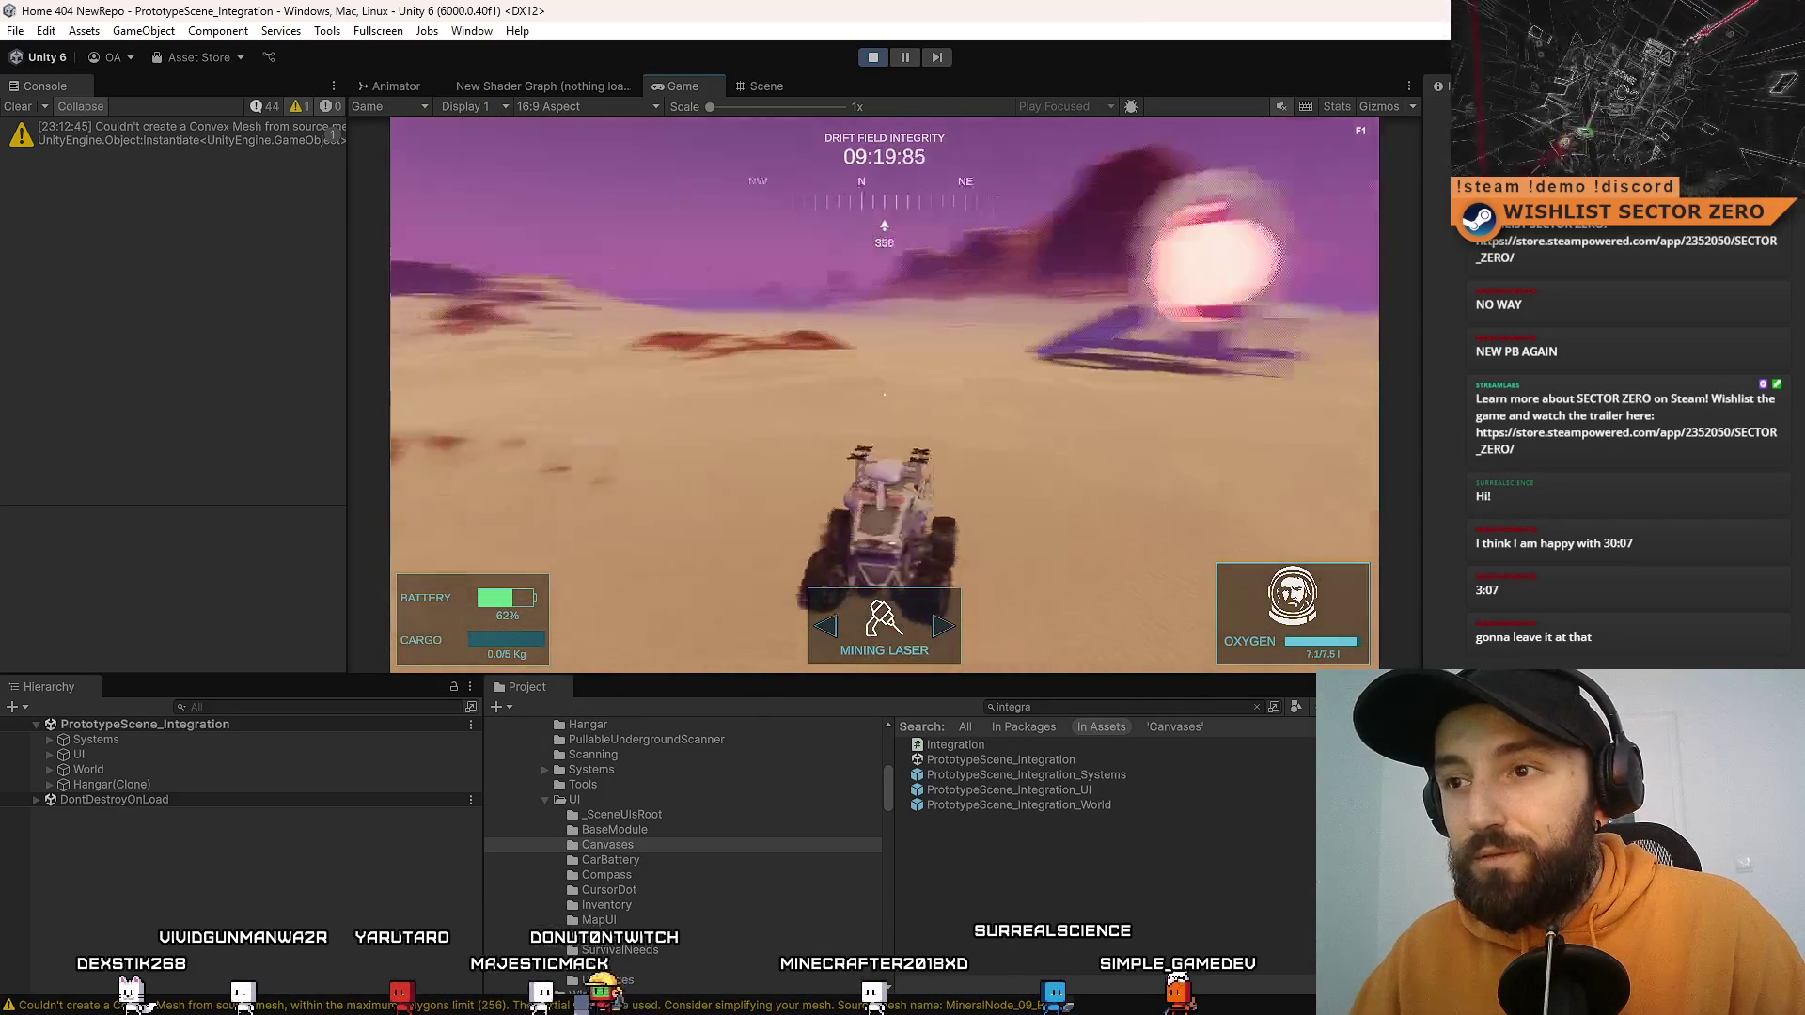
key(a)
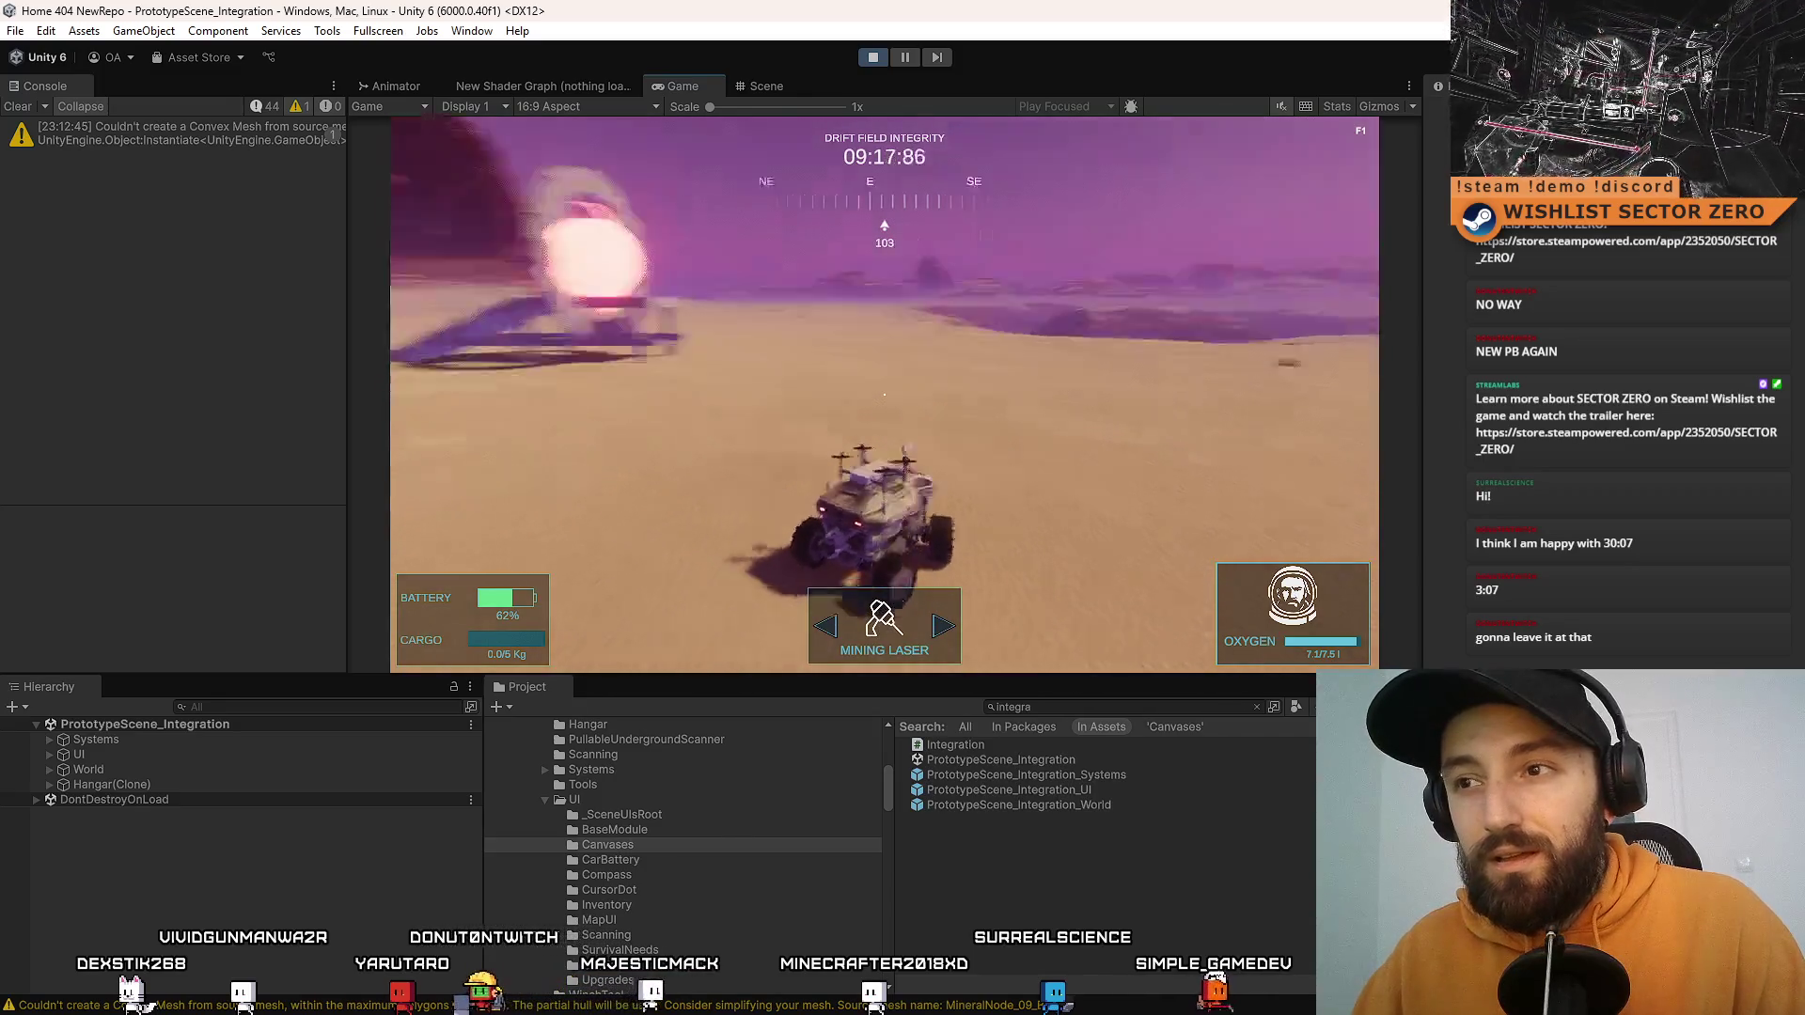
key(d)
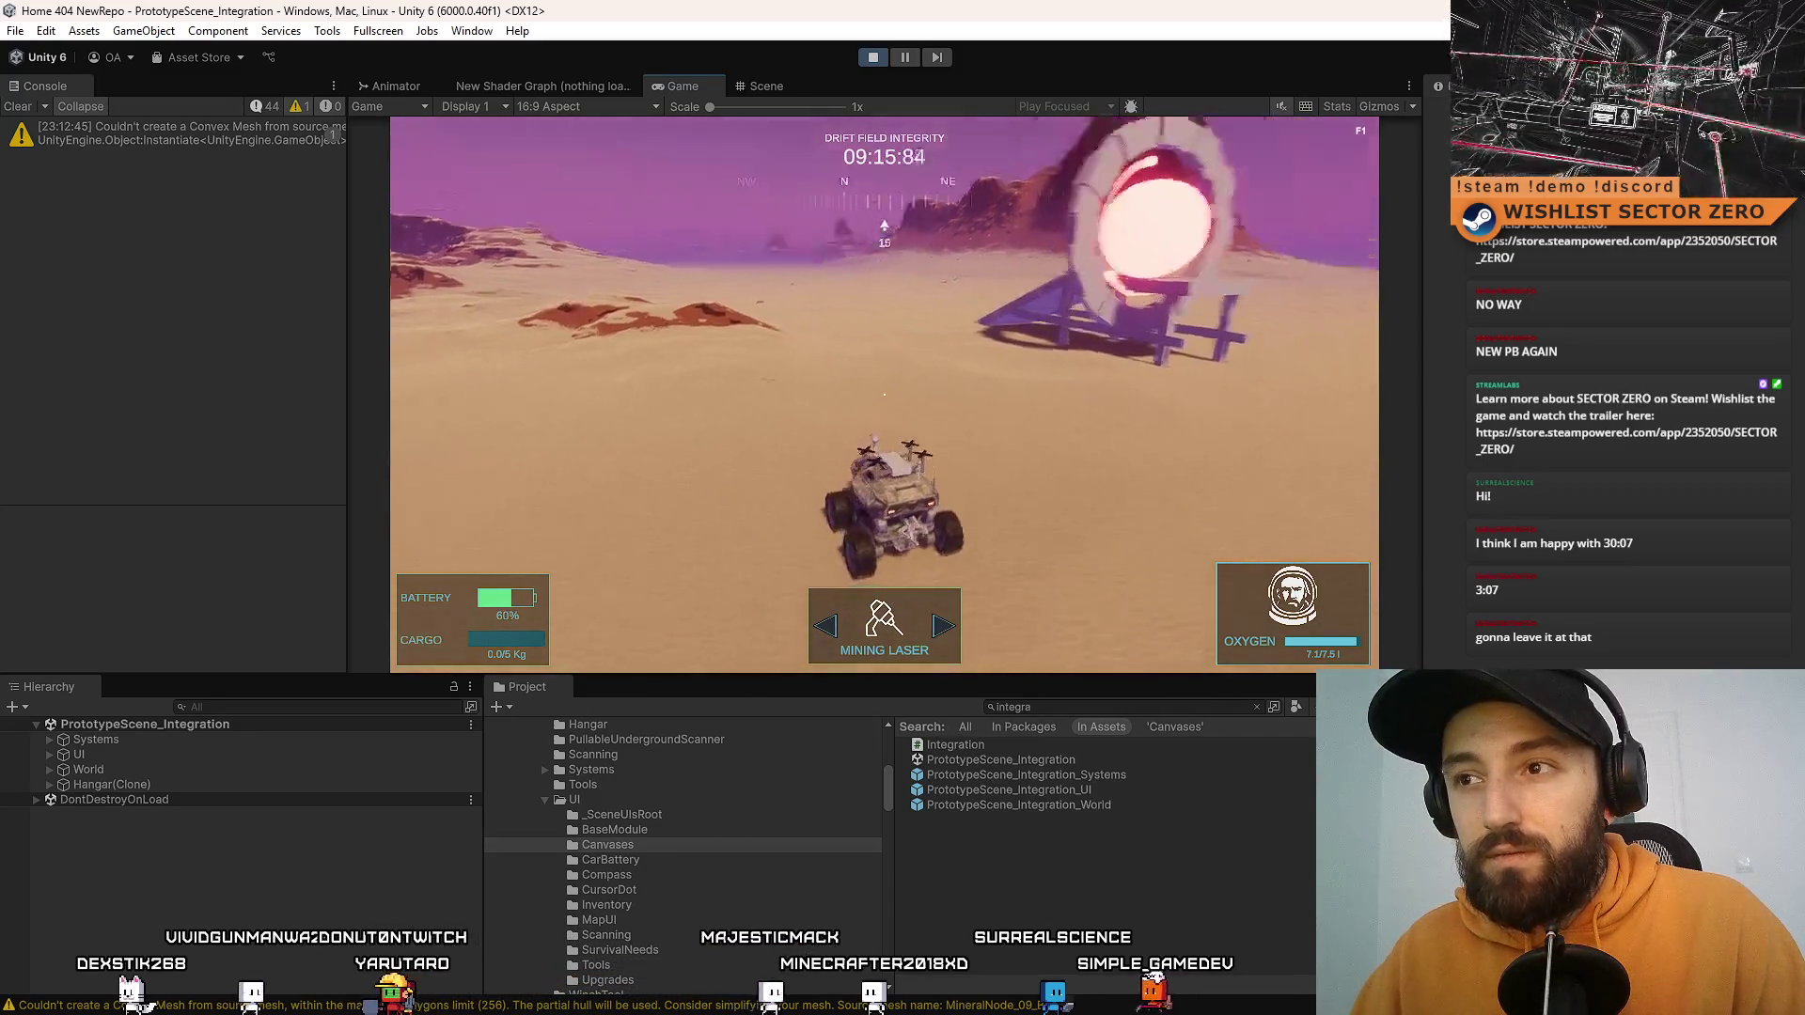
Step: Line up with the ring, drive up the ramp and through it into the dark area
key(d)
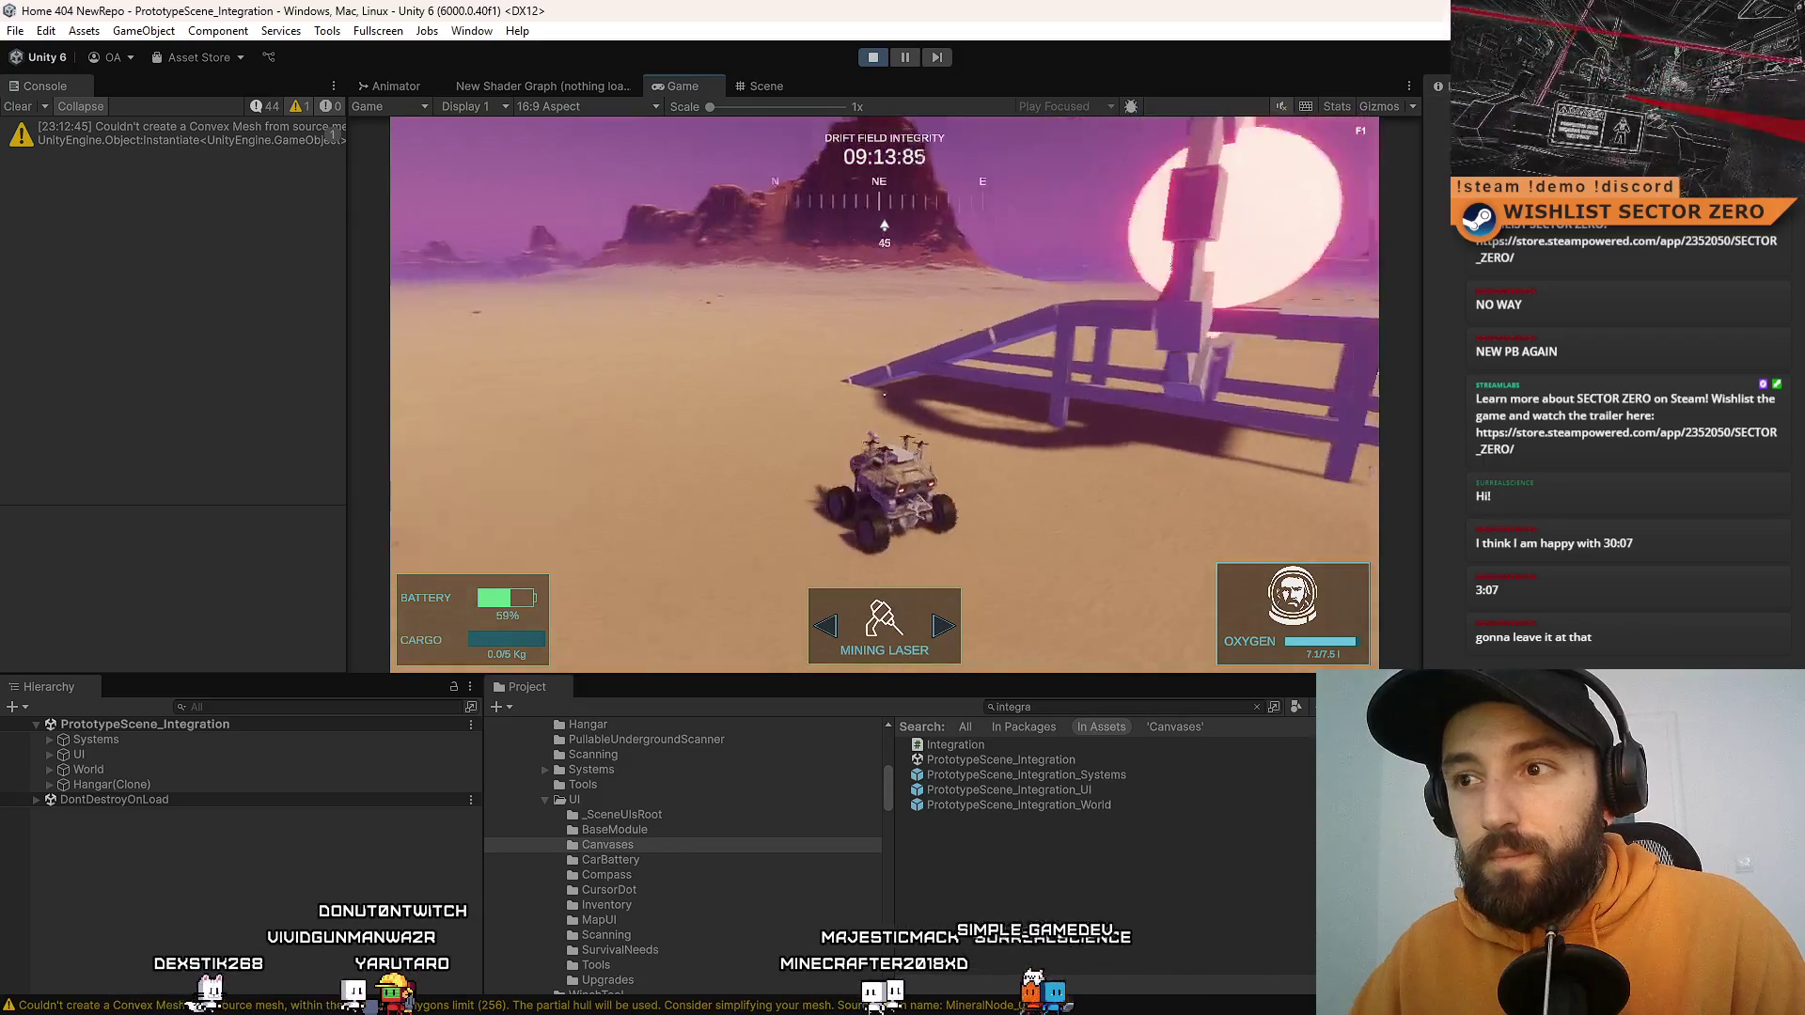
key(d)
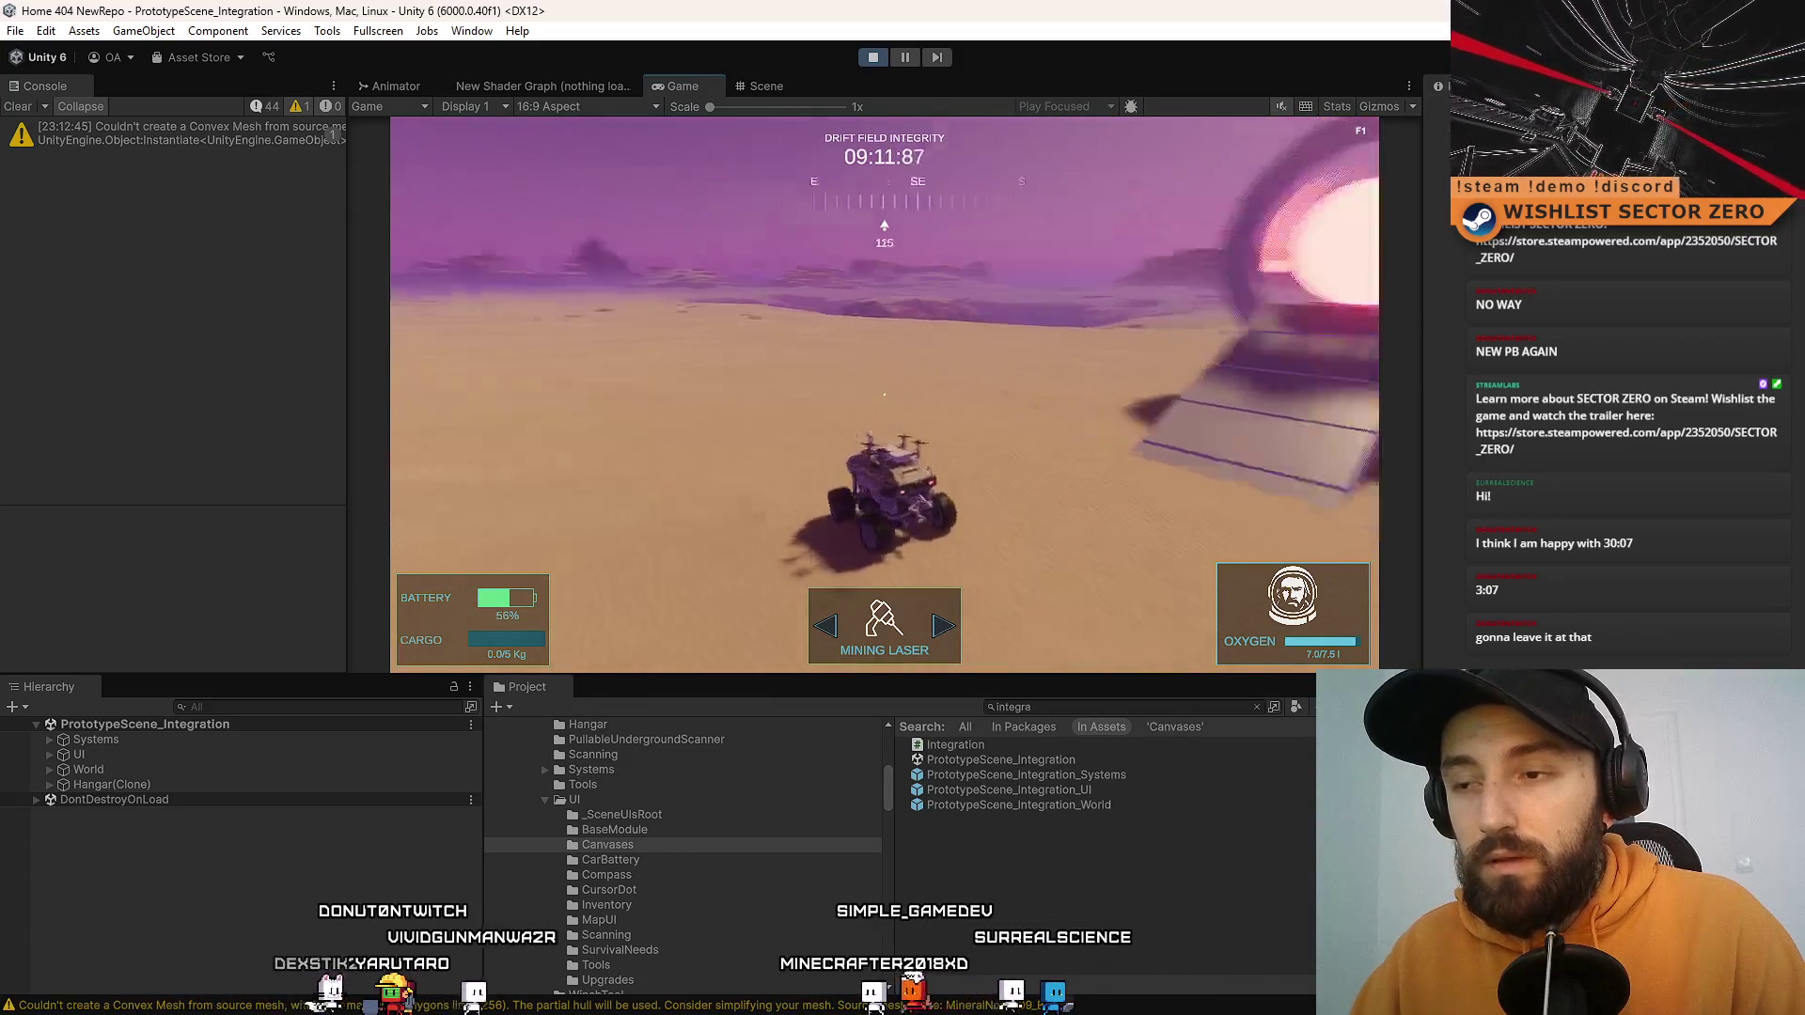
key(d)
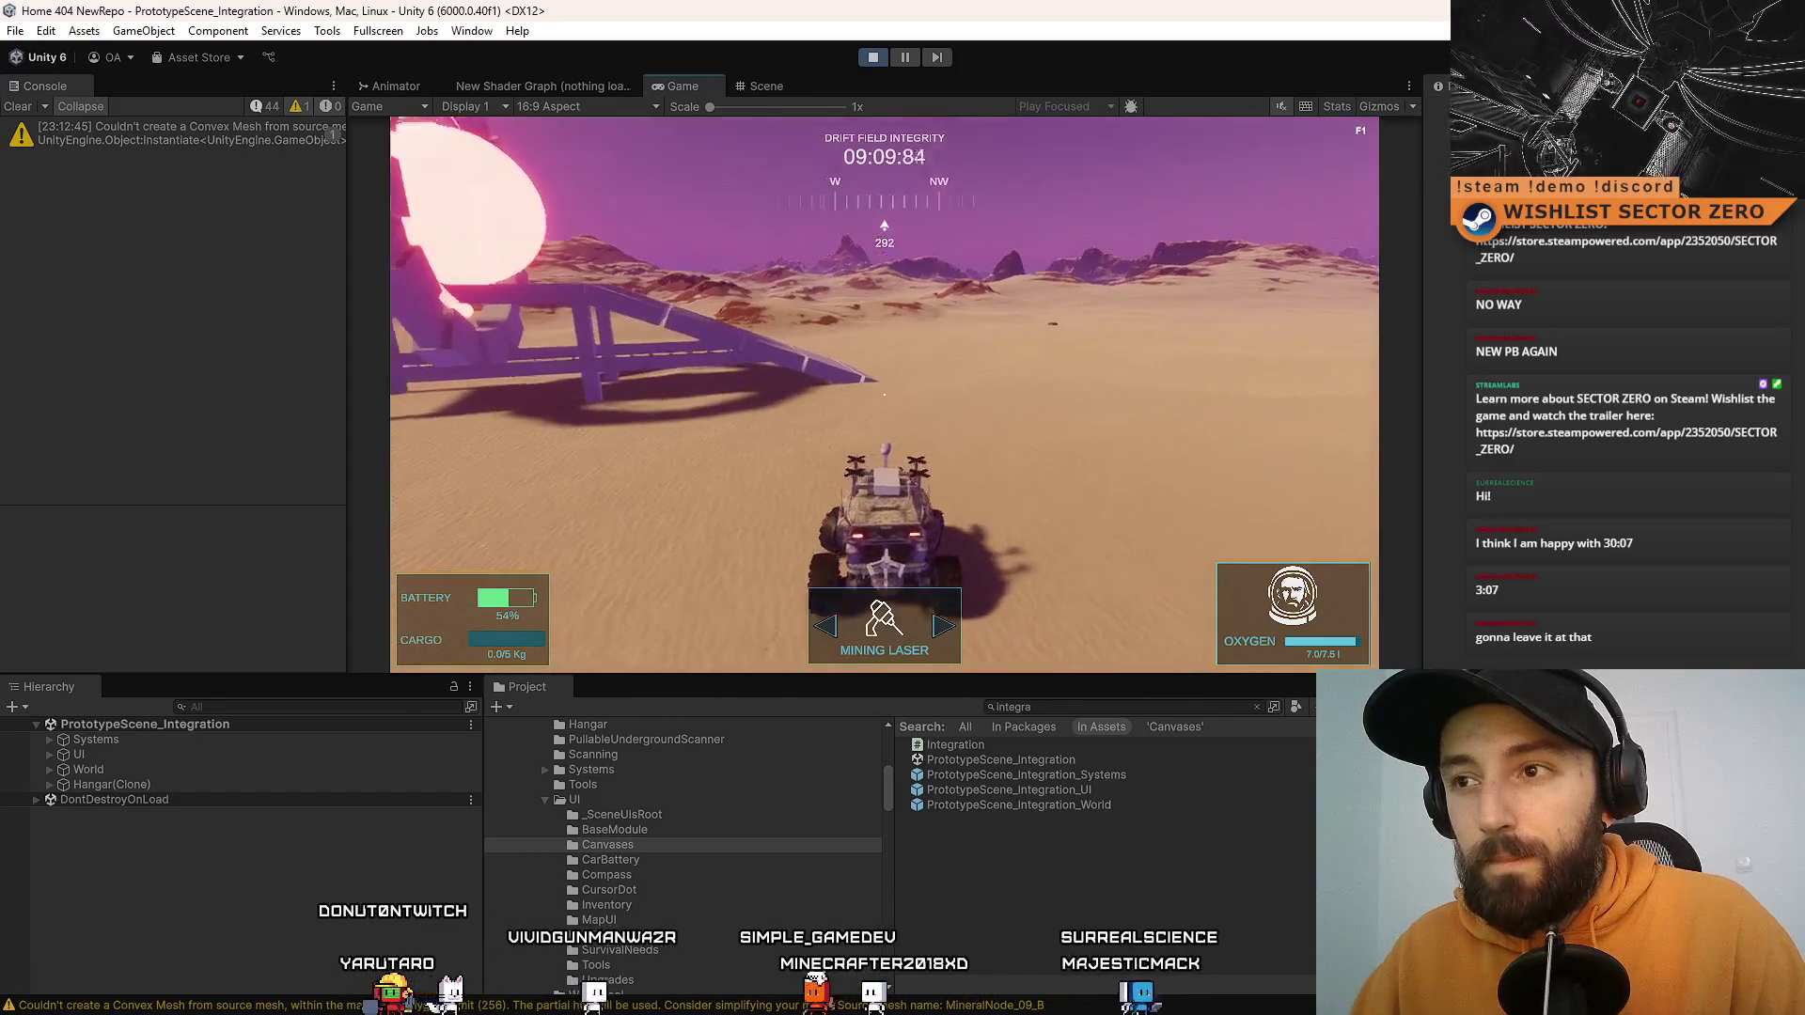
key(a)
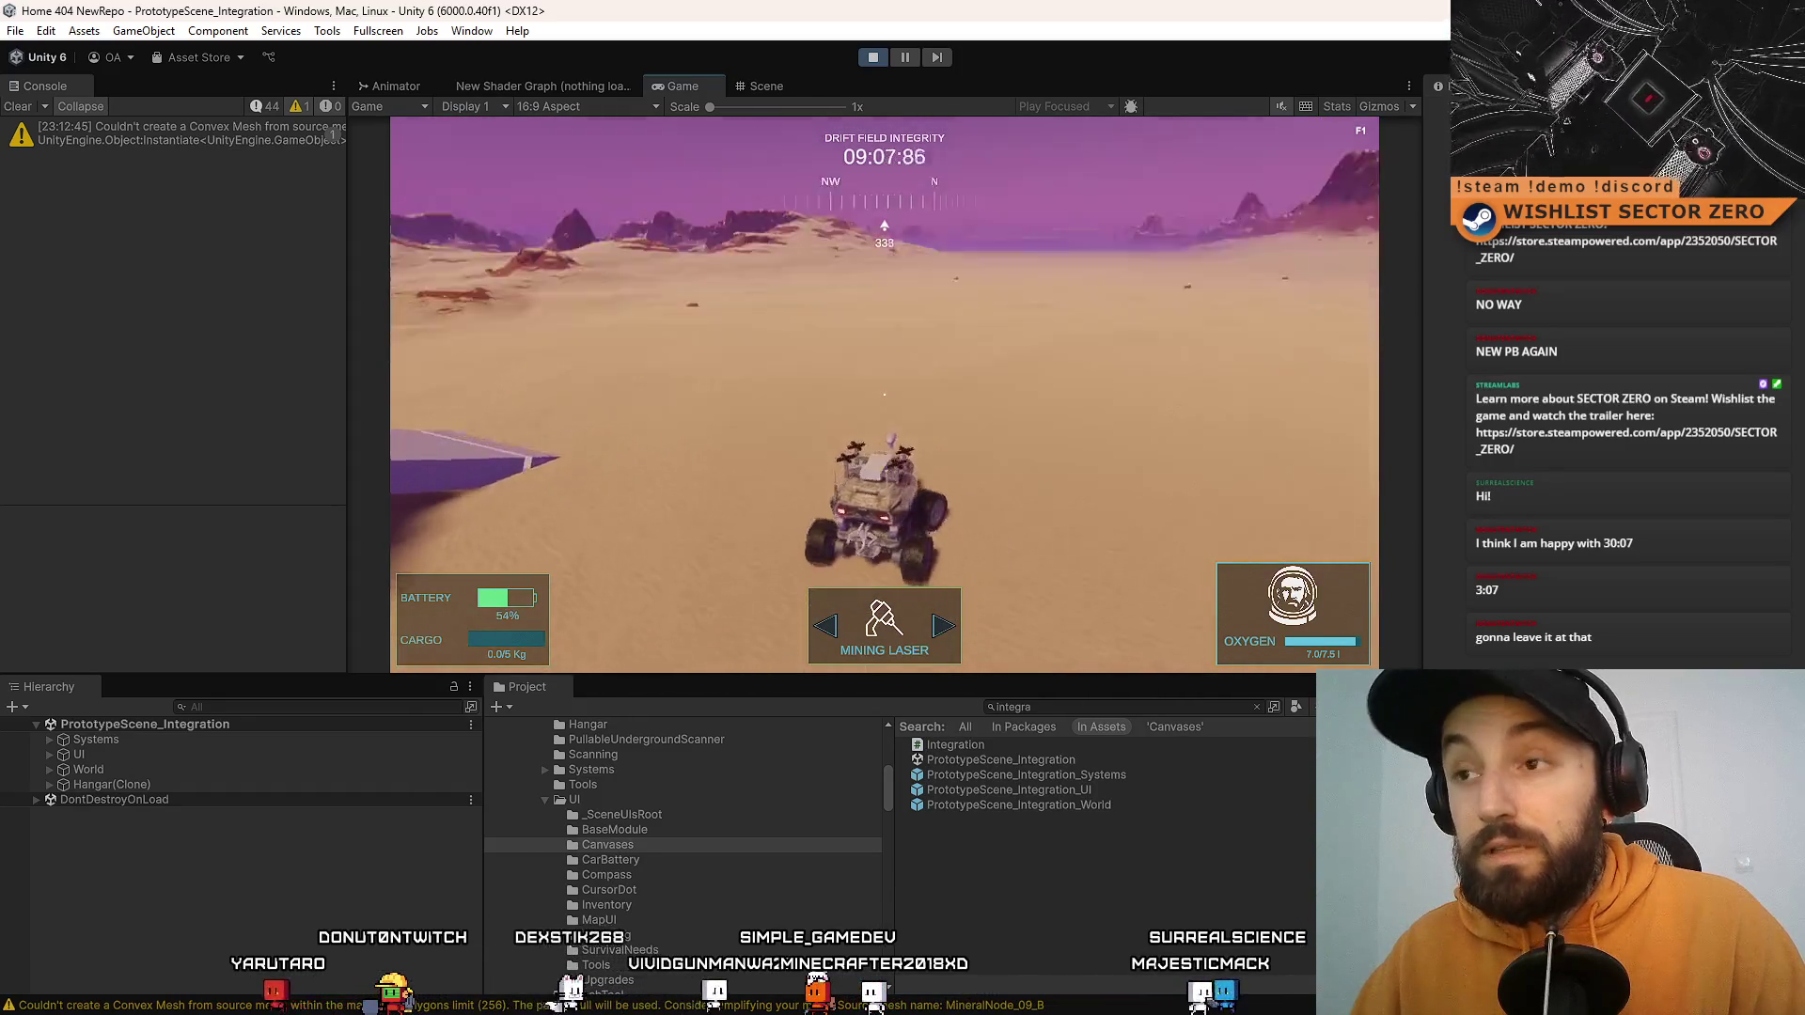
key(w)
key(a)
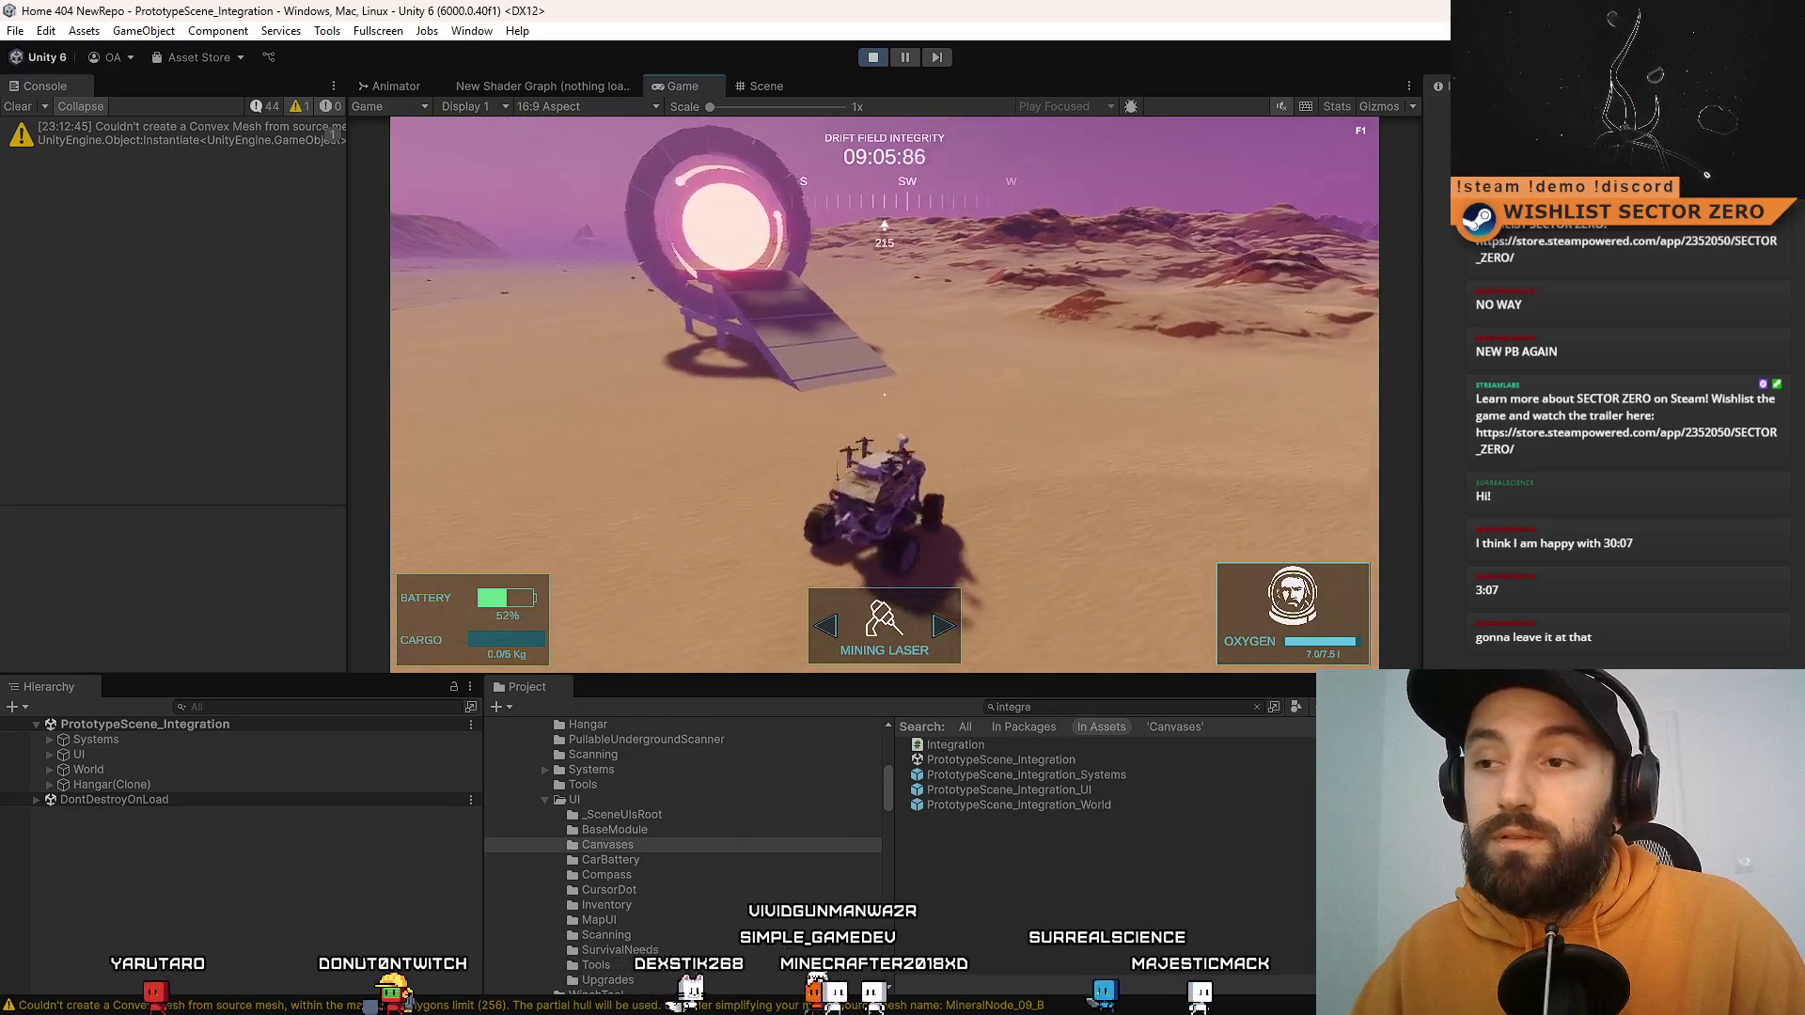
key(w)
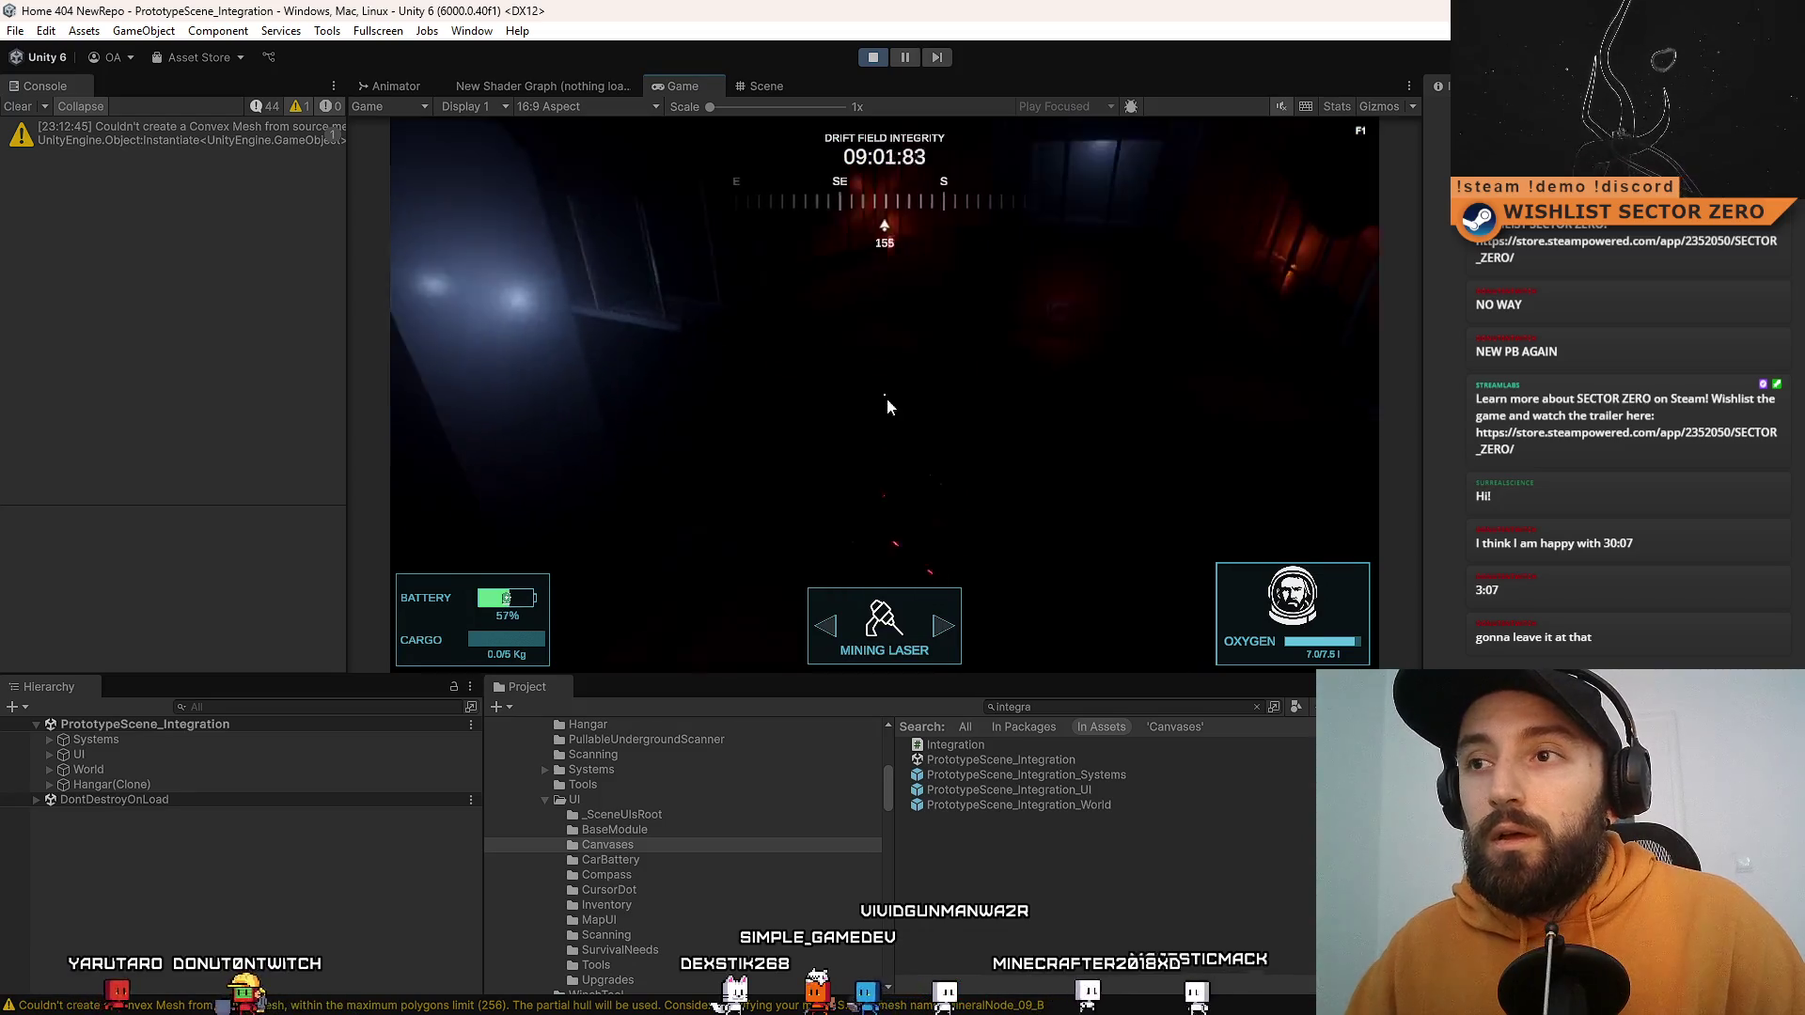
Step: Stop the running game to exit Play mode
click(873, 58)
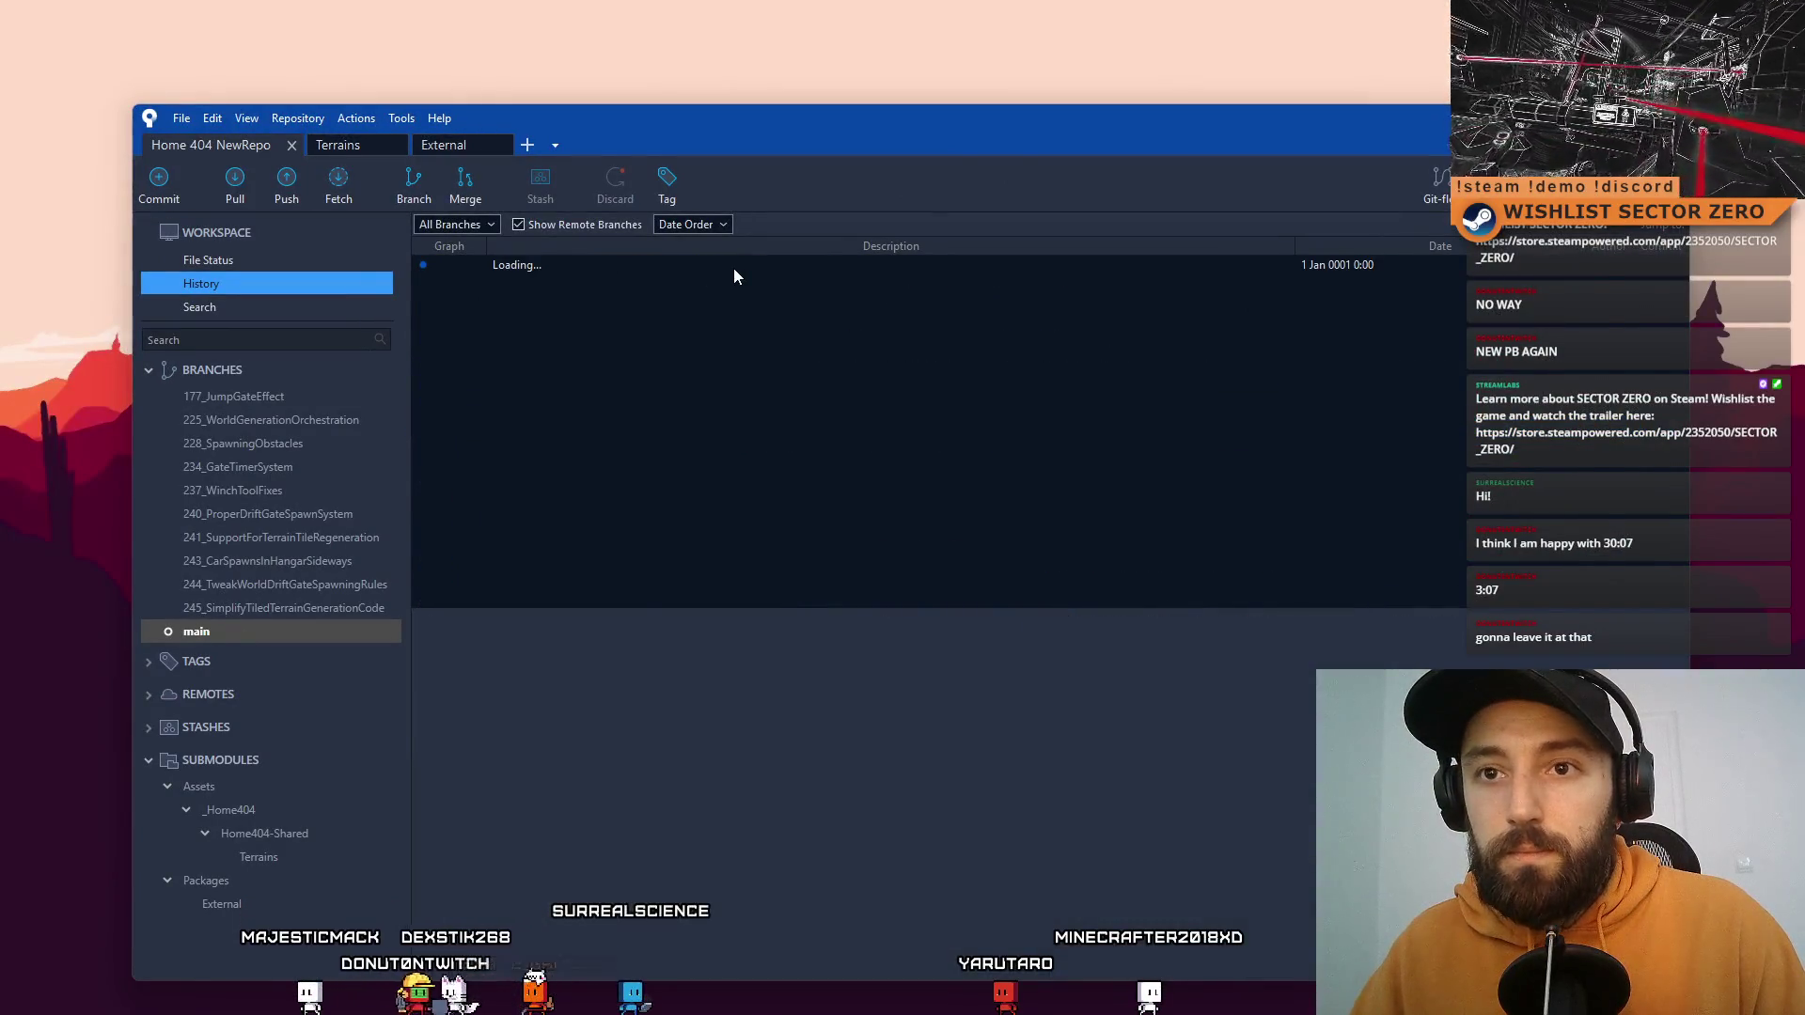
Step: Create branch 247_RunFailSystem at the latest merge commit, then move and hide SourceTree
click(763, 281)
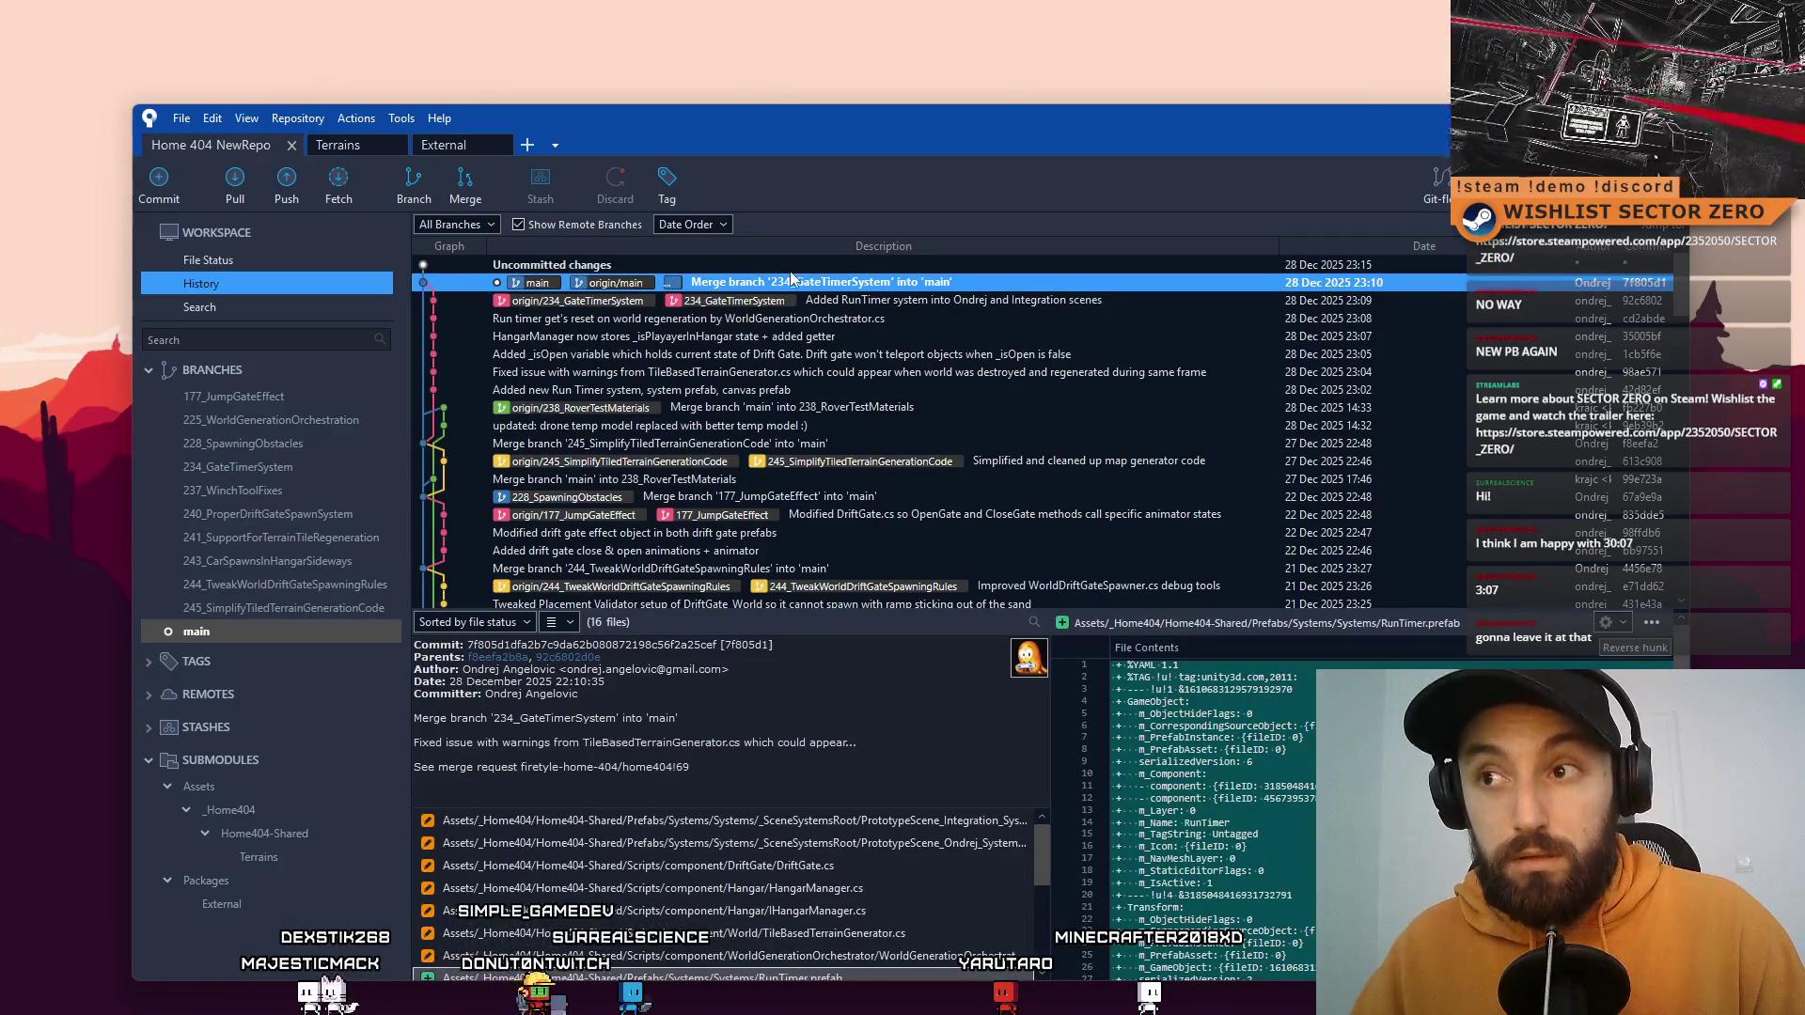
click(418, 188)
text(2)
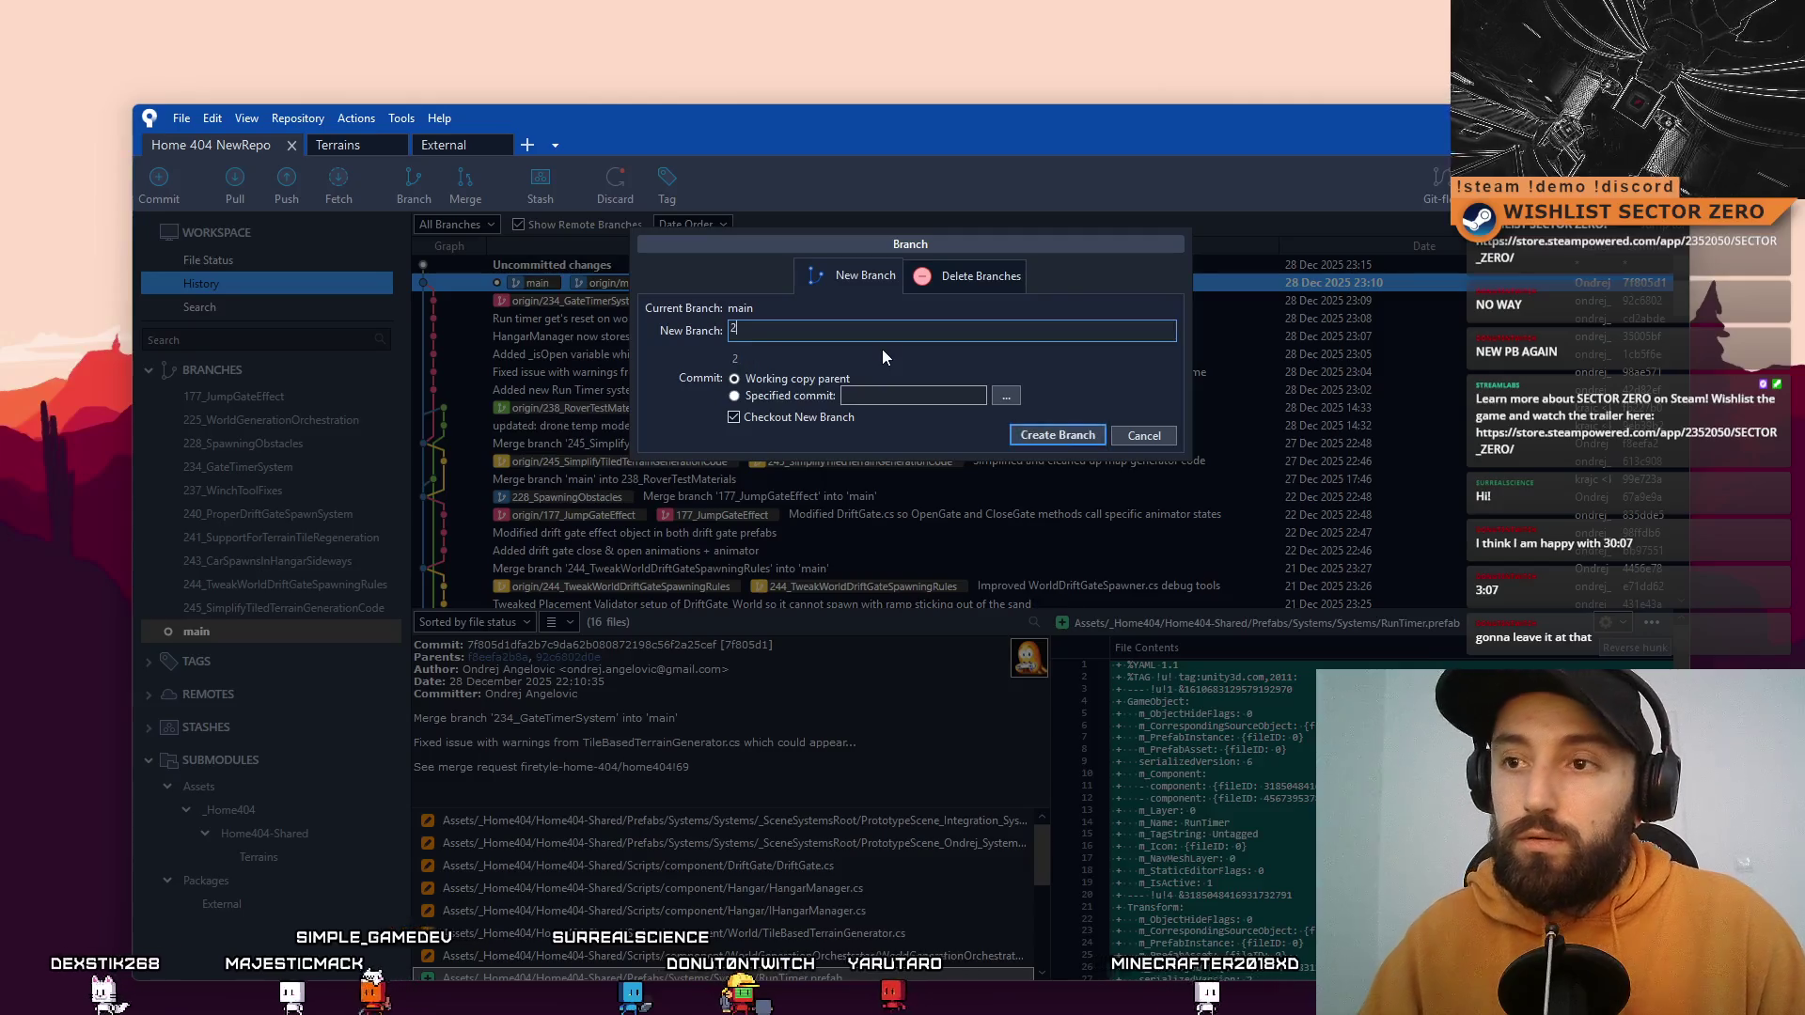
text(47_RunFail)
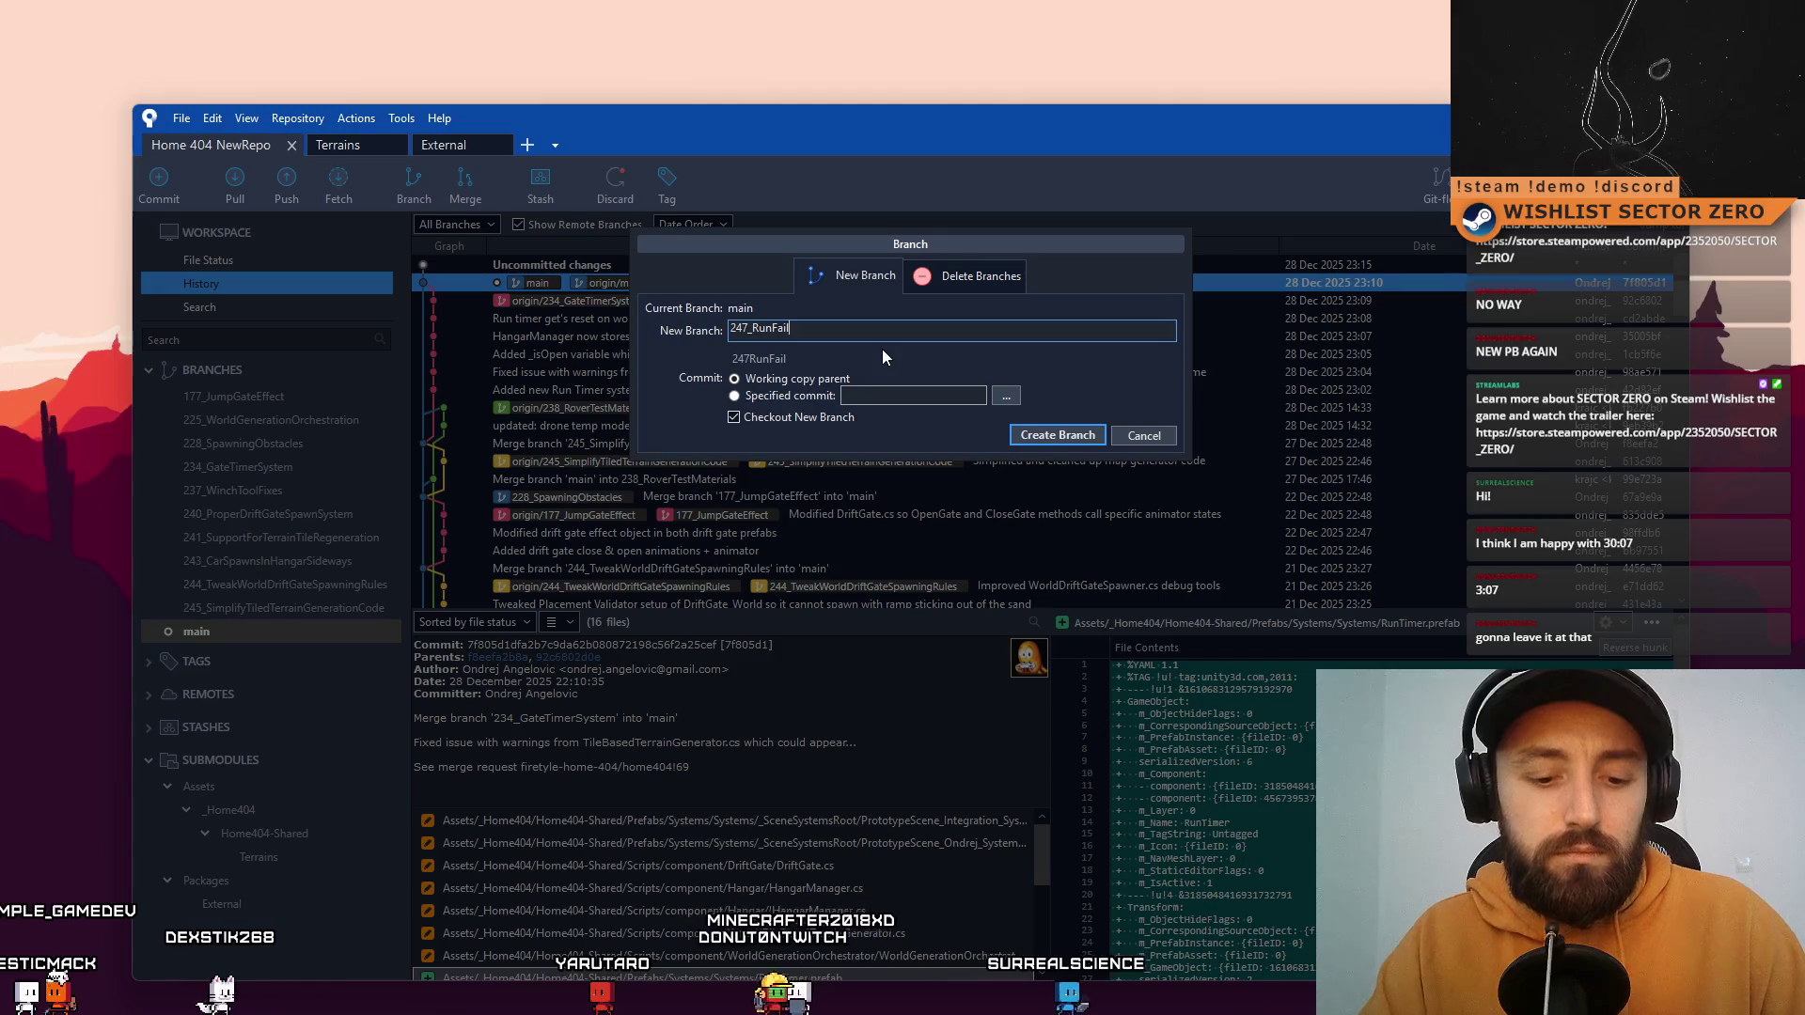
text(System)
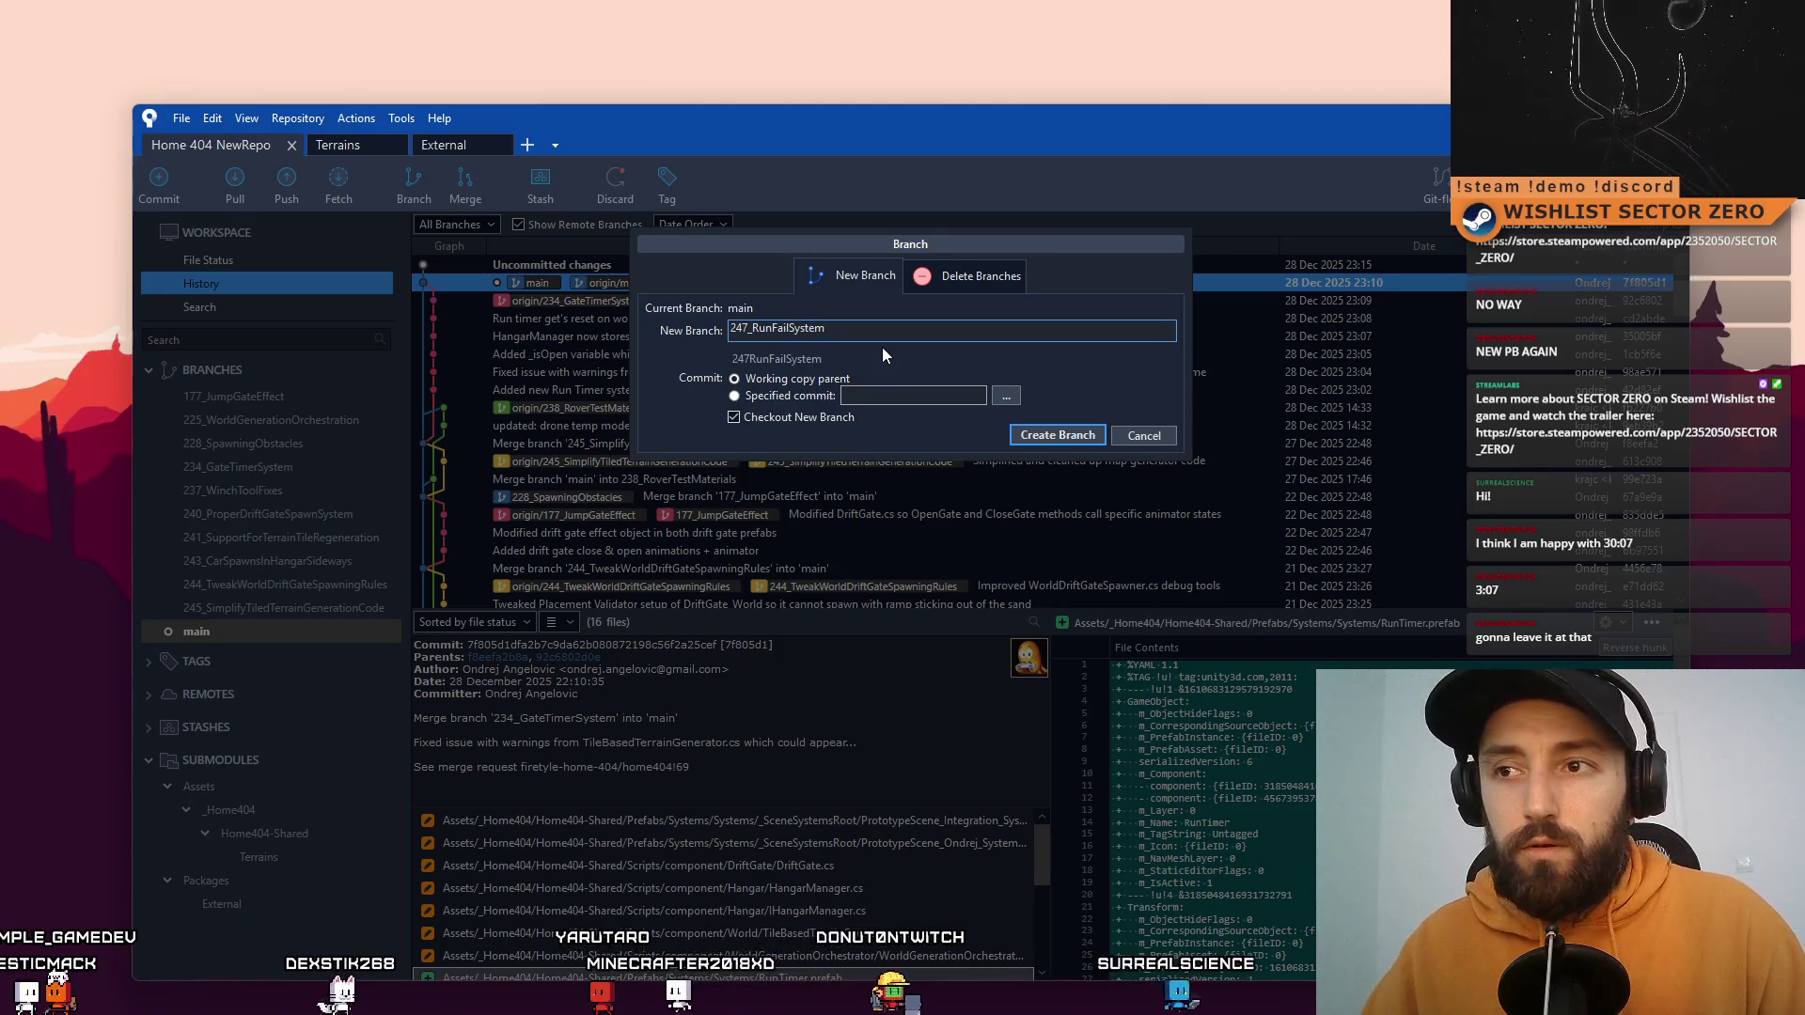
click(1084, 436)
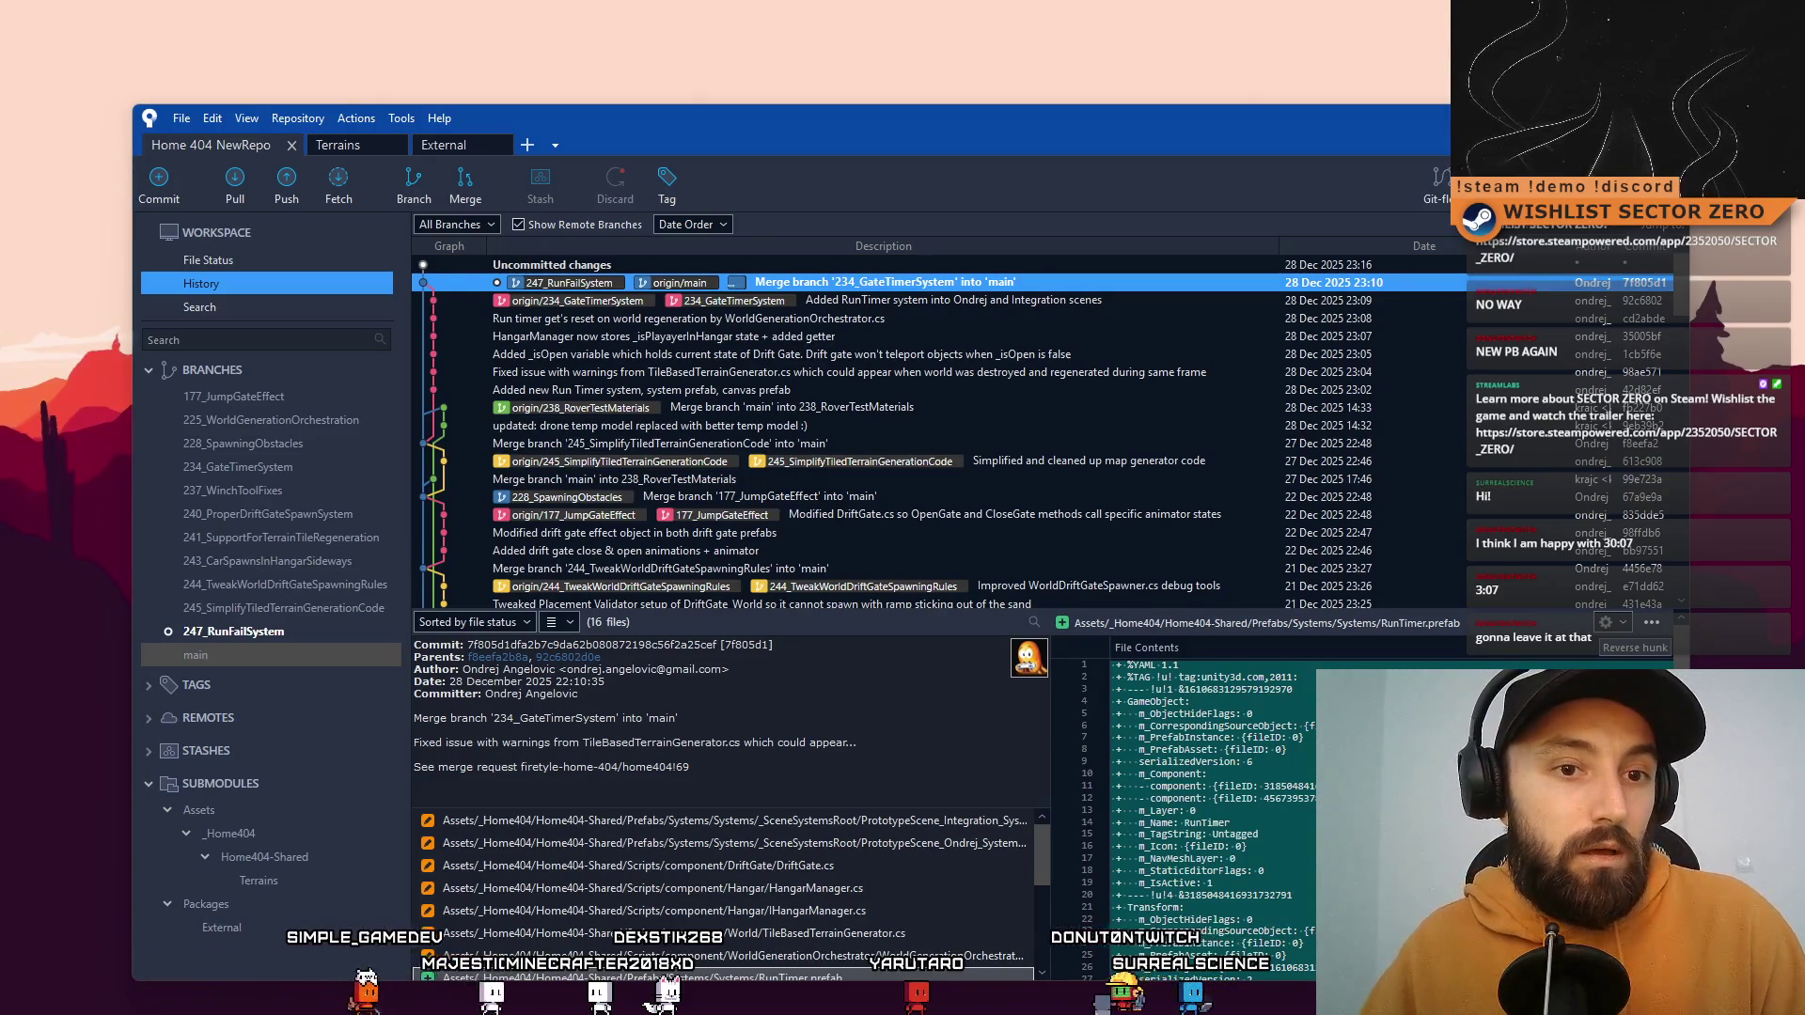
drag(867, 111, 831, 66)
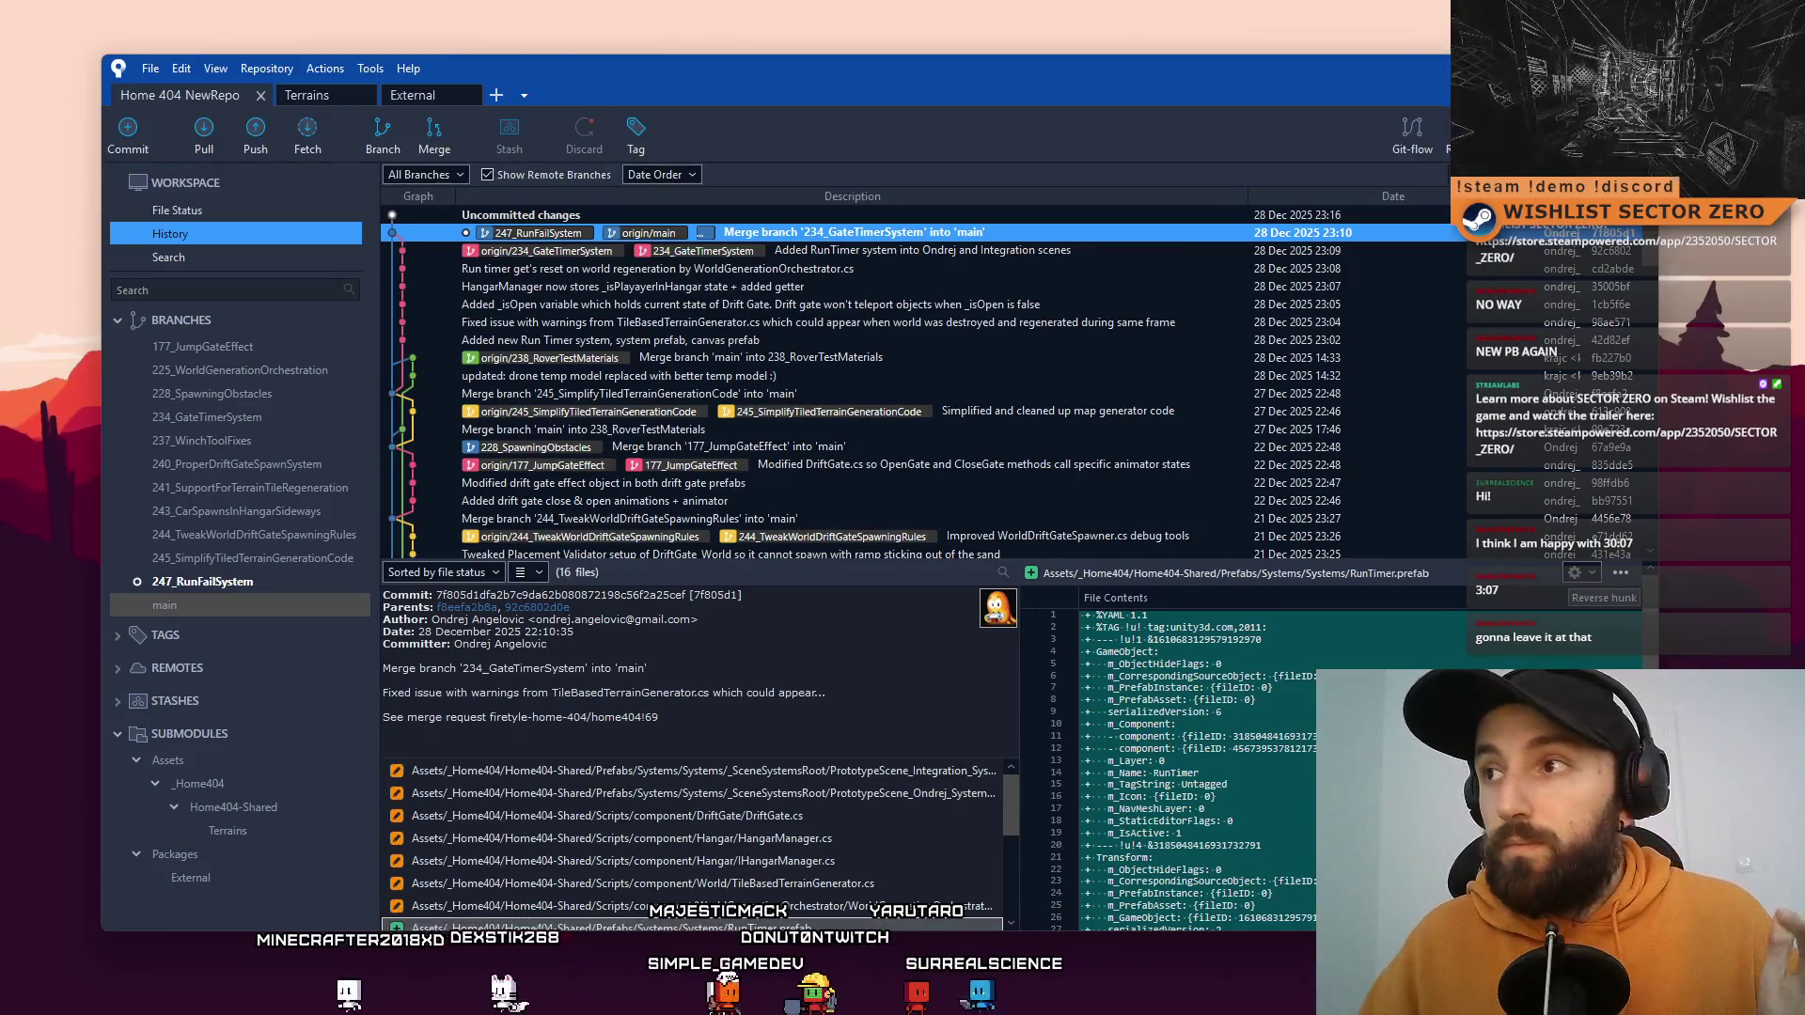
key(super+d)
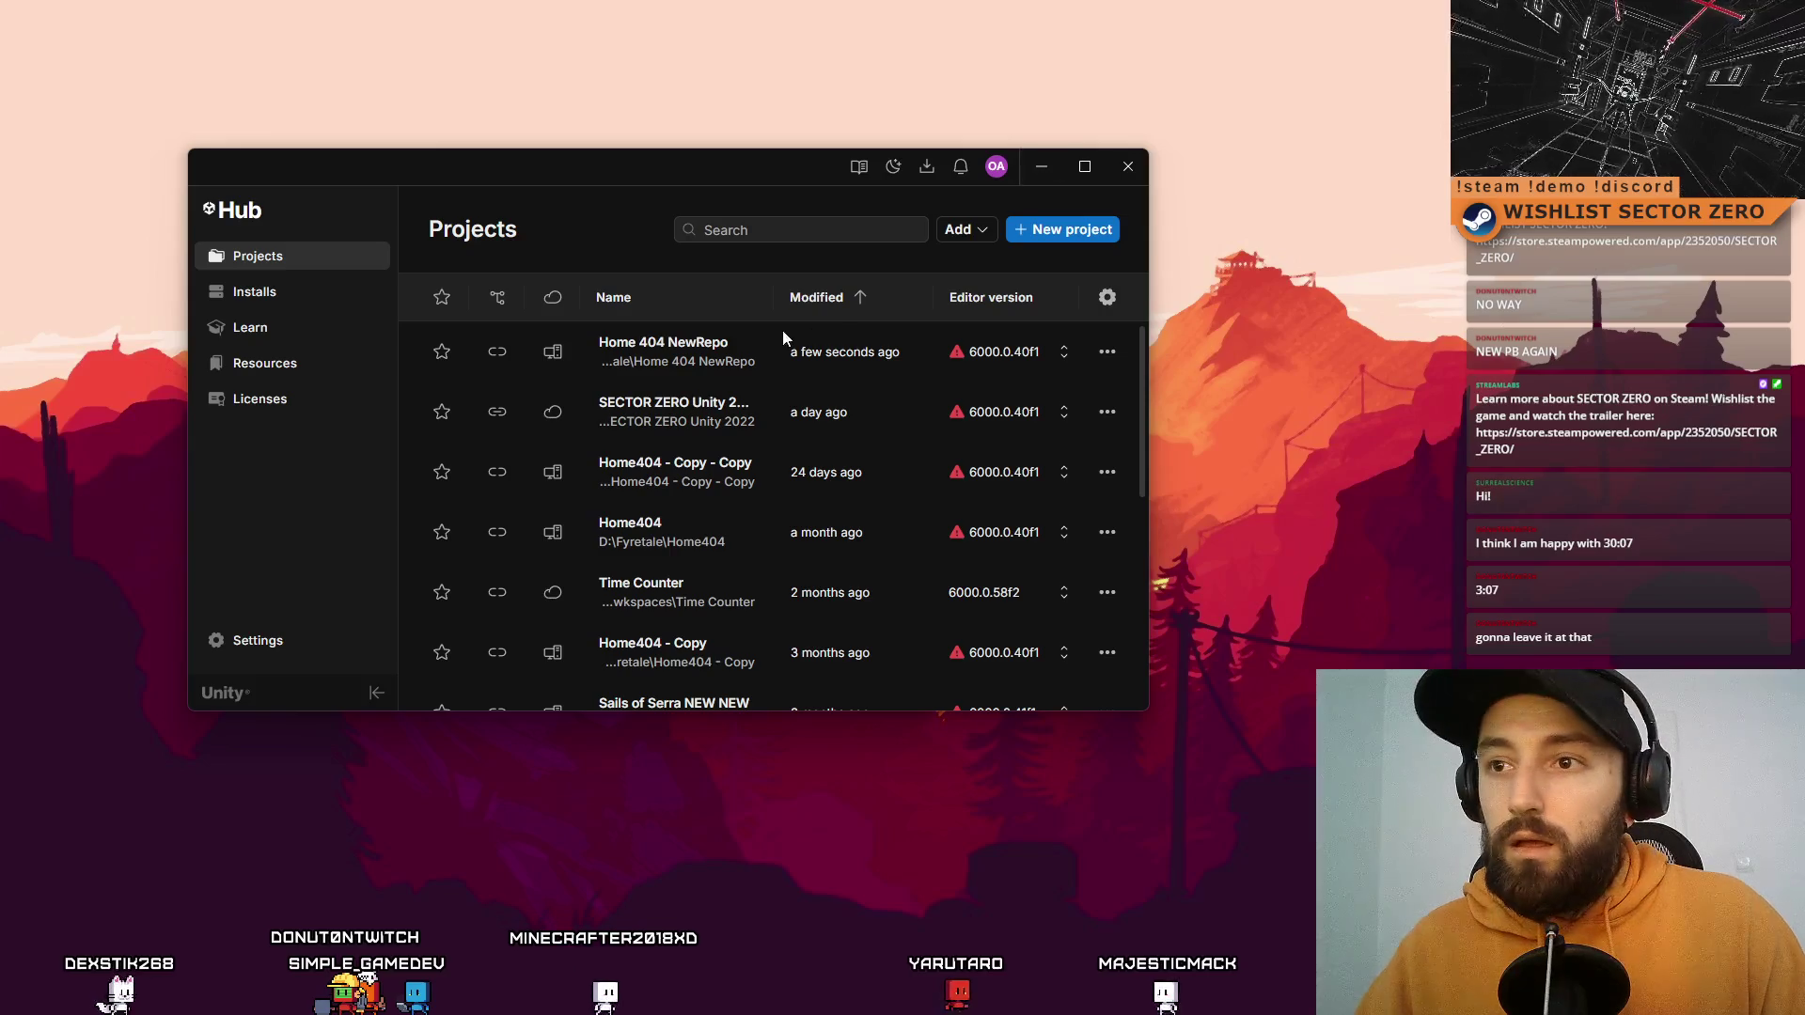
Step: Minimize Unity Hub to bring the Unity Editor back on screen
click(1034, 166)
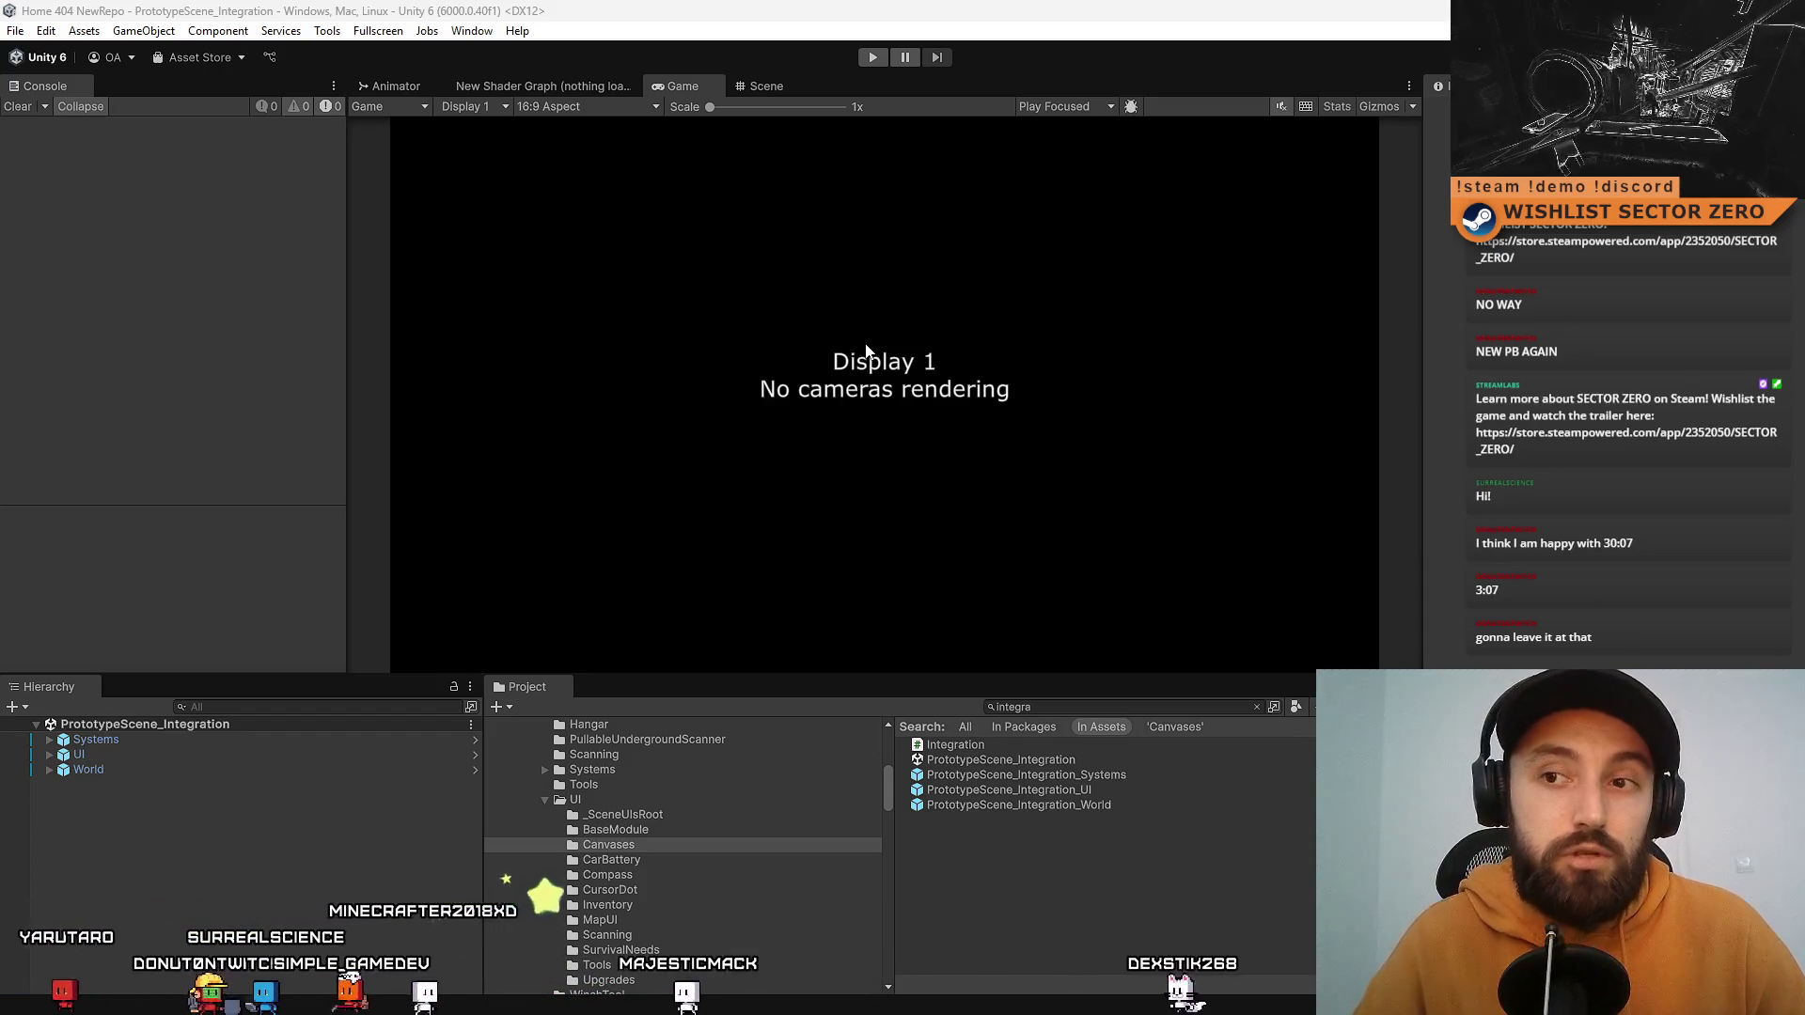
Step: Start Play mode, steer the rover toward the glowing ring and ramp, and go fullscreen with F10
click(874, 56)
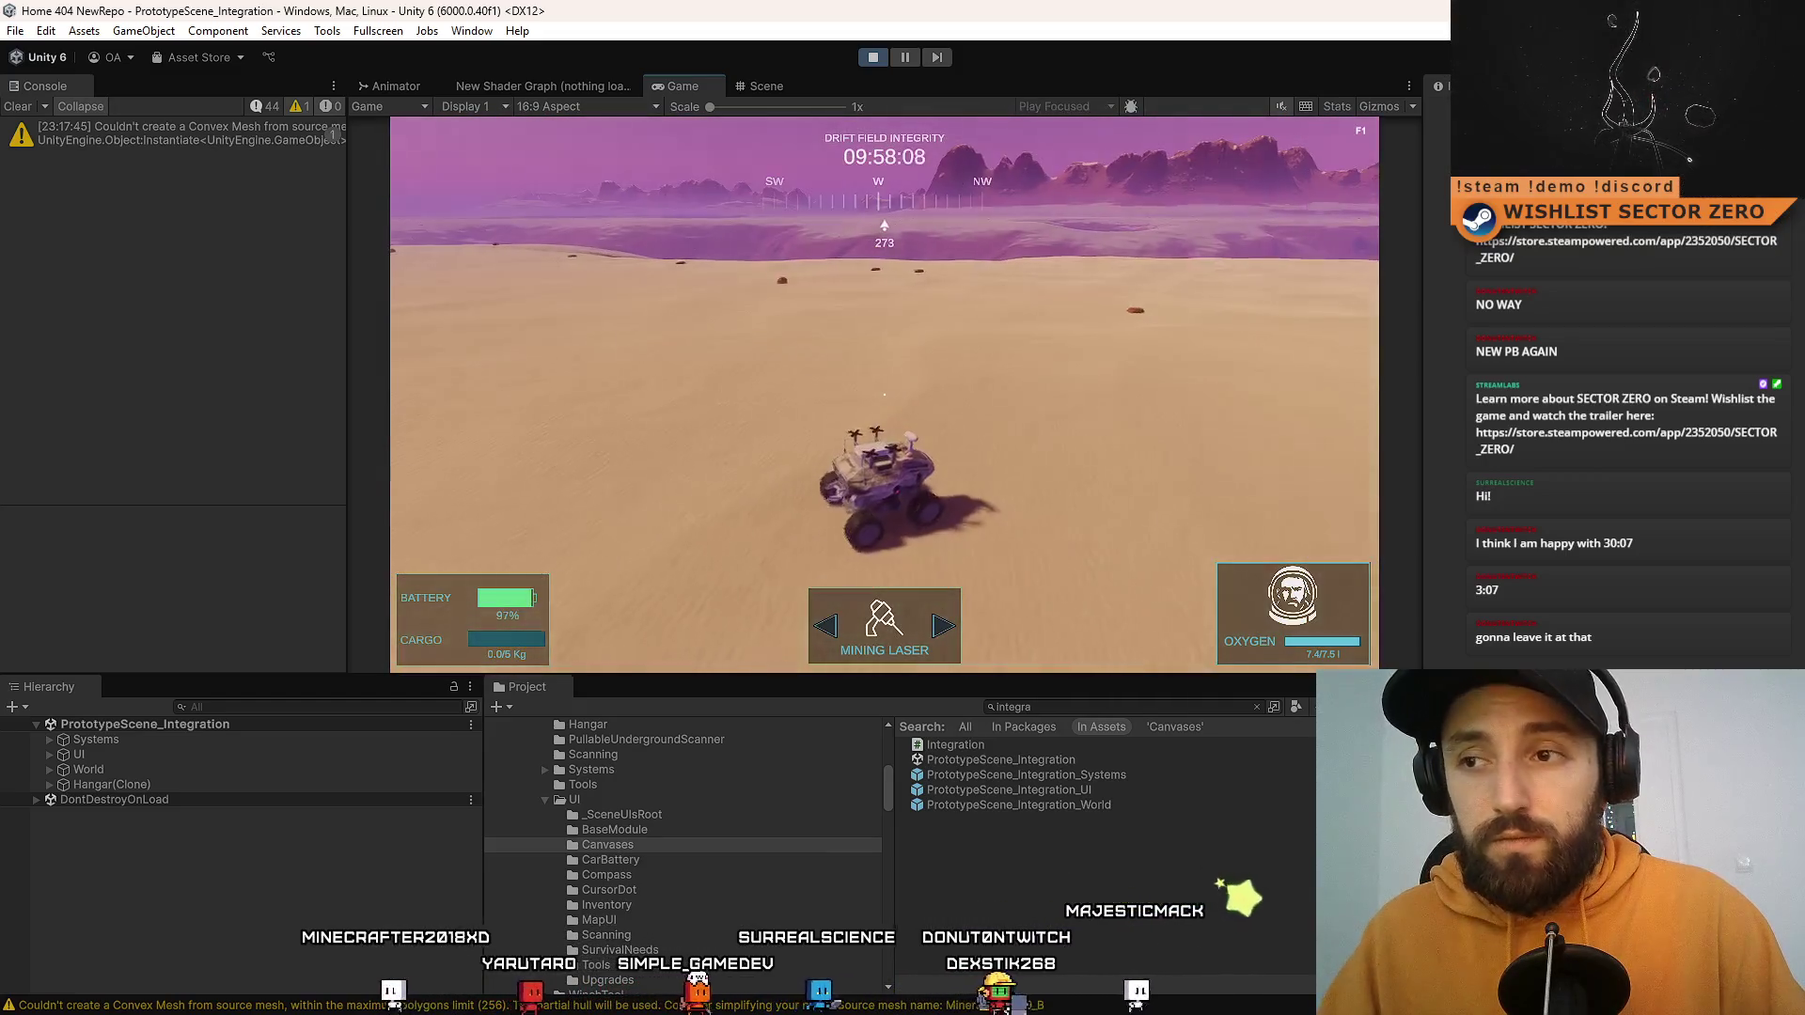
key(a)
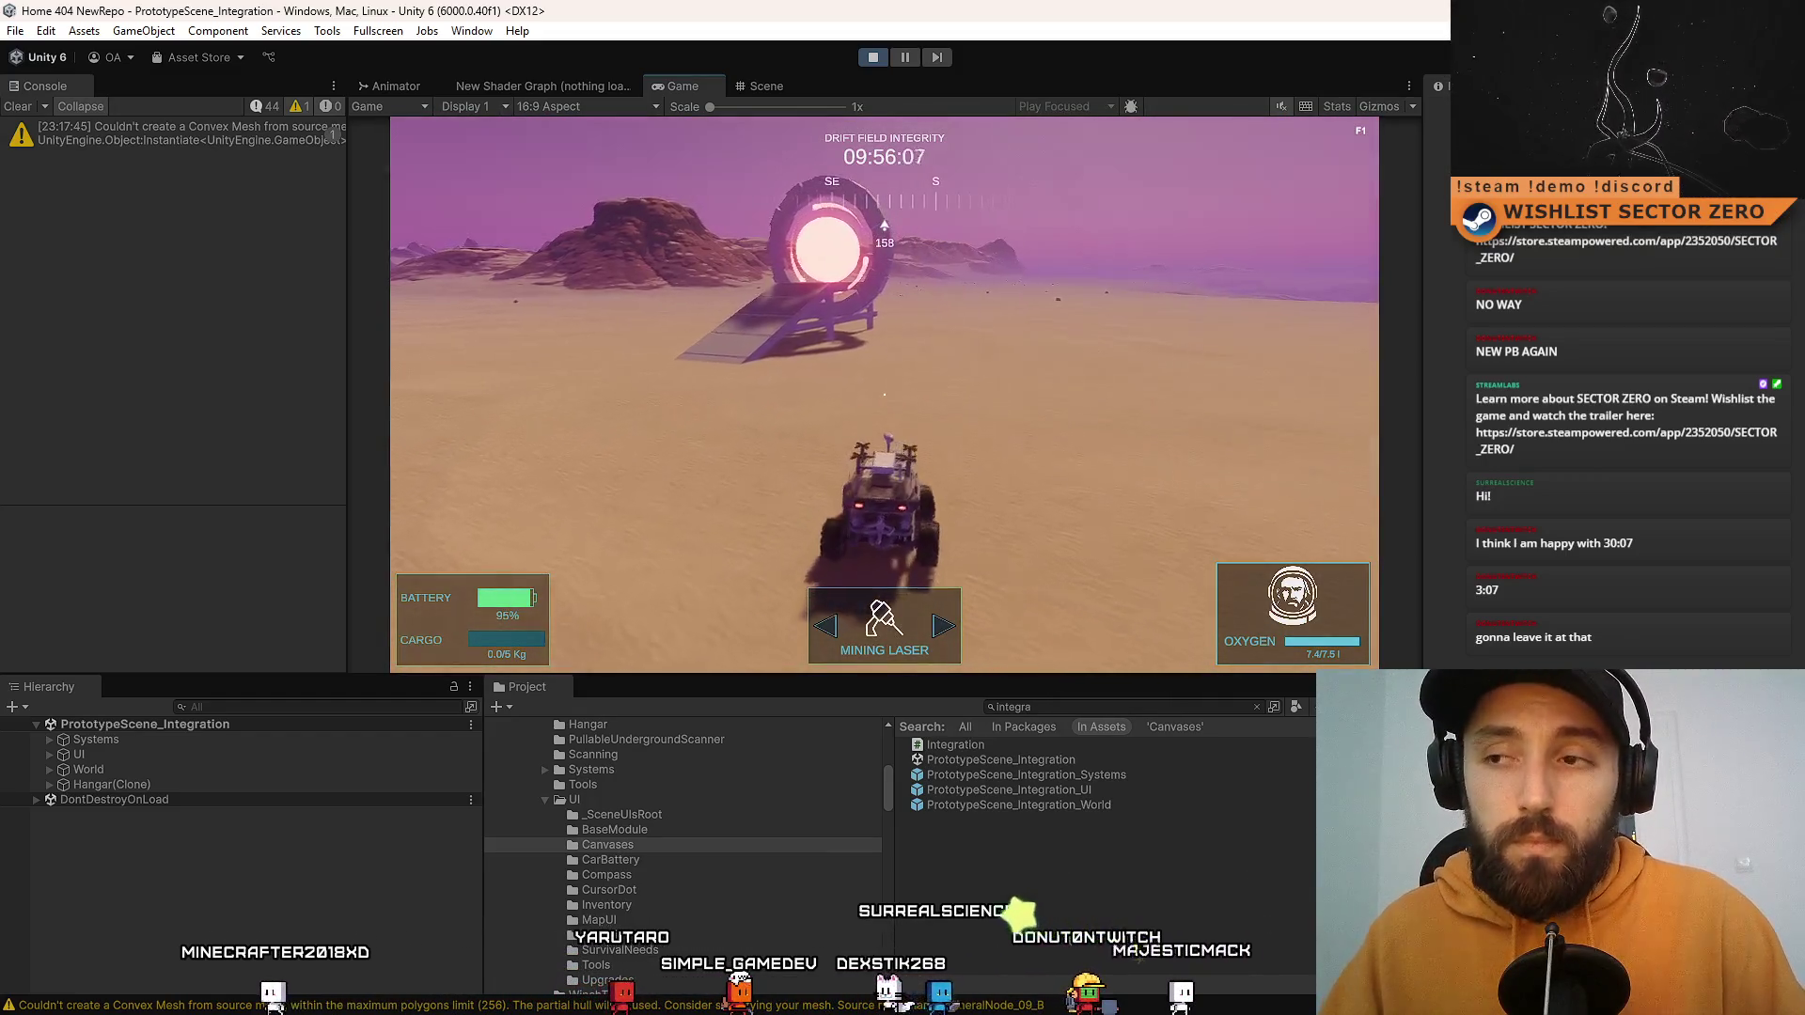
key(d)
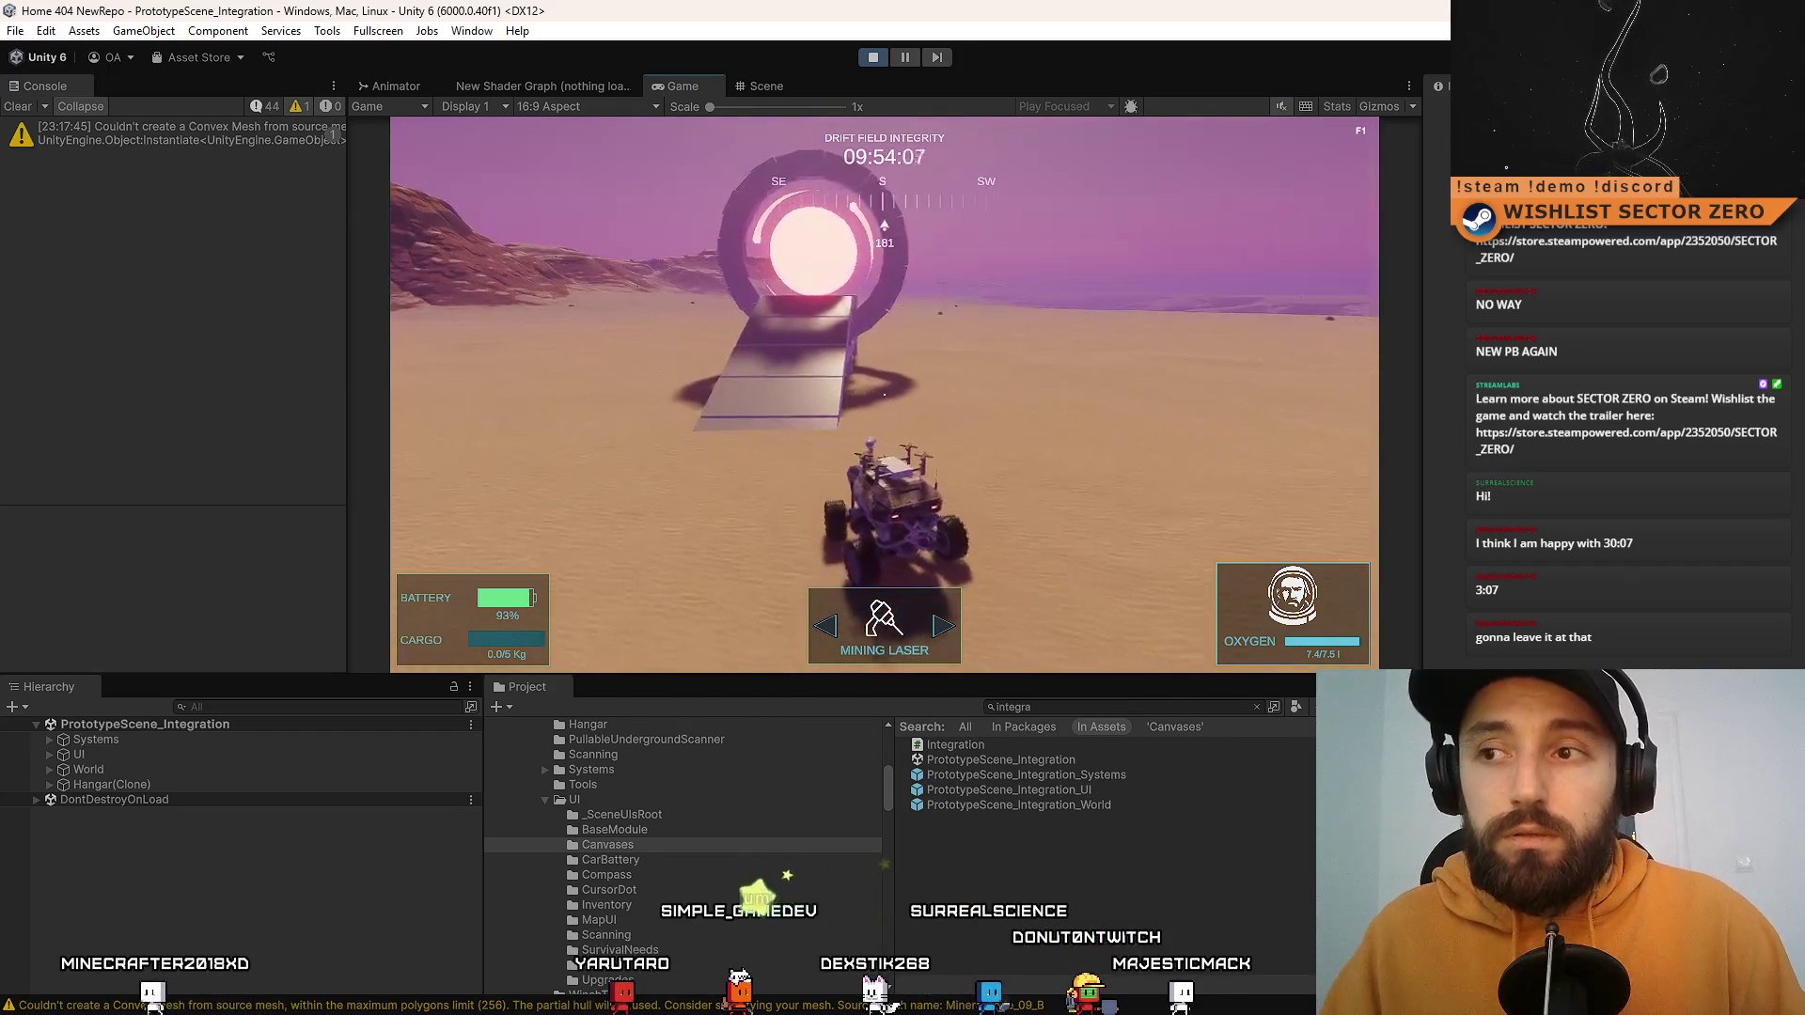
key(d)
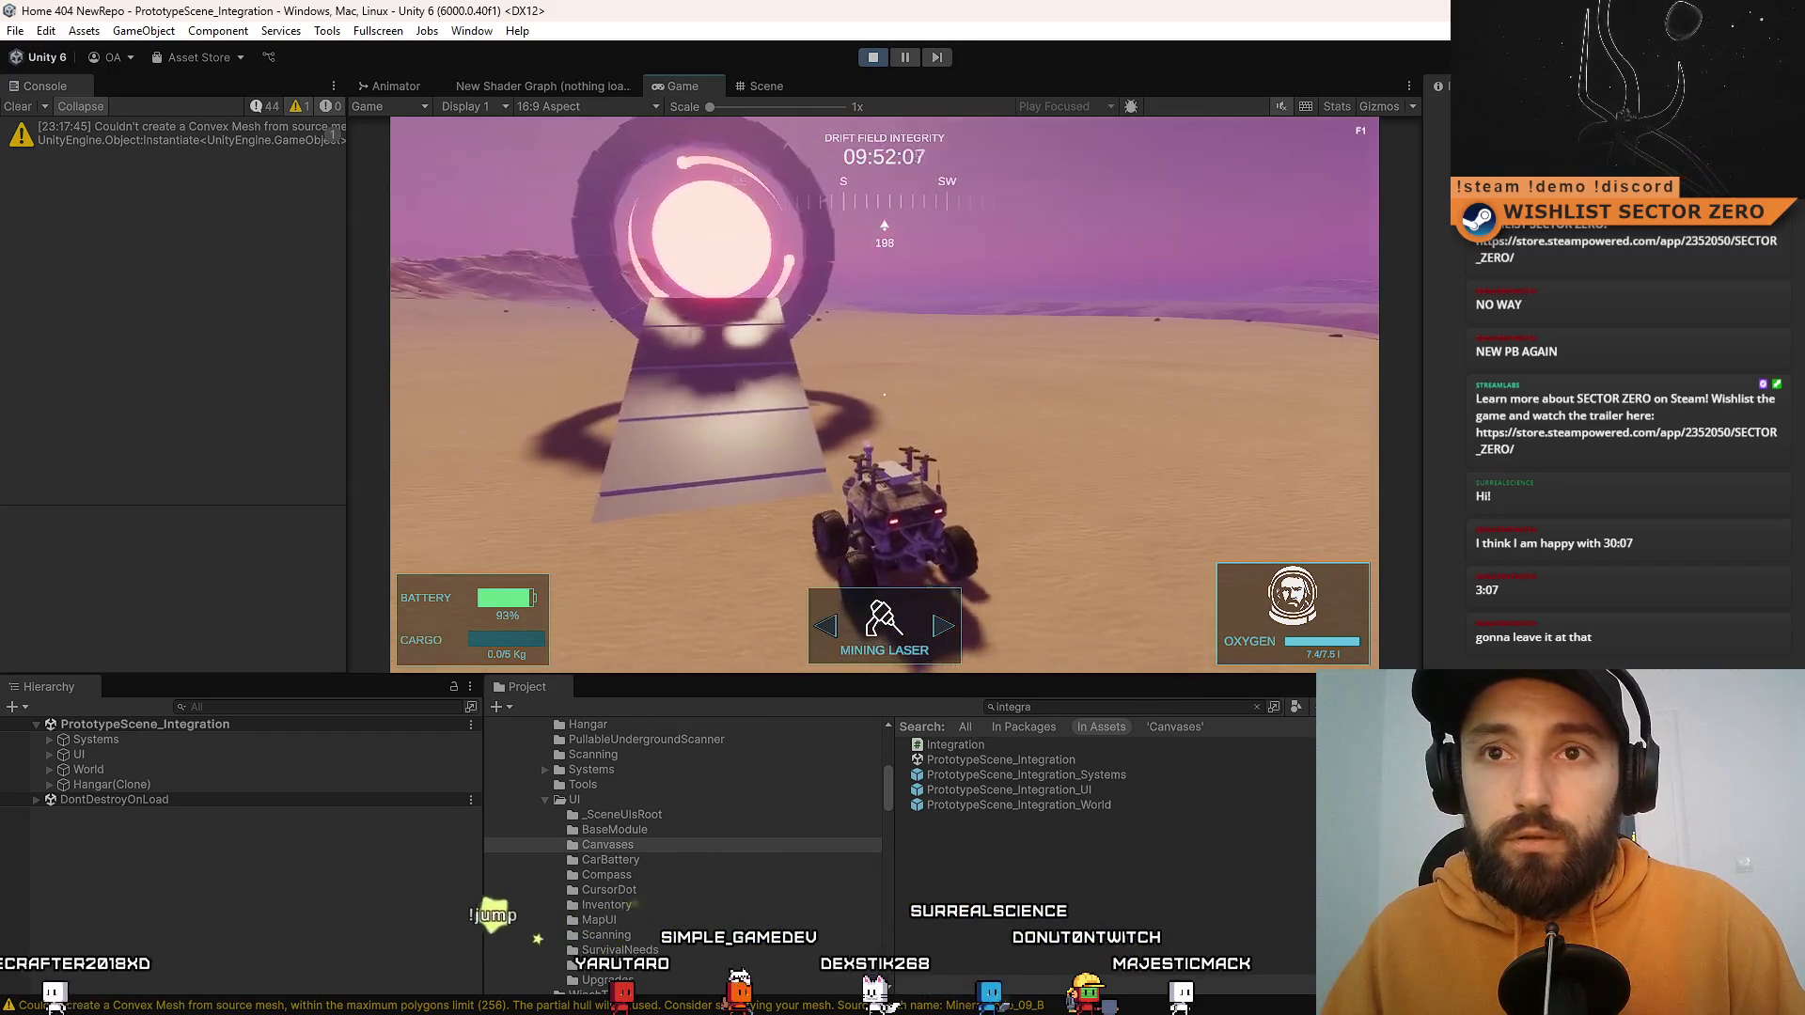
key(a)
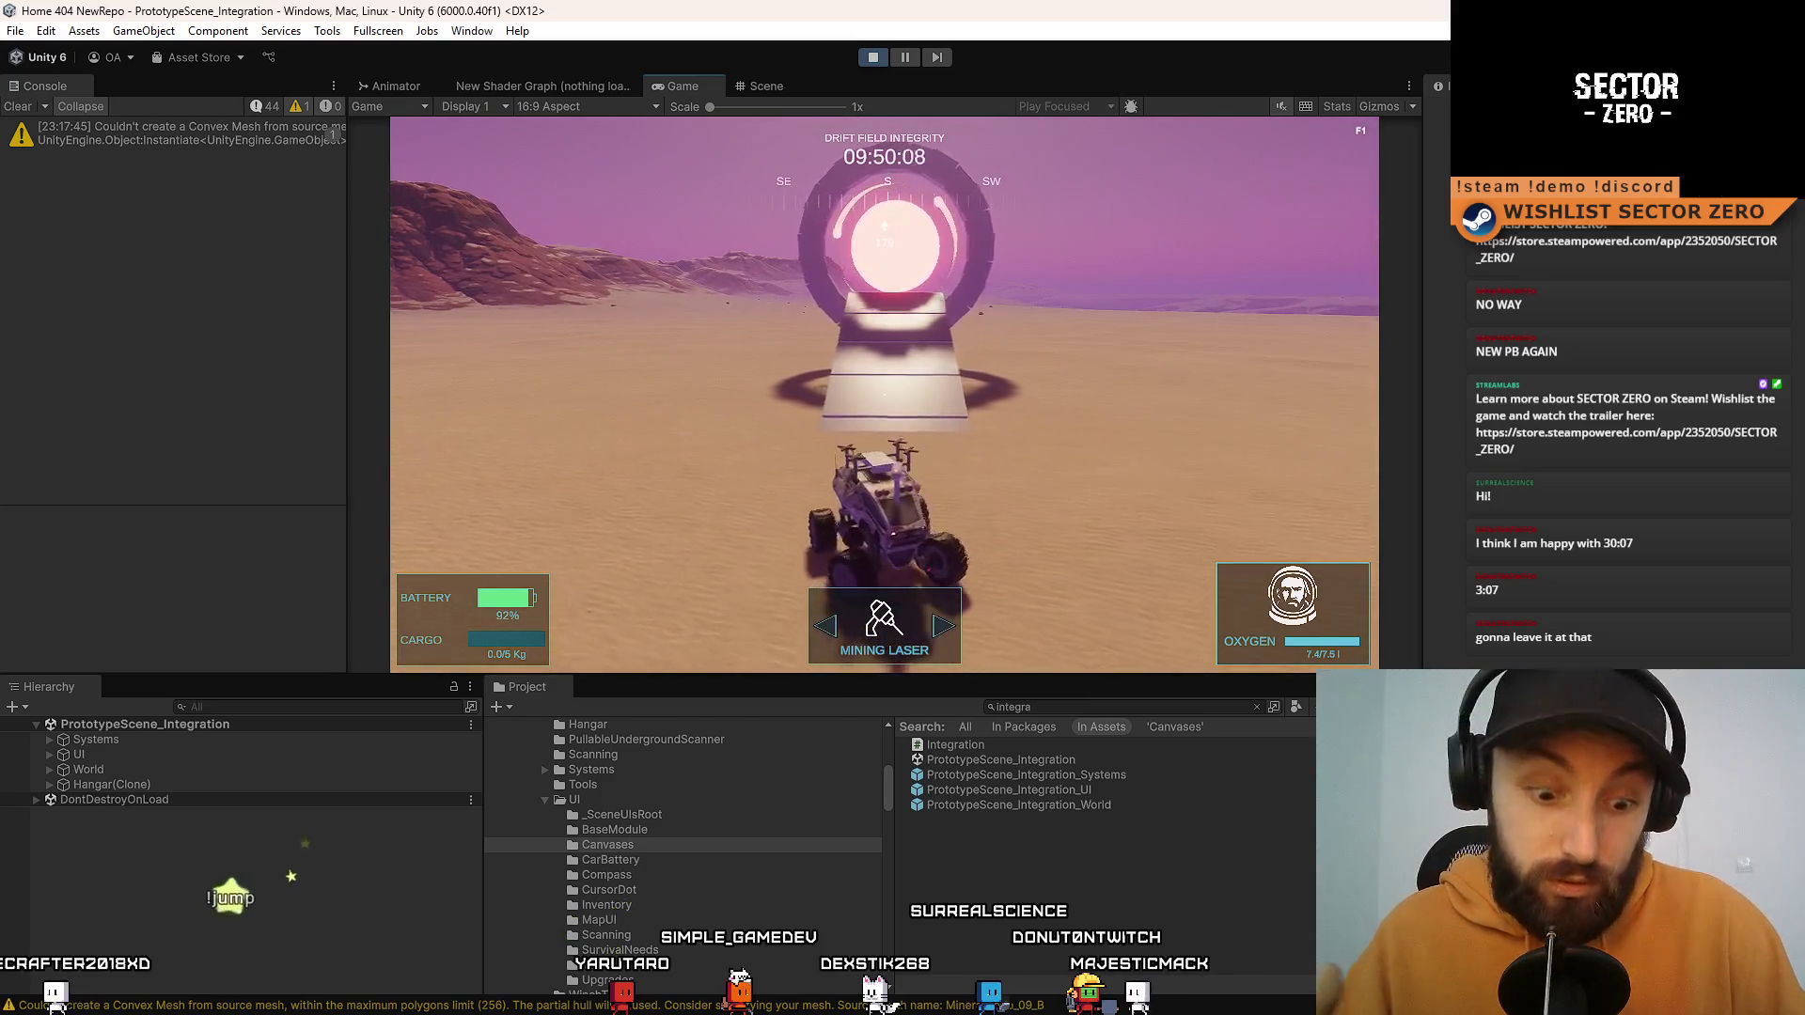
key(d)
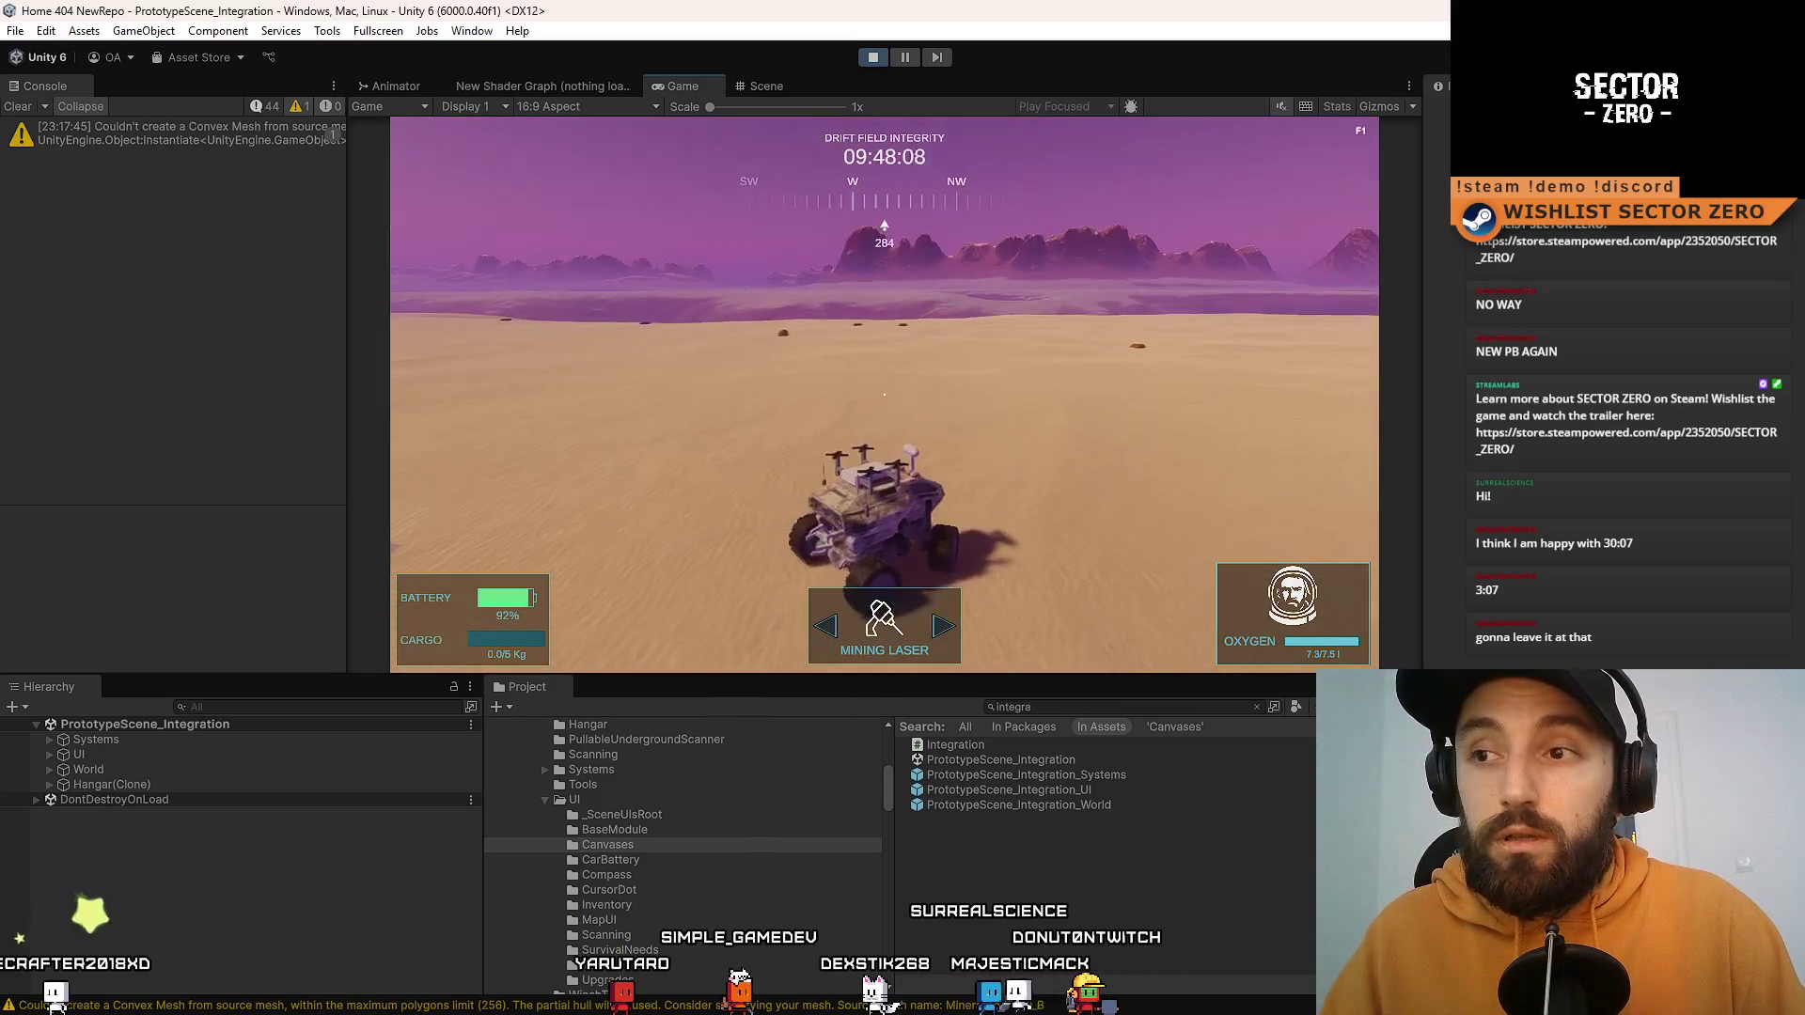
key(a)
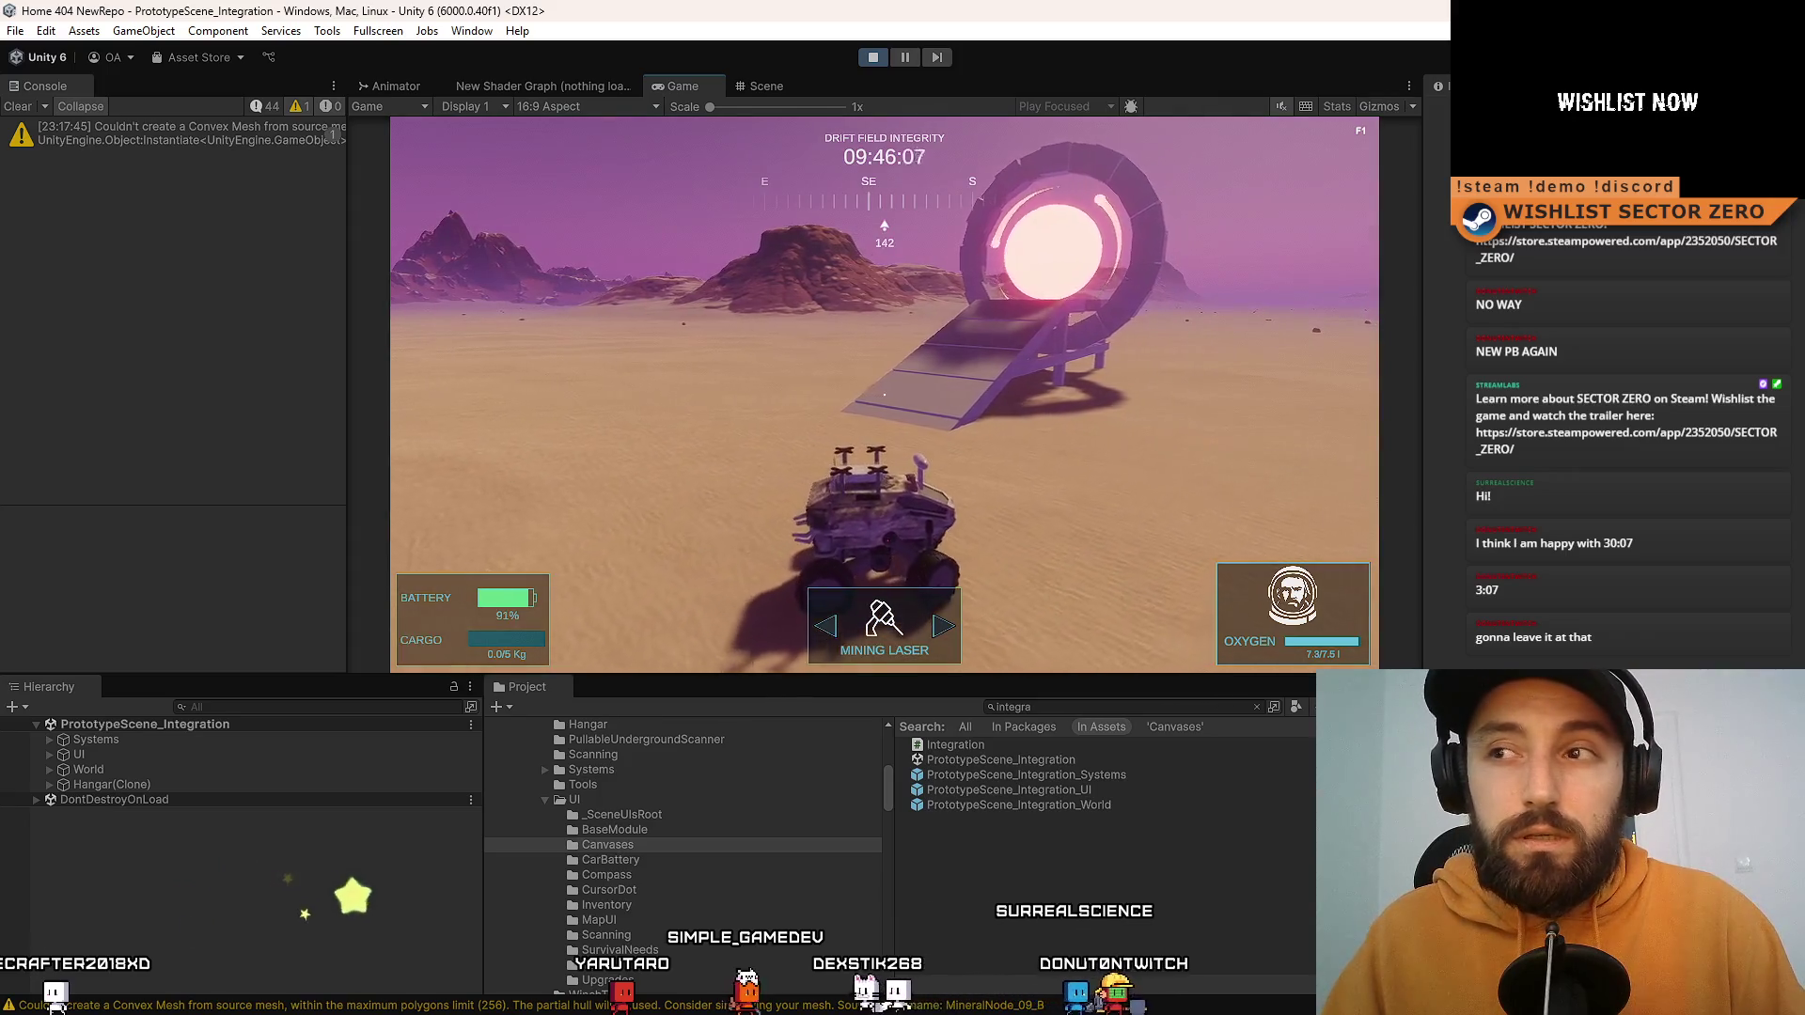
key(d)
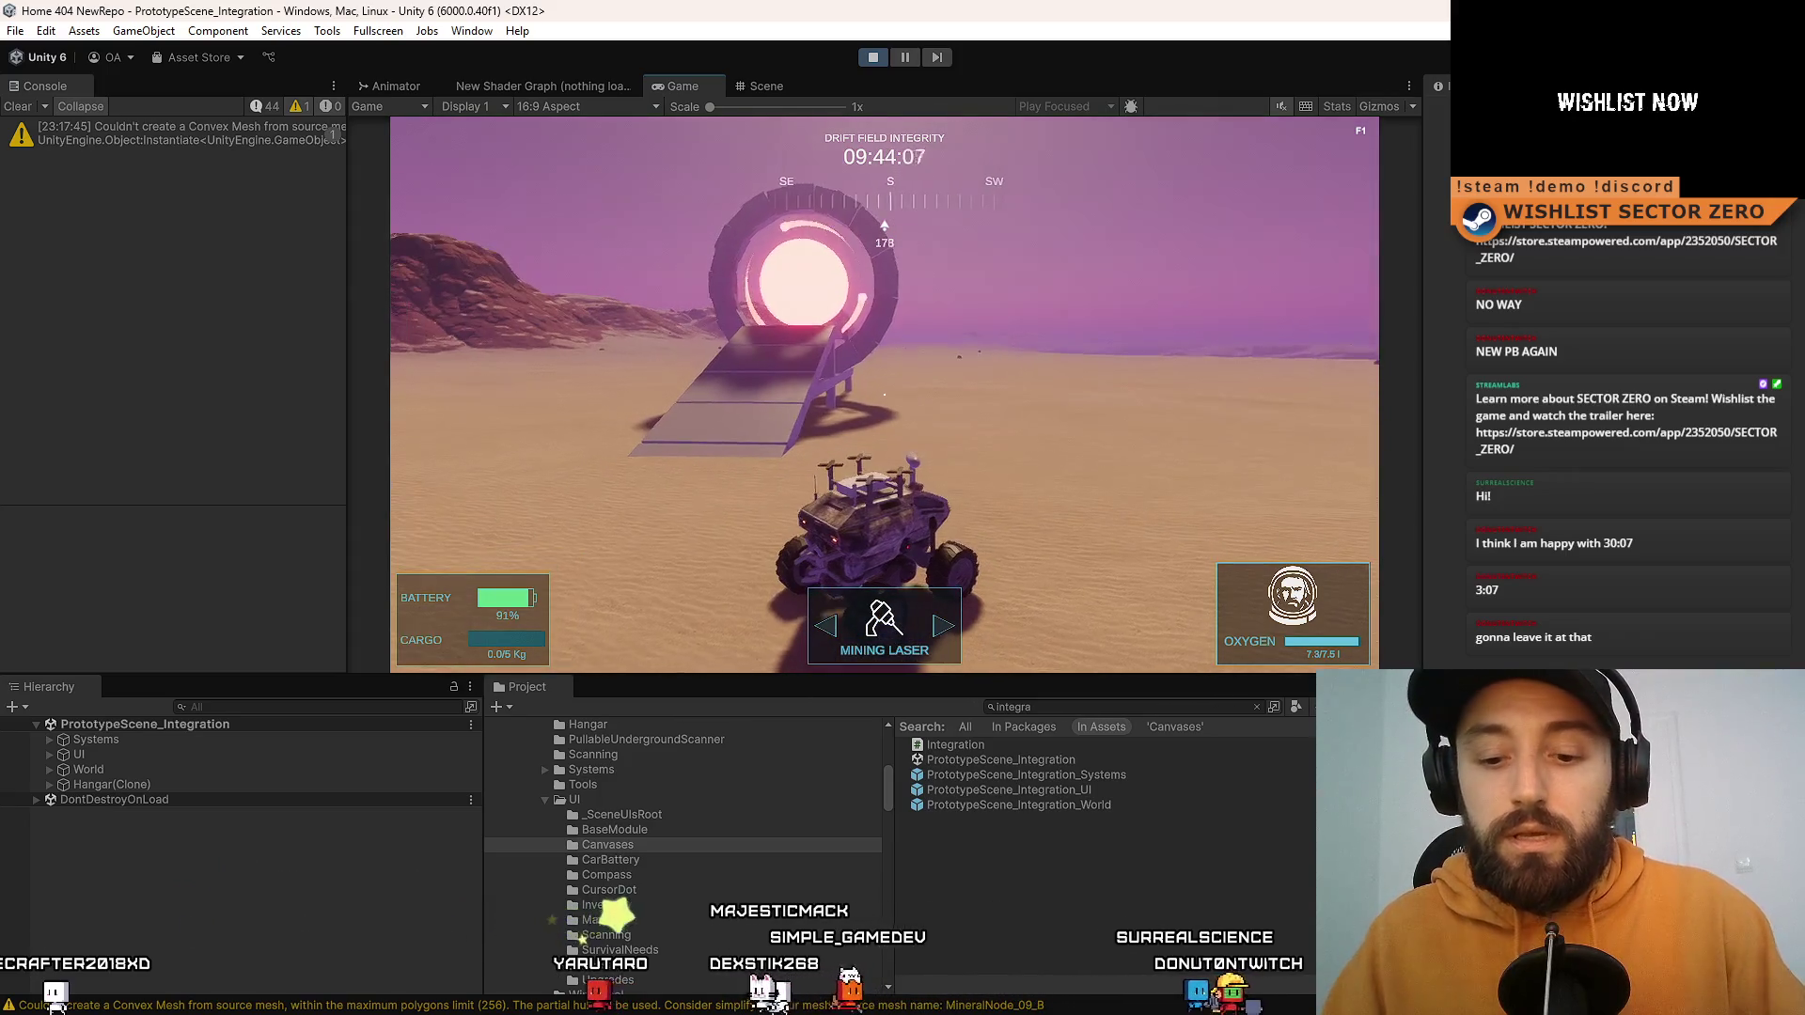
key(F10)
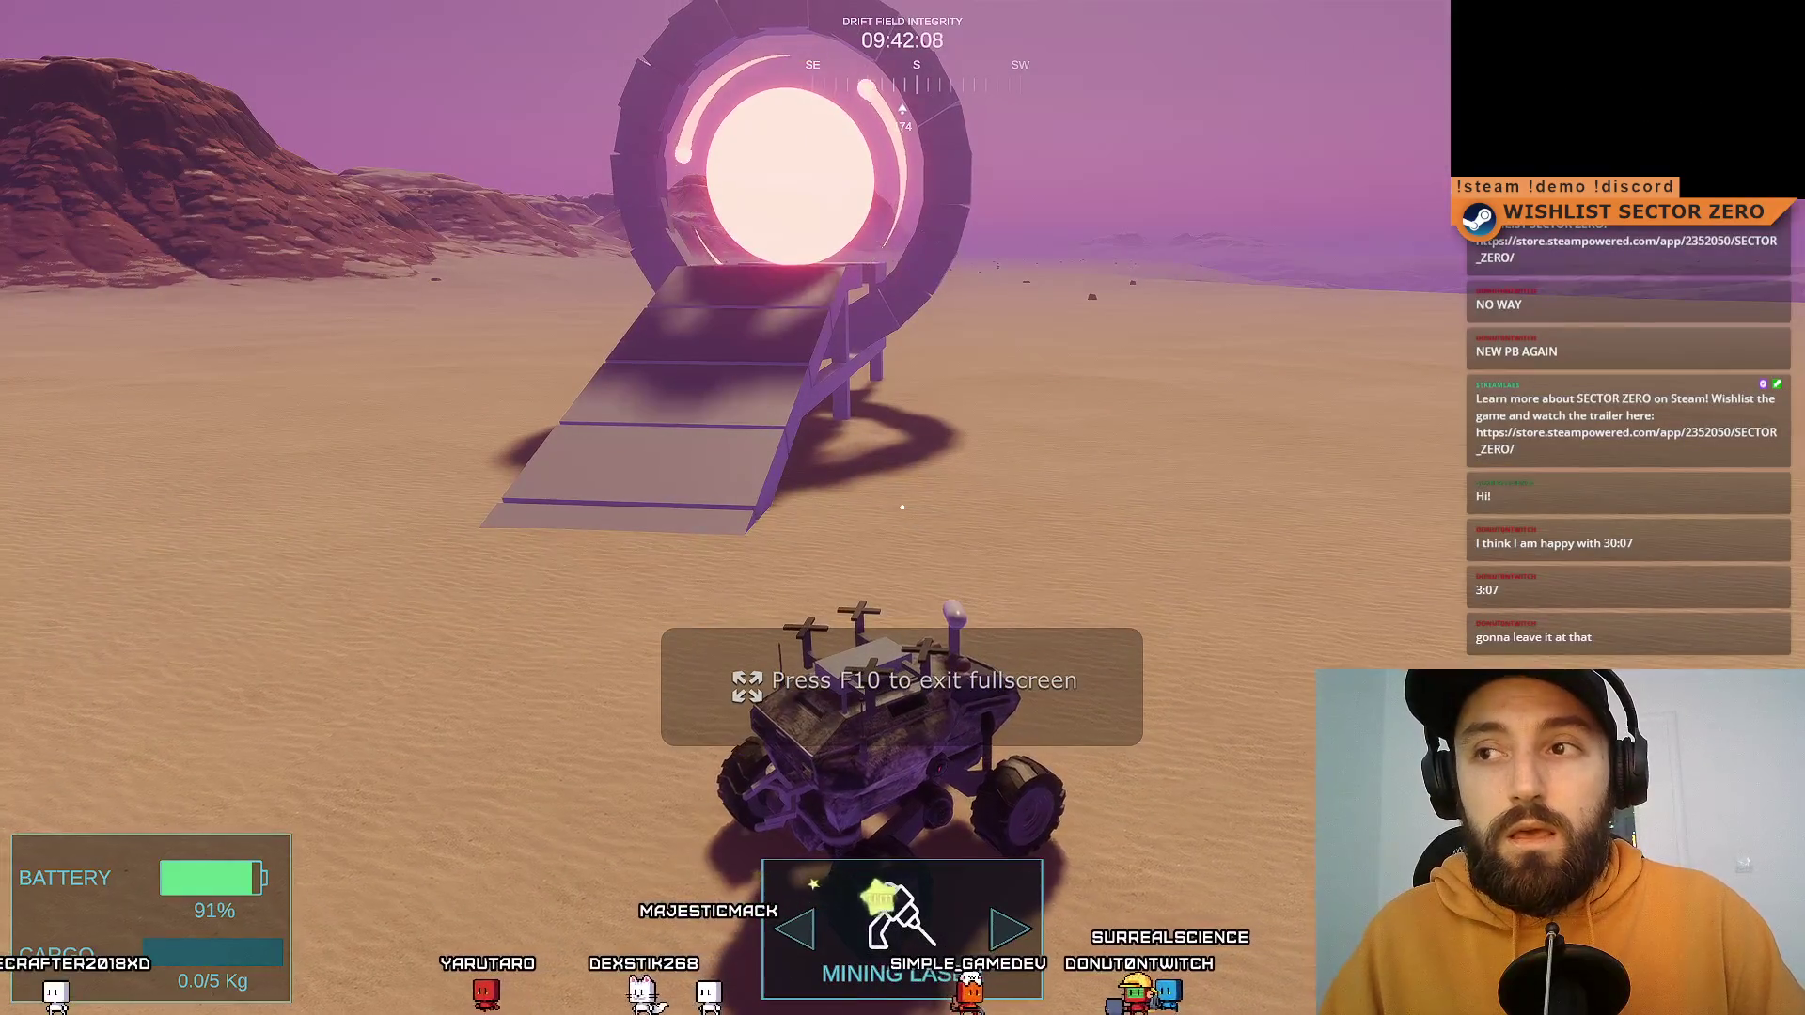
Step: Steer the rover across the sand to face the ring, then drive up the ramp
key(a)
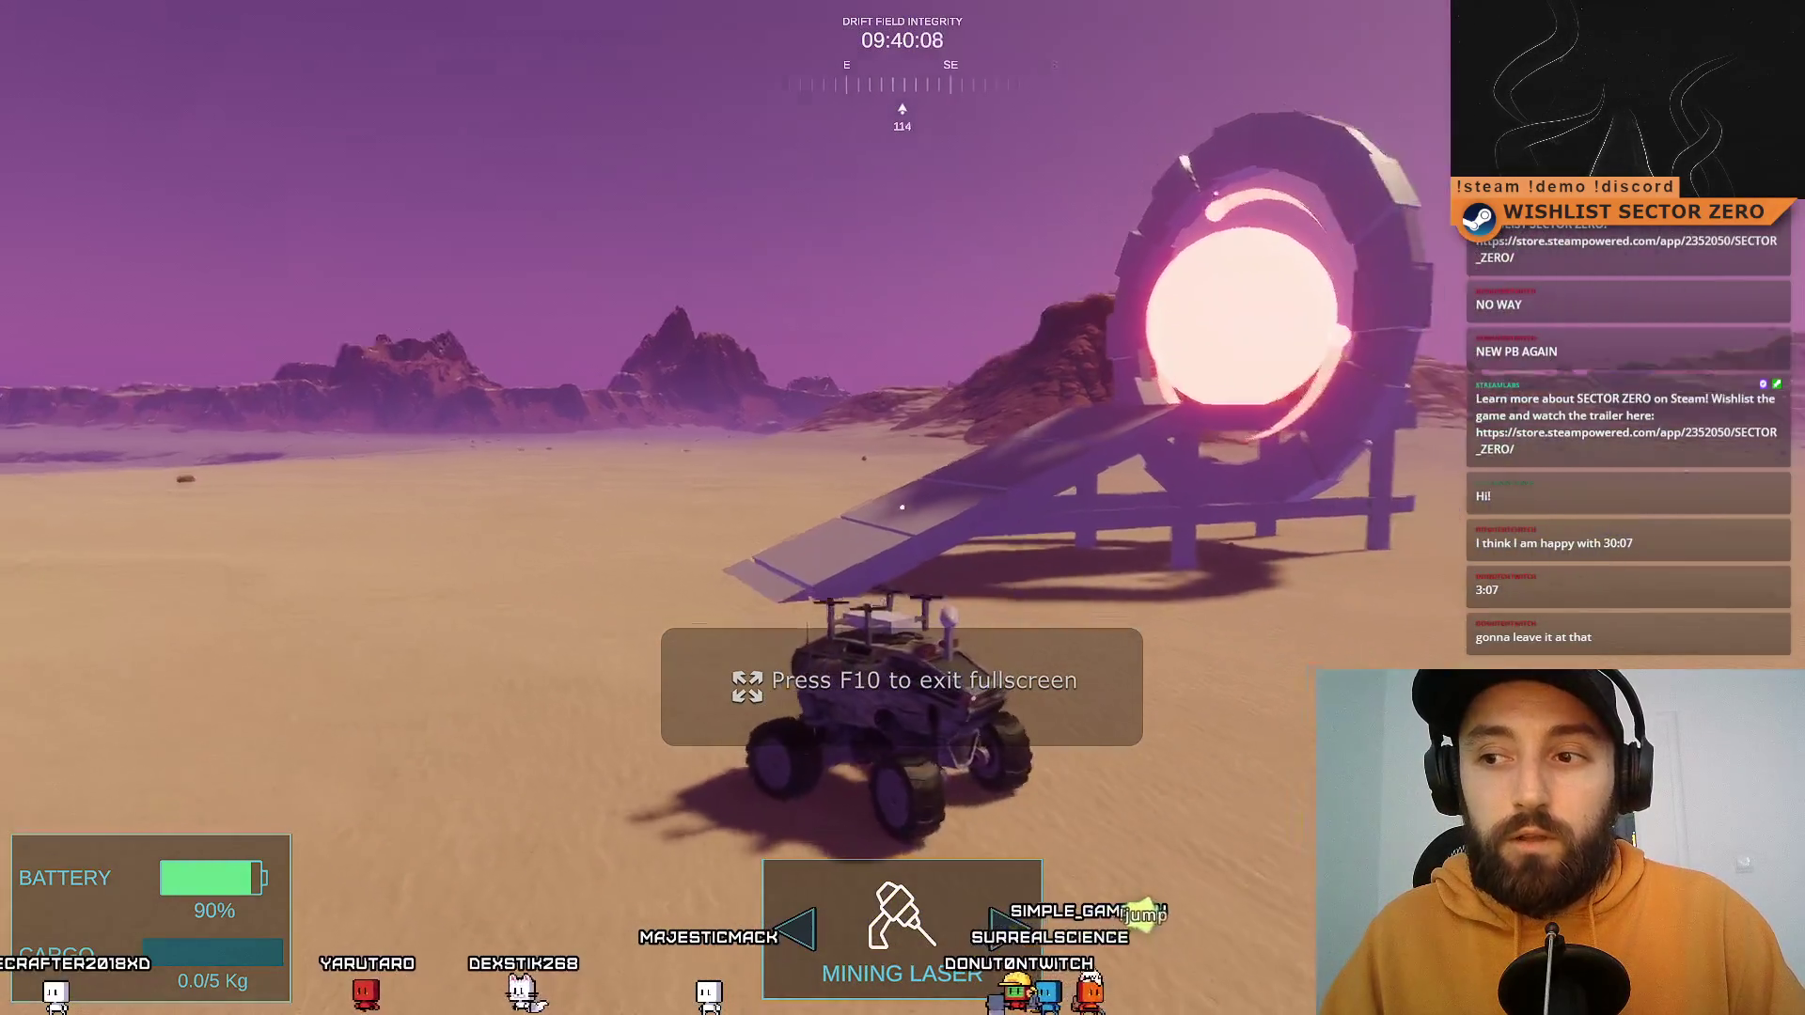
key(a)
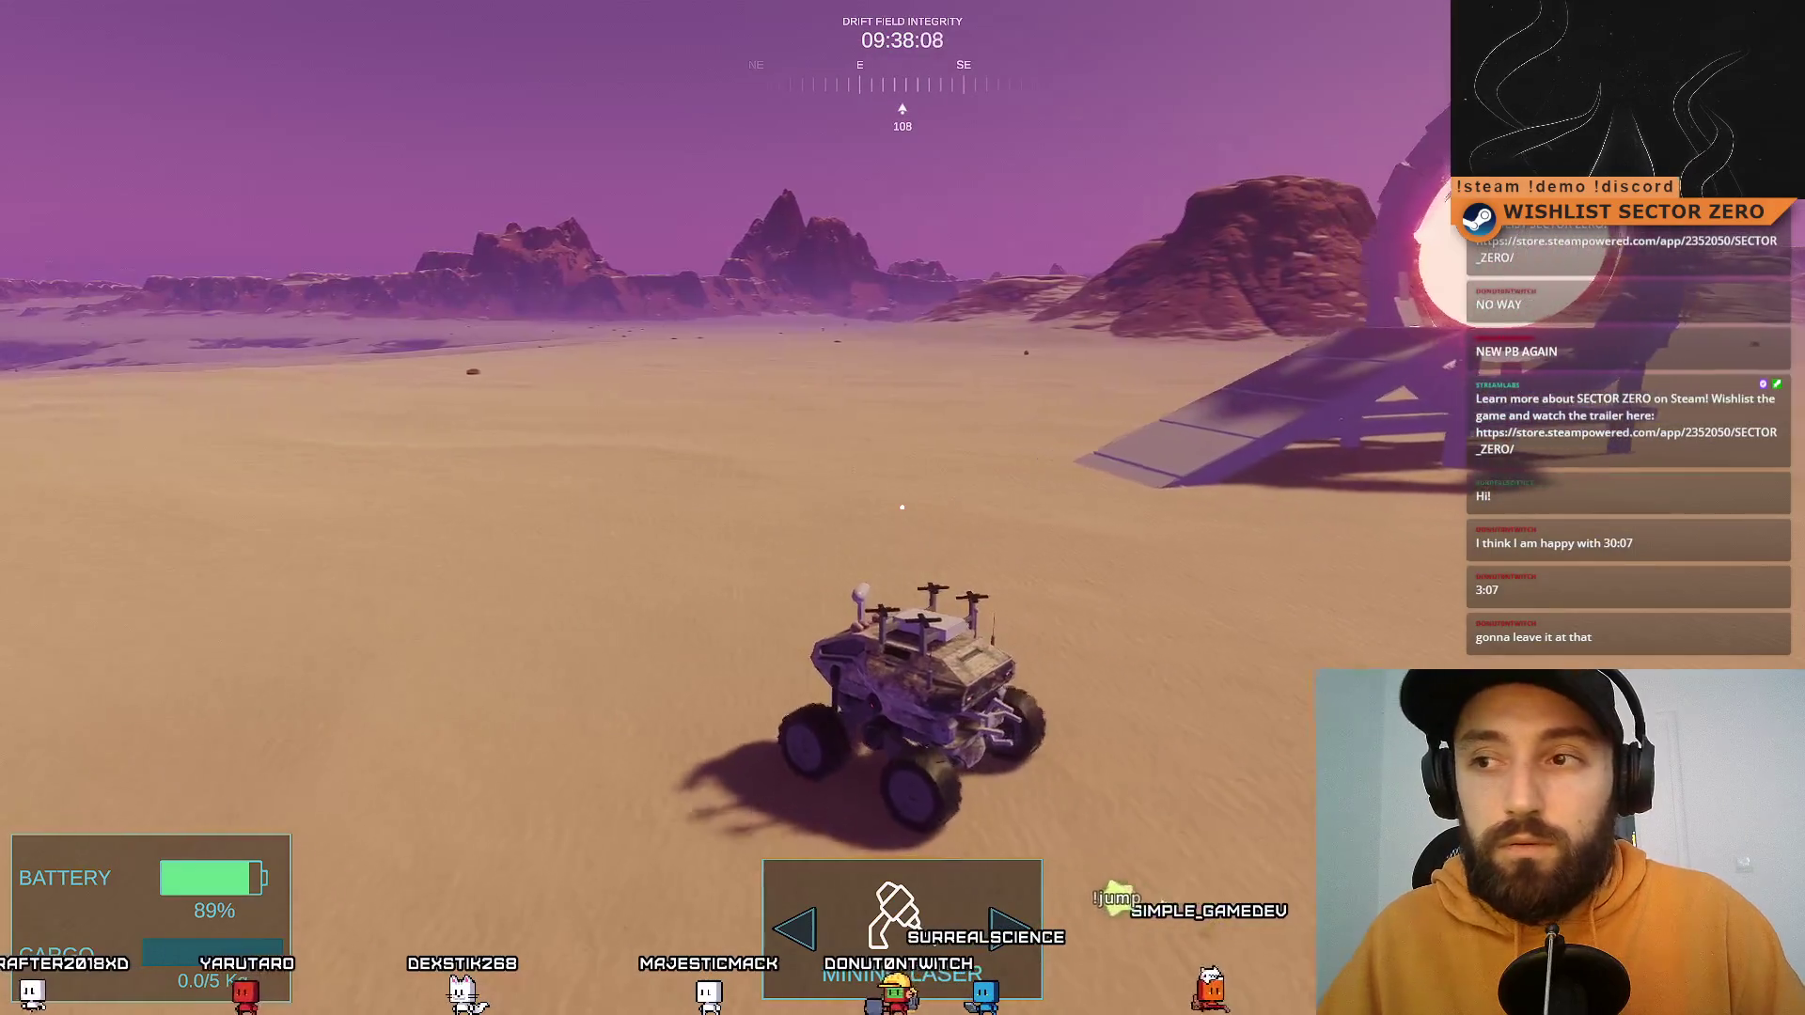
key(d)
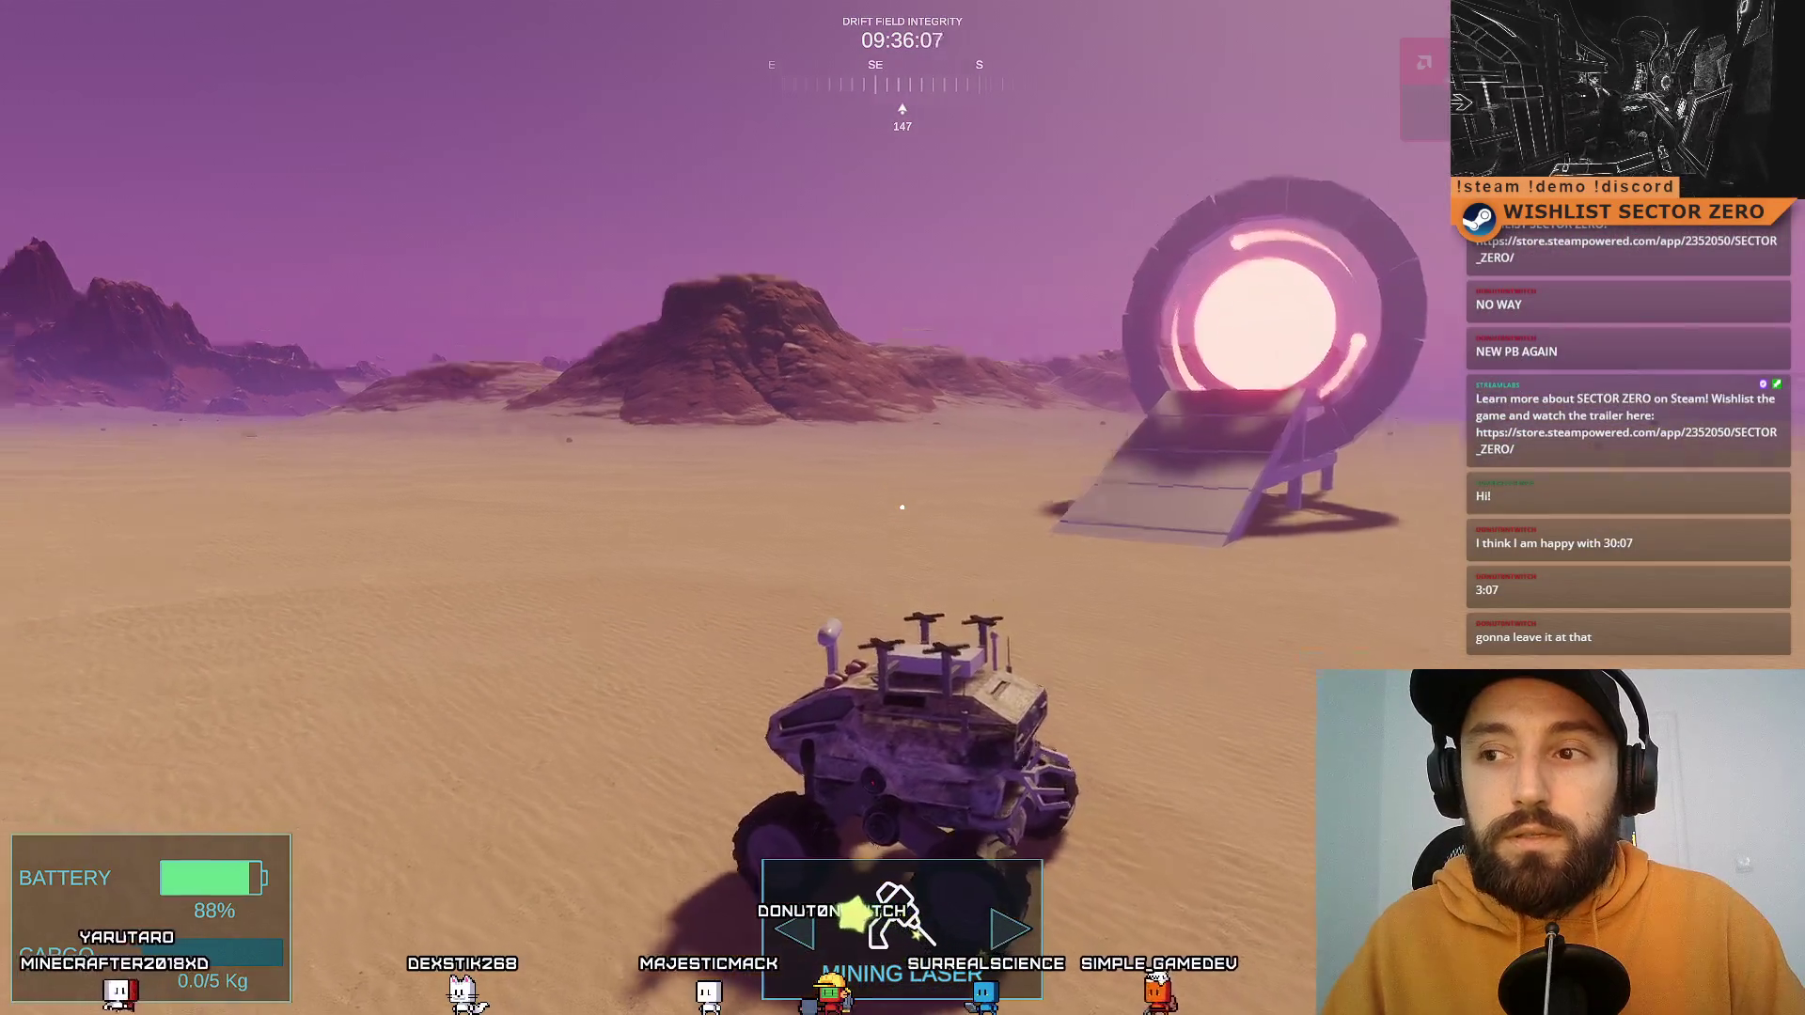
key(d)
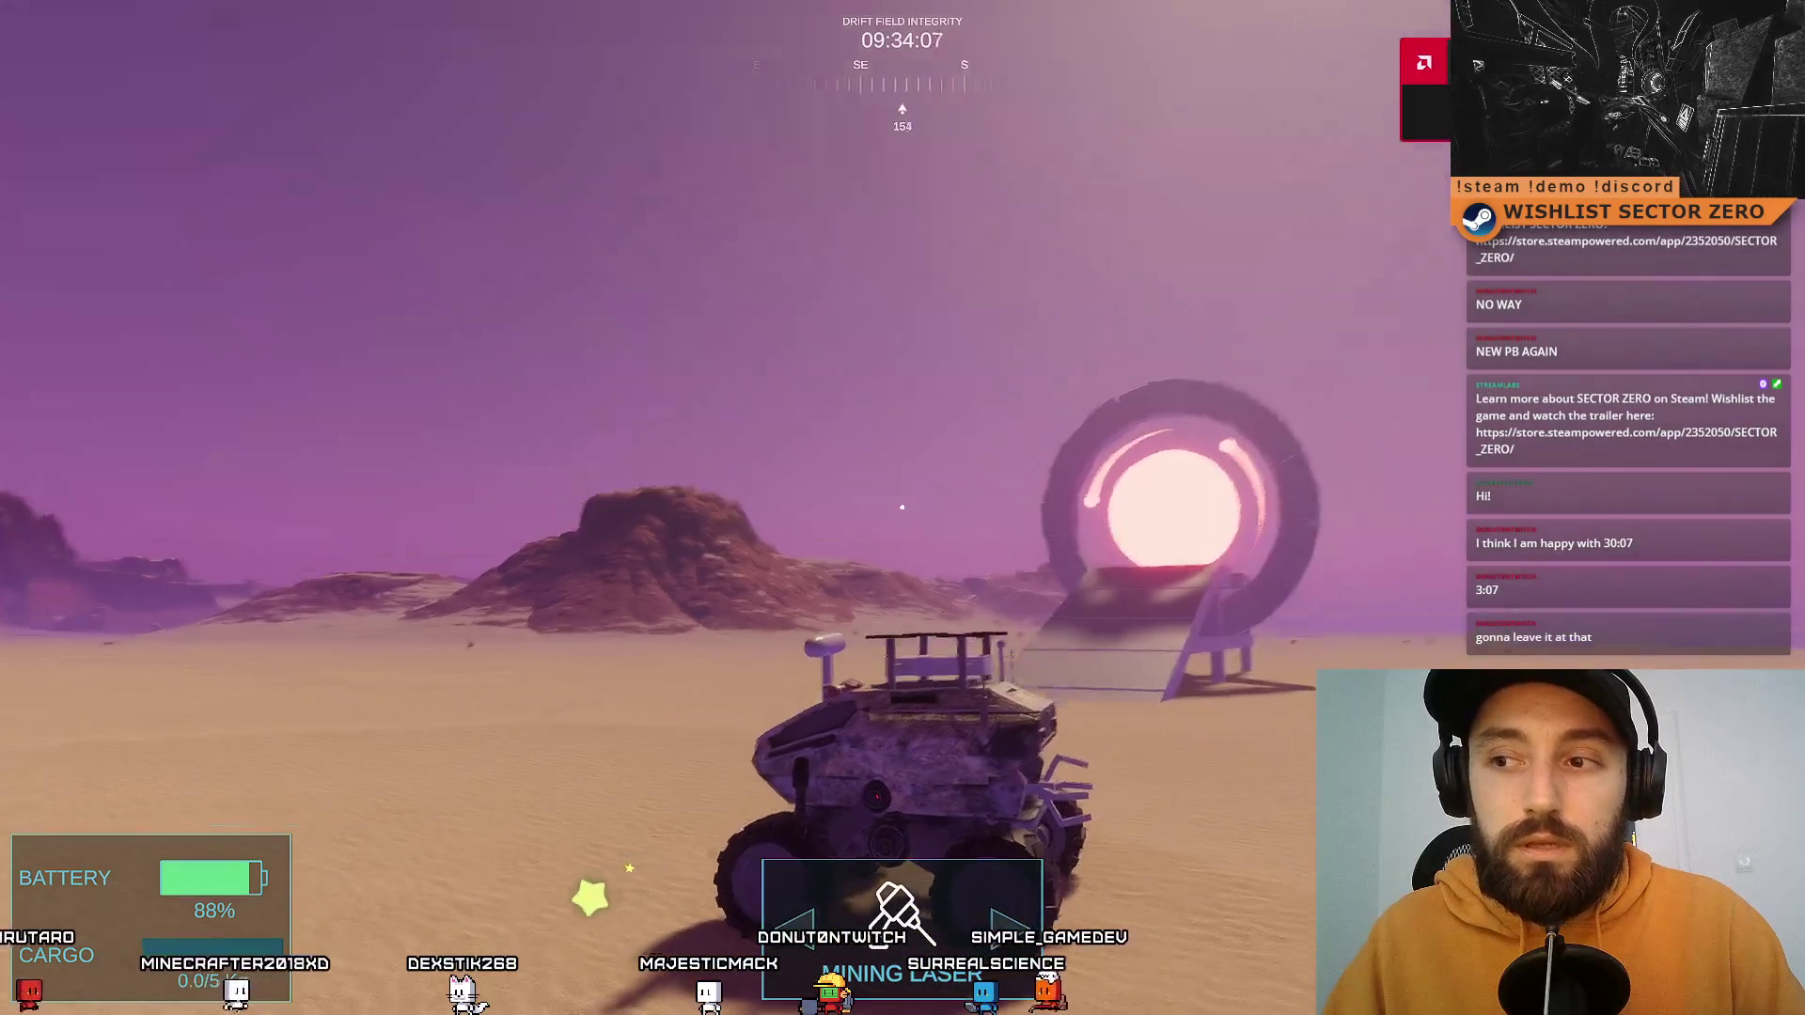
key(d)
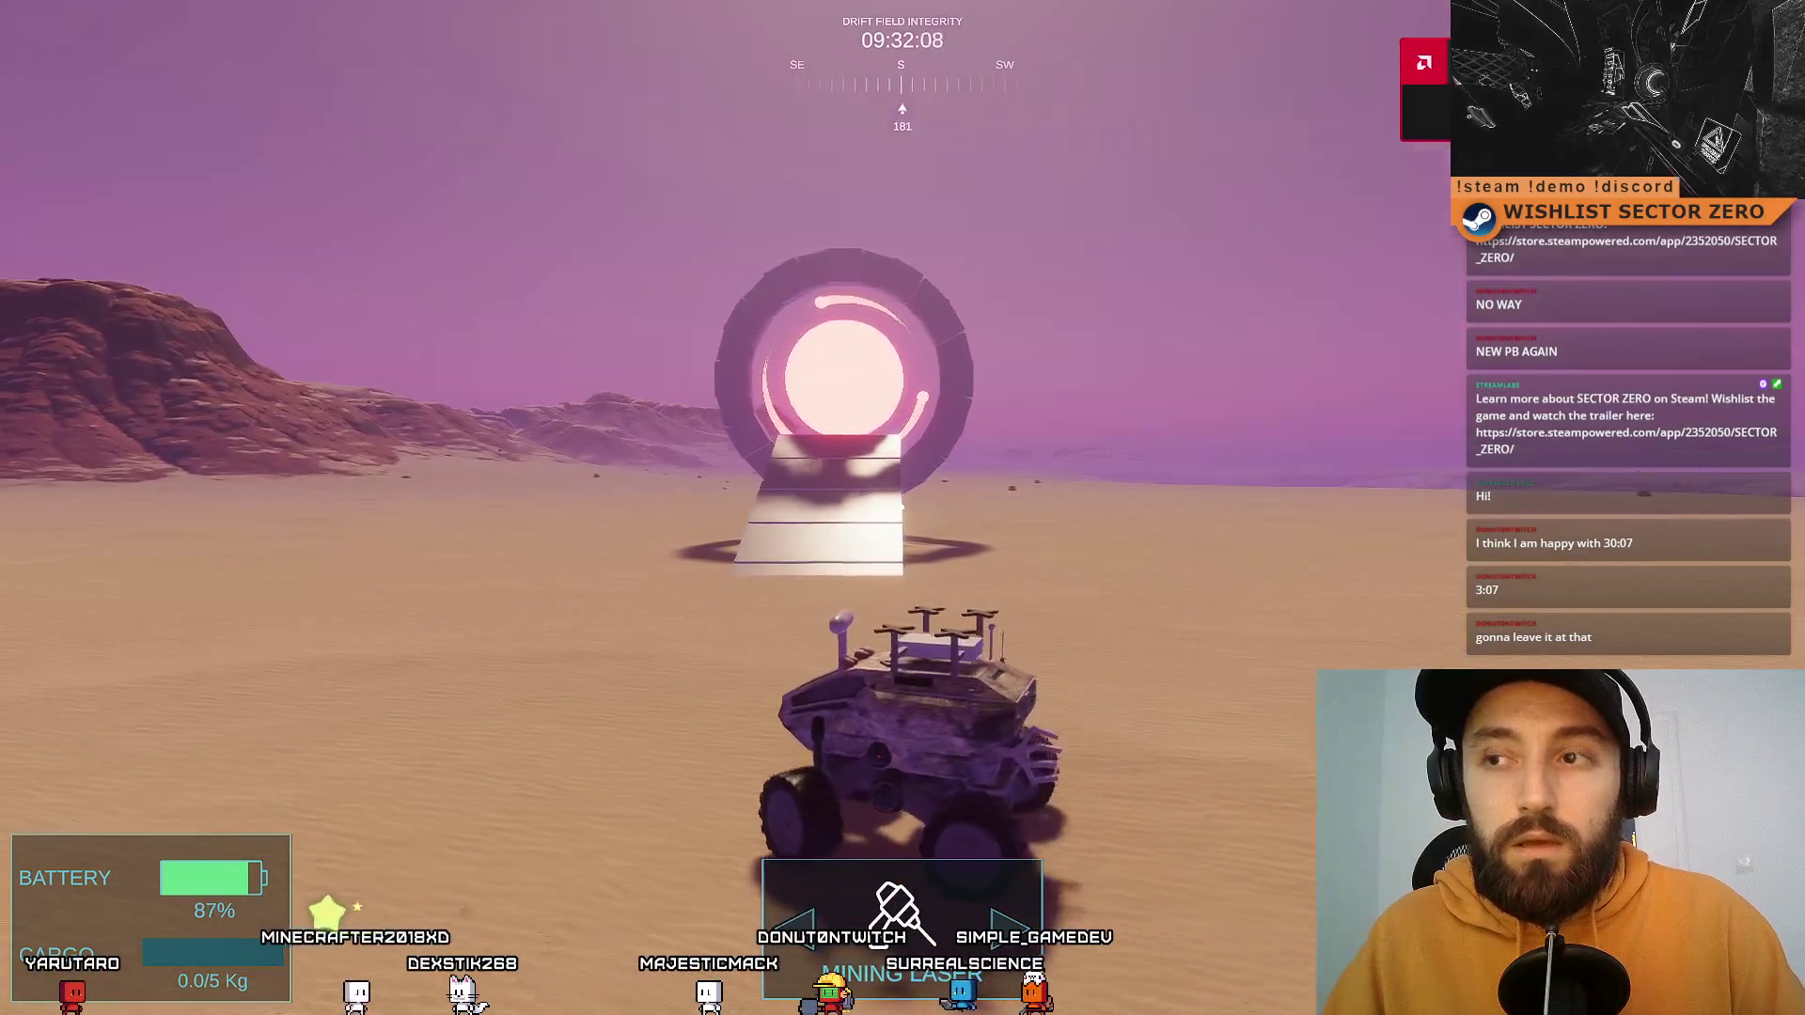
key(w)
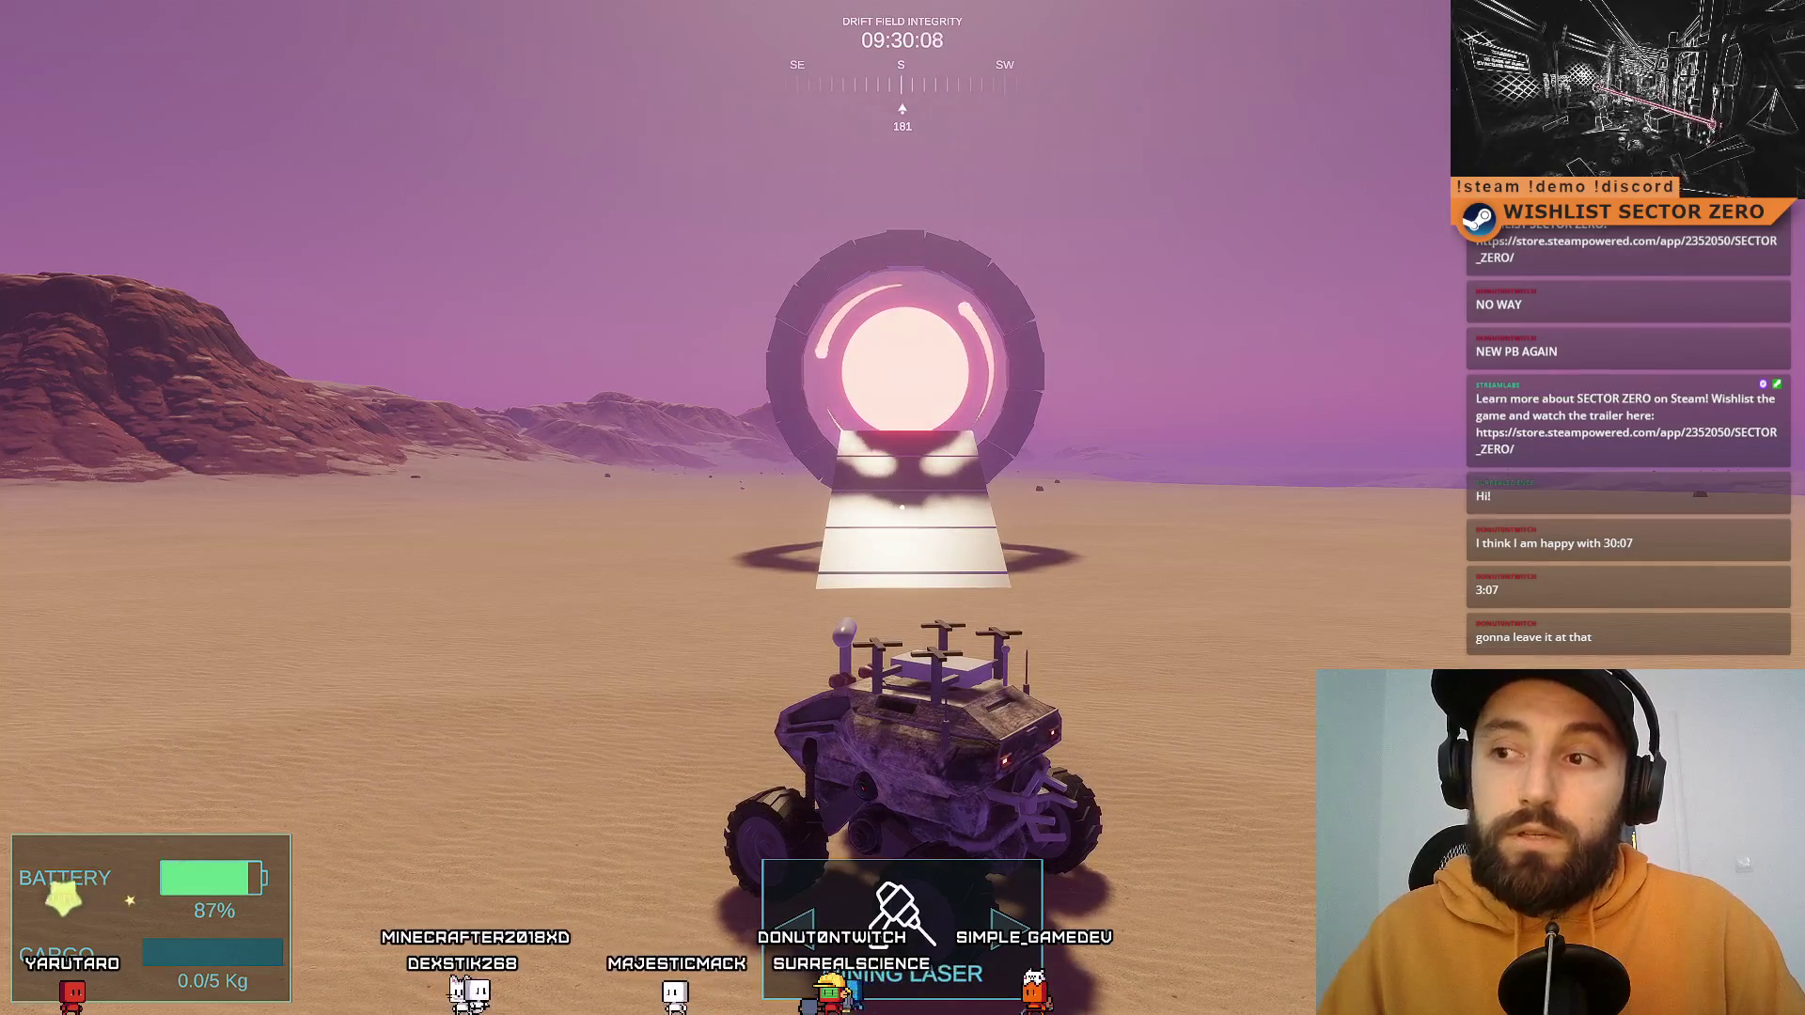
key(d)
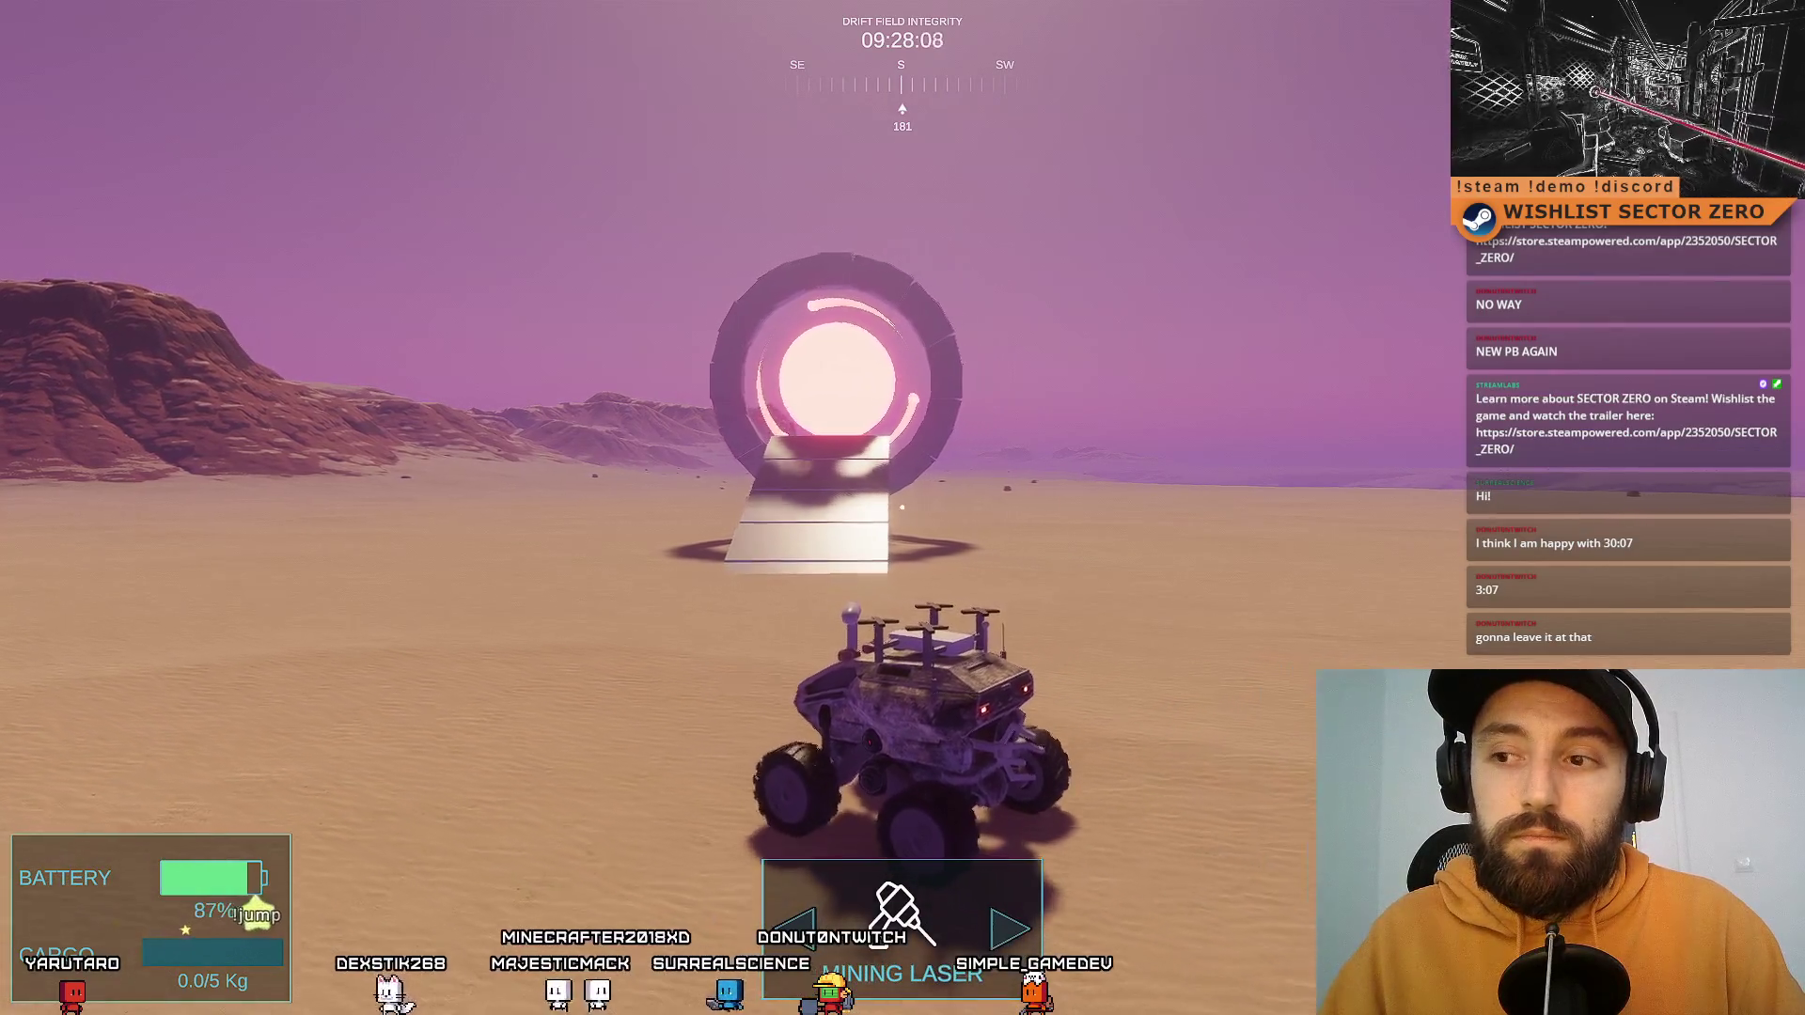
key(d)
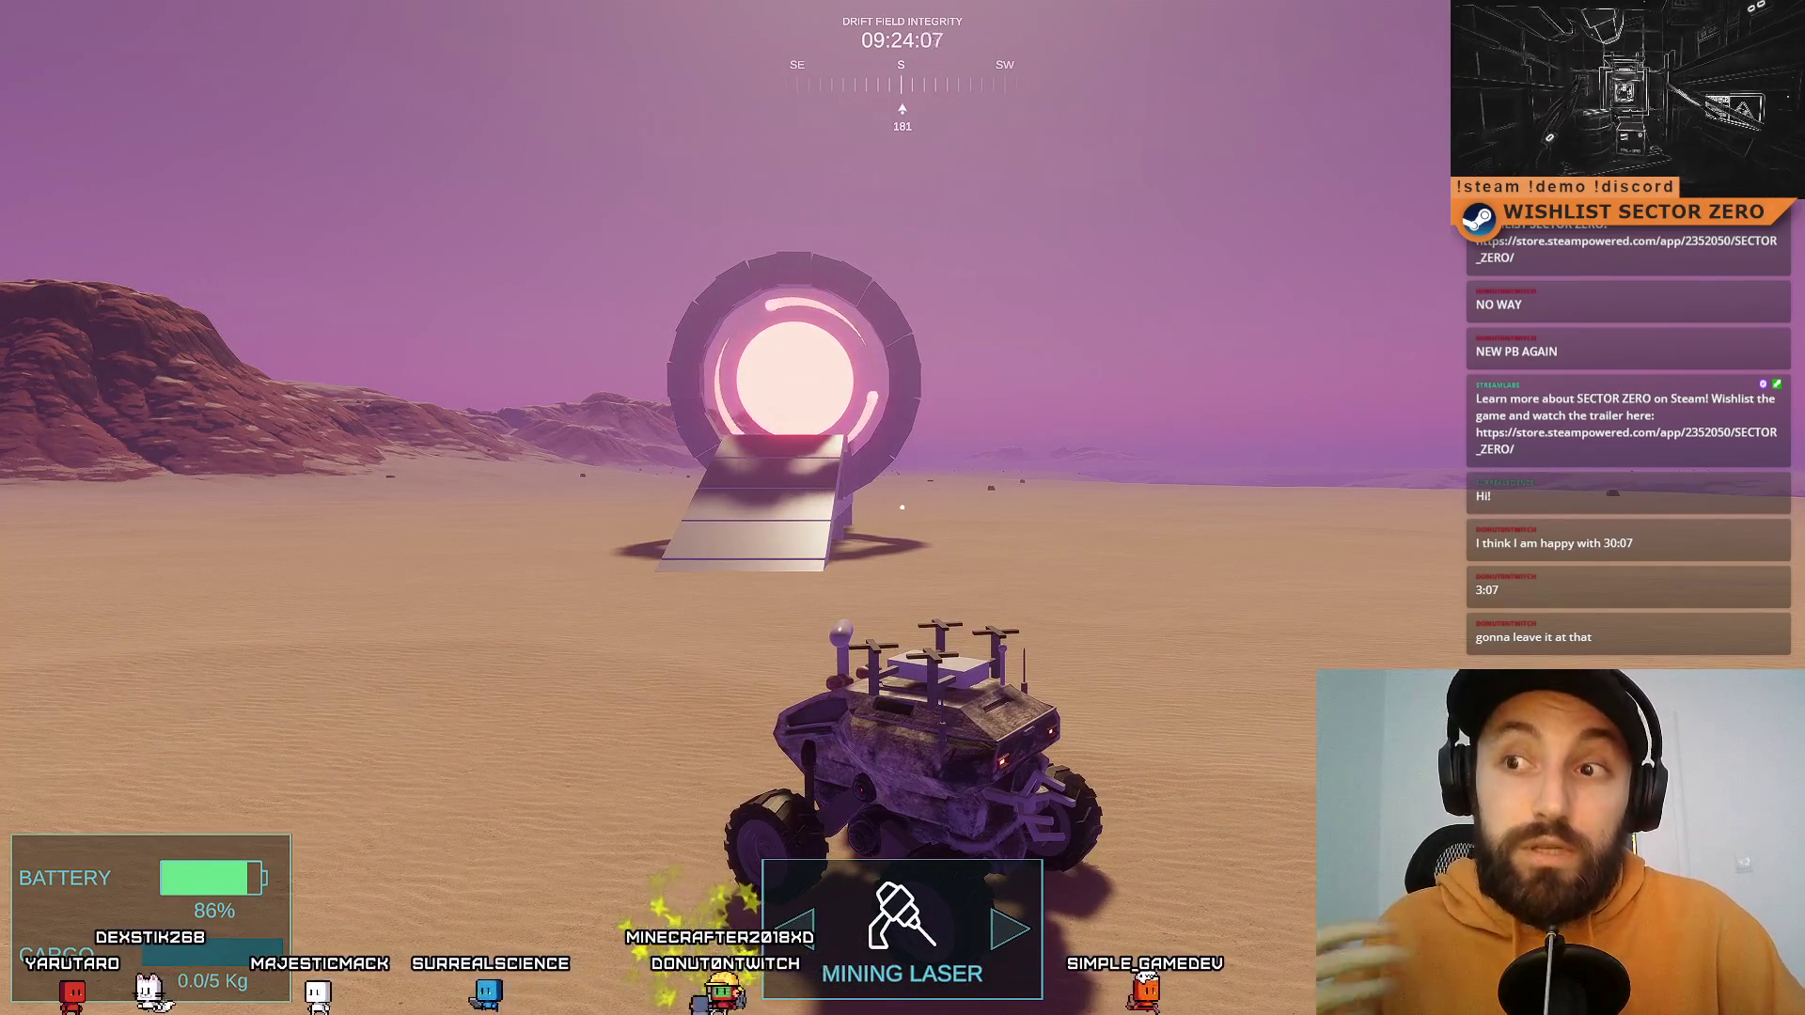
key(w)
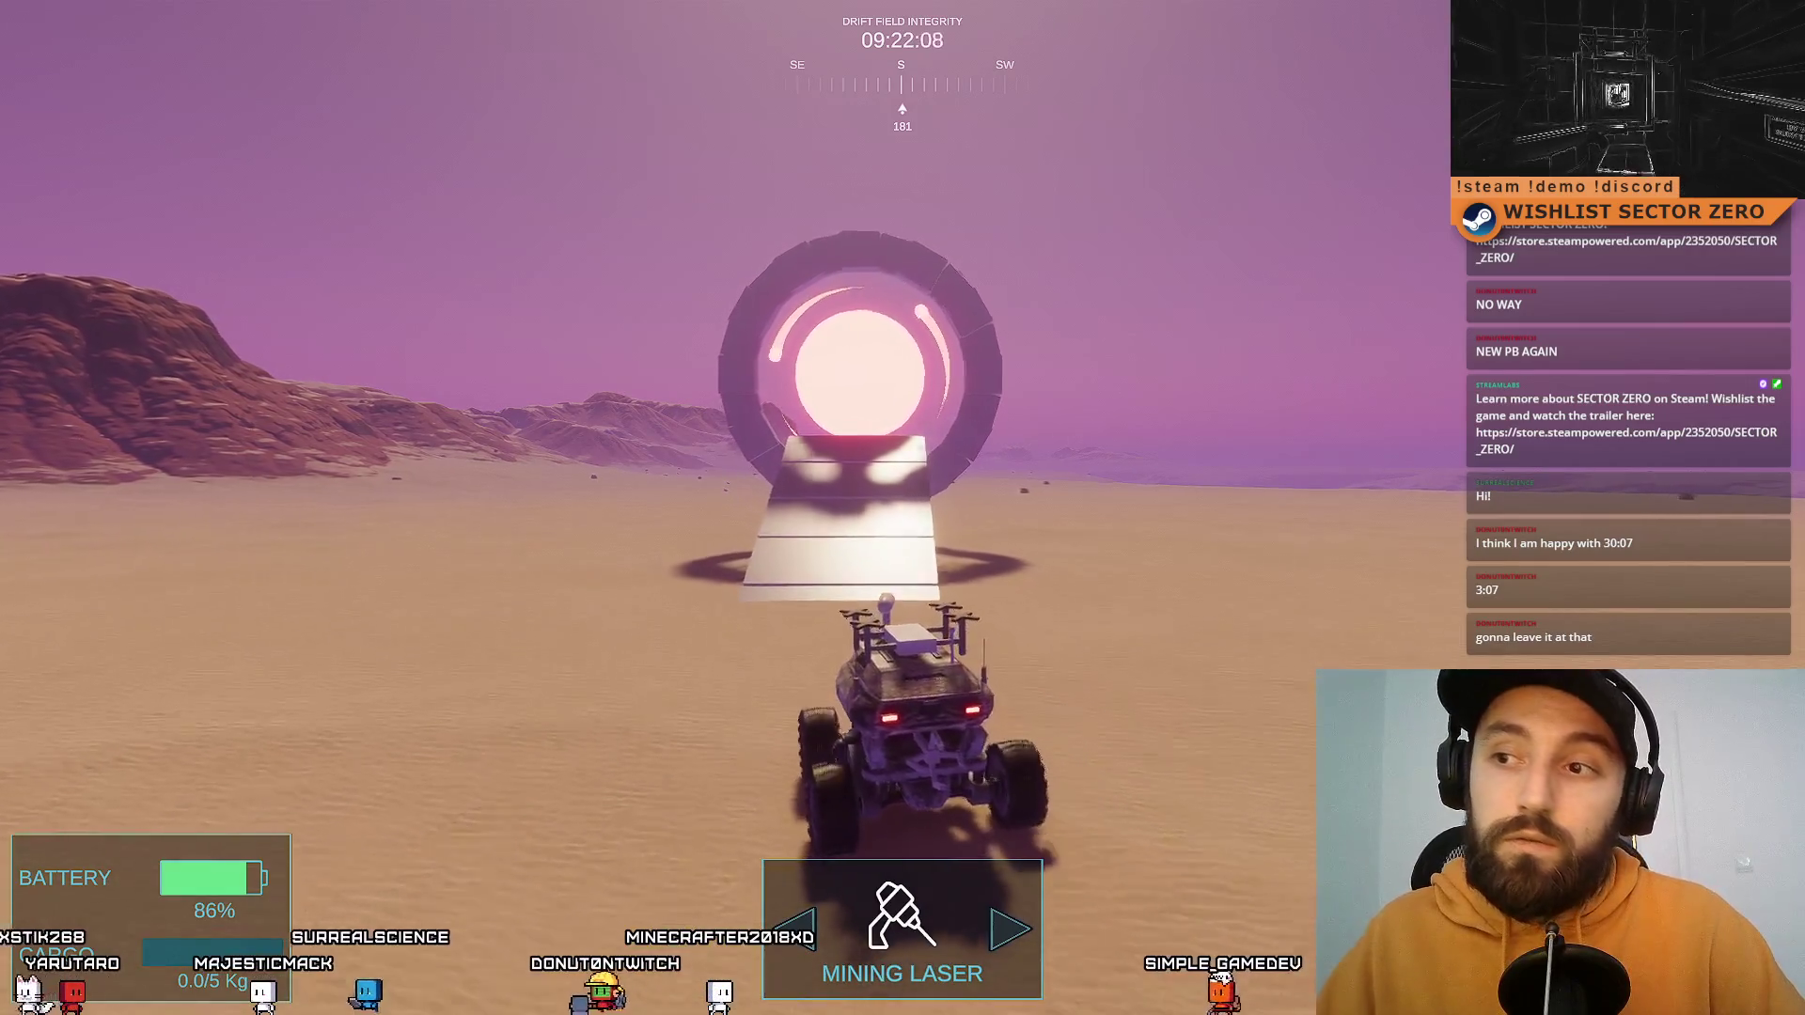
Step: Veer off the ramp and loop right across the dunes back toward the portal
key(d)
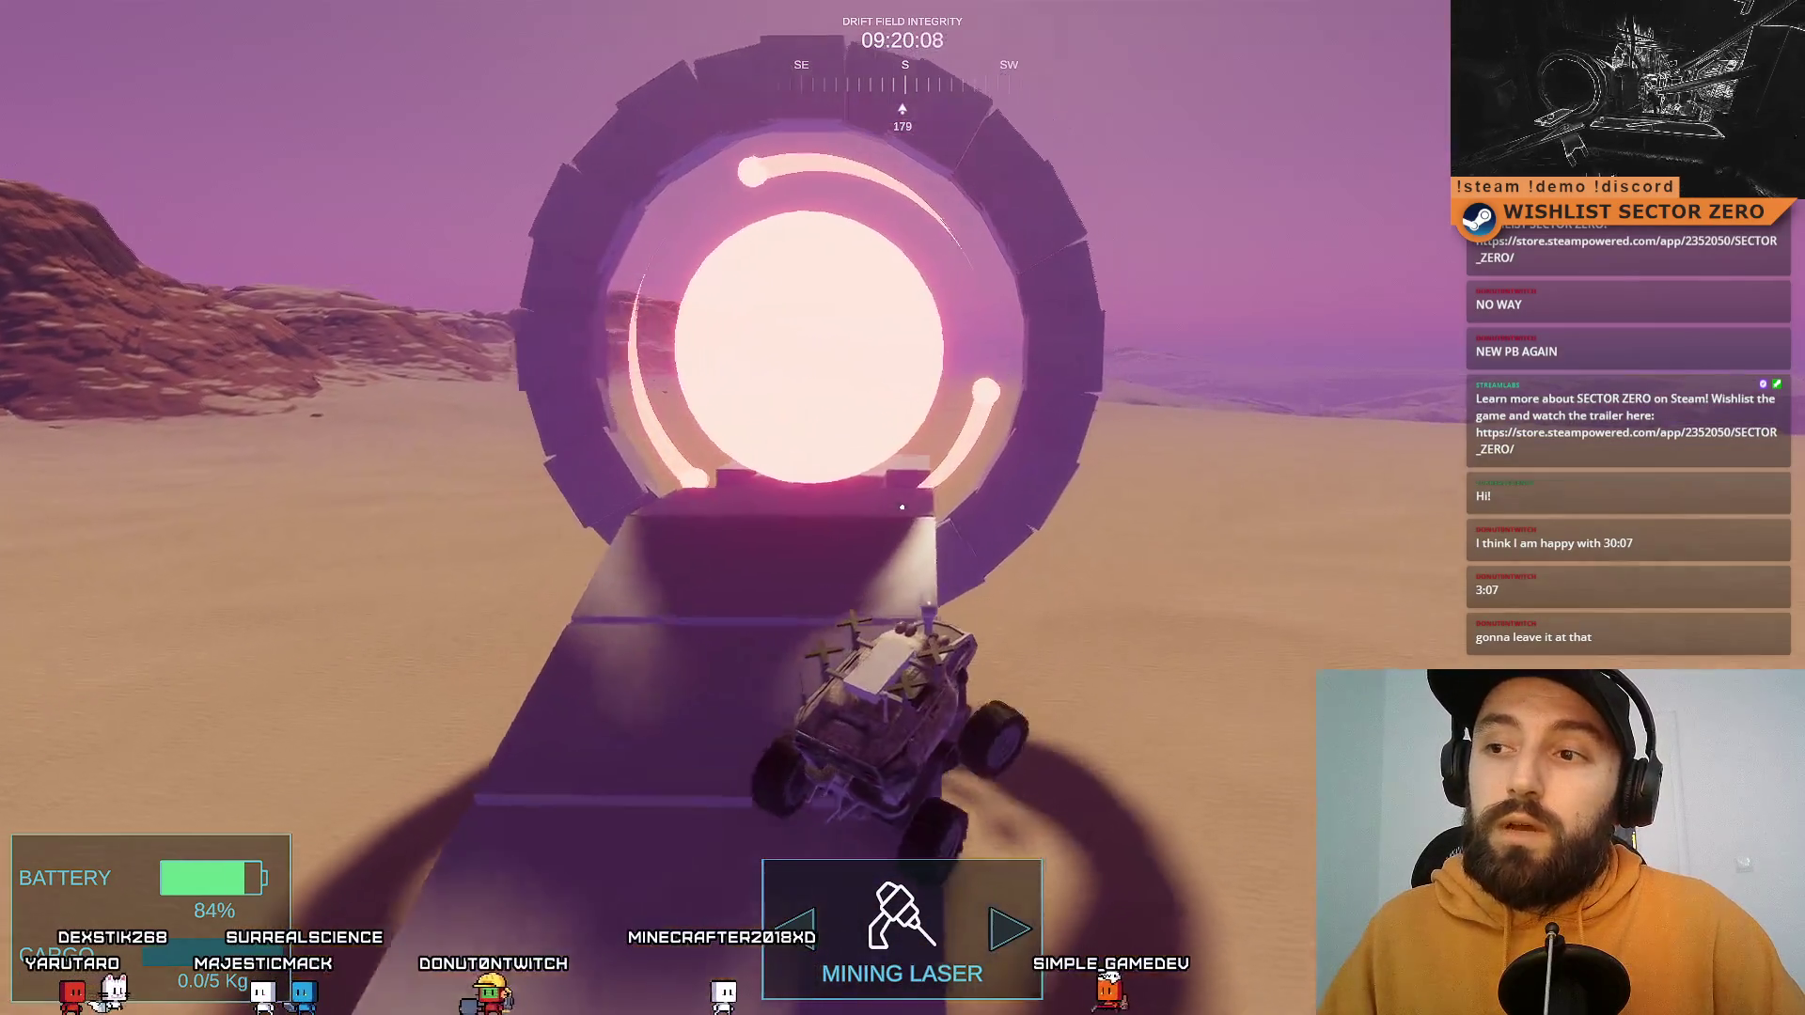
key(d)
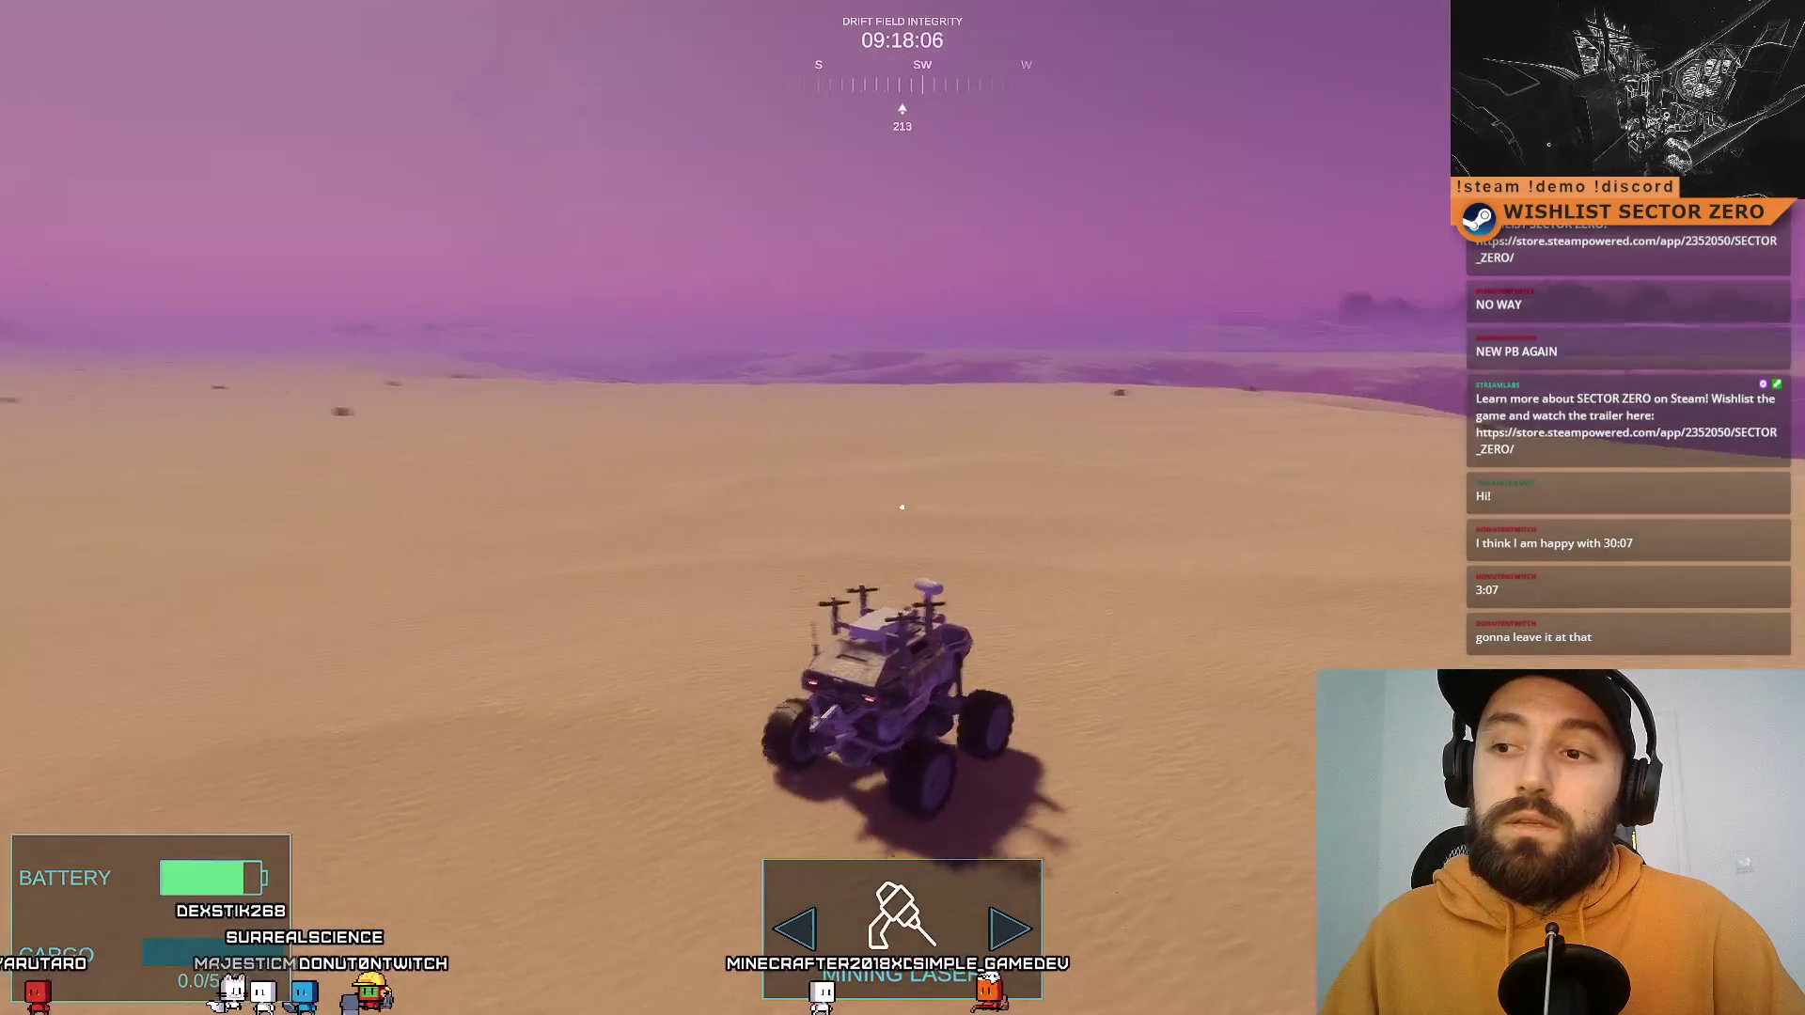
key(d)
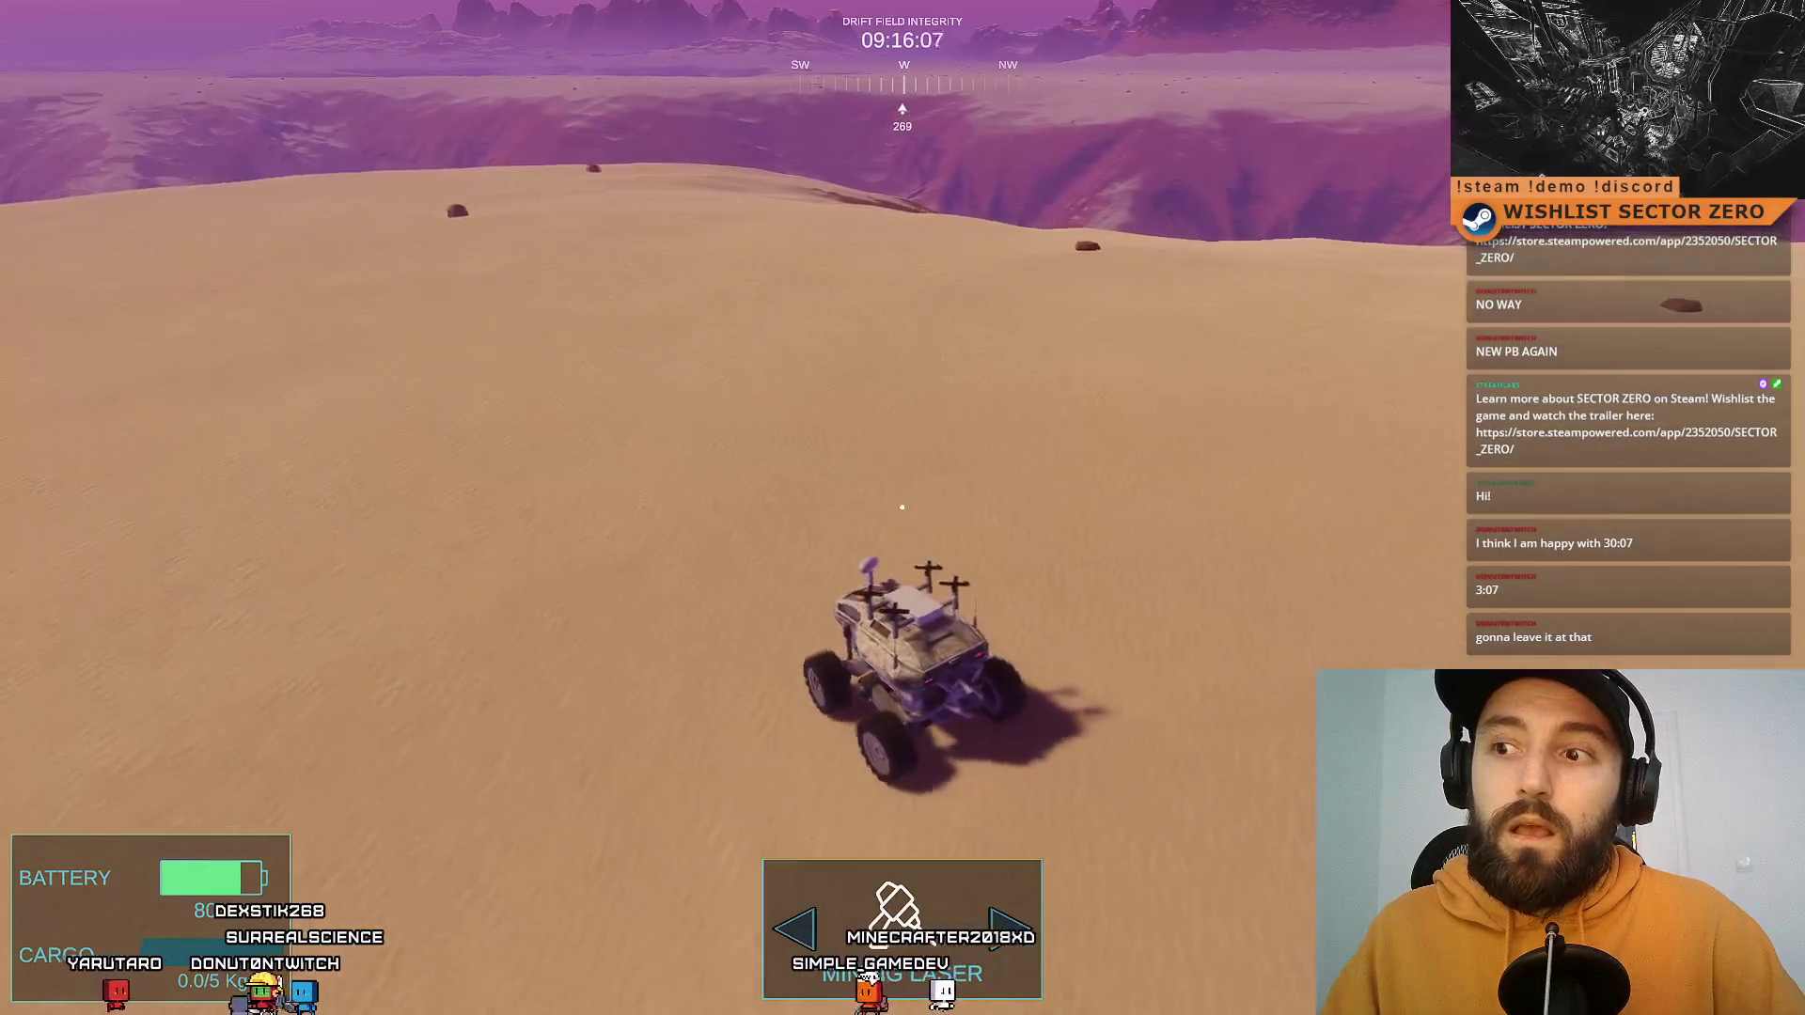
key(d)
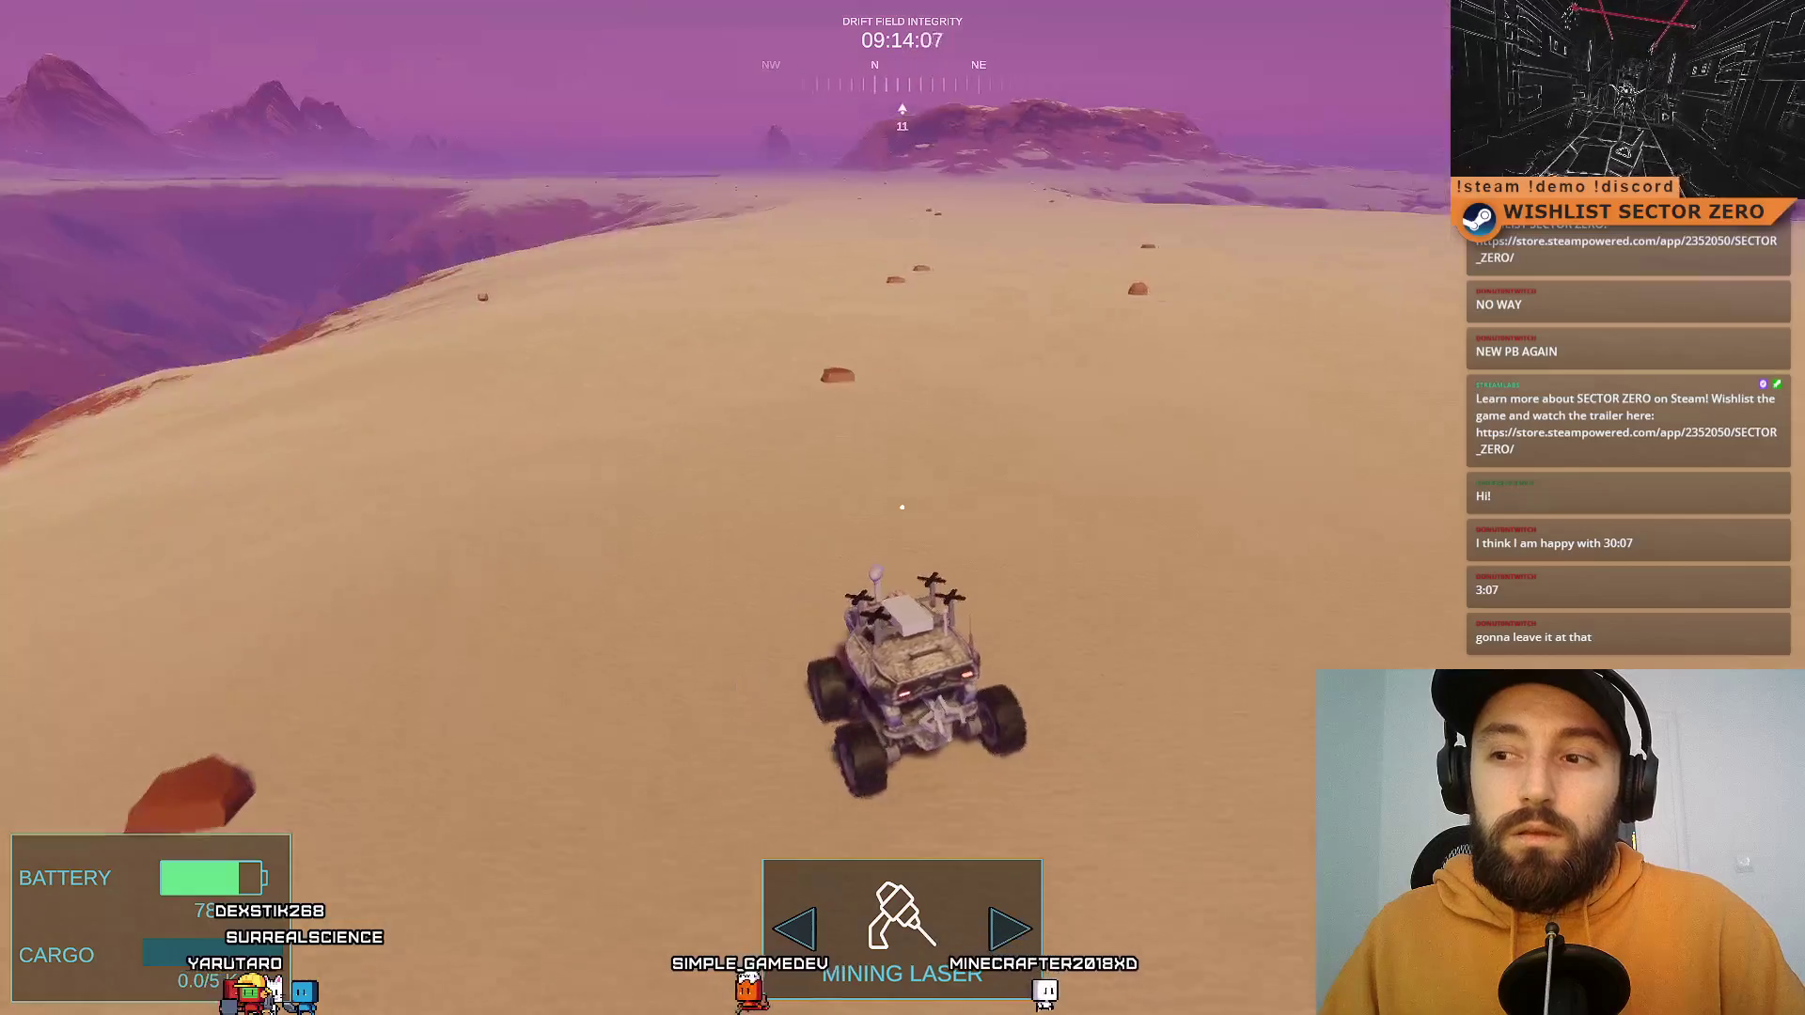
key(d)
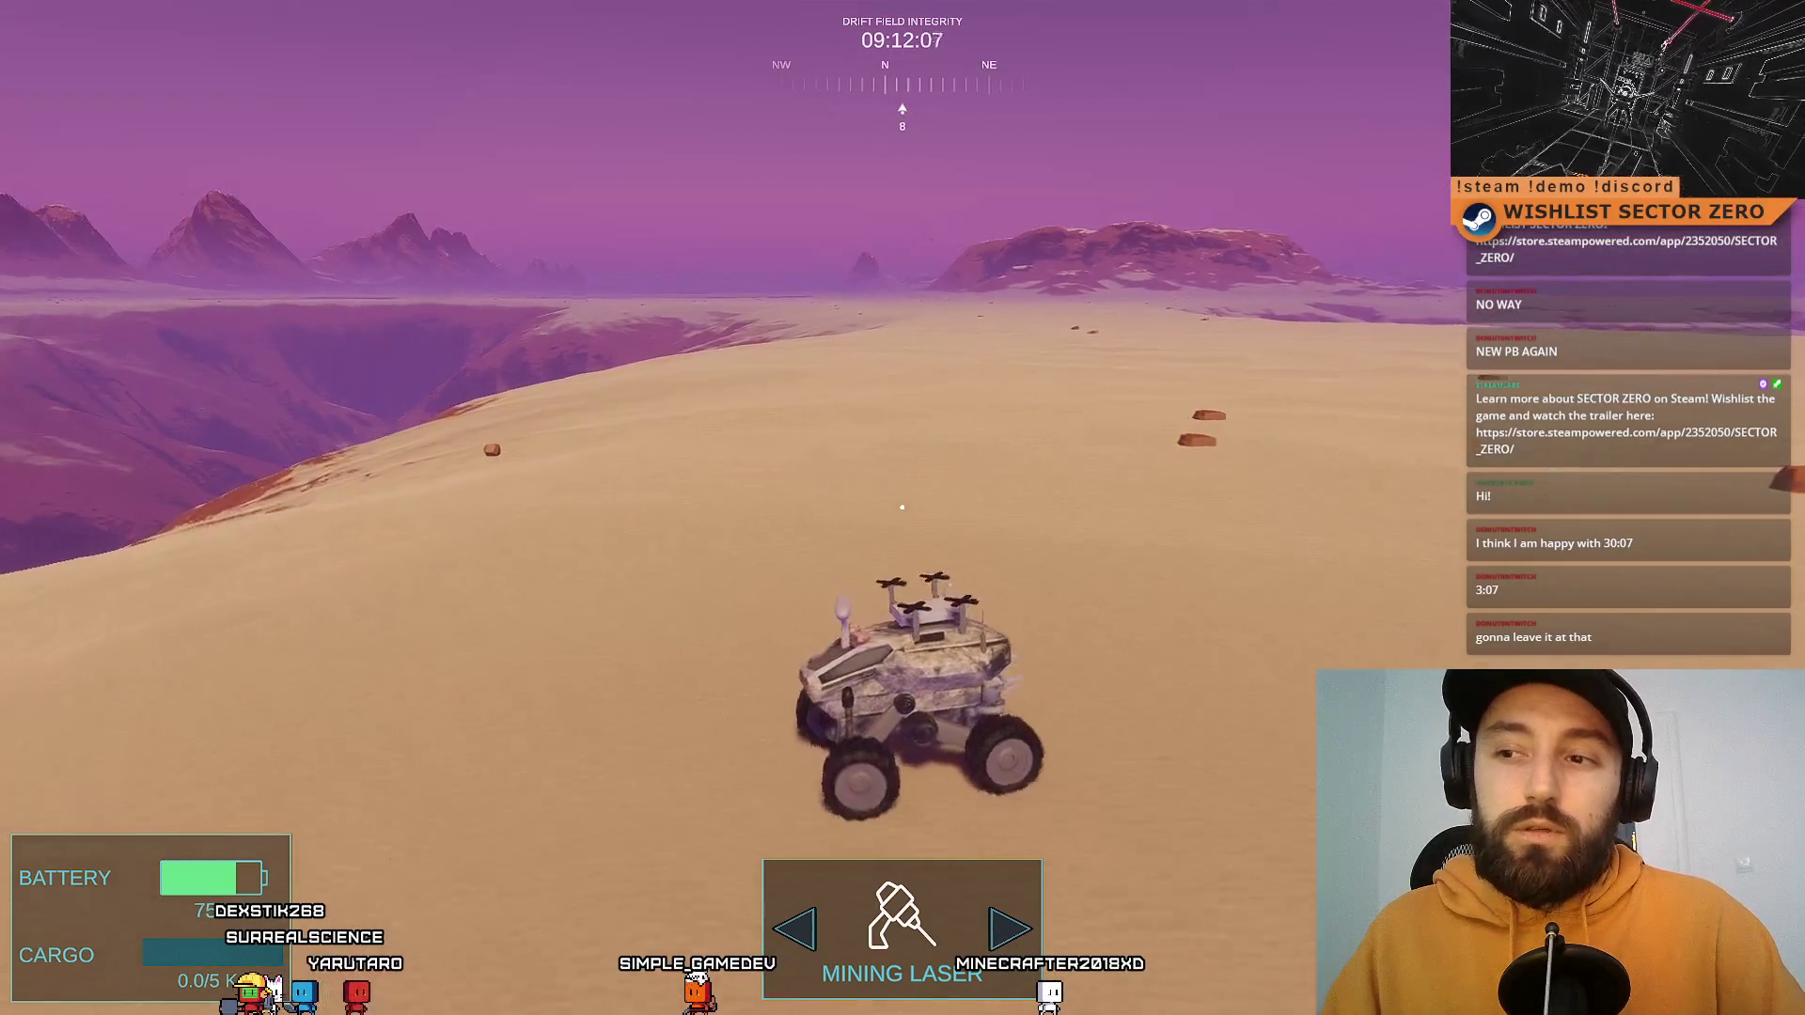
key(d)
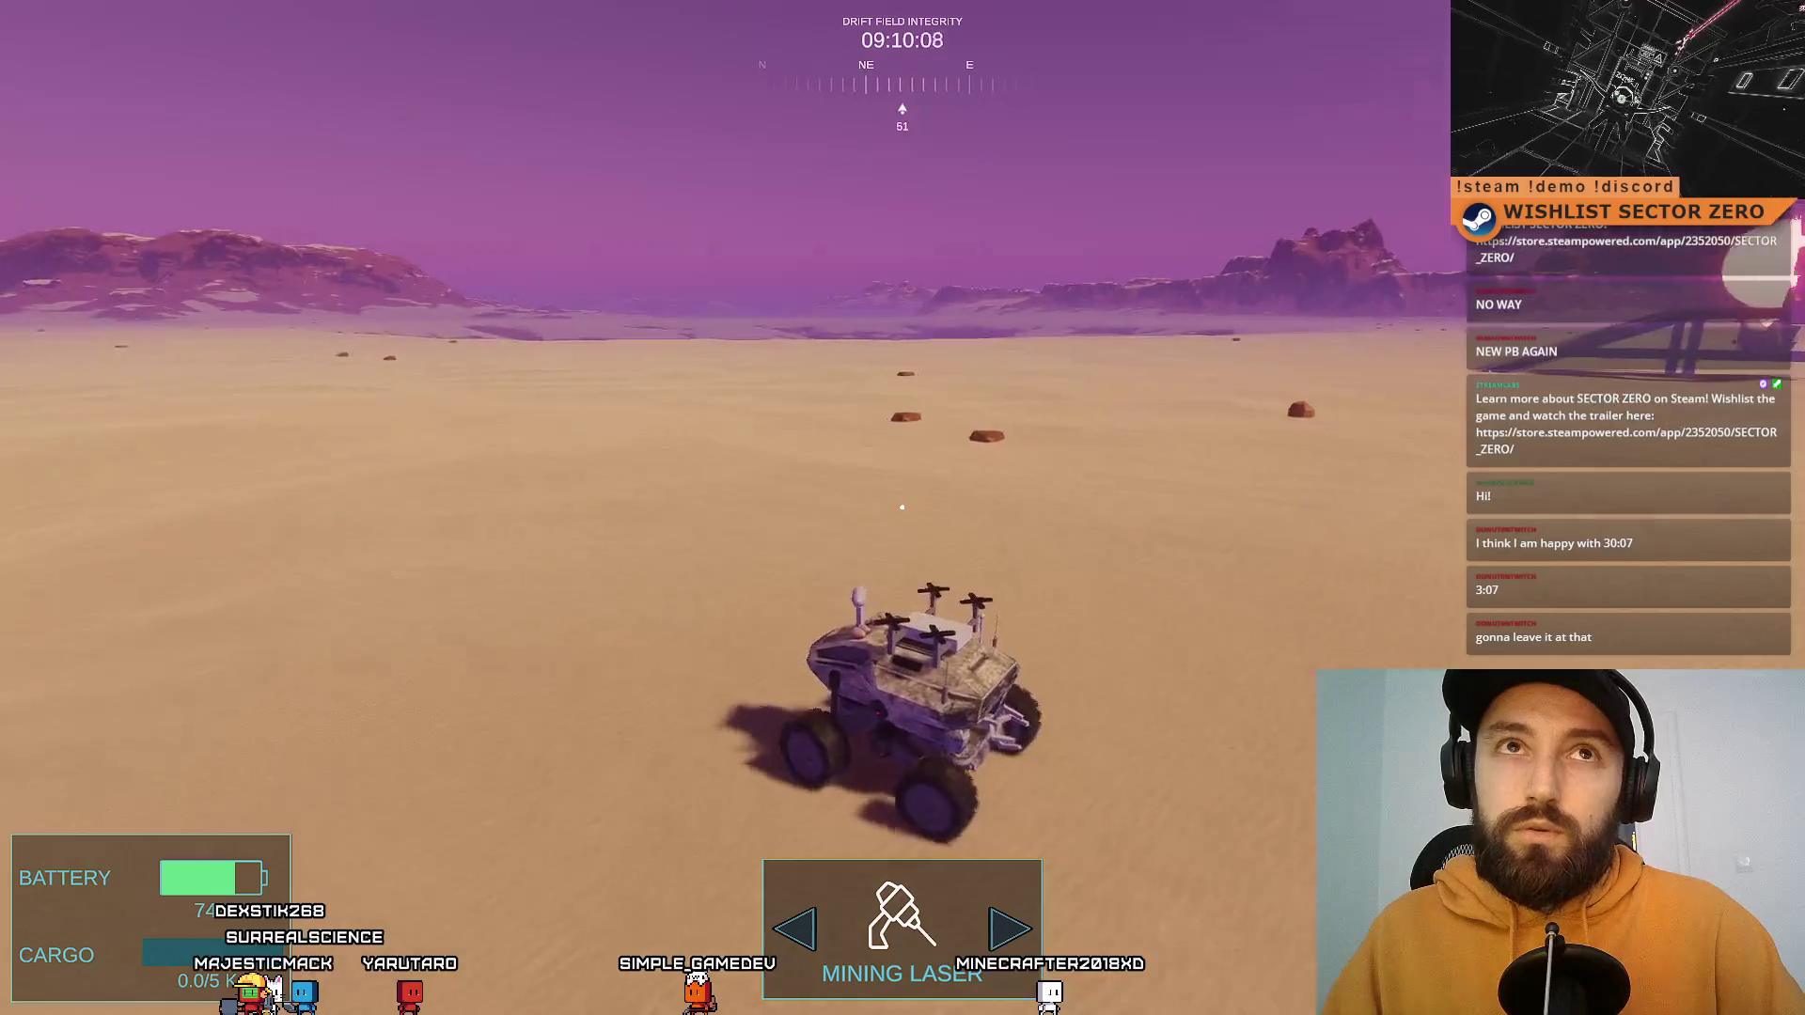
key(w)
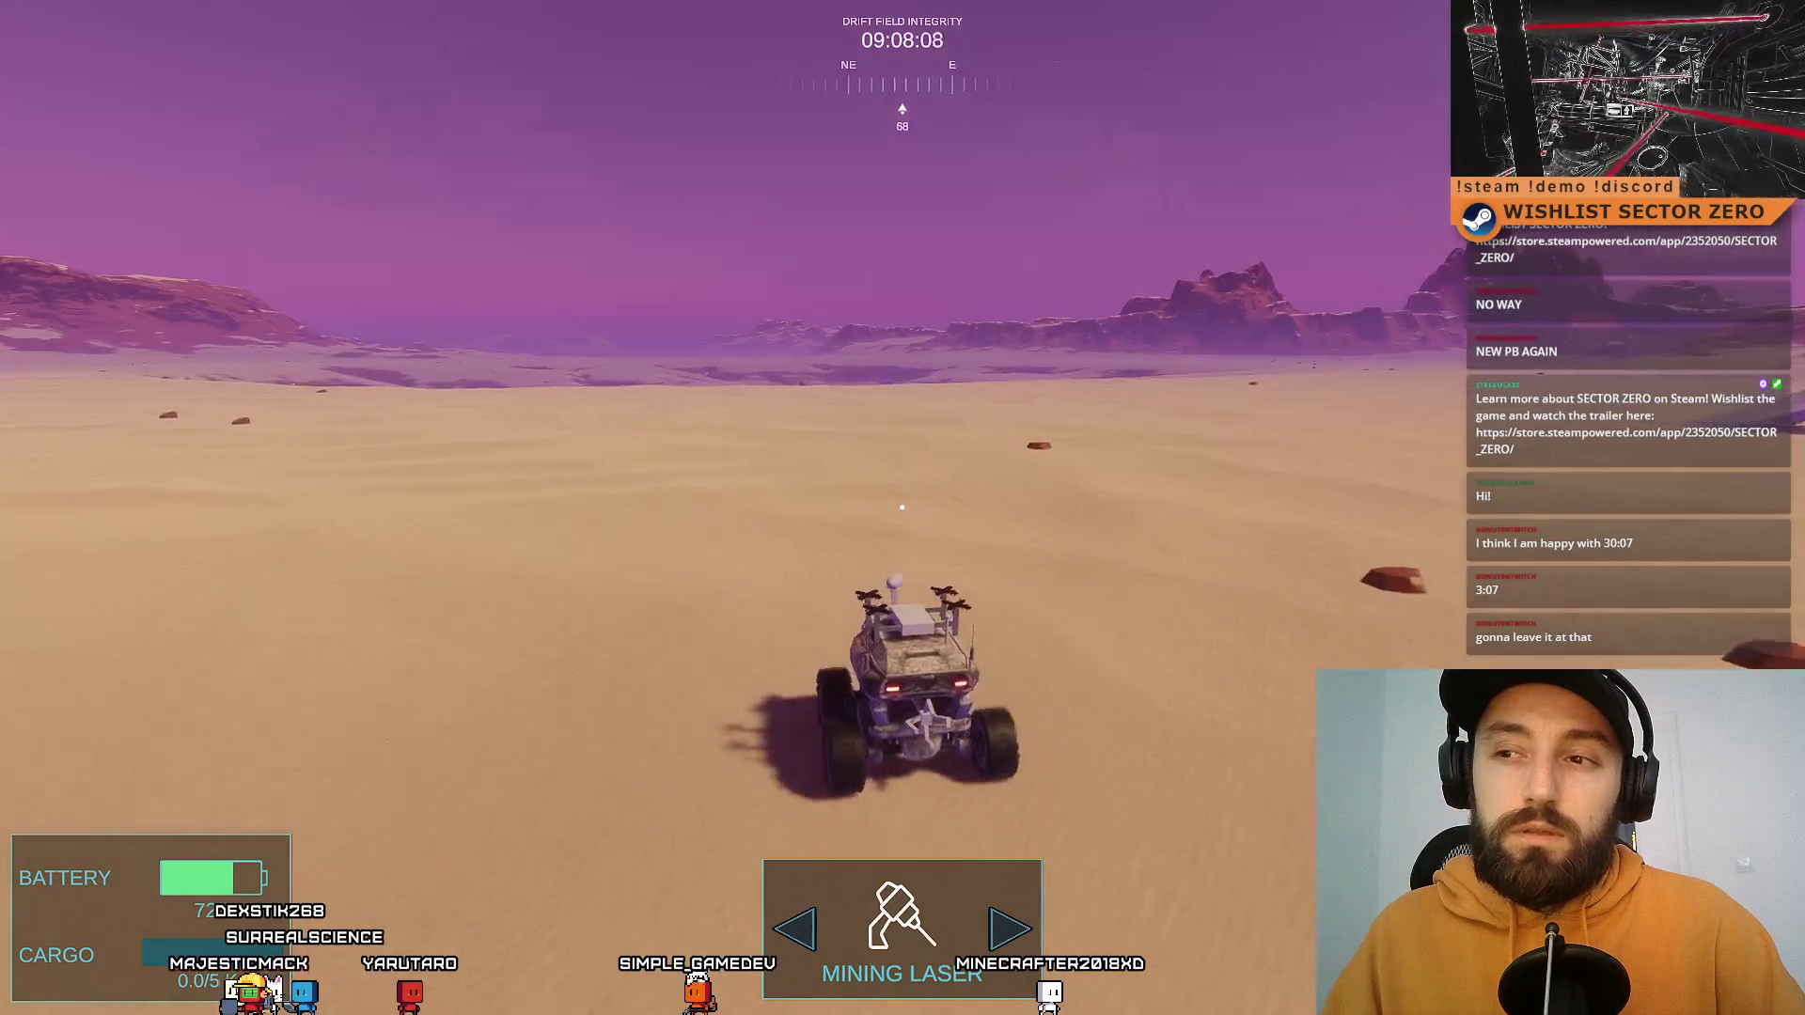
Step: Line up the portal, drive past the rock toward it, then turn right away
key(d)
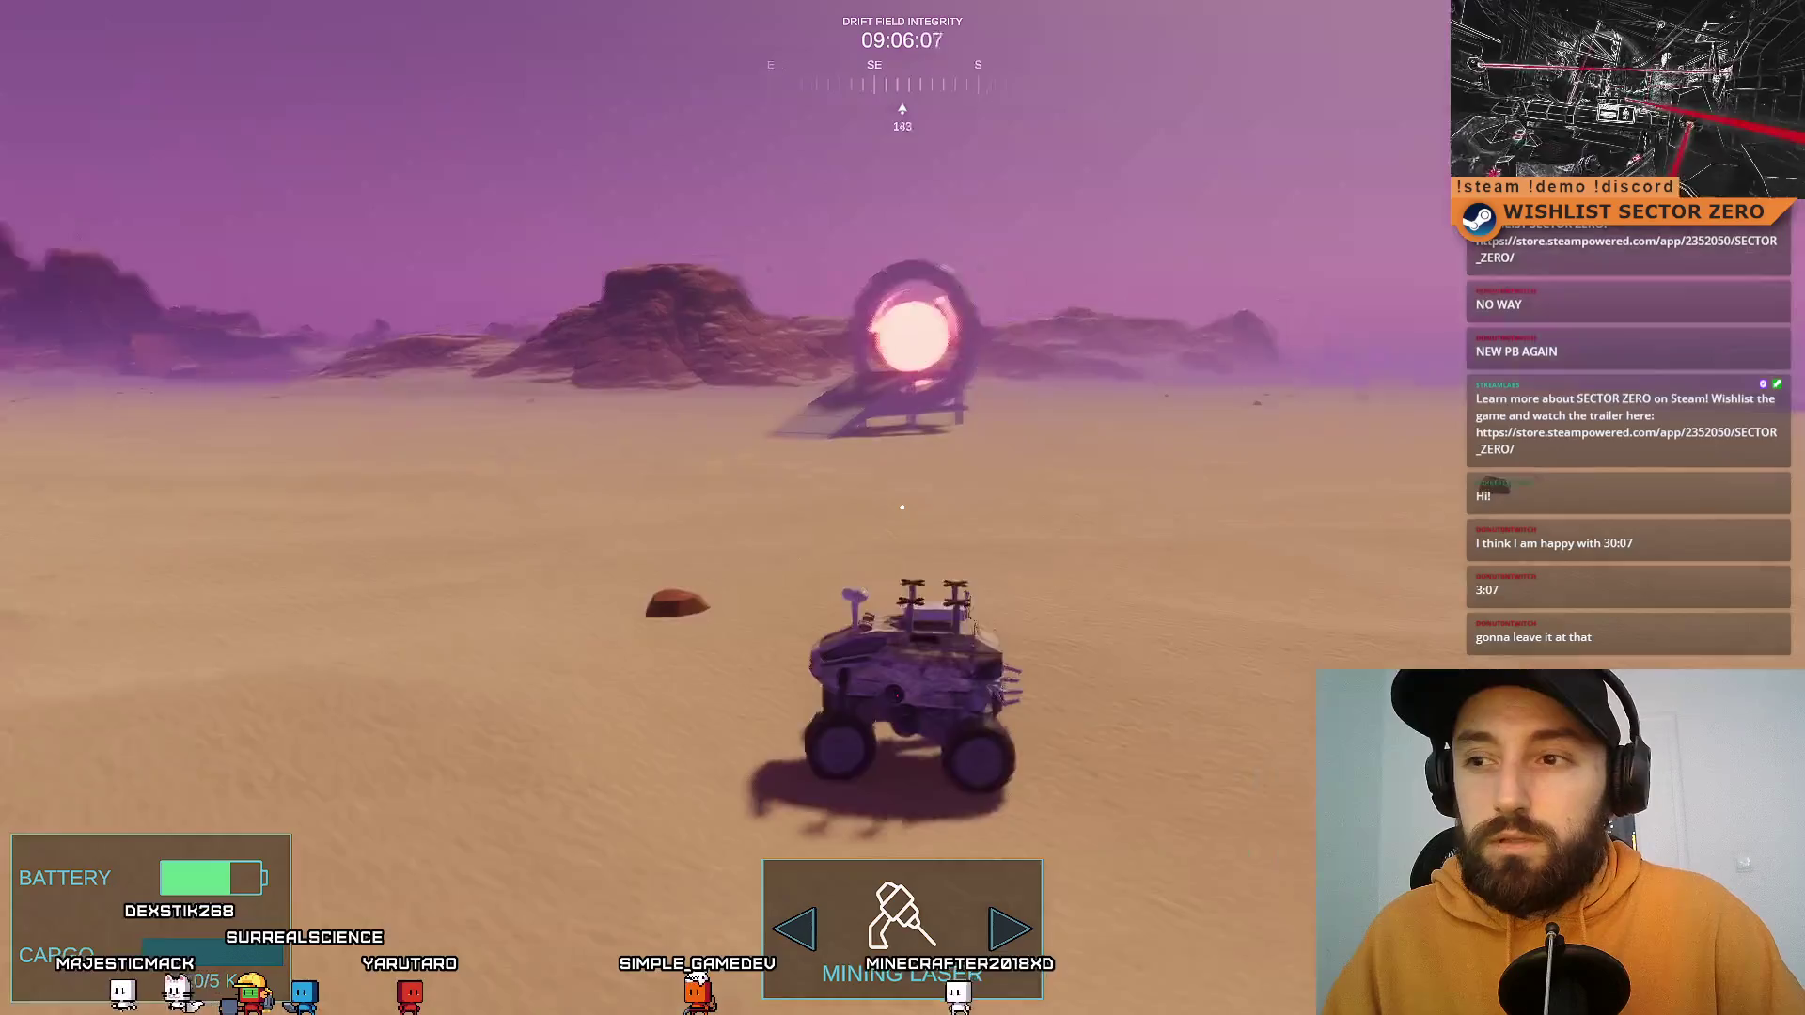
key(a)
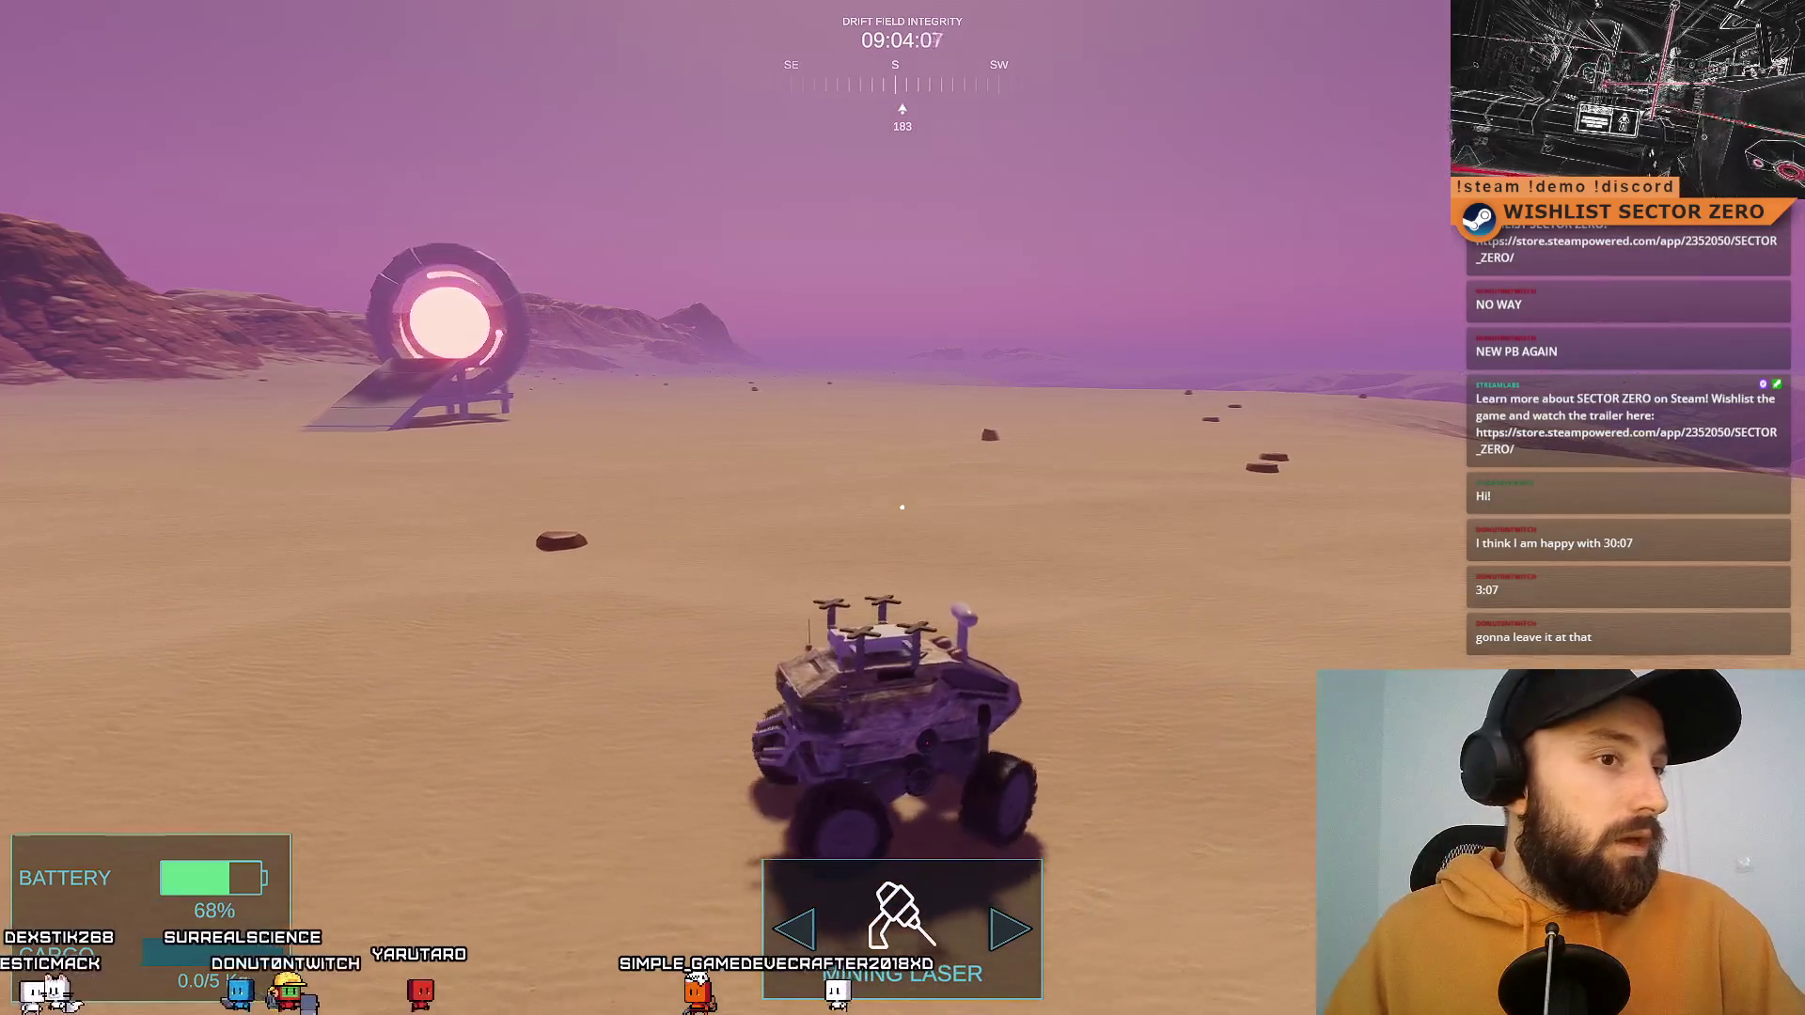
key(w)
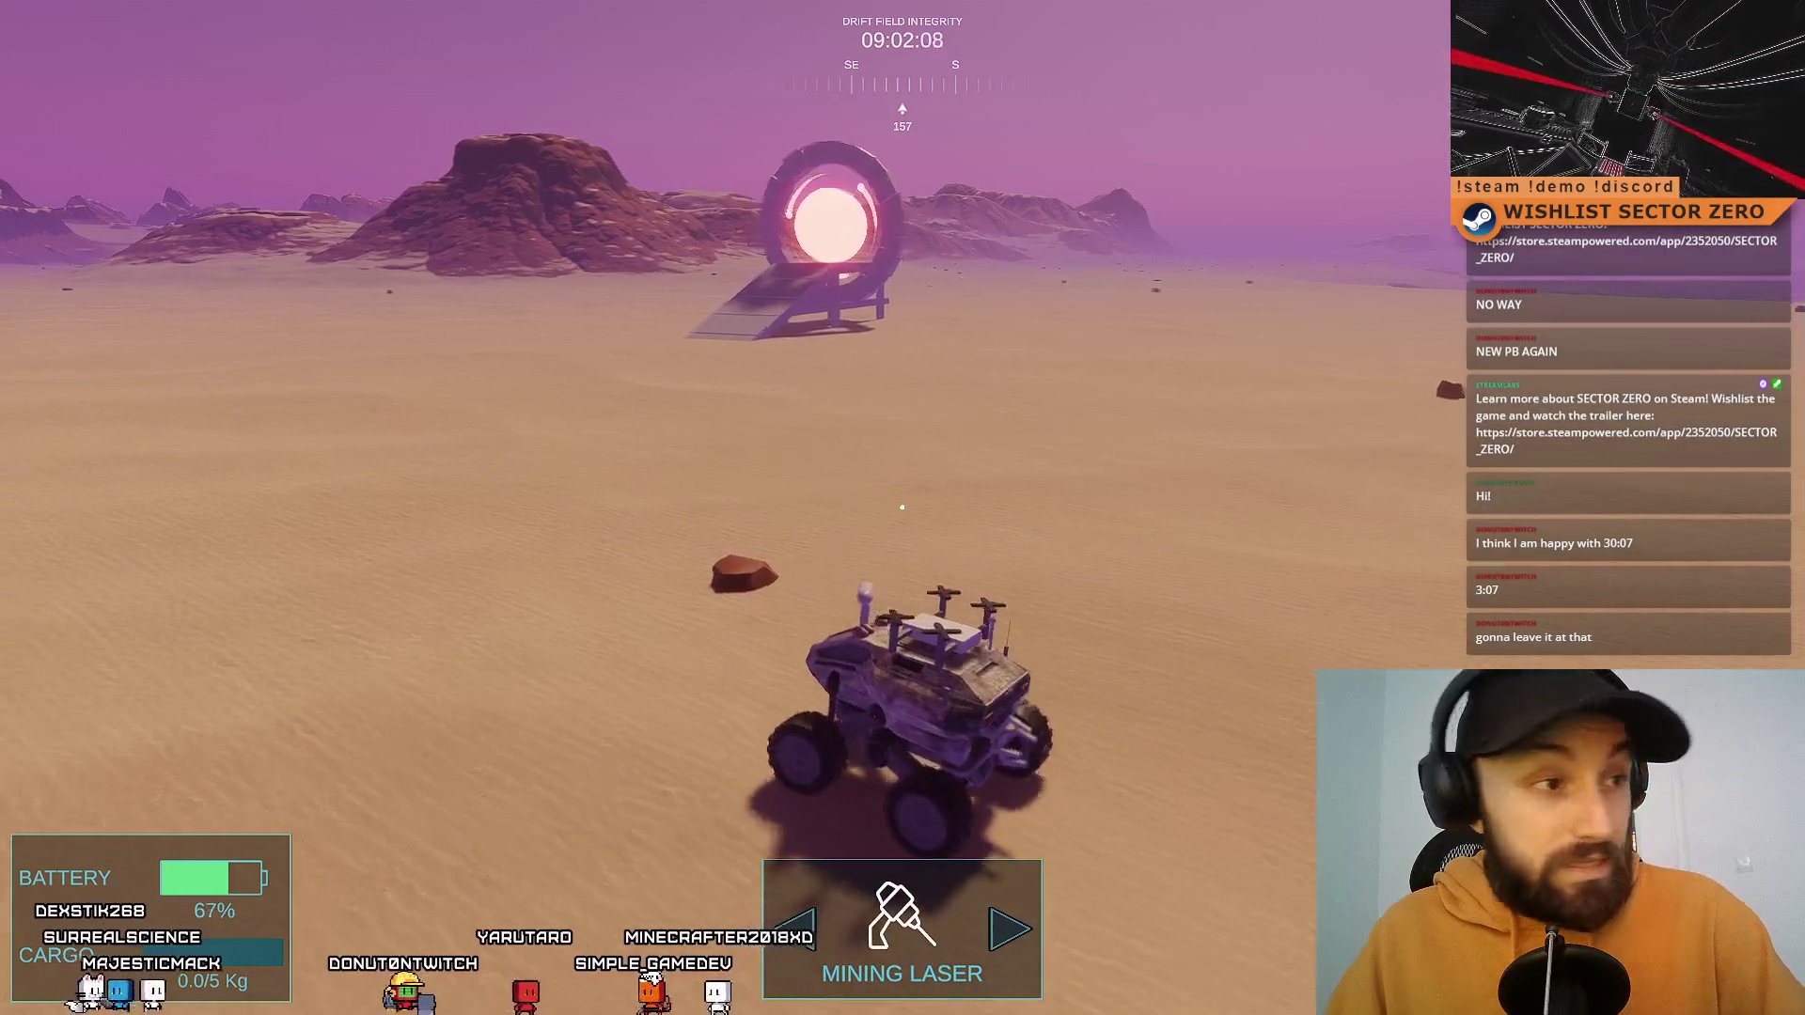
key(w)
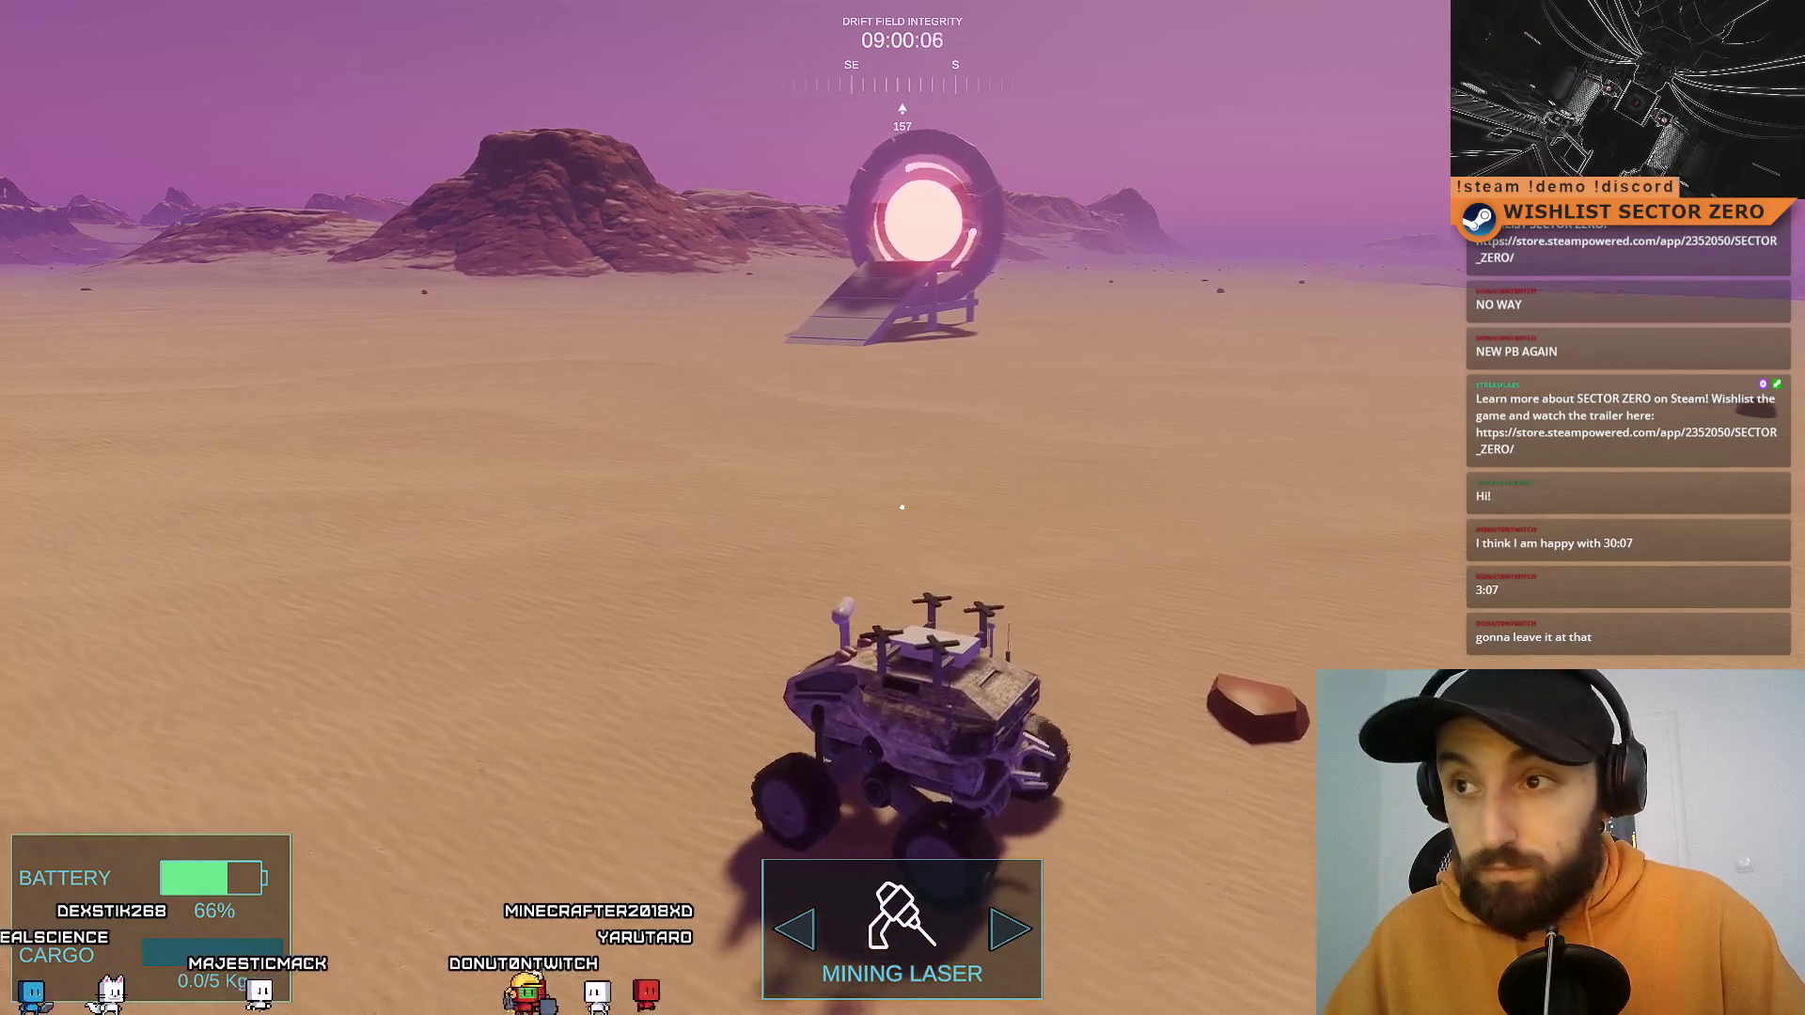
key(w)
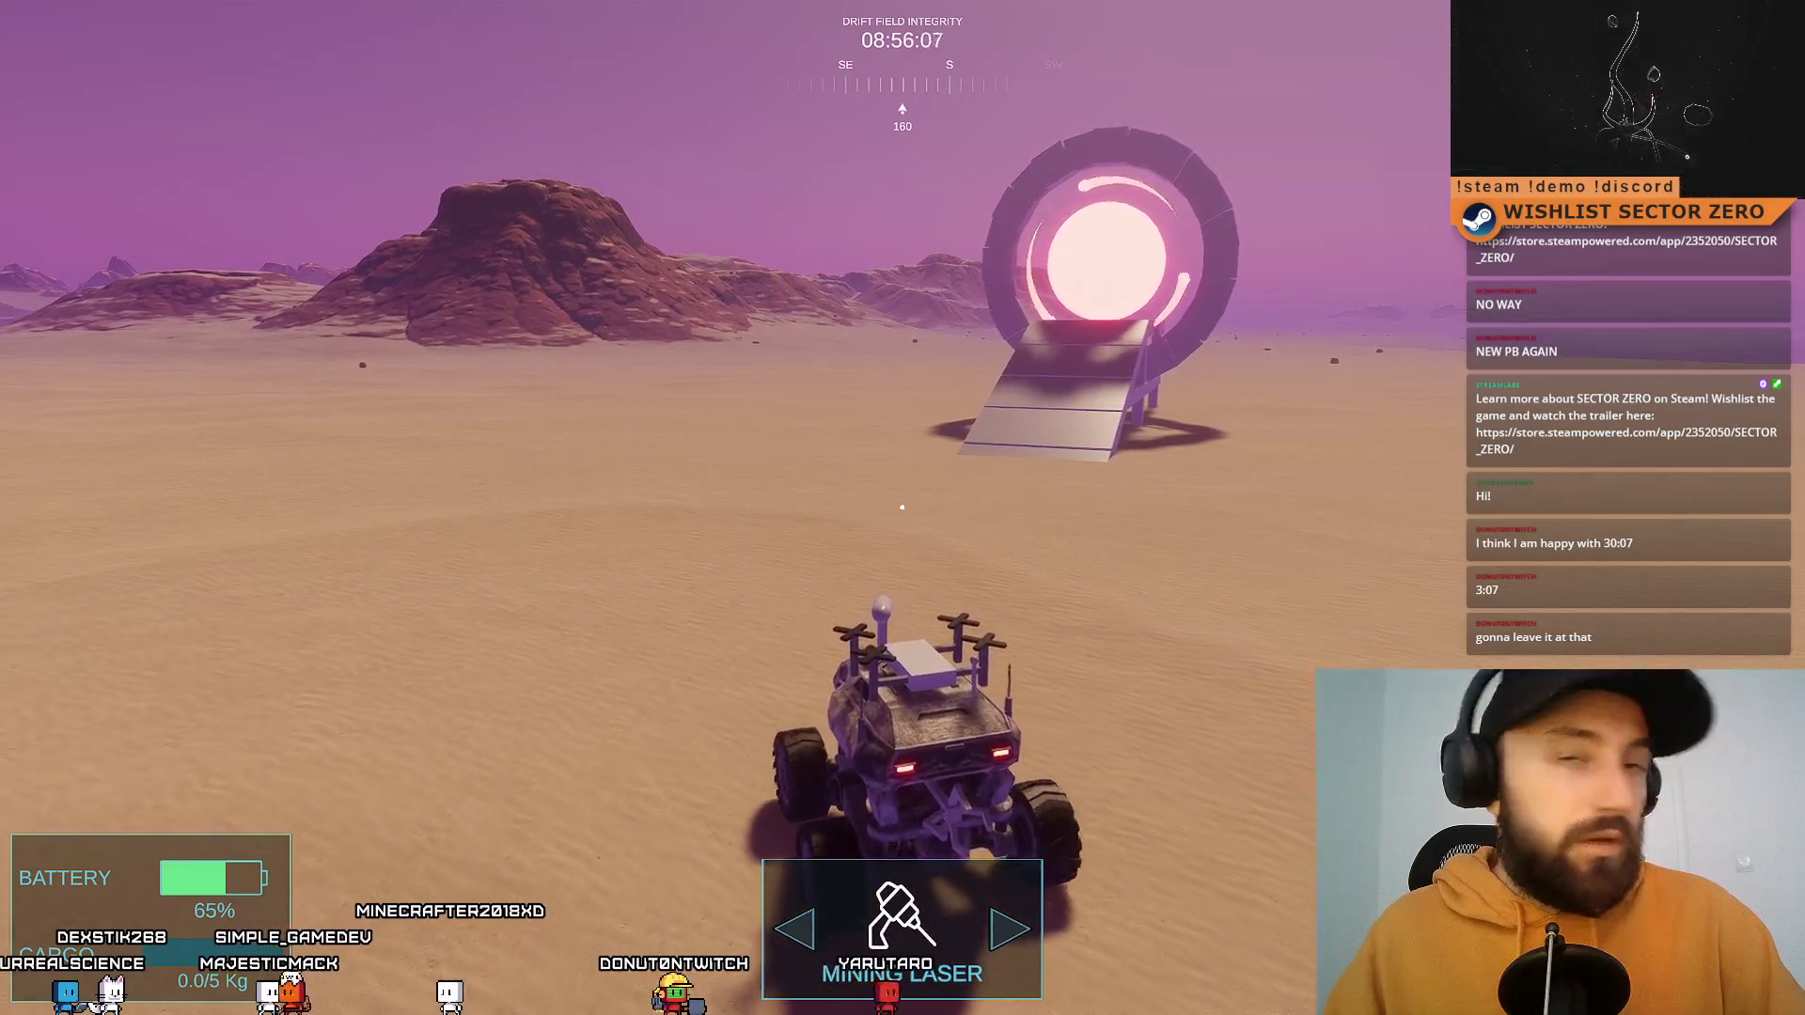
key(d)
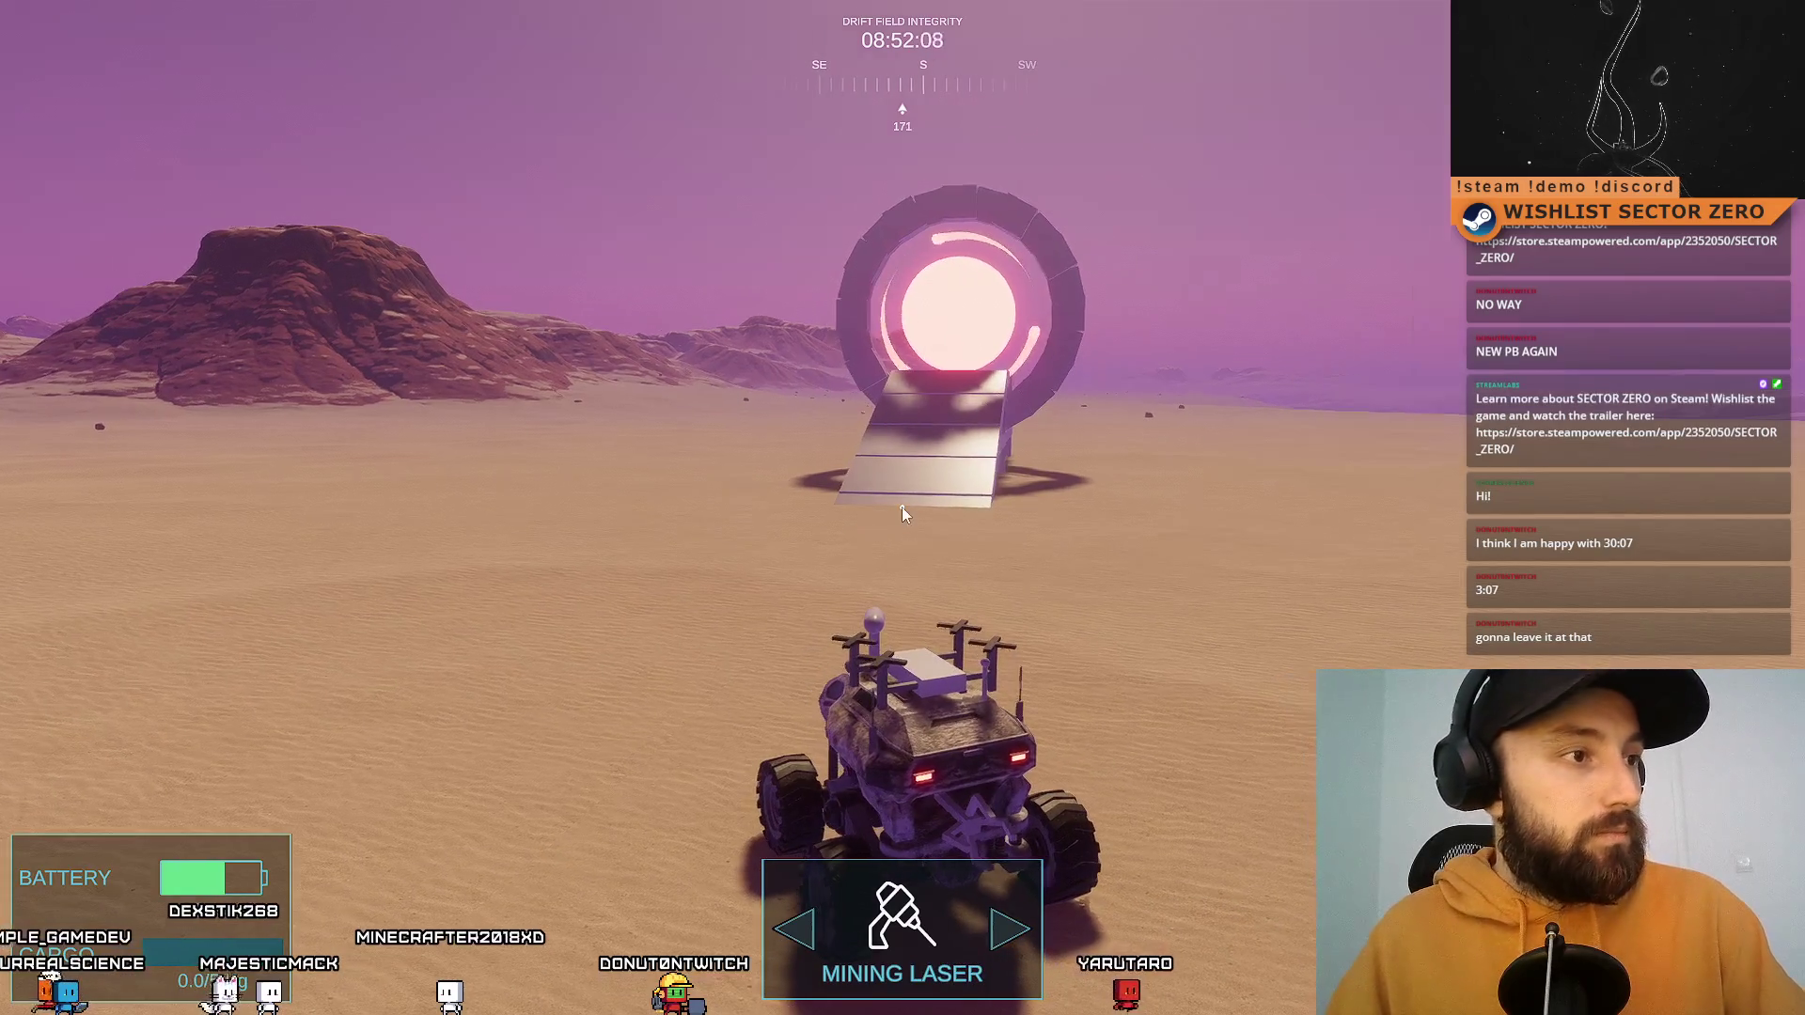
key(d)
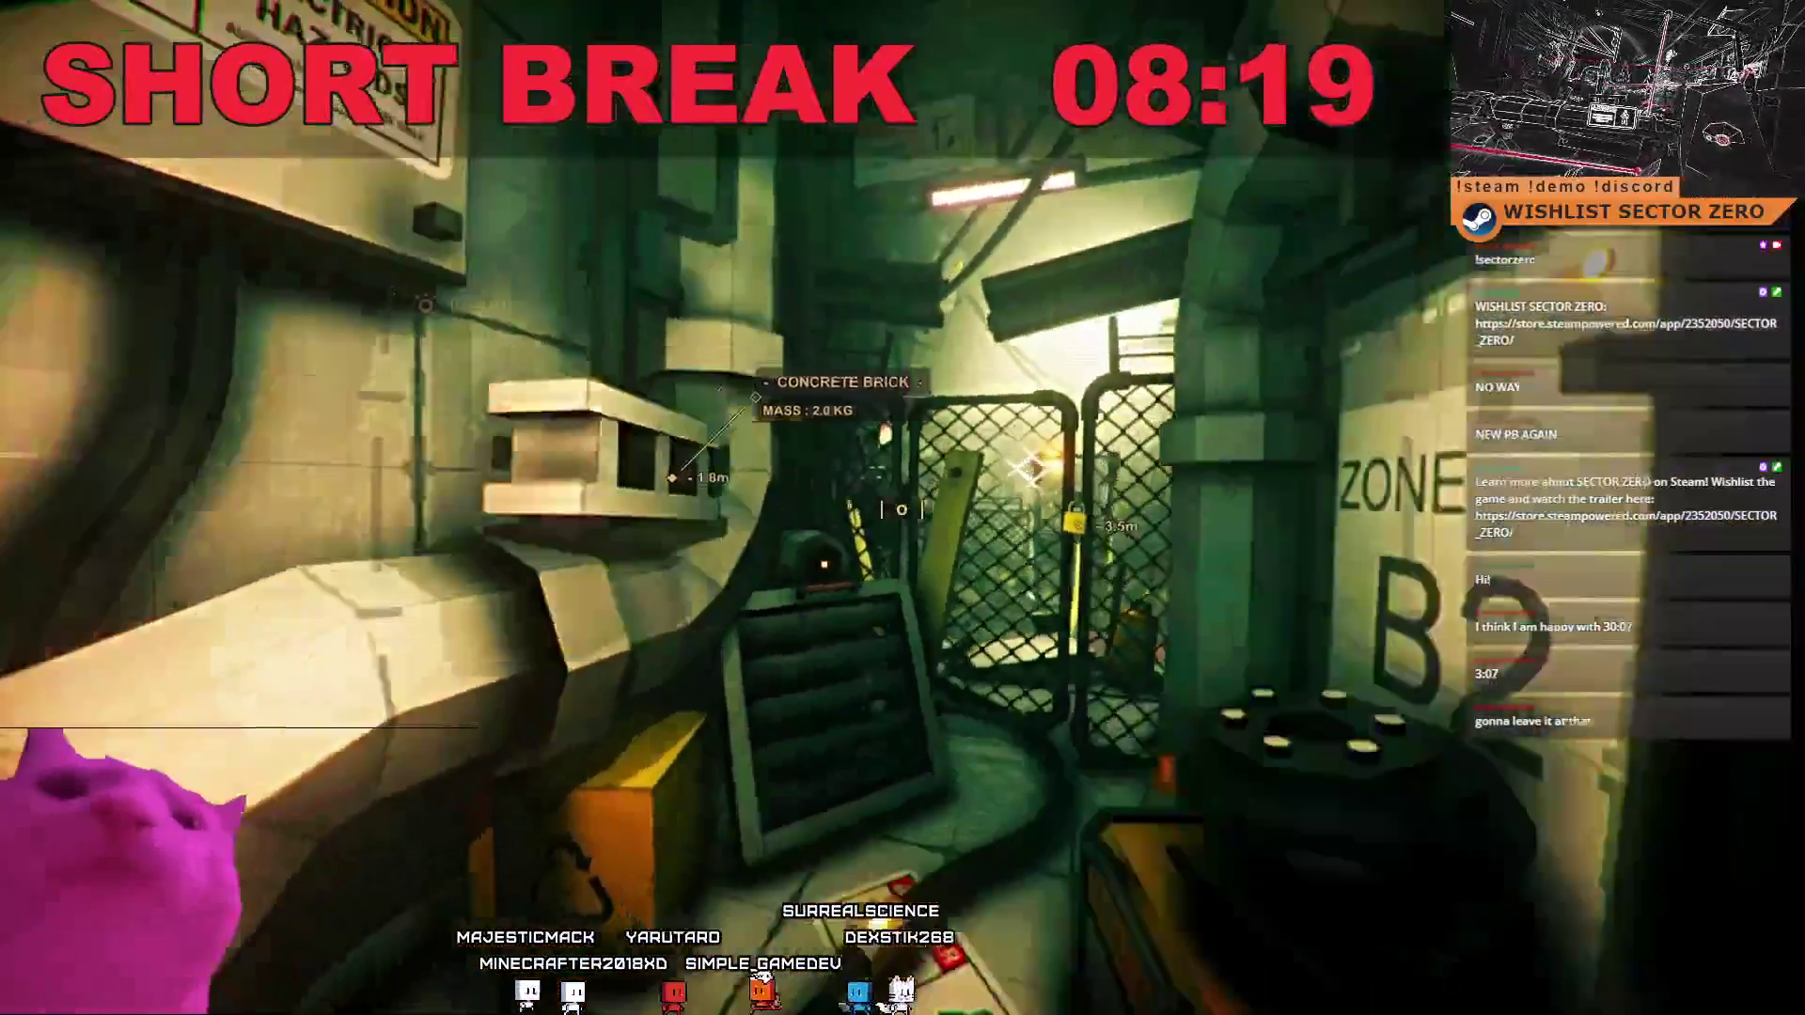
Step: Click the centre of the short-break screen
click(900, 508)
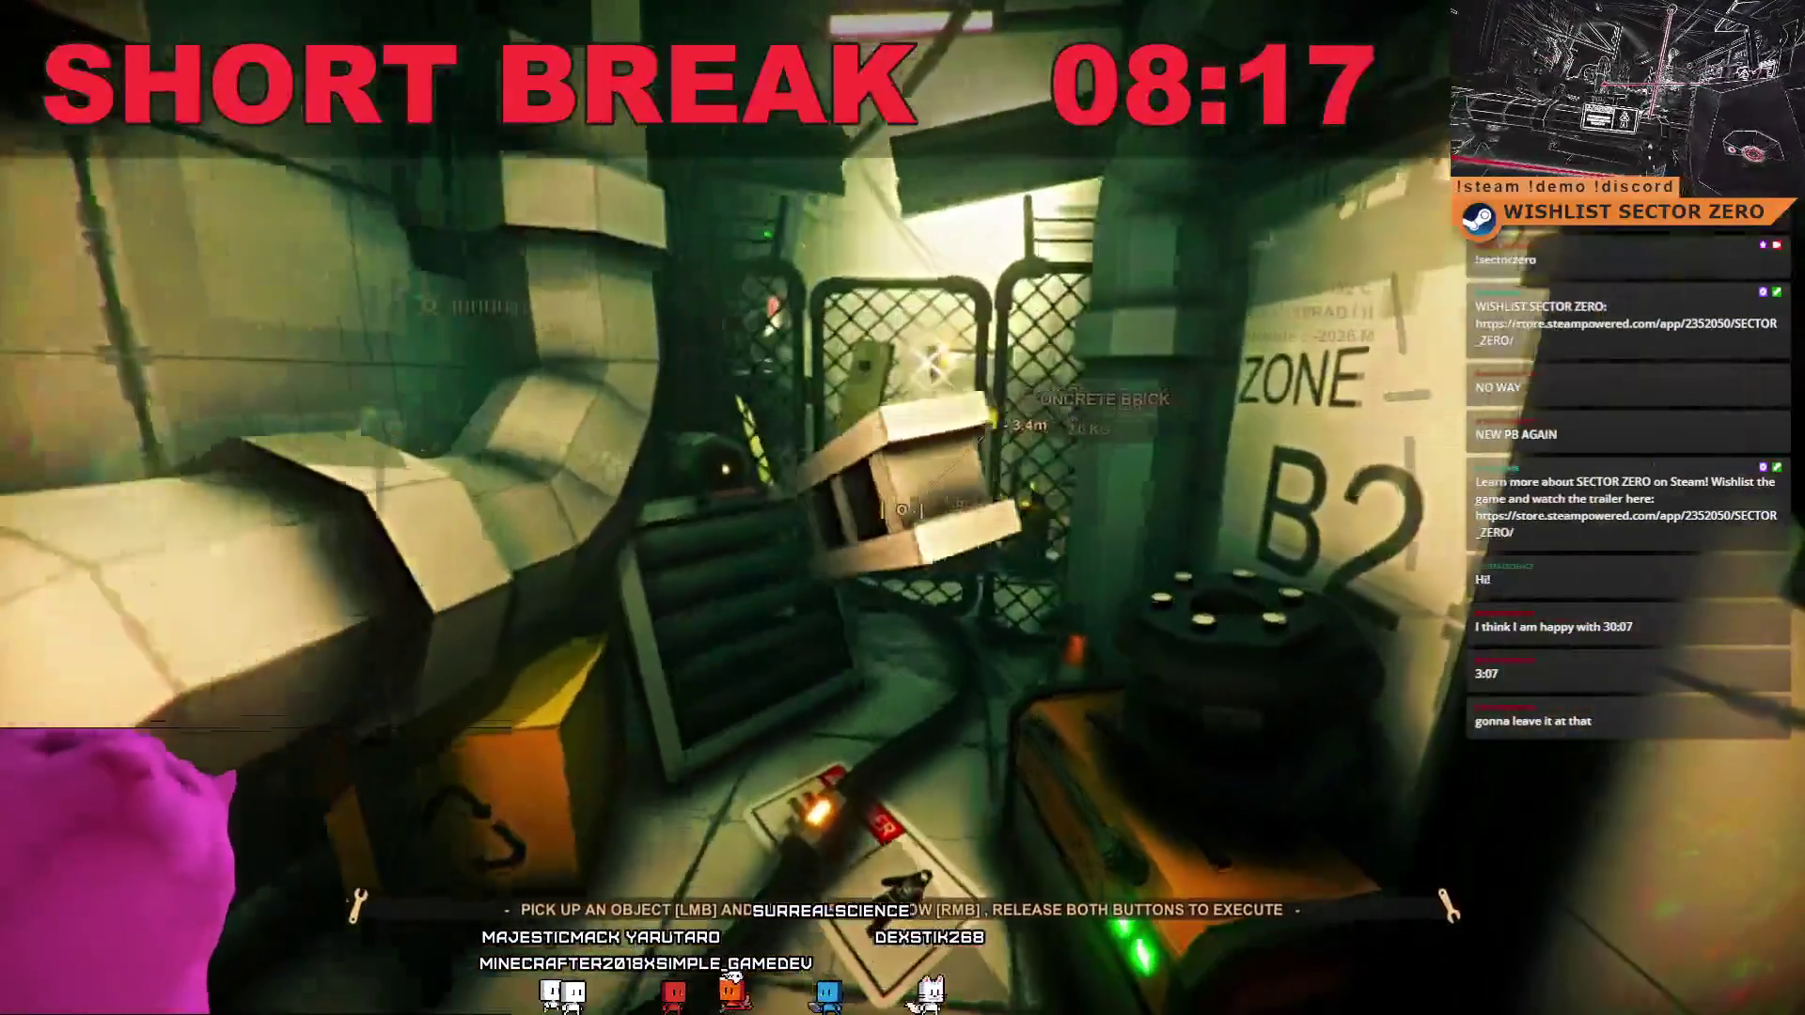
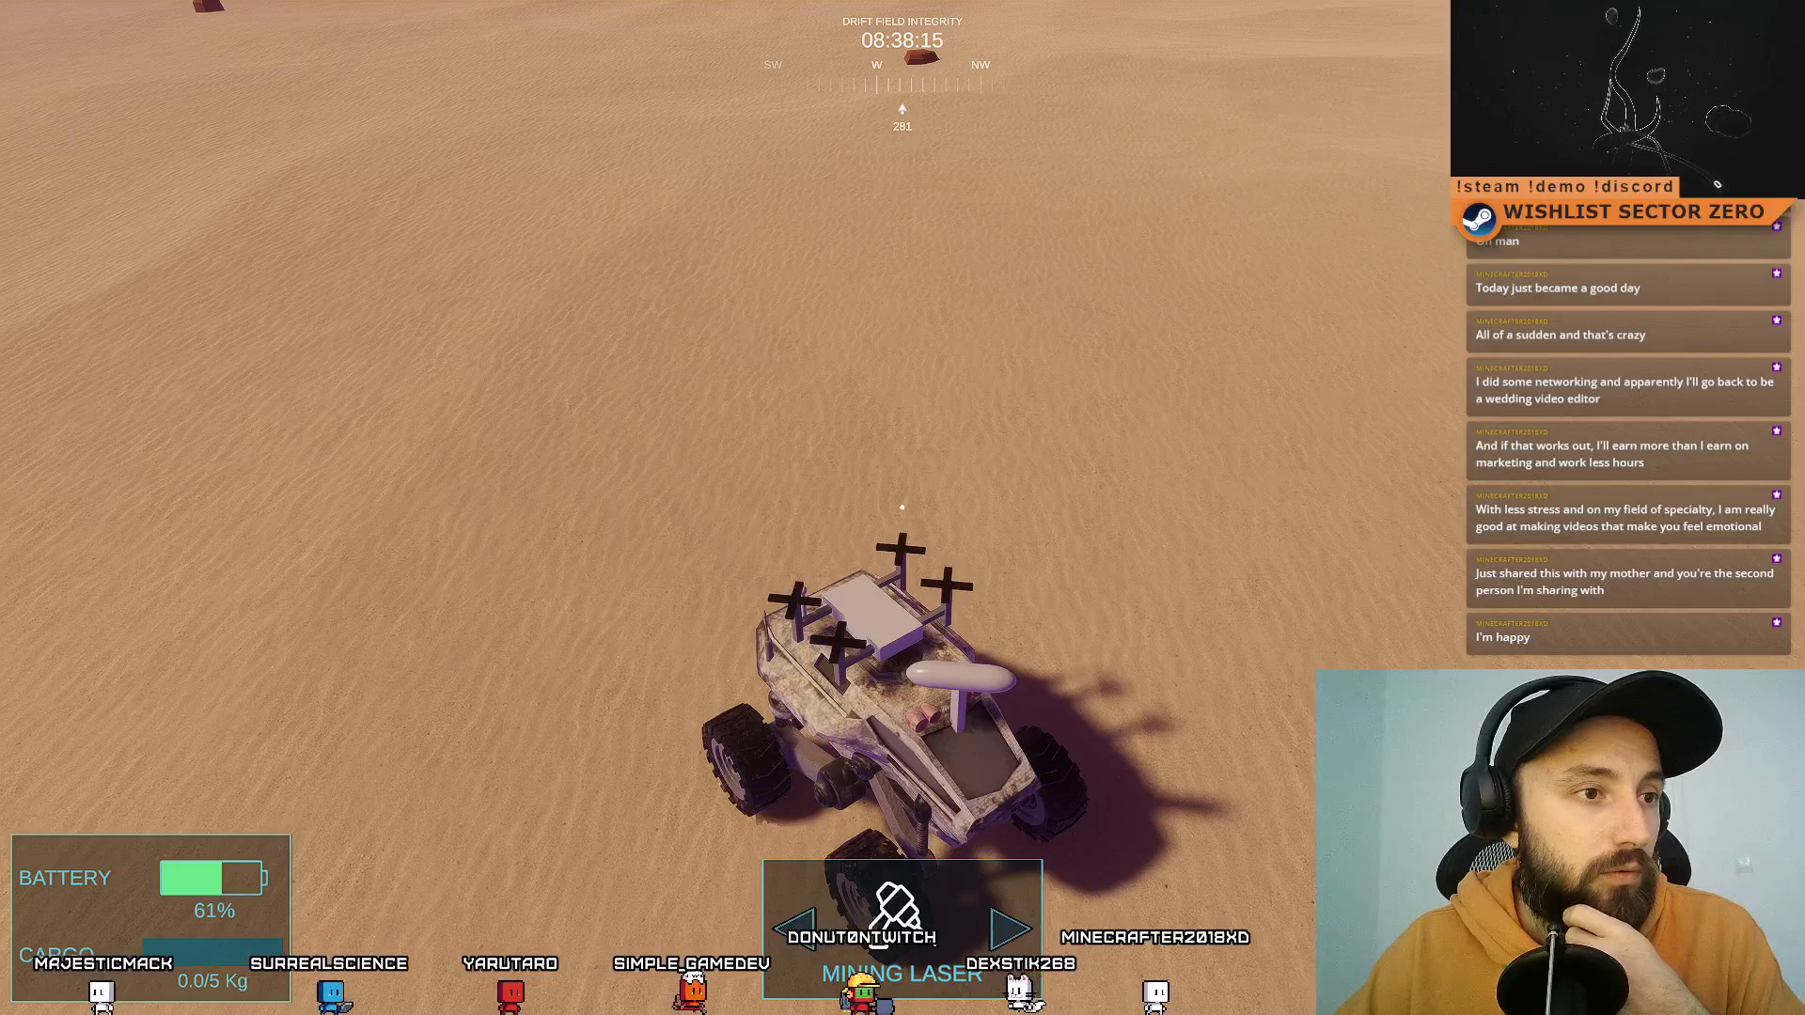
Step: Steer the rover across the desert, turning until the glowing portal comes into view
key(w)
key(d)
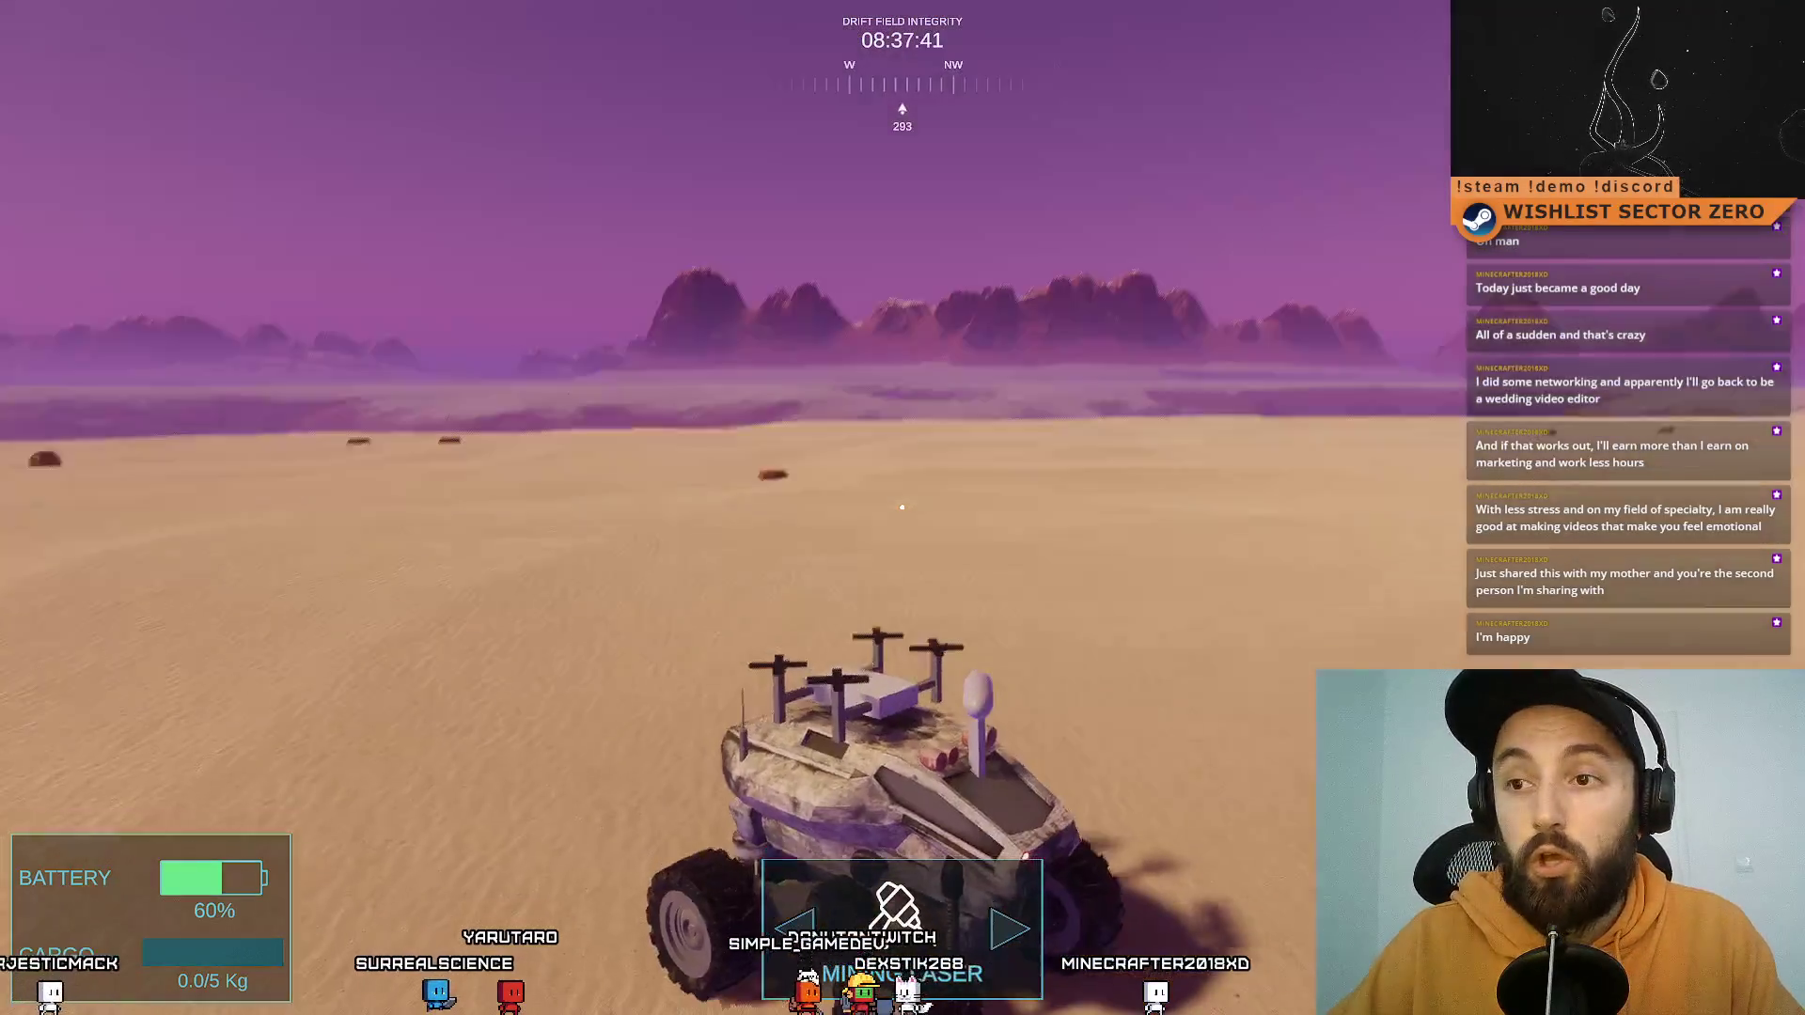
key(d)
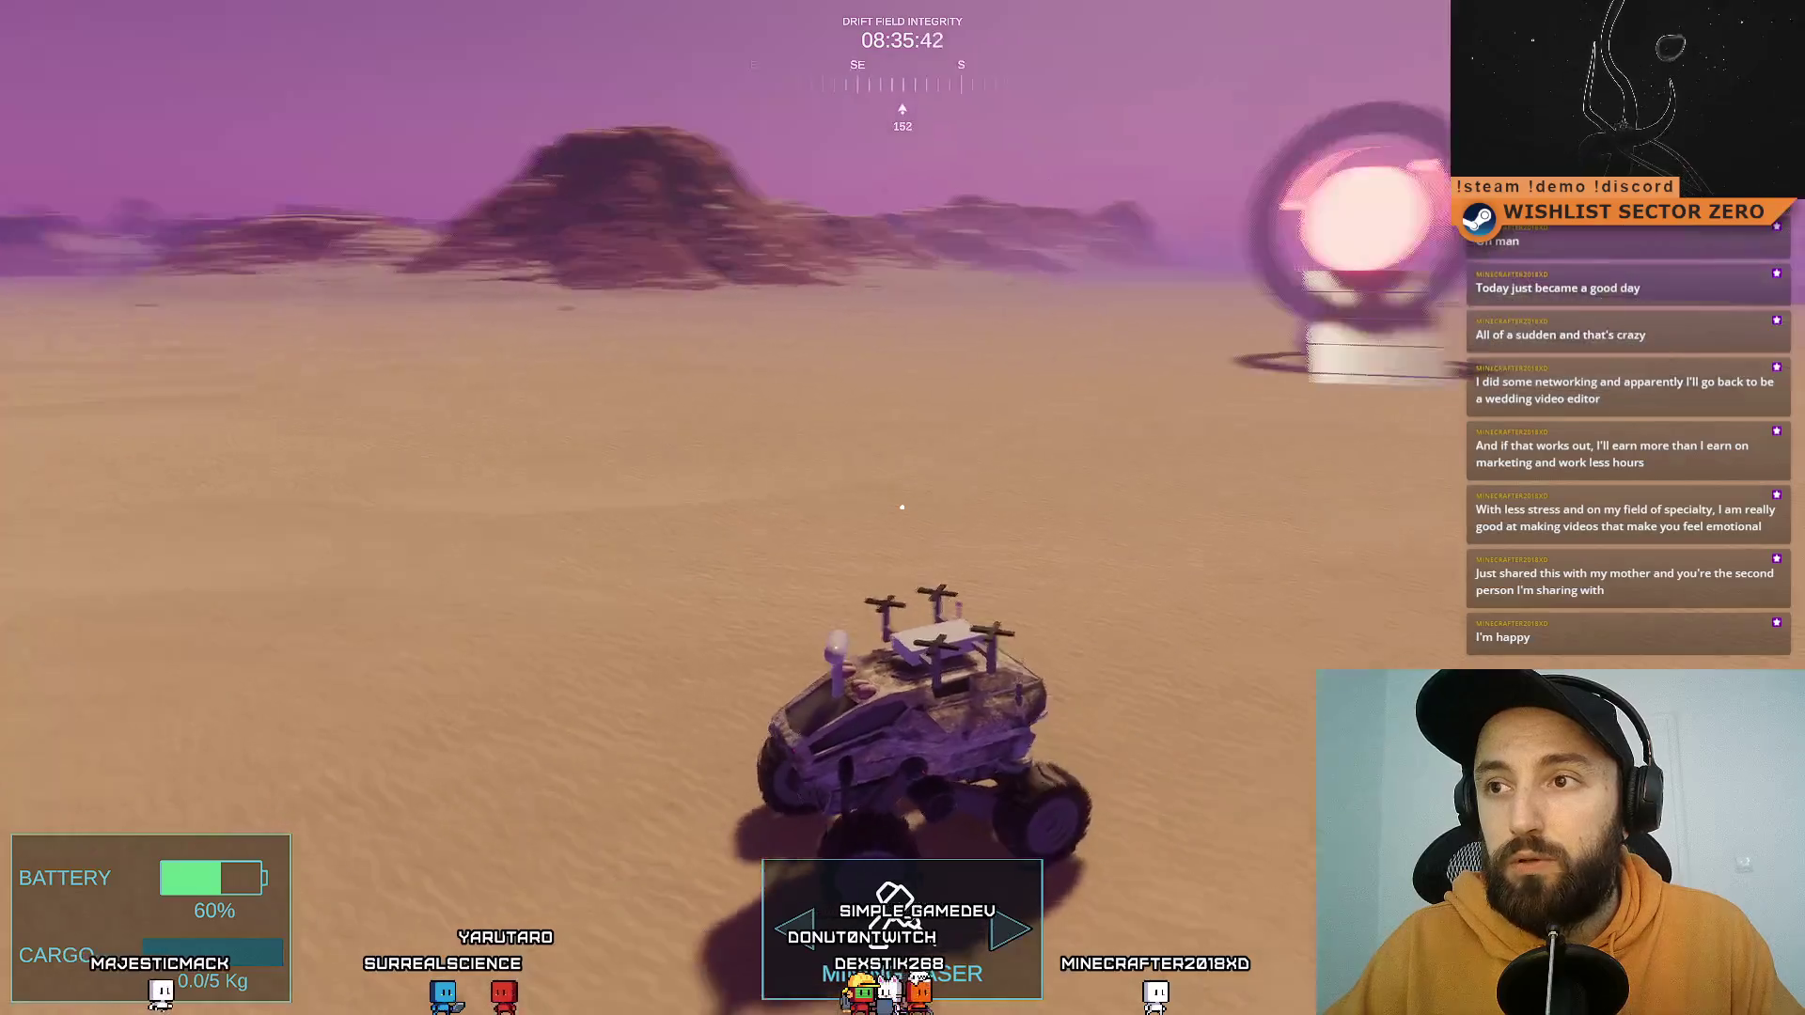
key(d)
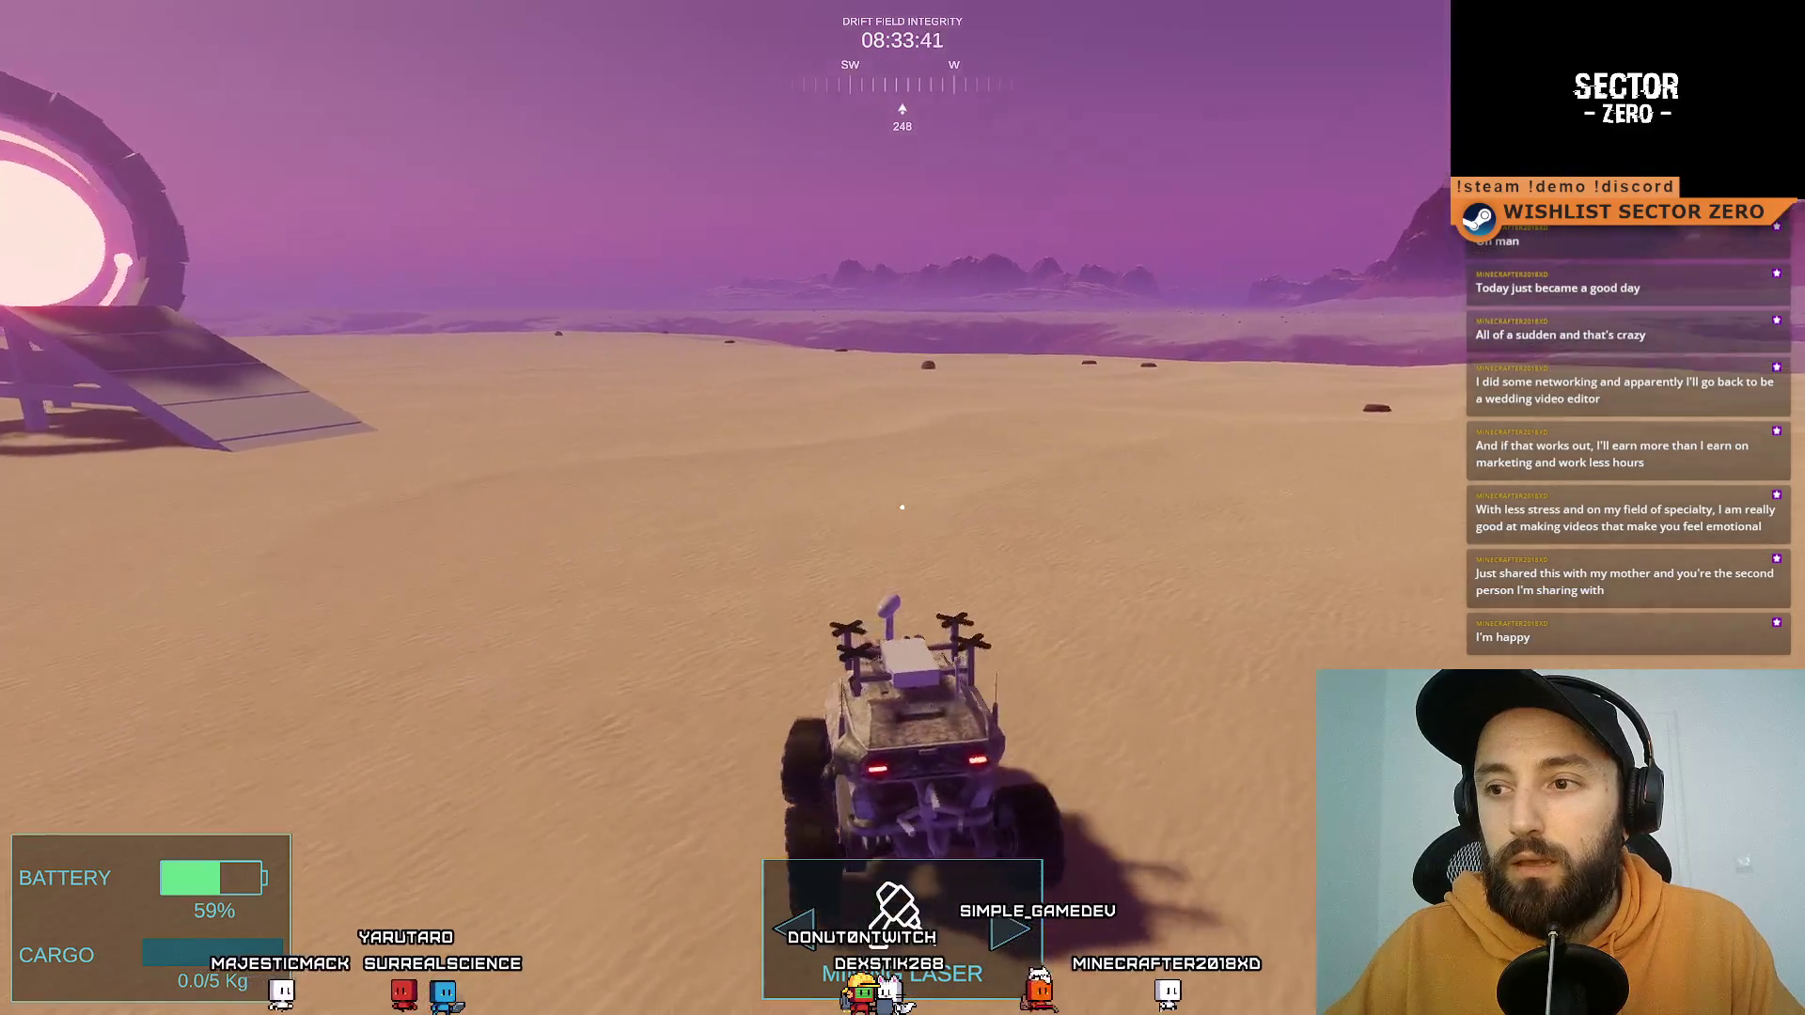
key(a)
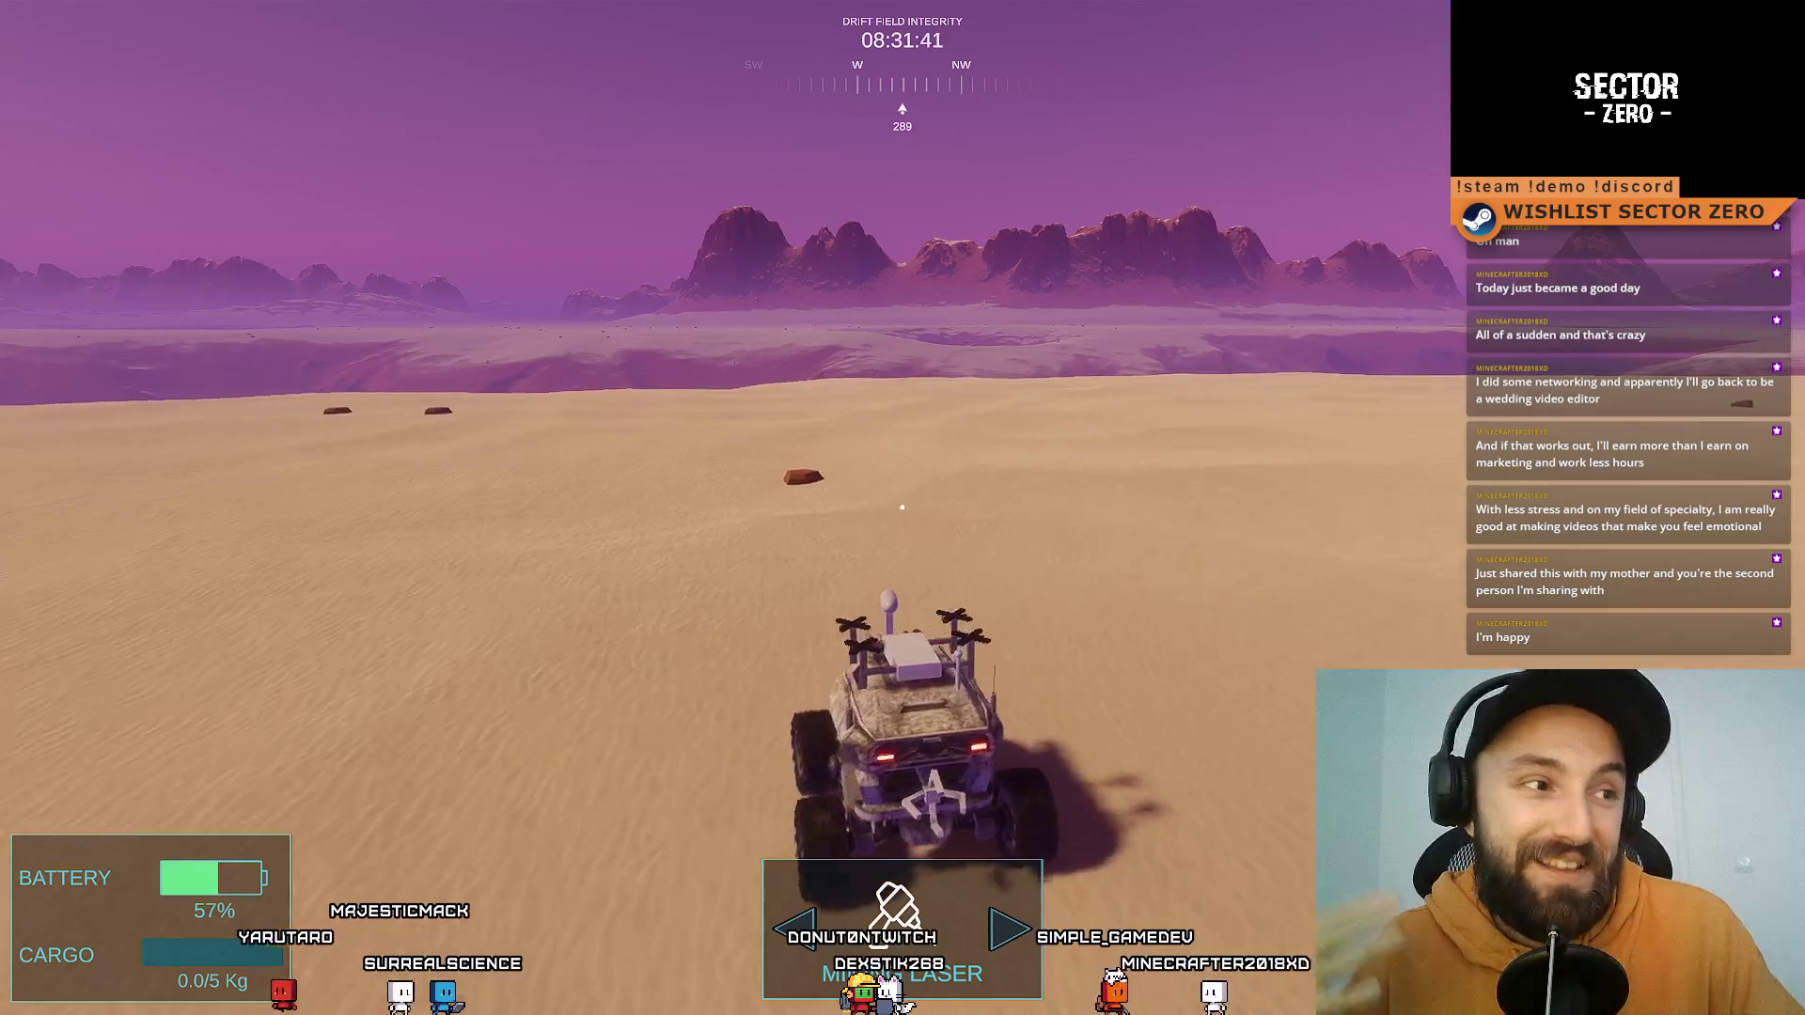
key(a)
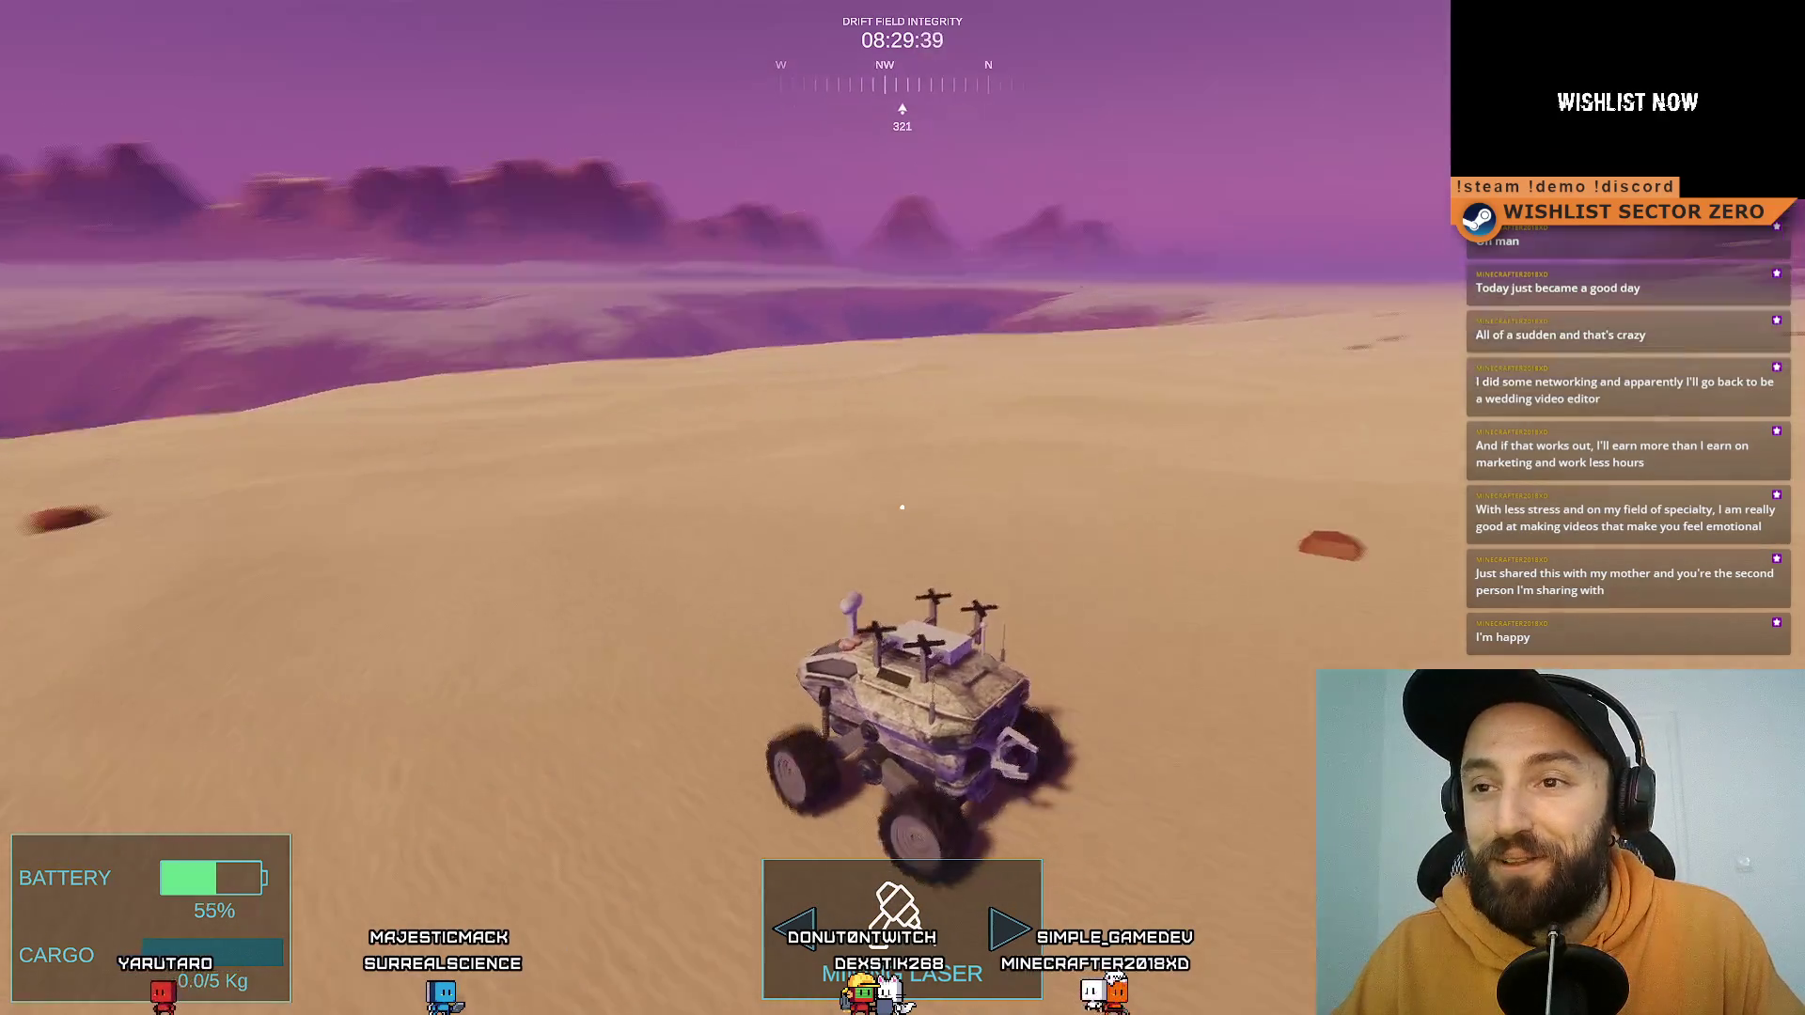
key(w)
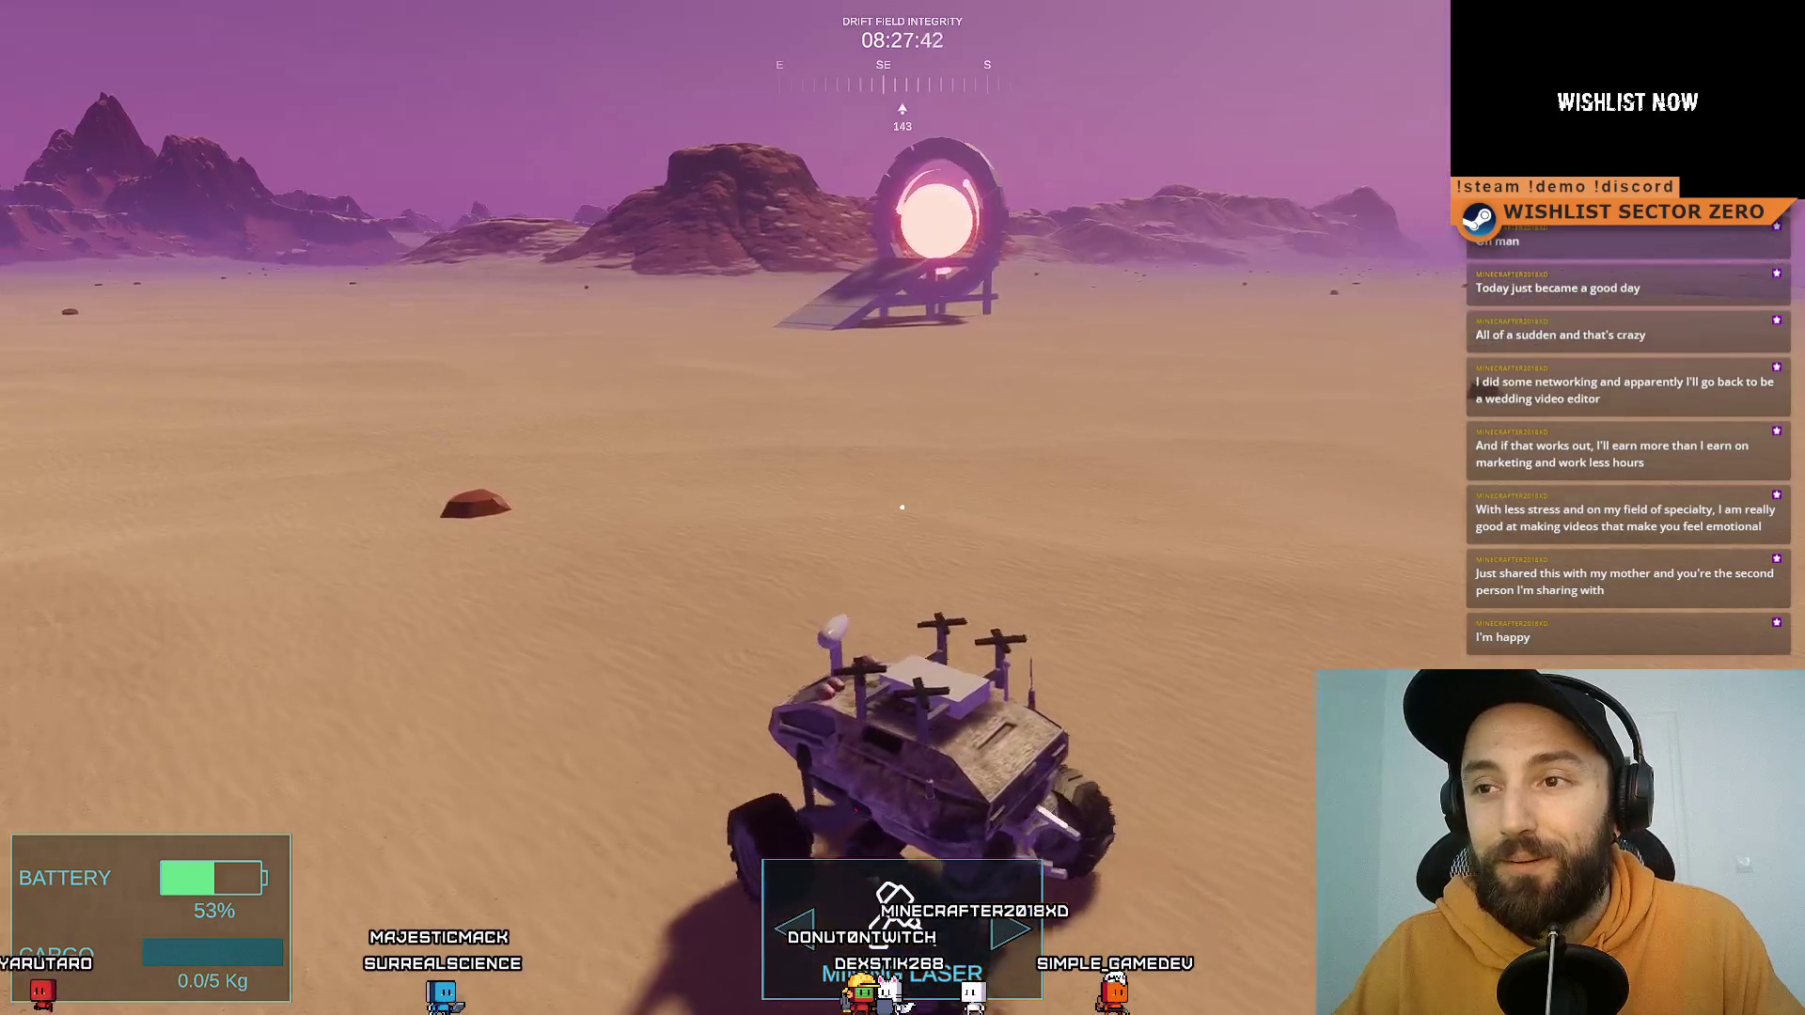
key(a)
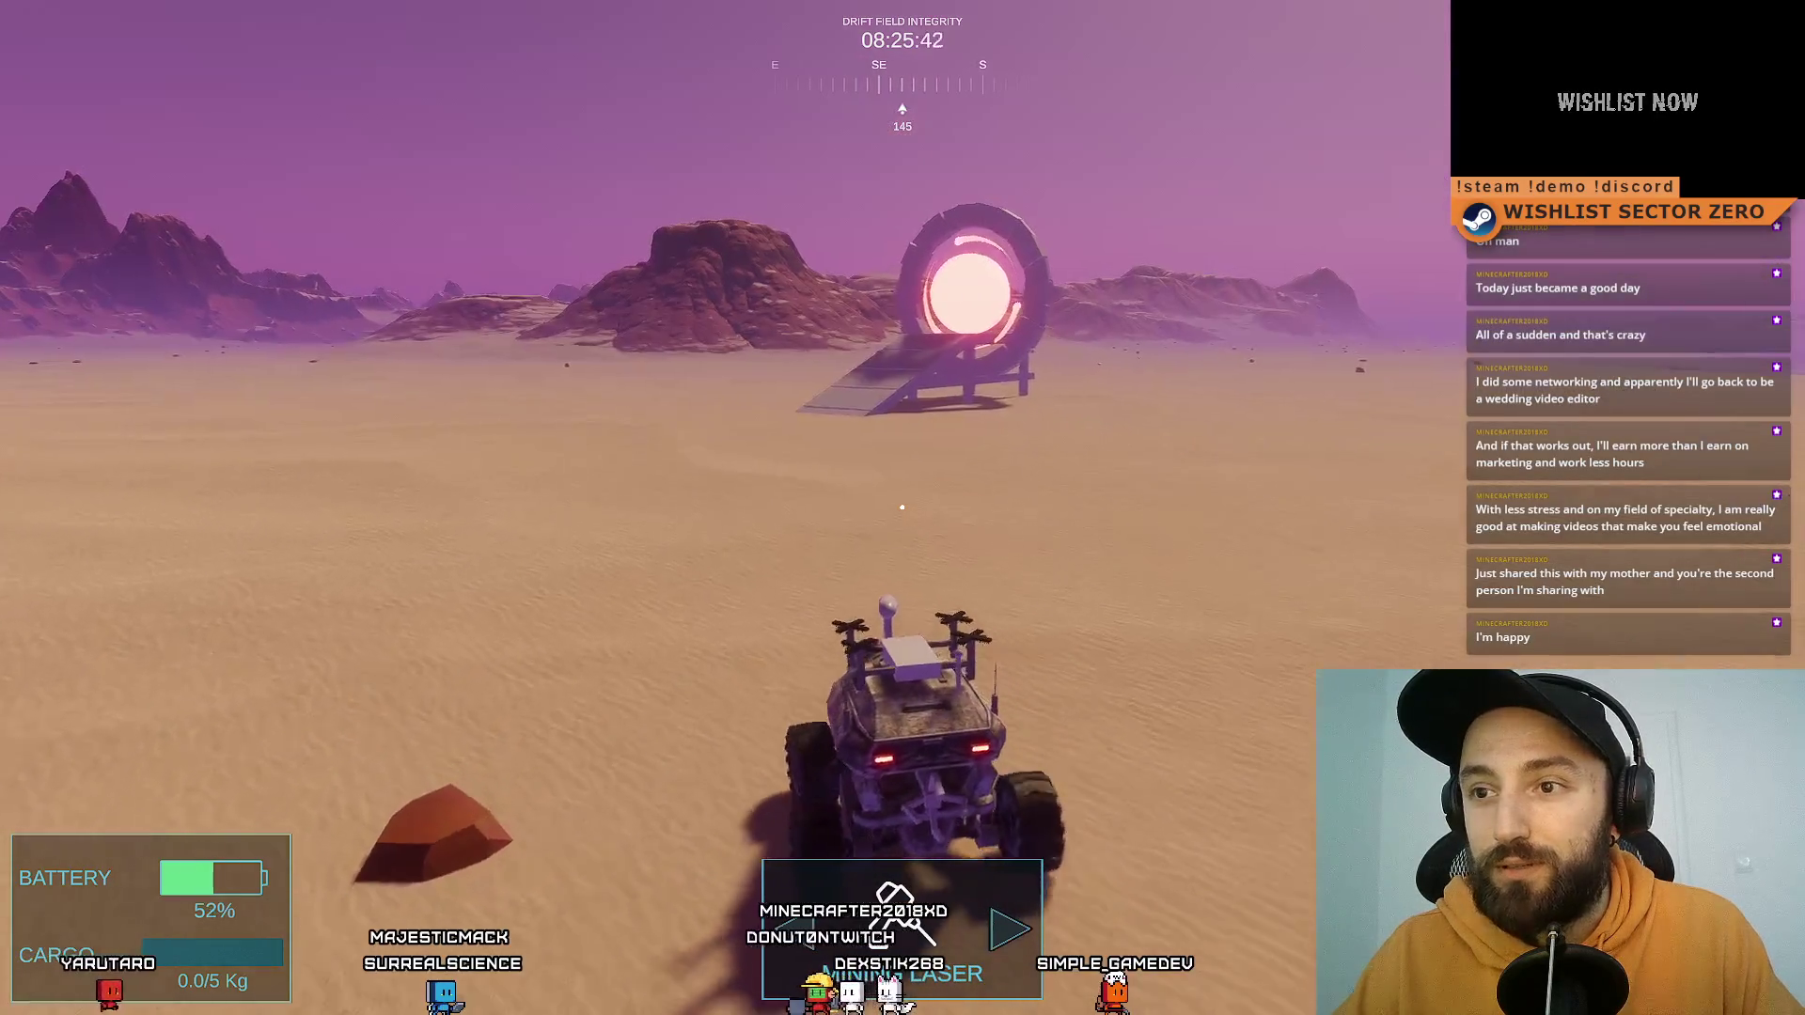
key(d)
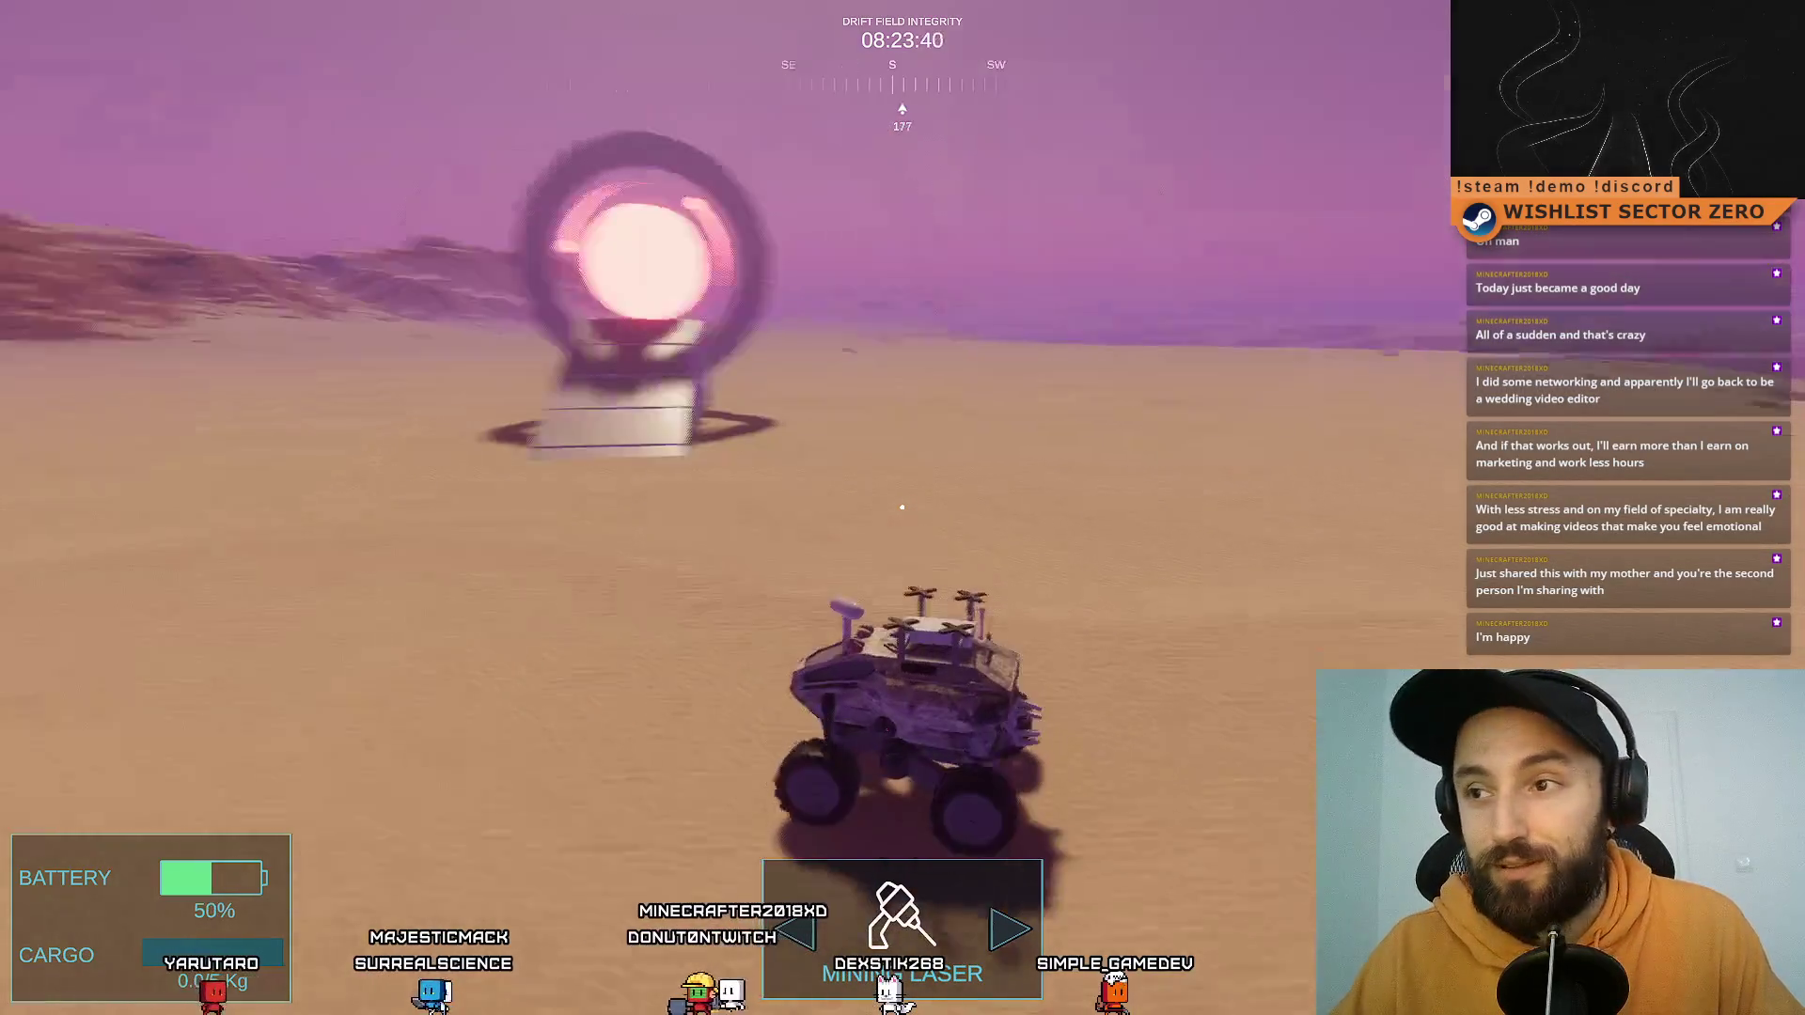
key(d)
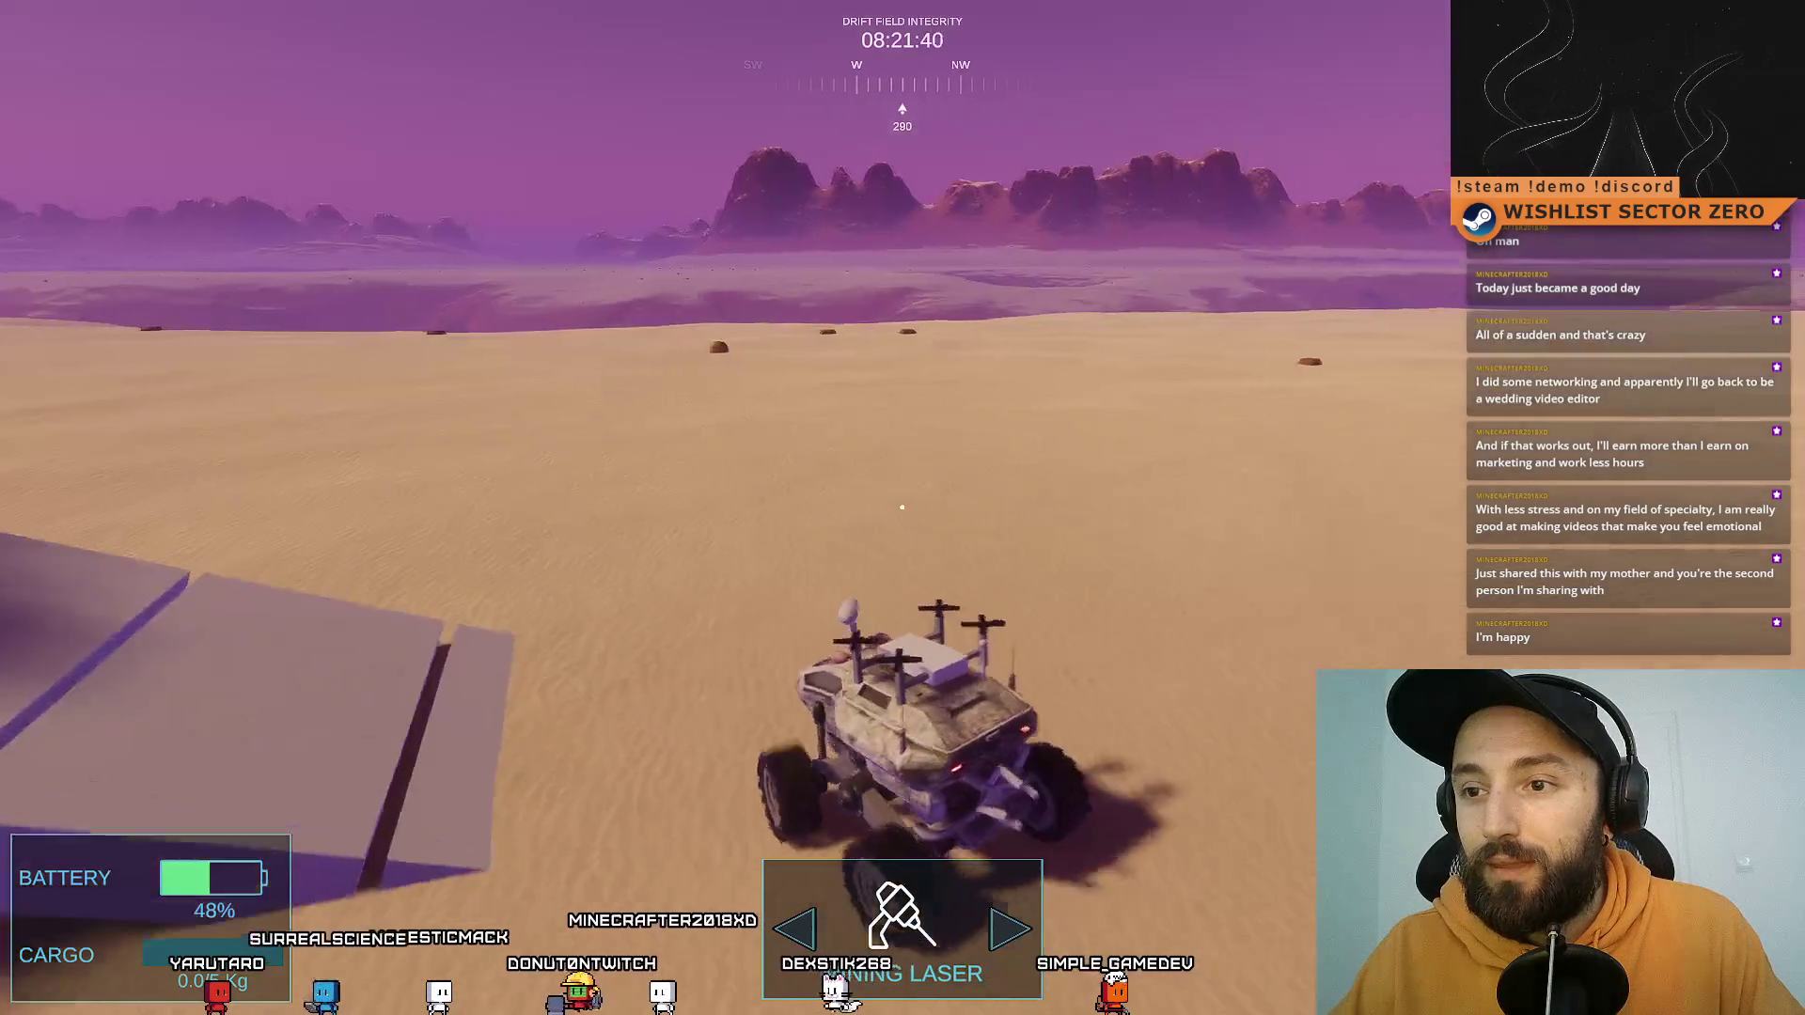
key(d)
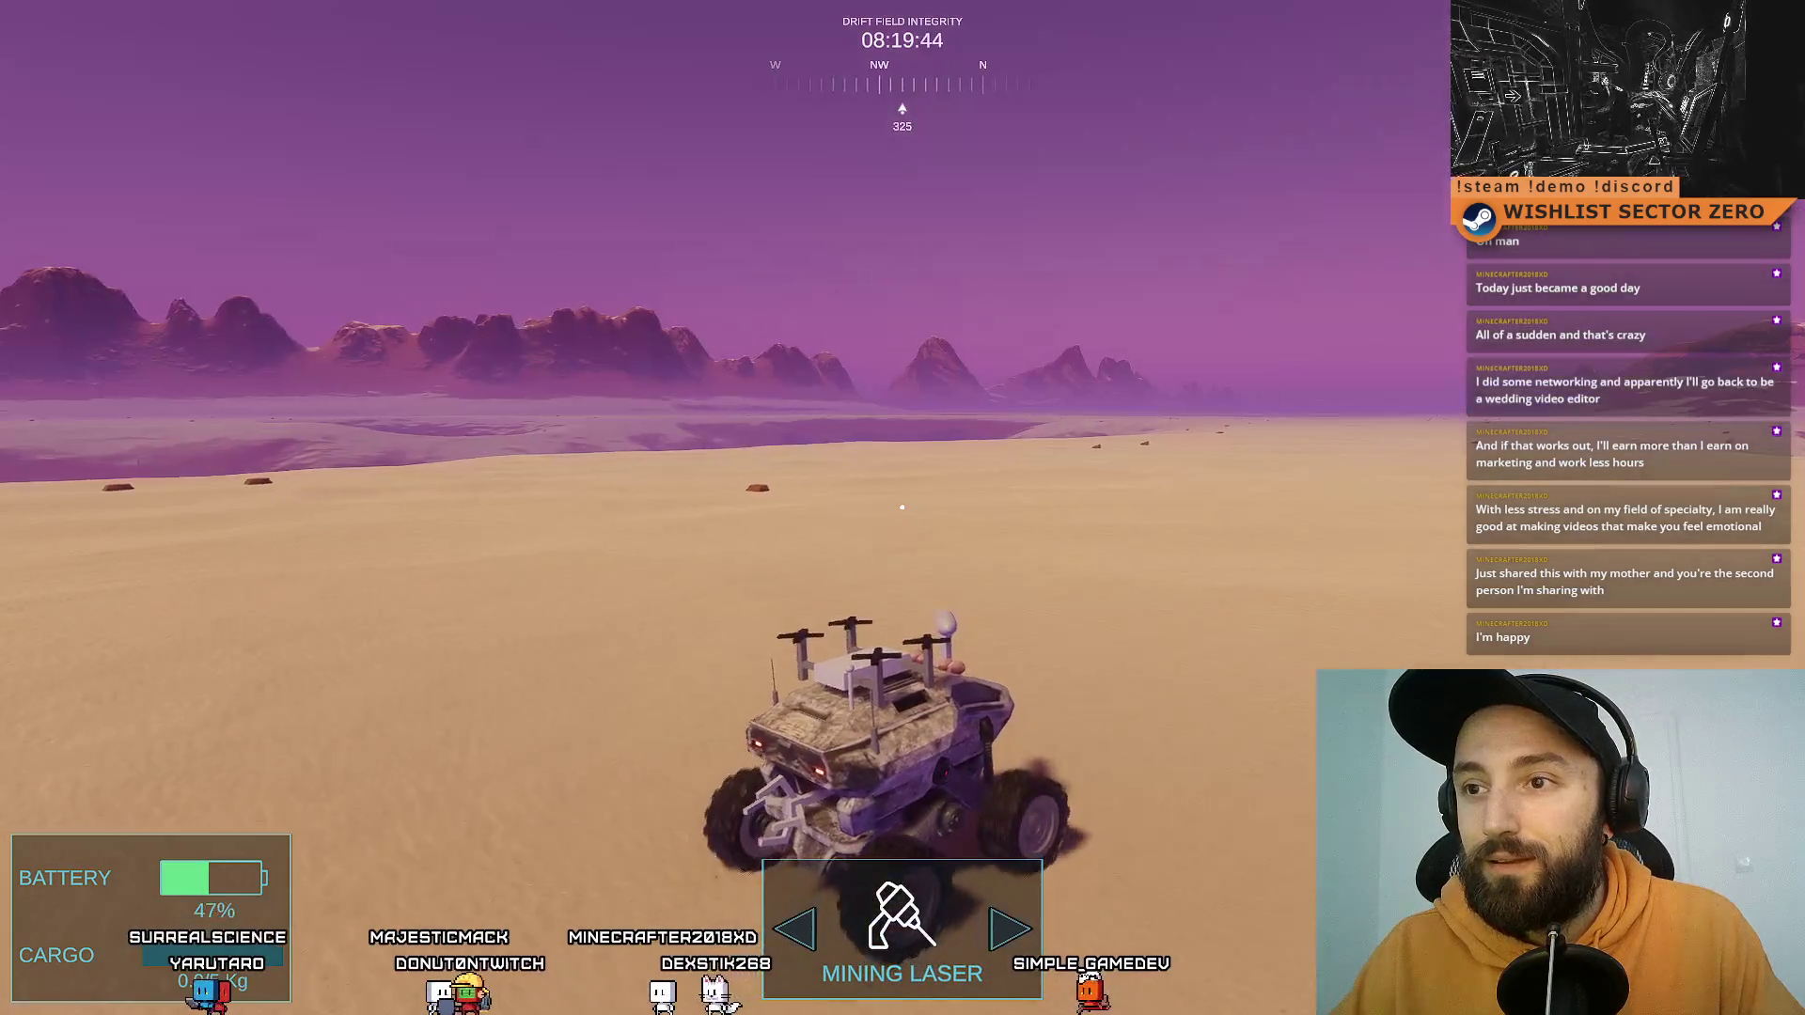
key(d)
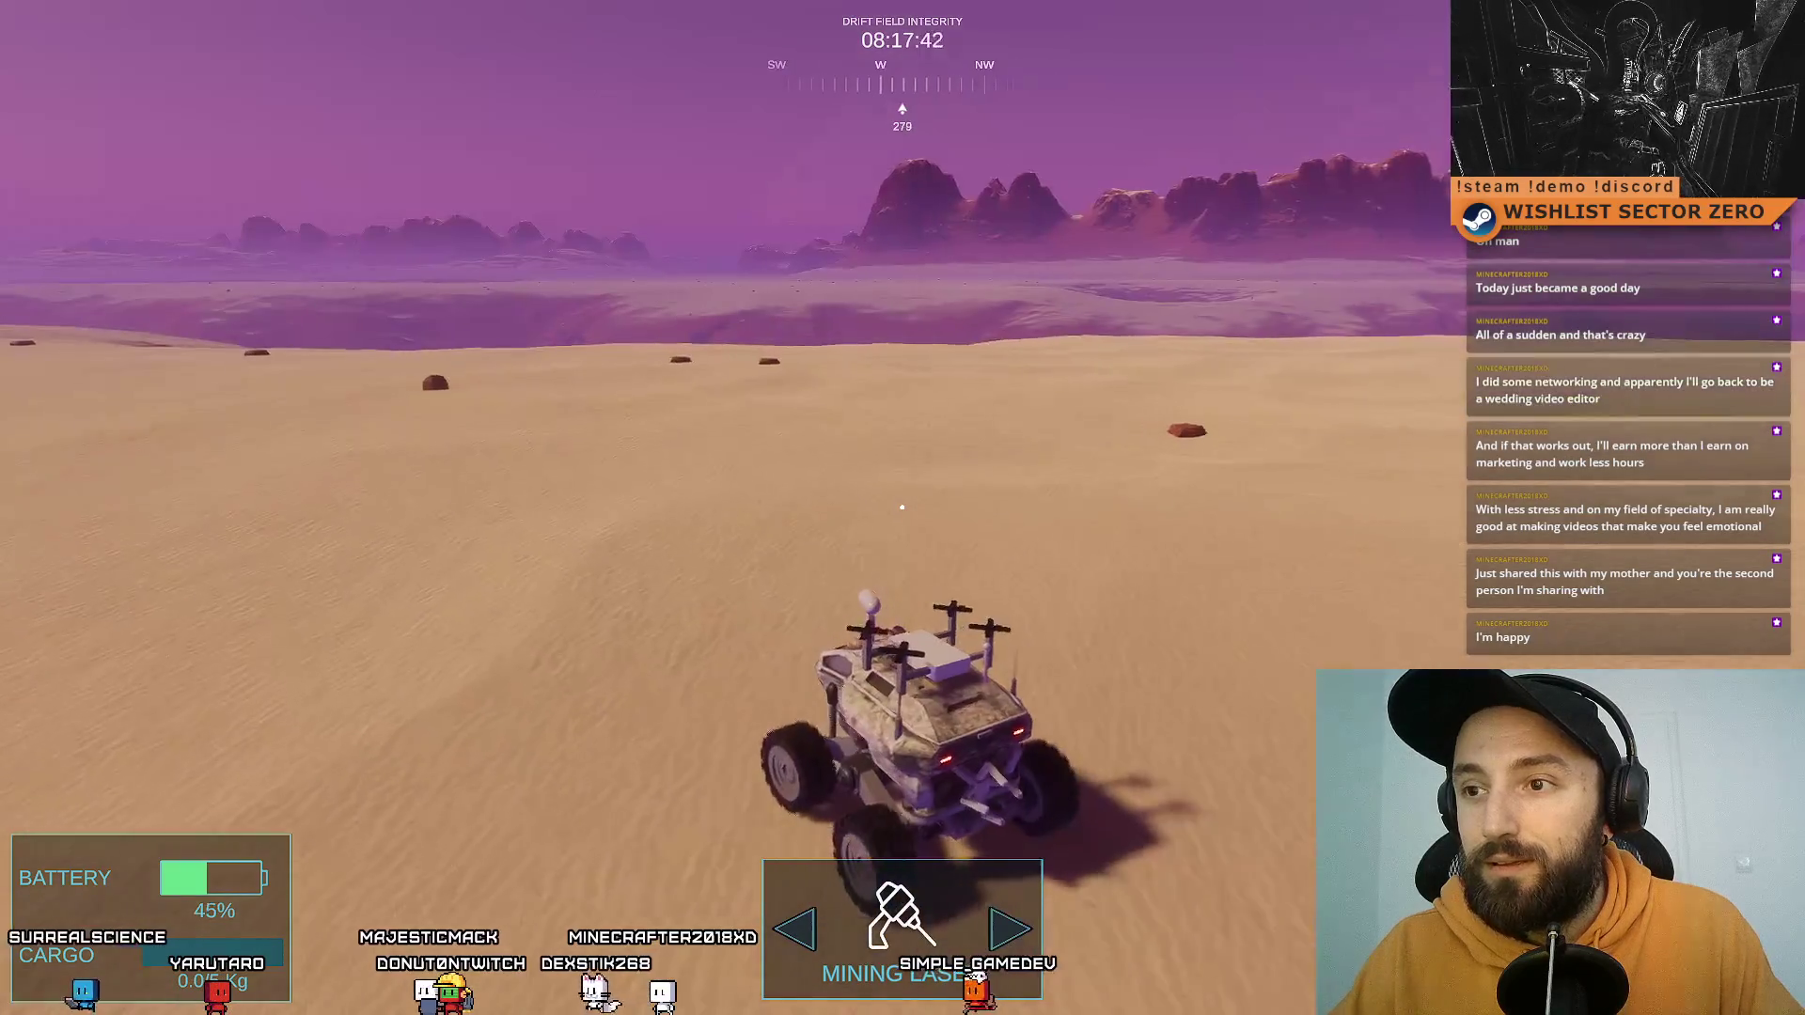
key(d)
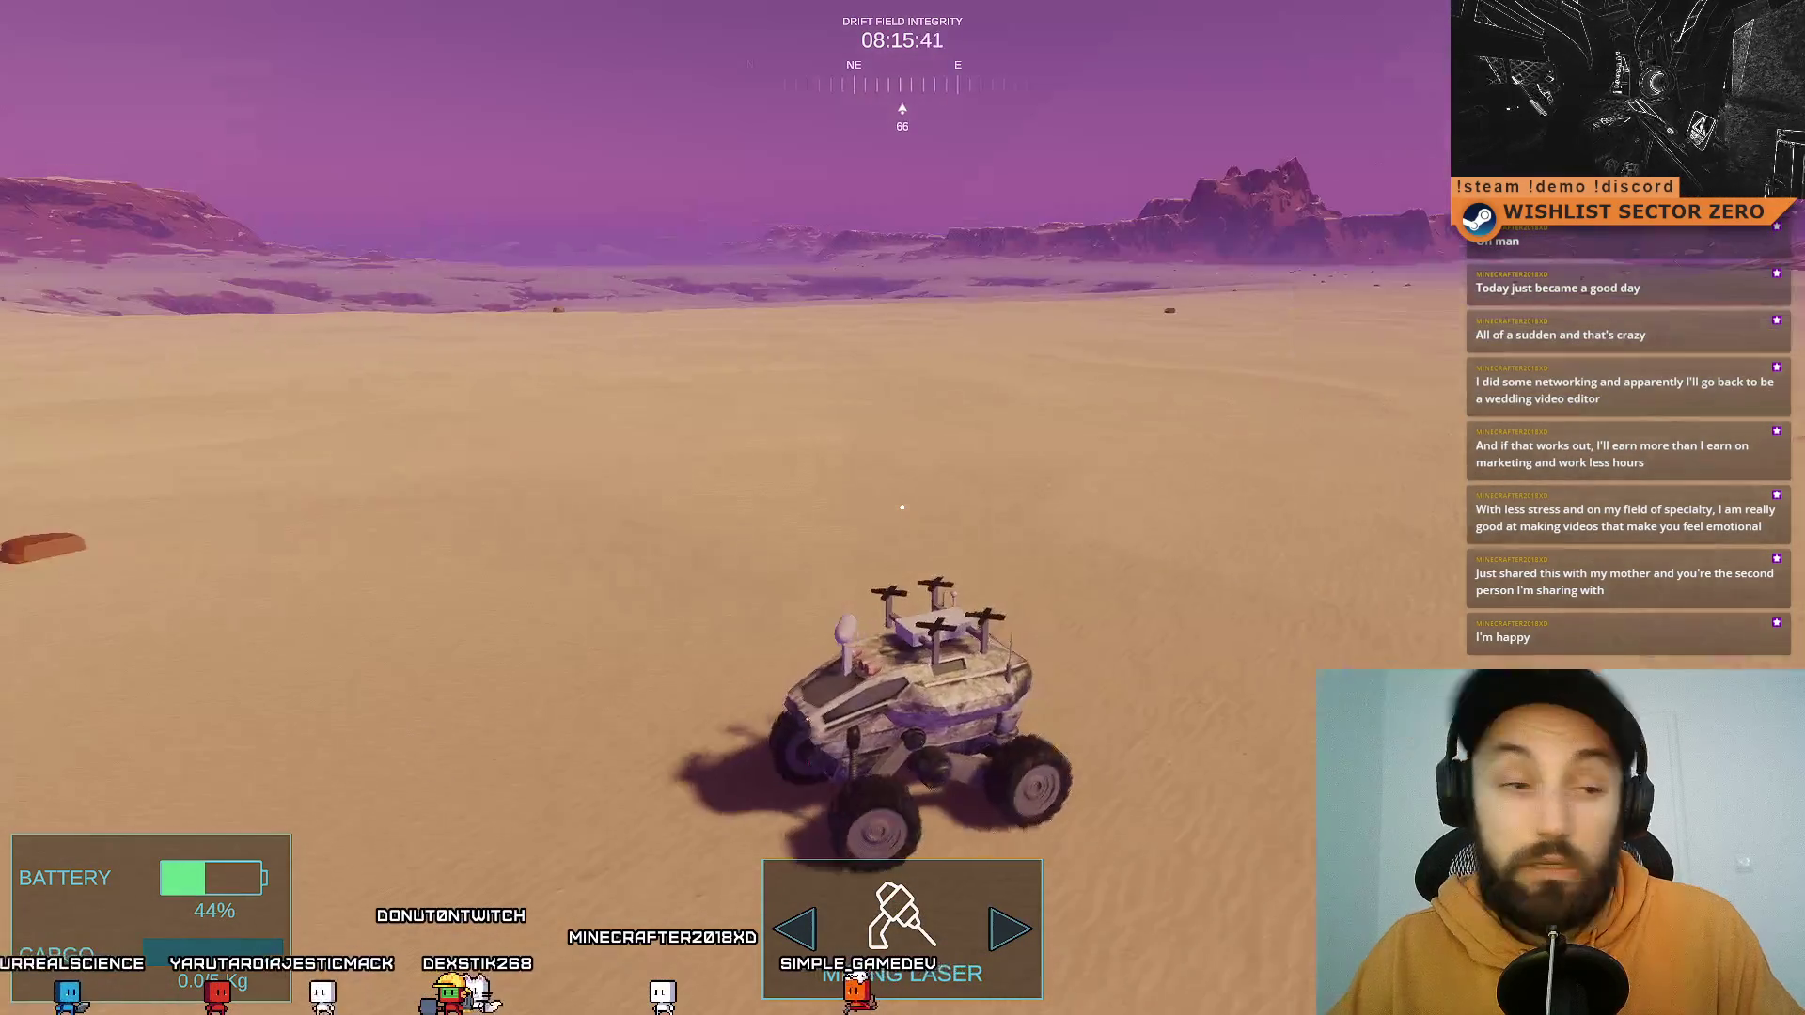
Step: Drive the rover up the ramp close to the glowing portal
key(w)
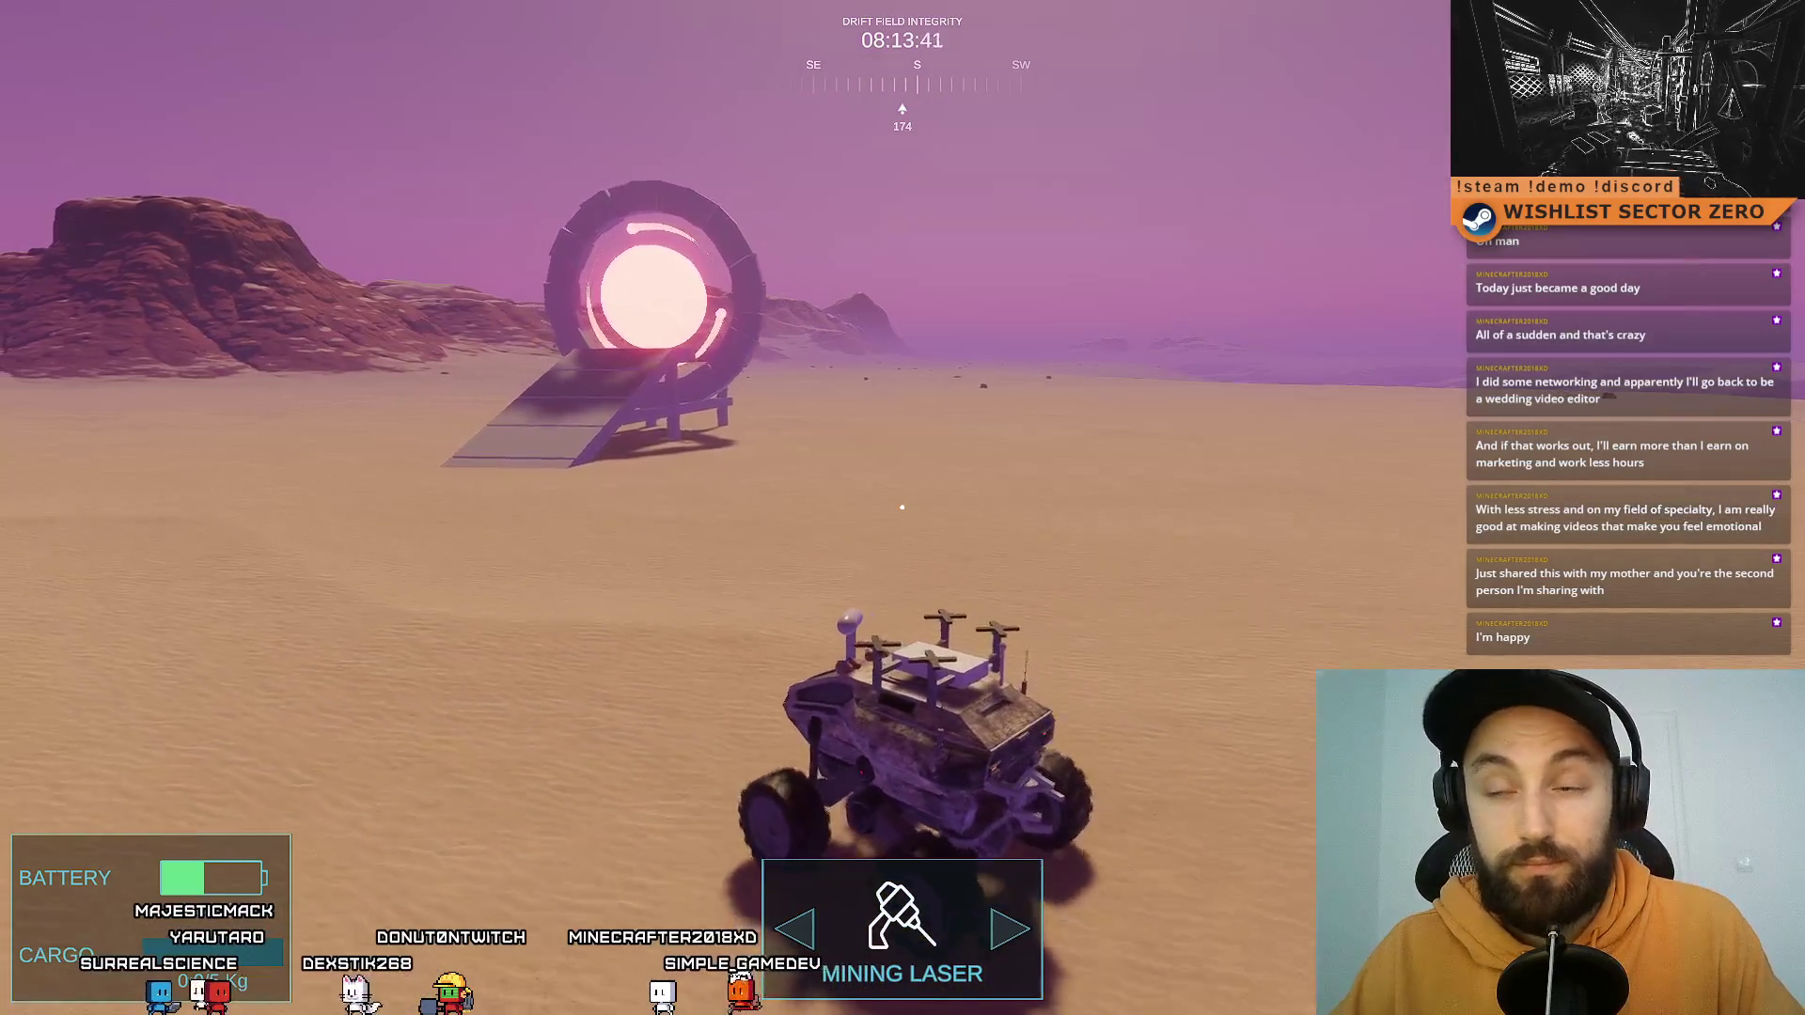
key(w)
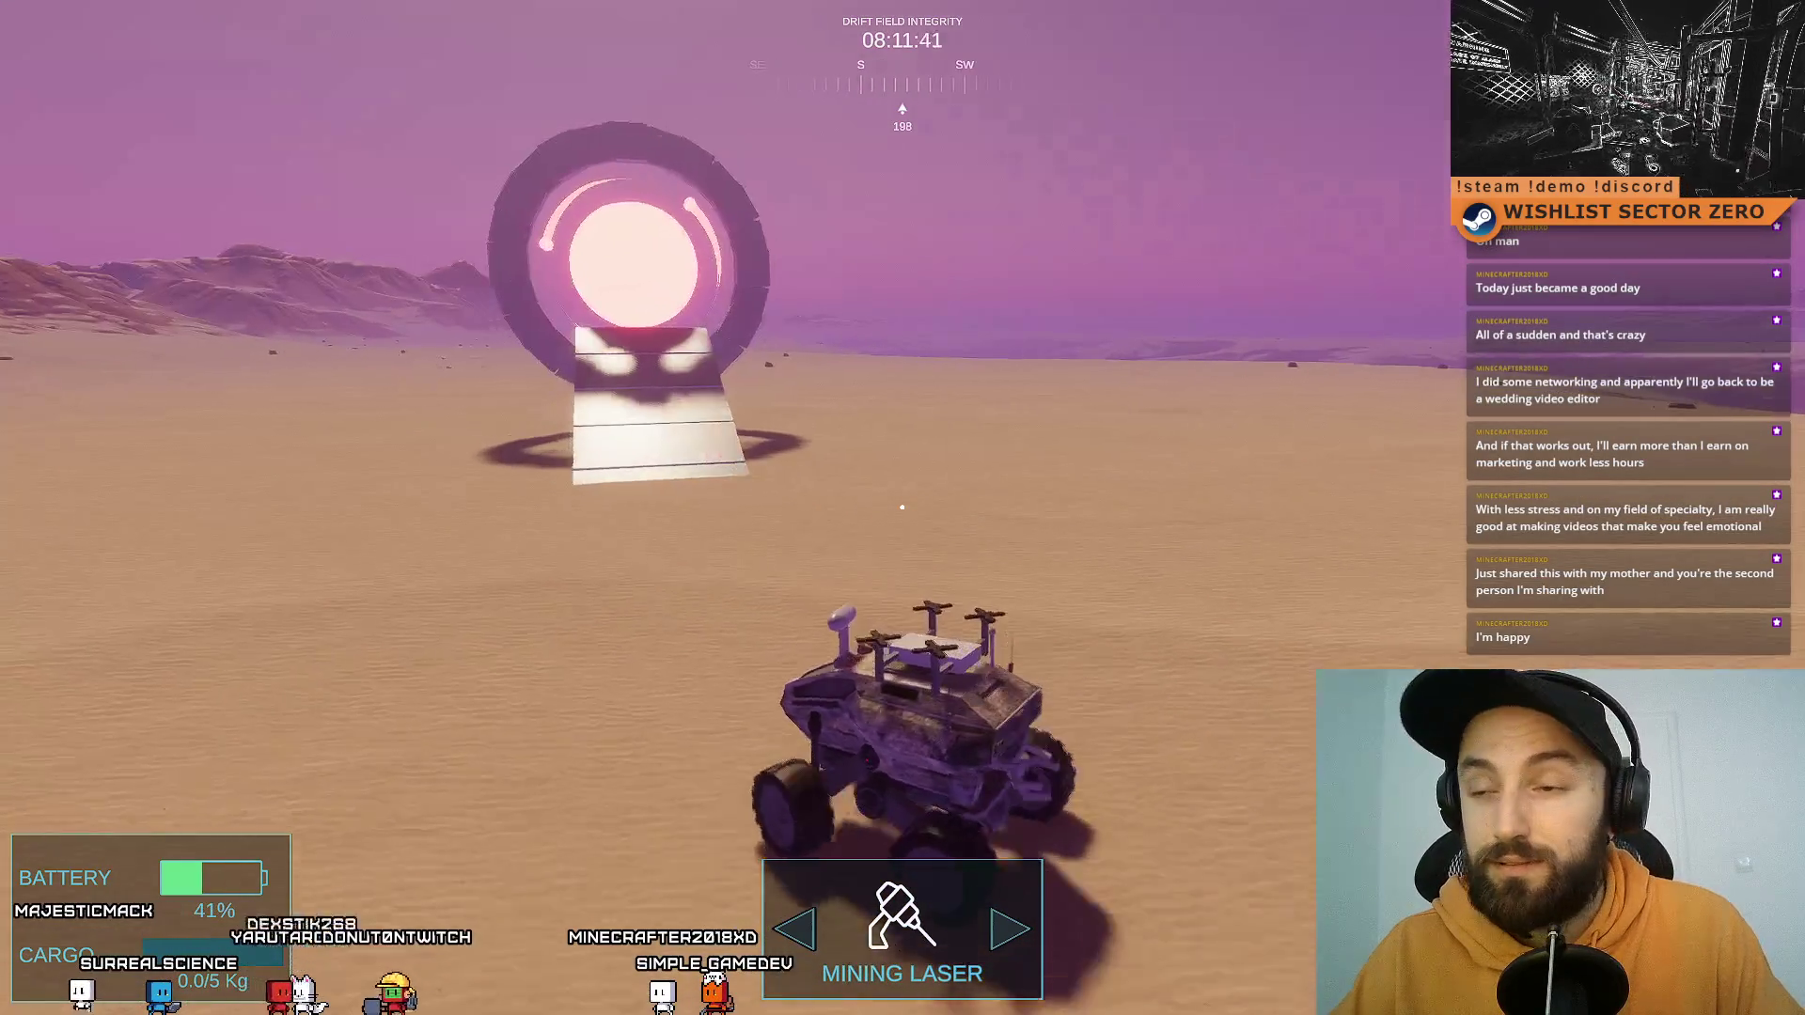
key(w)
key(s)
key(w)
key(w)
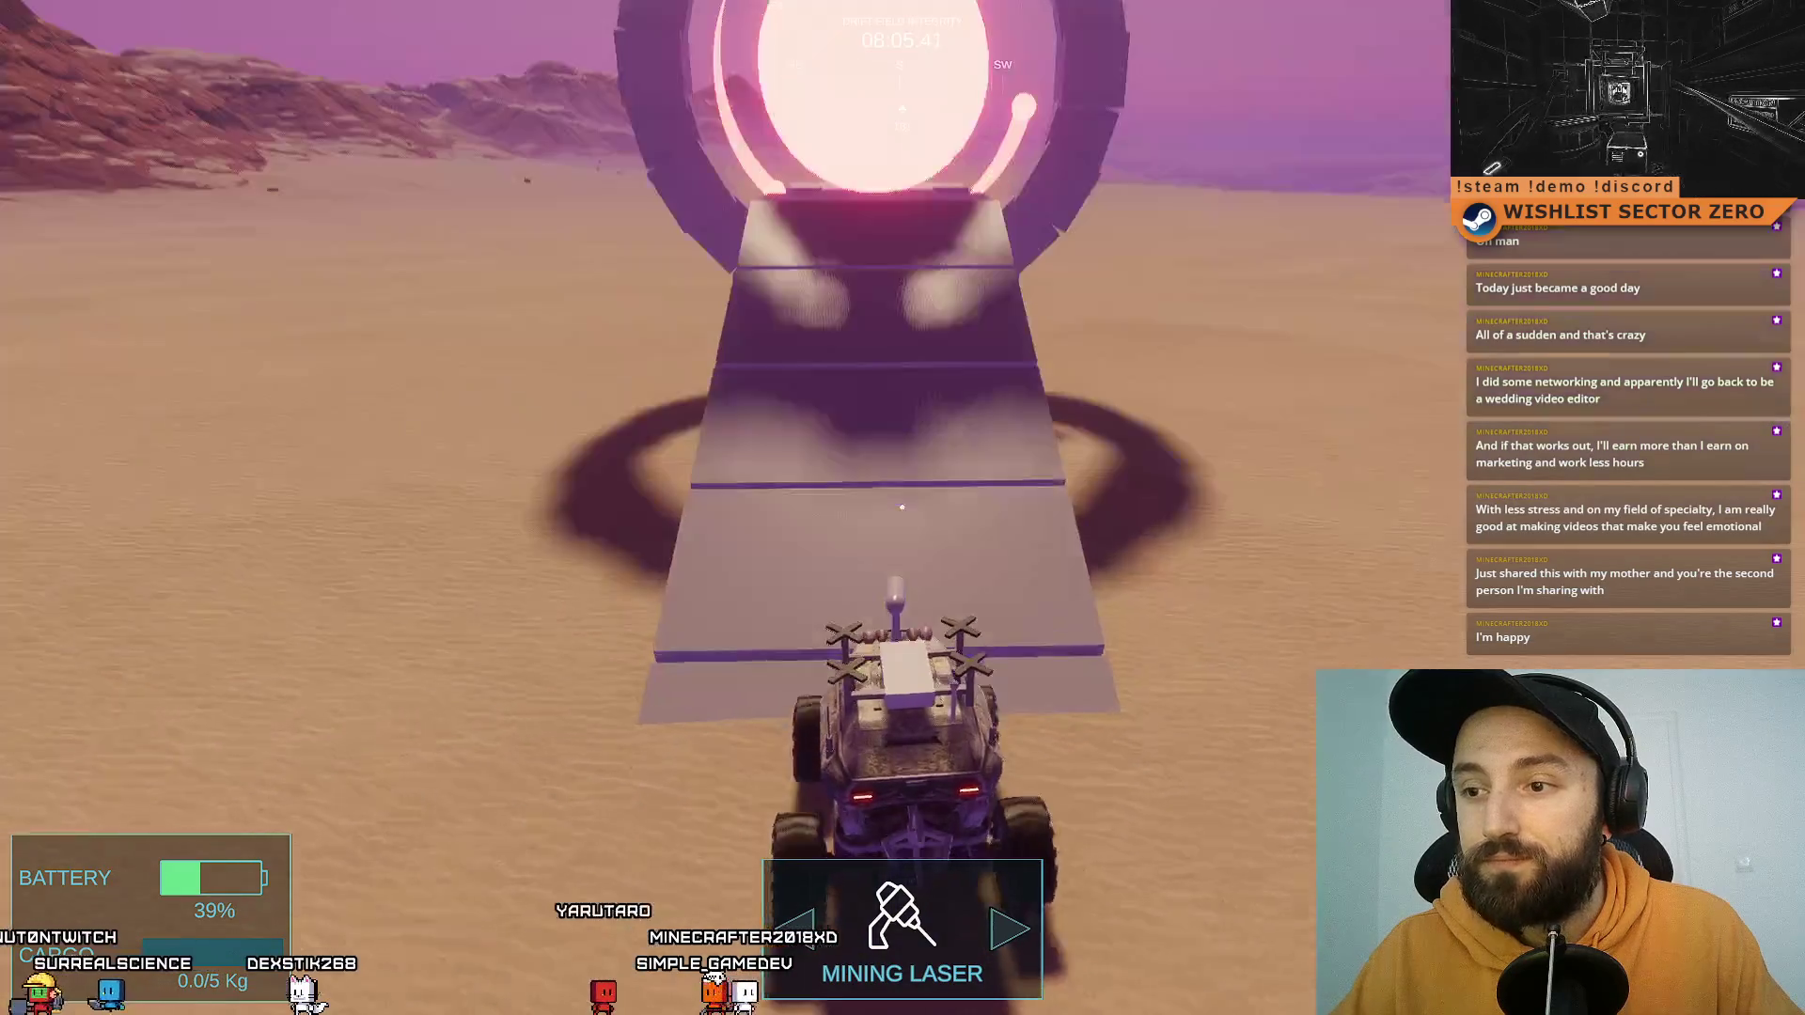
Step: Reverse the rover off the ramp, exit fullscreen, and stop play mode
key(s)
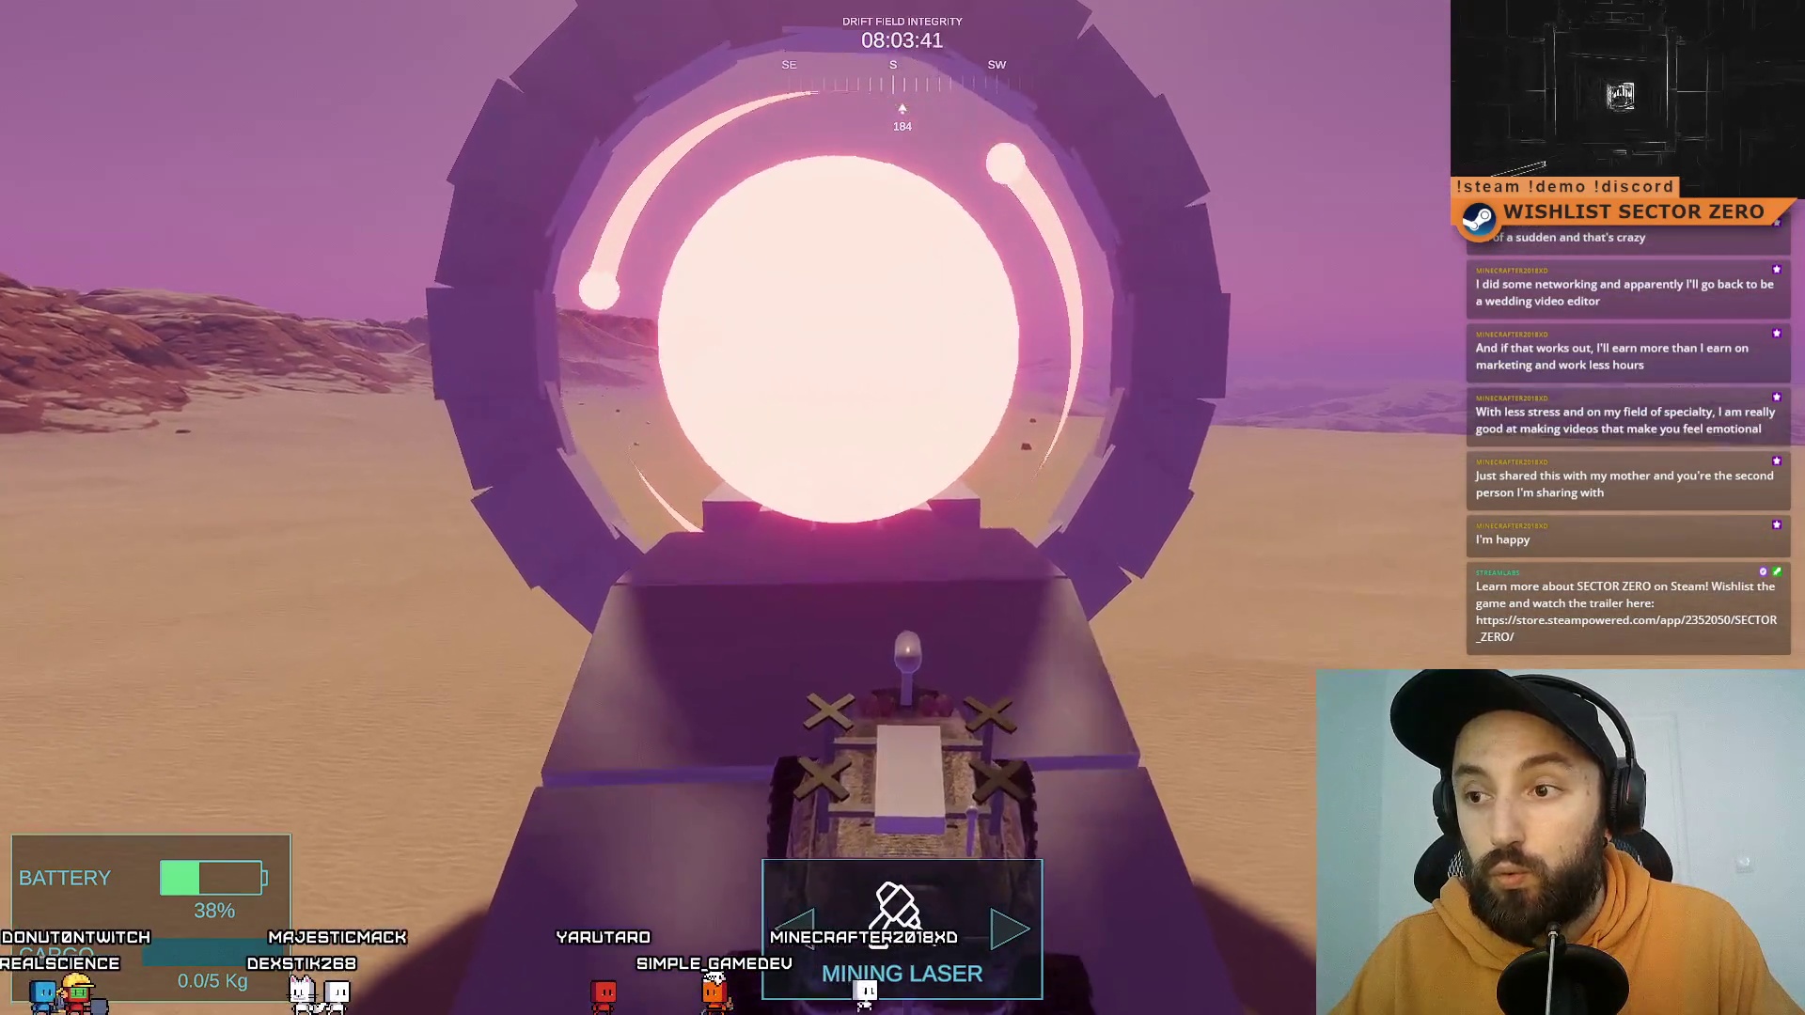
key(d)
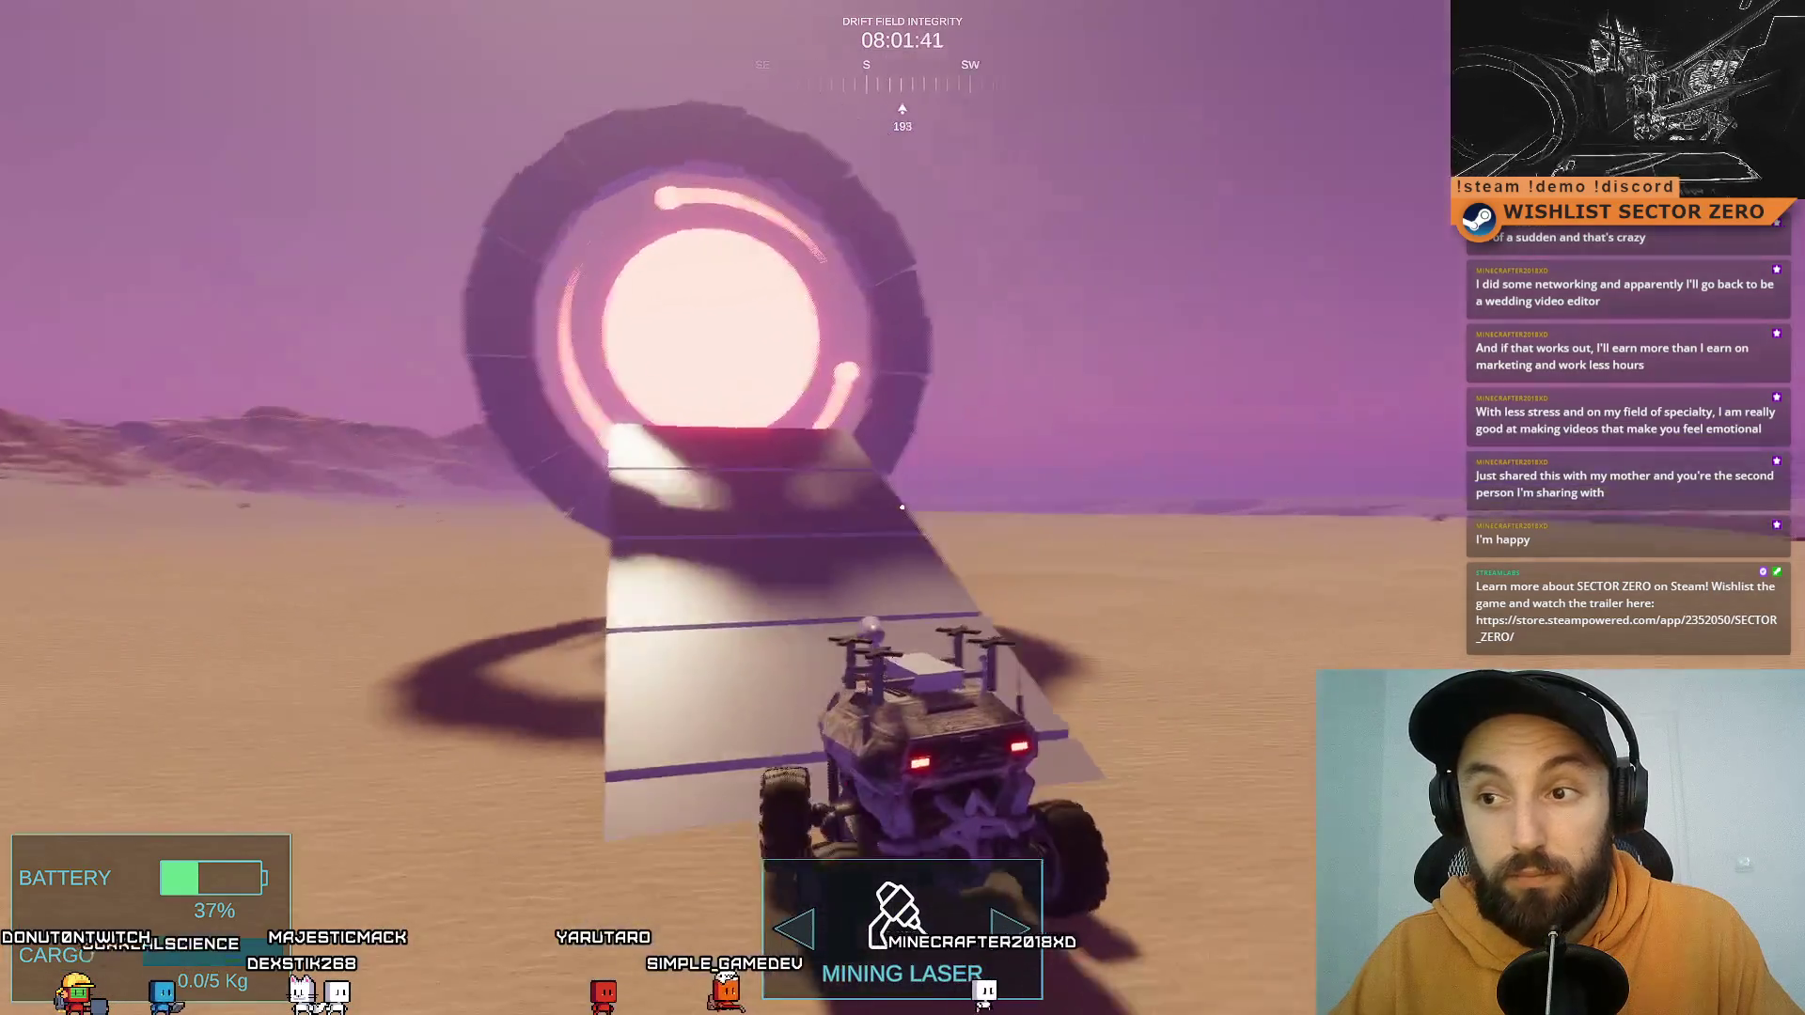
key(s)
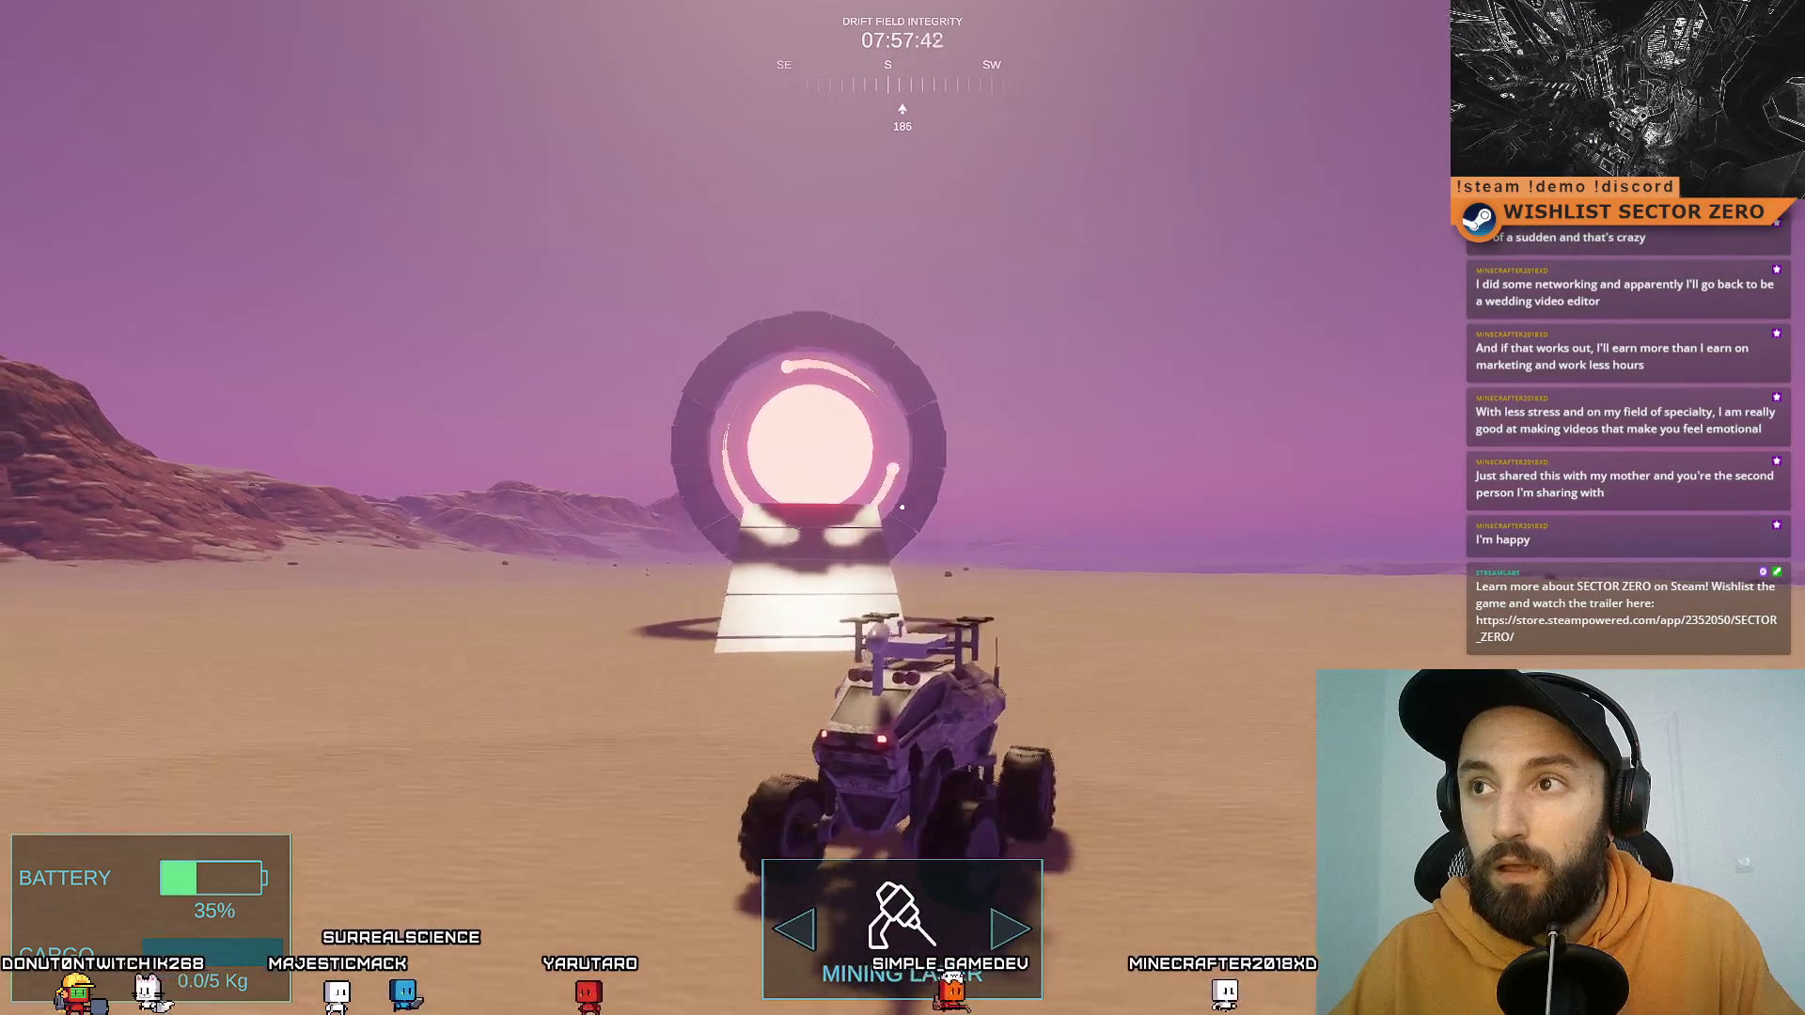
key(F11)
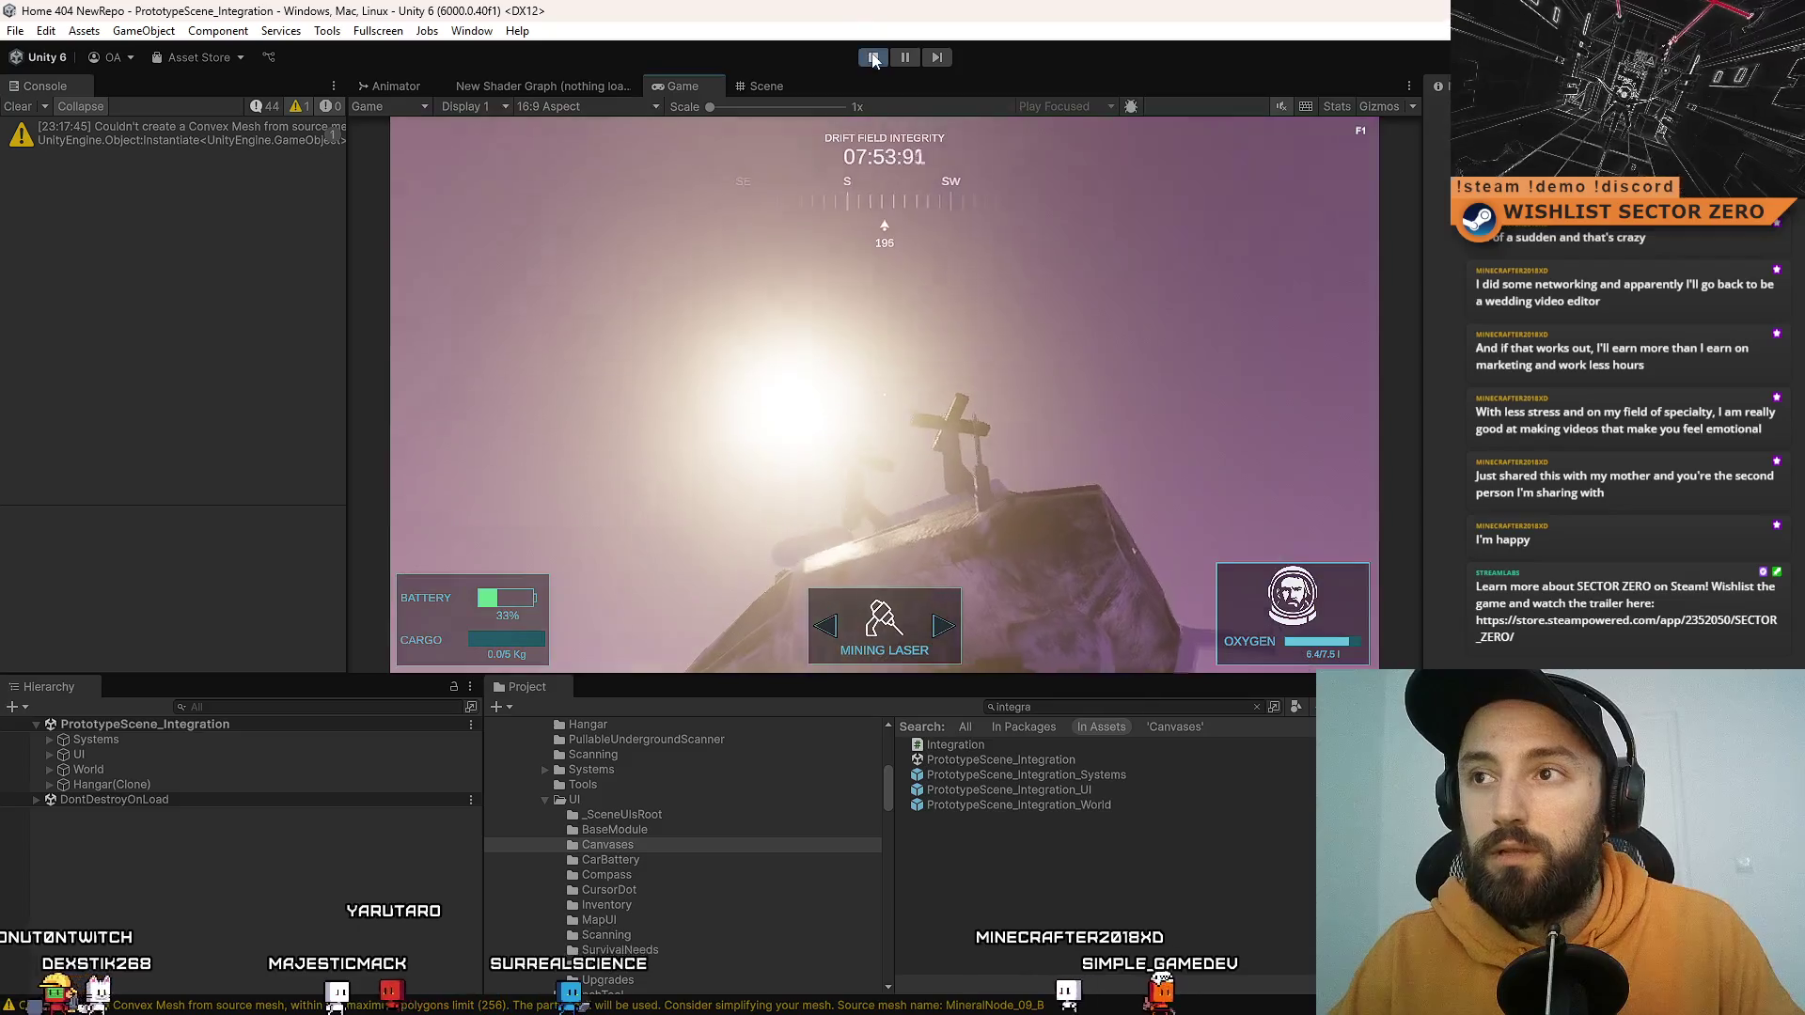
click(873, 58)
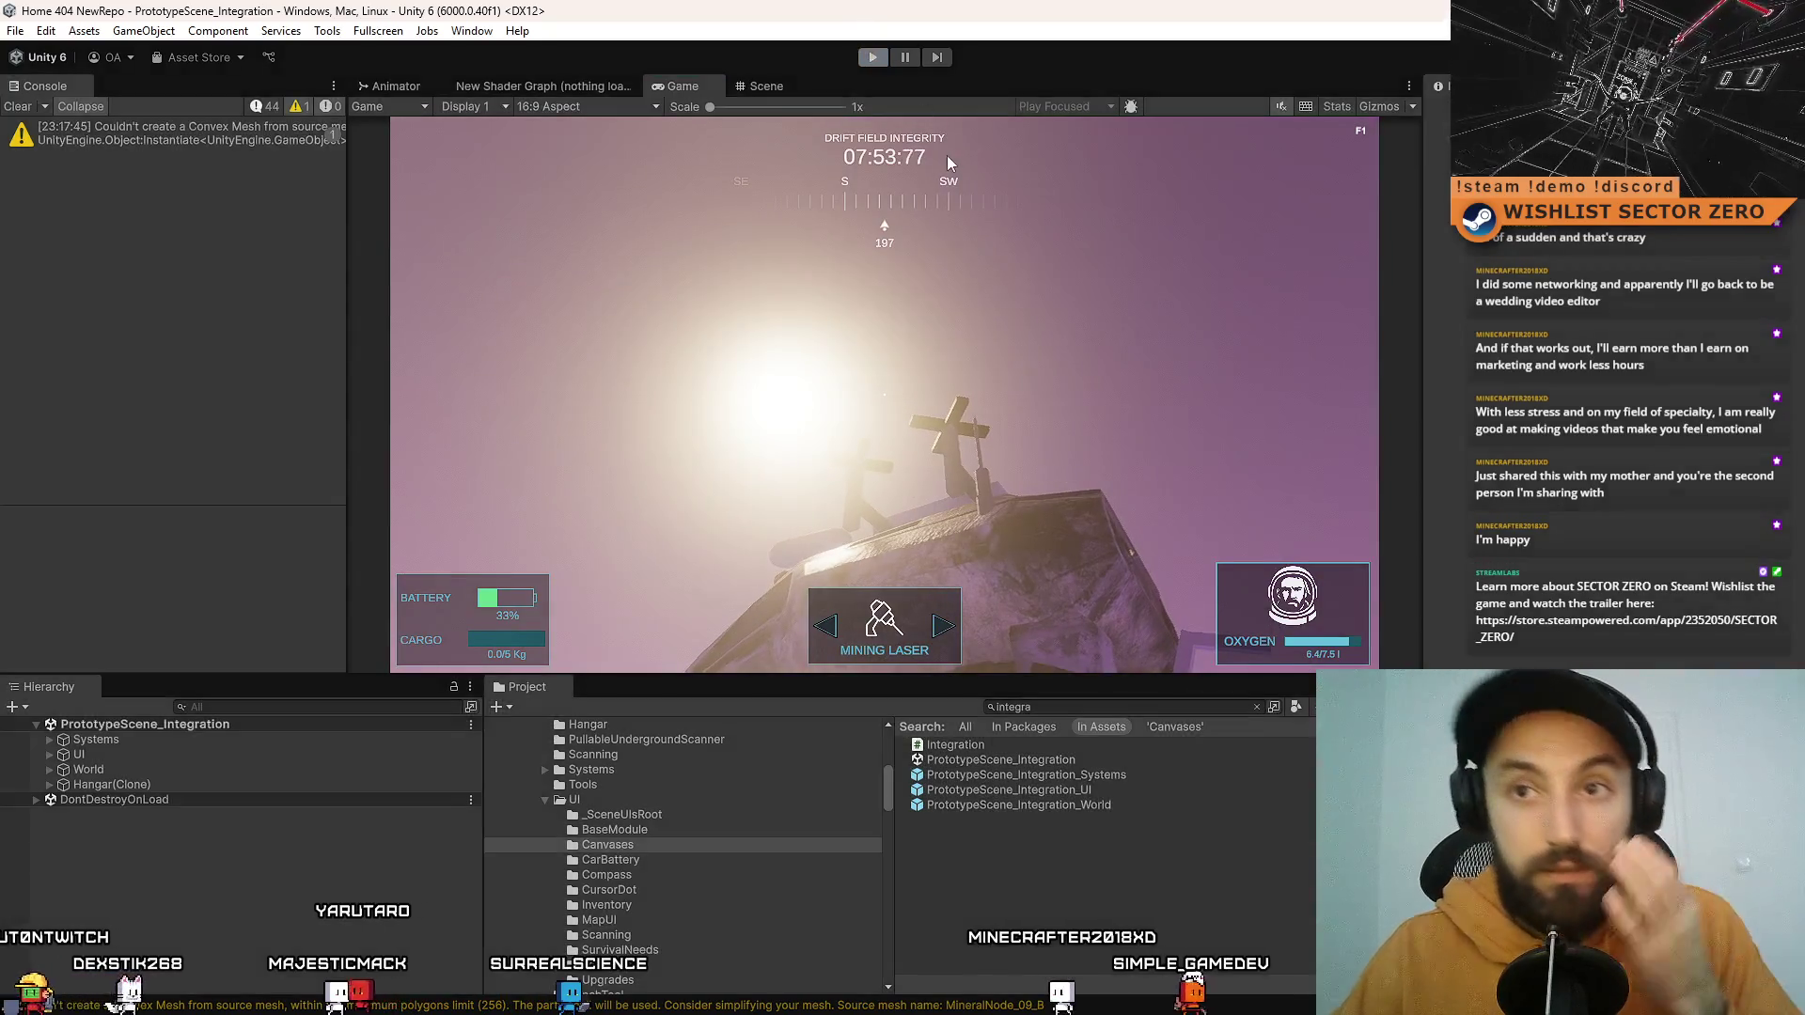
Step: Clear the Console and the Project search, then show the top-level Assets folder
click(18, 108)
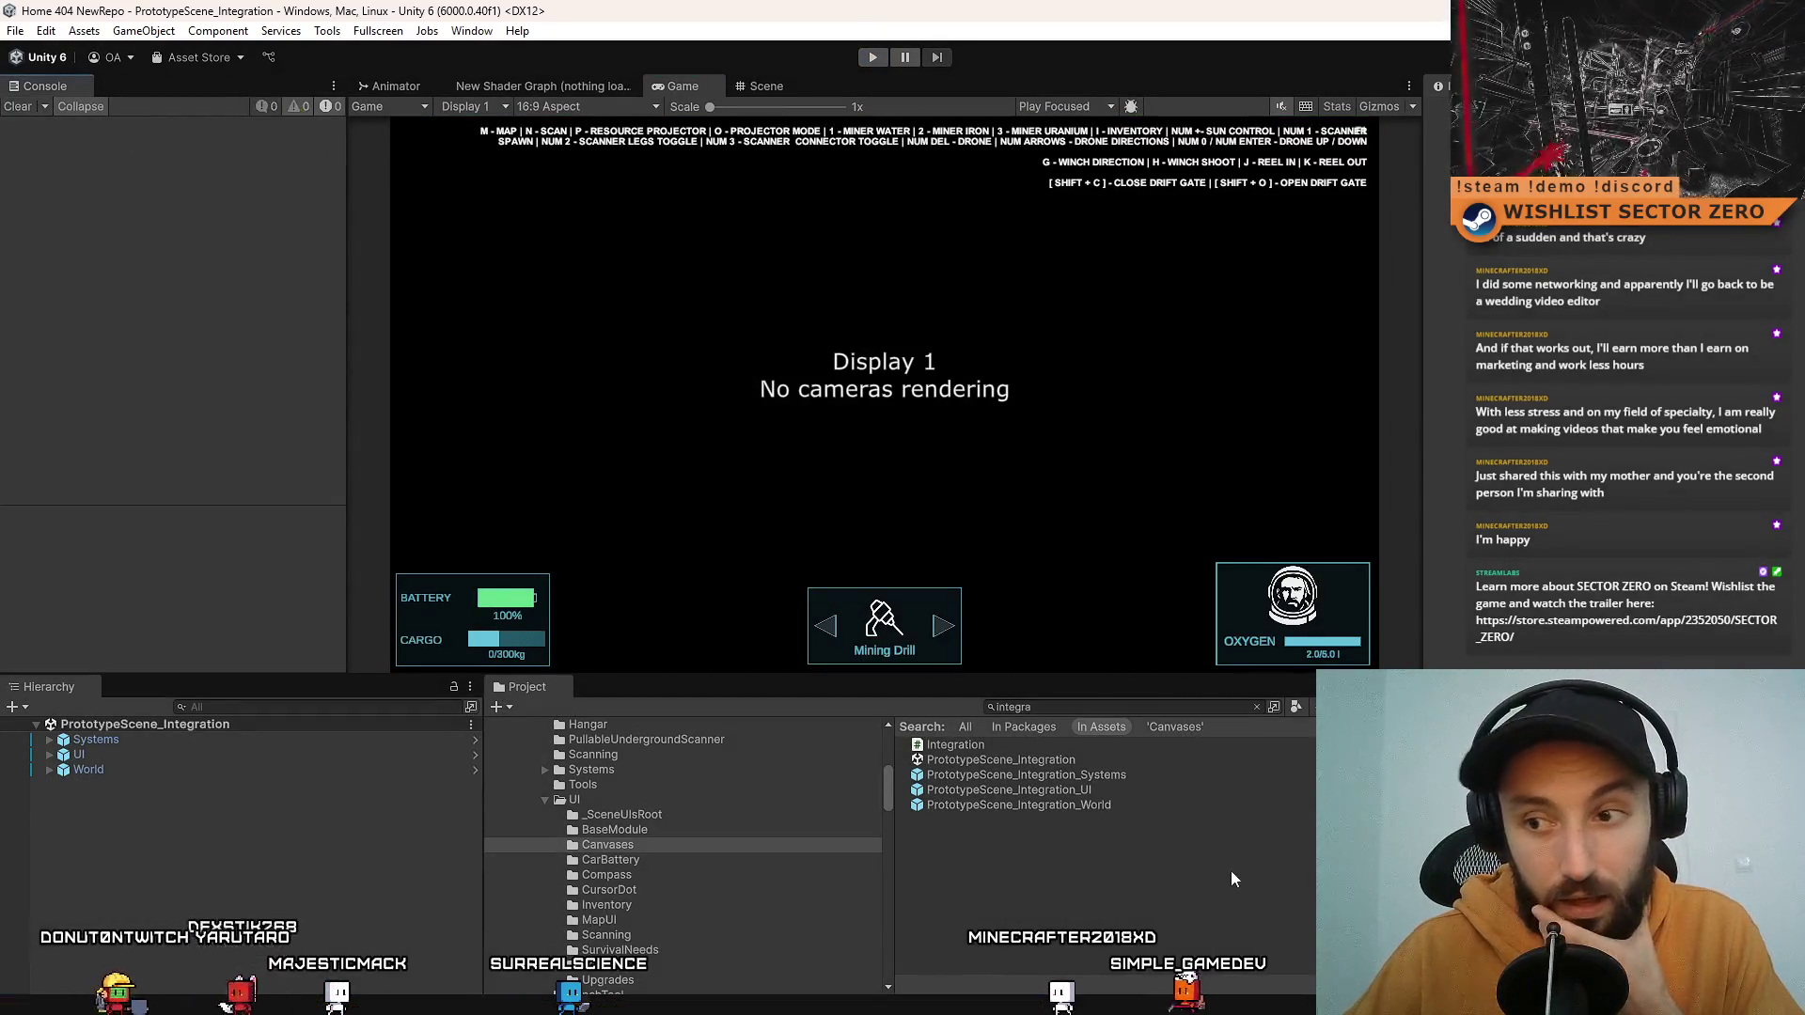
key(BackSpace)
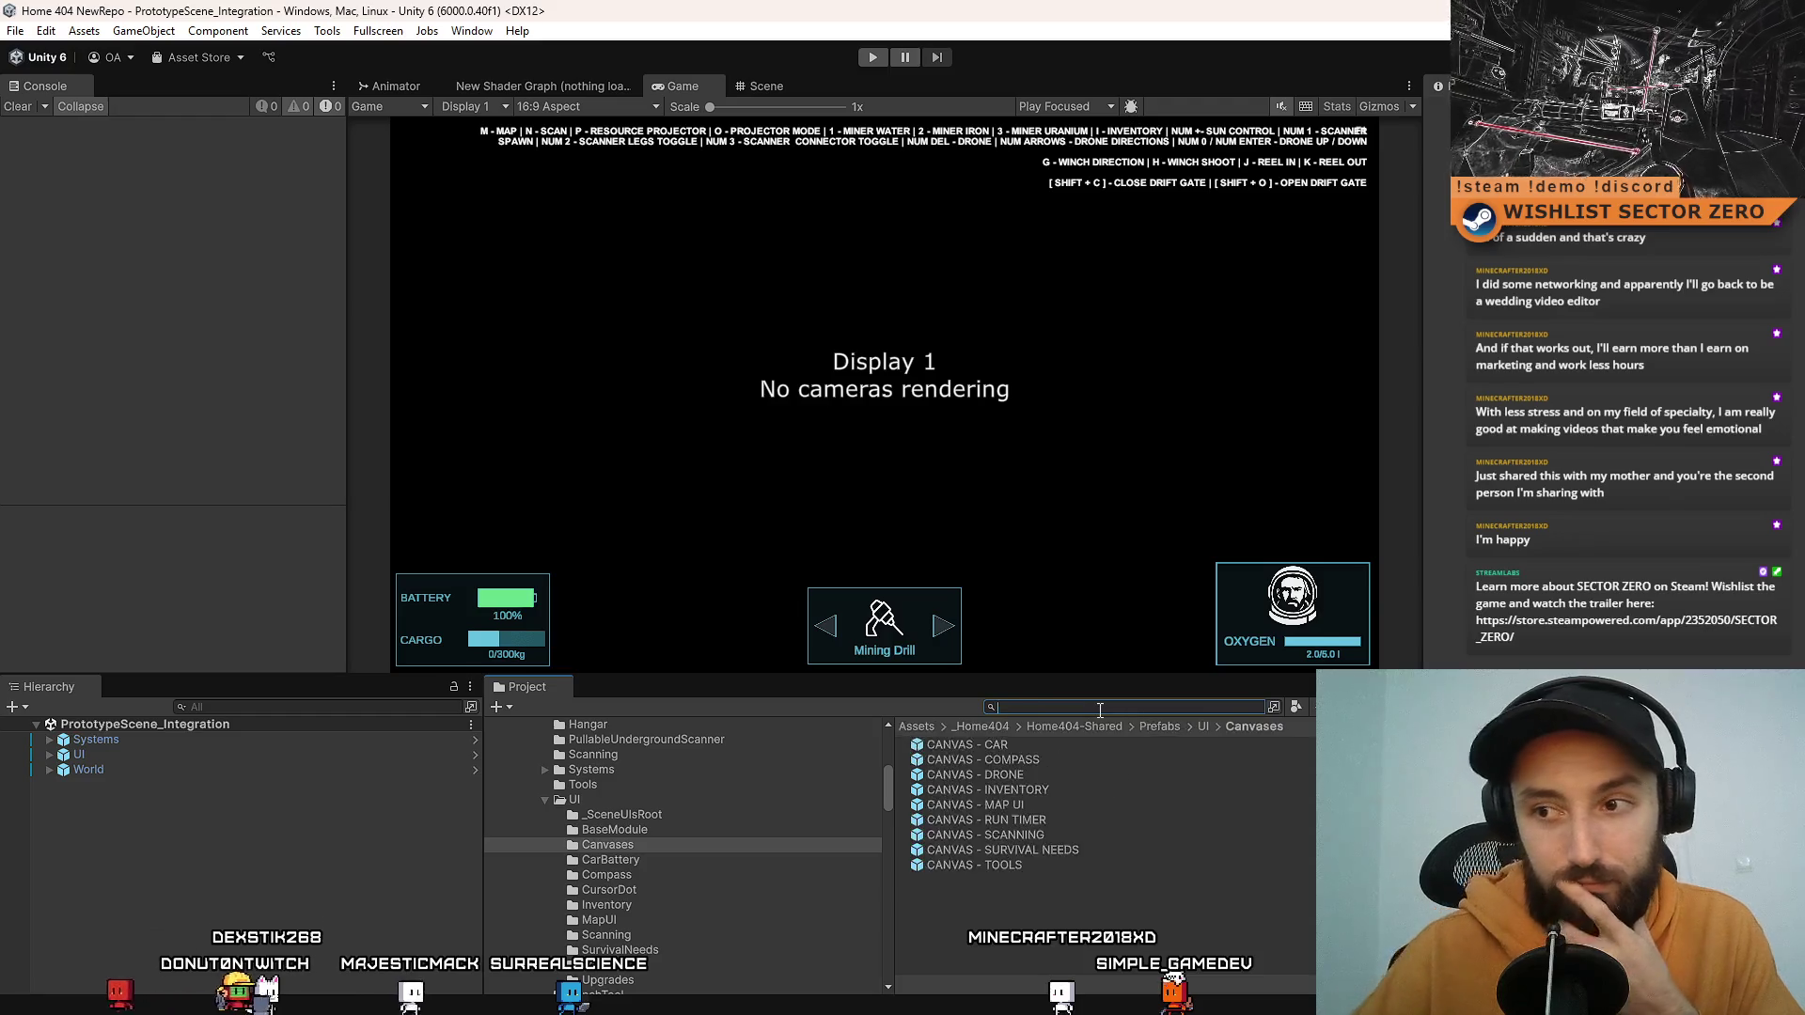
click(1186, 948)
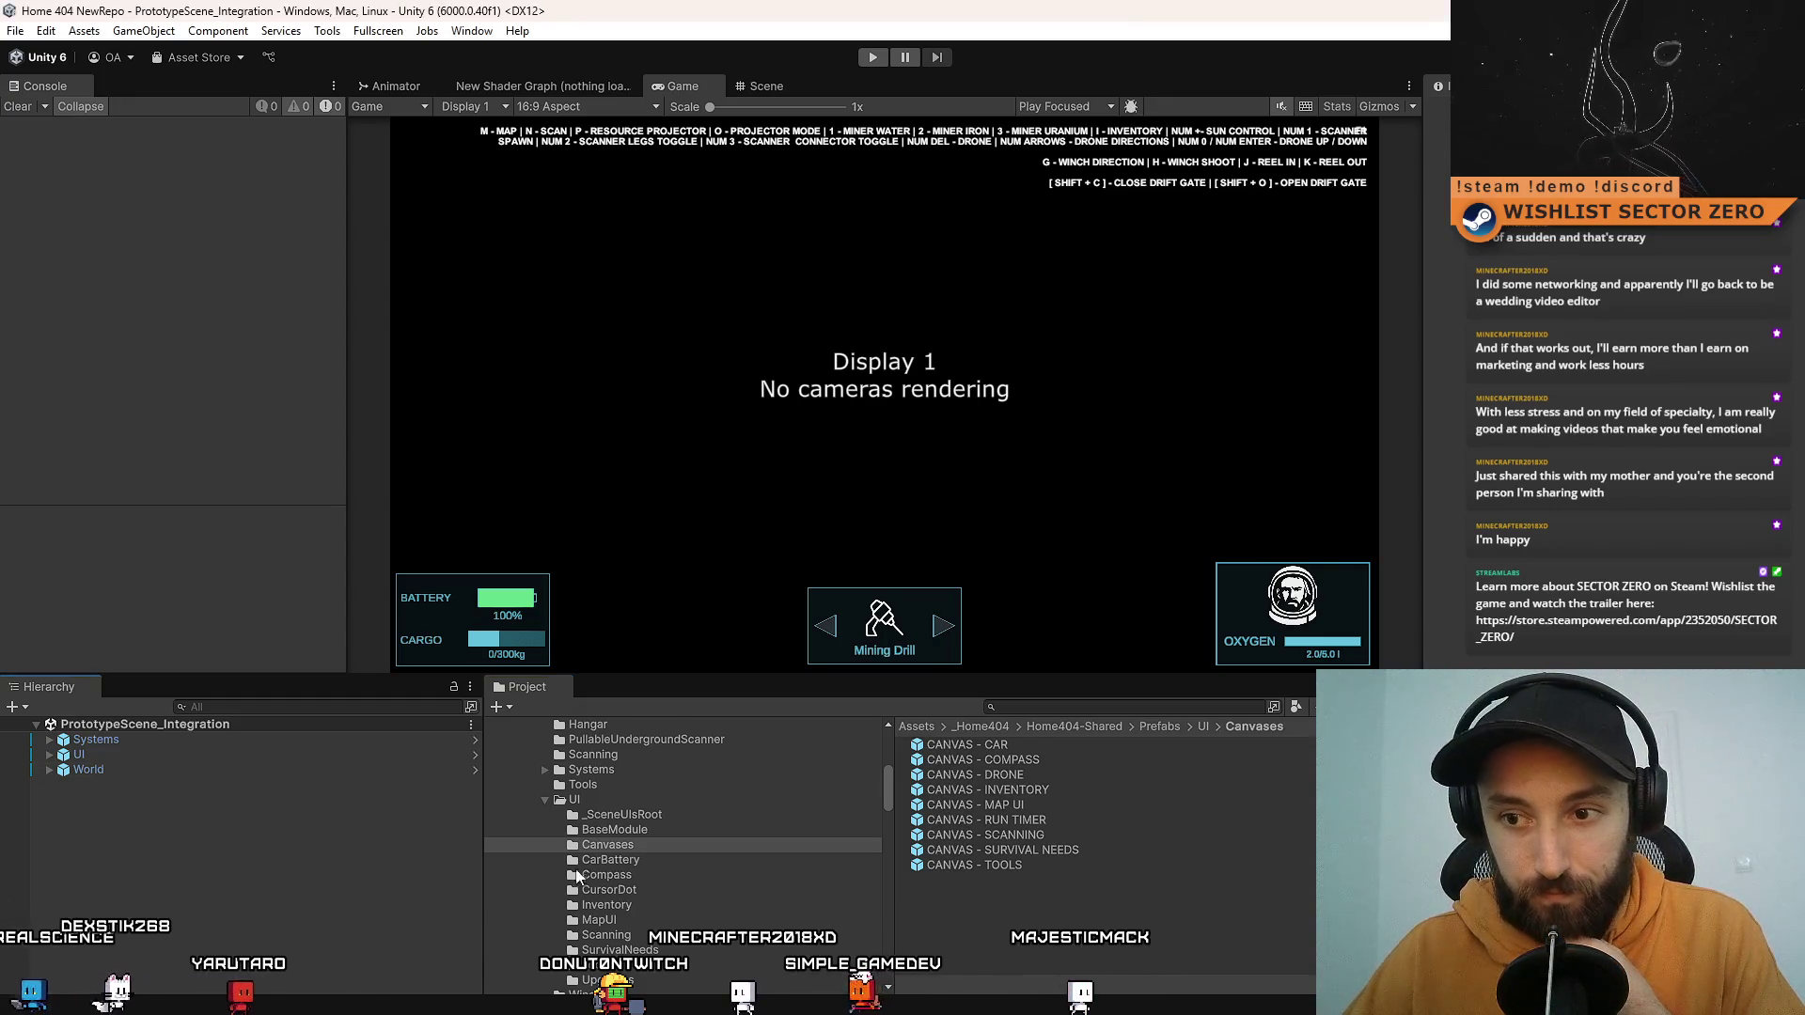
scroll(571, 893, up, 10)
click(587, 814)
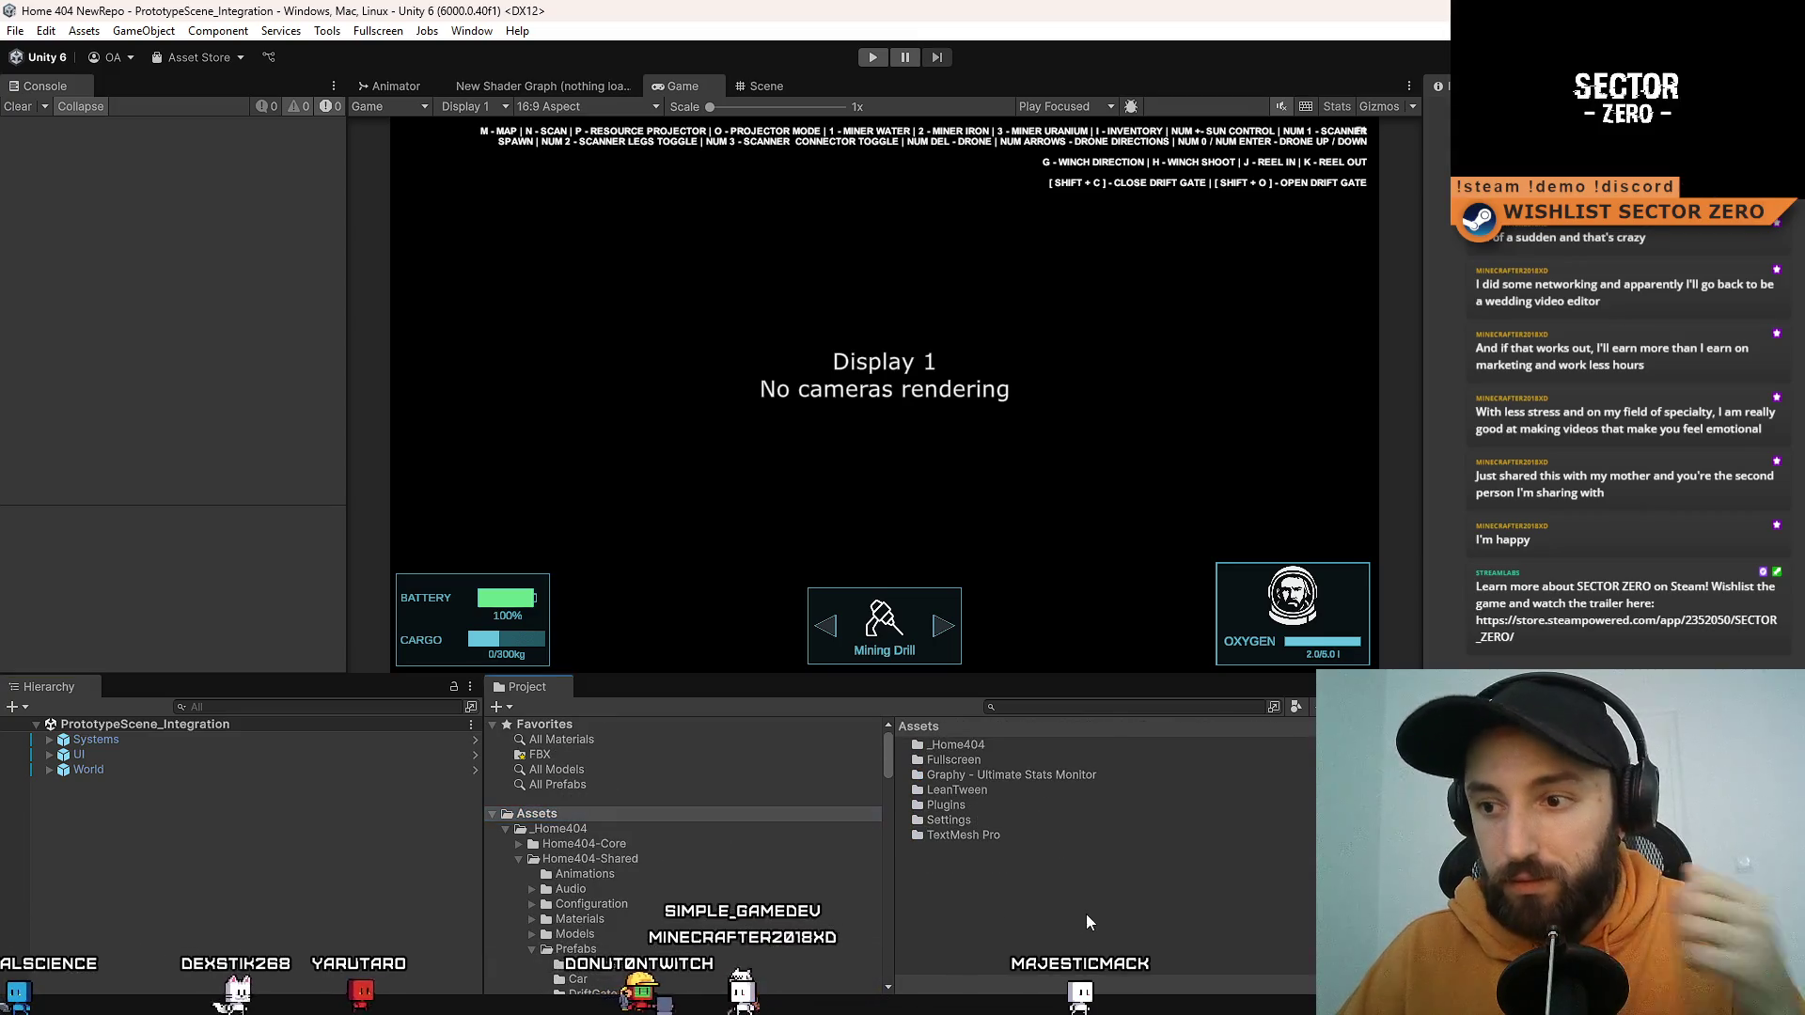
right_click(1042, 925)
Step: Create a new MonoBehaviour script in the Assets root named RunFailSystem
mouse_move(1173, 391)
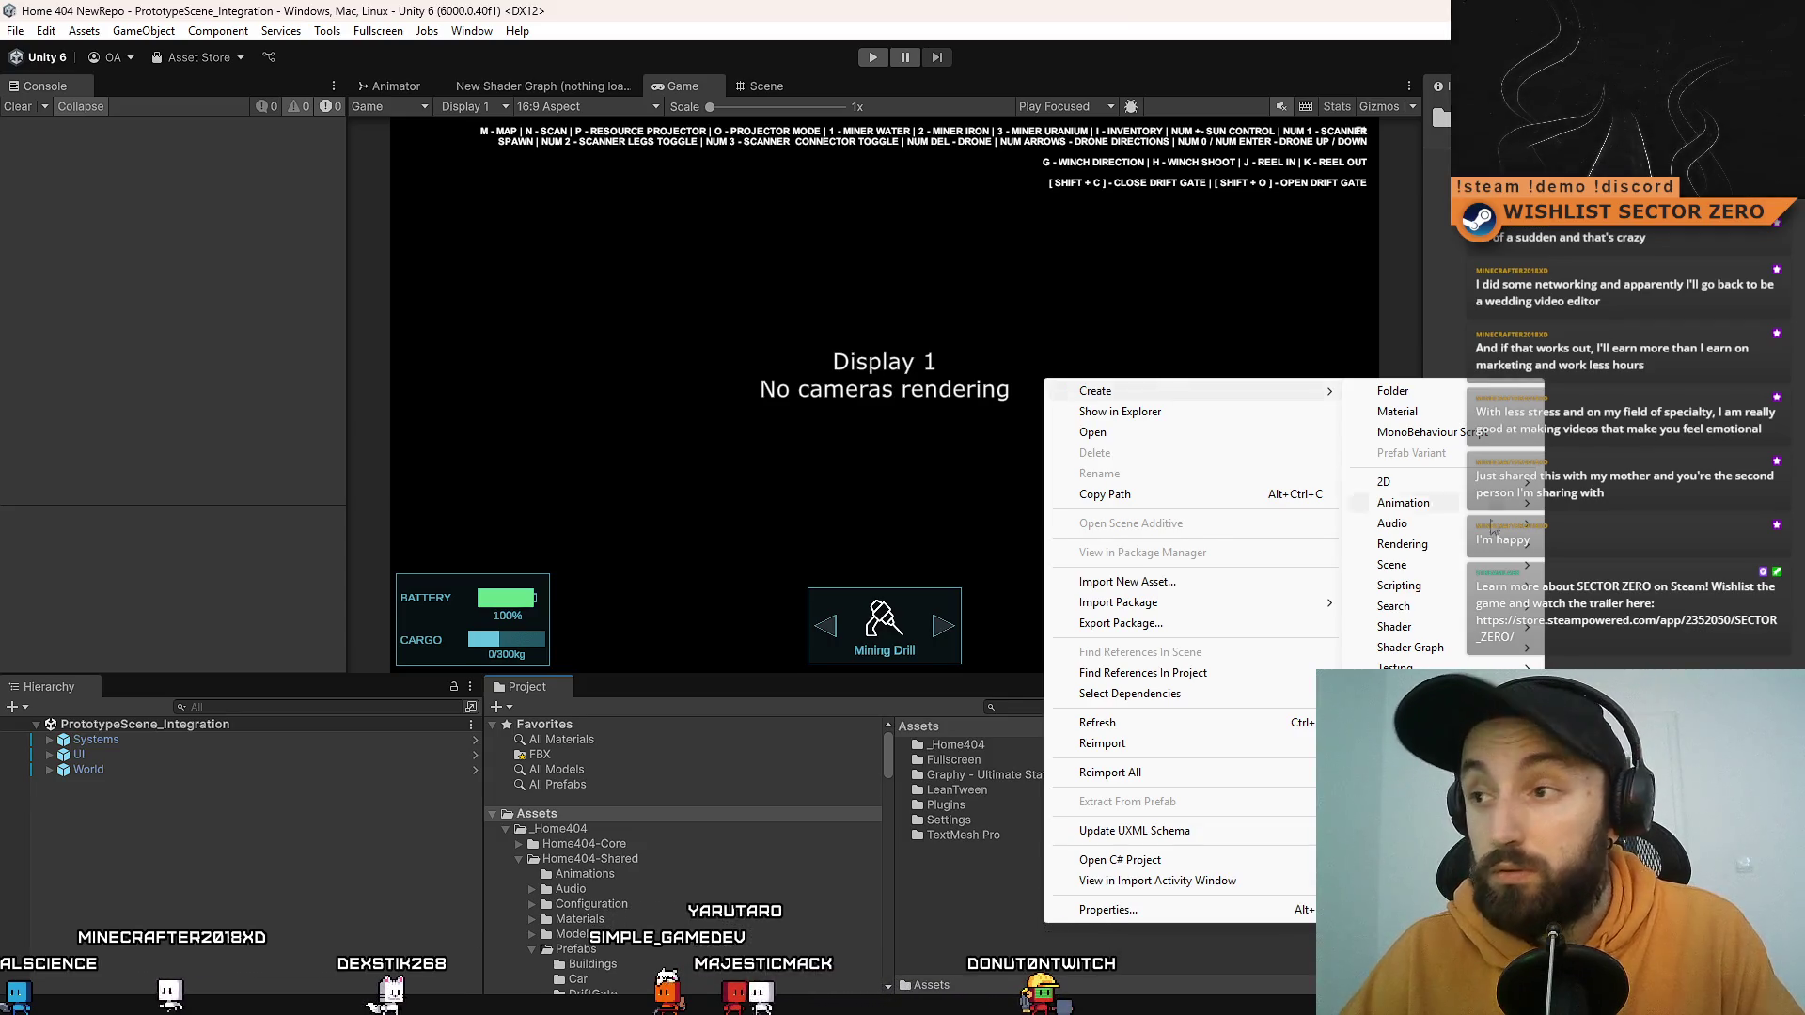
click(1466, 433)
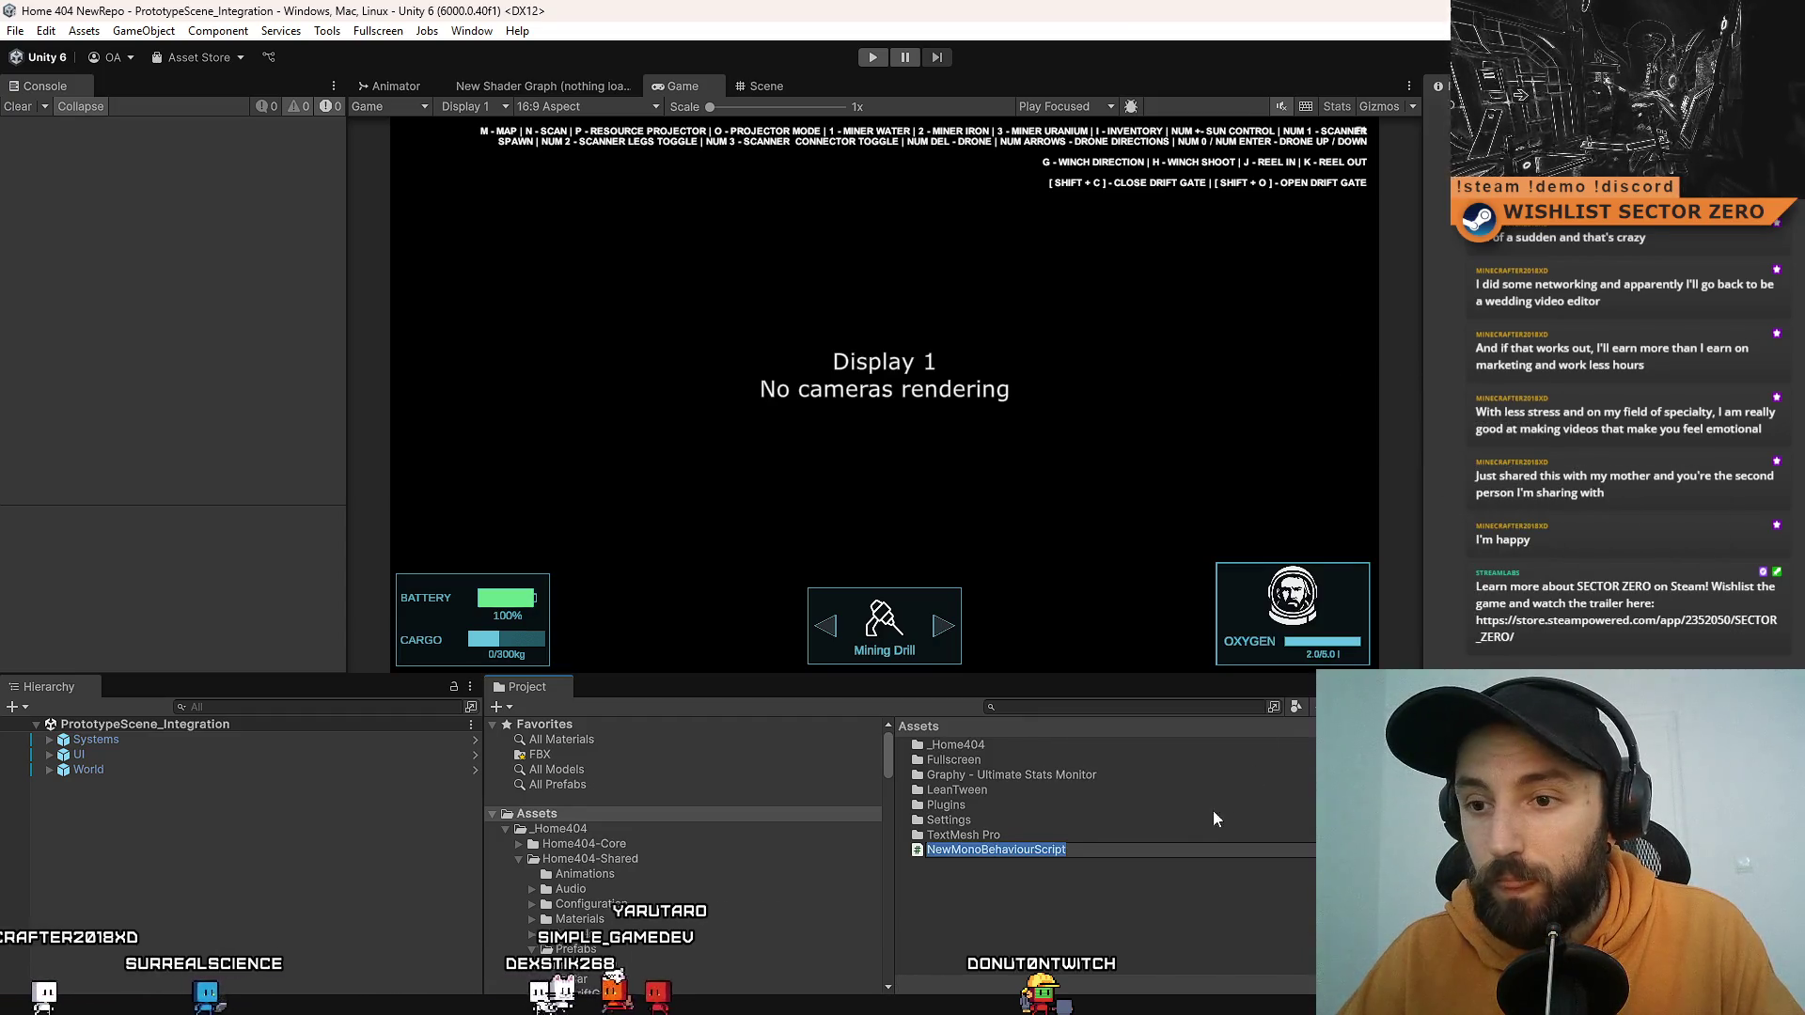
text(RunFal)
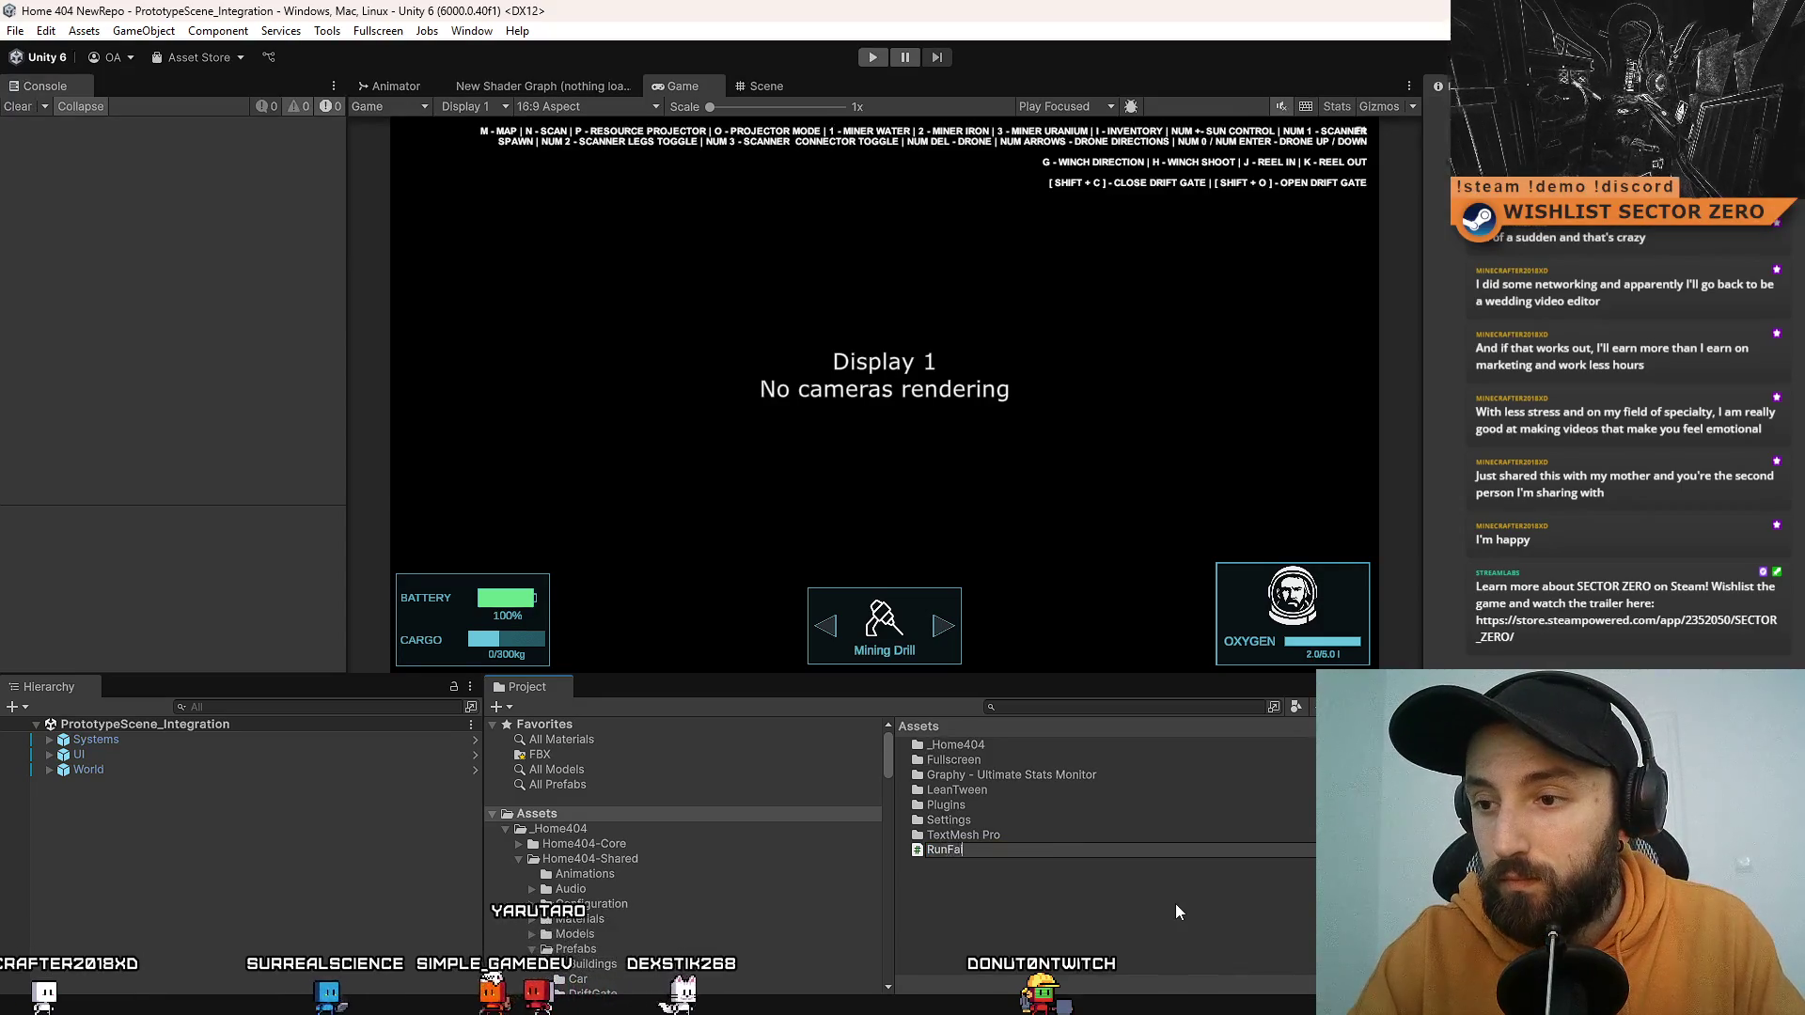
key(BackSpace)
text(ilSystem)
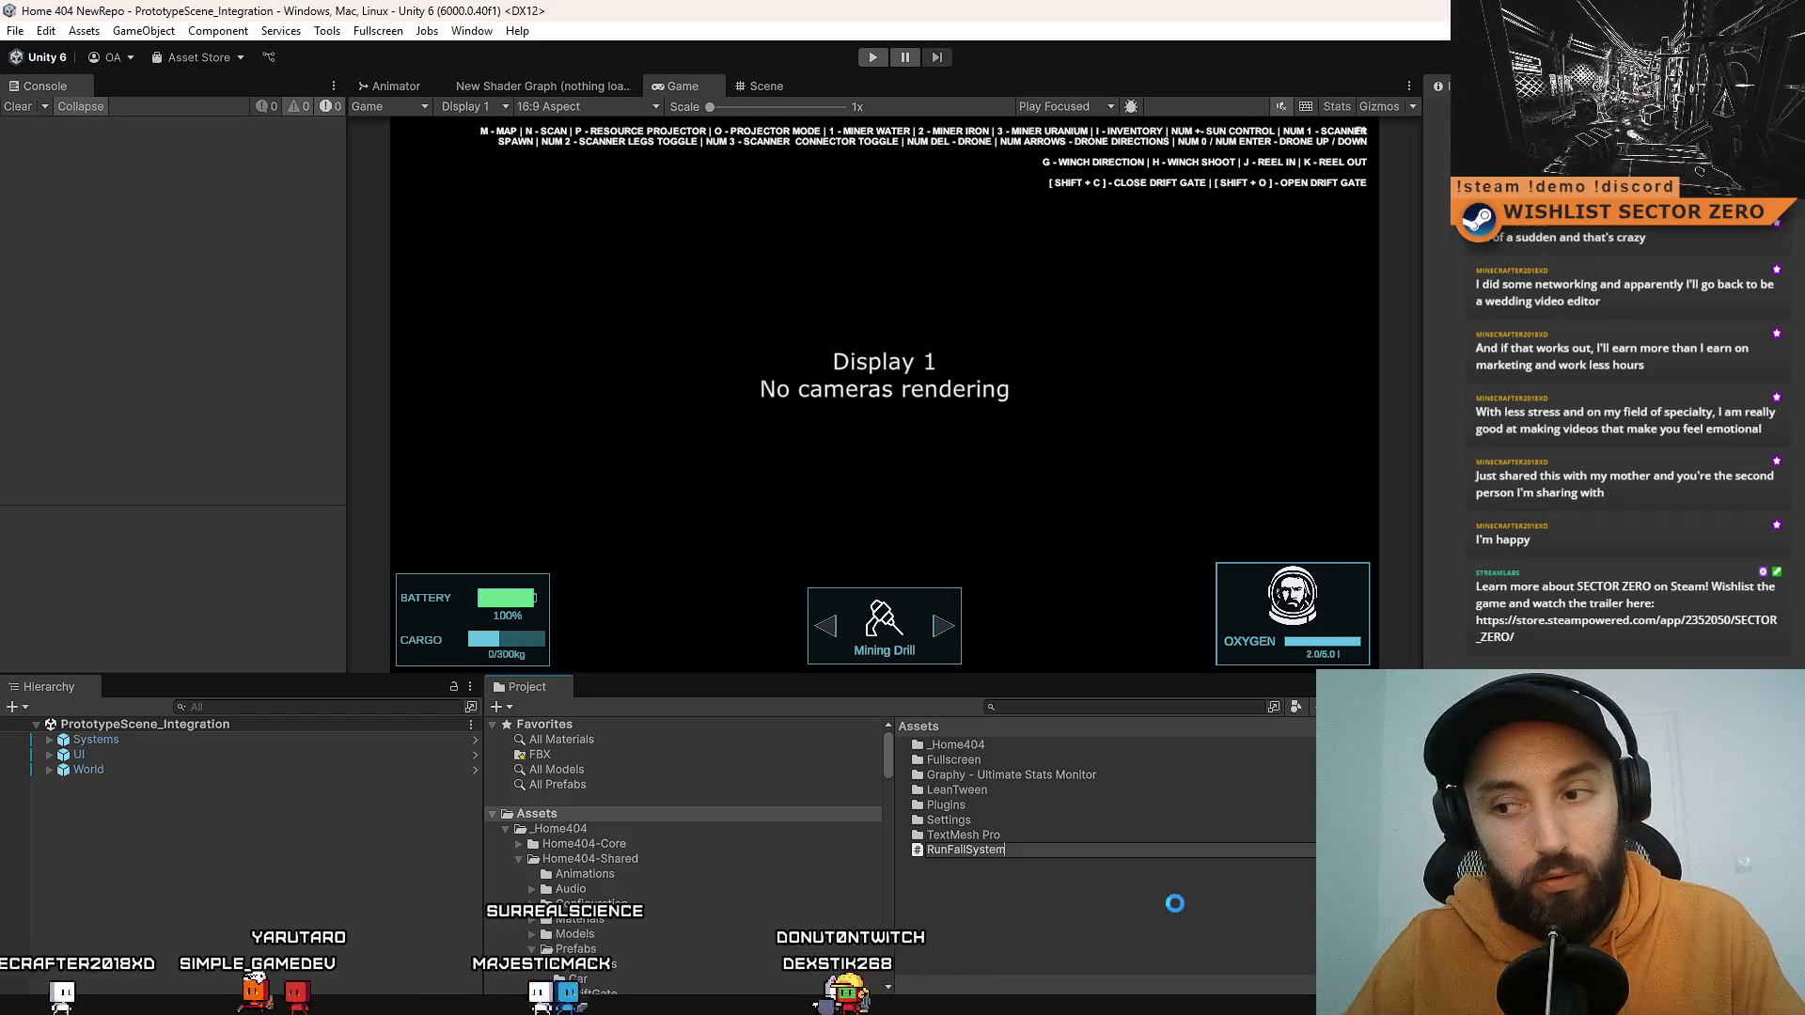
key(Return)
right_click(1114, 899)
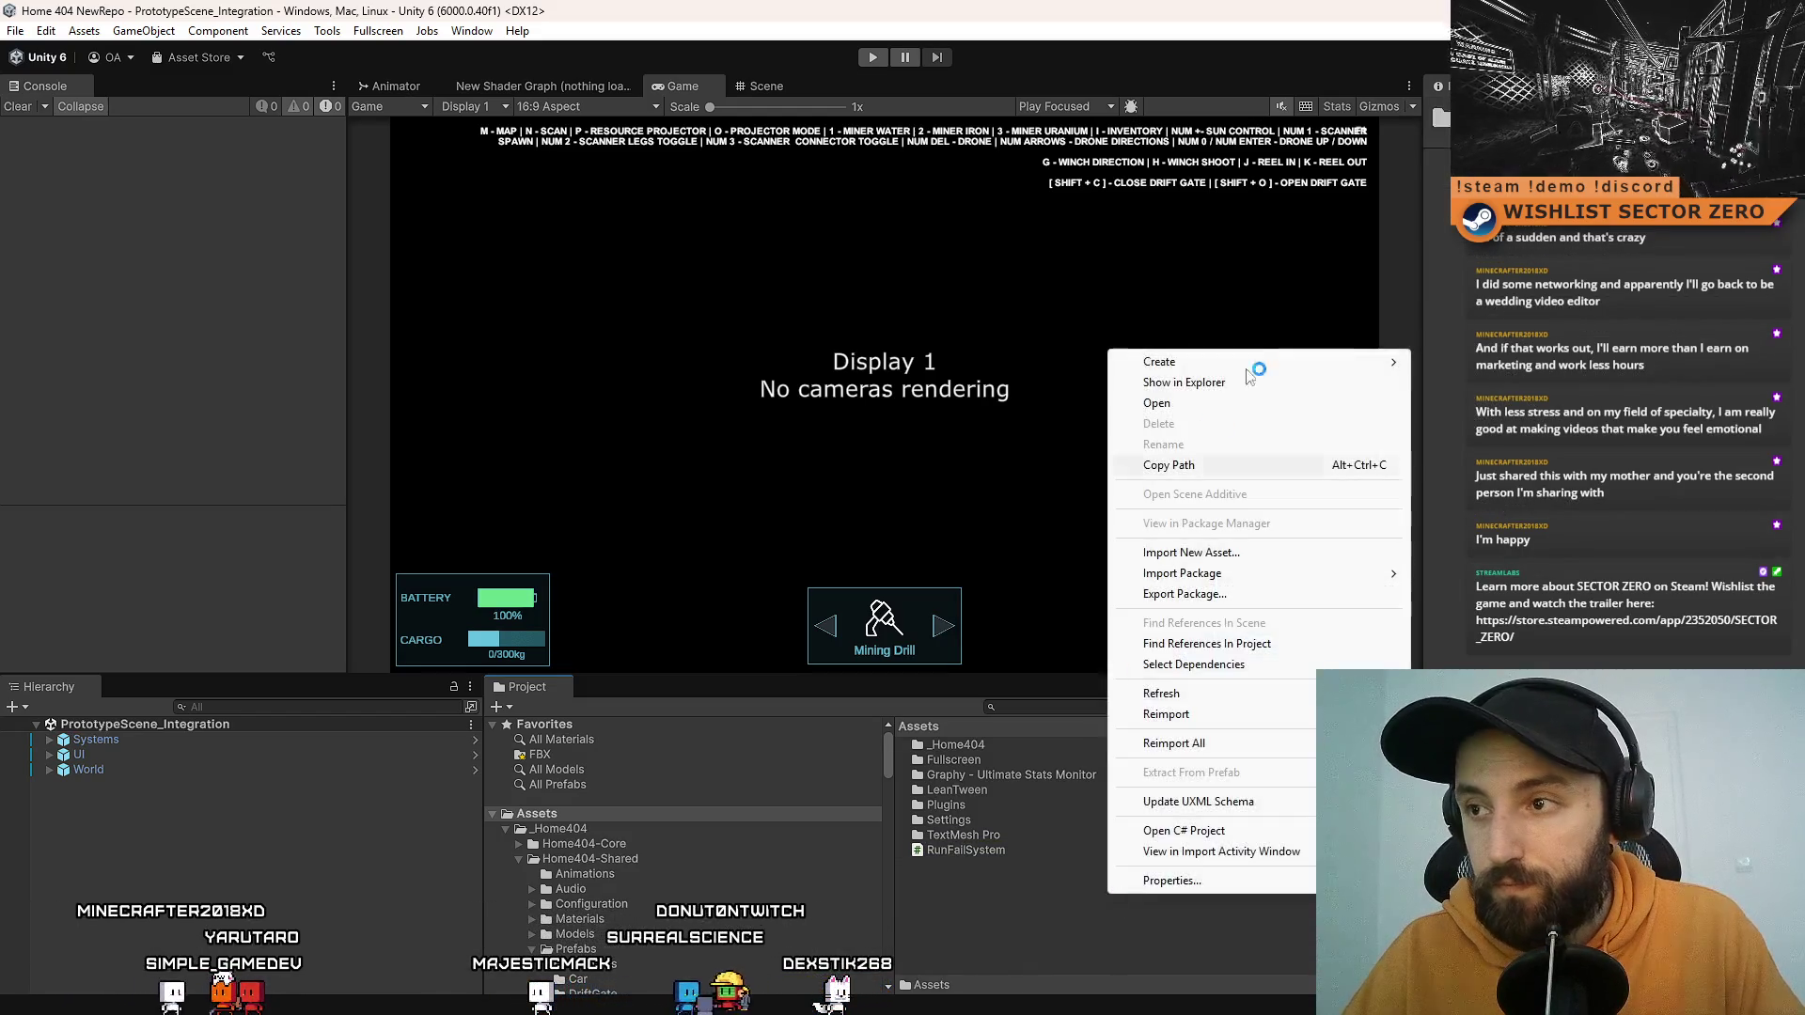
Step: Create a second script in Assets and name it IRunFailSystem
mouse_move(1380, 375)
click(1496, 403)
text(IRunFail)
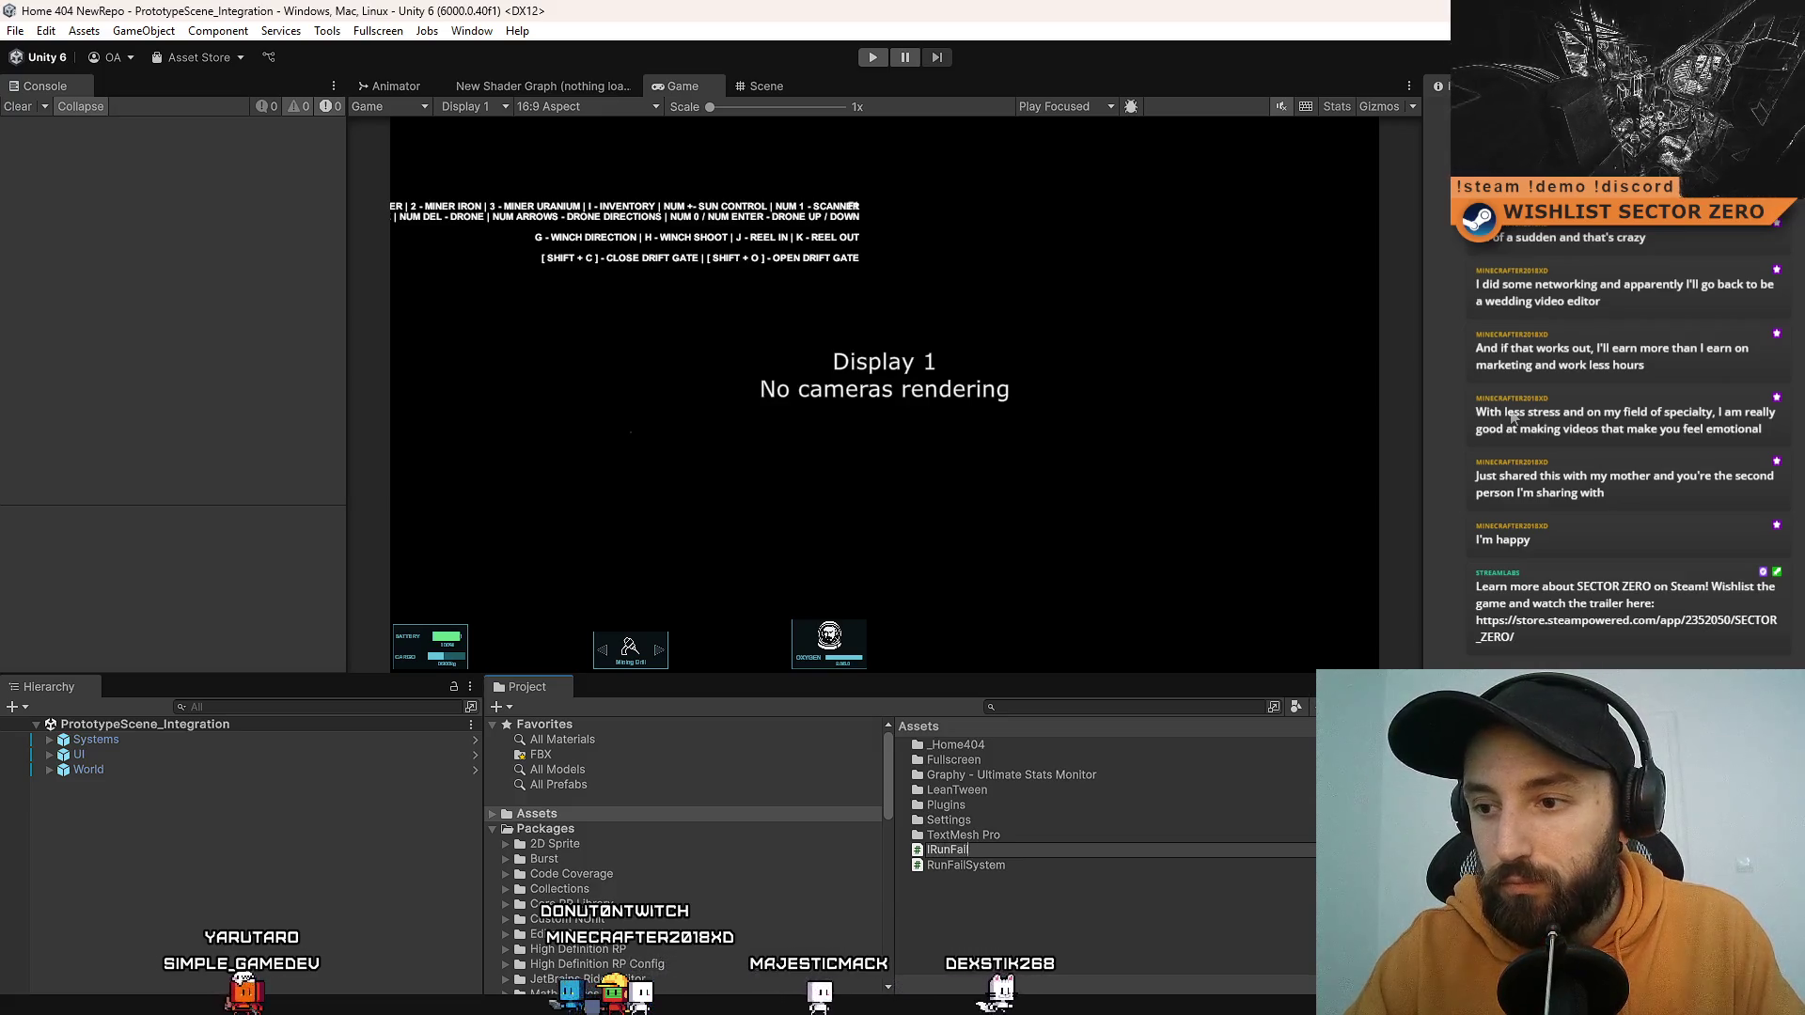
text(System)
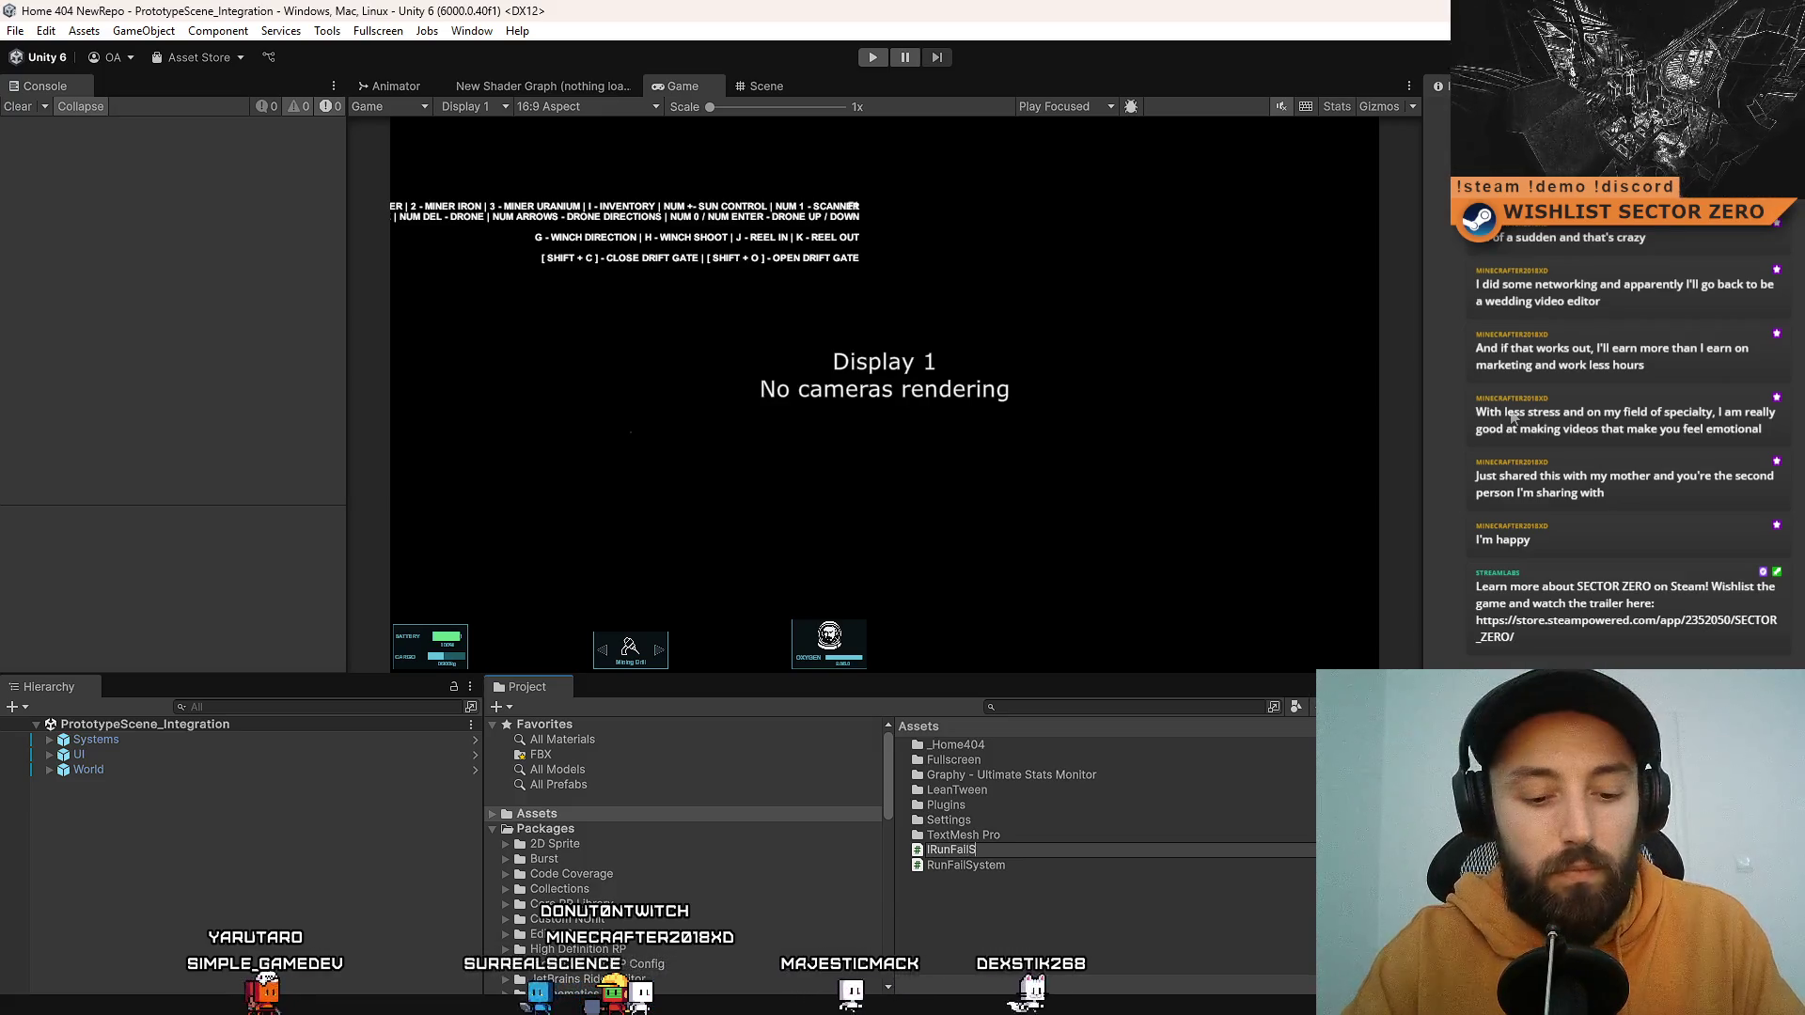
click(1063, 911)
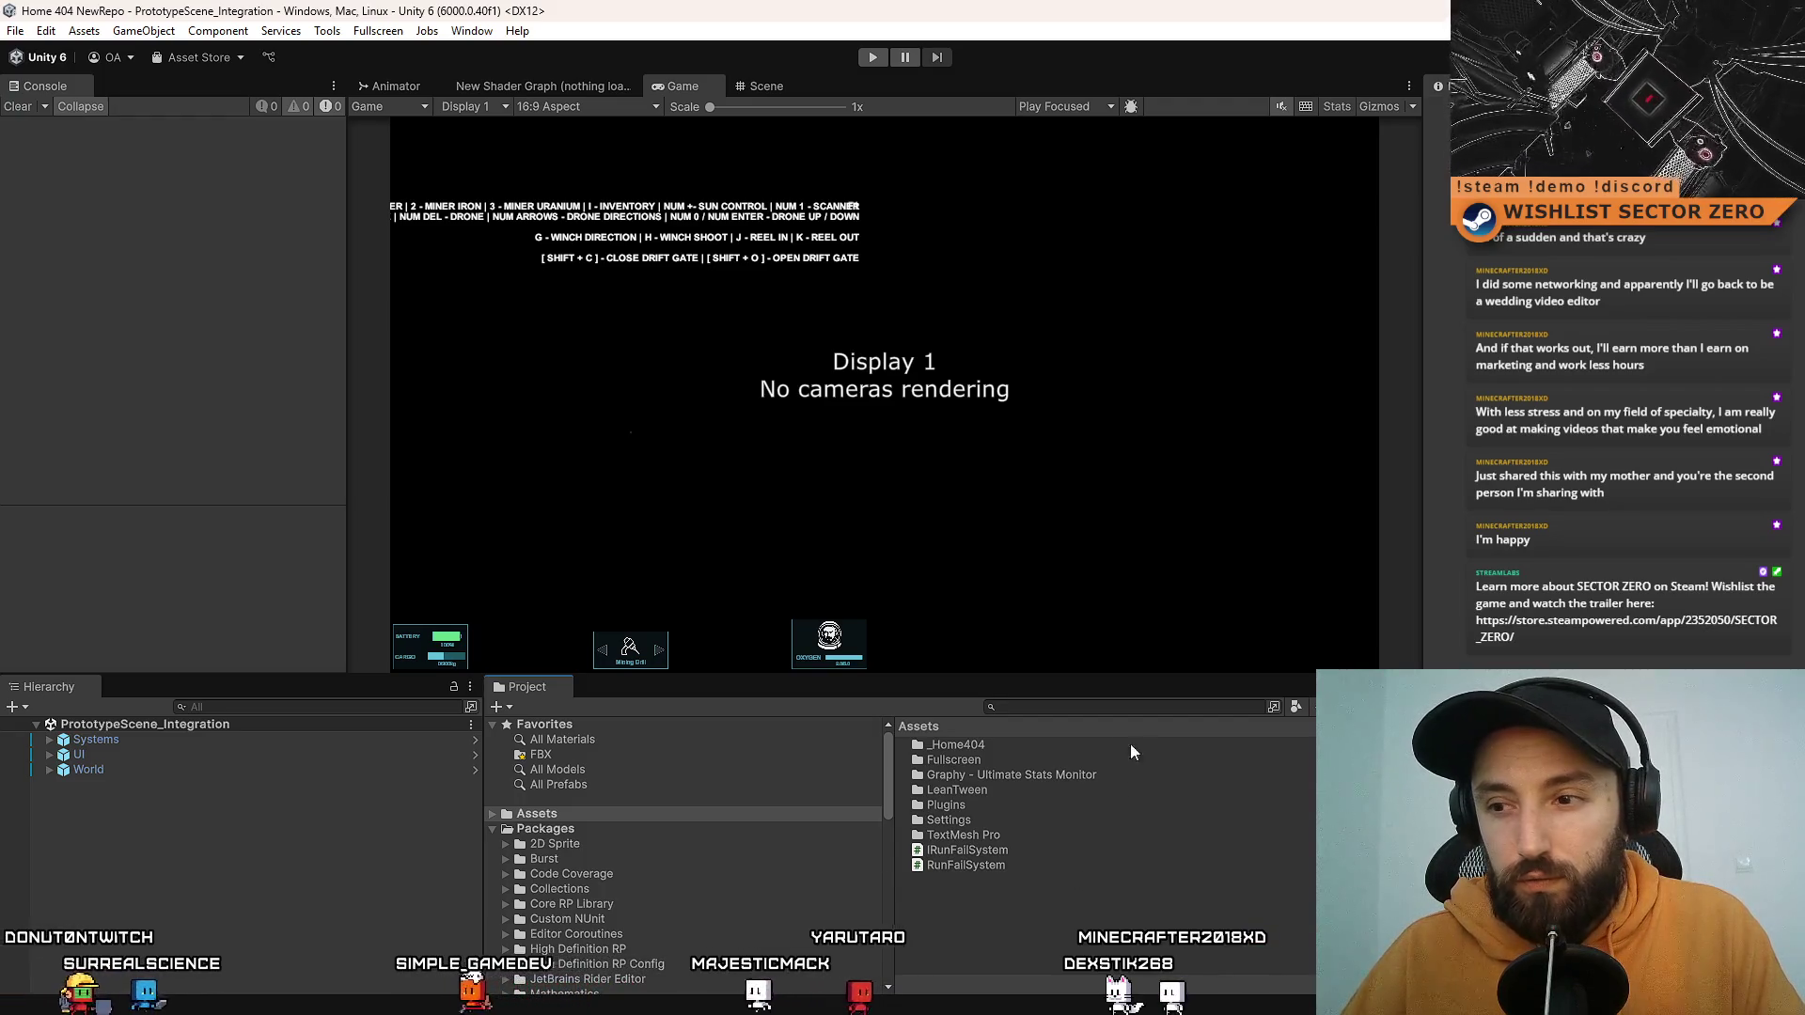
click(1113, 706)
Step: Search the project for 'canvas' and duplicate the CANVAS - RUN TIMER prefab
text(canvas)
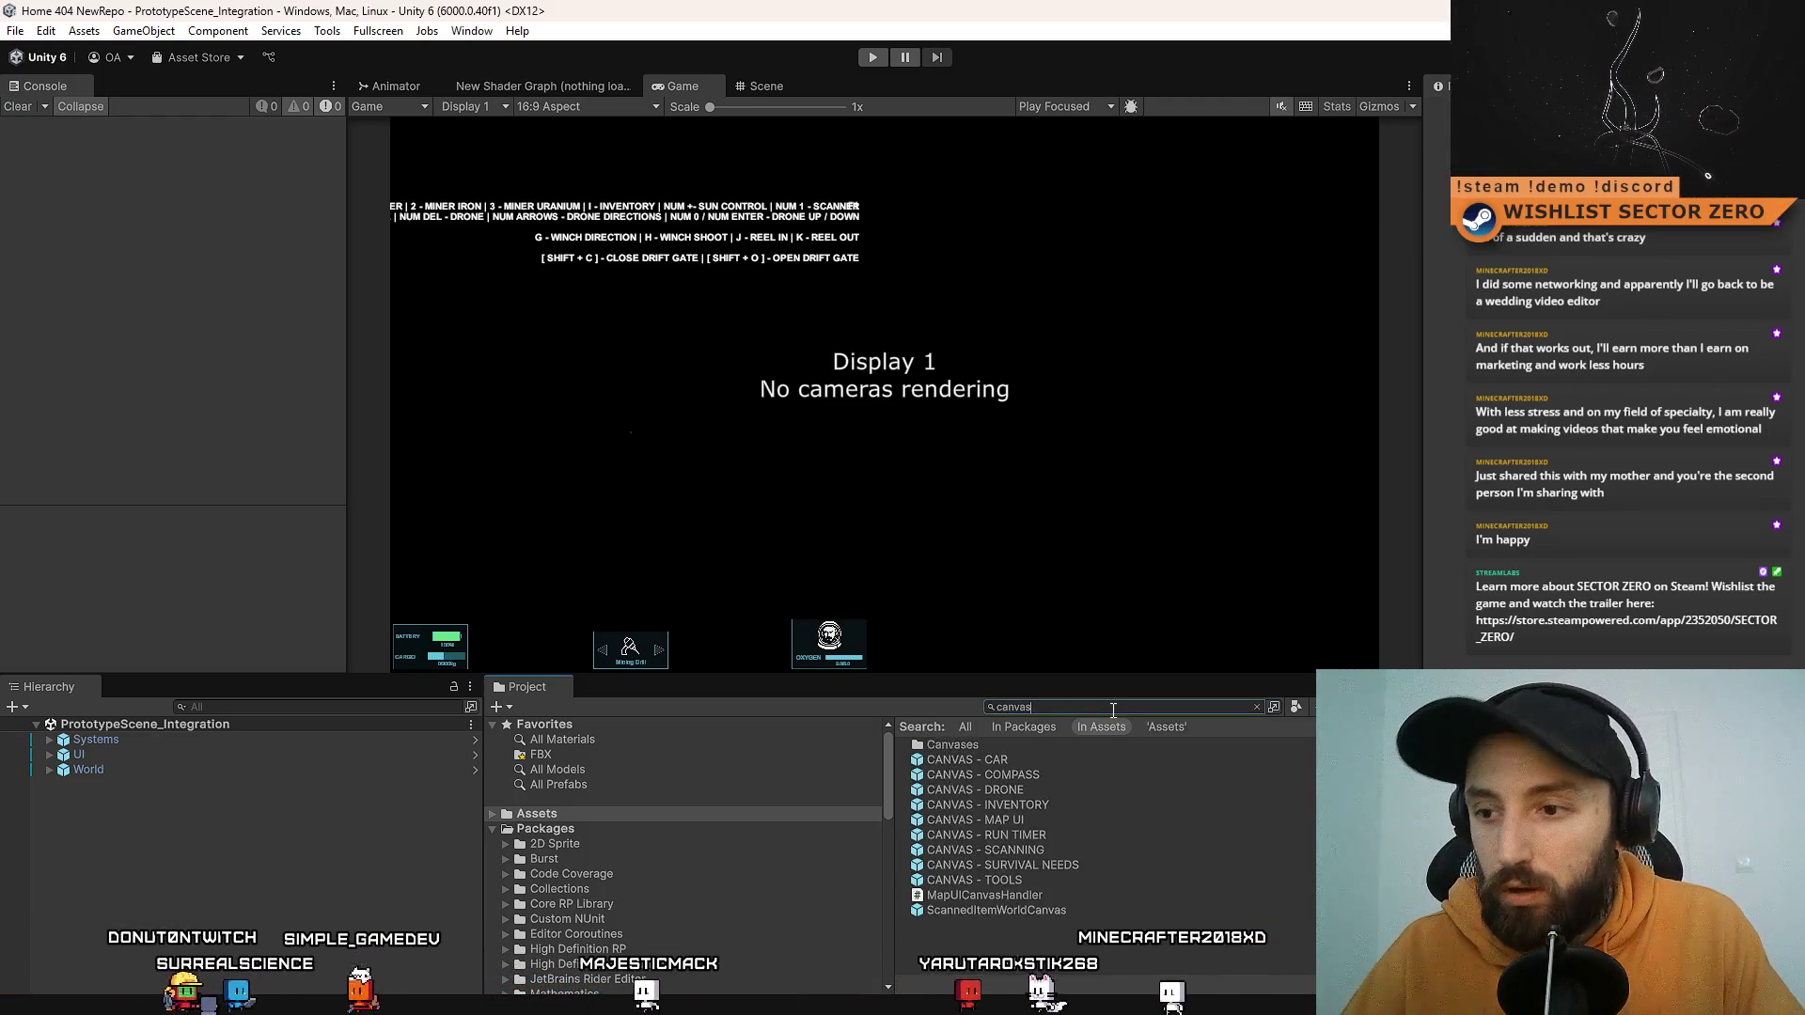
click(1162, 778)
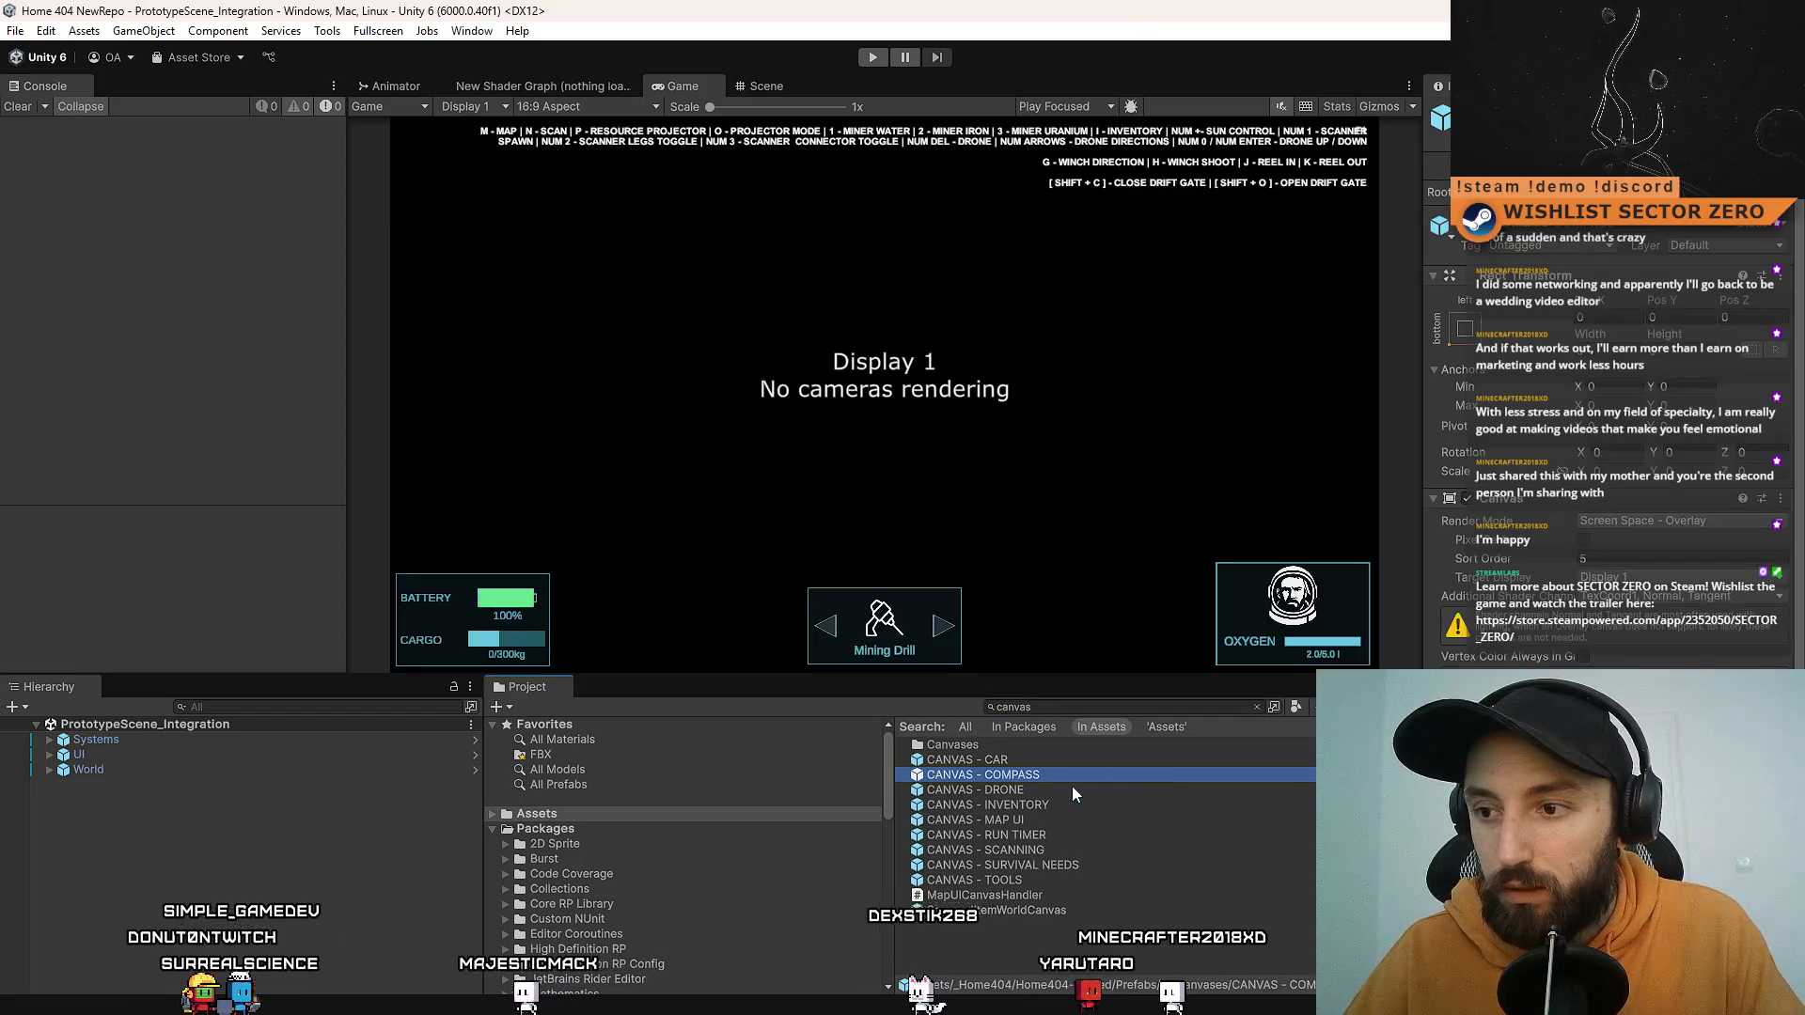
click(1103, 790)
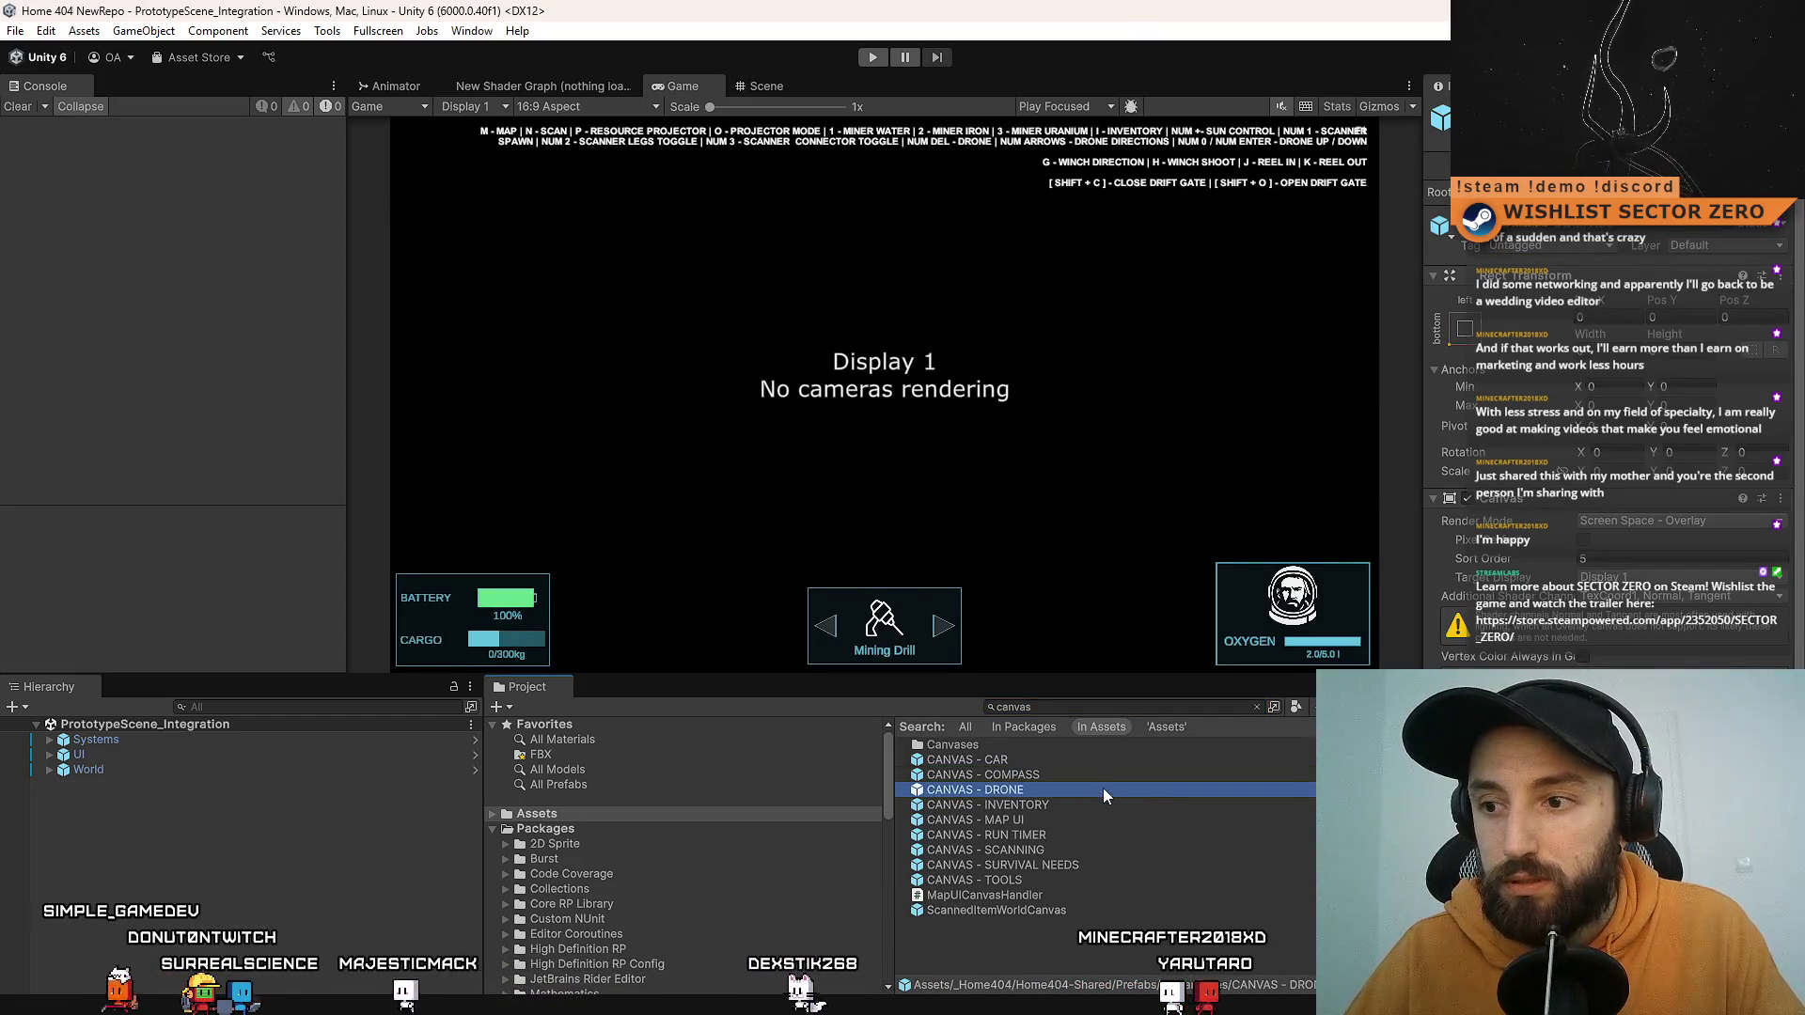
click(1090, 835)
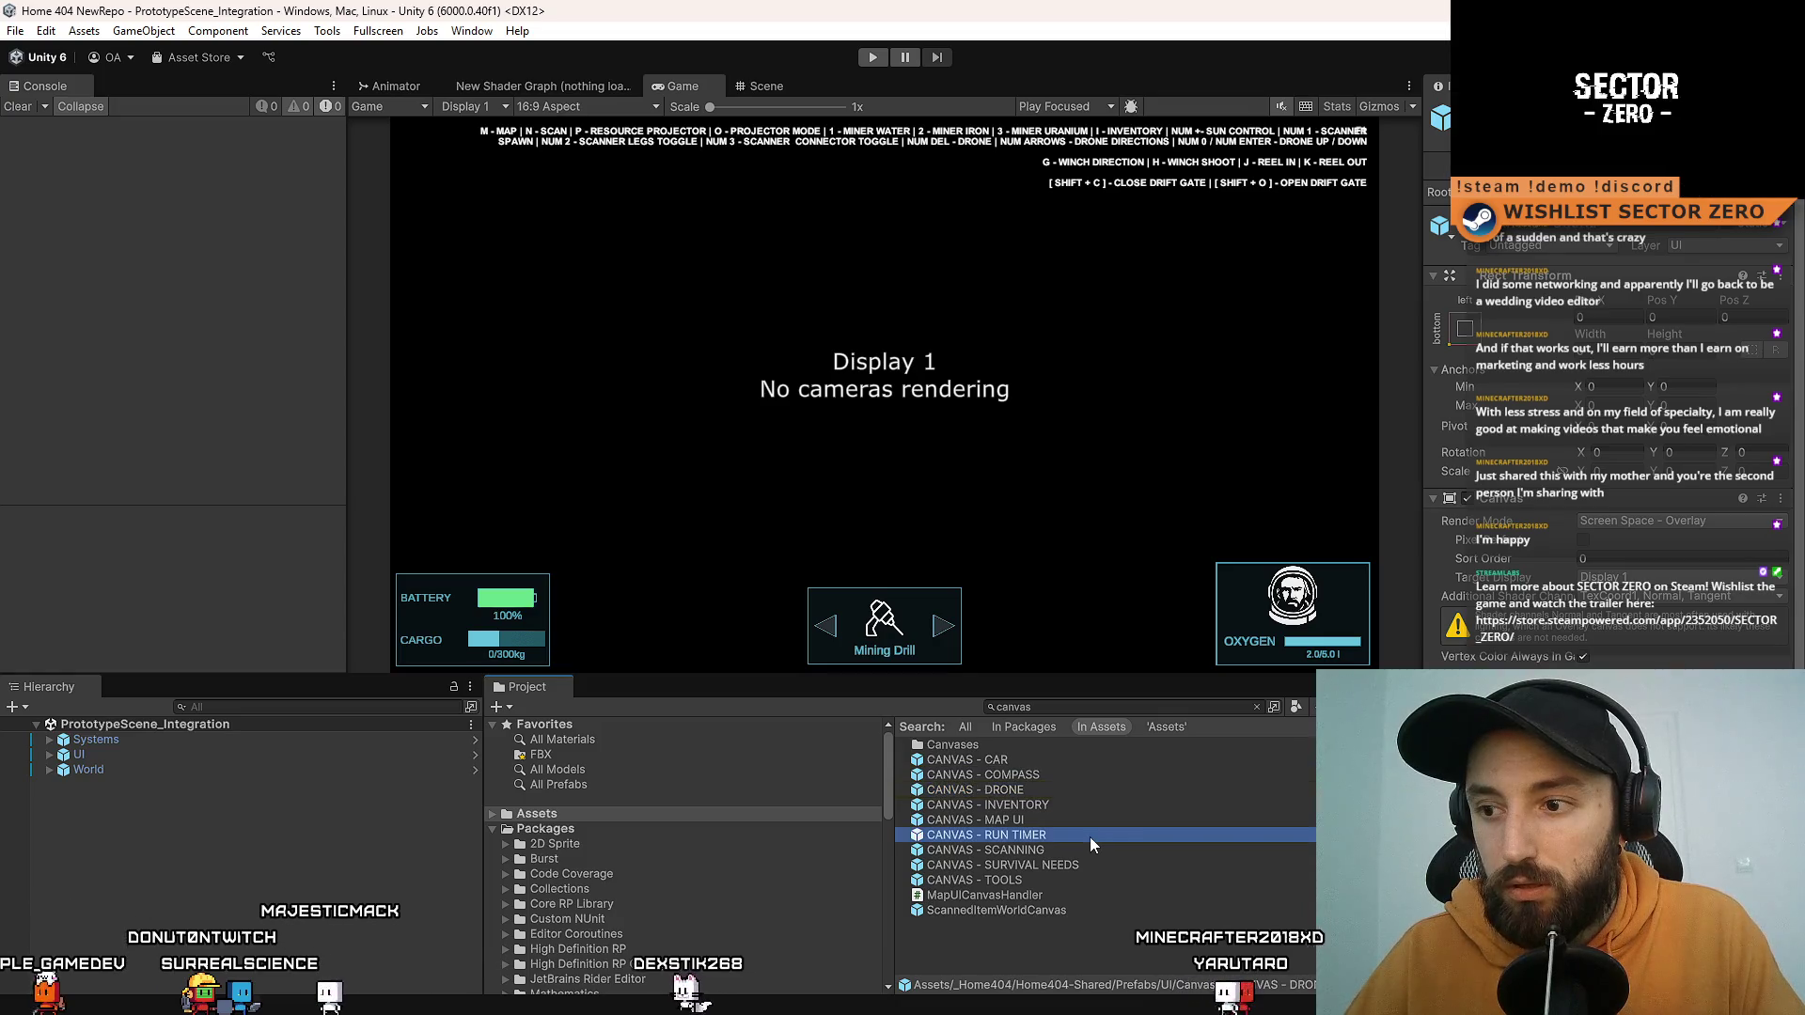
key(ctrl+d)
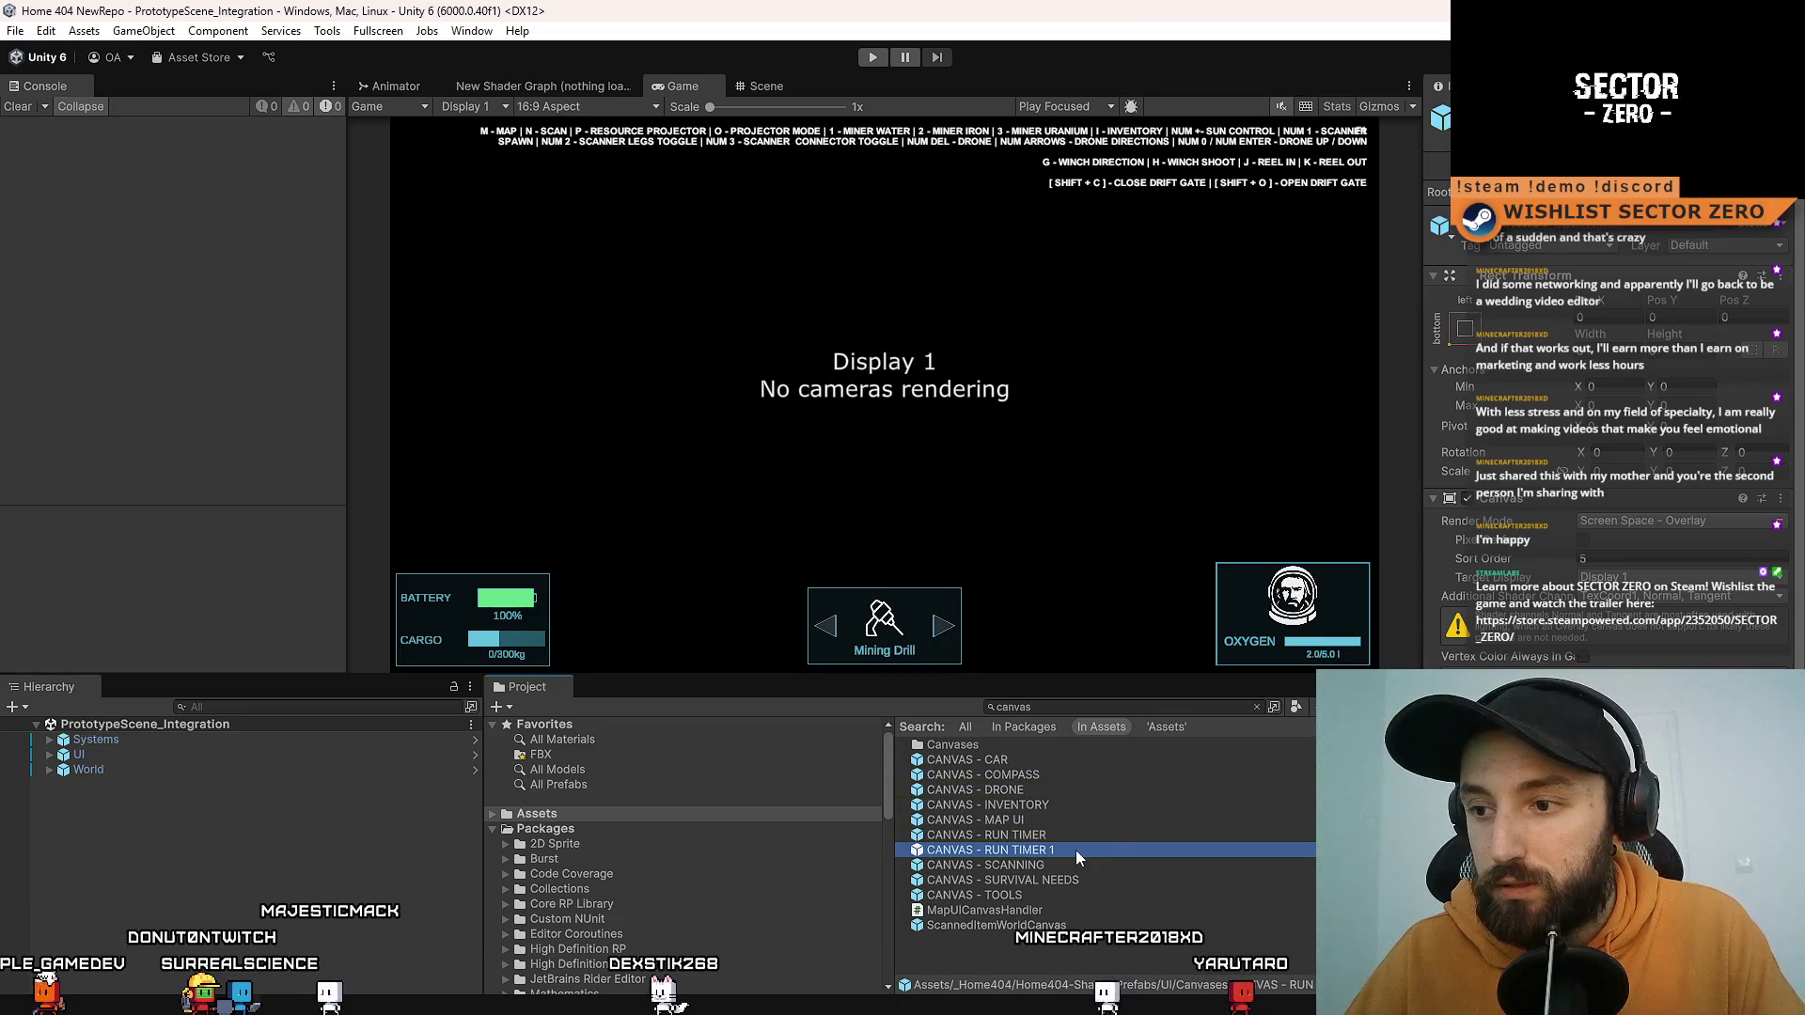
Step: Rename the copy to CANVAS - RUN FAIL and open it for prefab editing
click(1075, 849)
drag(1076, 850, 1015, 857)
text(FAIL)
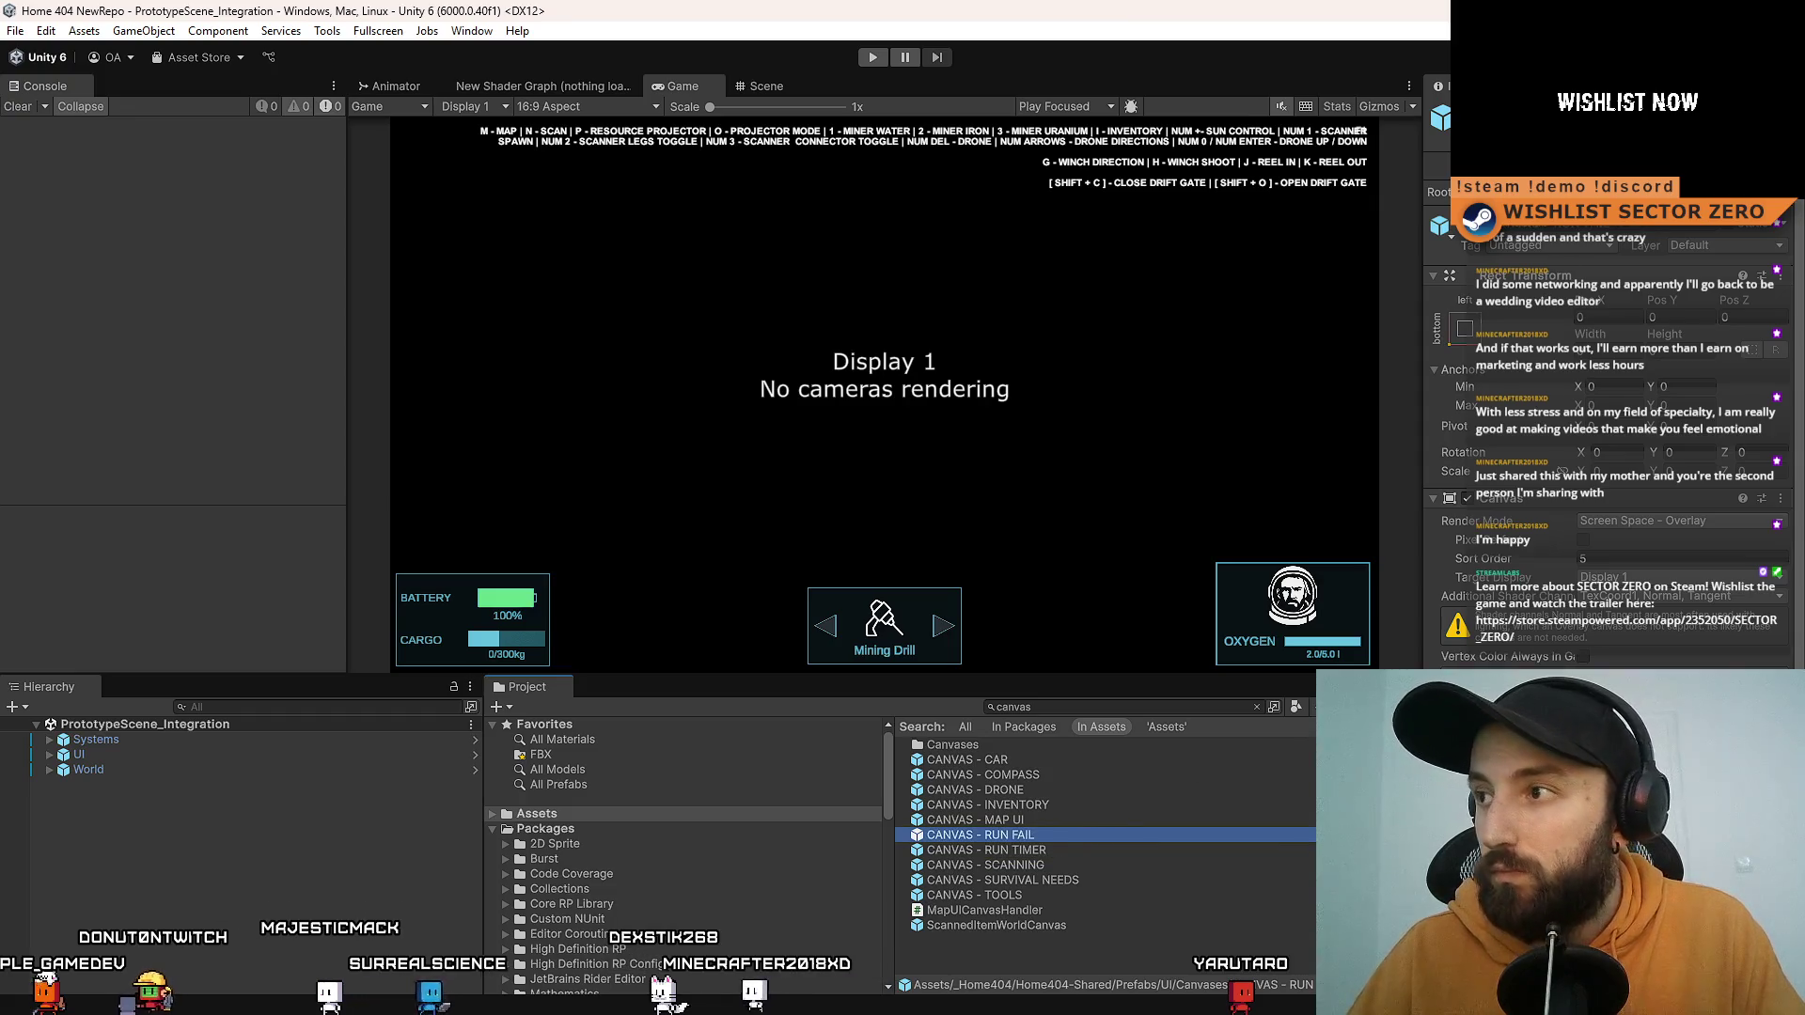
click(1177, 712)
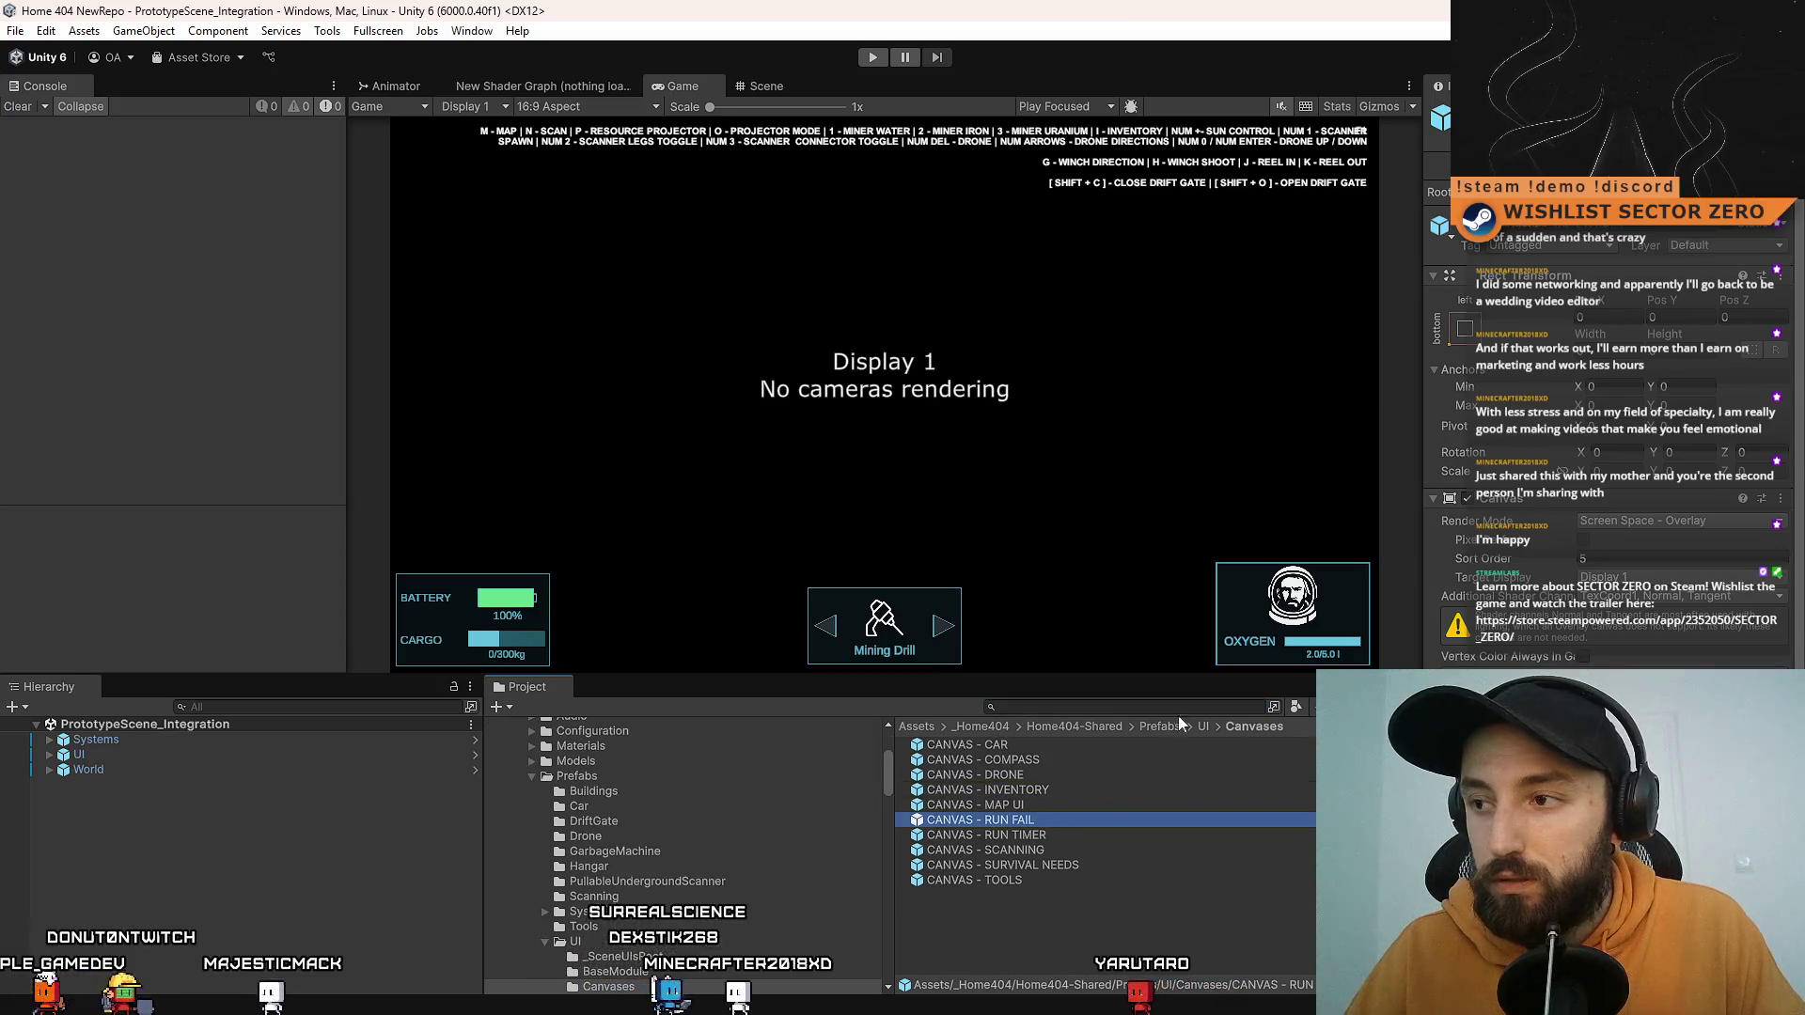
key(Return)
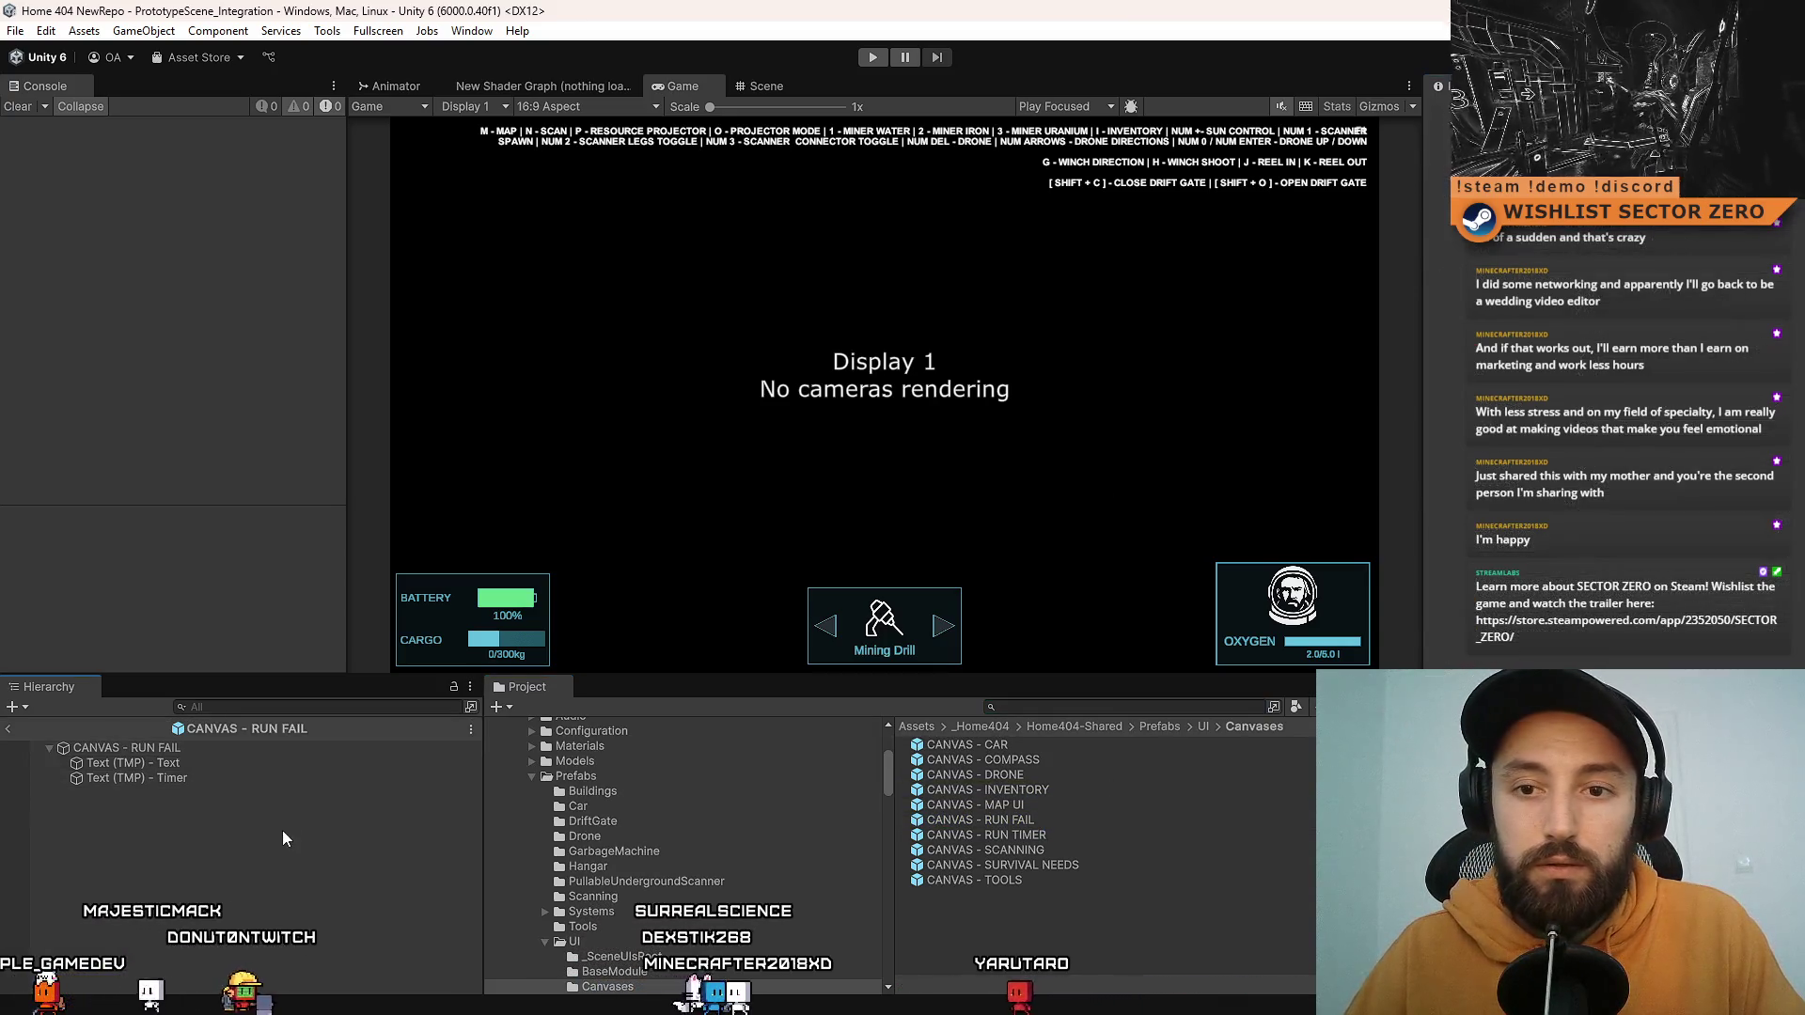
Step: Frame the Text (TMP) - Text object and view the canvas from the back, zoomed out
click(317, 765)
click(763, 86)
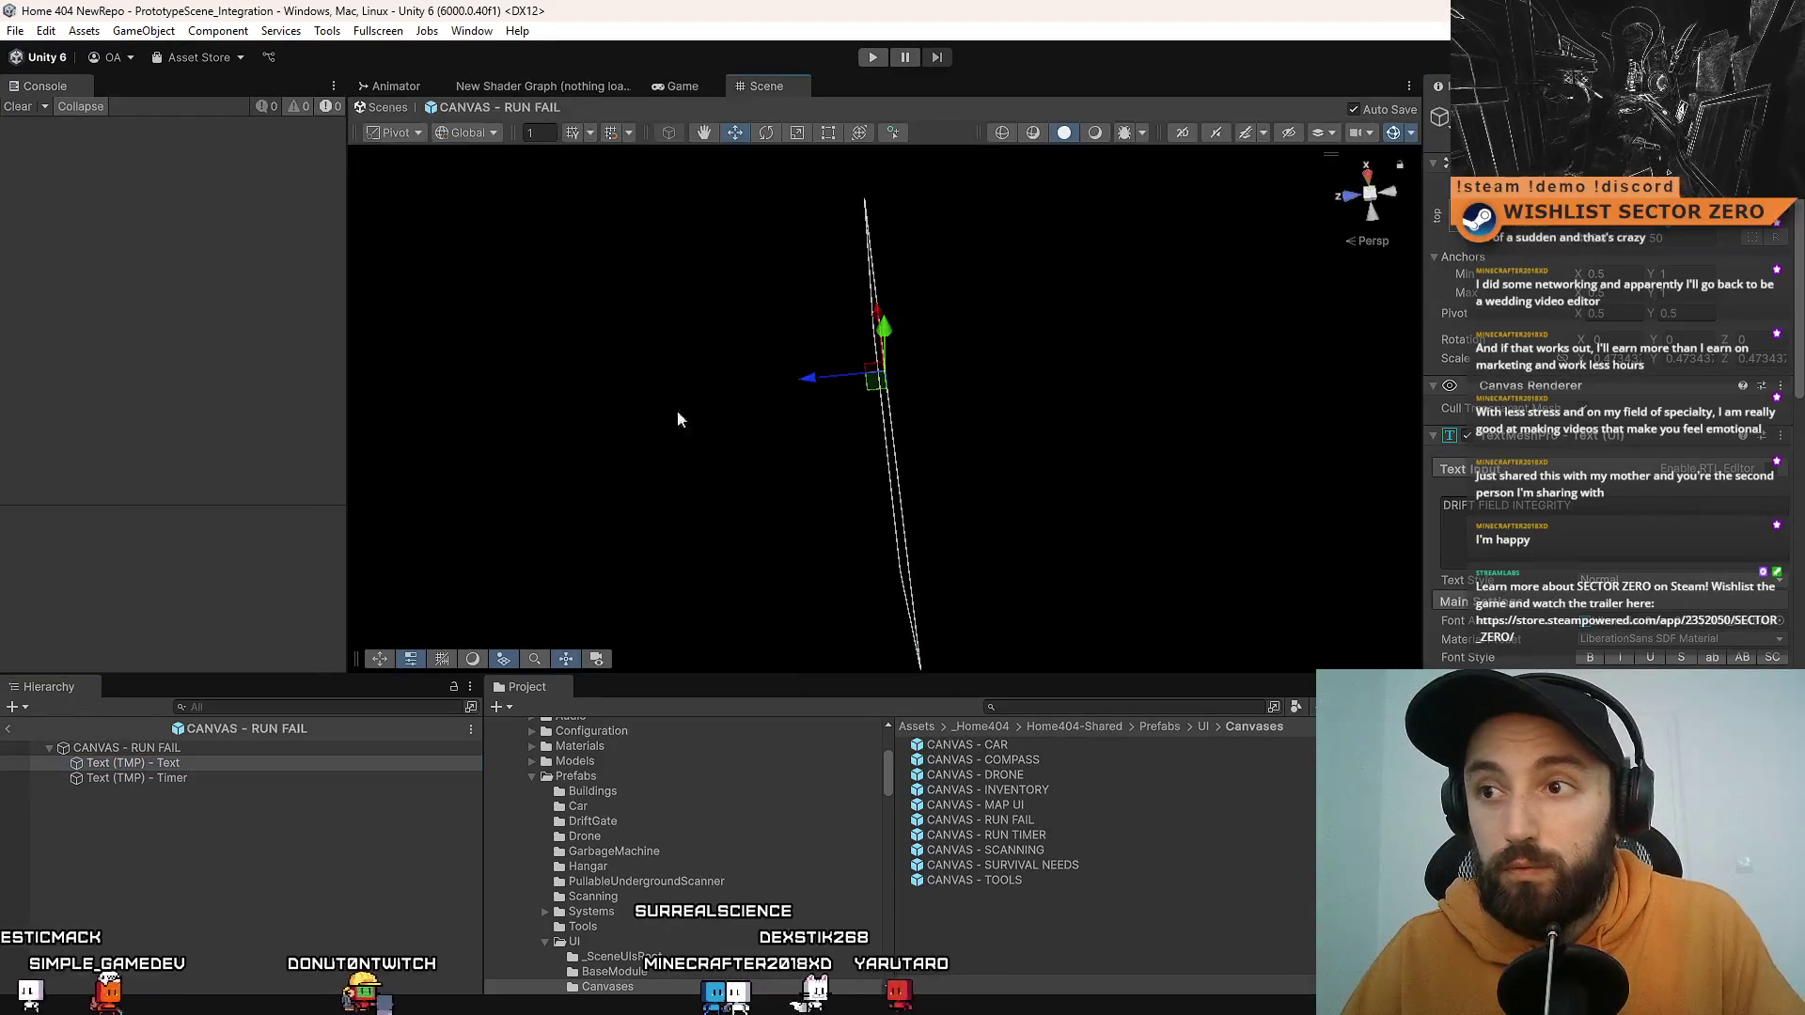
double_click(207, 765)
click(1346, 196)
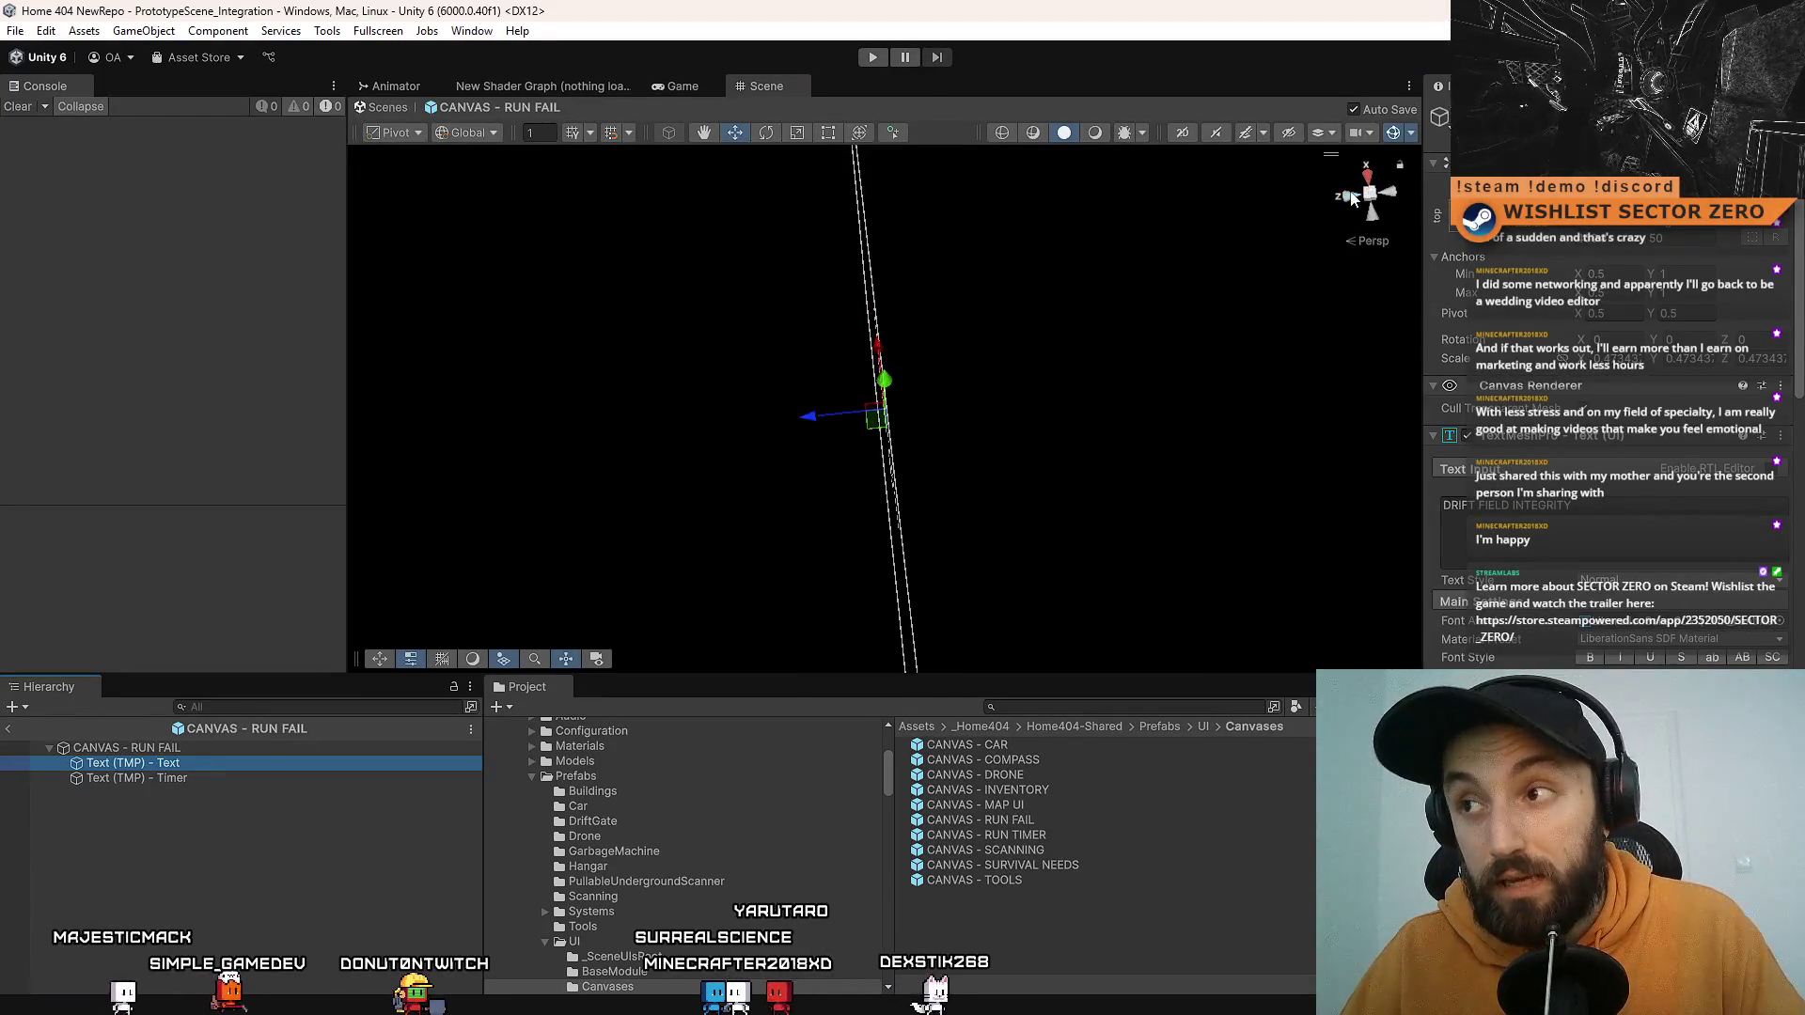
click(1391, 193)
click(1391, 195)
scroll(1037, 400, down, 3)
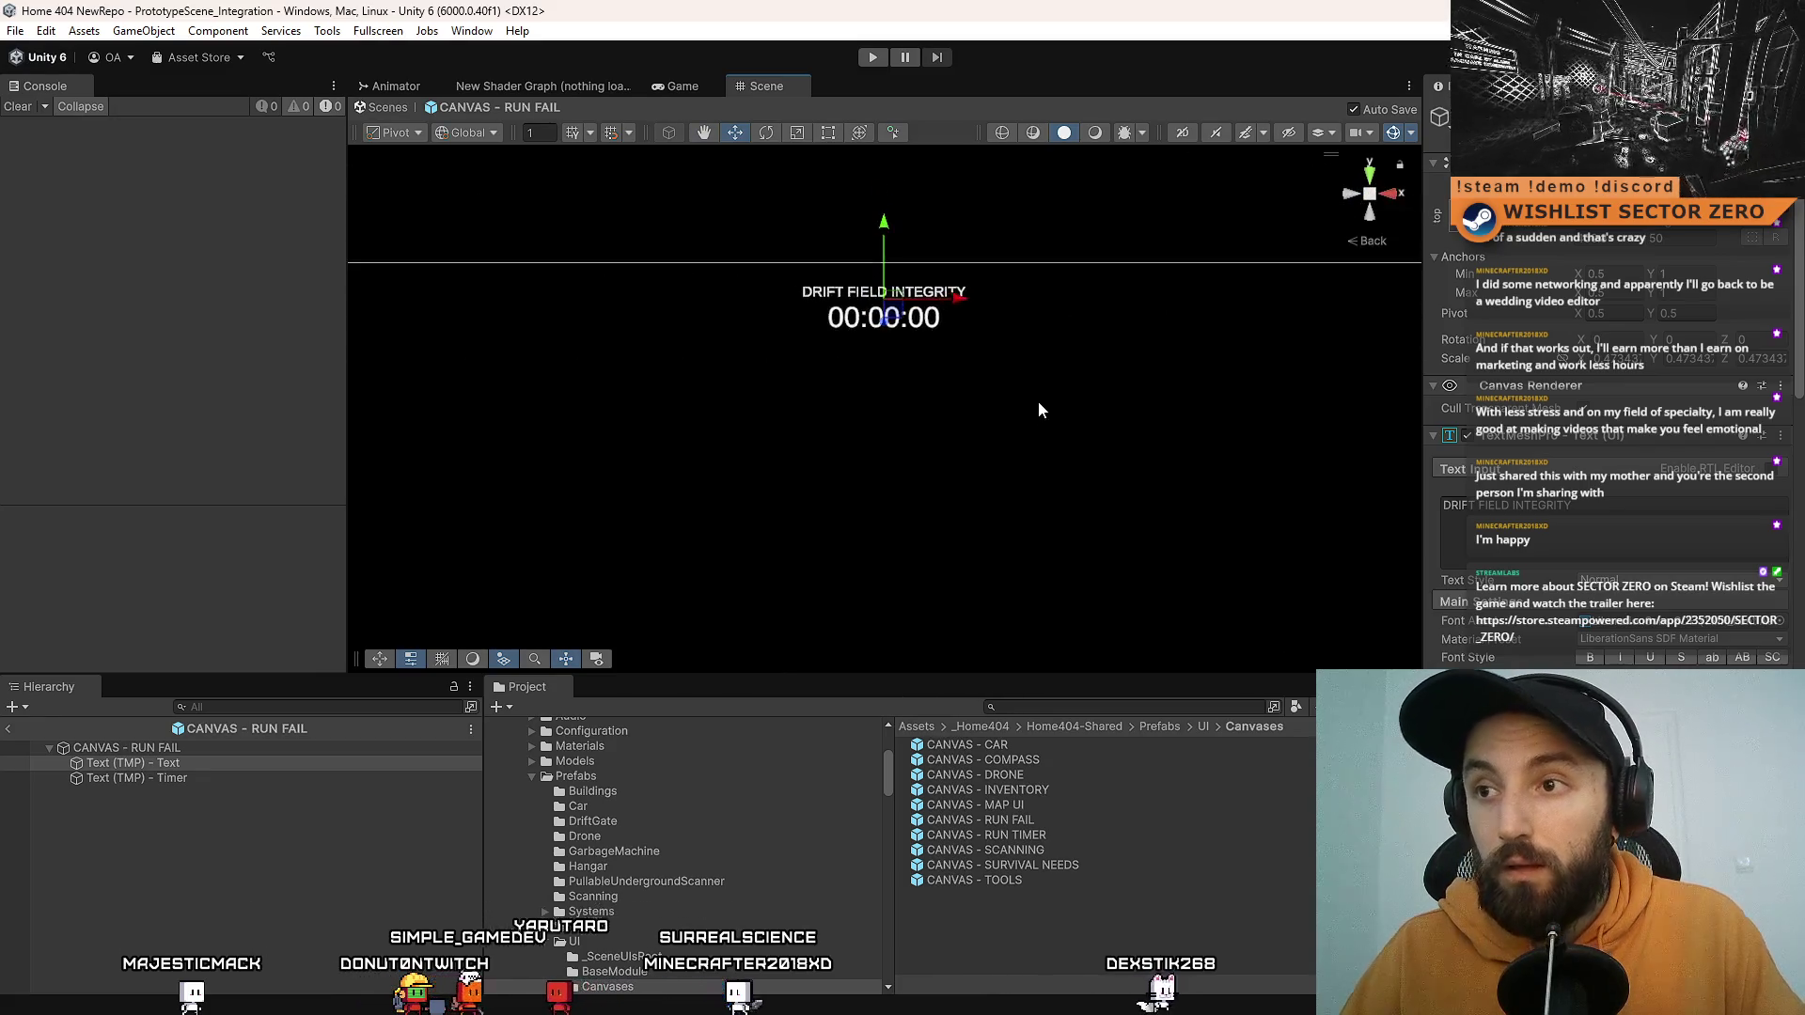
scroll(1051, 449, down, 3)
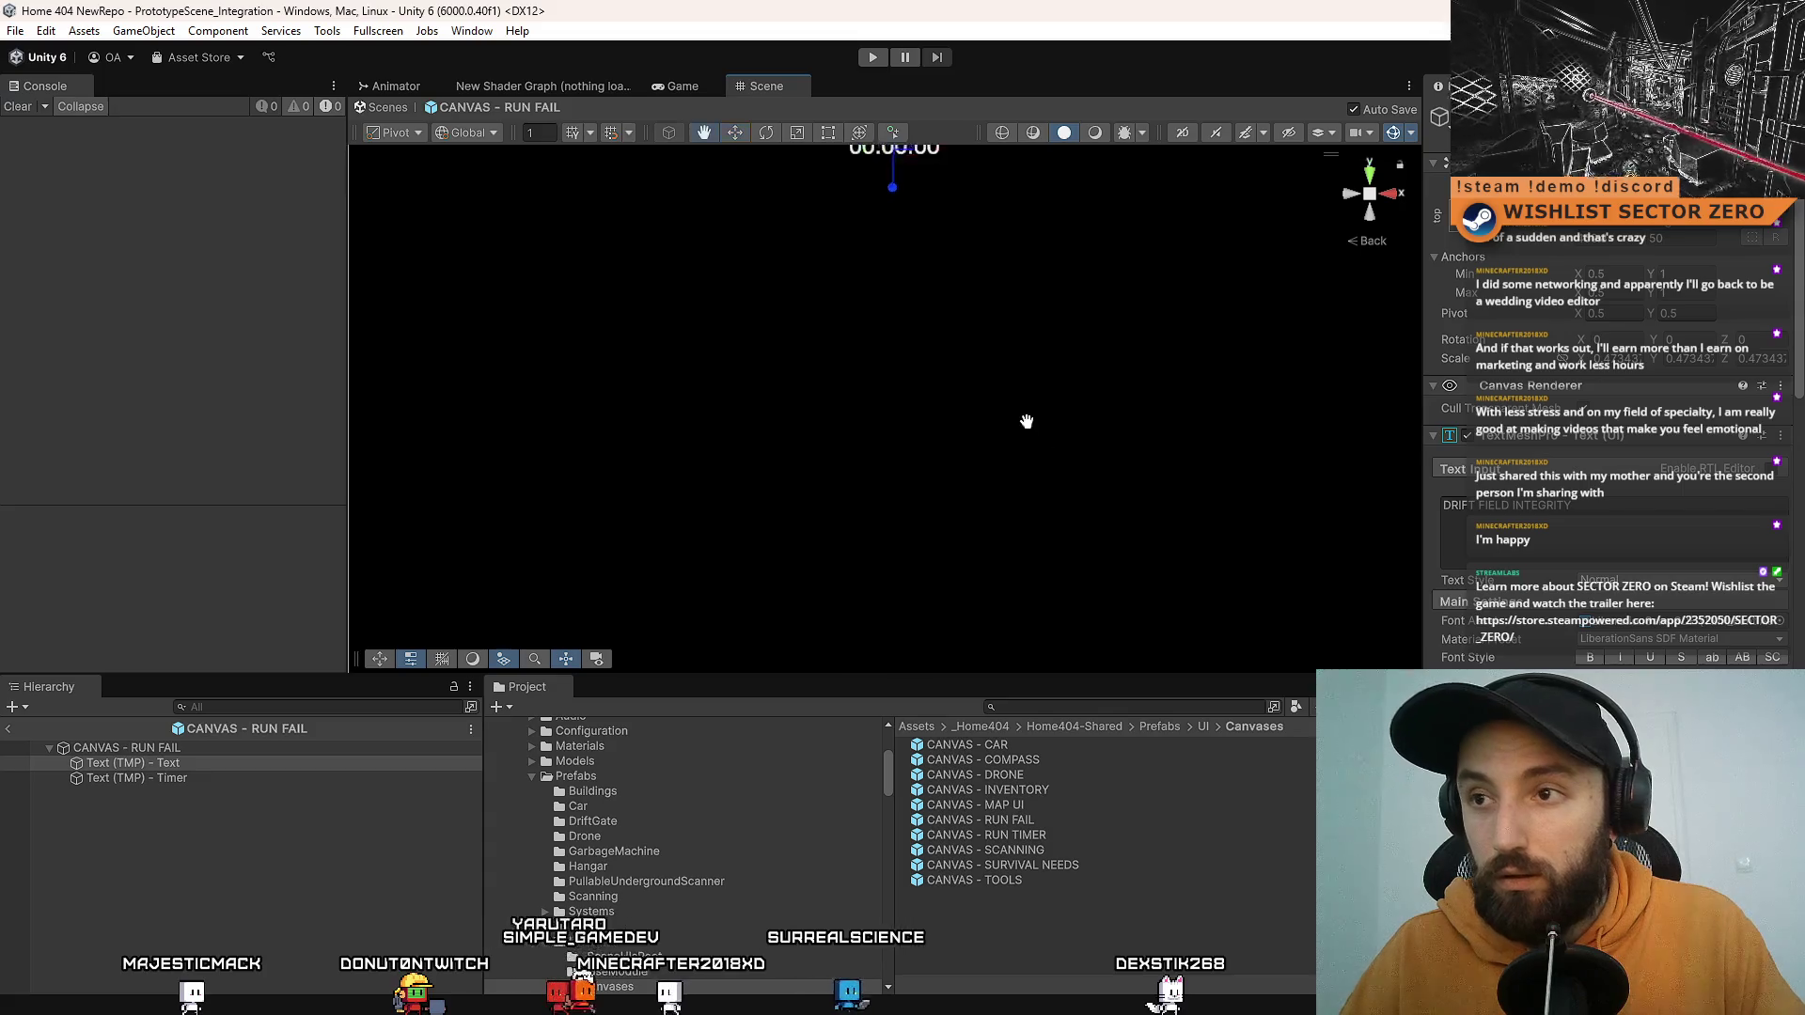
scroll(1034, 410, down, 2)
scroll(1064, 404, down, 3)
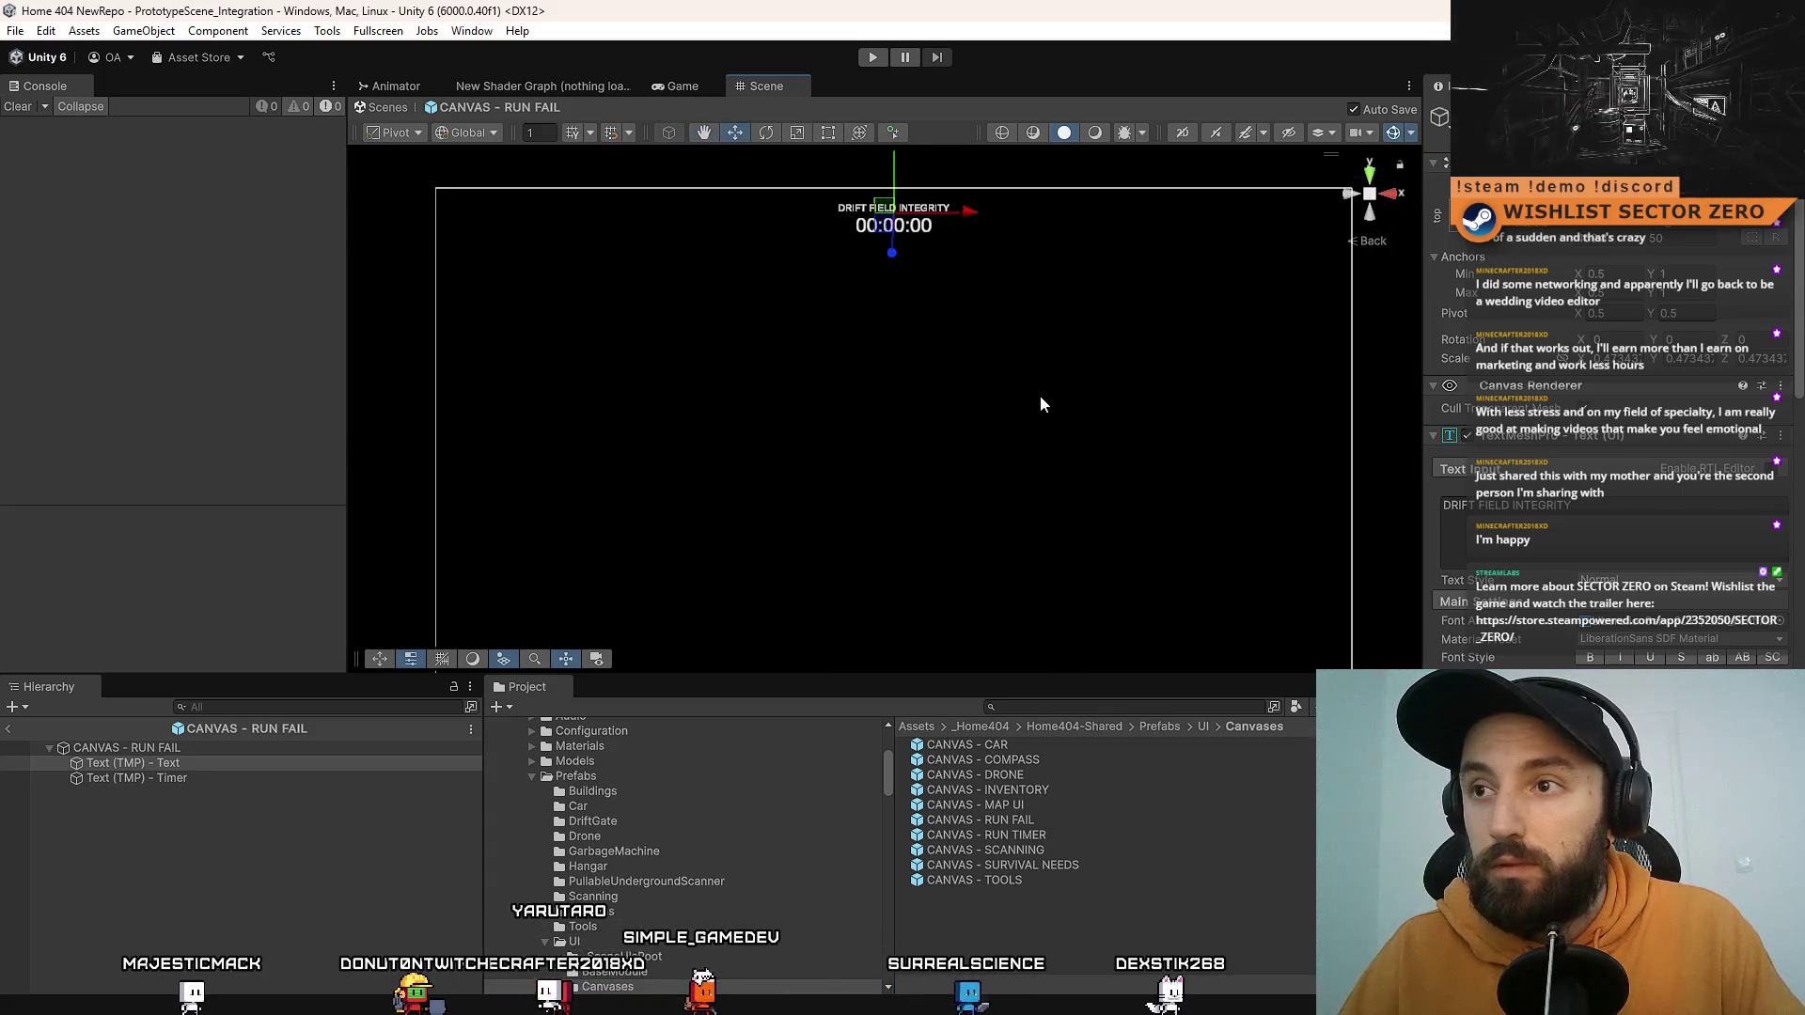
Step: Move the DRIFT FIELD INTEGRITY text up to the canvas centre below the timer
drag(891, 193, 891, 192)
drag(941, 337, 972, 320)
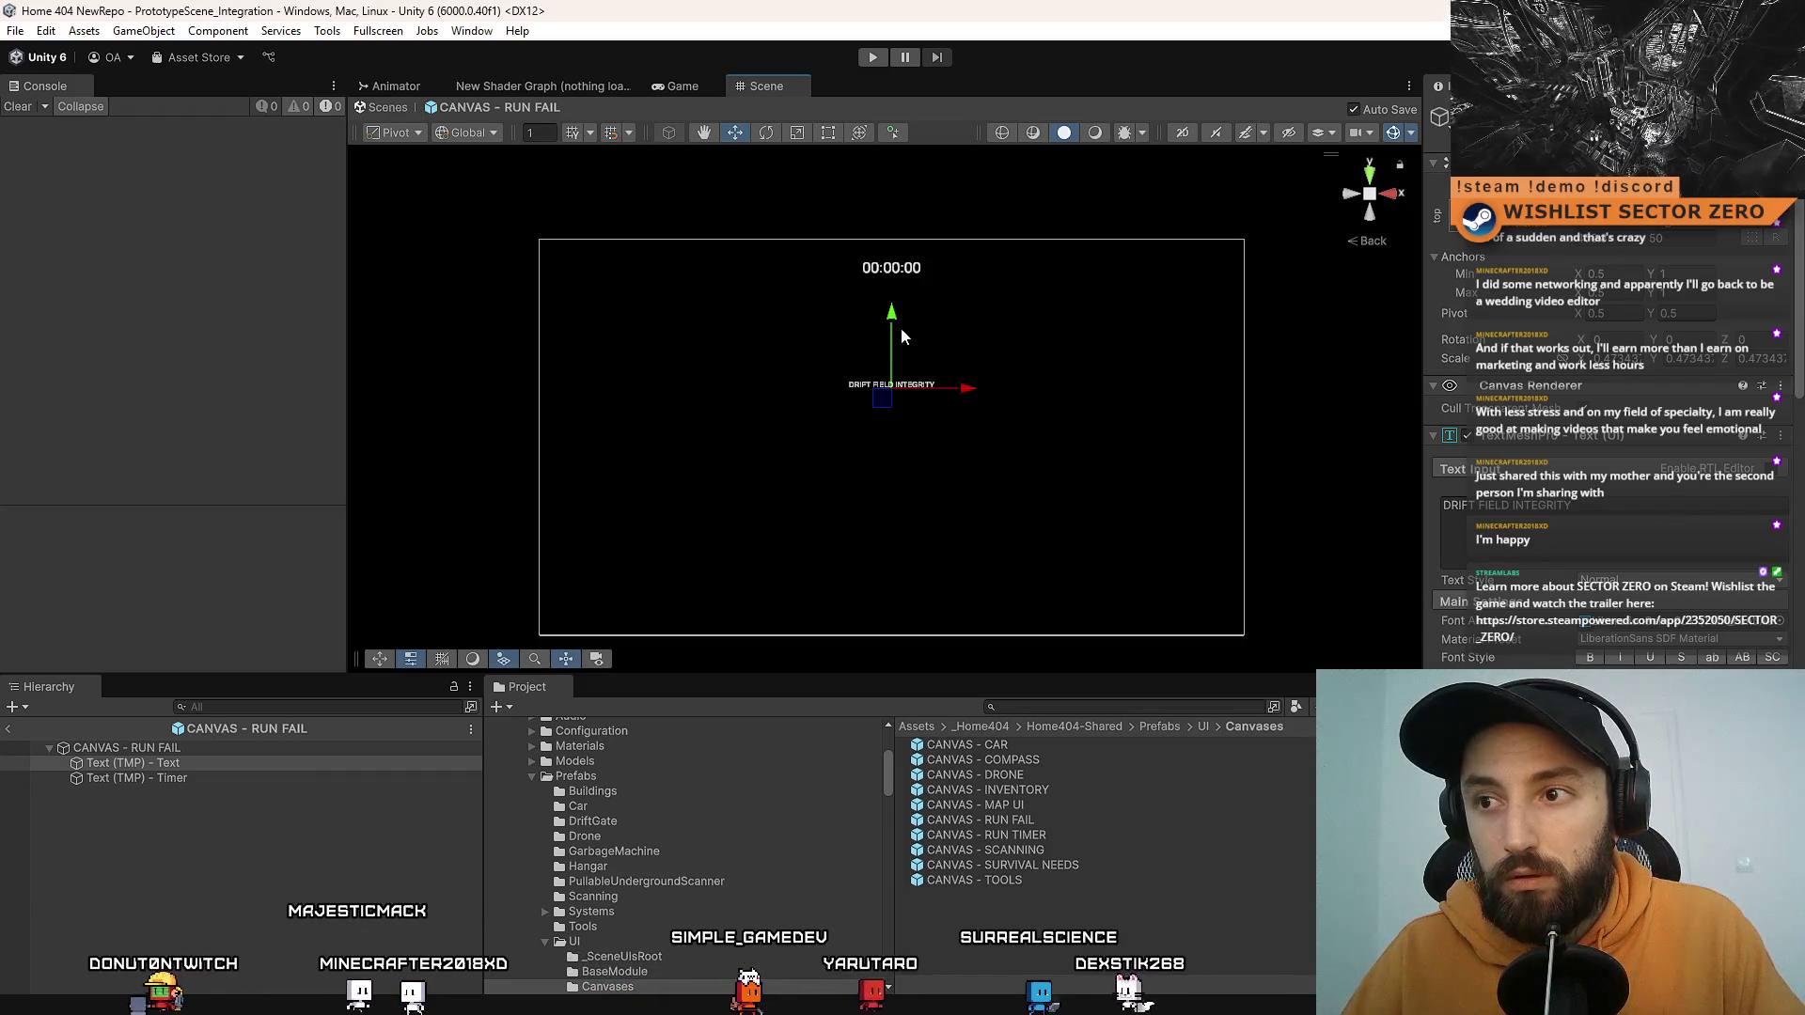
drag(894, 329, 895, 332)
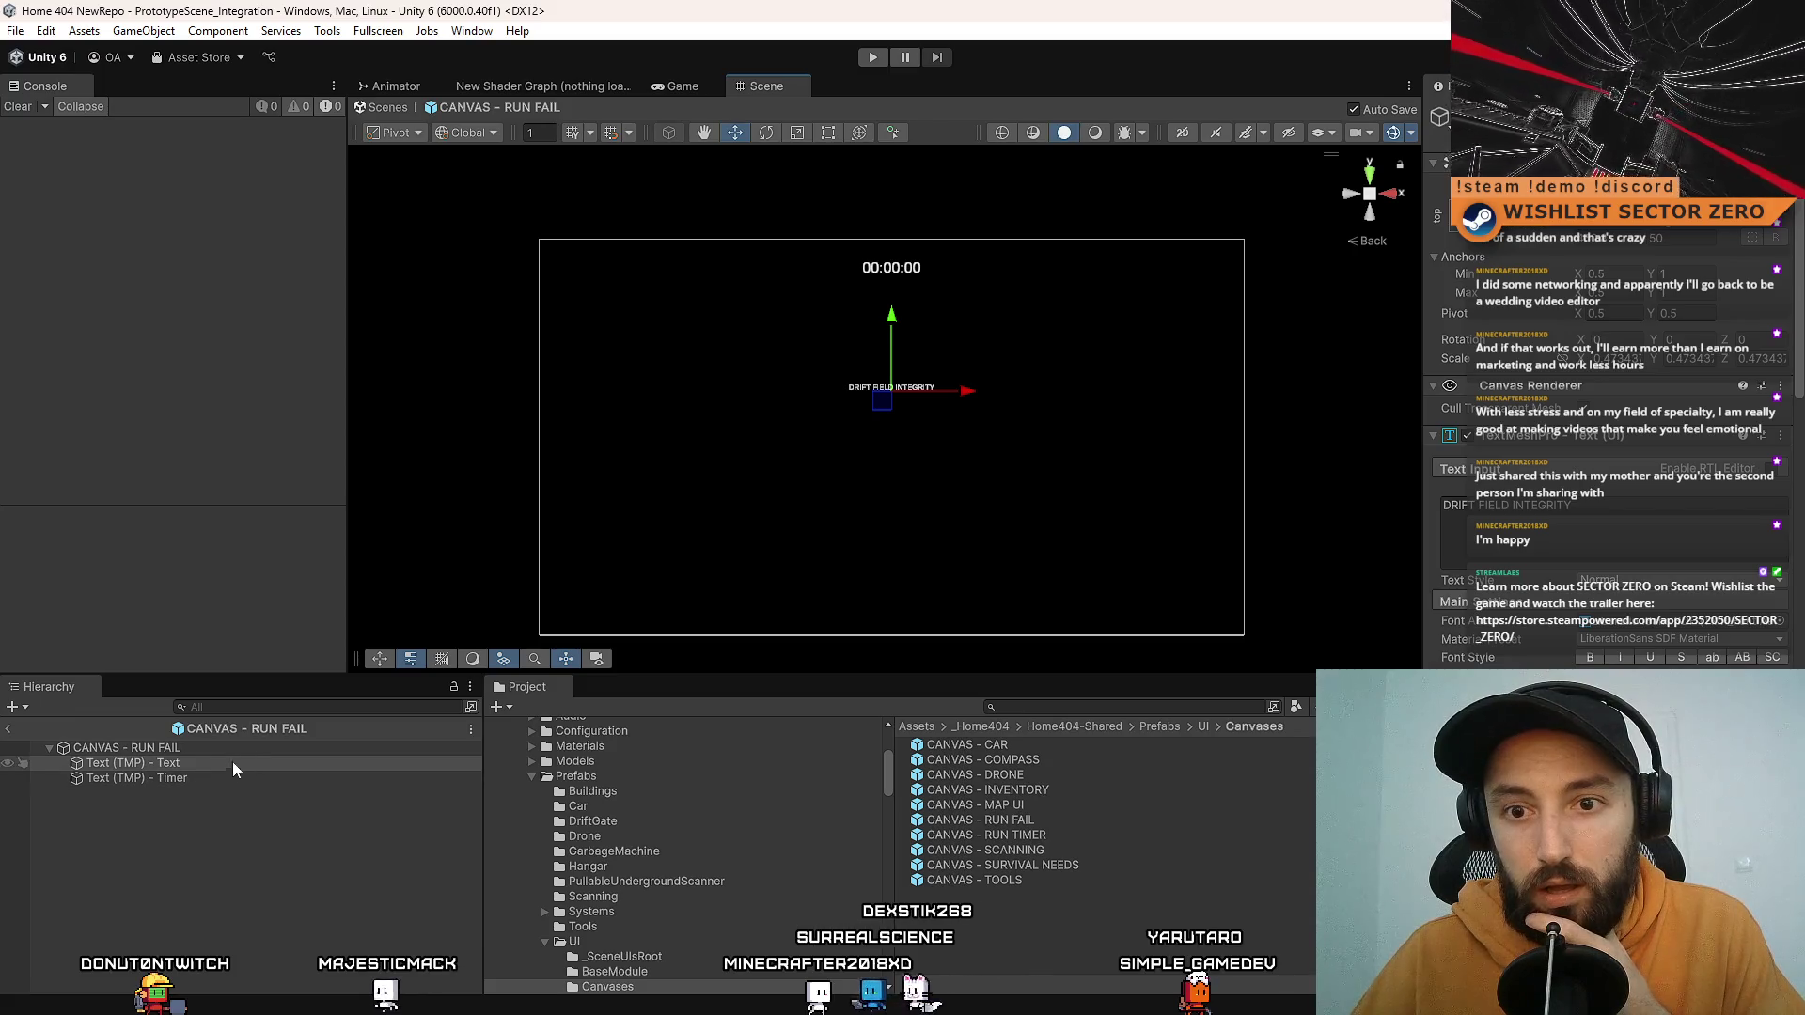
click(1676, 533)
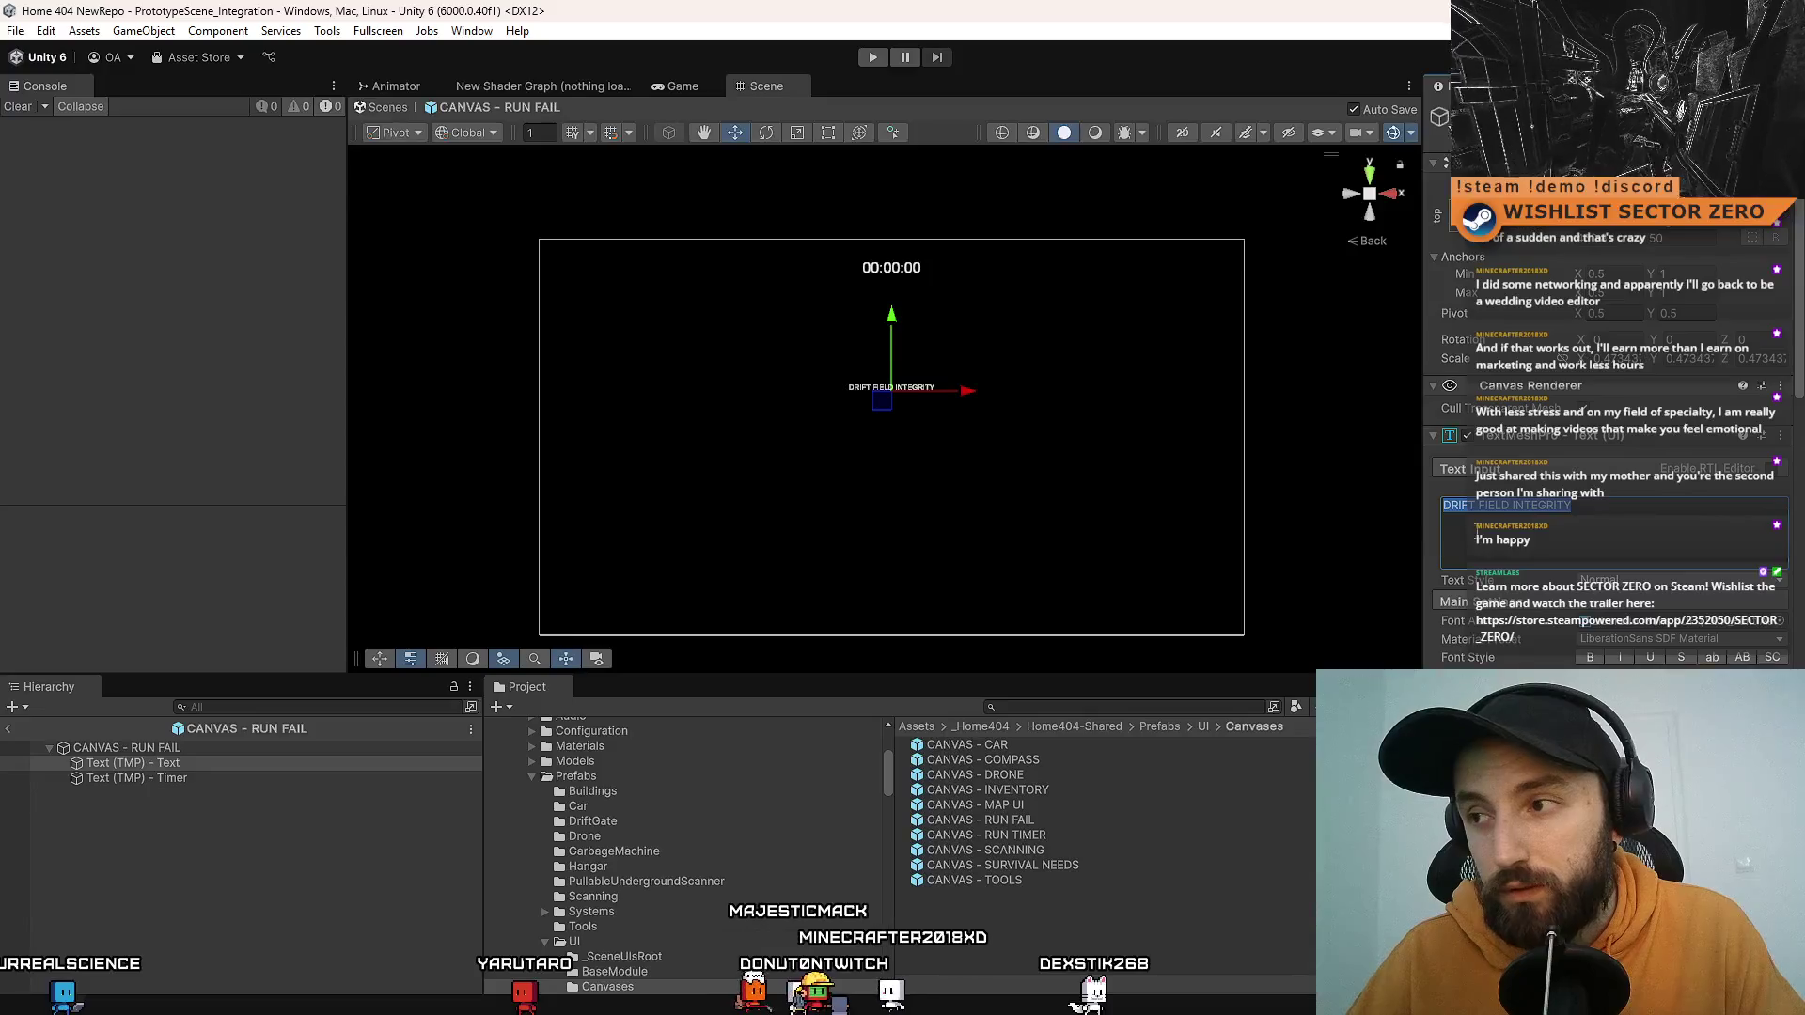
Step: Try RUN FAILED as the message and a lower position, then undo and start retyping it
click(1626, 514)
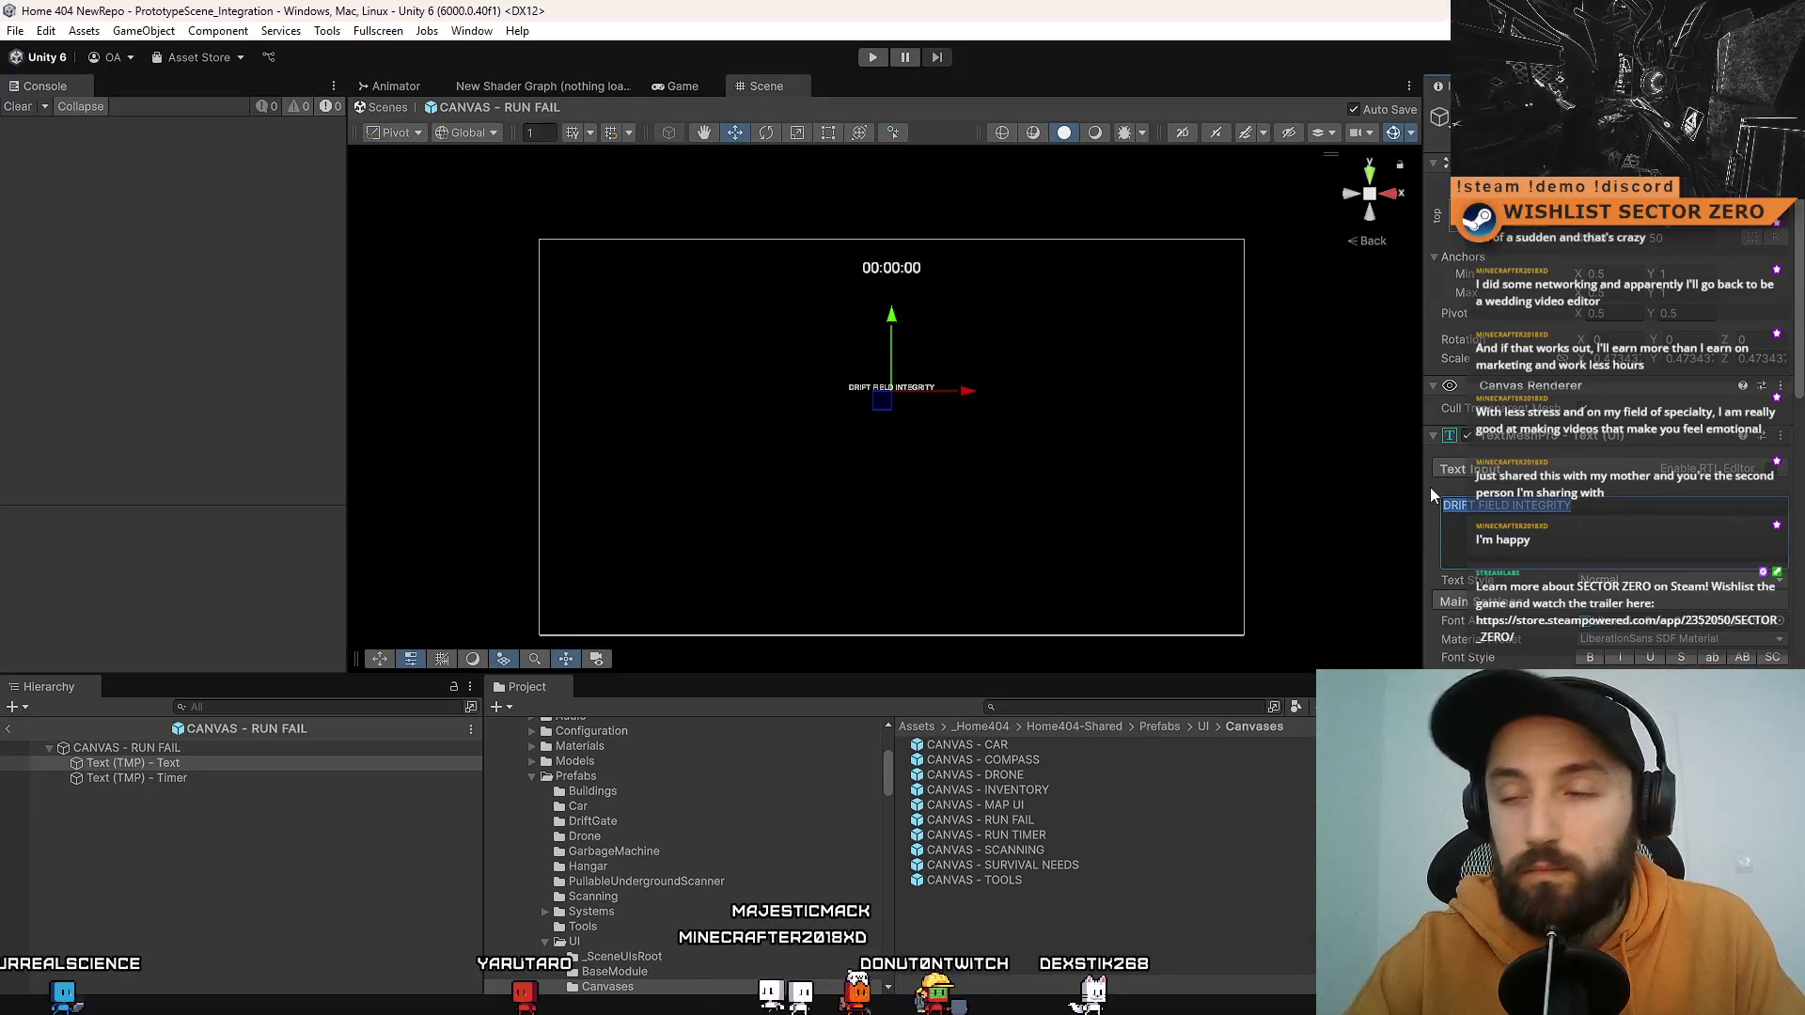
text(RU)
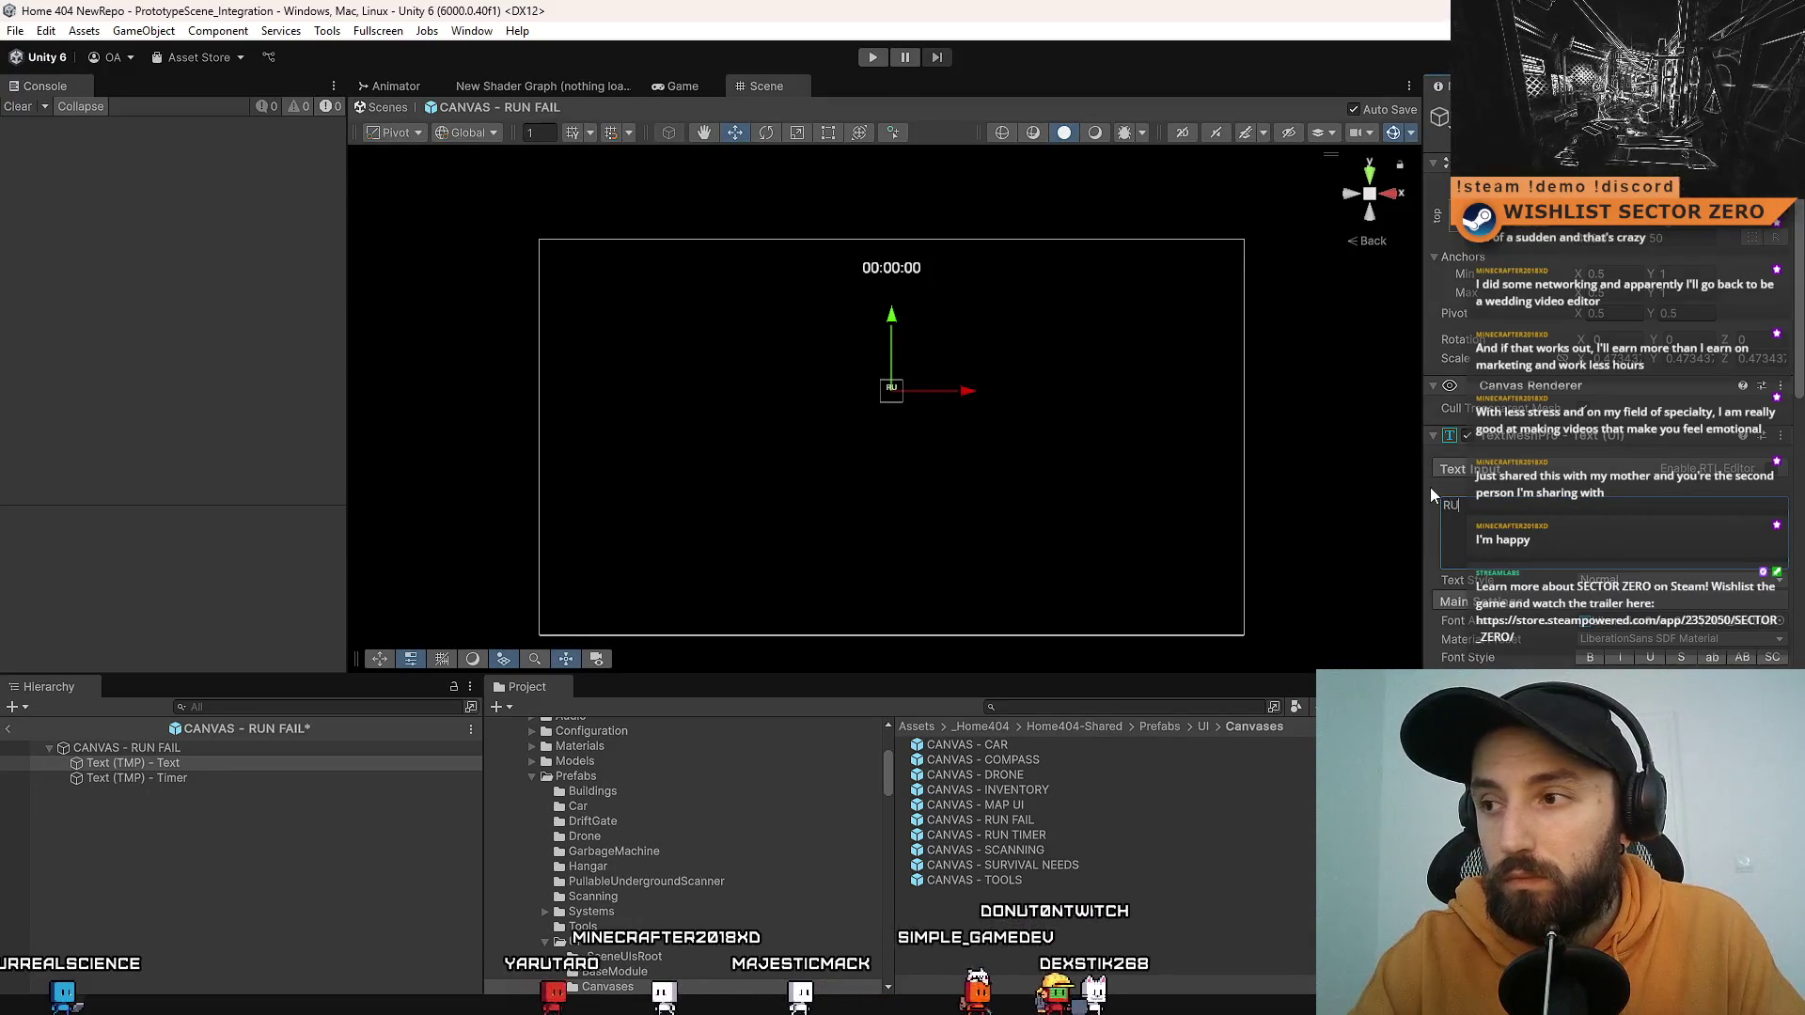
text(N FAILED)
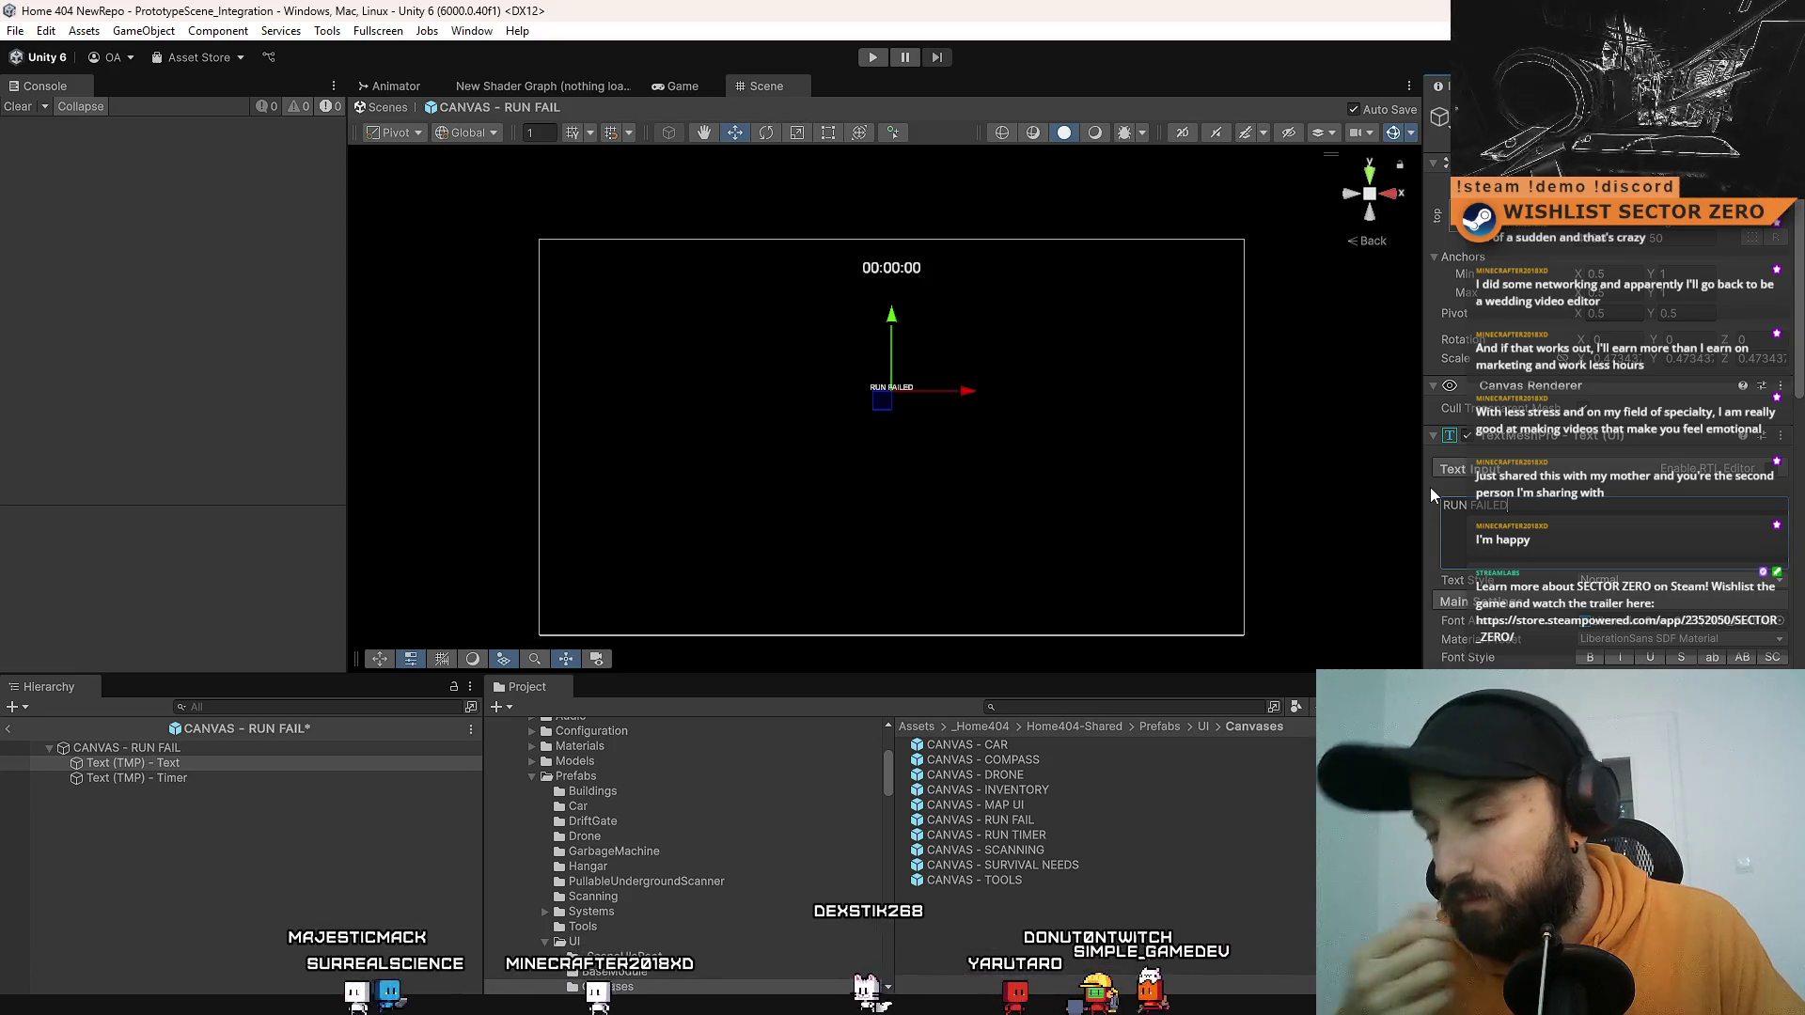
key(ctrl+a)
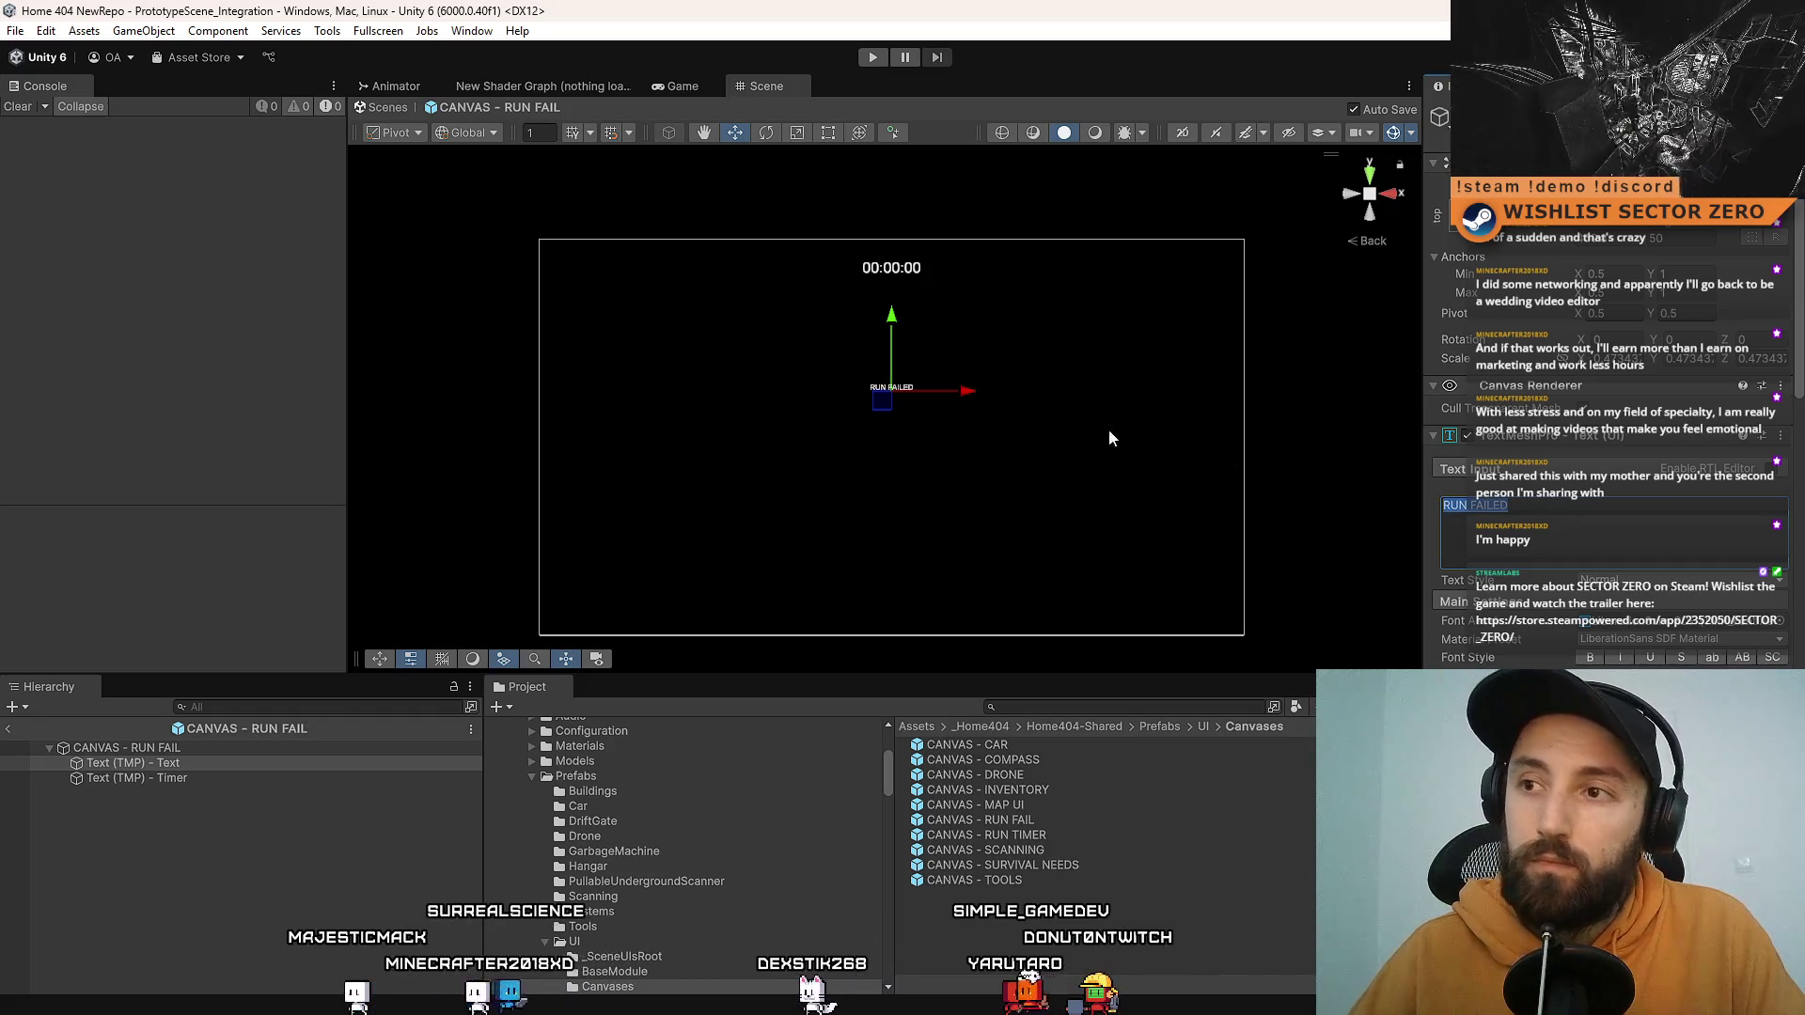
drag(892, 324, 898, 373)
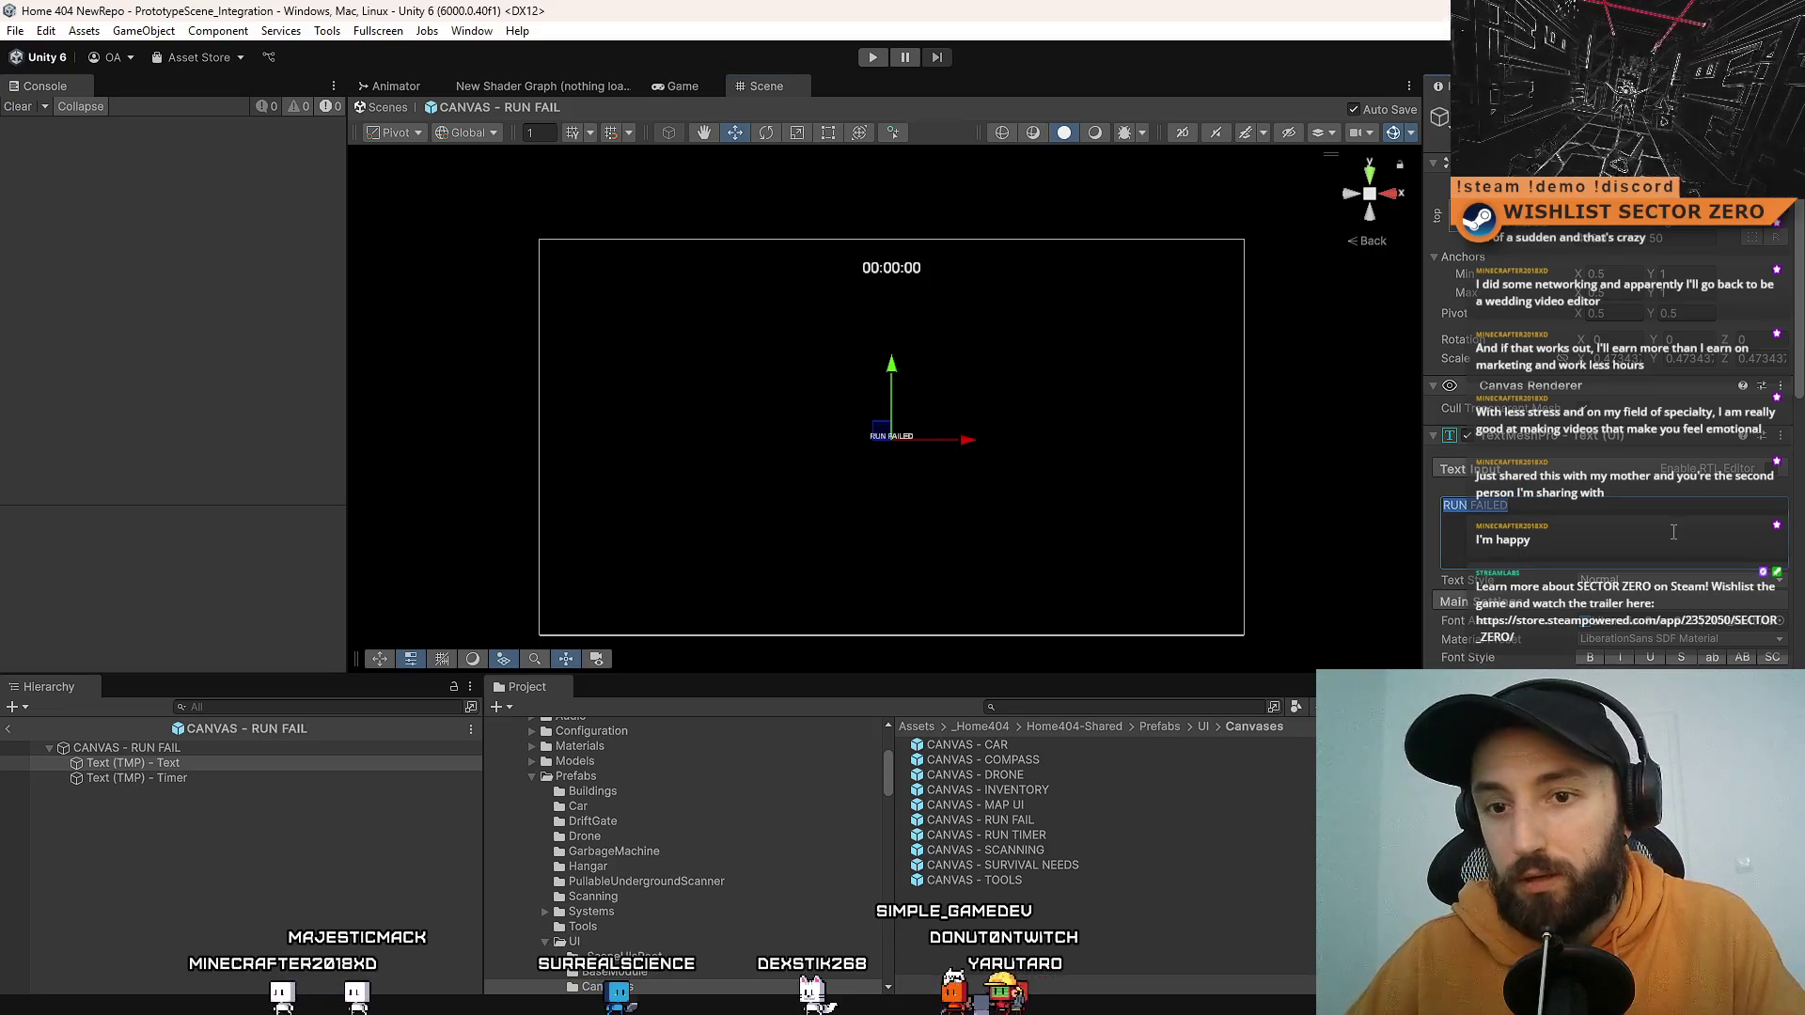
key(ctrl+z)
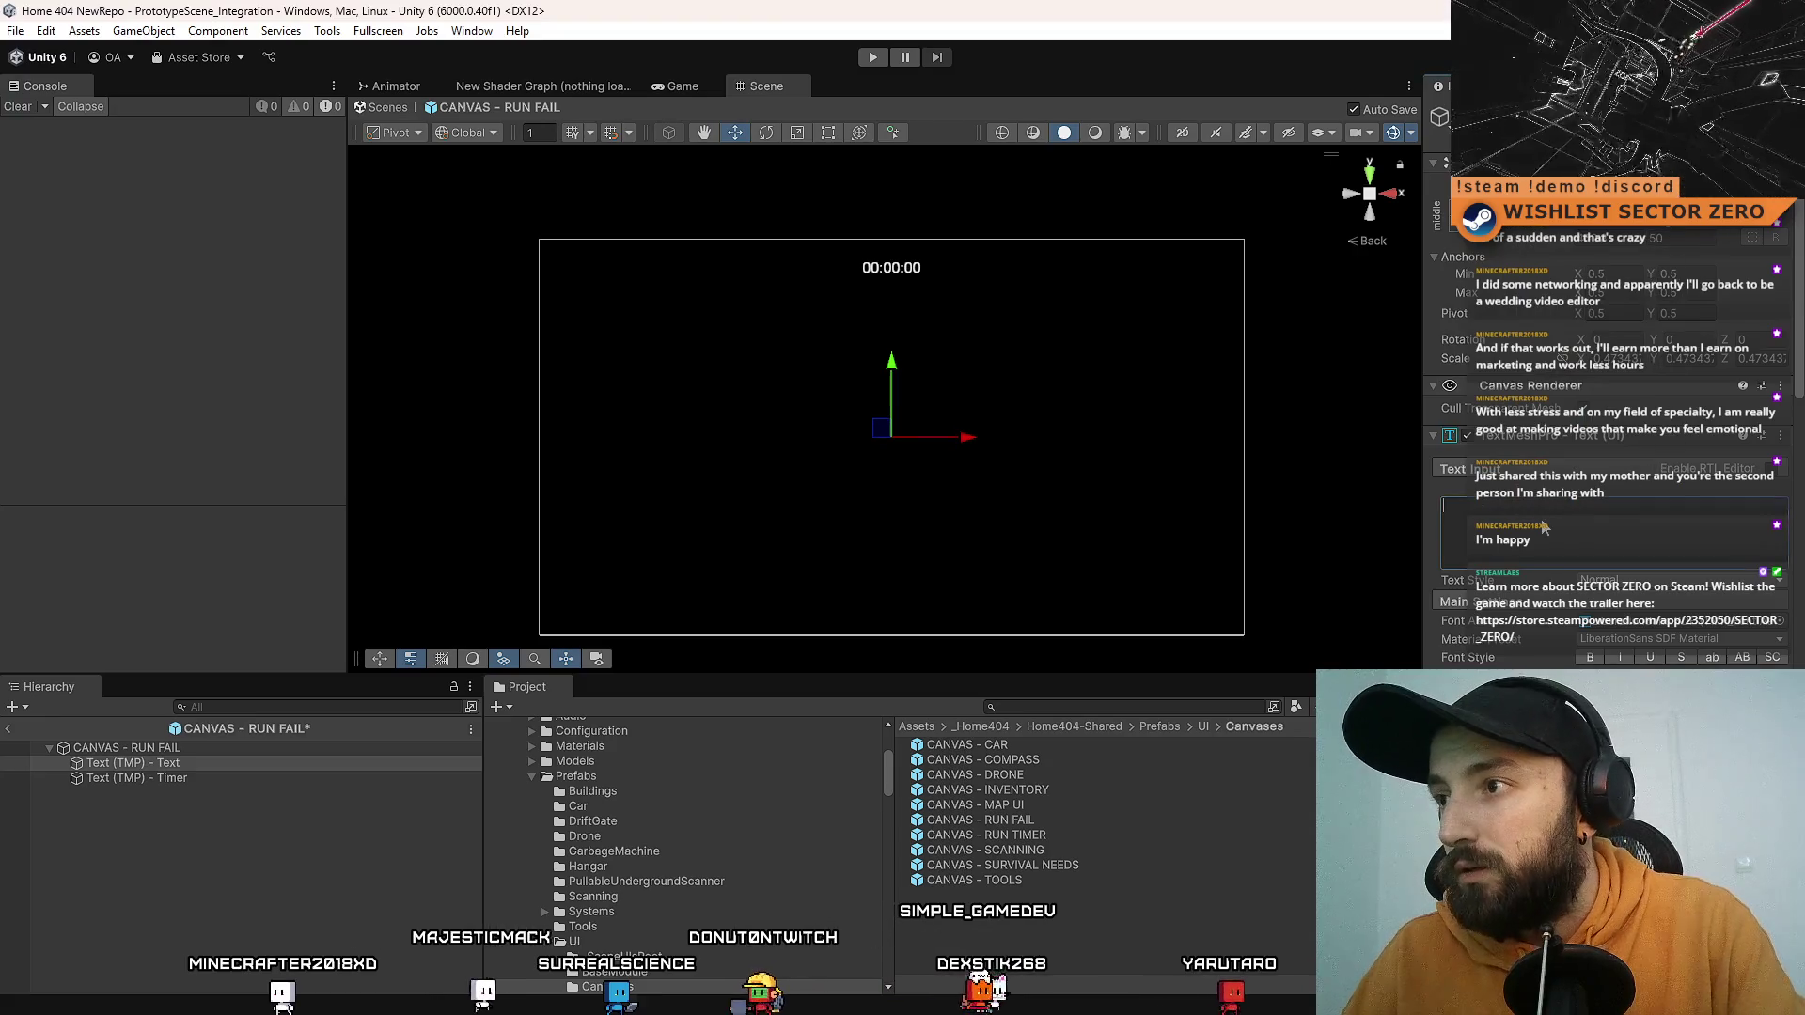
click(1544, 517)
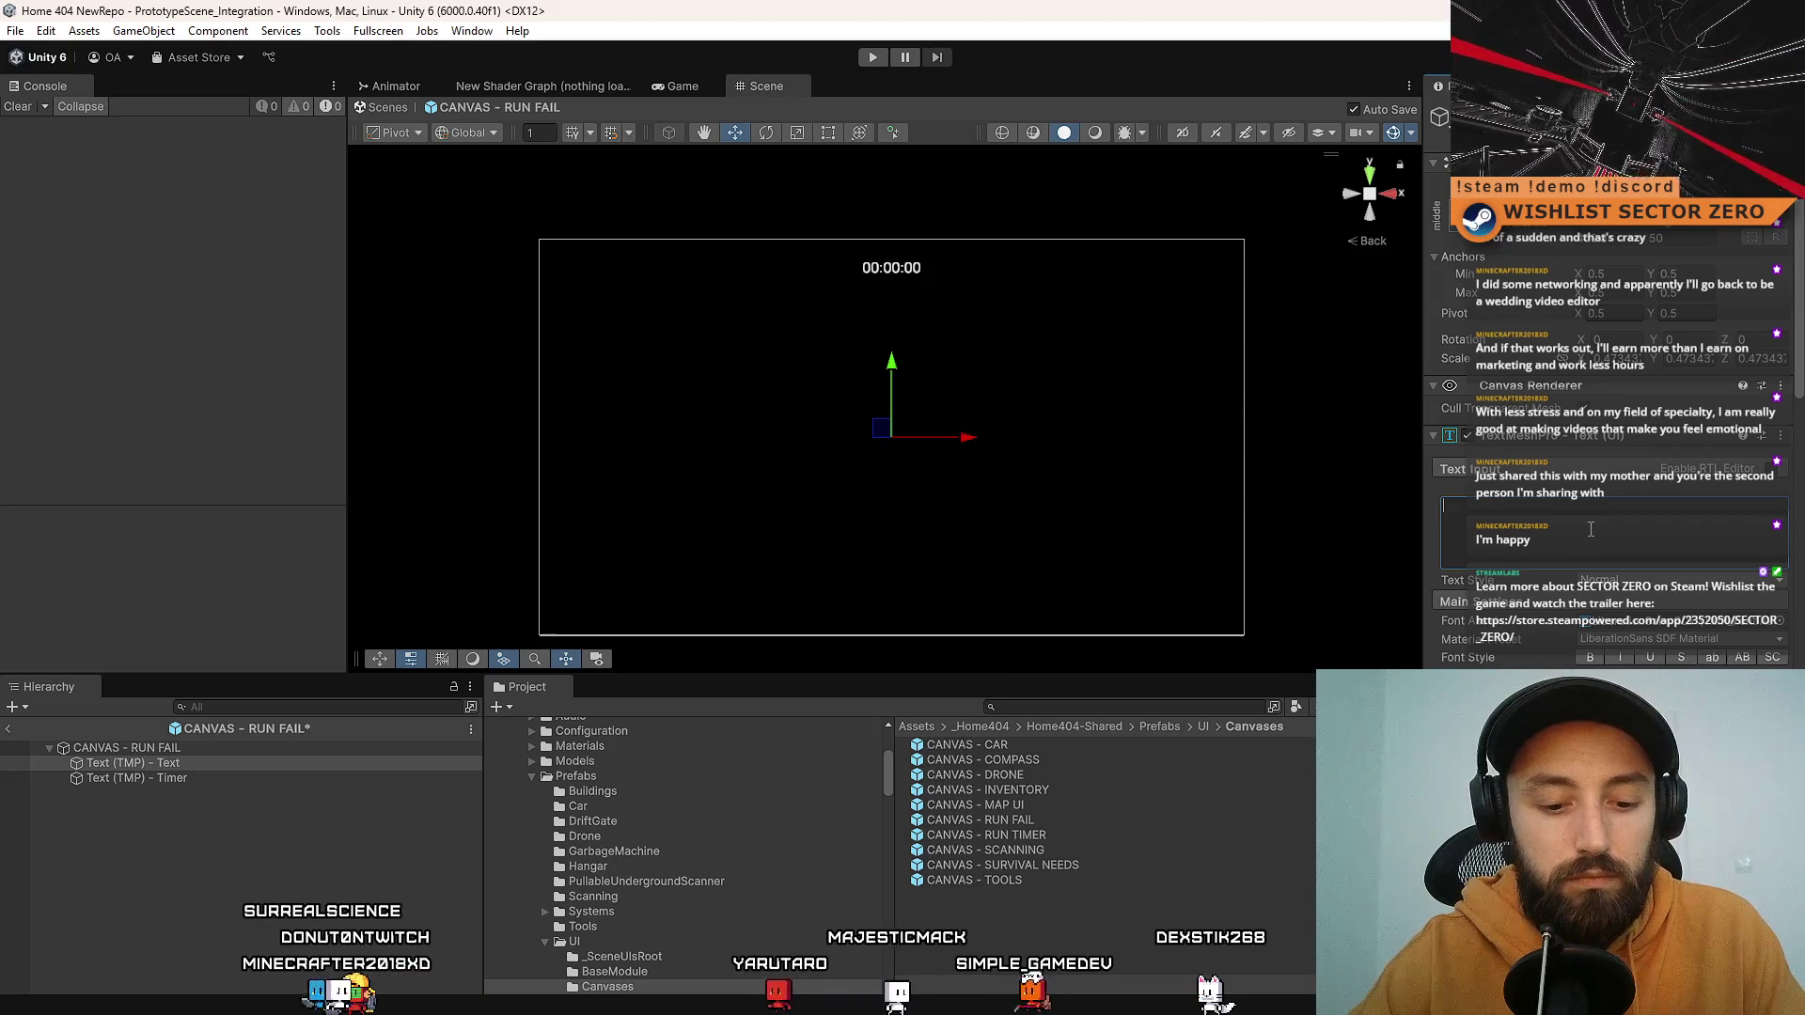
text(YOU DIDN'T RETURN)
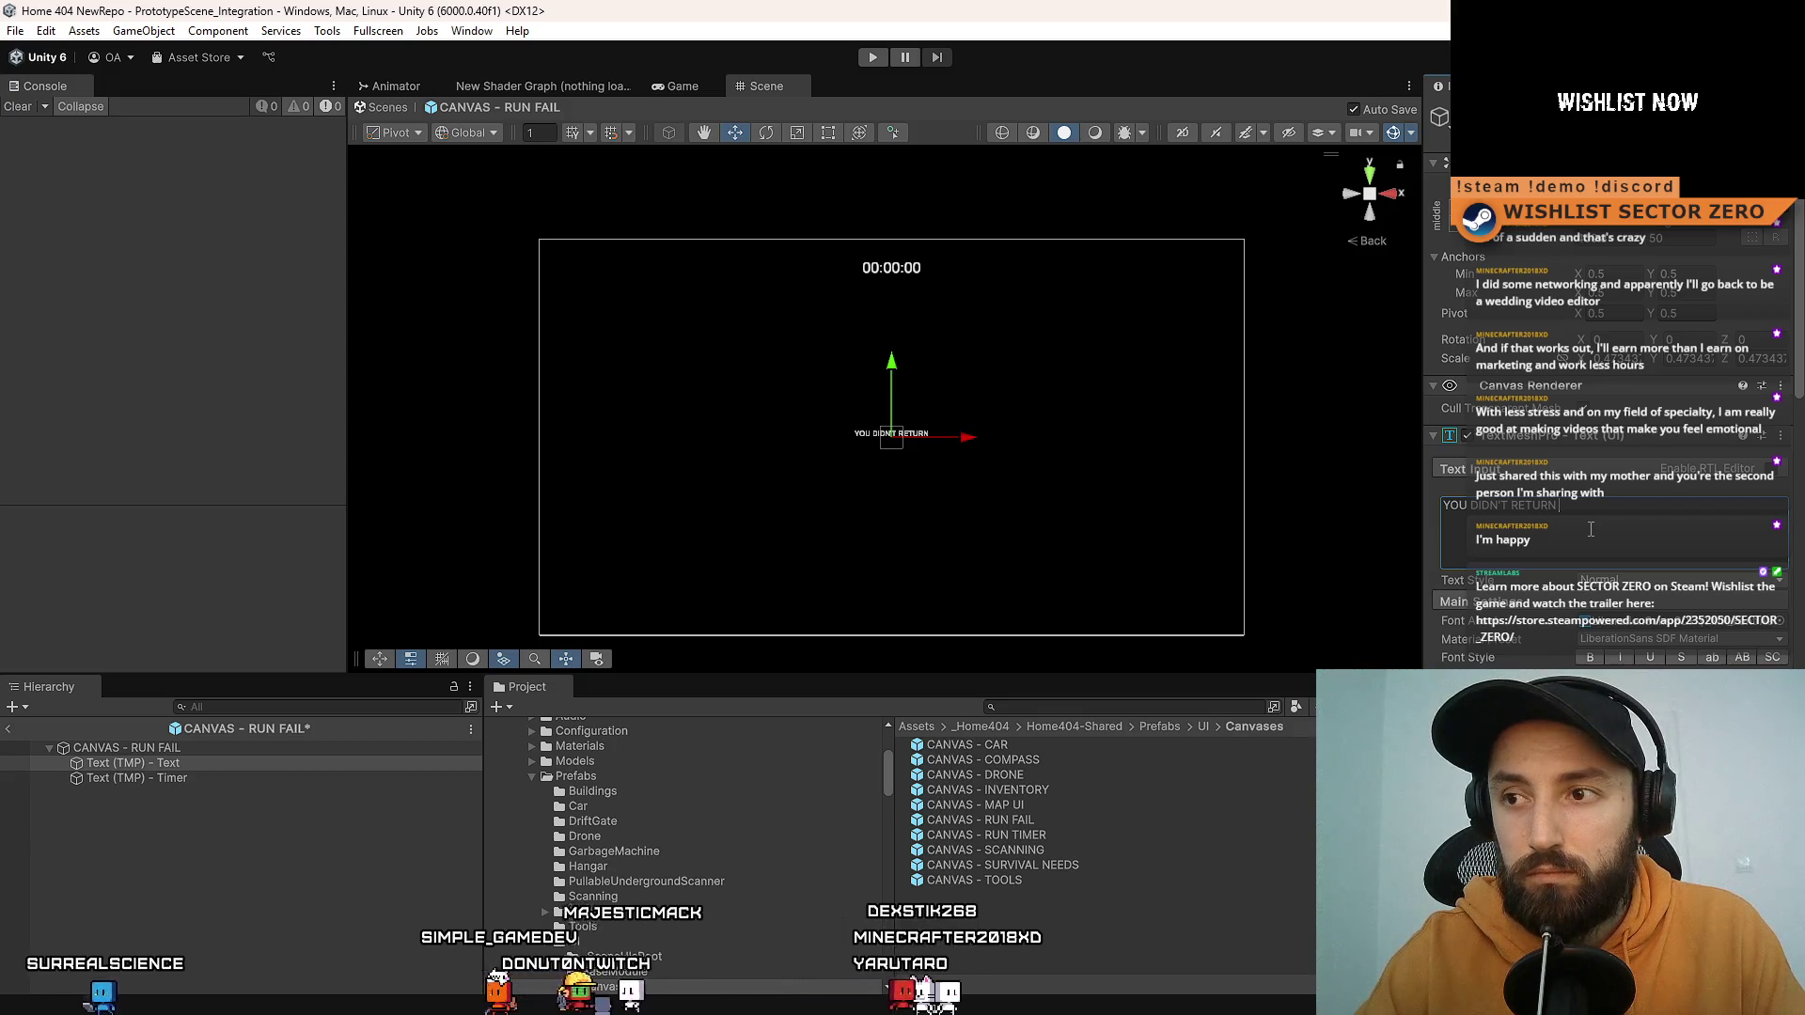
Step: Change the message to THE DRIFT GATE CLOSED BEFORE YOUR RETURN, trimming trailing dots
text(THRO)
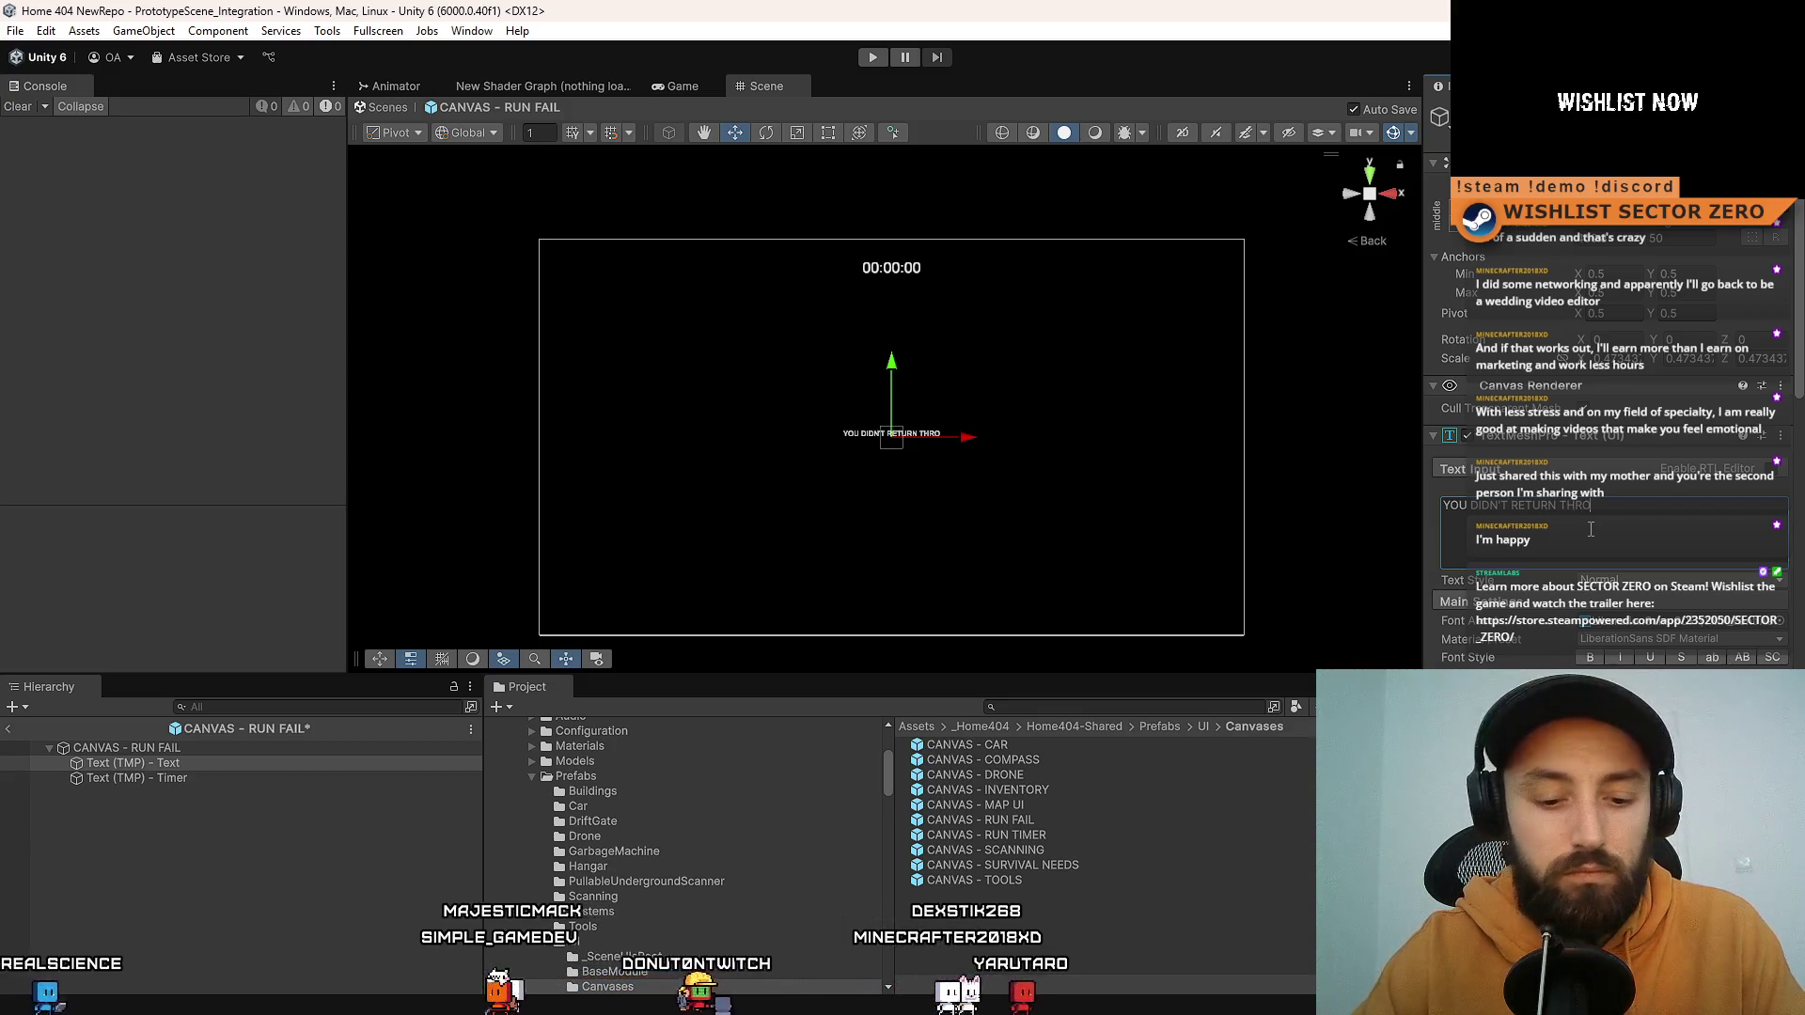
text(UGH DRIFT GATE IN TIME)
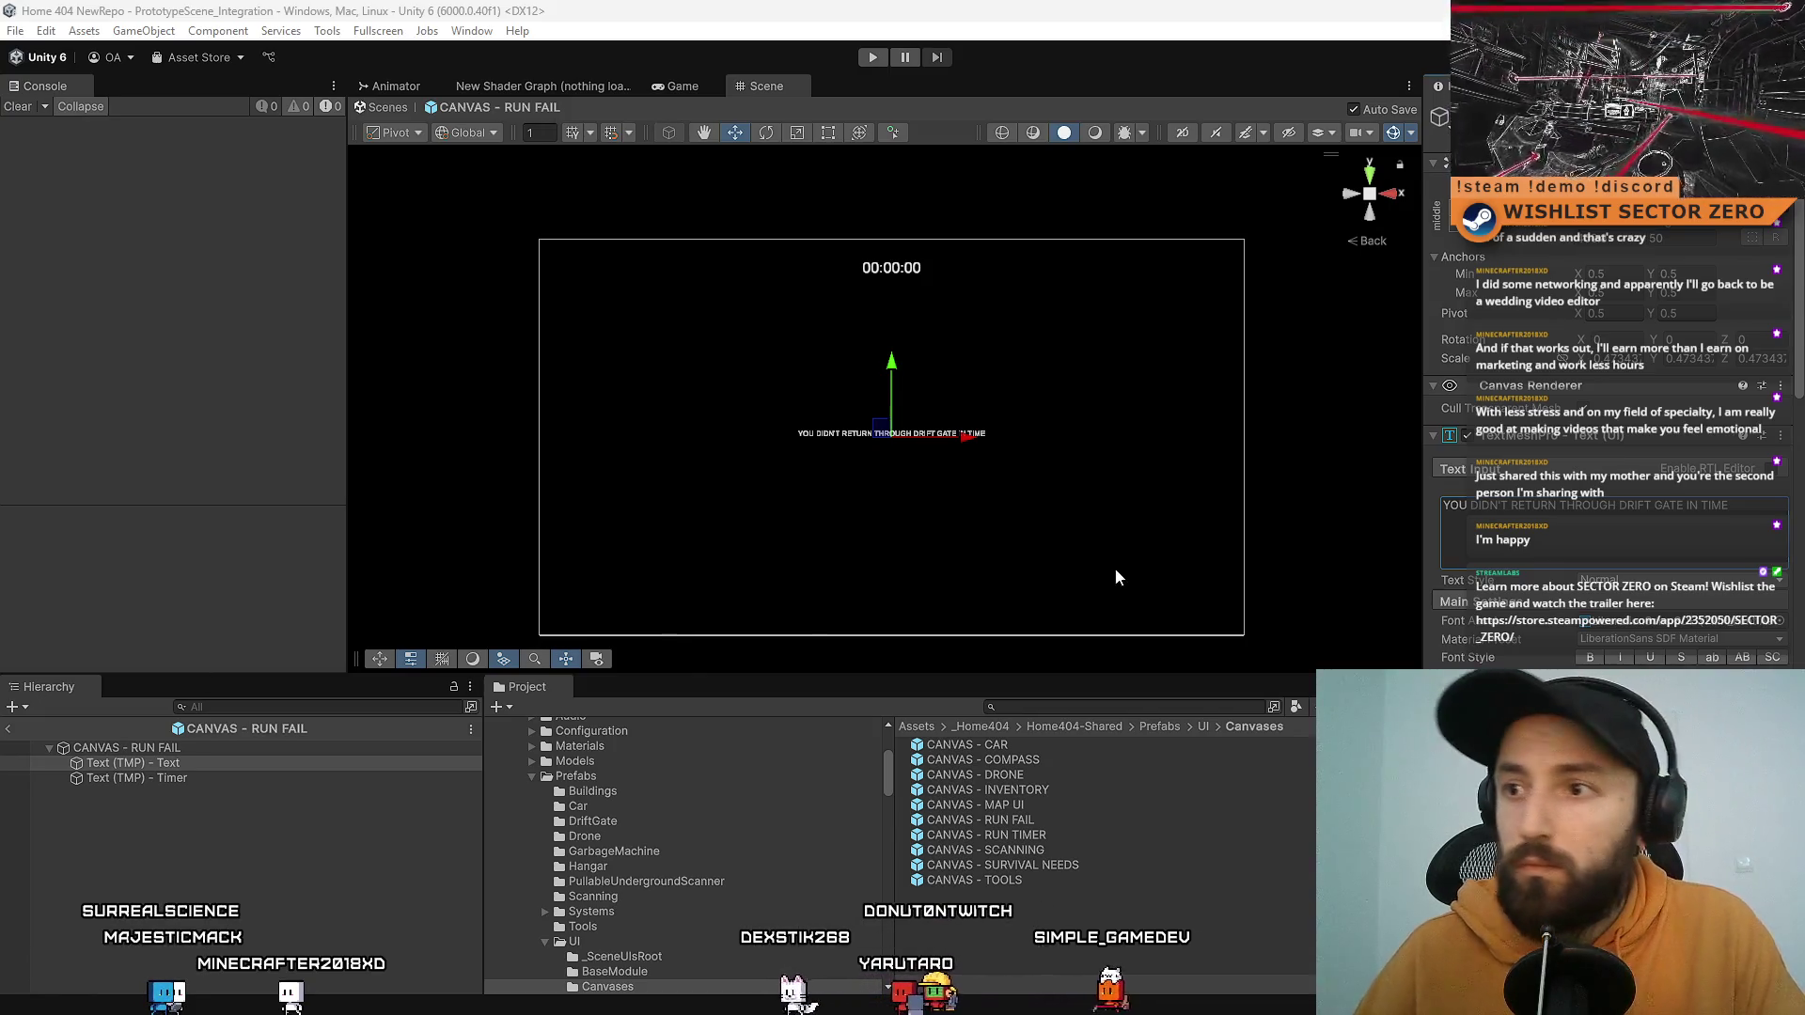
click(1519, 510)
key(ctrl+a)
text(THE DRIFT GATE CLOSED BEFORE YOUR RETURN)
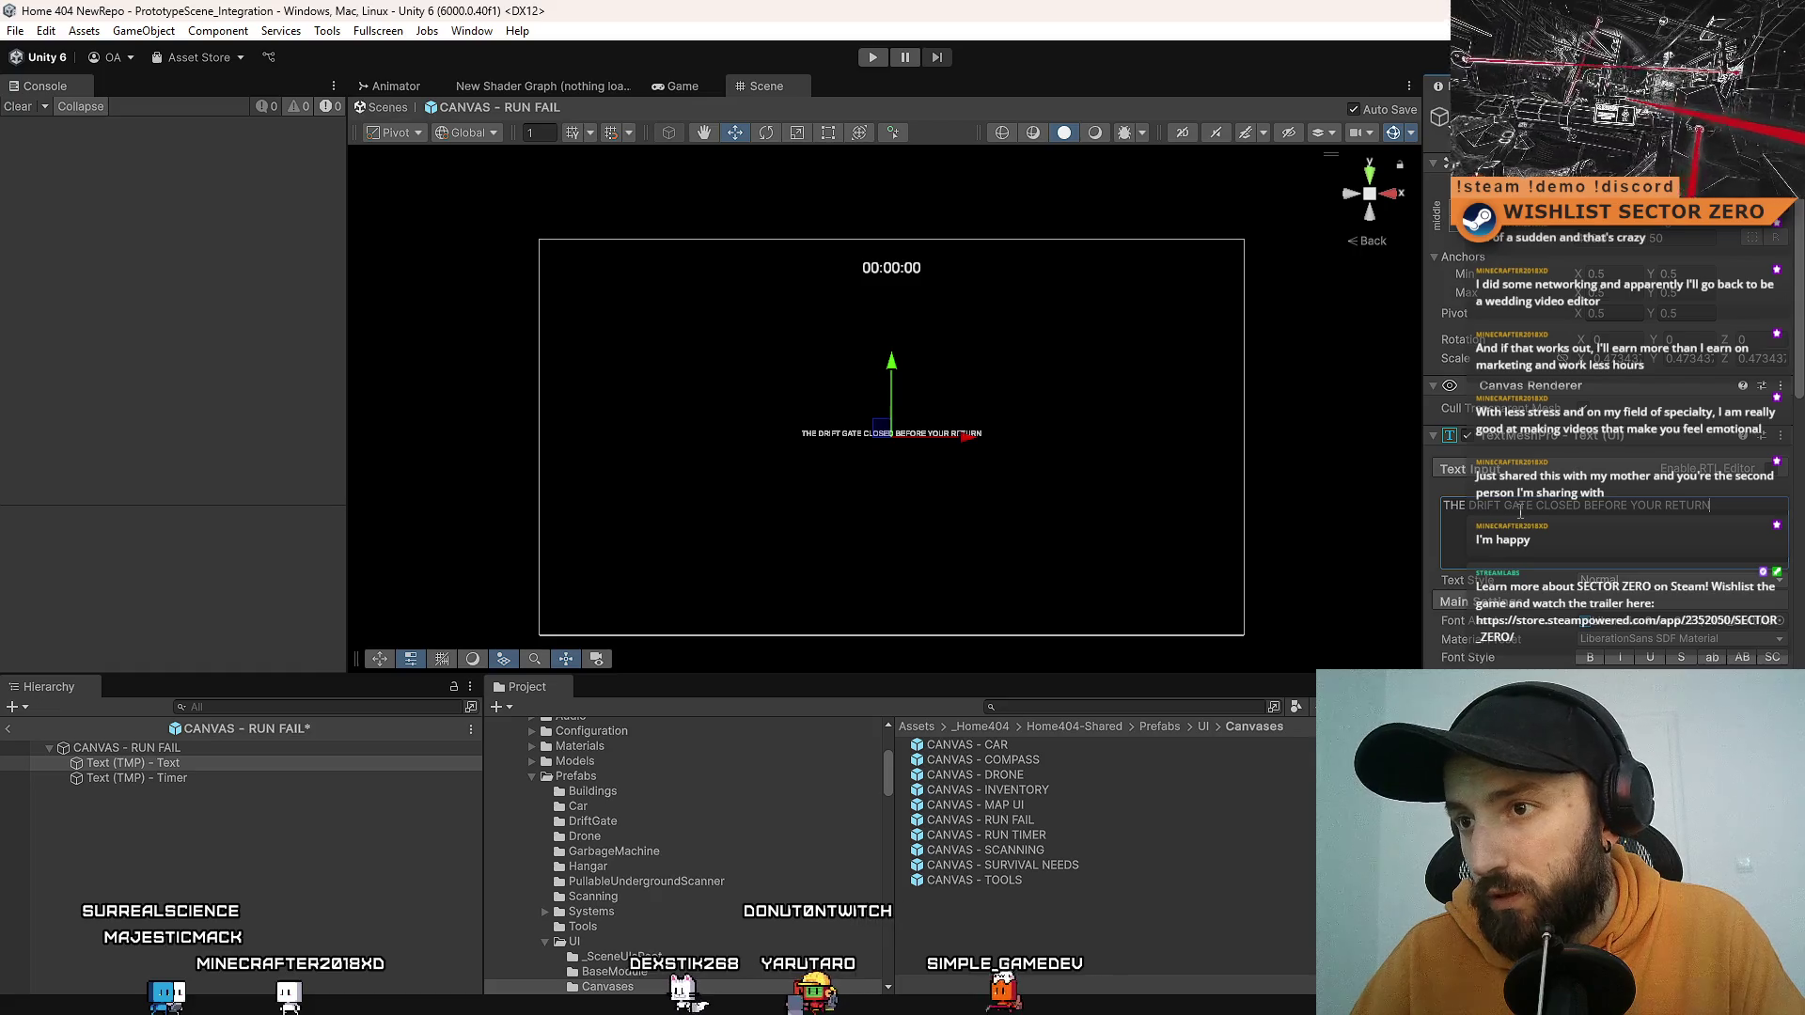
text(...)
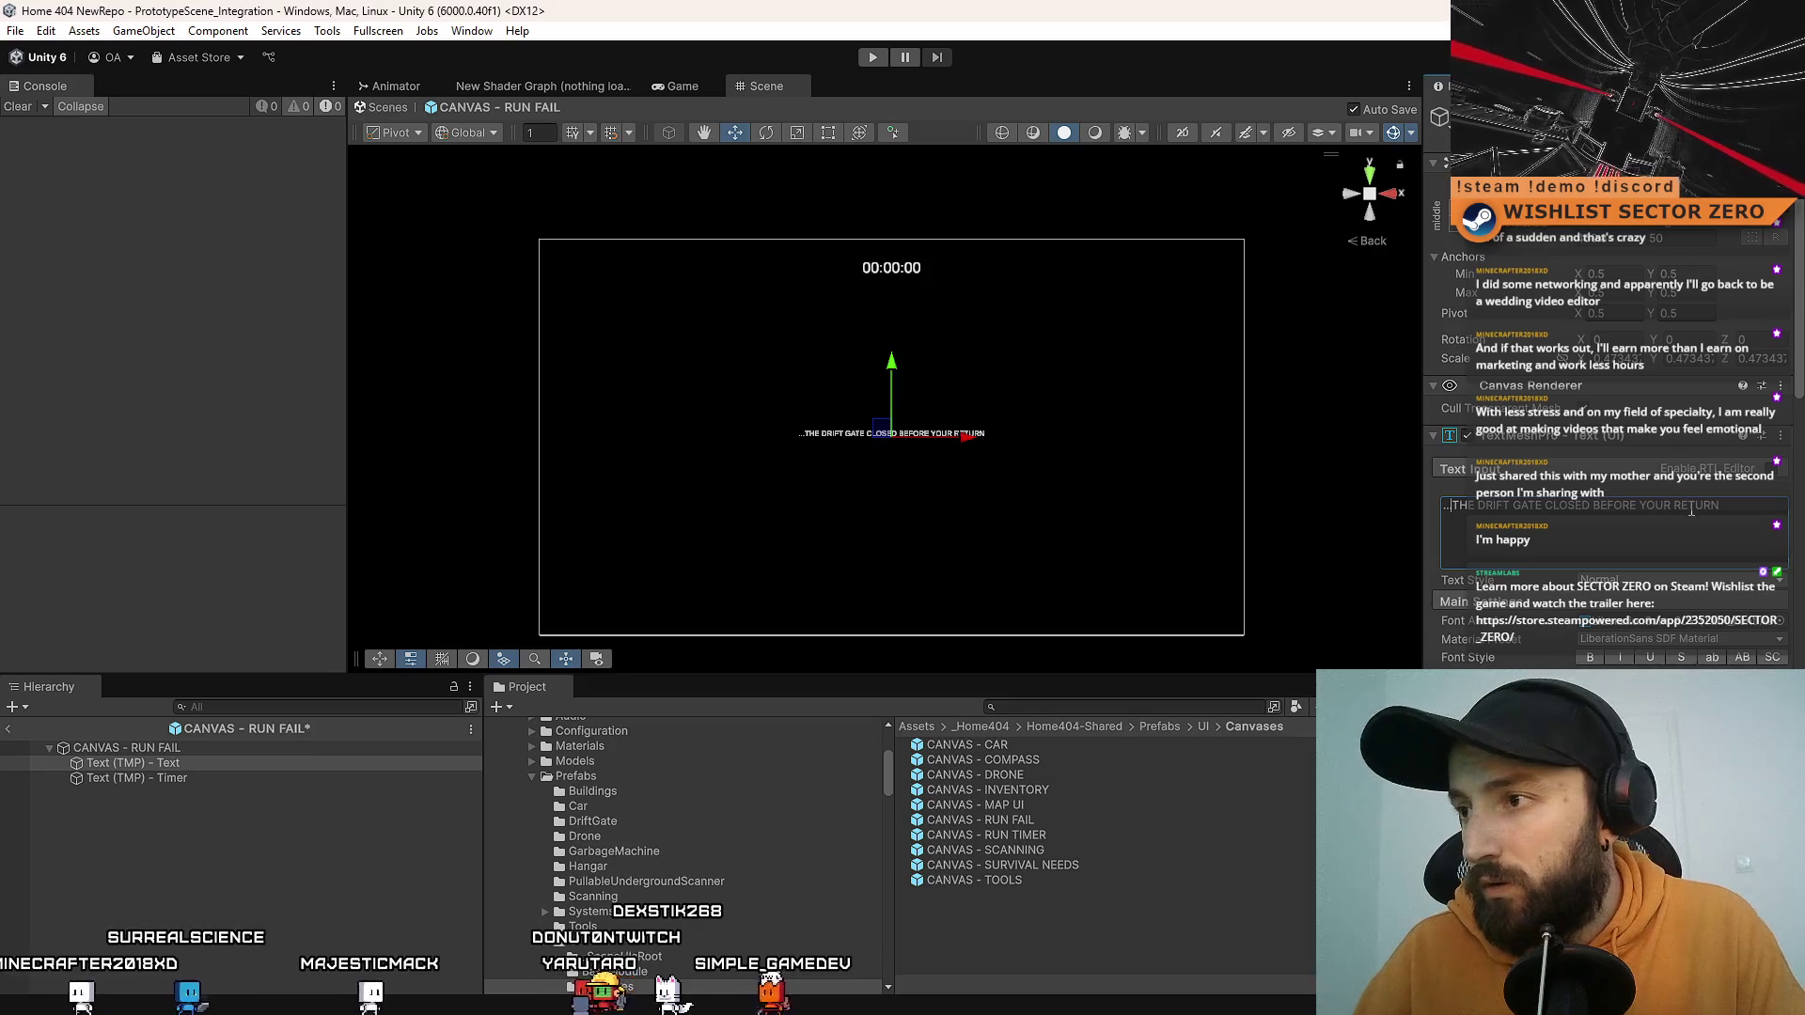
text(...)
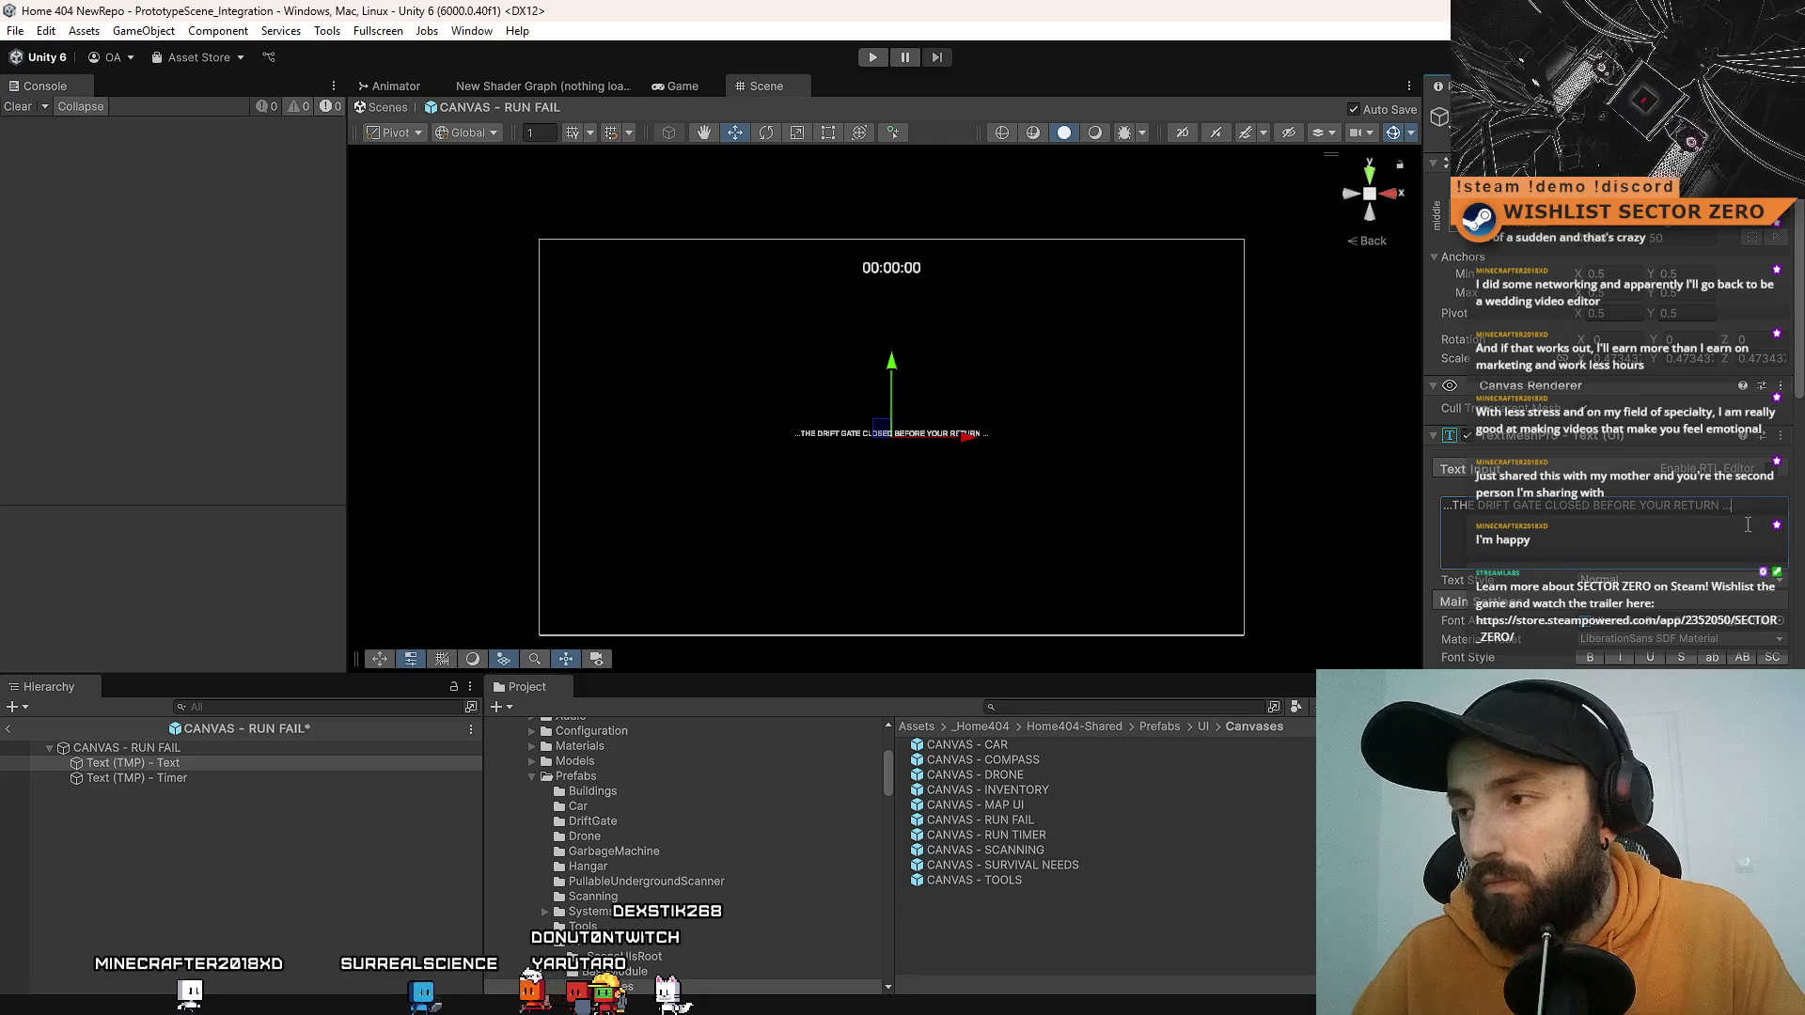
key(BackSpace)
key(BackSpace)
key(BackSpace)
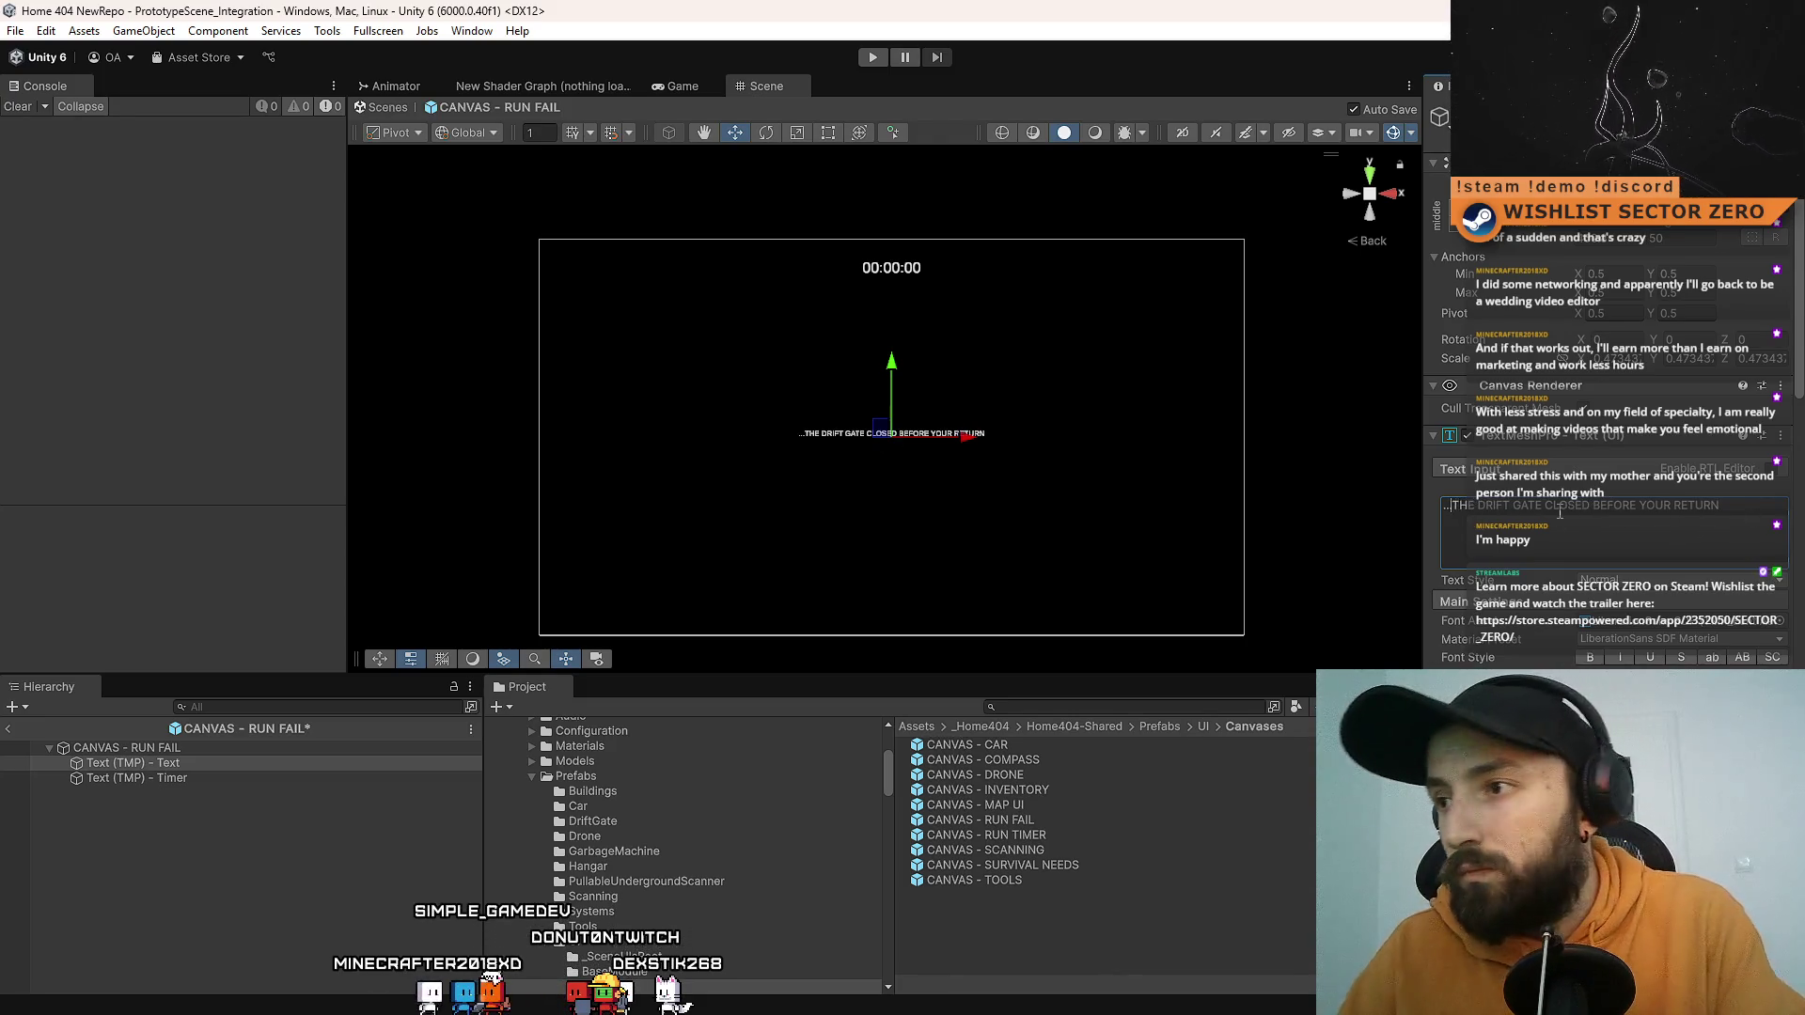
Step: Delete the timer text and remove stray R characters from the message
click(222, 778)
key(Delete)
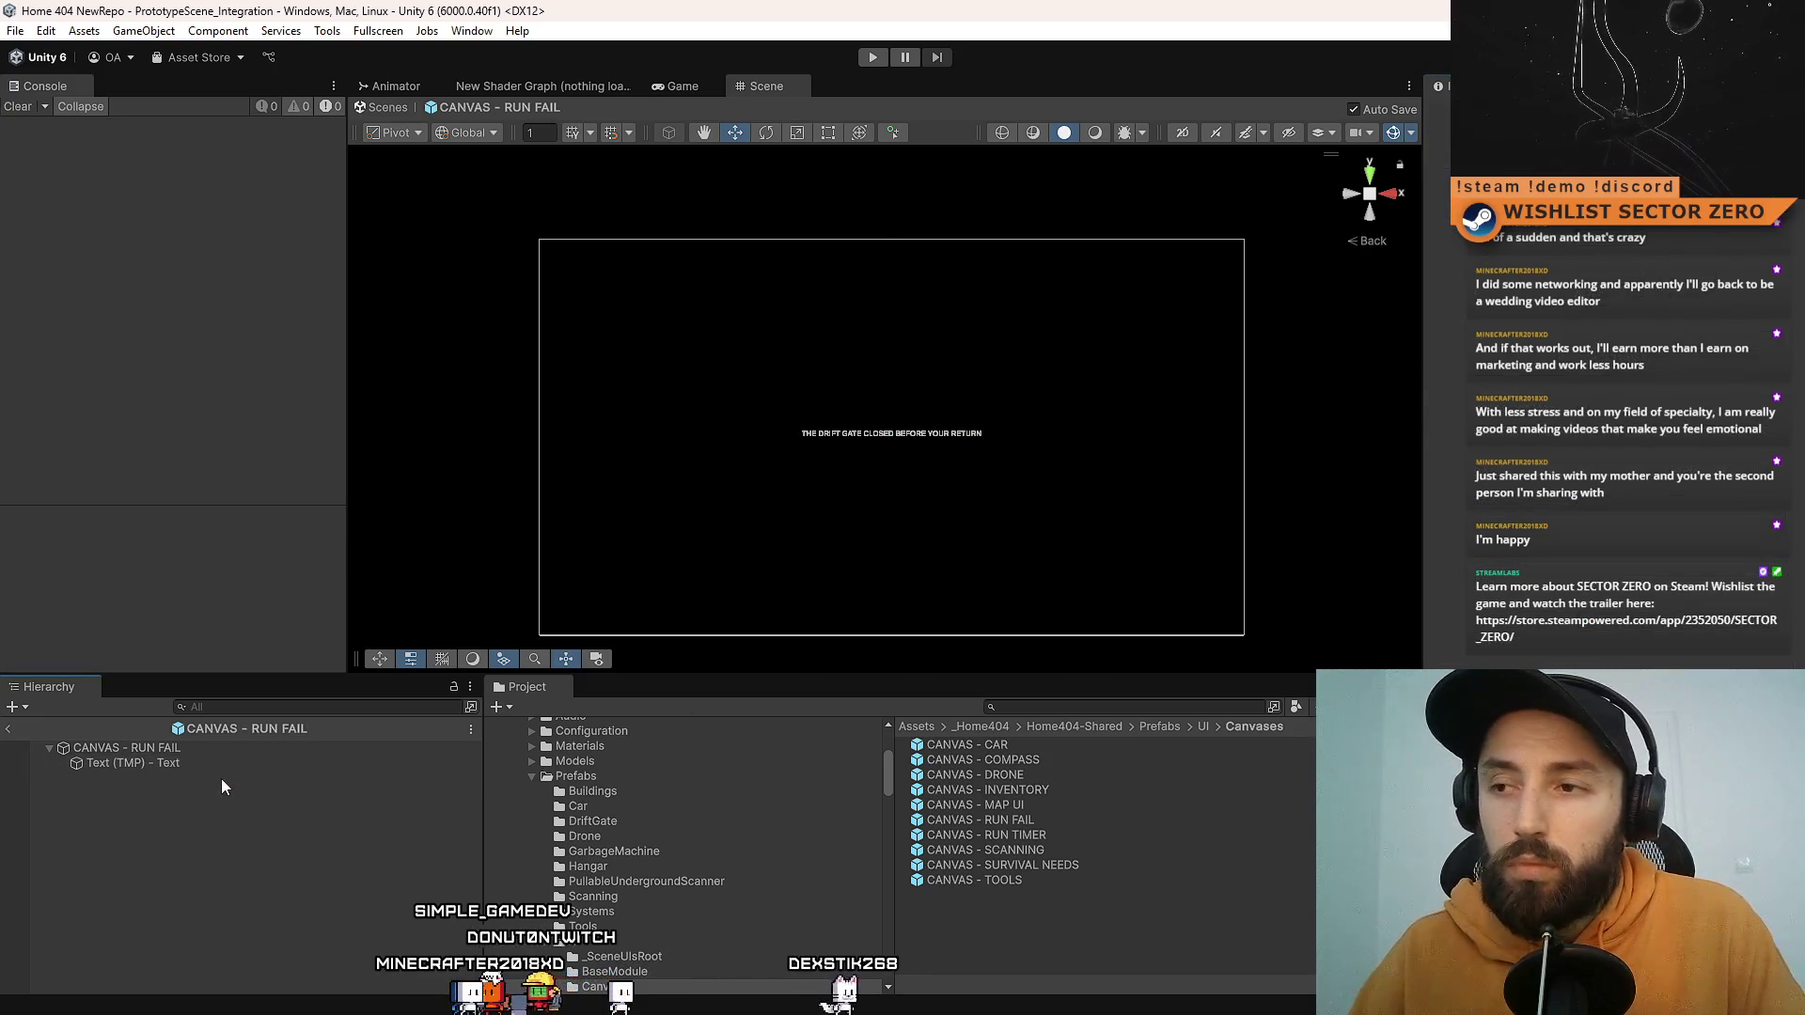
click(232, 763)
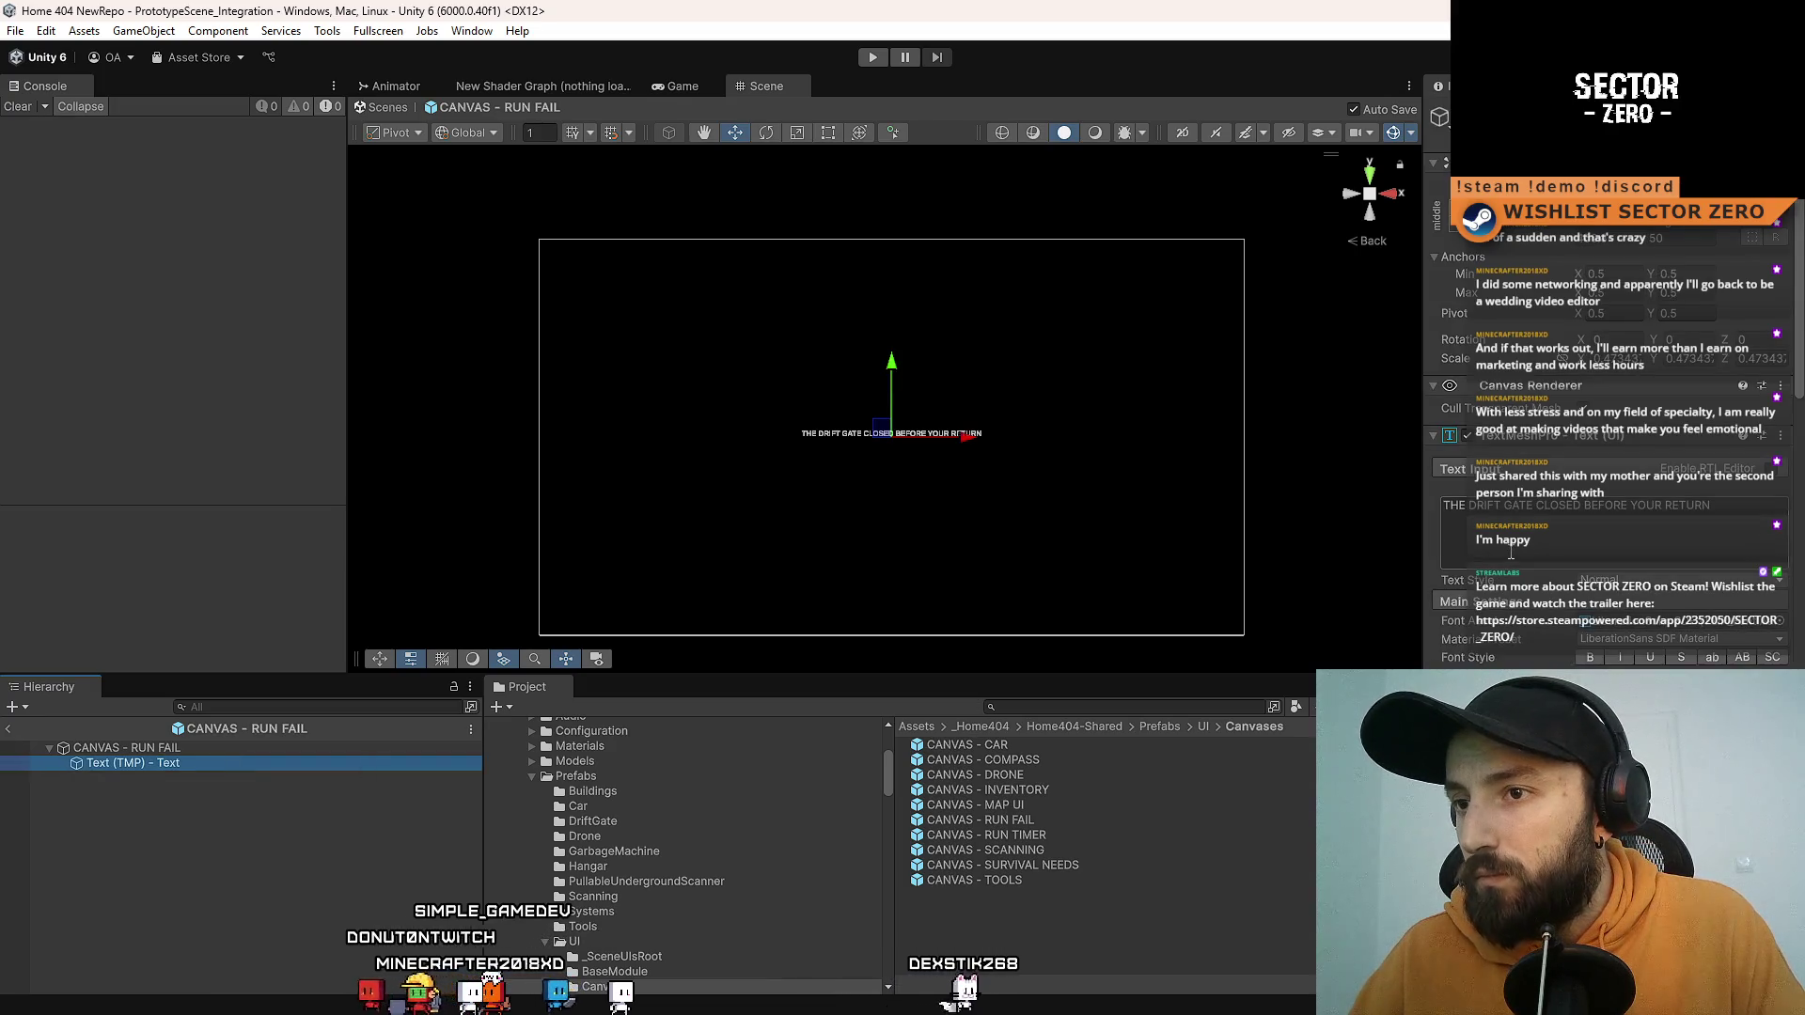
click(1729, 508)
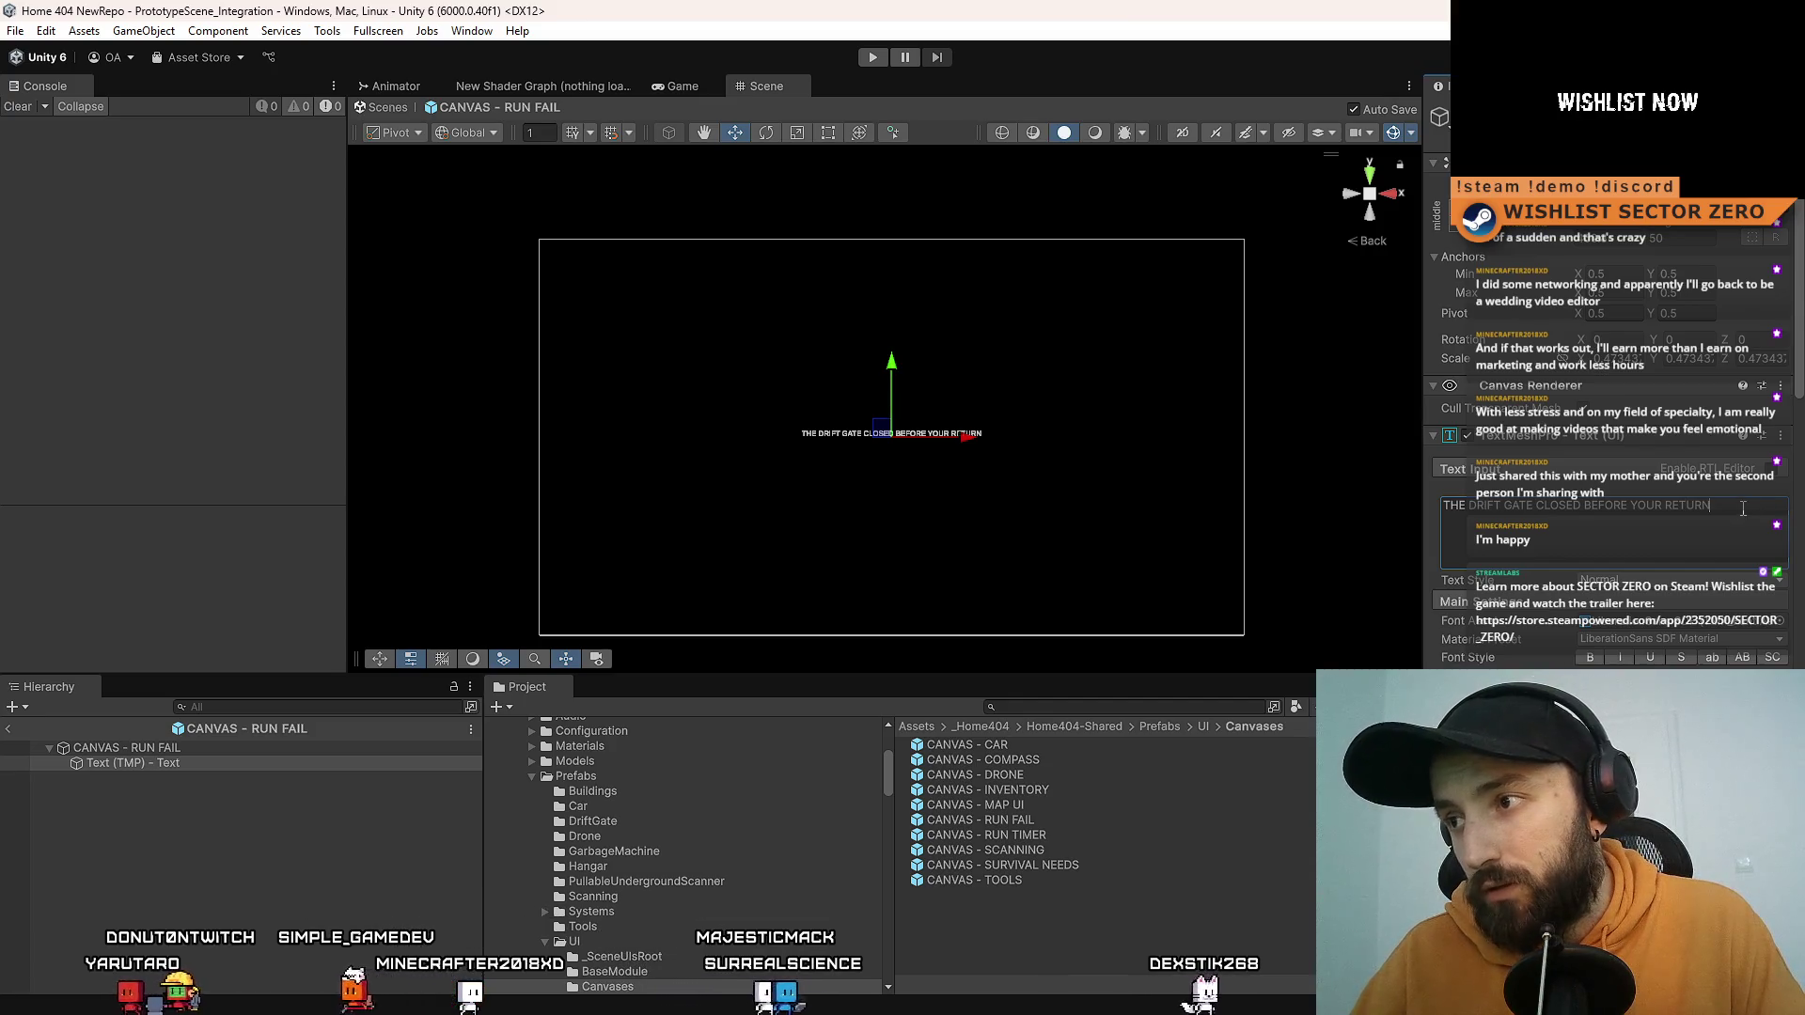
key(ctrl+a)
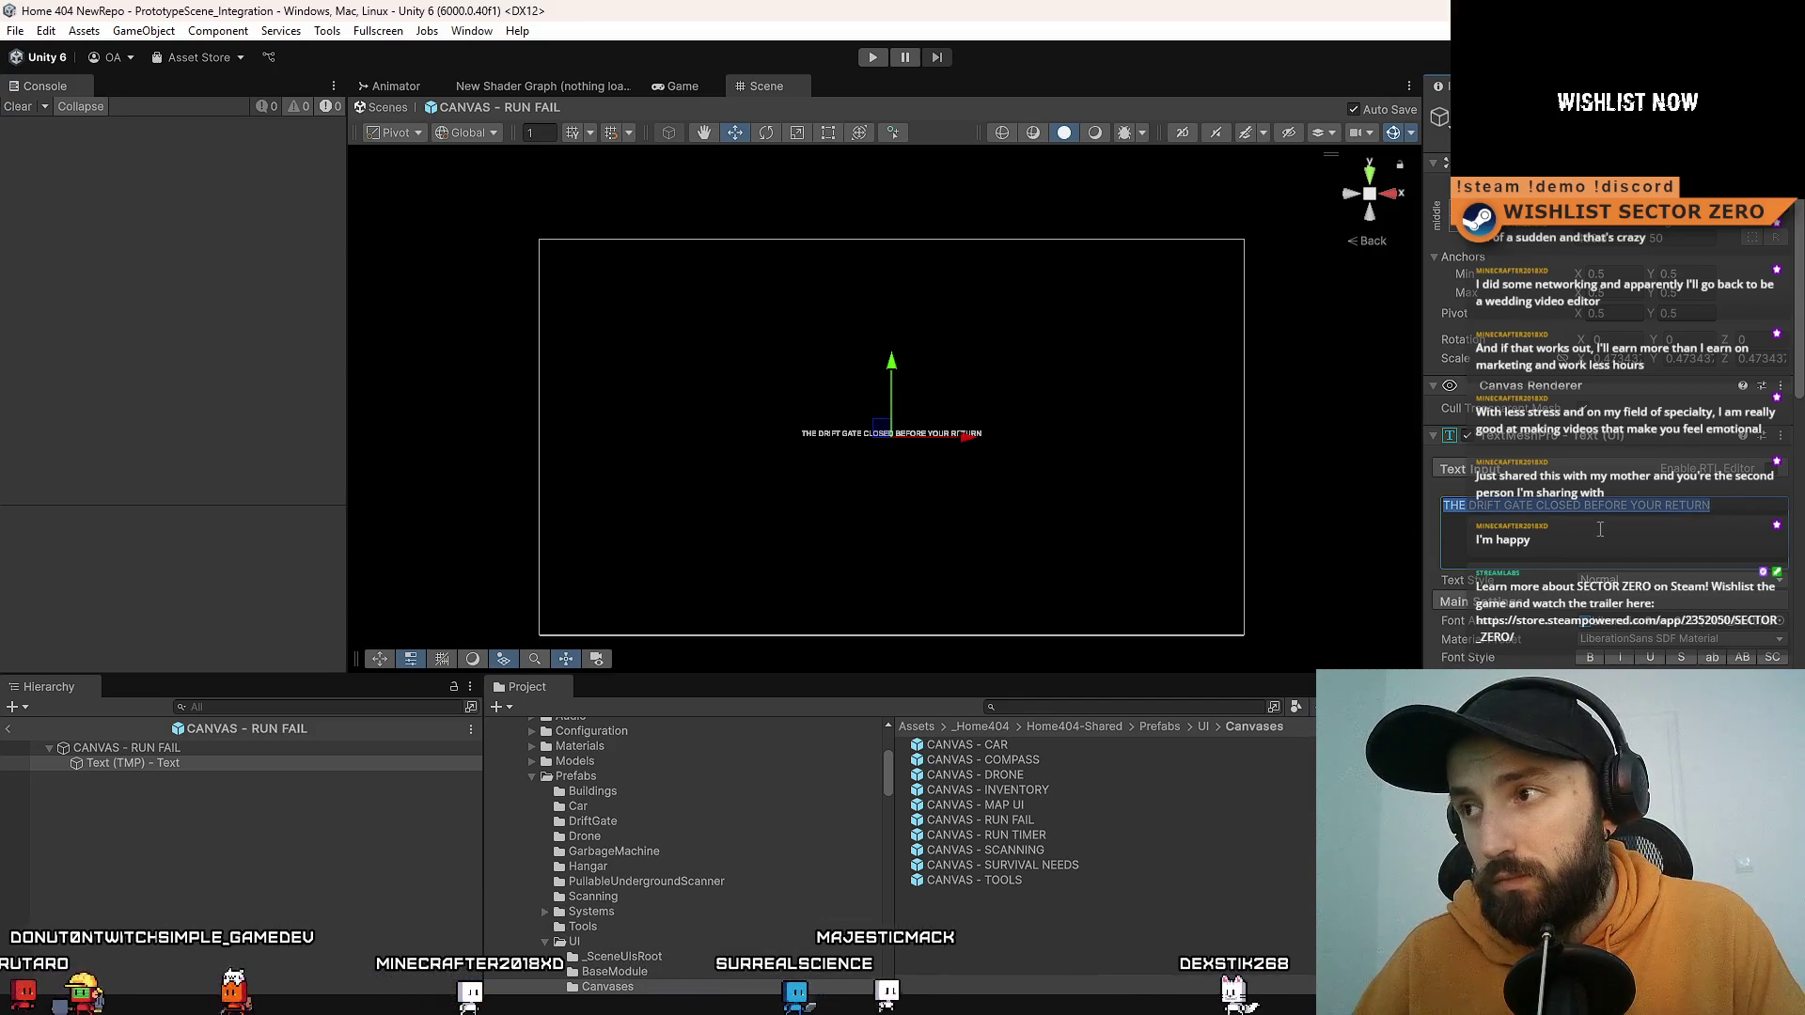
click(1741, 508)
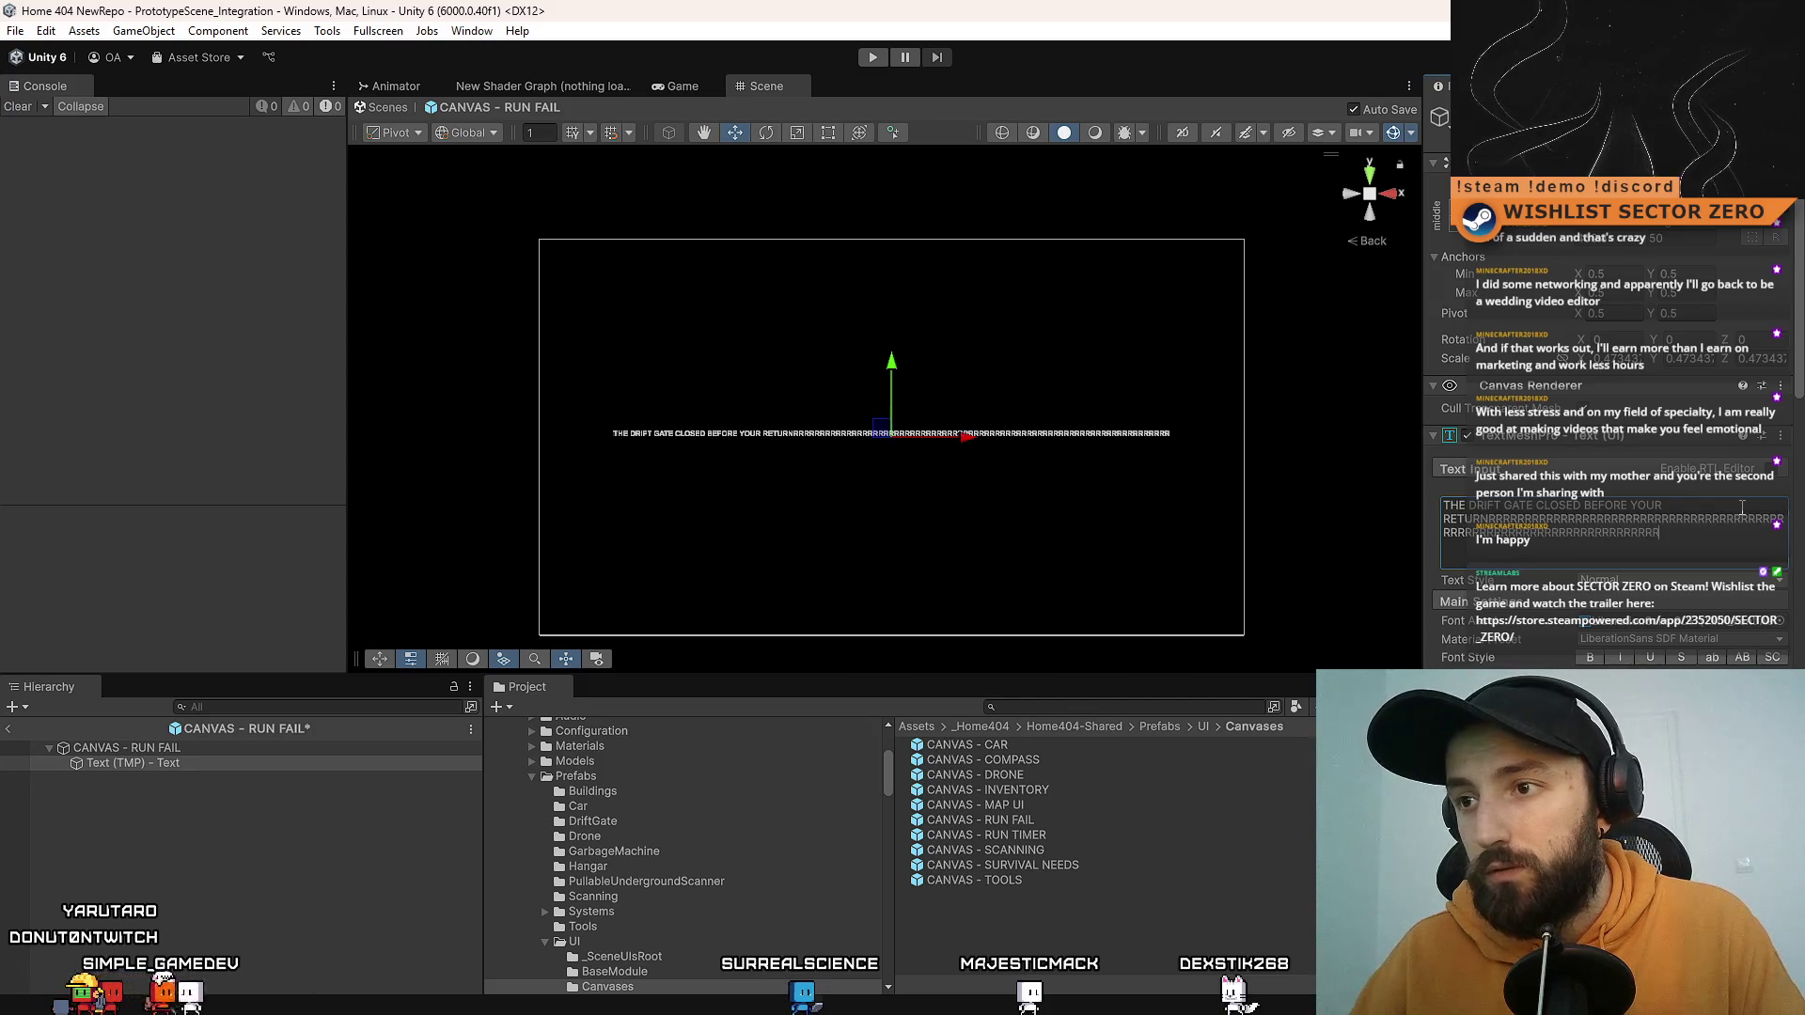
drag(1723, 536, 1634, 487)
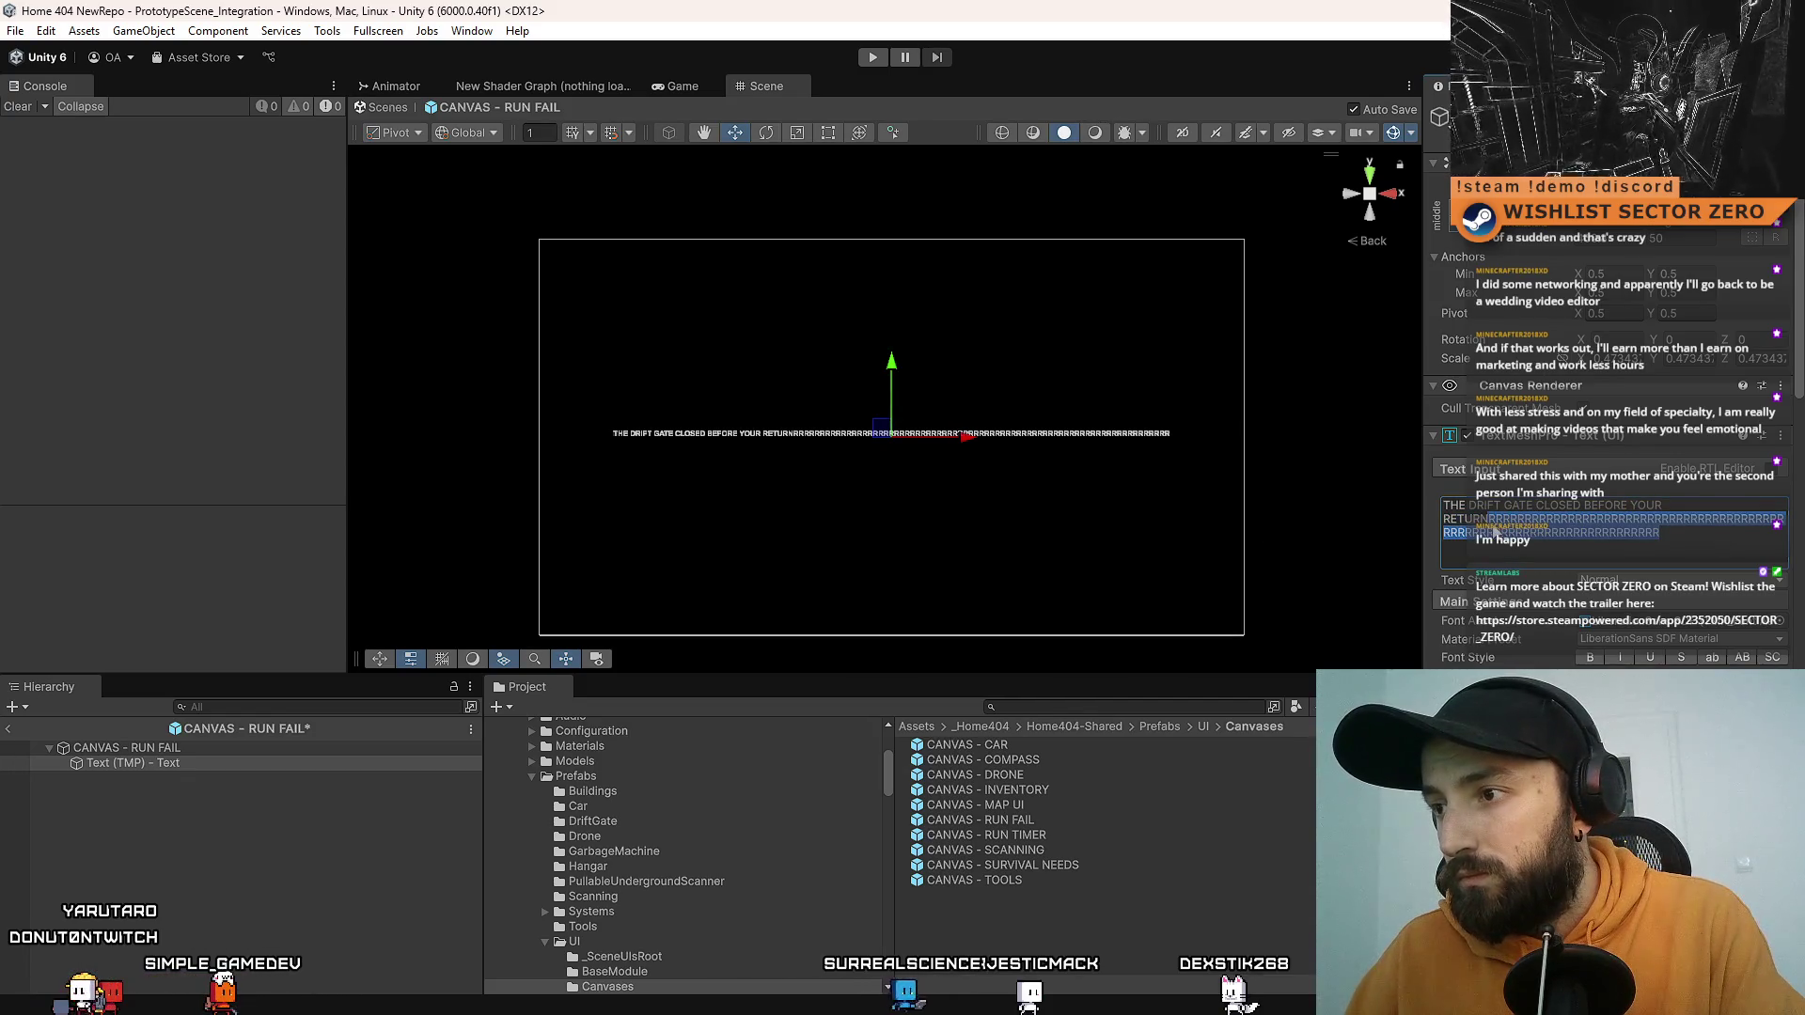
key(BackSpace)
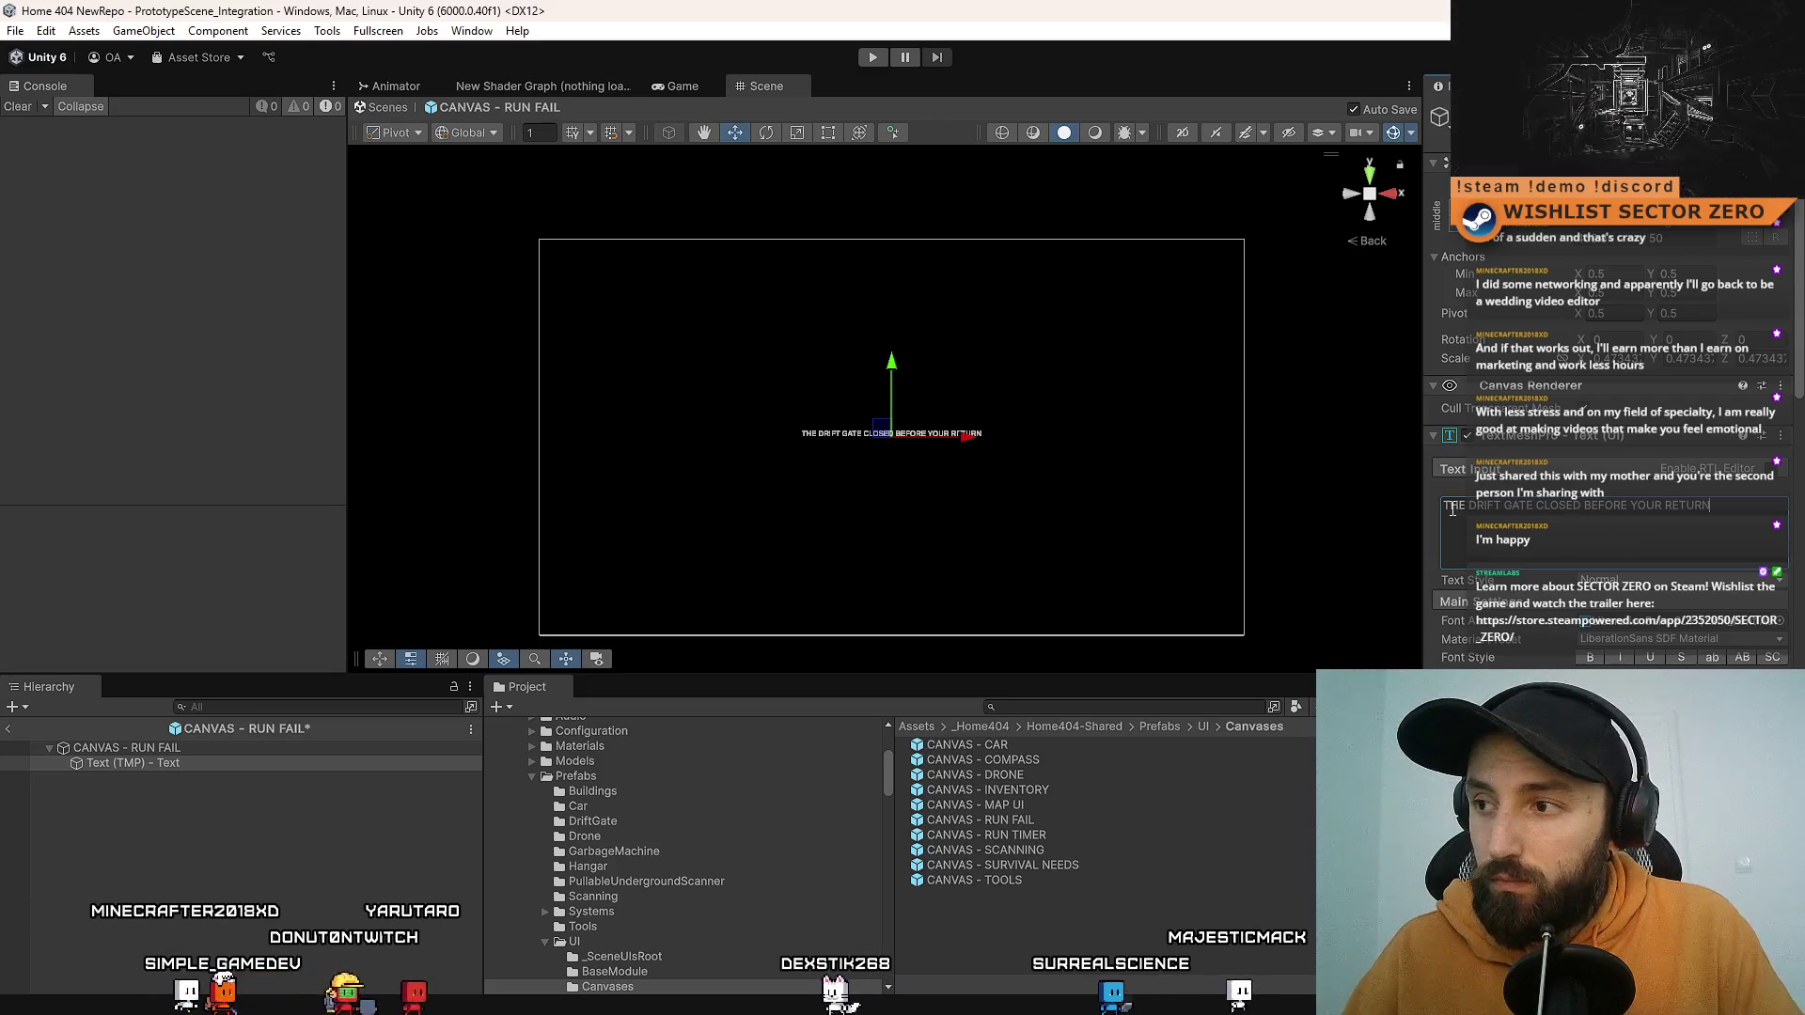
Step: Replace the message with FAILURE REASON and save the prefab
triple_click(1634, 505)
key(ctrl+s)
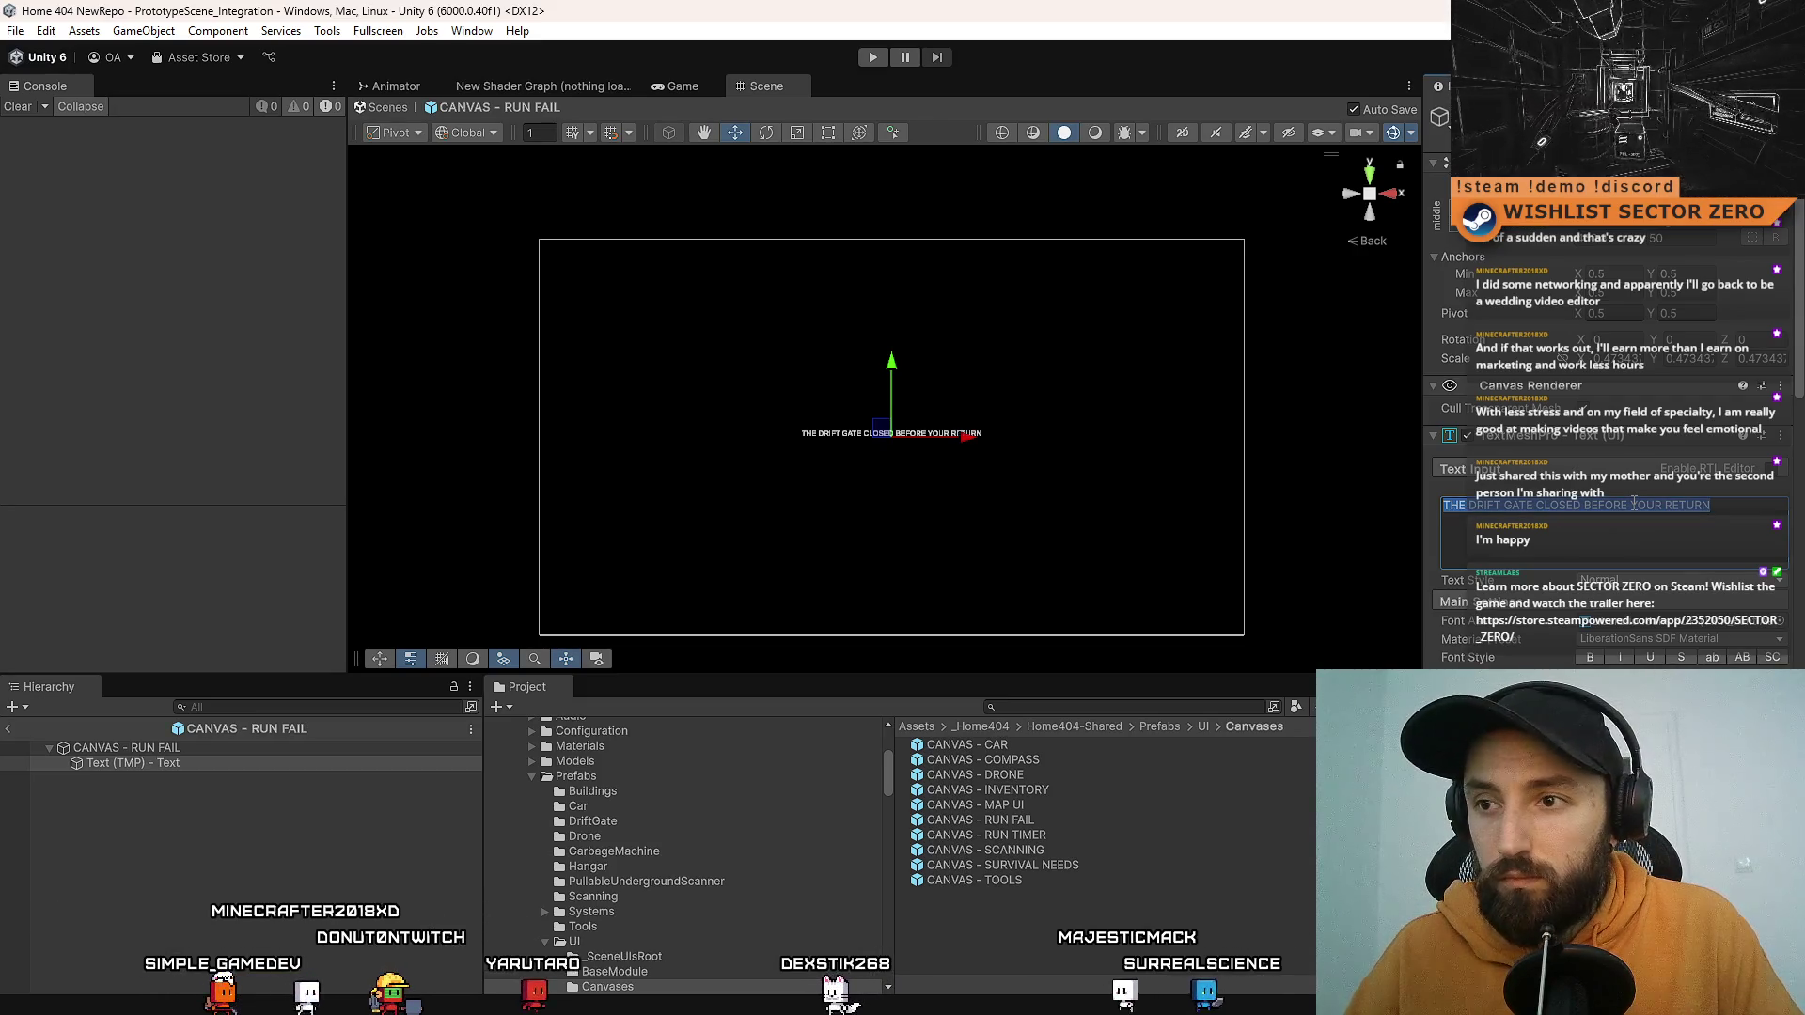
text(FAILU)
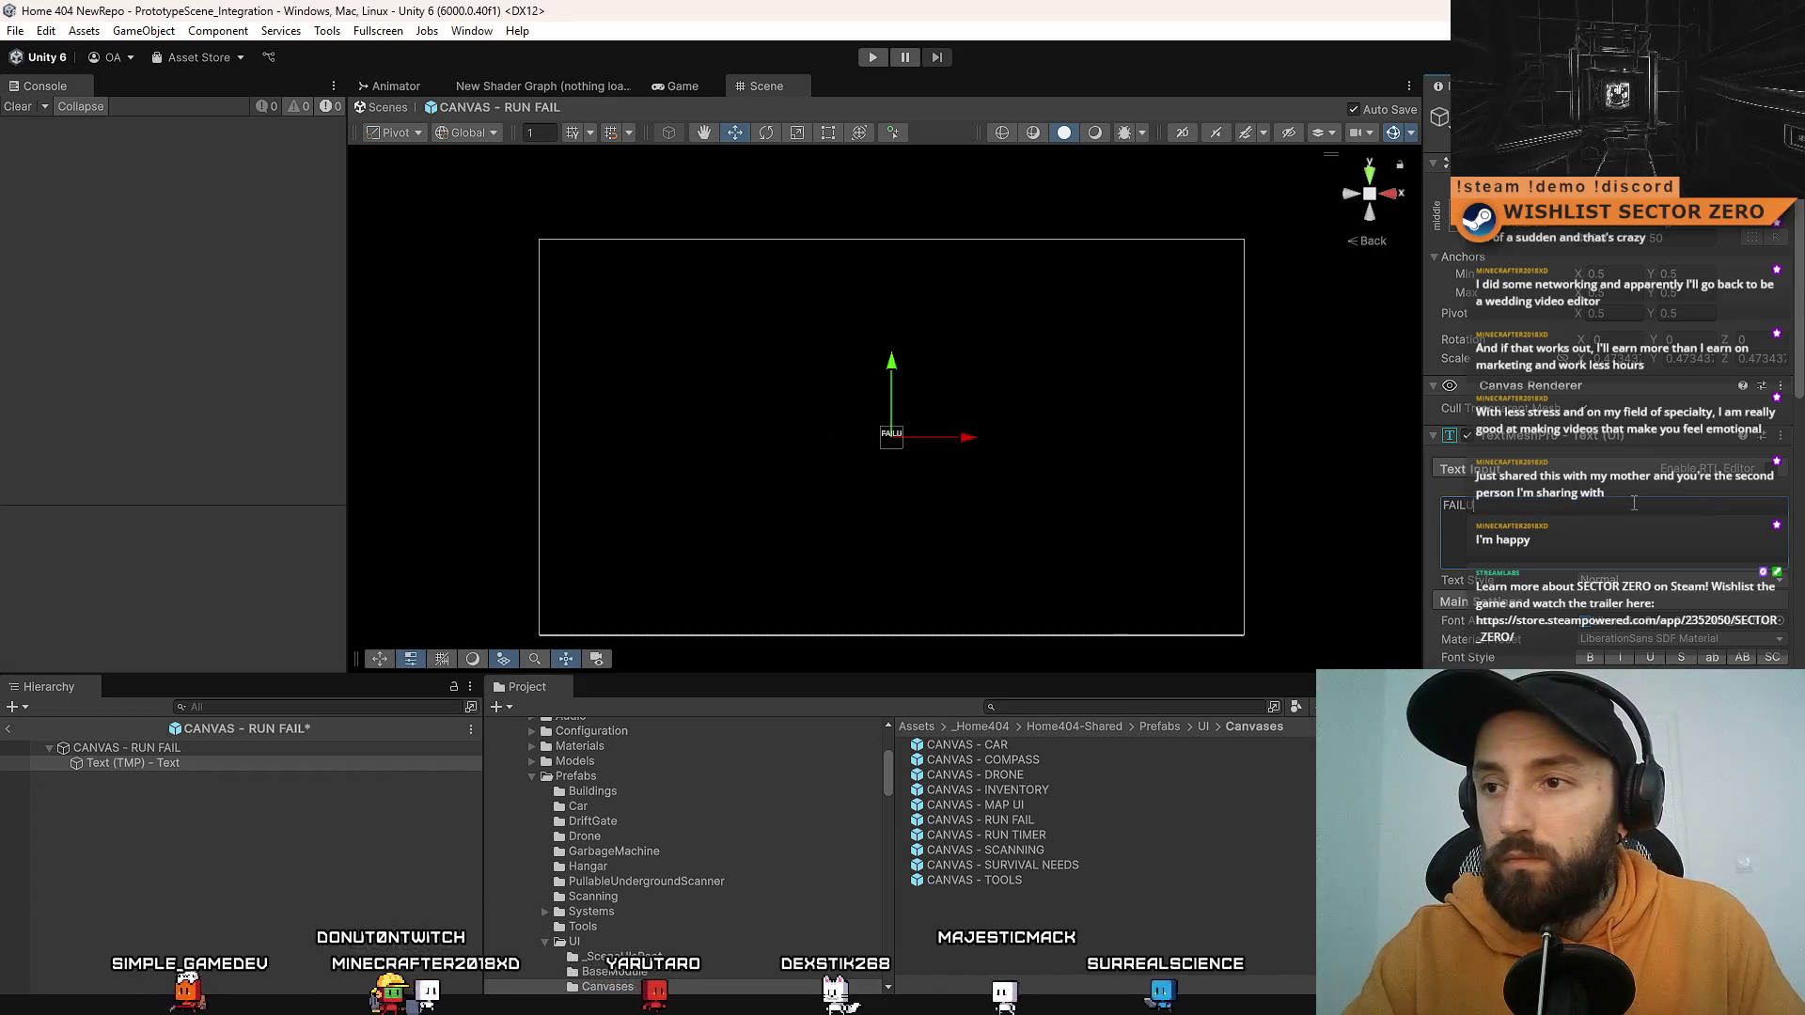
text(RE REASON)
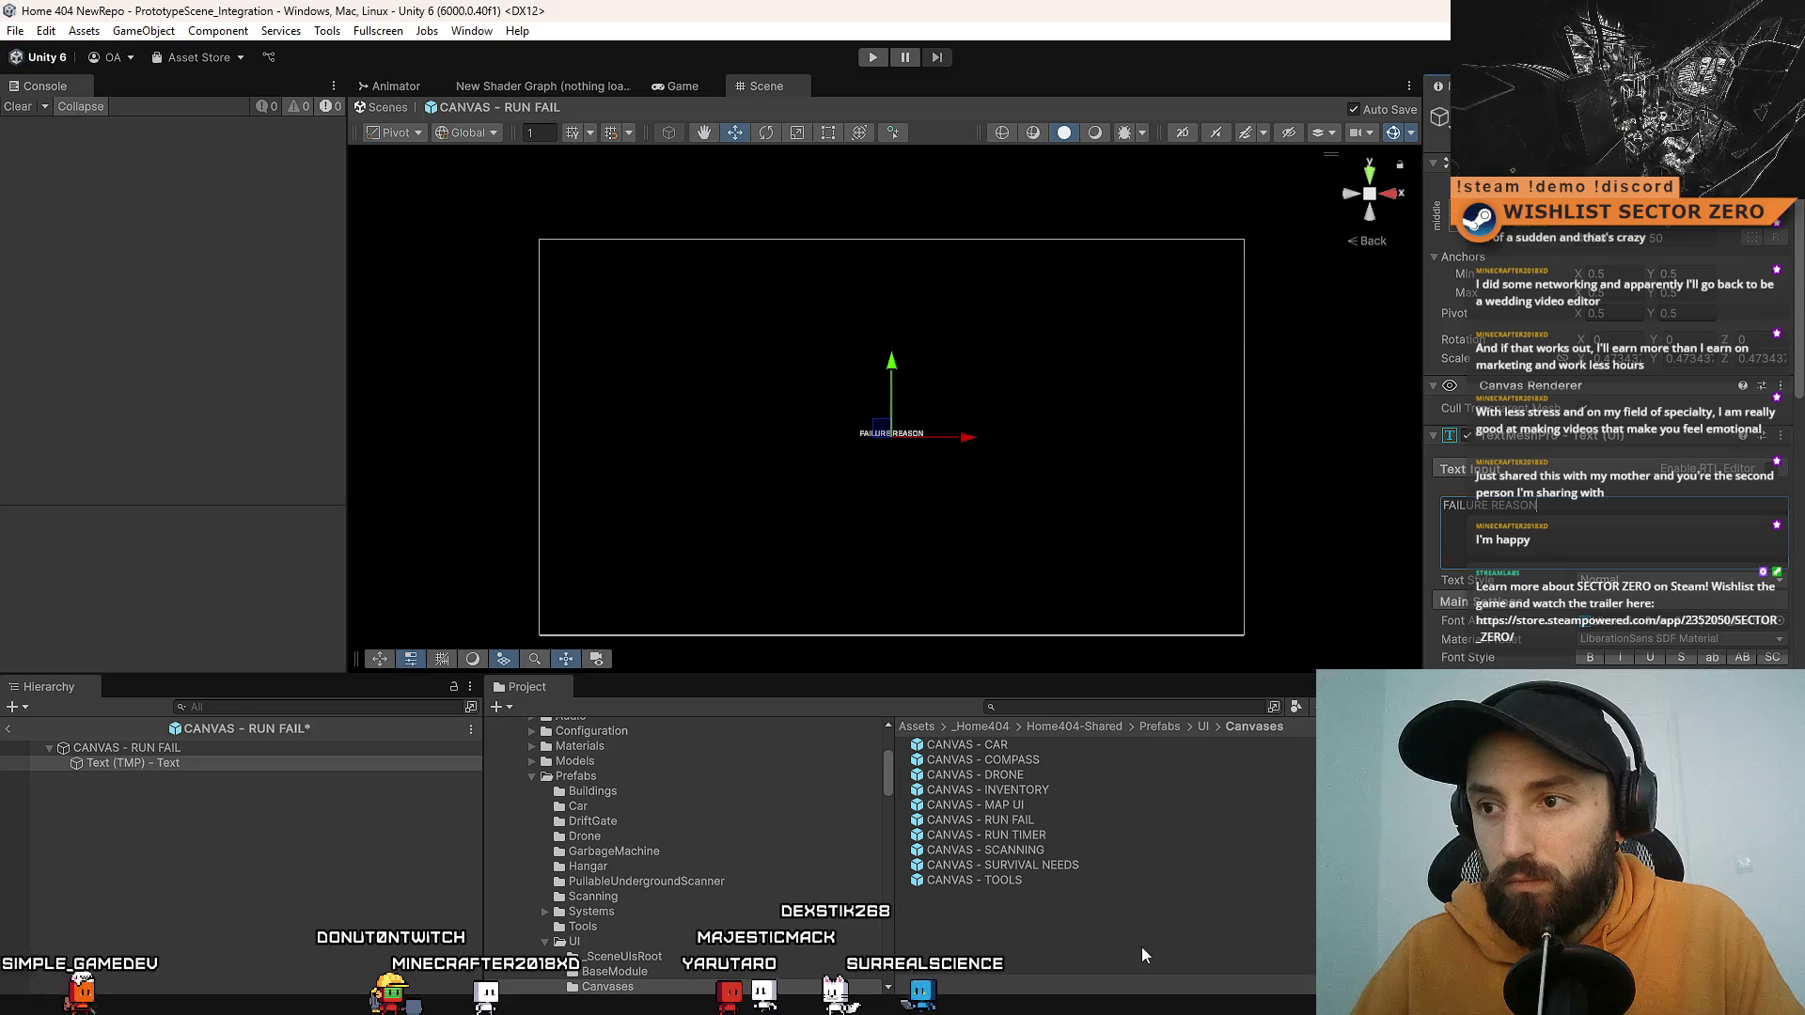
scroll(1678, 664, down, 3)
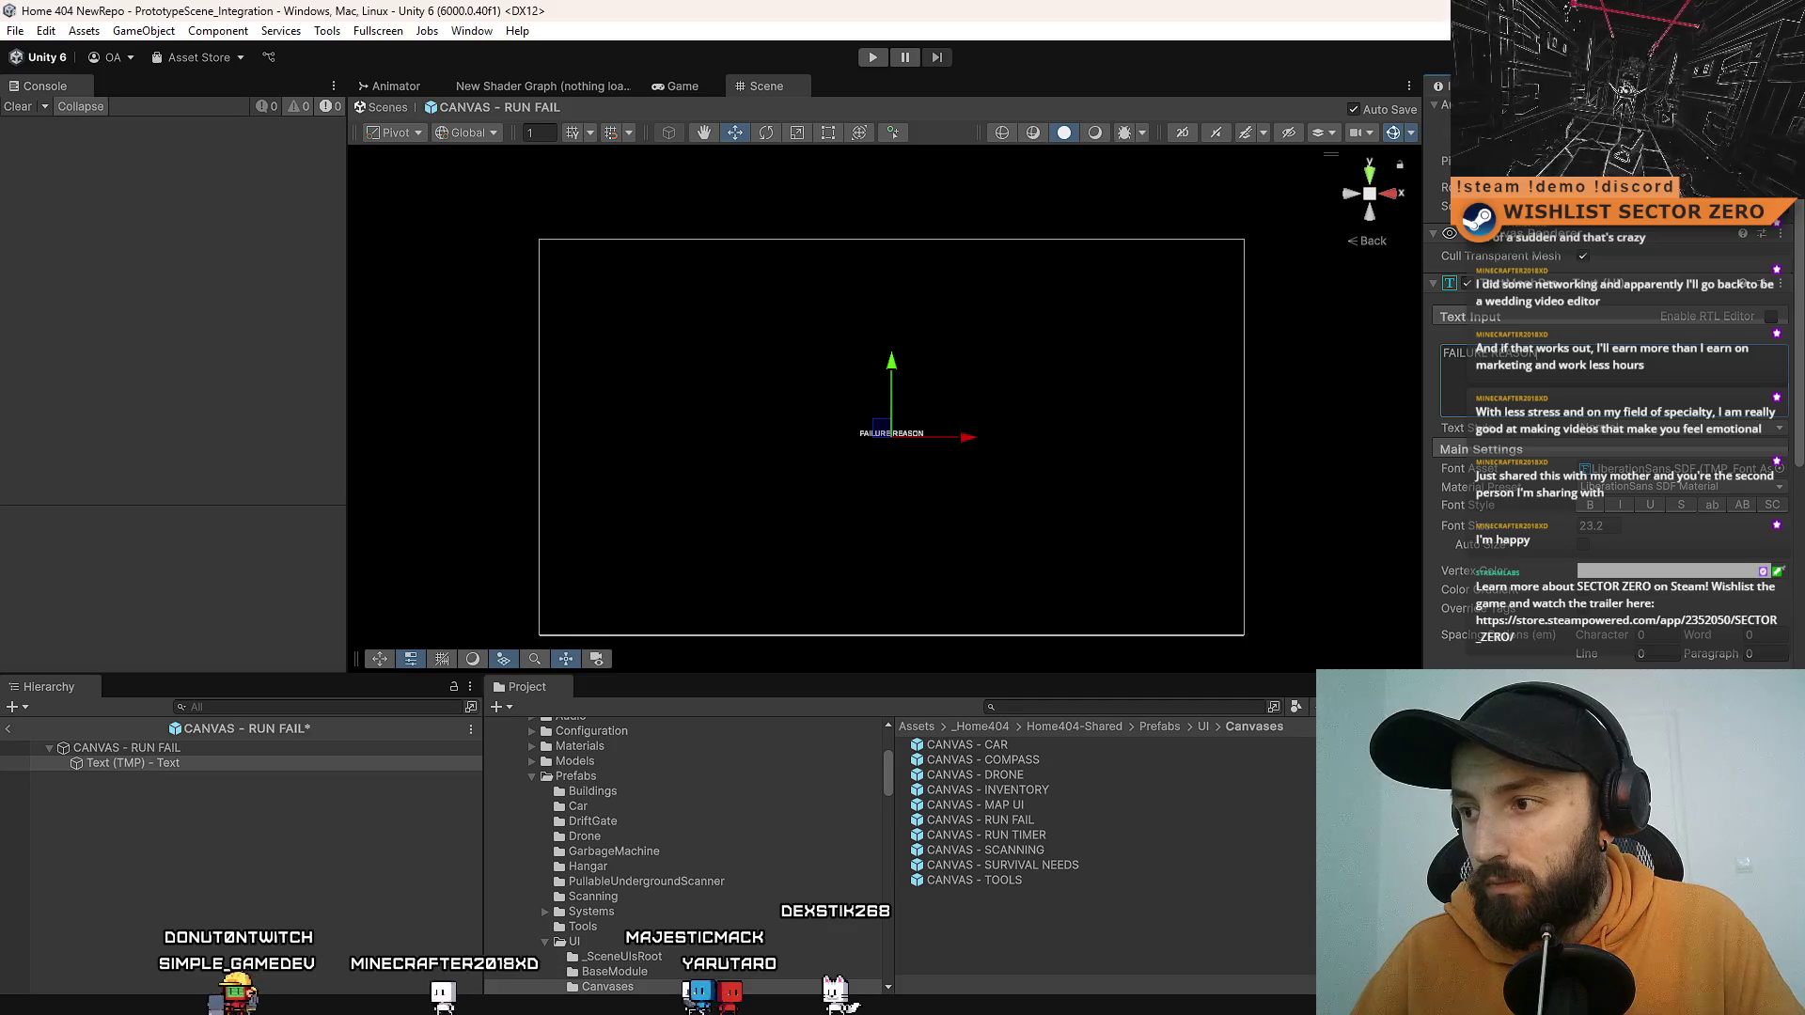
click(1130, 814)
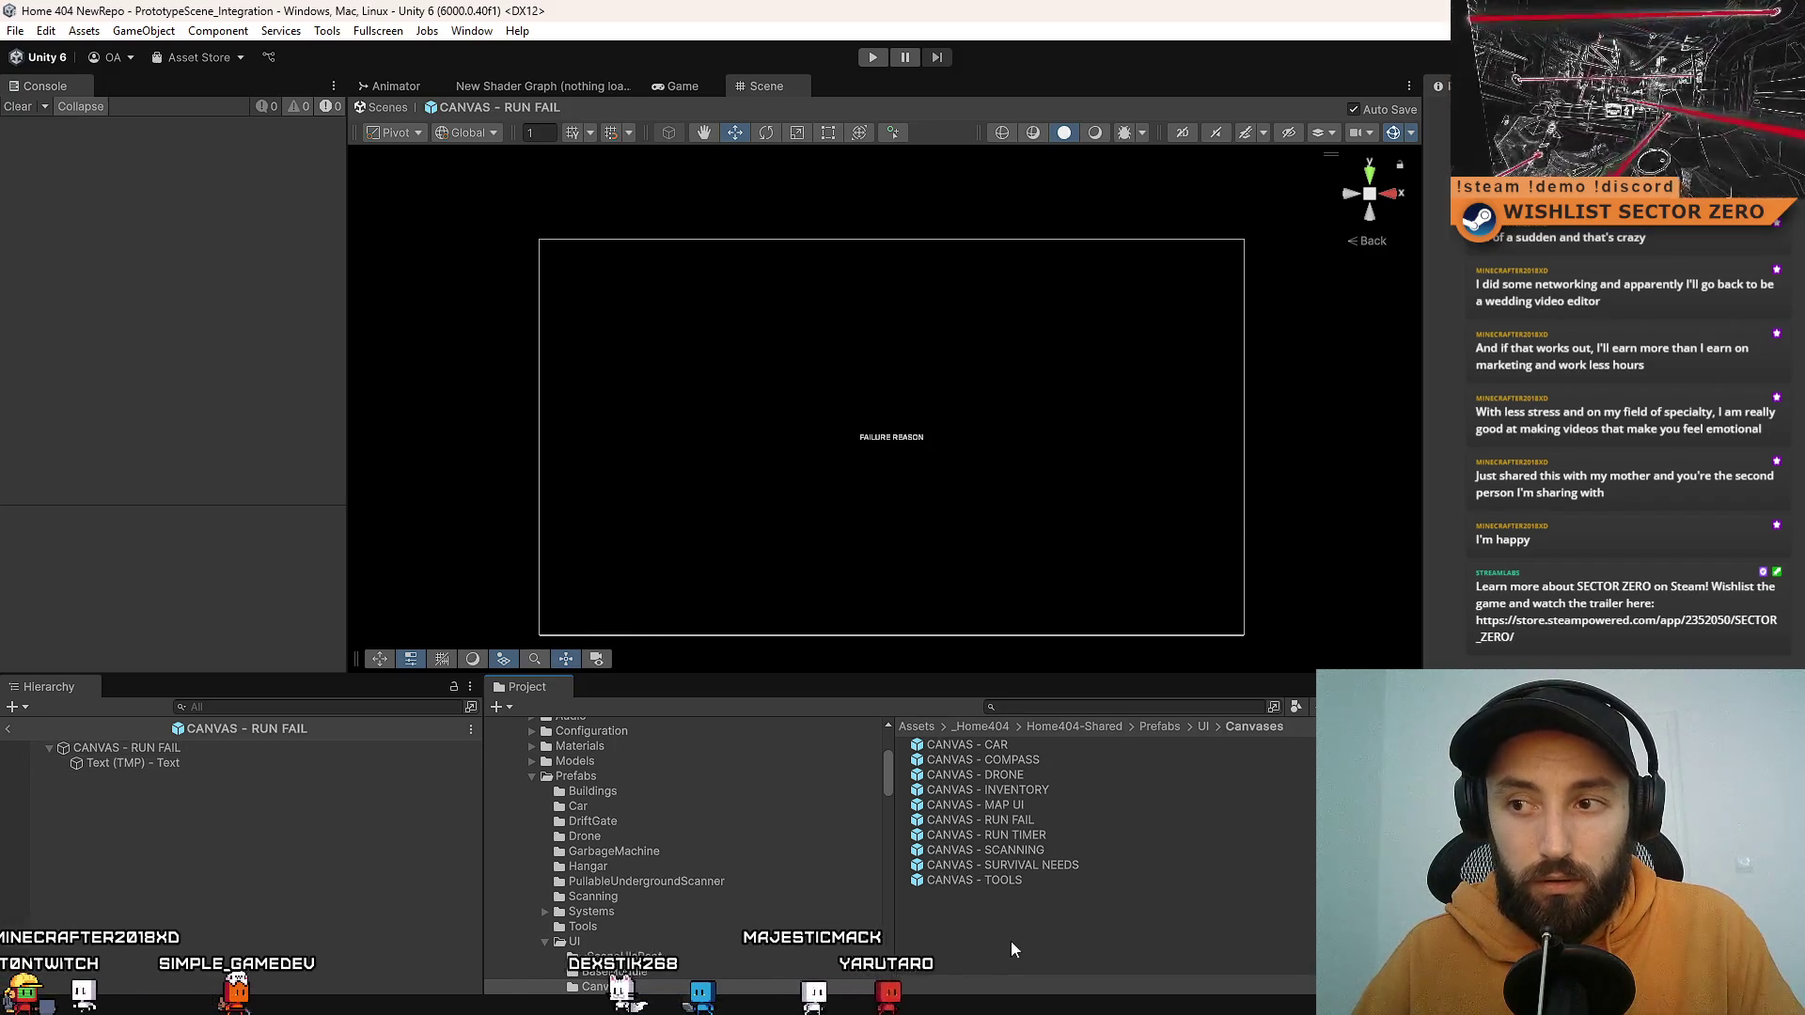
Step: Exit prefab mode and open RunFailSystem.cs from the Assets root in Visual Studio
click(383, 108)
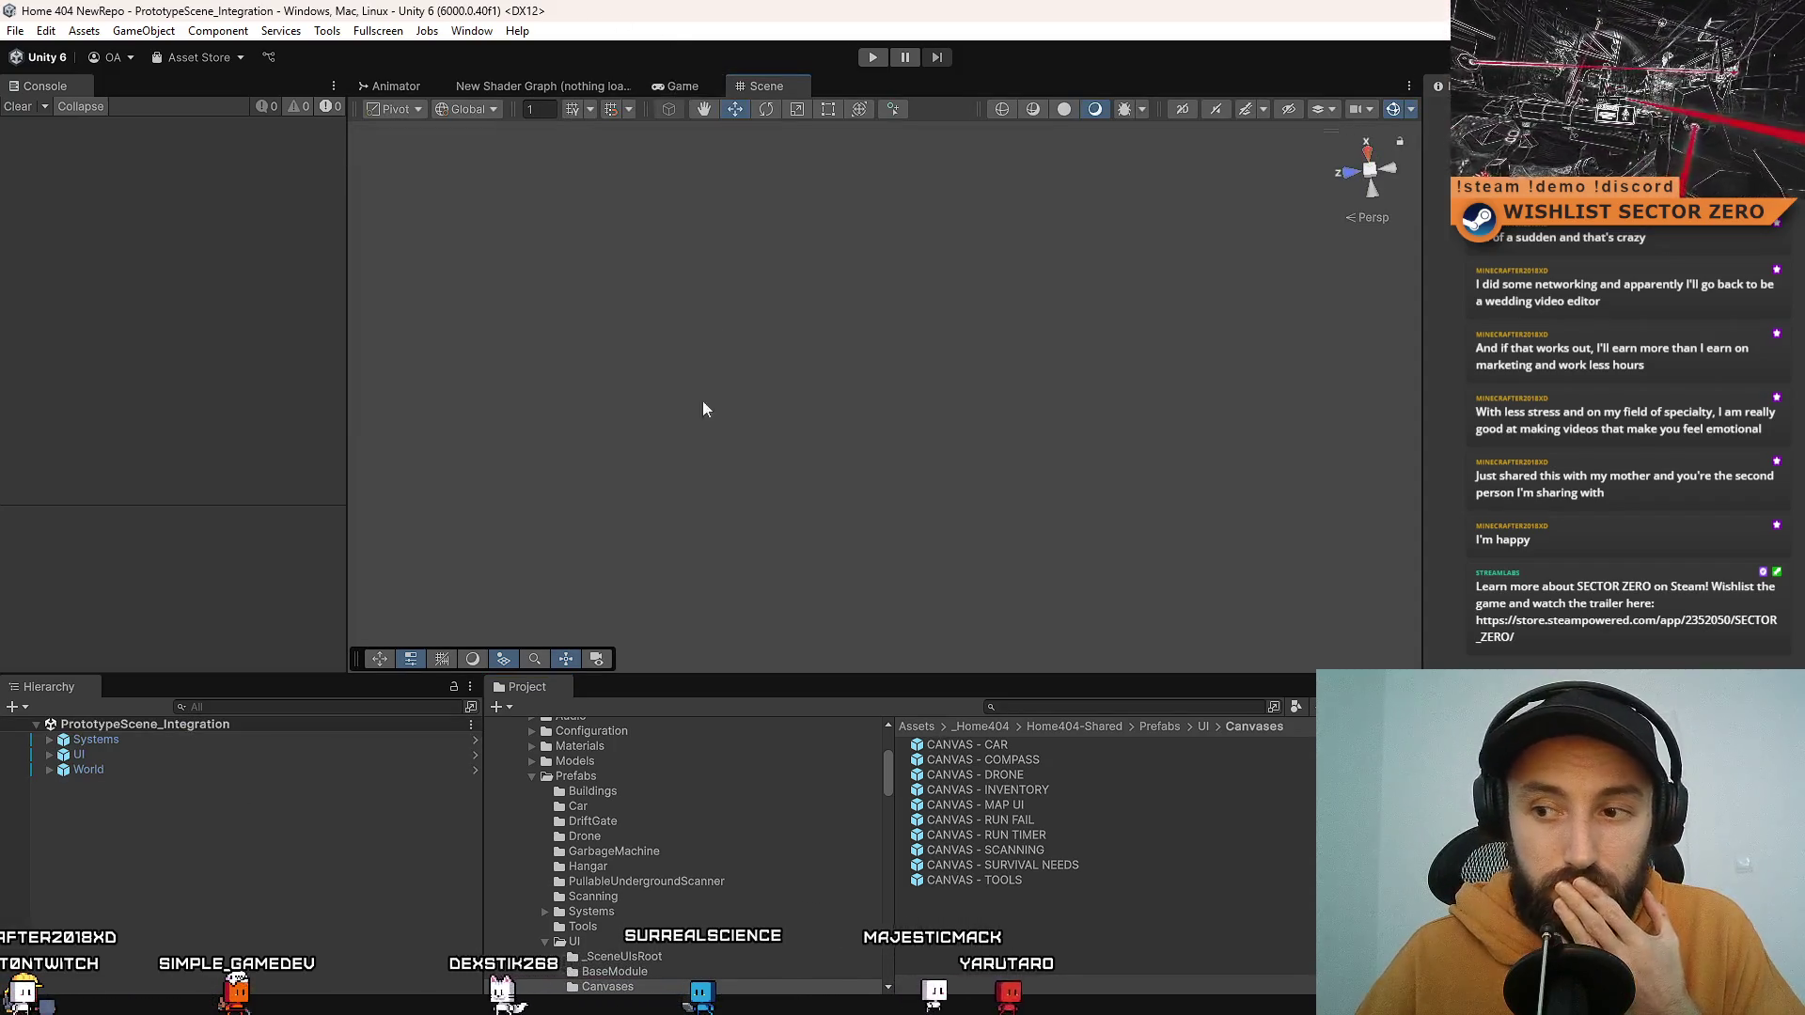
scroll(627, 781, up, 5)
click(596, 814)
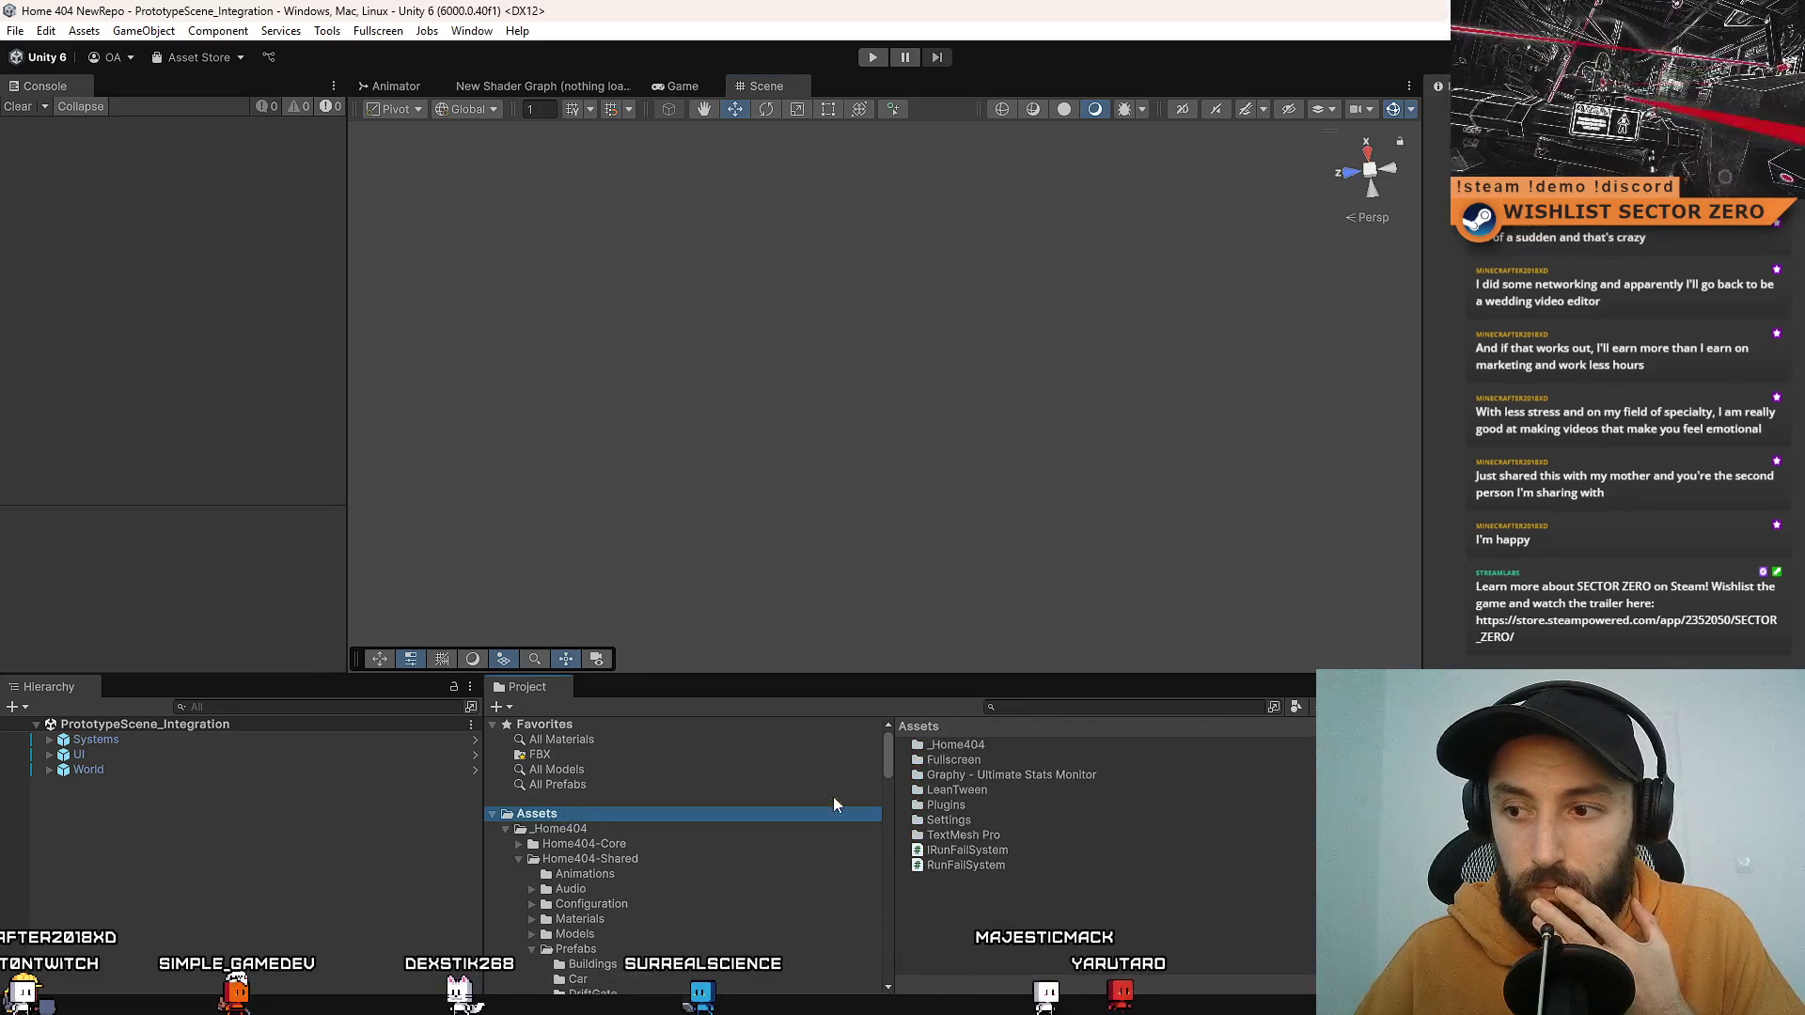
click(1063, 851)
click(1023, 863)
double_click(1023, 862)
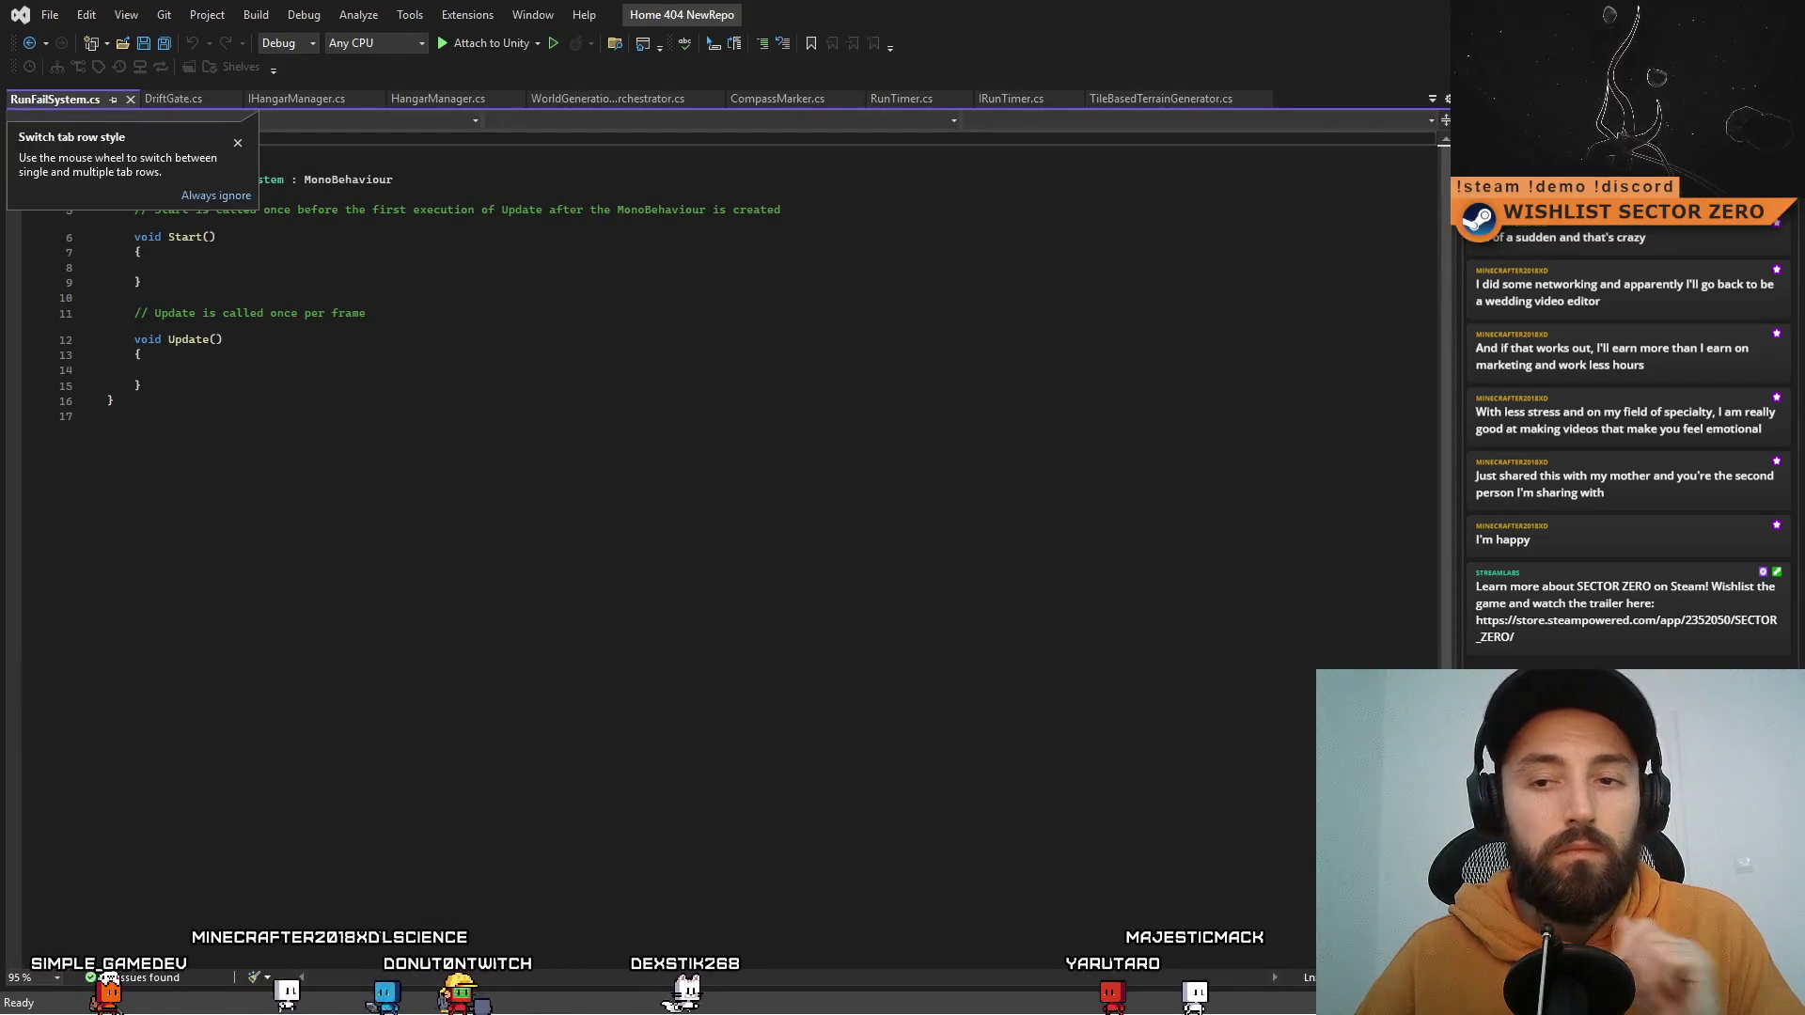
Step: Close the DriftGate, IHangarManager, HangarManager, world generation, CompassMarker and terrain generator tabs
click(238, 142)
click(174, 99)
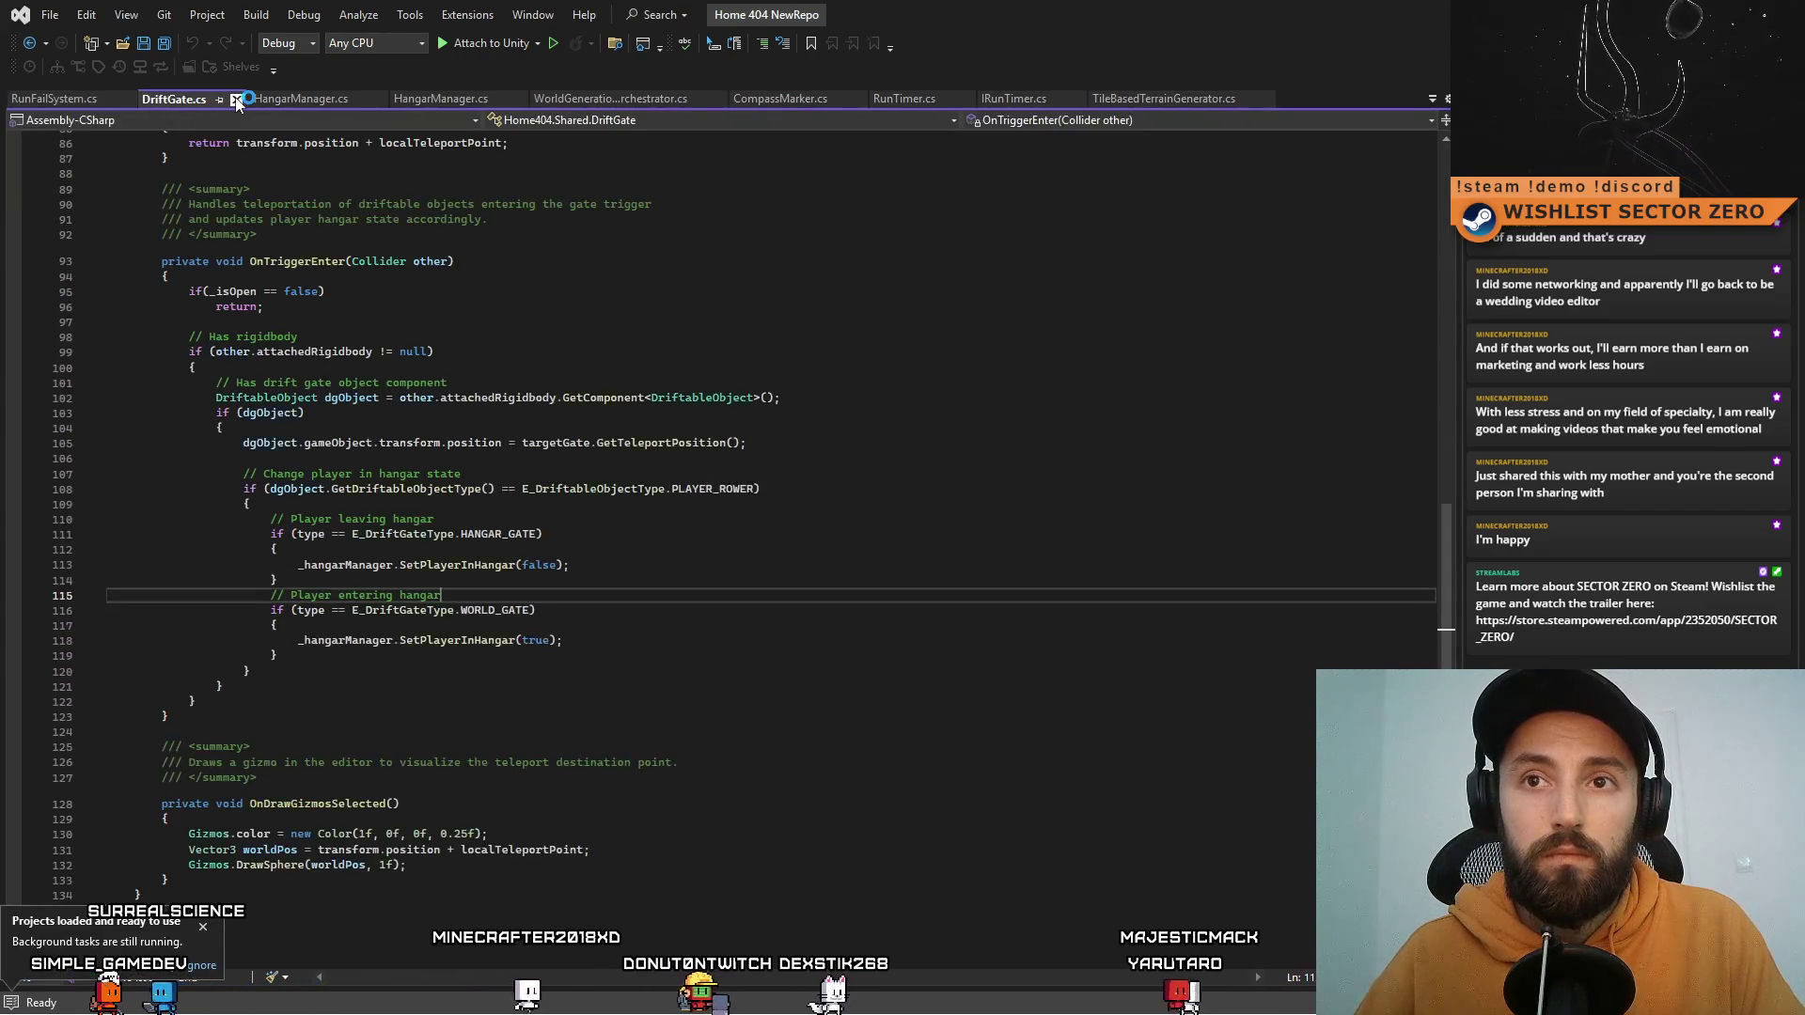
click(234, 98)
click(272, 99)
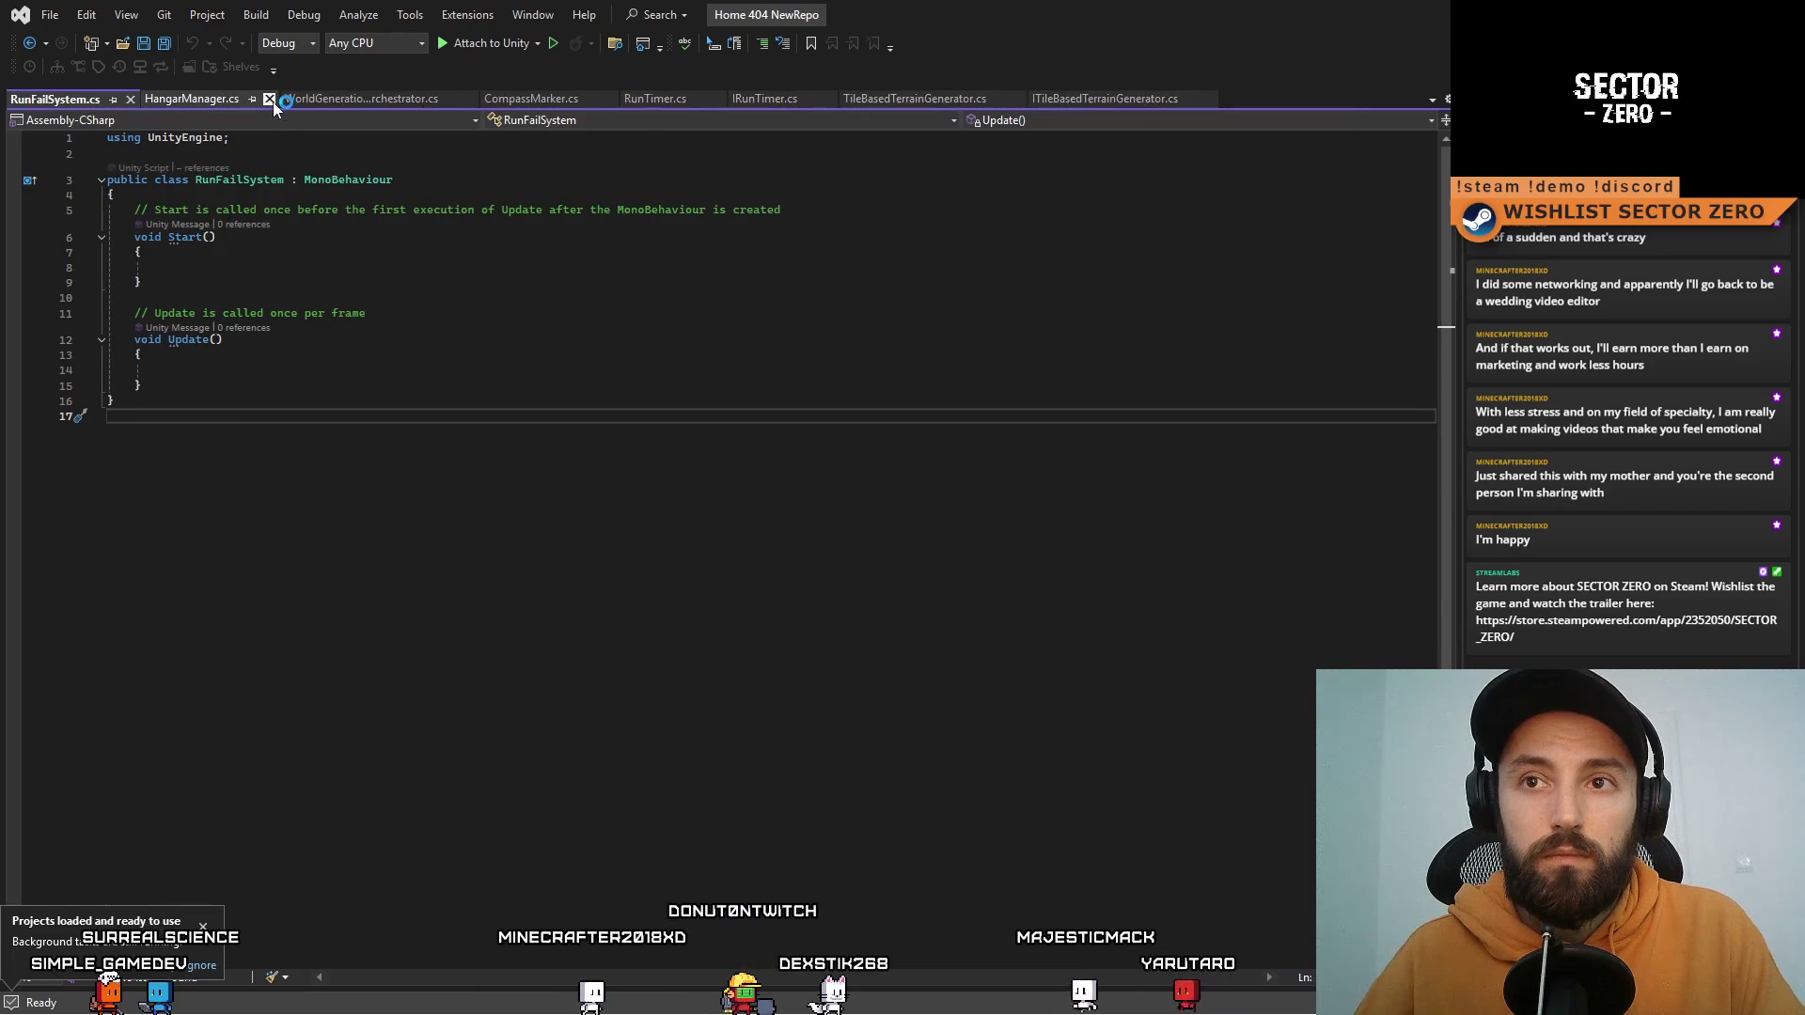
click(273, 100)
click(327, 100)
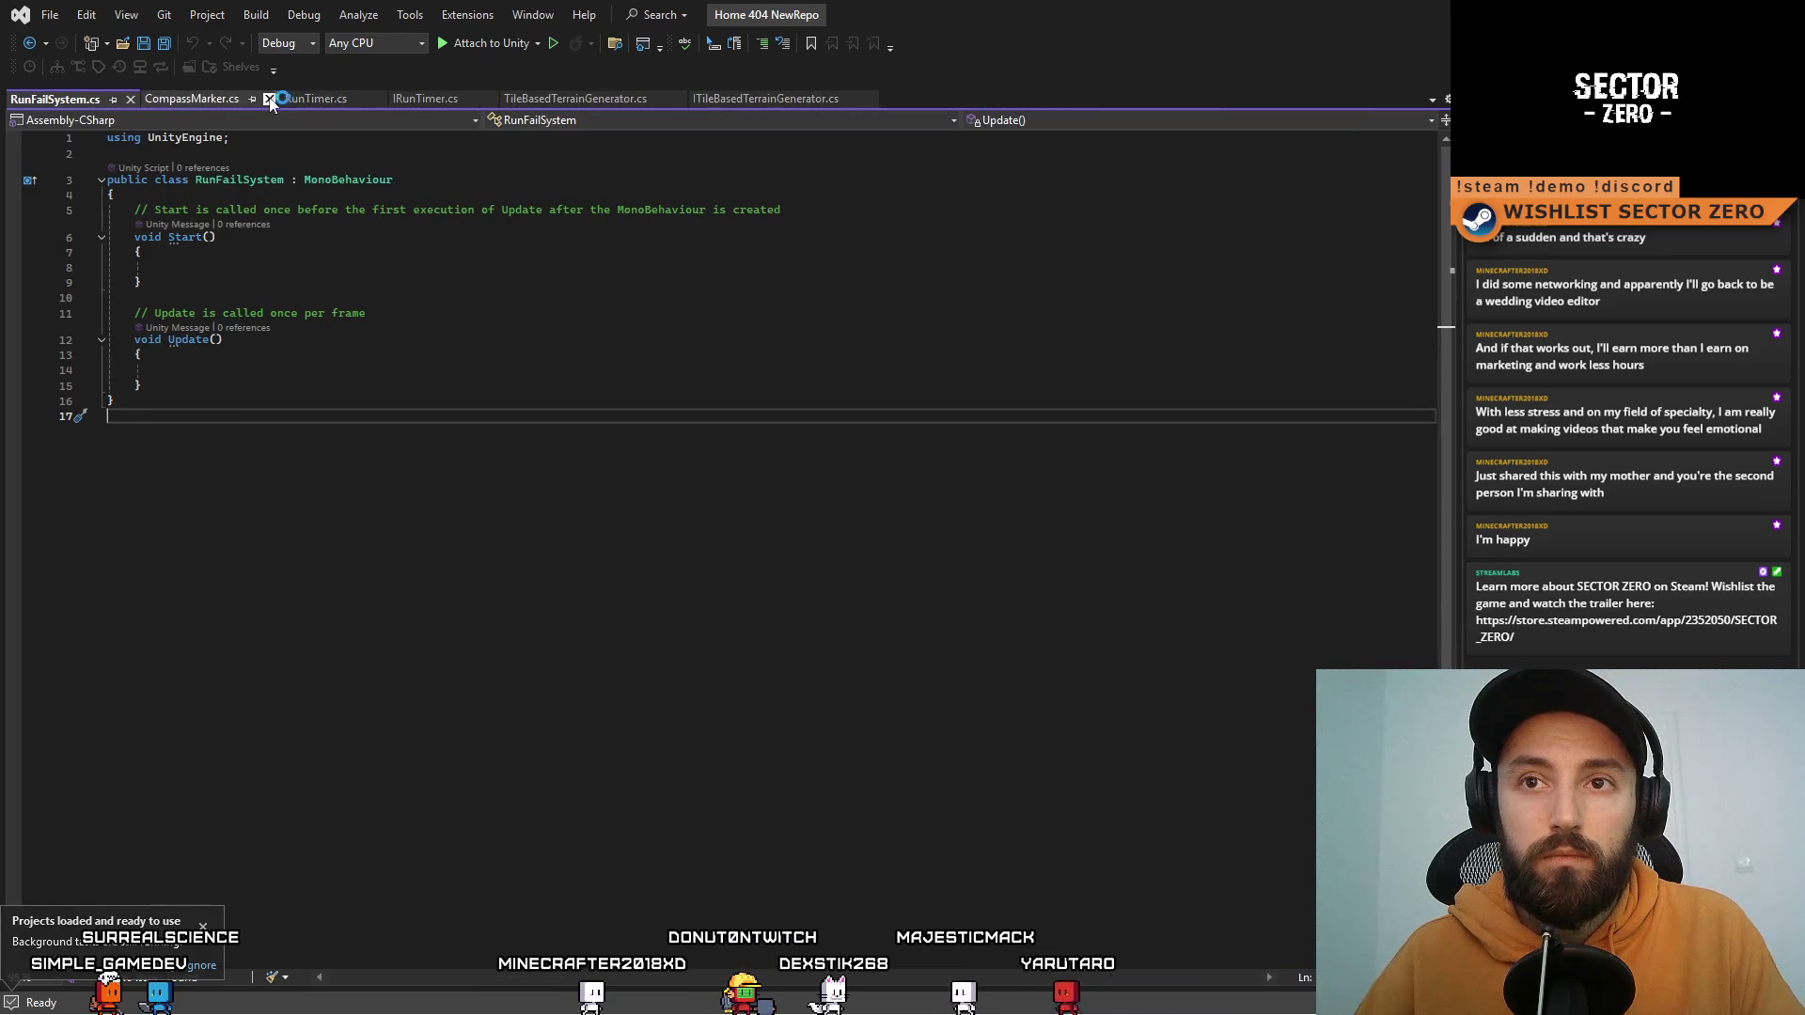
click(268, 100)
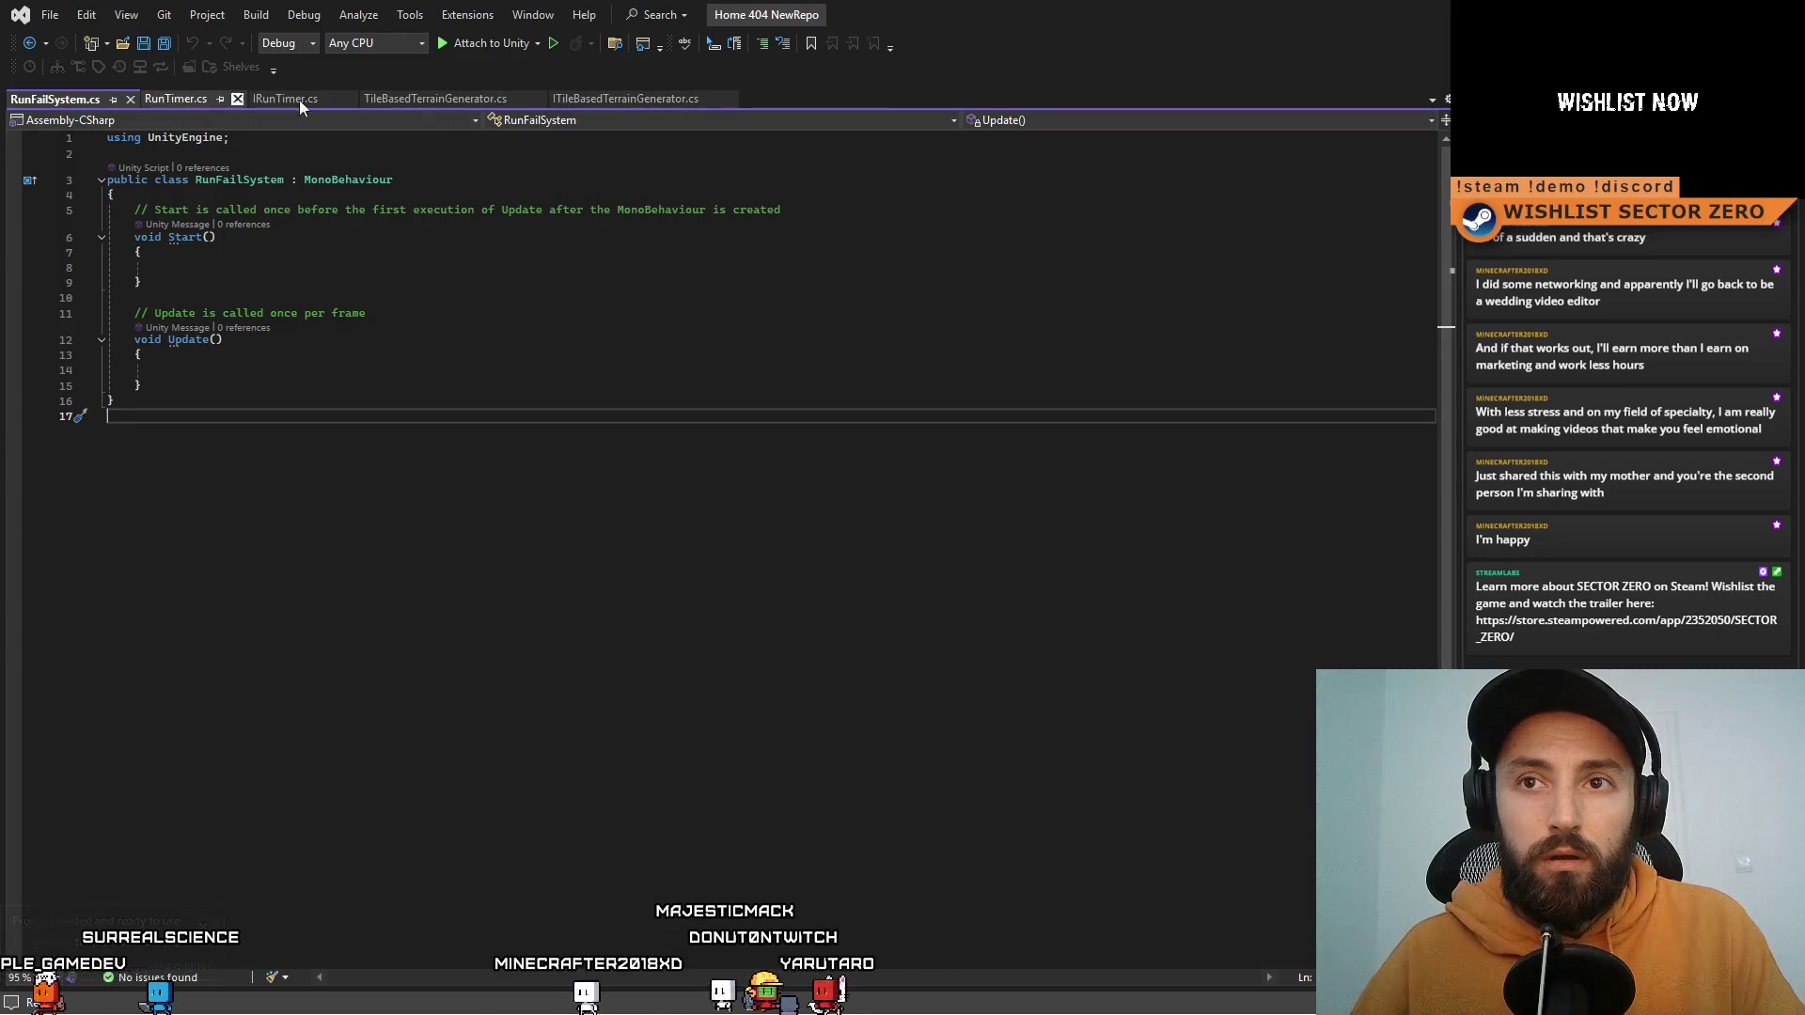
click(532, 99)
click(539, 100)
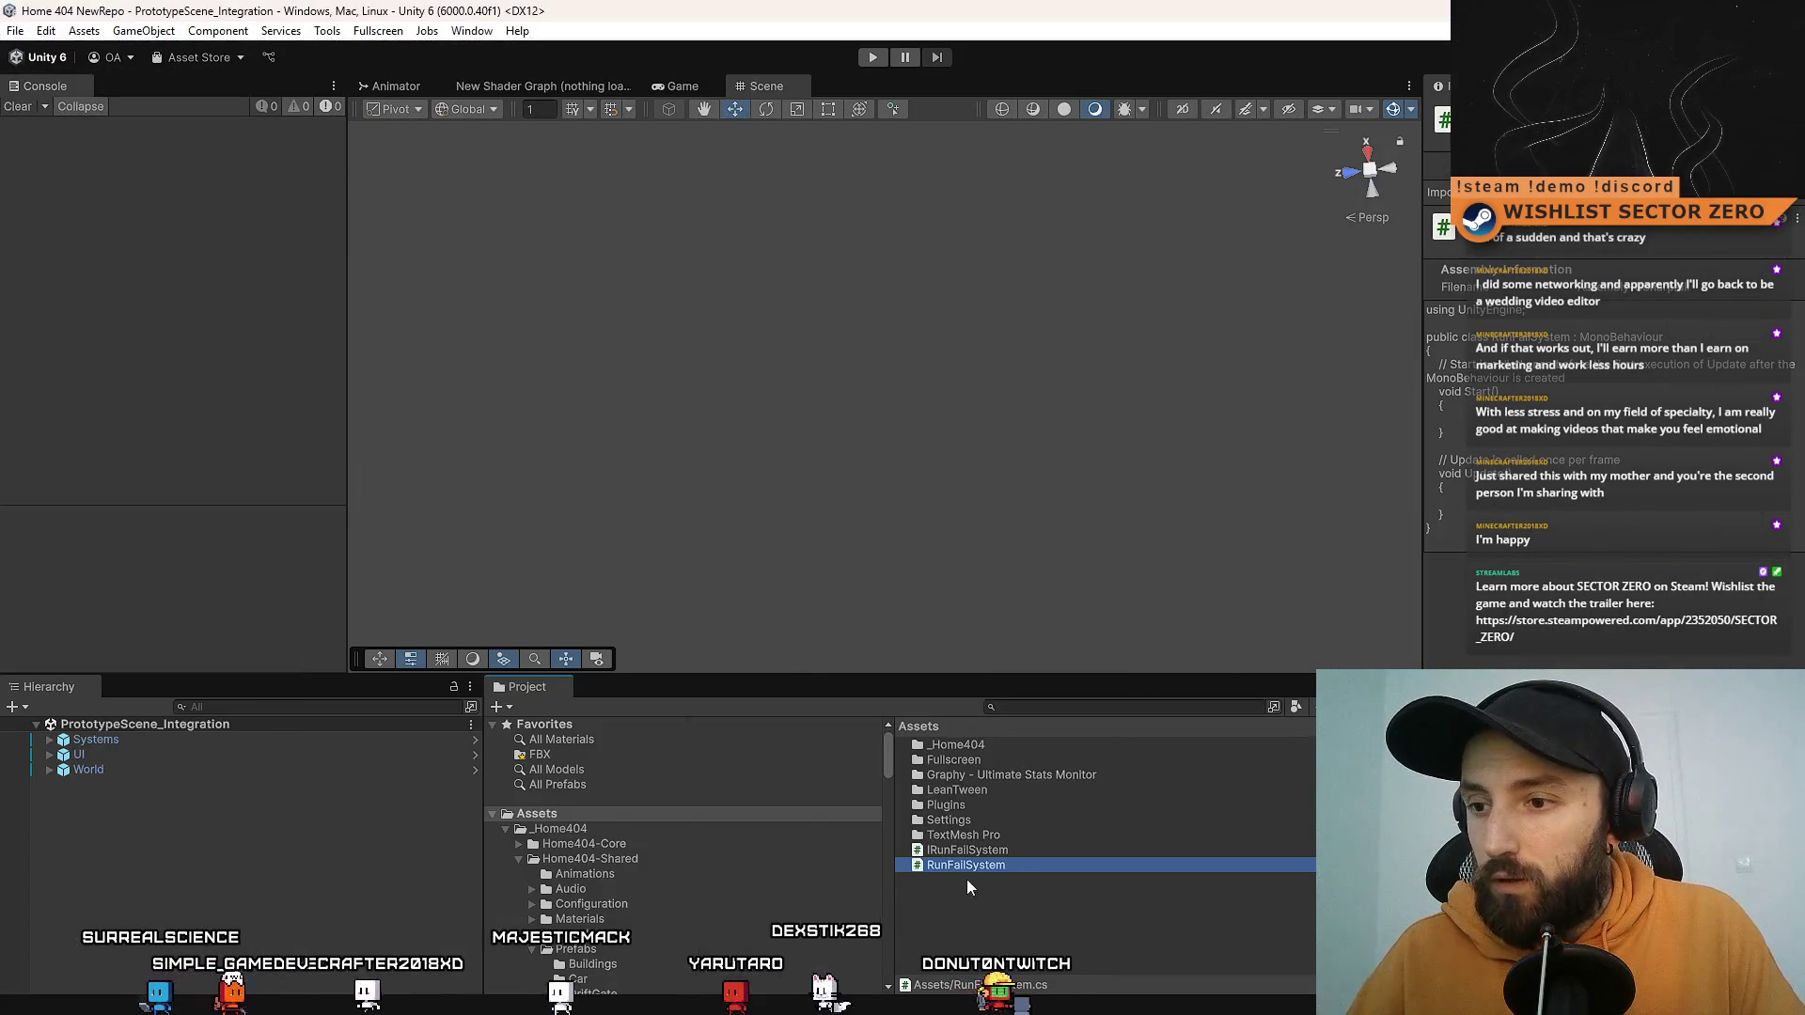
Step: Open IRunFailSystem from Unity, close the unopenable IRunTimer and RunTimer tabs, and search Unity for run timer
double_click(1009, 852)
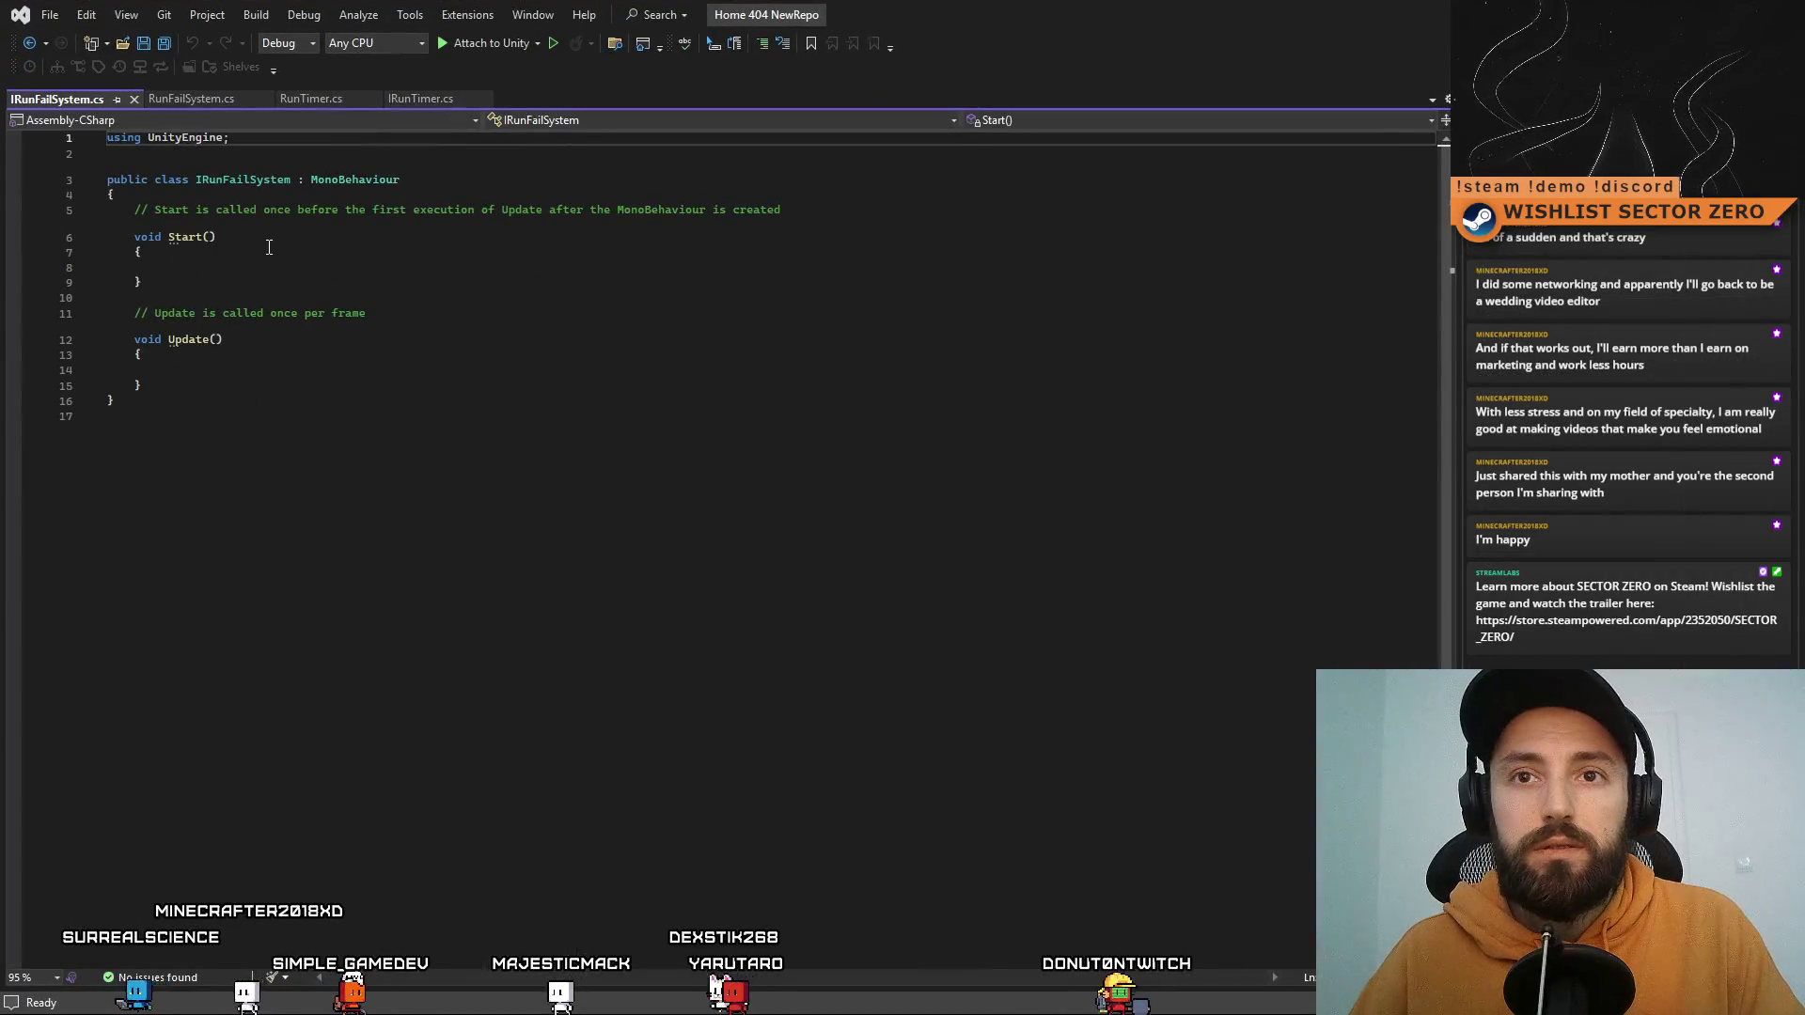
click(429, 100)
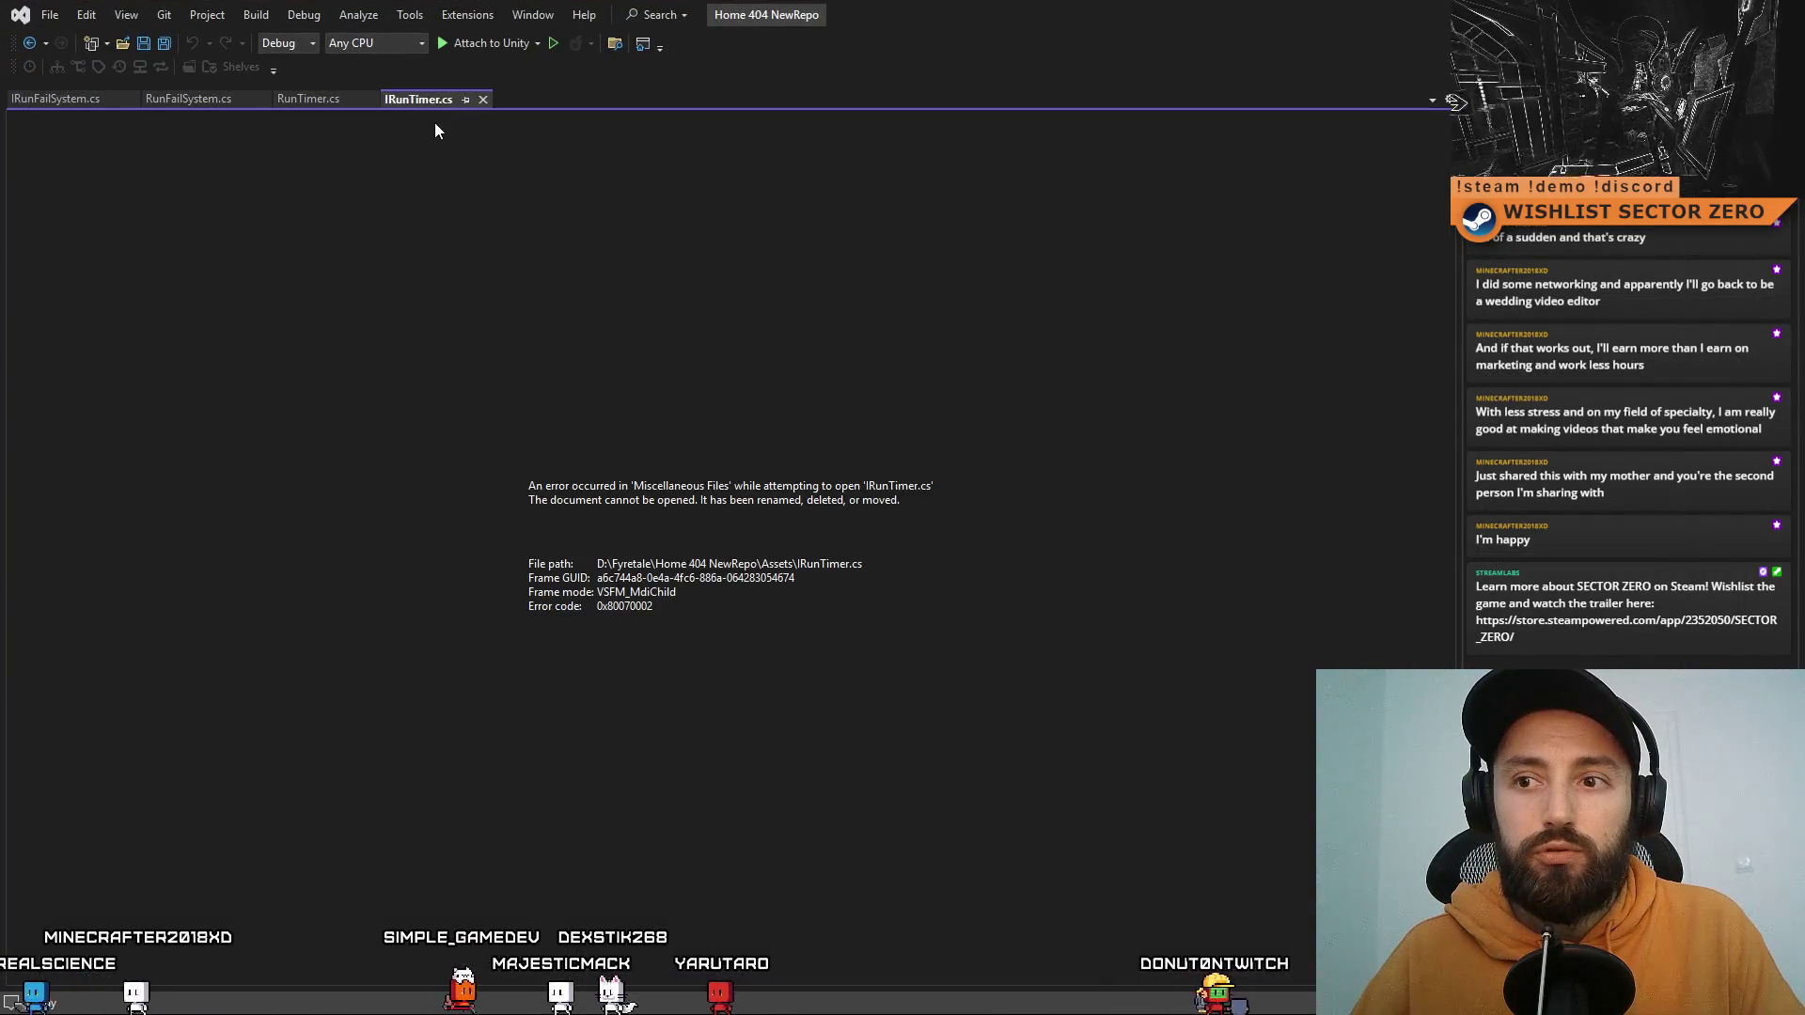
click(481, 100)
click(335, 99)
click(371, 100)
key(alt+Tab)
click(1068, 707)
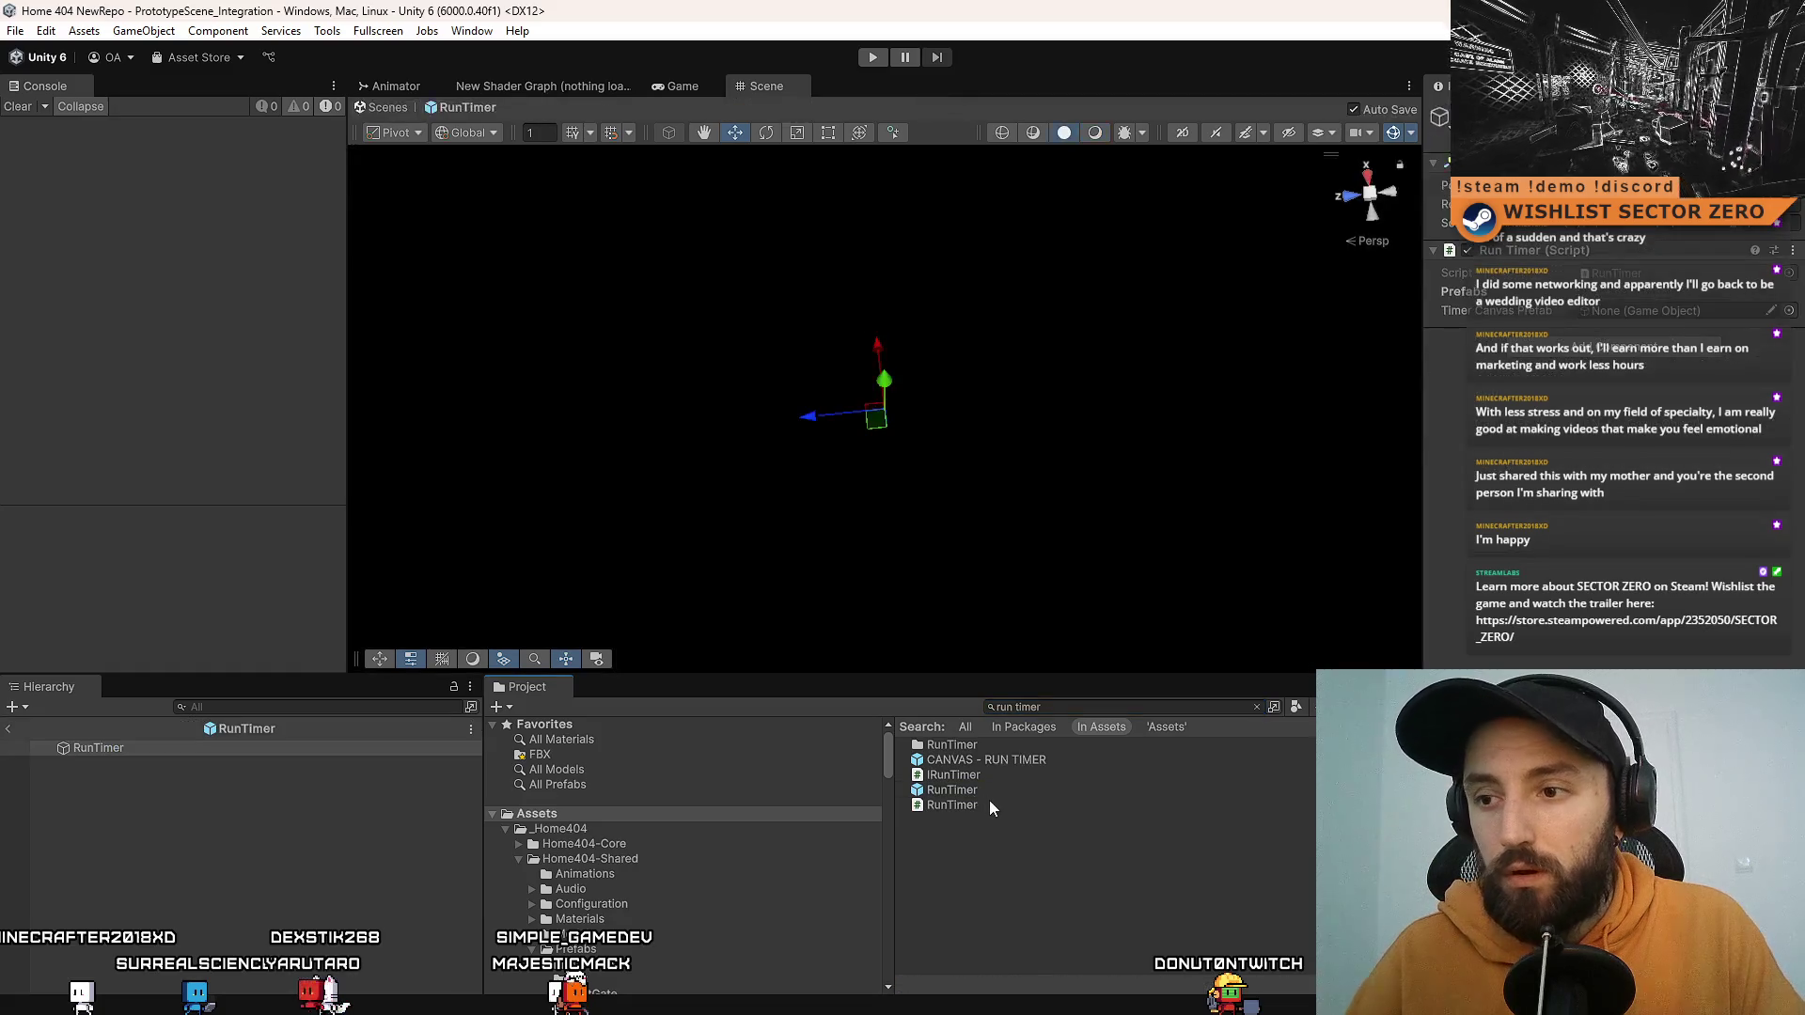
Step: Open RunTimer and IRunTimer in Visual Studio and move IRunFailSystem.cs to the first tab
double_click(989, 801)
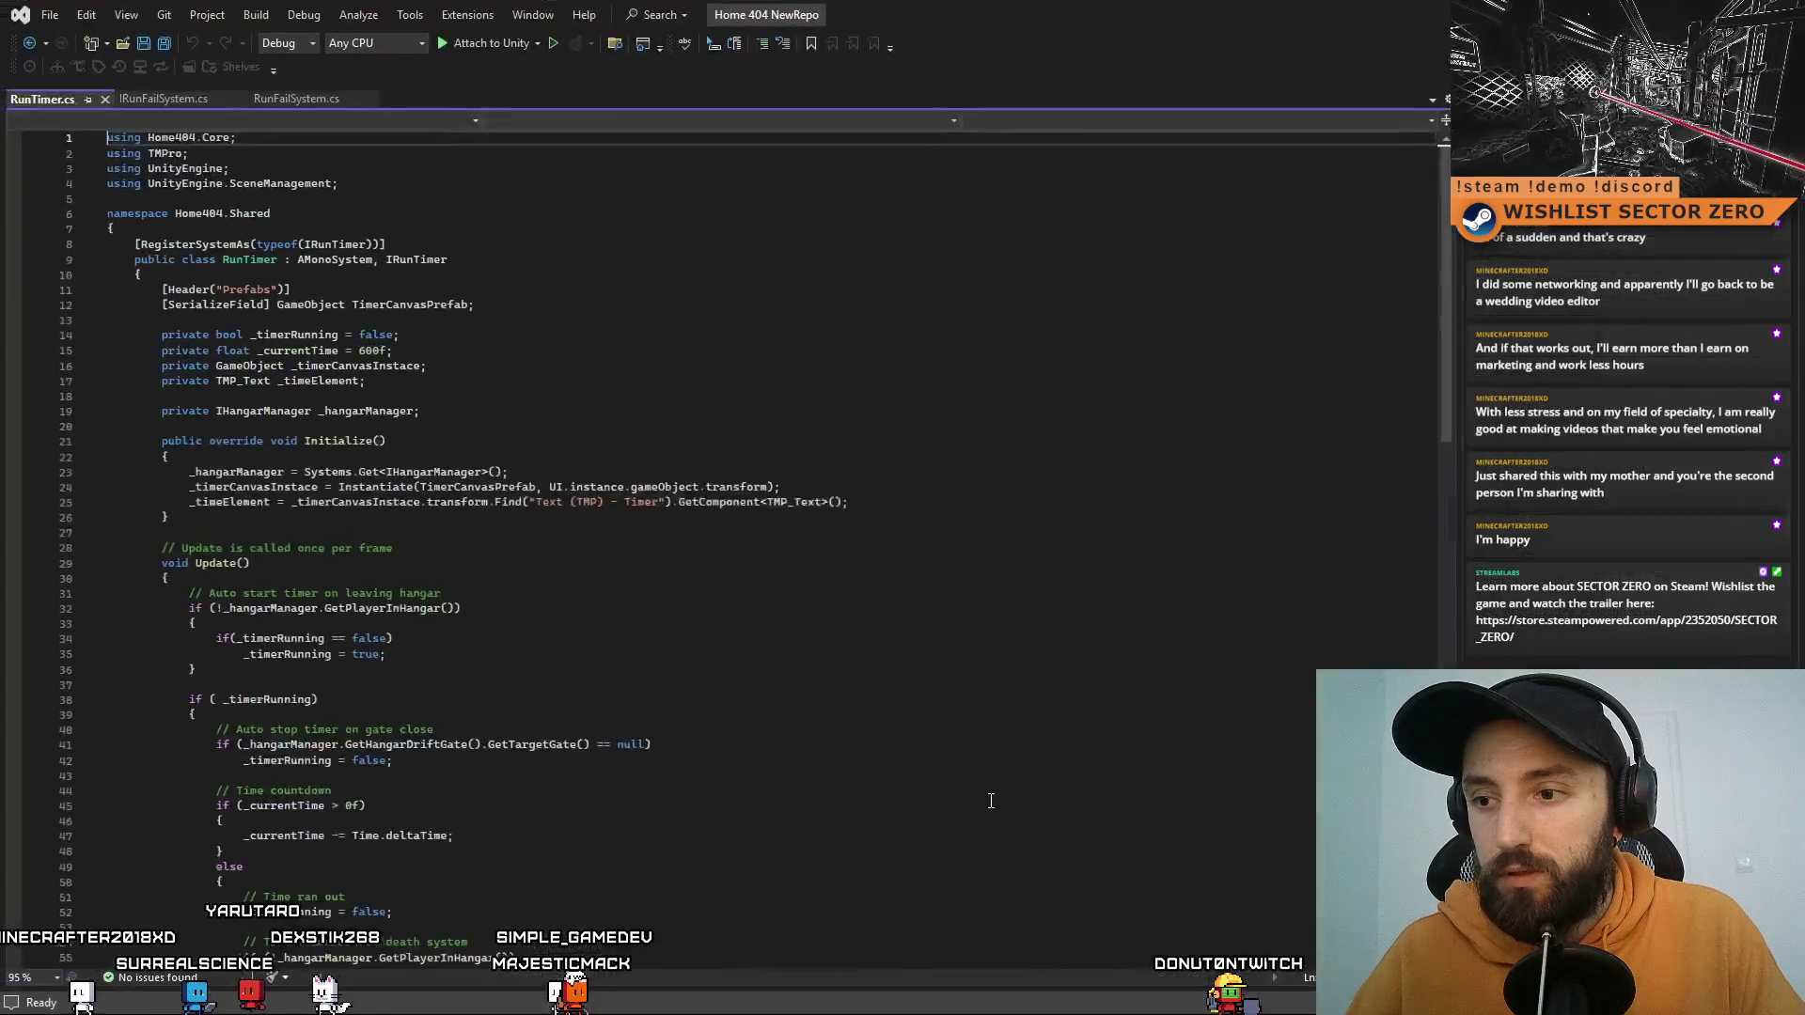
key(alt+Tab)
double_click(1007, 775)
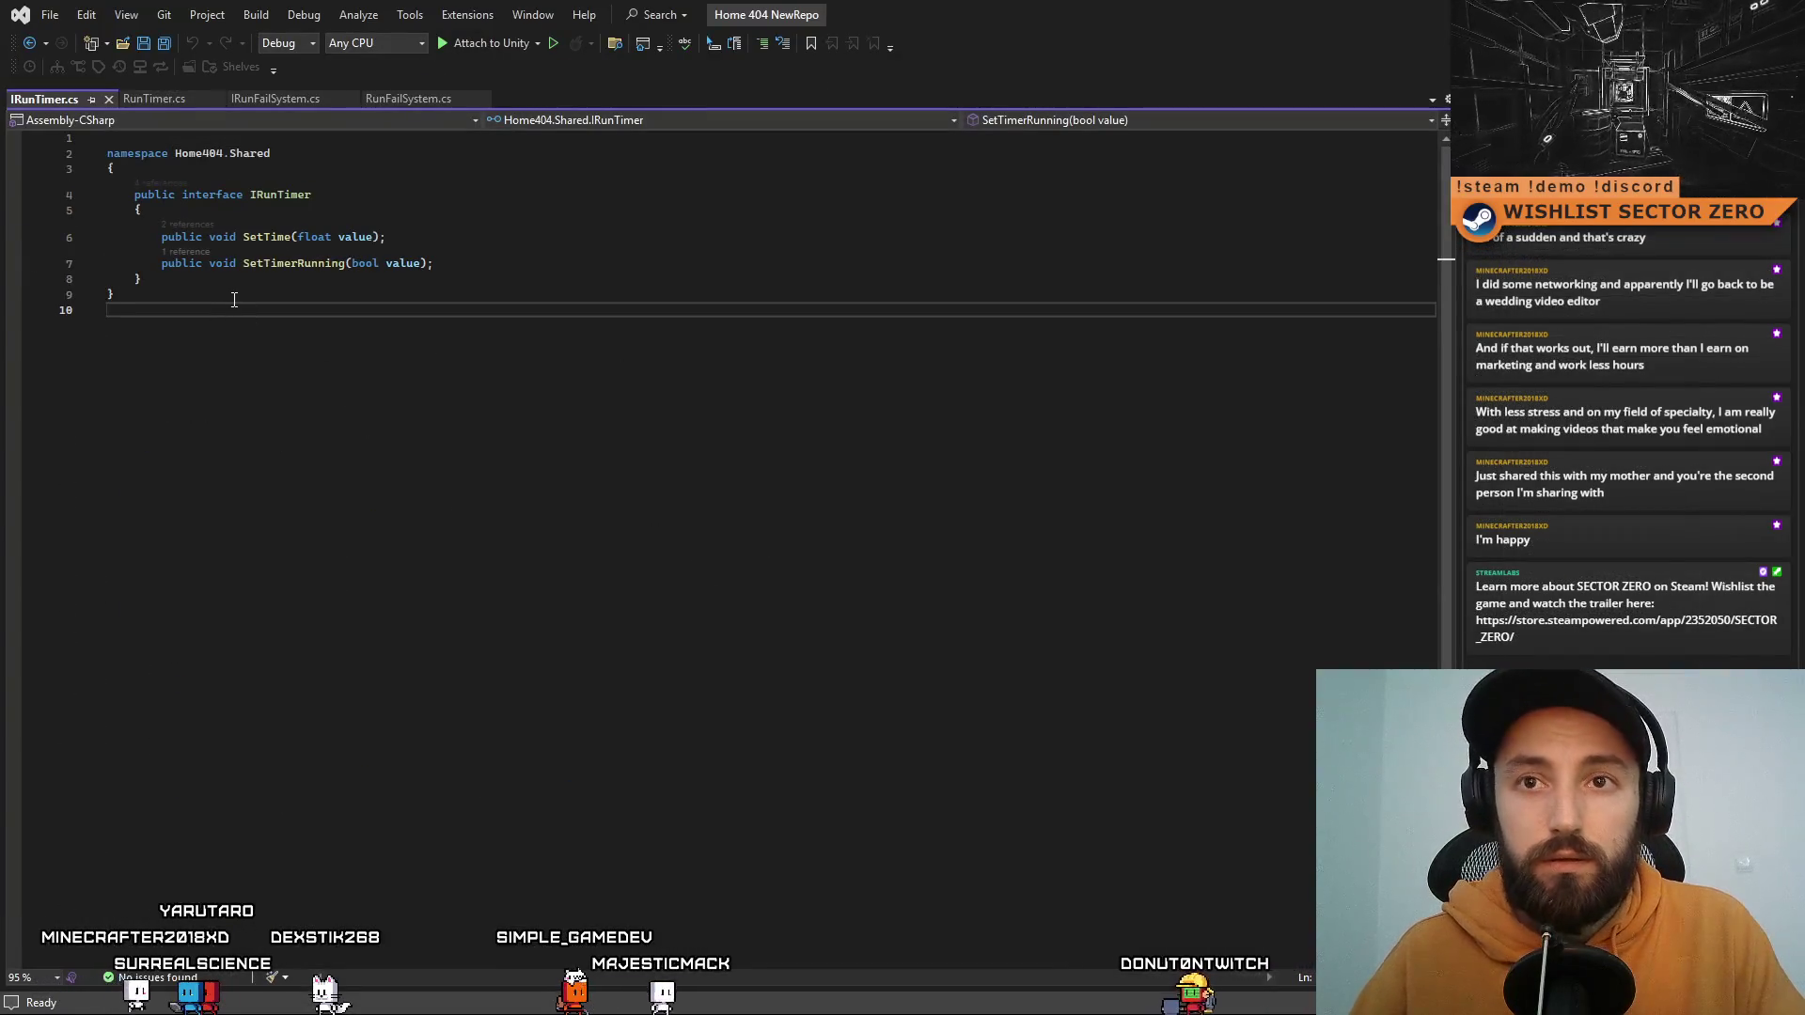
drag(271, 105, 47, 98)
drag(406, 100, 173, 98)
Step: Fill IRunFailSystem.cs with the IRunTimer code renamed, drop SetTime and SetTimerRunning, and save
click(438, 402)
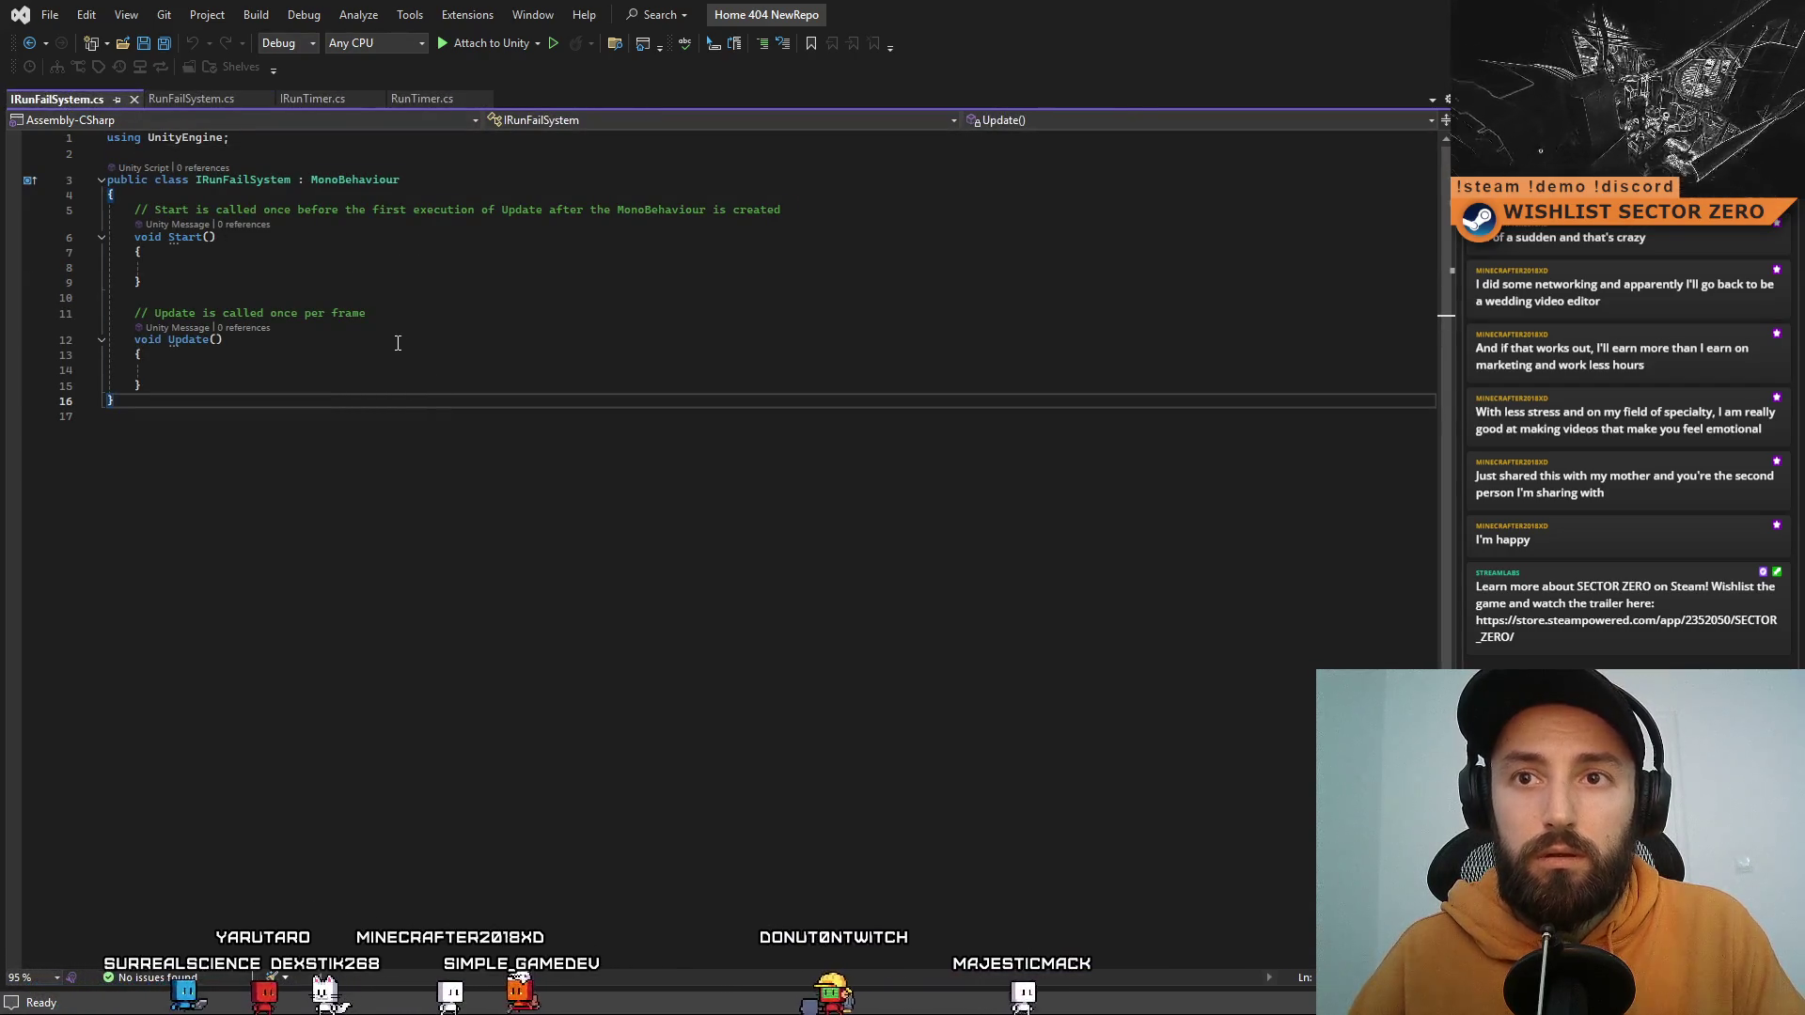
key(ctrl+a)
text(namespace Home404.Shared {     public interface IRunTimer     {         public void SetTime(float value);         public void SetTimerRunning(bool value);     } })
double_click(278, 197)
text(I)
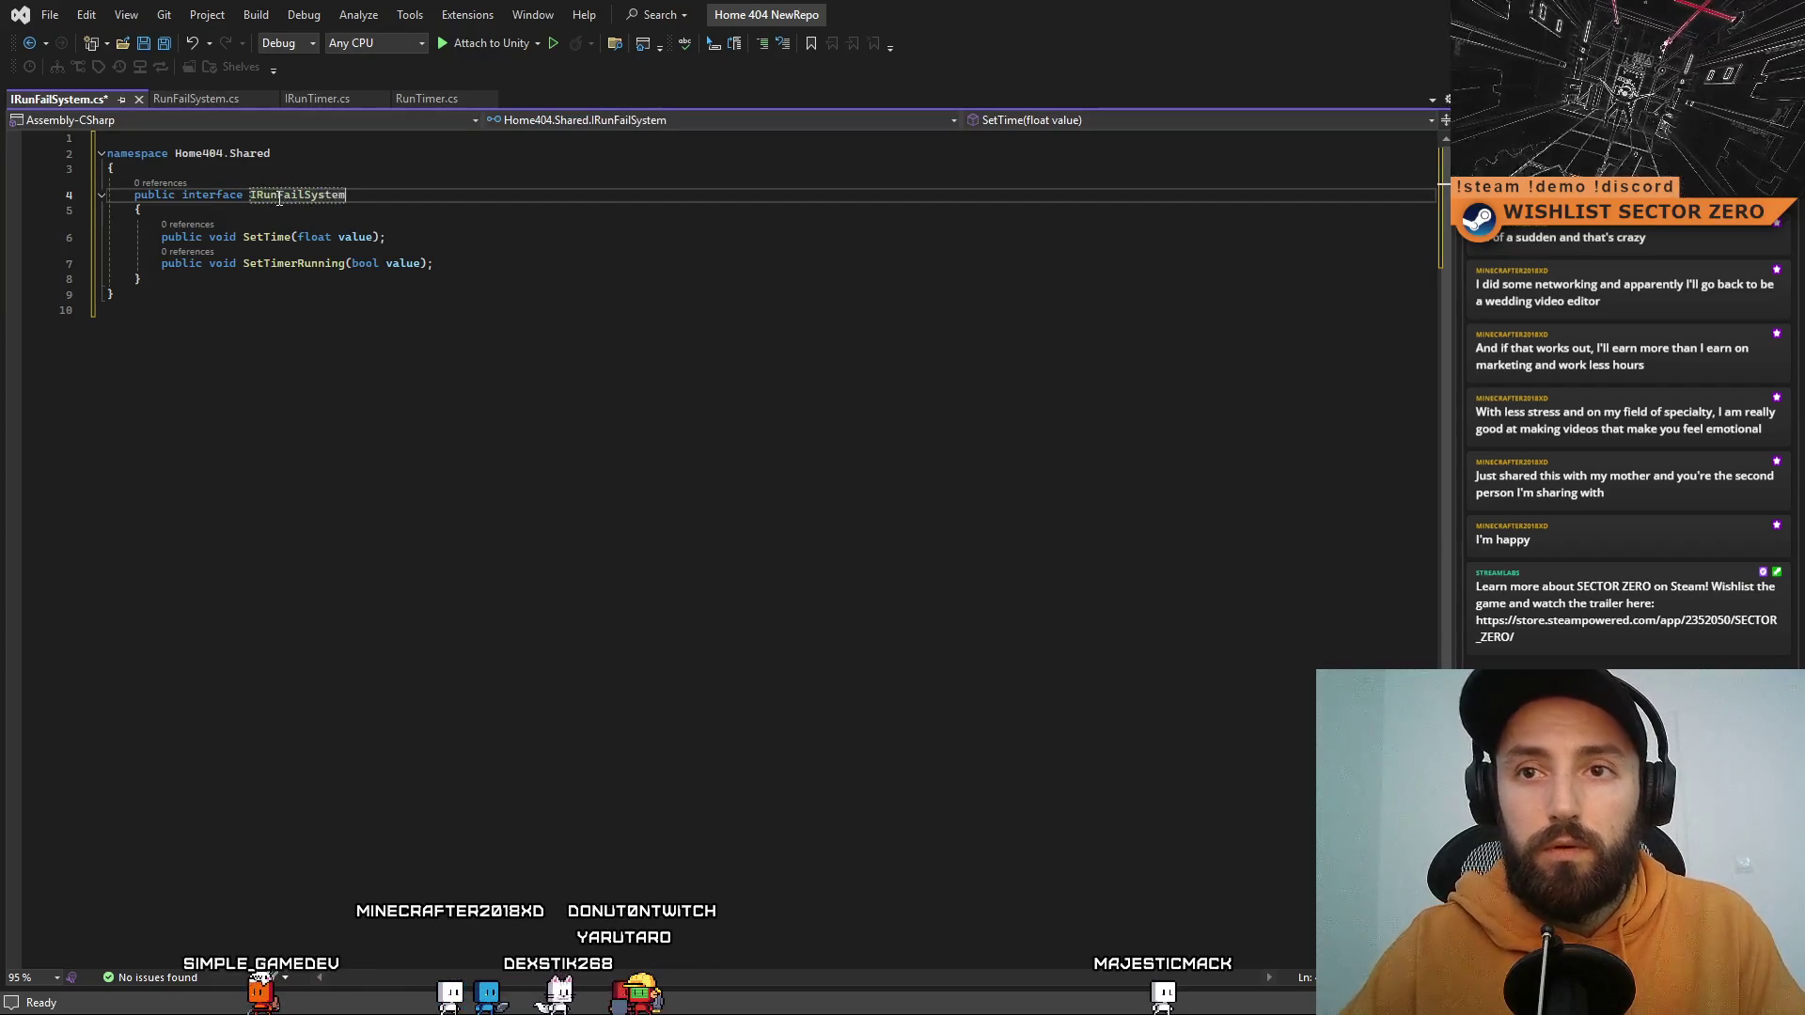
click(367, 341)
mouse_move(455, 263)
mouse_down()
mouse_move(245, 265)
mouse_move(141, 209)
mouse_up()
key(Delete)
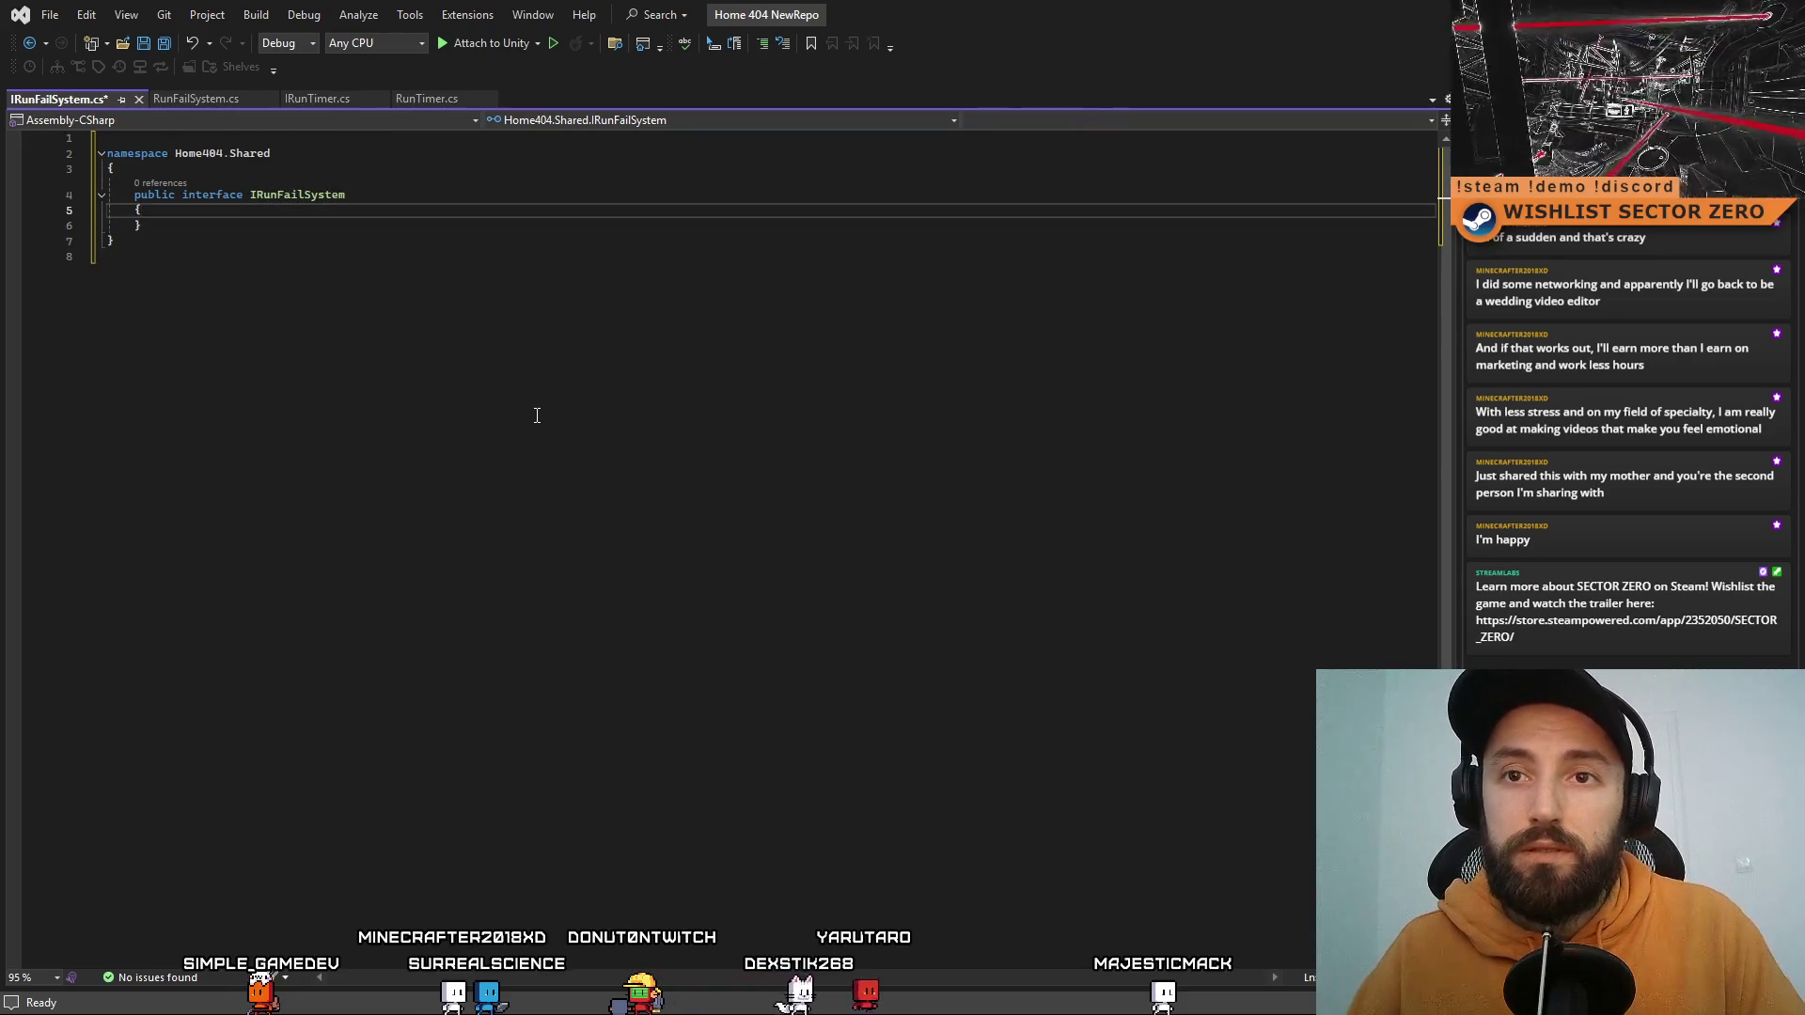
key(Return)
click(524, 416)
key(ctrl+s)
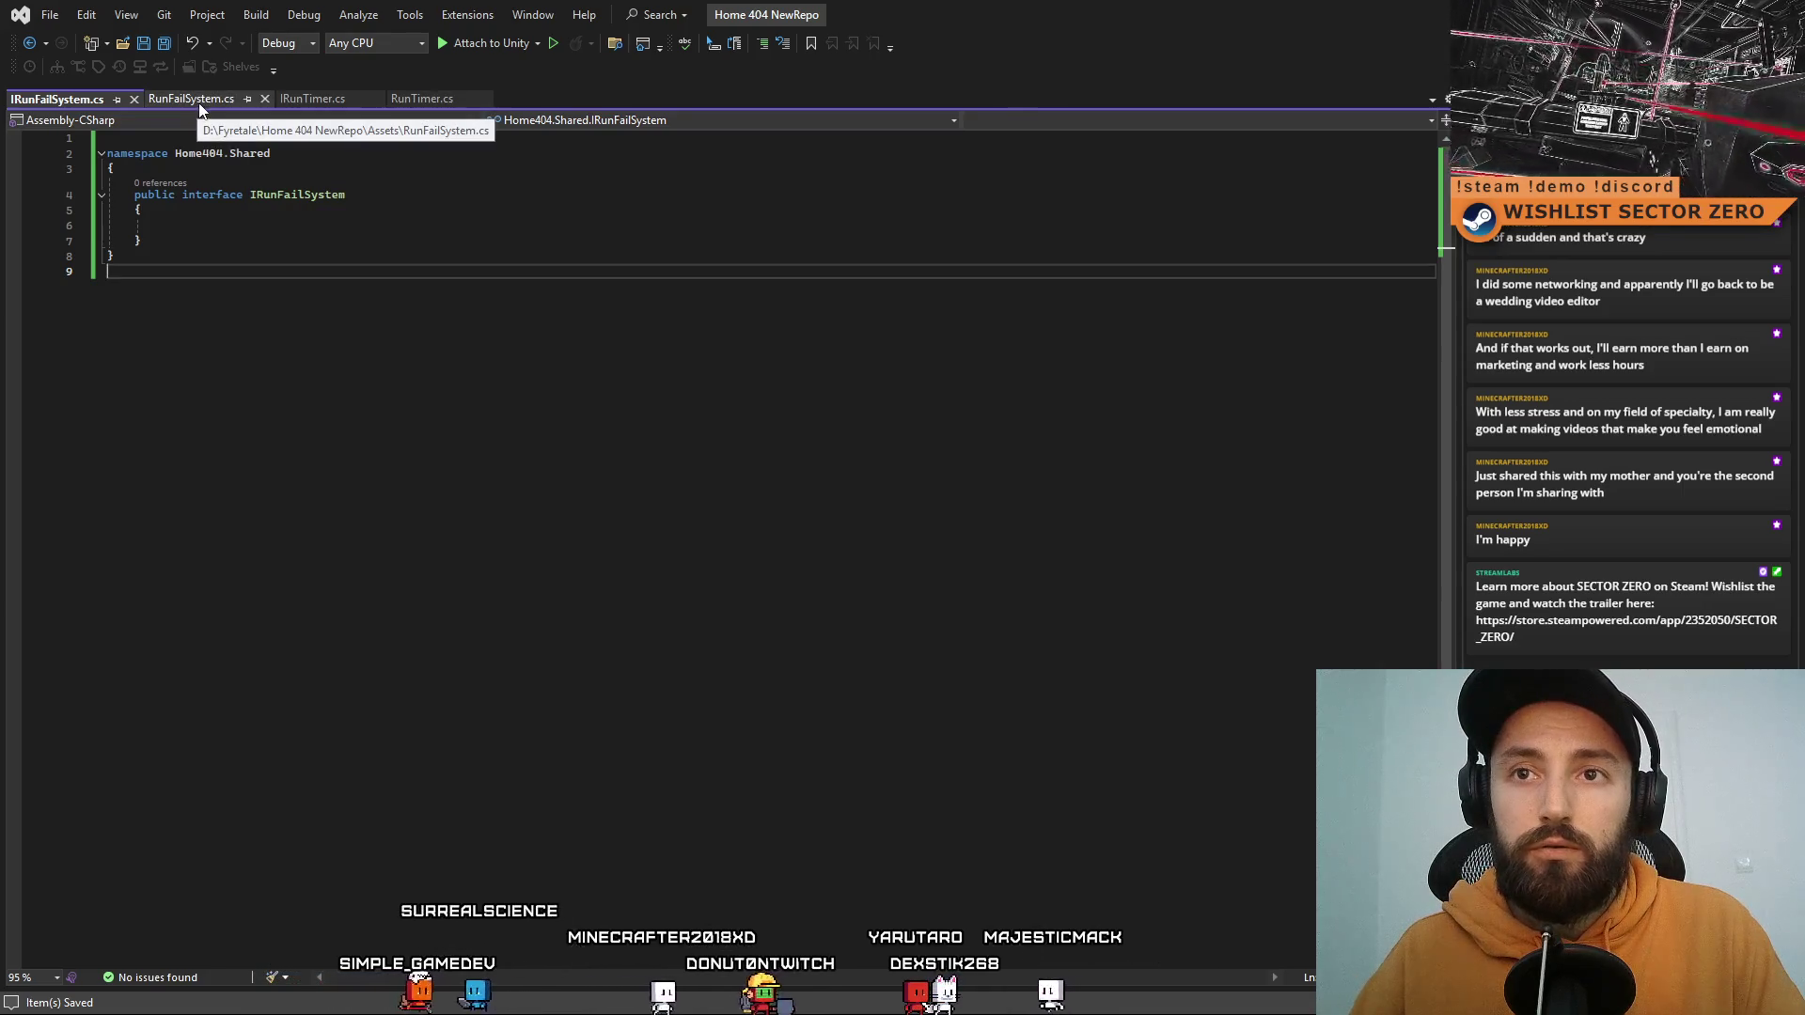
Step: Review RunTimer's IRunTimer declaration, then select RunFailSystem.cs's template header for replacement
click(197, 104)
click(438, 98)
click(442, 271)
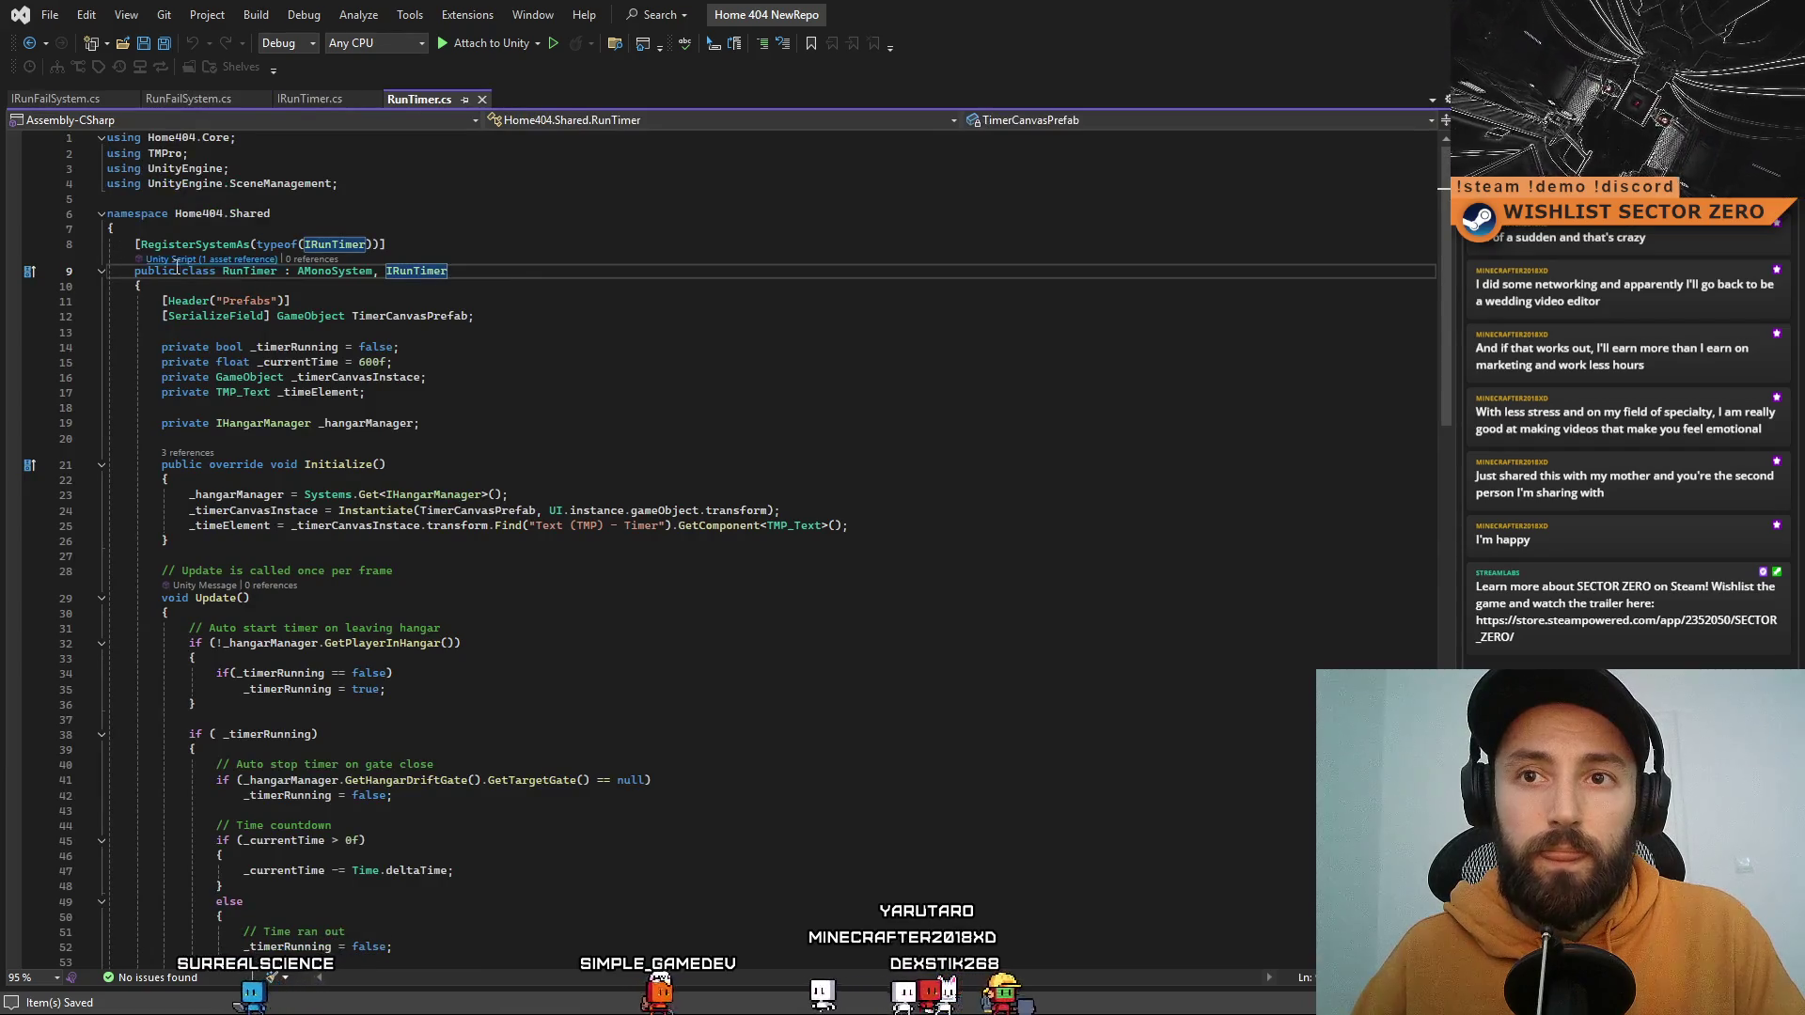
key(F12)
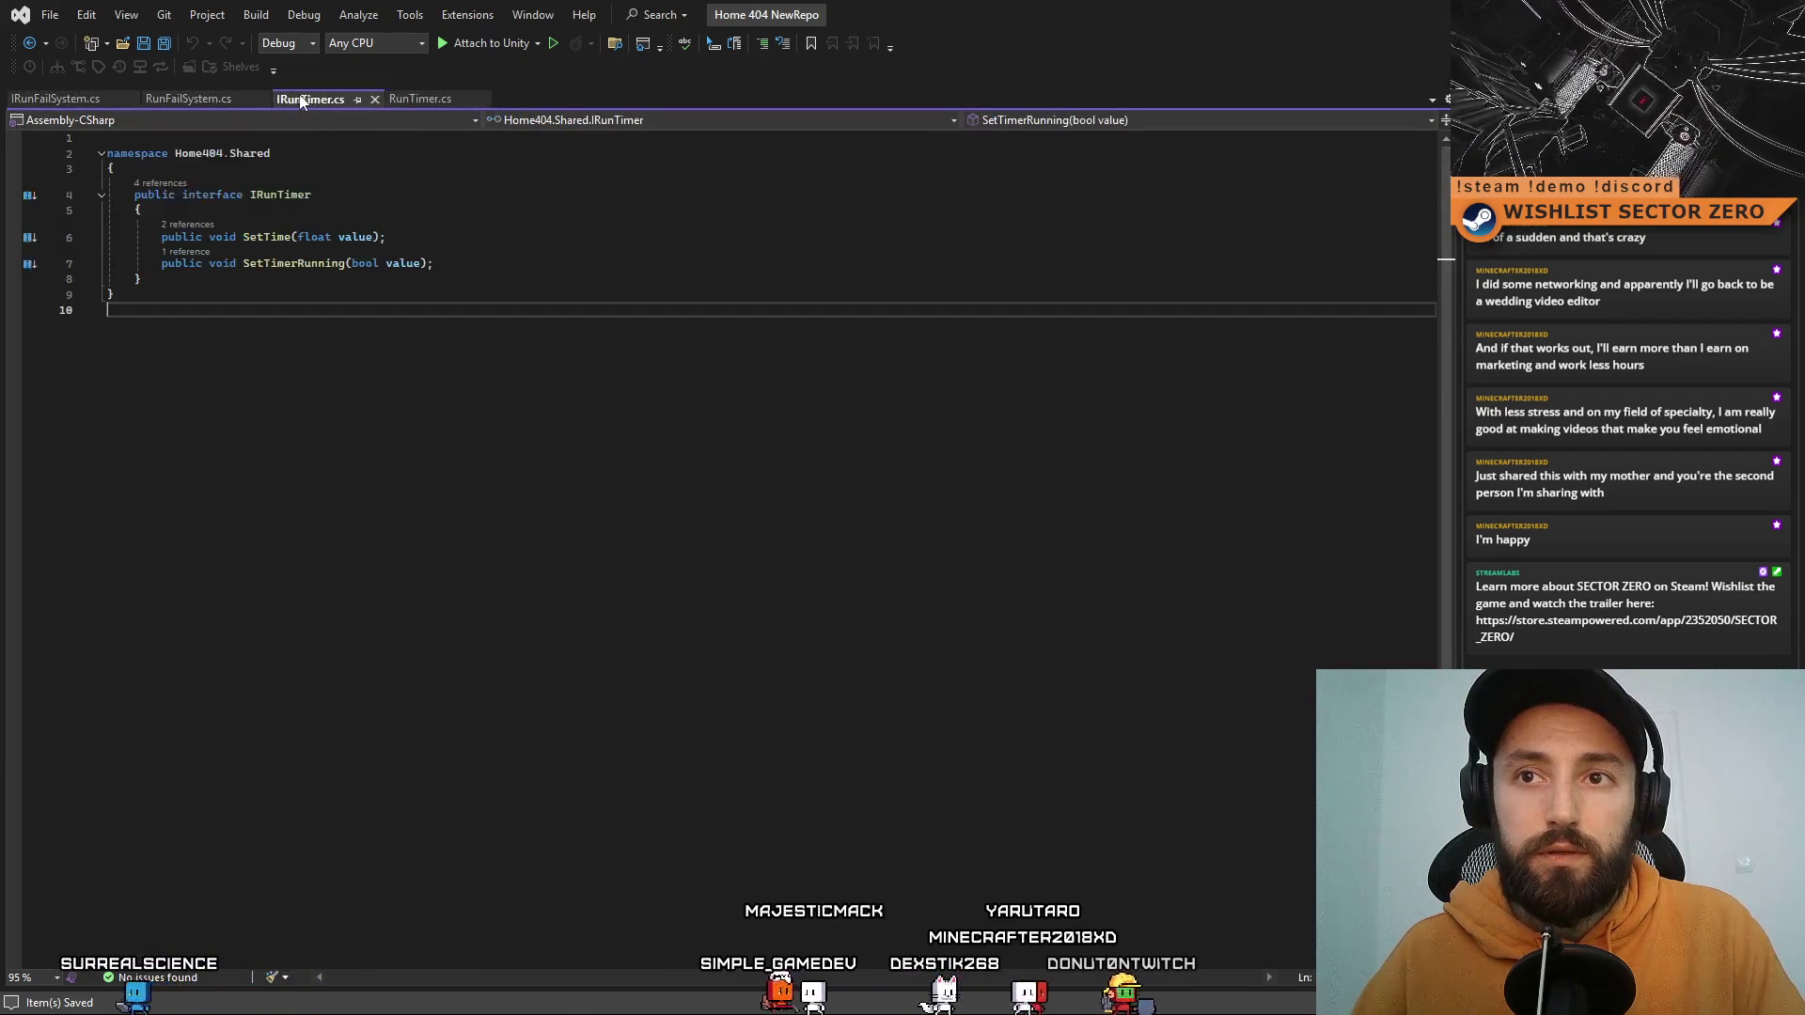
click(173, 100)
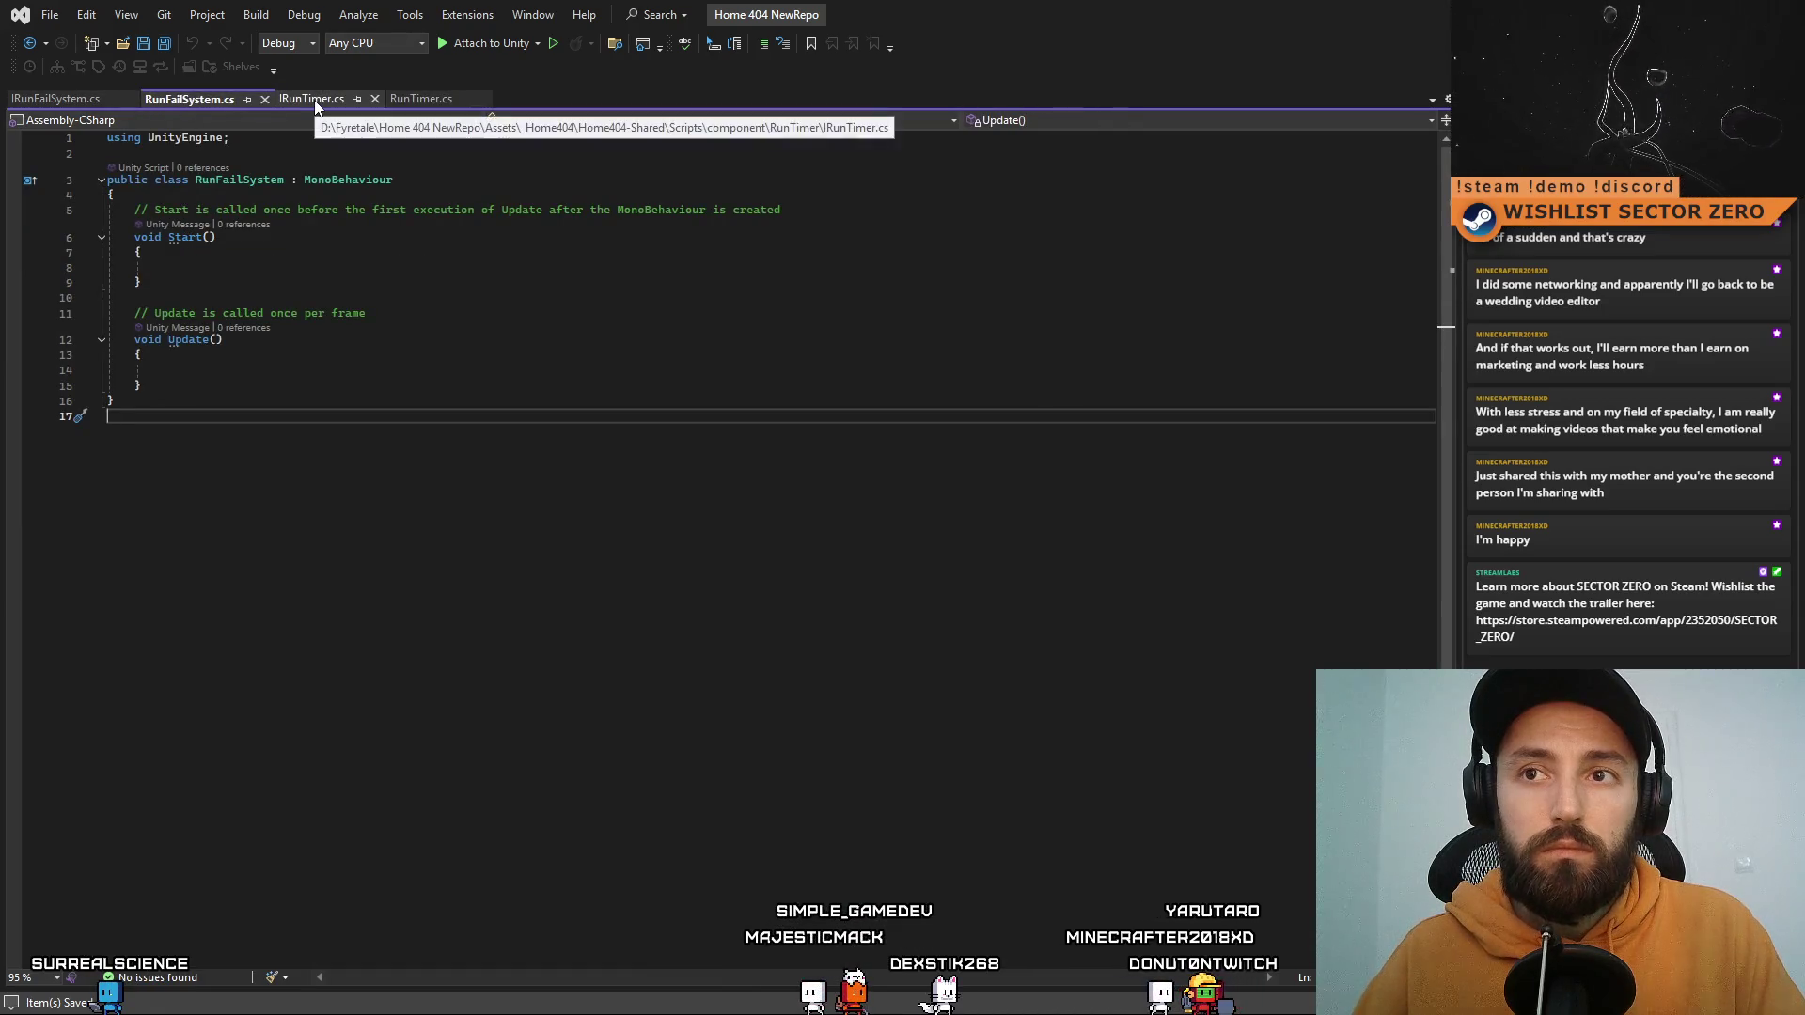
click(282, 270)
click(289, 372)
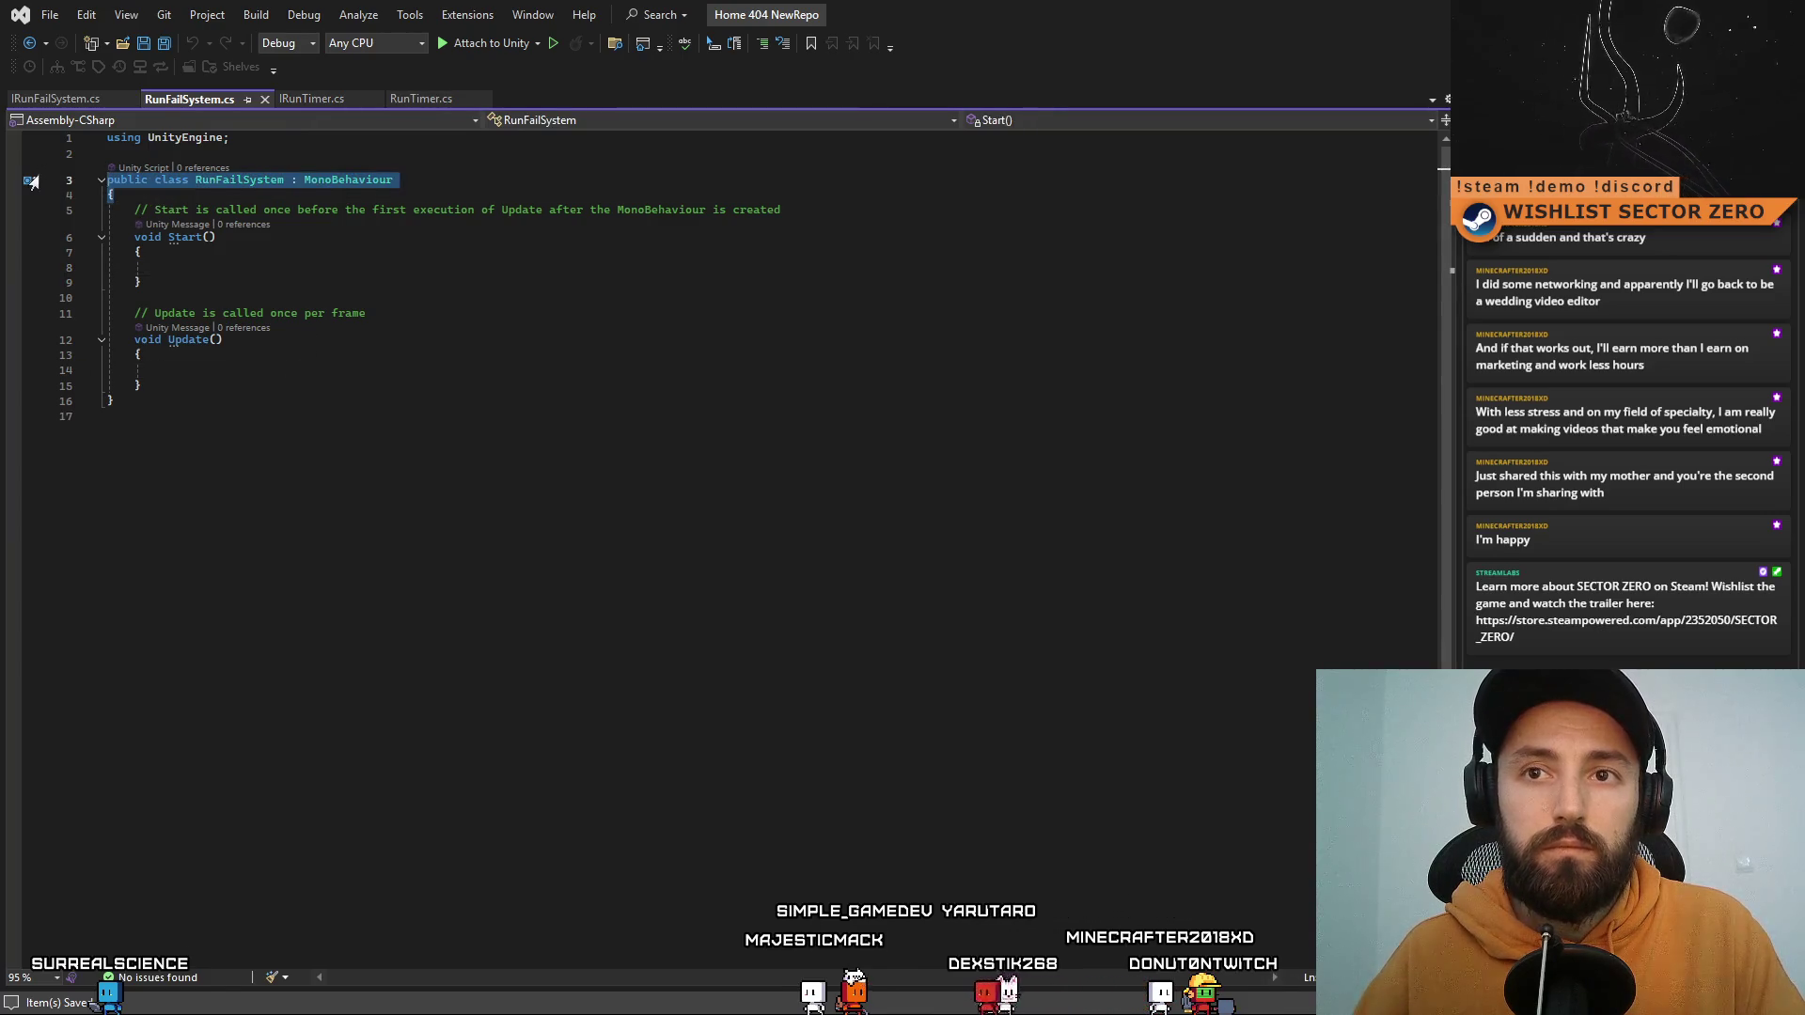
key(shift+Up)
key(shift+Up)
Step: Paste RunTimer's header, remove the SceneManagement using, and rename class and interfaces to RunFailSystem/IRunFailSystem
text(using Home404.Core; using TMPro; using UnityEngine; using UnityEngine.SceneManagement;  namespace Home404.Shared {     [RegisterSystemAs(typeof(IRunTimer))]     public class RunTimer : AMonoSystem, IRunTimer     {)
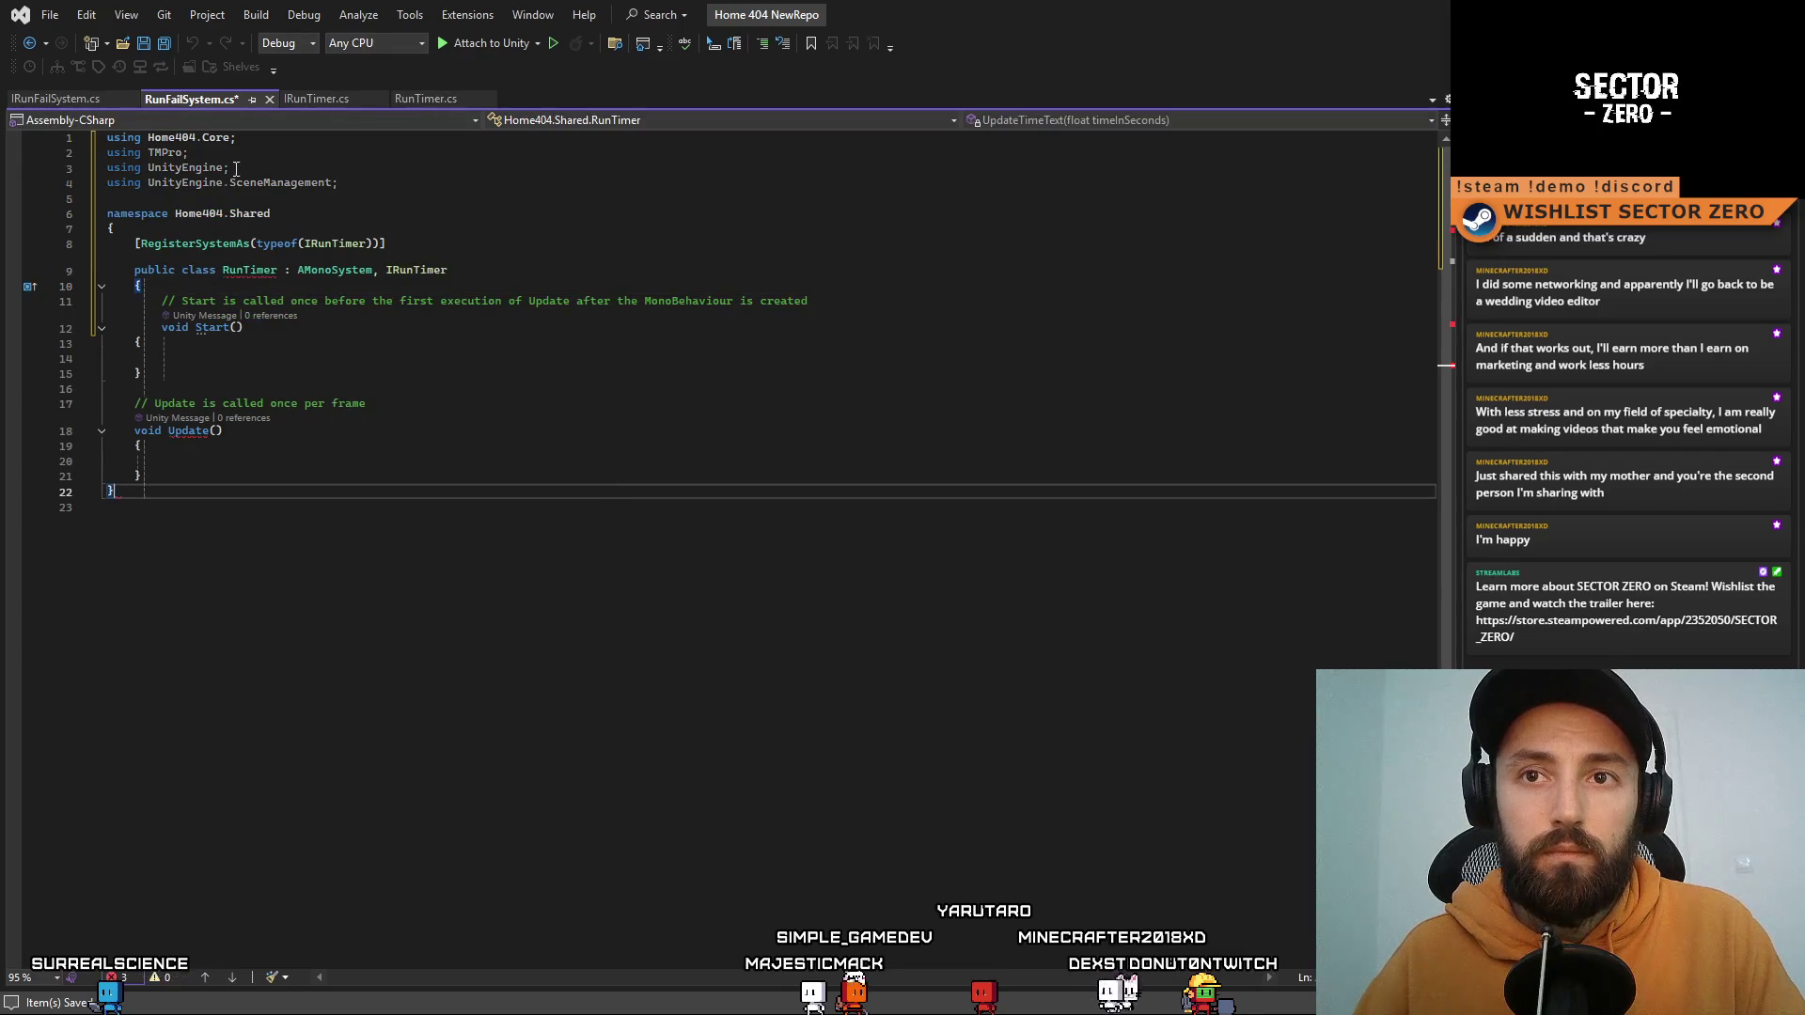
drag(338, 182, 31, 177)
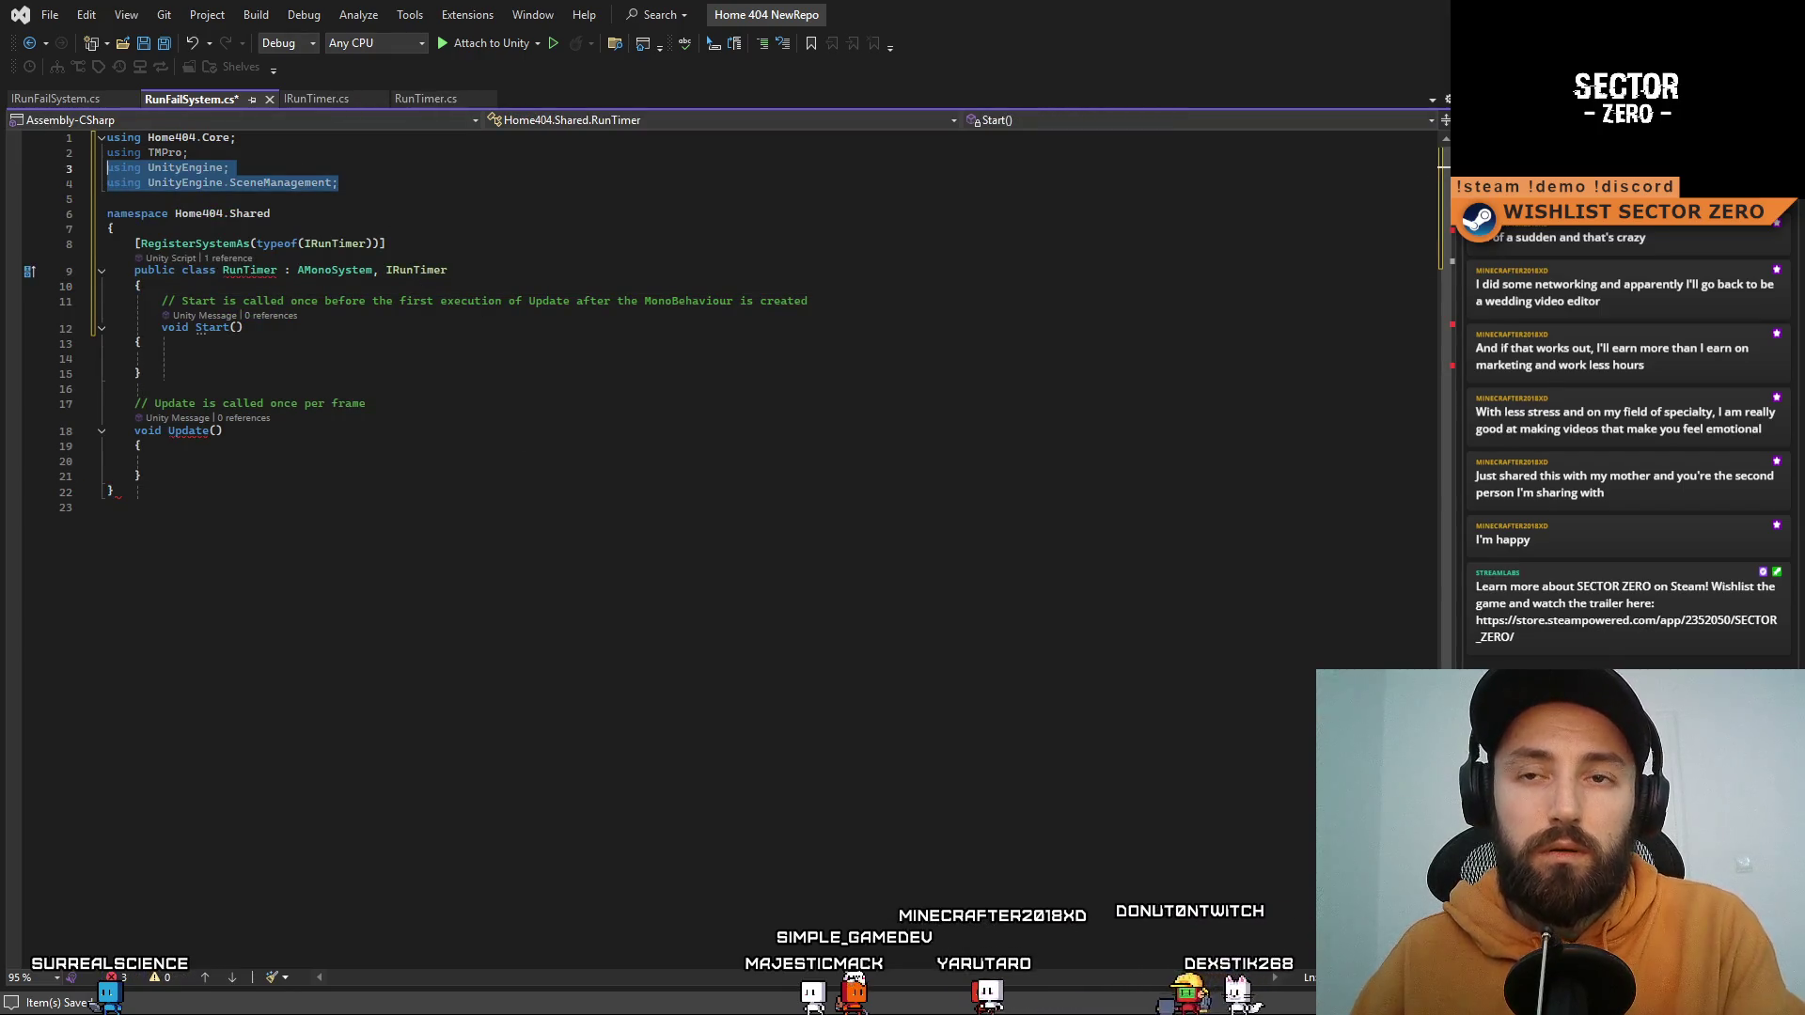
key(shift+End)
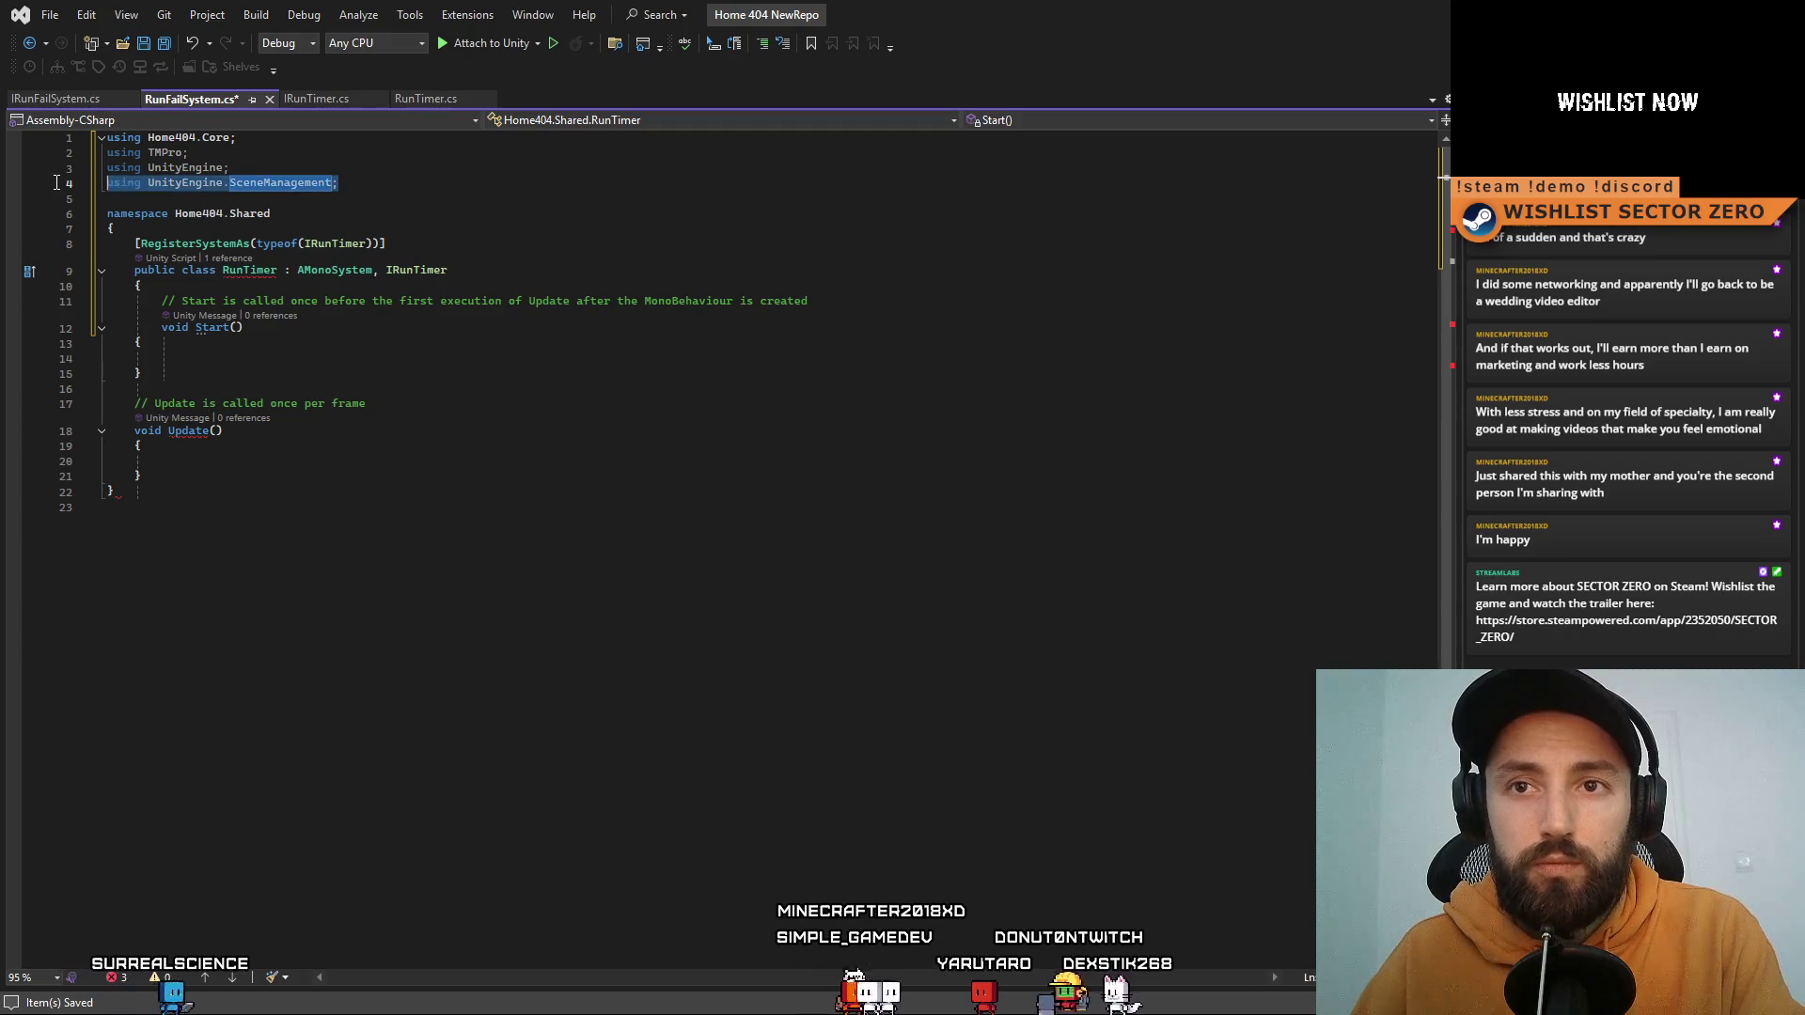
key(BackSpace)
click(531, 377)
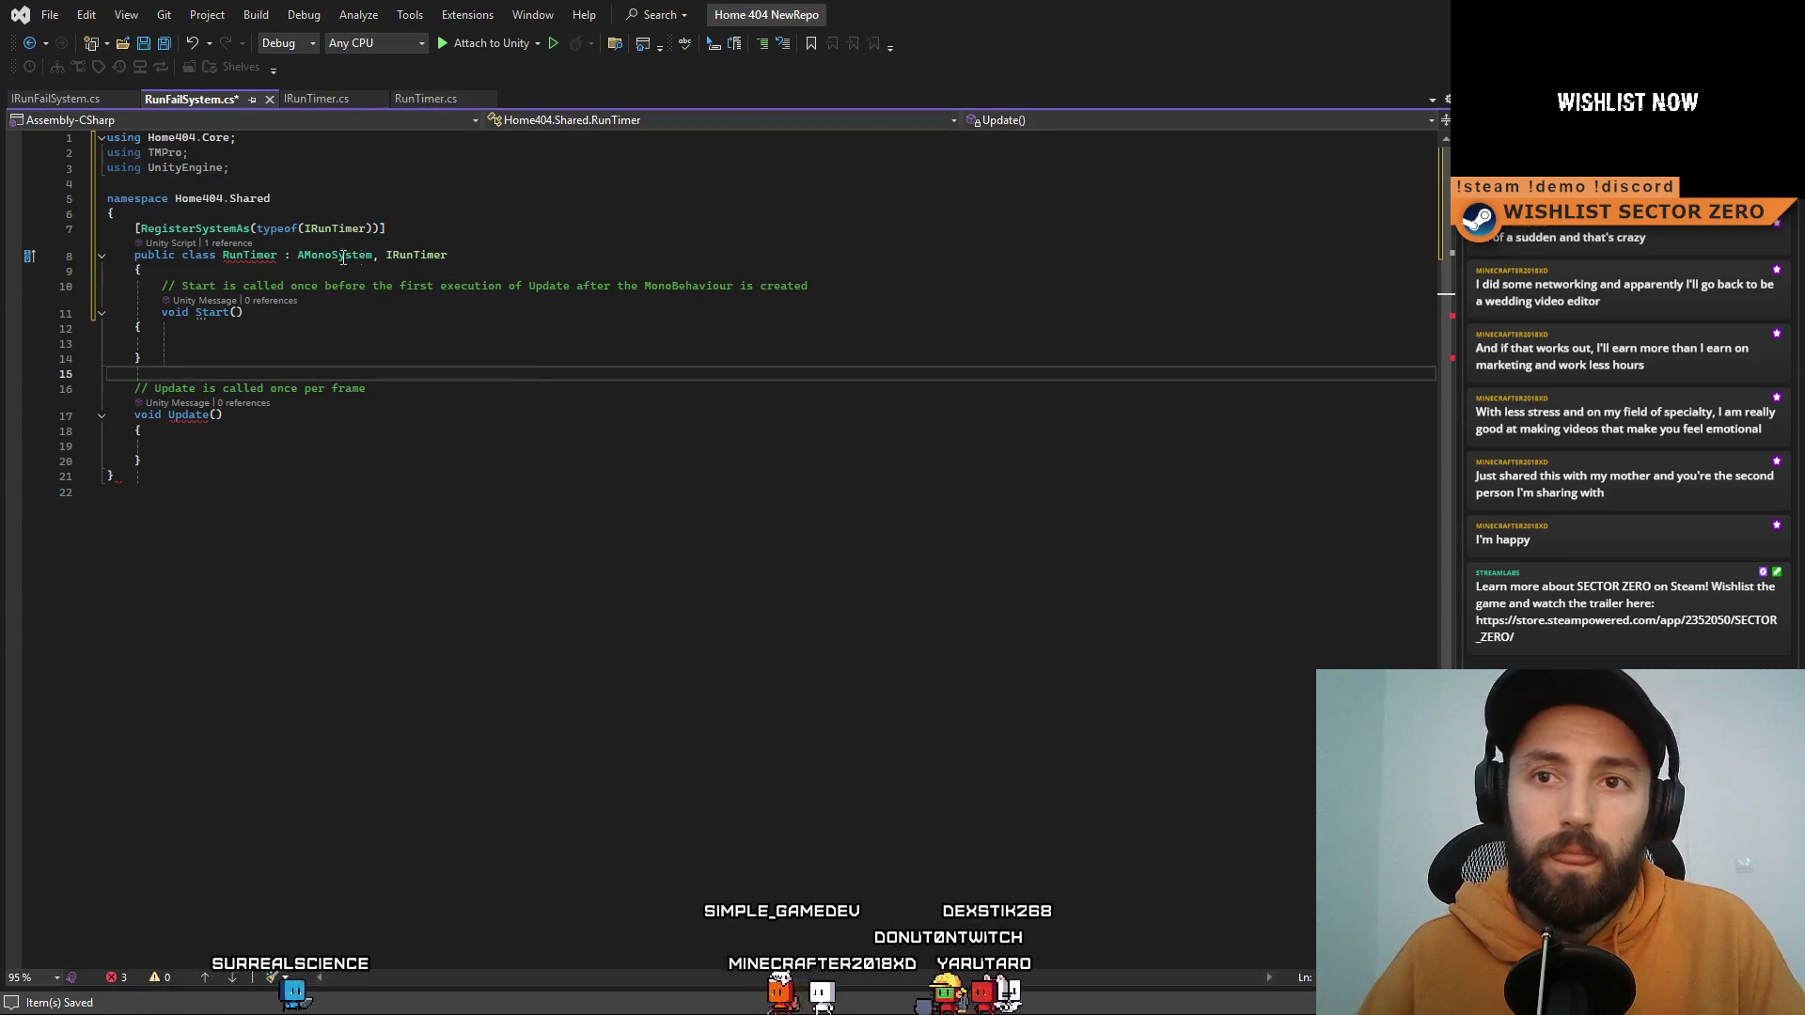
click(258, 262)
key(ctrl+r)
key(ctrl+r)
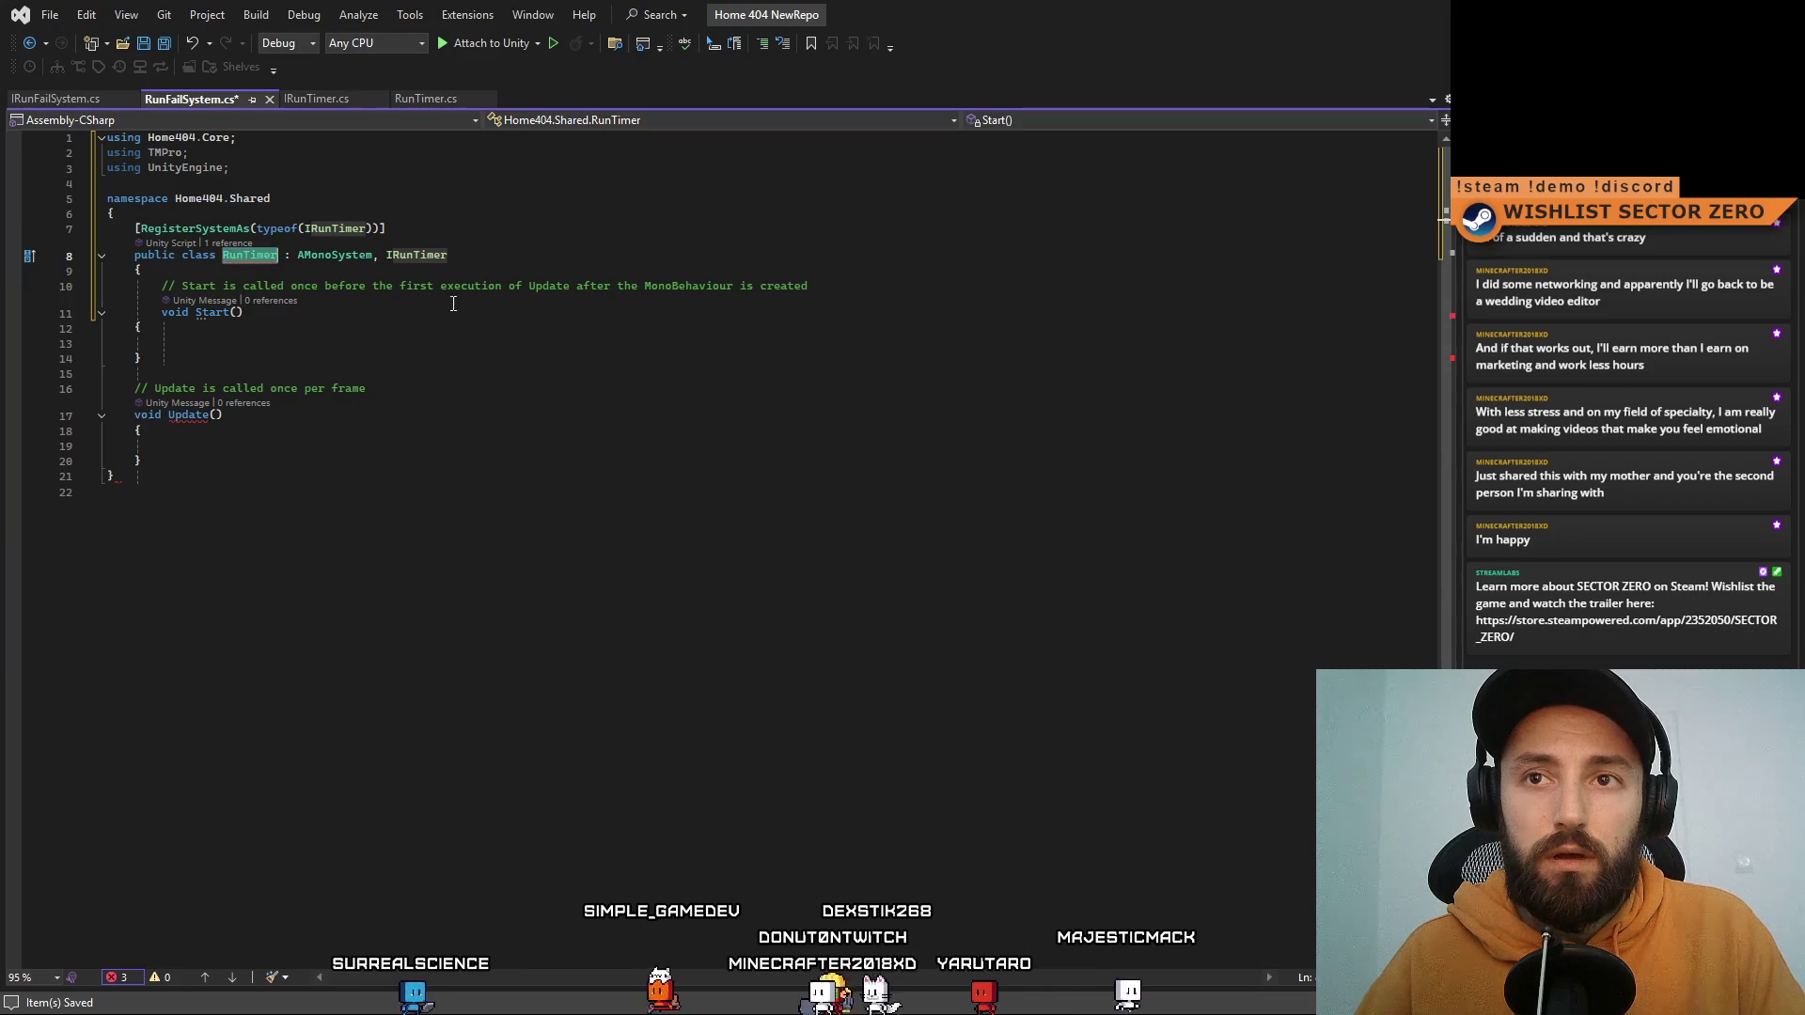
text(RunFailSystem)
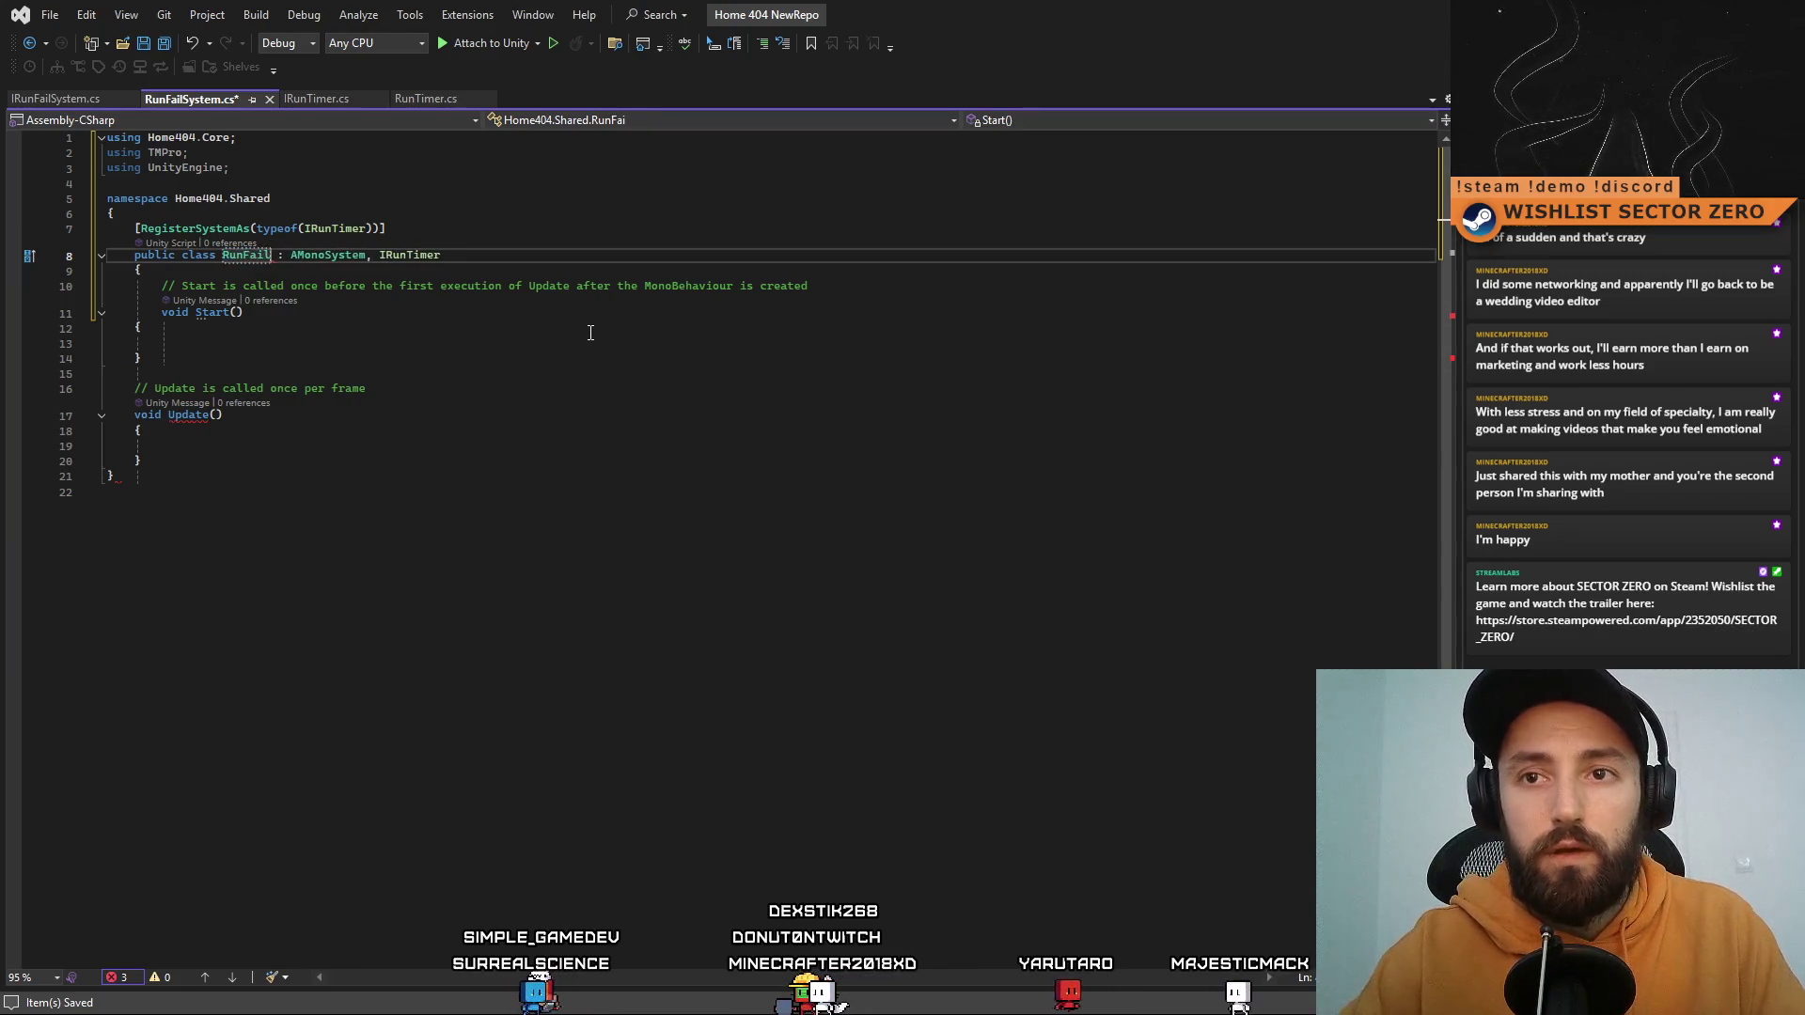
key(Return)
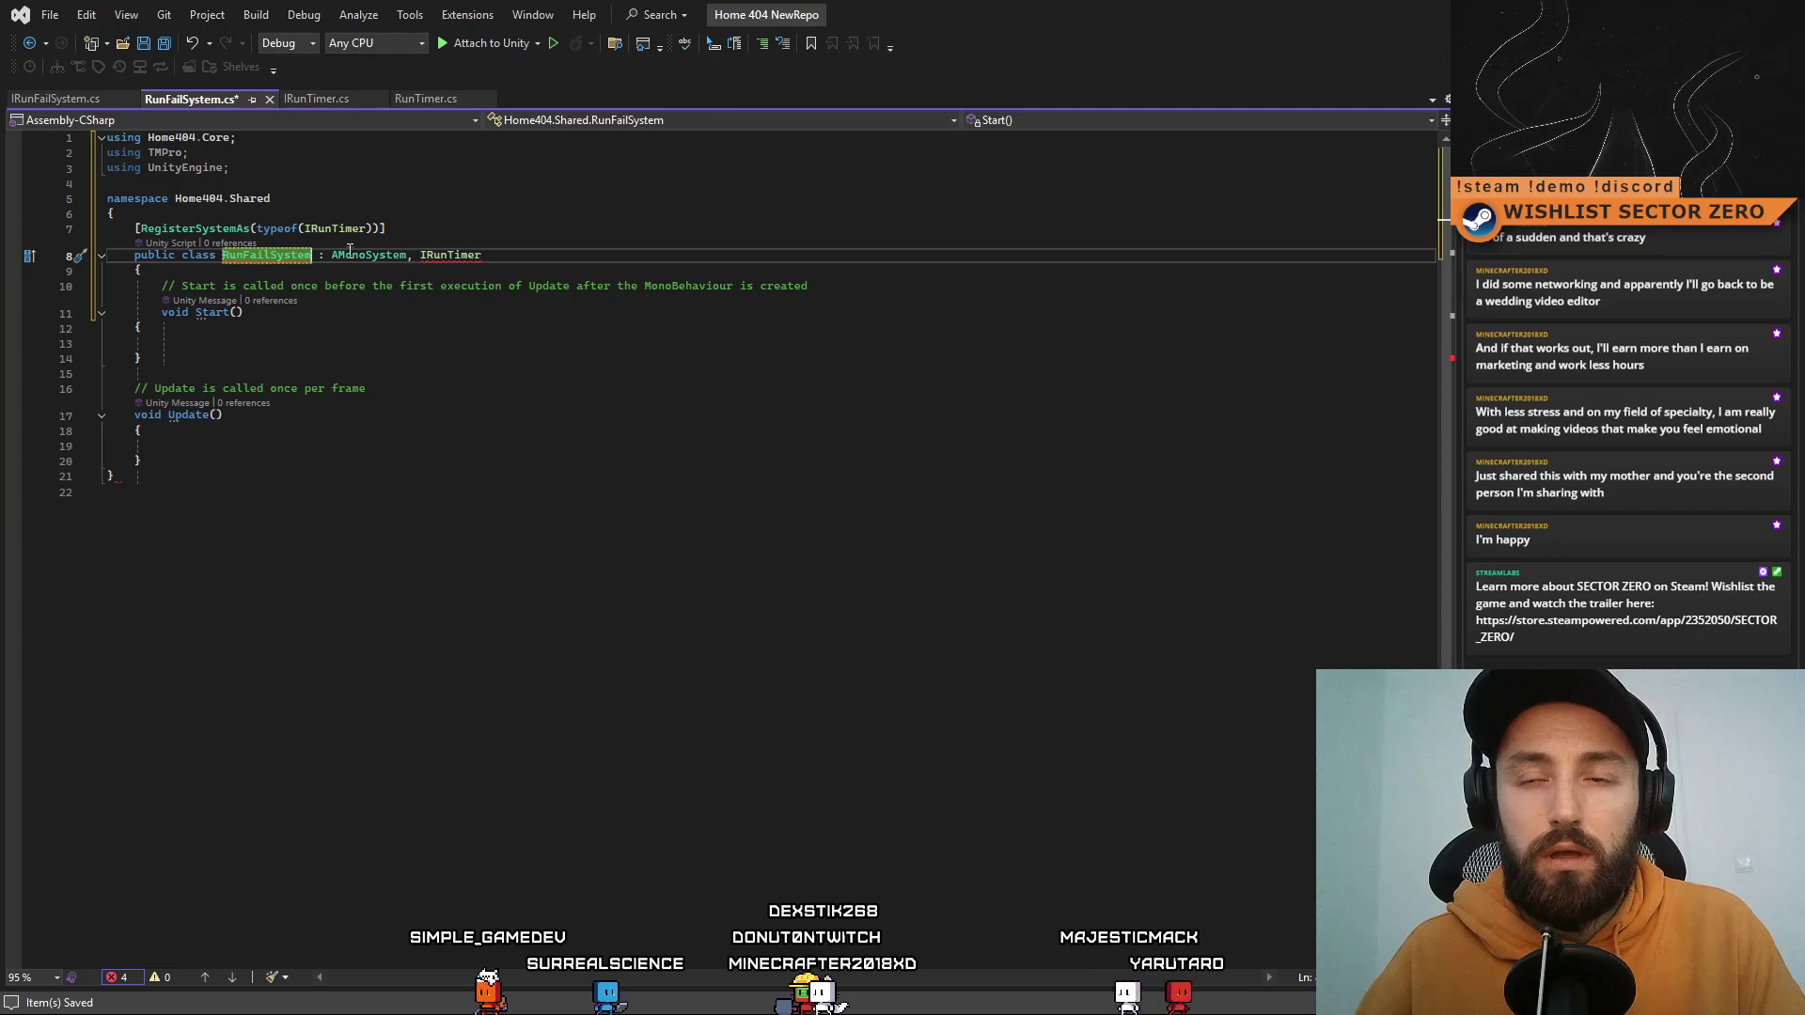
drag(368, 232, 352, 233)
text(FailSyste)
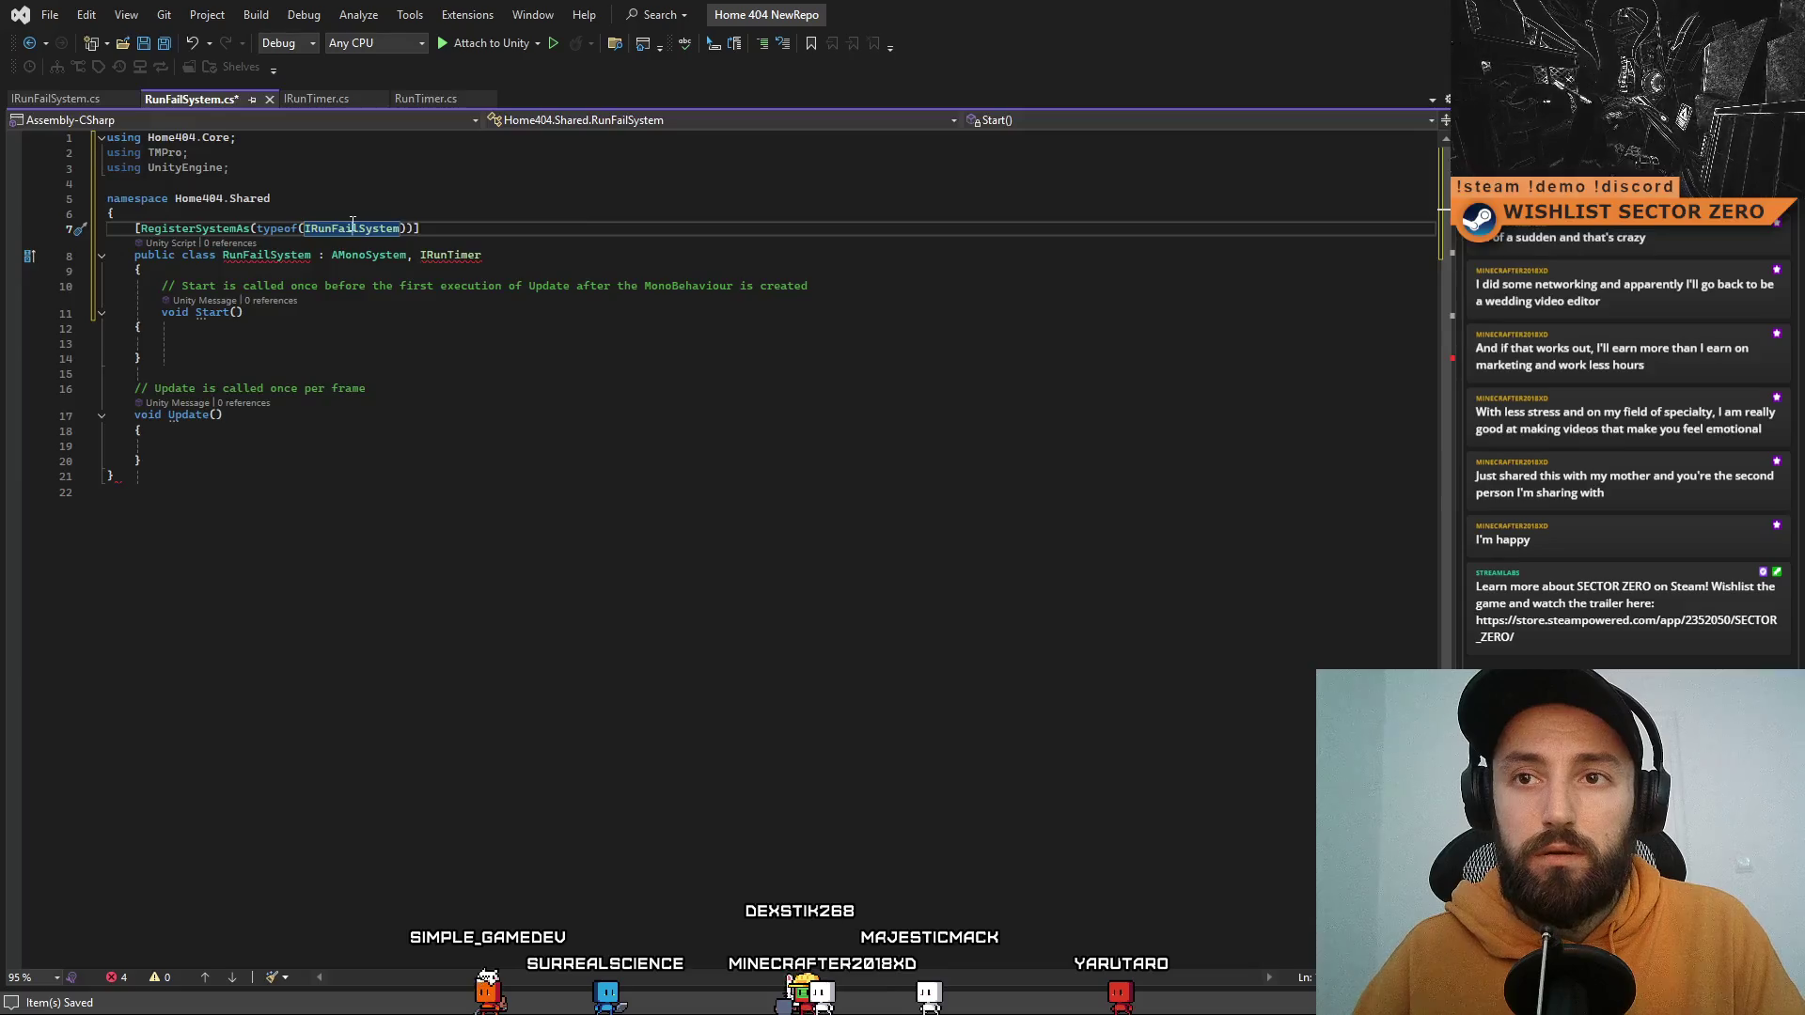
double_click(446, 254)
text(IRunFailSystem)
Step: Delete the Start and Update methods, leaving RunFailSystem with an empty class body
click(580, 405)
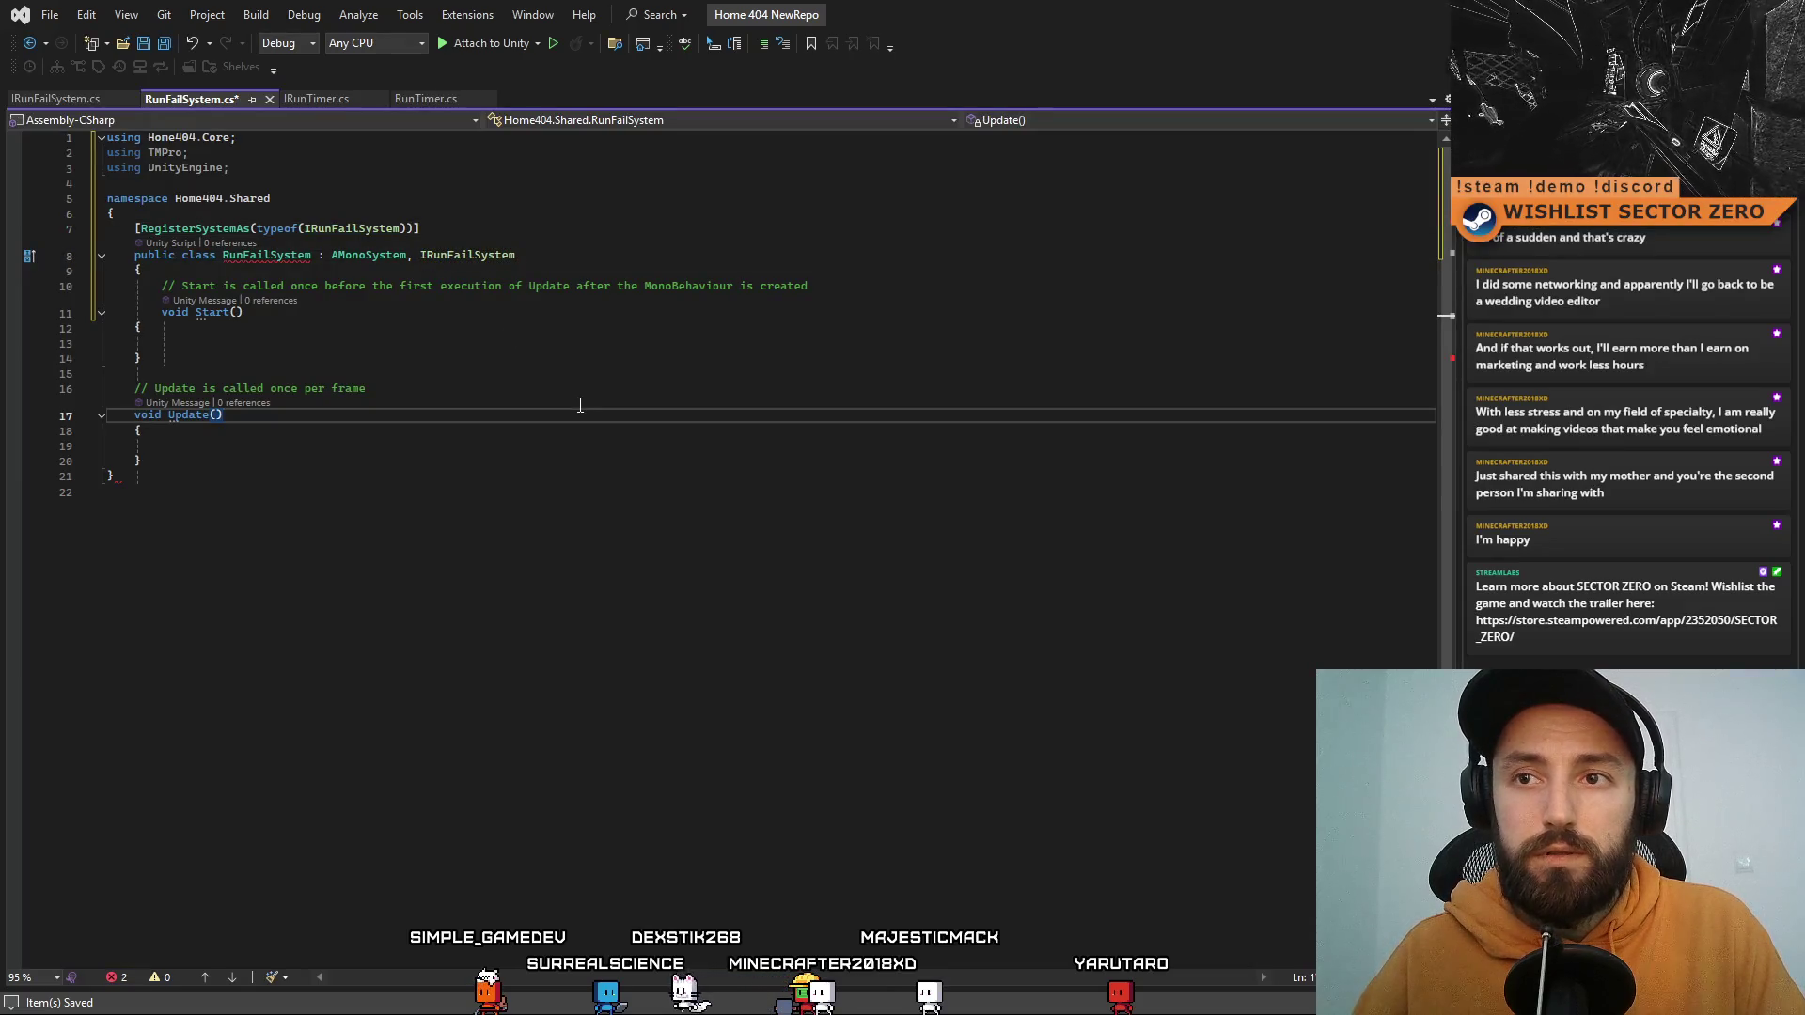
click(403, 328)
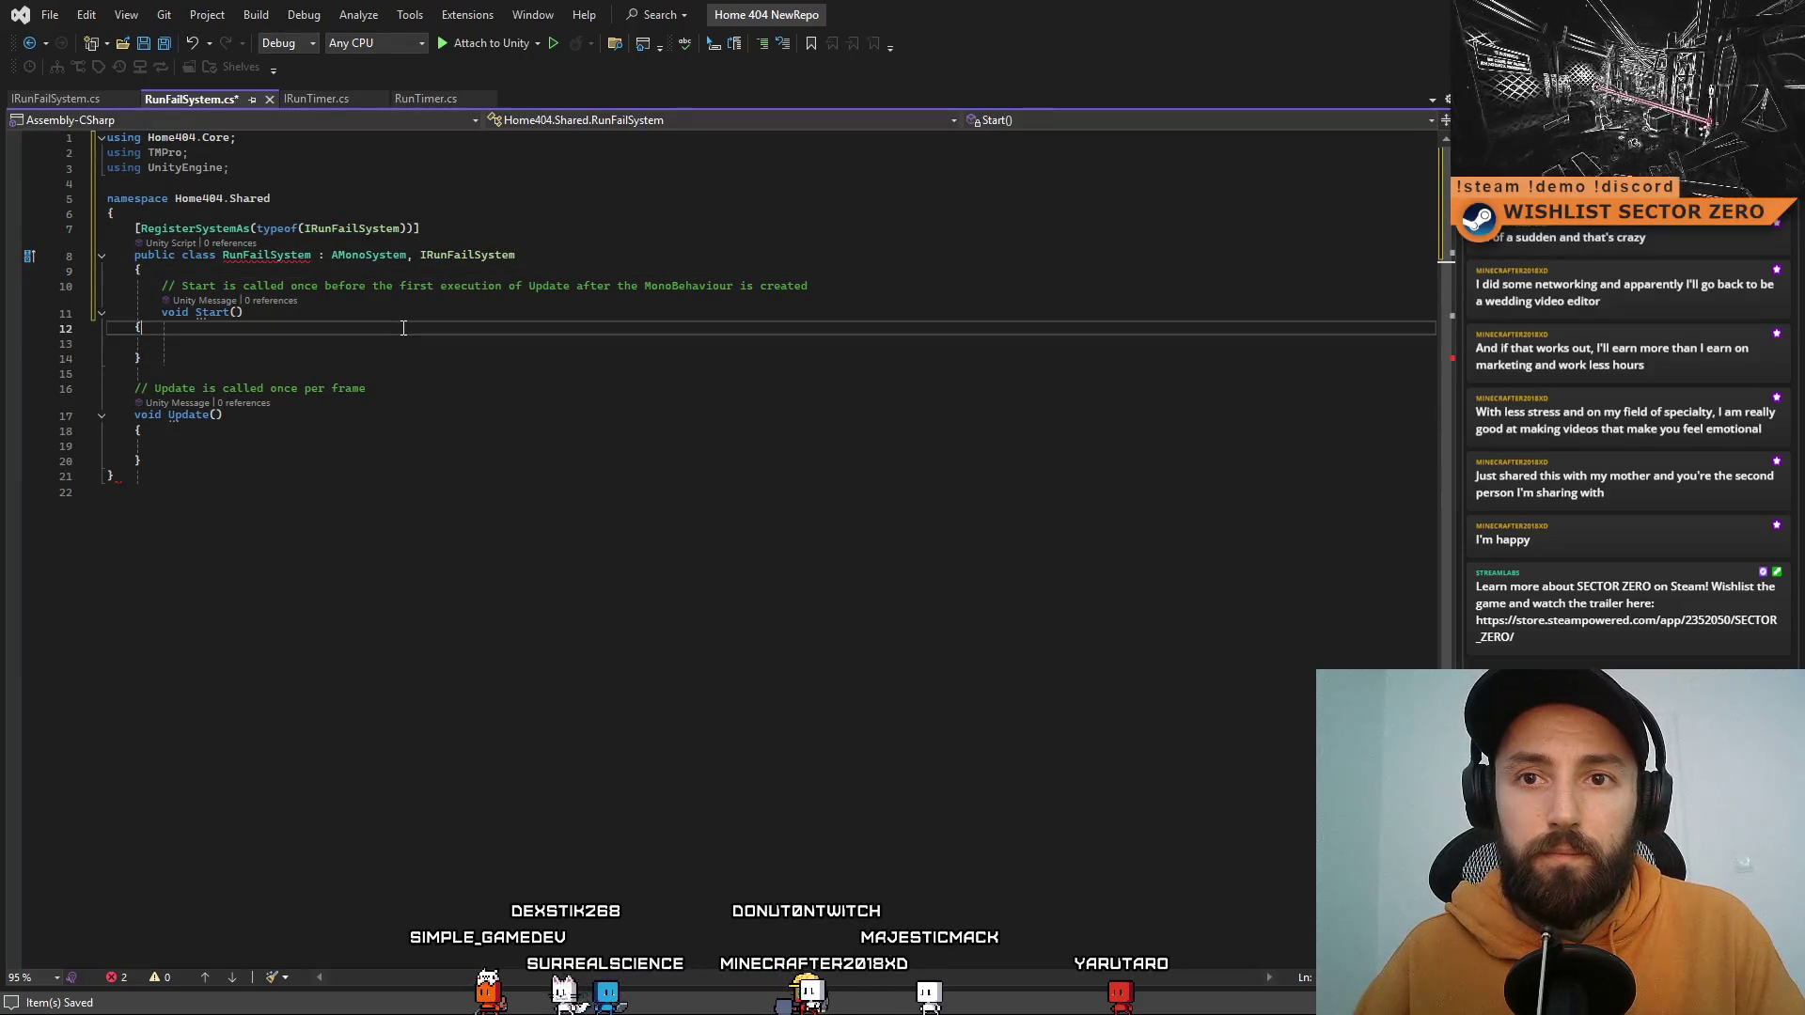
mouse_move(175, 459)
mouse_down()
mouse_move(165, 344)
mouse_move(25, 272)
mouse_up()
key(Delete)
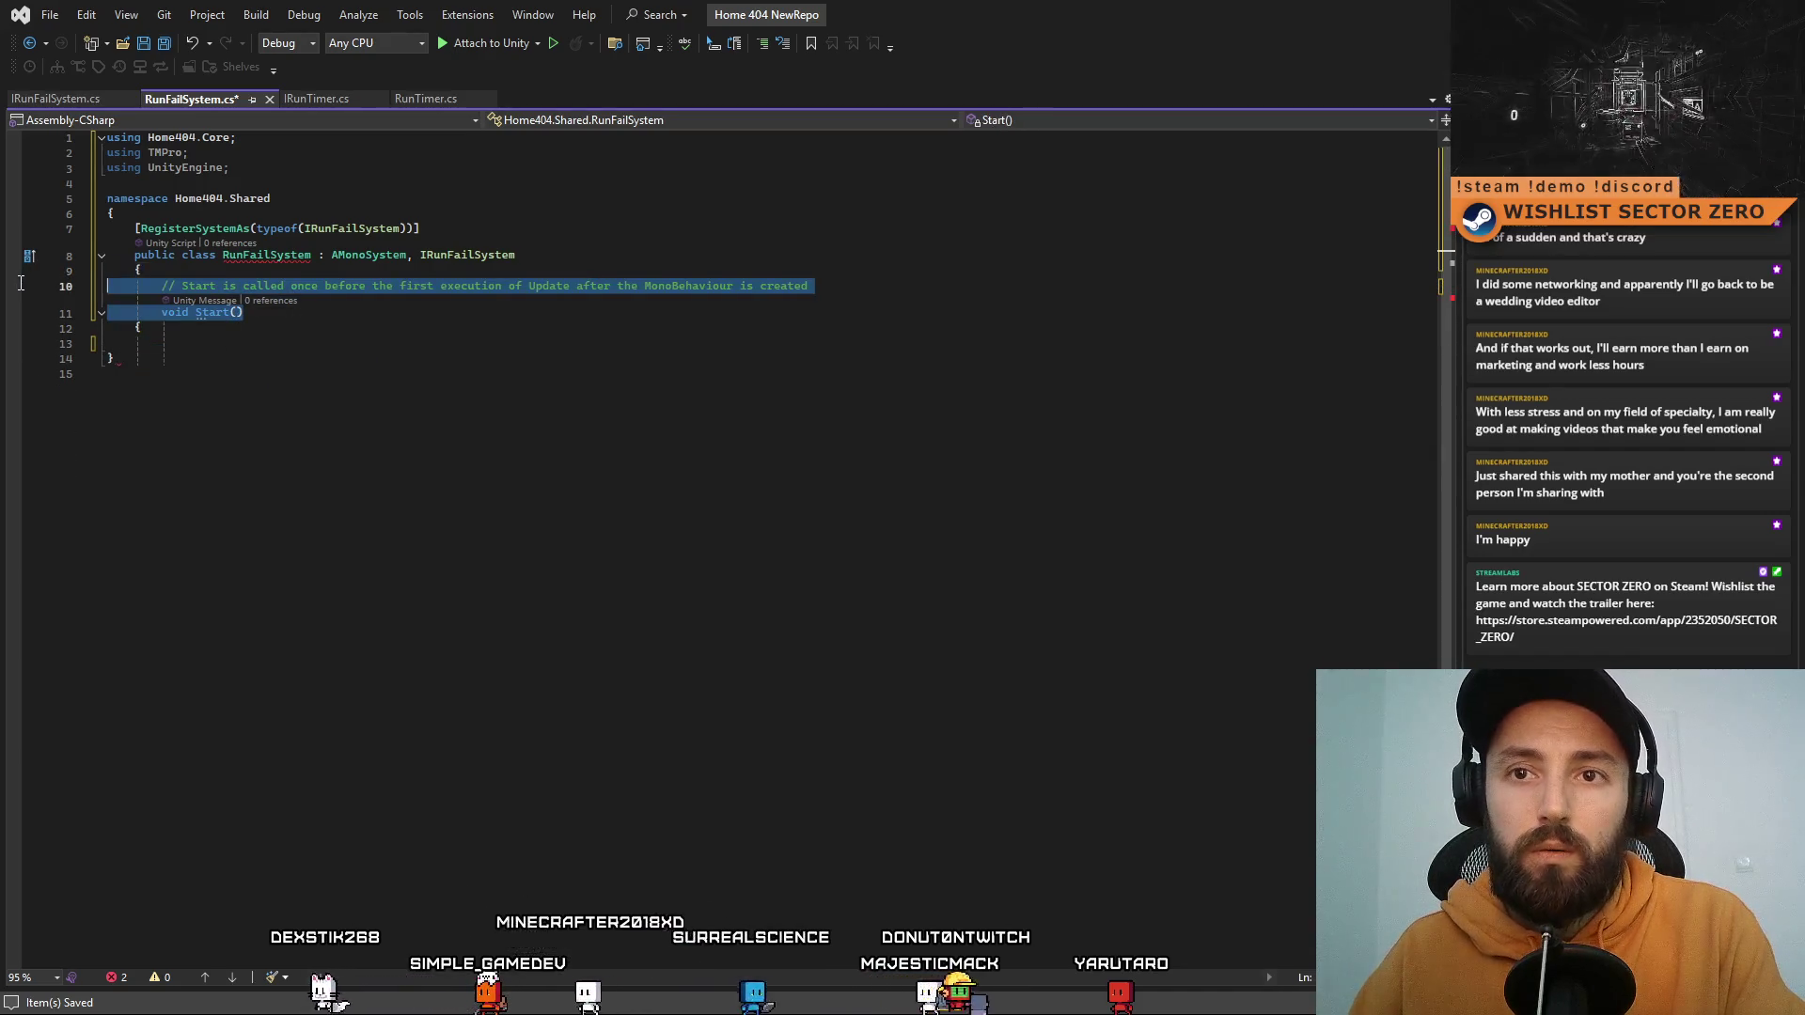
key(Delete)
text({)
key(Return)
click(245, 303)
click(246, 286)
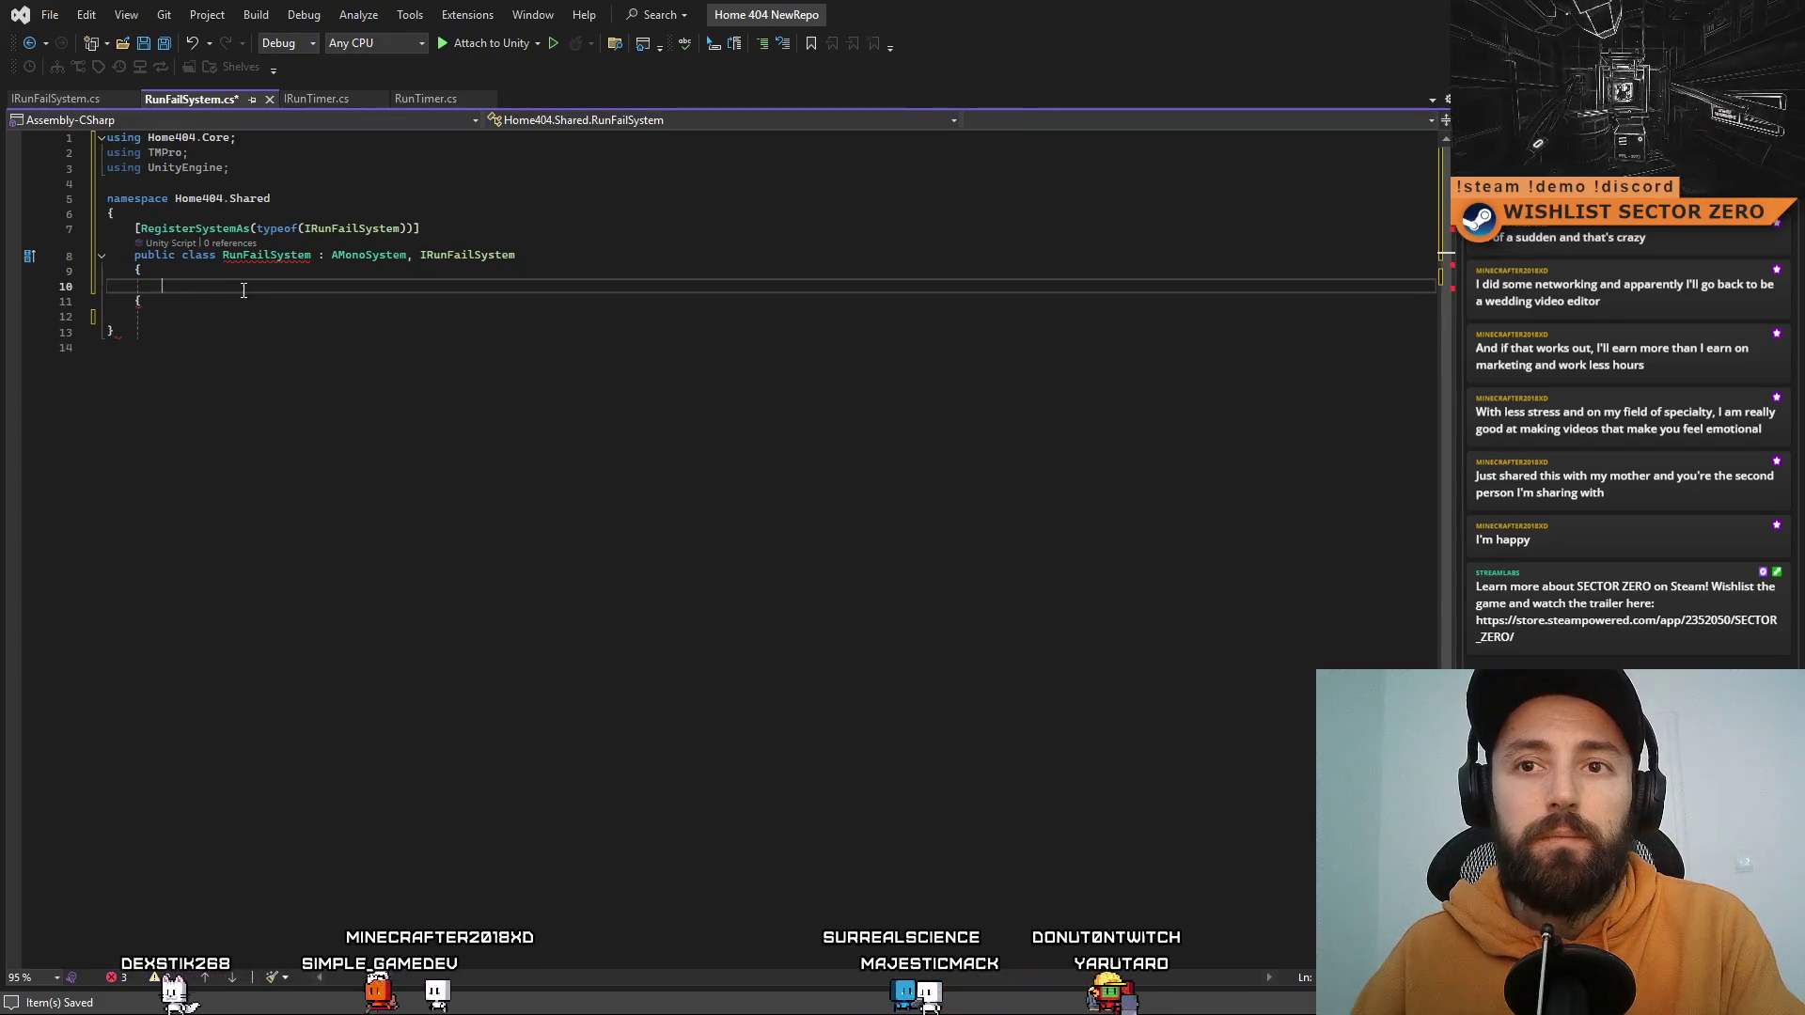
click(64, 102)
click(195, 99)
click(423, 99)
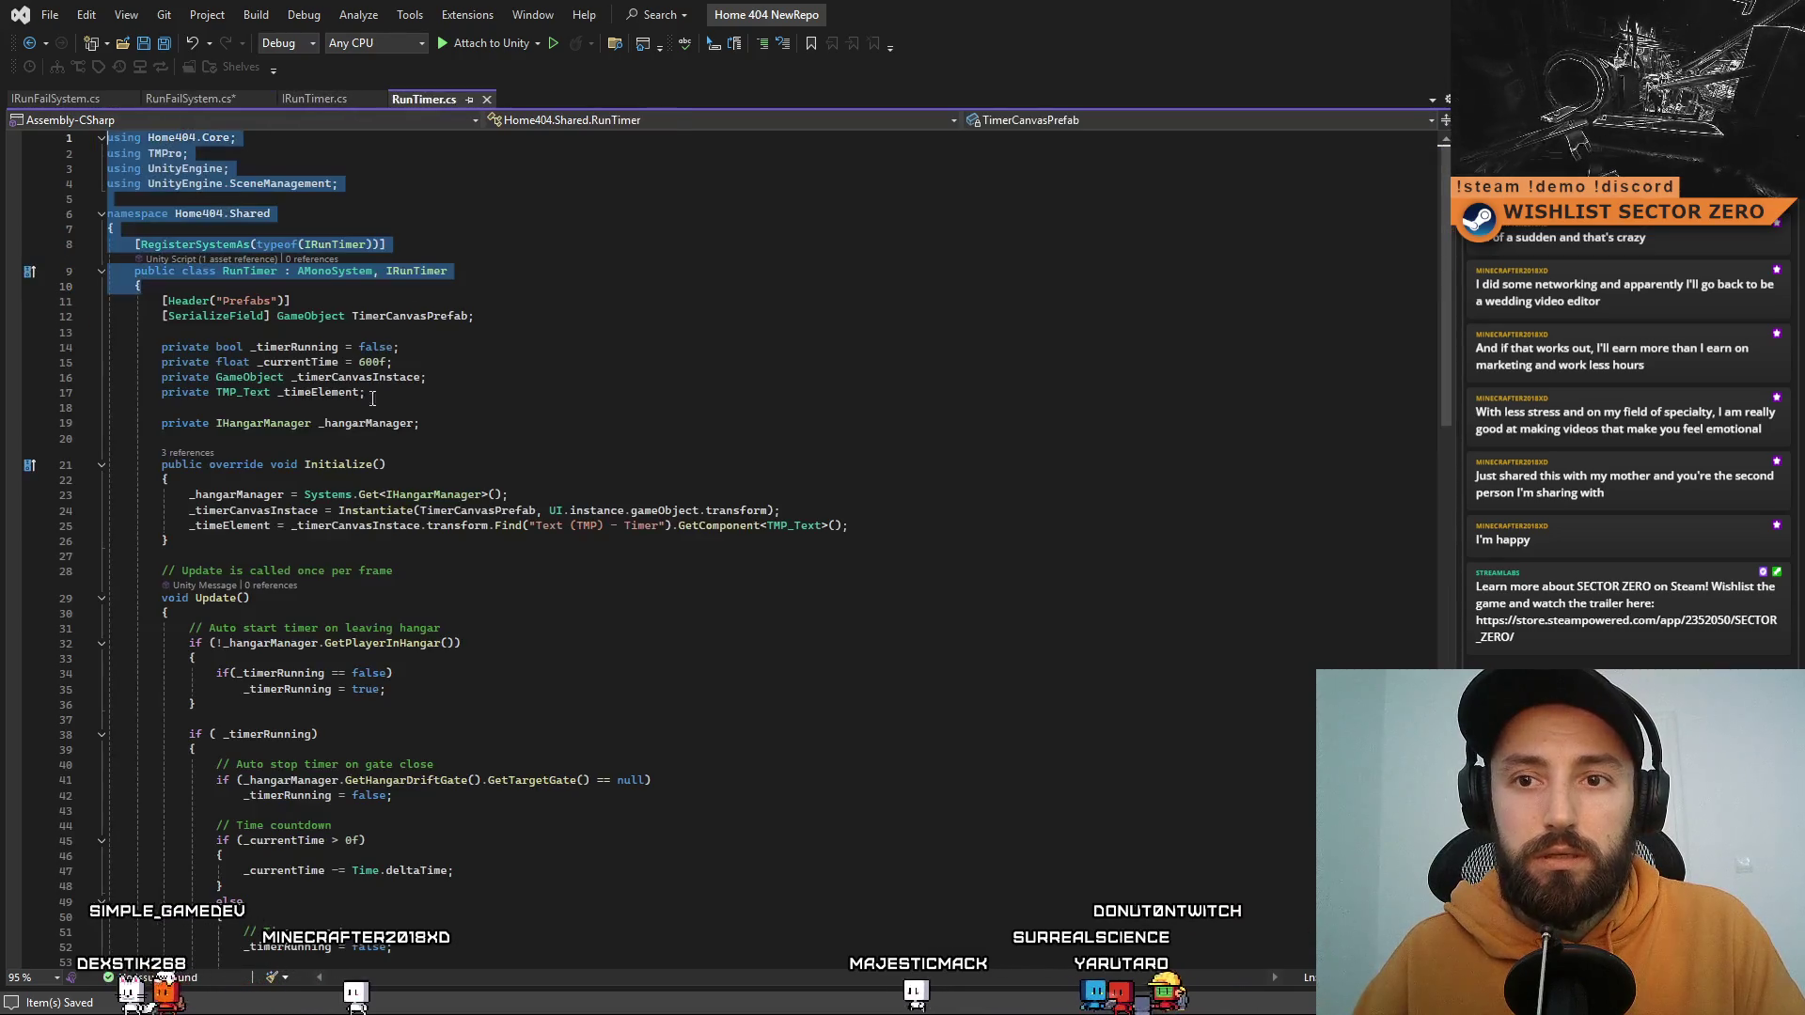
Step: Copy RunTimer's Initialize override into RunFailSystem as an empty method, fix its braces, and save
mouse_move(173, 462)
mouse_down()
mouse_move(282, 466)
mouse_move(211, 479)
mouse_up()
key(ctrl+c)
click(190, 99)
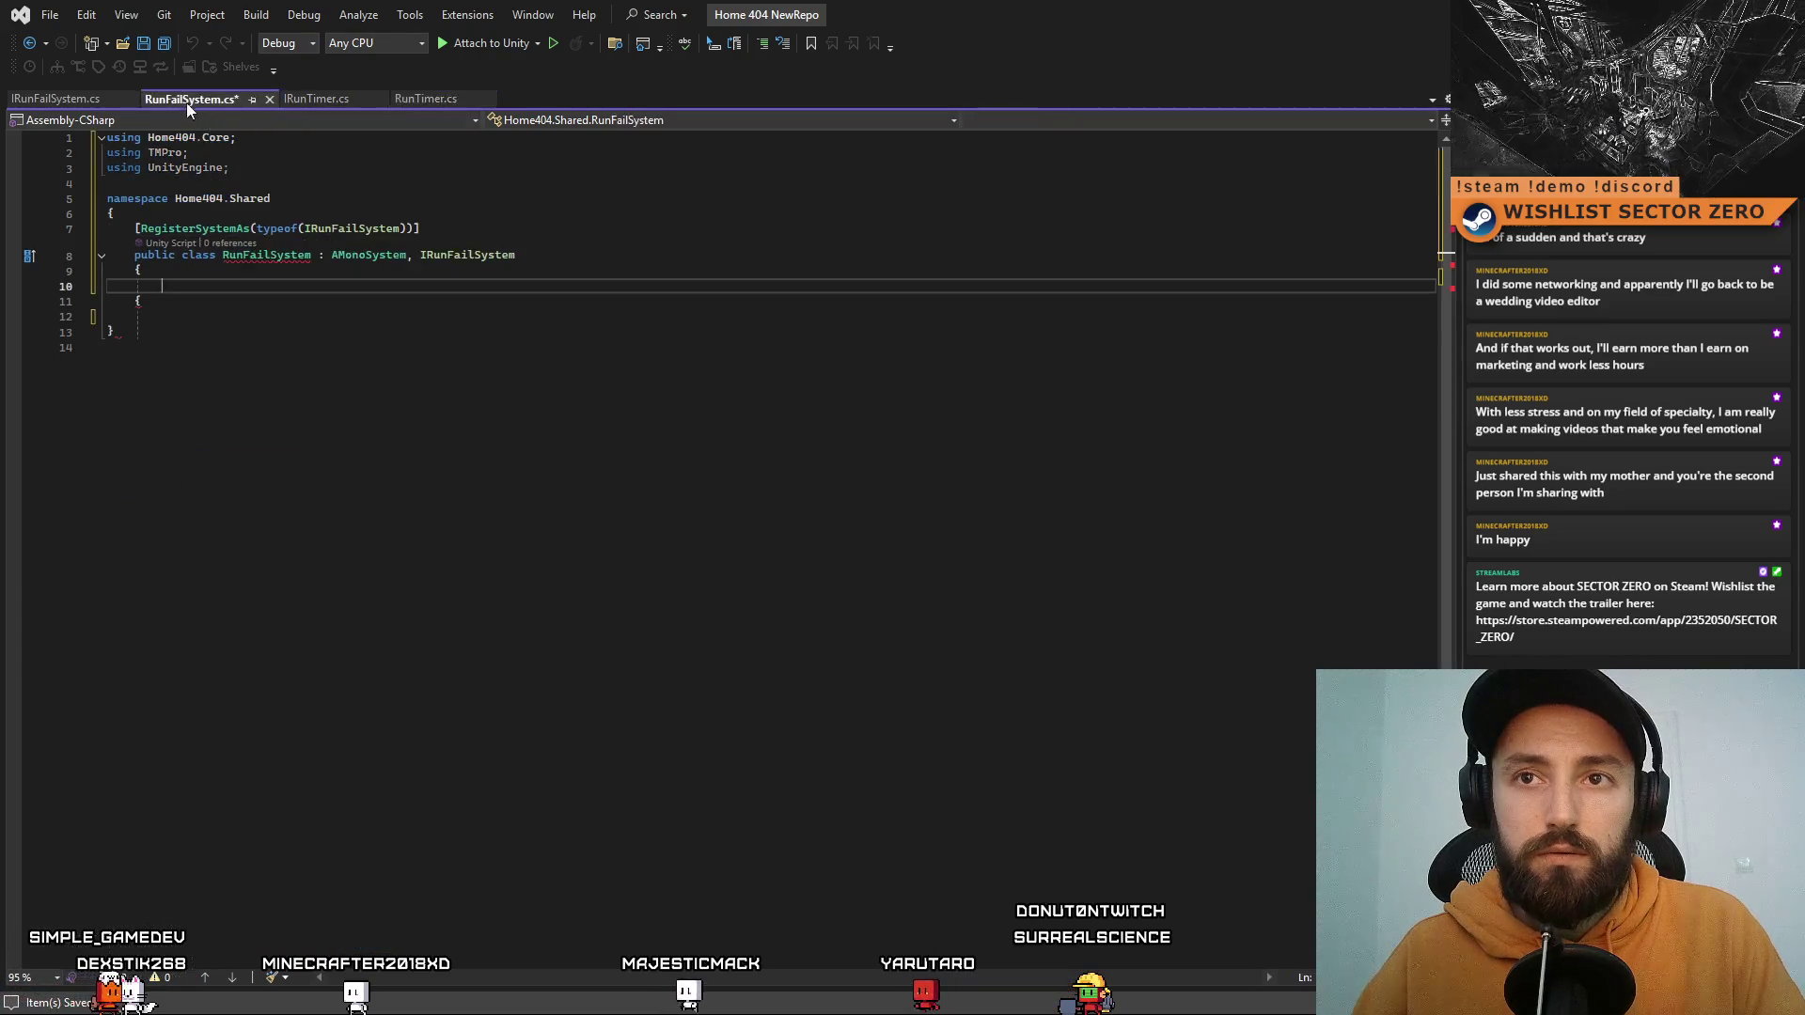
click(282, 297)
key(ctrl+v)
click(364, 328)
key(BackSpace)
text(})
key(Return)
text(})
click(309, 427)
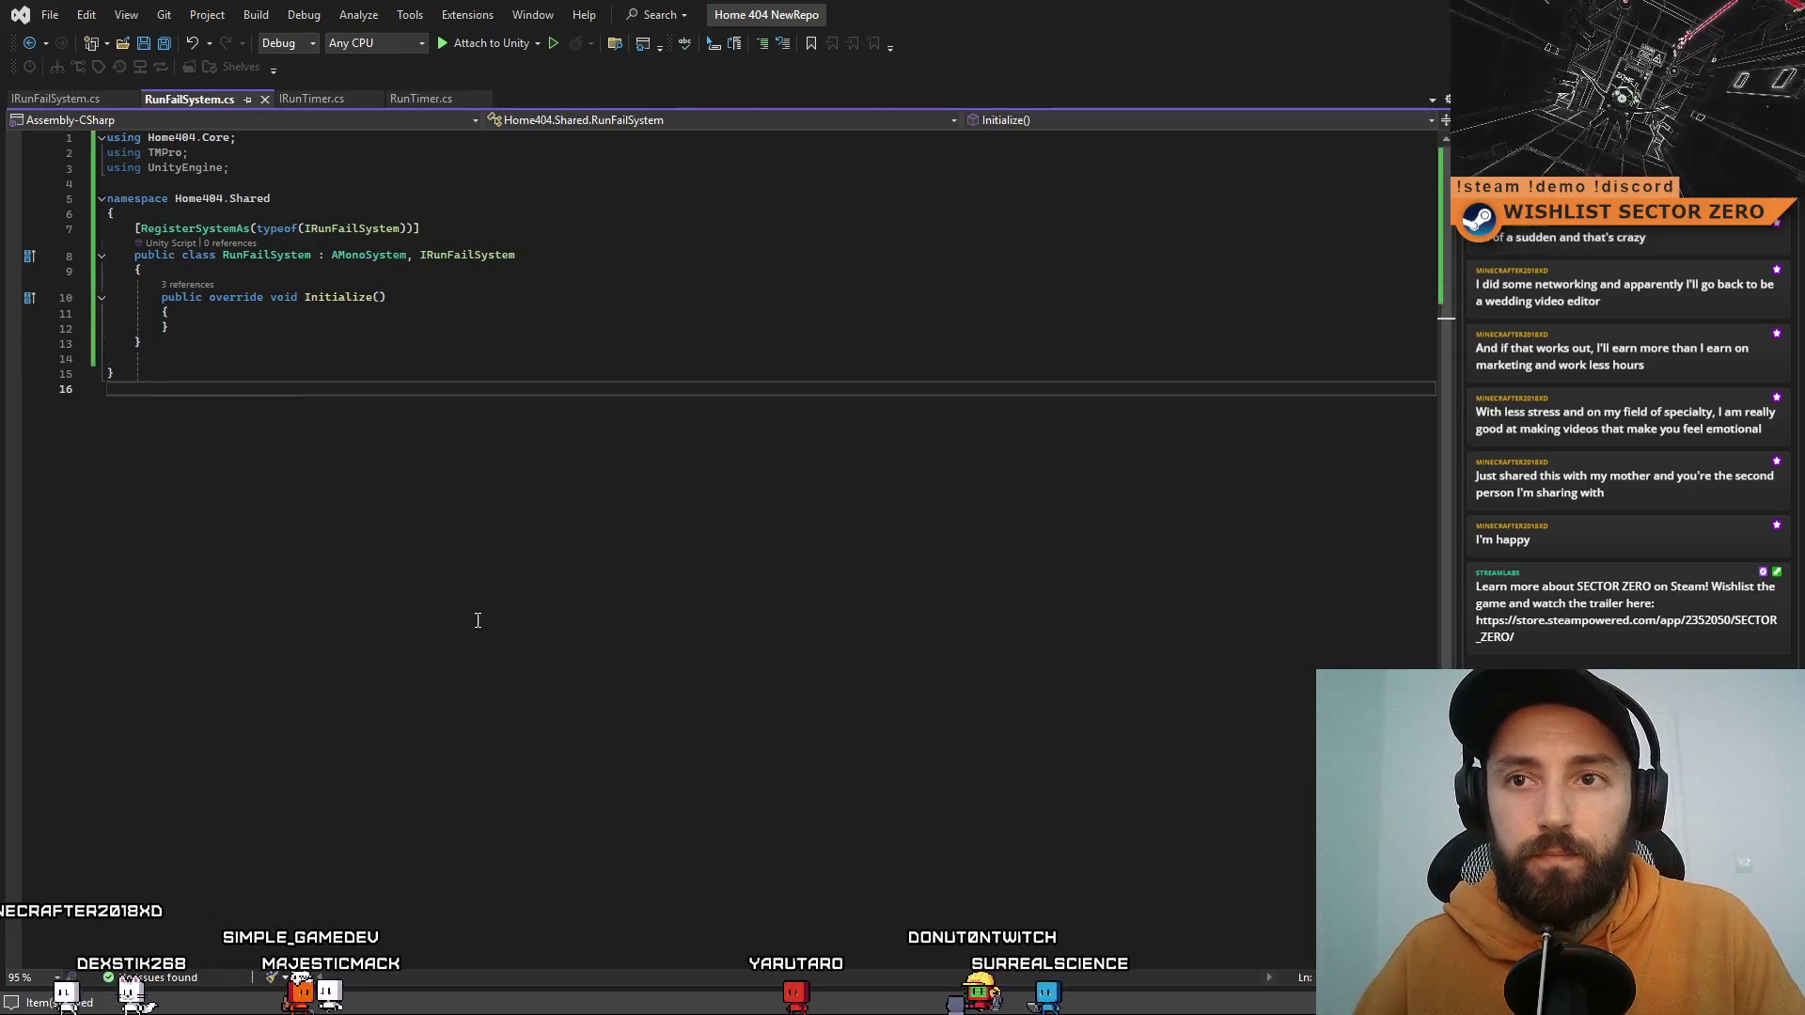
click(162, 326)
key(Return)
drag(134, 373, 21, 357)
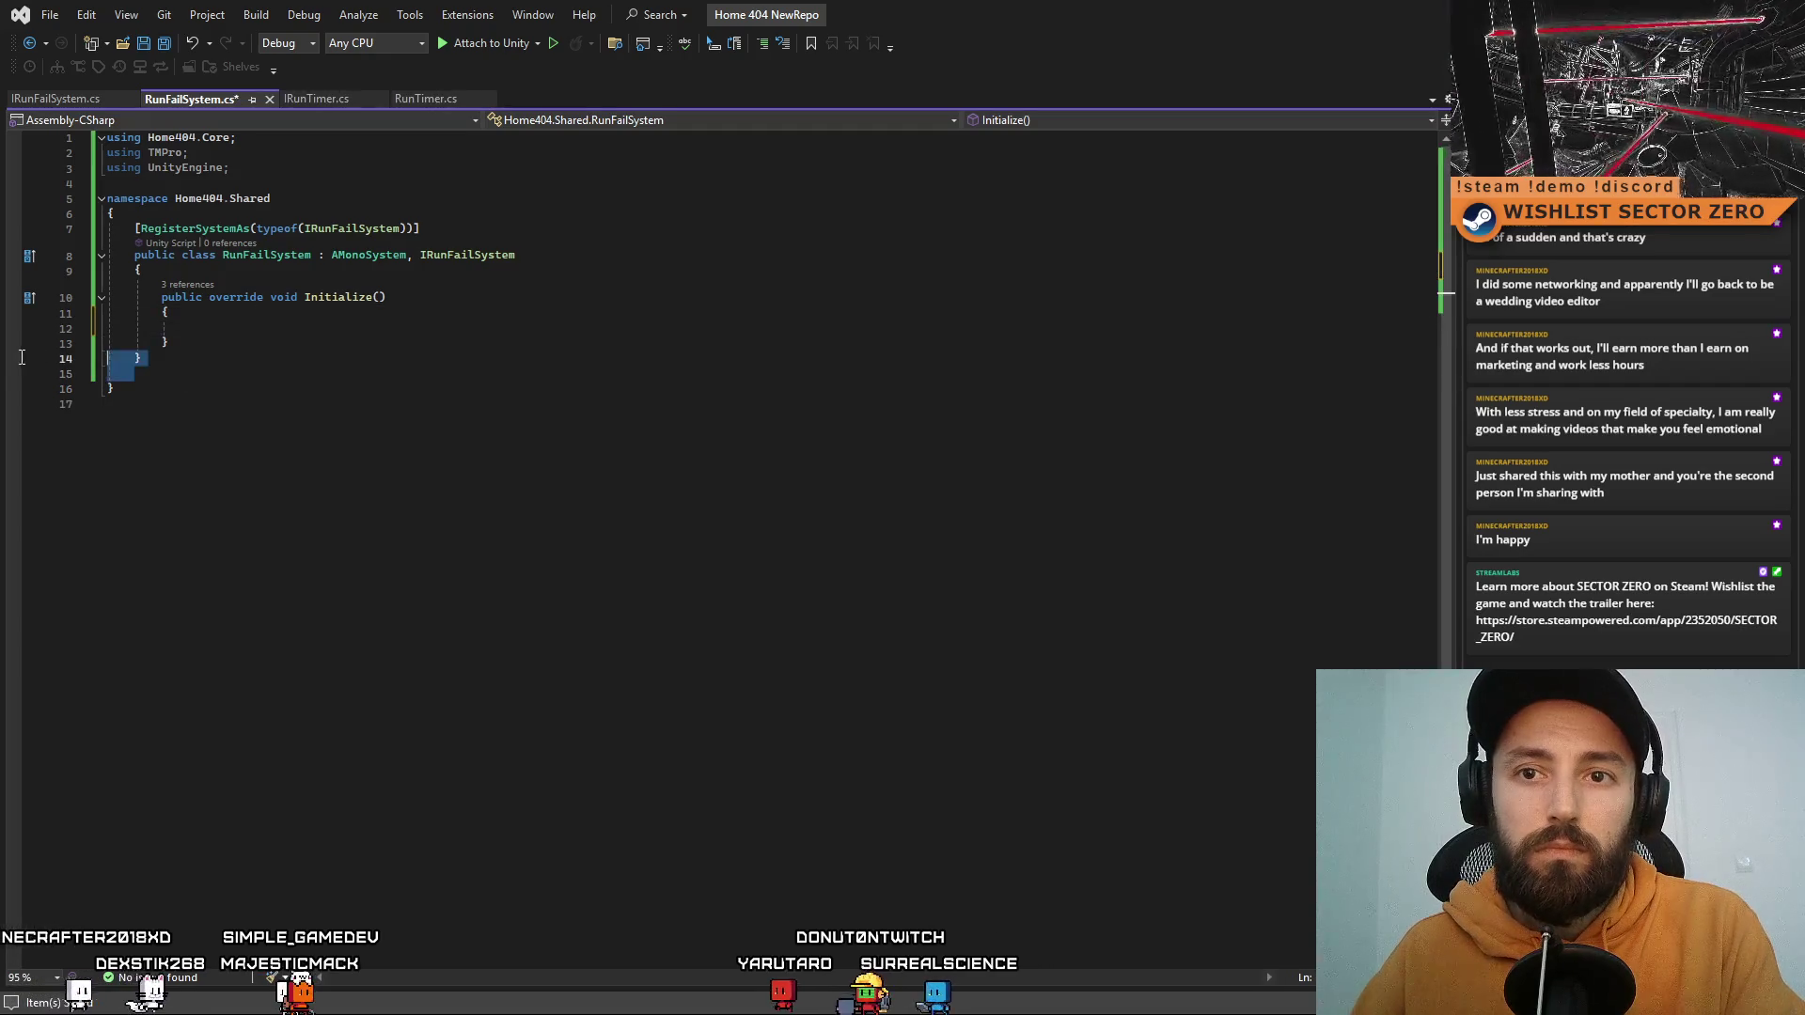
key(Delete)
click(530, 535)
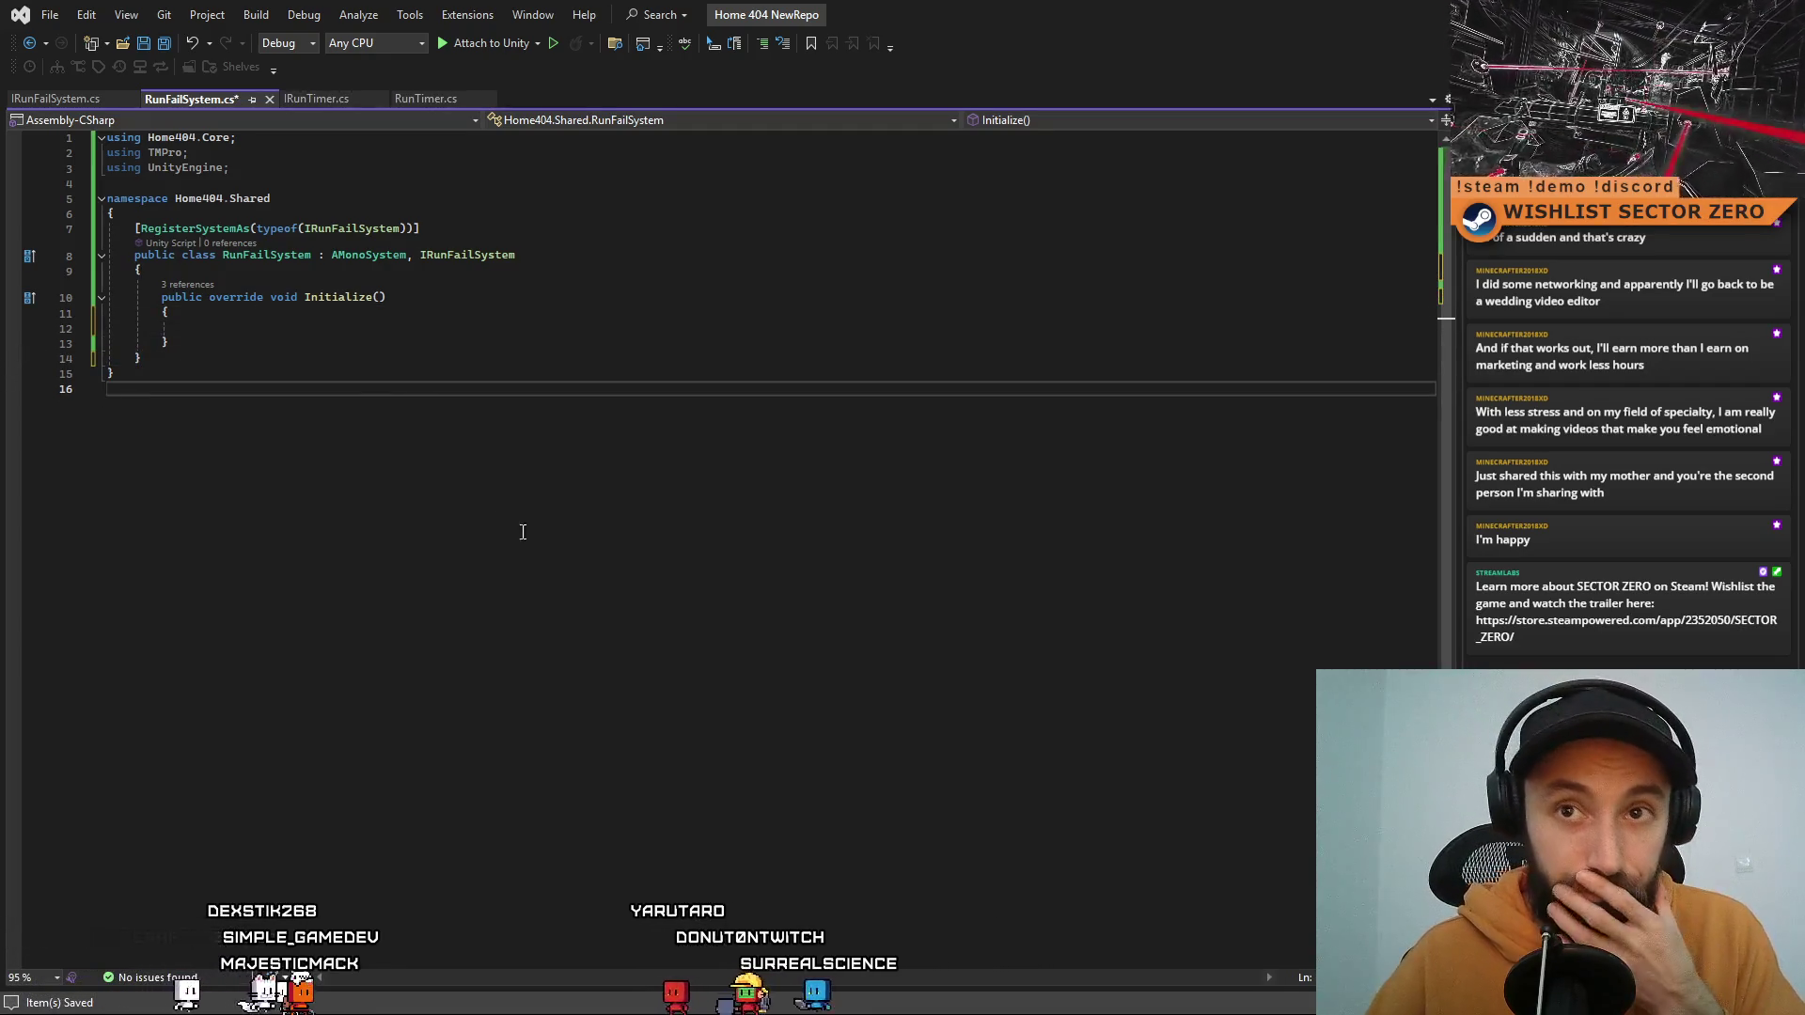
key(ctrl+s)
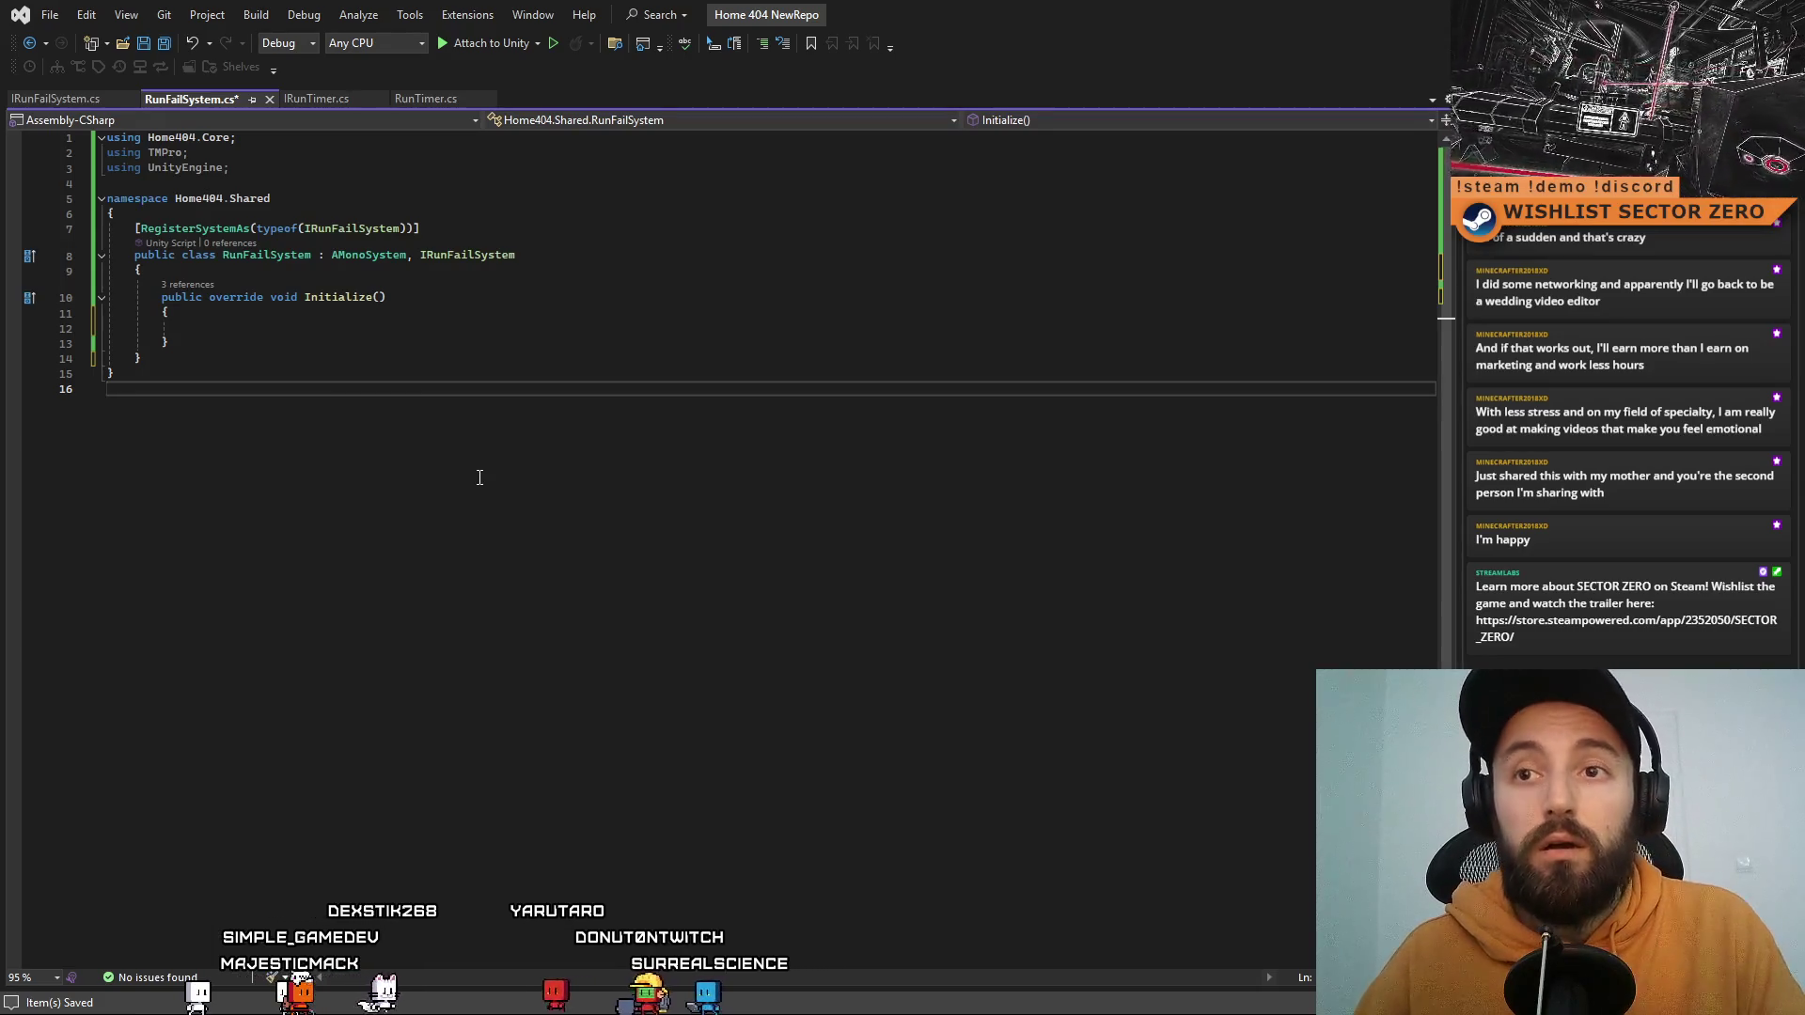
Step: Back in RunTimer.cs, select the _timeElement field, then its fields and Initialize method
click(71, 99)
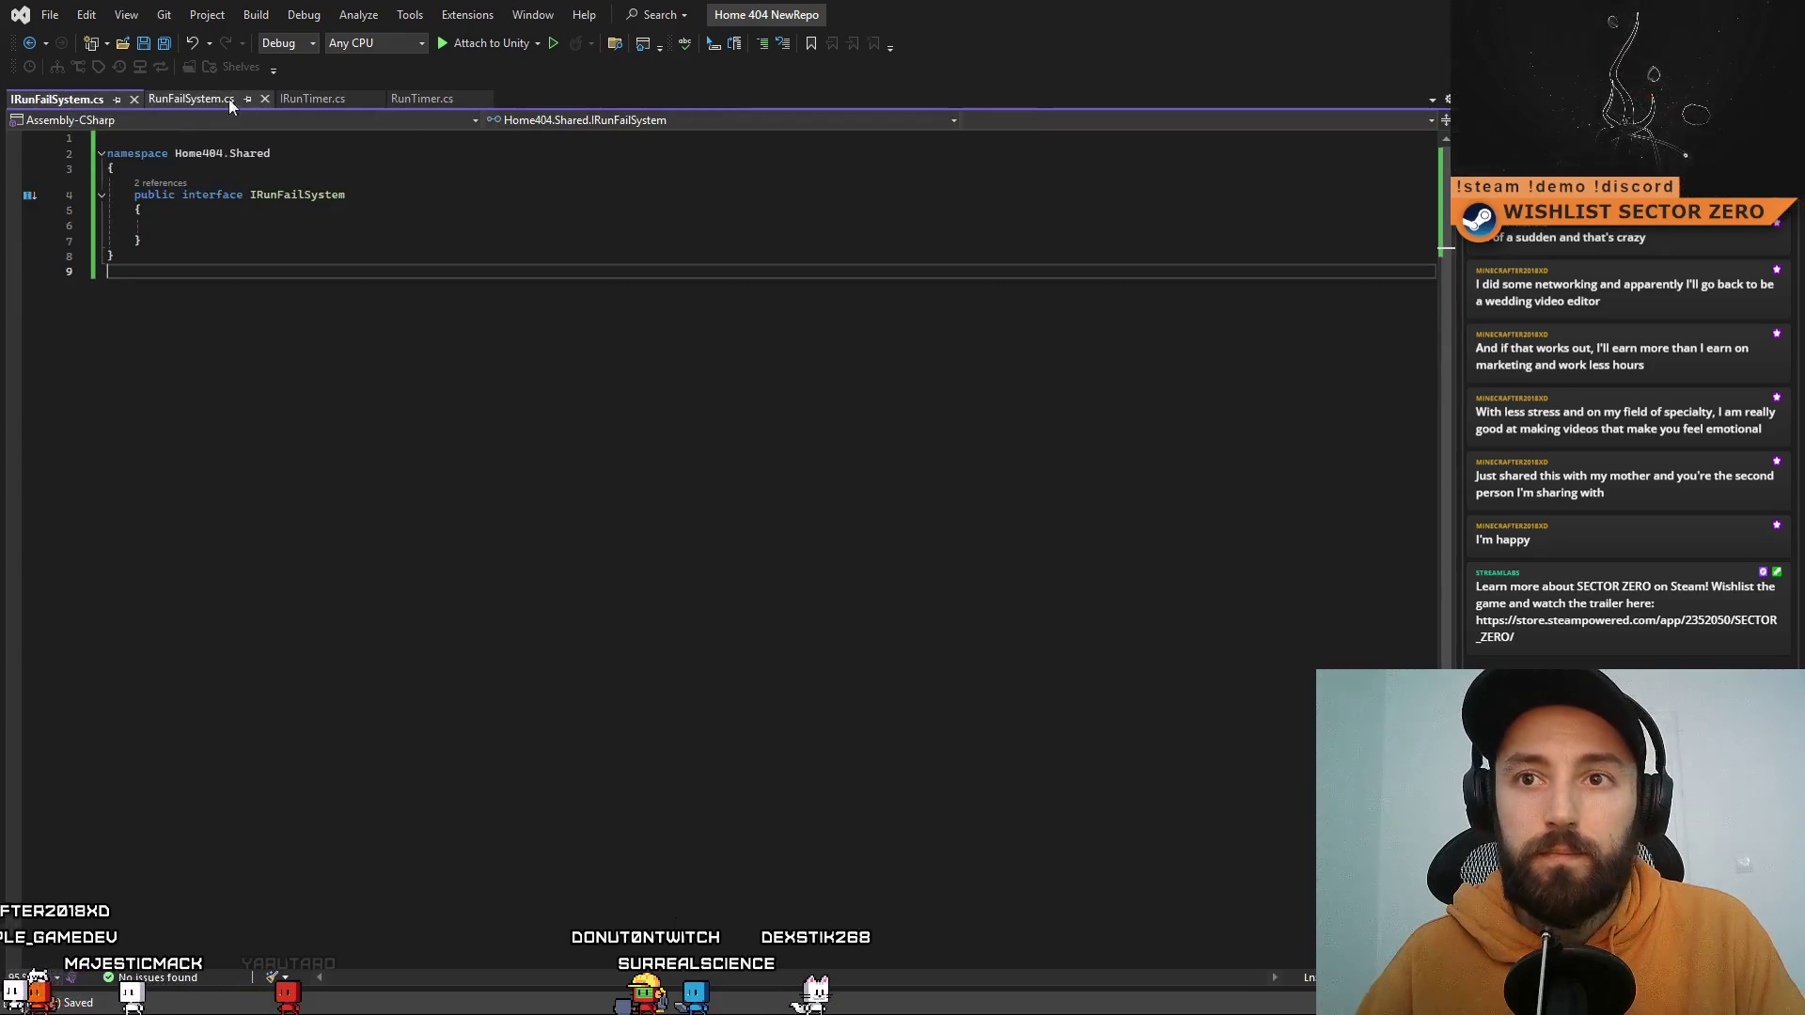
click(293, 101)
click(431, 99)
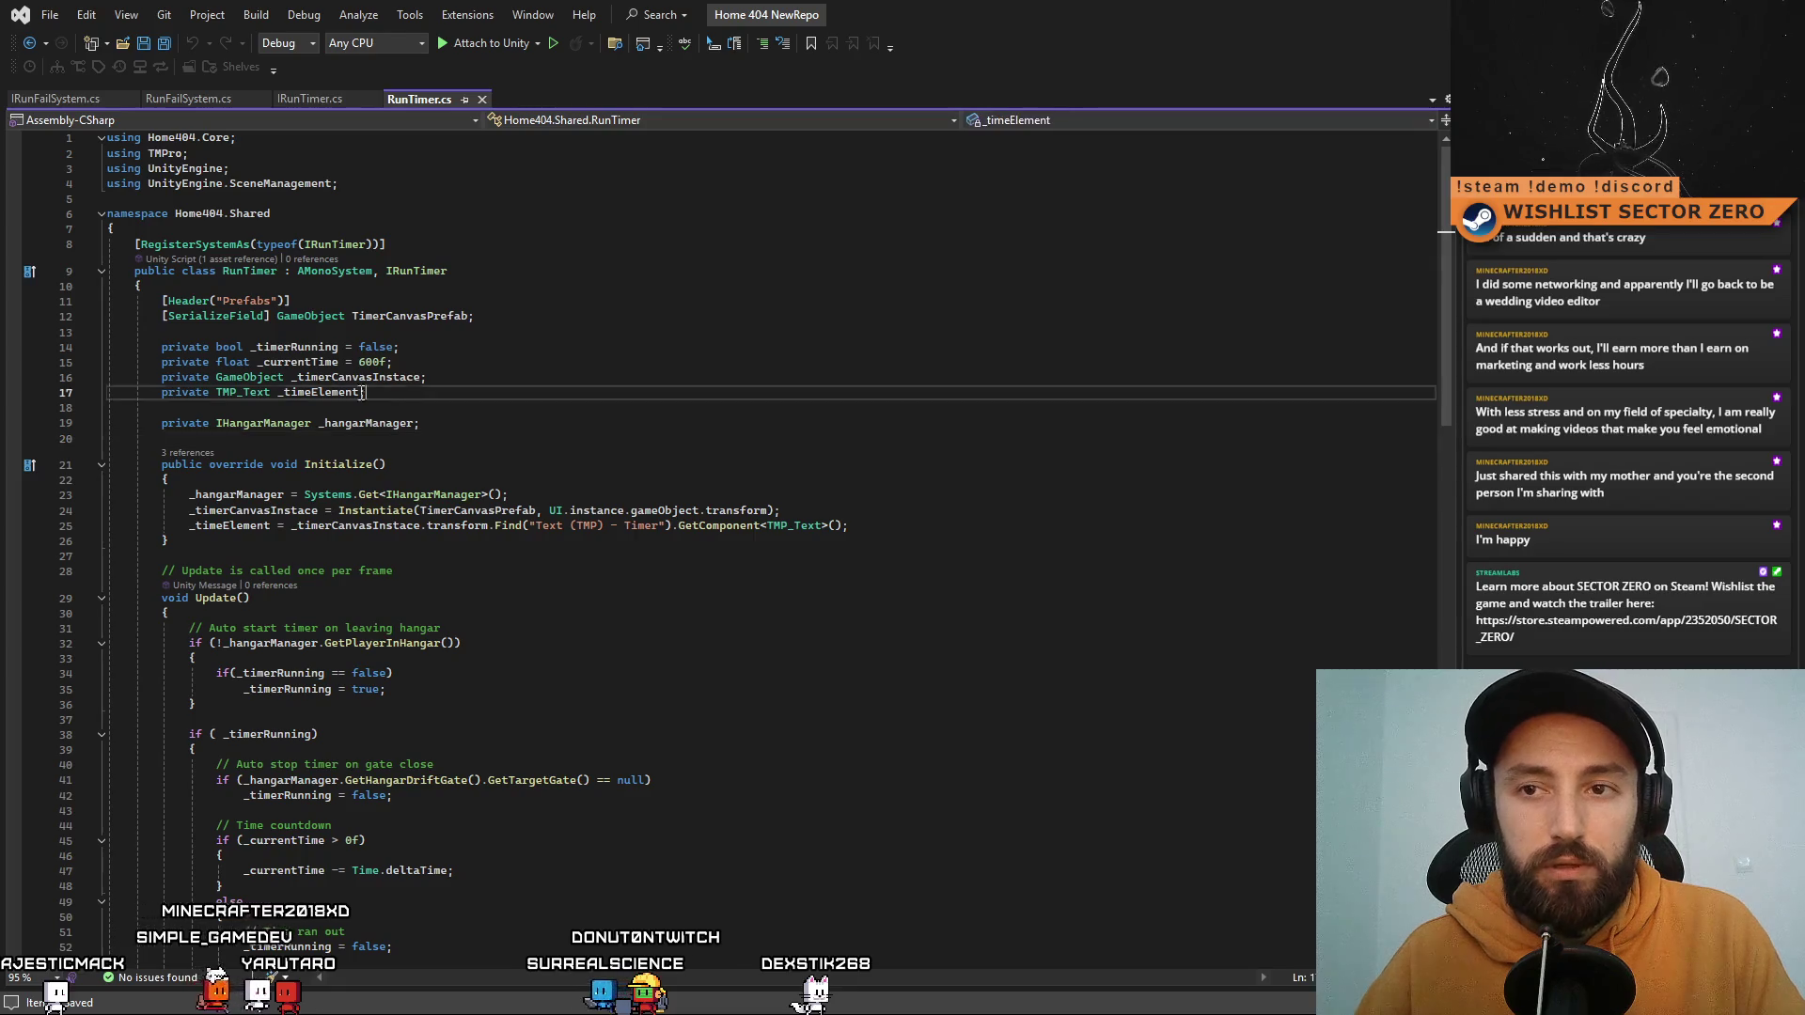
triple_click(357, 392)
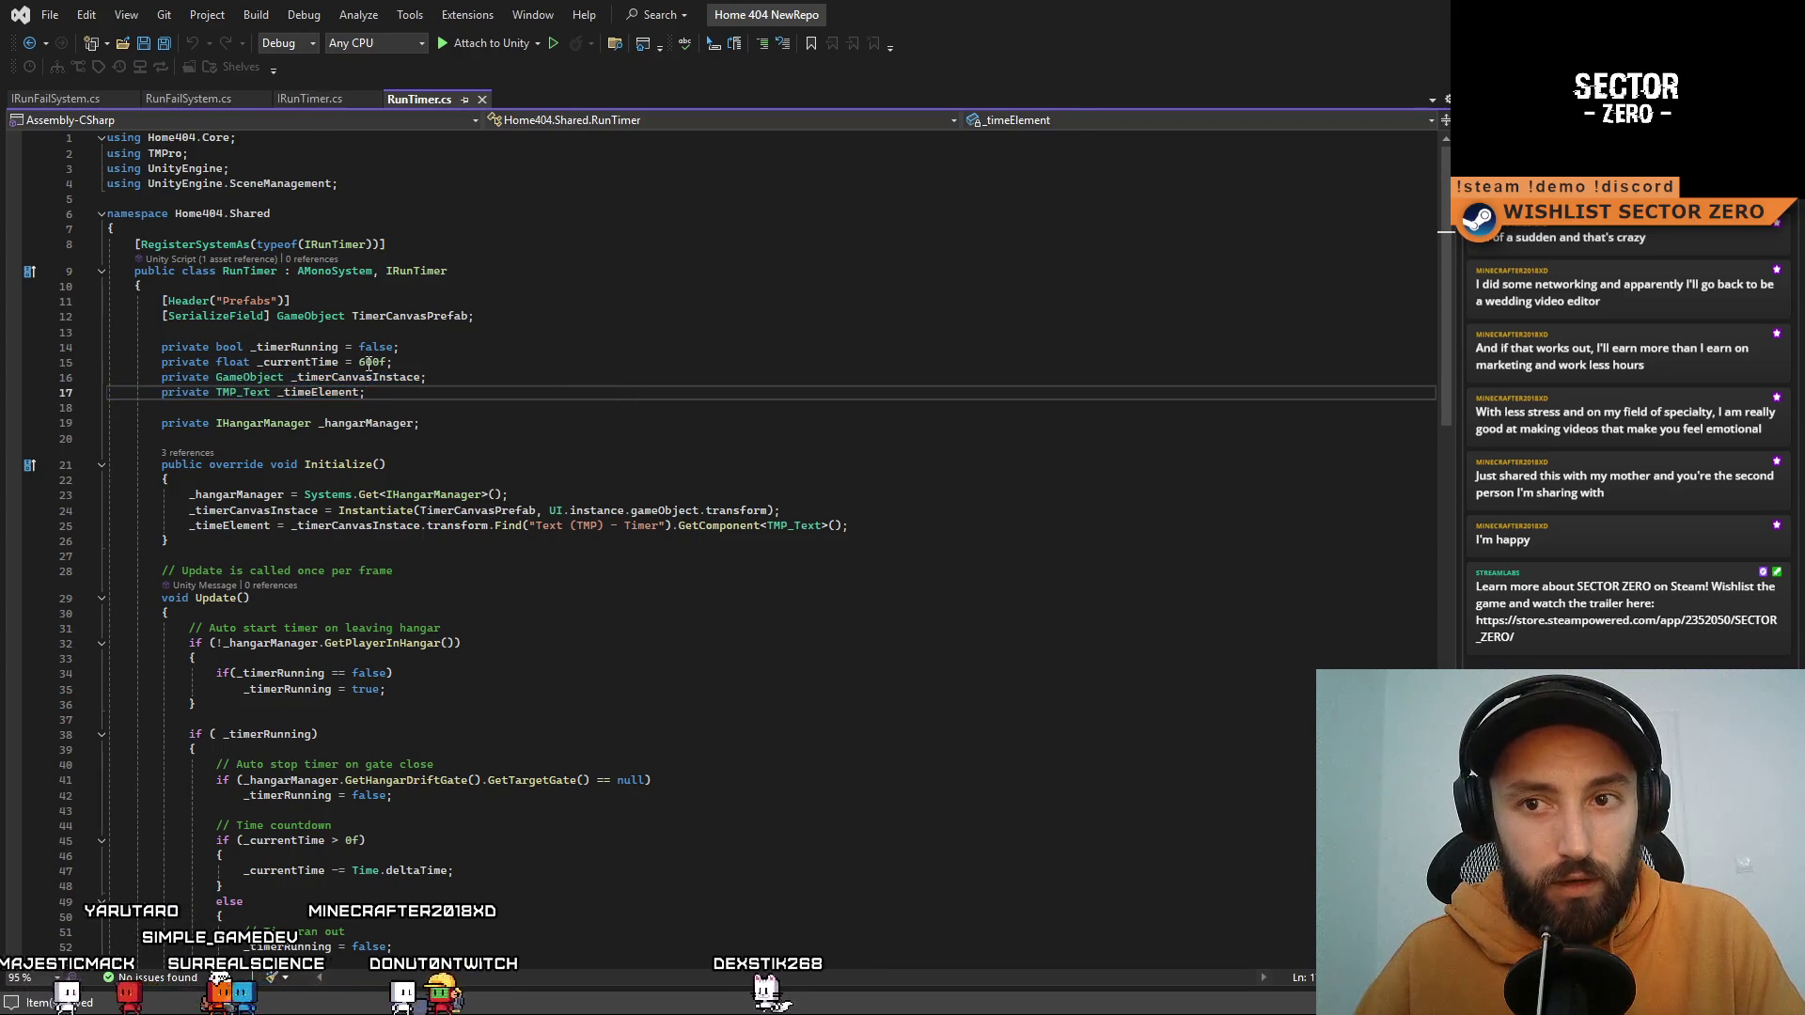
drag(162, 301, 344, 540)
key(ctrl+c)
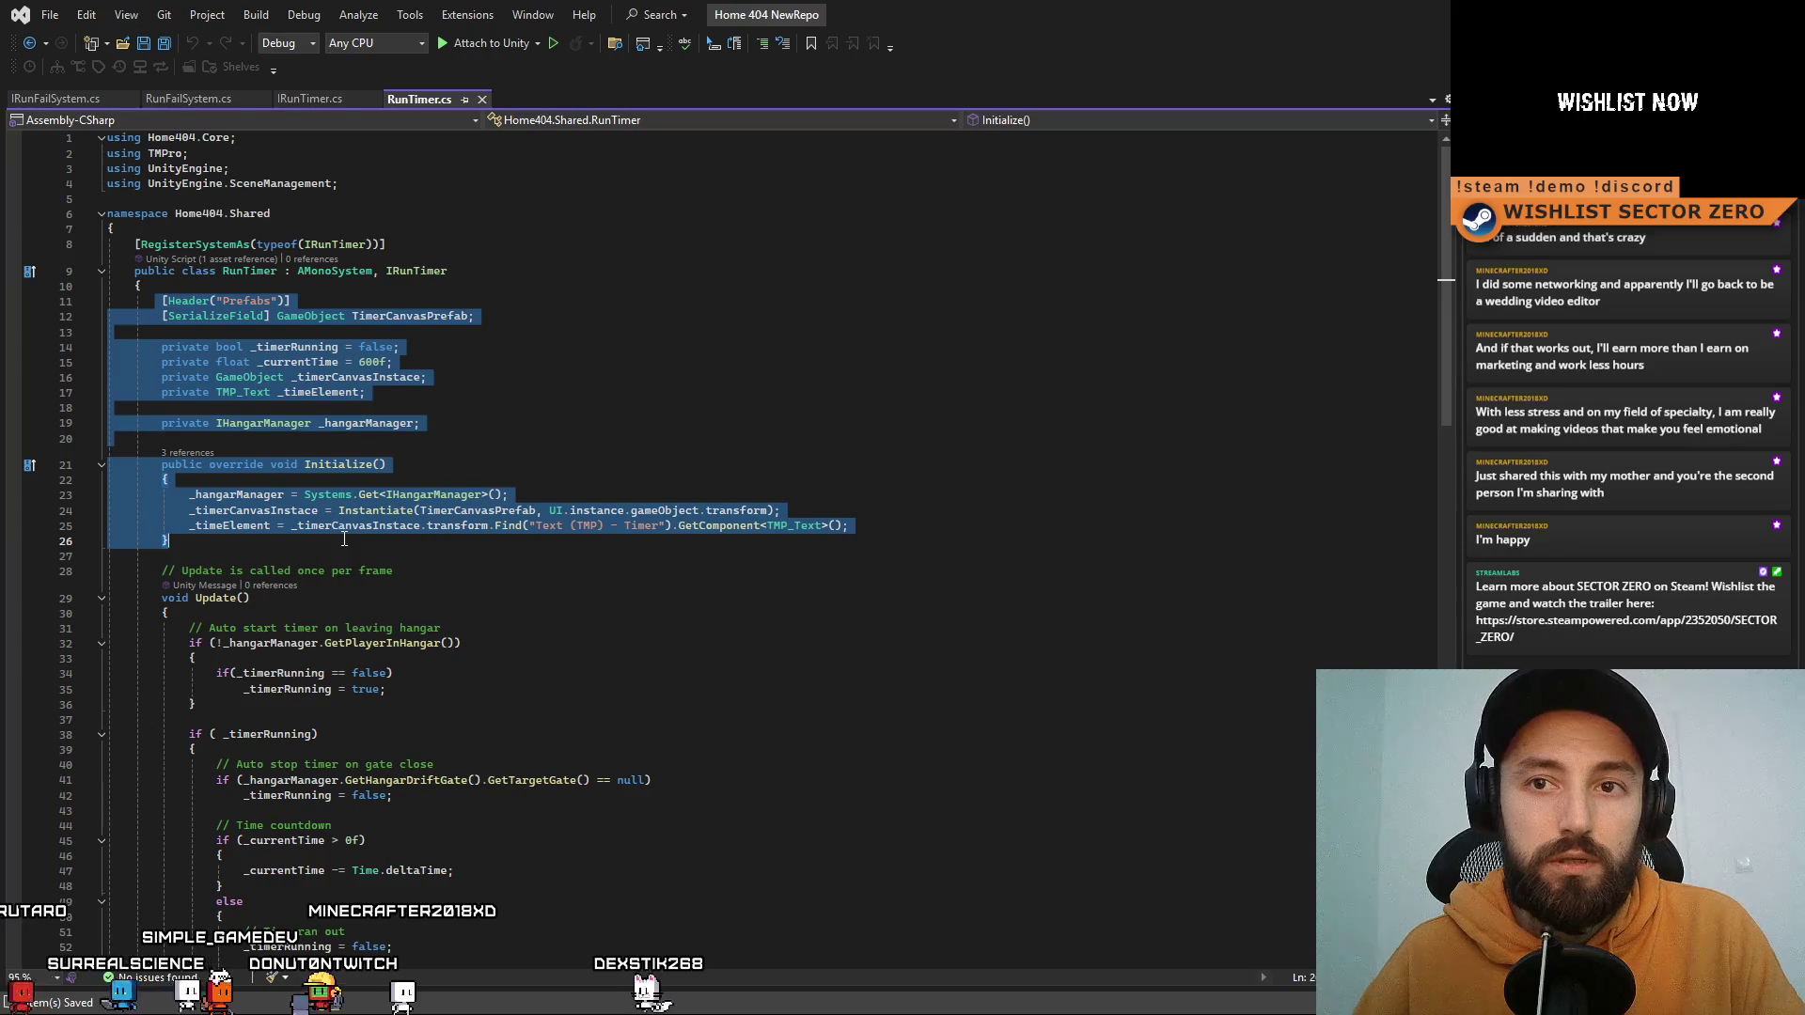
click(184, 98)
drag(160, 297, 170, 314)
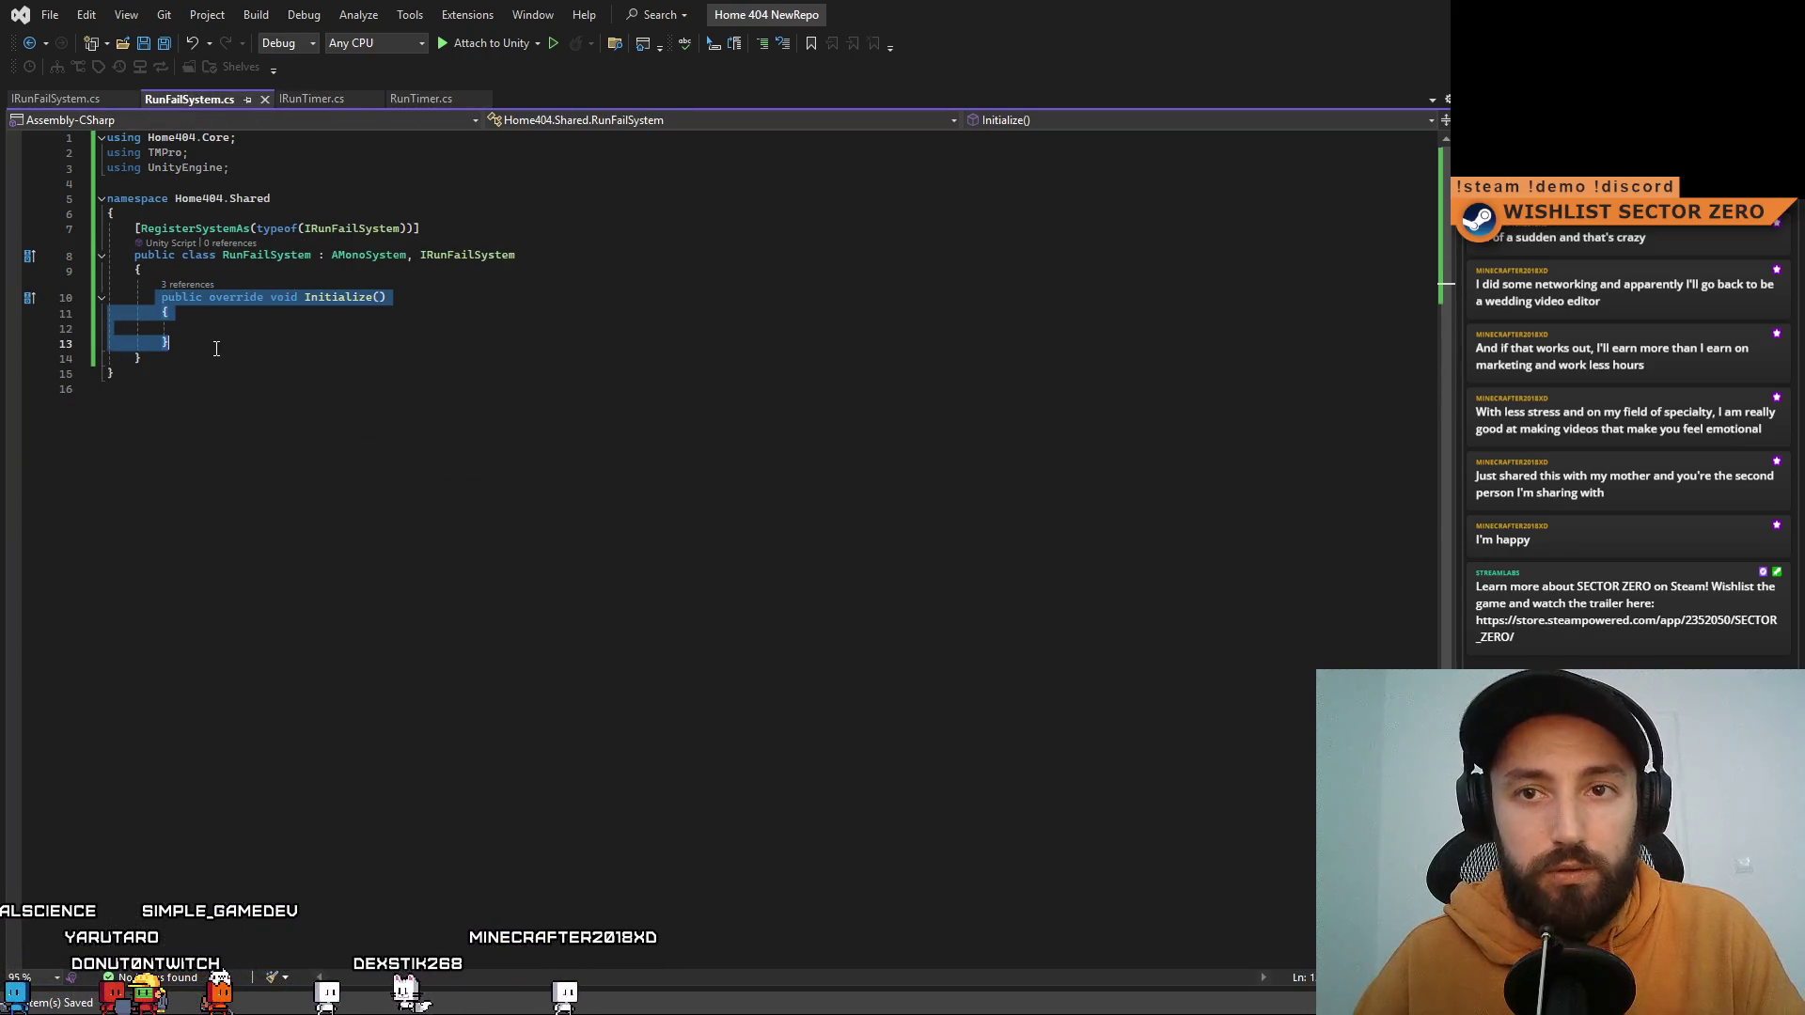
key(ctrl+v)
click(530, 342)
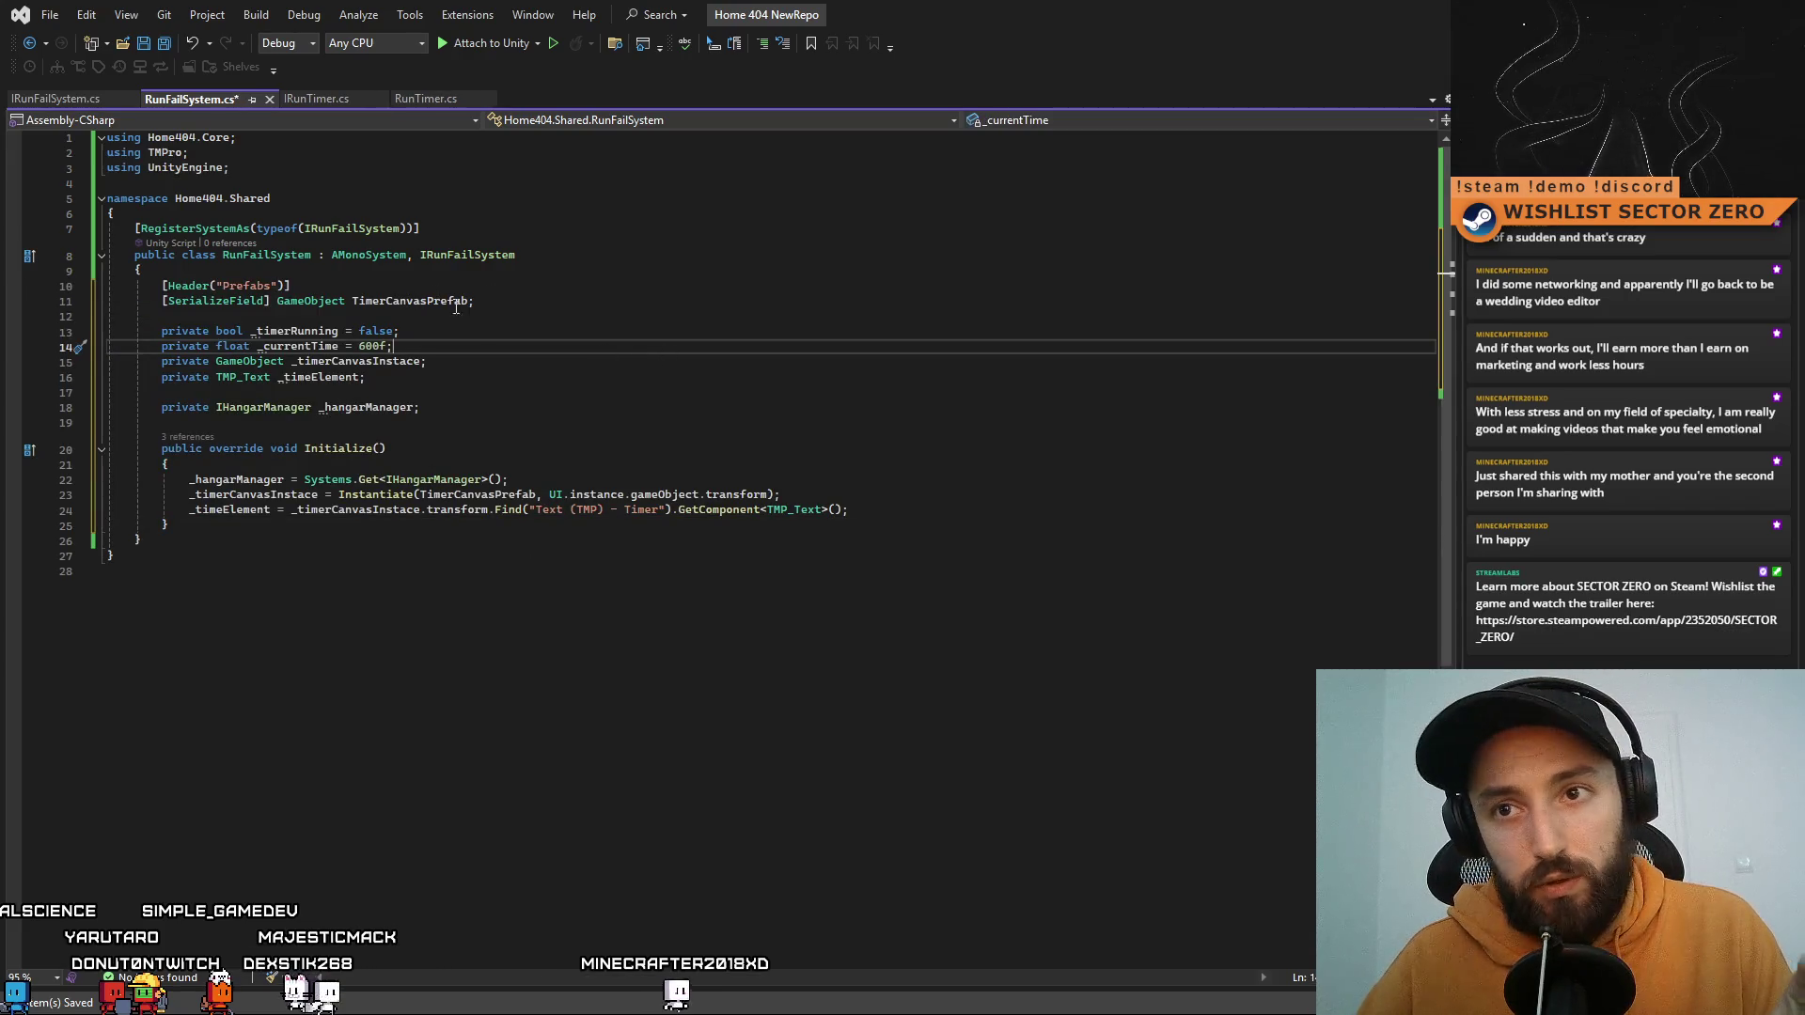
drag(387, 301, 373, 302)
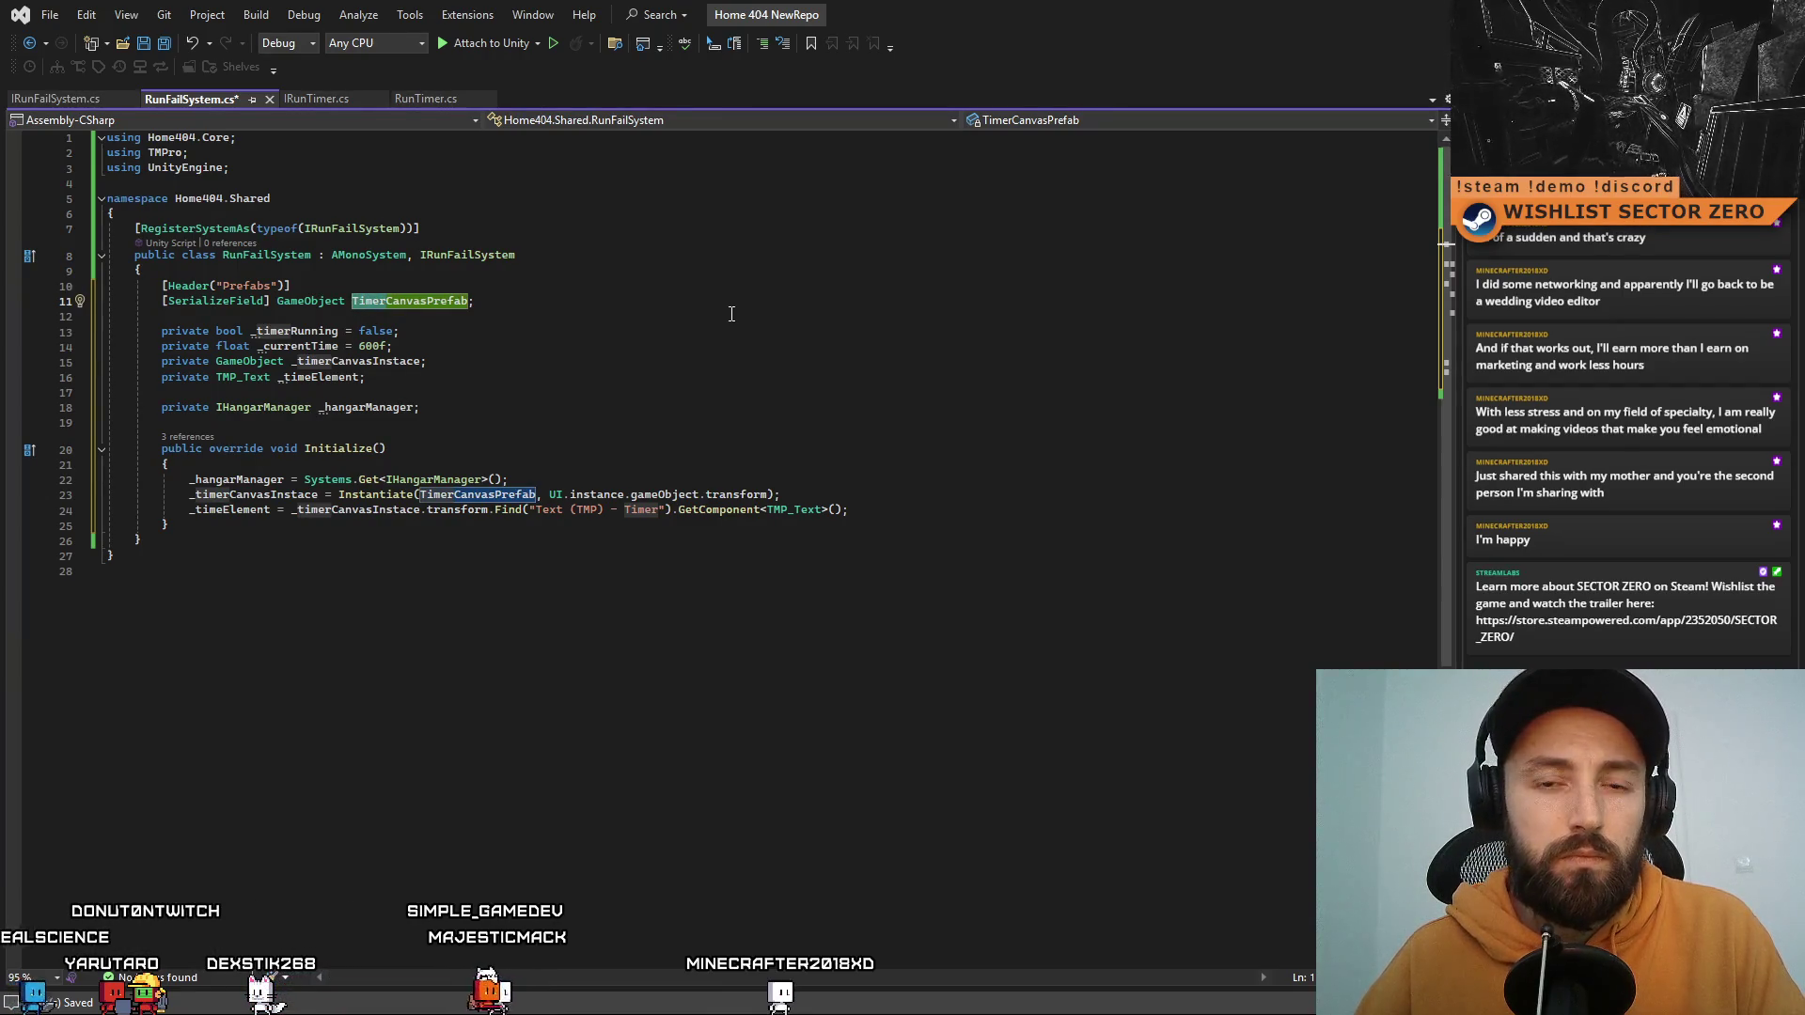
text(Ru)
text(nFail)
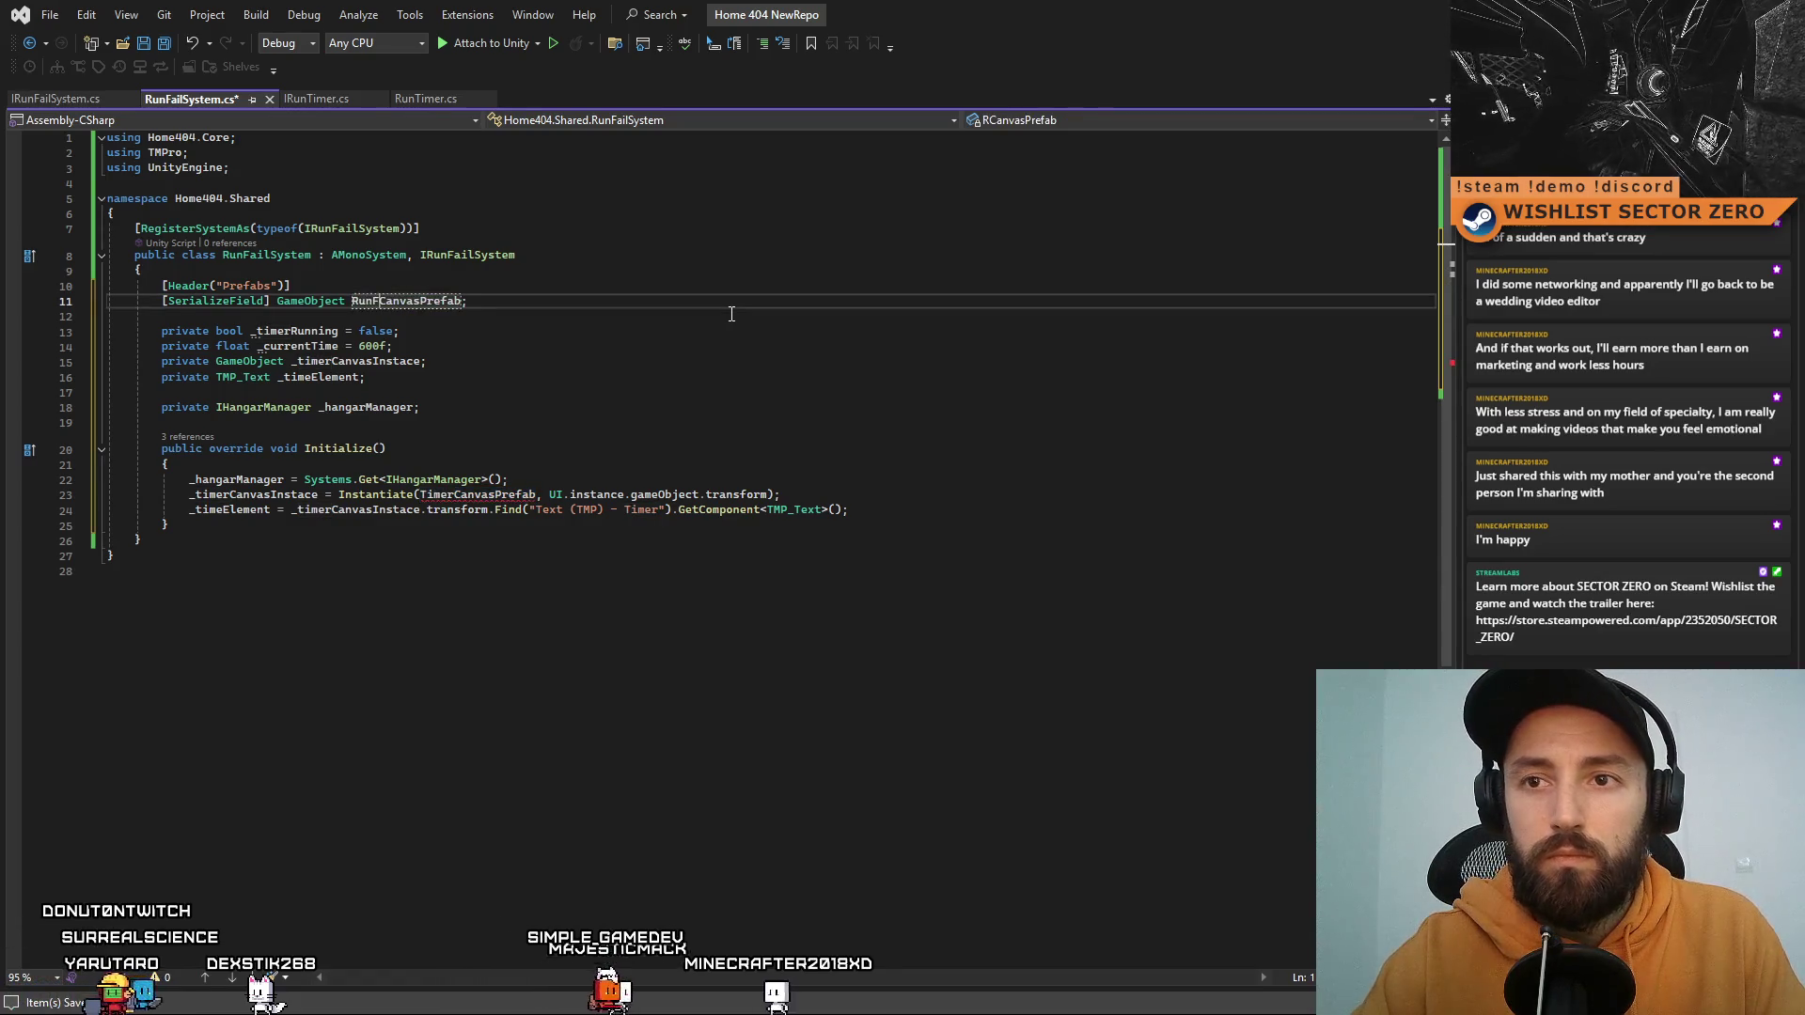
key(Down)
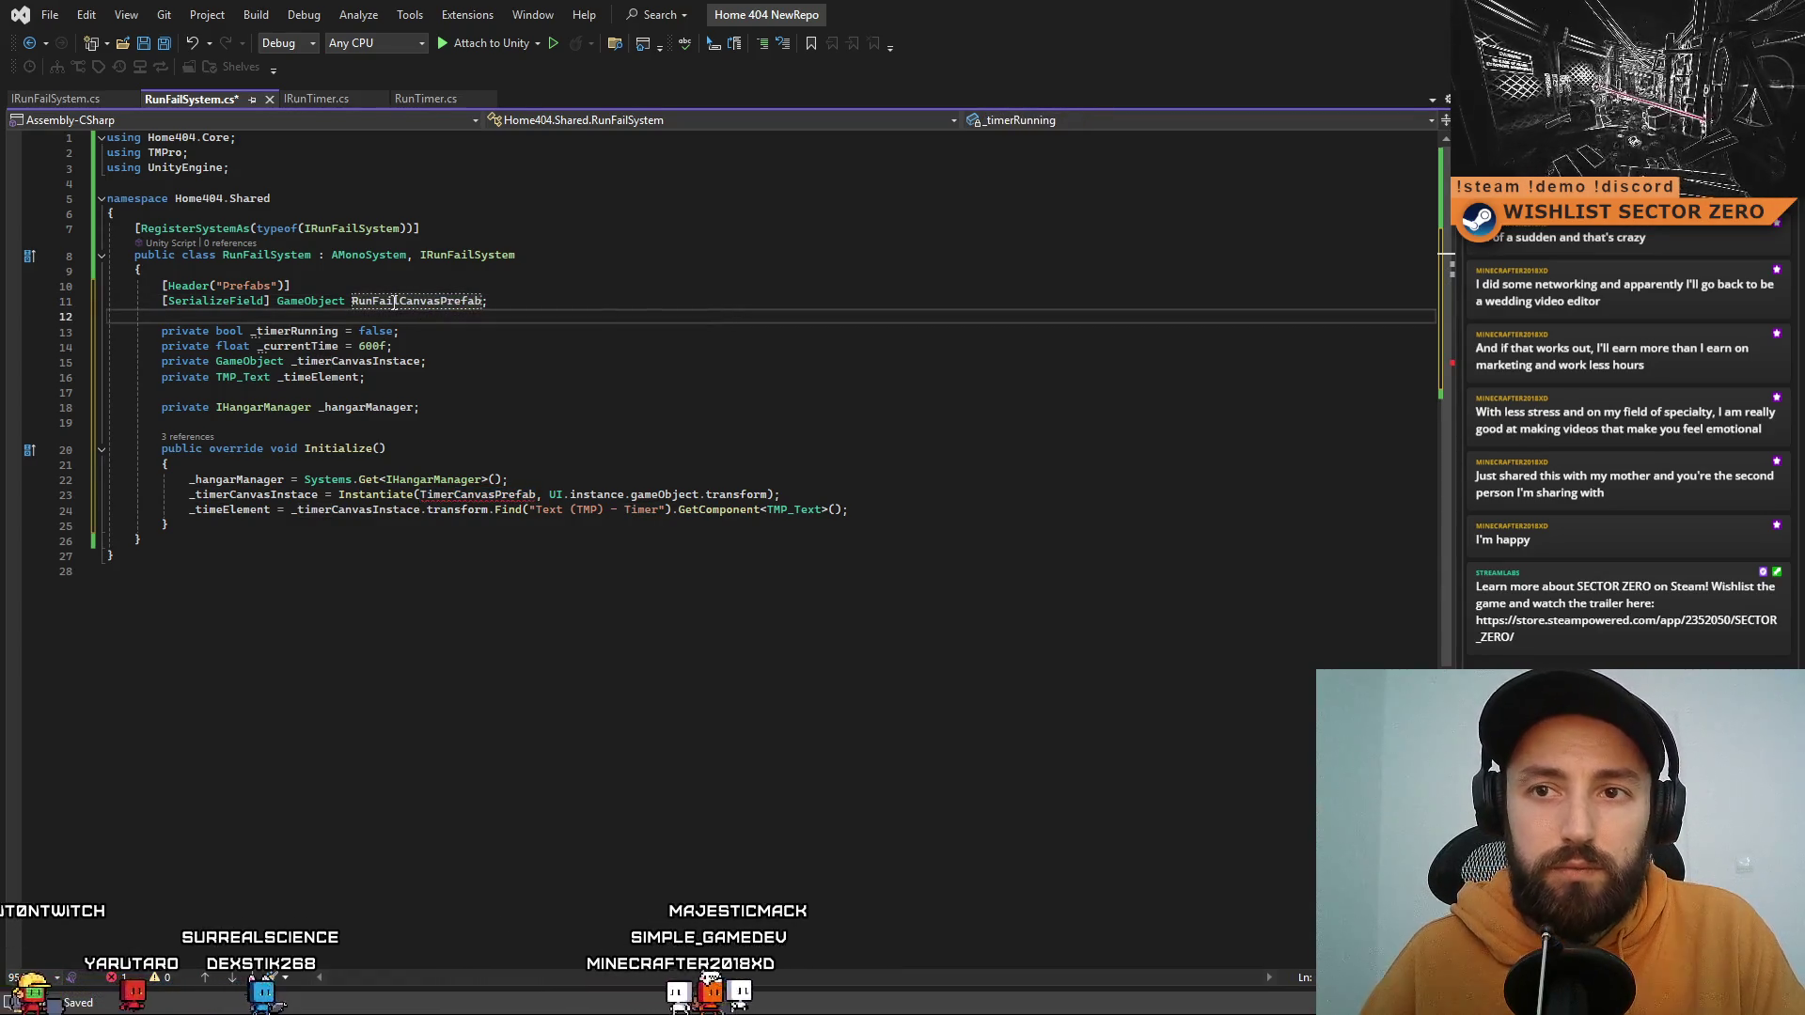
mouse_move(400, 331)
mouse_down()
mouse_move(18, 327)
mouse_move(391, 346)
mouse_up()
key(BackSpace)
key(BackSpace)
click(338, 331)
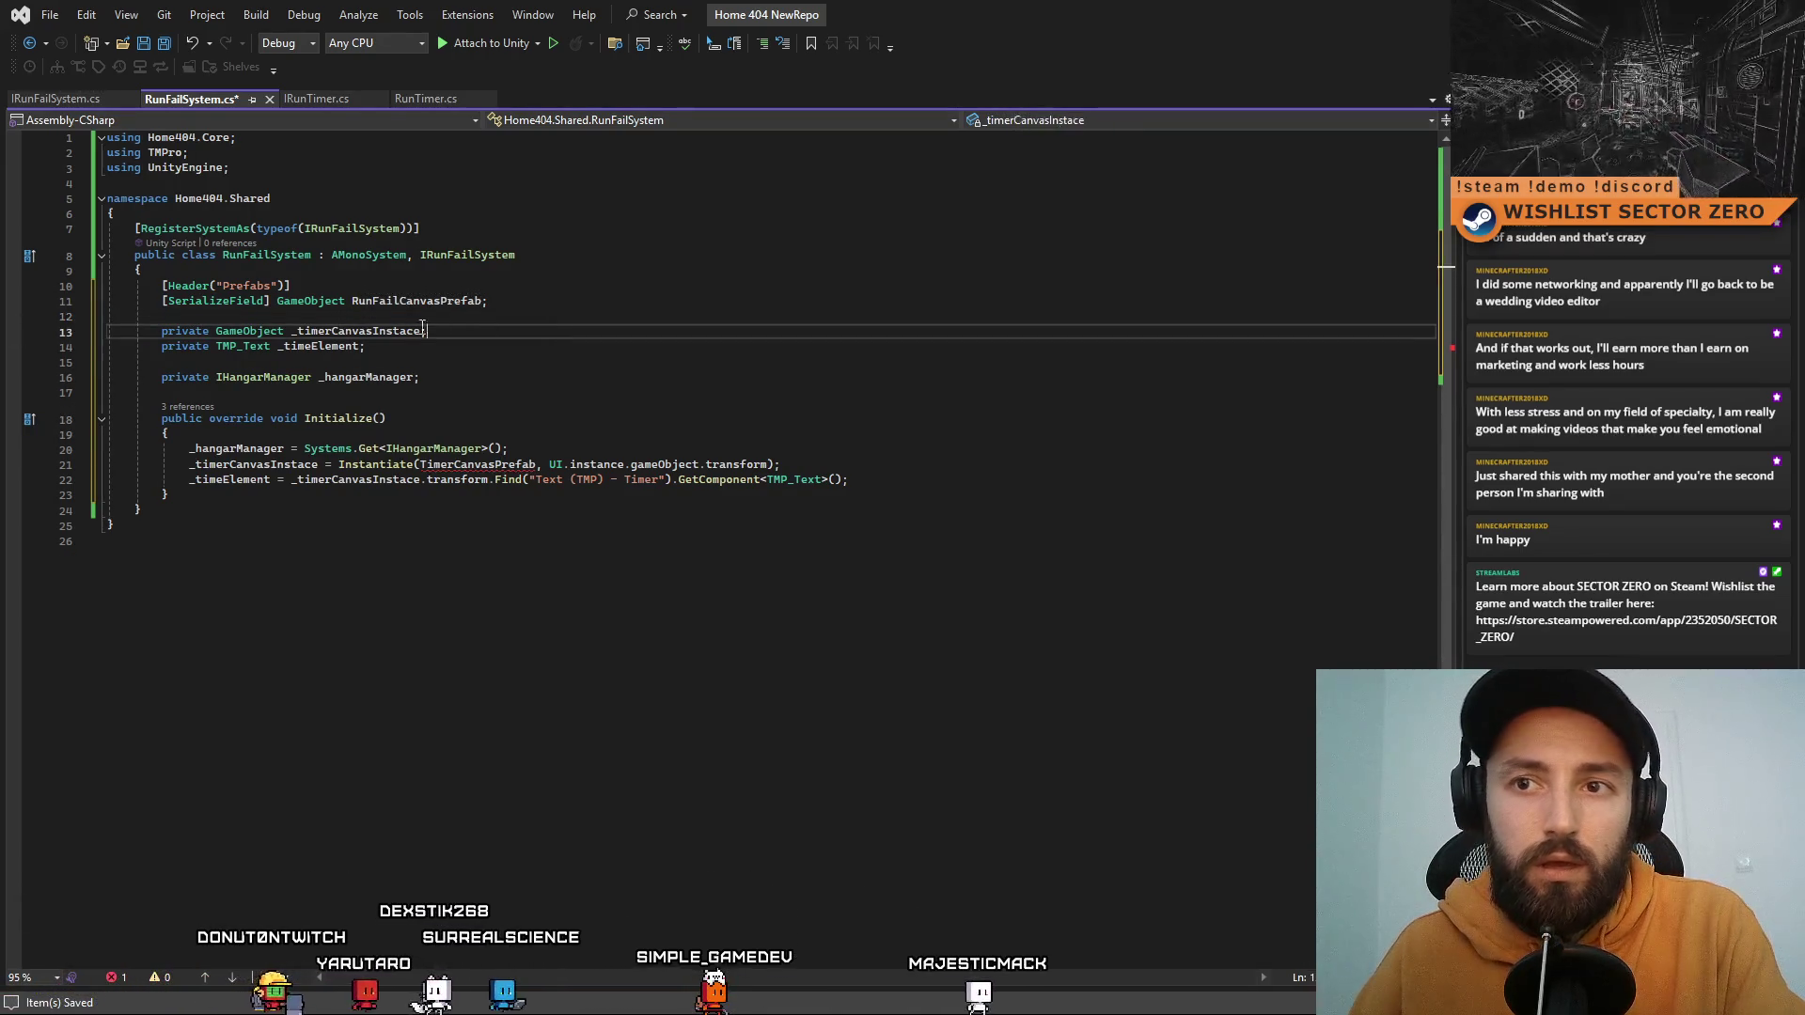
key(Down)
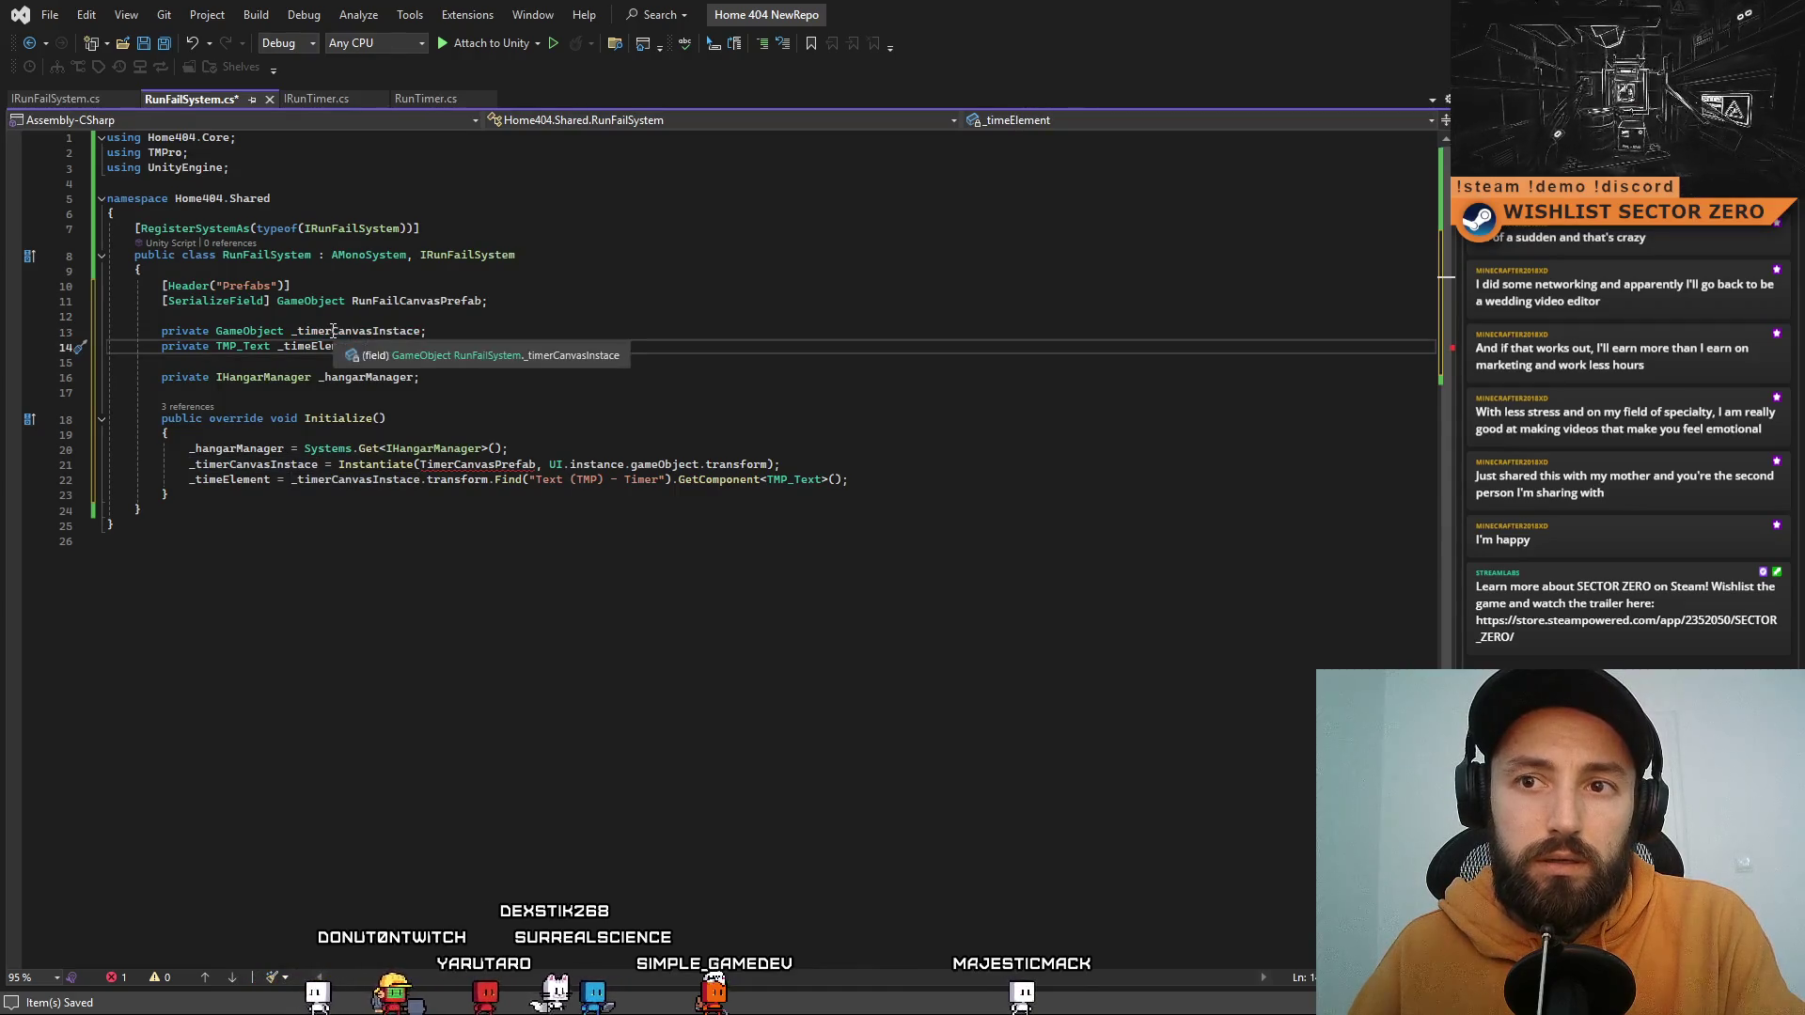
click(335, 331)
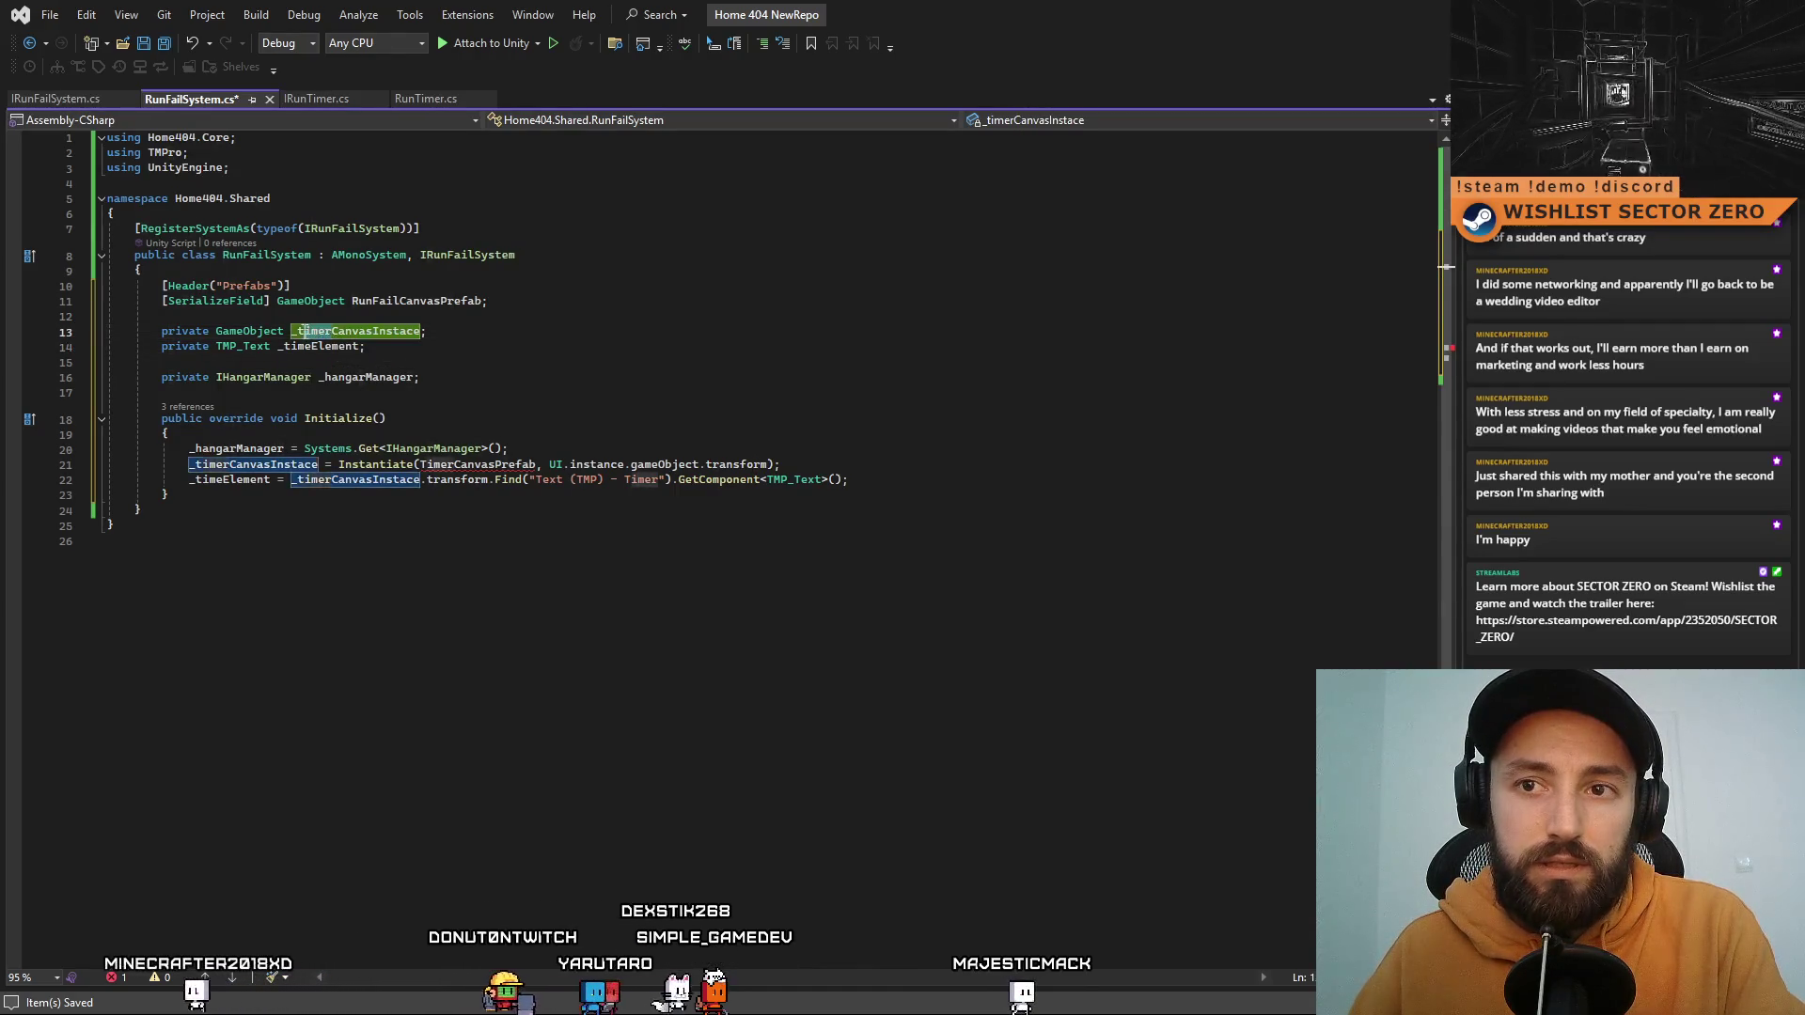
click(480, 365)
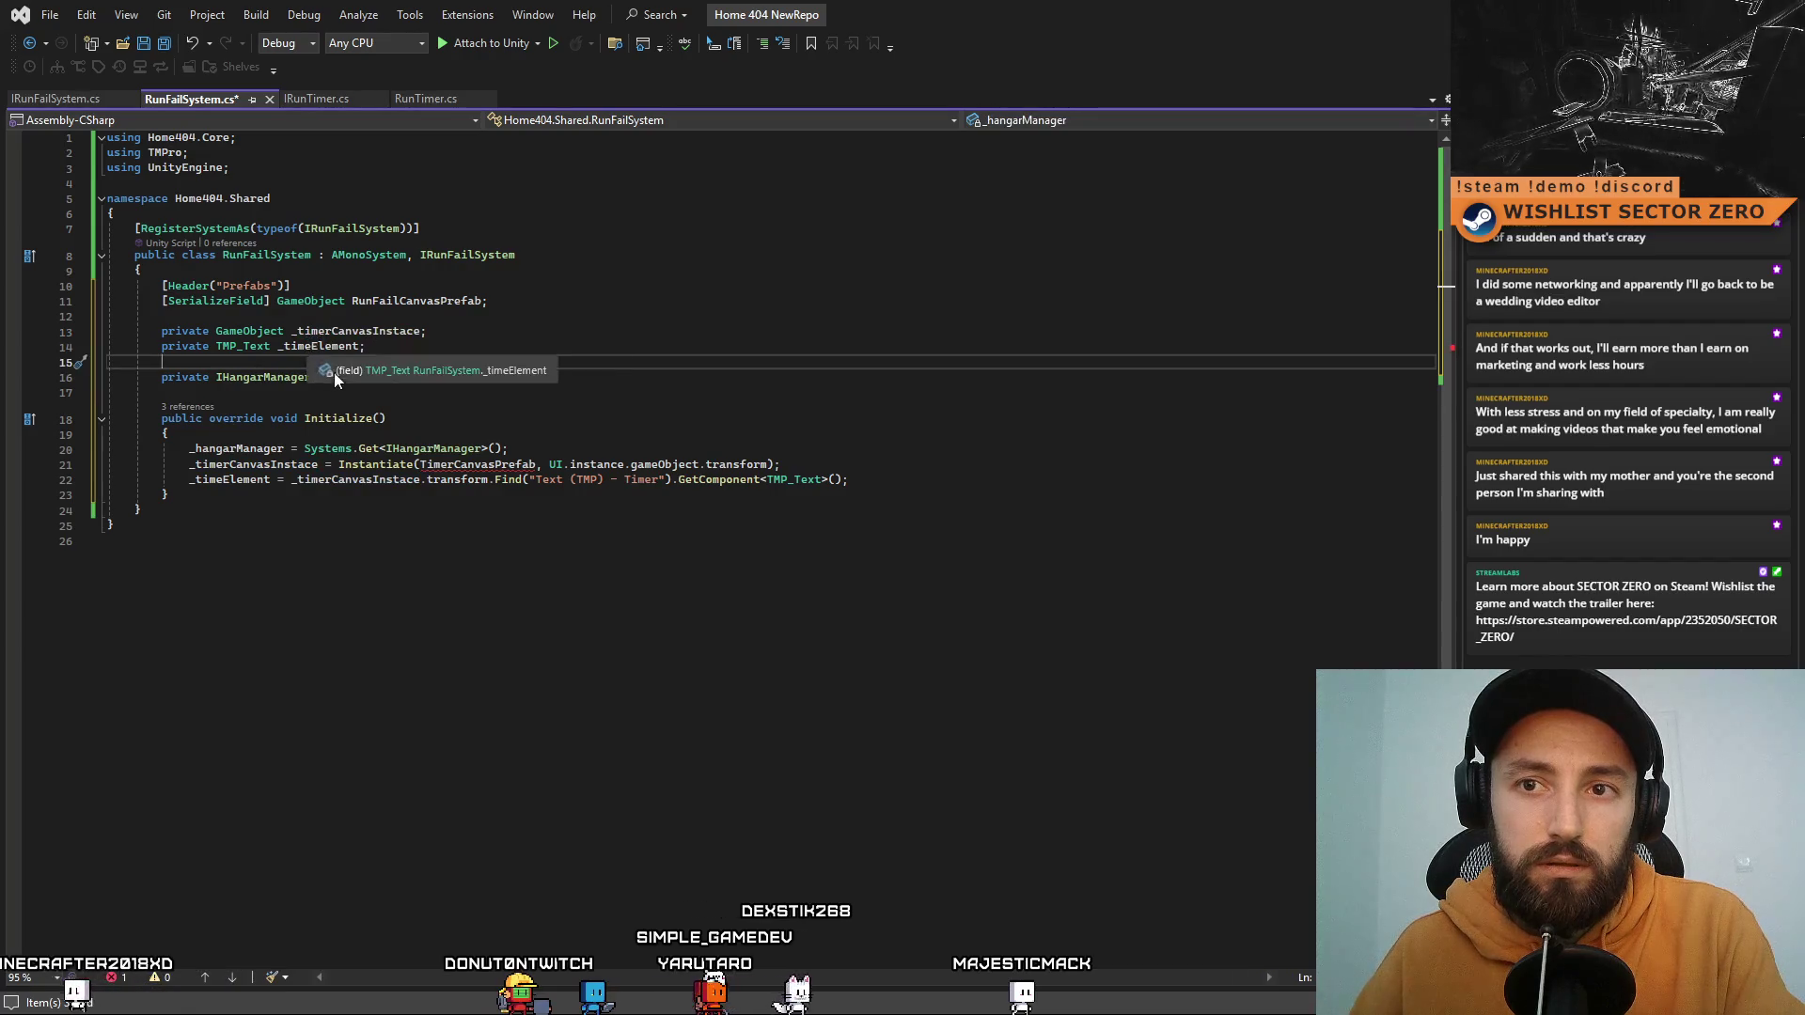
drag(311, 349, 294, 352)
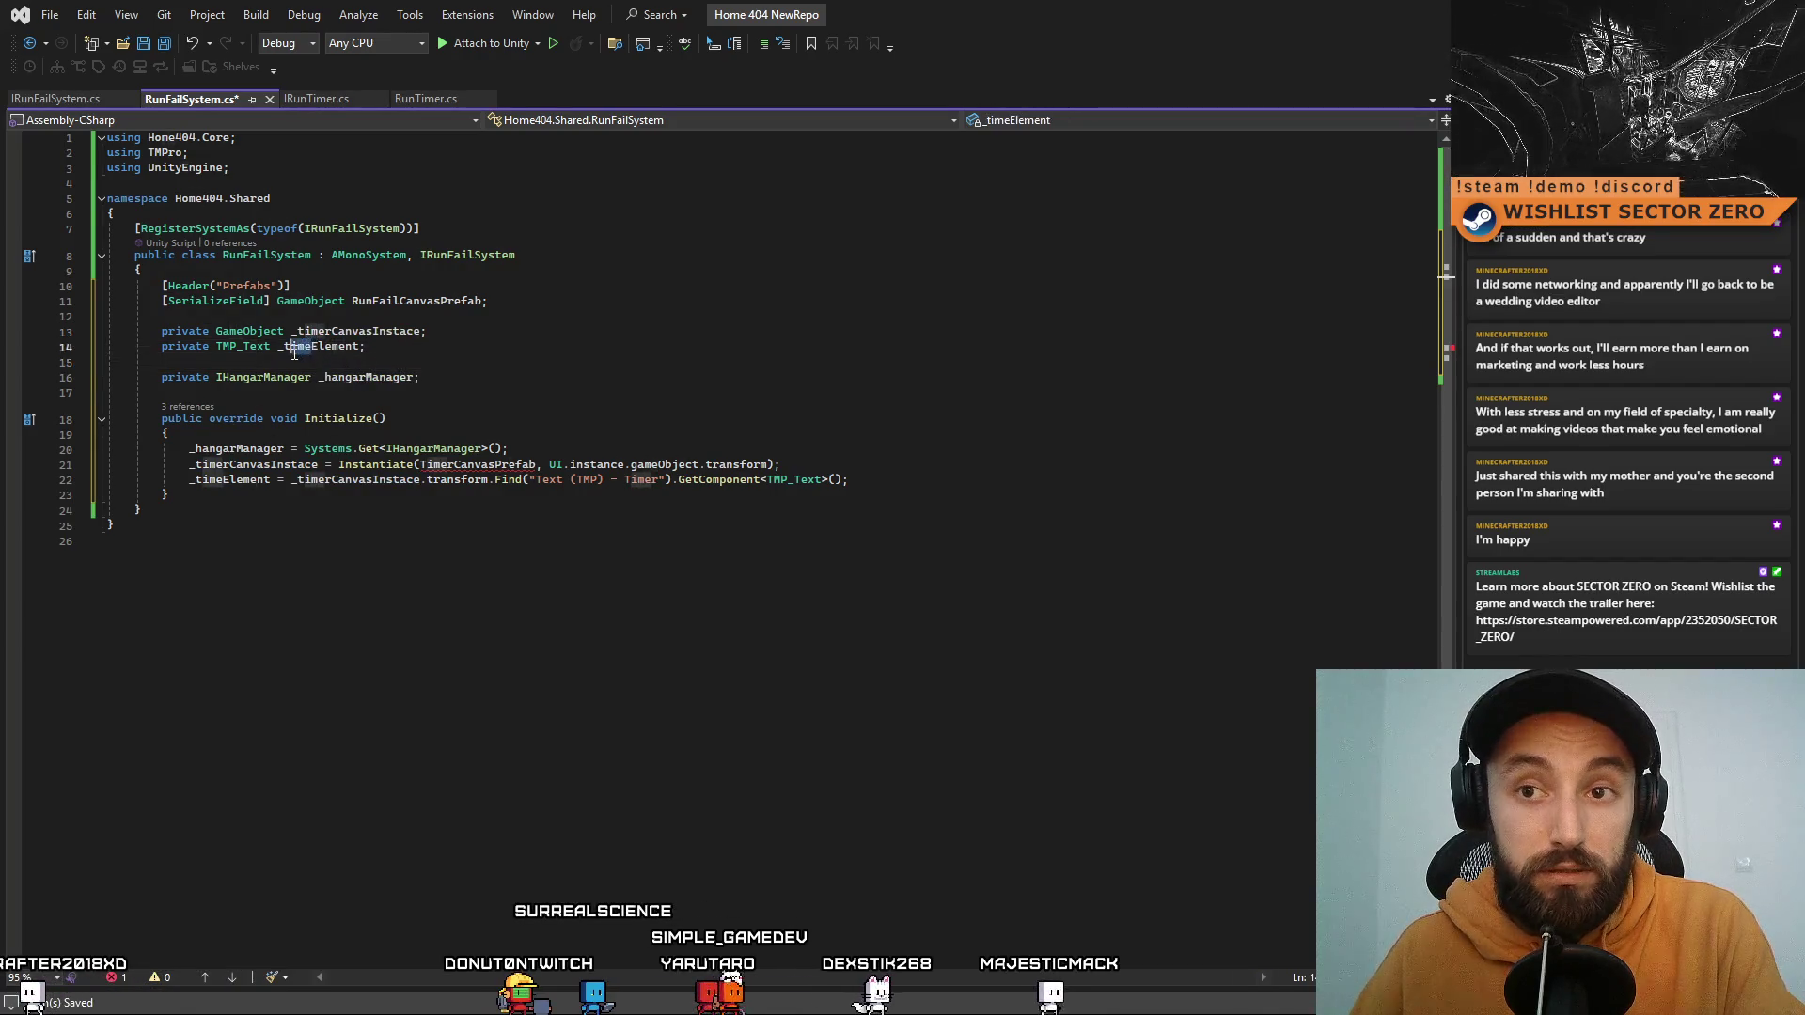
click(463, 344)
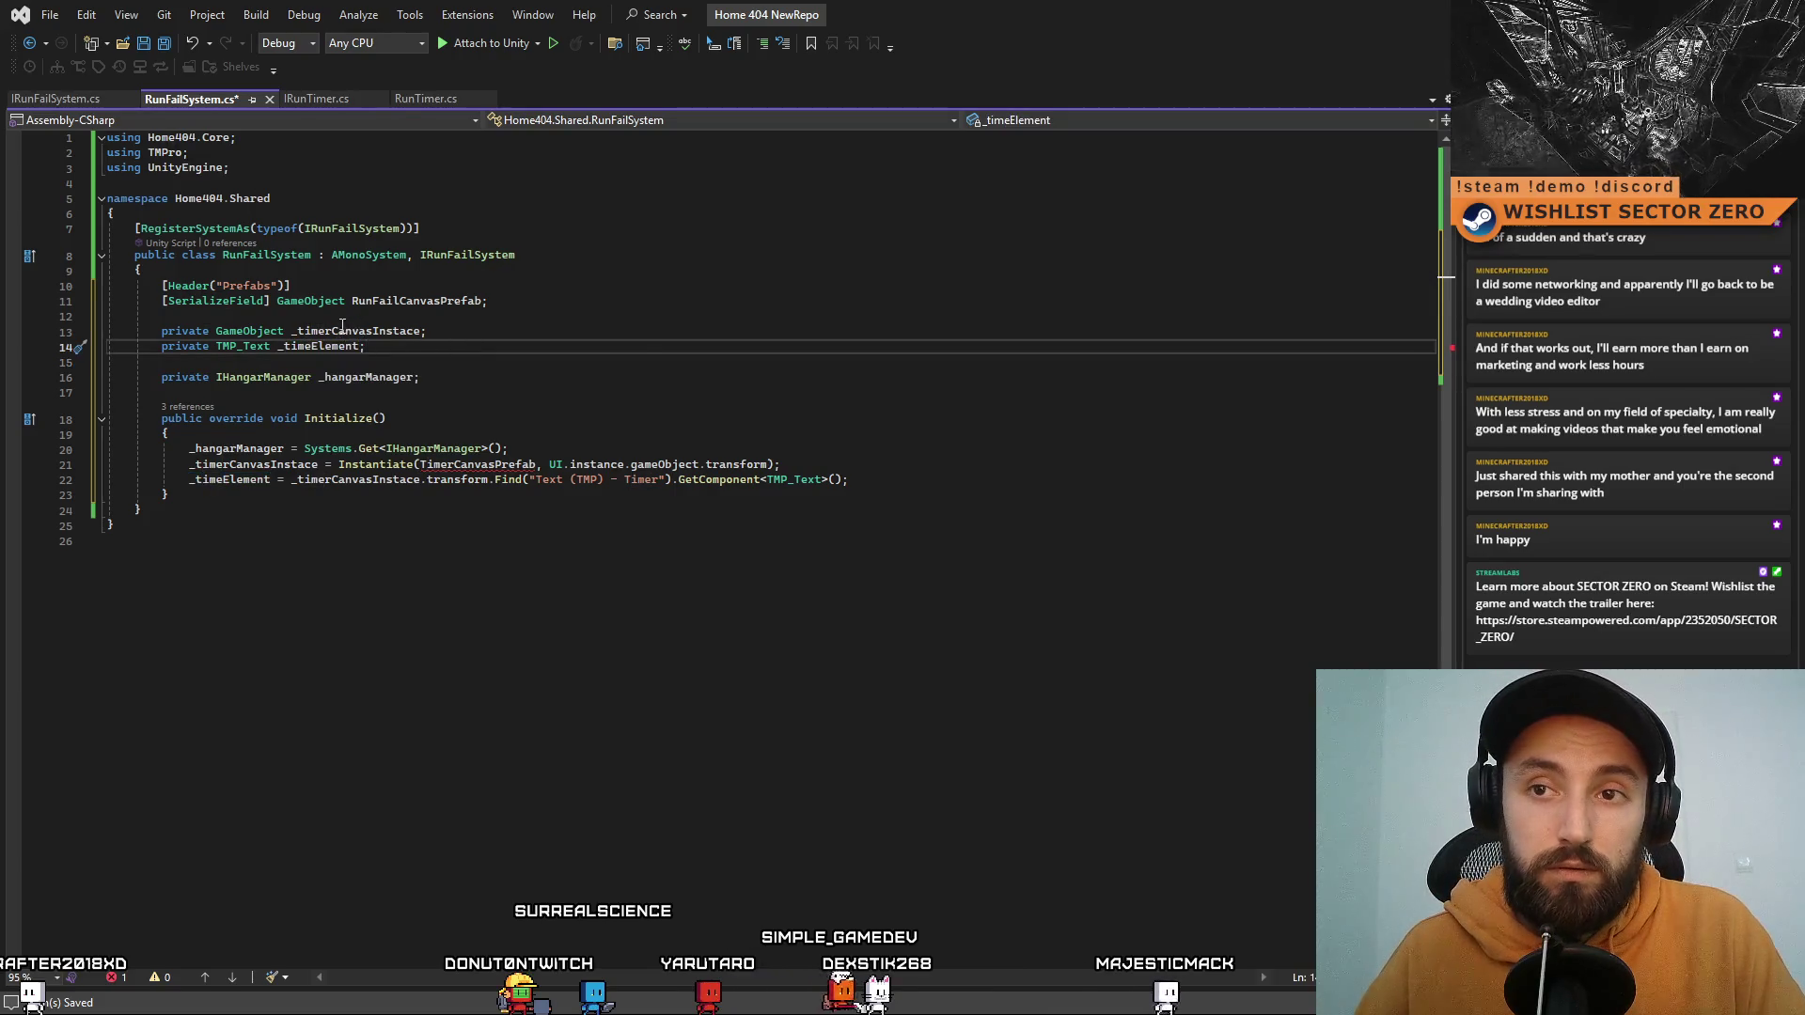
click(340, 332)
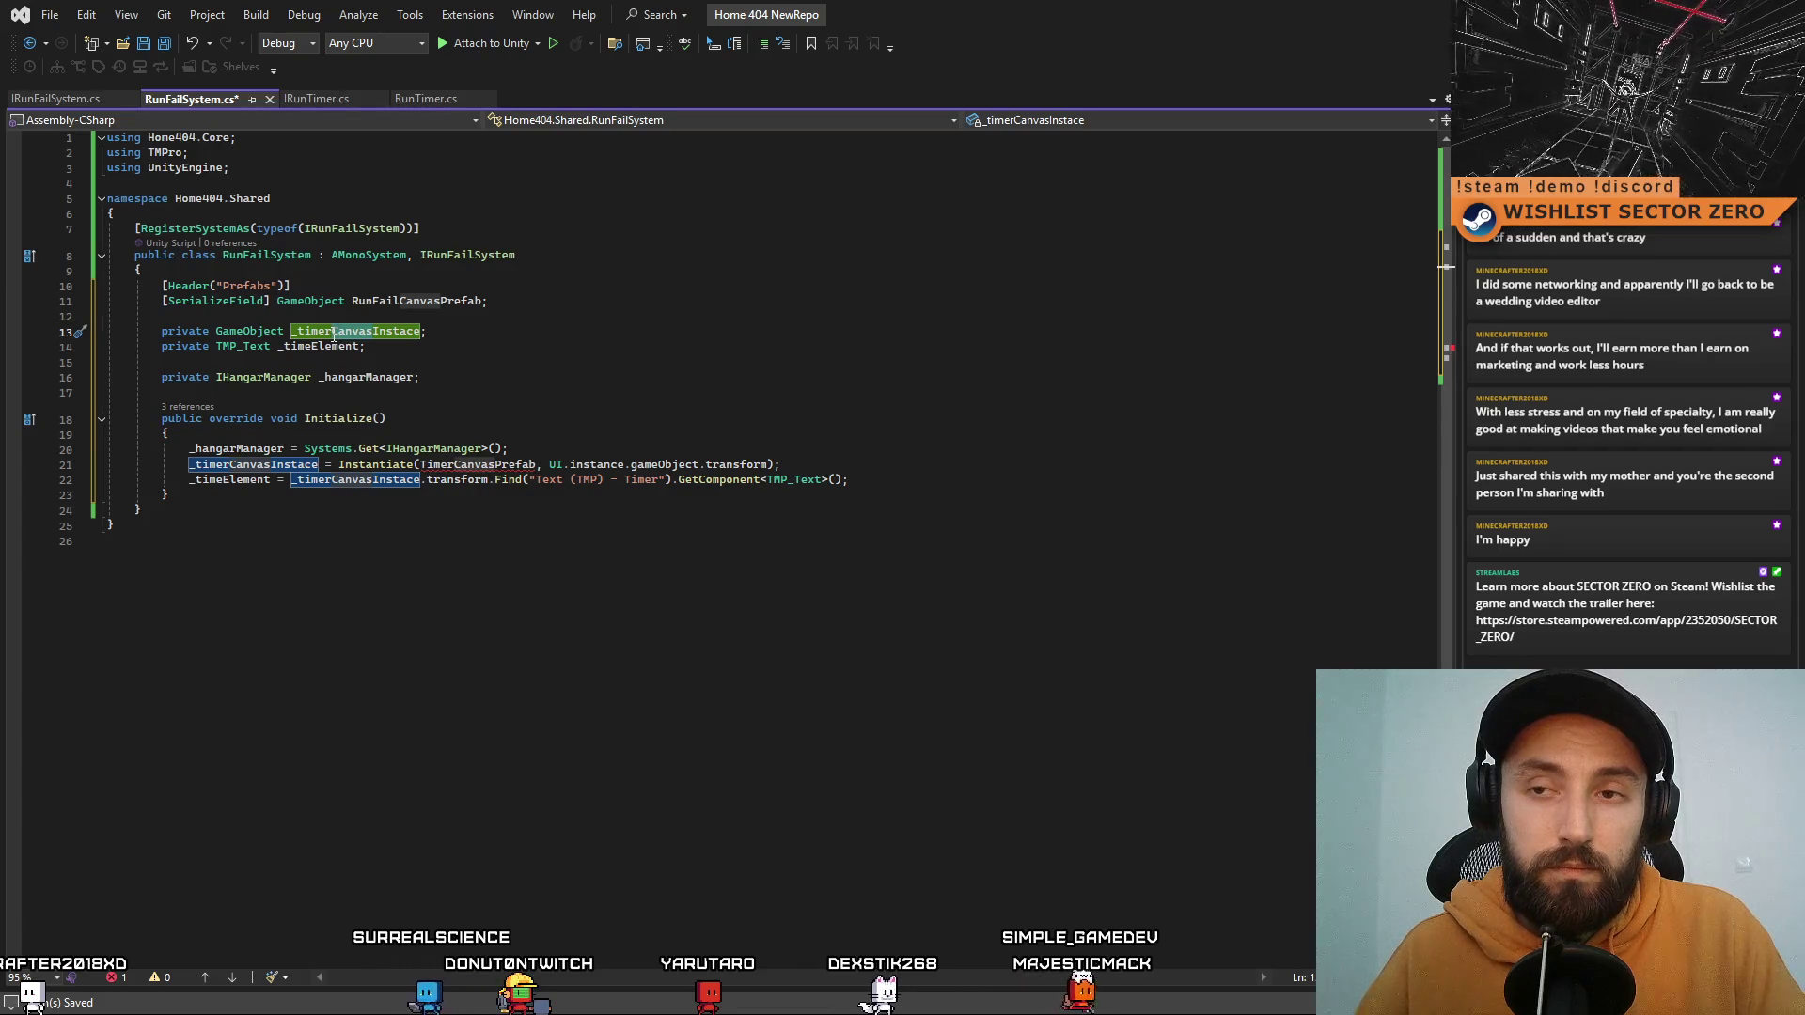
drag(332, 336, 302, 335)
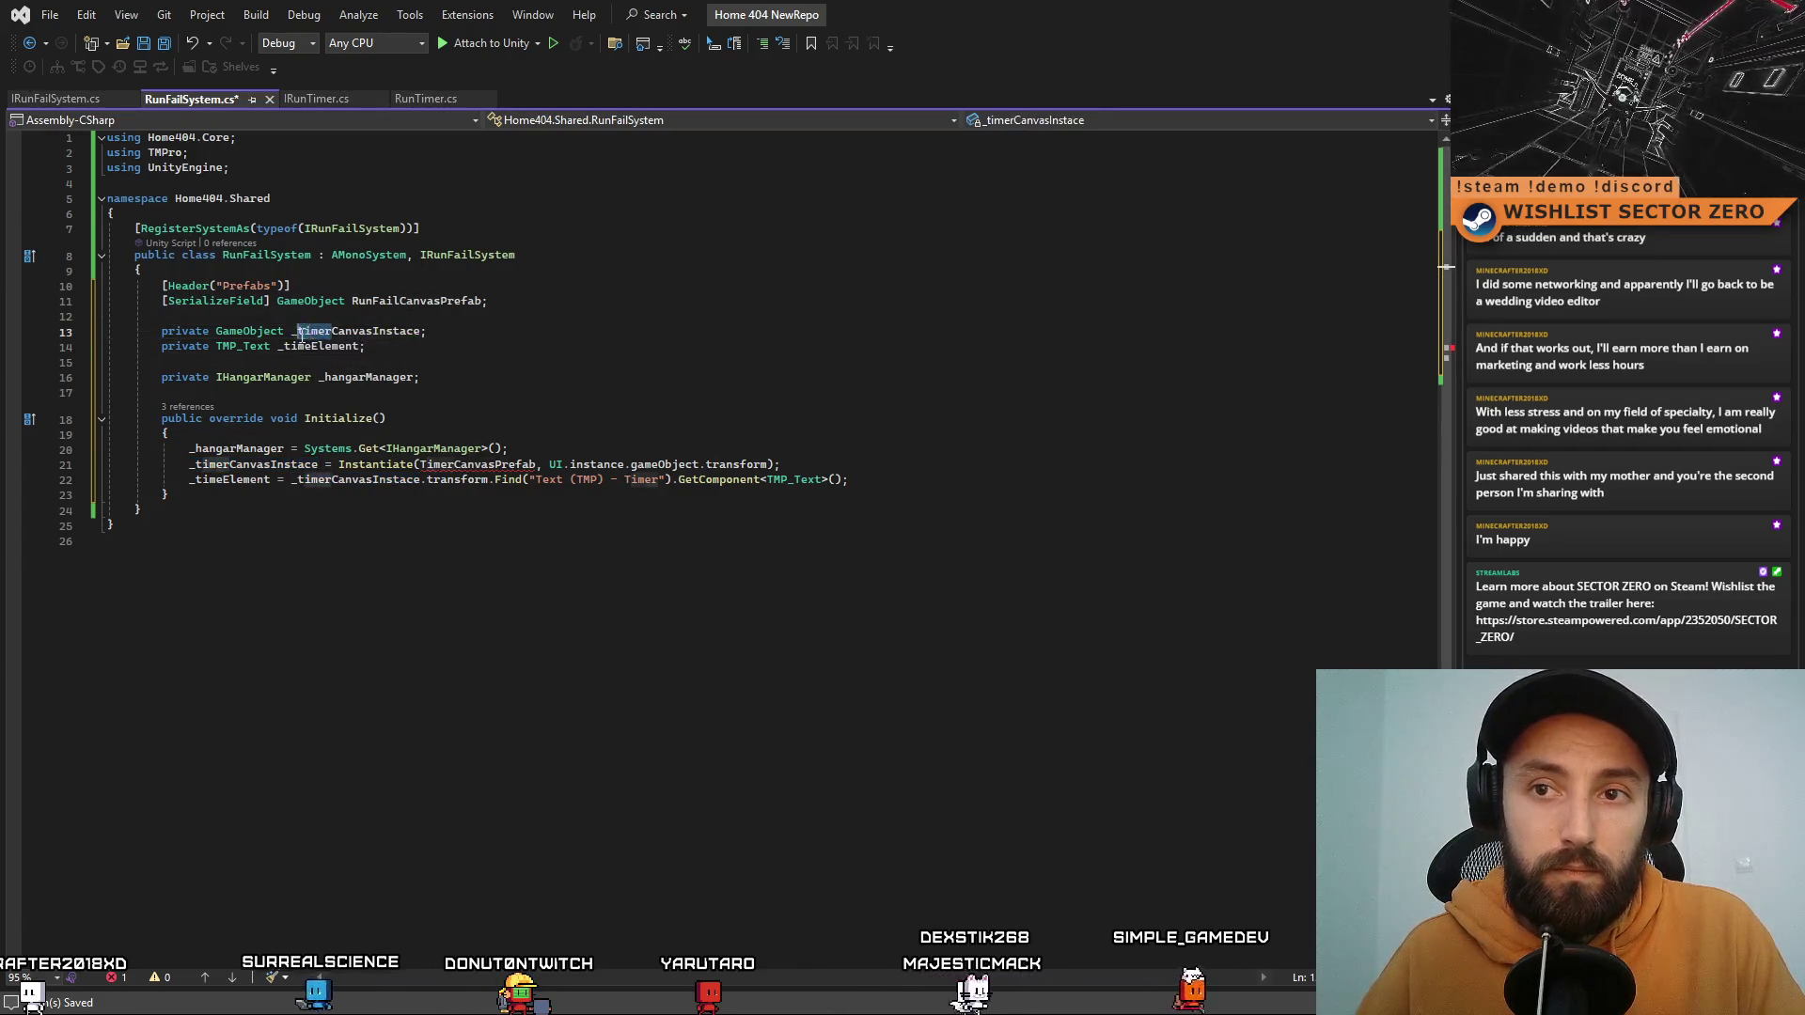
text(runFail)
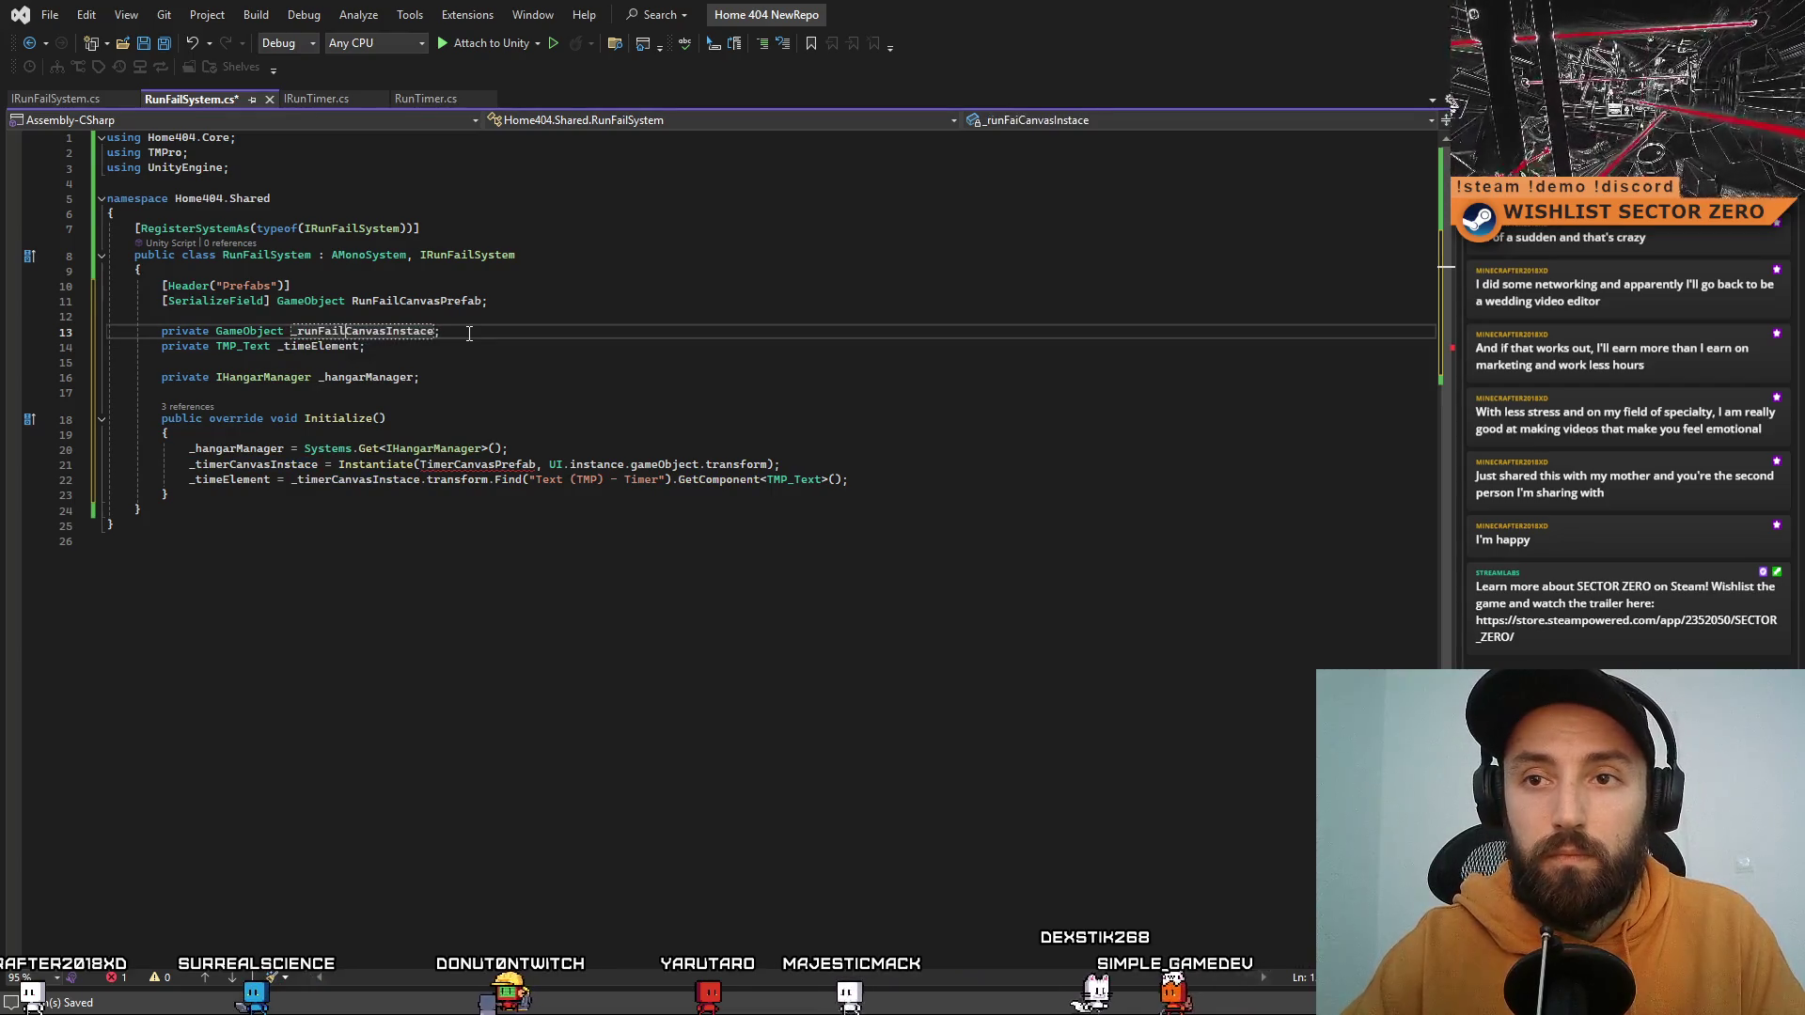
Step: Rename the canvas instance to _runFailCanvasInstace and _timeElement to _failReasonElement
click(272, 464)
double_click(272, 464)
text(_runFailCanvasInstace)
double_click(411, 477)
text(_runFailCanvasInstace)
click(441, 349)
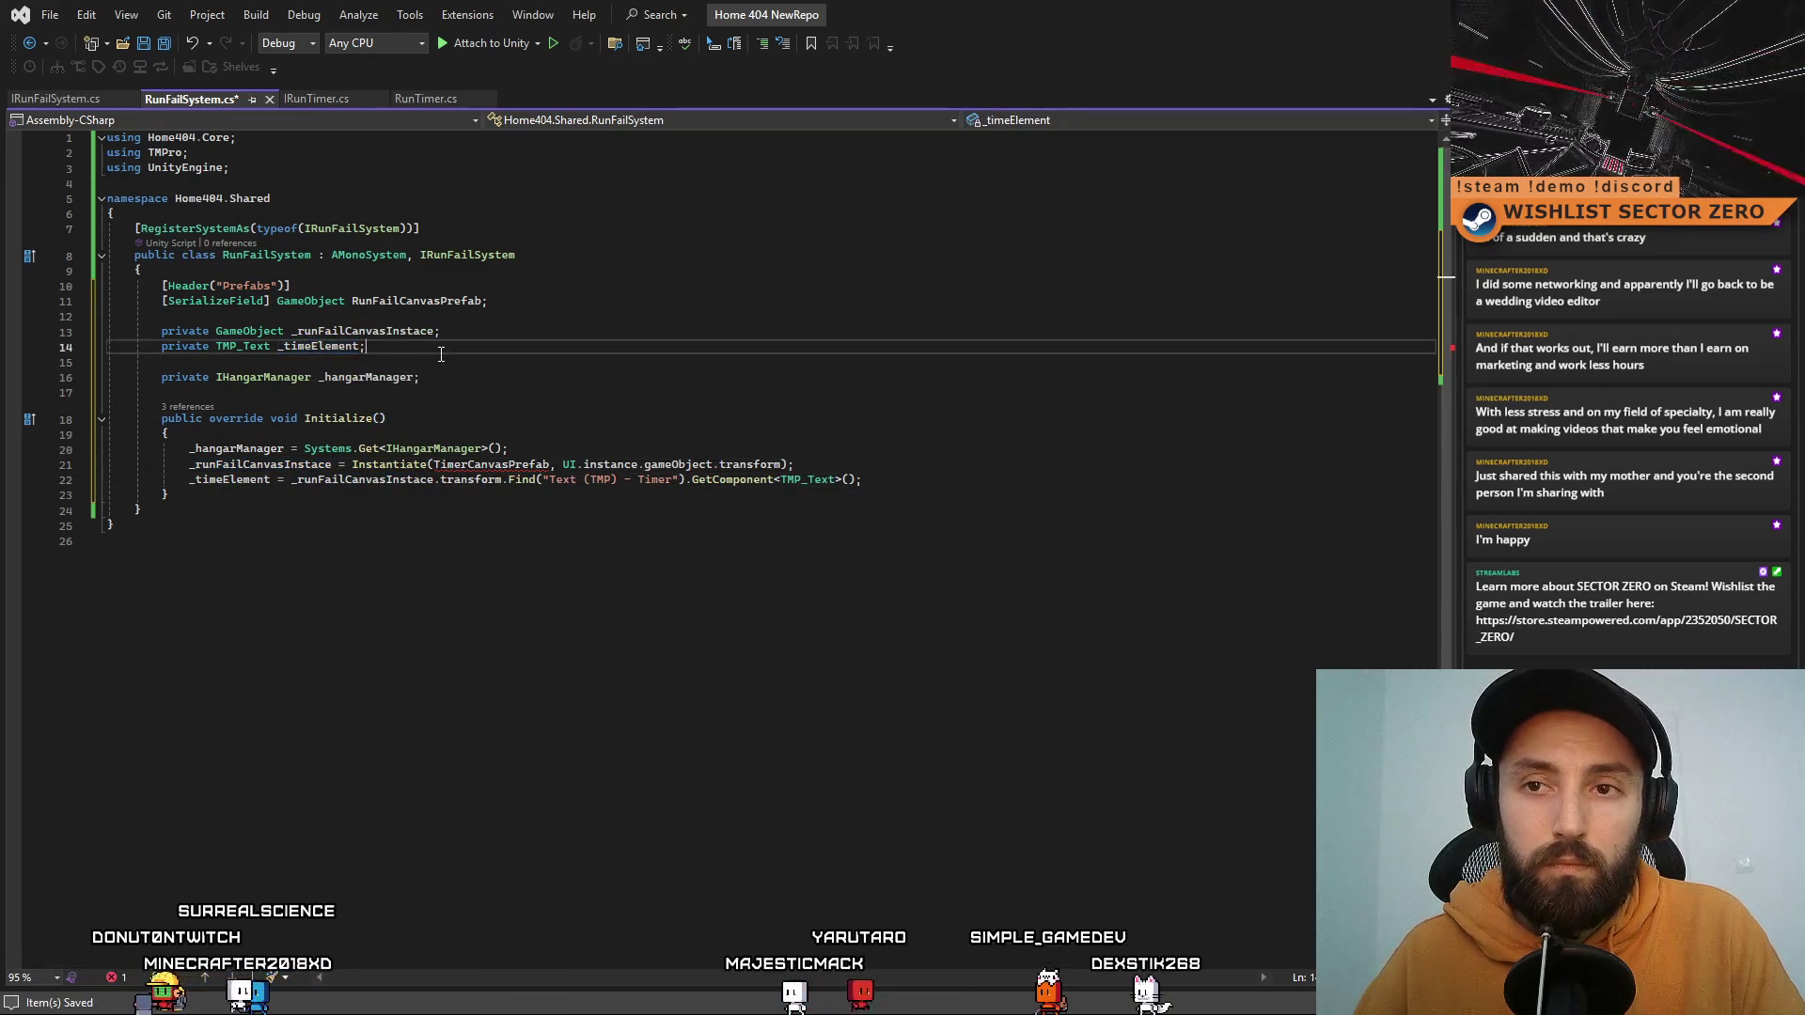
key(Left)
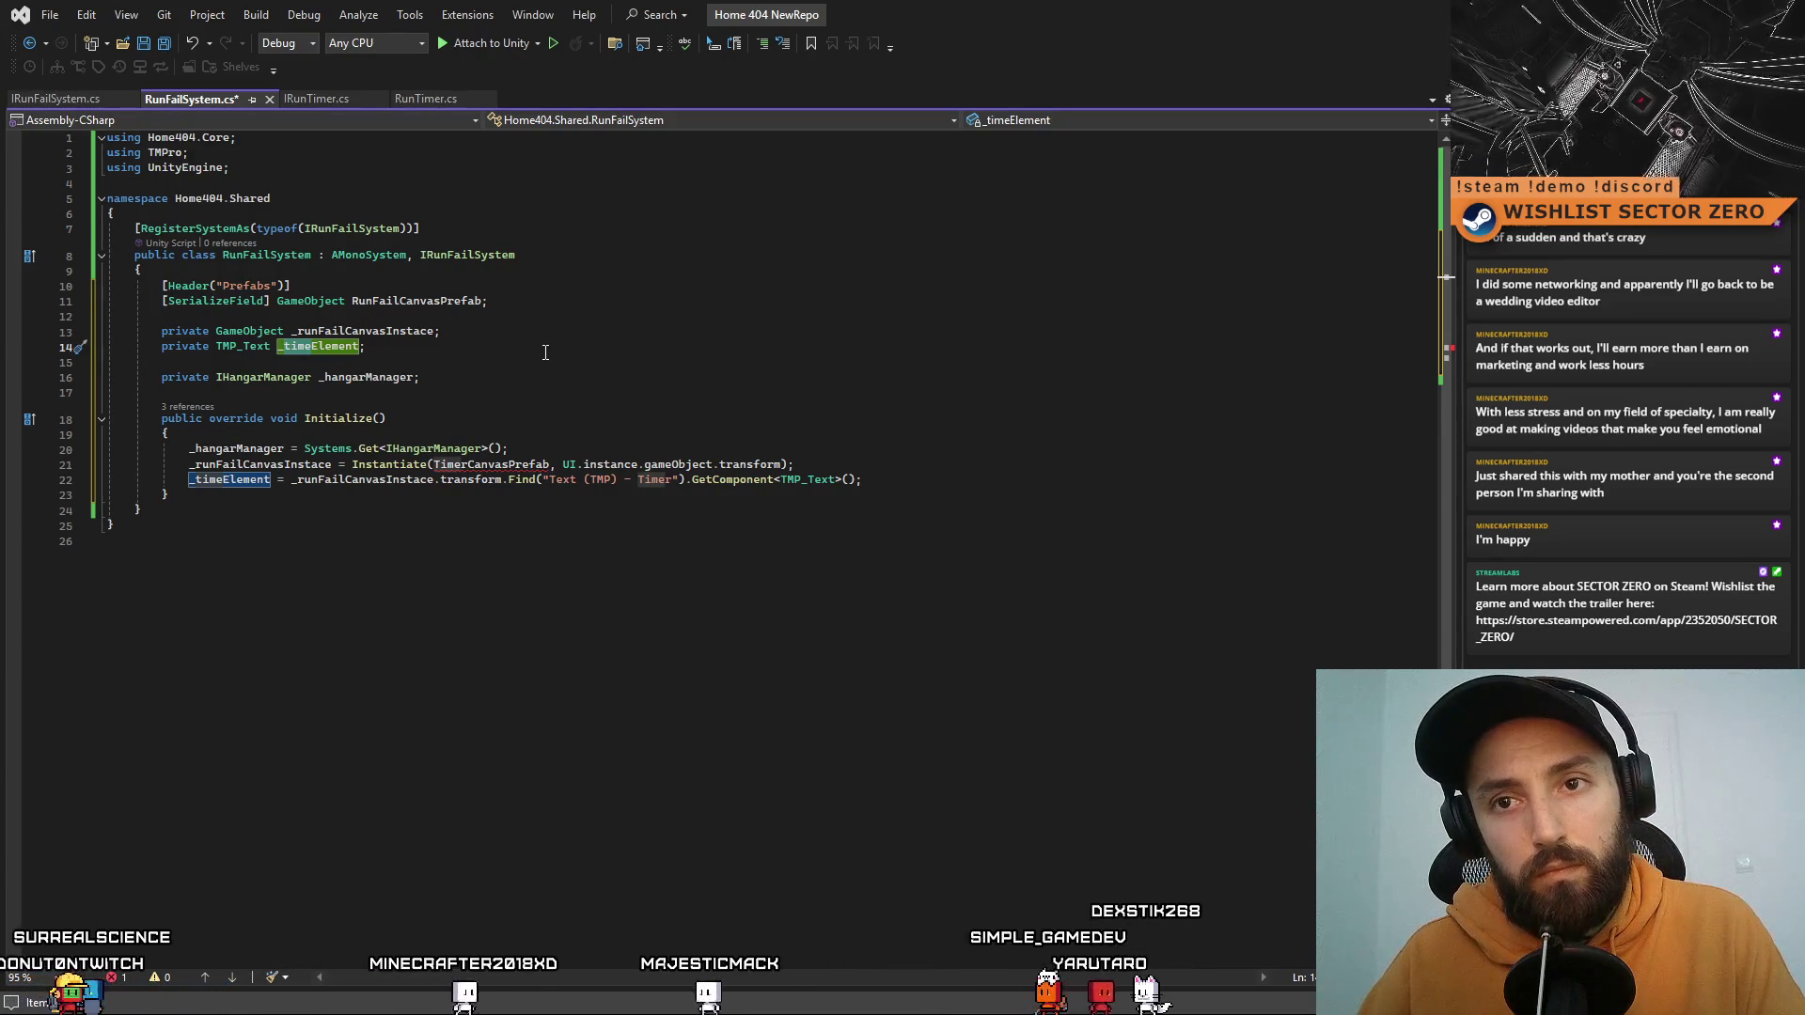
key(BackSpace)
key(BackSpace)
key(BackSpace)
text(r)
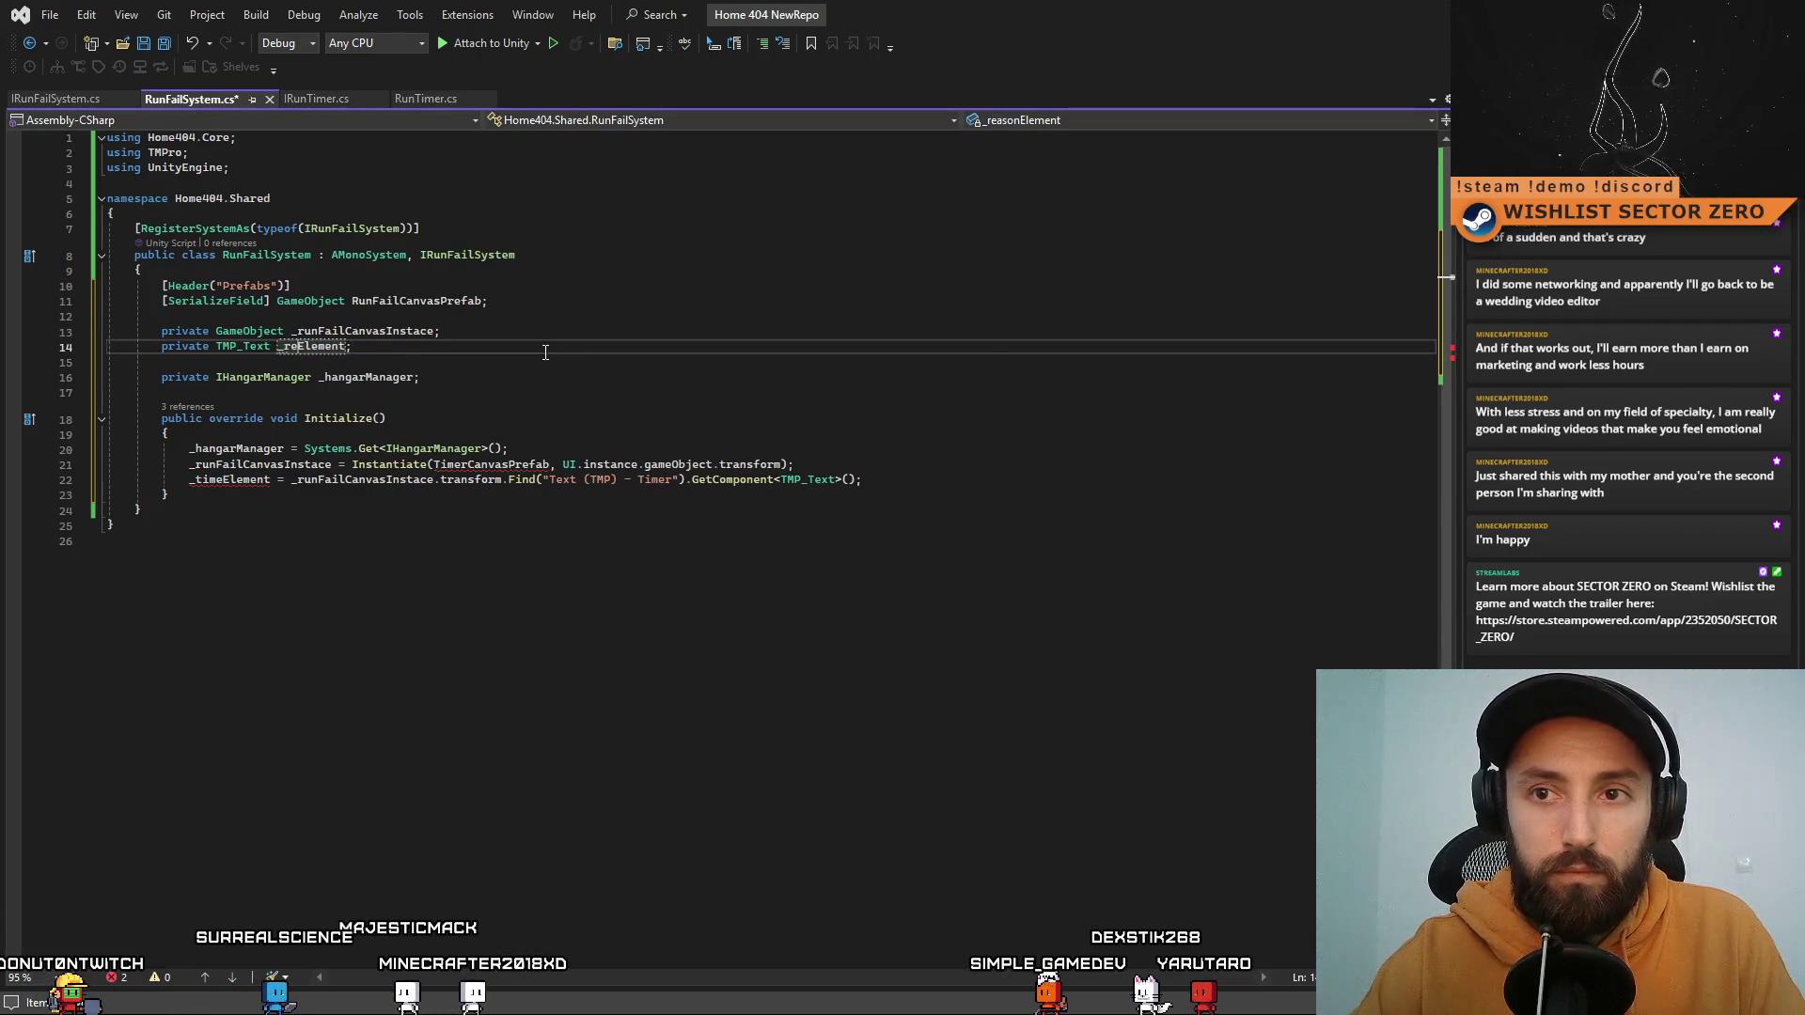
text(n)
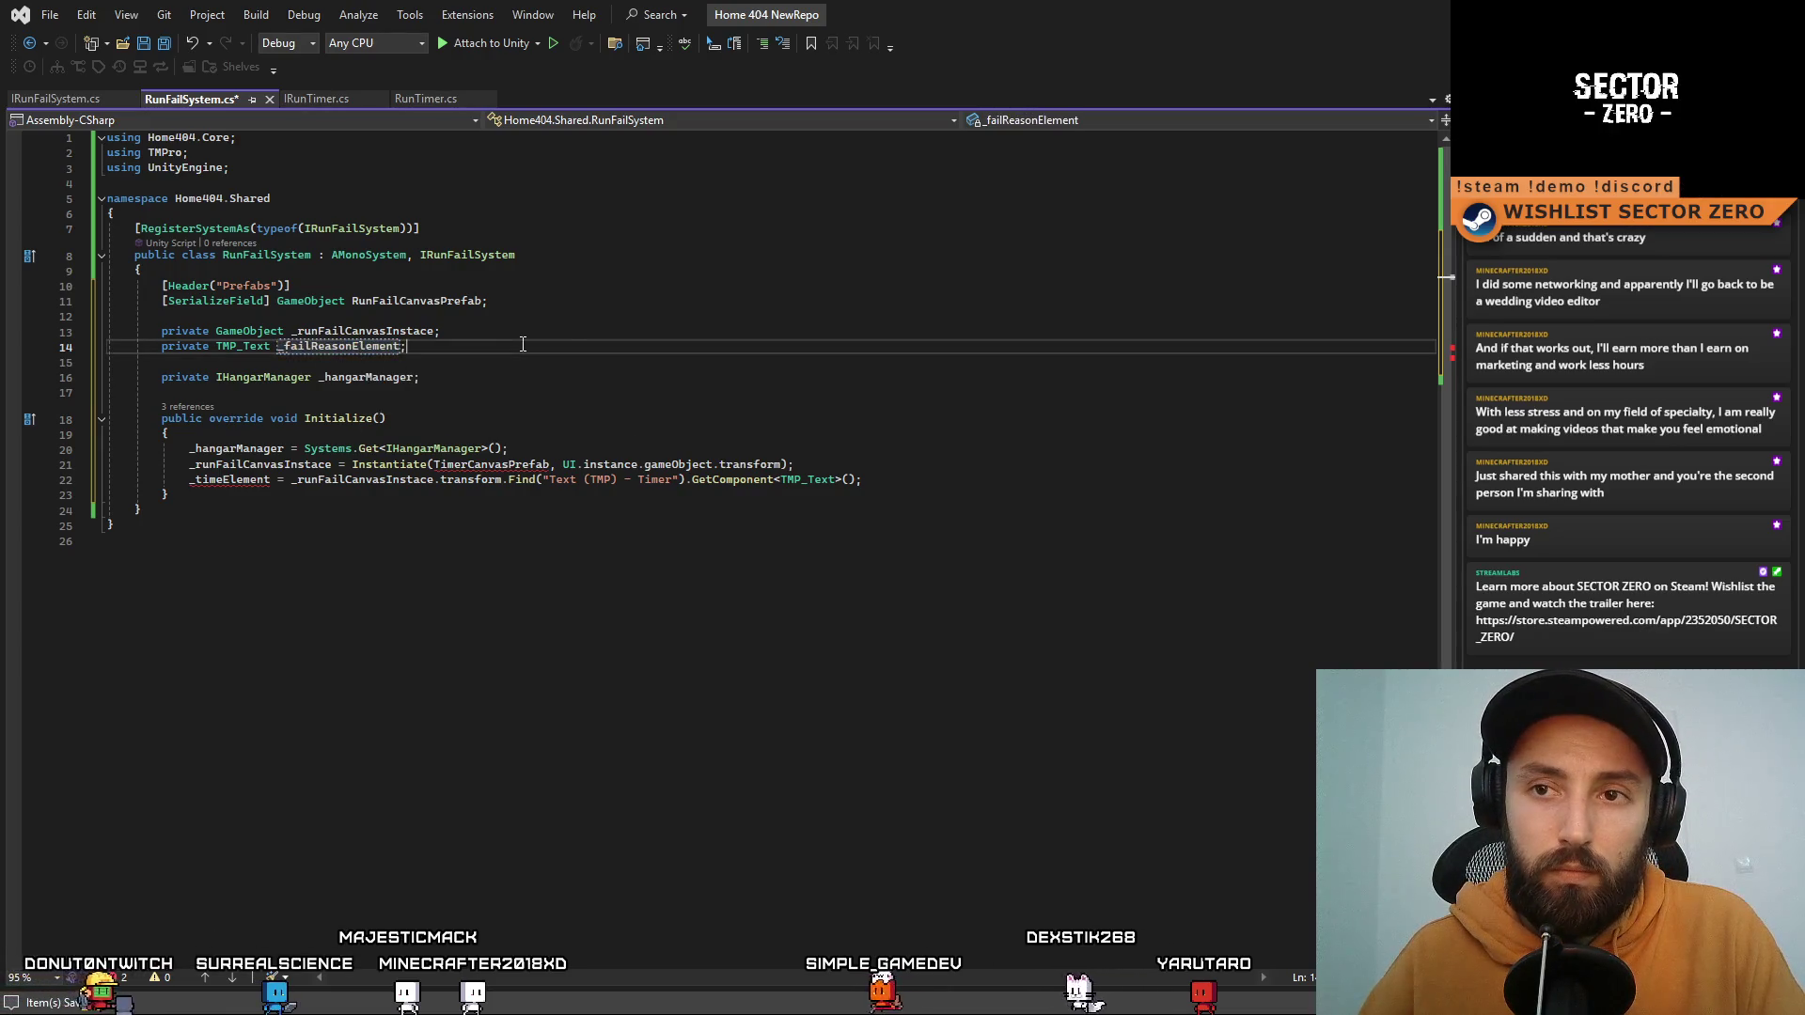
double_click(232, 479)
text(_failReasonElement)
Step: Swap TimerCanvasPrefab for RunFailCanvasPrefab and change the child lookup to "Text (TMP) - Text"
click(564, 538)
double_click(417, 301)
double_click(489, 464)
text(RunFailCanvasPrefab)
click(564, 541)
click(757, 393)
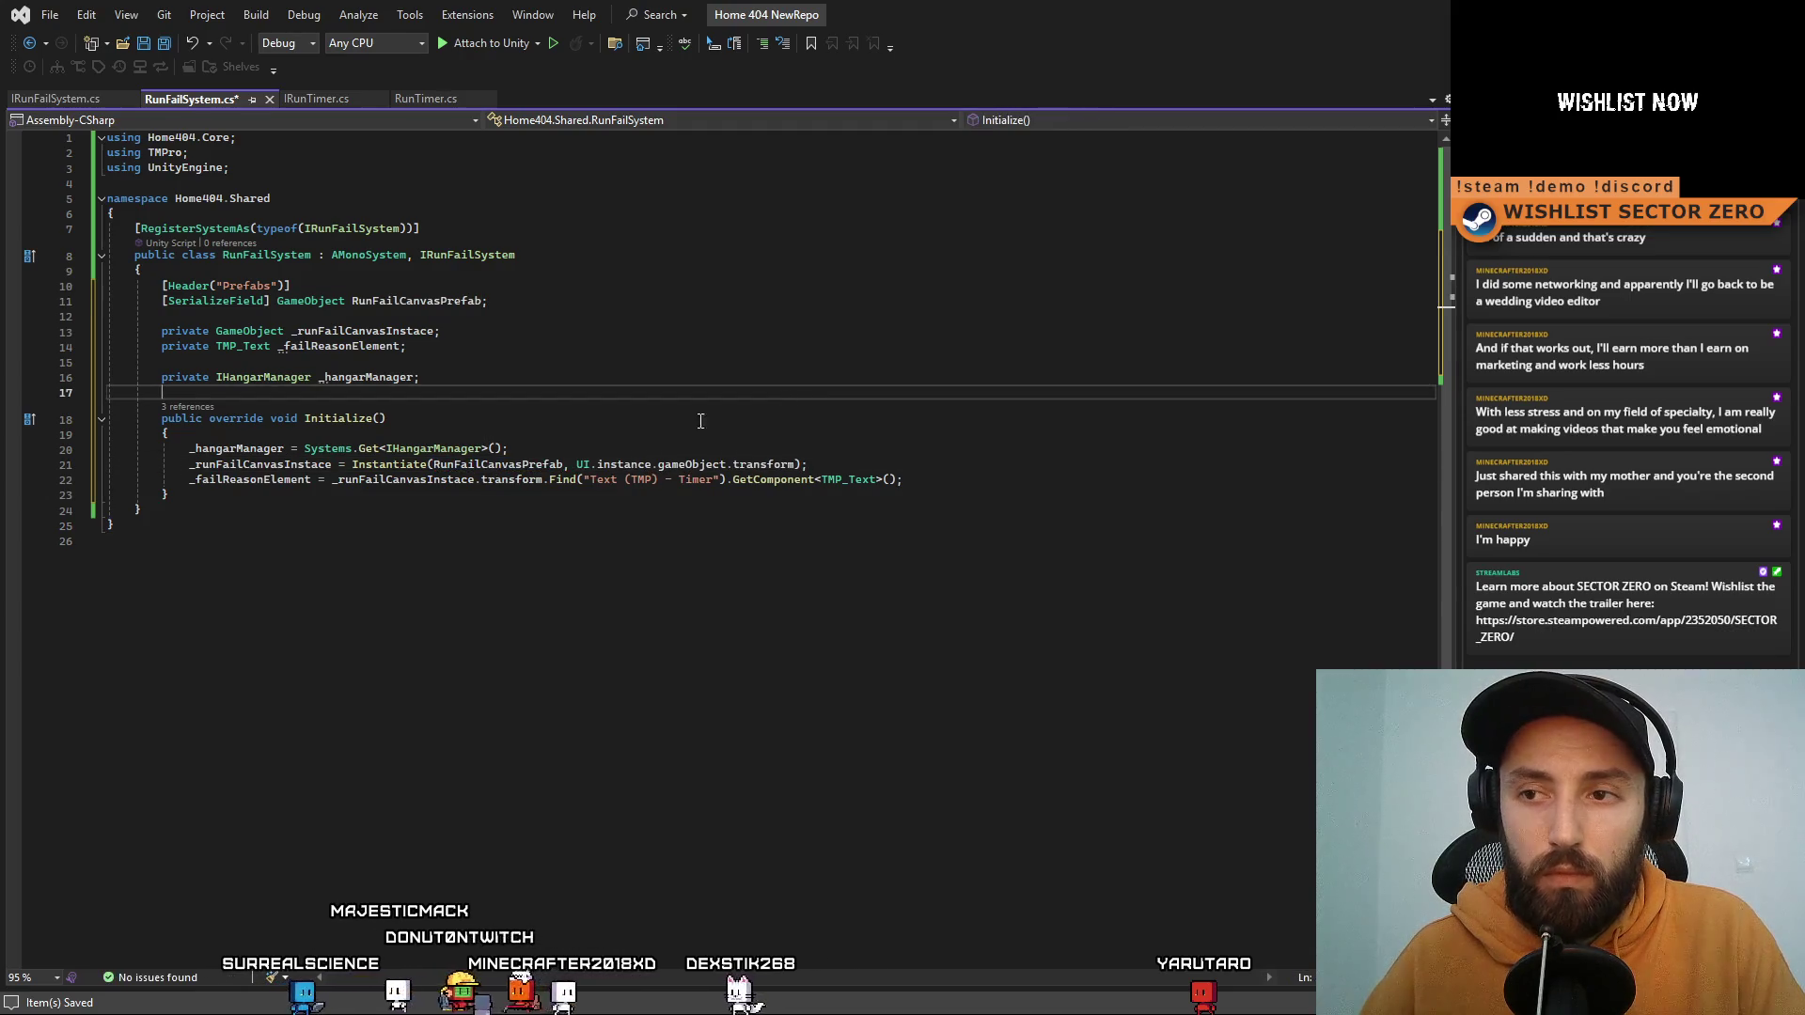
double_click(696, 479)
text(TEx)
key(BackSpace)
key(BackSpace)
text(ext)
click(779, 541)
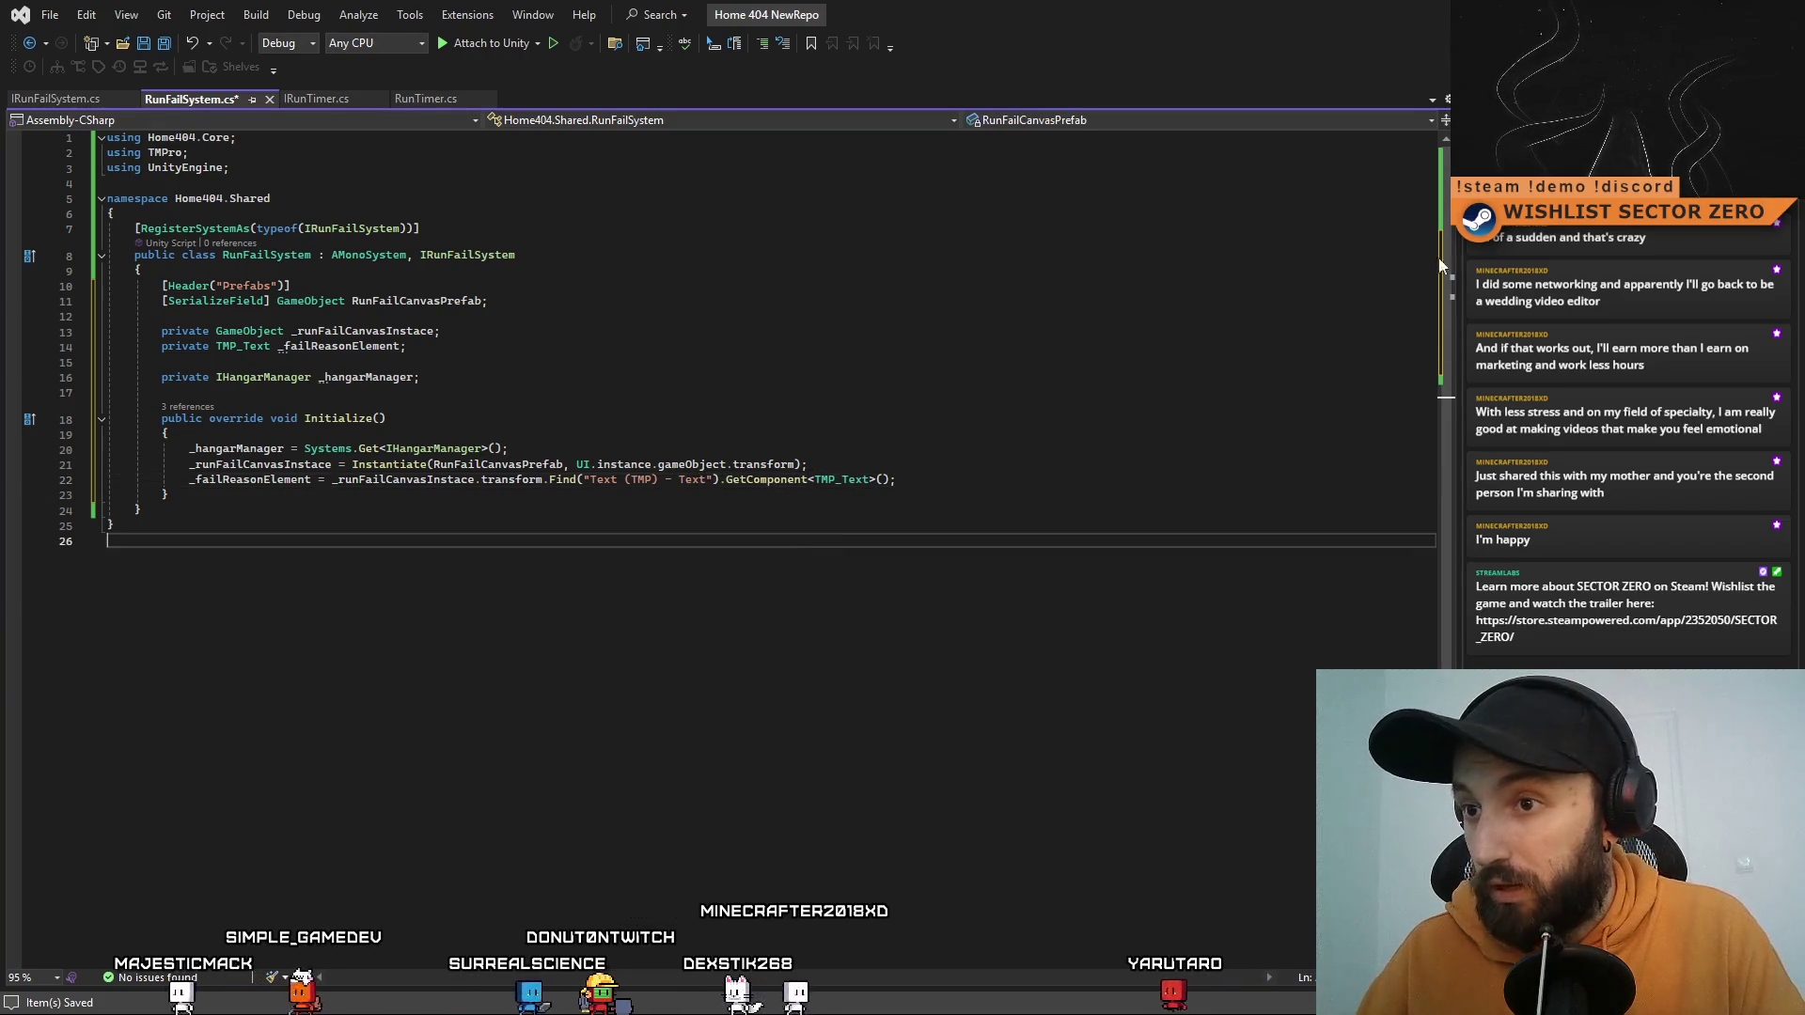
key(alt+Tab)
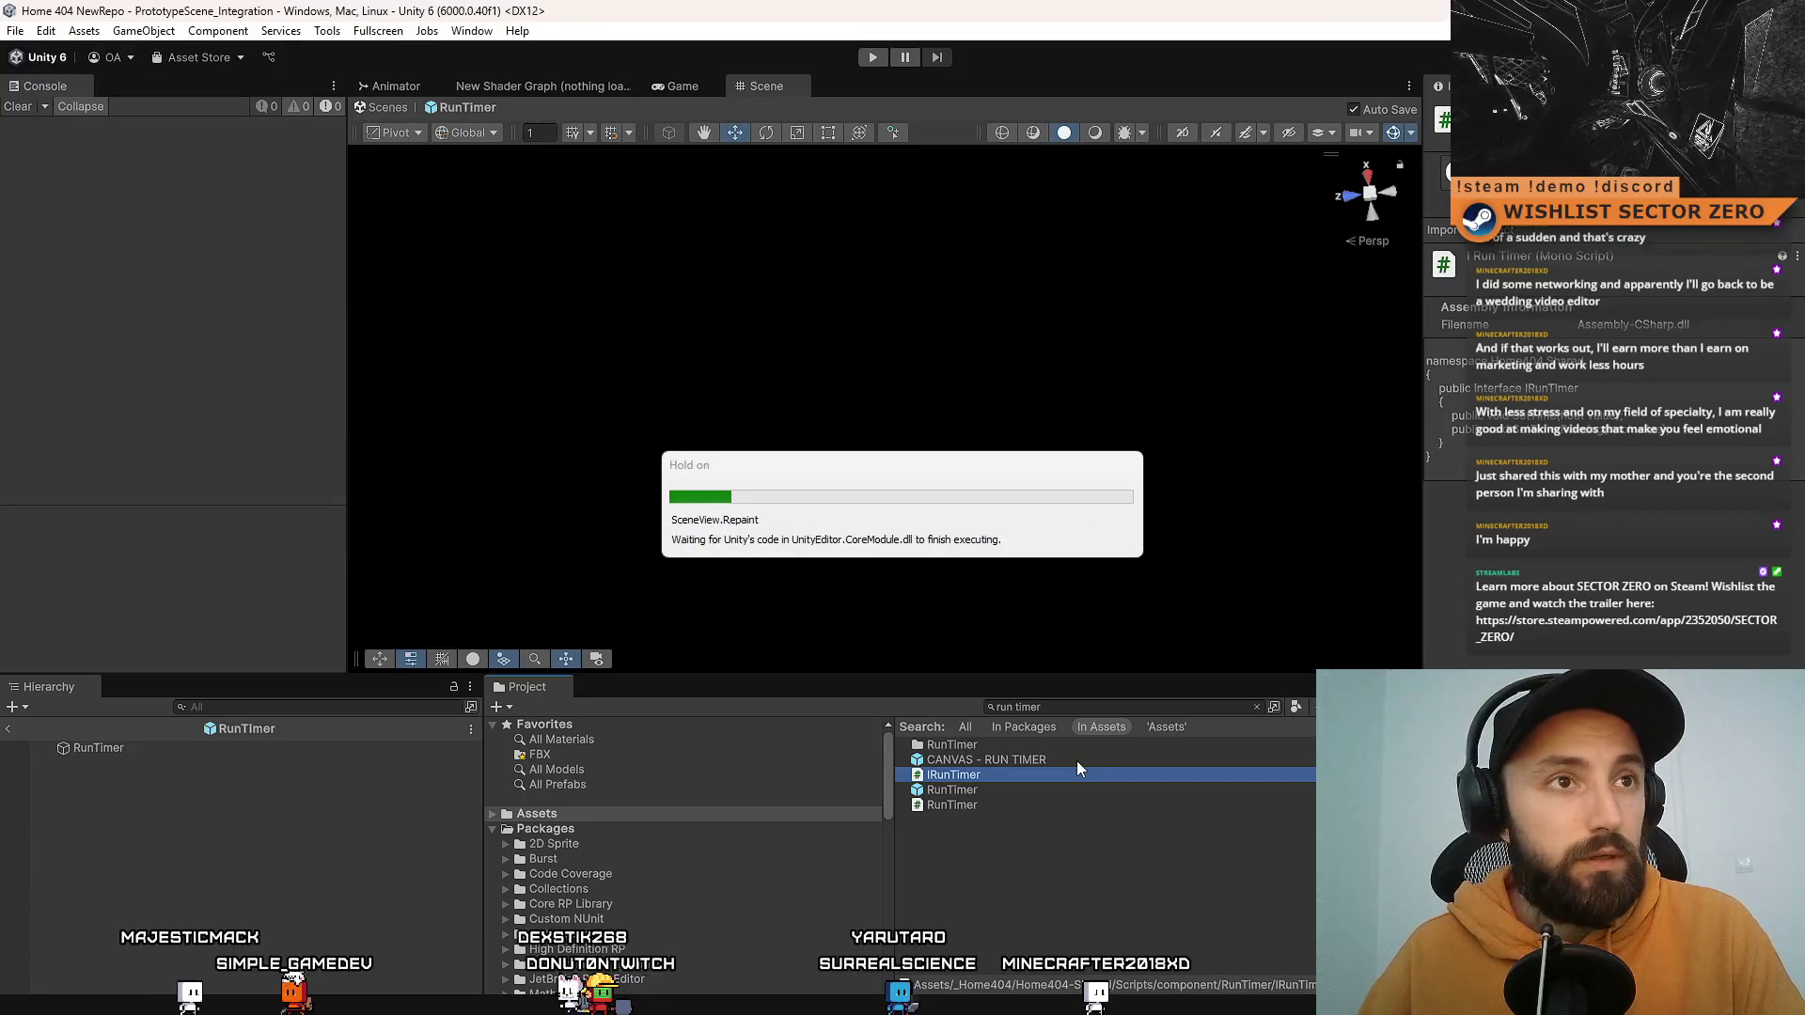
Step: Open the CANVAS - RUN TIMER prefab and inspect its label text object
click(1077, 762)
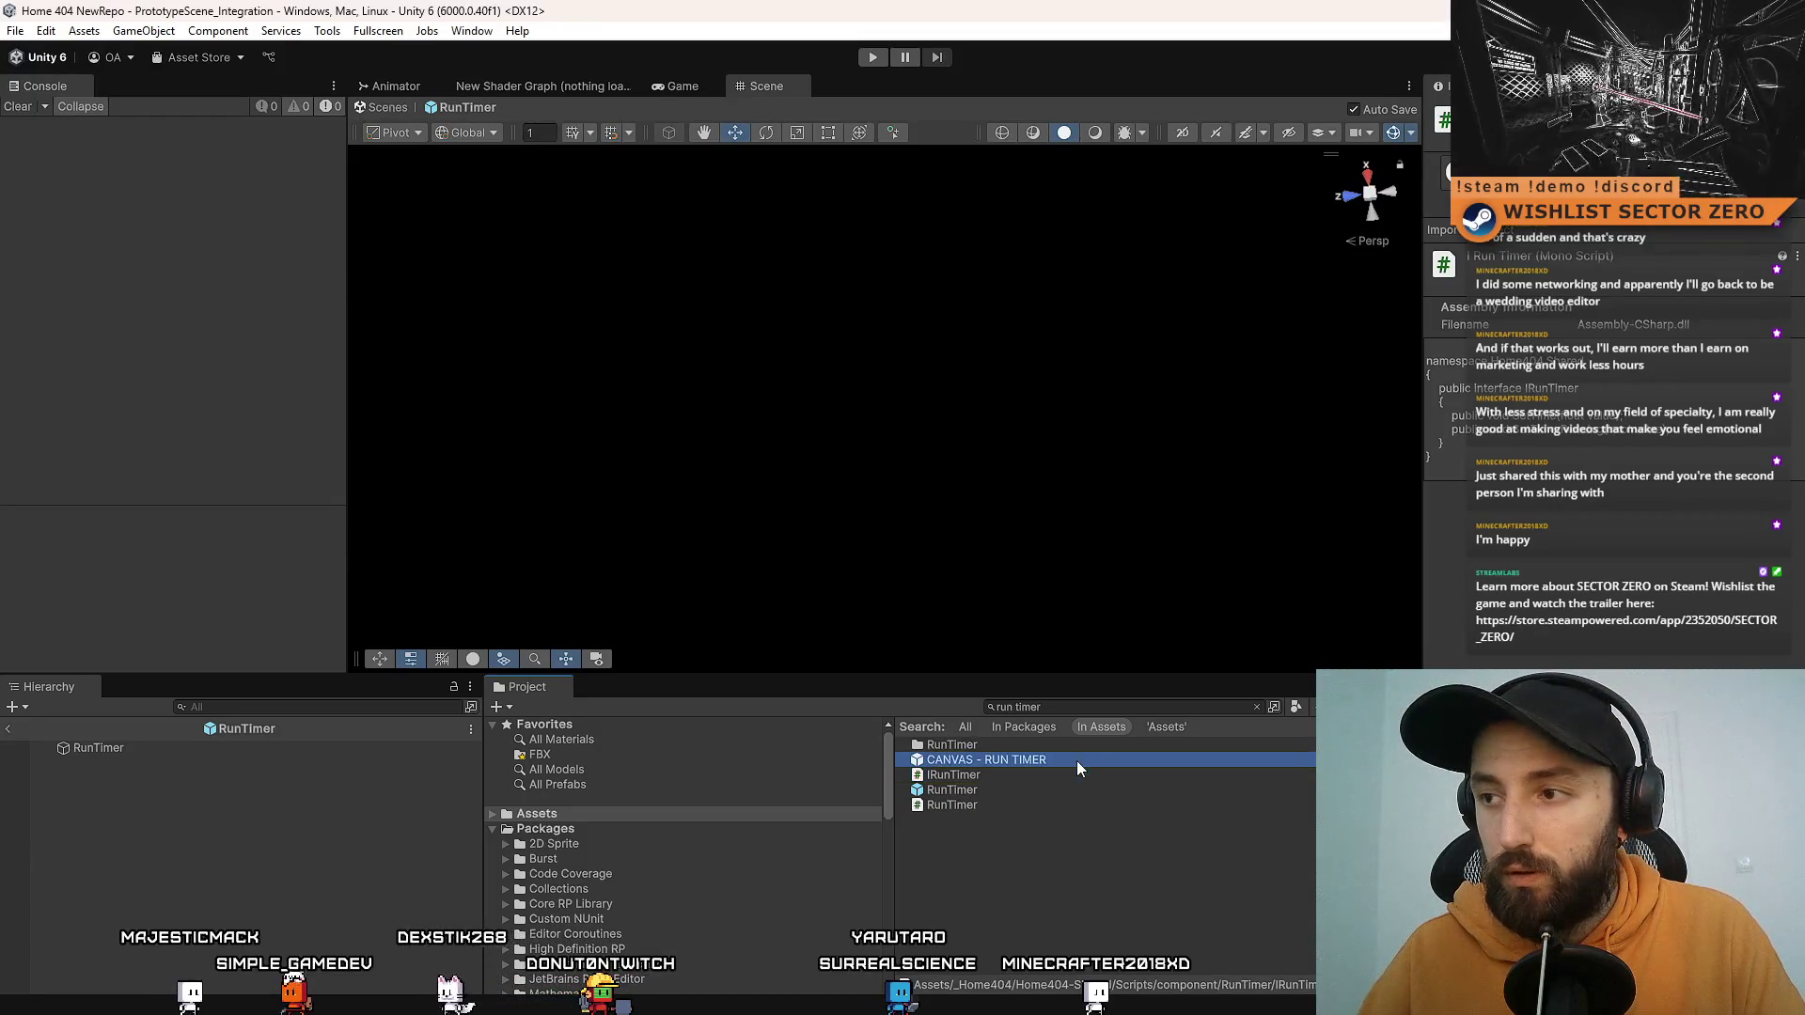
double_click(1075, 759)
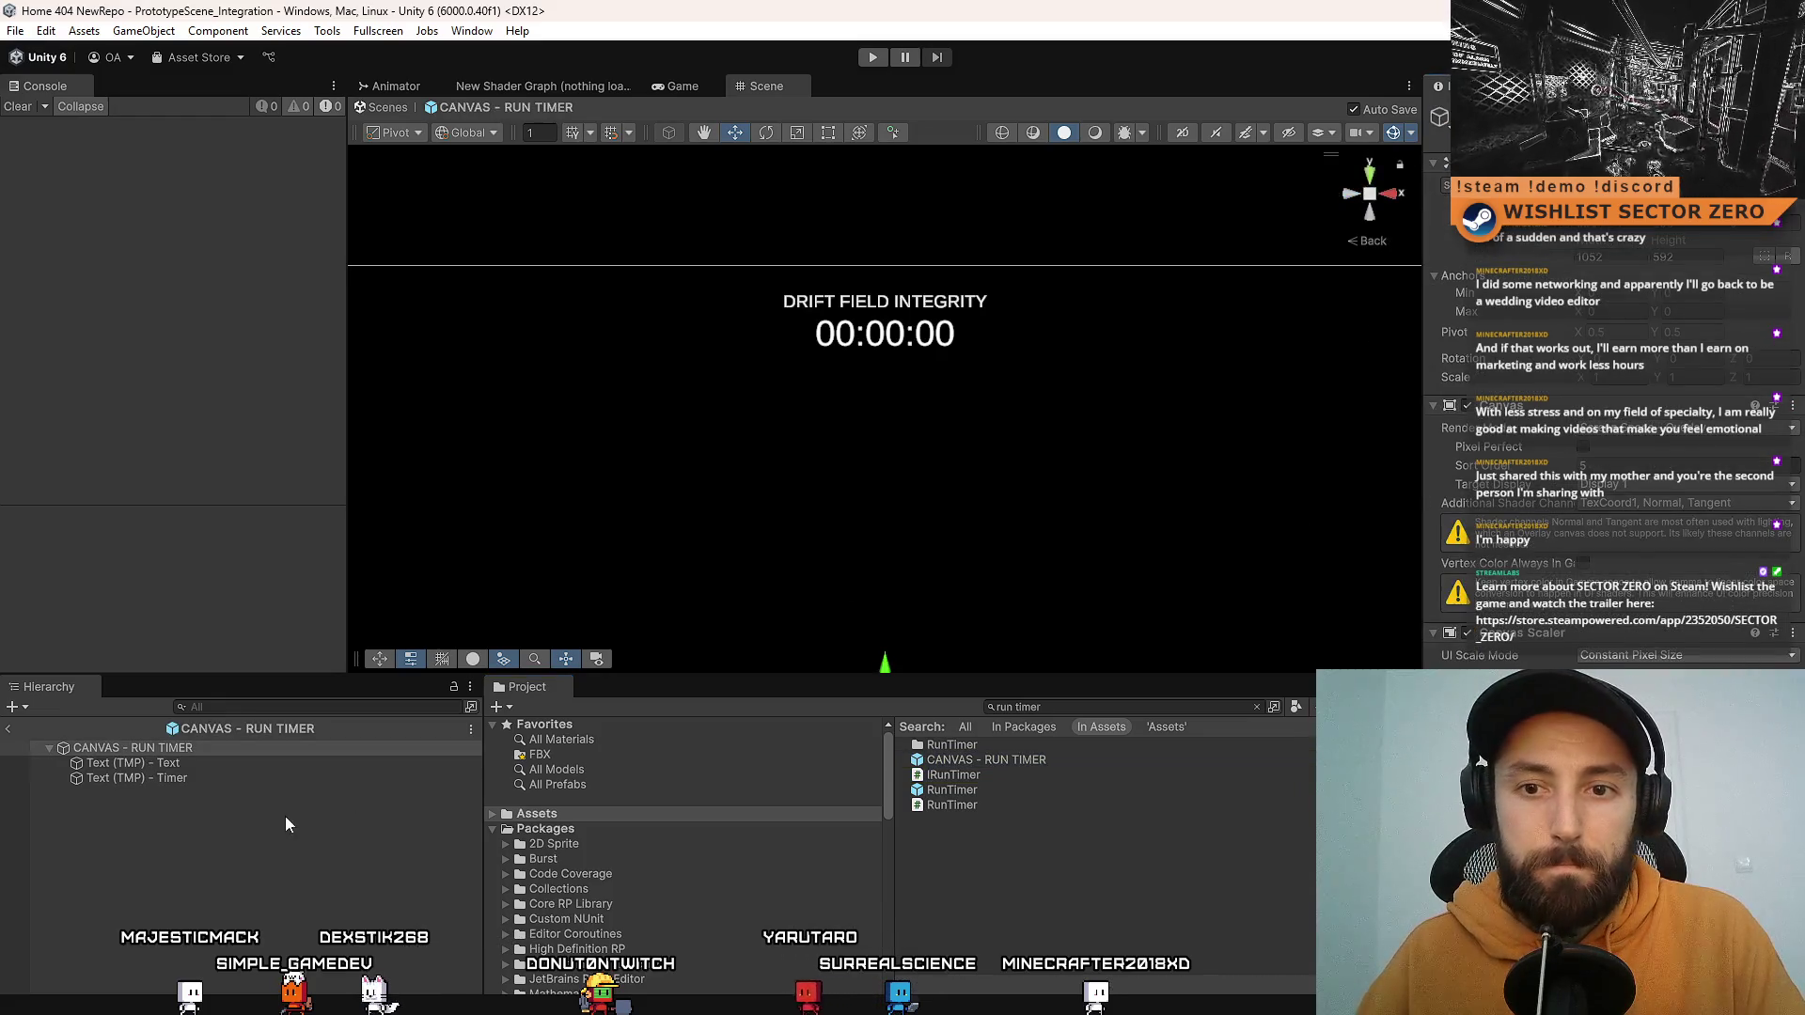
click(275, 764)
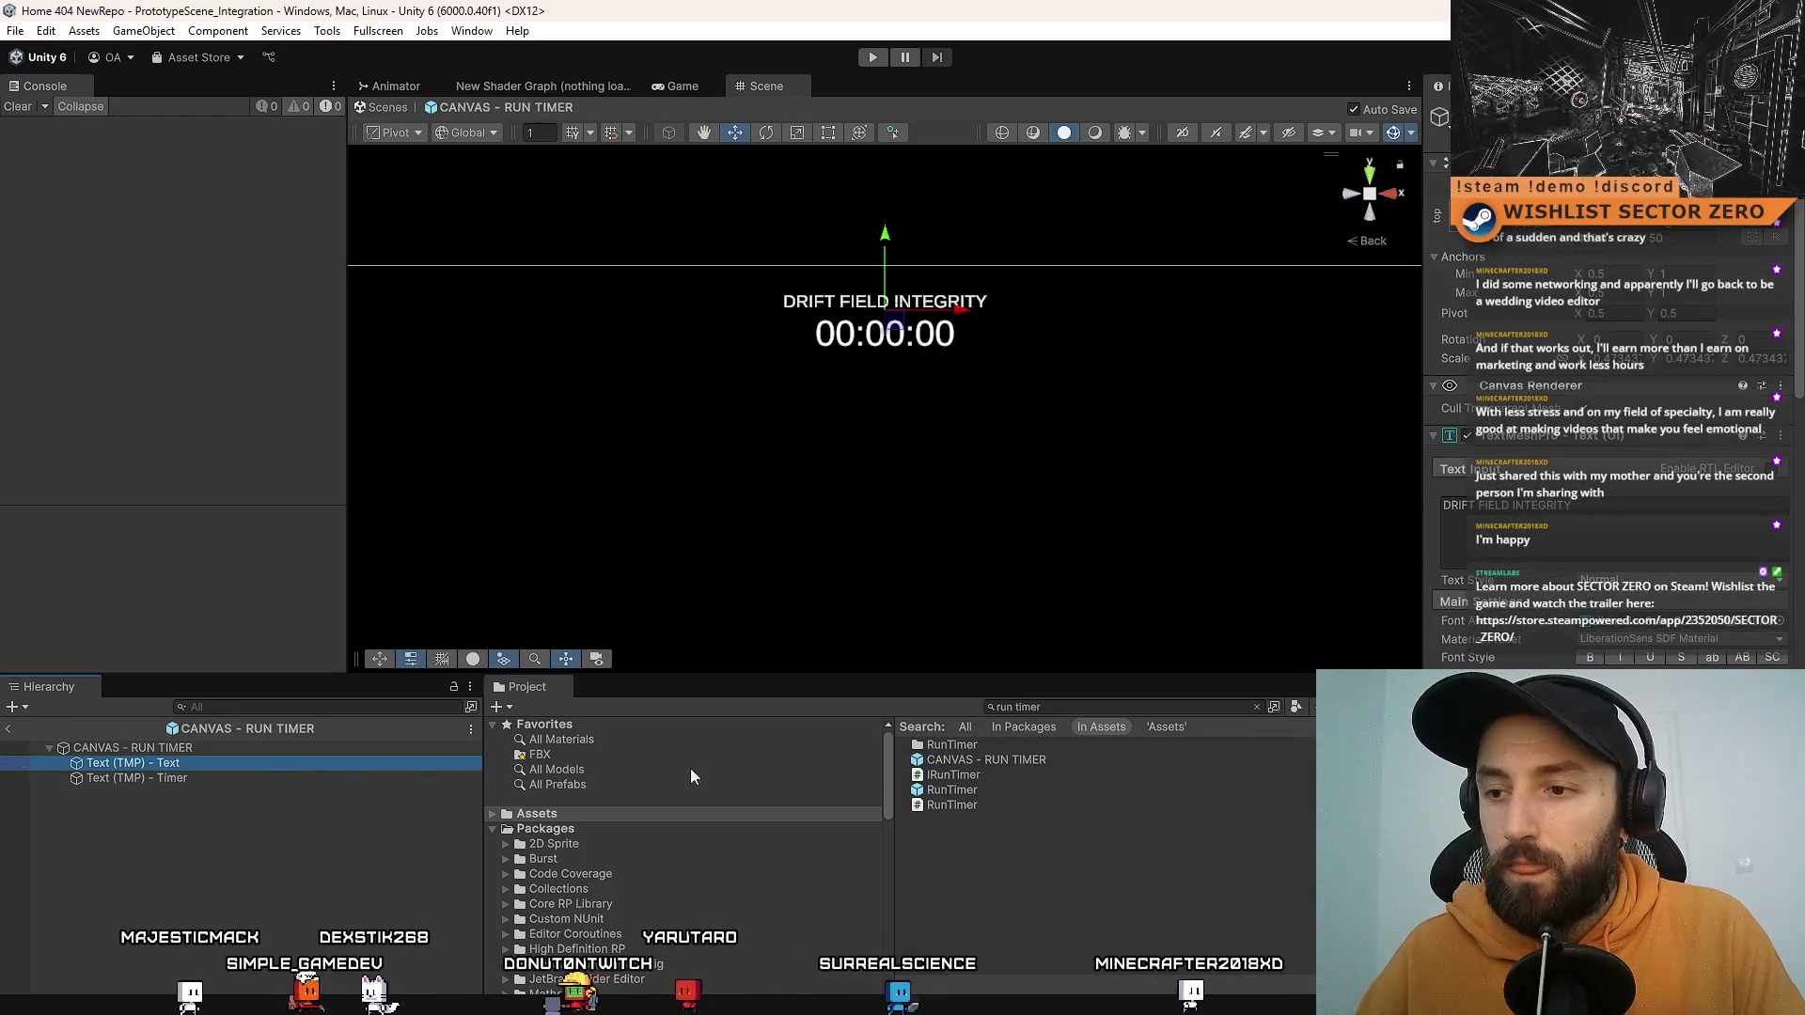
Step: Open CANVAS - RUN FAIL from the Canvases folder and check its Text (TMP) - Text child
click(1080, 759)
click(1094, 706)
key(Escape)
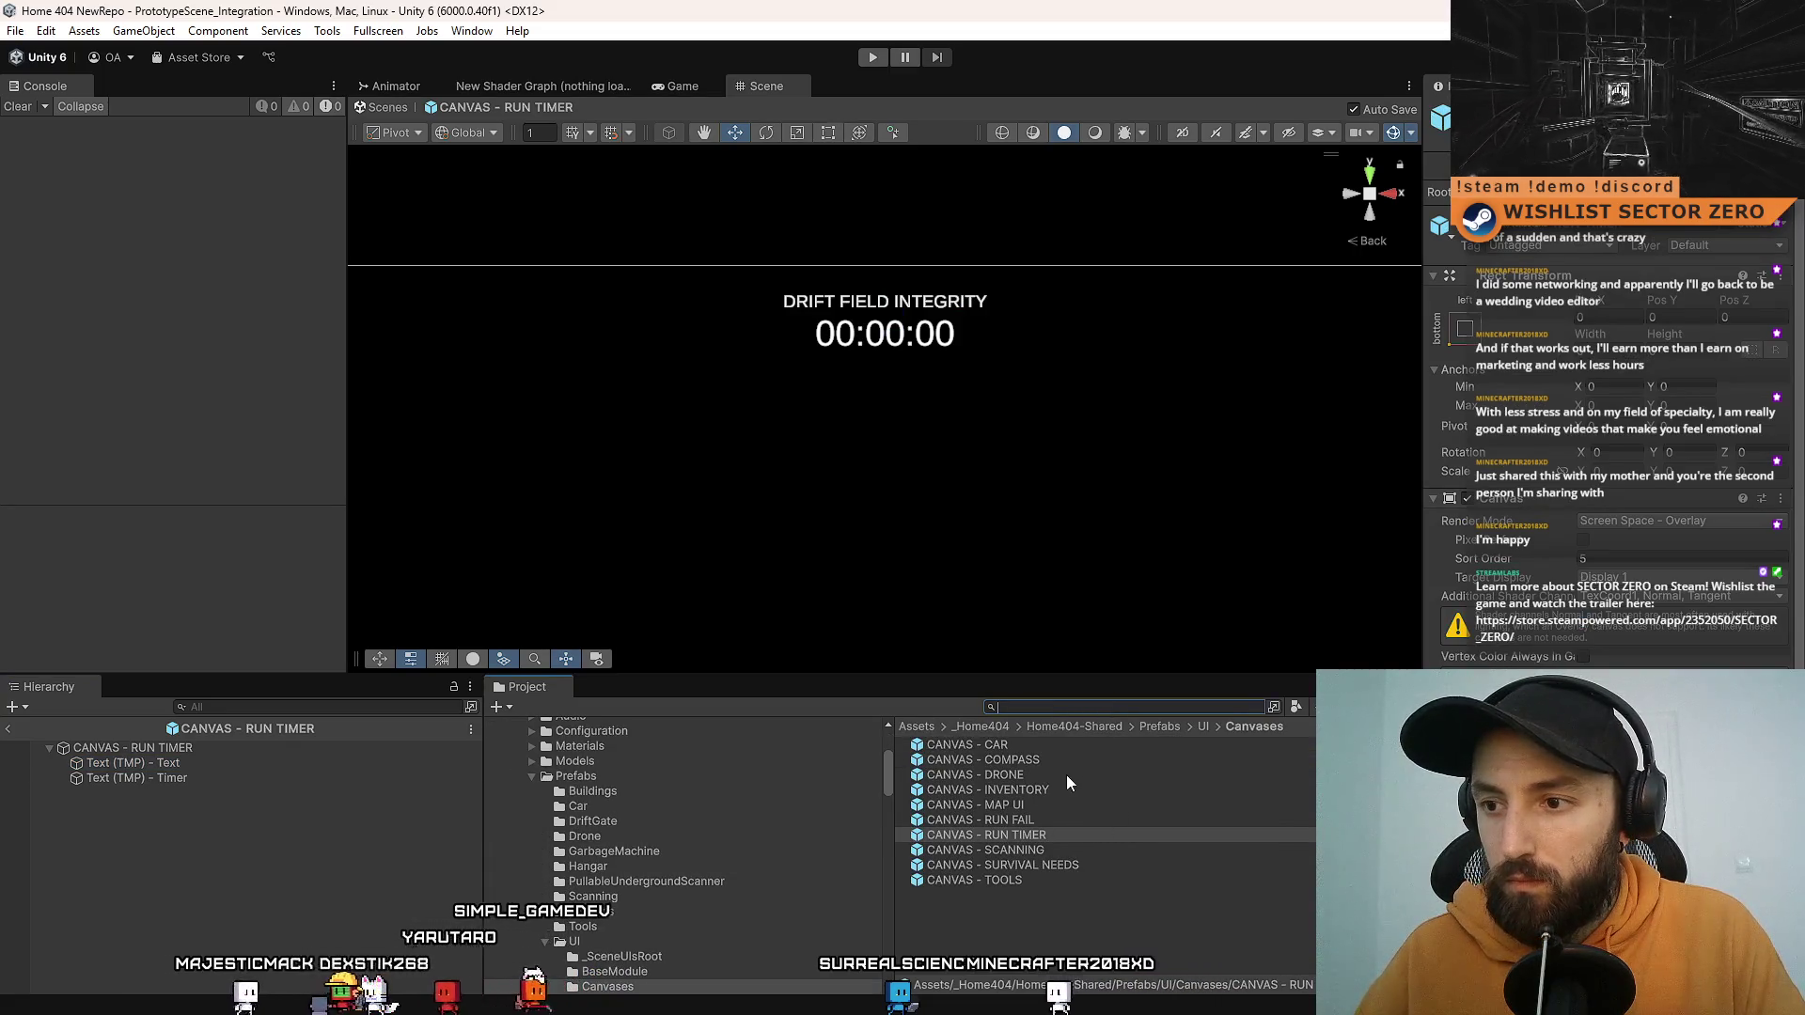
click(1053, 820)
double_click(1053, 819)
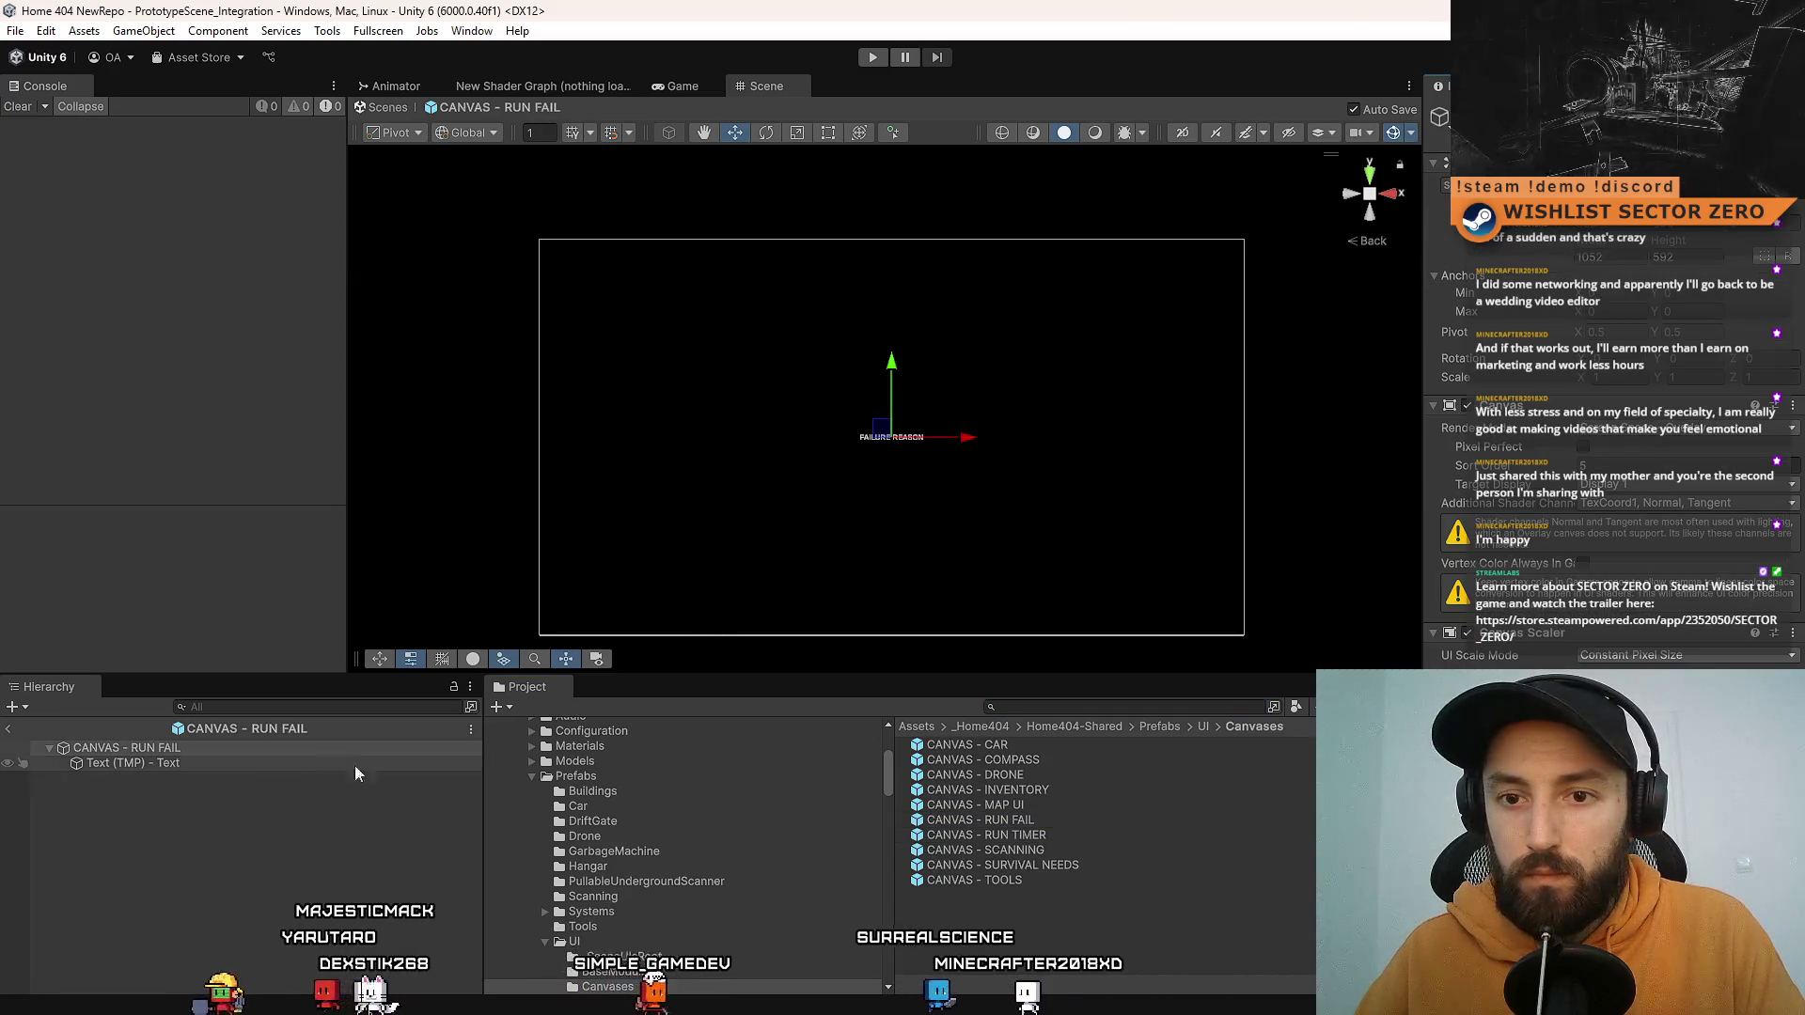
click(279, 764)
key(alt+Tab)
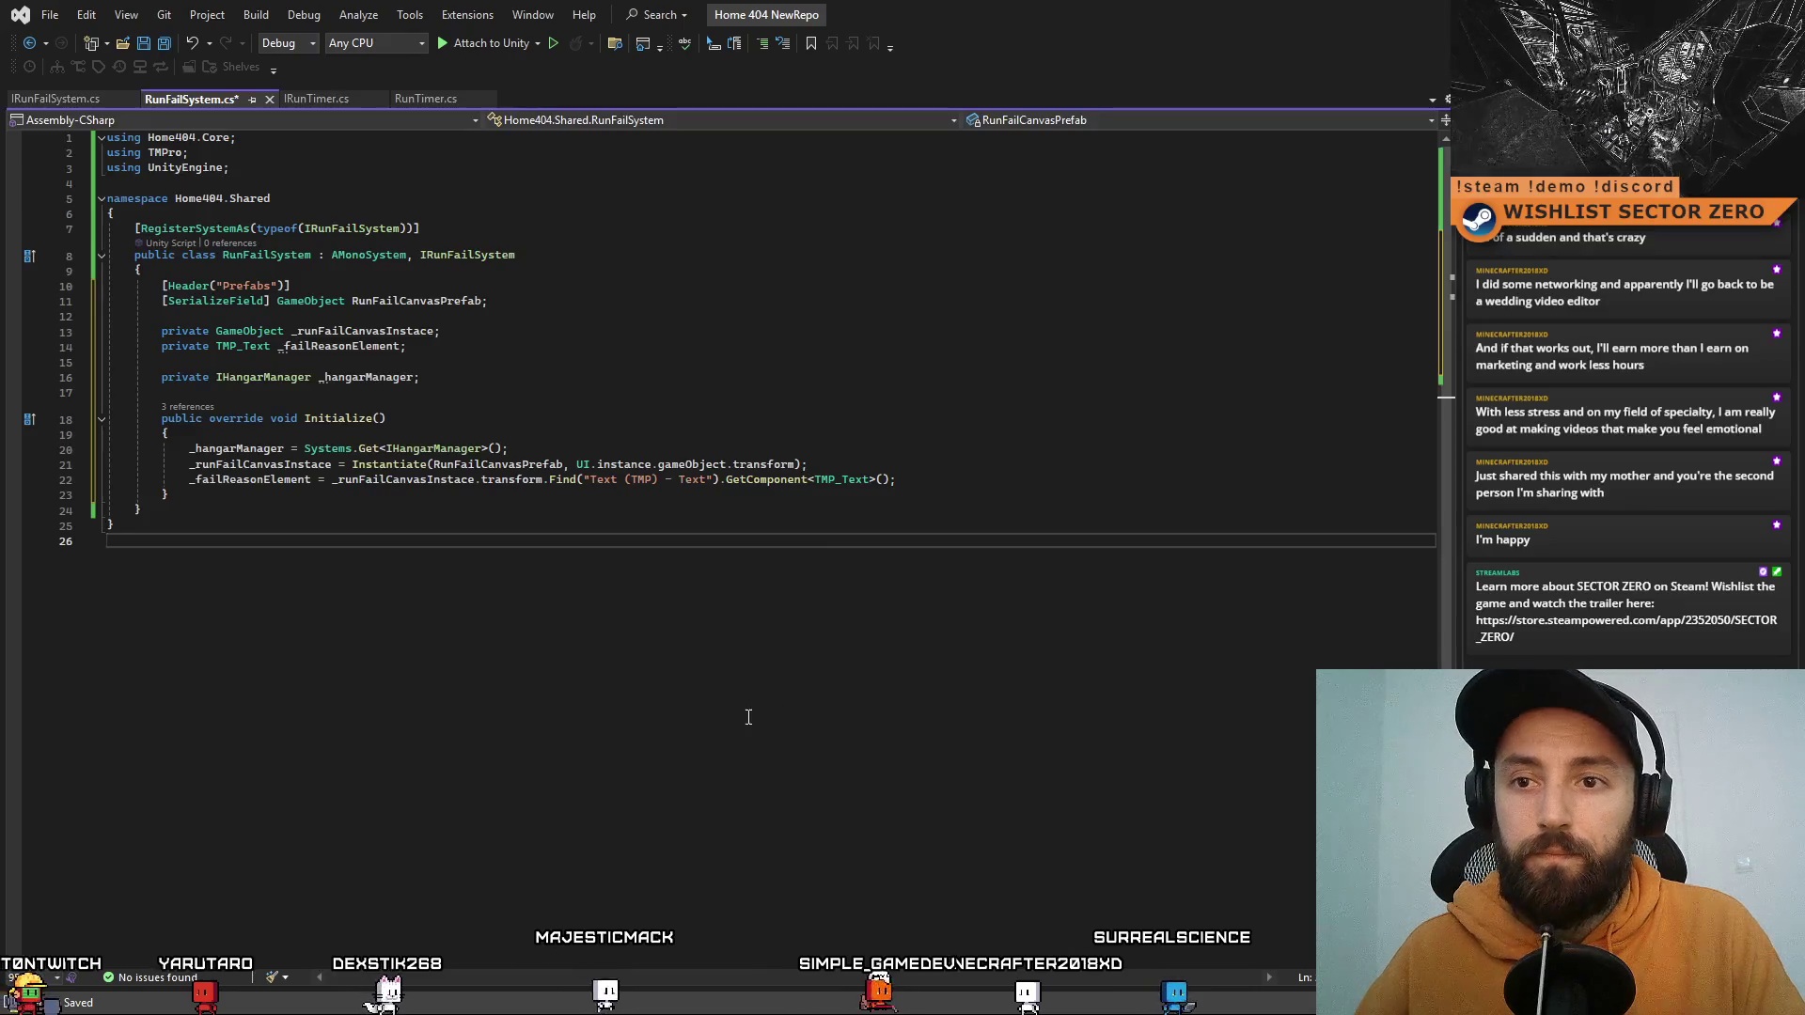
Step: Leave RunFailSystem.cs unchanged, return to Unity and deselect the text object
click(666, 426)
click(420, 596)
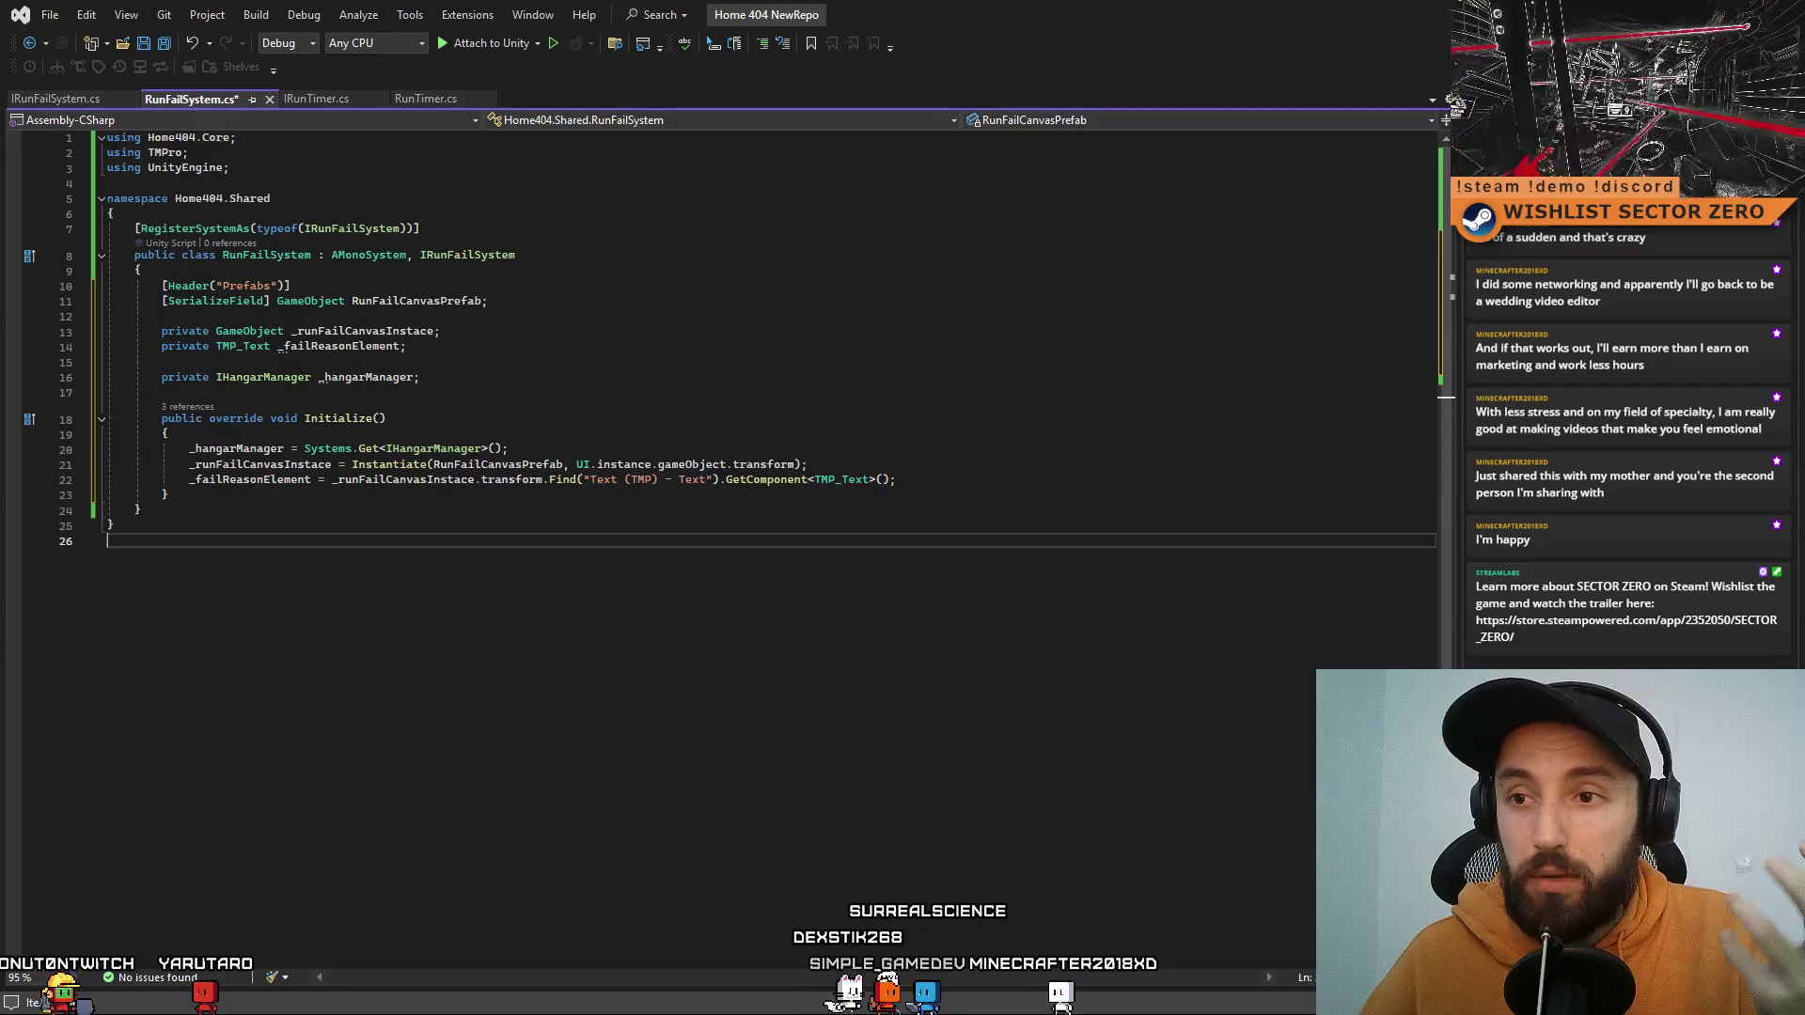
key(alt+Tab)
click(245, 825)
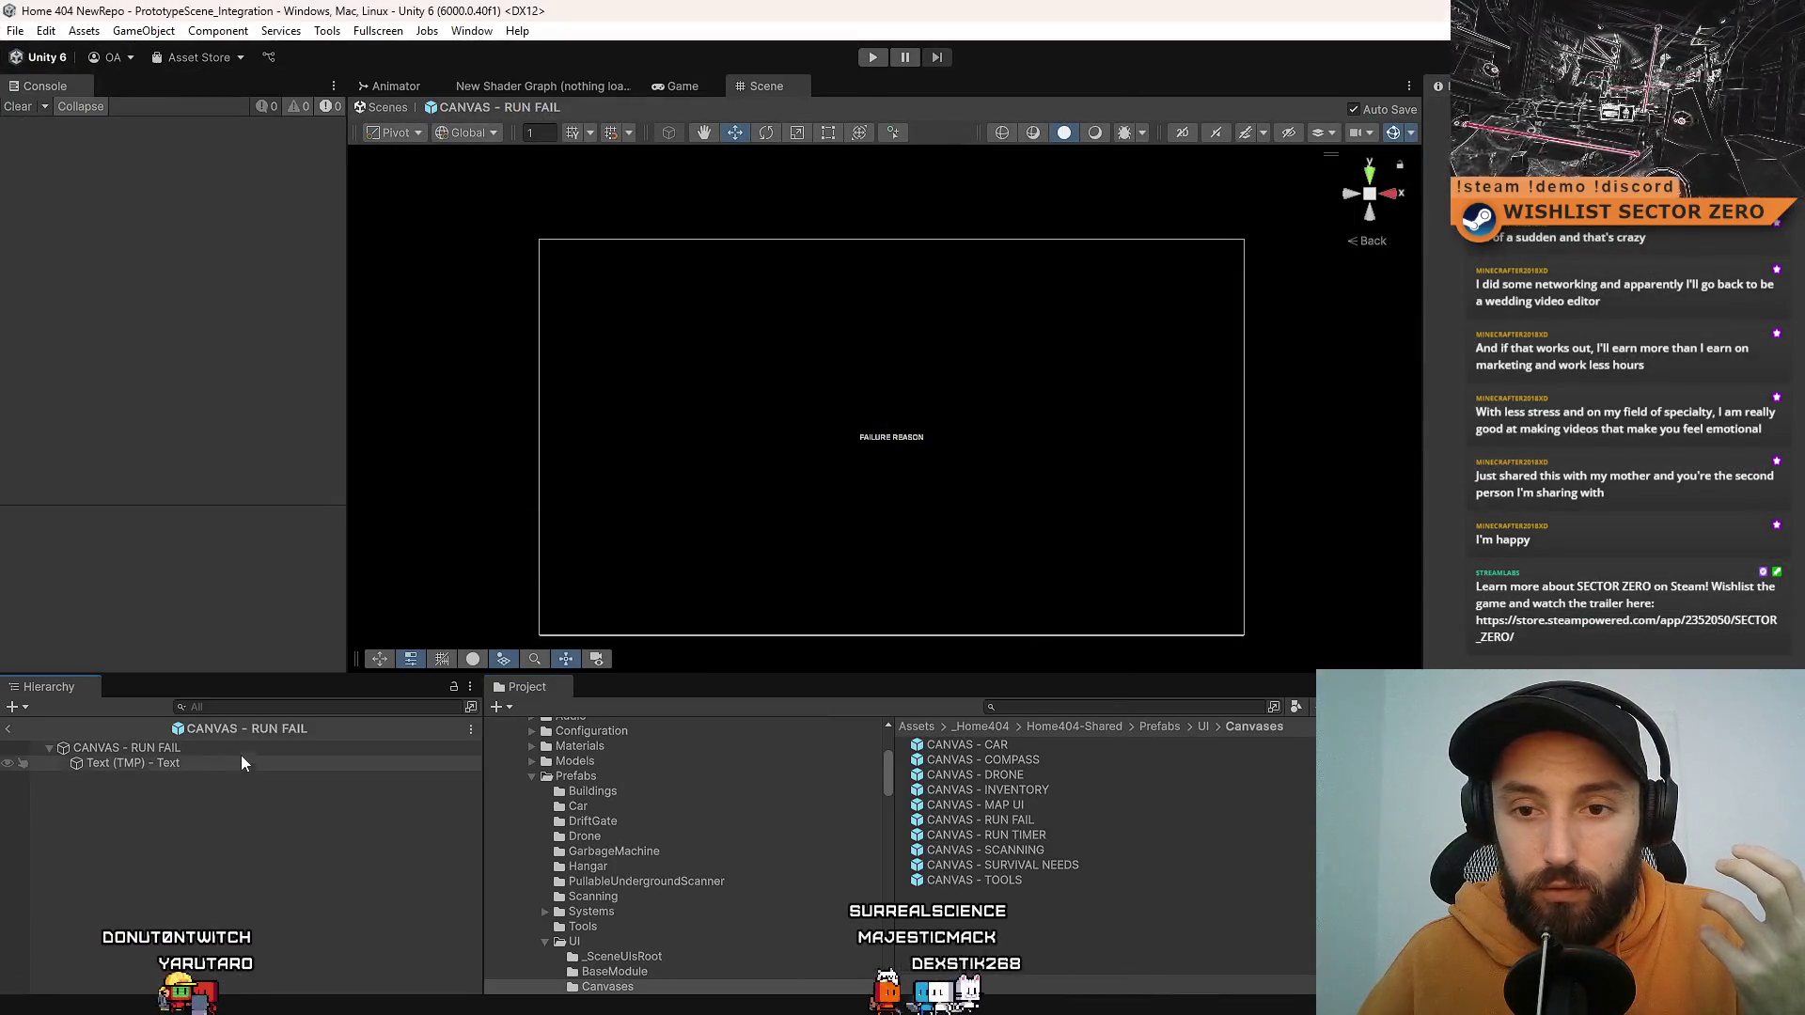
Step: Add a RawImage to CANVAS - RUN FAIL and set its width and height to 5000
right_click(245, 747)
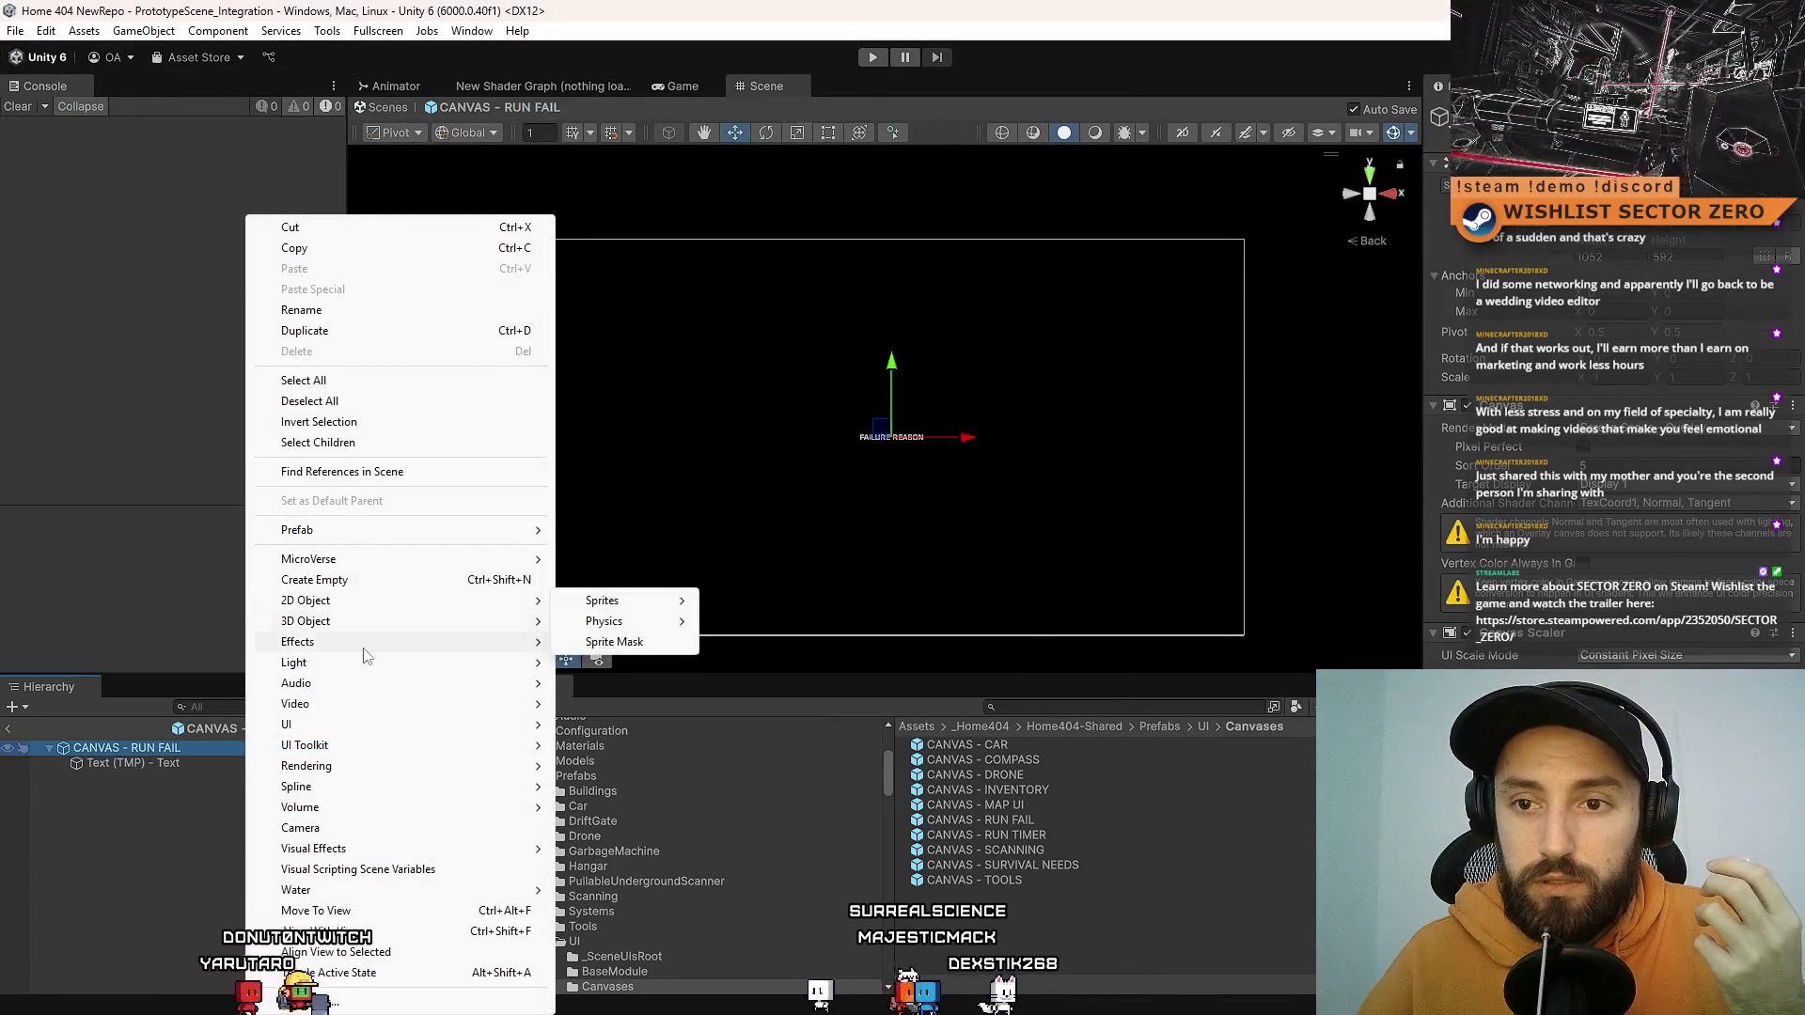
mouse_move(357, 725)
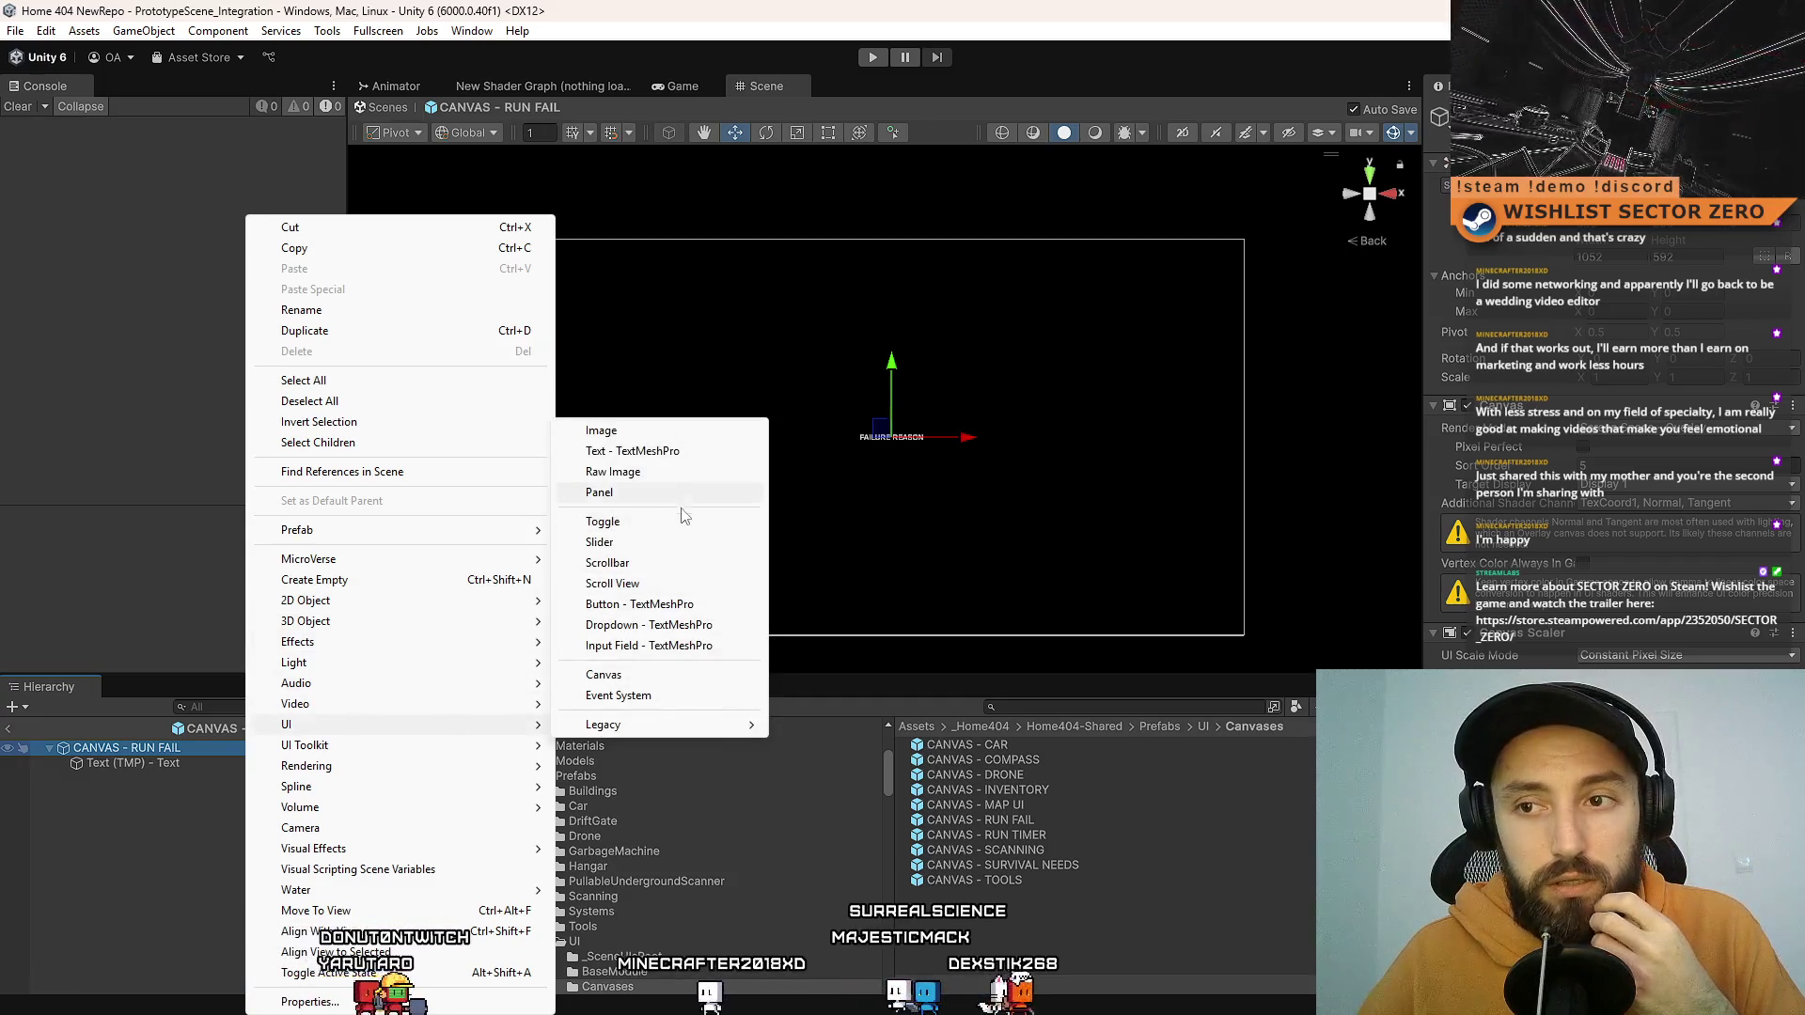
click(613, 472)
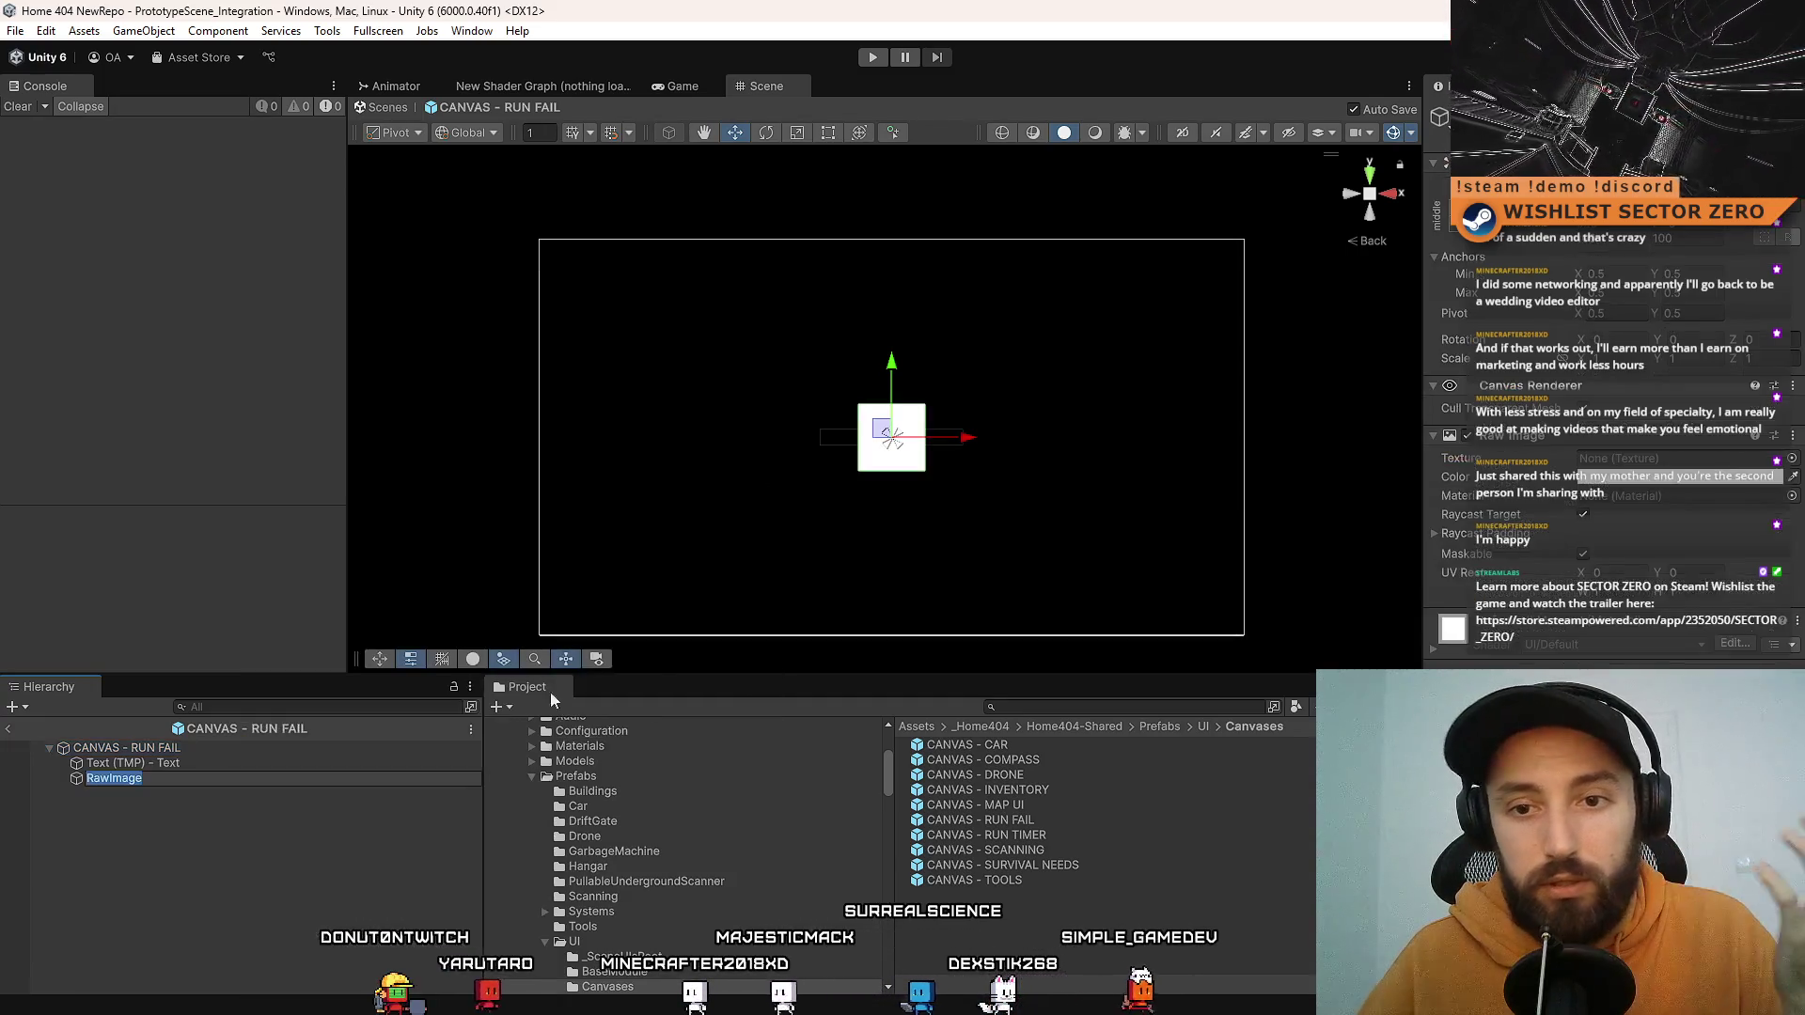
key(Return)
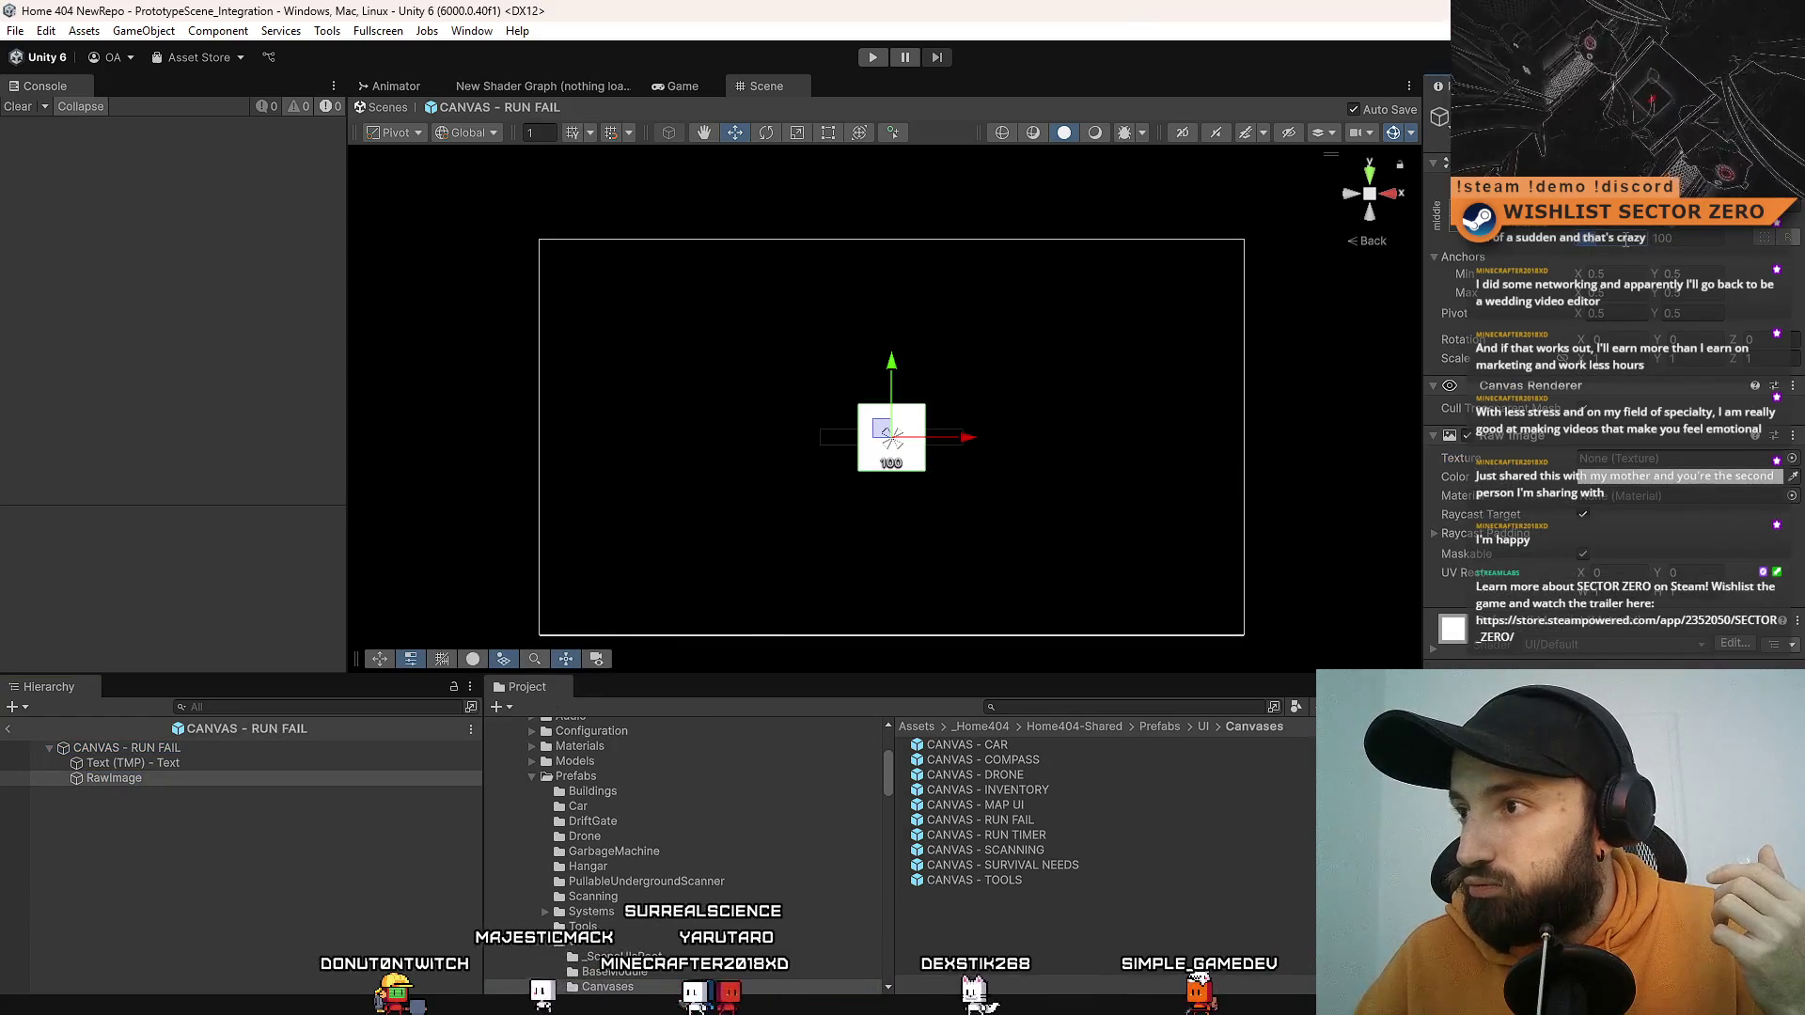
text(5000)
key(Tab)
text(5000)
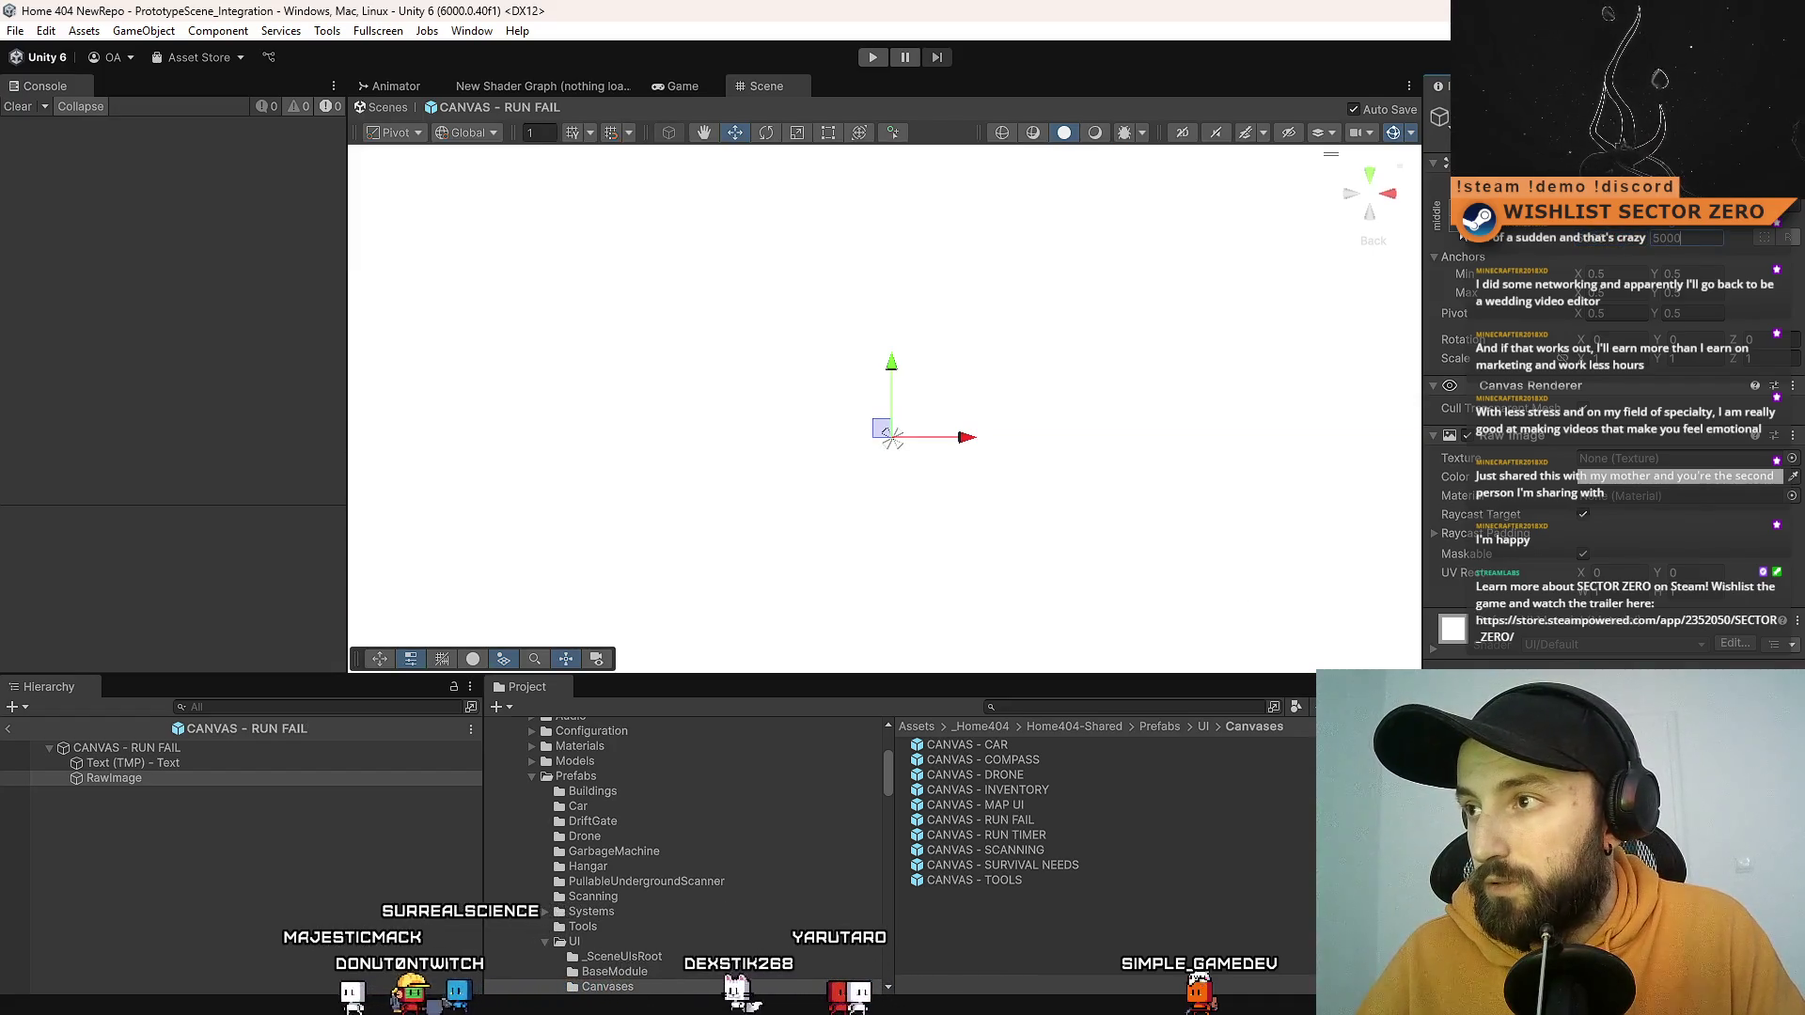
Step: Stretch the RawImage across the whole canvas with 0 offsets and colour it black
click(1439, 218)
click(1777, 273)
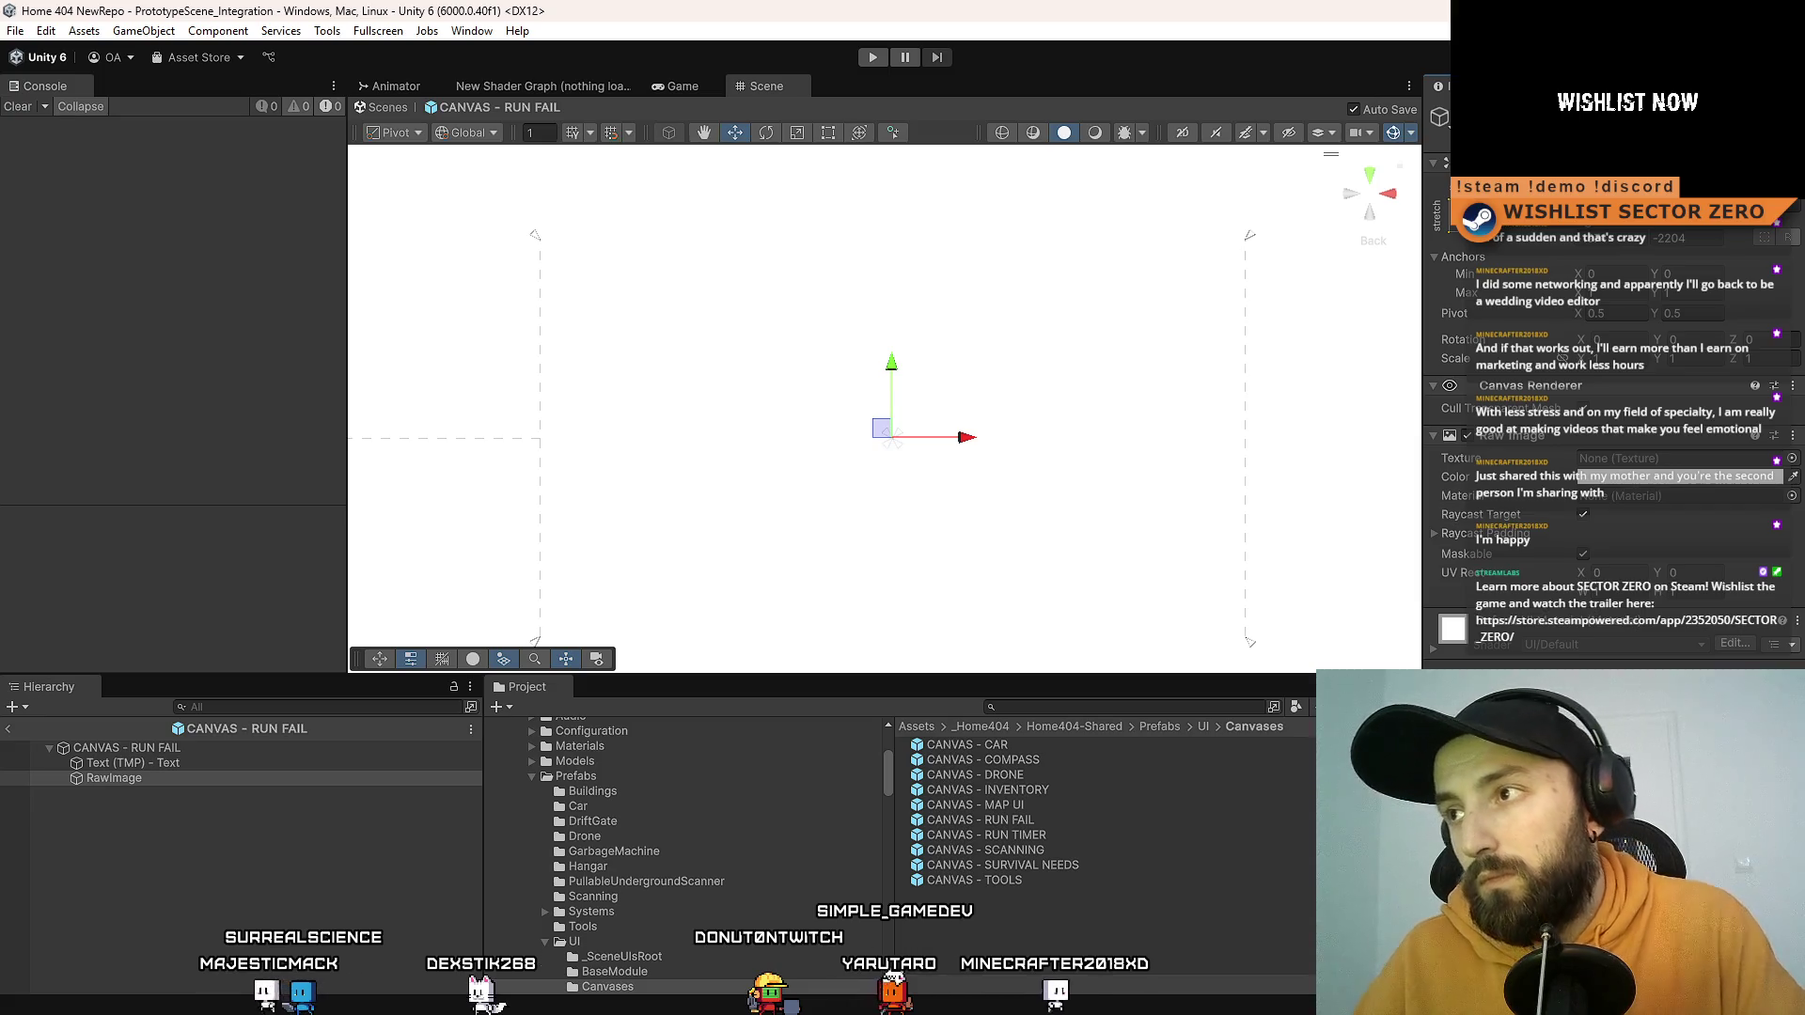
double_click(1683, 237)
text(0)
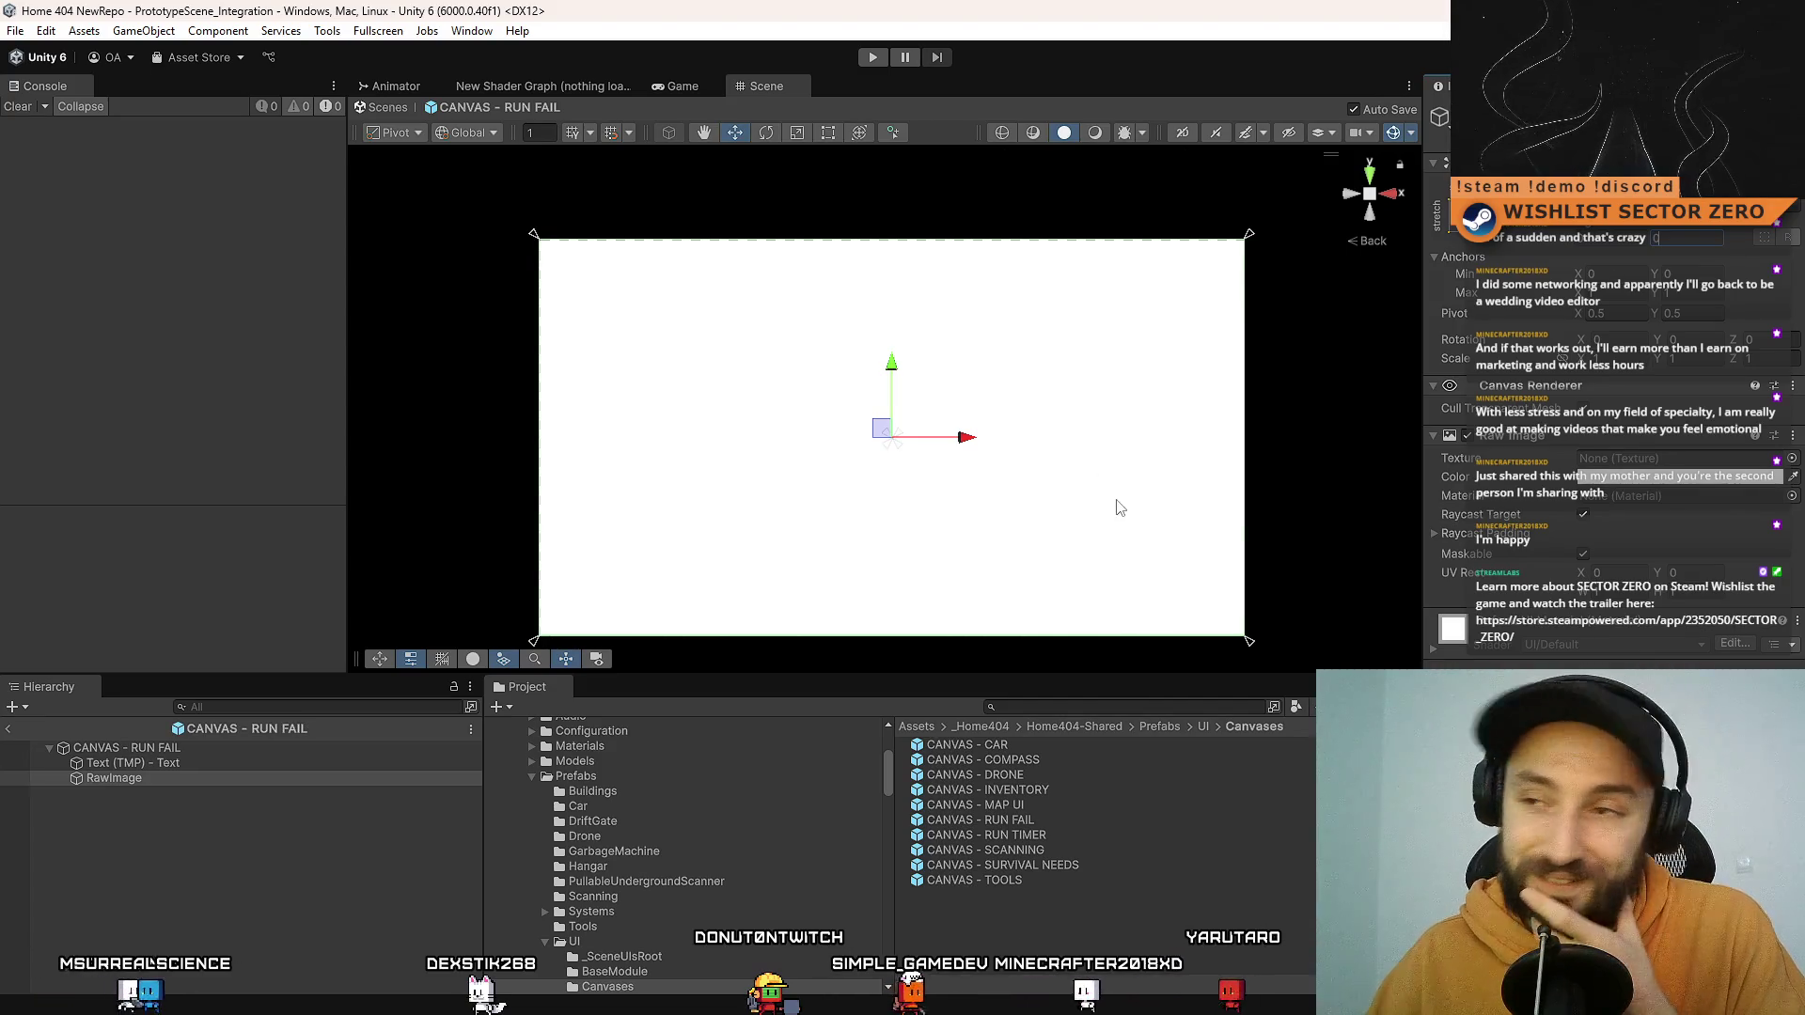
click(1644, 476)
mouse_move(1673, 592)
mouse_down()
mouse_move(1687, 625)
mouse_move(1697, 597)
mouse_up()
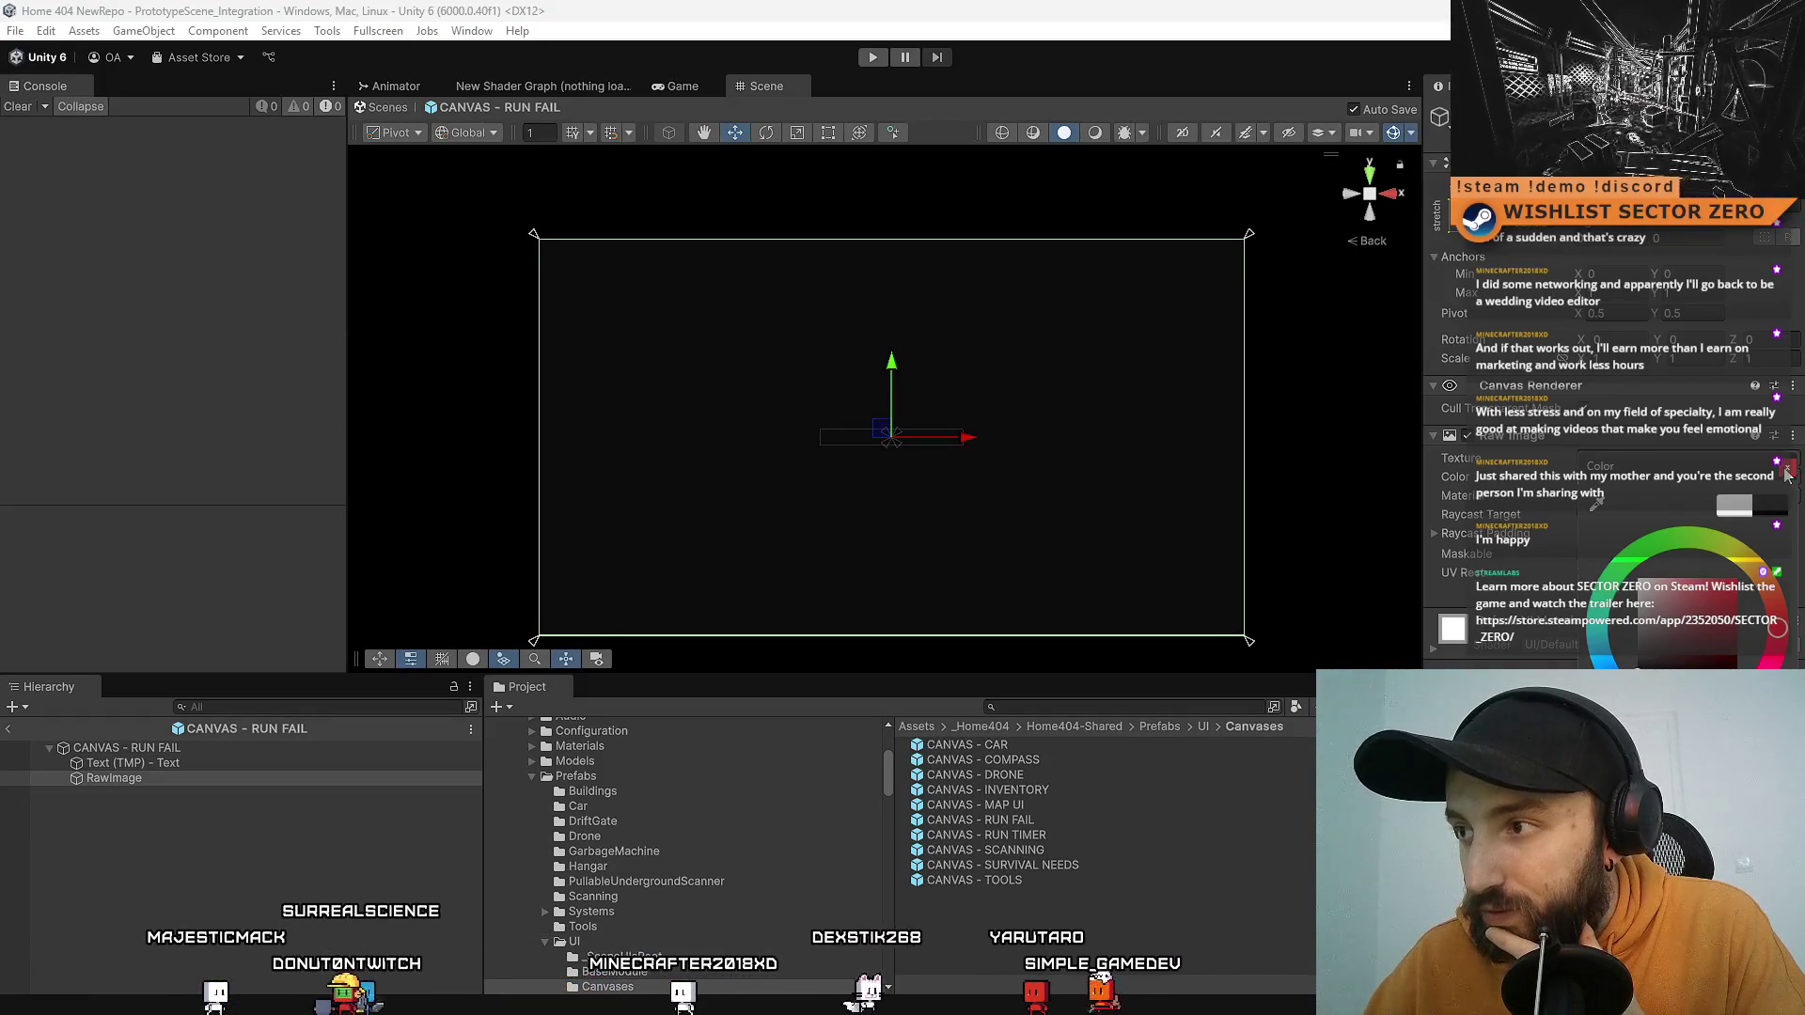
Step: Confirm the dark colour, move RawImage above Text (TMP) and rename it 'RawImage - Gradient'
click(1127, 611)
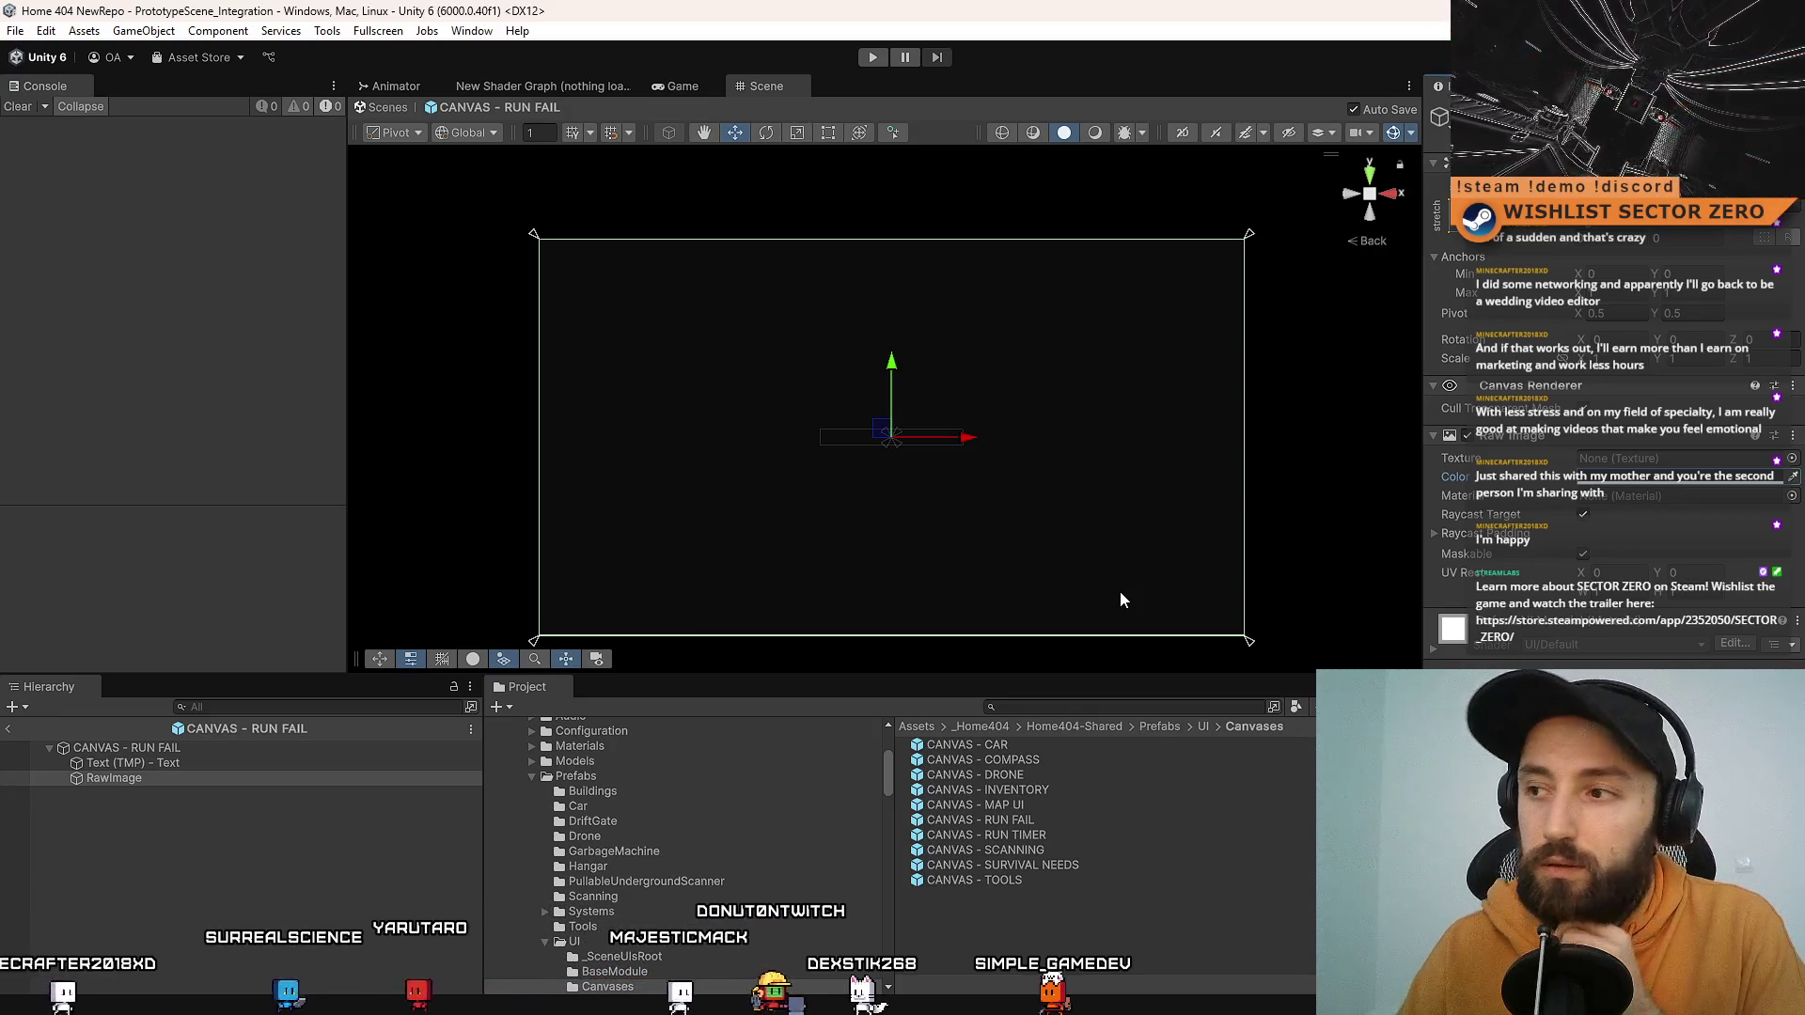
click(177, 778)
drag(231, 778, 238, 757)
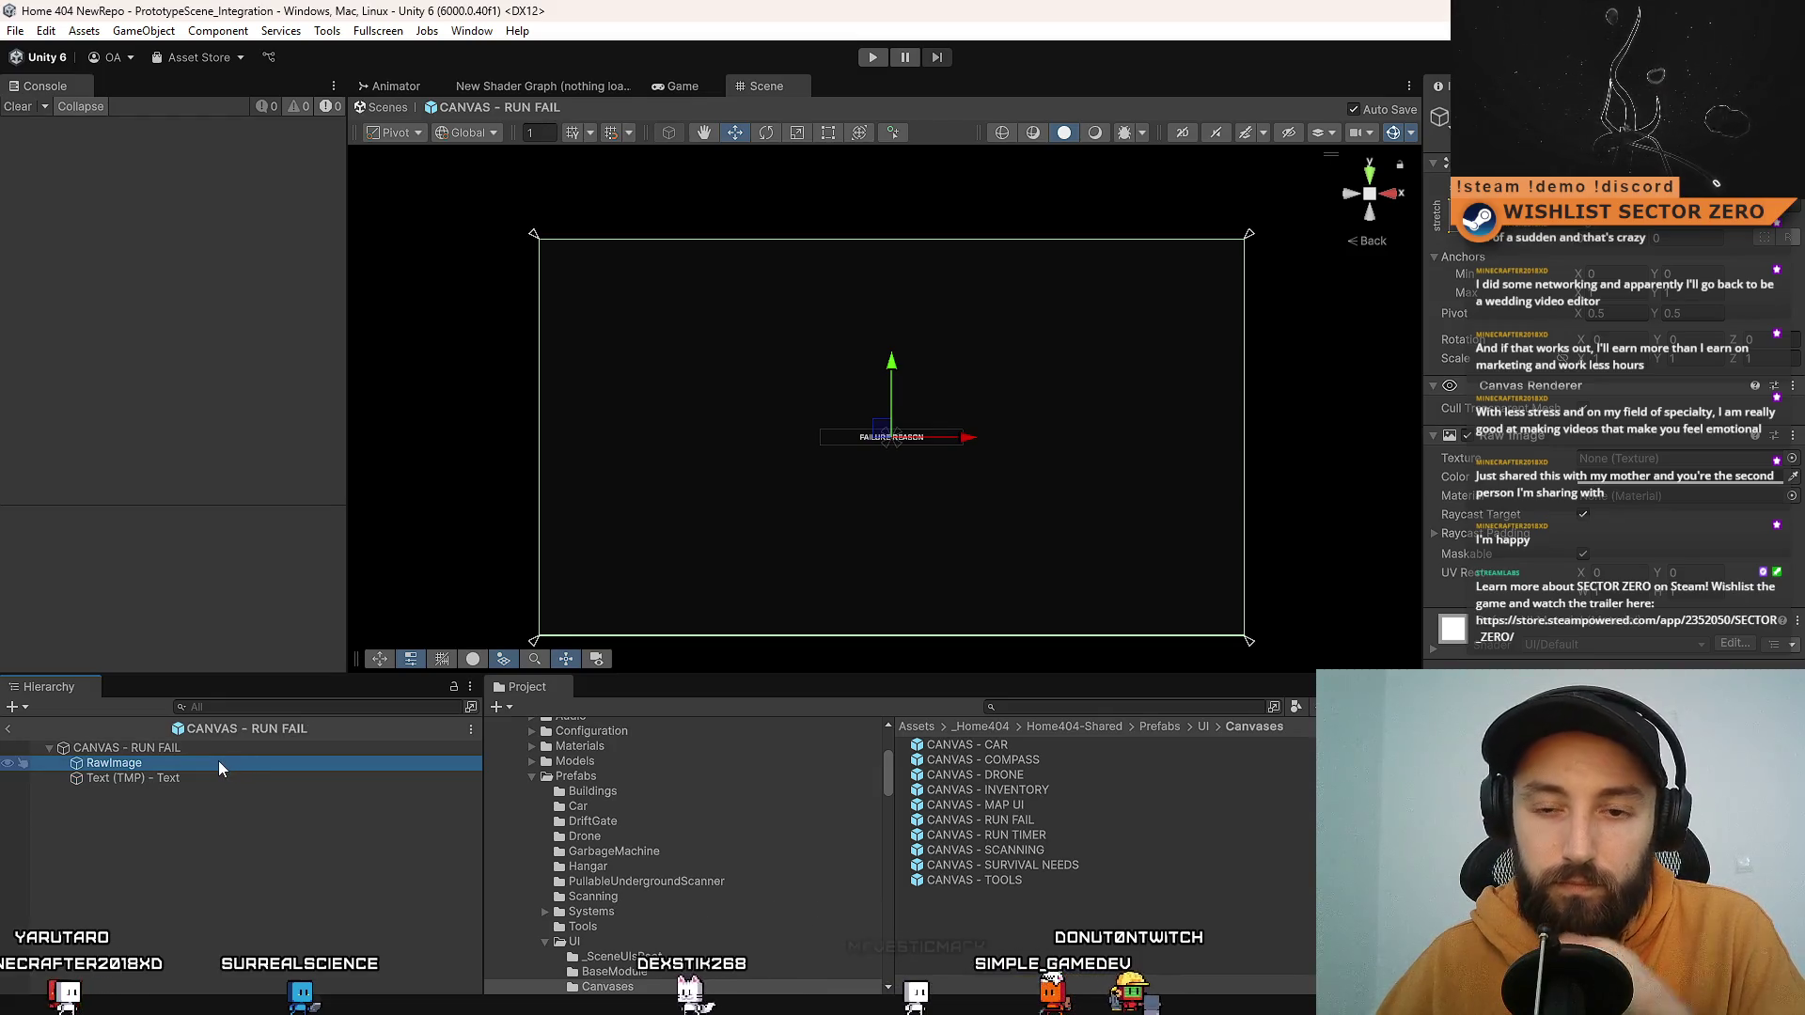
key(F2)
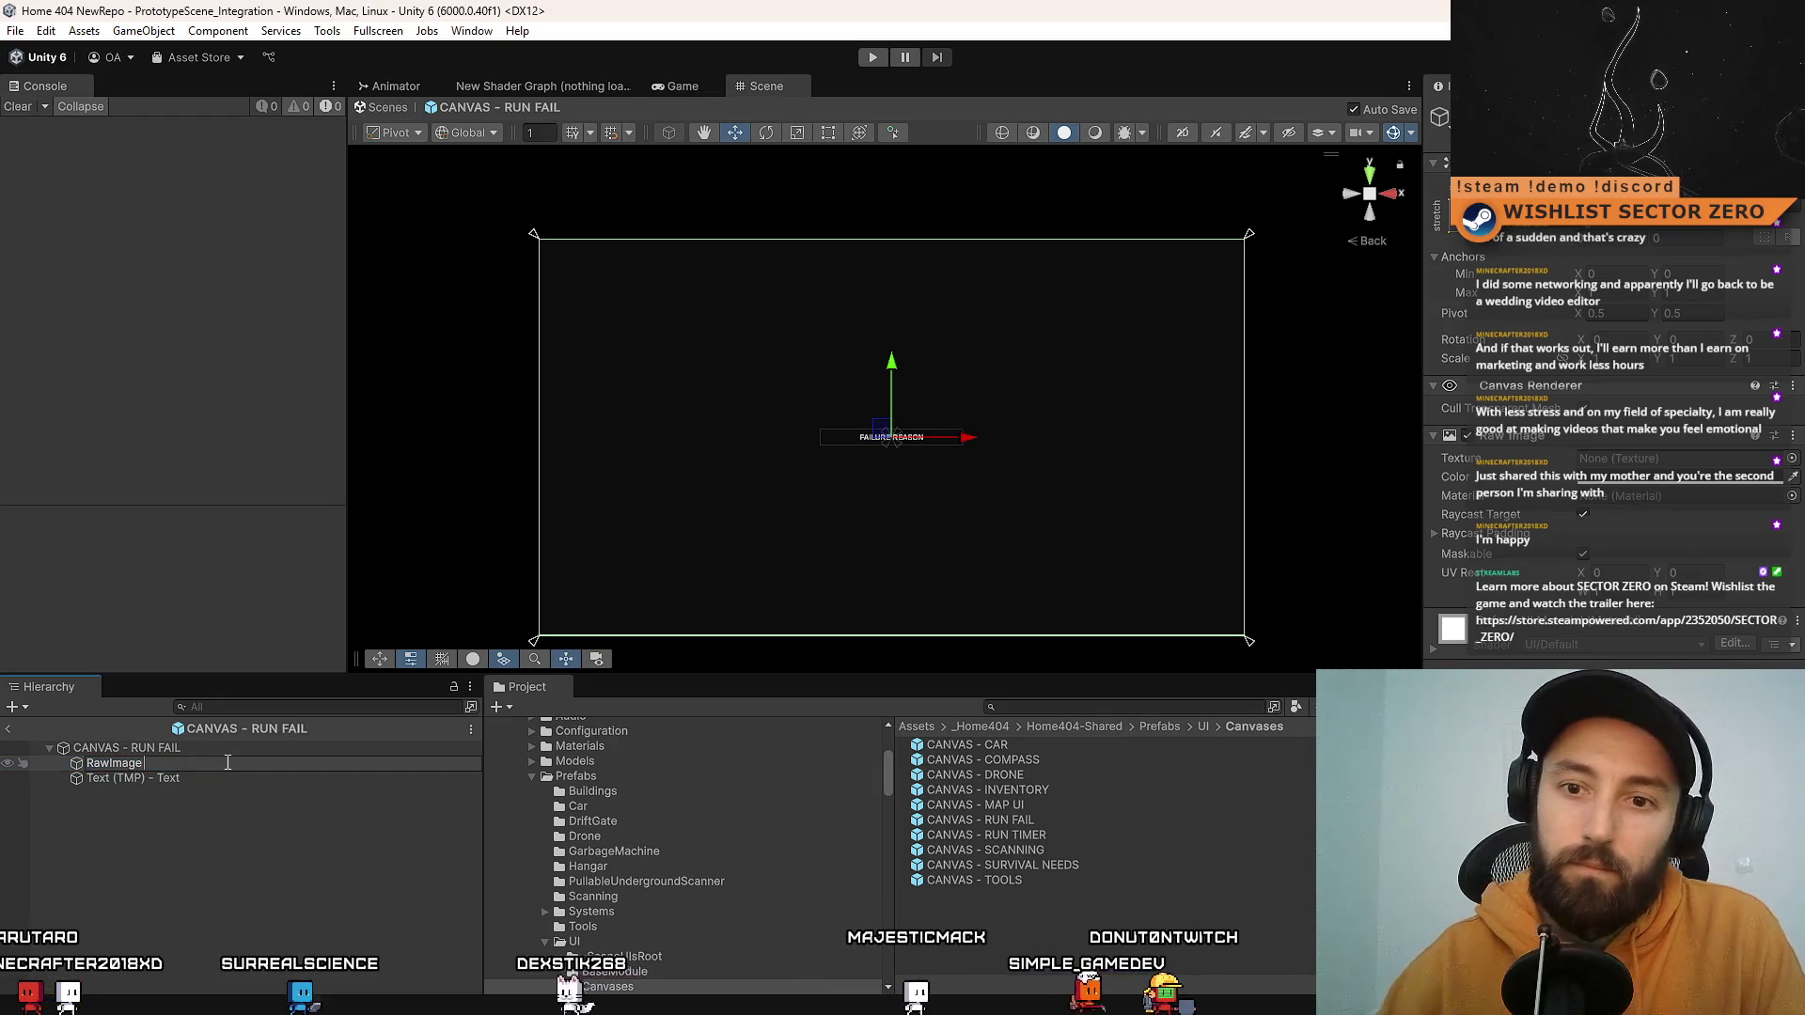
text( - Gradient)
key(Return)
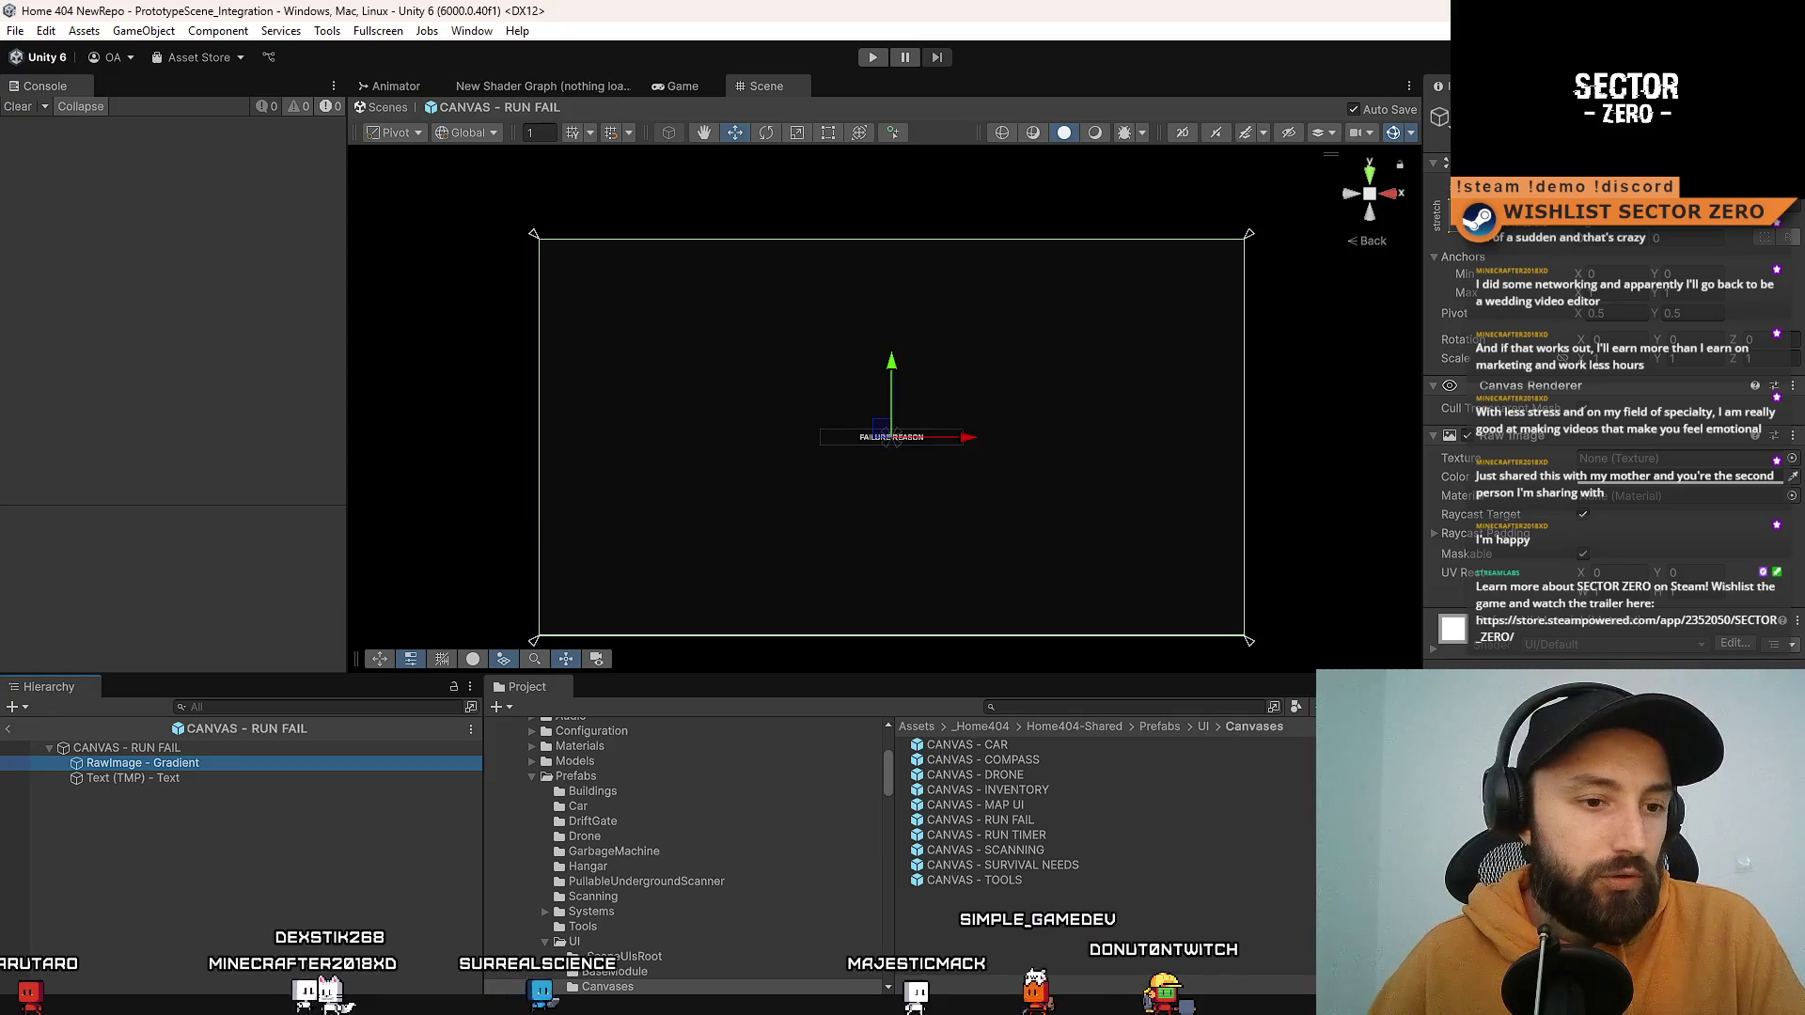
key(alt+Tab)
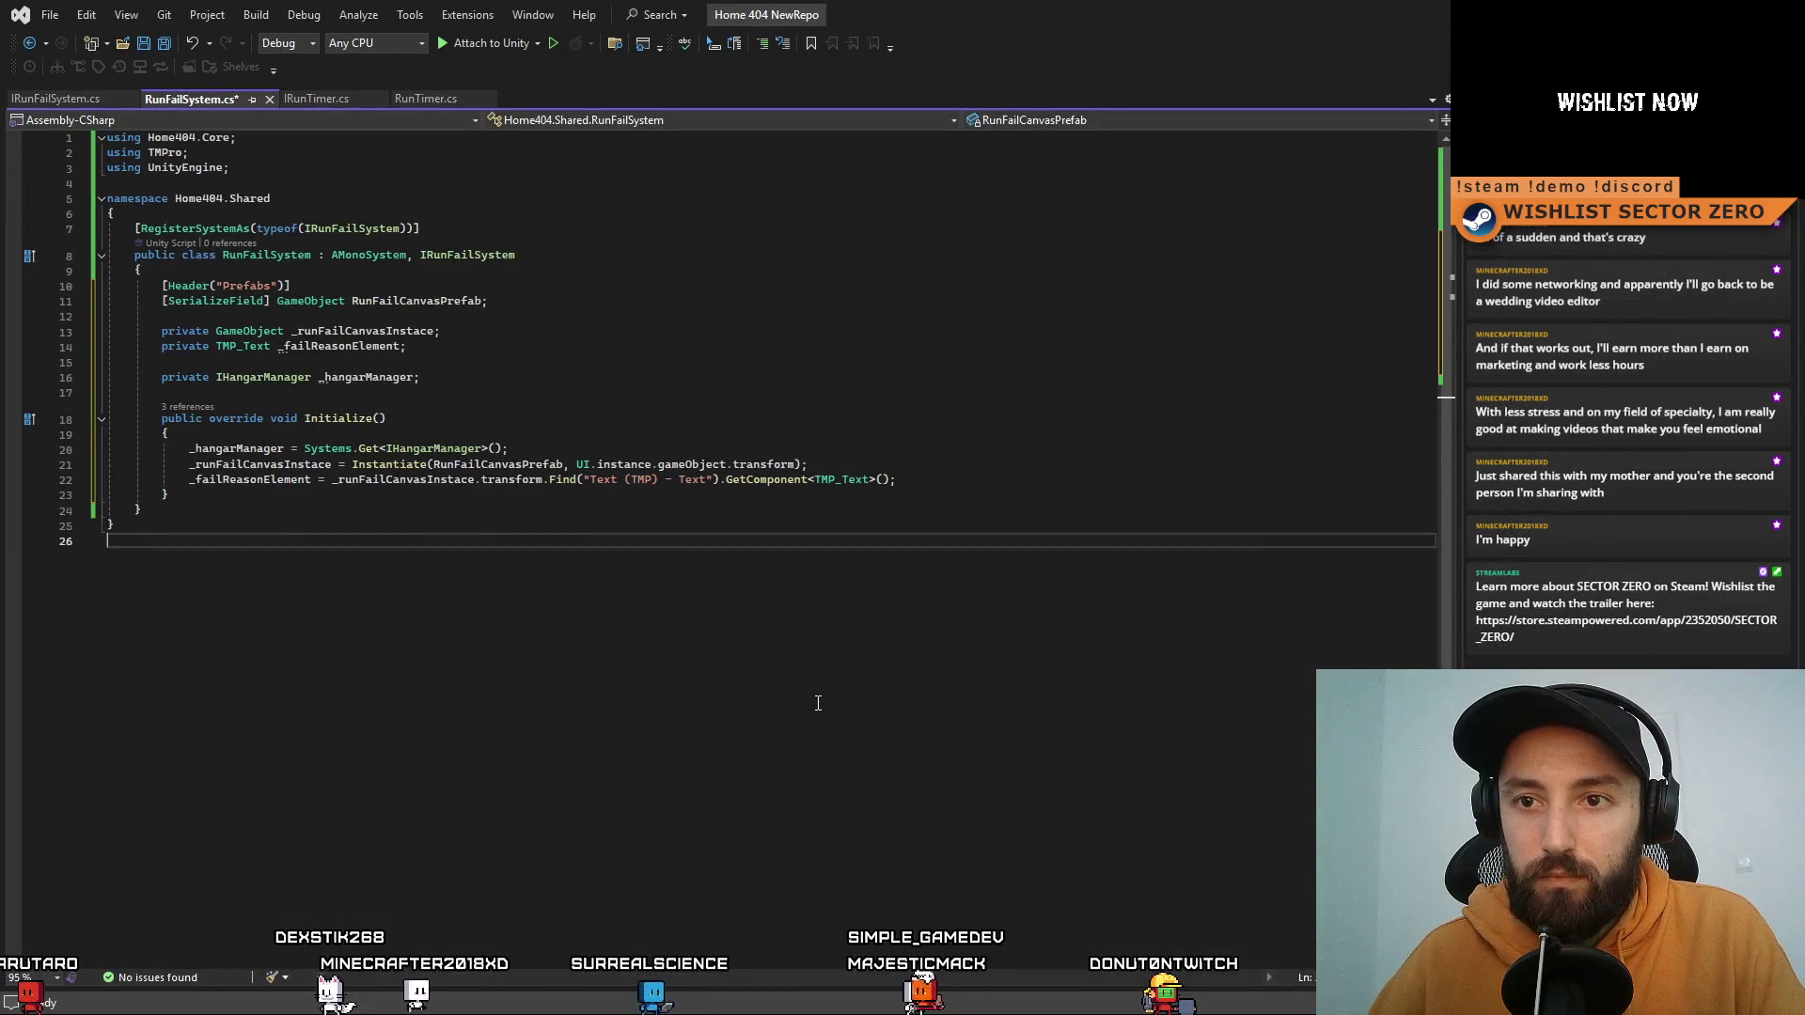
Step: Review the class fields _failReasonElement, RunFailCanvasPrefab and _hangarManager in RunFailSystem.cs
click(615, 351)
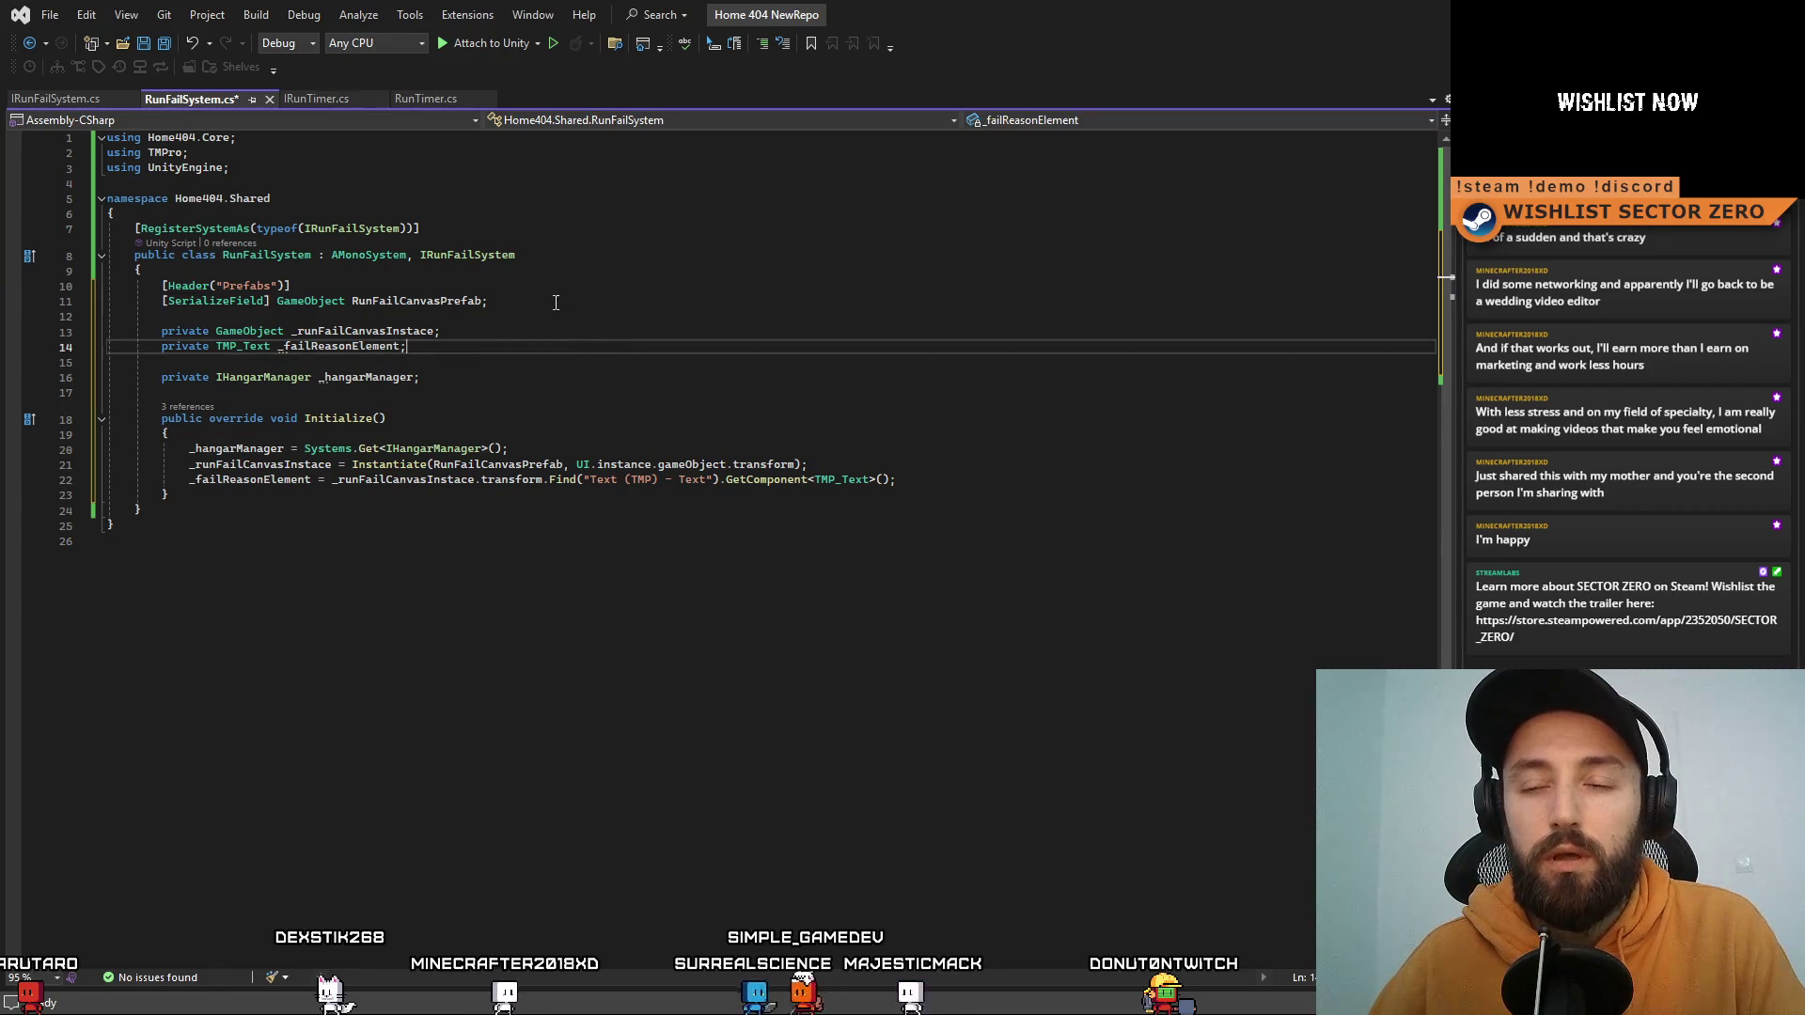
click(624, 282)
click(680, 255)
click(653, 271)
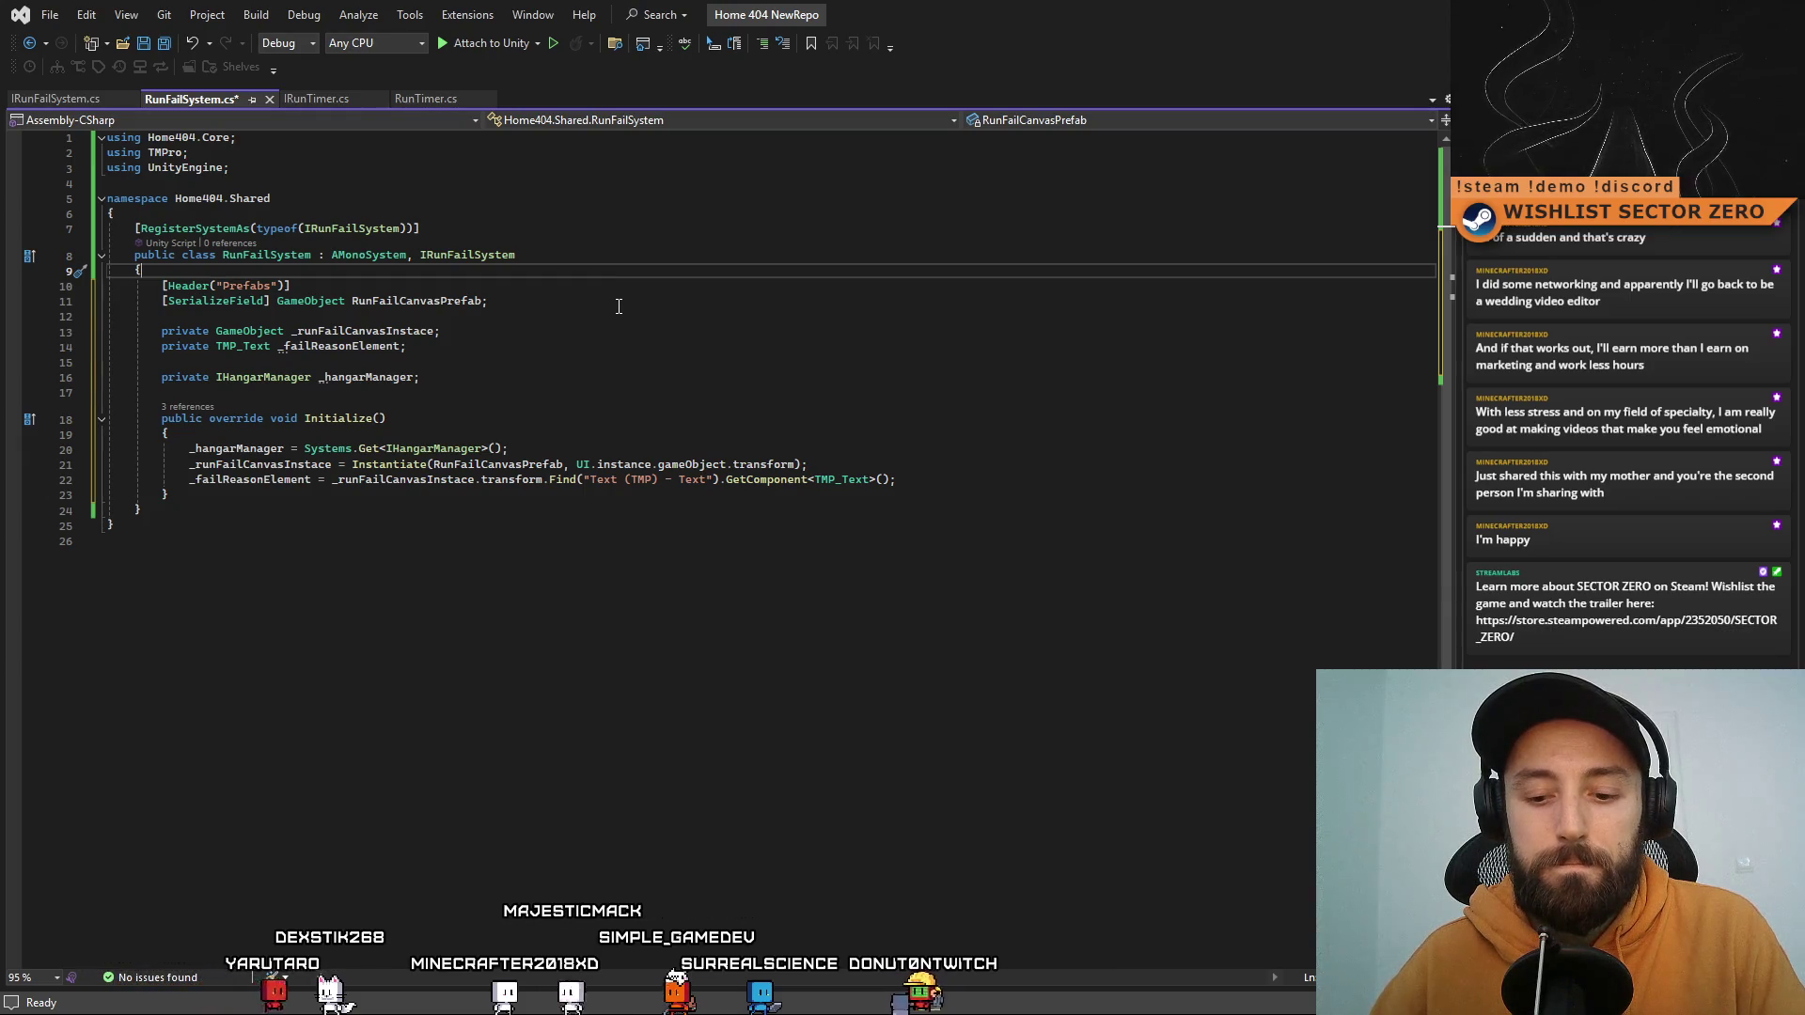
click(618, 306)
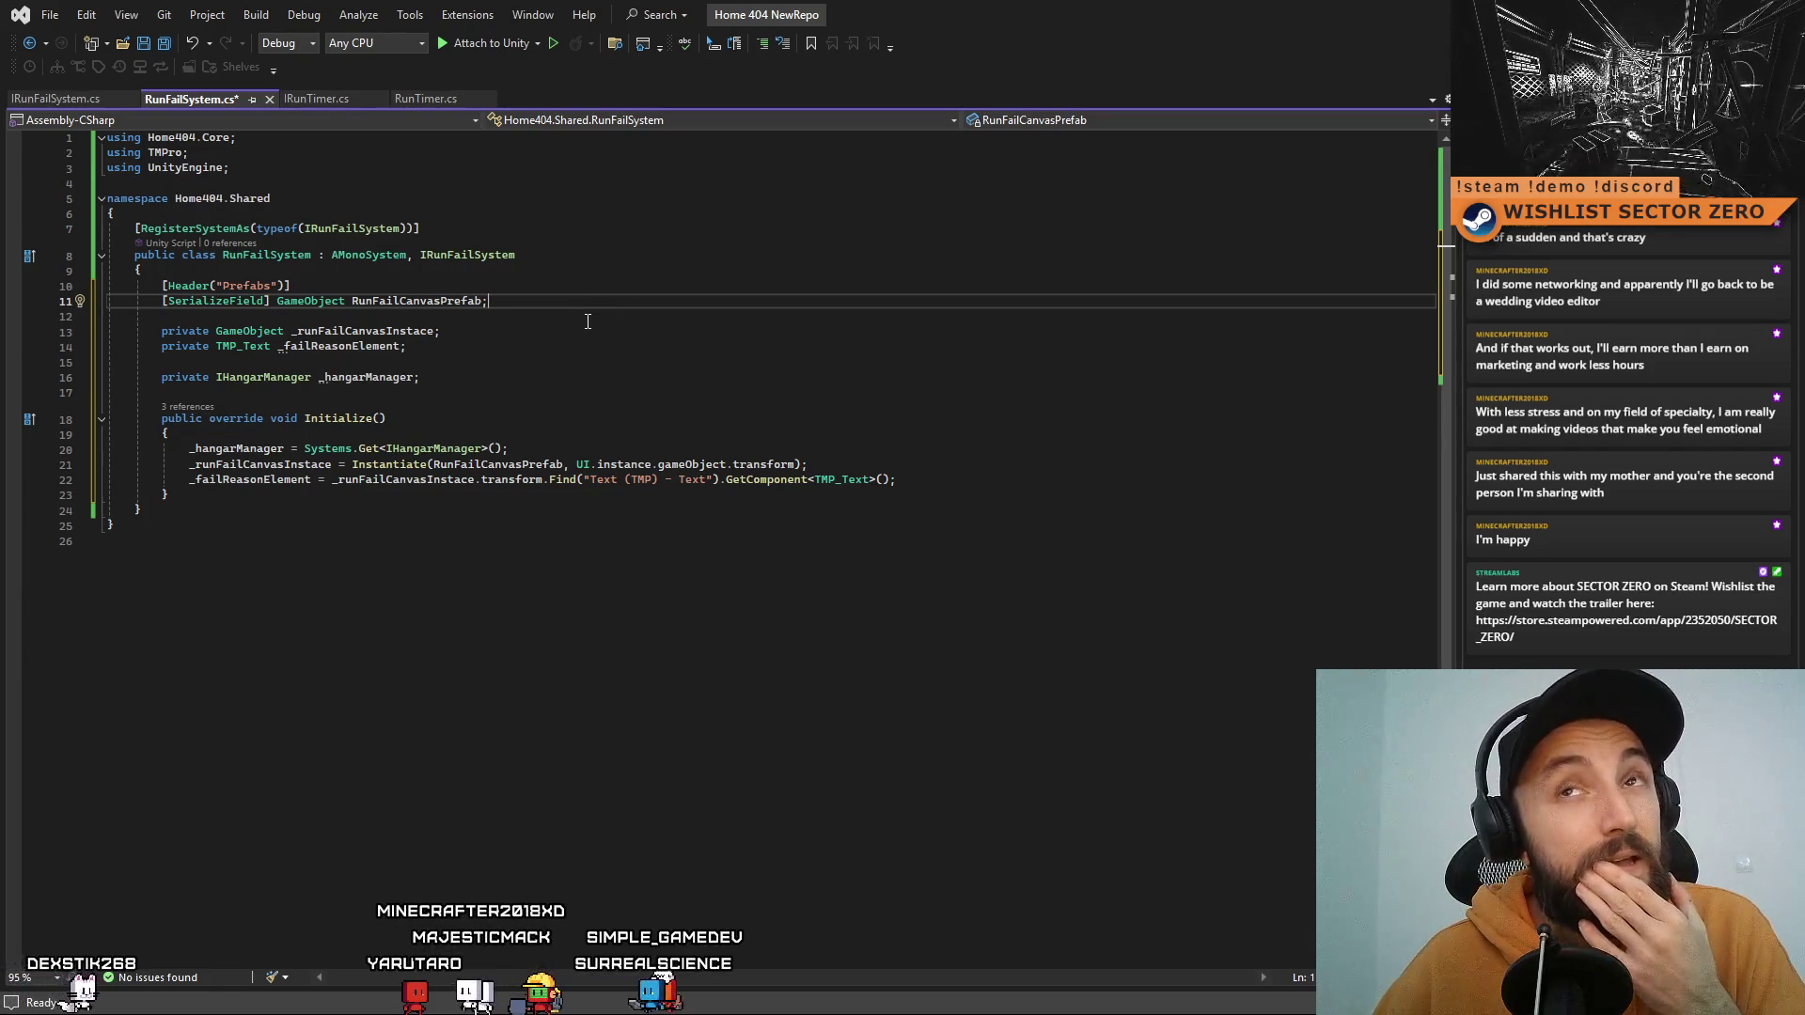
click(581, 375)
click(387, 505)
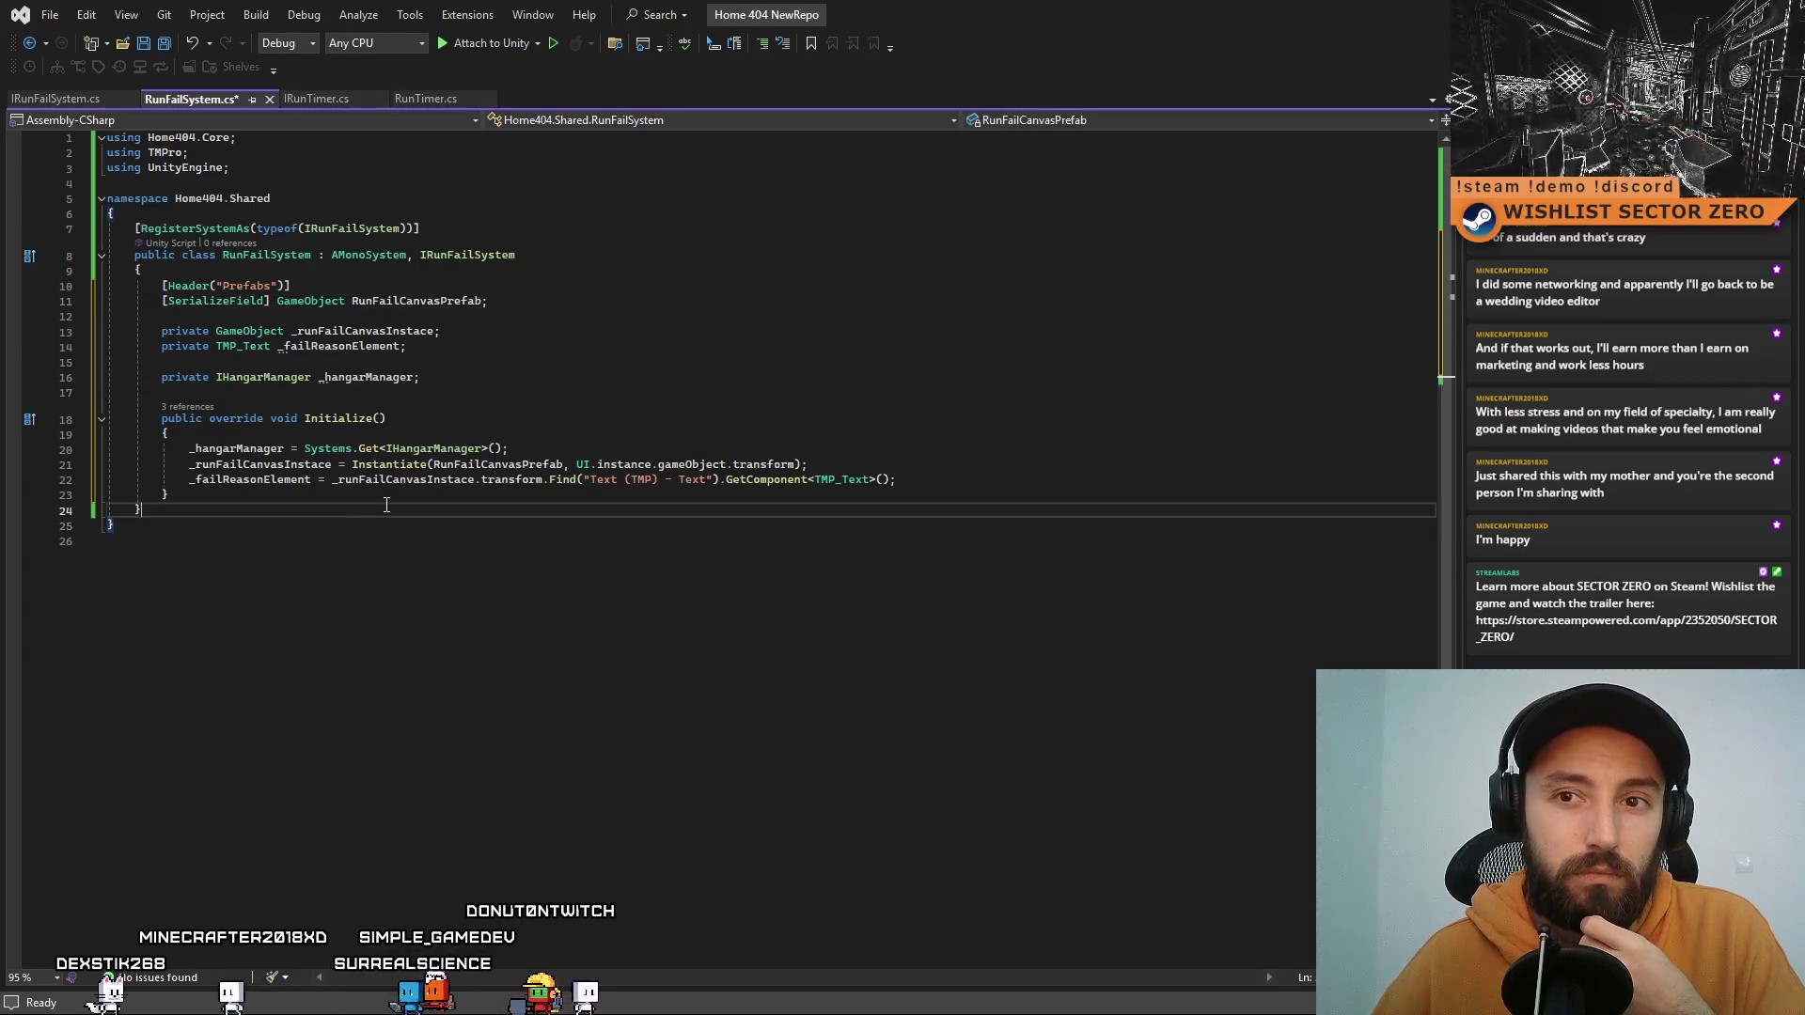
click(515, 382)
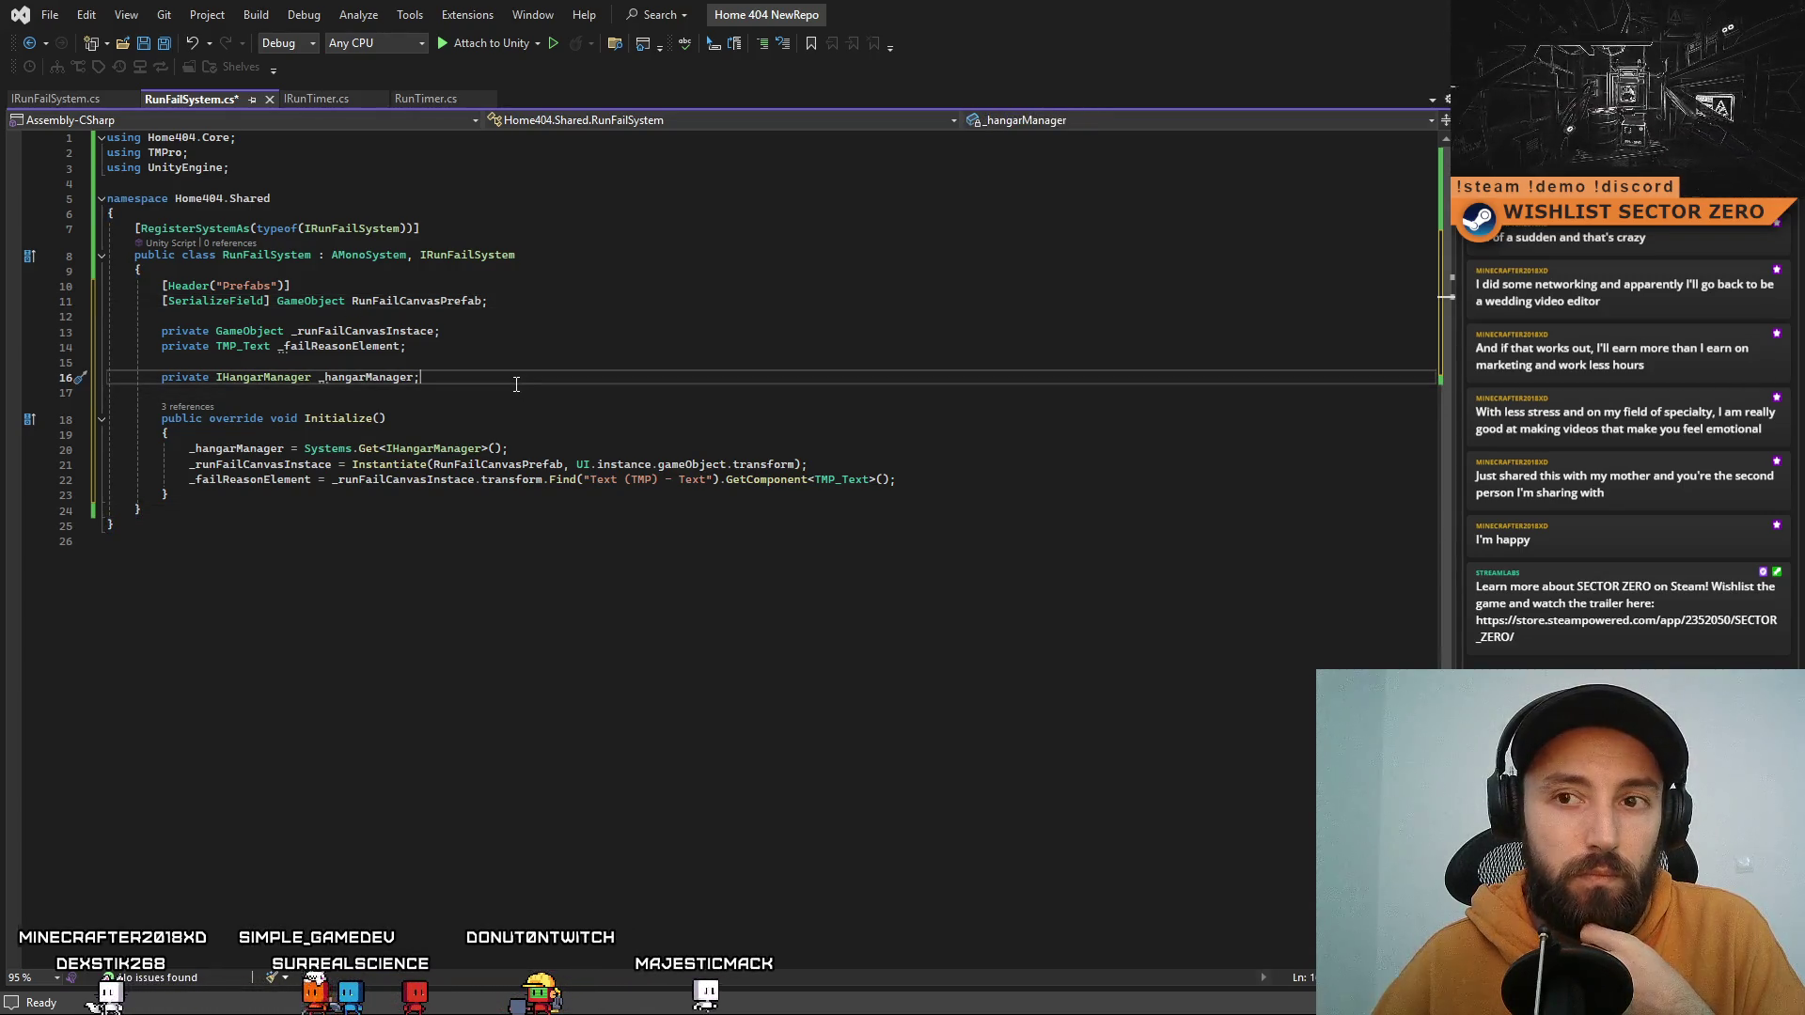
Step: Add an empty public void FailRun() method below Initialize()
click(355, 498)
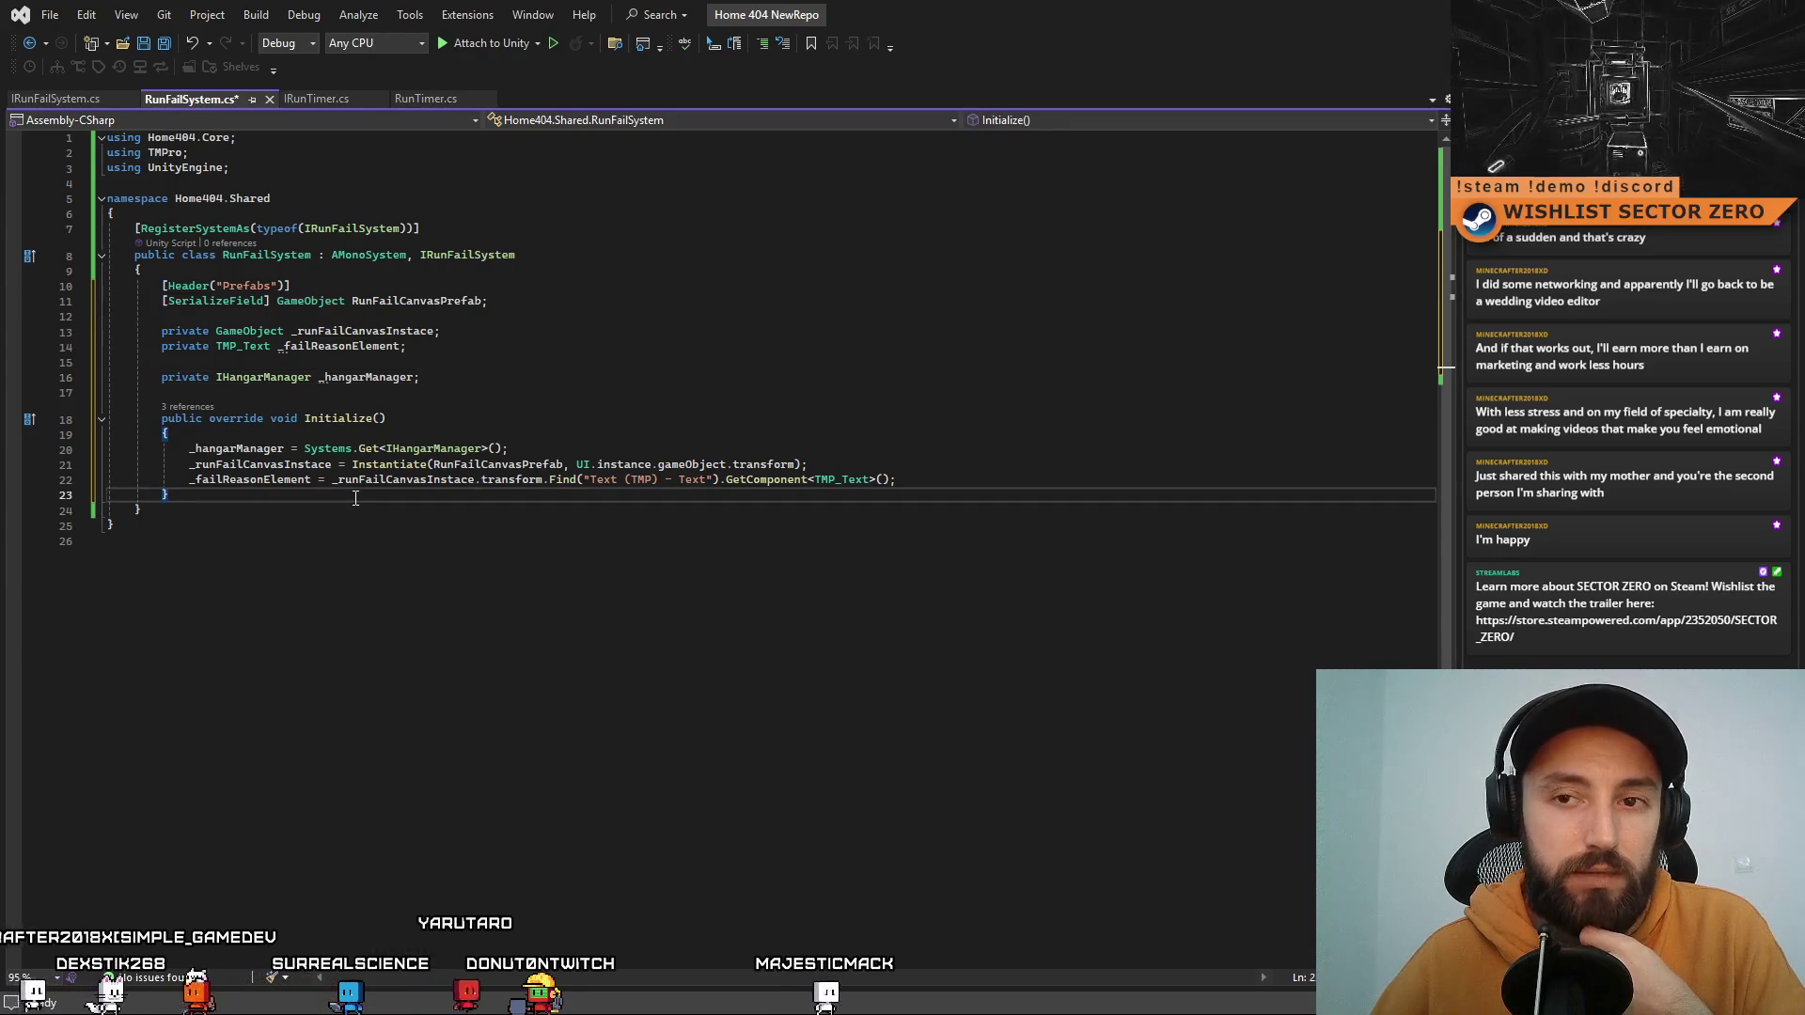
key(Return)
key(Return)
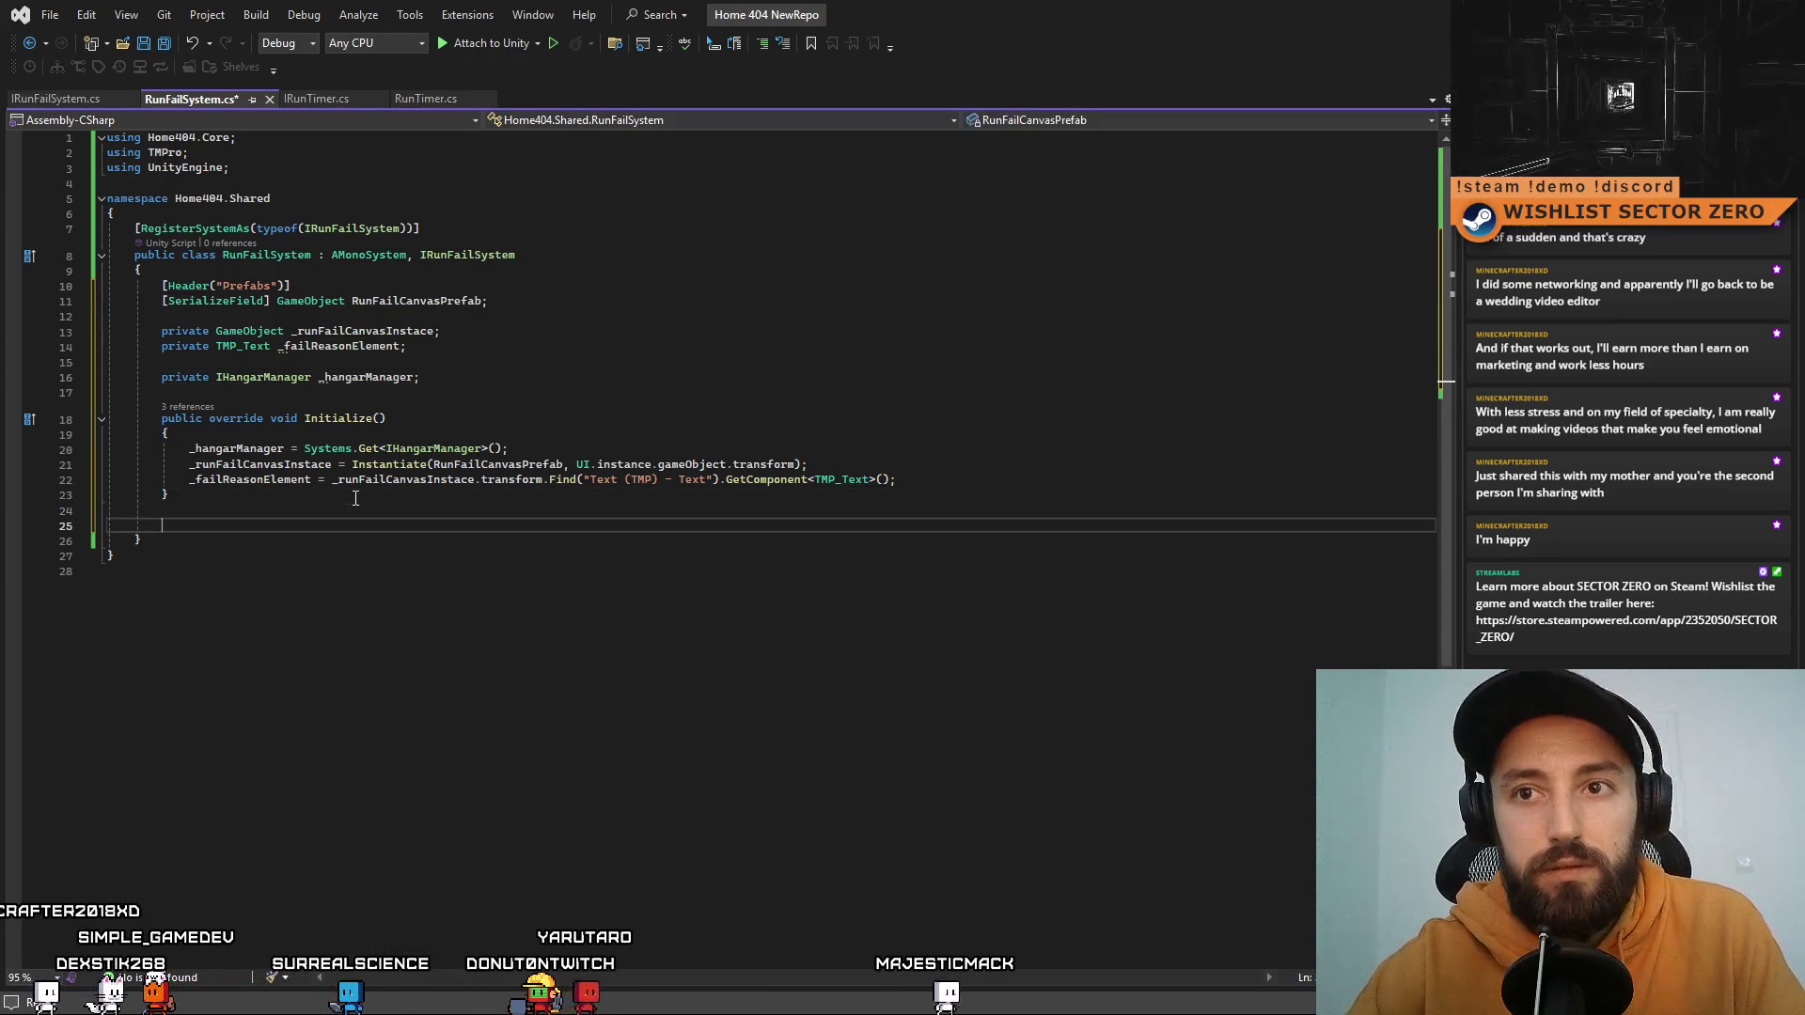
text(public void )
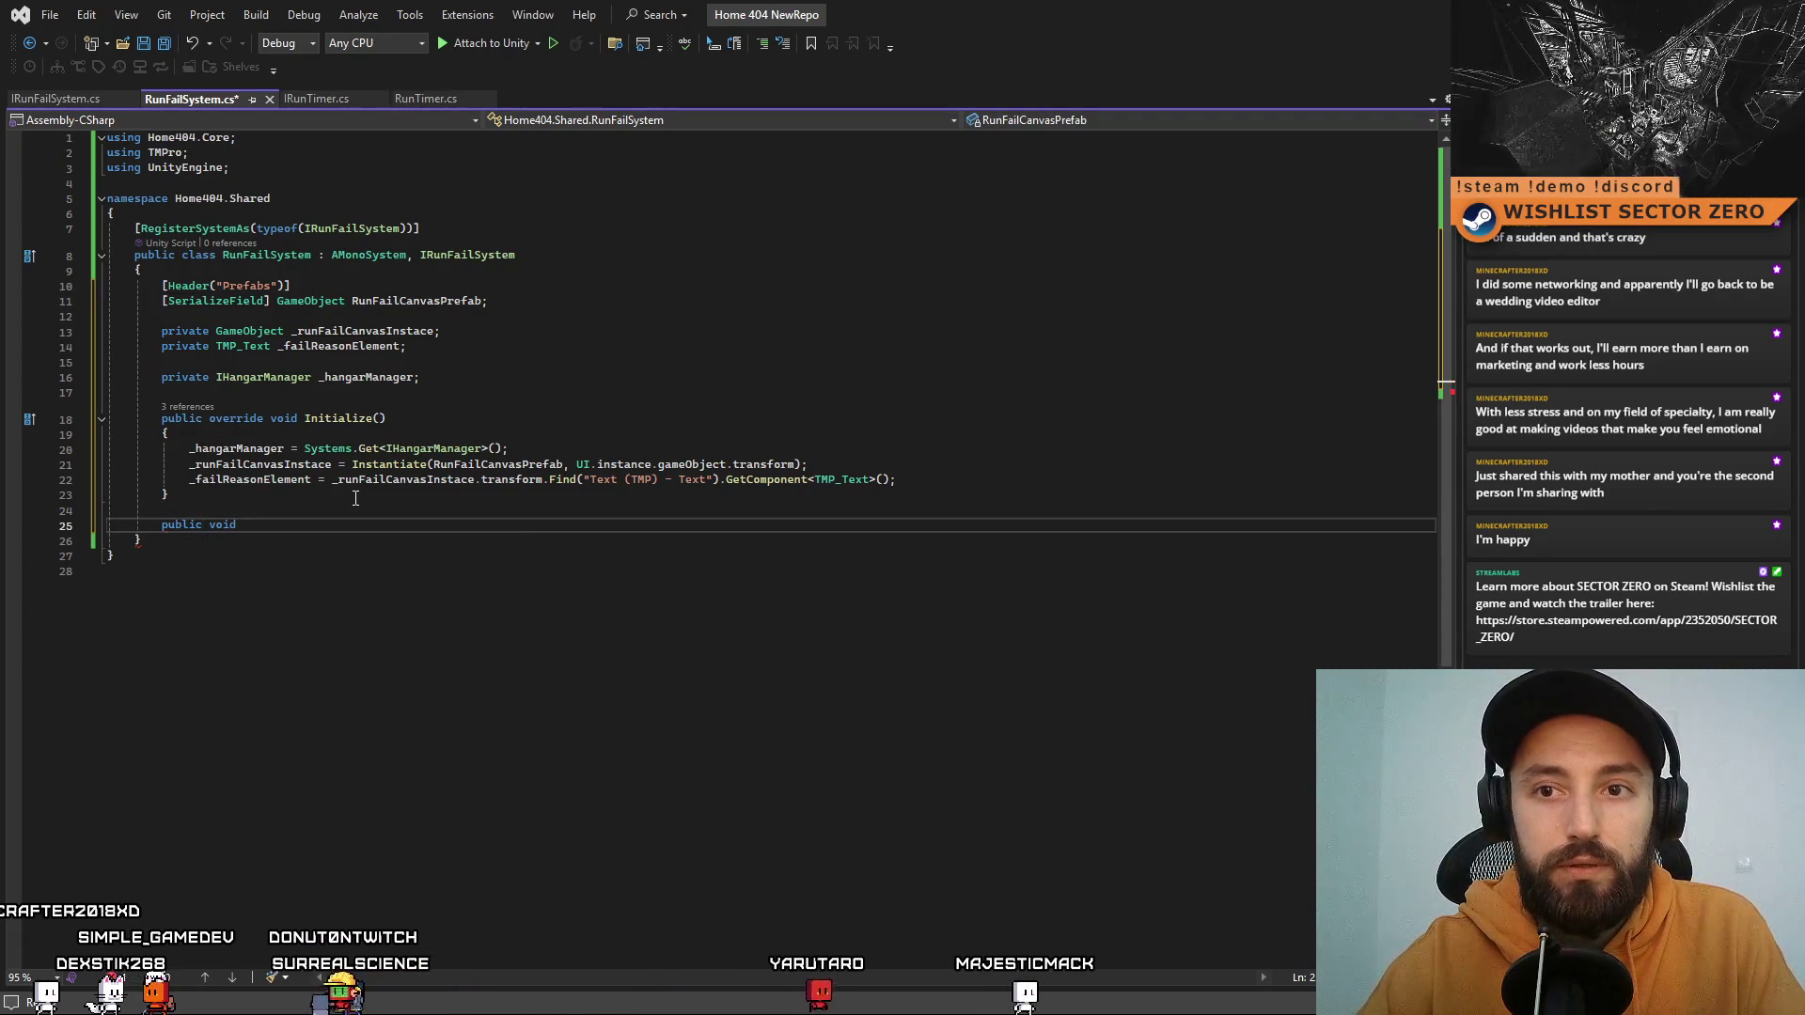
text(Run() {)
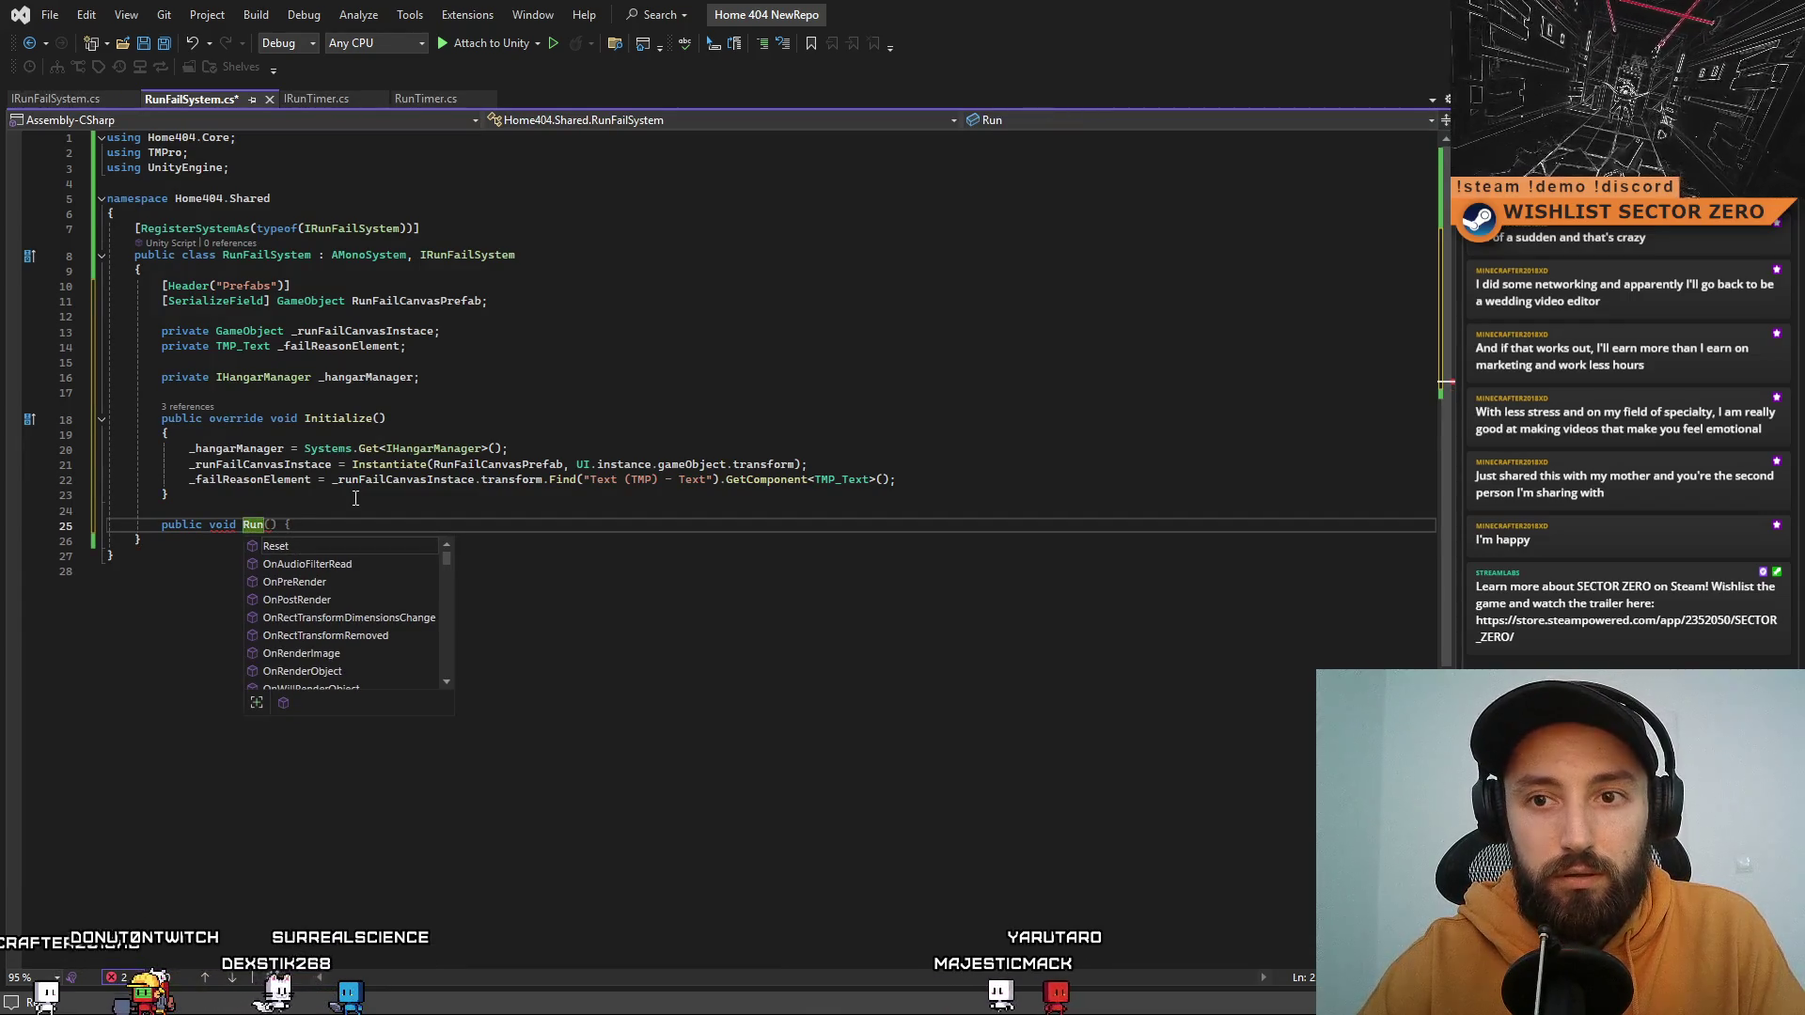
key(BackSpace)
key(BackSpace)
text(FailRun() {)
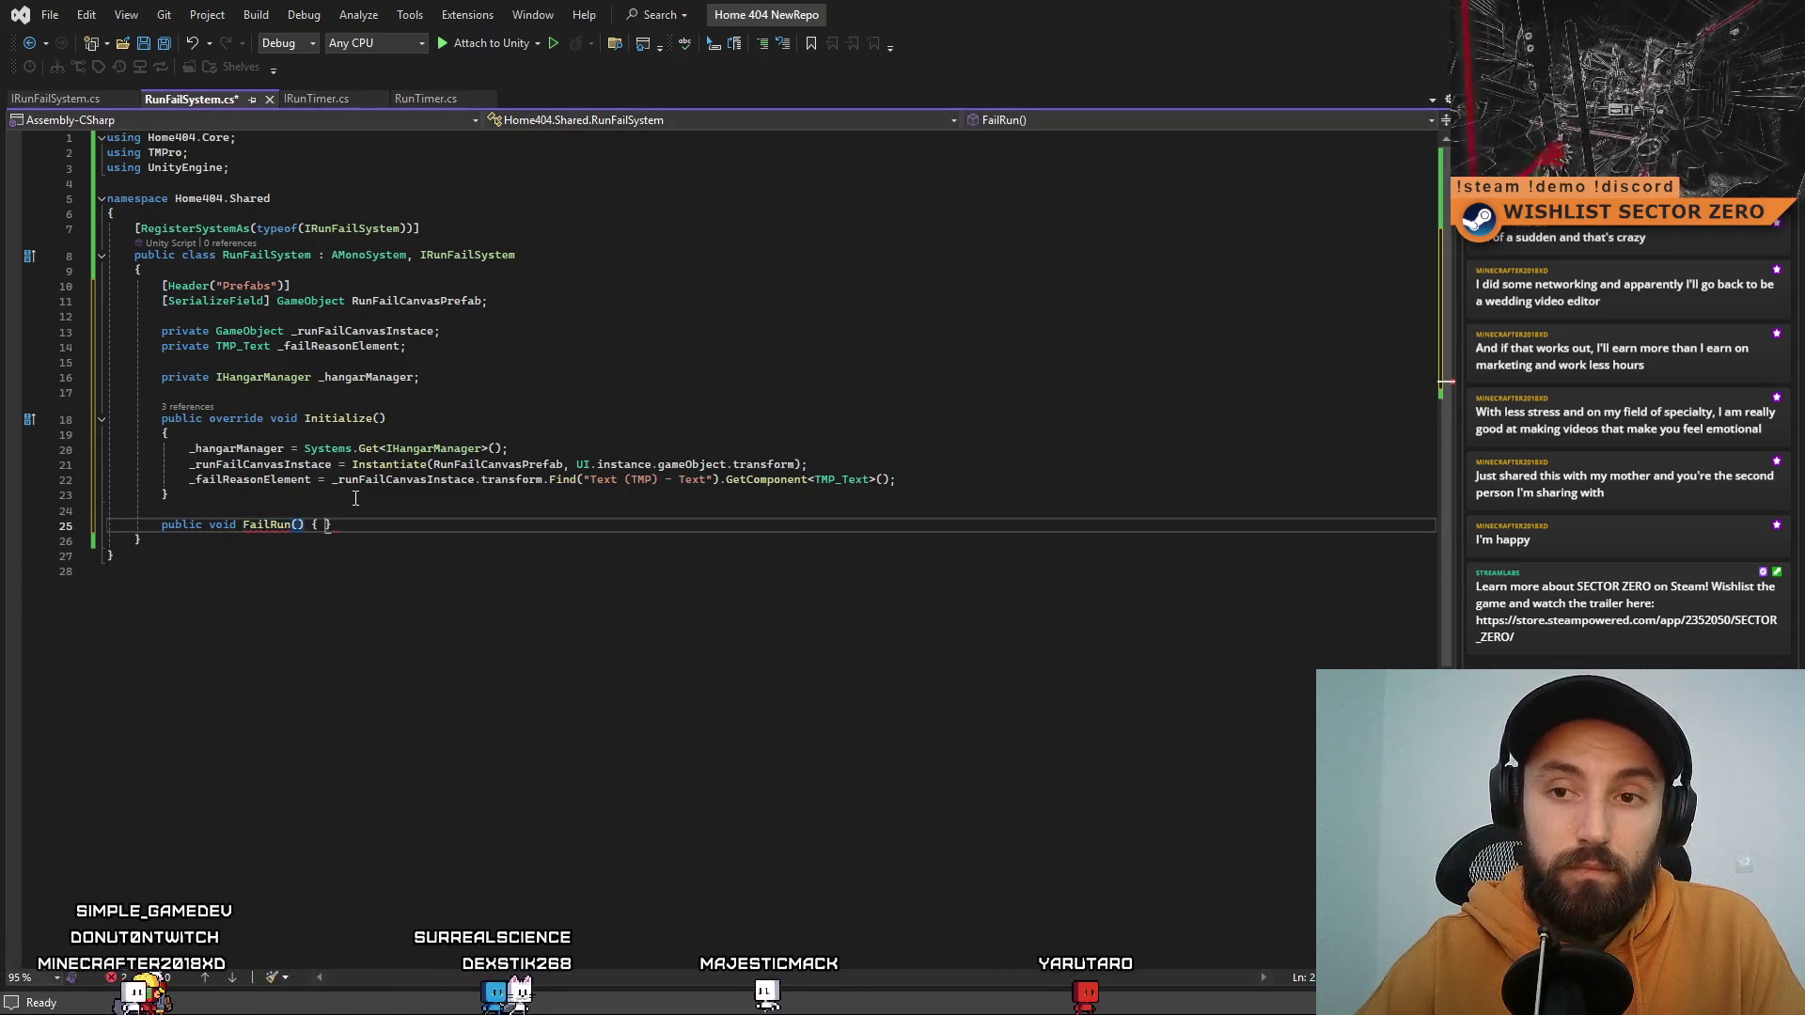
key(Return)
click(367, 534)
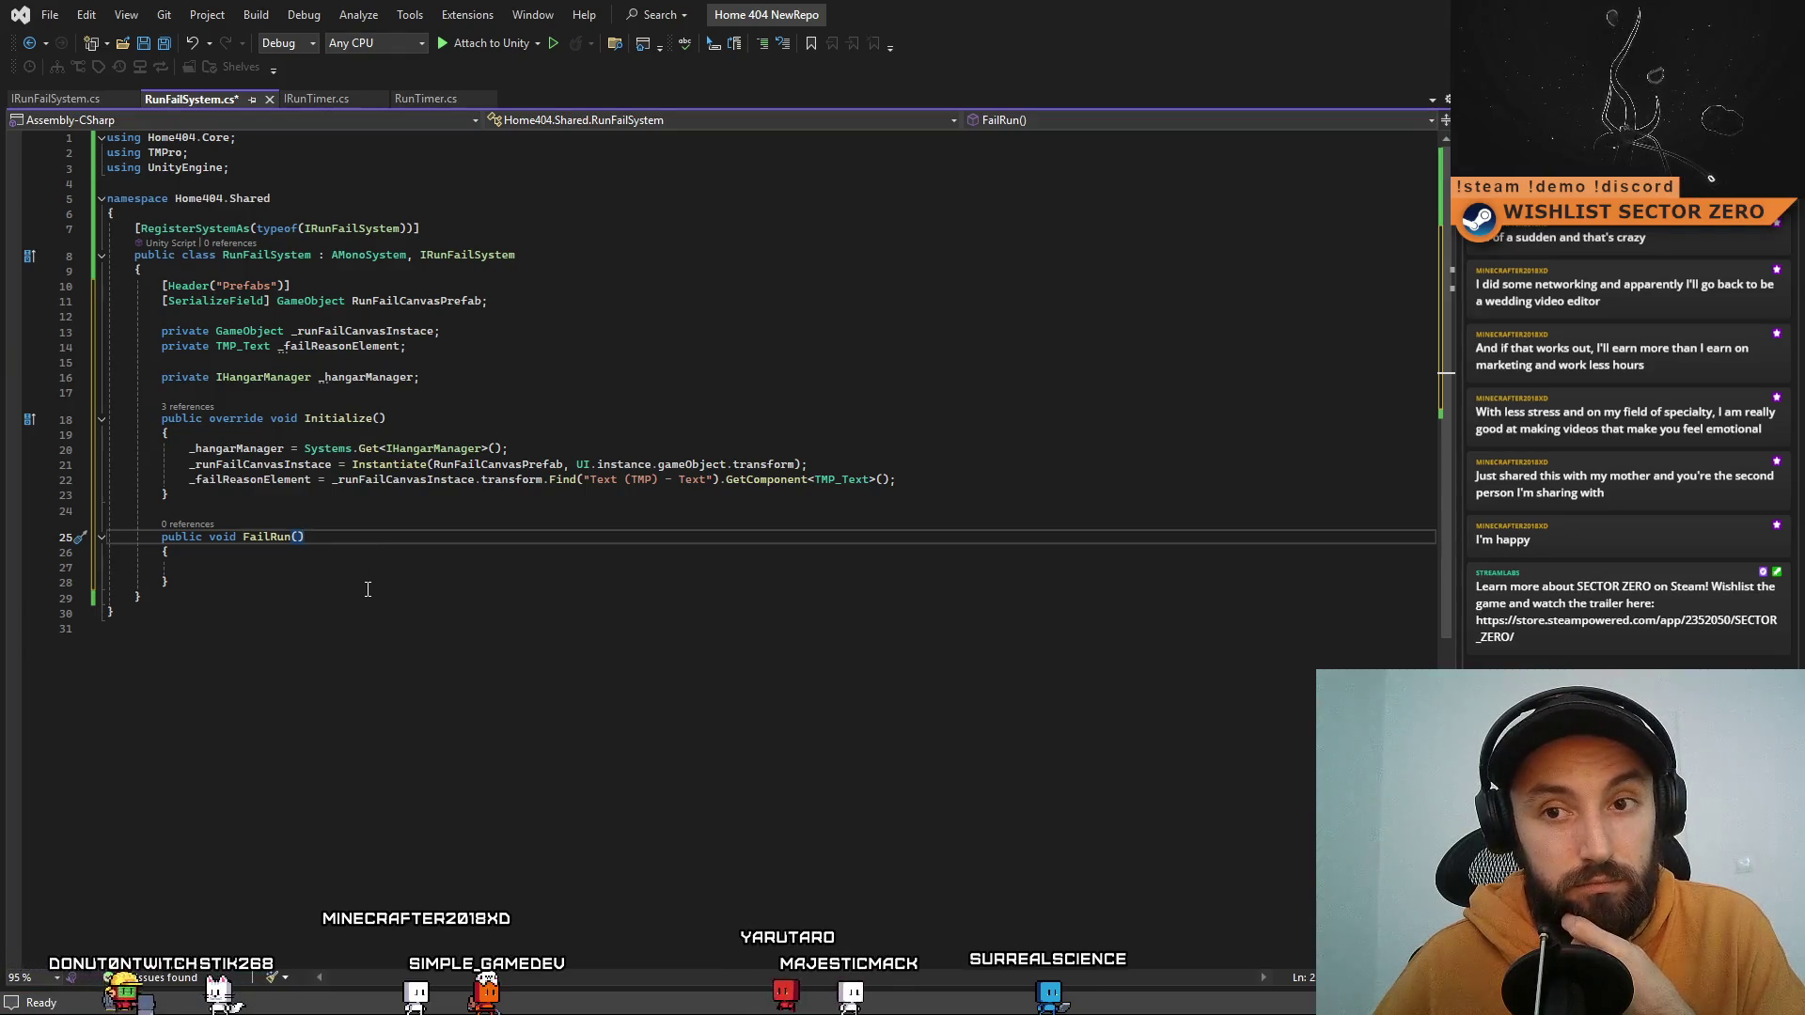
Step: Give FailRun a string message parameter
click(367, 588)
click(345, 535)
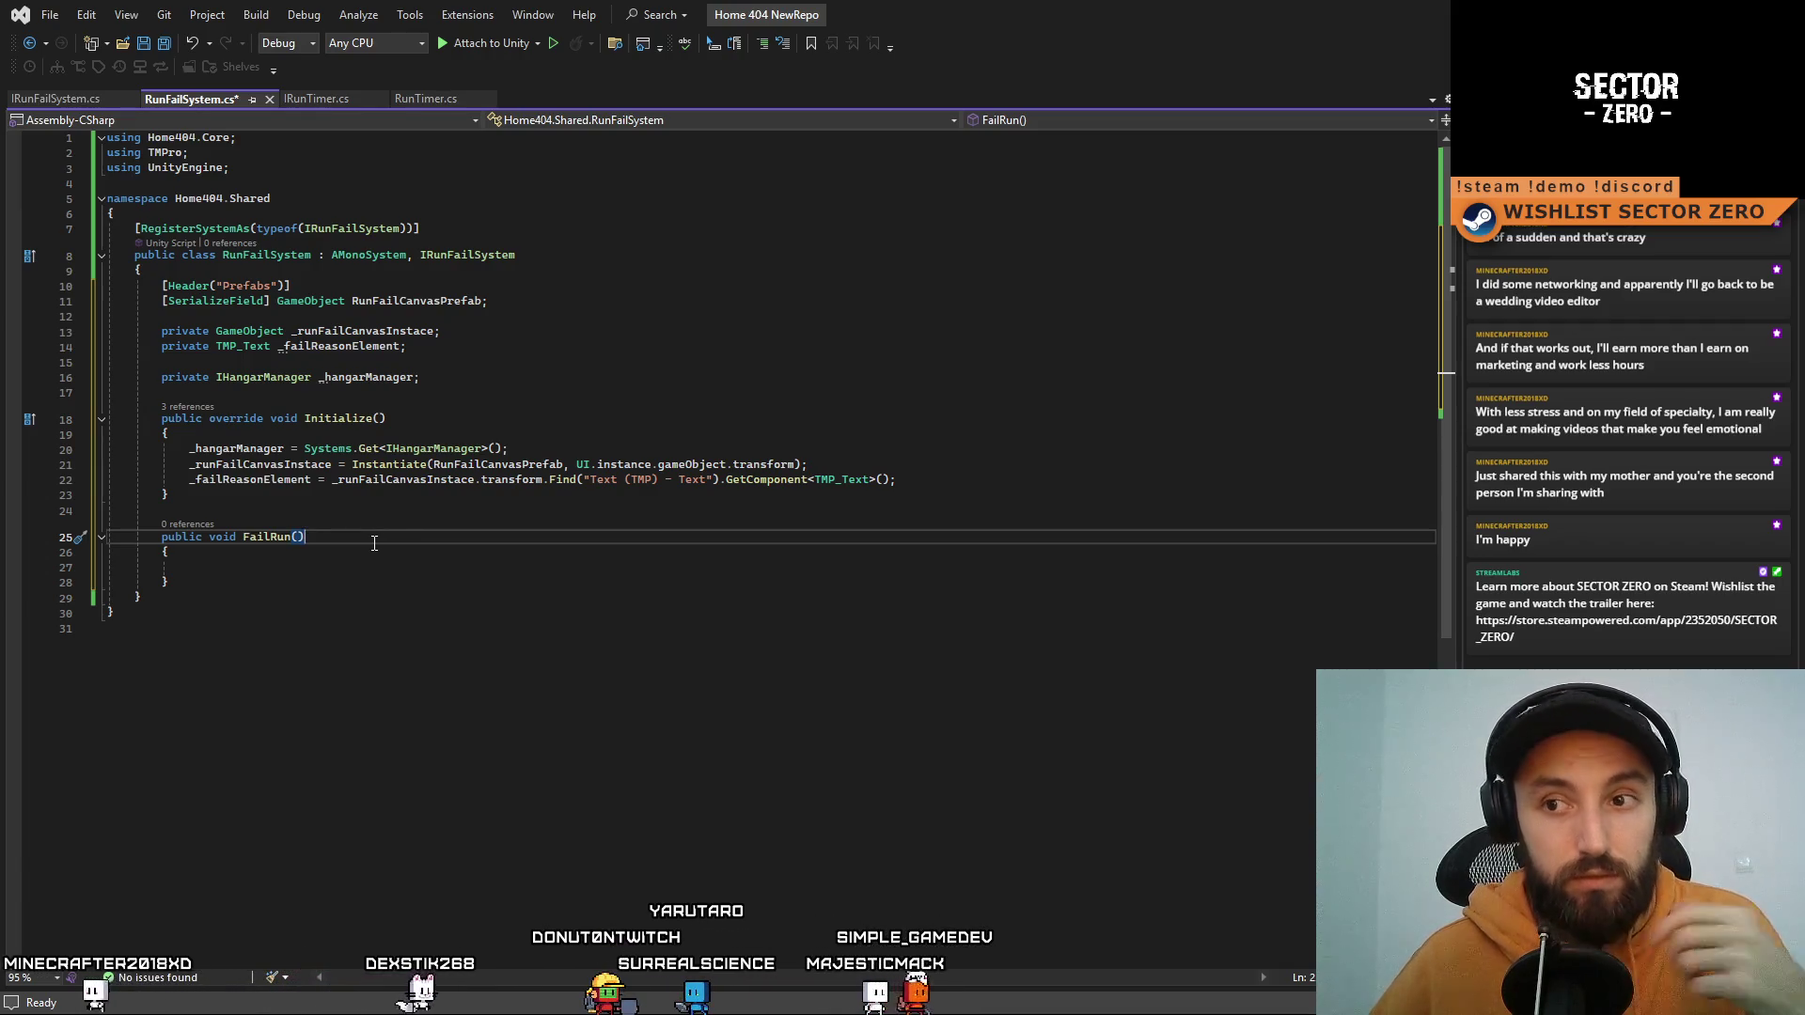
text(string reason)
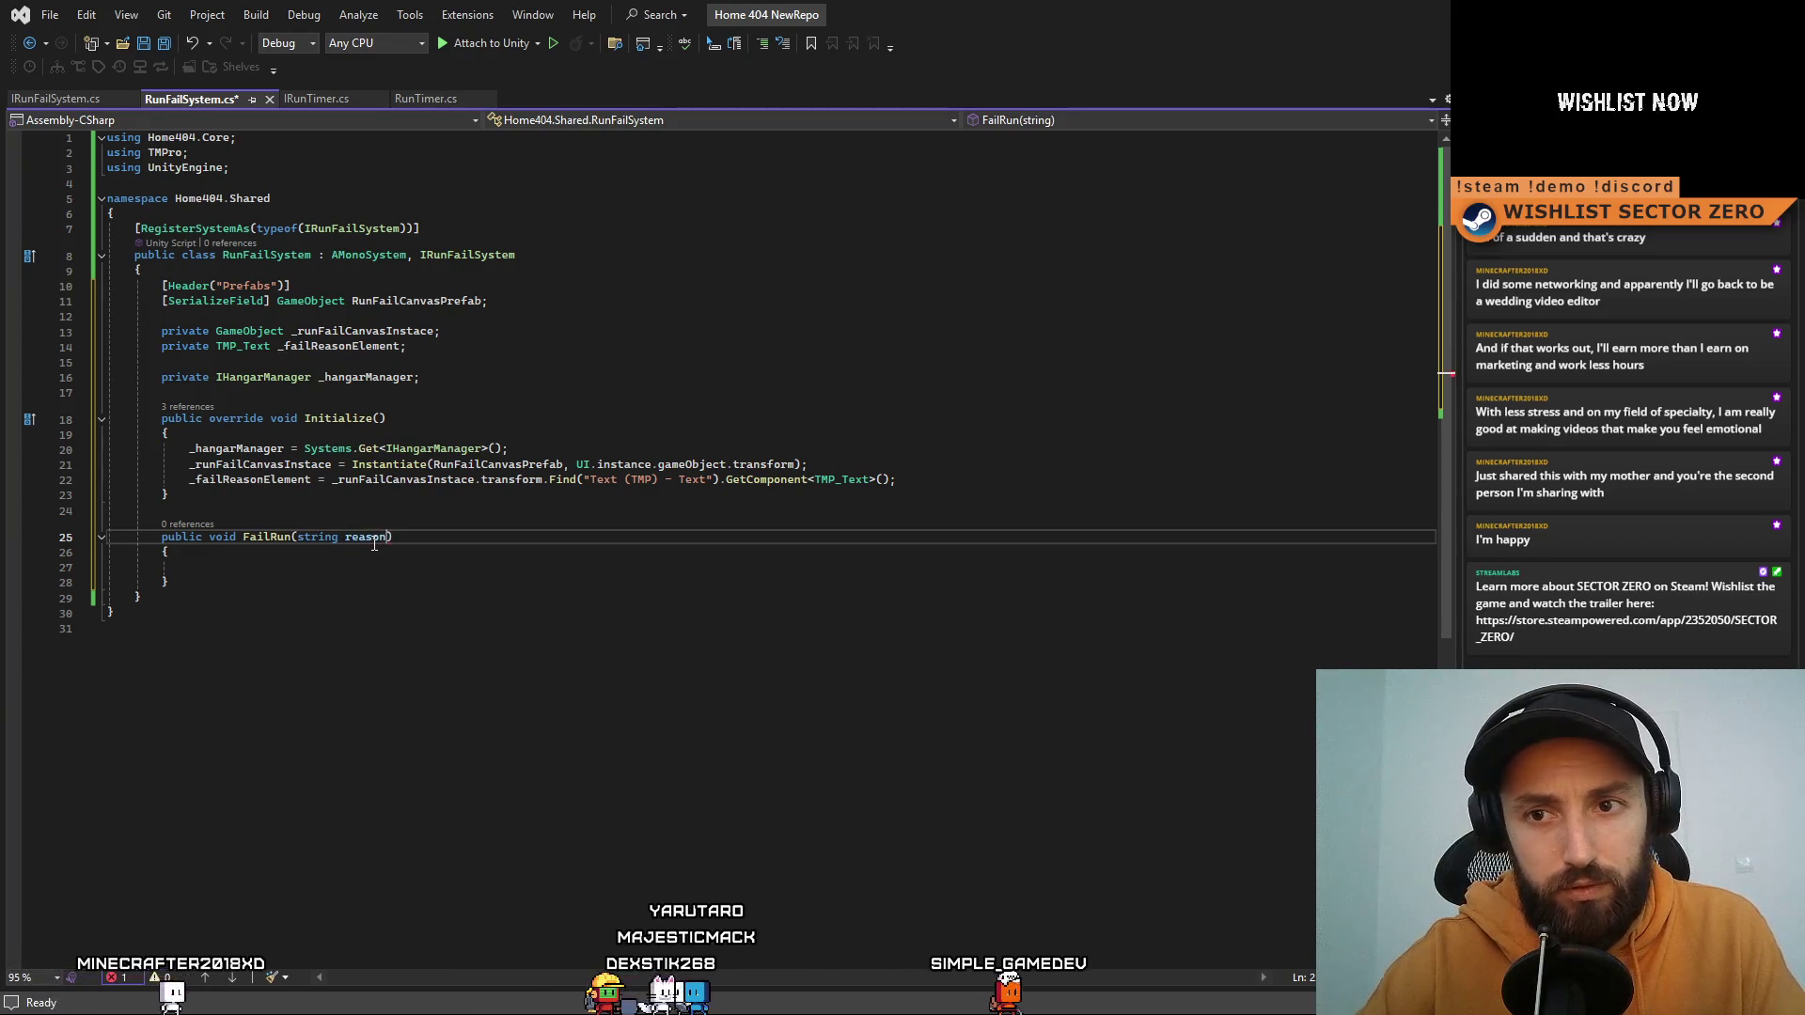
click(388, 561)
key(Up)
key(Up)
text(mes)
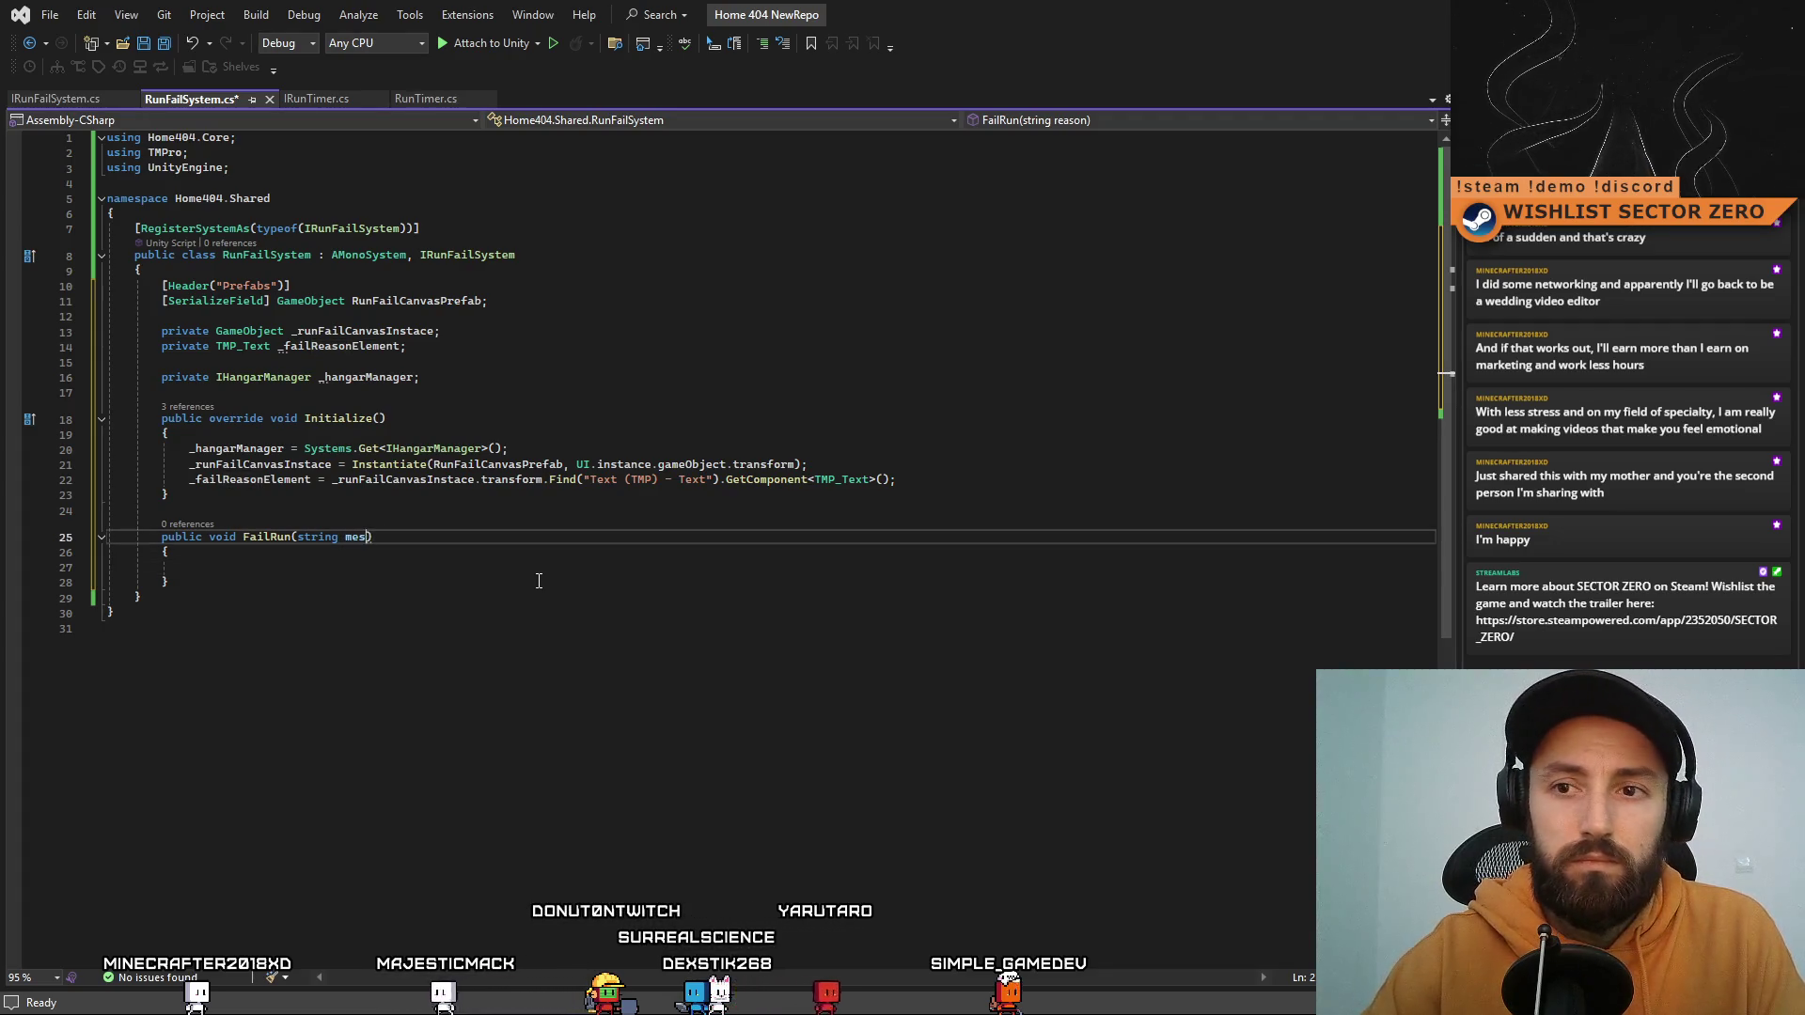
key(Down)
key(Down)
key(Down)
Step: Inside FailRun, assign the message to _failReasonElement.text
key(Up)
key(Up)
key(Up)
key(Down)
key(Down)
key(Down)
click(650, 569)
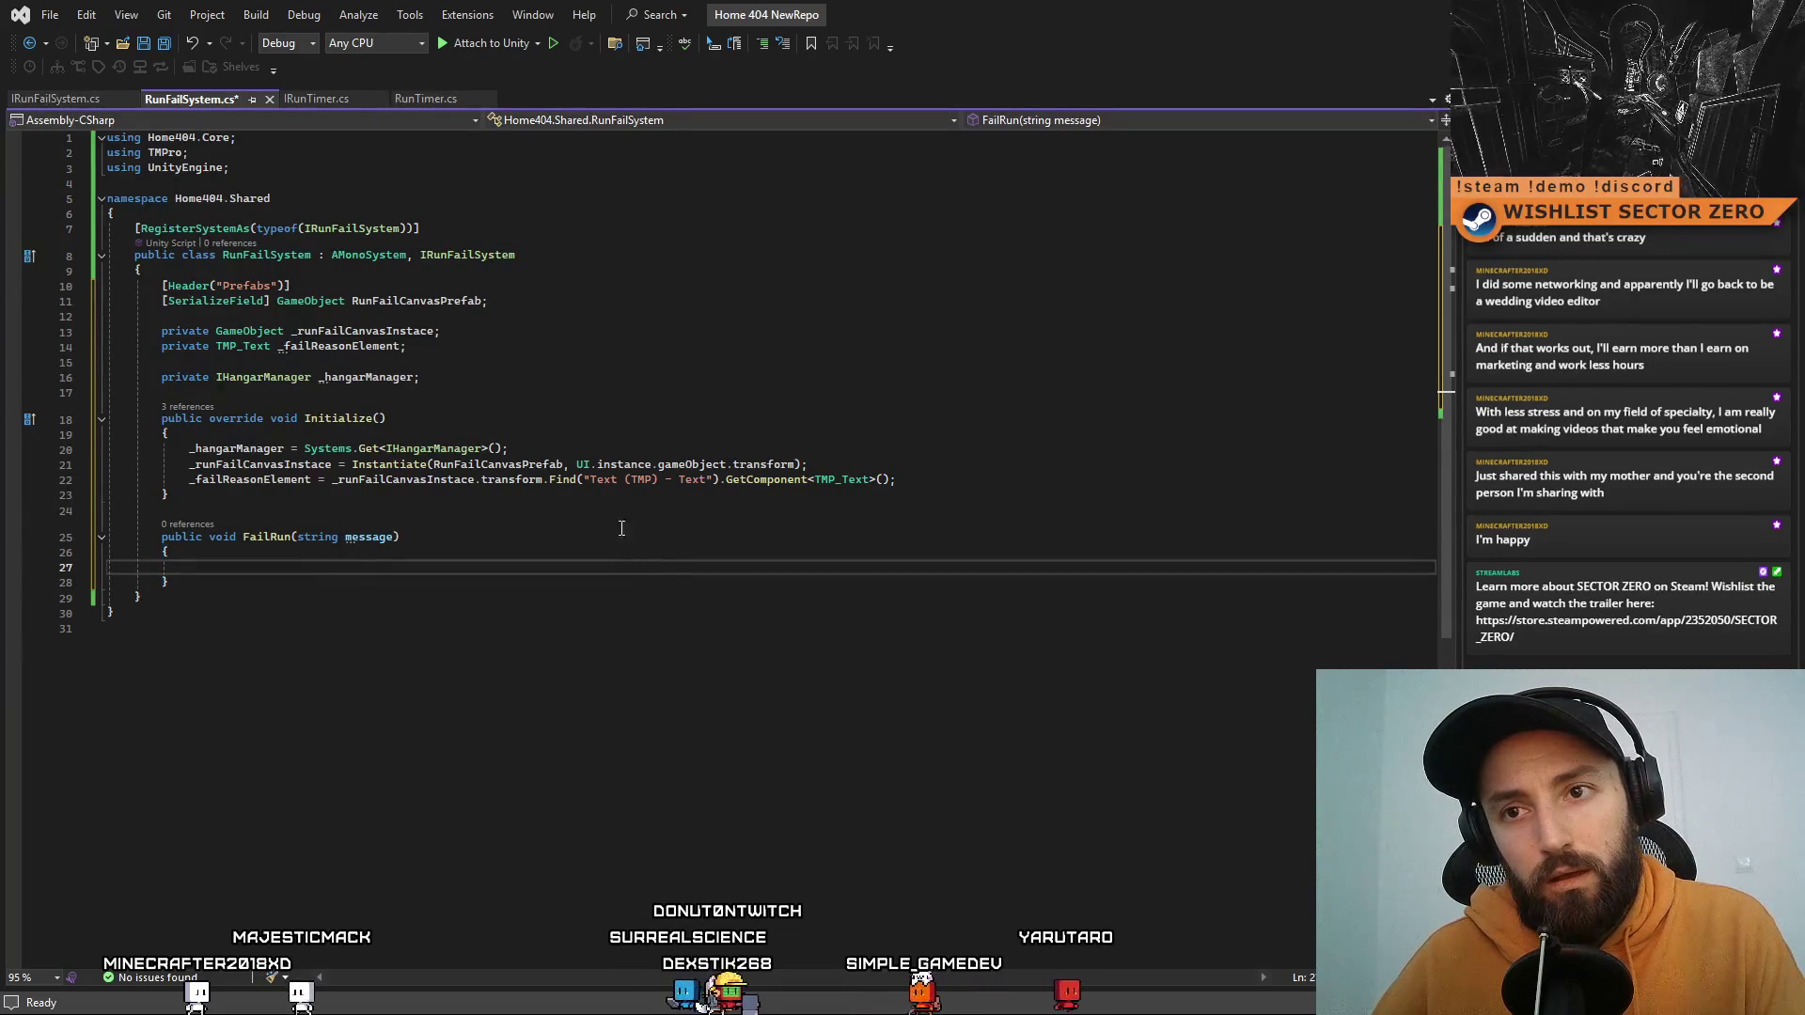
double_click(250, 479)
key(ctrl+c)
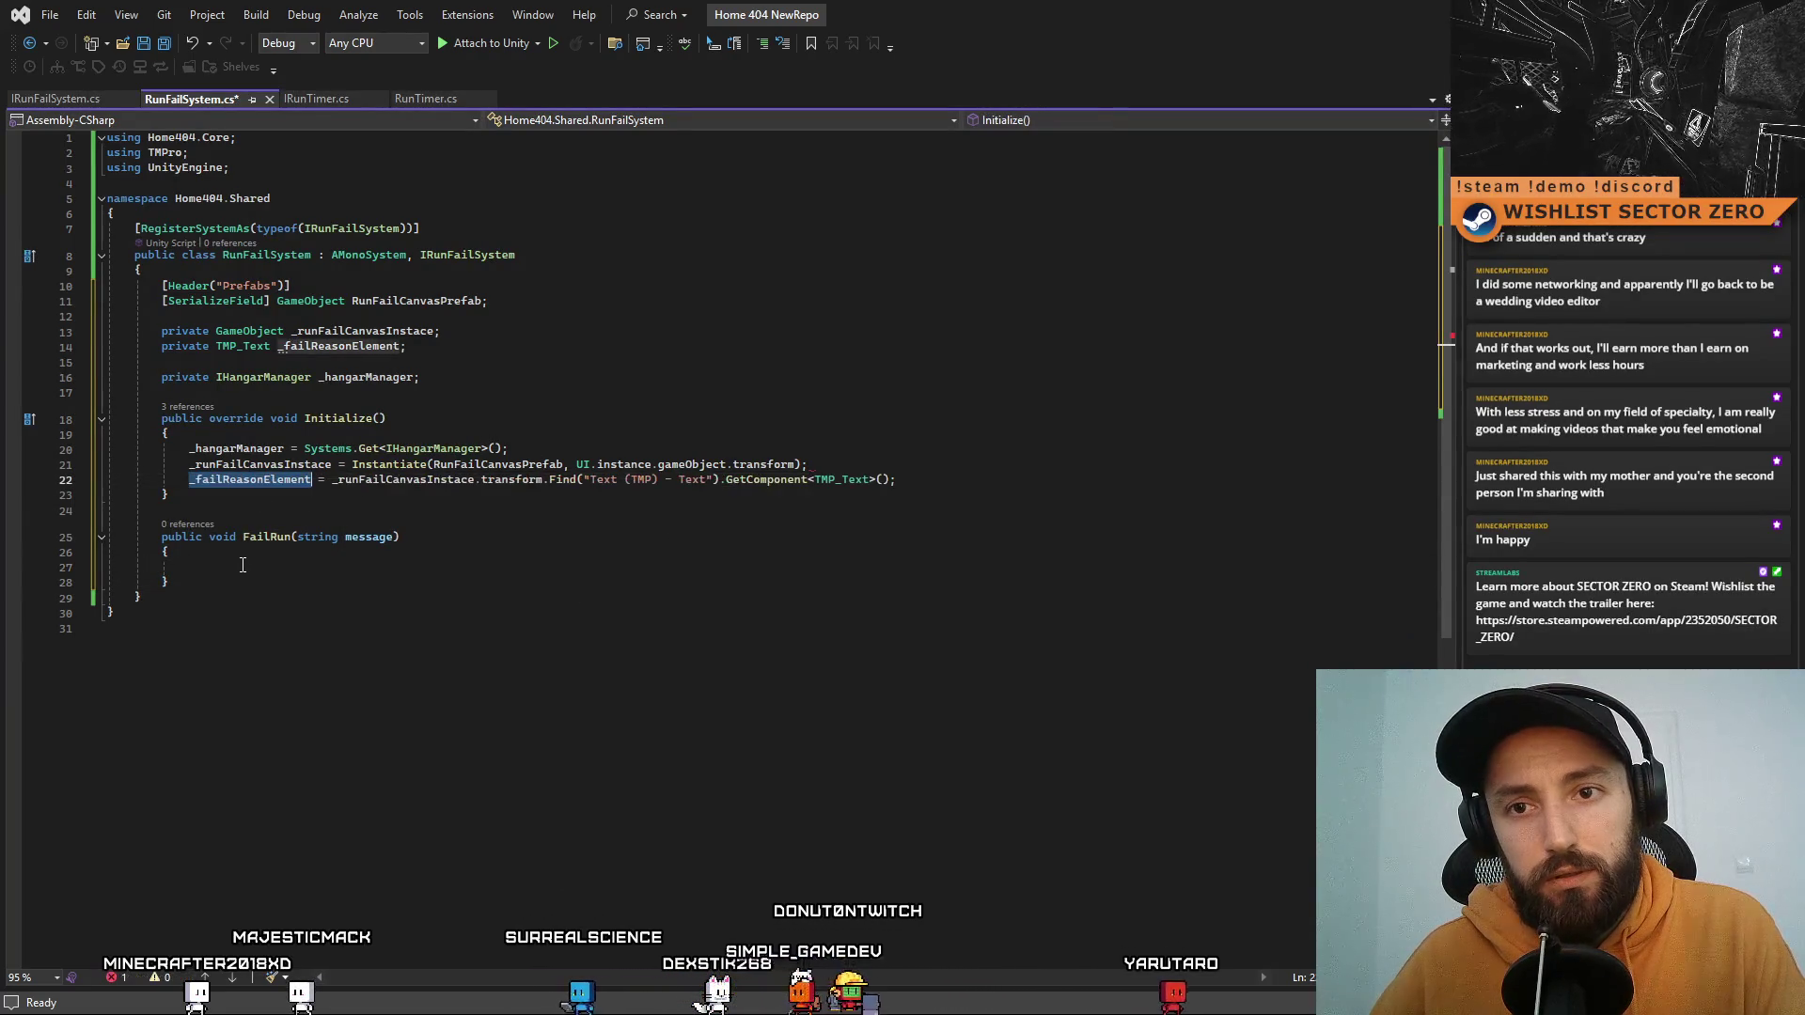
click(227, 564)
key(ctrl+v)
text(.text =)
key(Return)
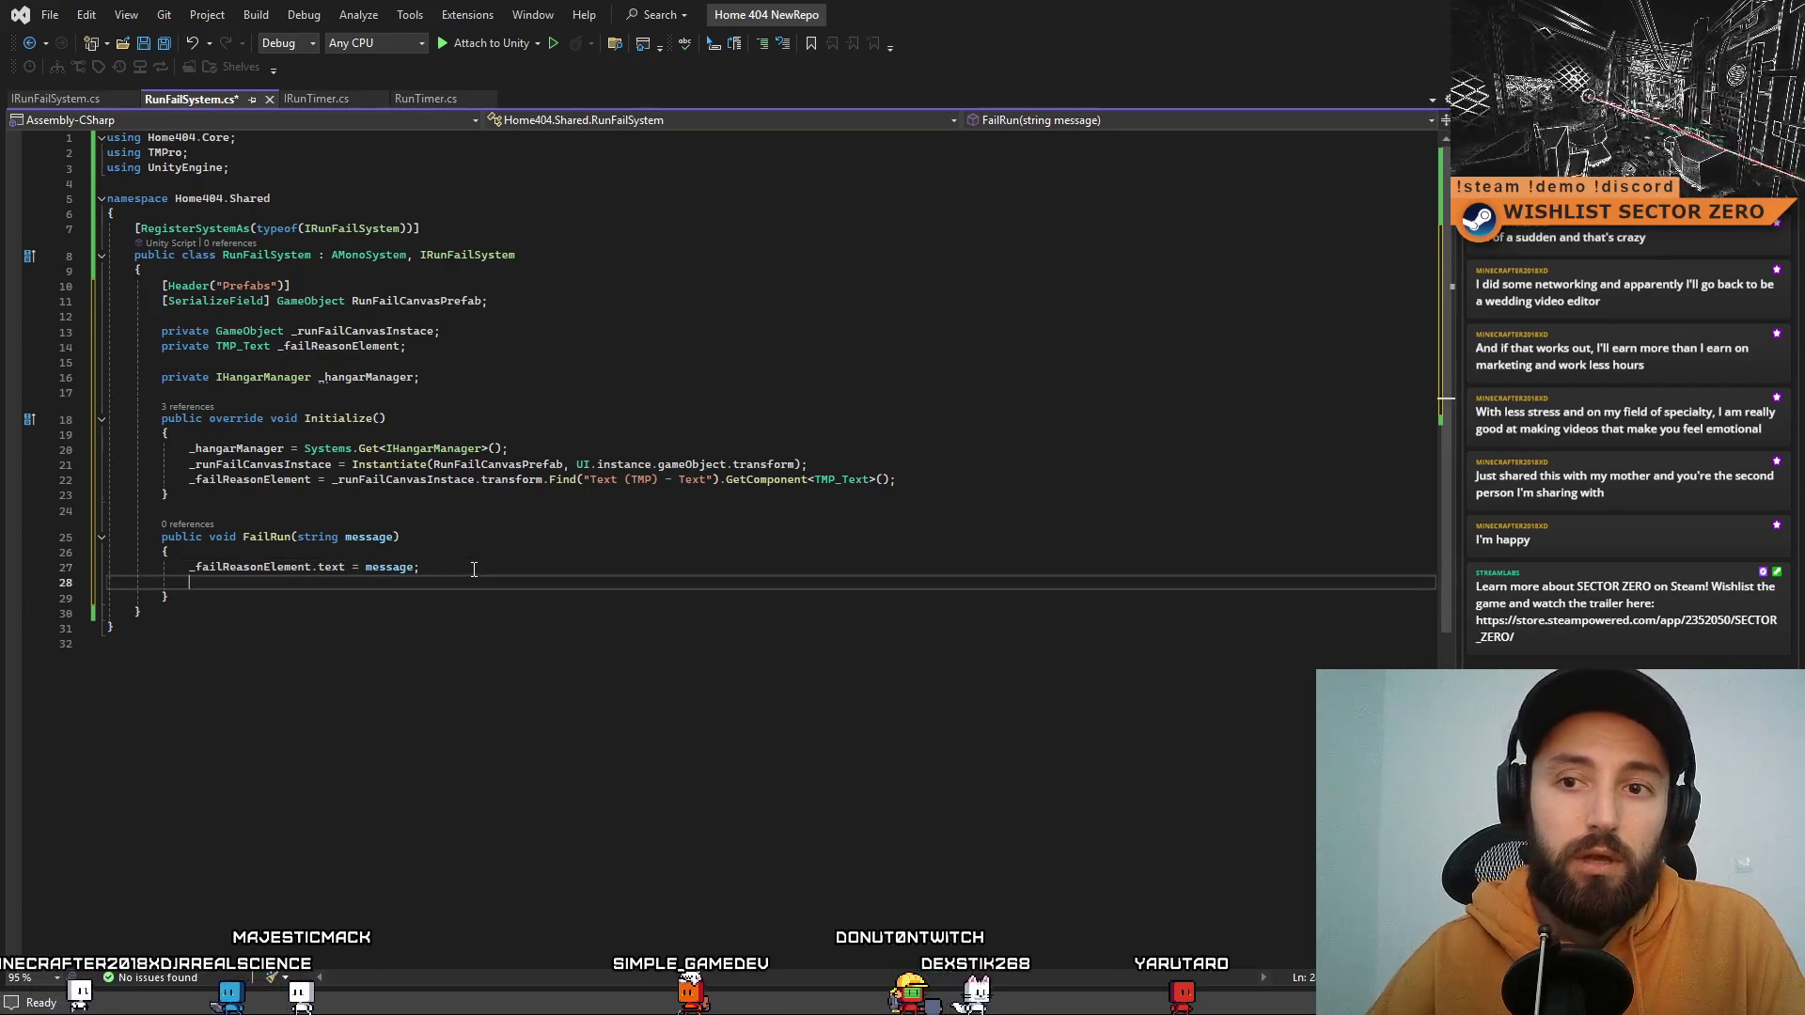
Step: Declare private bool _runFailed = false and set _runFailed = true inside FailRun
click(475, 377)
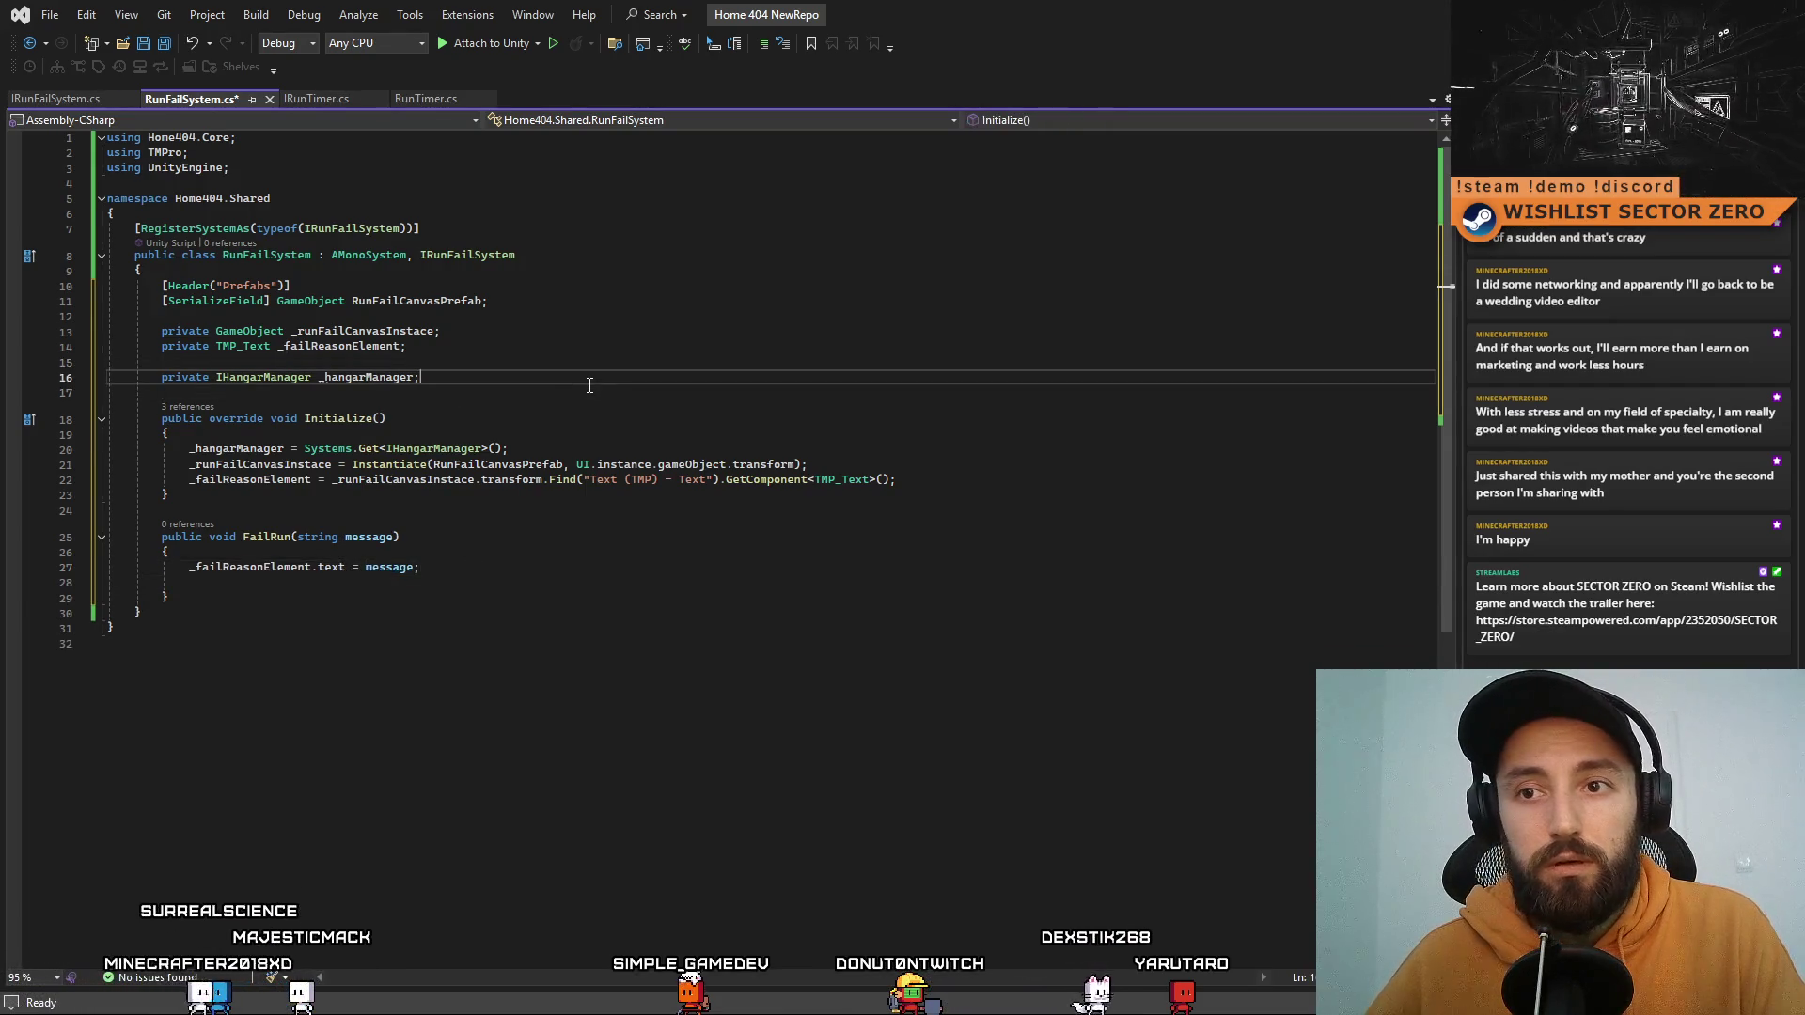
key(Return)
text(priv)
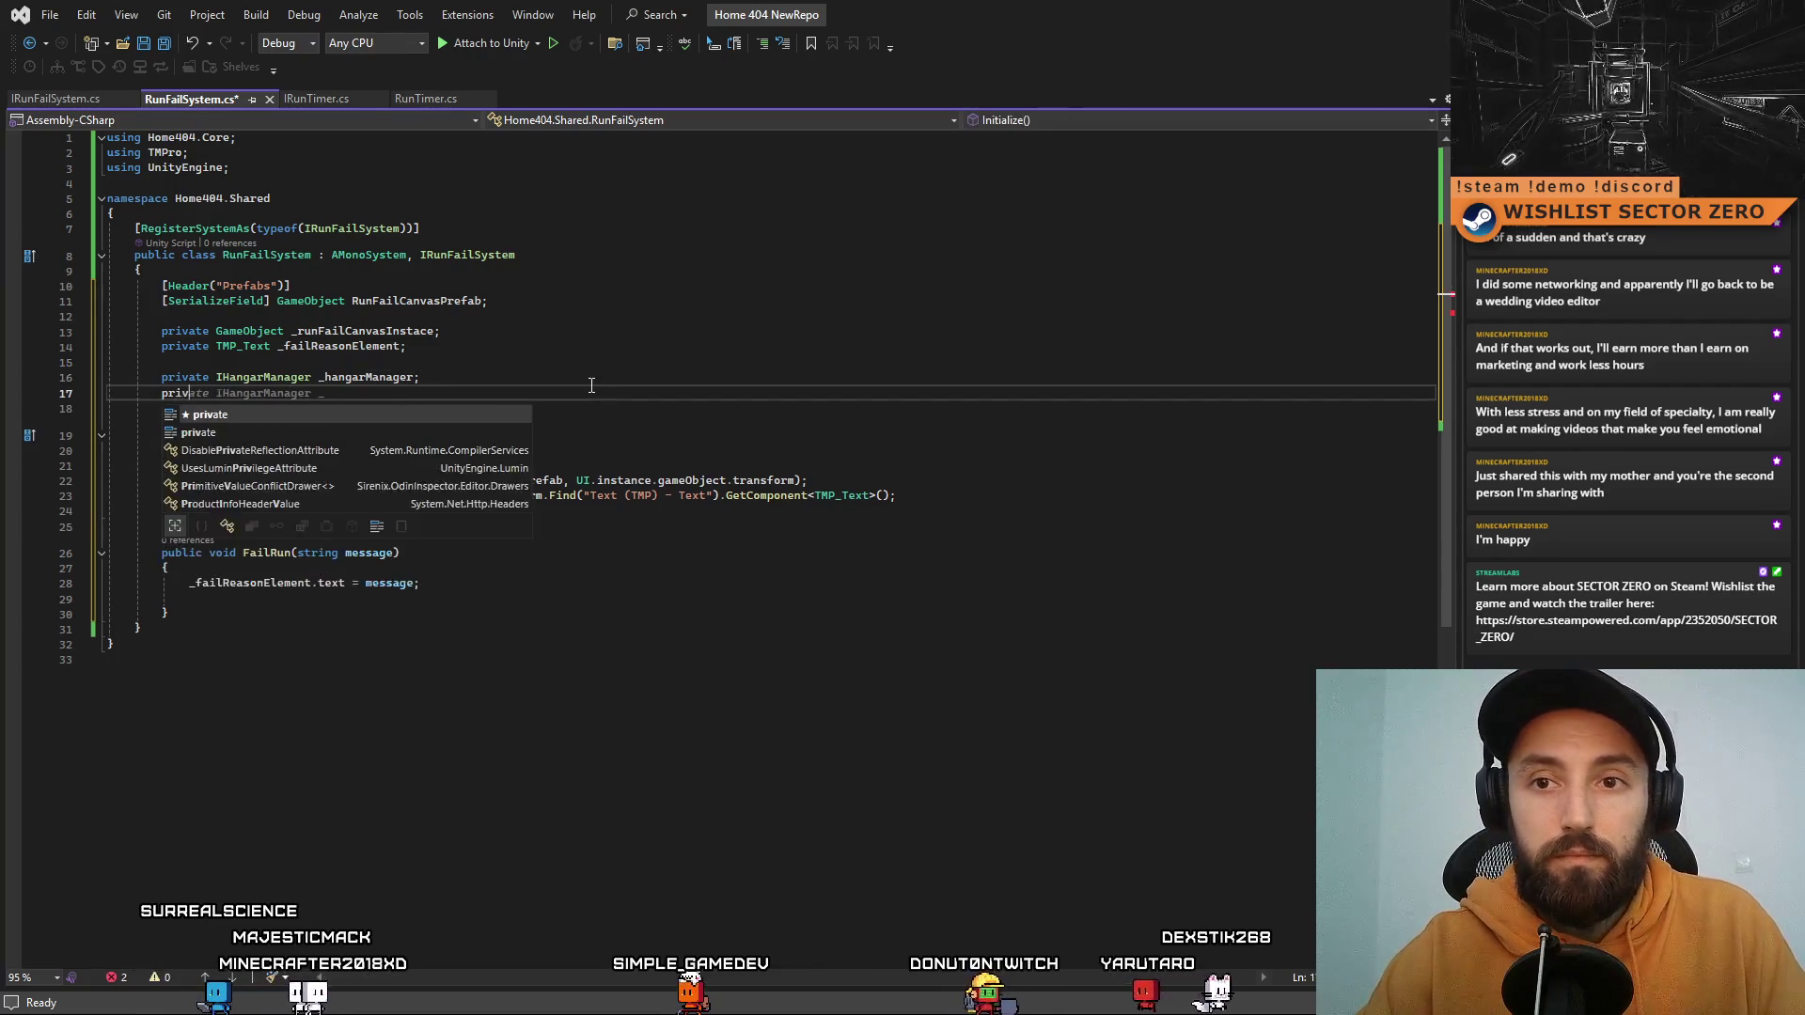
text(ate bool _)
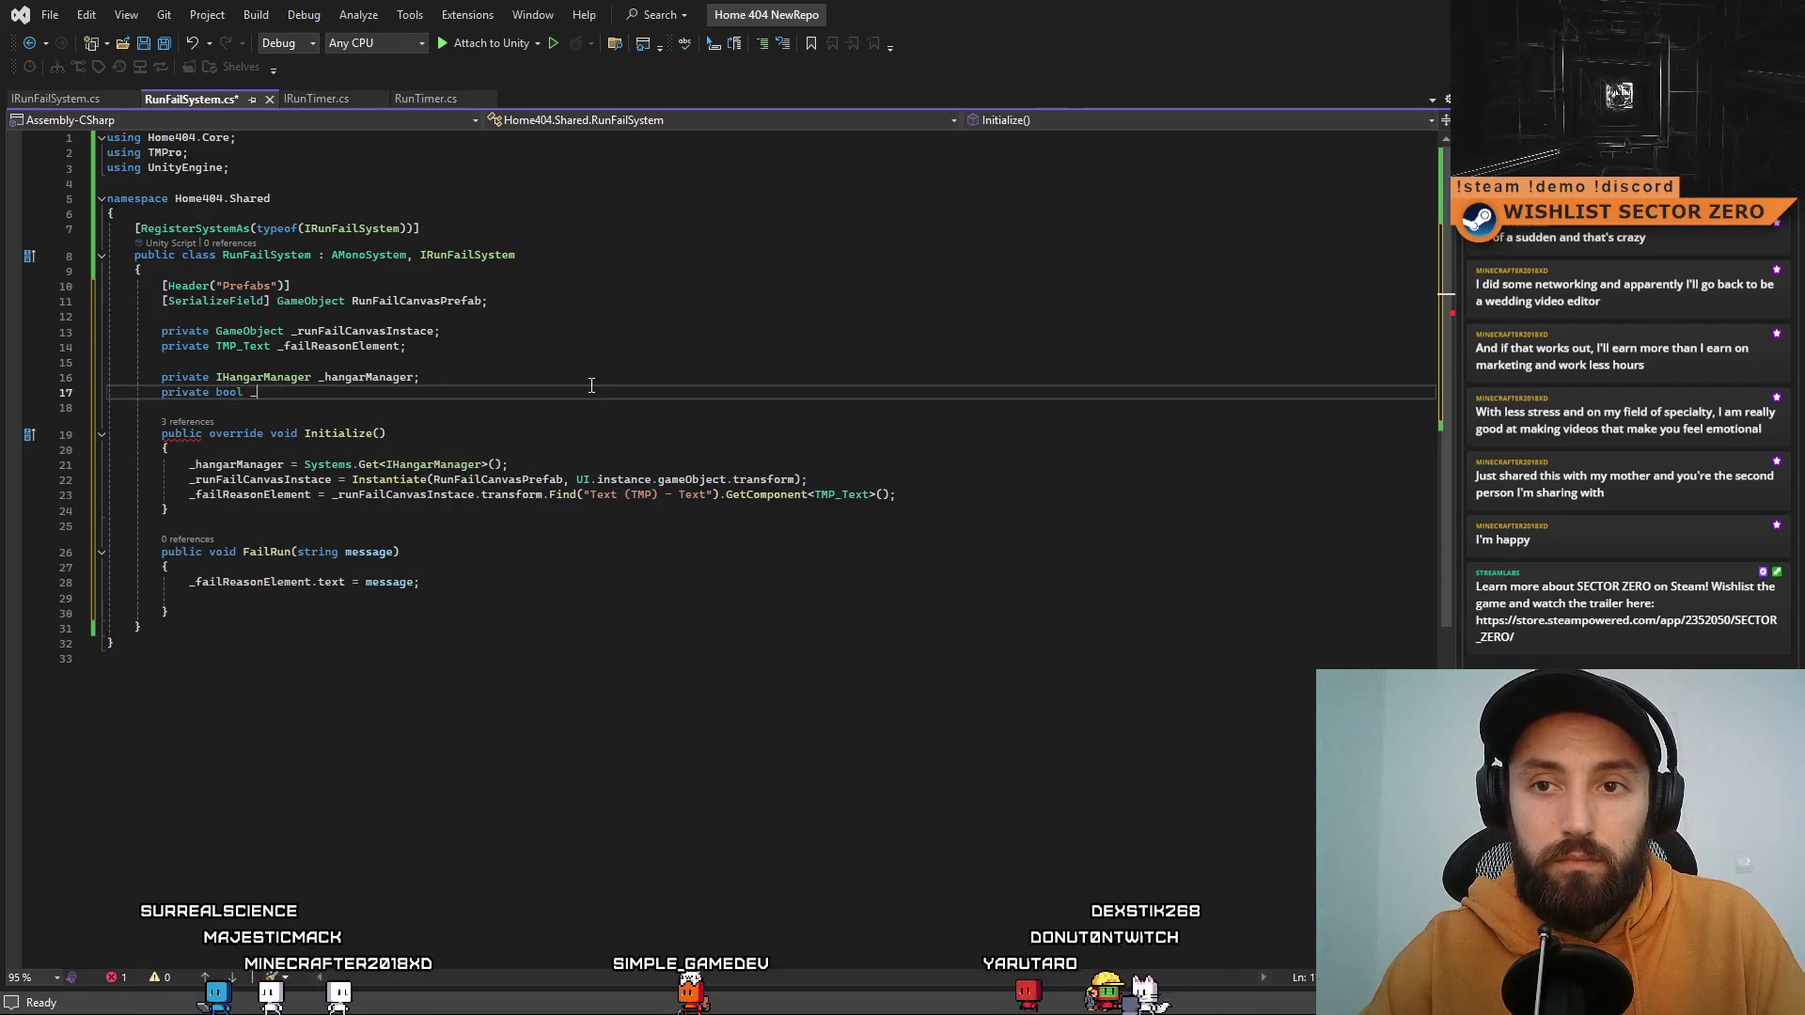
text(runFailed = false;)
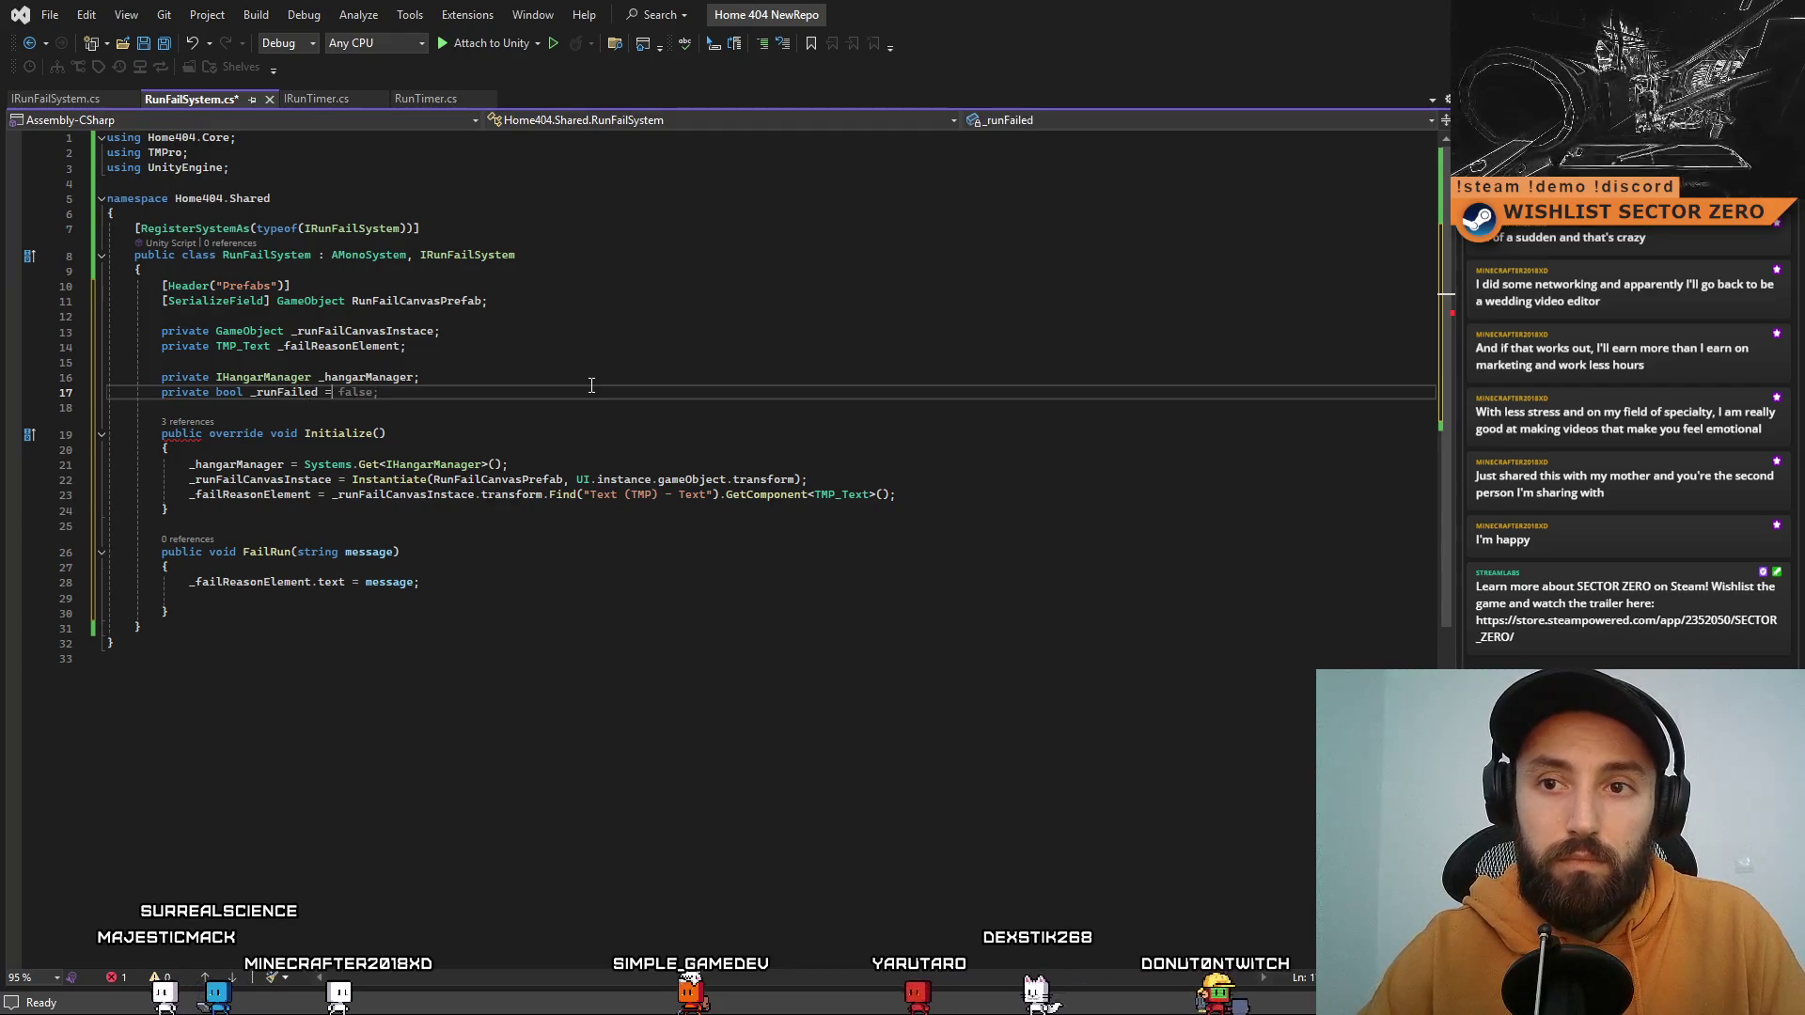
double_click(284, 392)
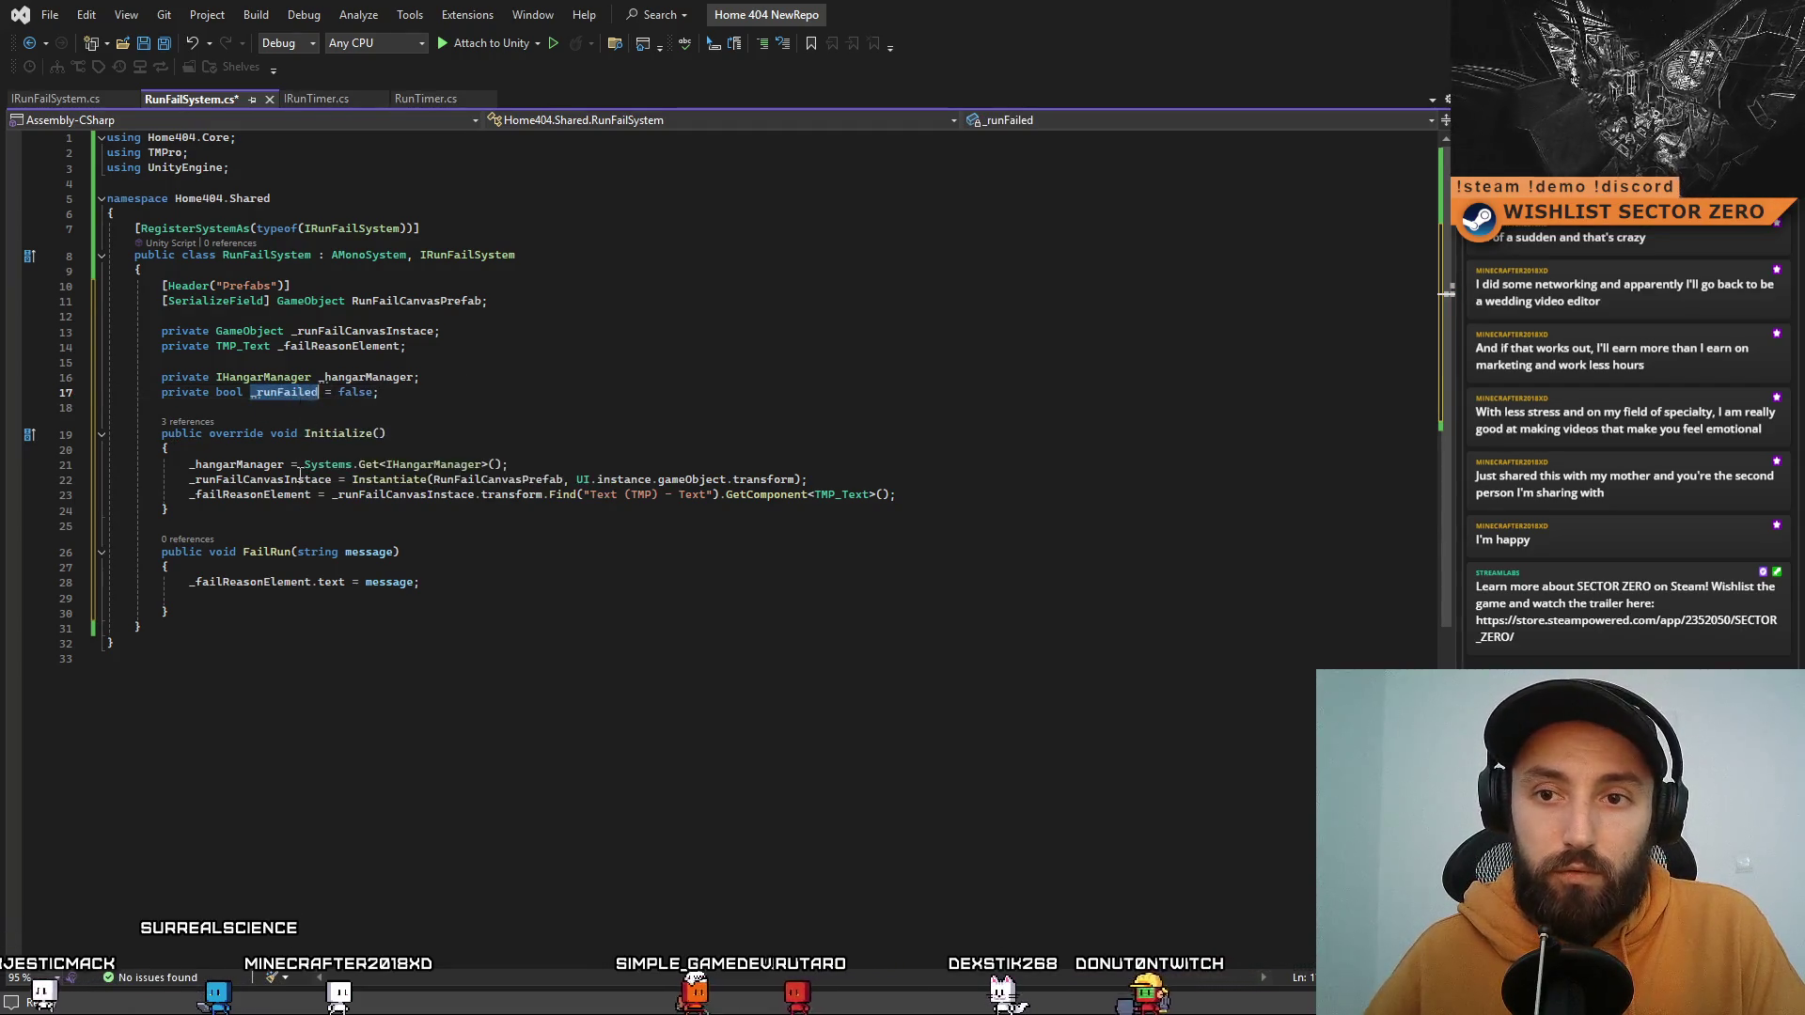
click(325, 602)
text(_runFailed =)
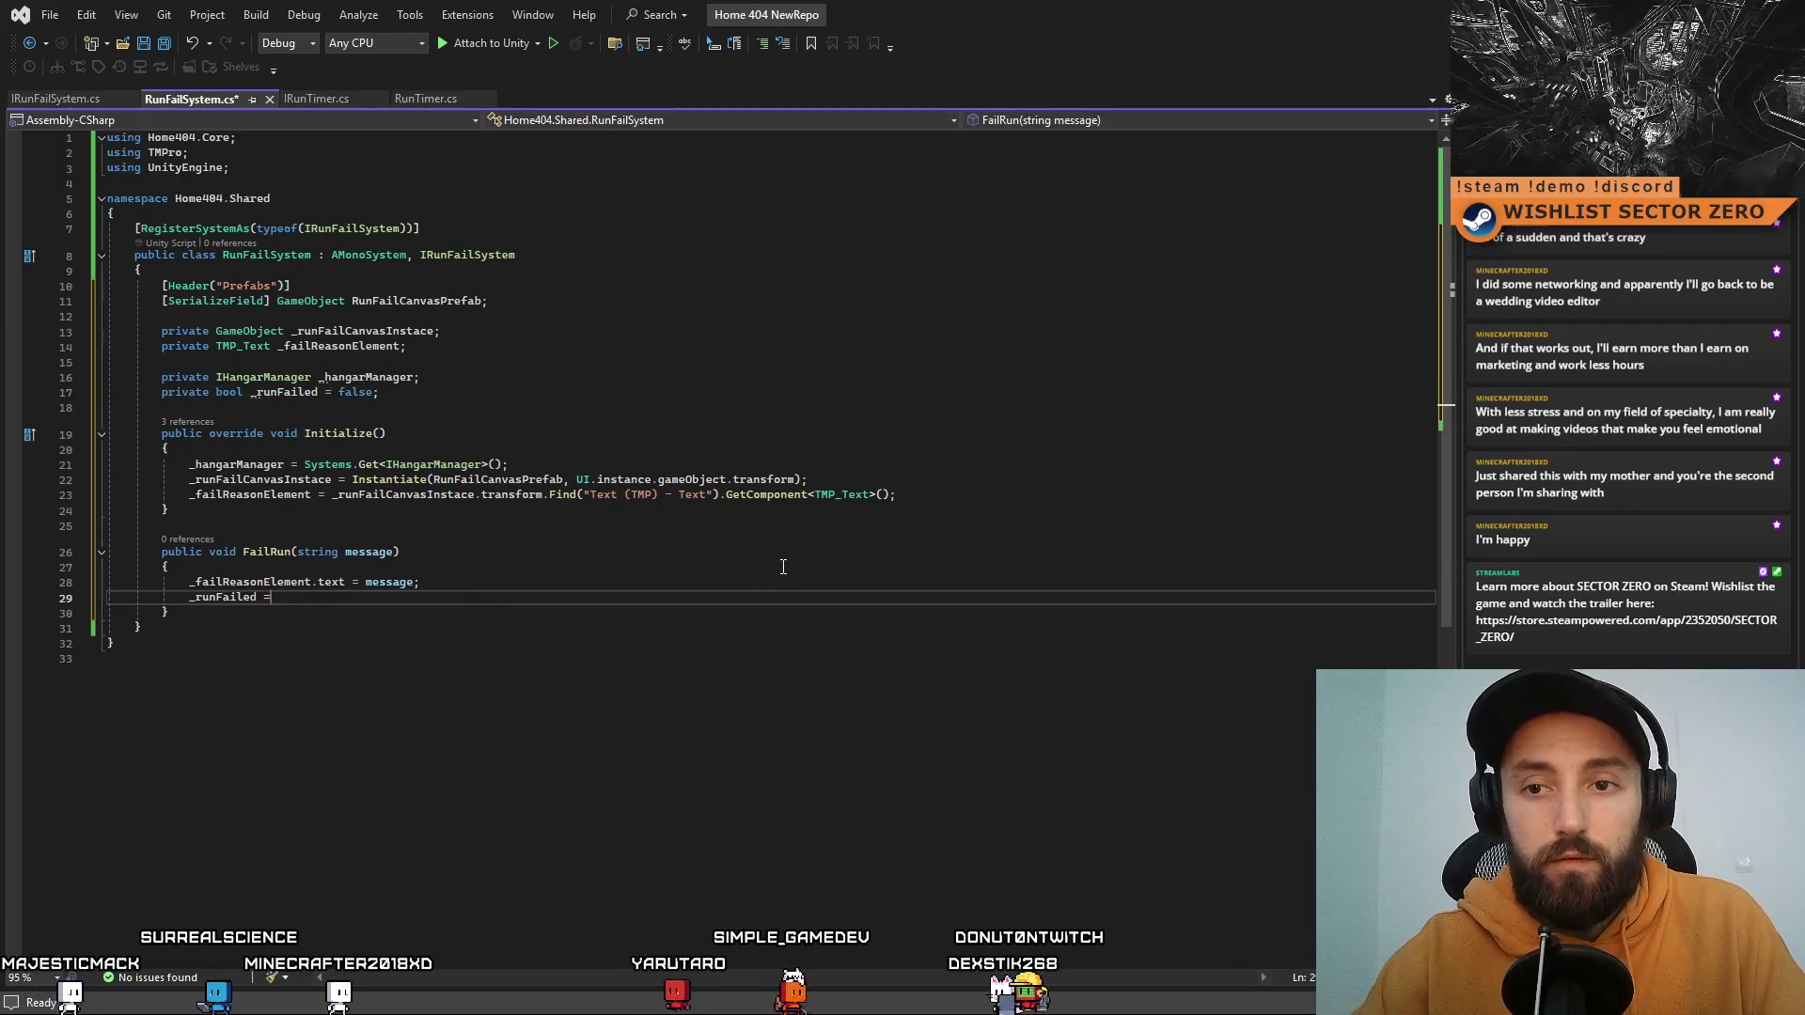
text( true;)
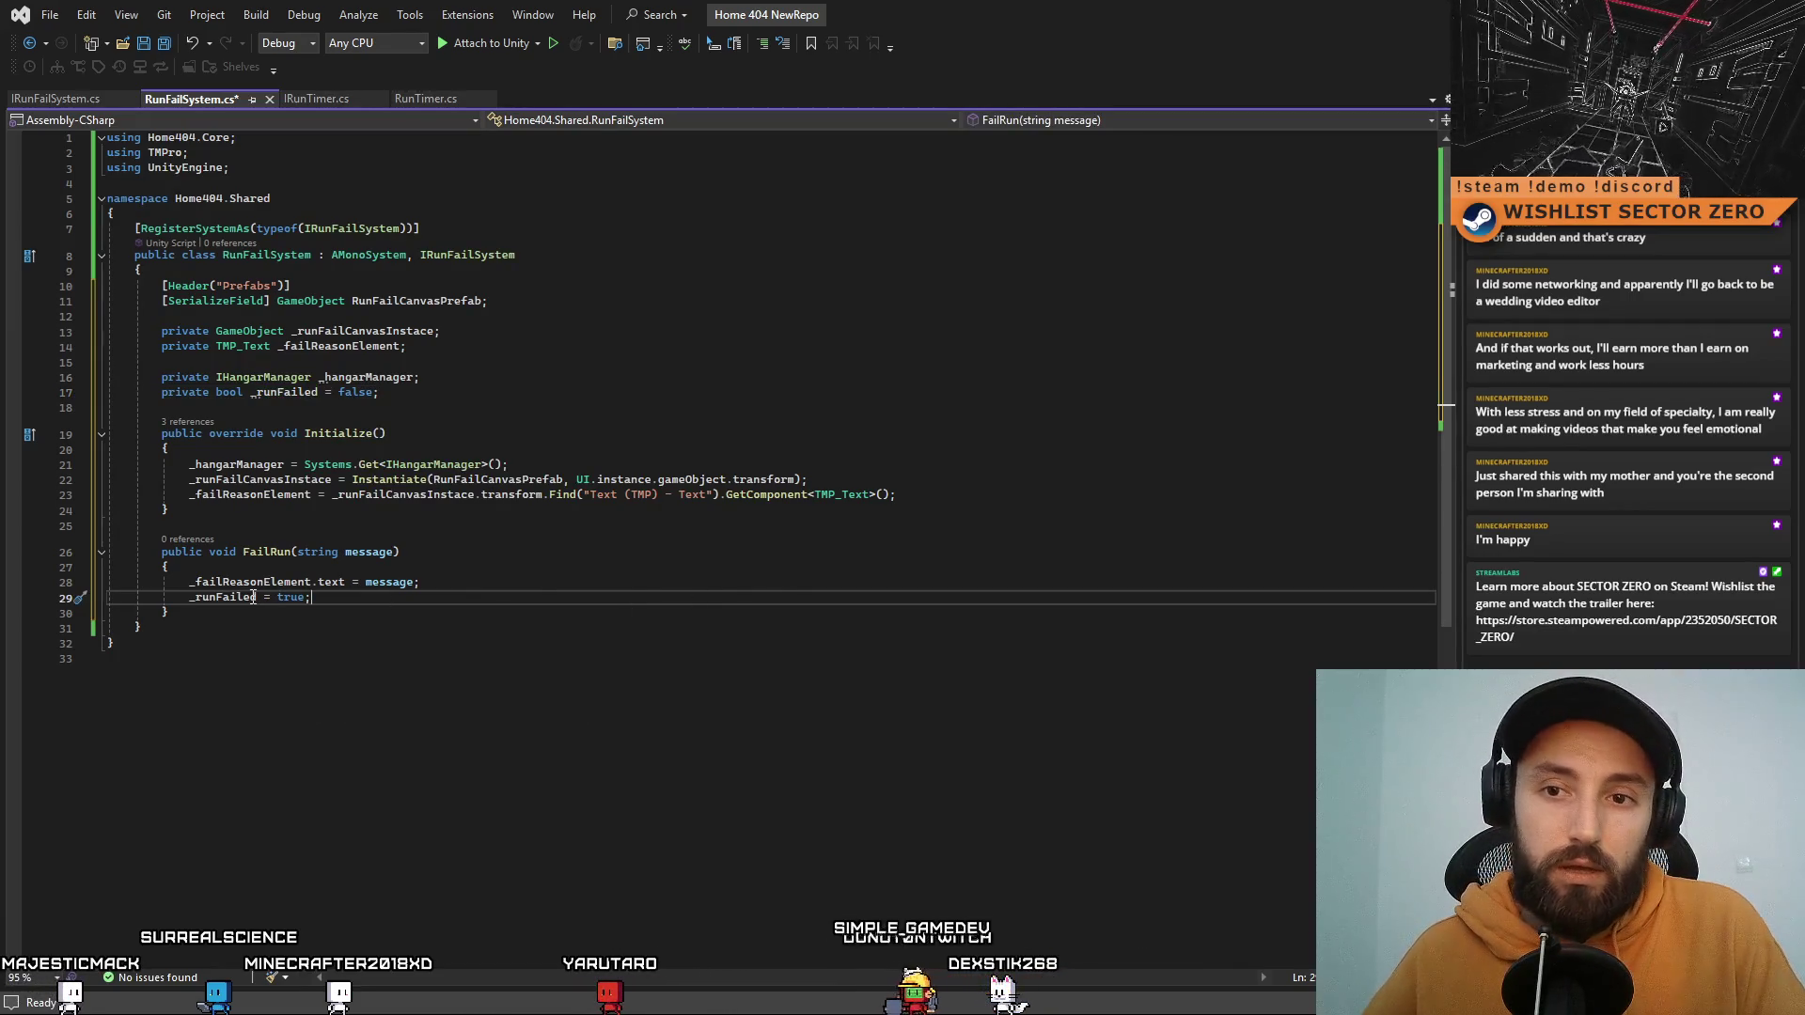
click(537, 584)
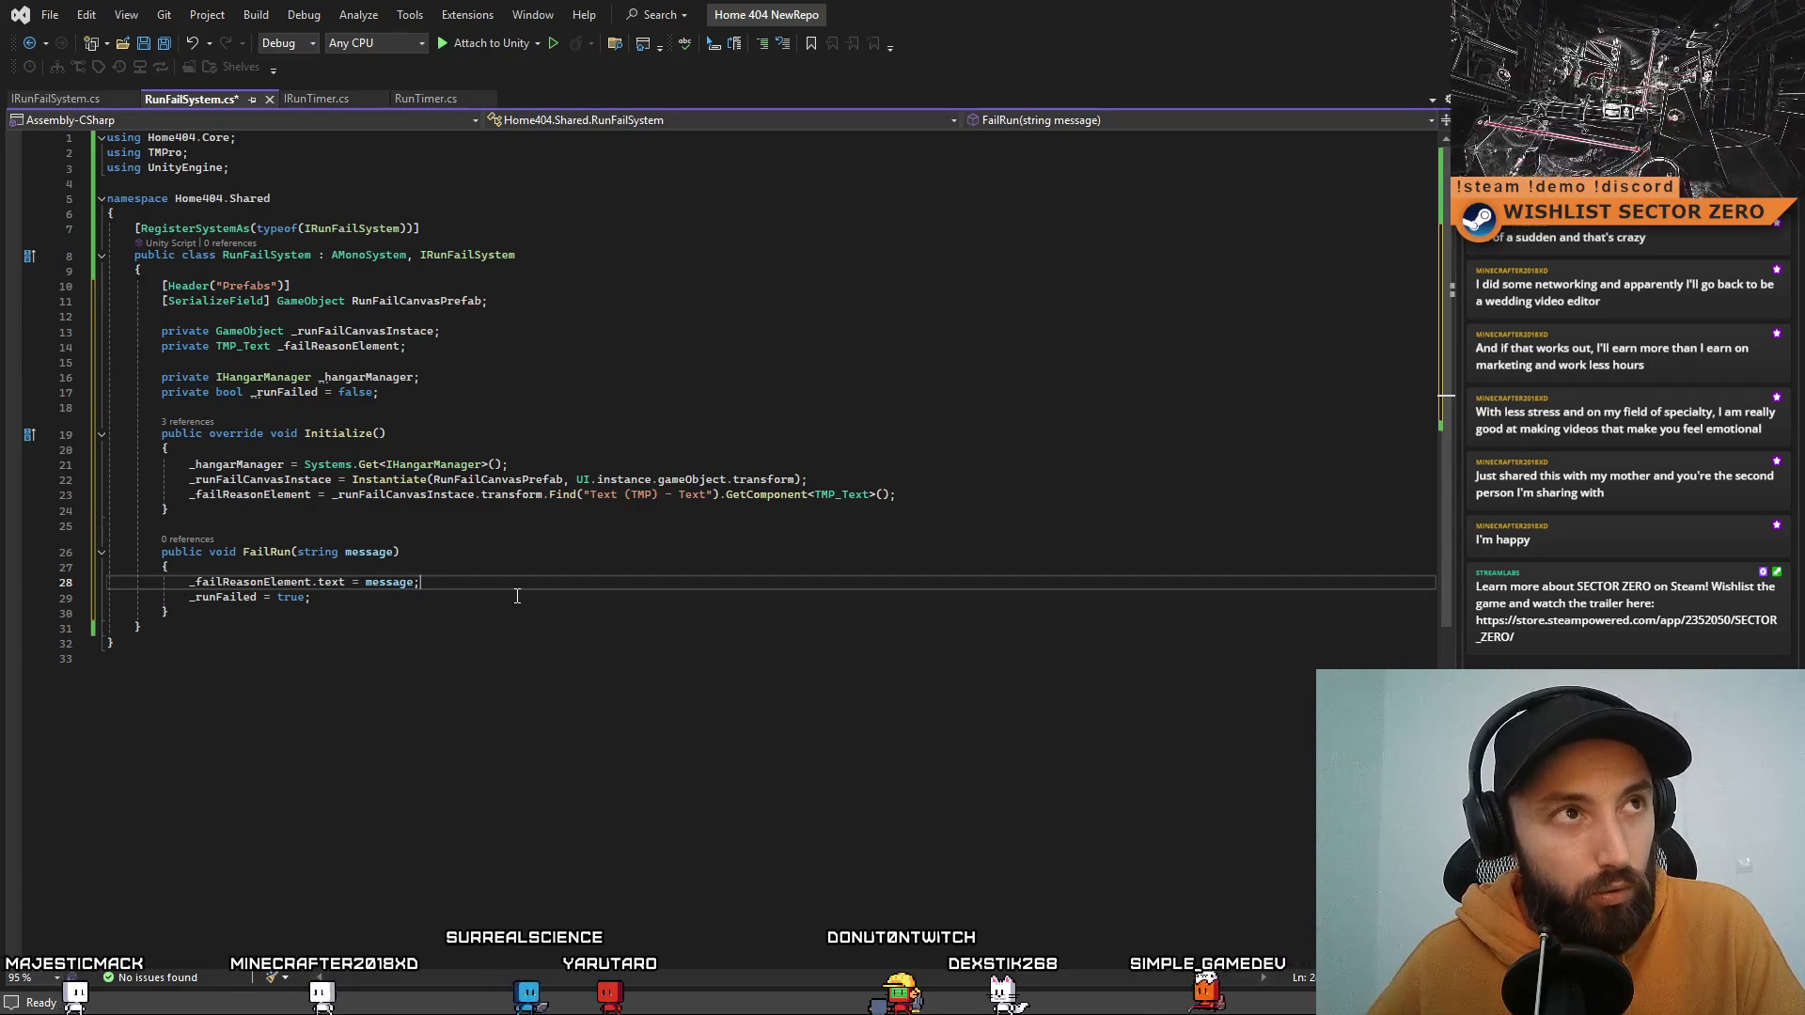
click(517, 596)
click(366, 613)
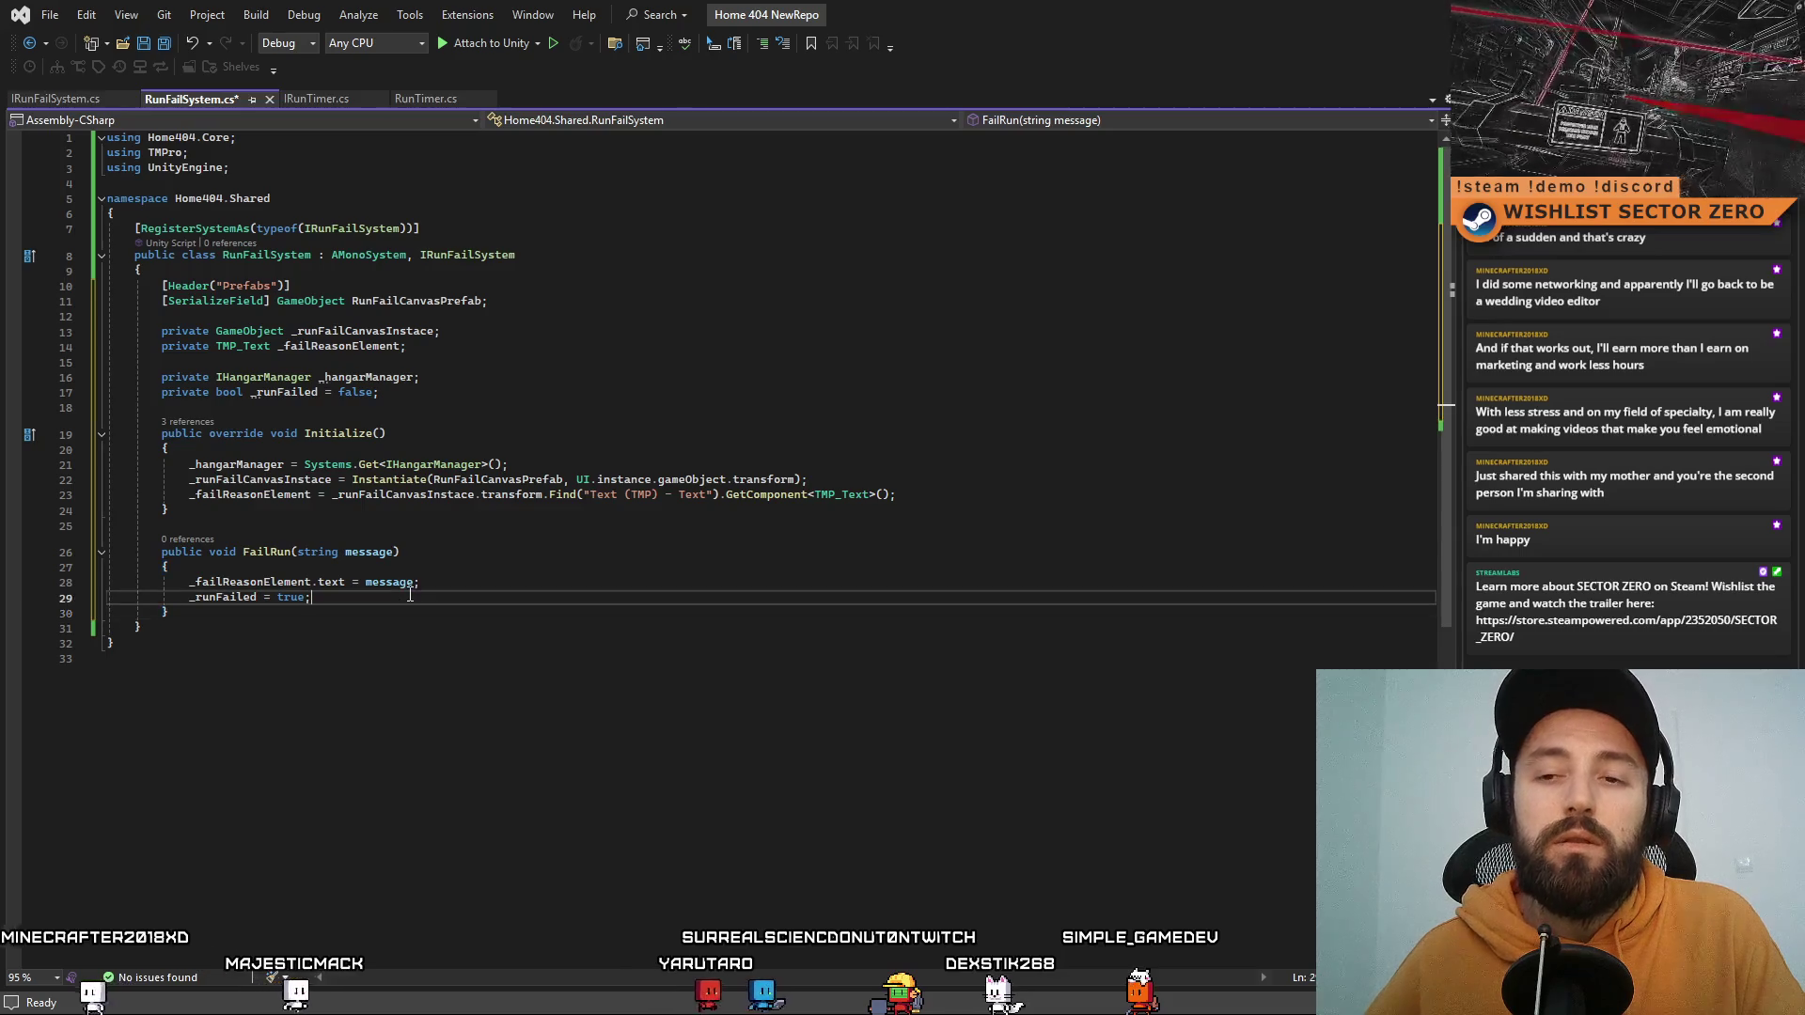
click(228, 596)
click(423, 612)
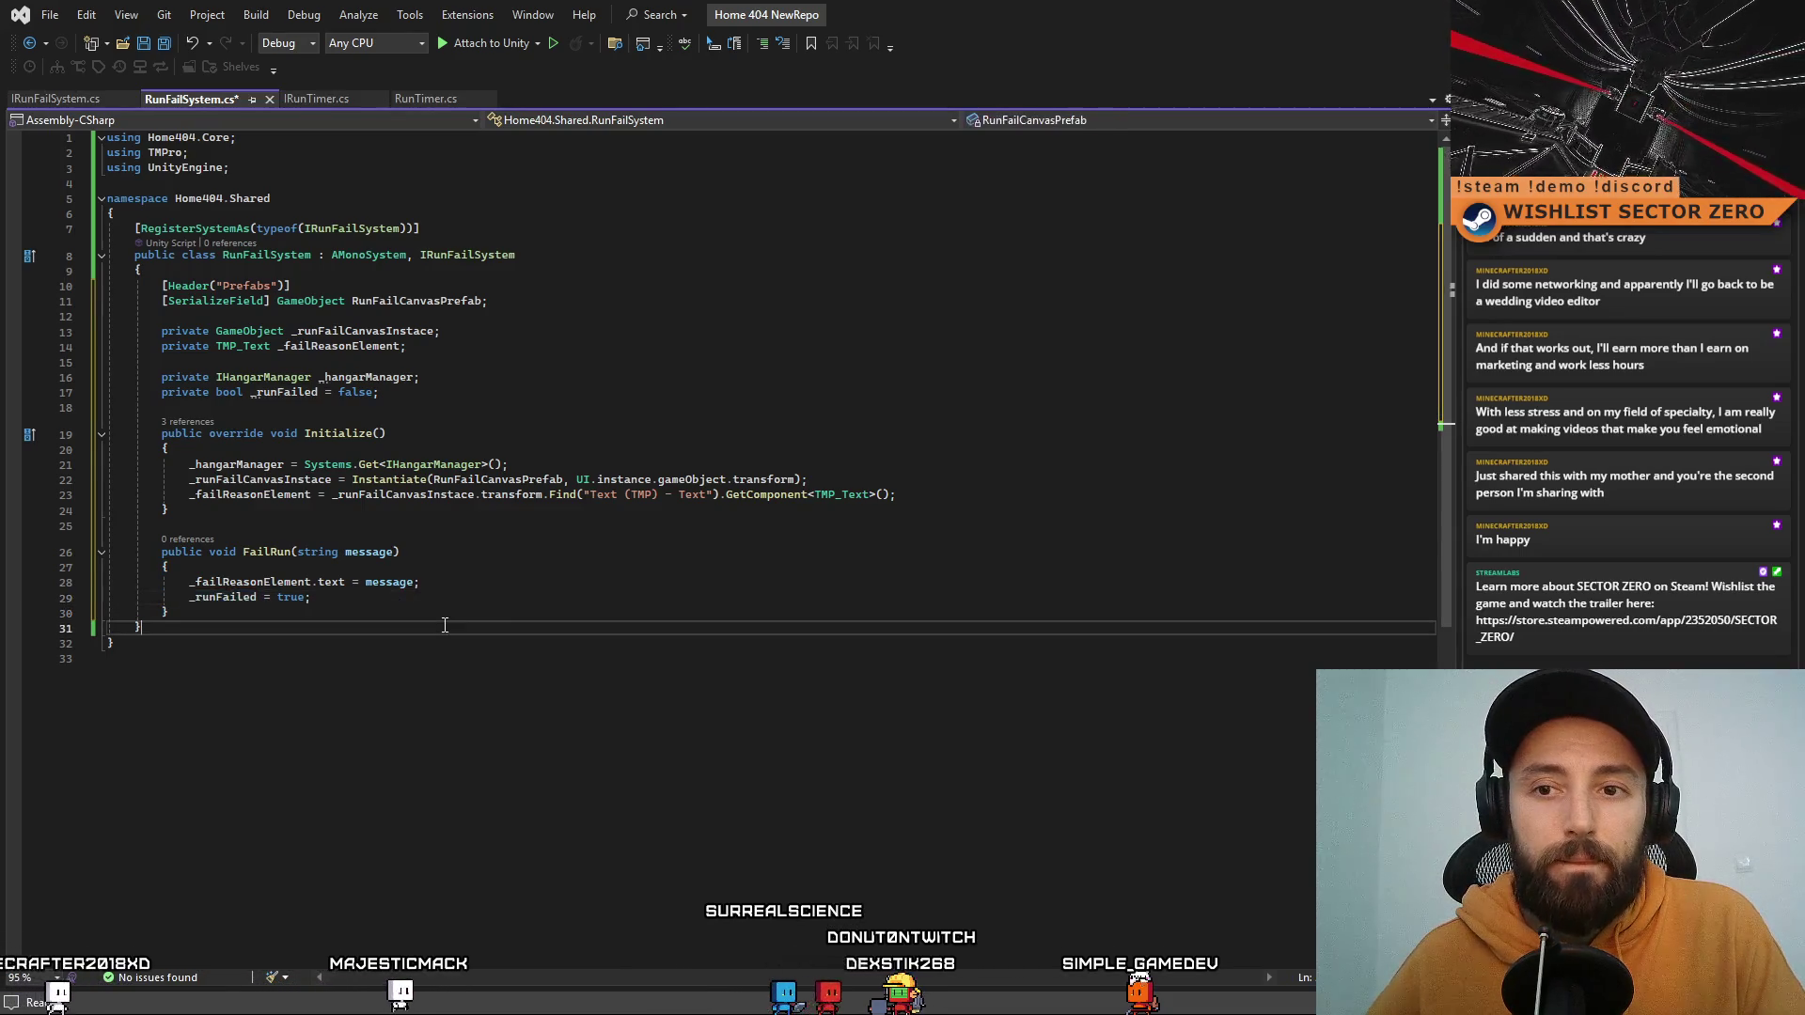
Step: Add an Update() method with an empty if (_runFailed) block after FailRun
key(Return)
key(Return)
text(upd)
key(Tab)
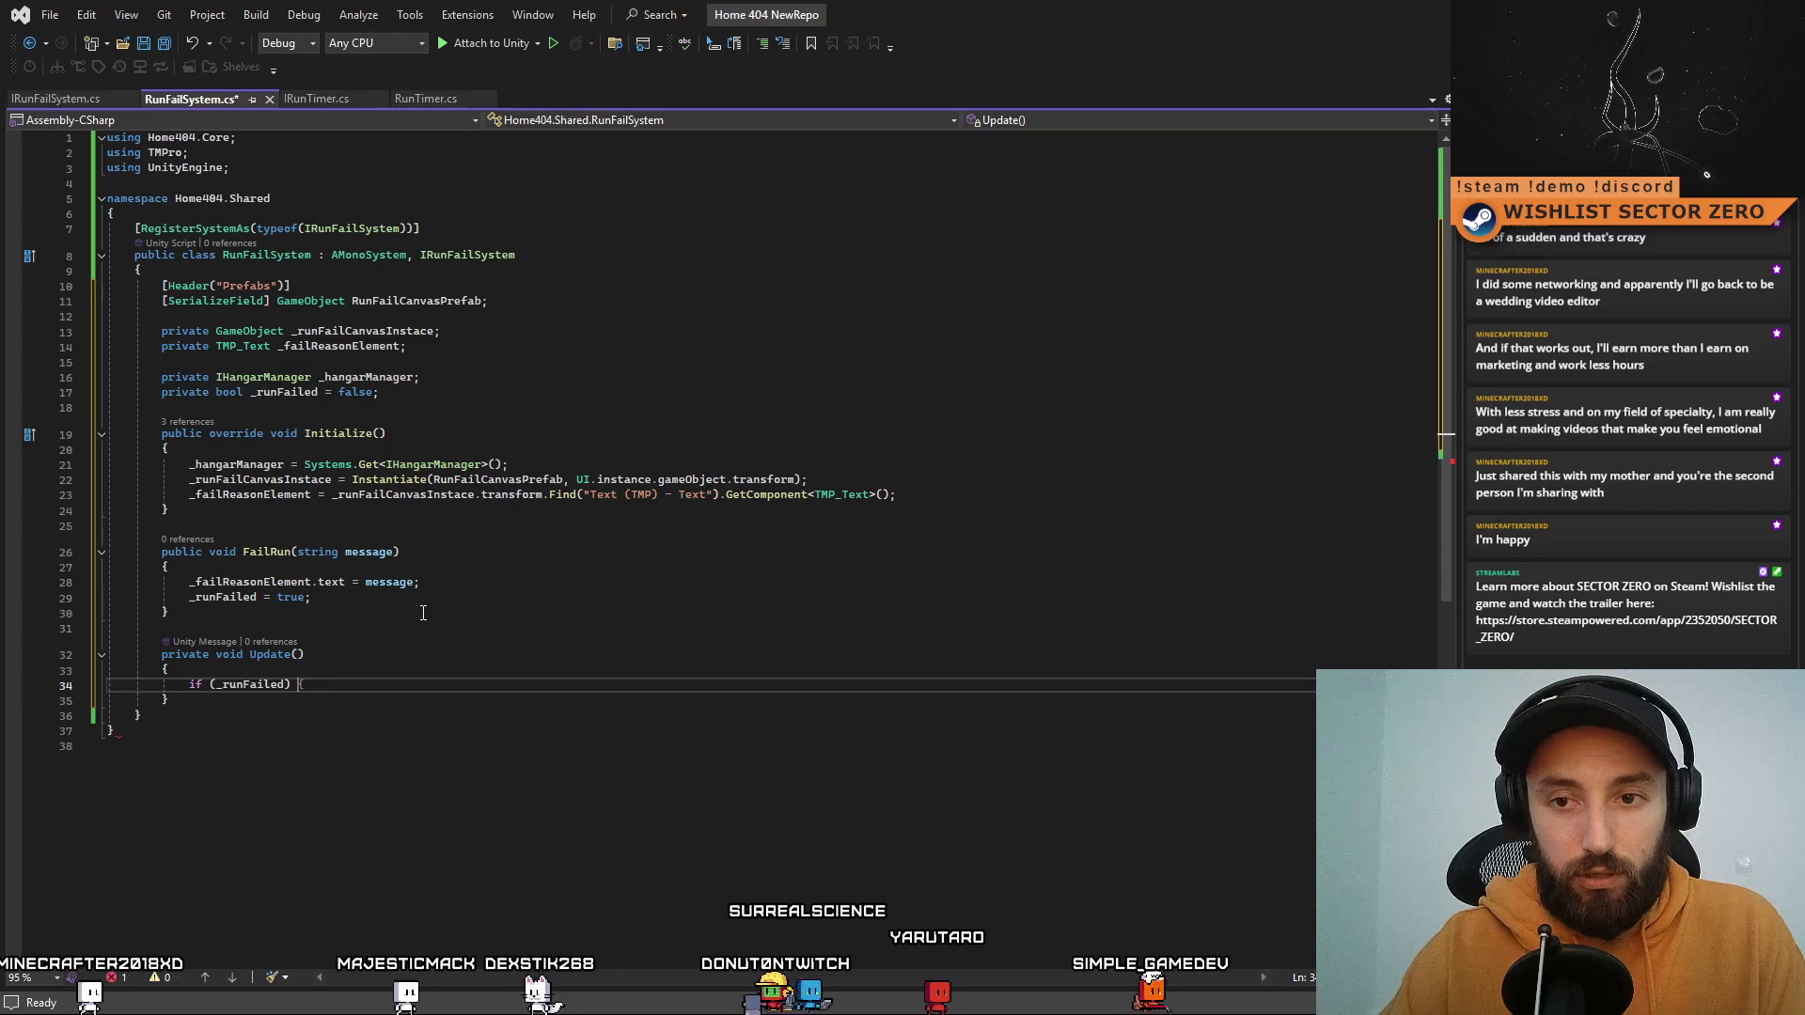
key(Return)
click(423, 613)
click(580, 744)
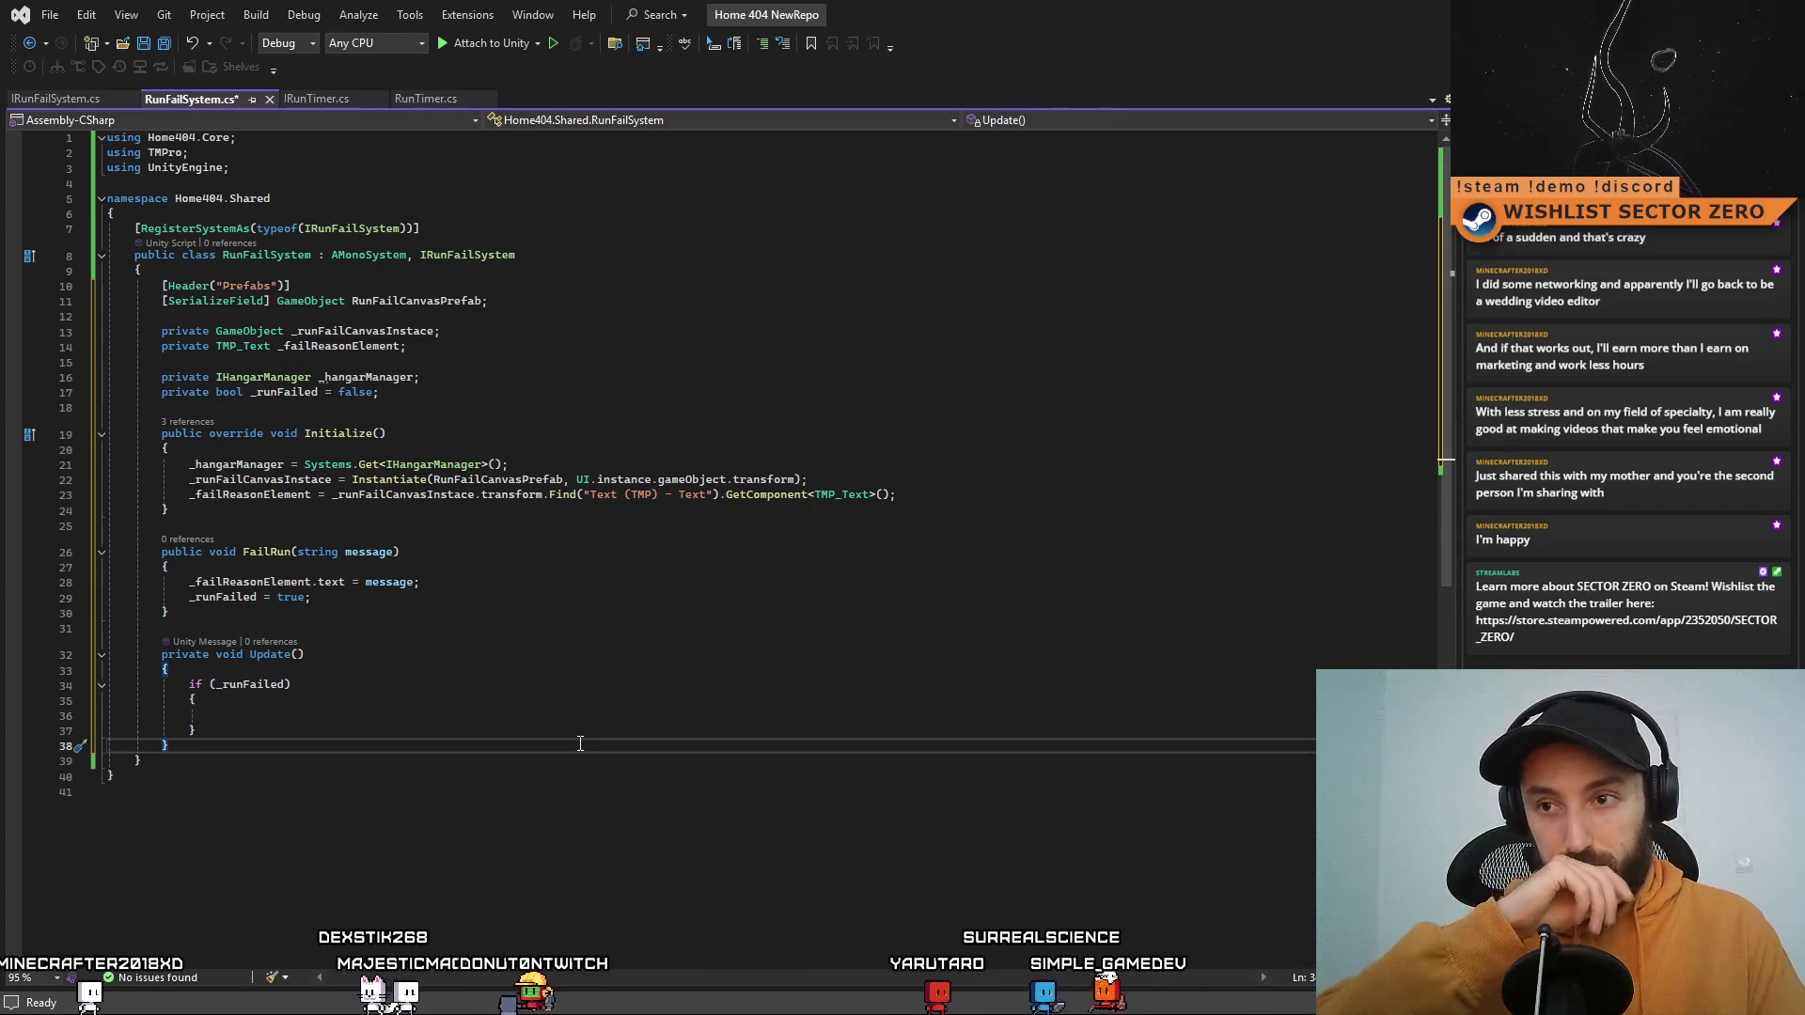
click(504, 714)
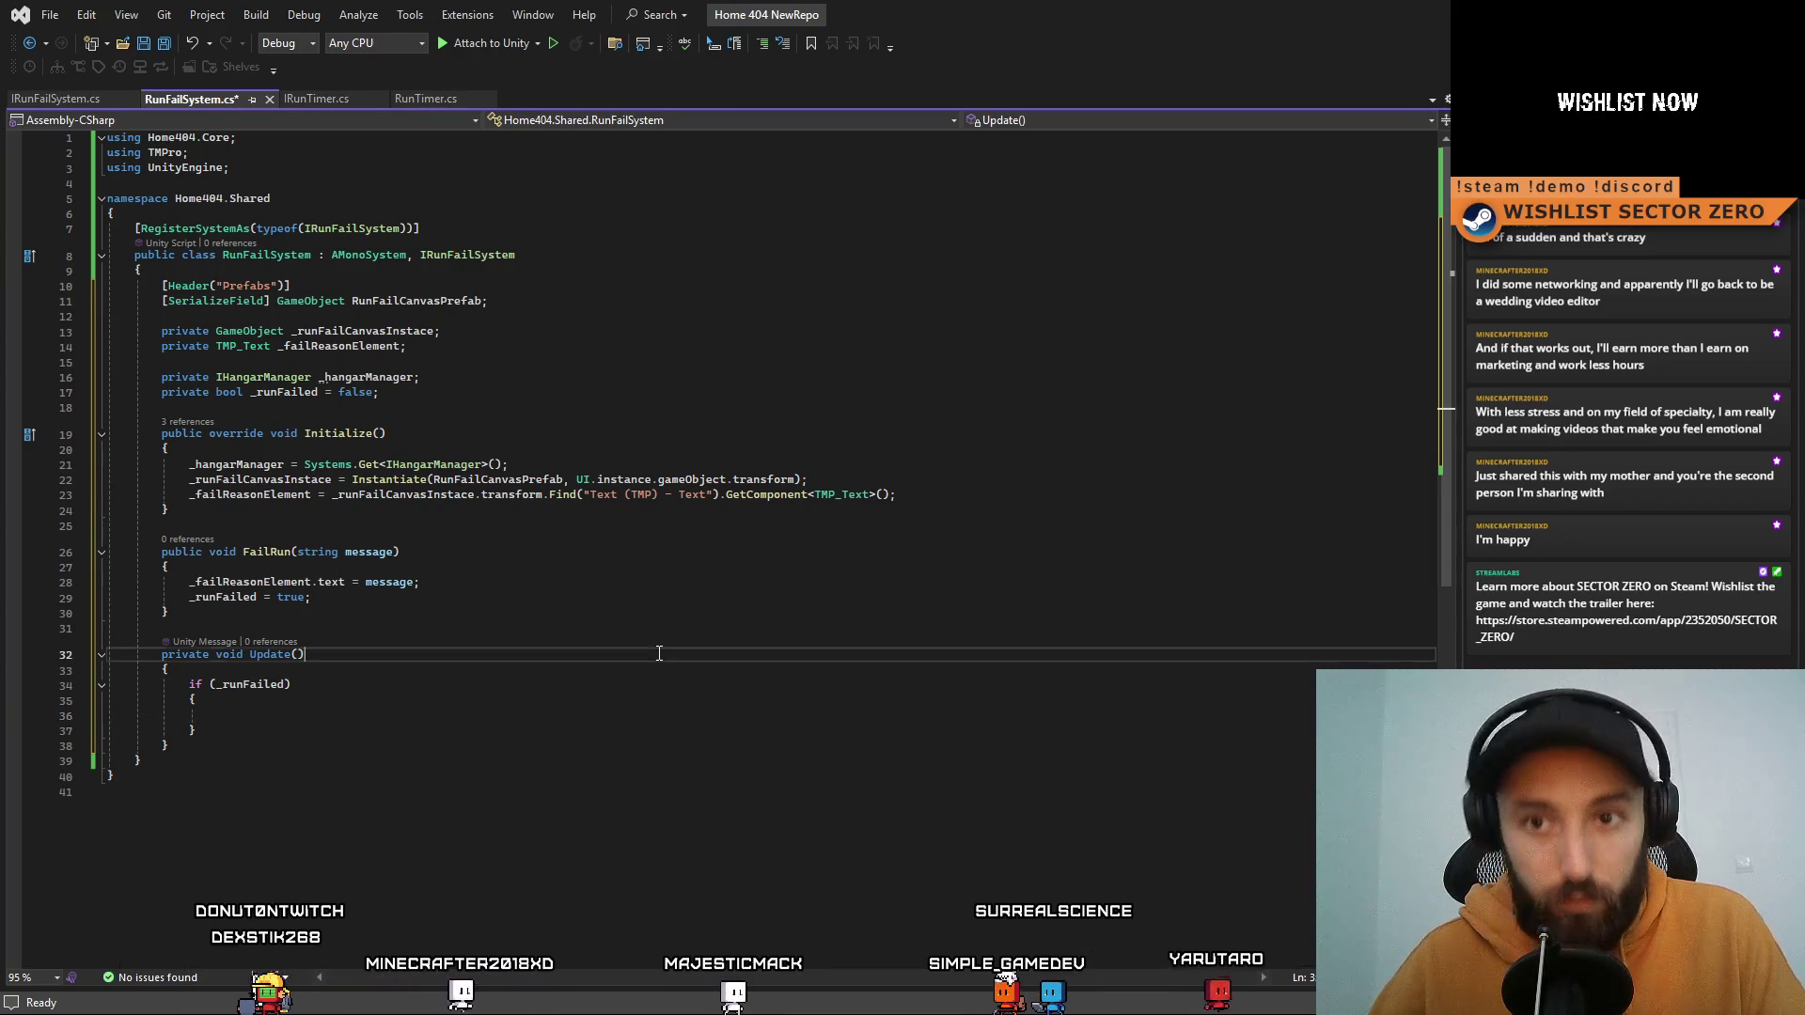
Step: Delete the _hangarManager assignment in Initialize and its field declaration
click(677, 658)
drag(156, 392, 322, 394)
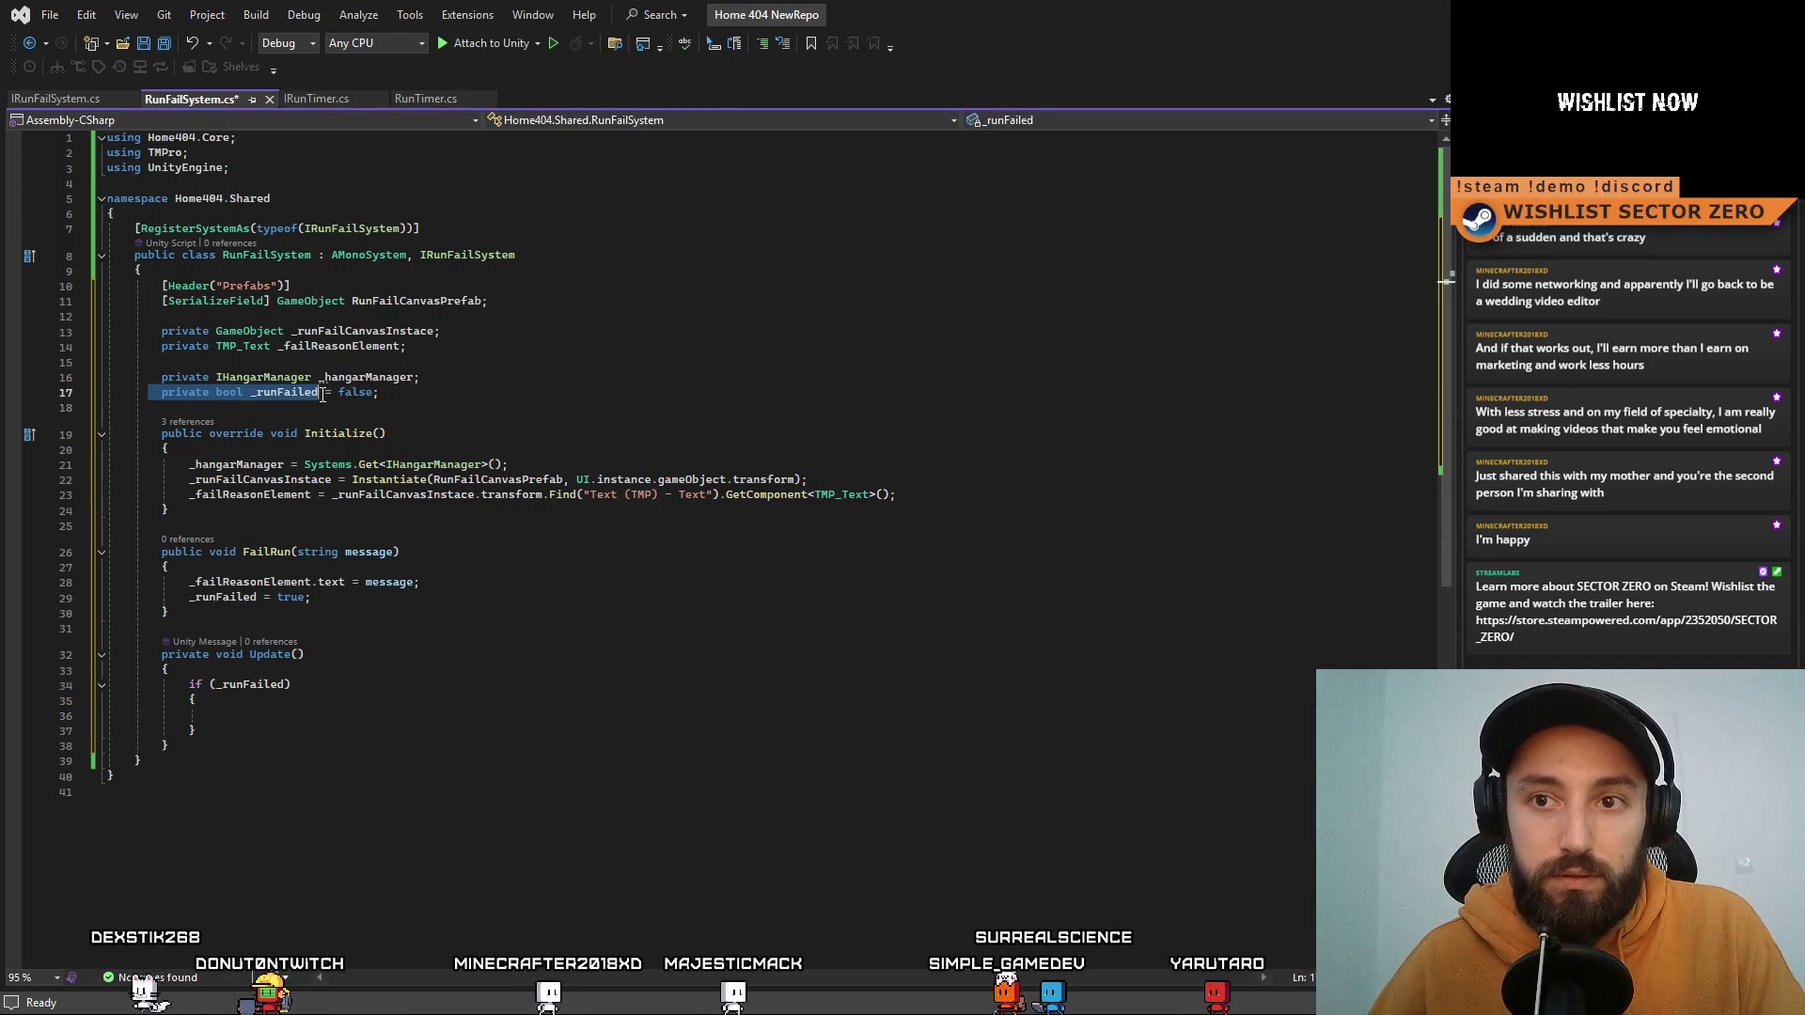
click(500, 395)
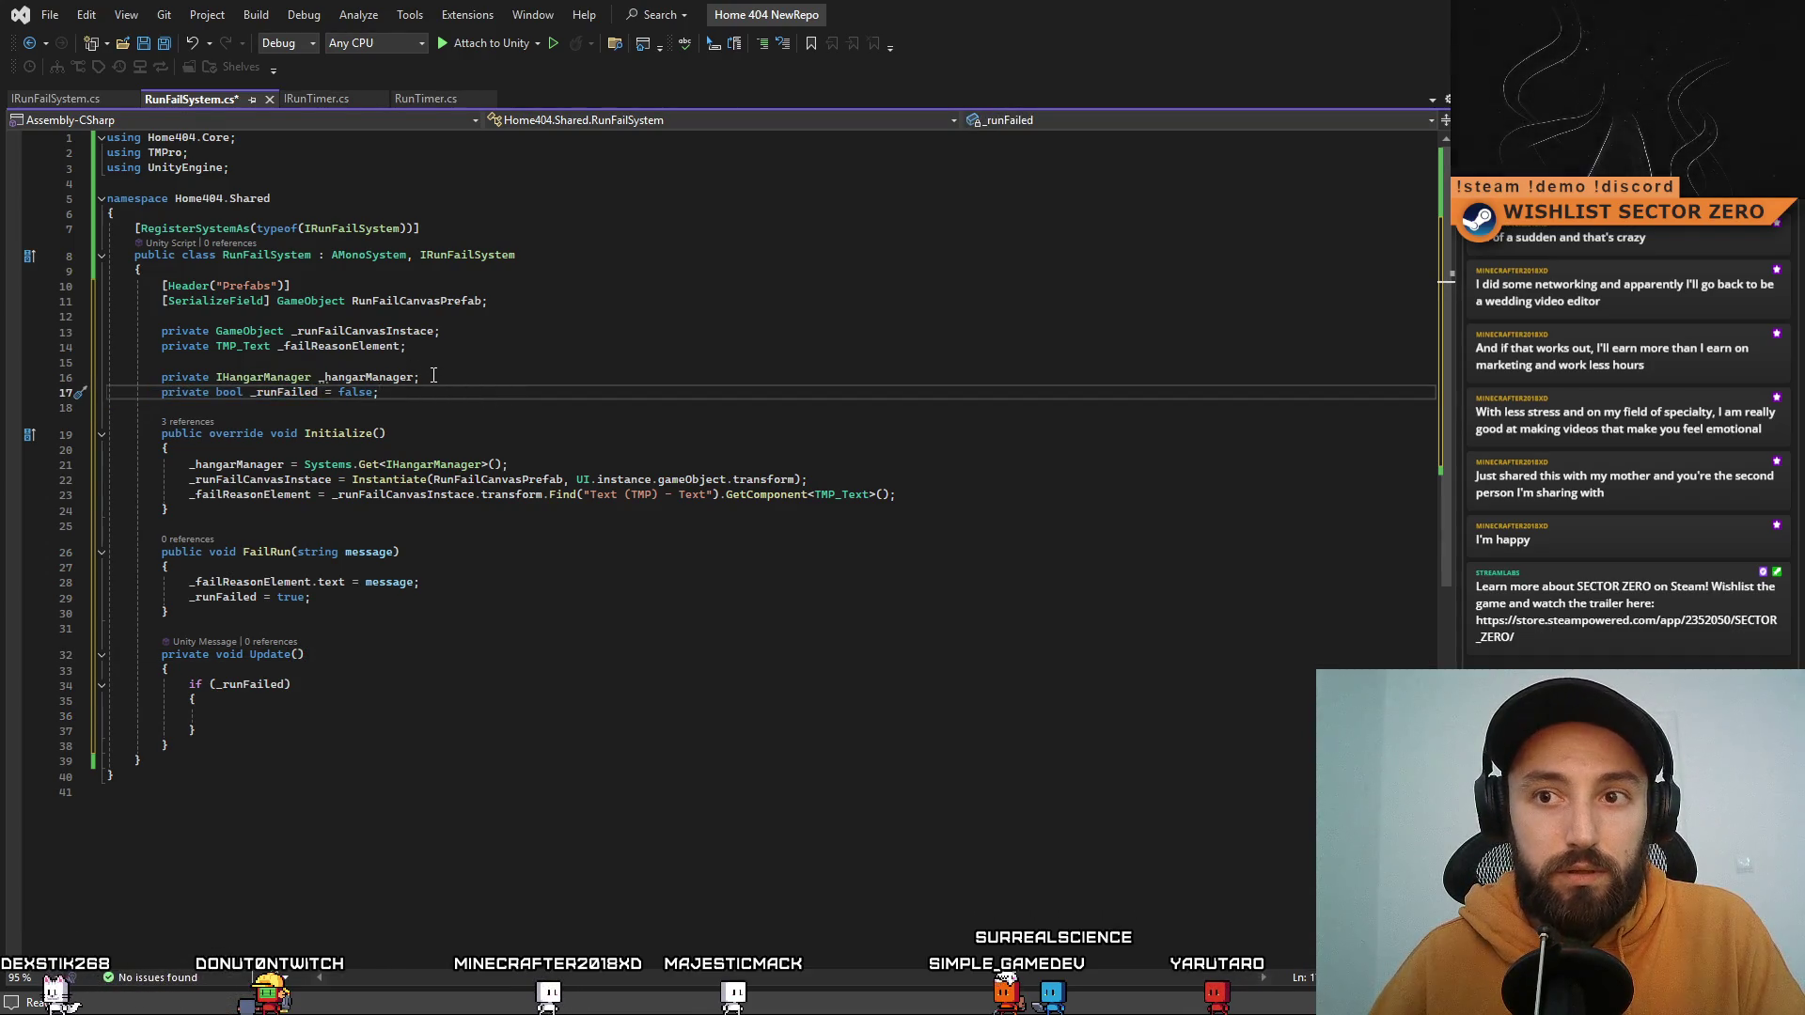
drag(508, 464, 122, 463)
key(BackSpace)
key(BackSpace)
drag(420, 377, 543, 360)
key(Delete)
click(595, 332)
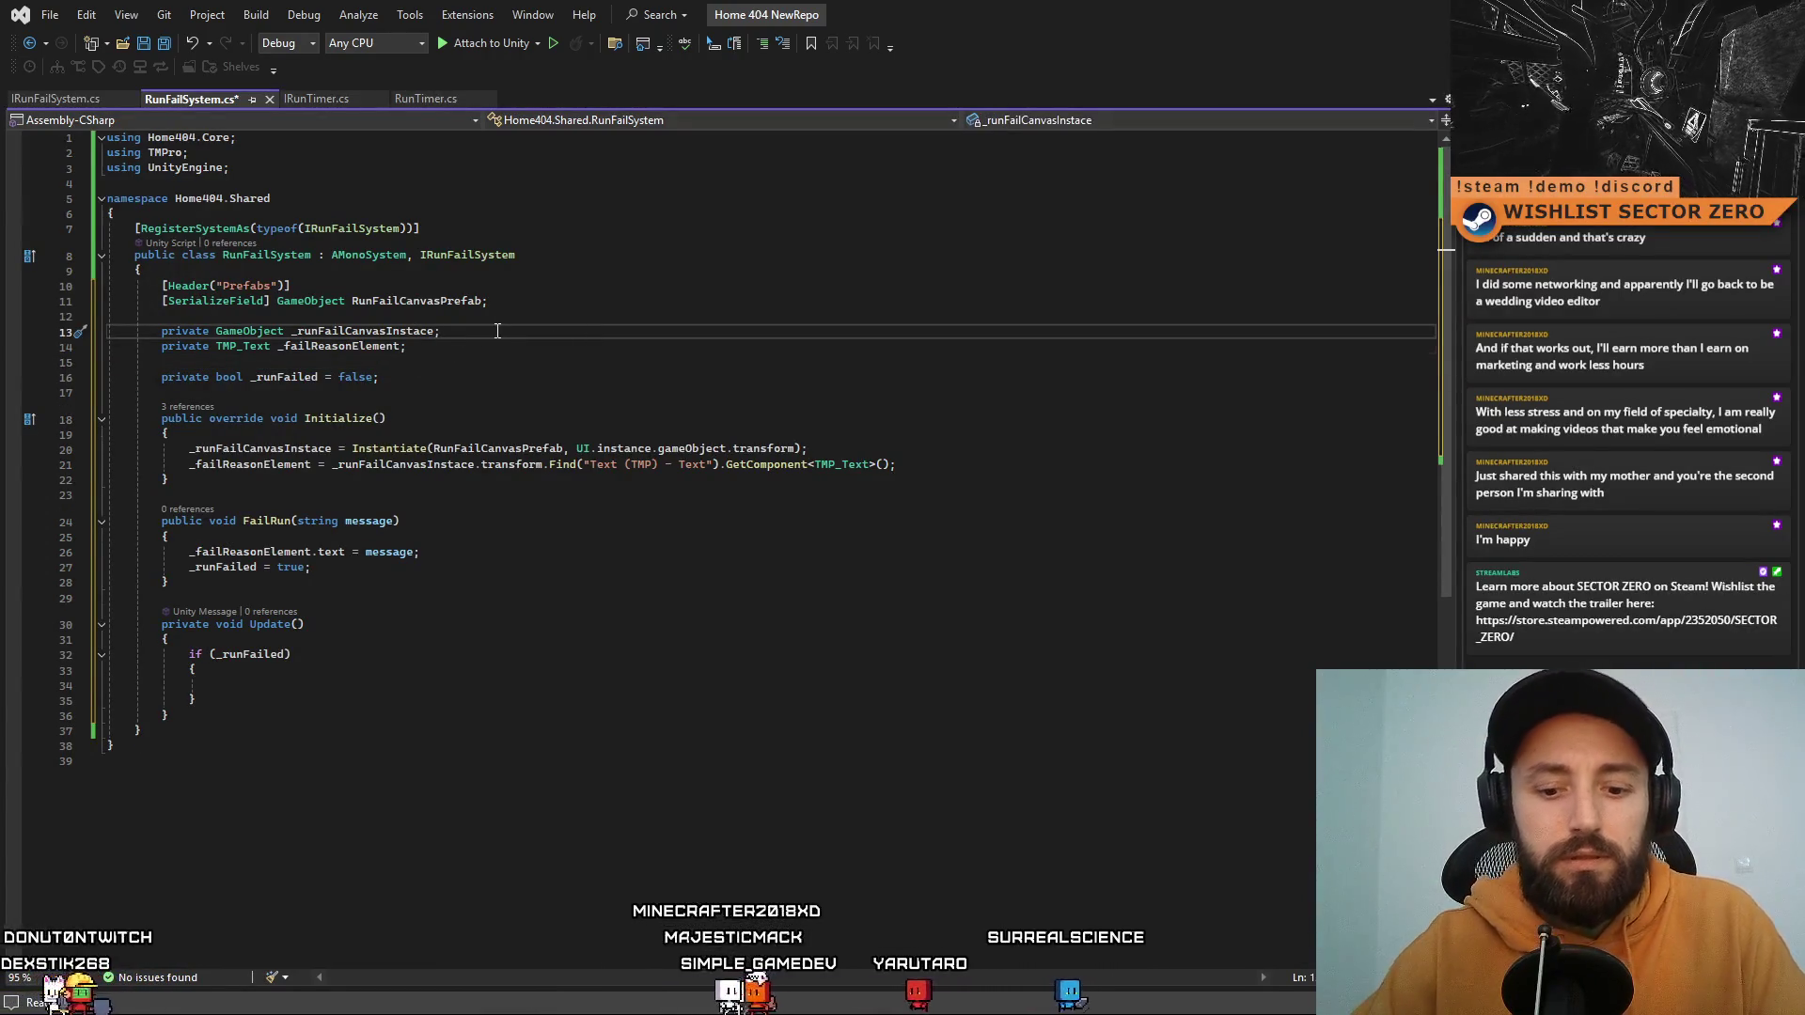
Step: Declare private Animator _animatorInstance and assign it from _runFailCanvasInstace.GetComponent<Animator>() in Initialize
key(Return)
text(private Anima)
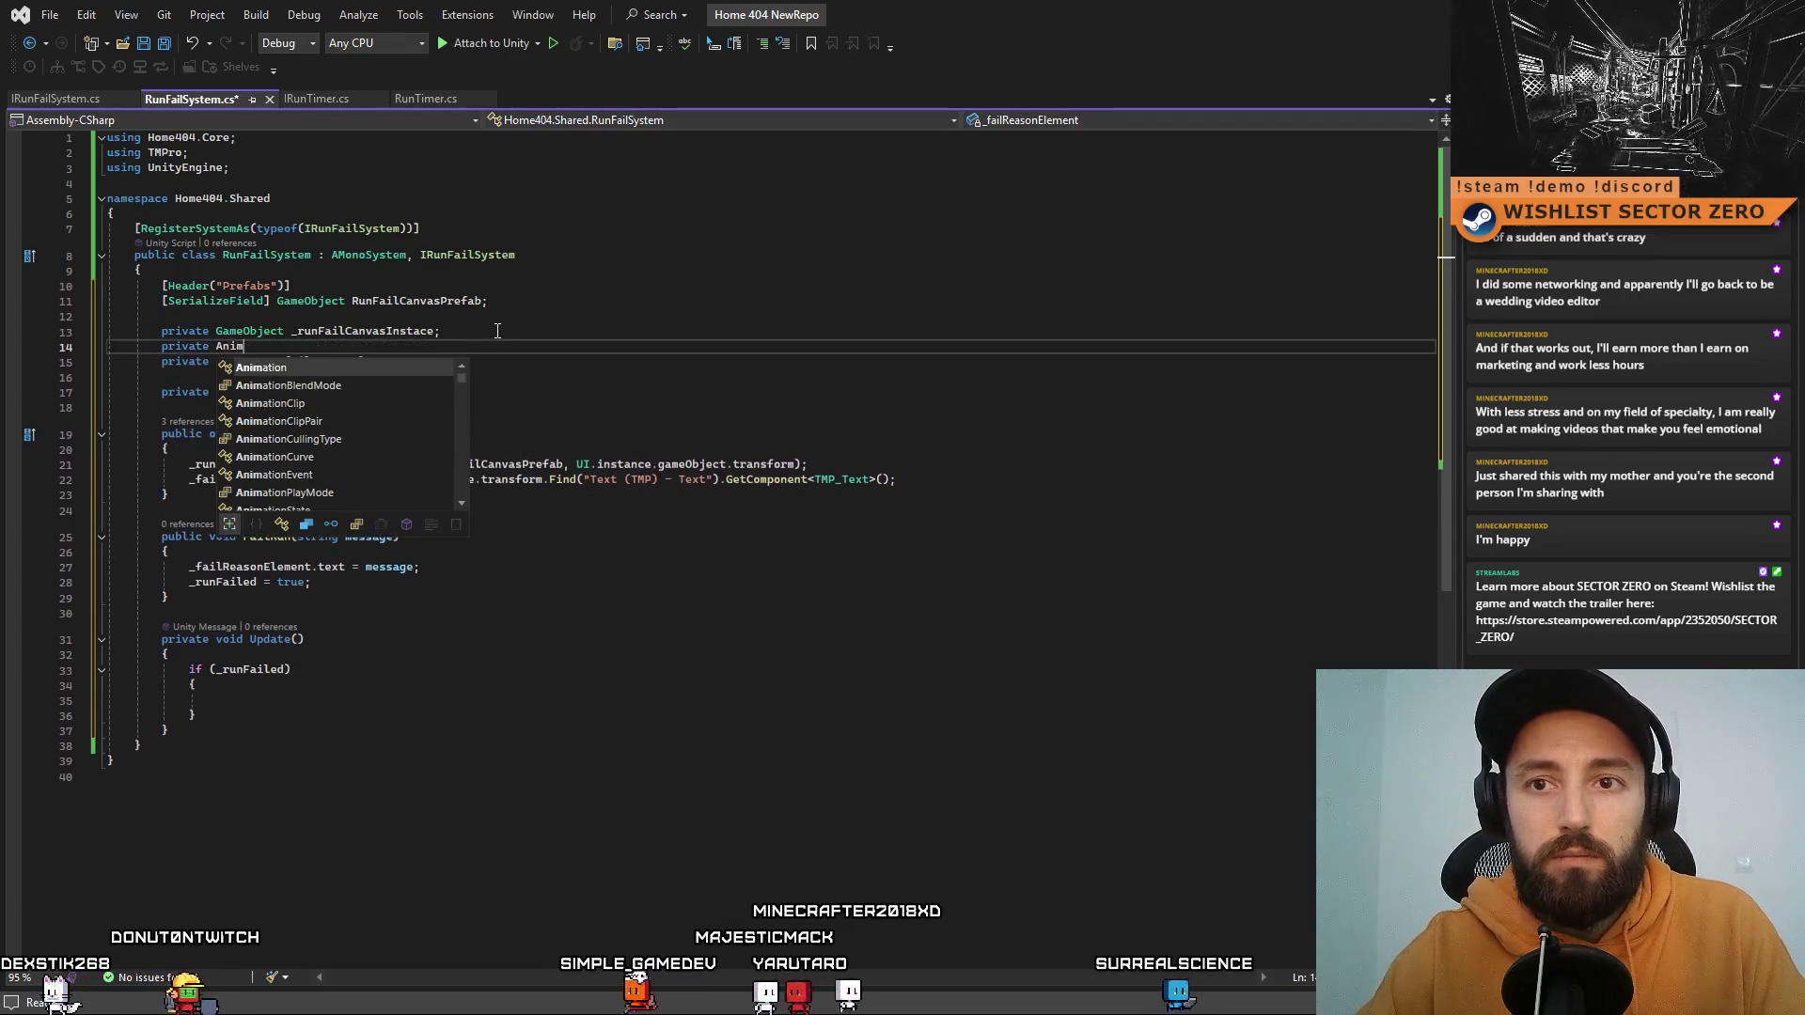
text(tor _)
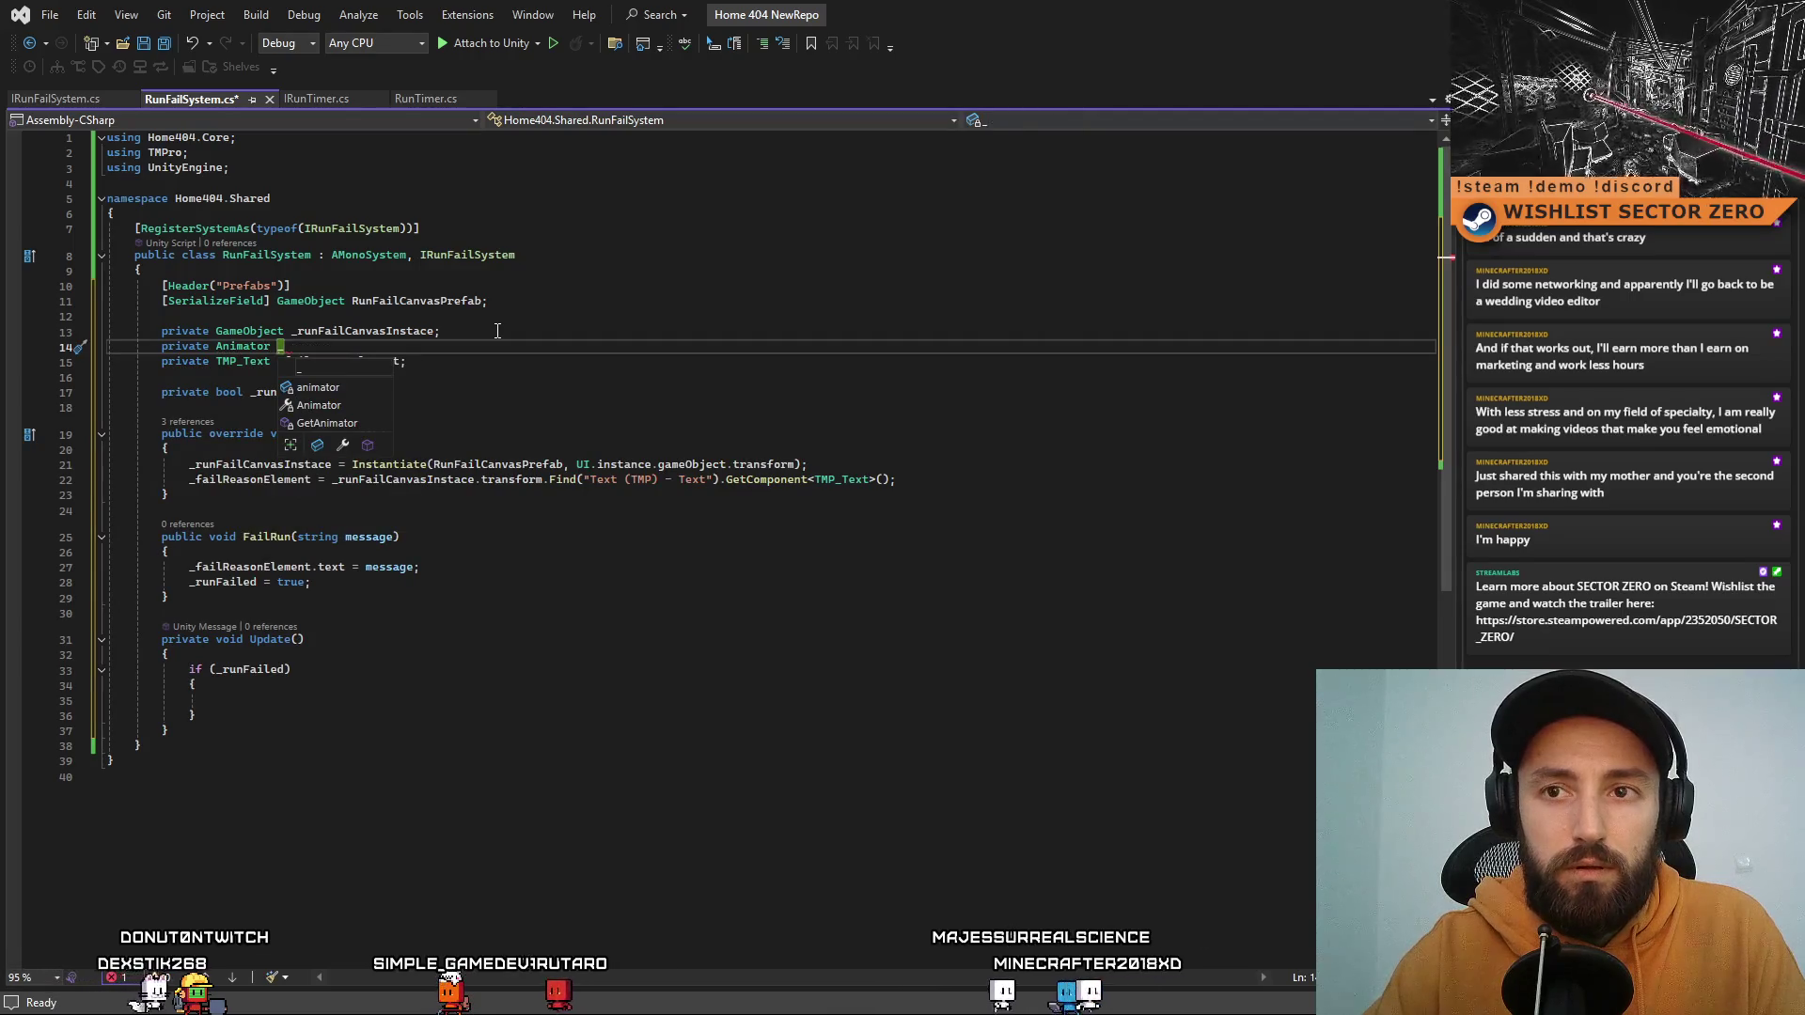
text(animatorInstan)
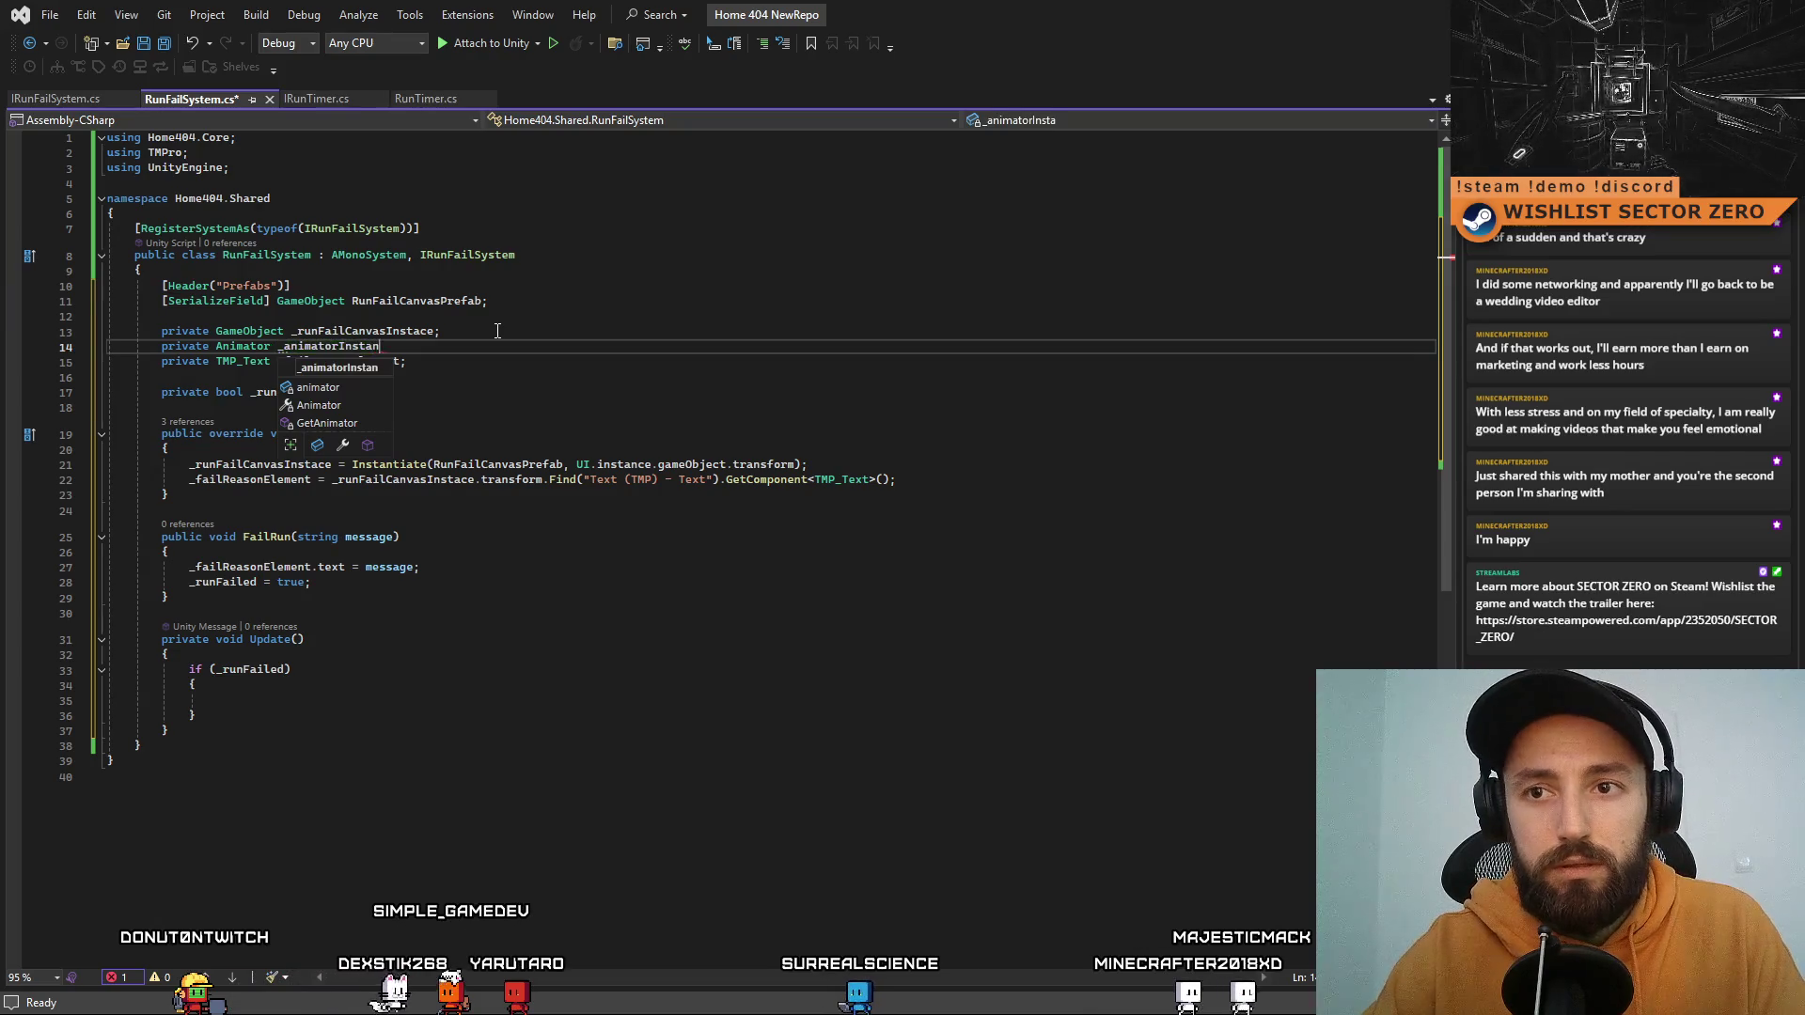
text(ce;)
double_click(336, 345)
key(ctrl+c)
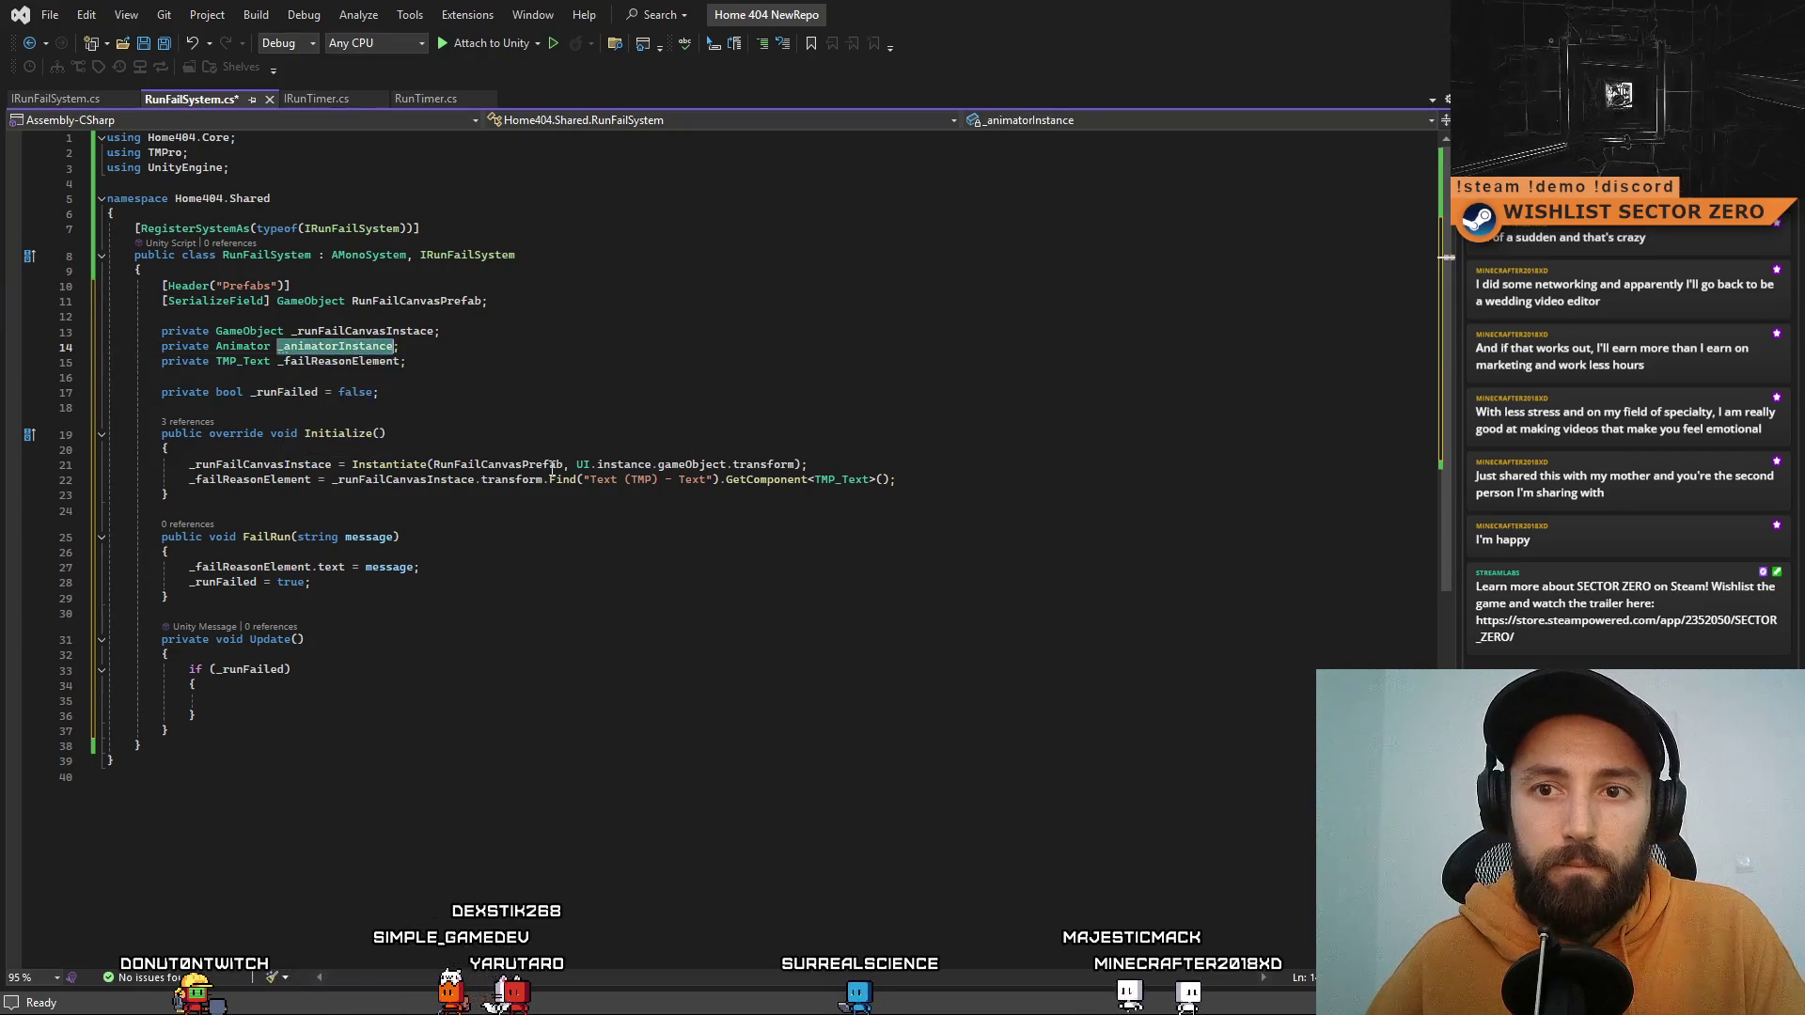
click(946, 461)
click(989, 480)
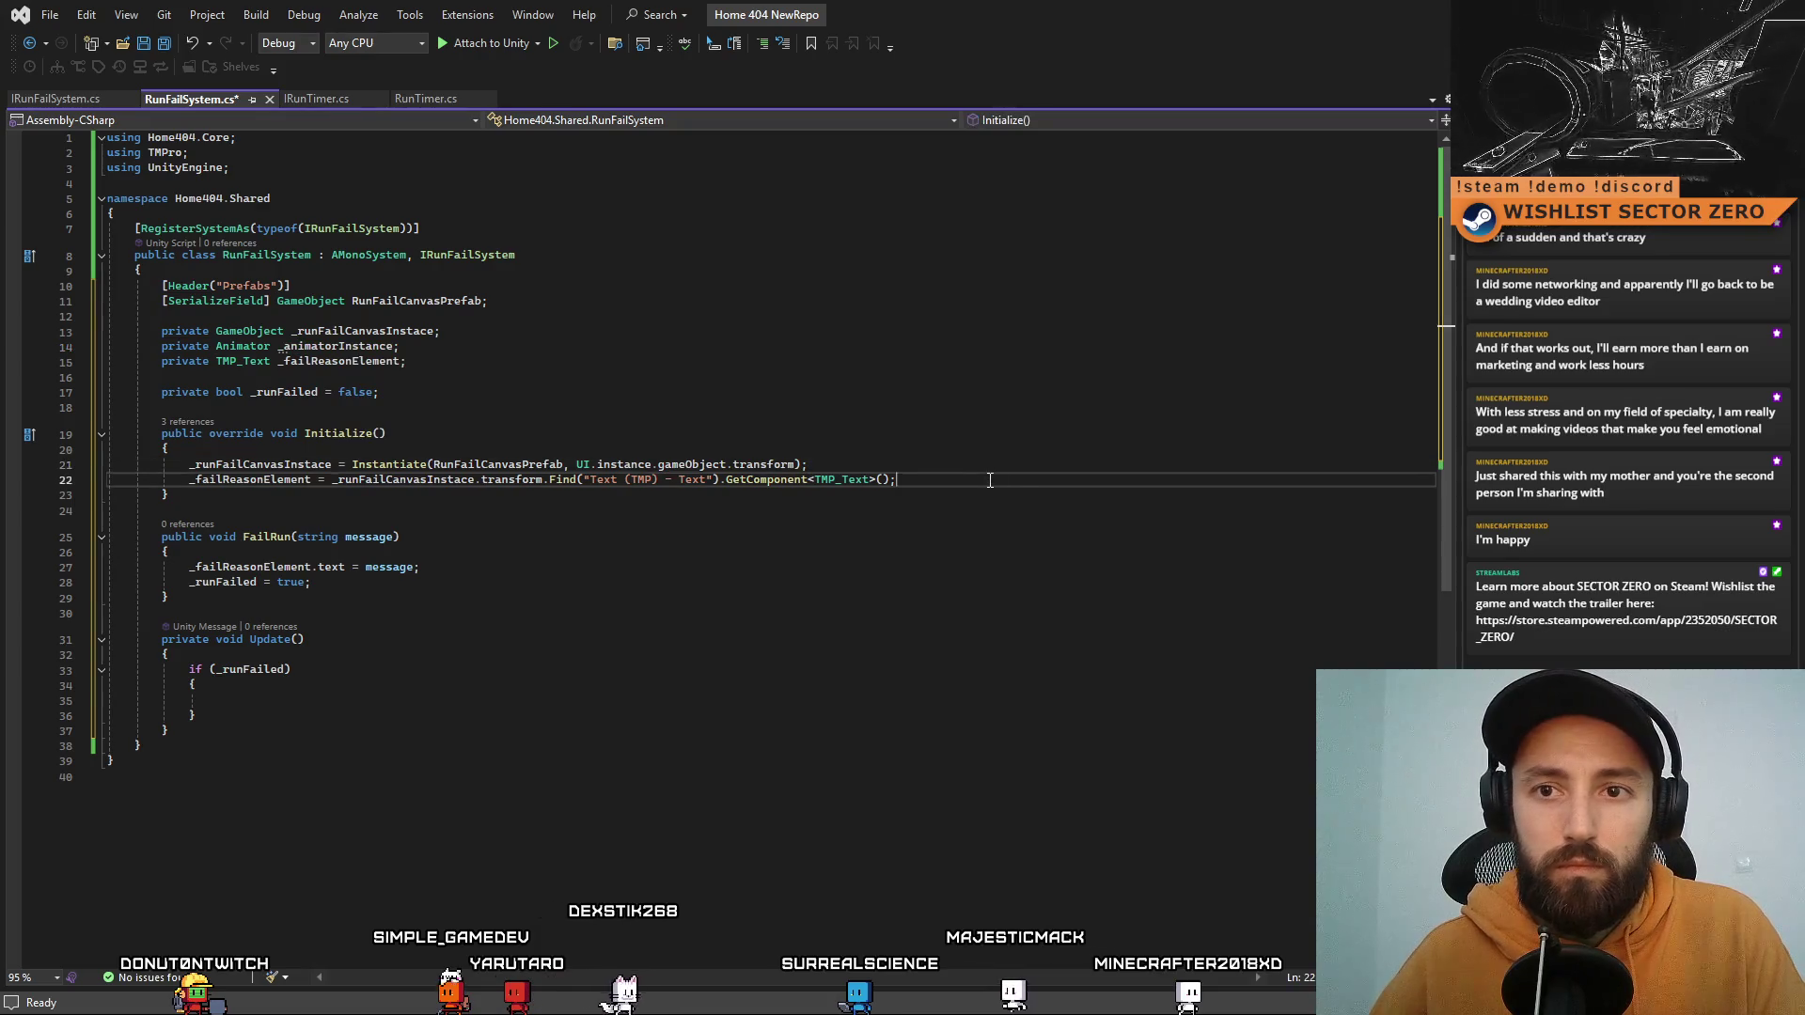
key(Return)
key(ctrl+v)
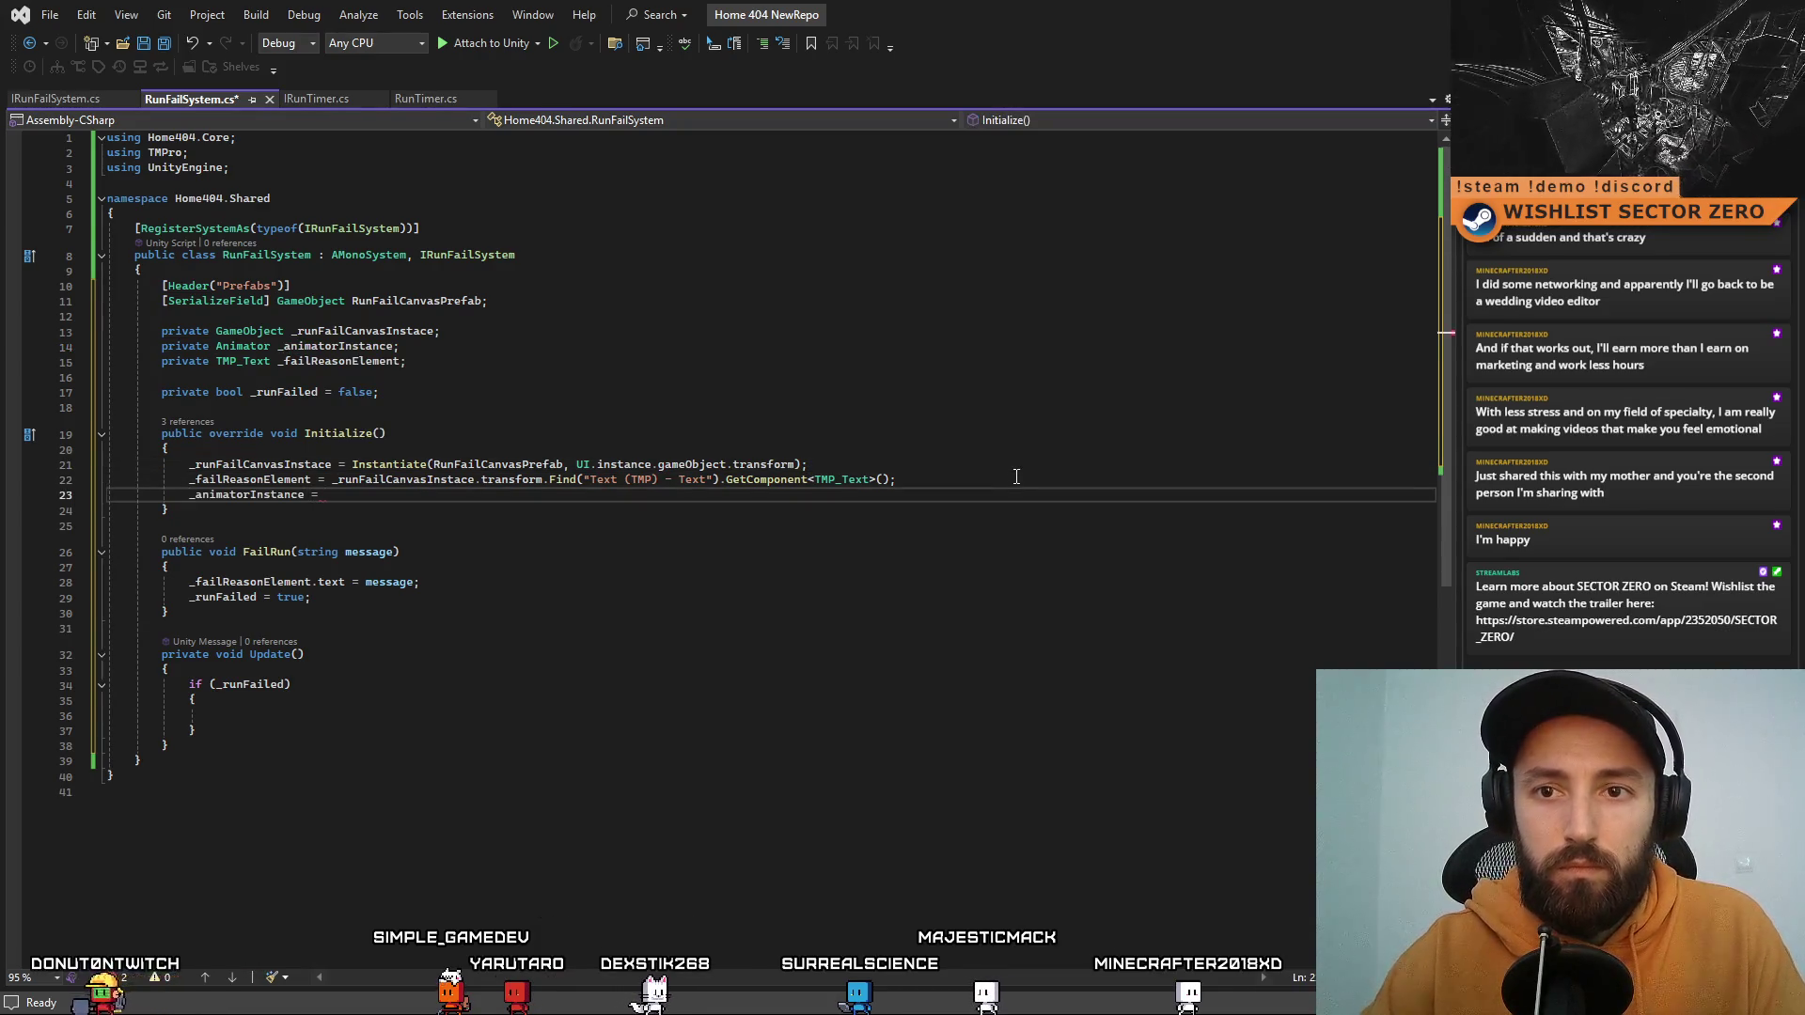
text(_runFailCanvasInstace.)
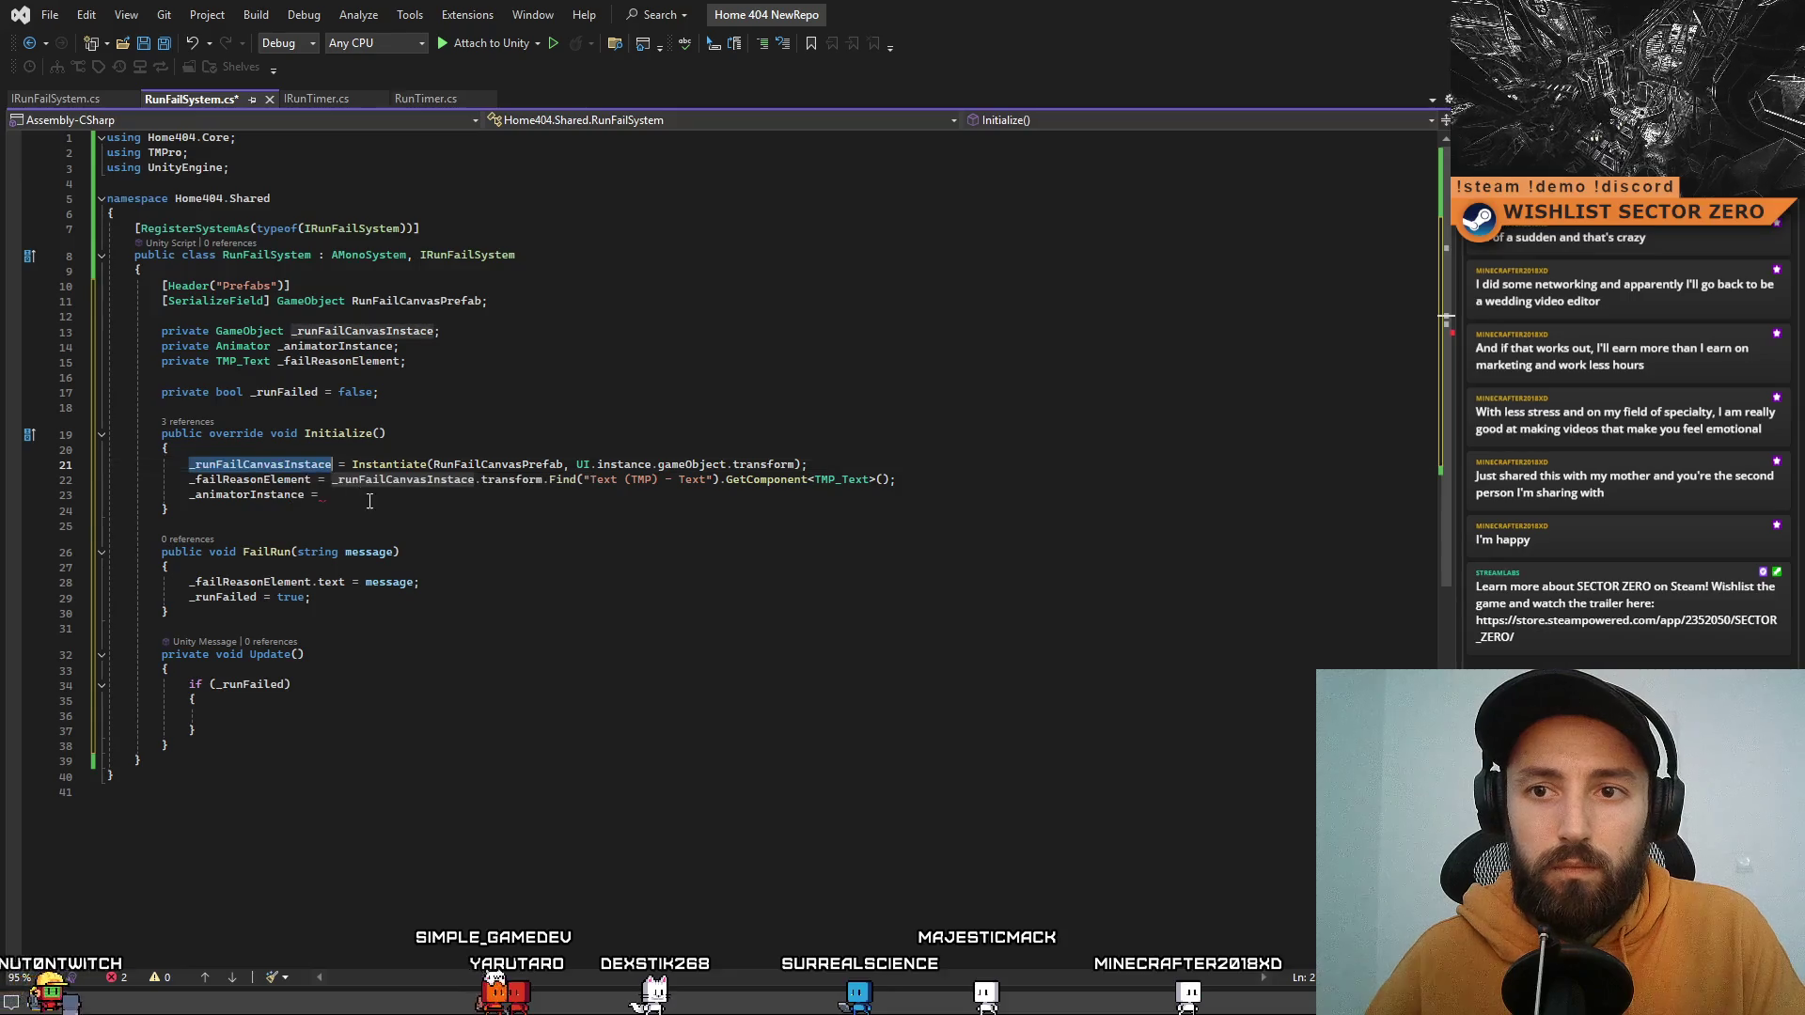
text(GetC)
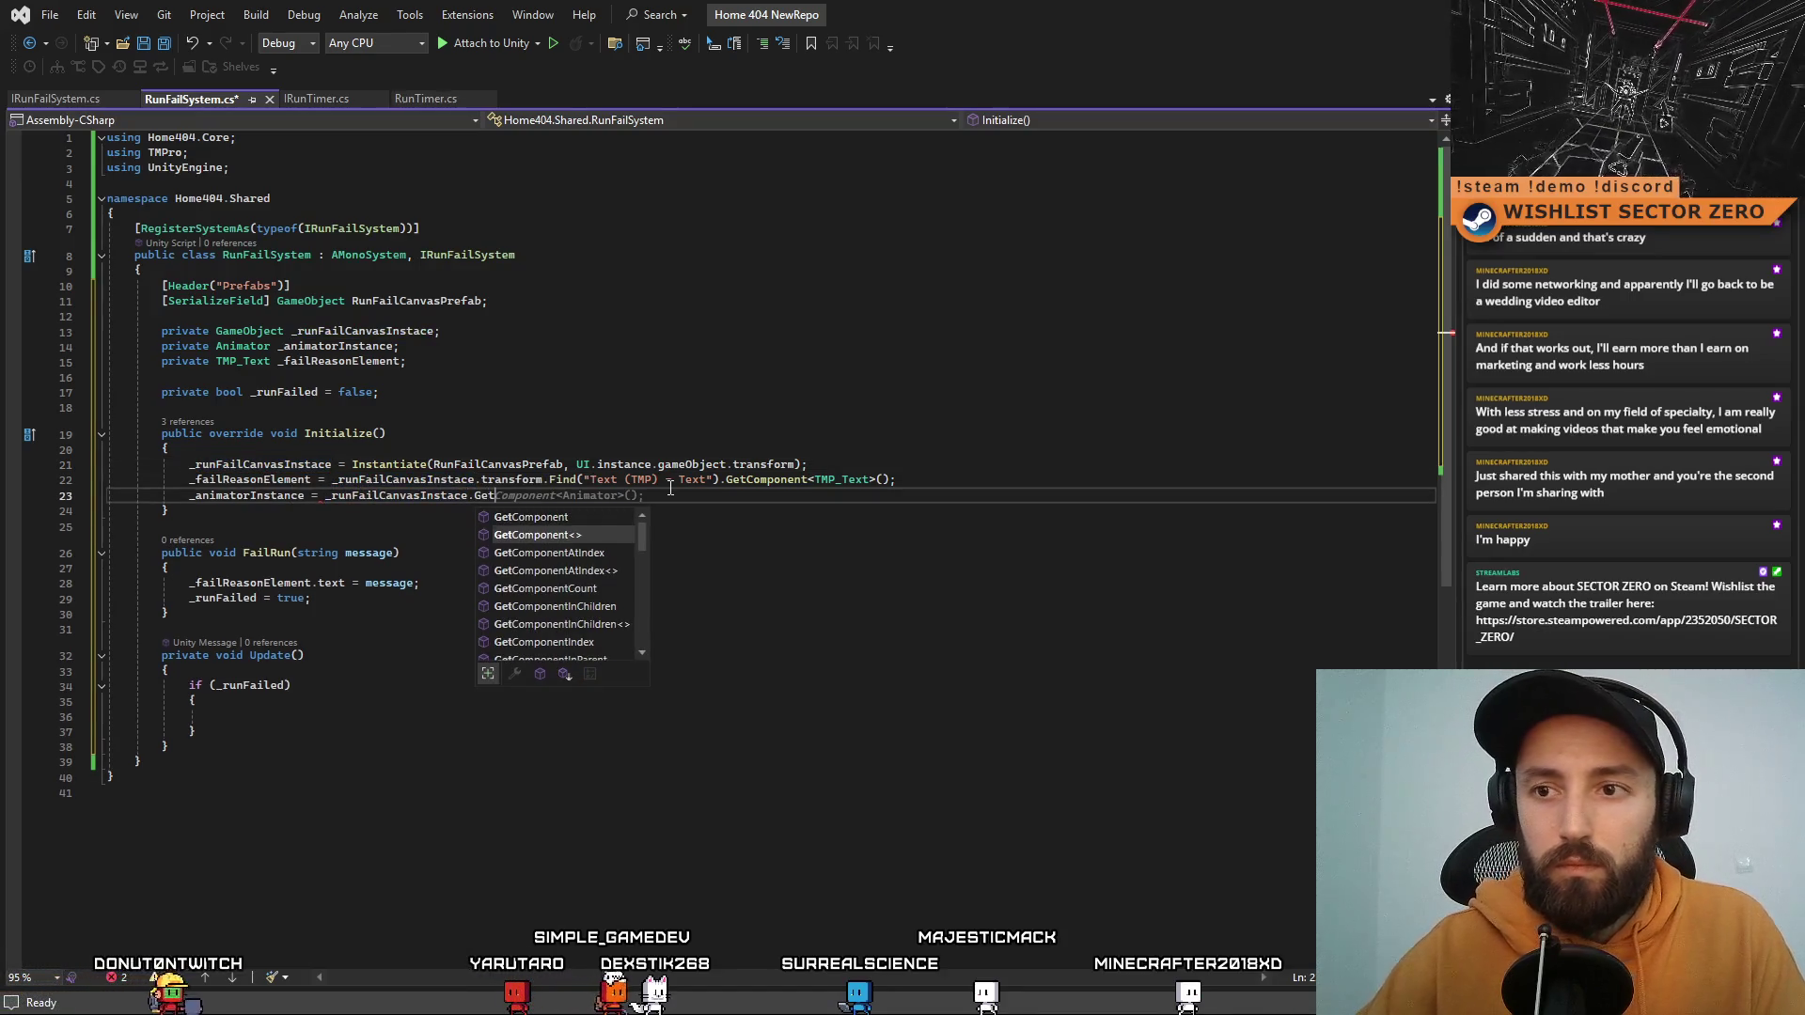
key(Tab)
key(Tab)
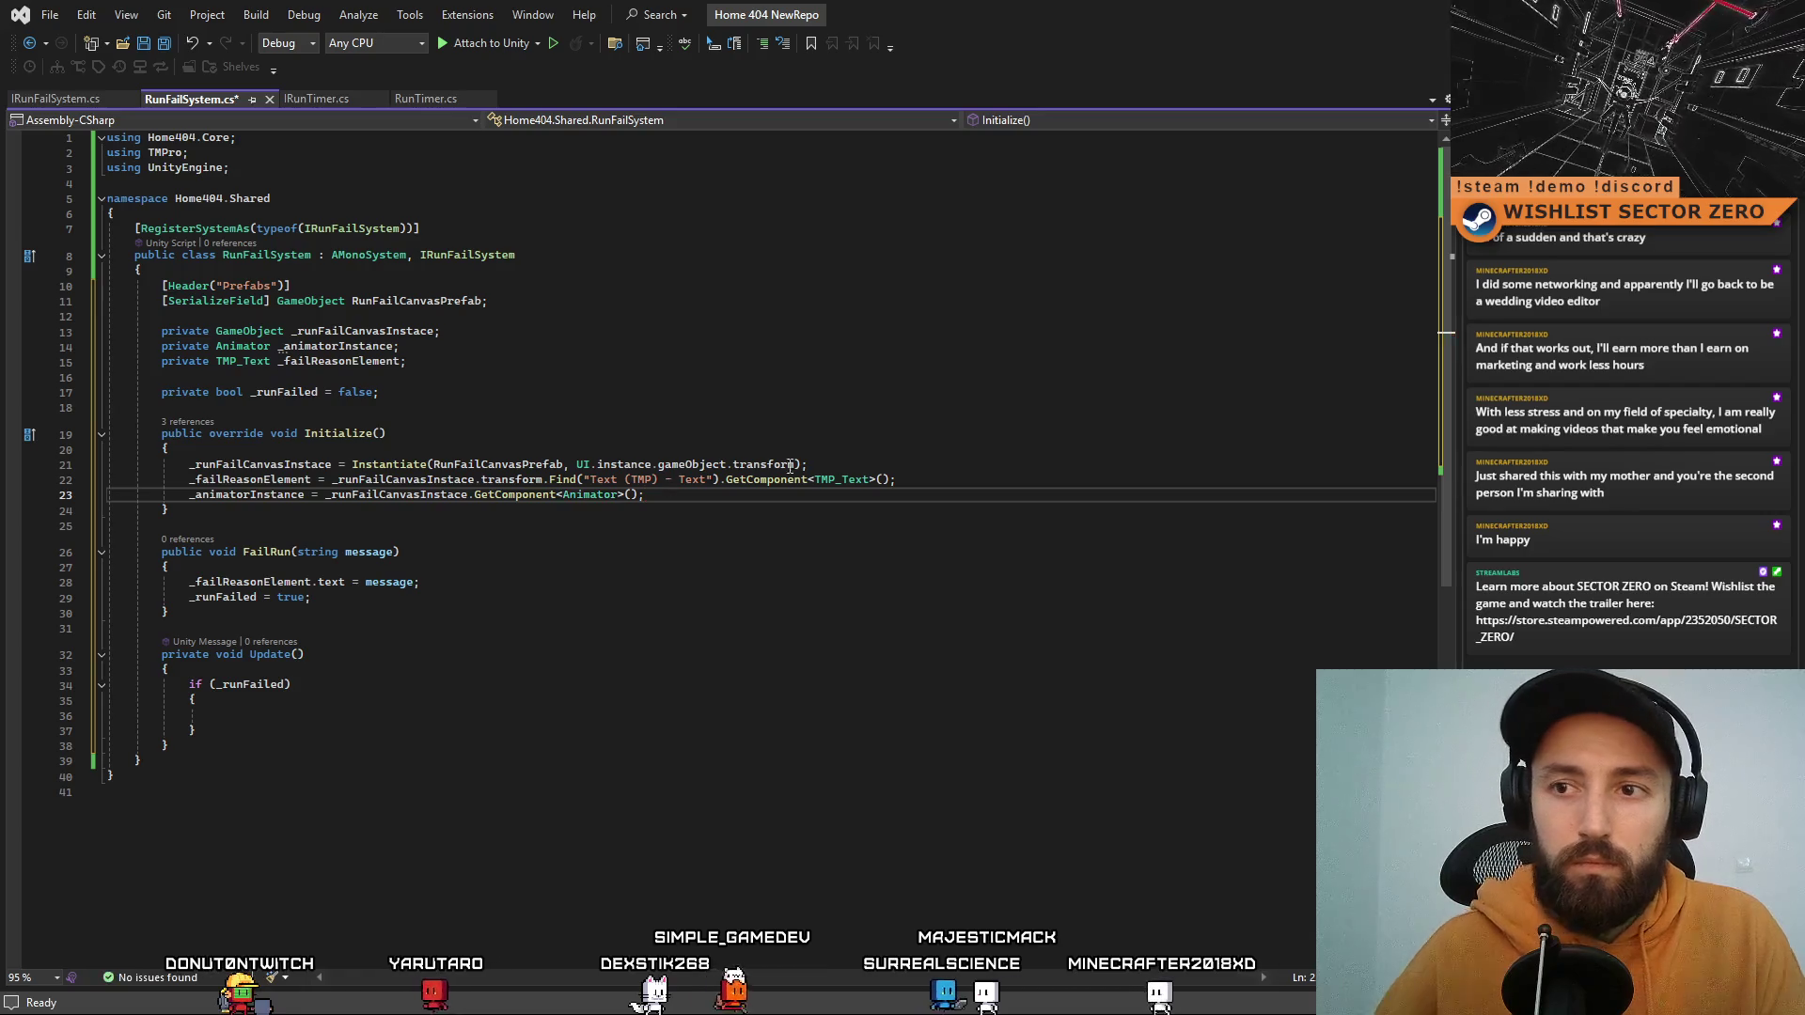
Step: Look over the FailRun and Update methods, then return to the Unity editor
click(743, 629)
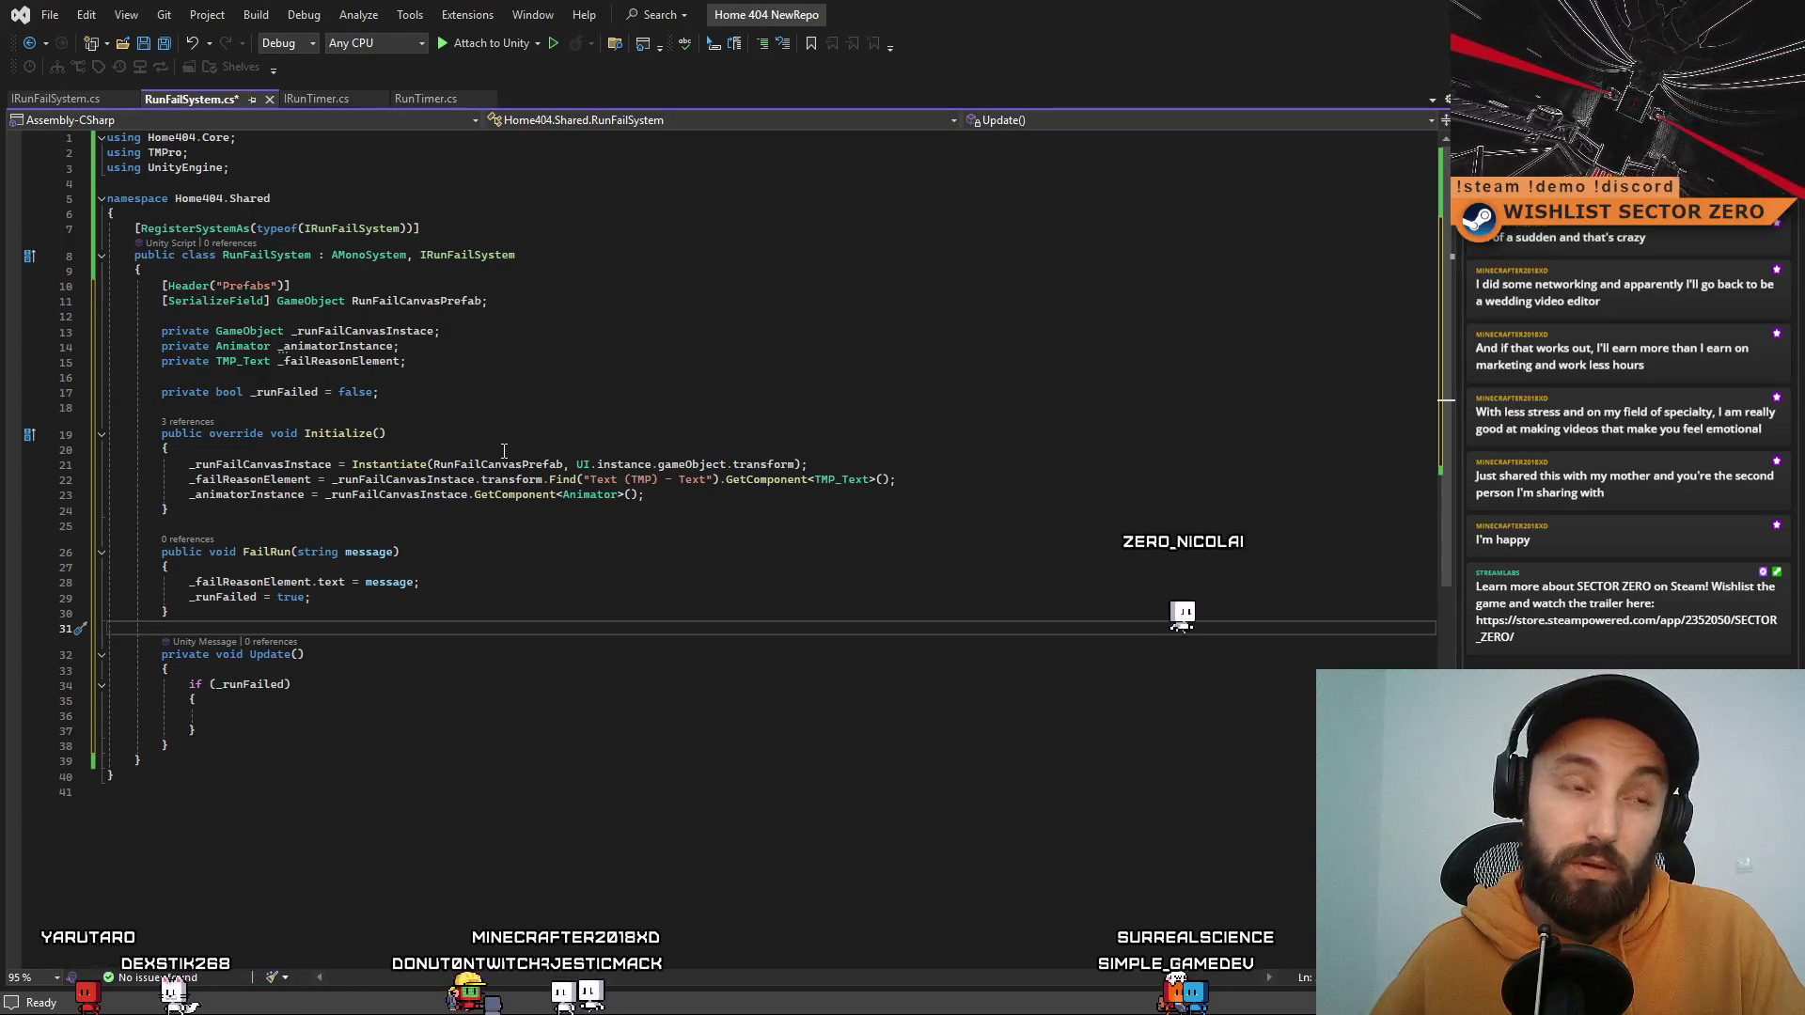
click(615, 596)
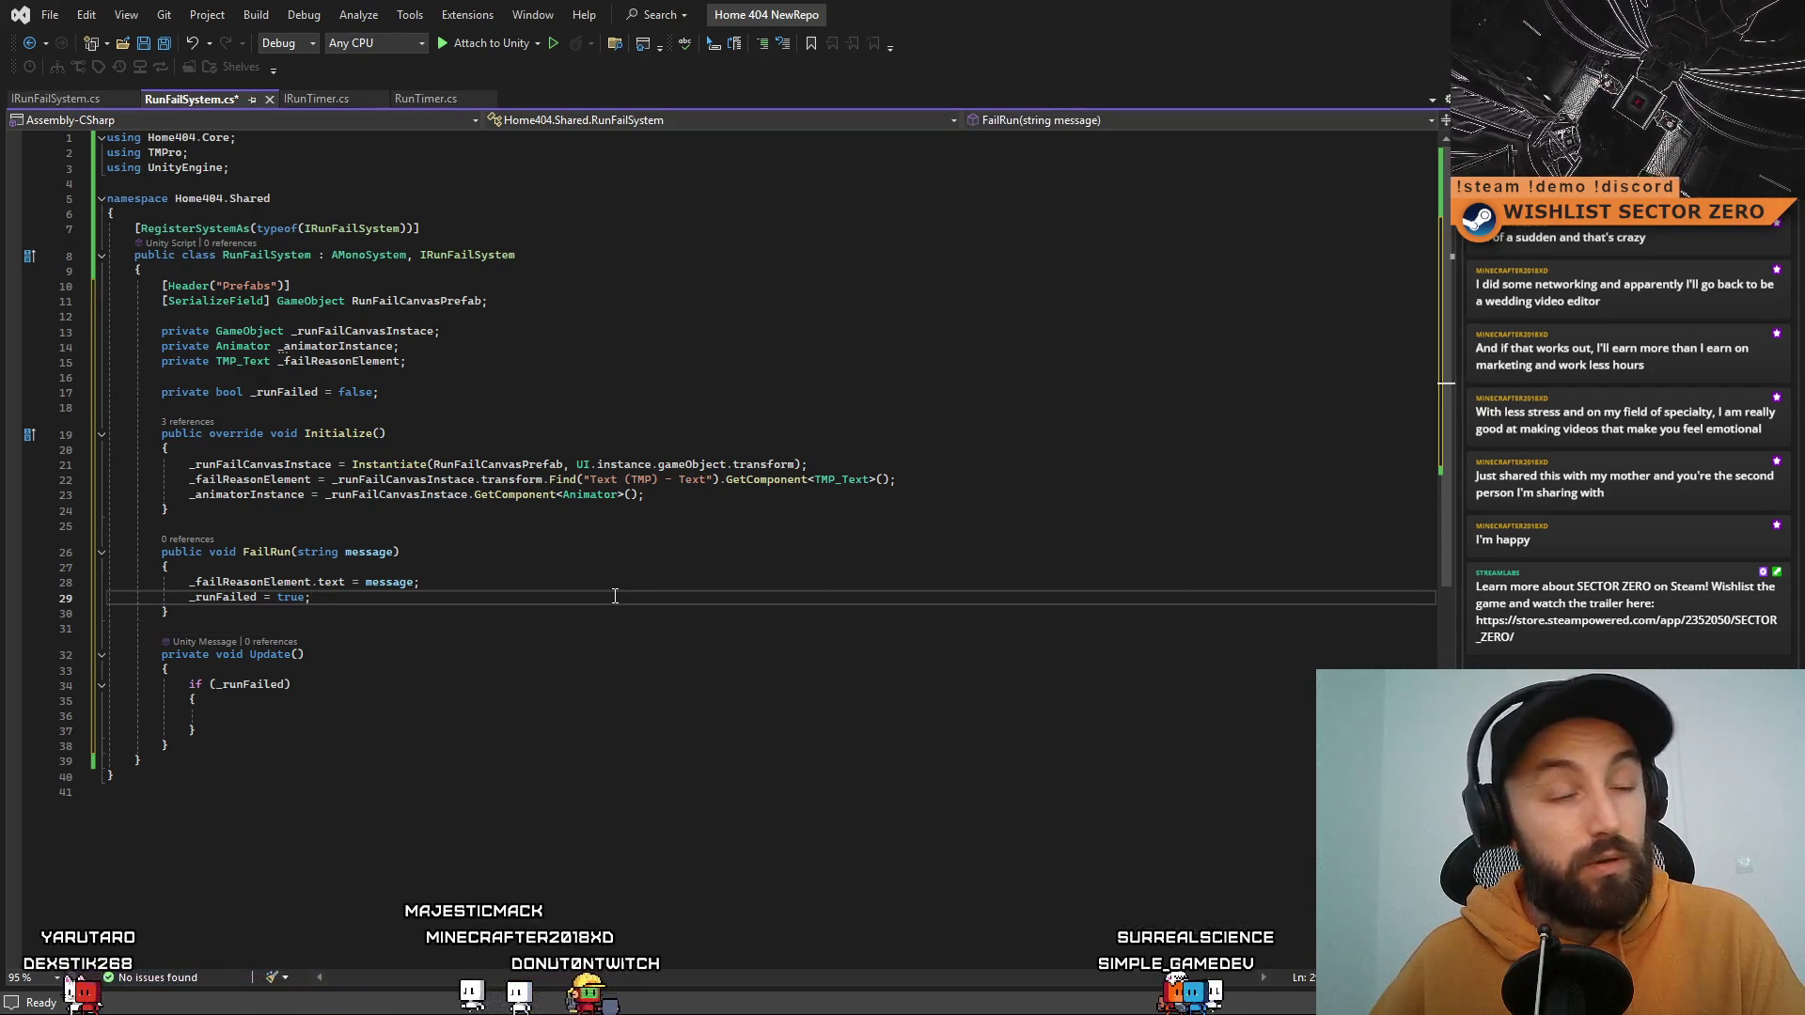
click(700, 662)
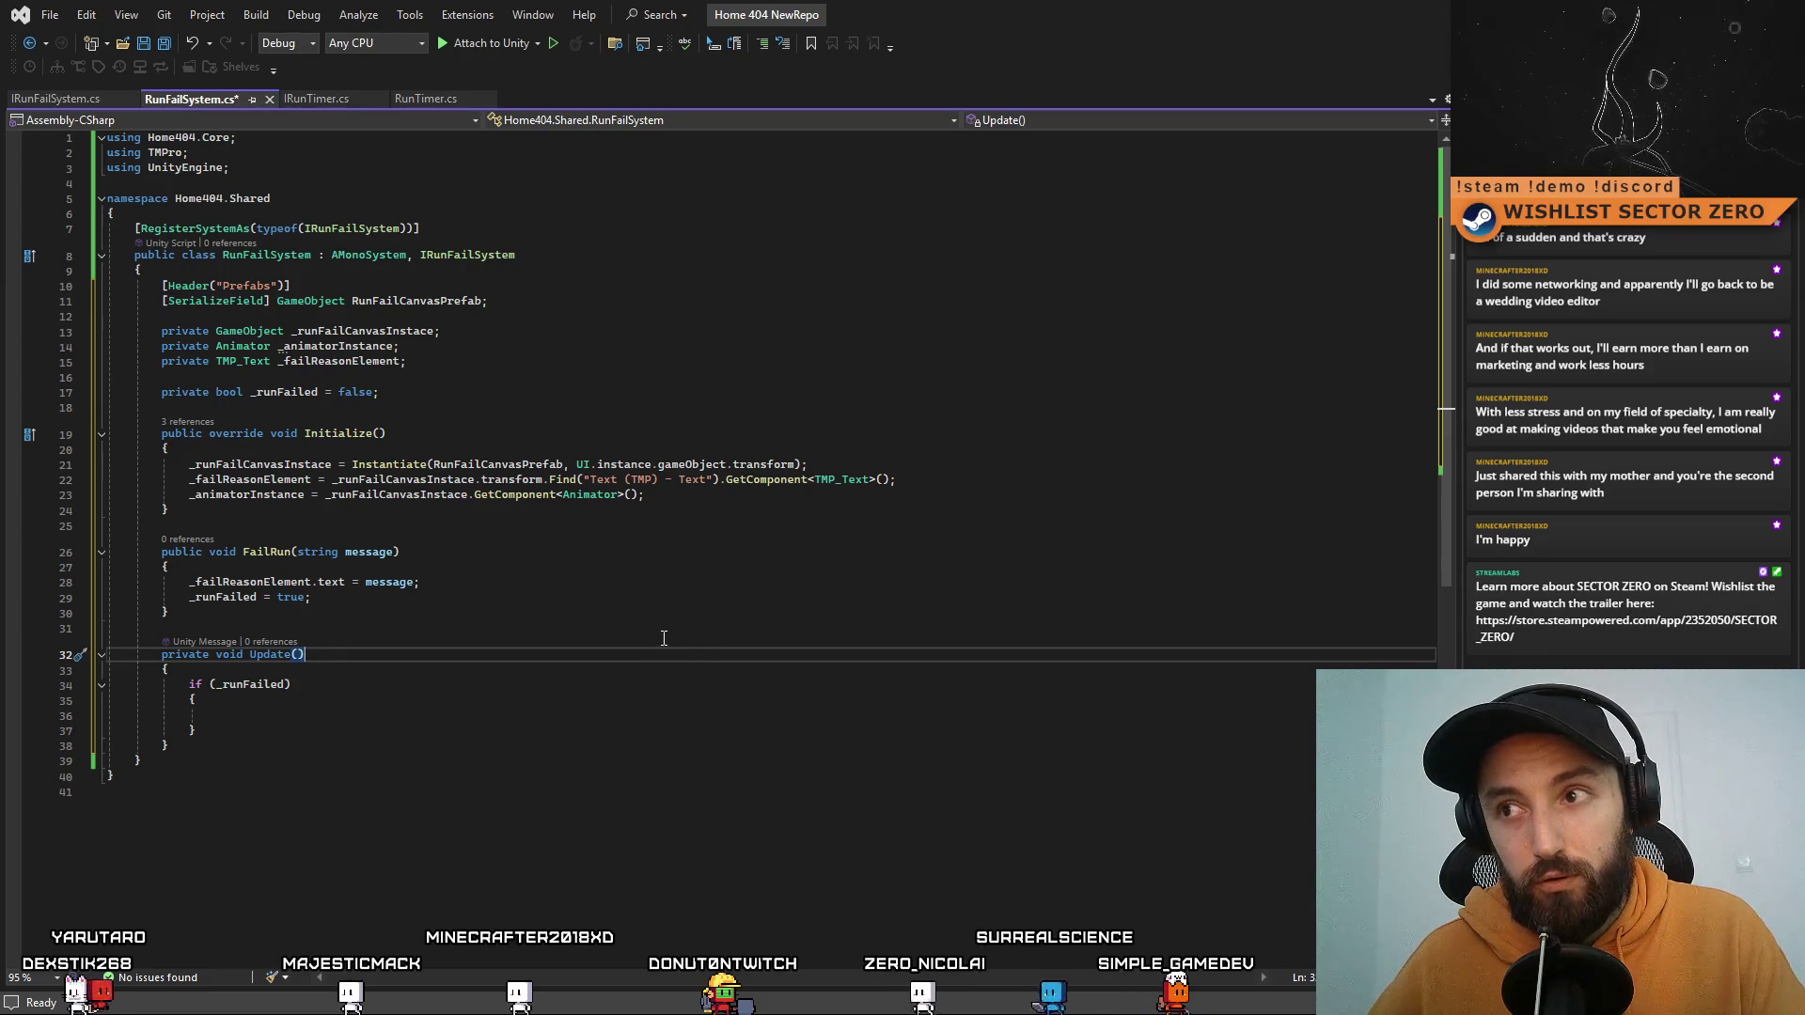
click(846, 568)
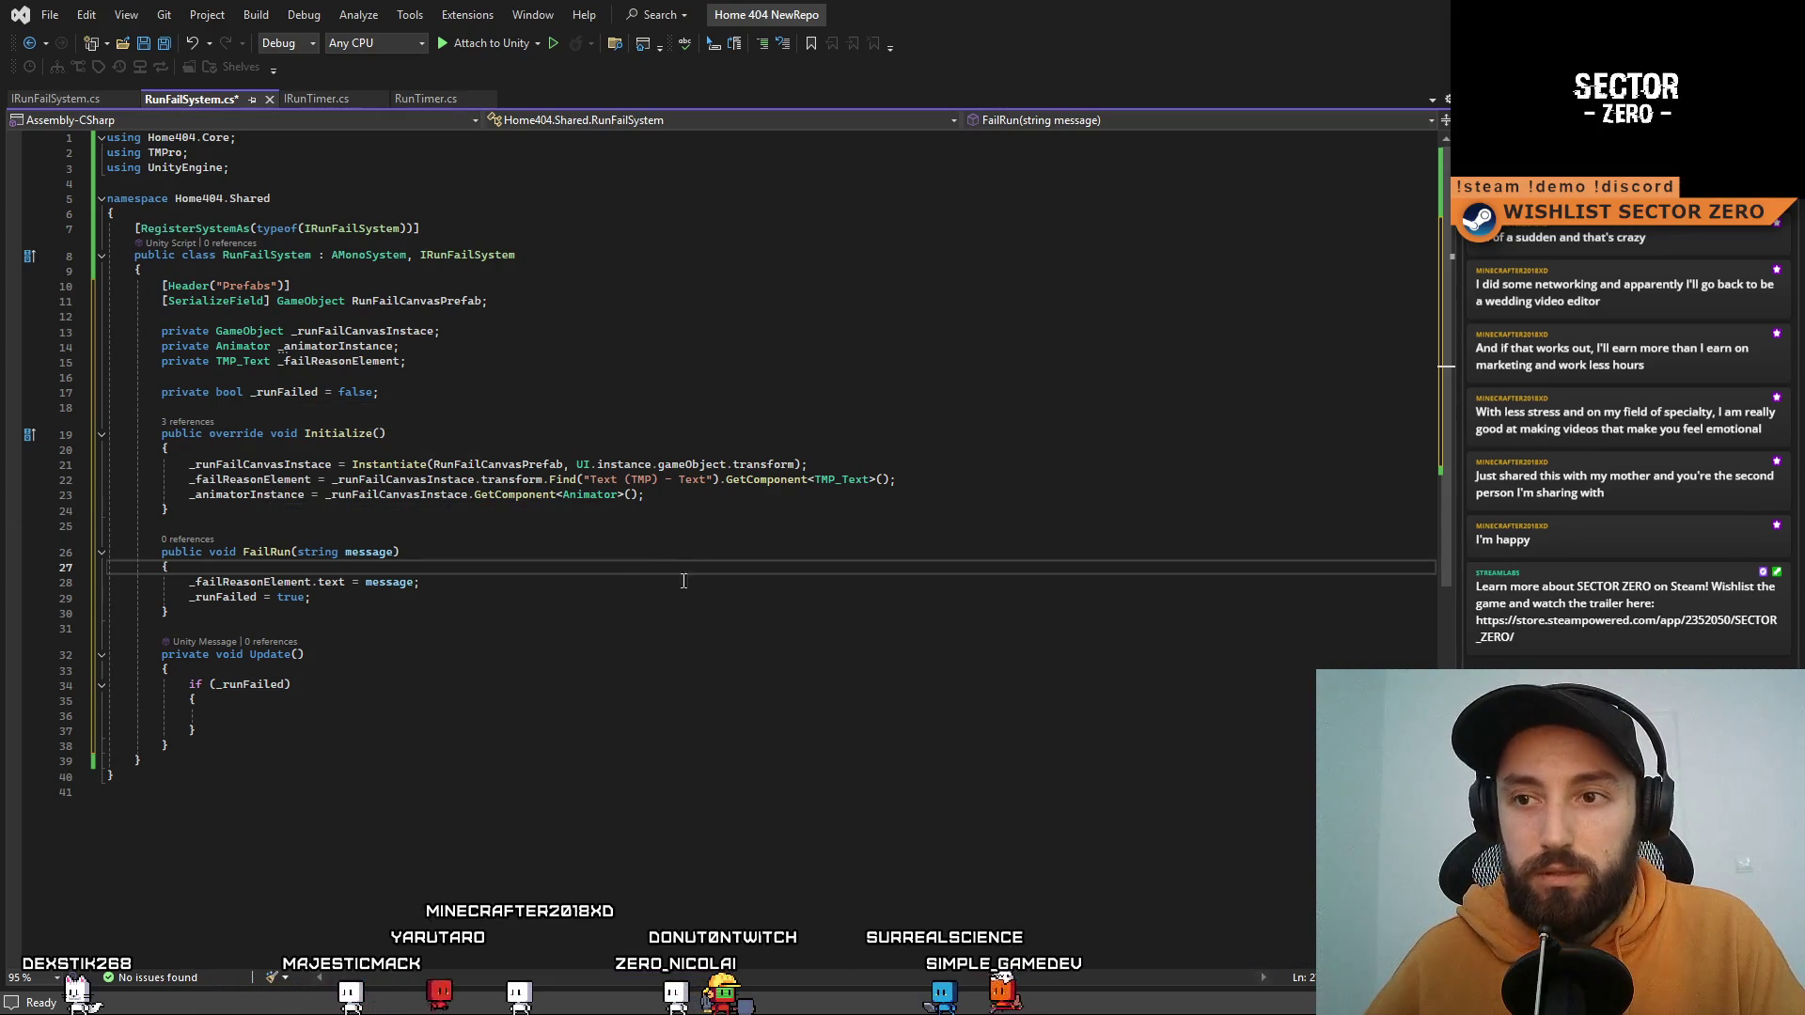
click(554, 522)
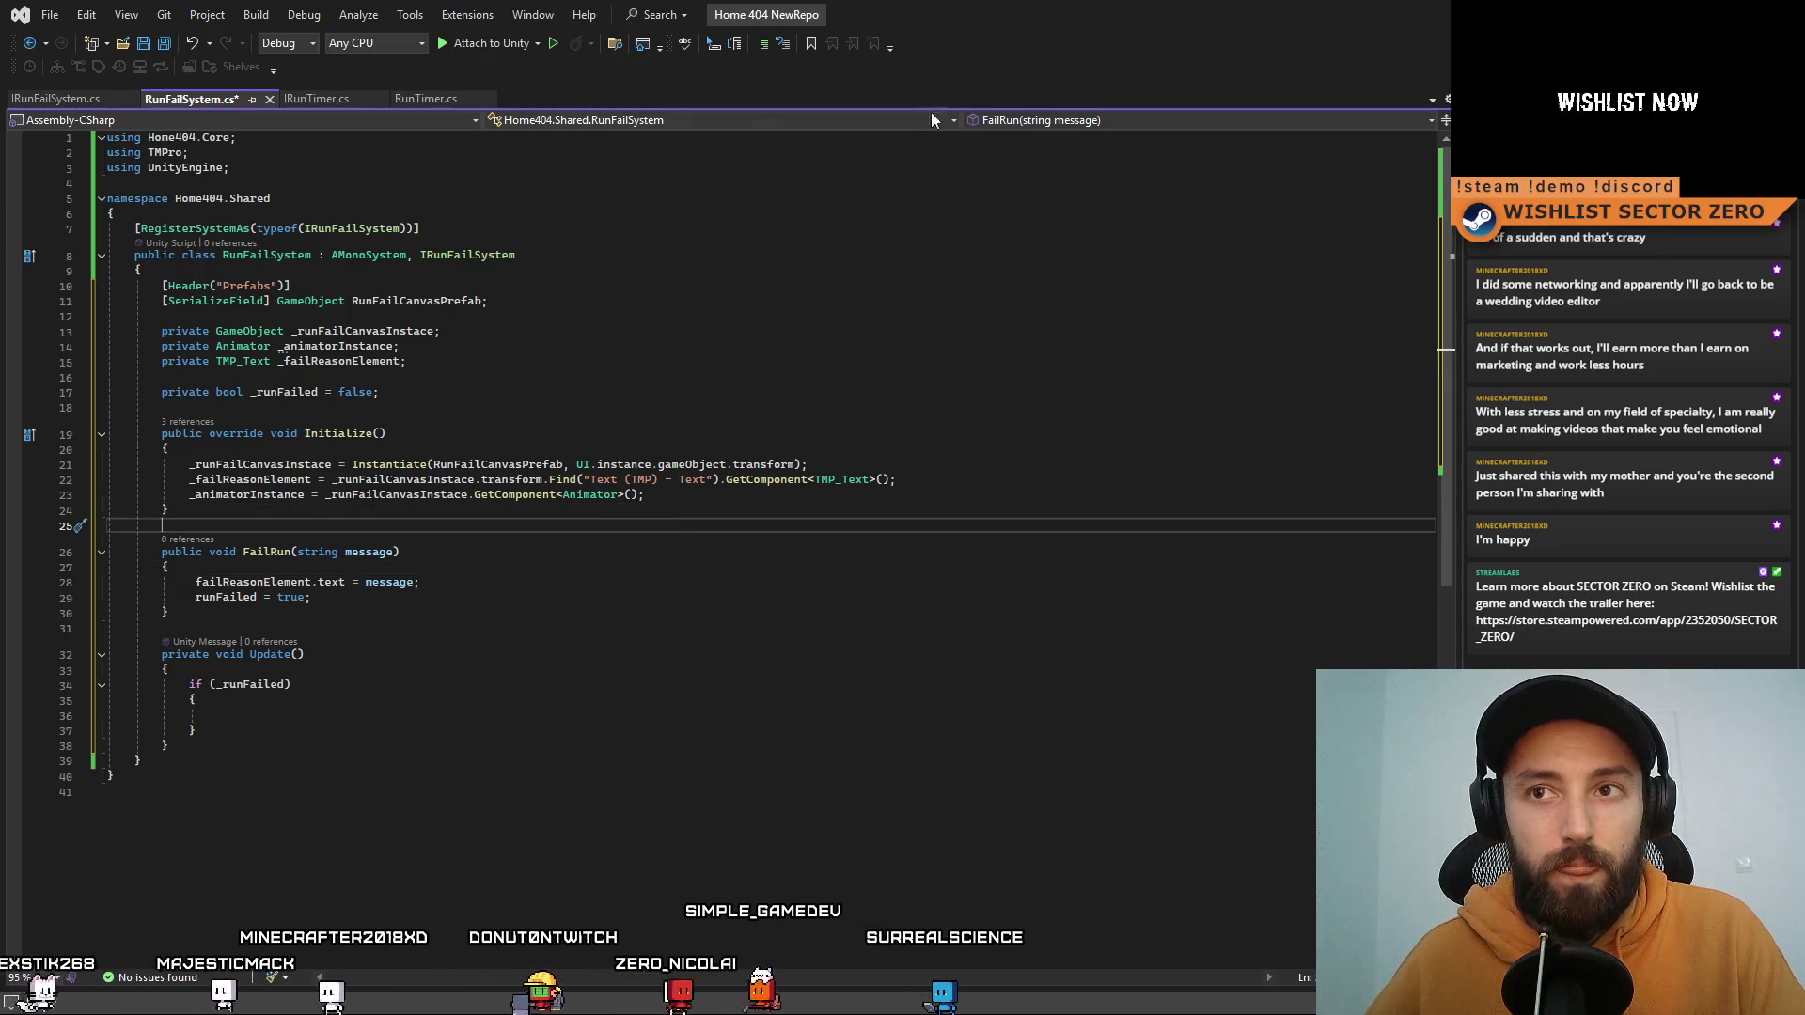
key(alt+Tab)
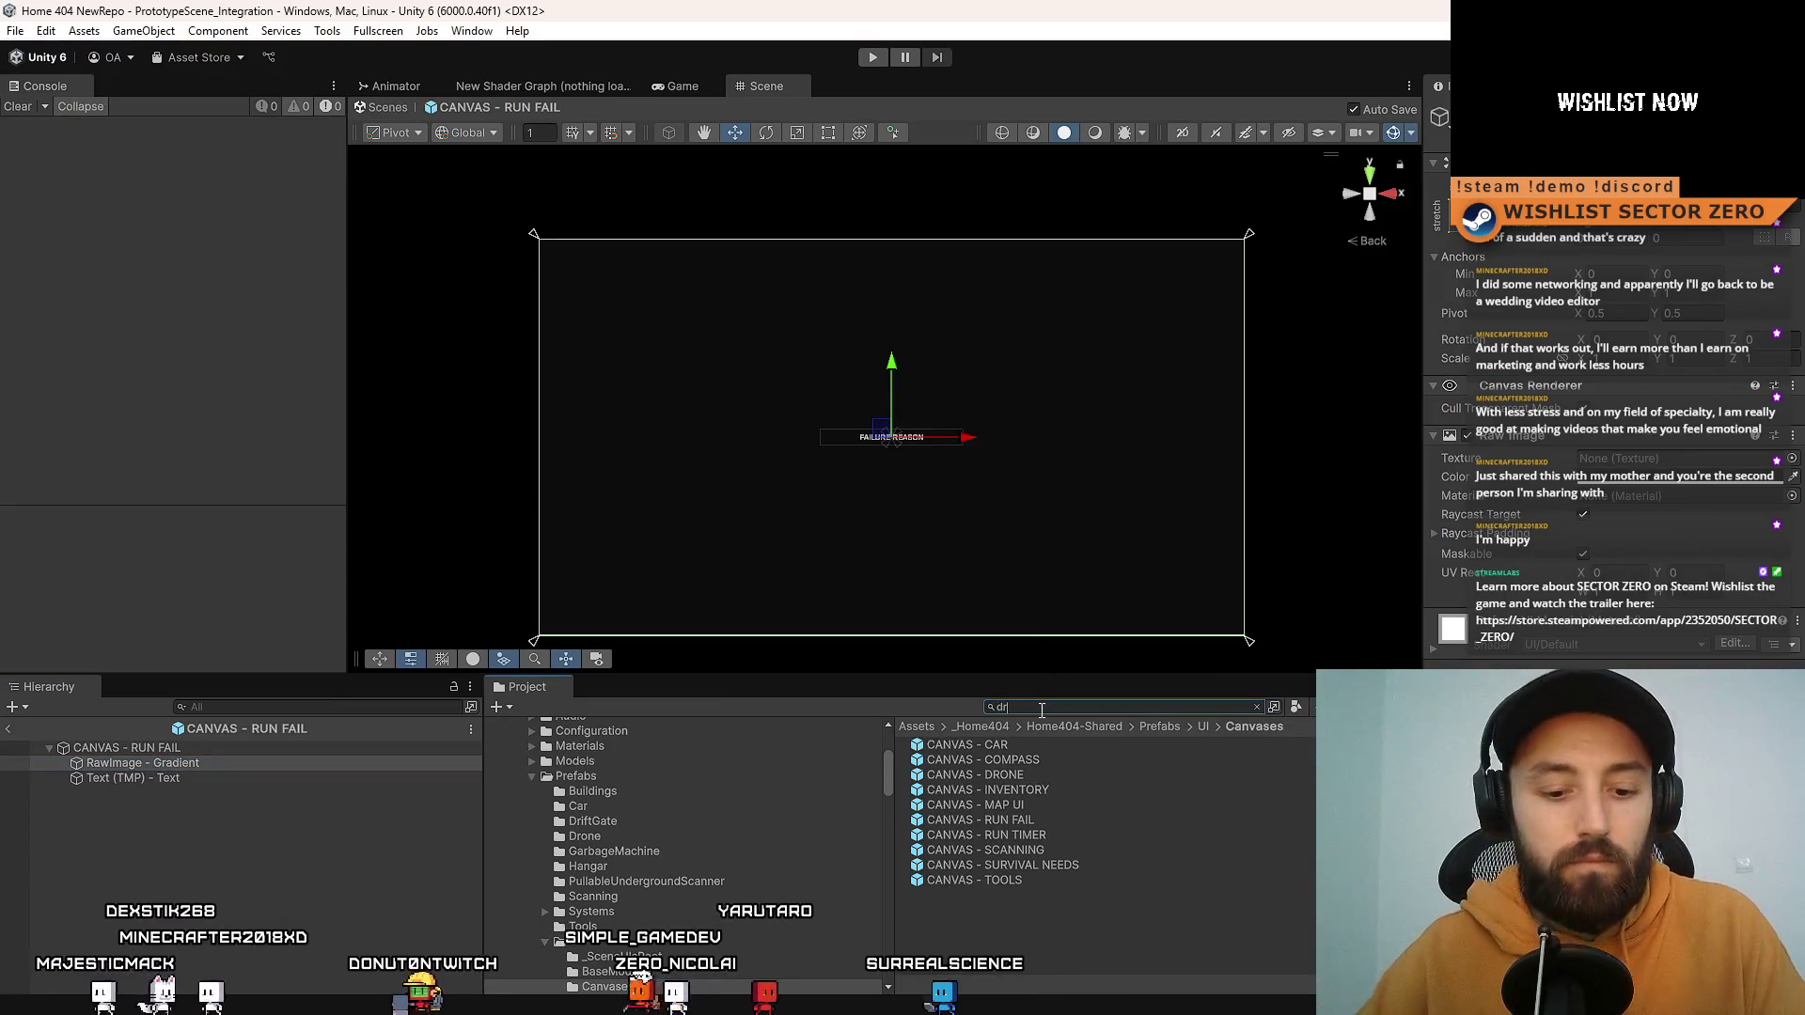
Step: Search the Project for 'gate', open DriftGate.cs and copy its _animator.Play line
text(ift gate)
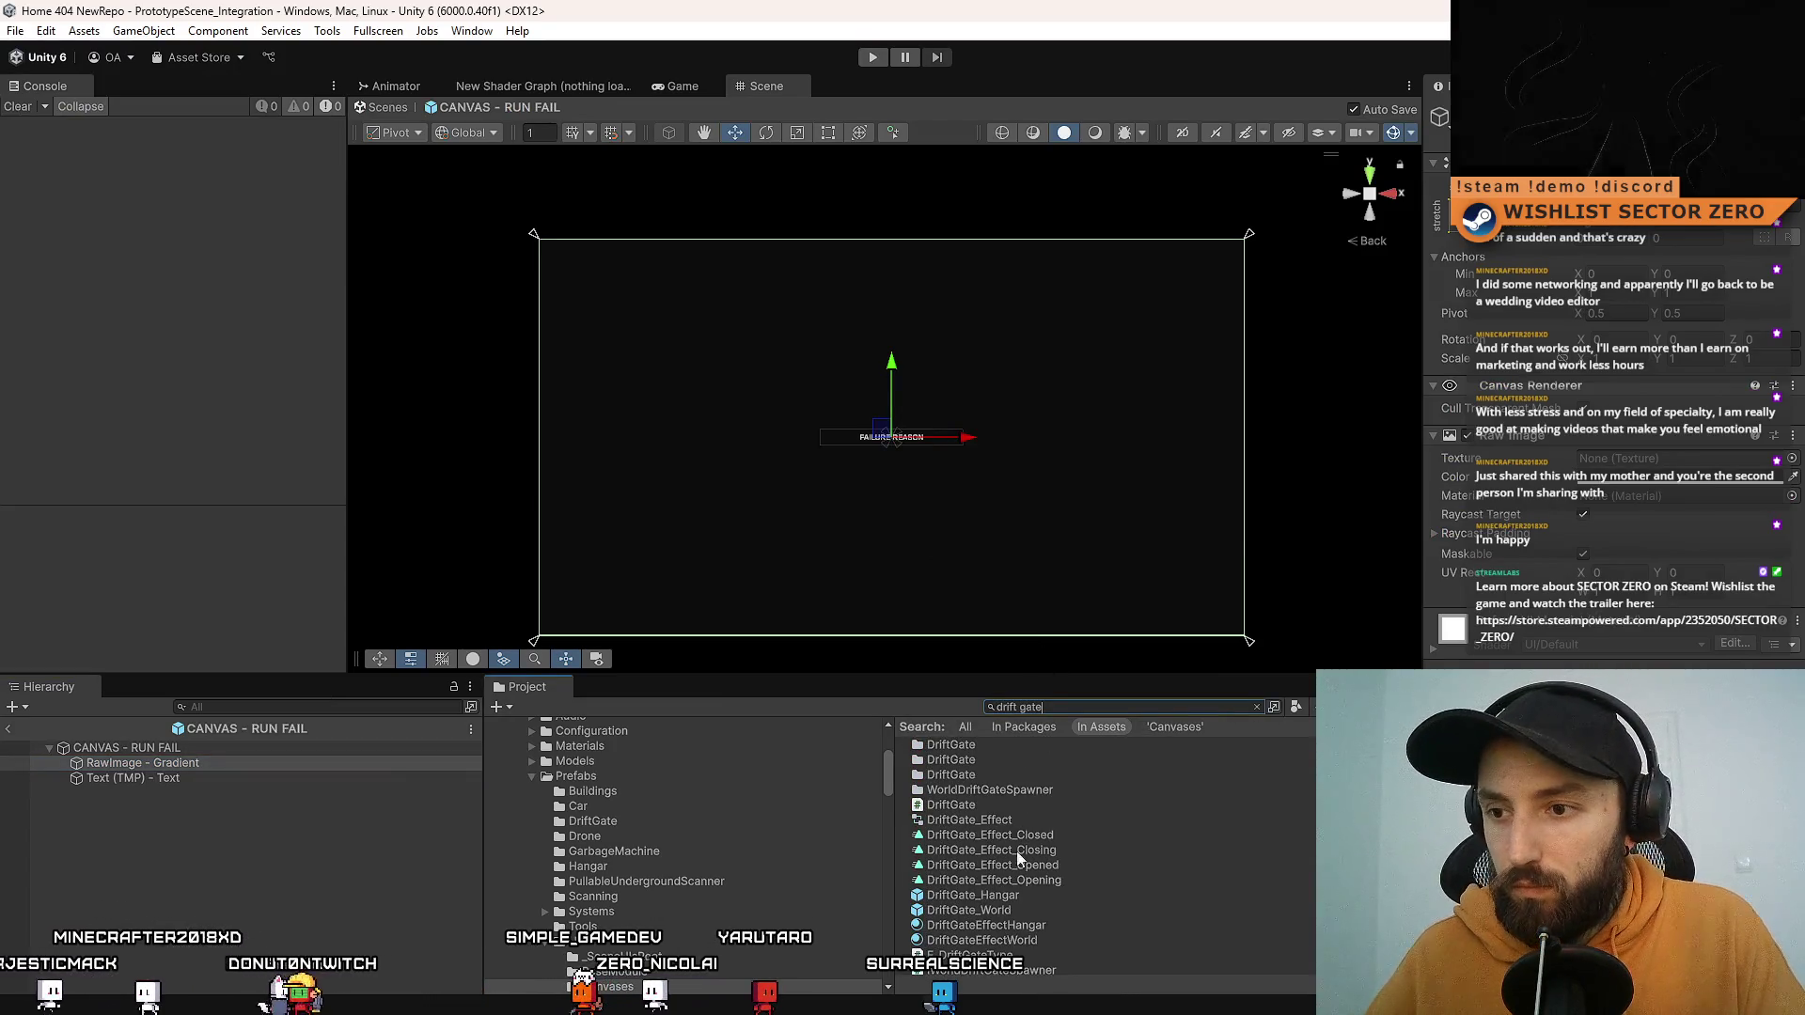
click(1024, 806)
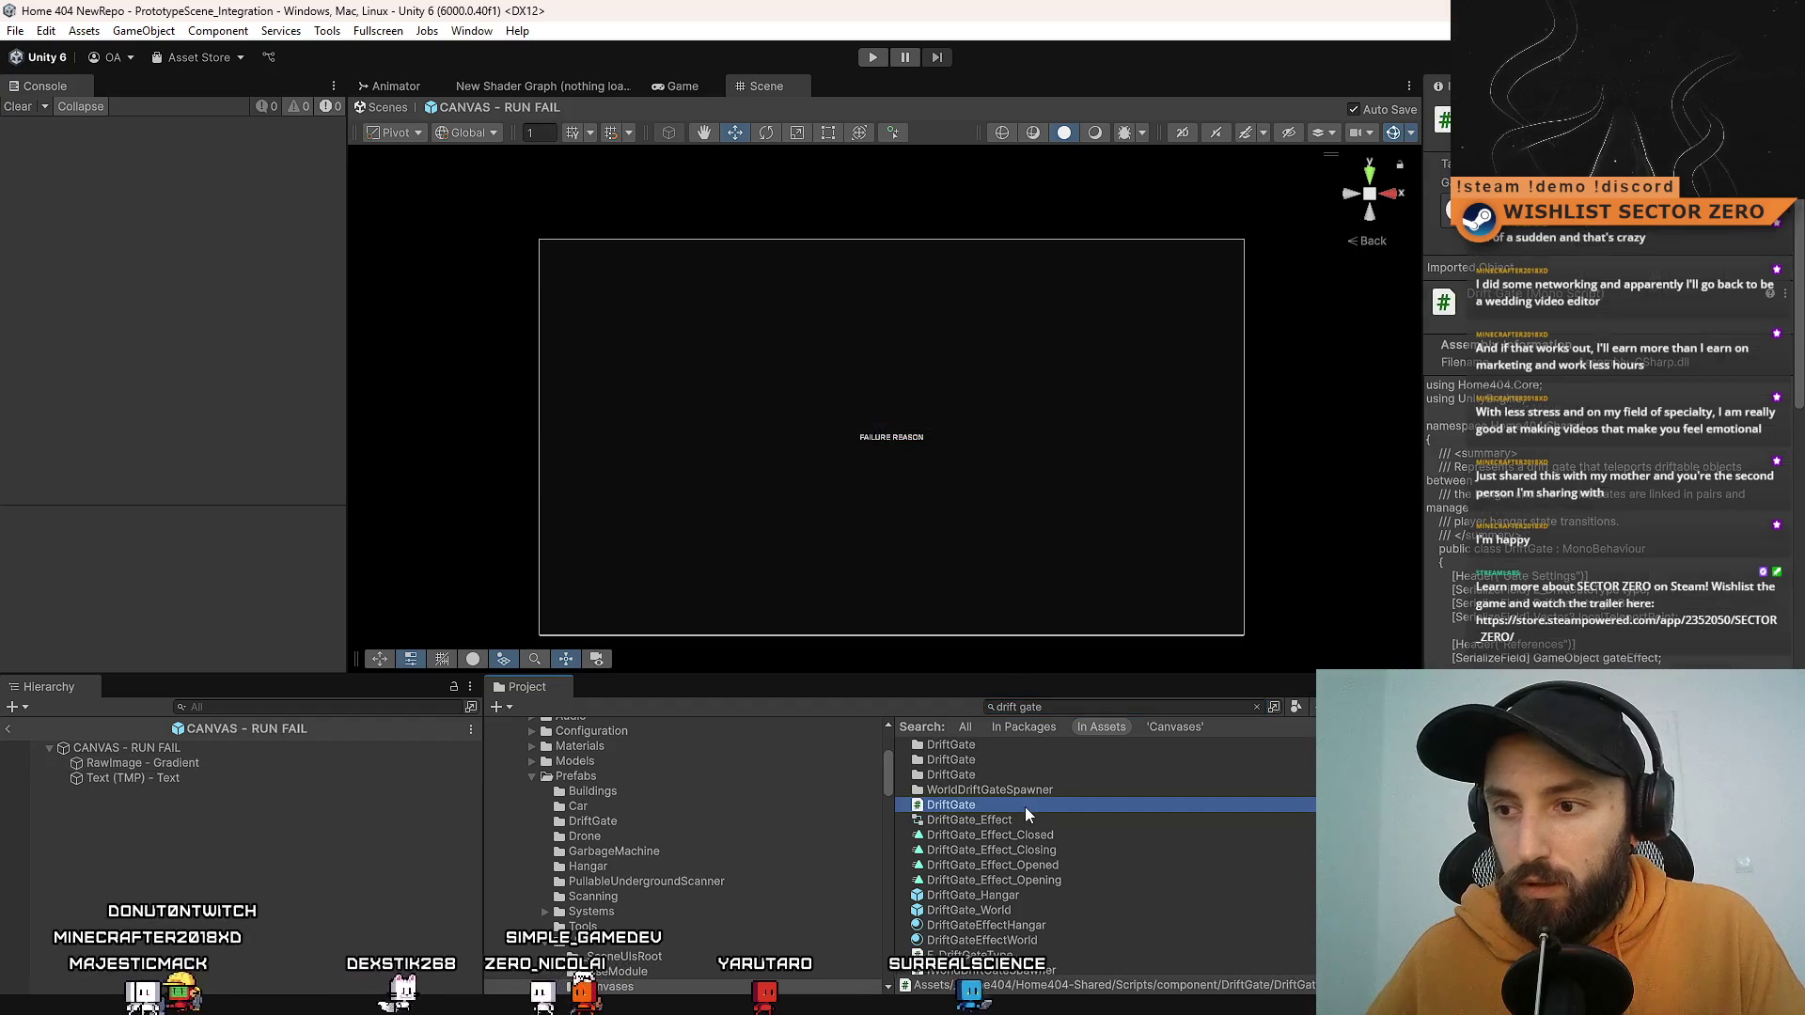
double_click(1024, 806)
scroll(192, 669, down, 6)
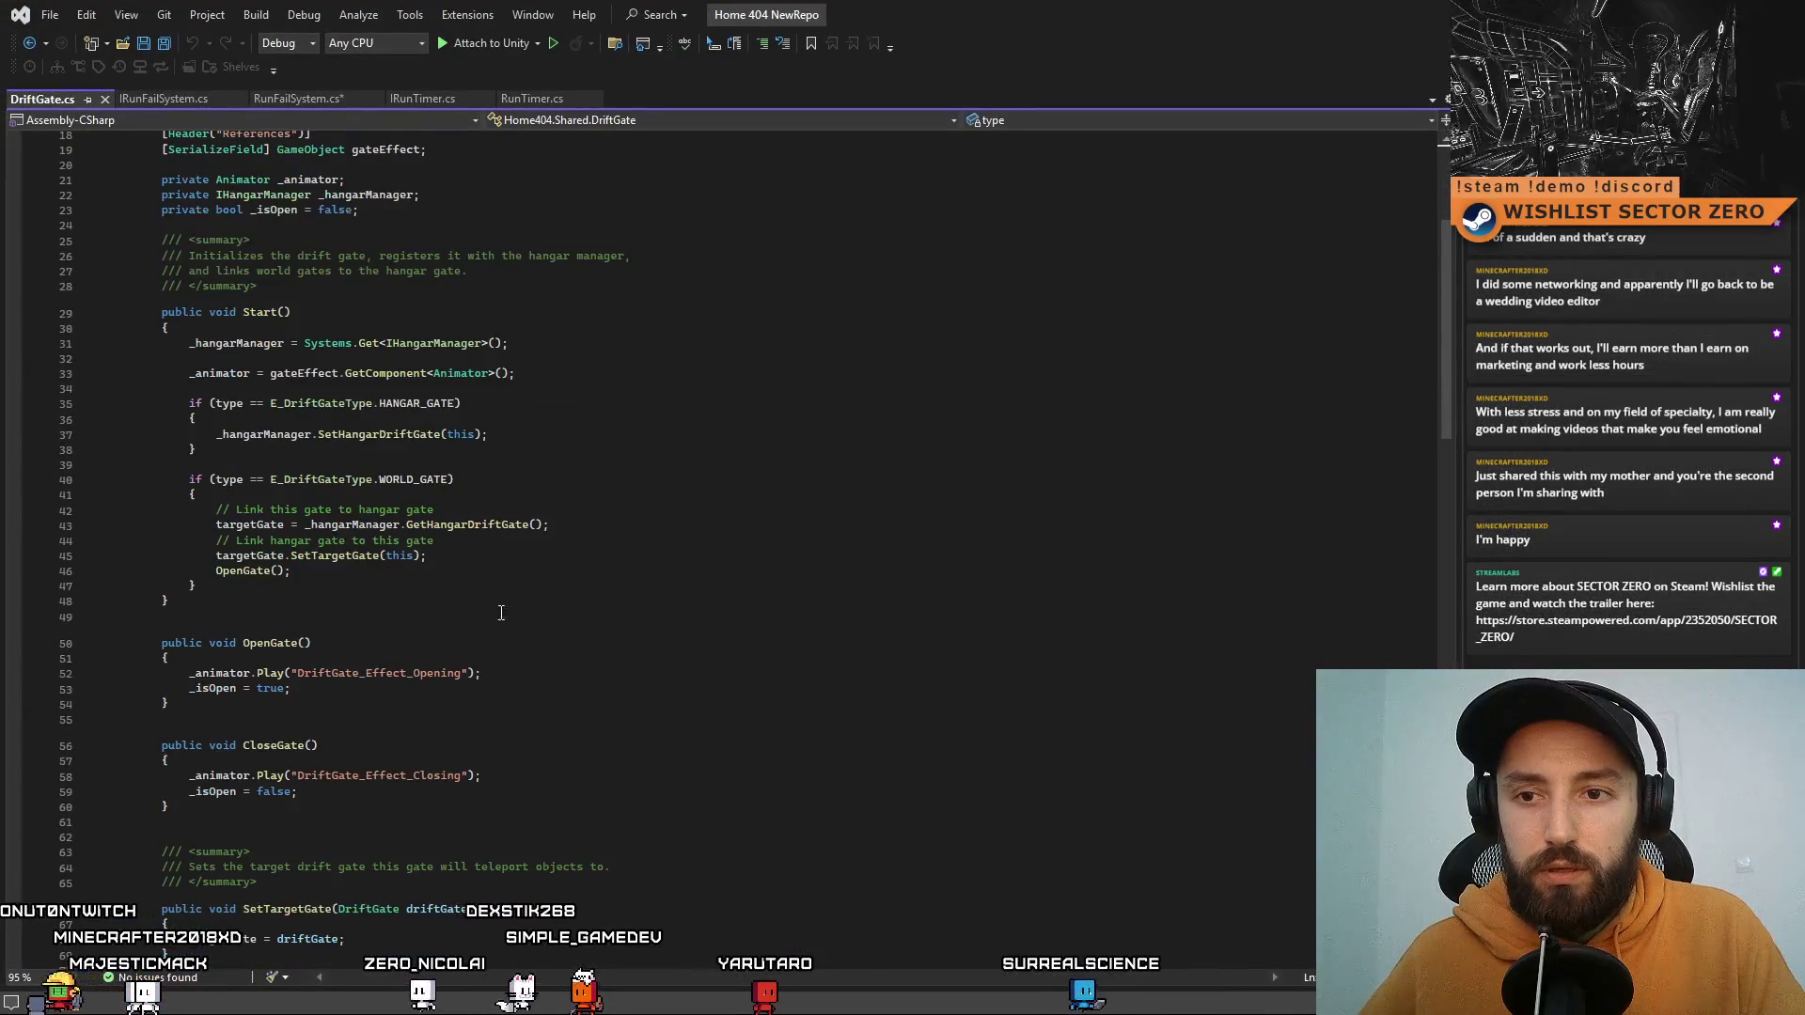
drag(192, 673, 570, 670)
key(ctrl+c)
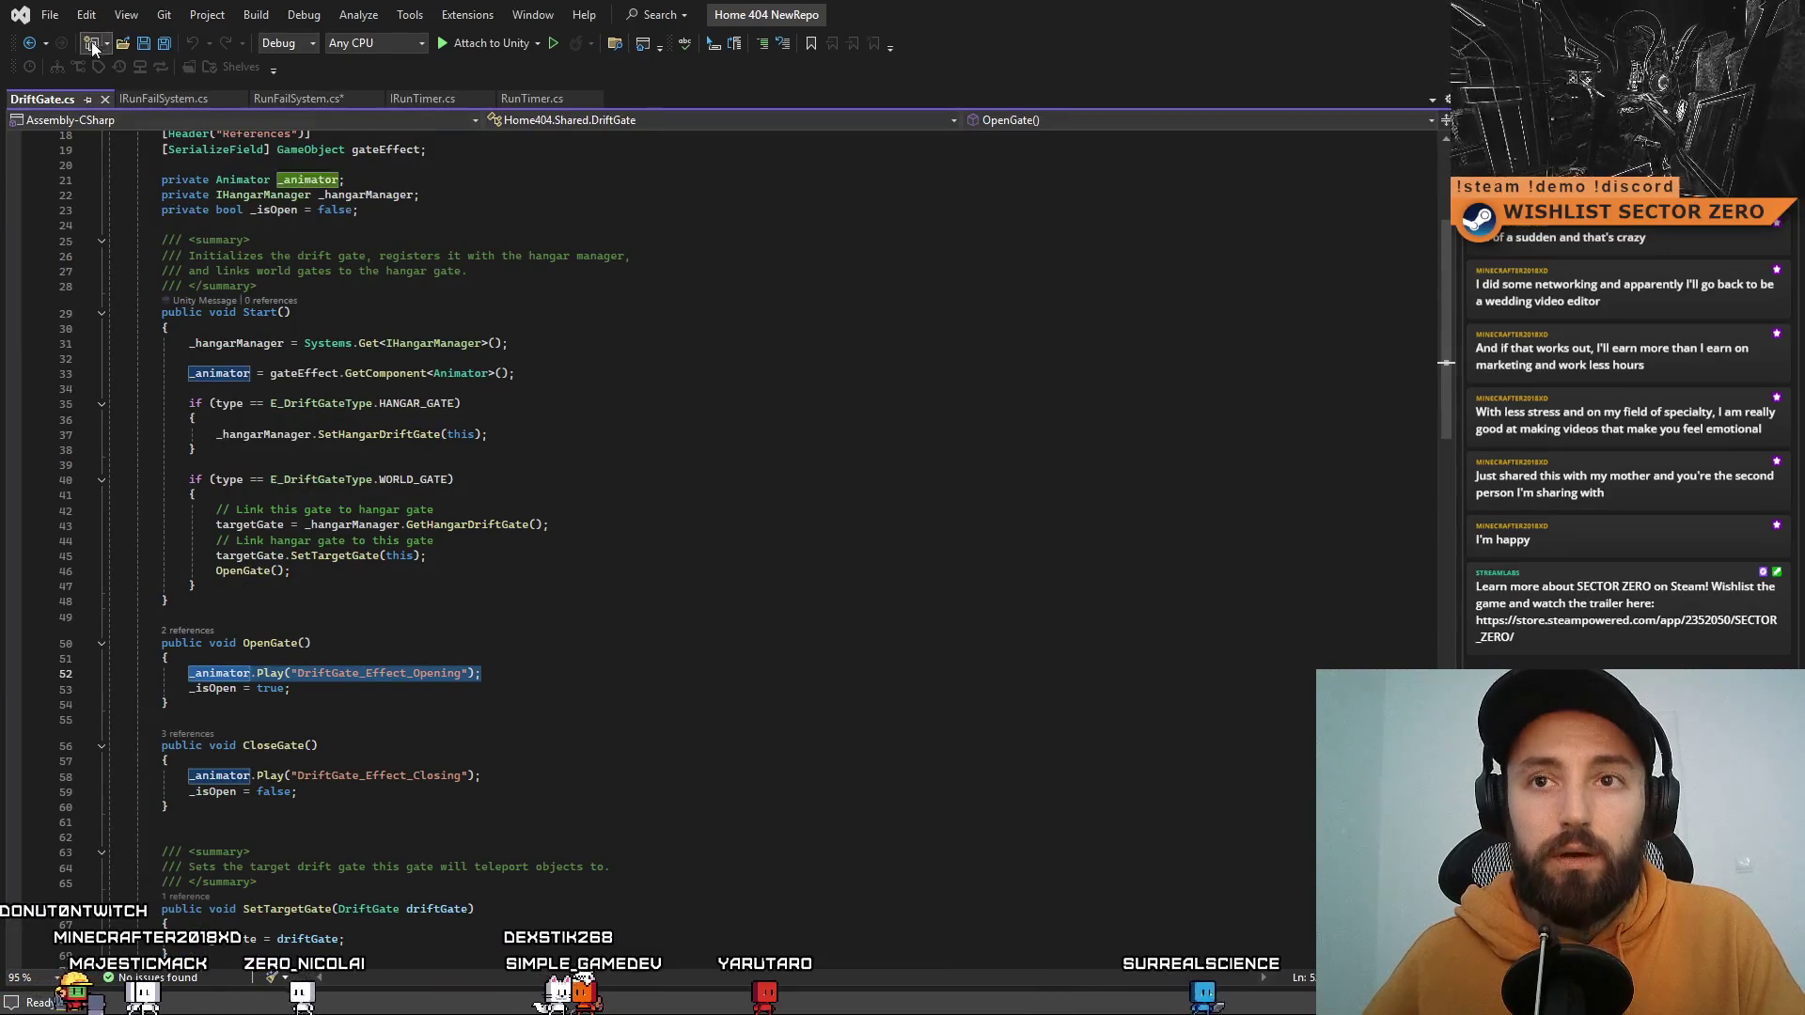
click(296, 99)
click(442, 718)
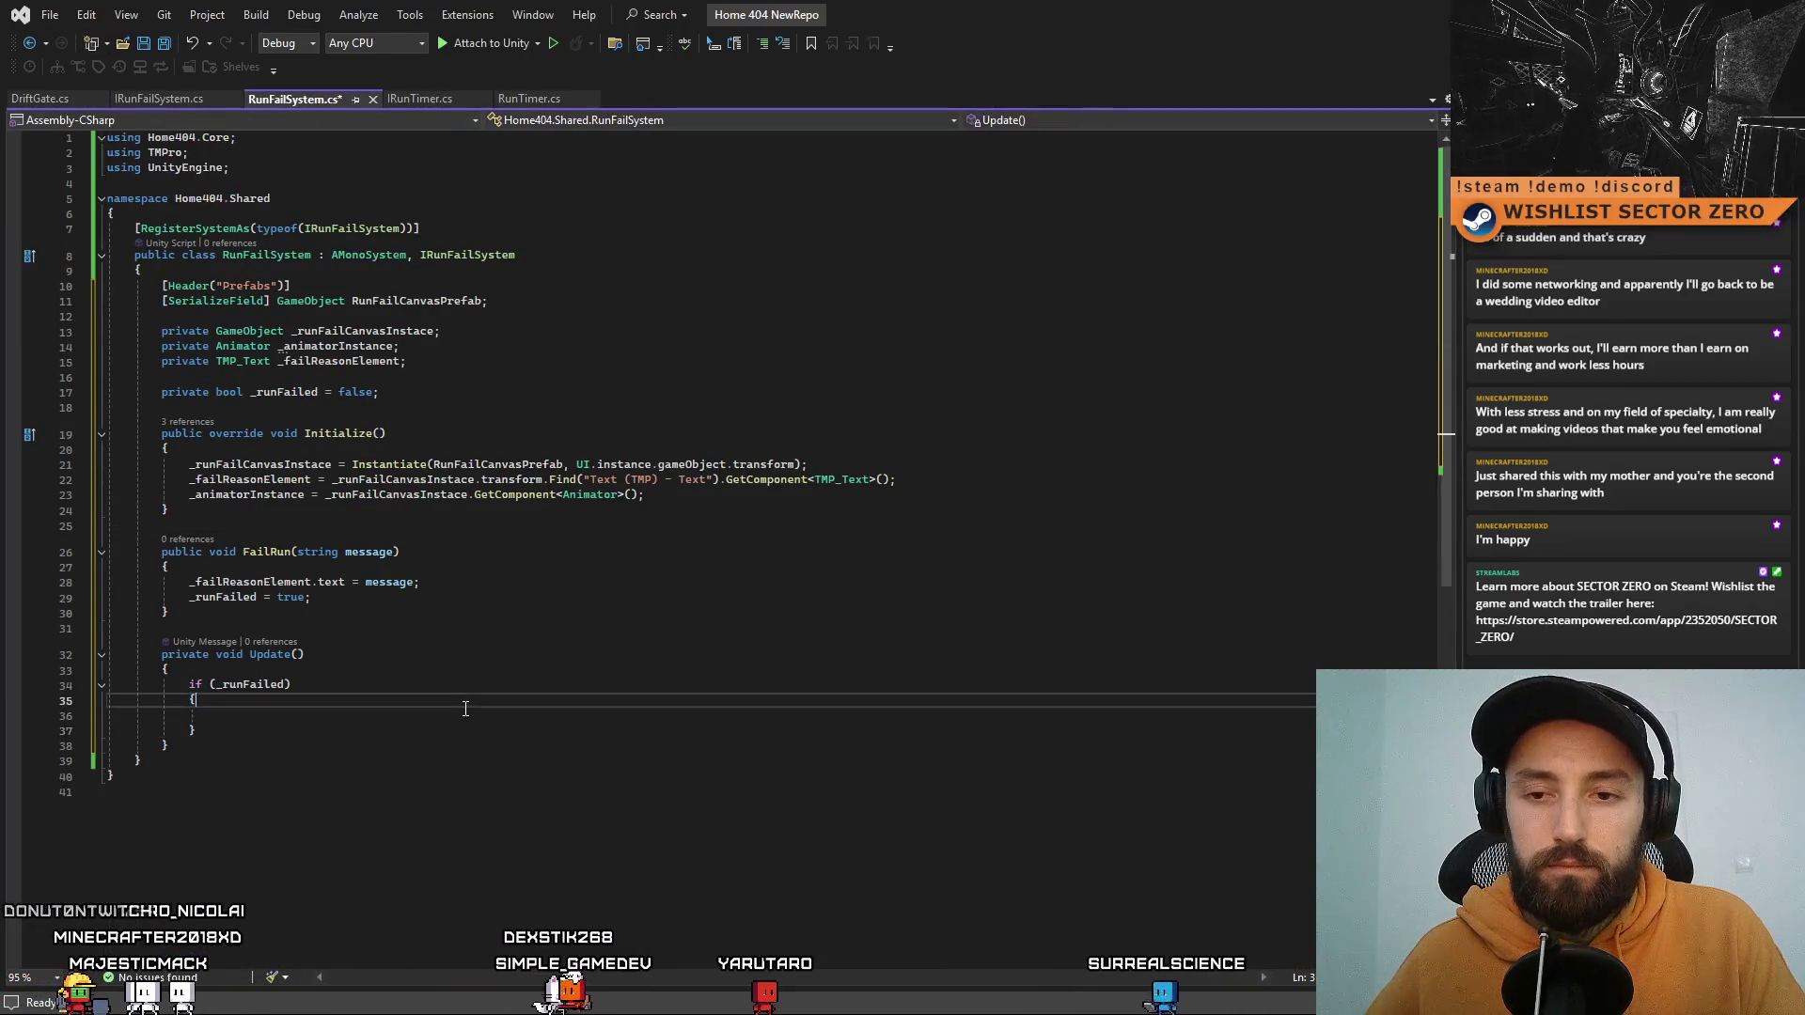
Step: Paste the Play call into FailRun and change its state name to RunFailCanvas_Fading
click(468, 604)
key(Return)
key(ctrl+v)
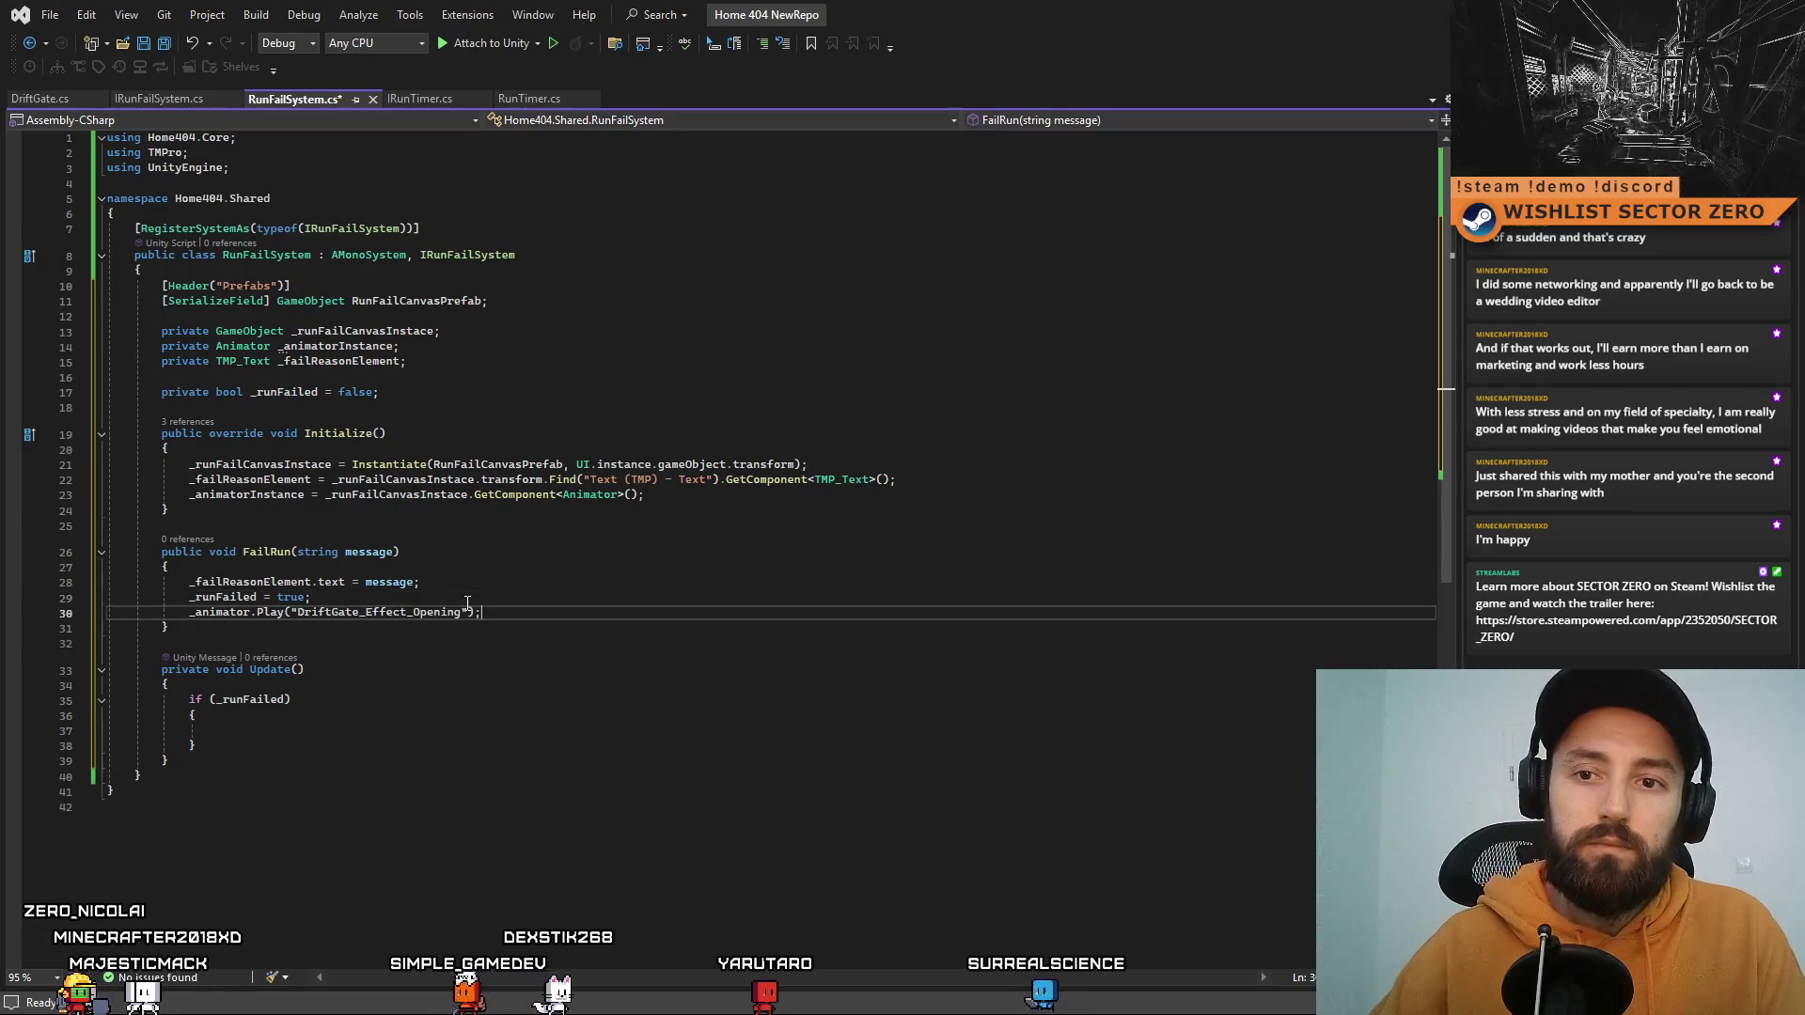
key(Down)
key(Down)
key(Down)
drag(462, 615, 424, 613)
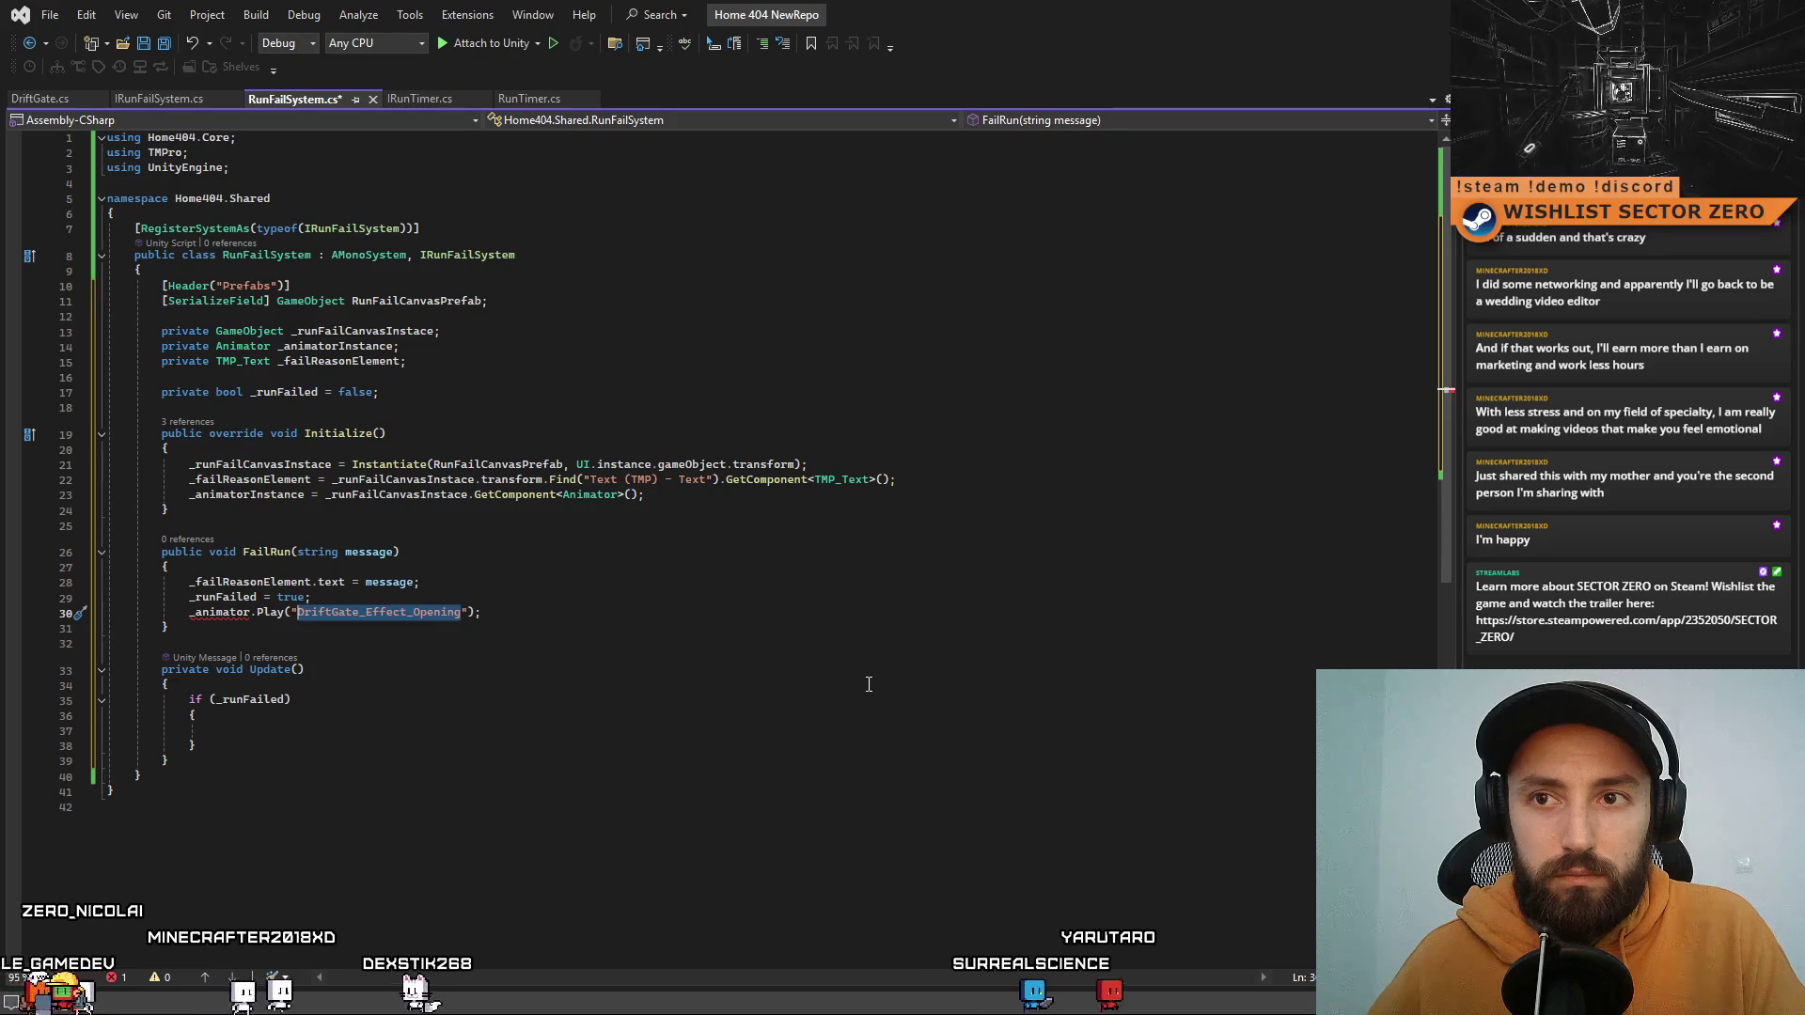
text(RunFailCanvas)
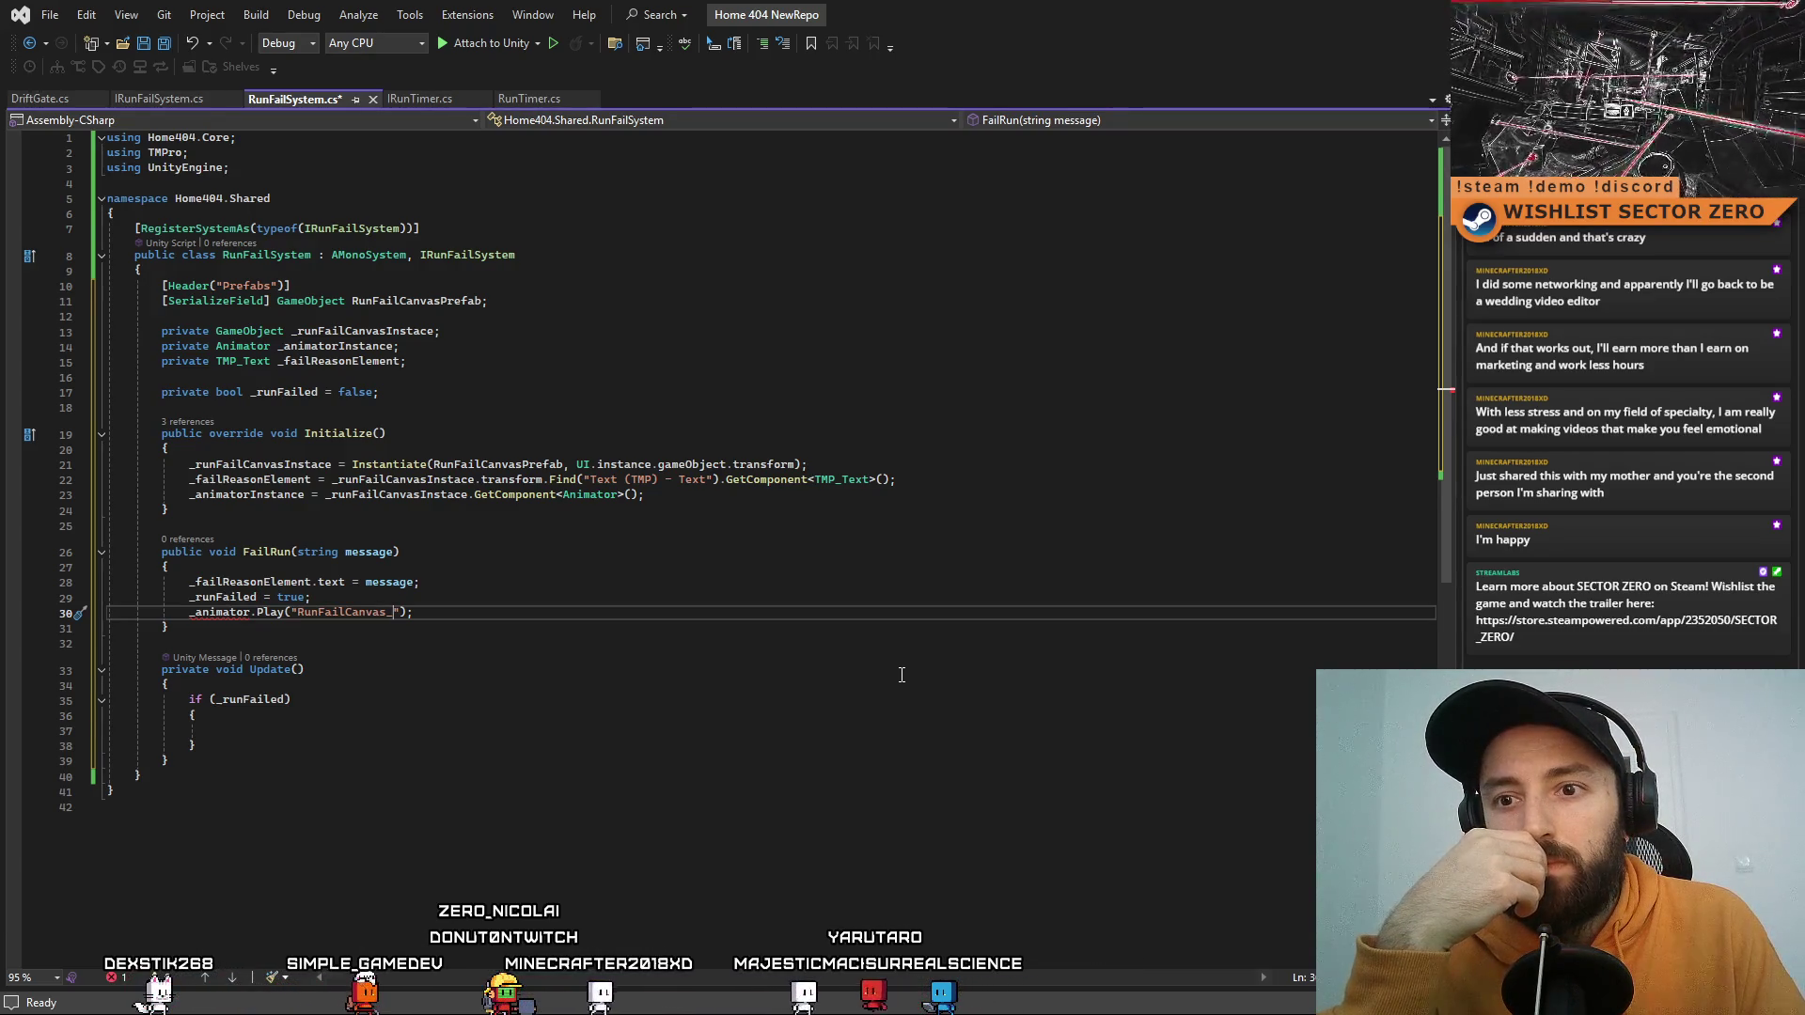
text(Fad)
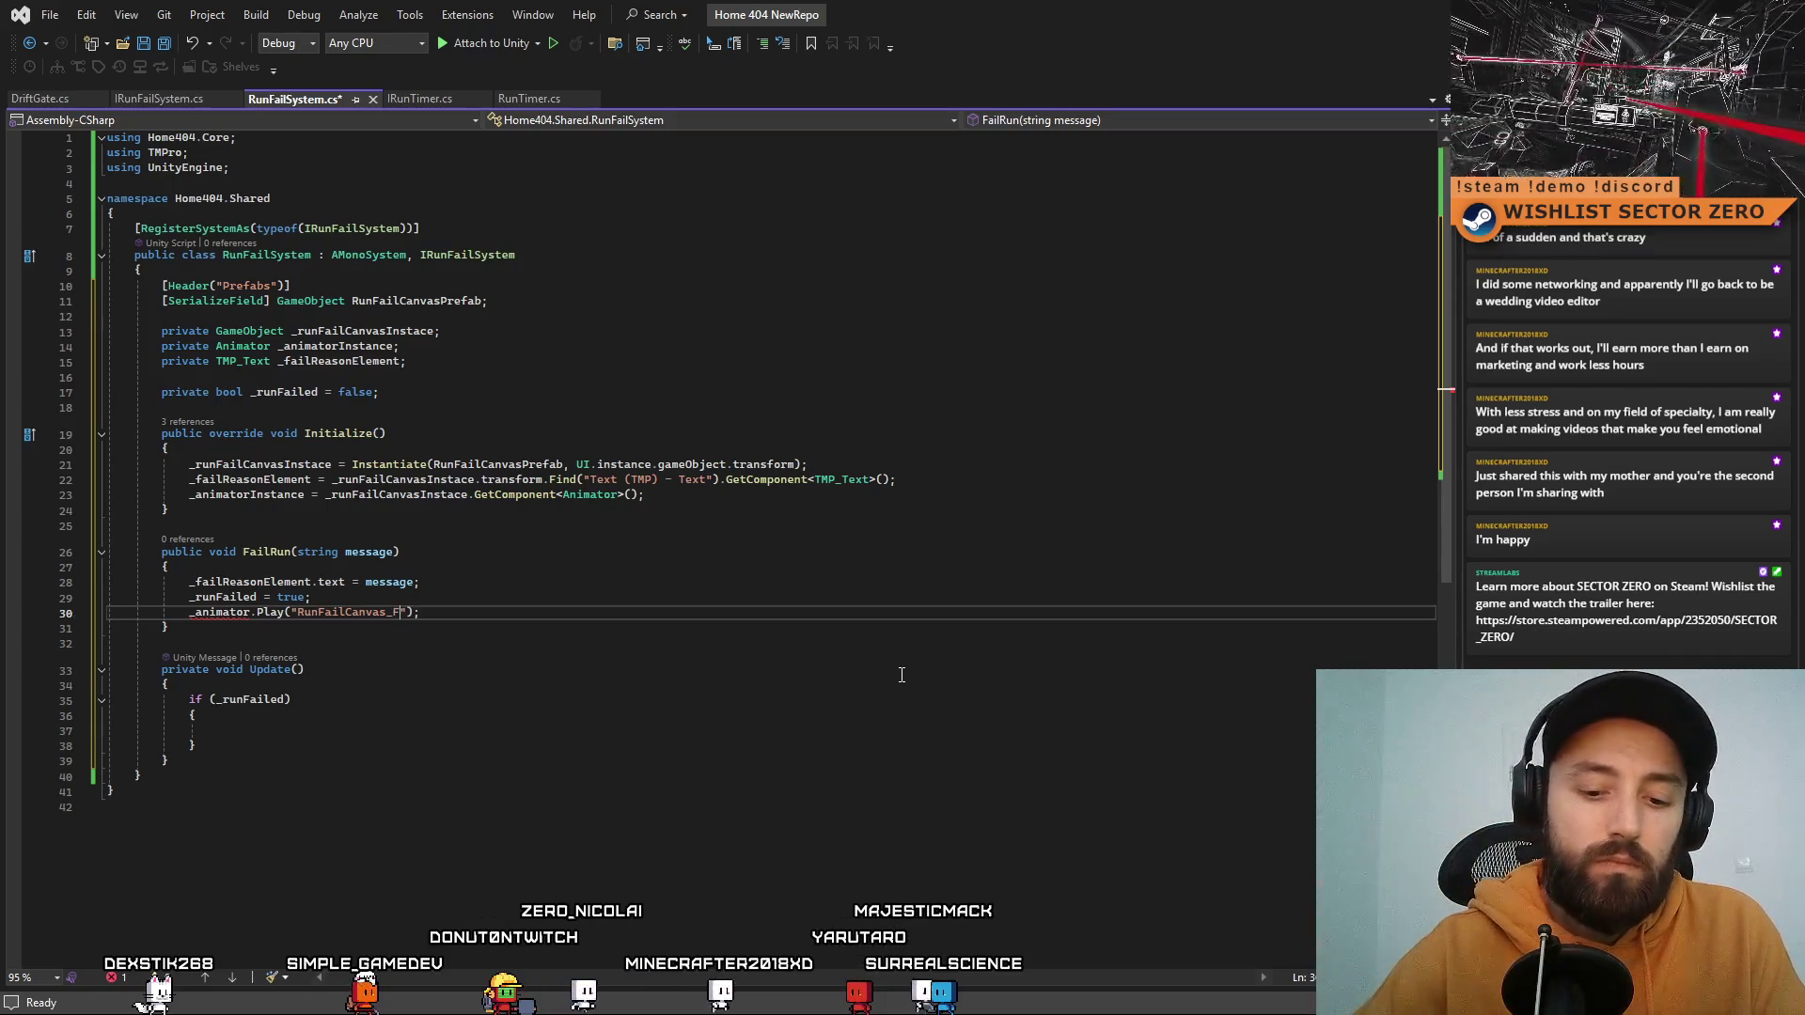
text(ing)
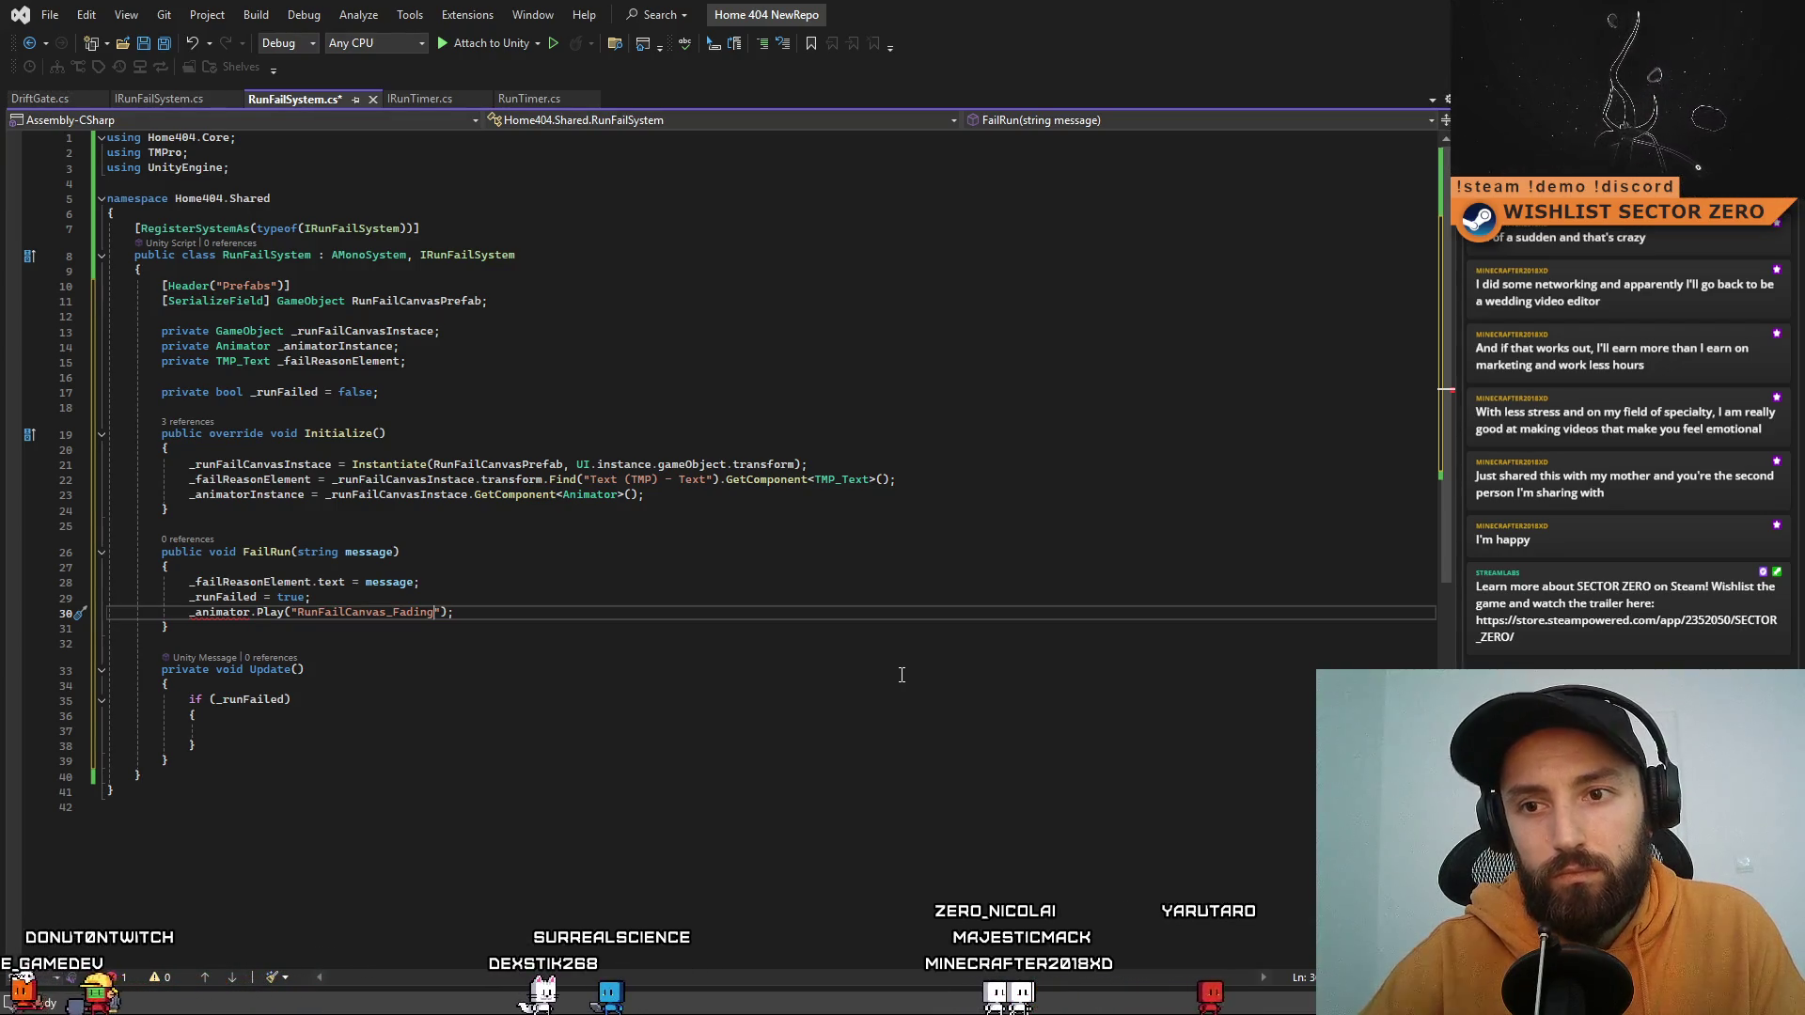
Step: Move into Update's _runFailed block and select the fading Play line
click(696, 684)
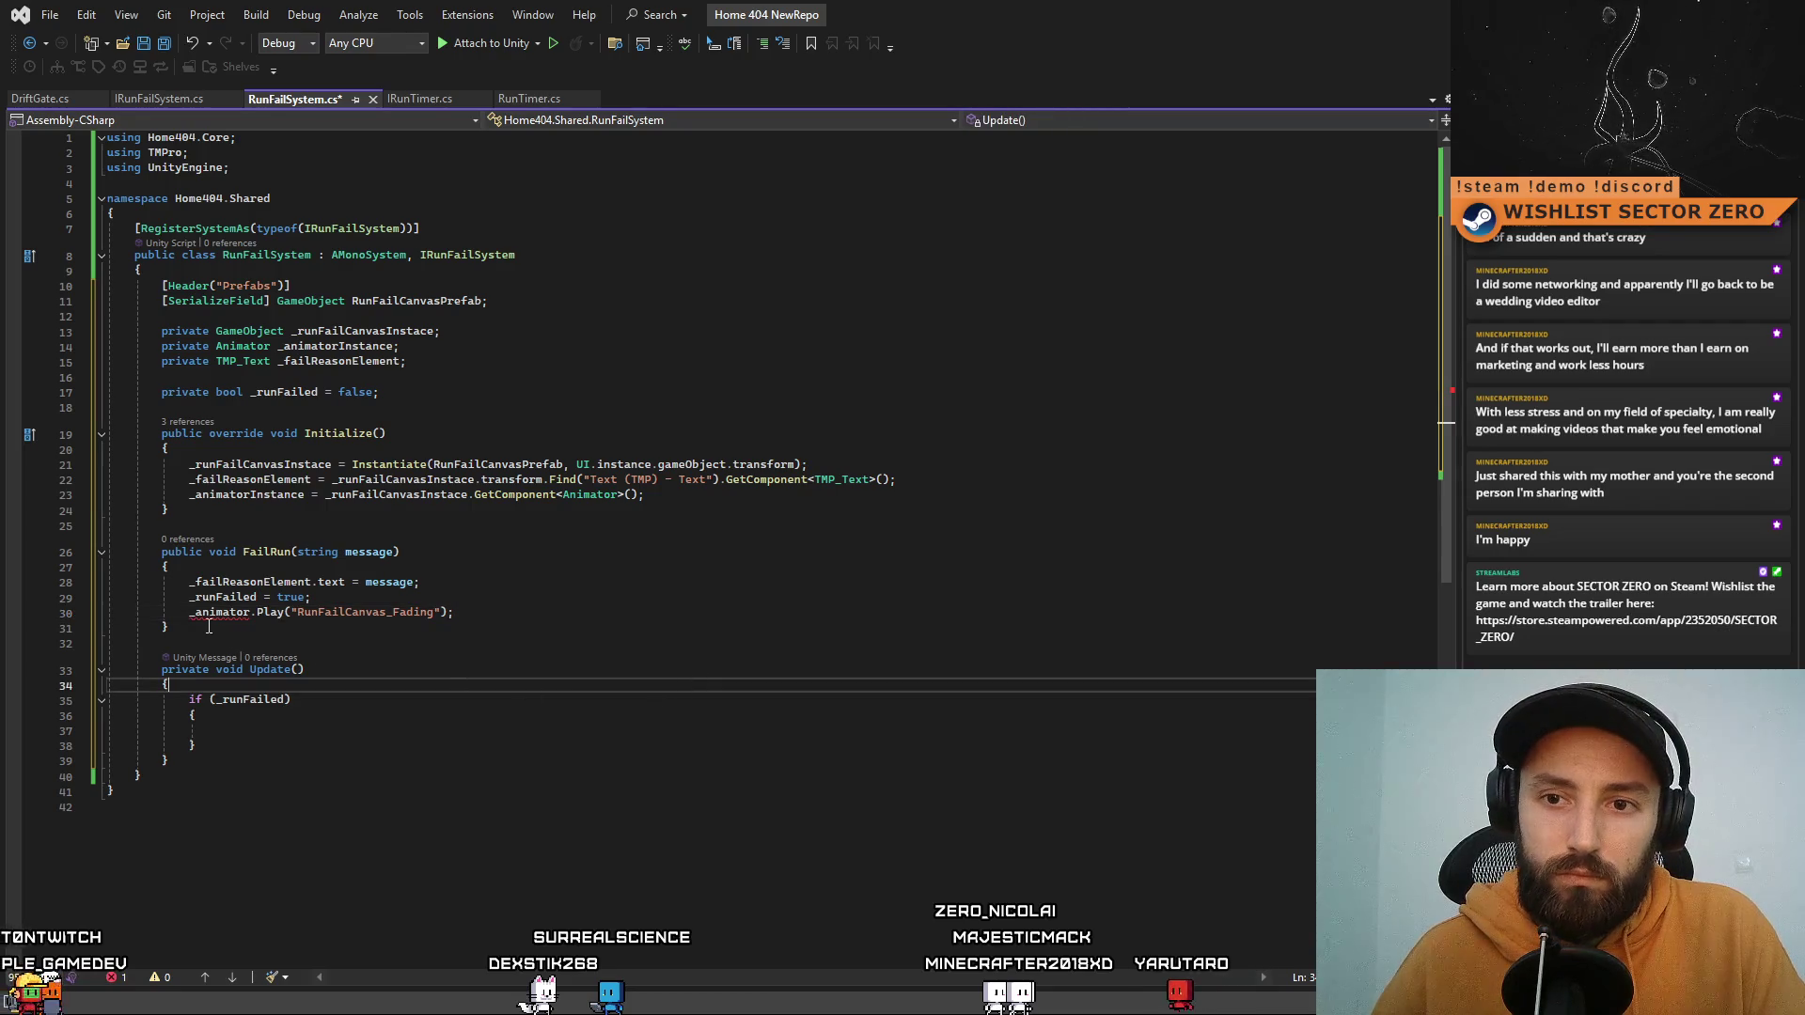
click(506, 647)
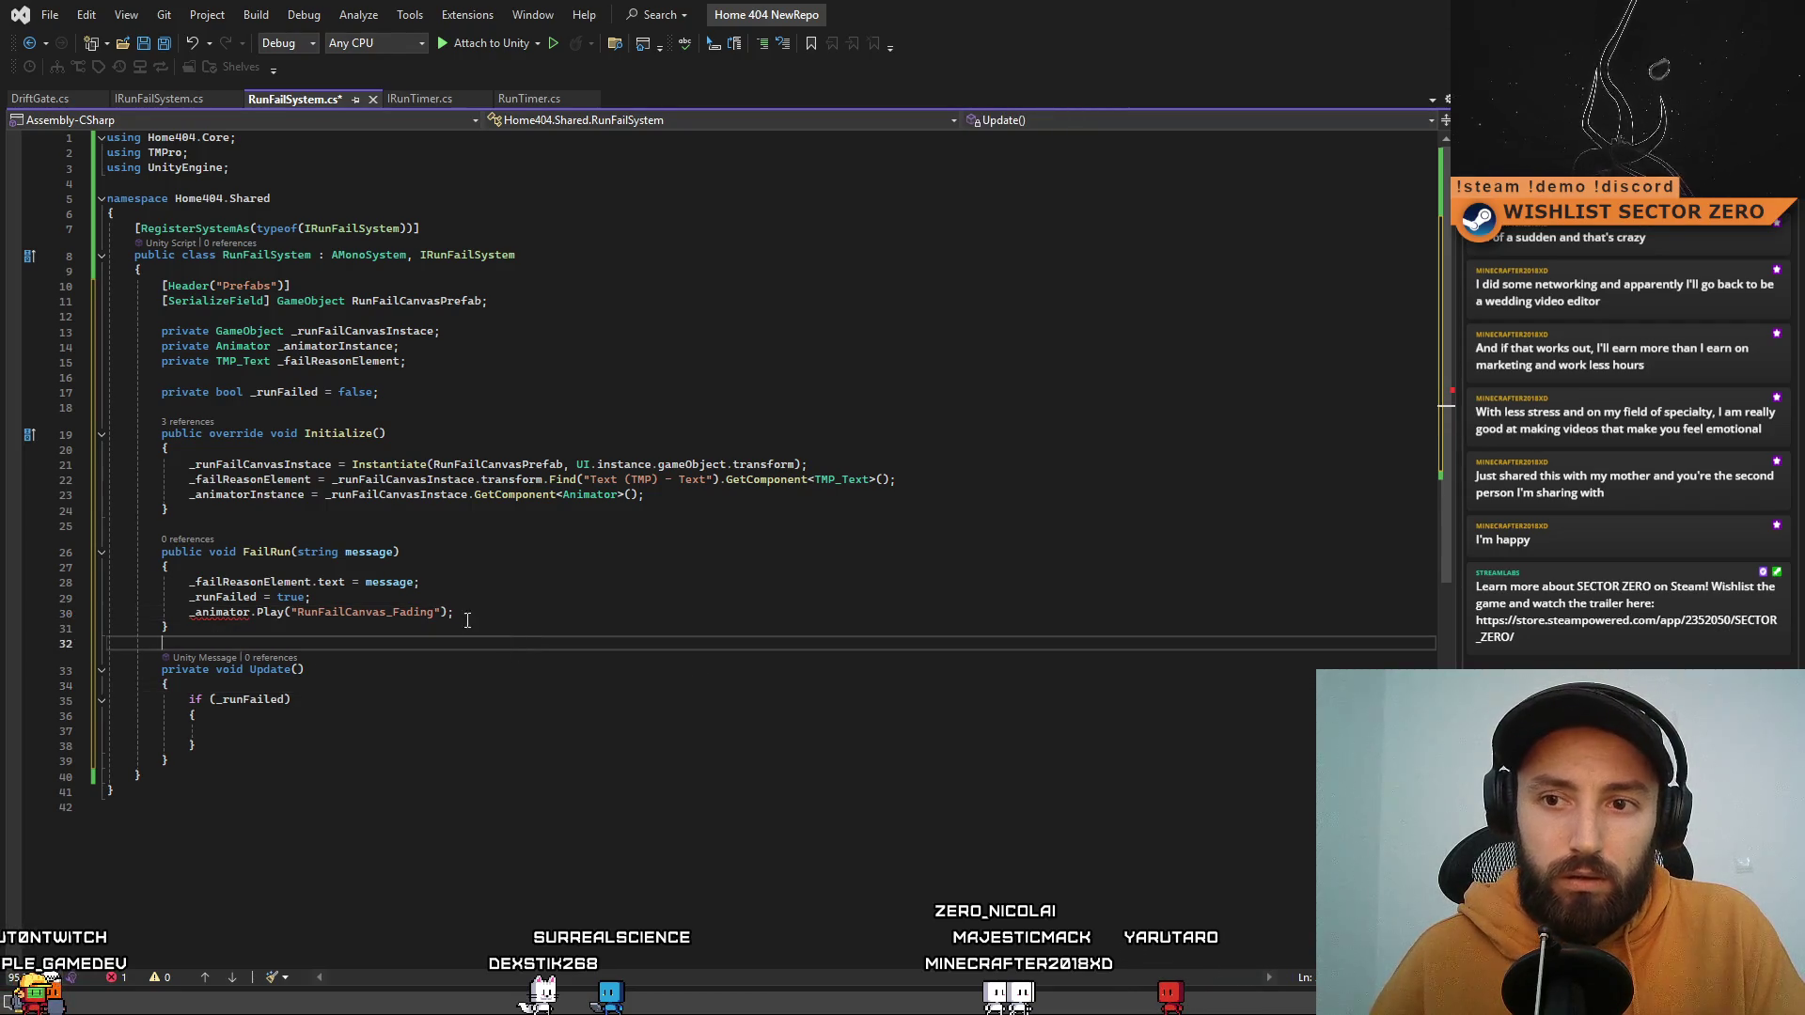
click(552, 713)
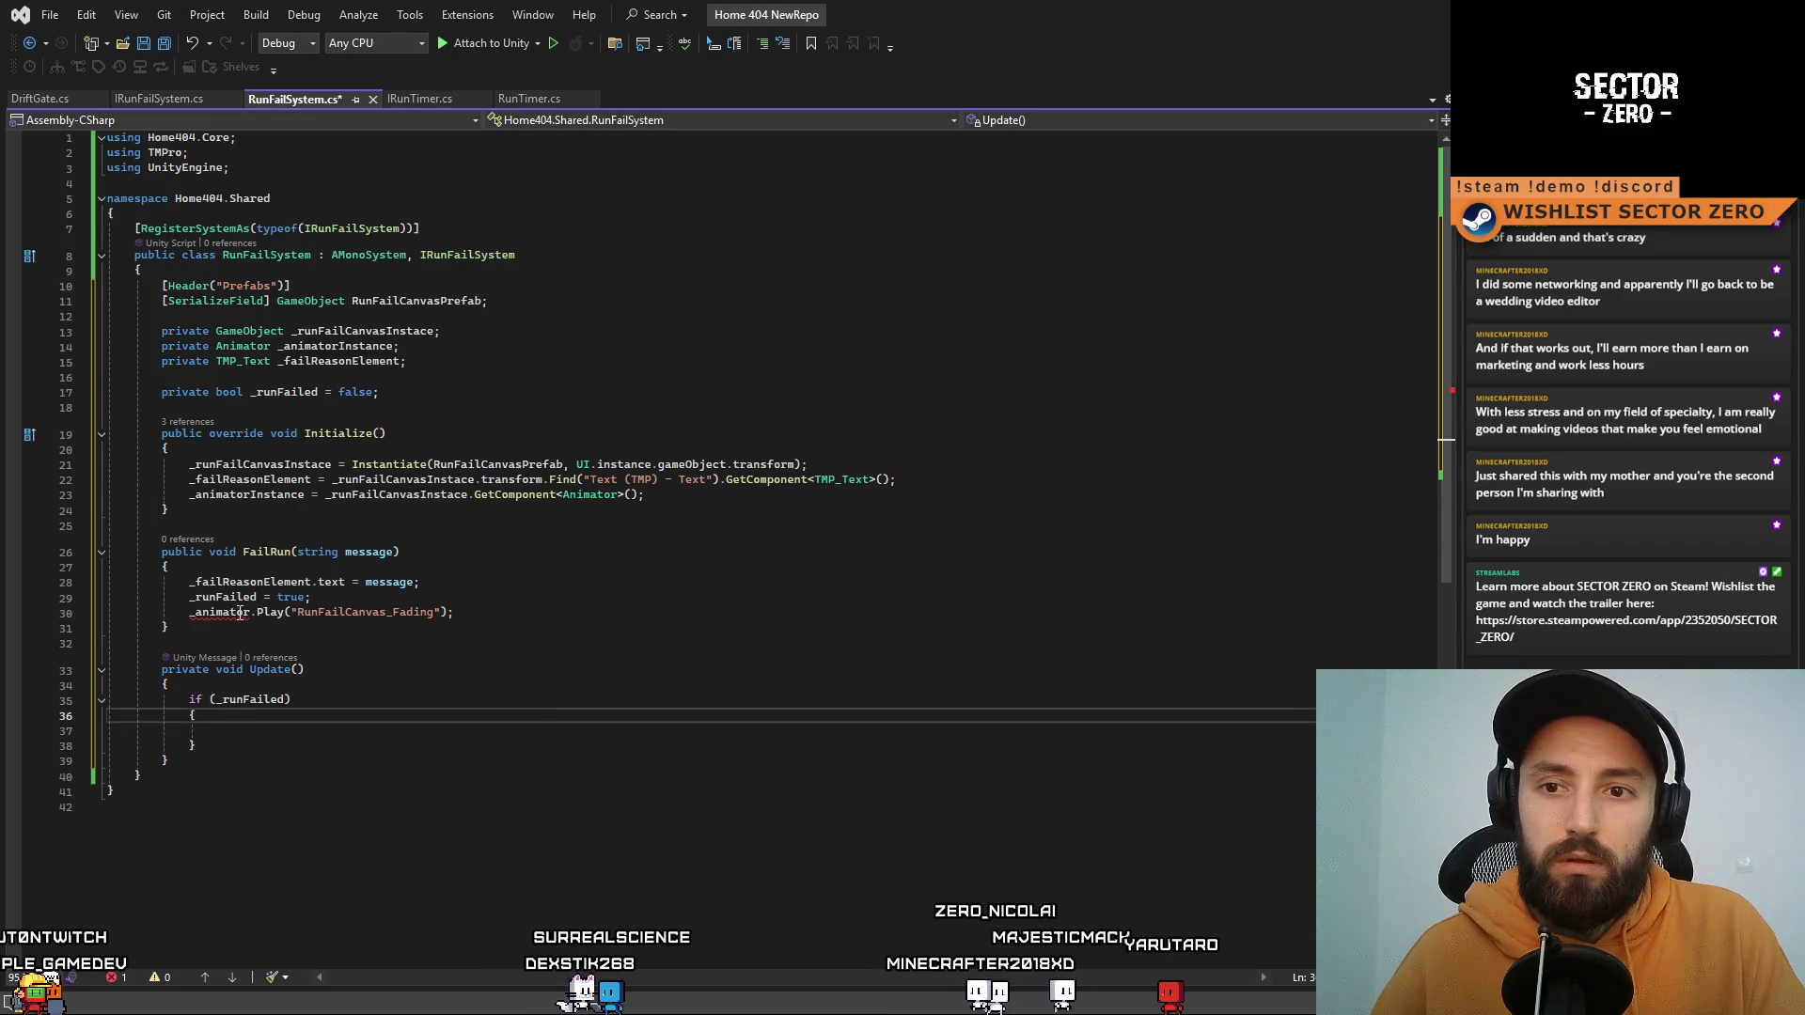
drag(189, 612, 555, 615)
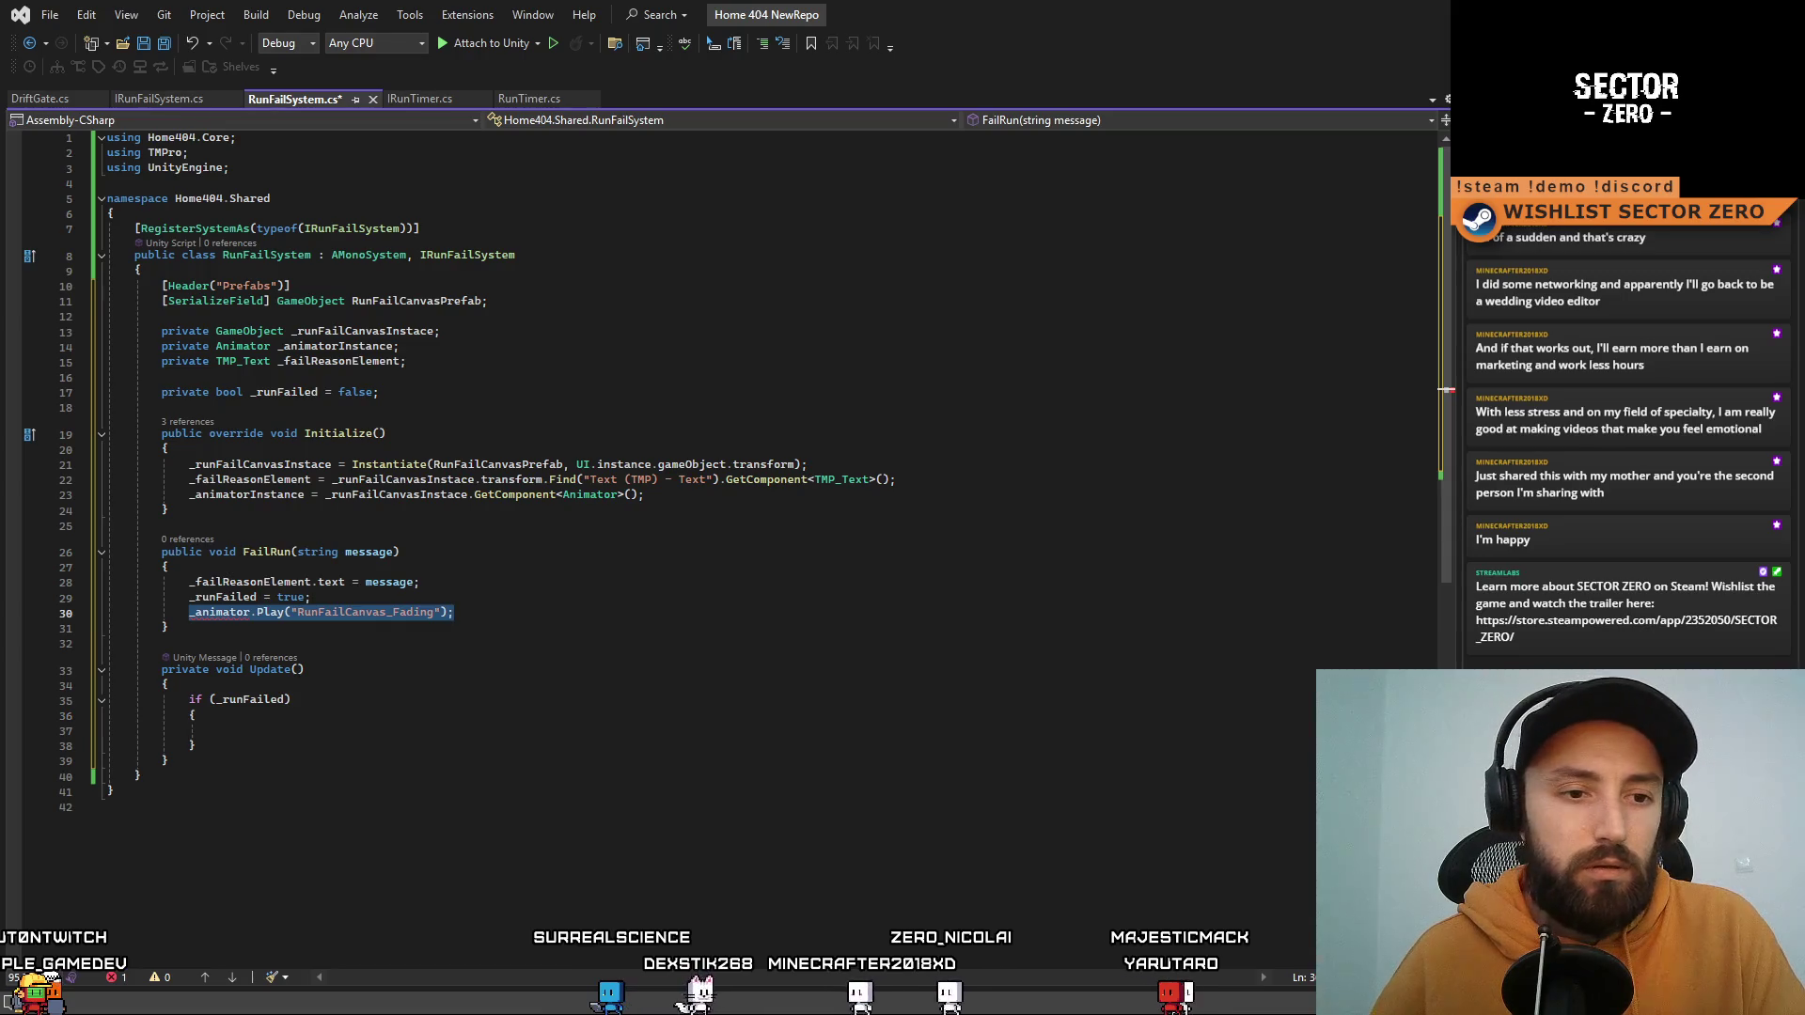
key(Escape)
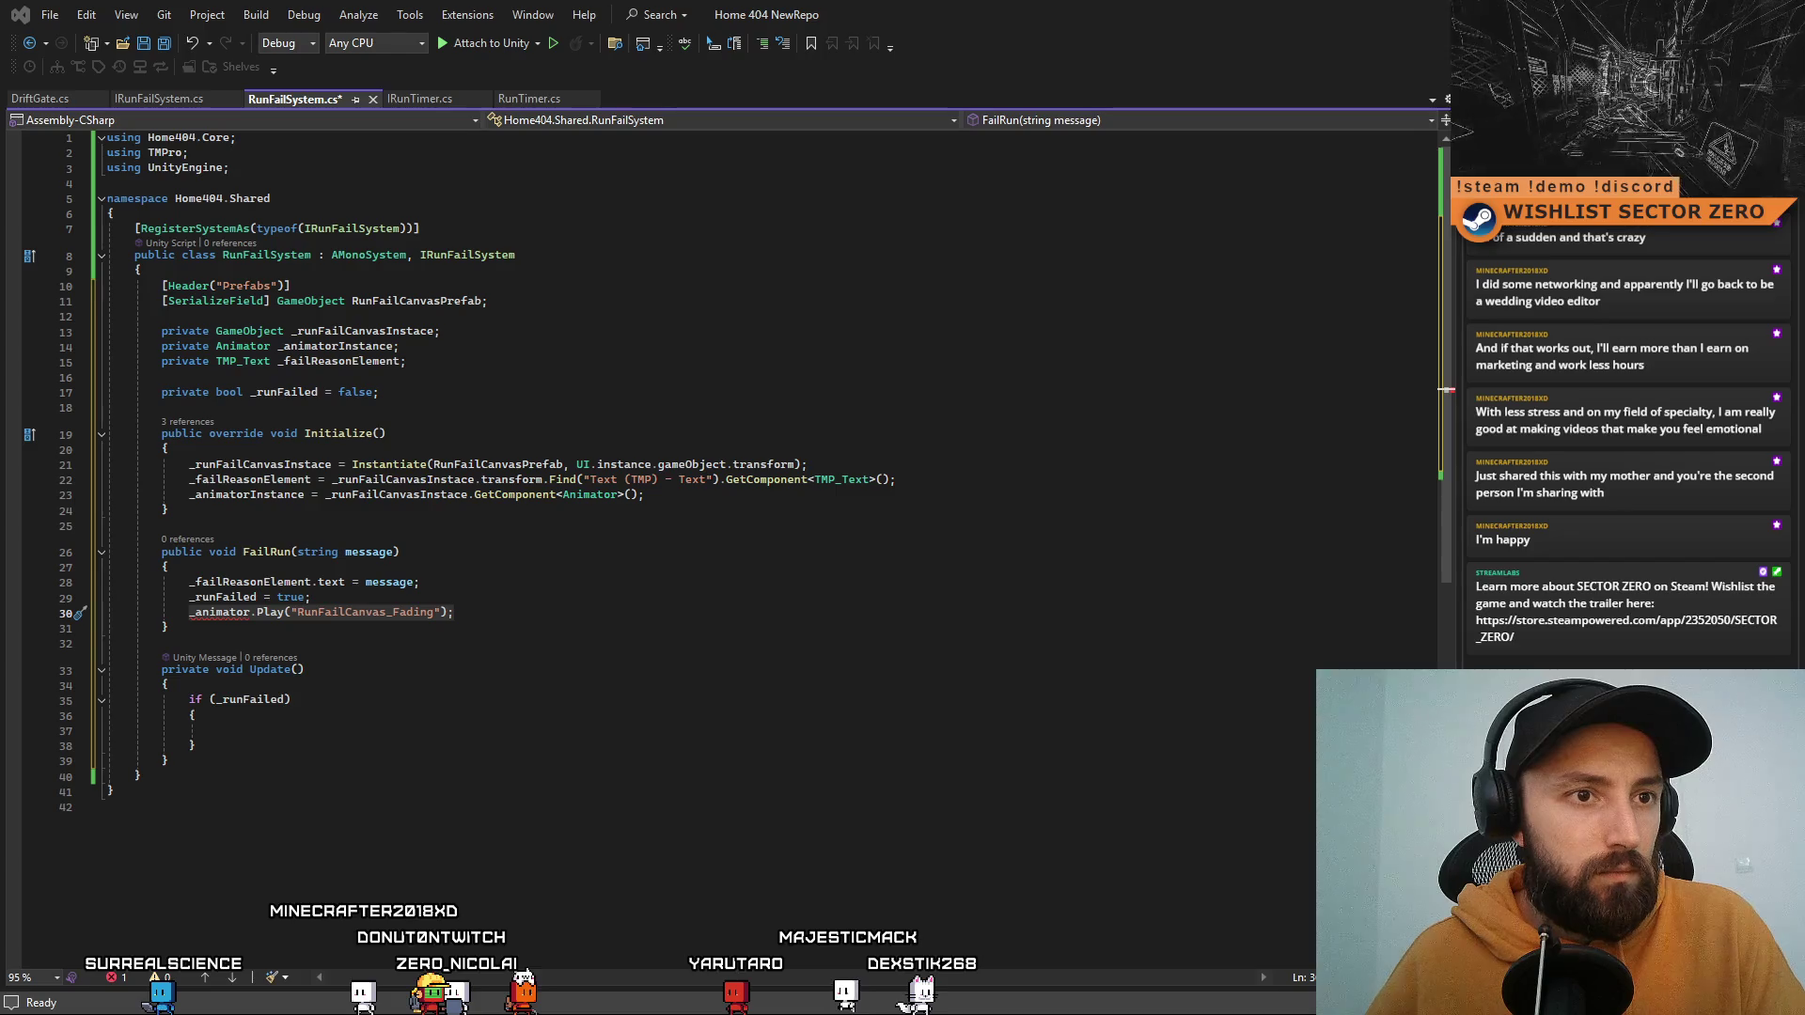
Step: Insert the suggested animator state check inside the _runFailed block with its own braces
click(320, 714)
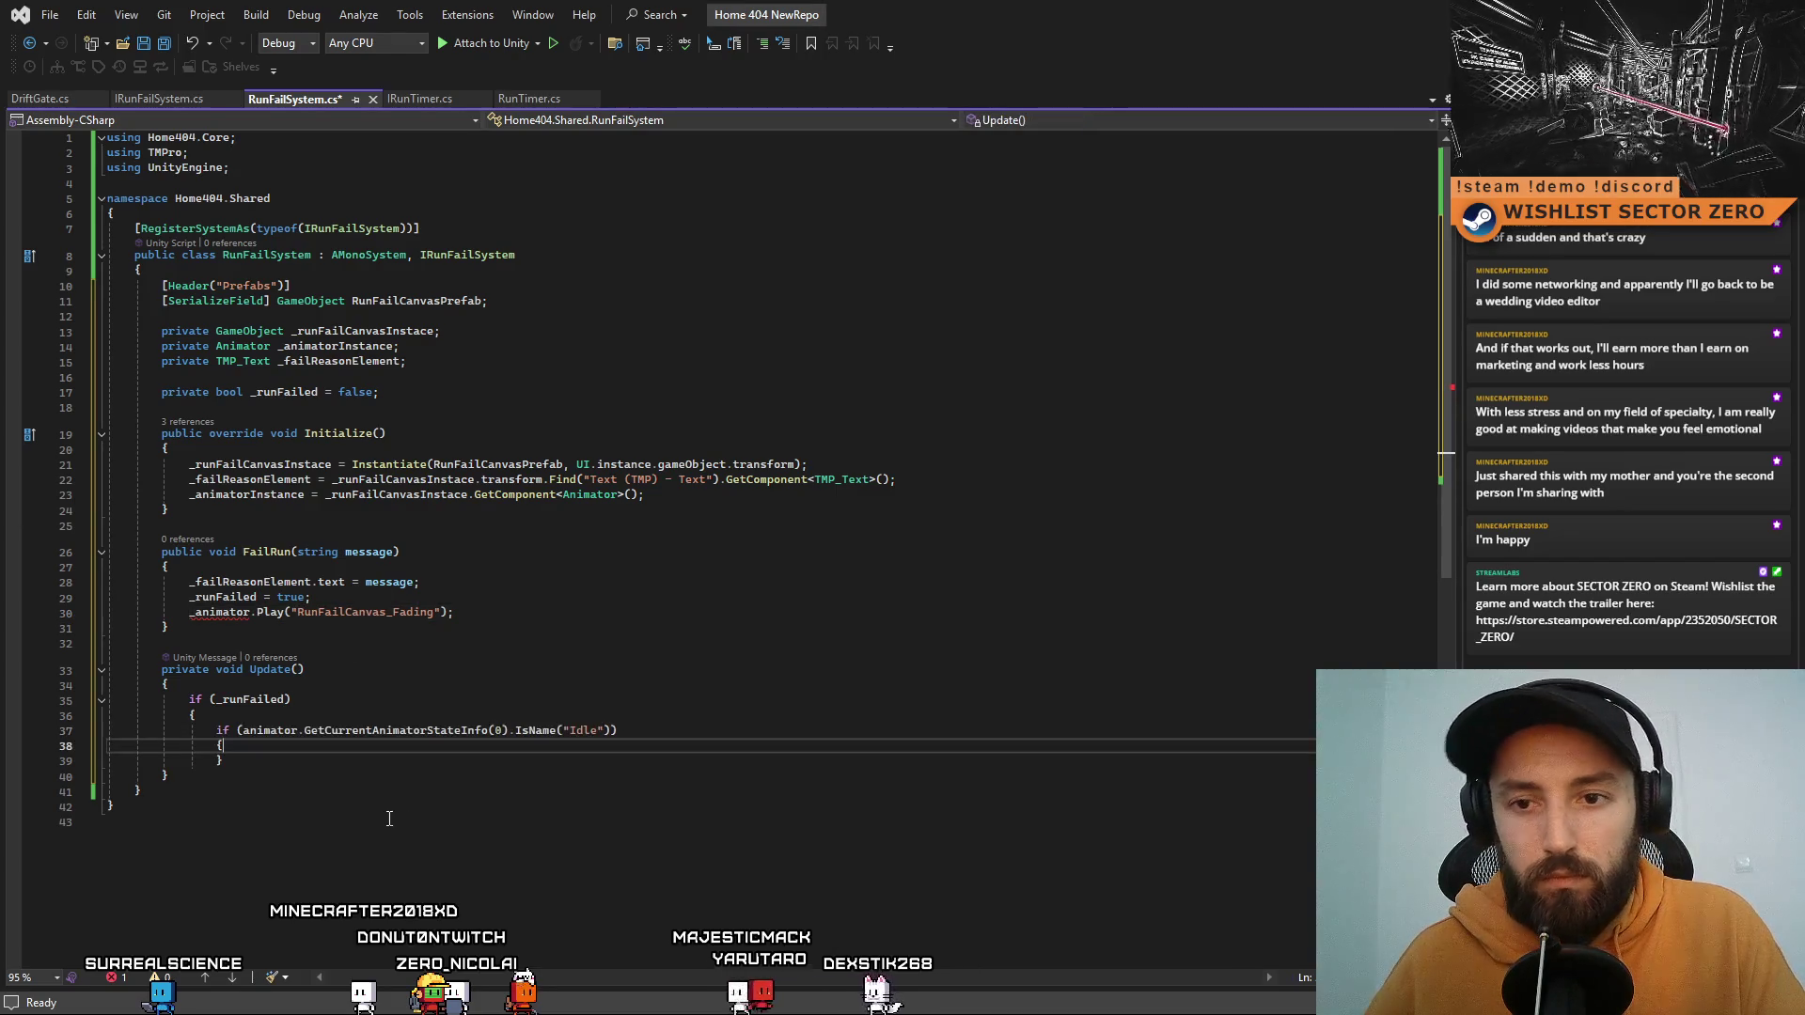
key(Tab)
click(339, 771)
key(Return)
text(})
click(421, 744)
key(Return)
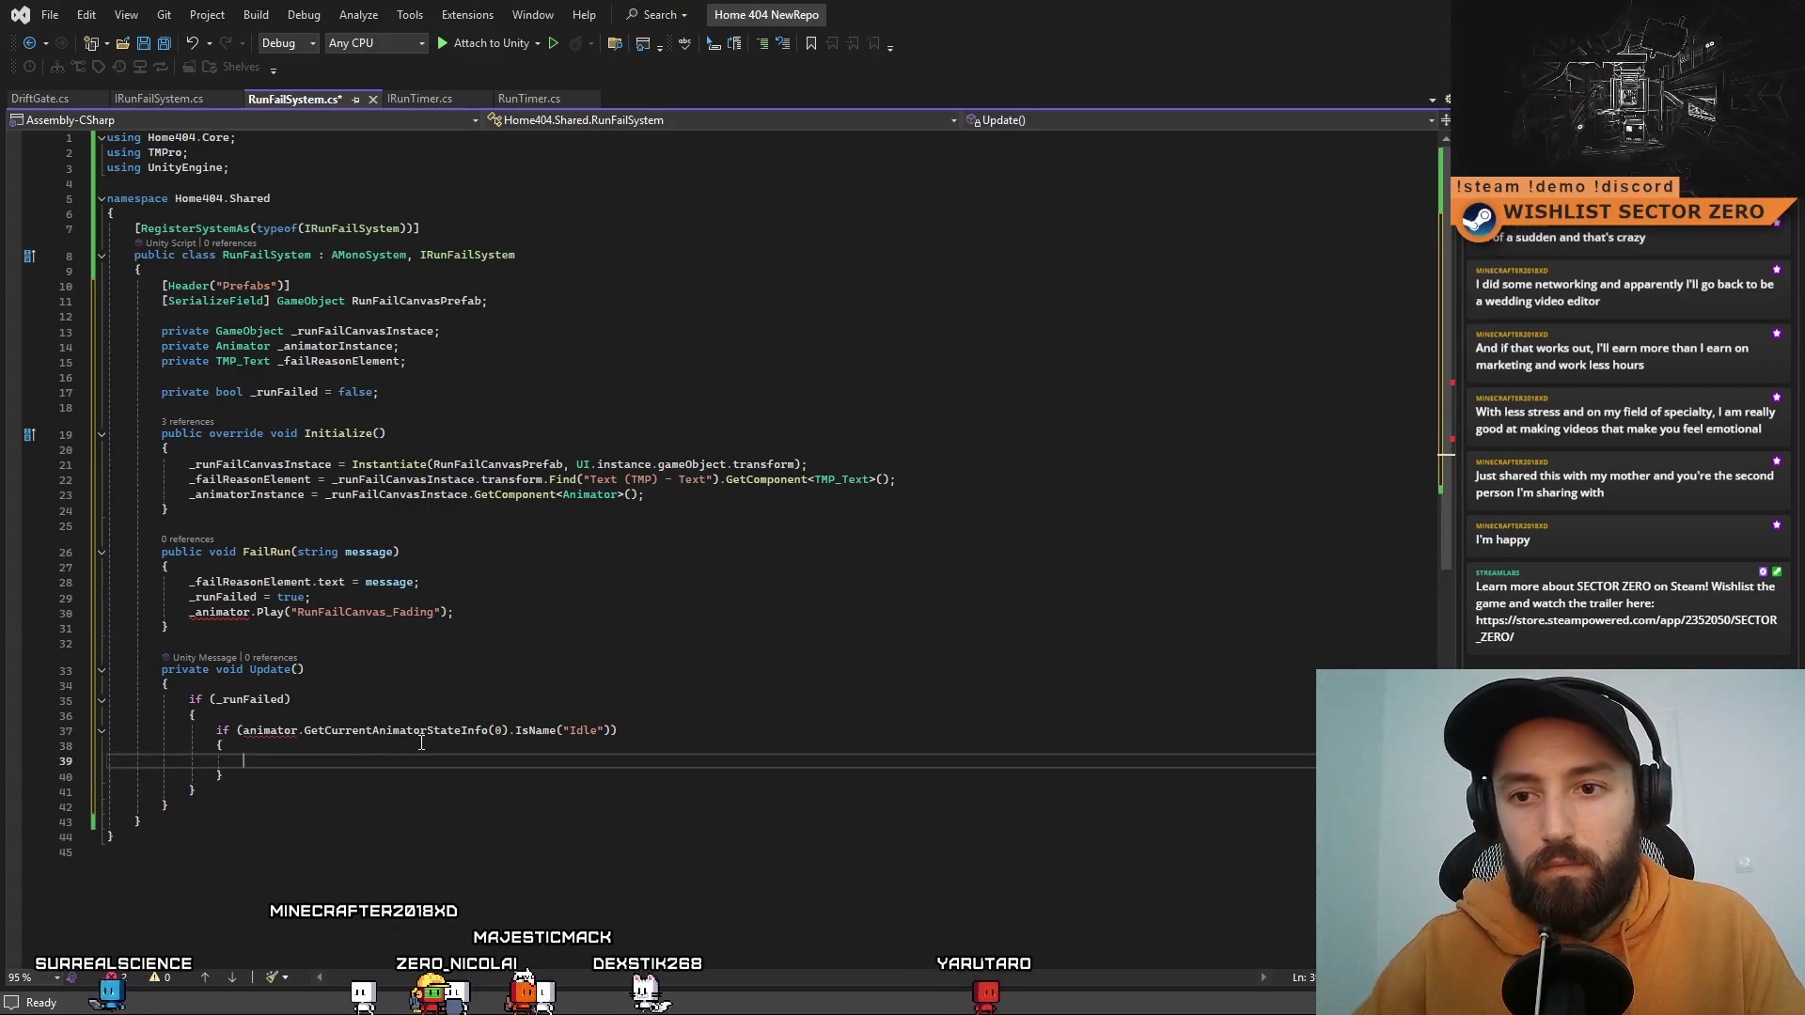
Step: Replace the checked state name "Idle" with "RunFailCanvas_Faded"
click(427, 643)
drag(433, 612, 306, 615)
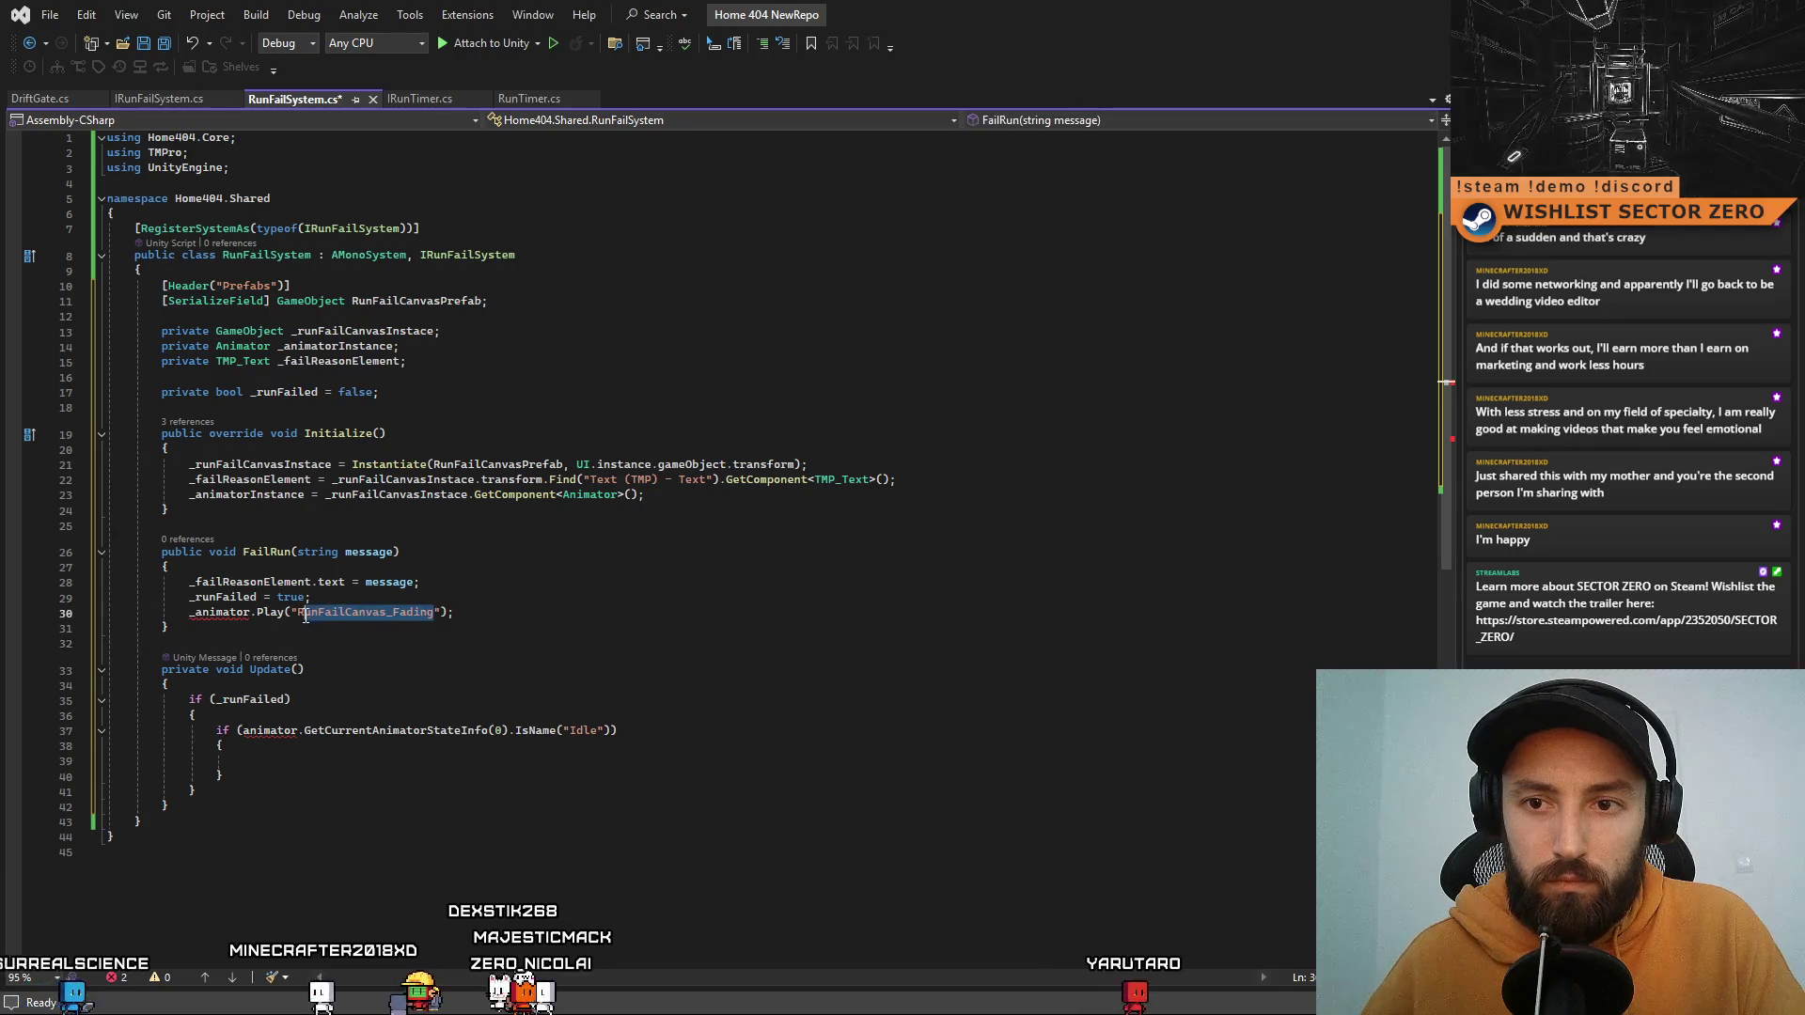
double_click(578, 731)
text(RunFailCanvas_Fading)
key(BackSpace)
key(BackSpace)
key(BackSpace)
text(ed)
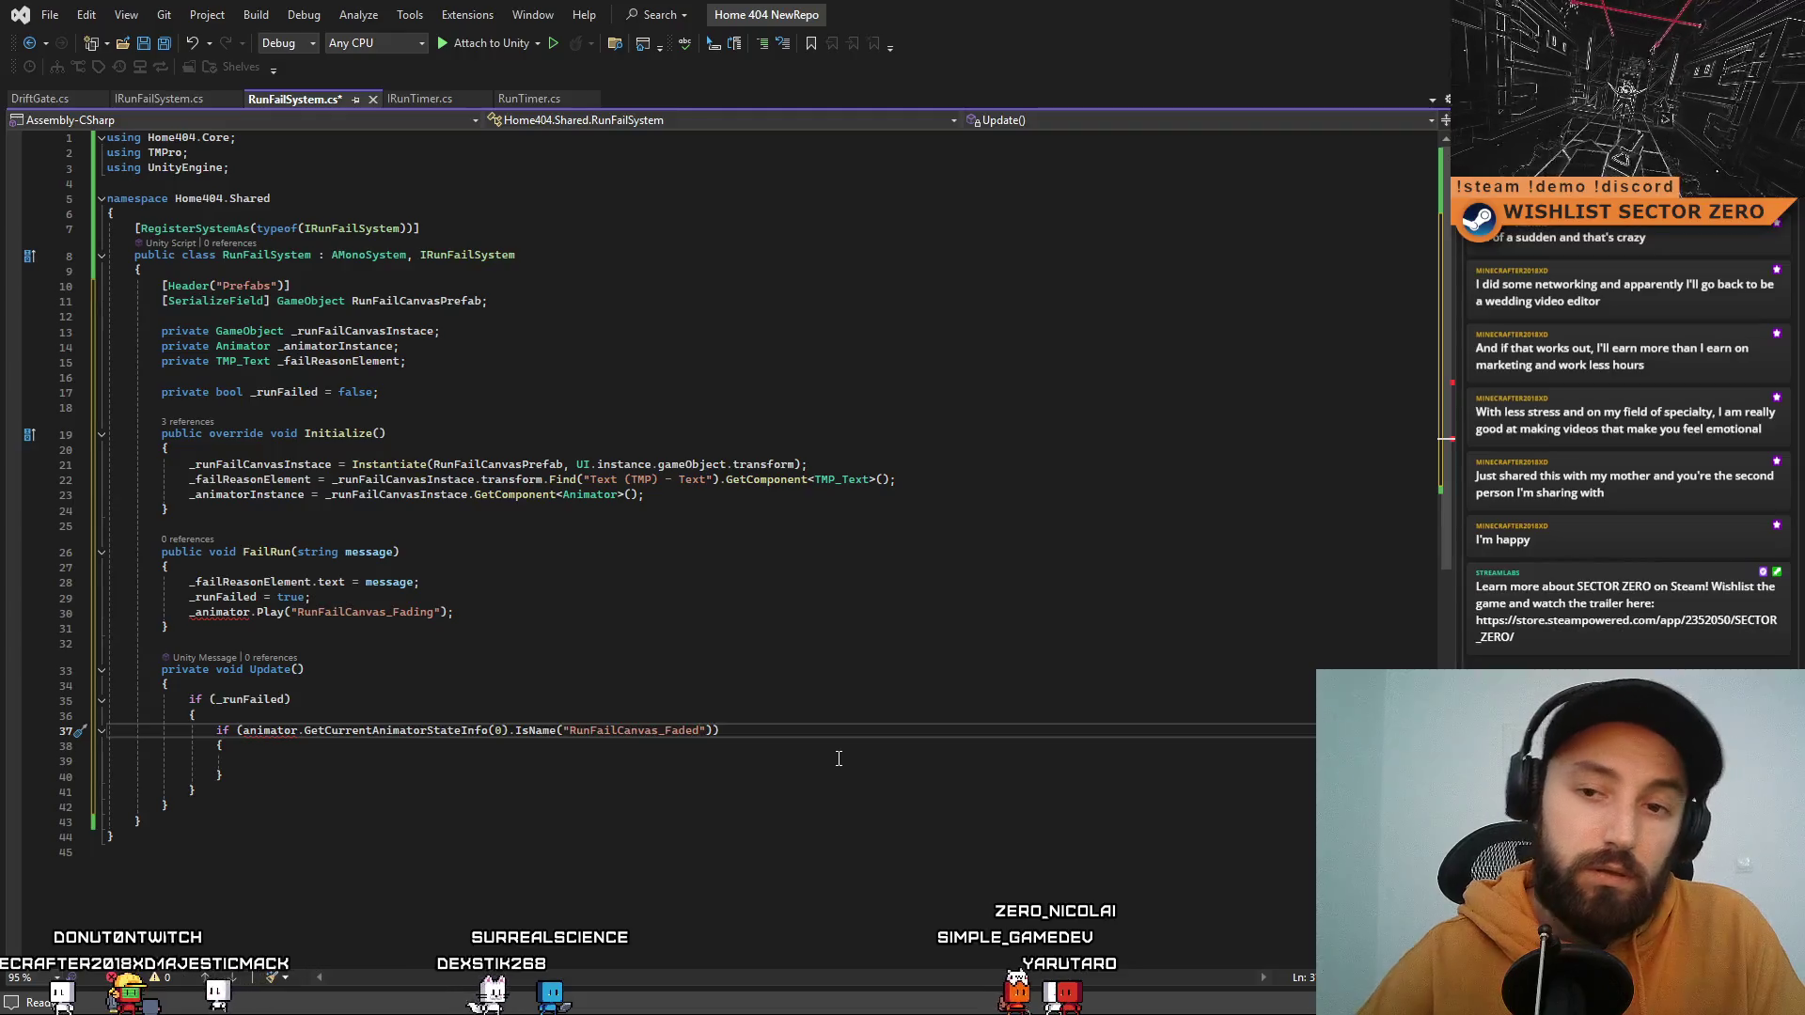
click(527, 759)
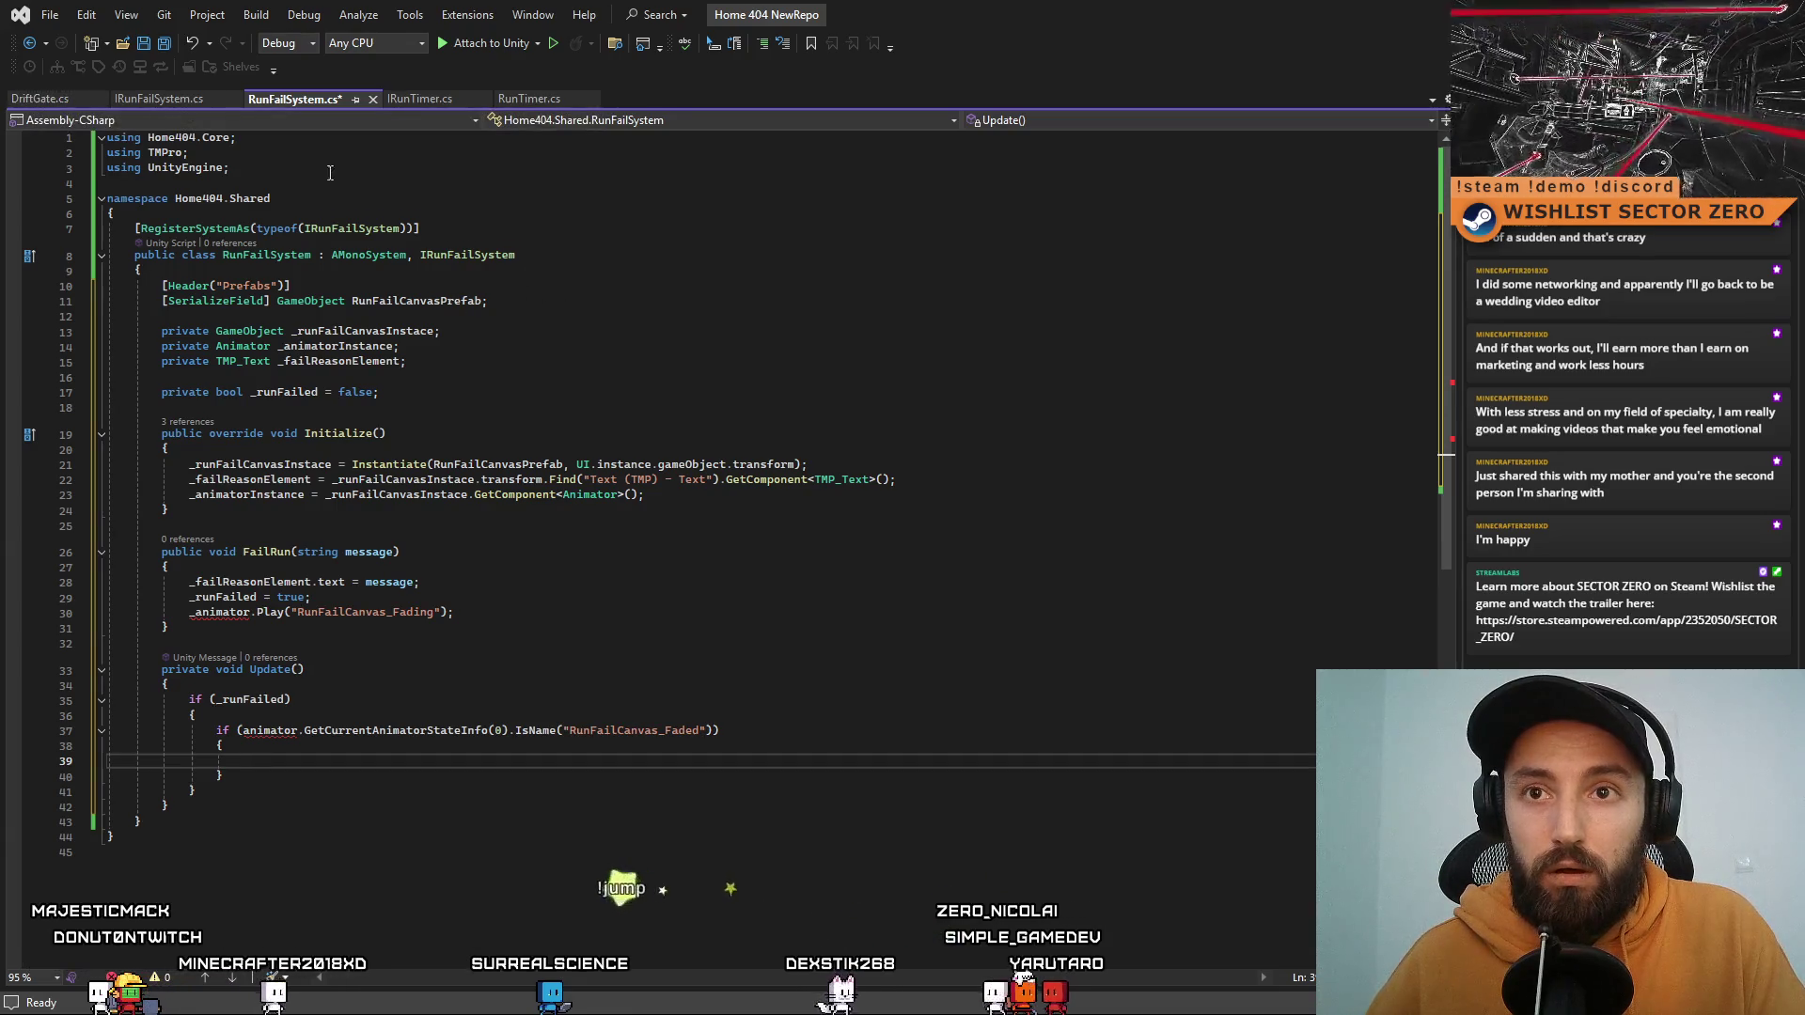
Step: Search the Unity Project for 'orchestr' and open WorldGenerationOrchestrator.cs
click(54, 98)
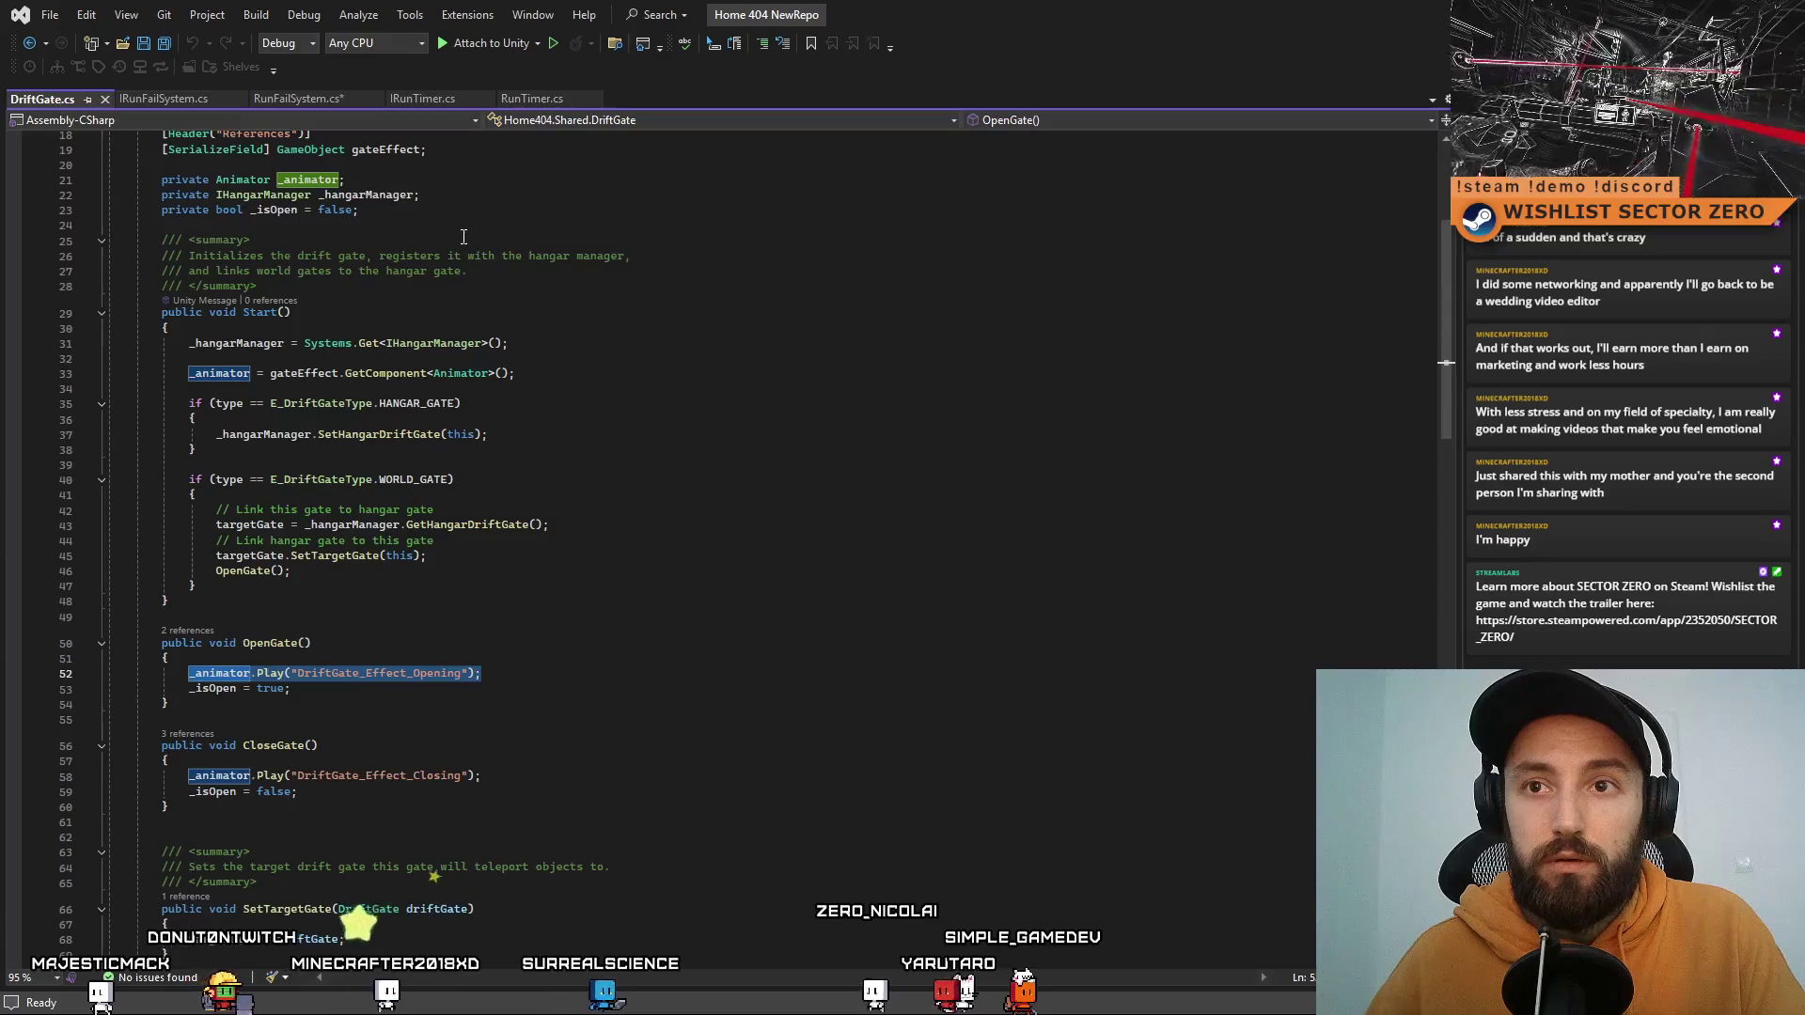
scroll(470, 273, up, 6)
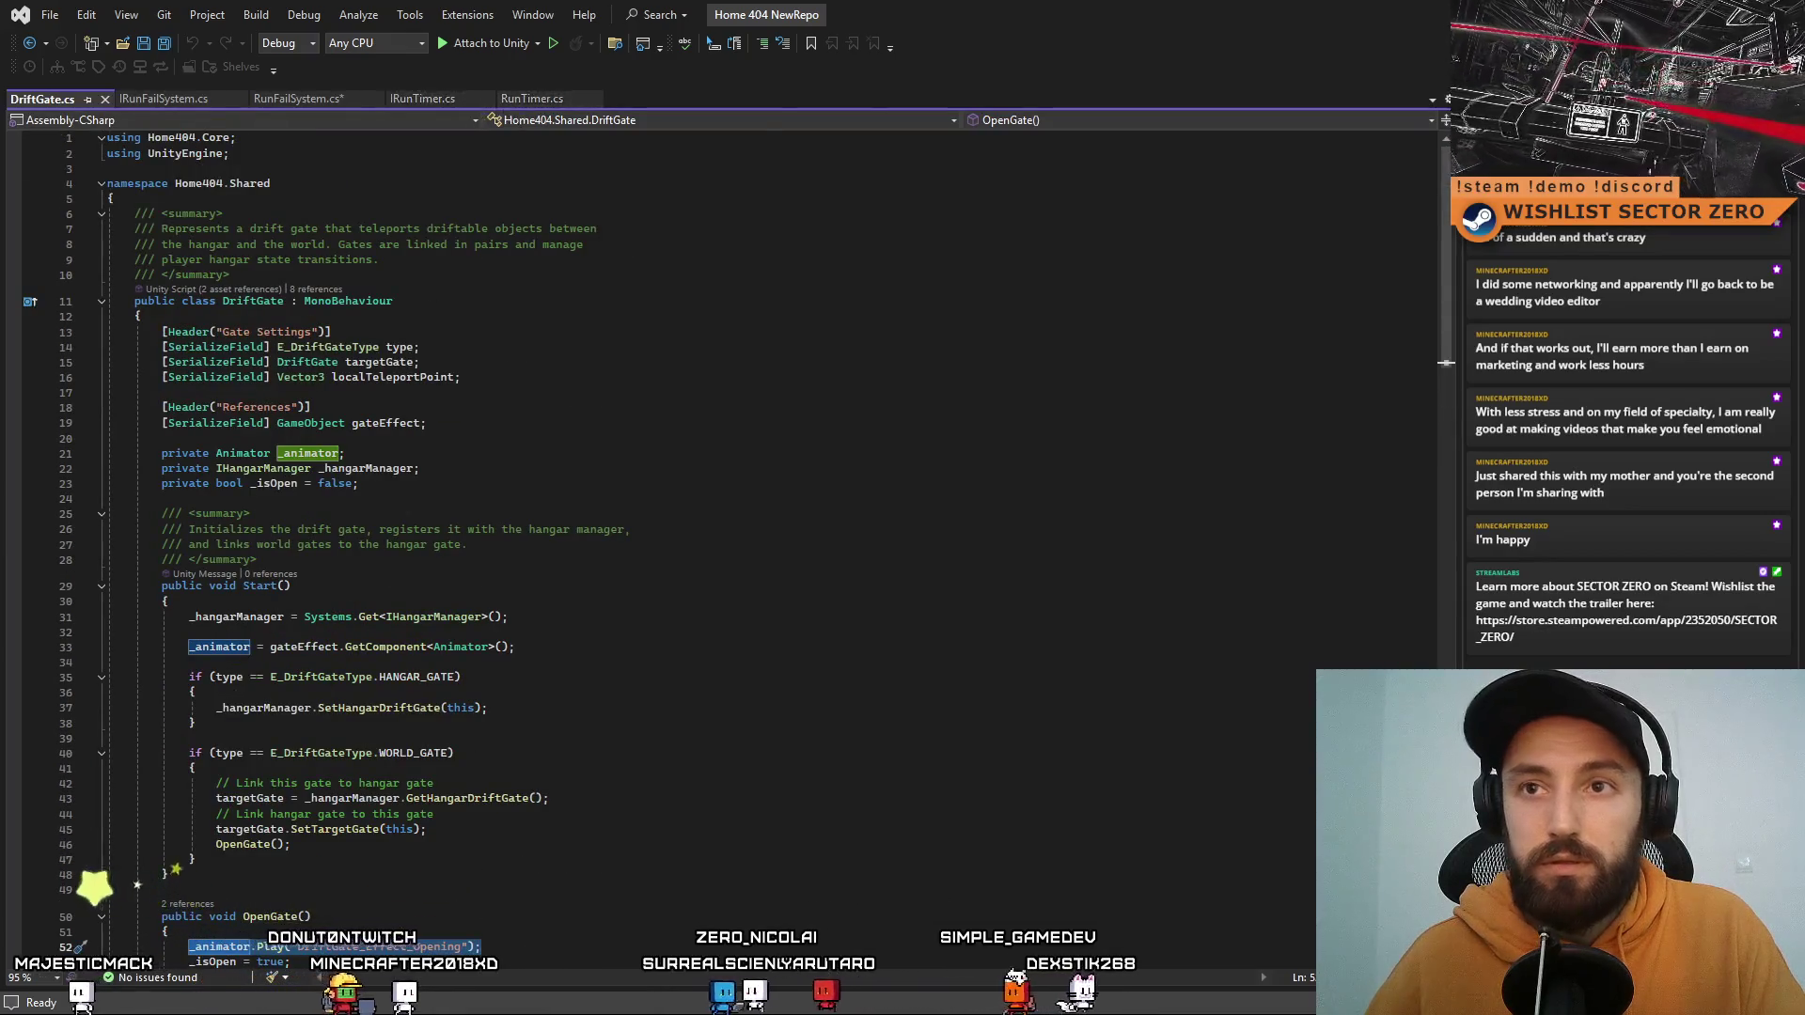
key(alt+Tab)
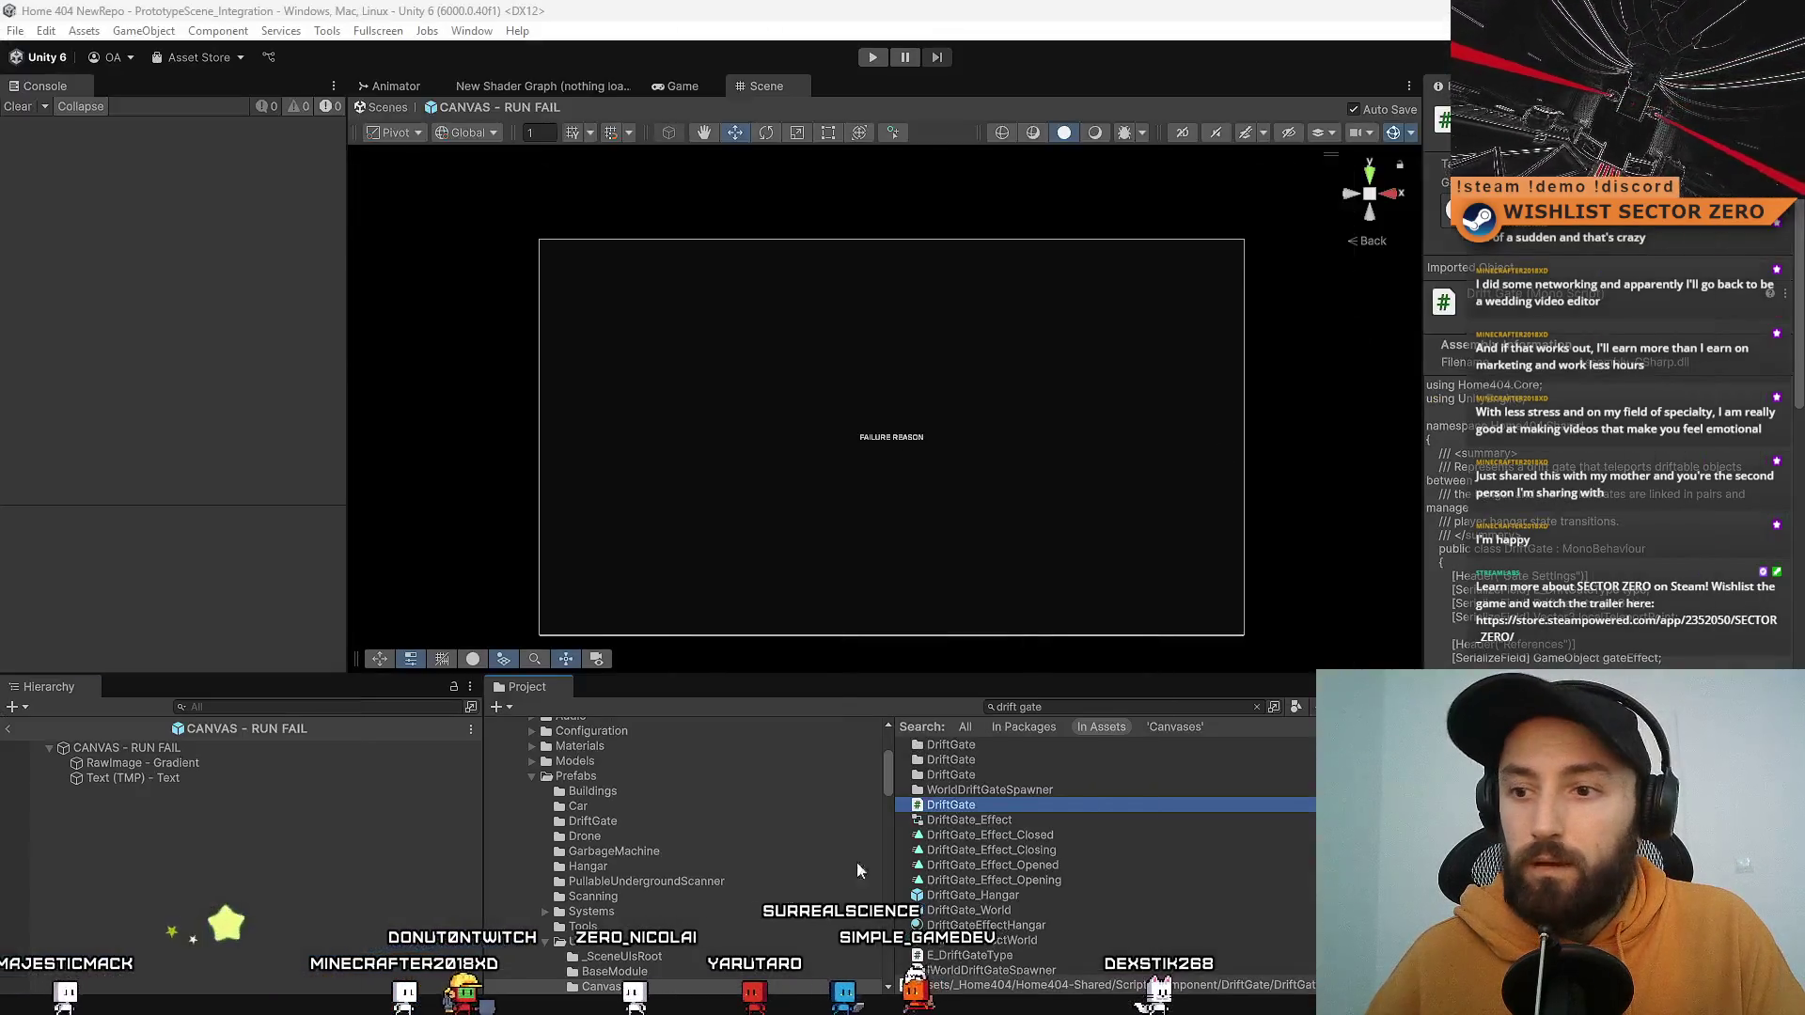
click(1108, 704)
text(orchestr)
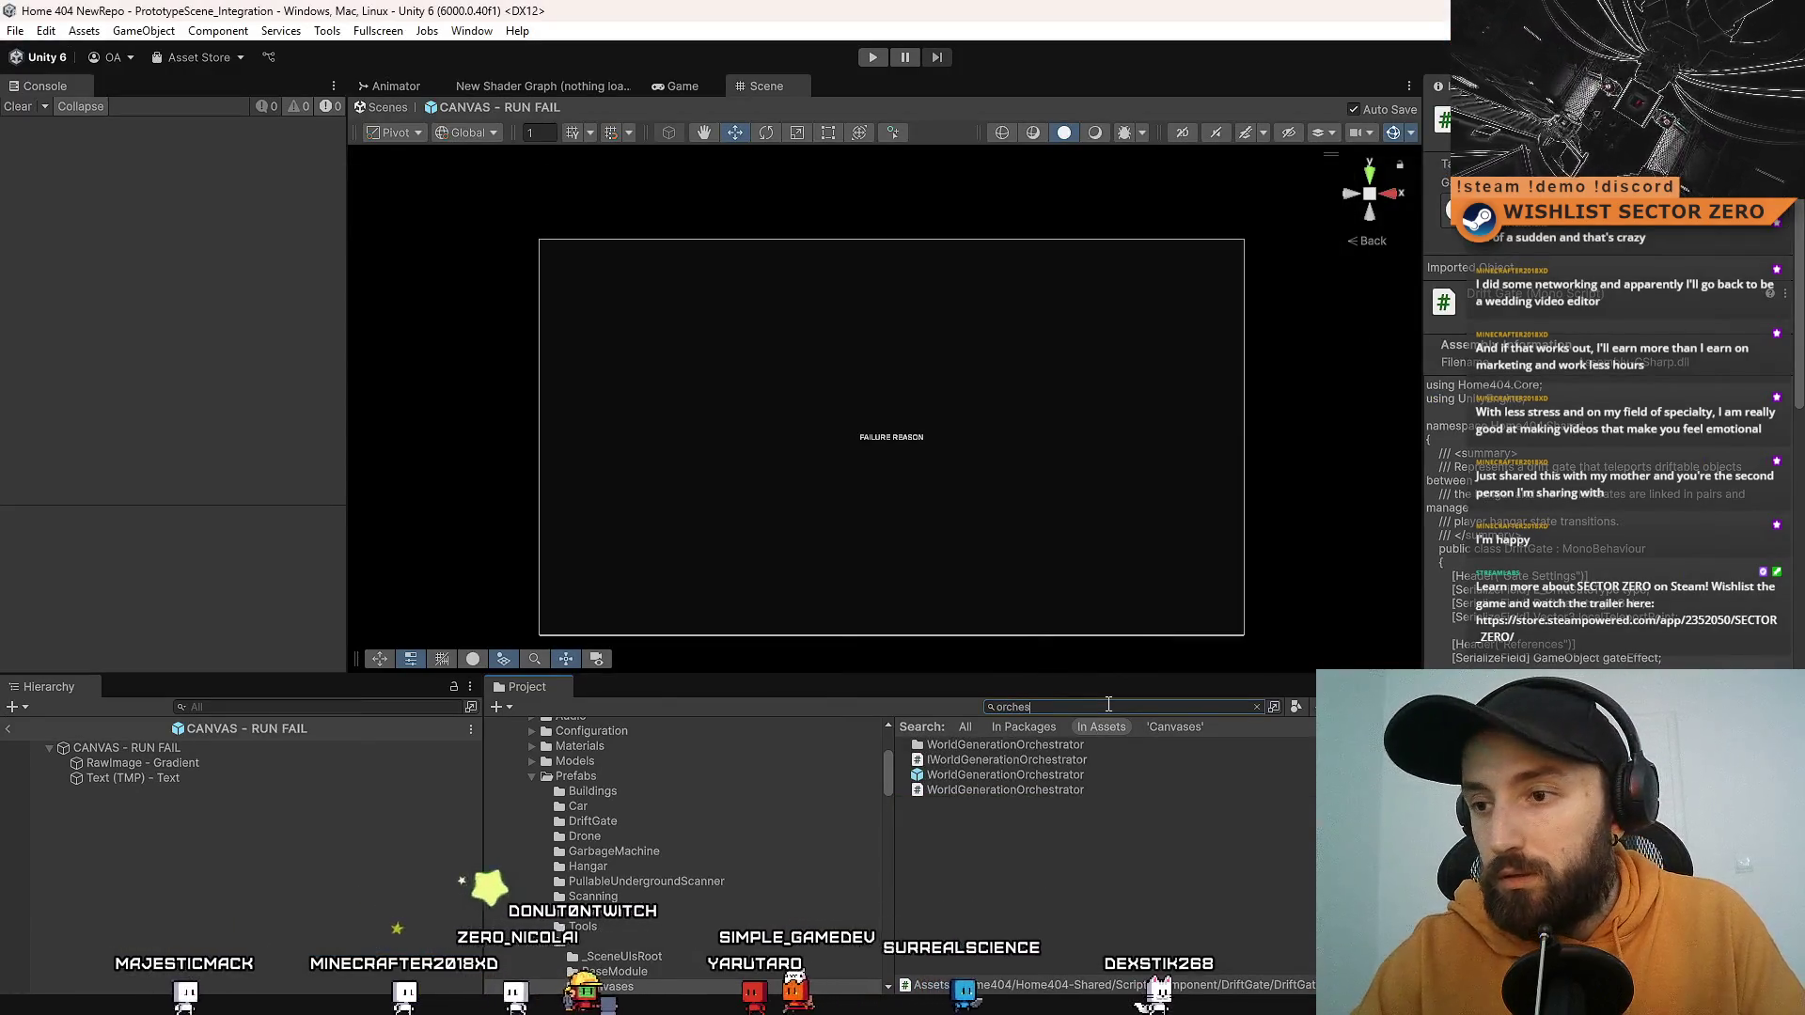
double_click(1047, 791)
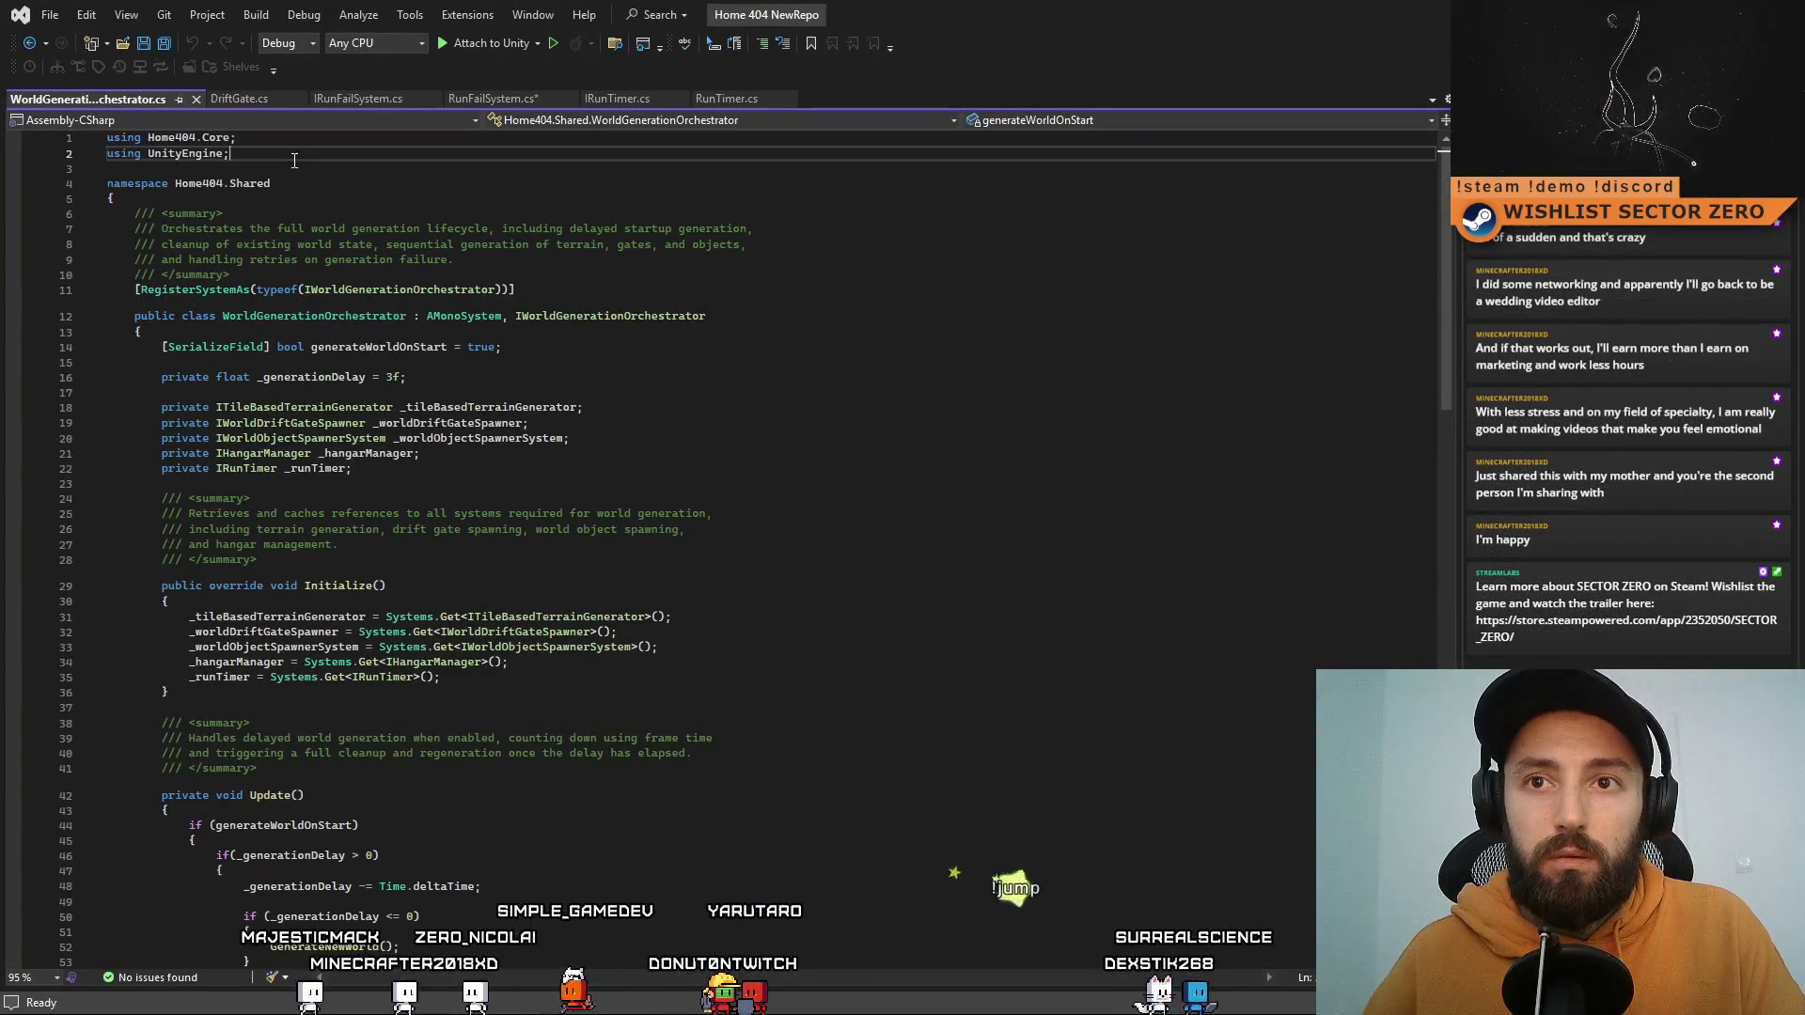
Step: Copy the UnityEngine.SceneManagement using directive from RunTimer into RunFailSystem
scroll(653, 585, down, 7)
scroll(653, 585, down, 14)
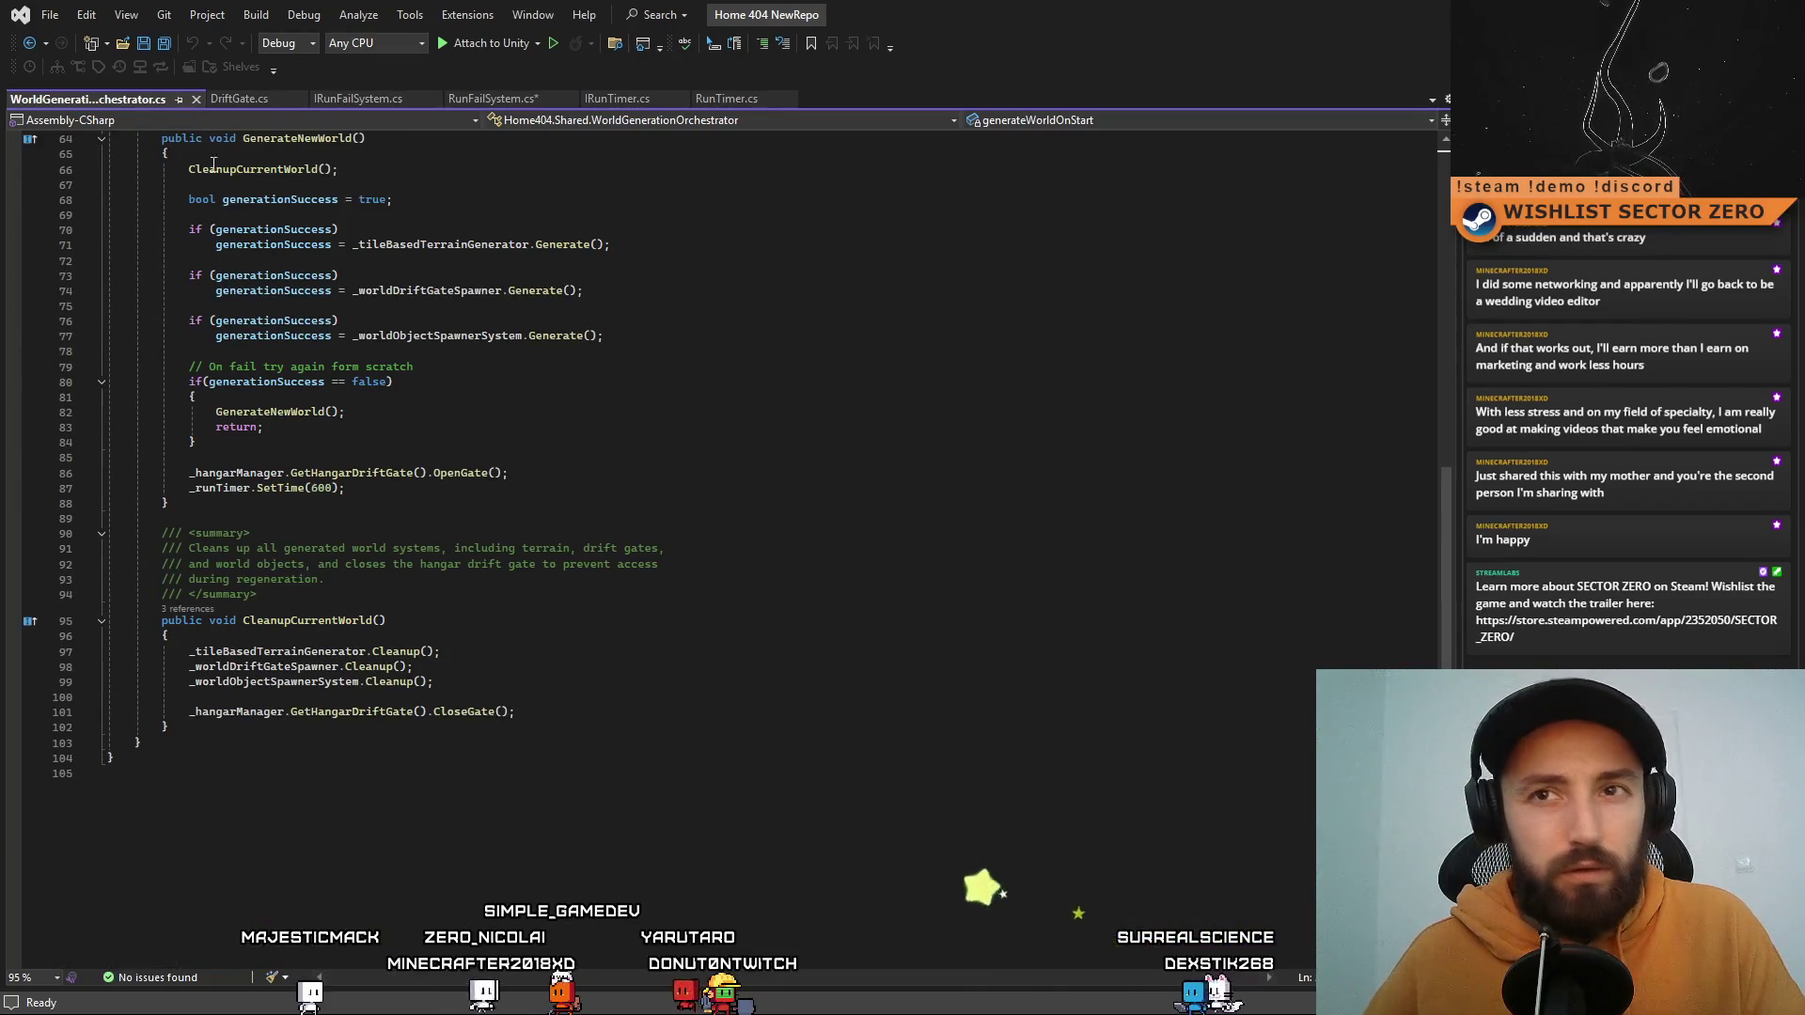
click(717, 96)
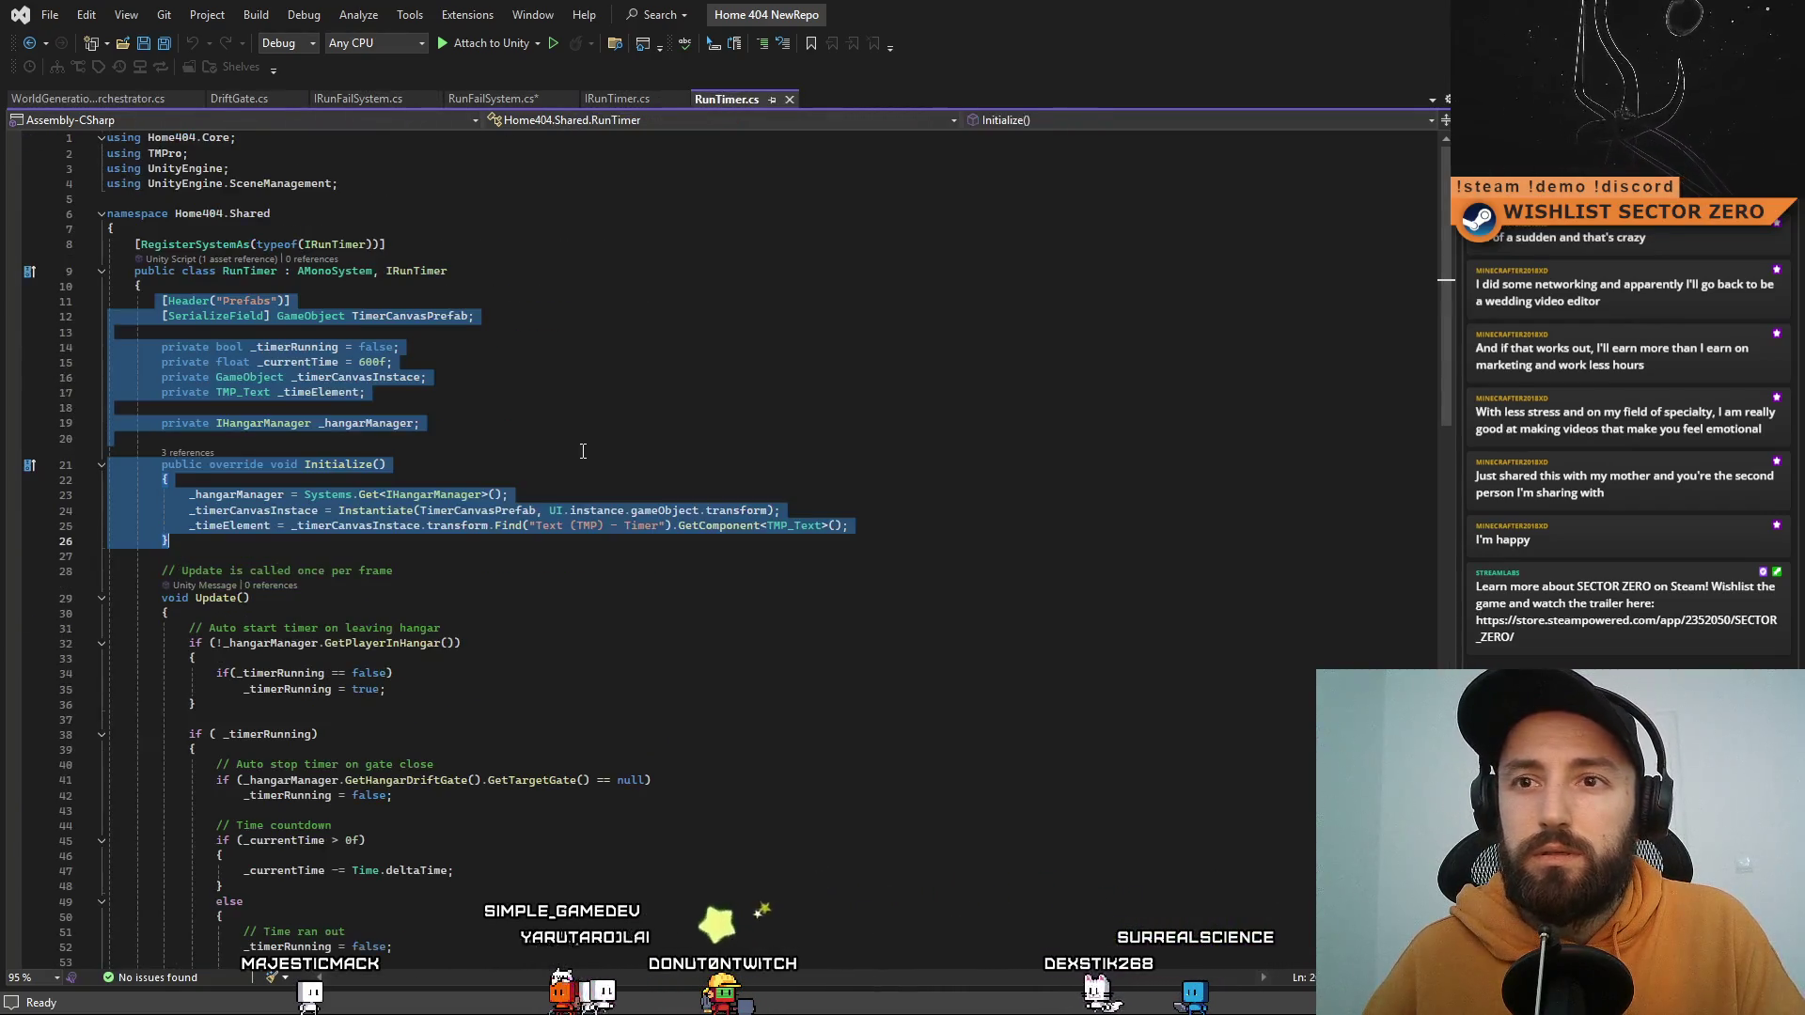
drag(391, 186, 106, 183)
key(ctrl+c)
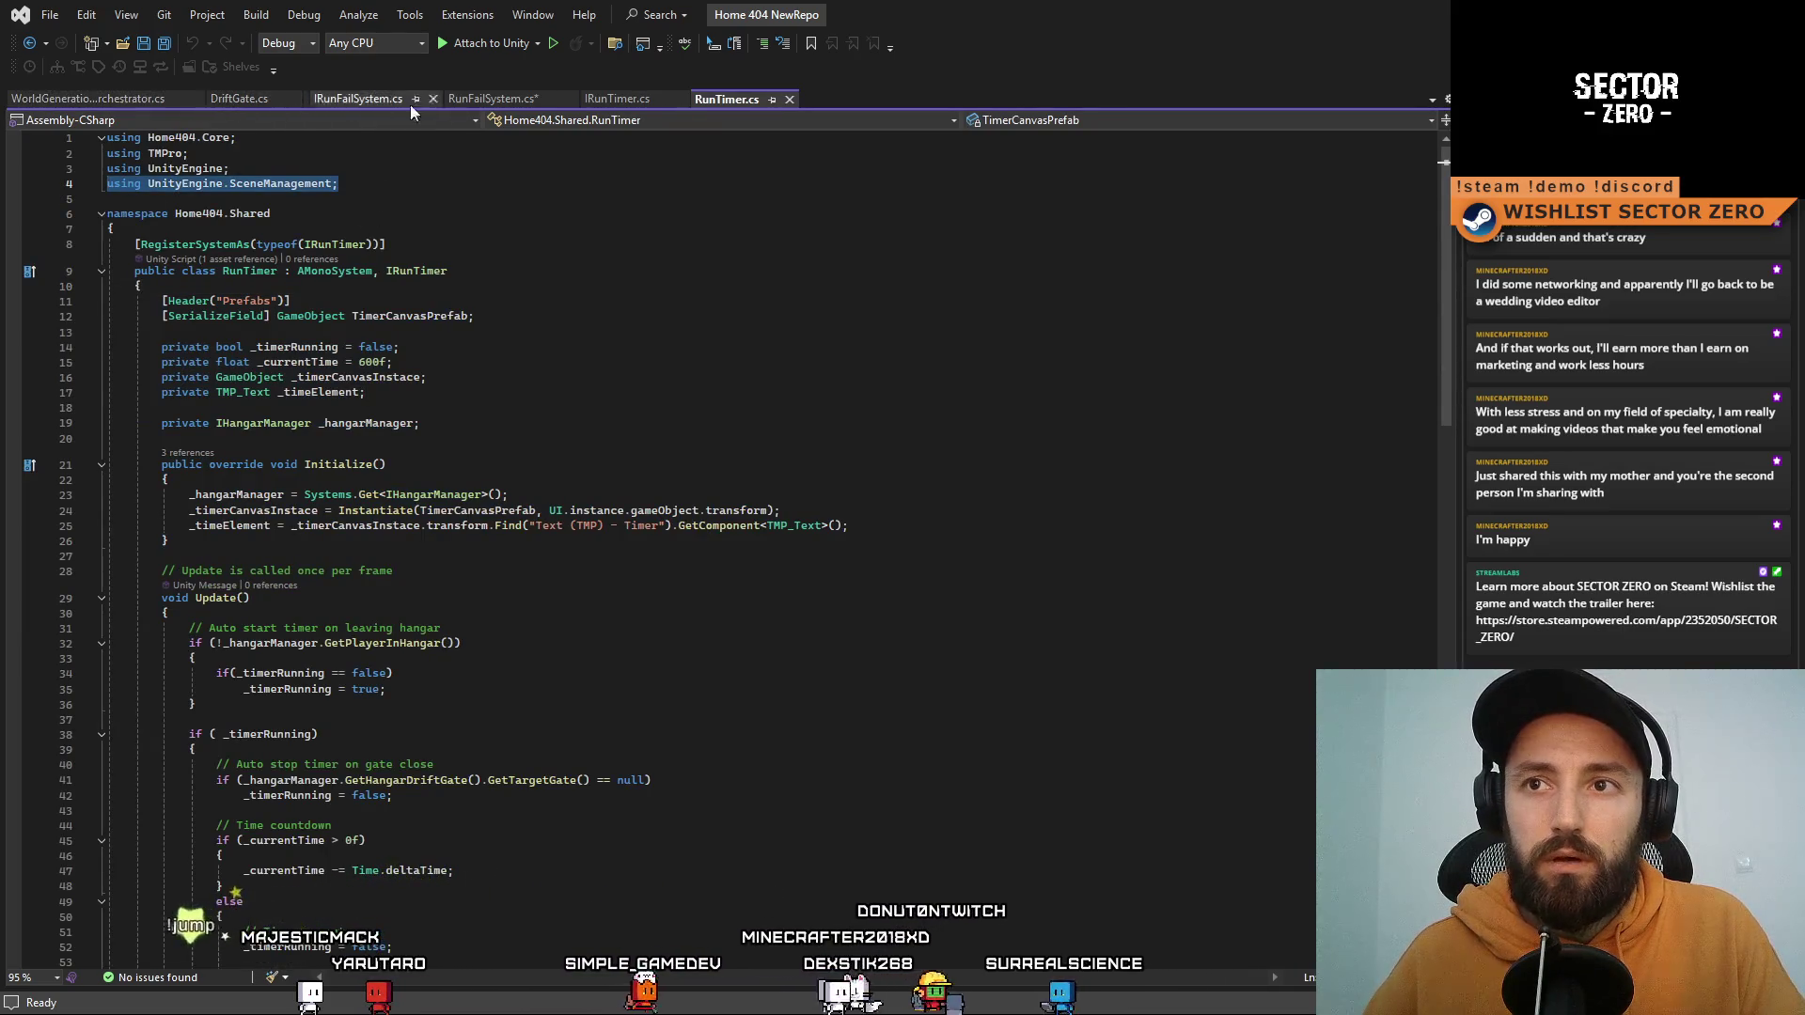
click(472, 101)
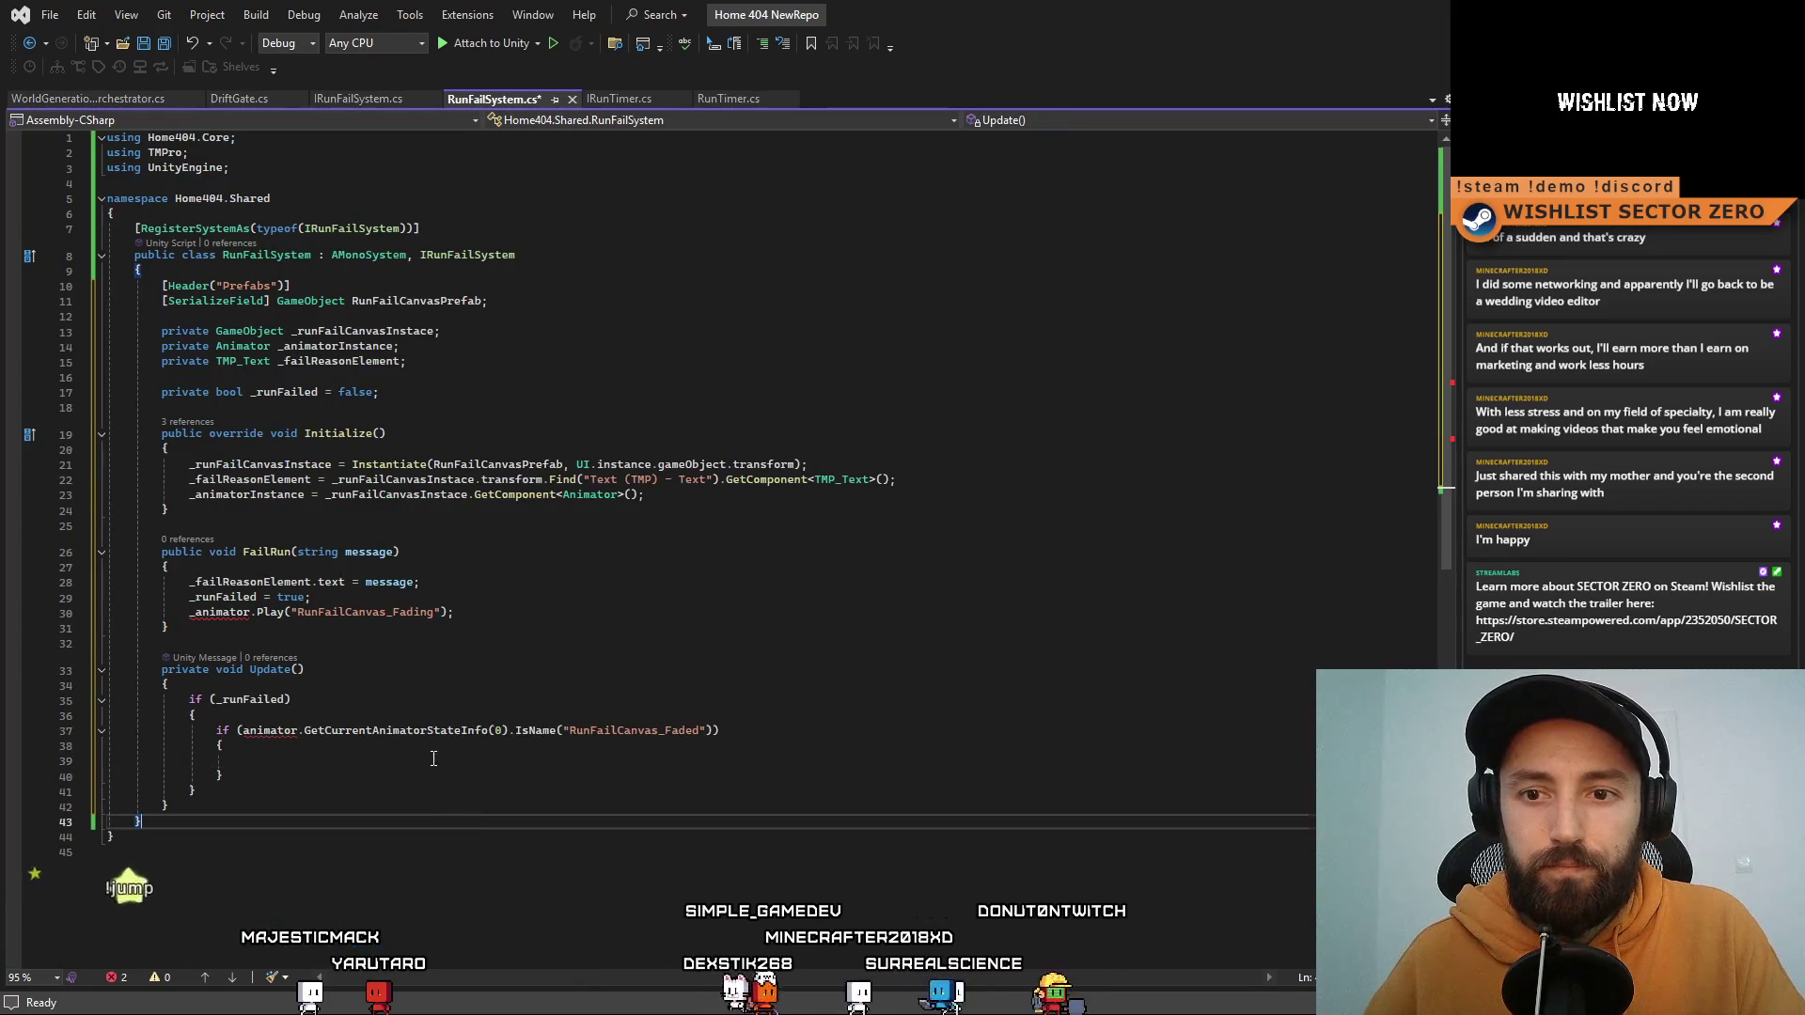
click(361, 171)
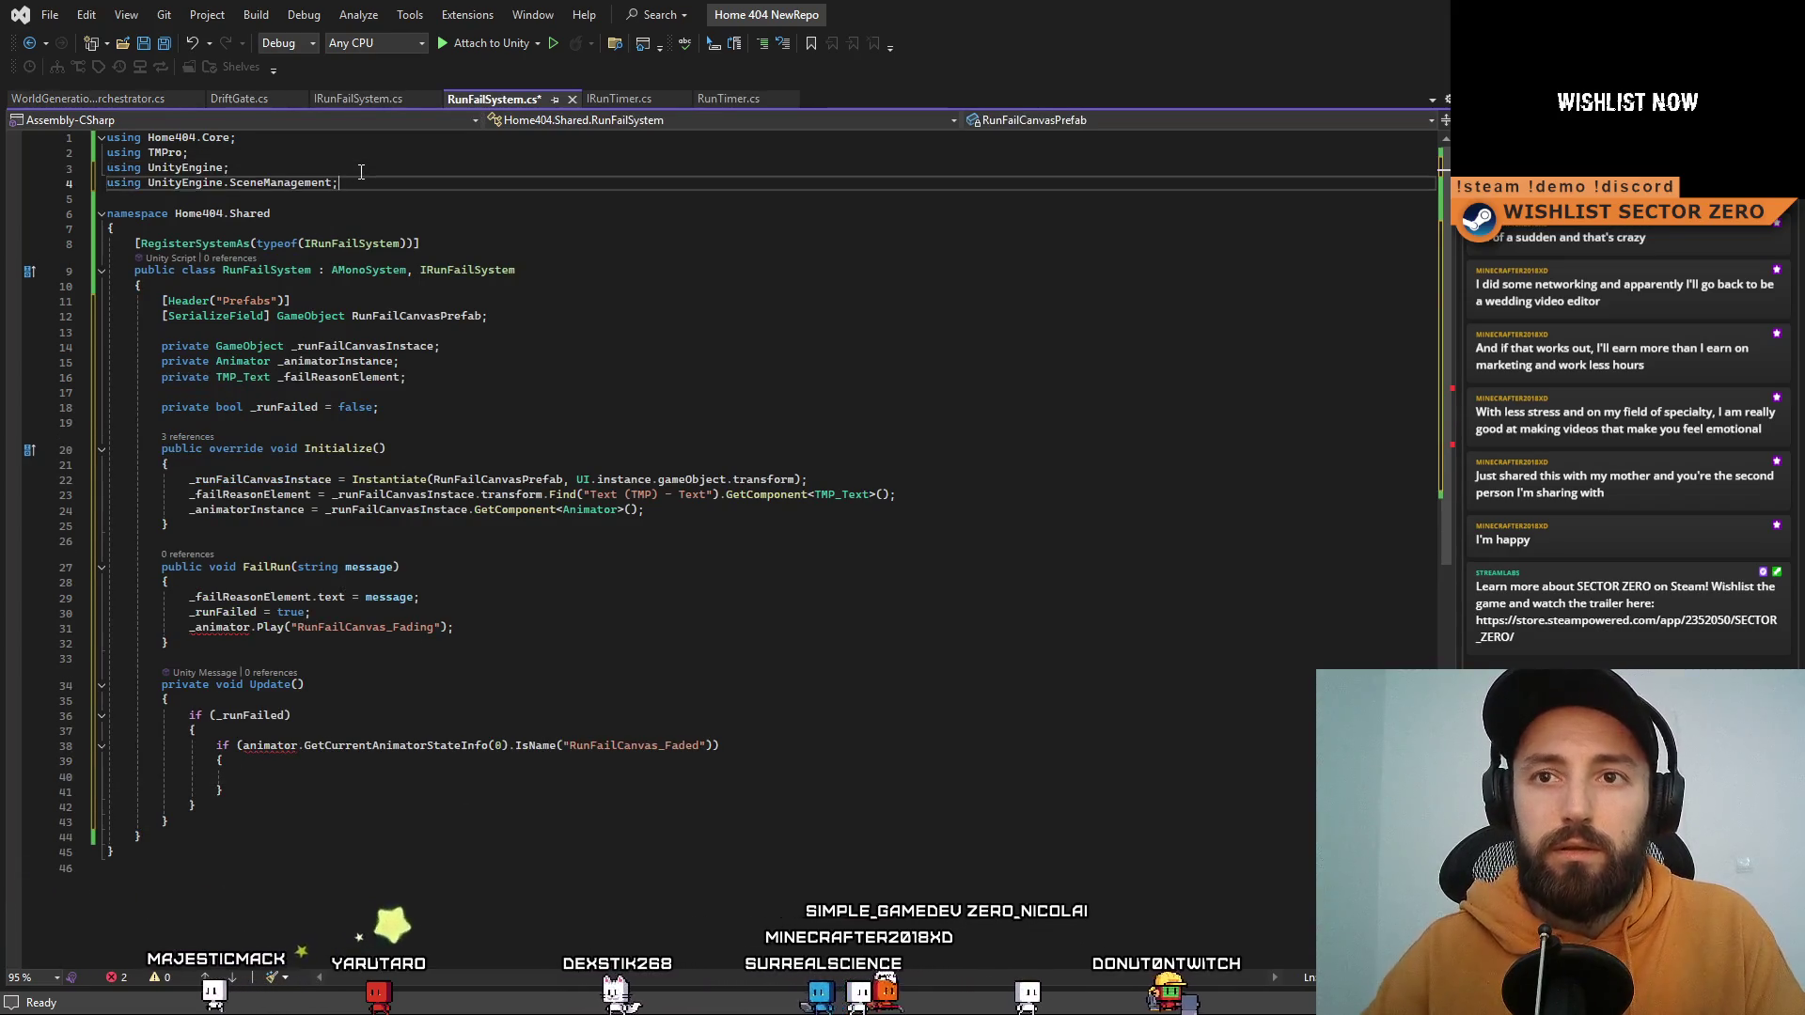
key(Return)
key(ctrl+v)
Step: Copy RunTimer's time-out scene reload call and comment that line out
click(729, 101)
click(642, 648)
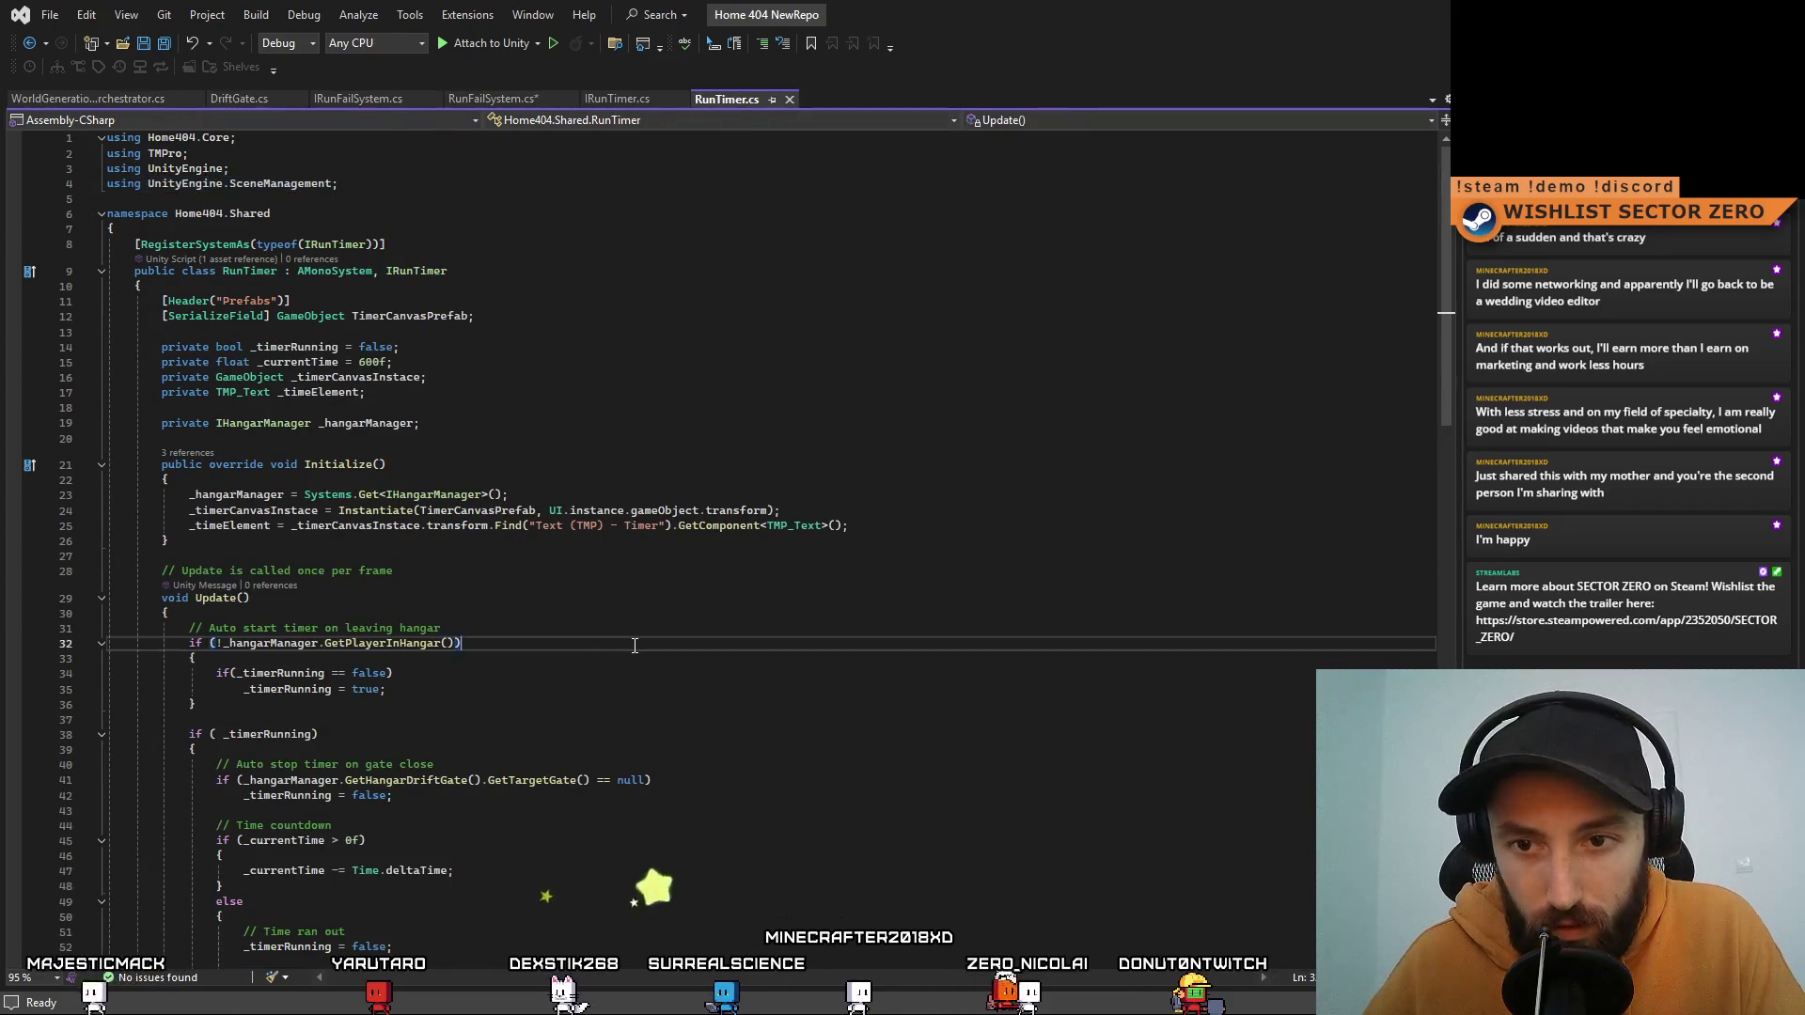
scroll(634, 645, down, 9)
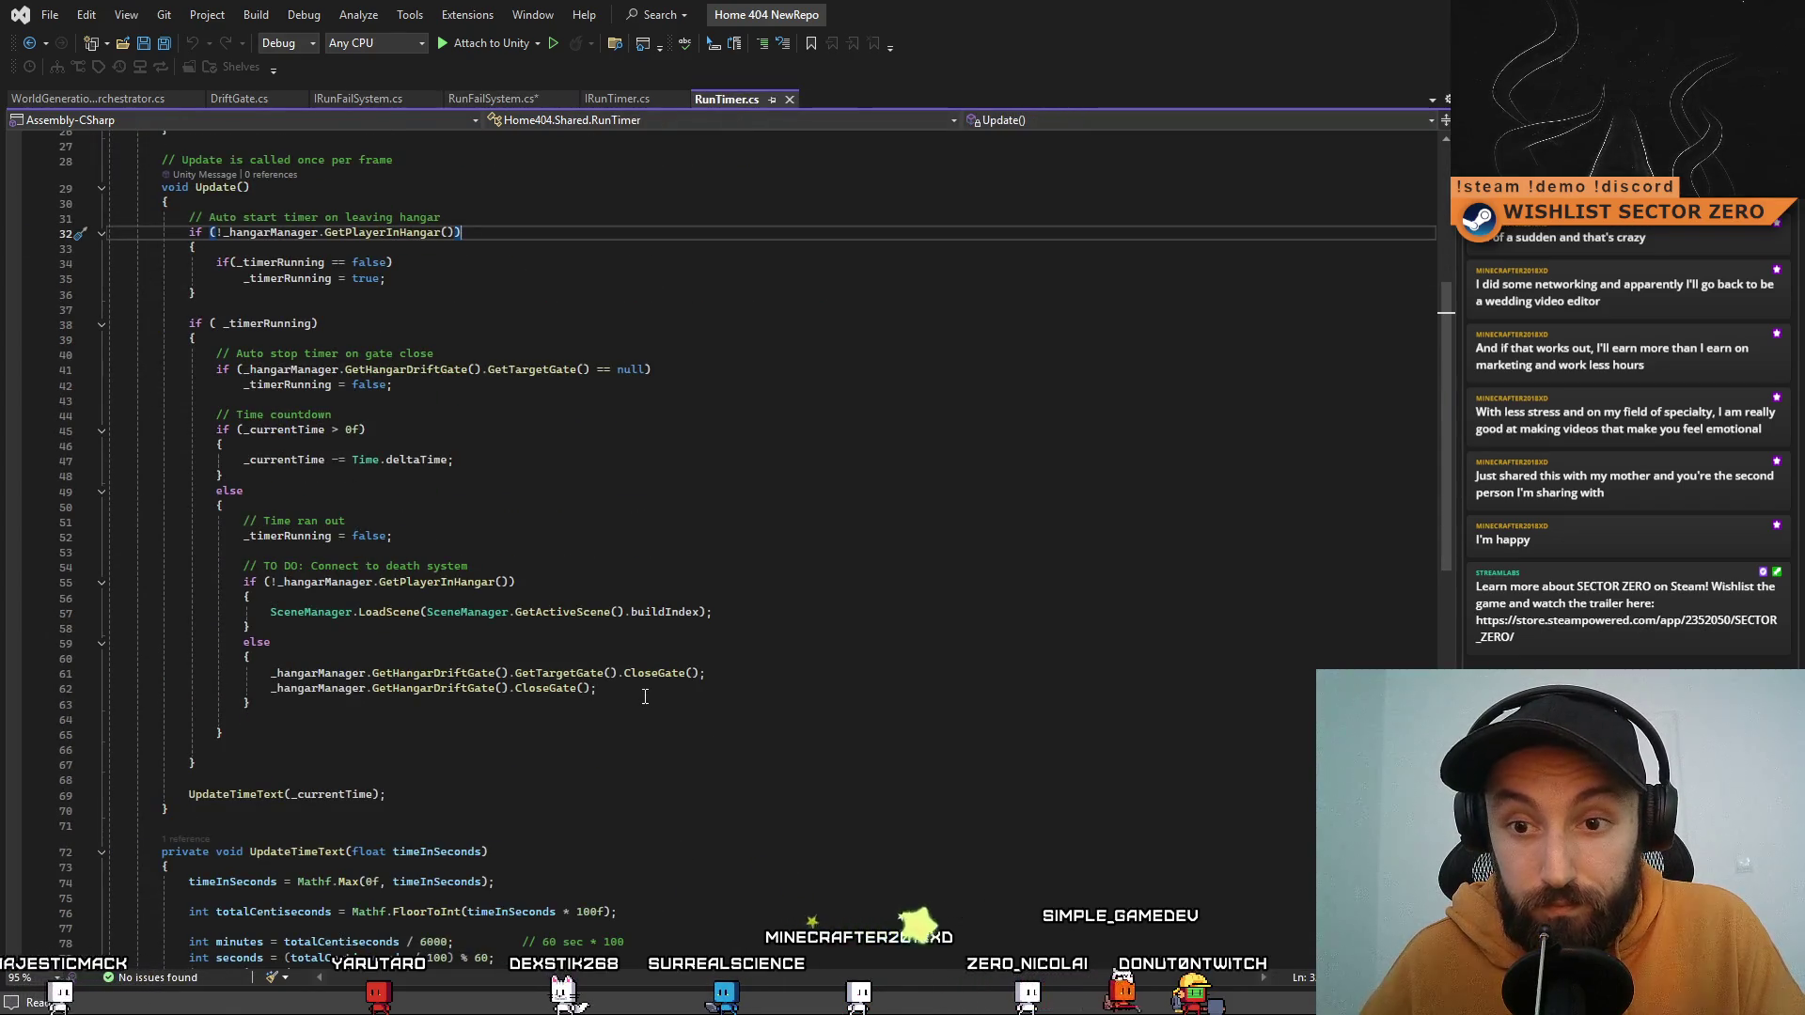
drag(270, 612, 510, 612)
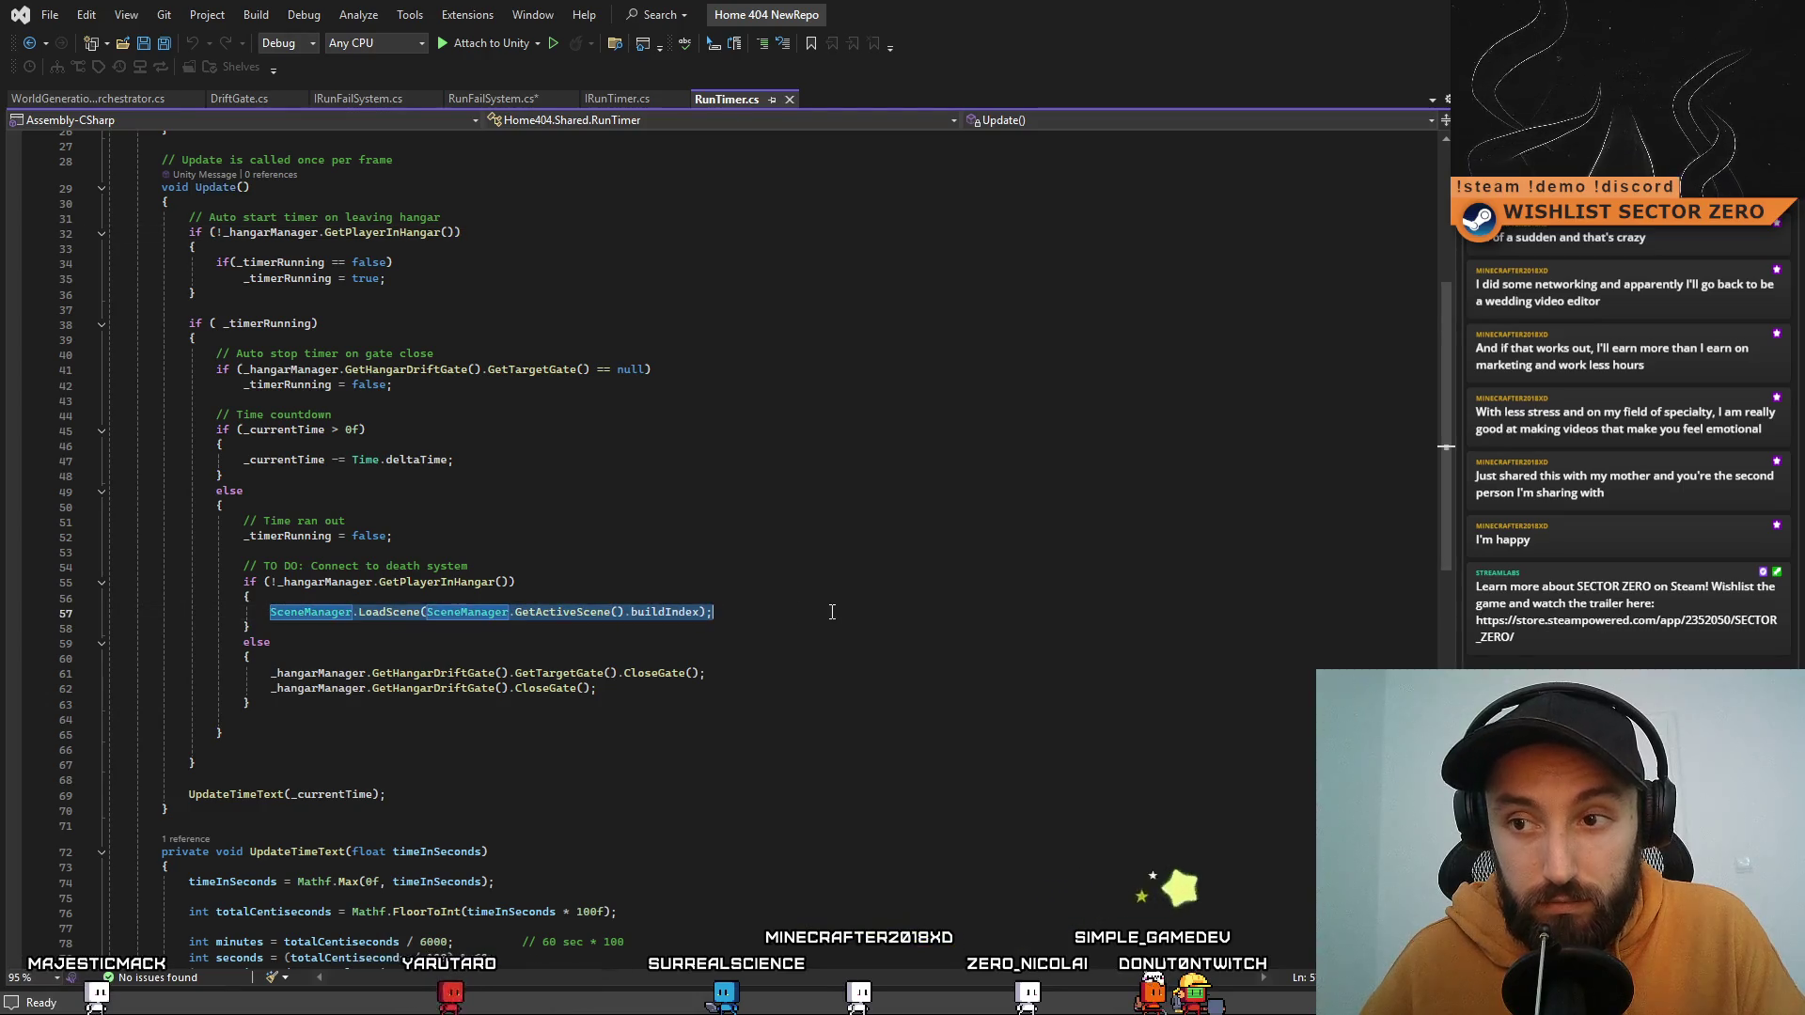
click(250, 704)
click(270, 612)
text(//)
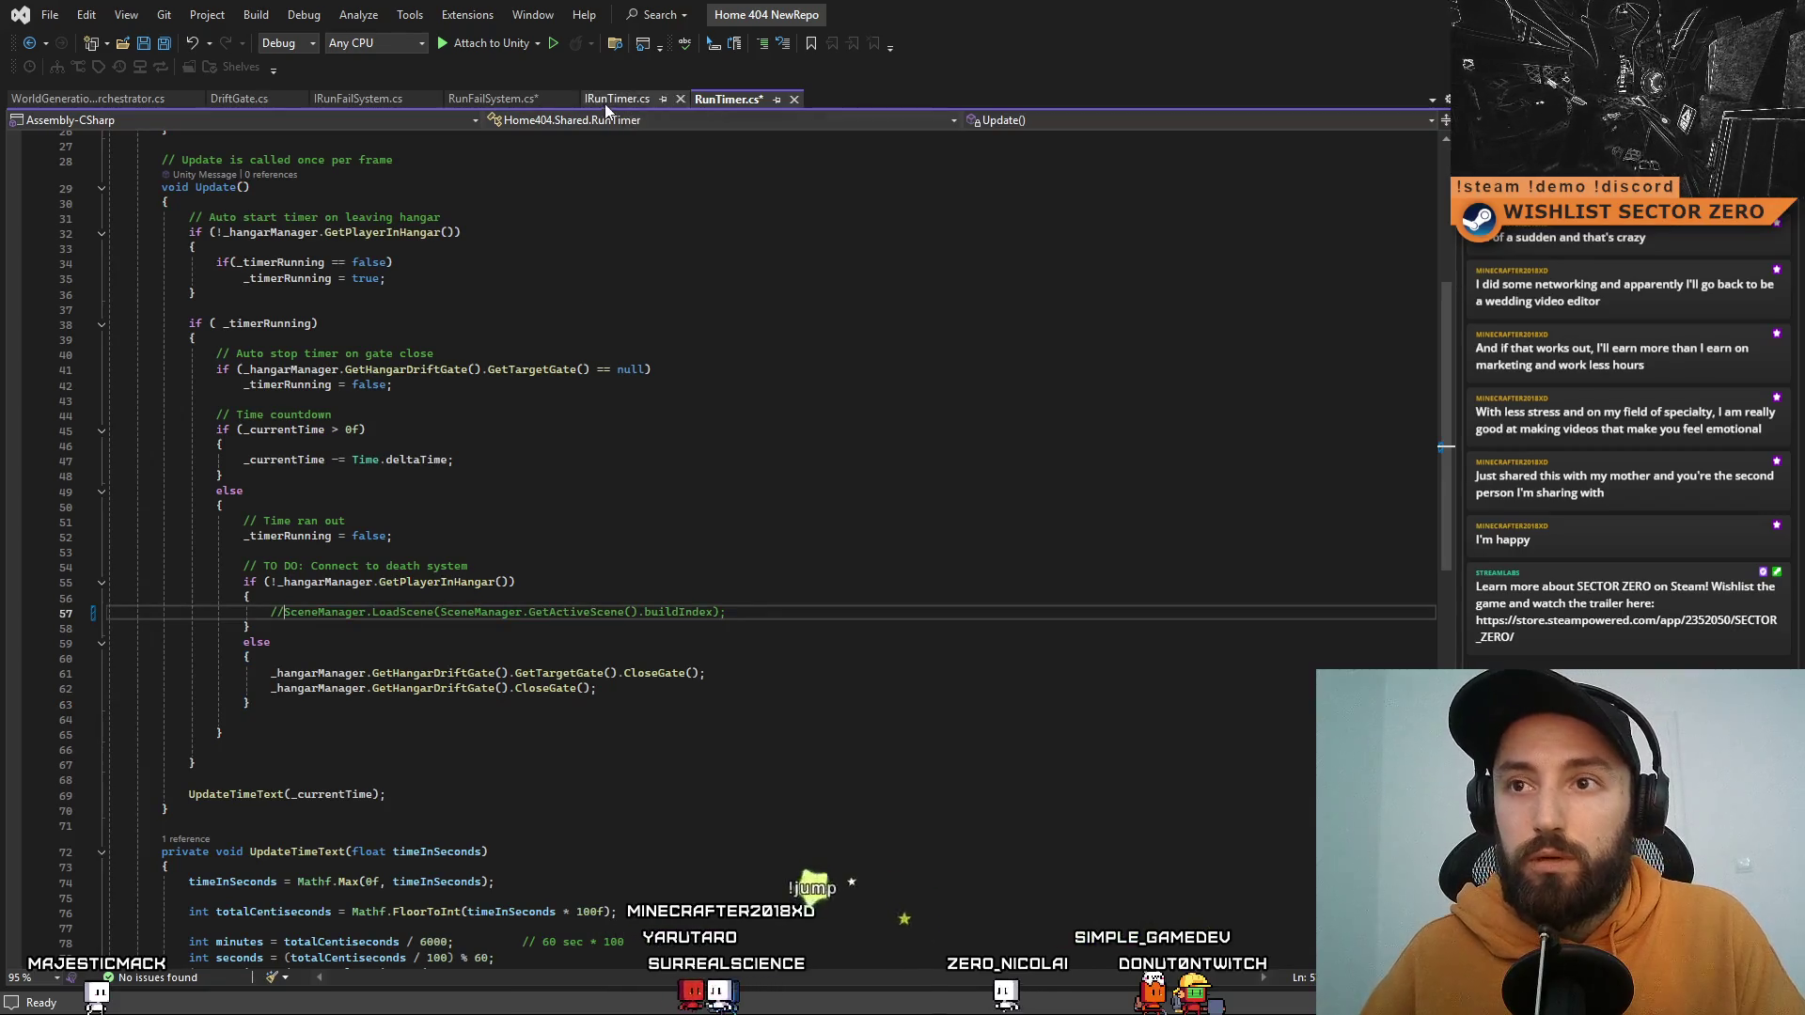
Step: Paste the scene reload call into RunFailSystem's RunFailCanvas_Faded check and save the file
click(478, 99)
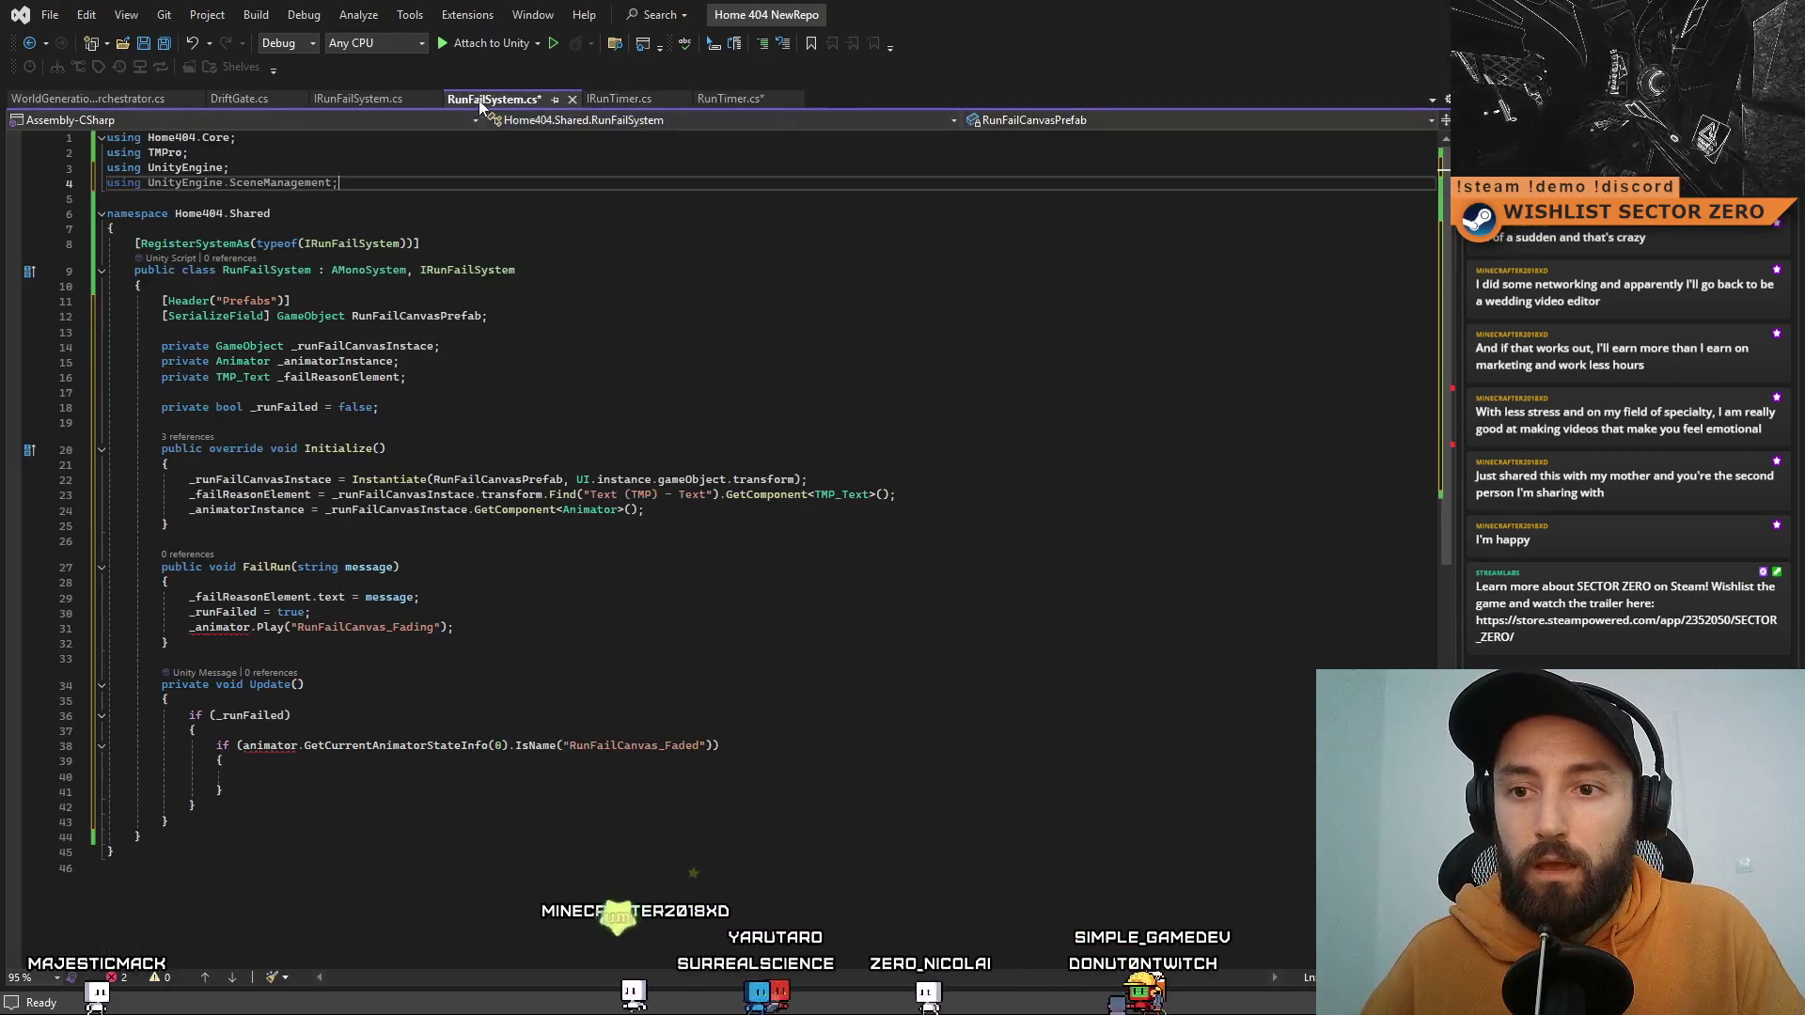
click(367, 98)
click(243, 97)
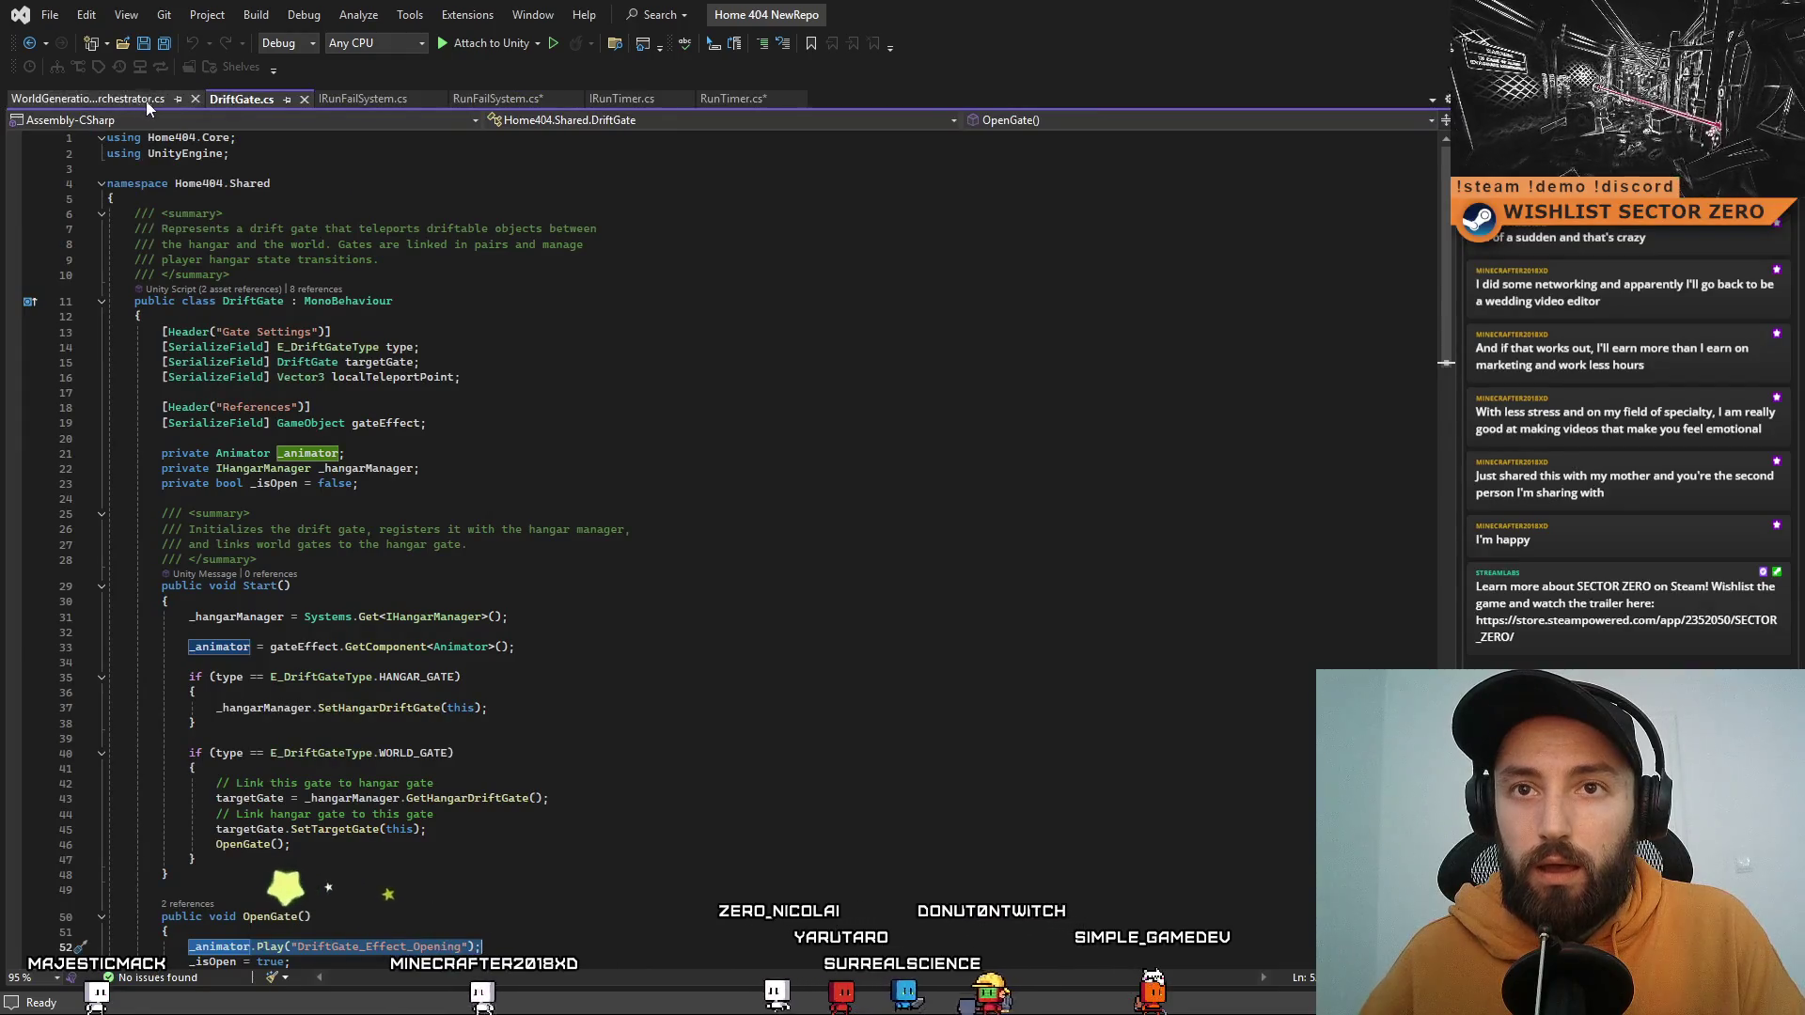
click(493, 99)
click(357, 776)
text(SceneManager.LoadScene(SceneManager.GetActiveScene().buildIndex);)
click(761, 831)
click(936, 657)
key(ctrl+s)
click(943, 625)
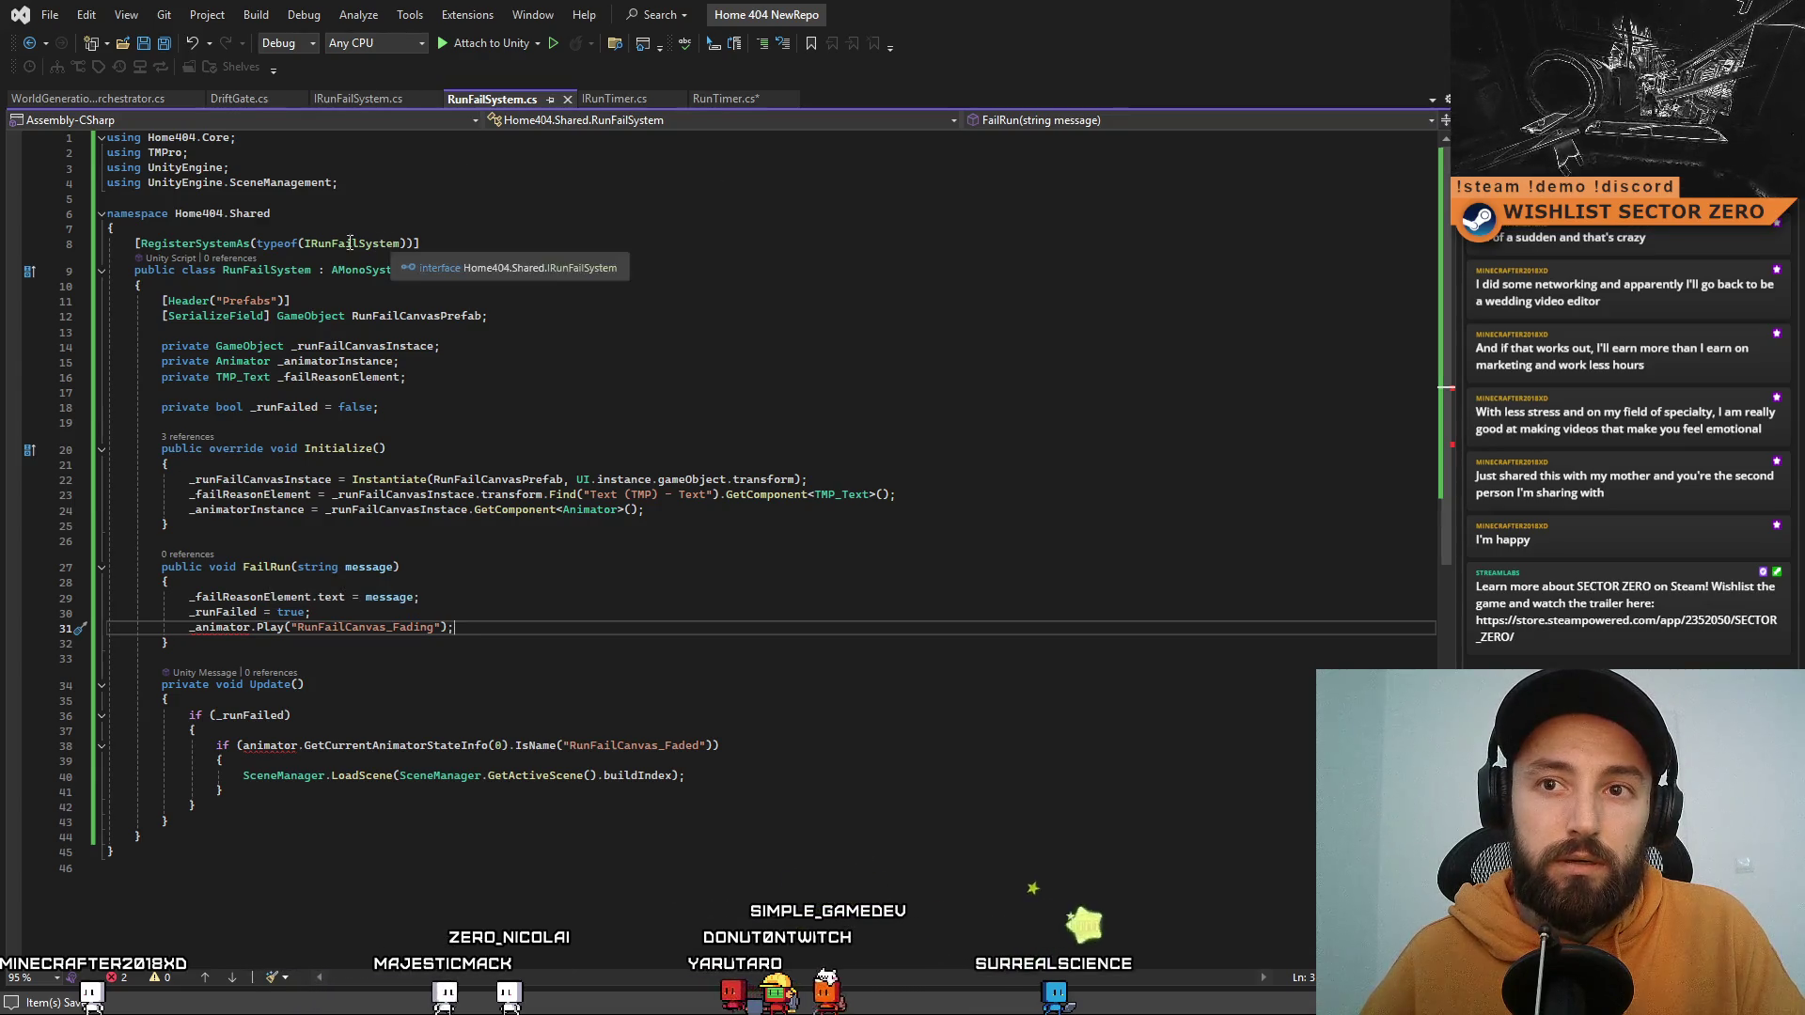
Step: Inspect RunFailSystem's IRunFailSystem interface and its system registration attribute
click(769, 312)
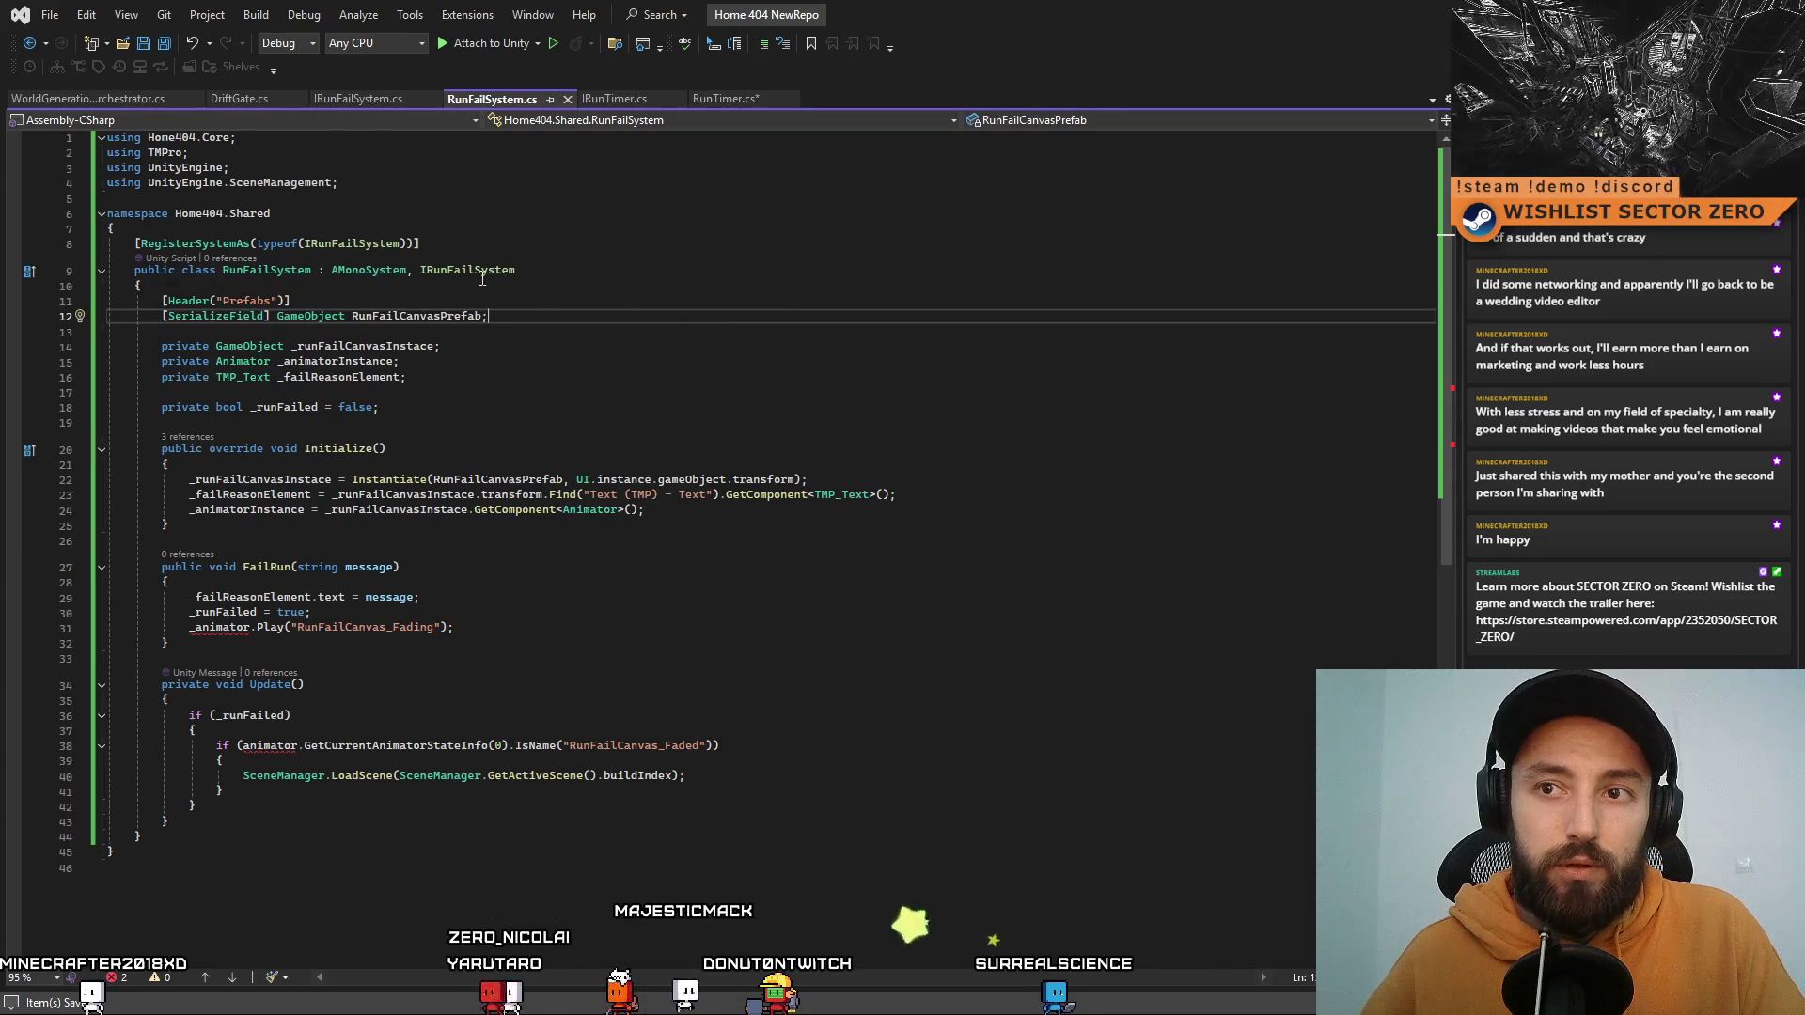
click(568, 277)
click(510, 249)
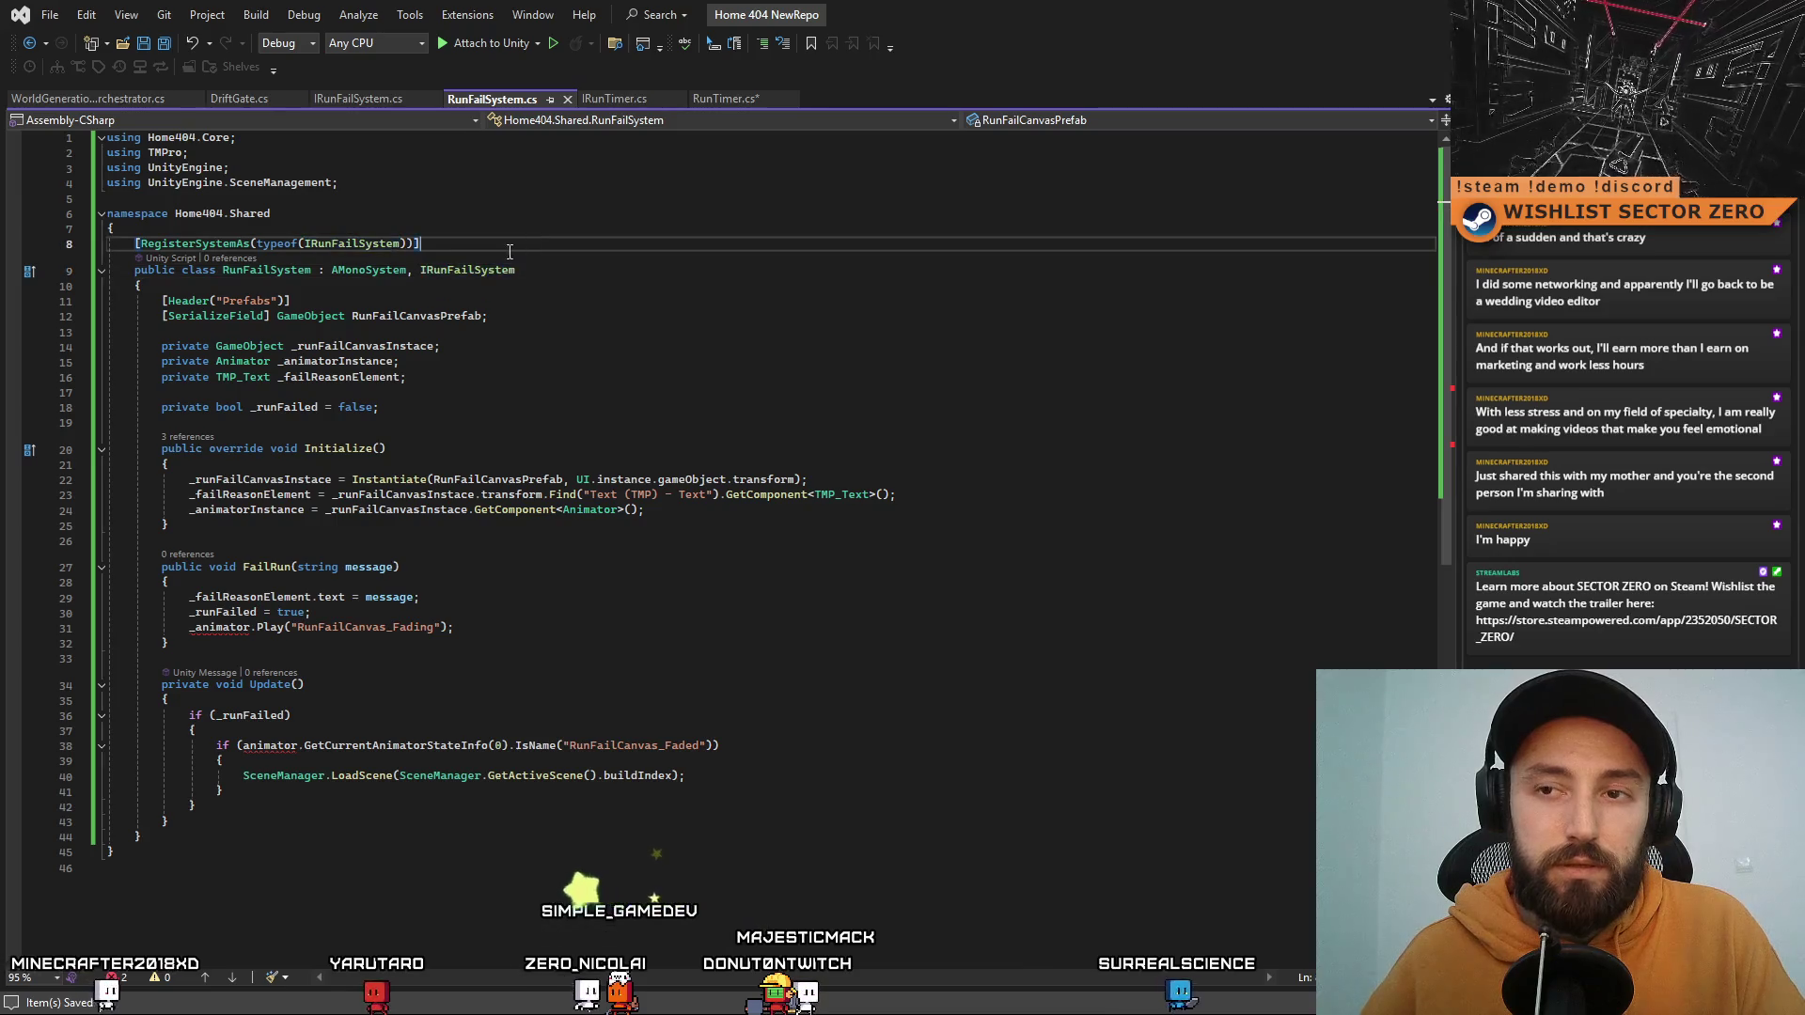
click(727, 98)
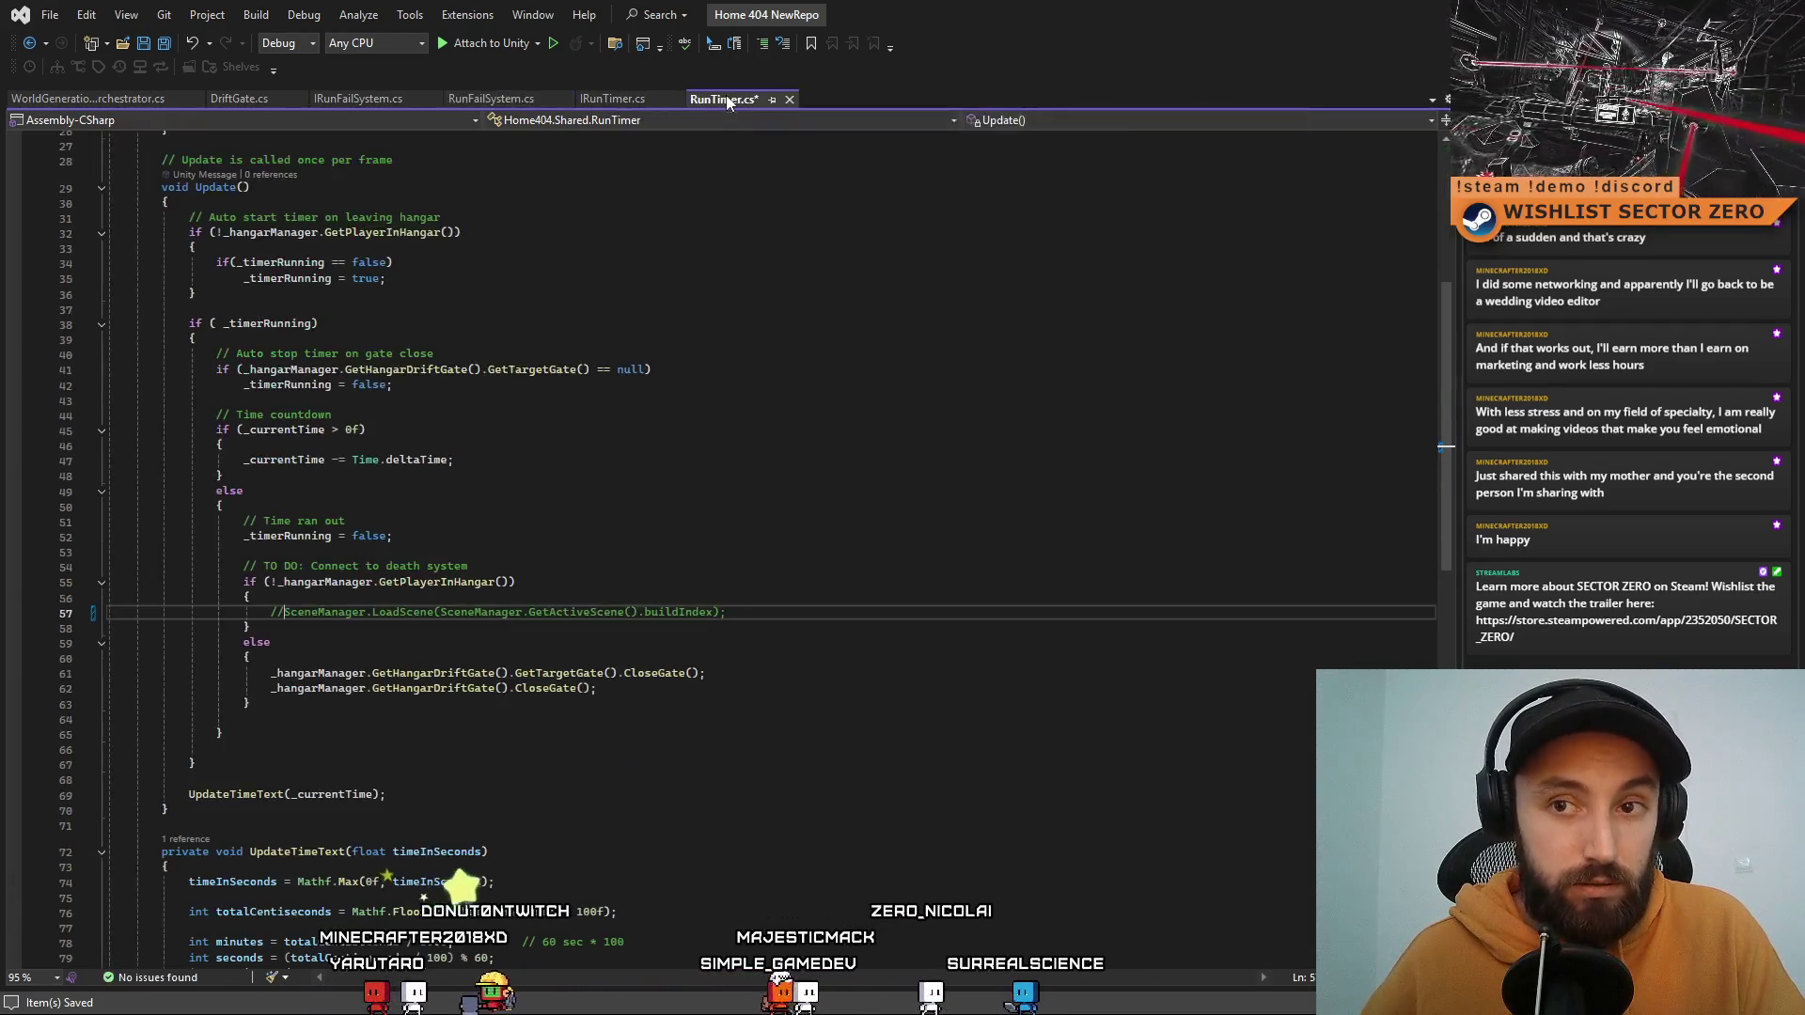
Step: Duplicate the _hangarManager field as a private IRunFailSystem _runFailSystem field
scroll(726, 564, up, 8)
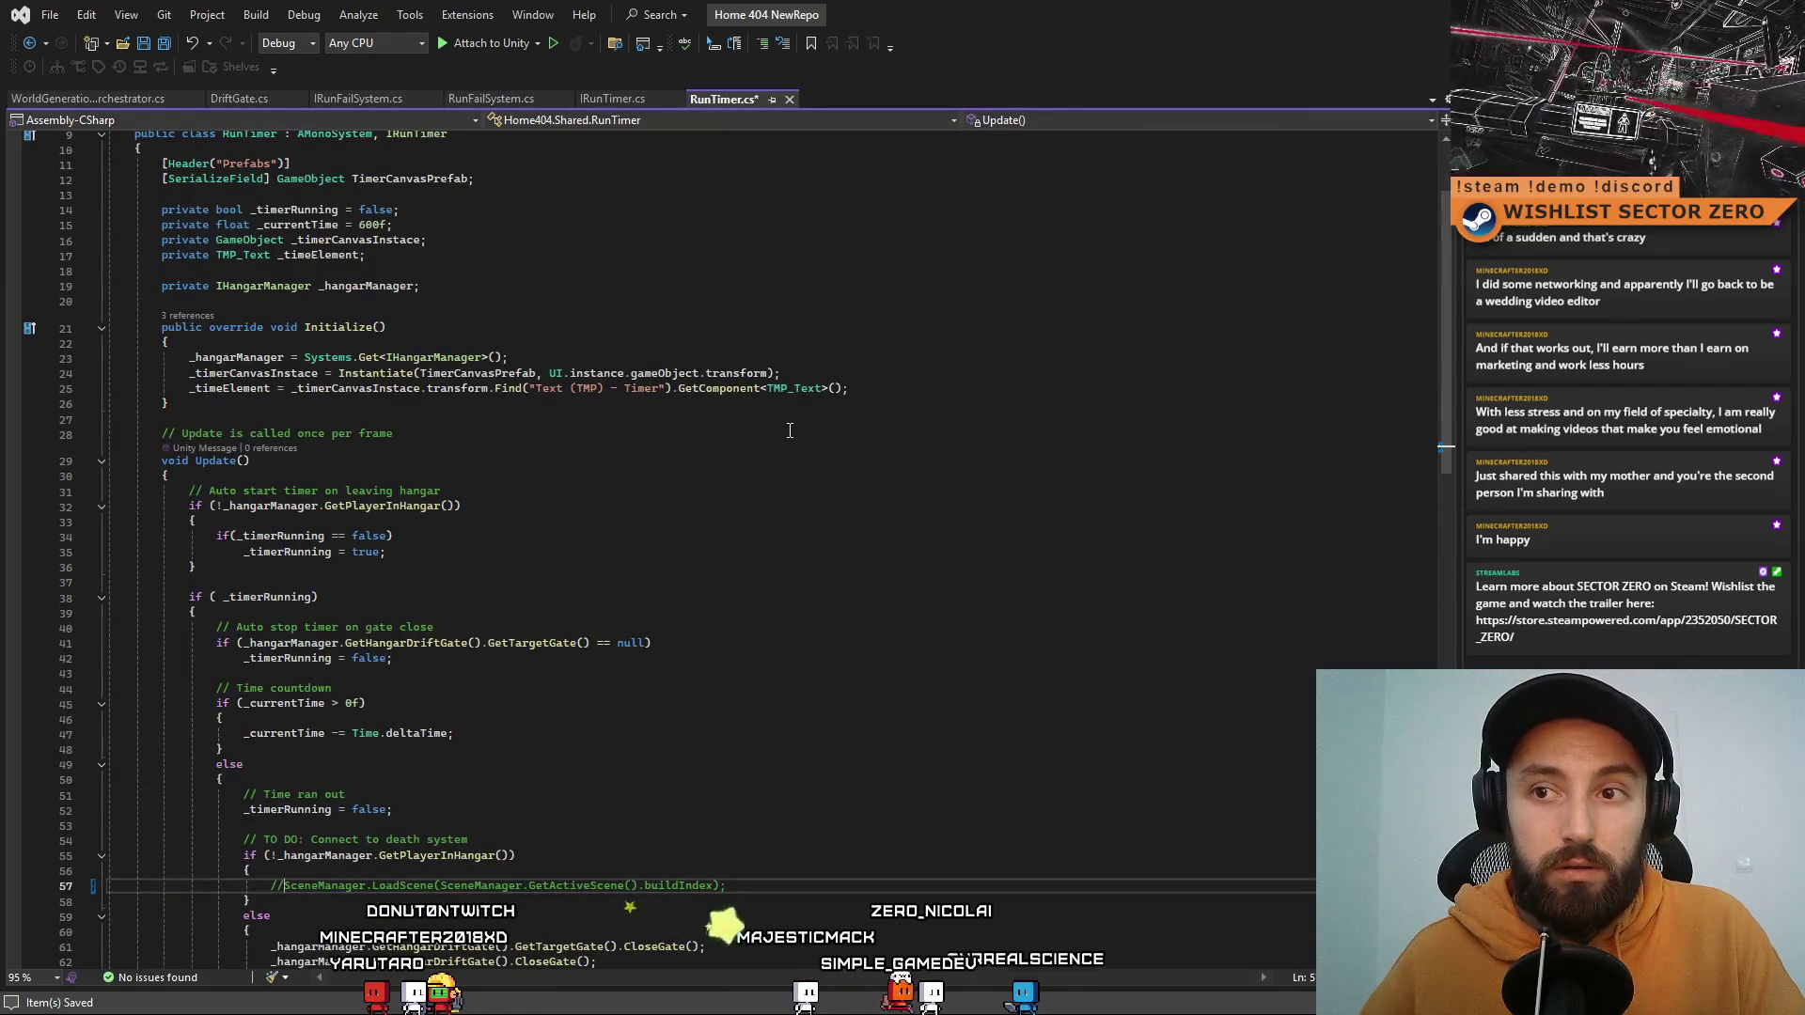
click(891, 391)
scroll(193, 398, up, 2)
click(513, 376)
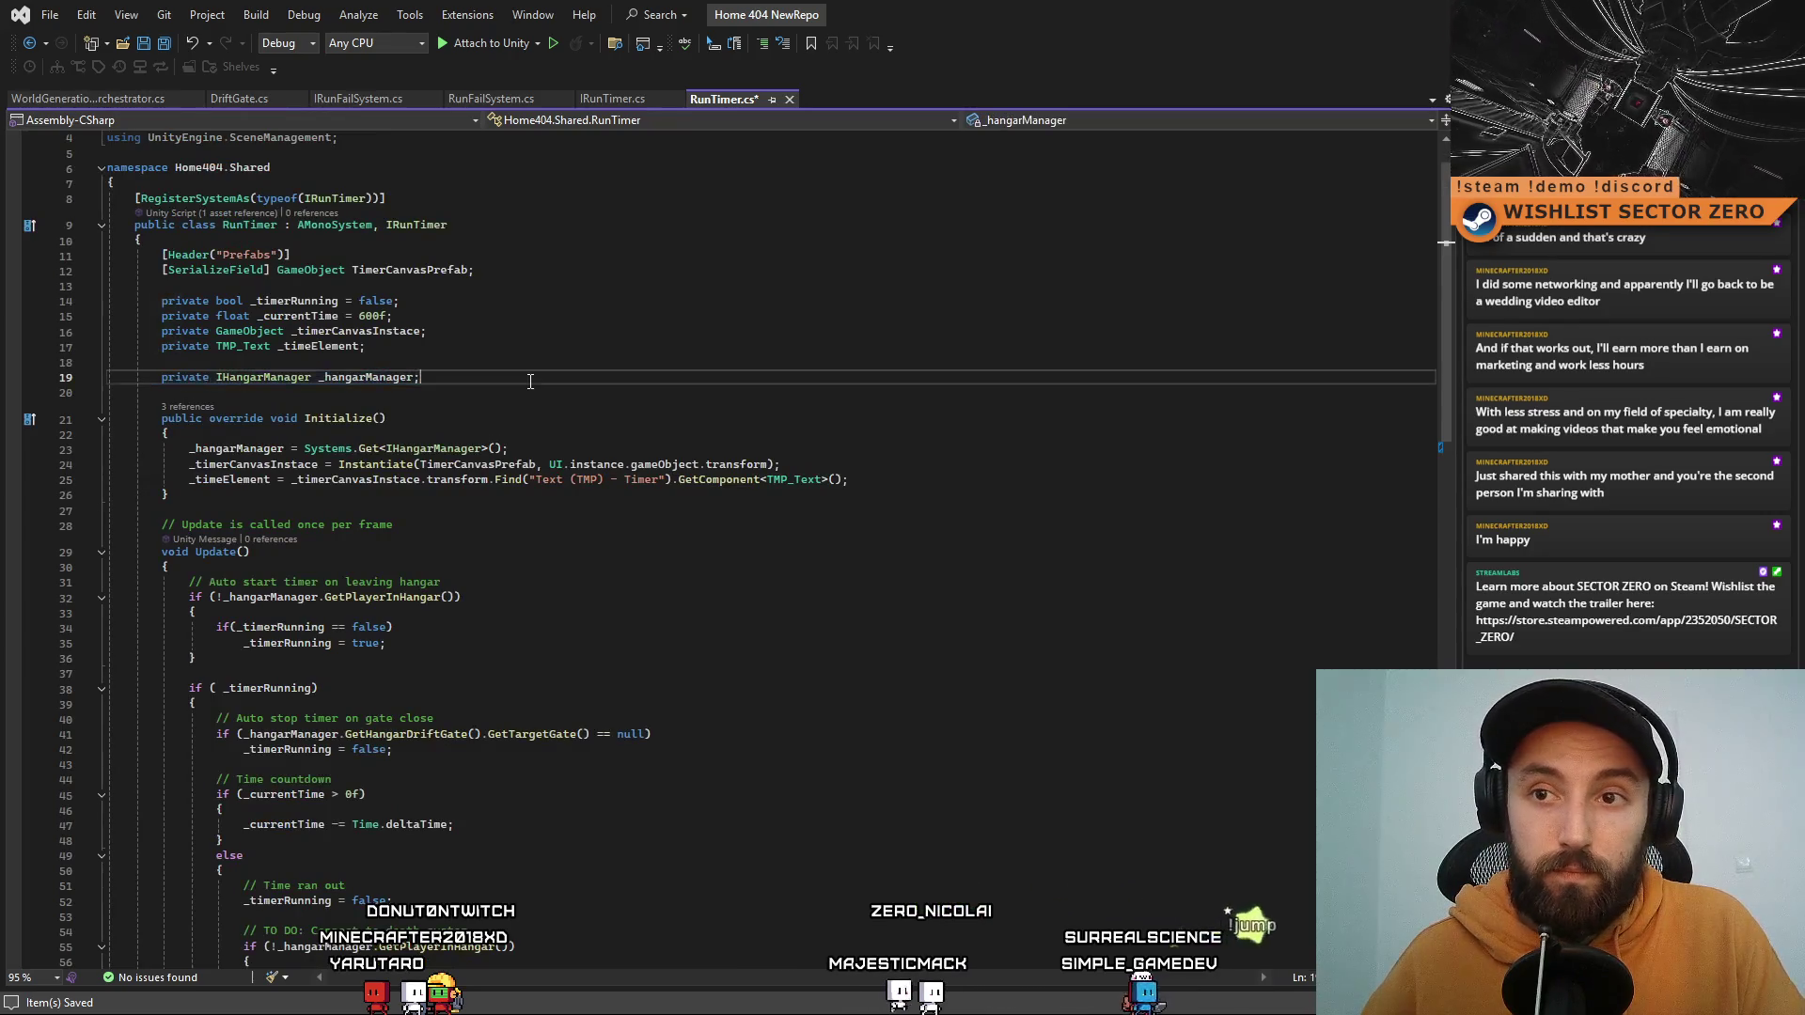
key(Return)
double_click(272, 391)
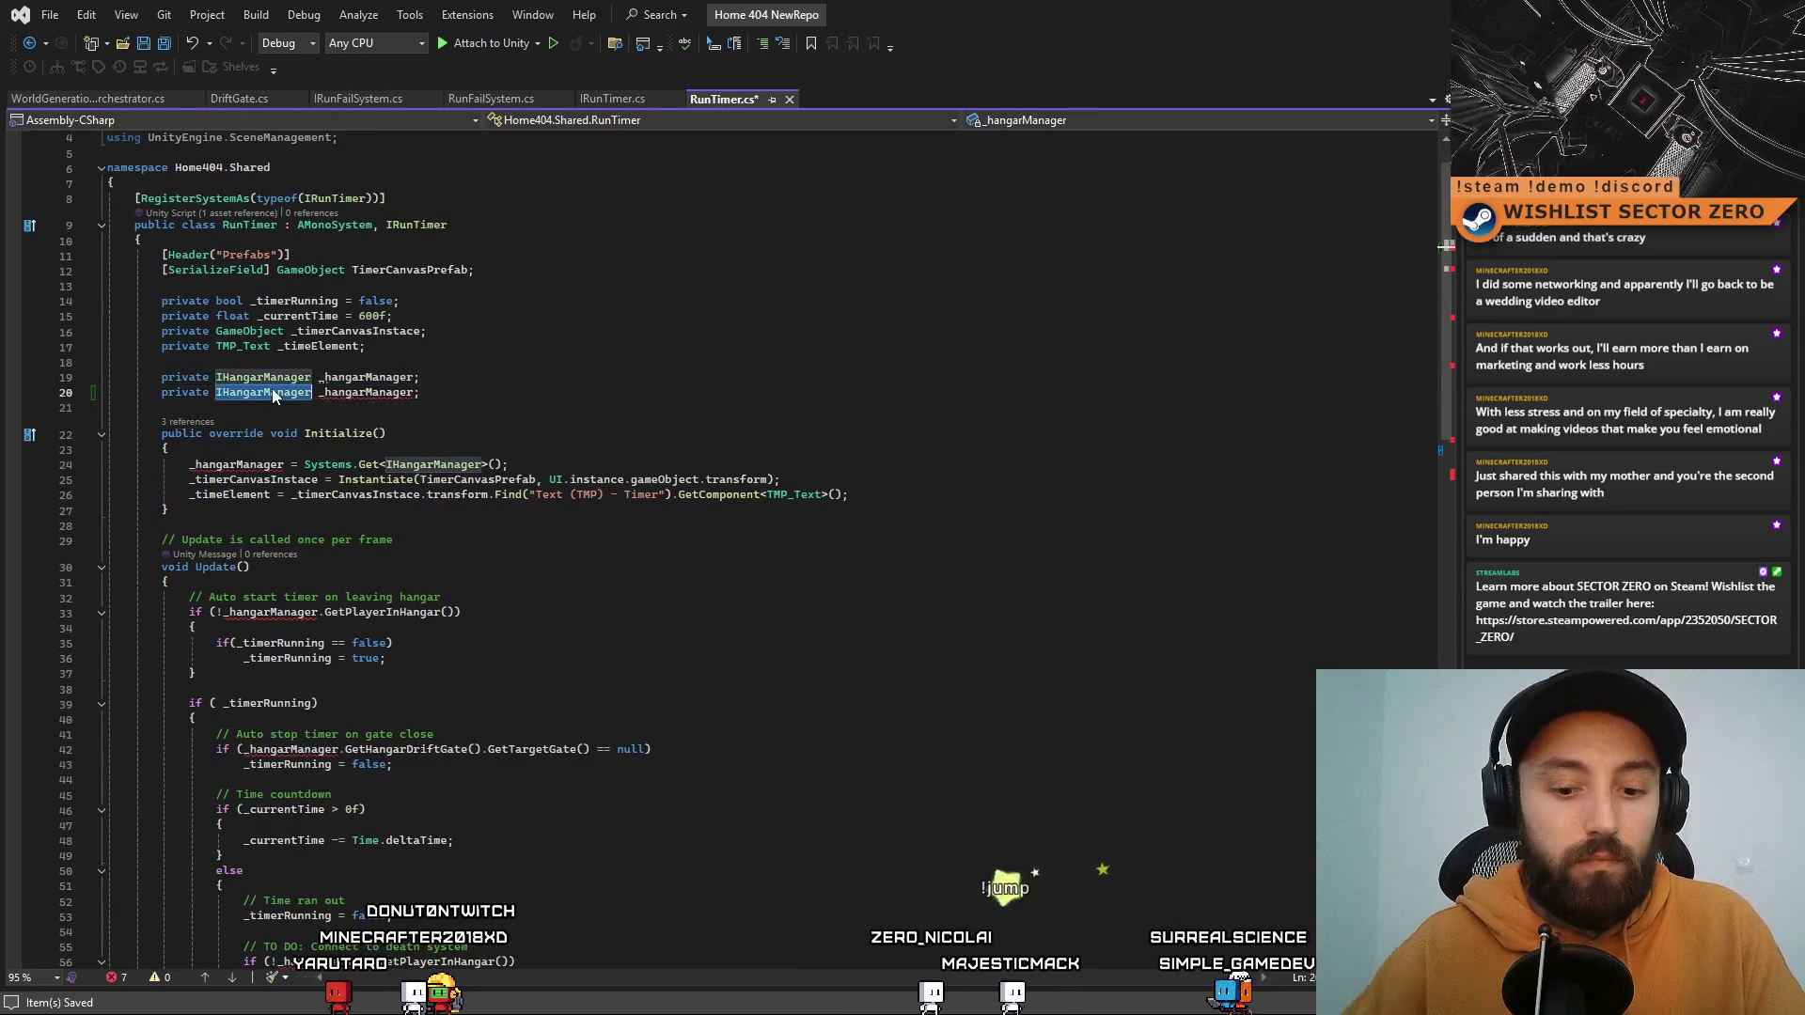
text(IRunFailSystem)
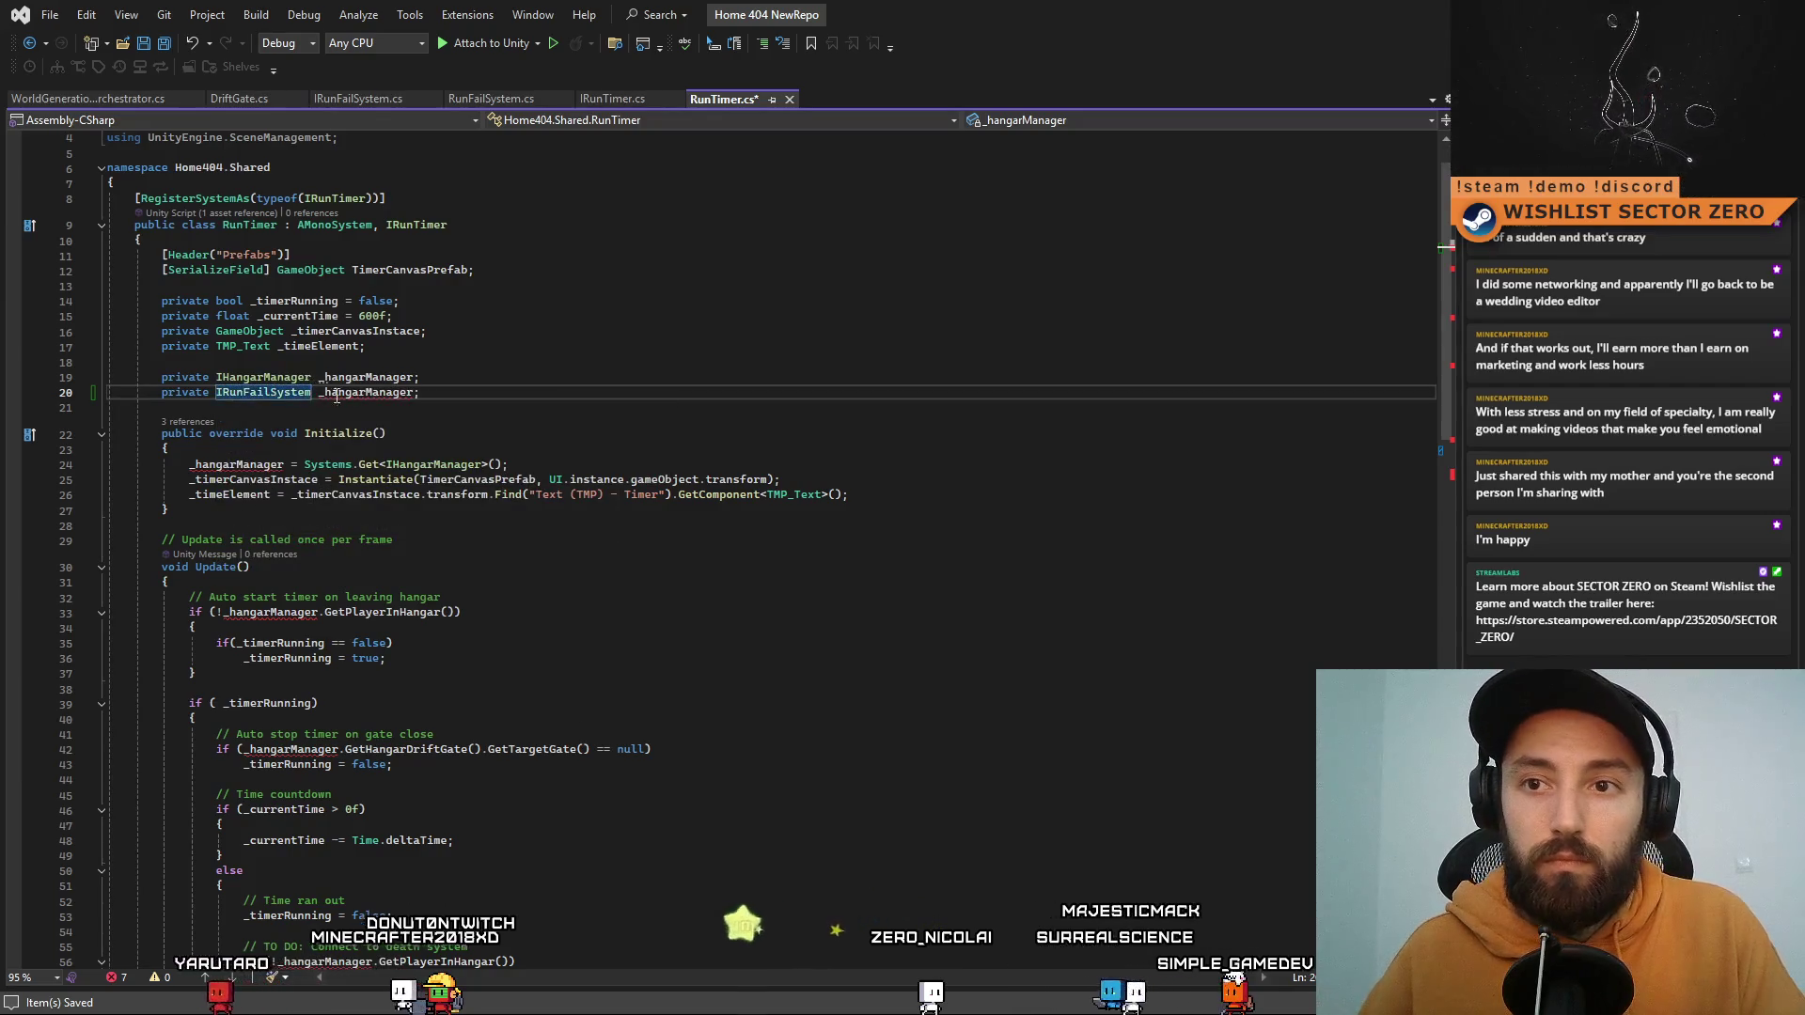
double_click(398, 392)
text(_)
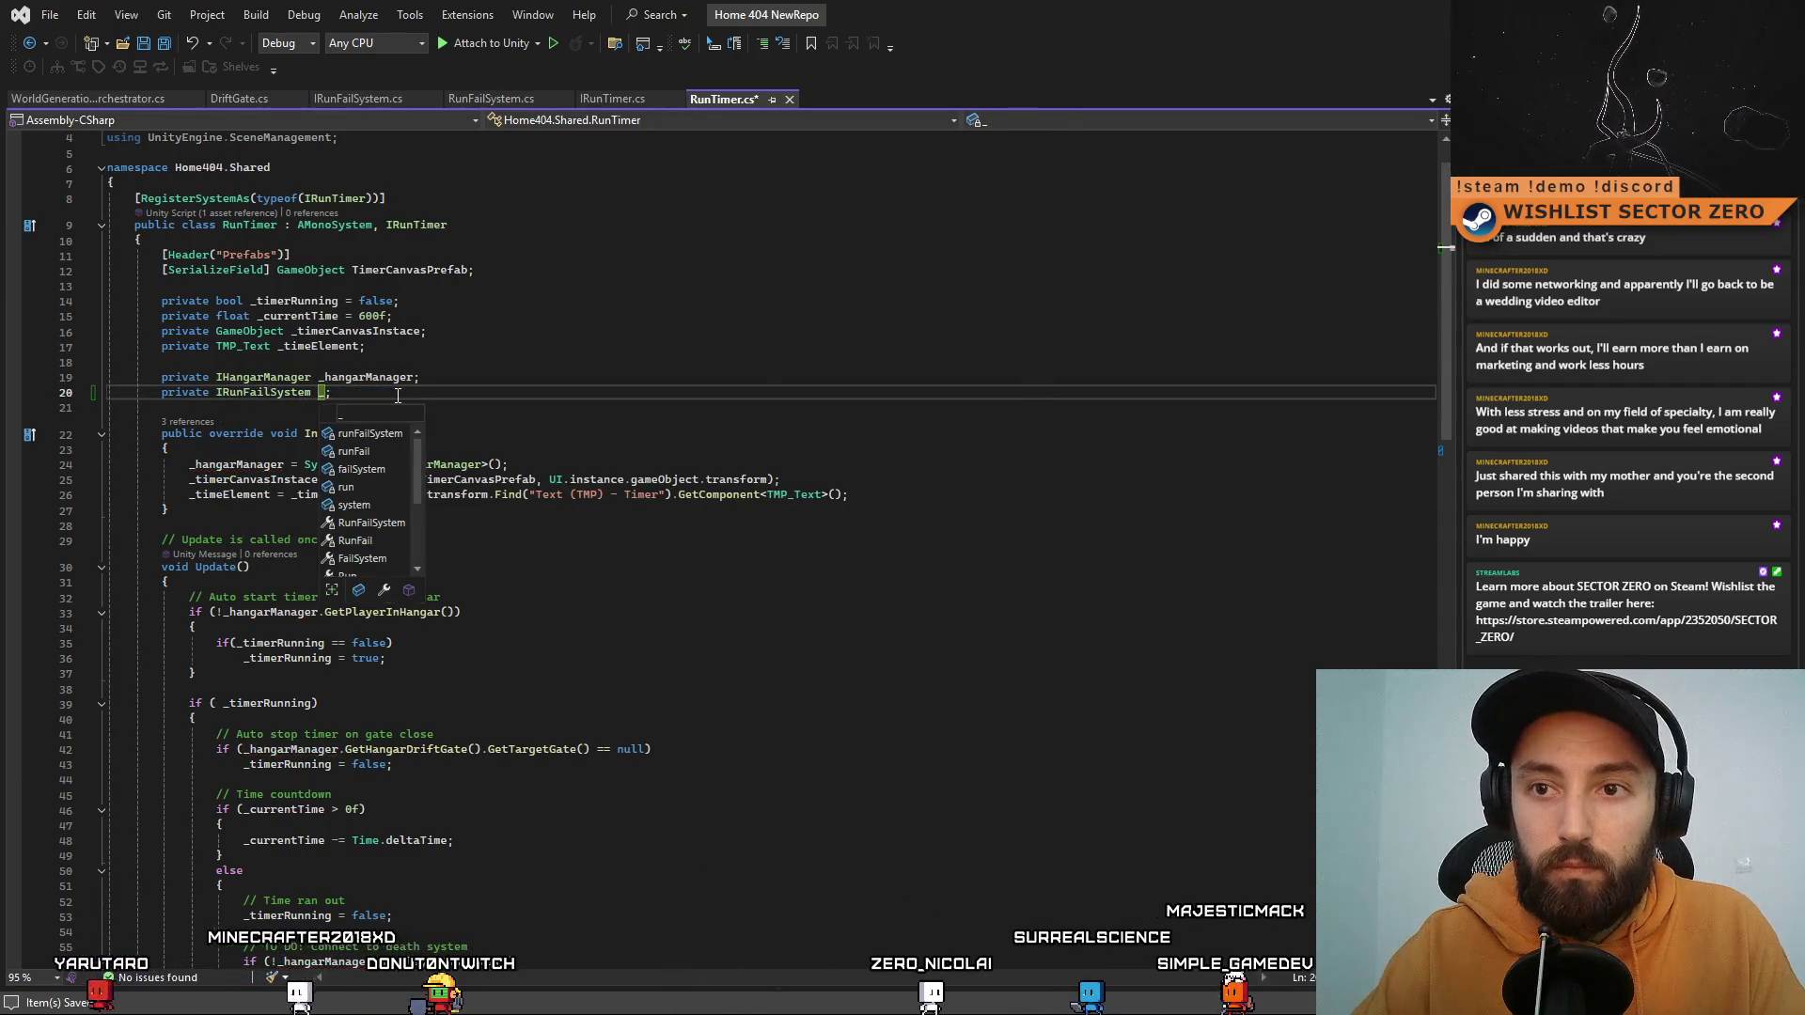
click(400, 395)
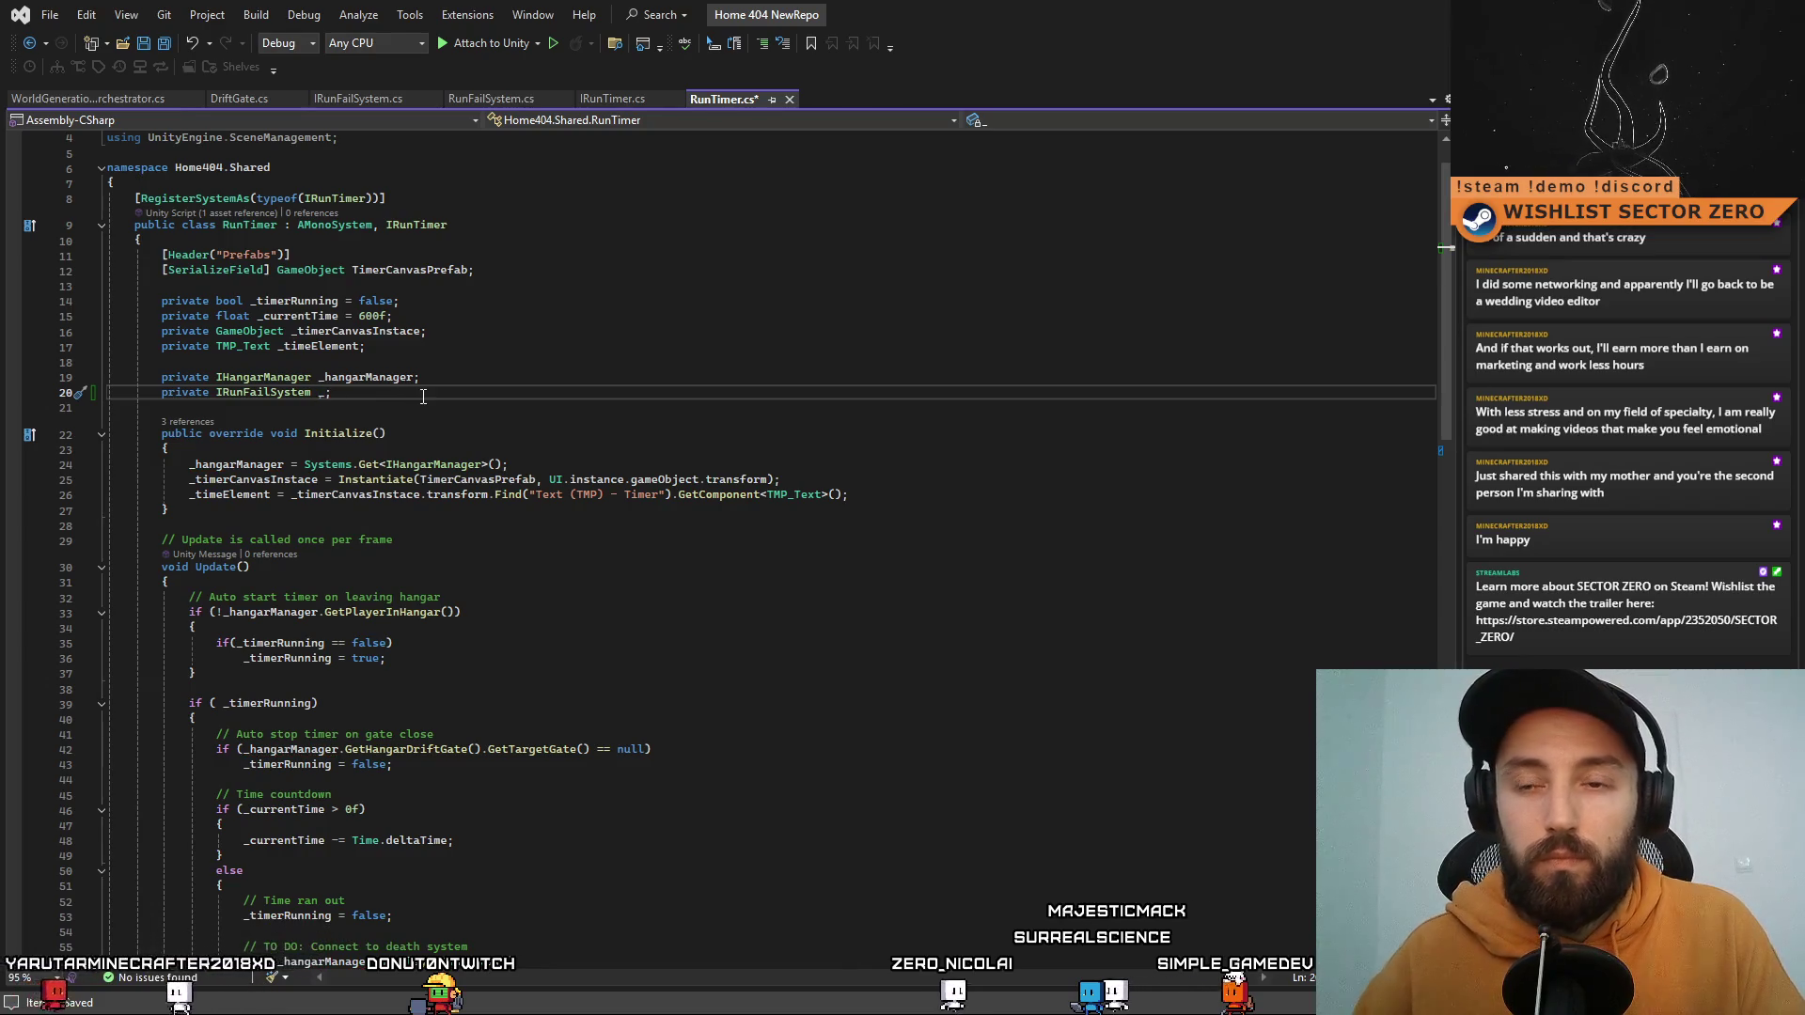
key(BackSpace)
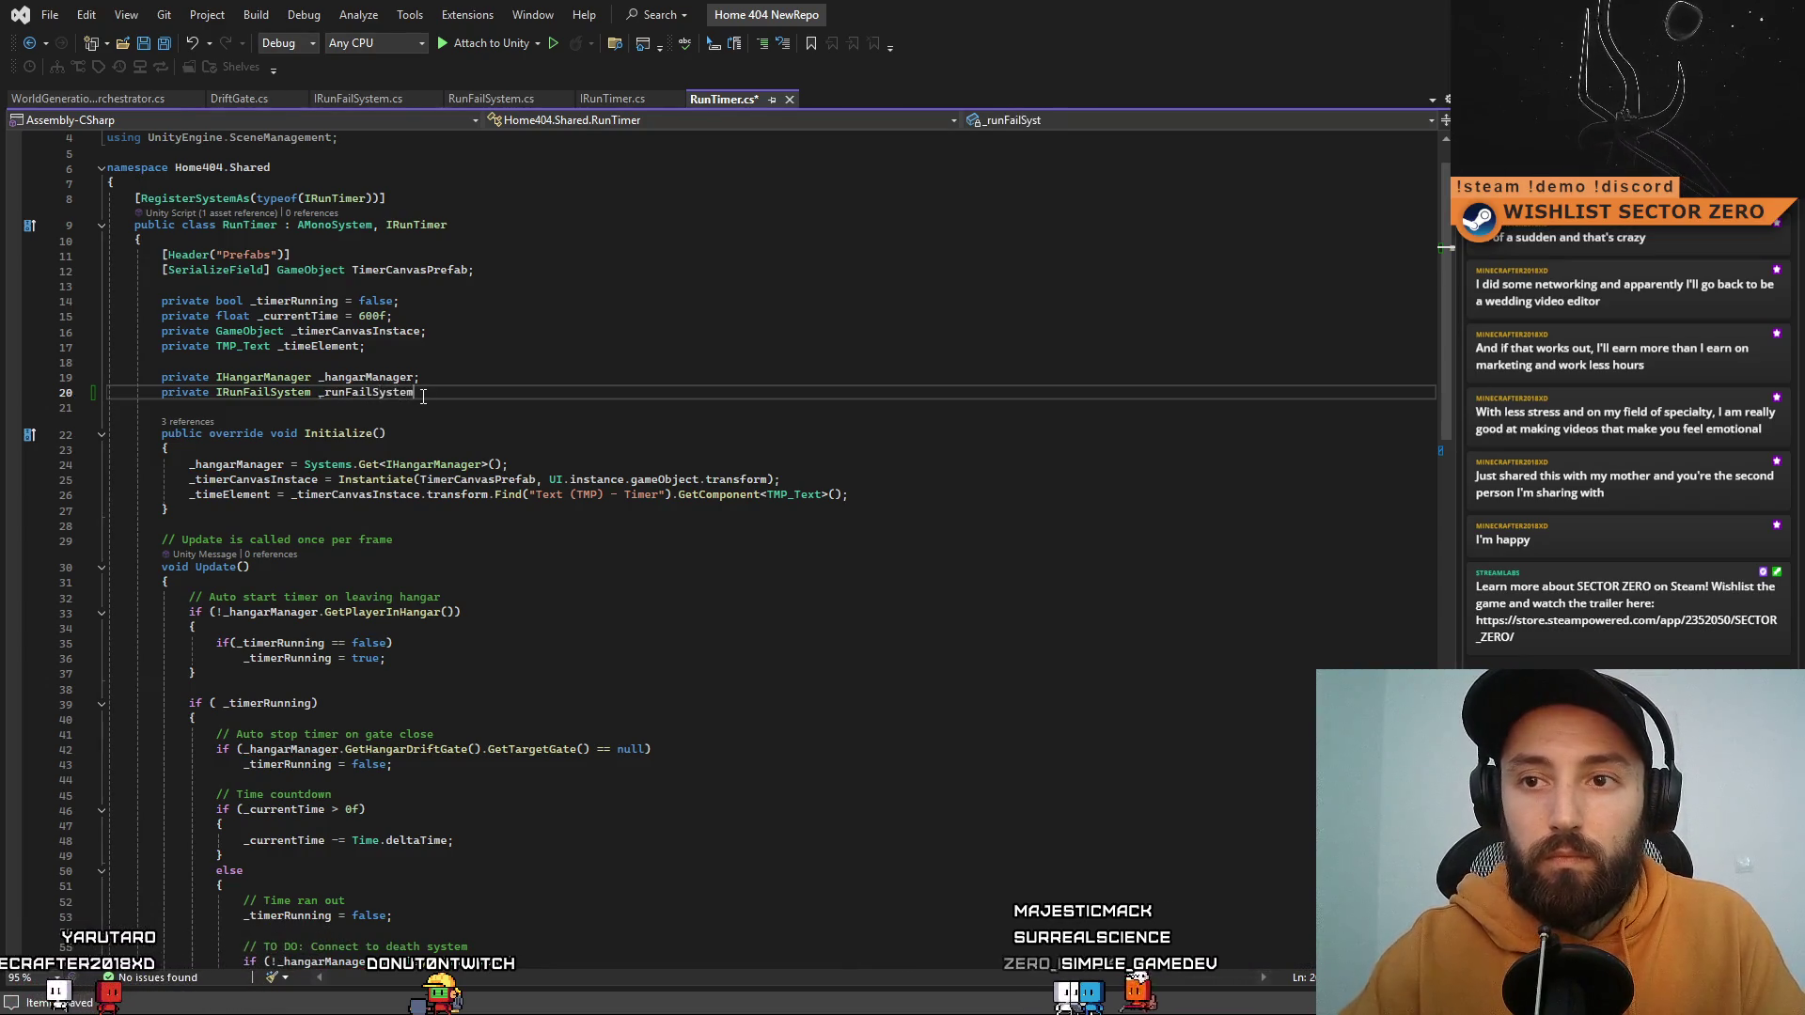
text(;)
Step: Assign _runFailSystem = Systems.Get<IRunFailSystem>() in Initialize
click(943, 496)
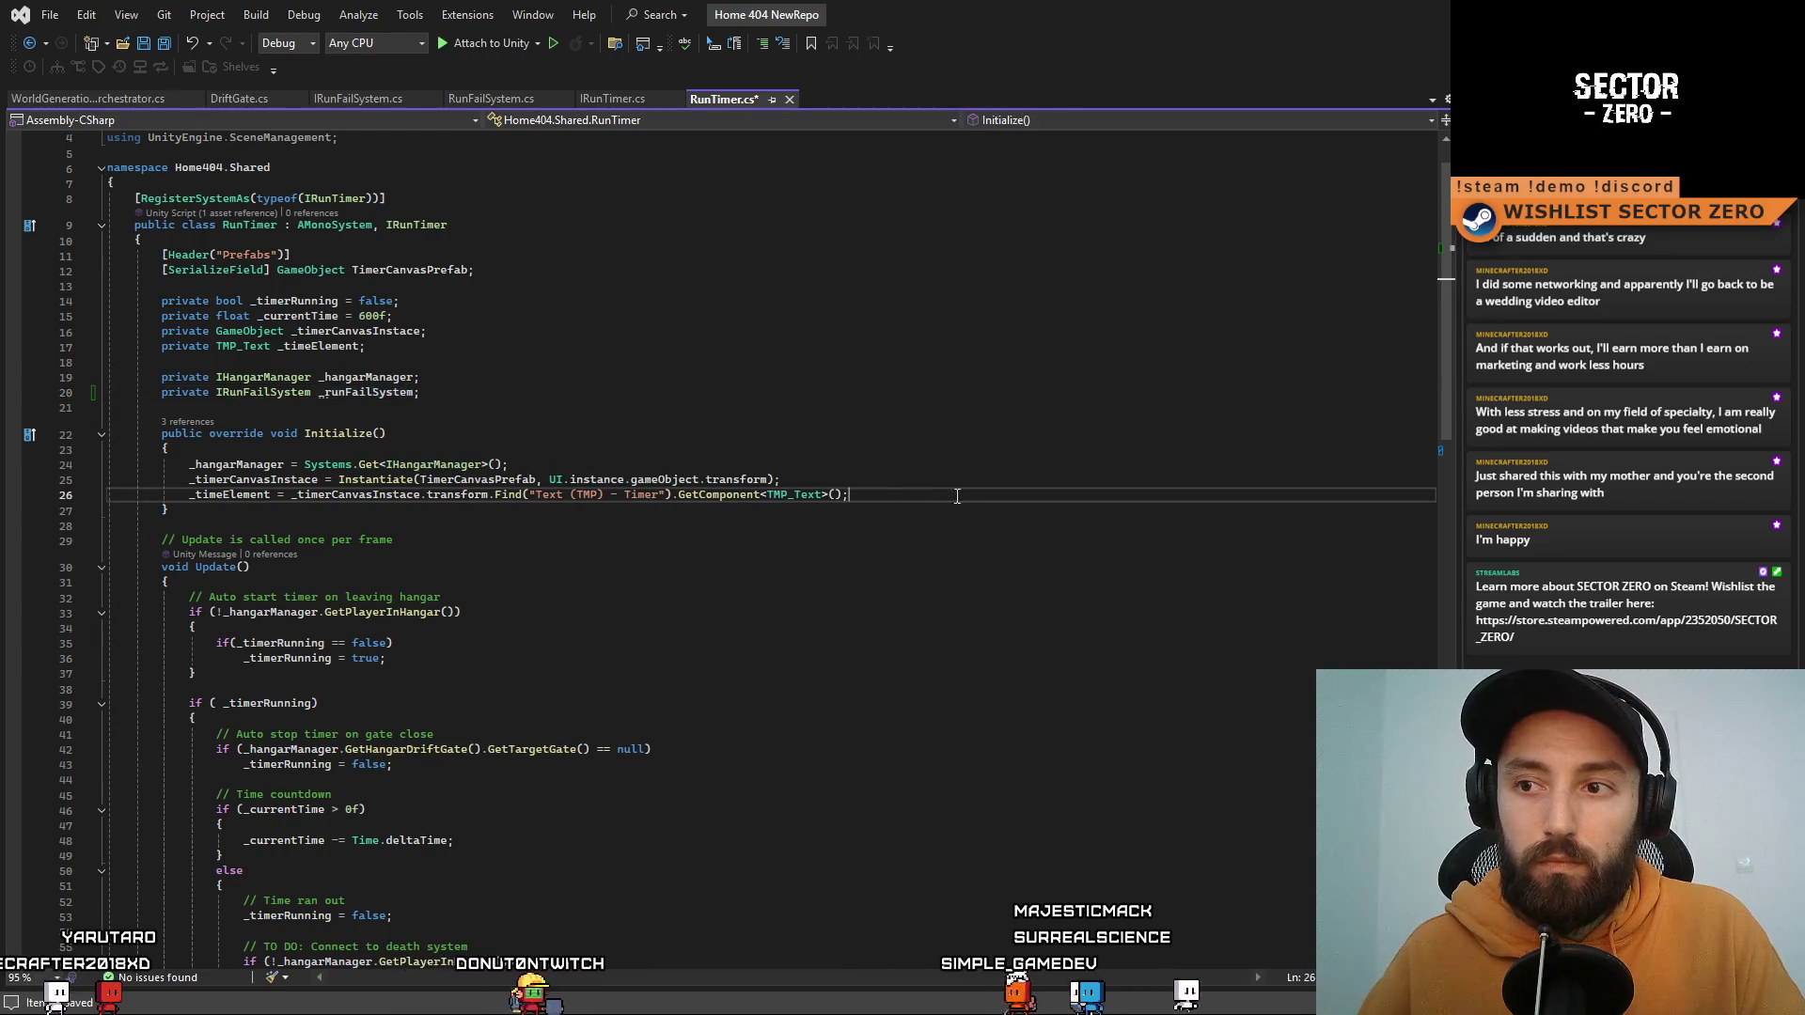
click(970, 475)
click(446, 464)
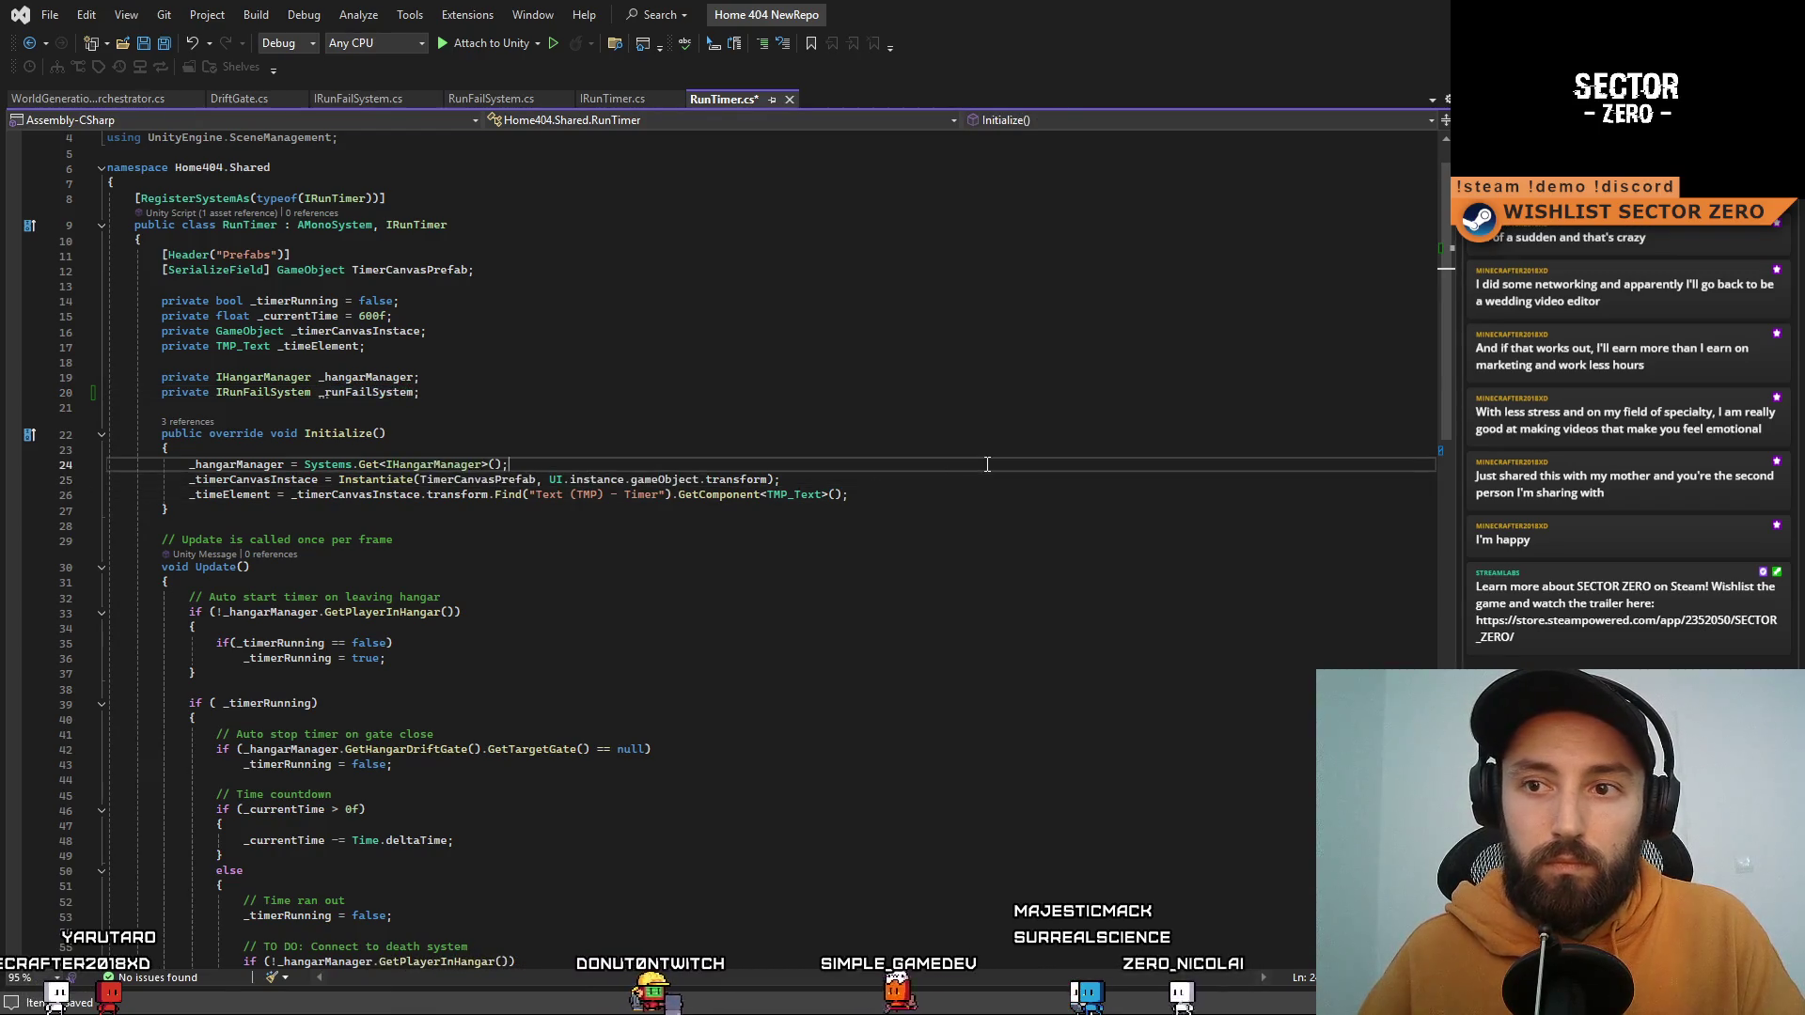
key(End)
key(Return)
text(_runFailSystem =)
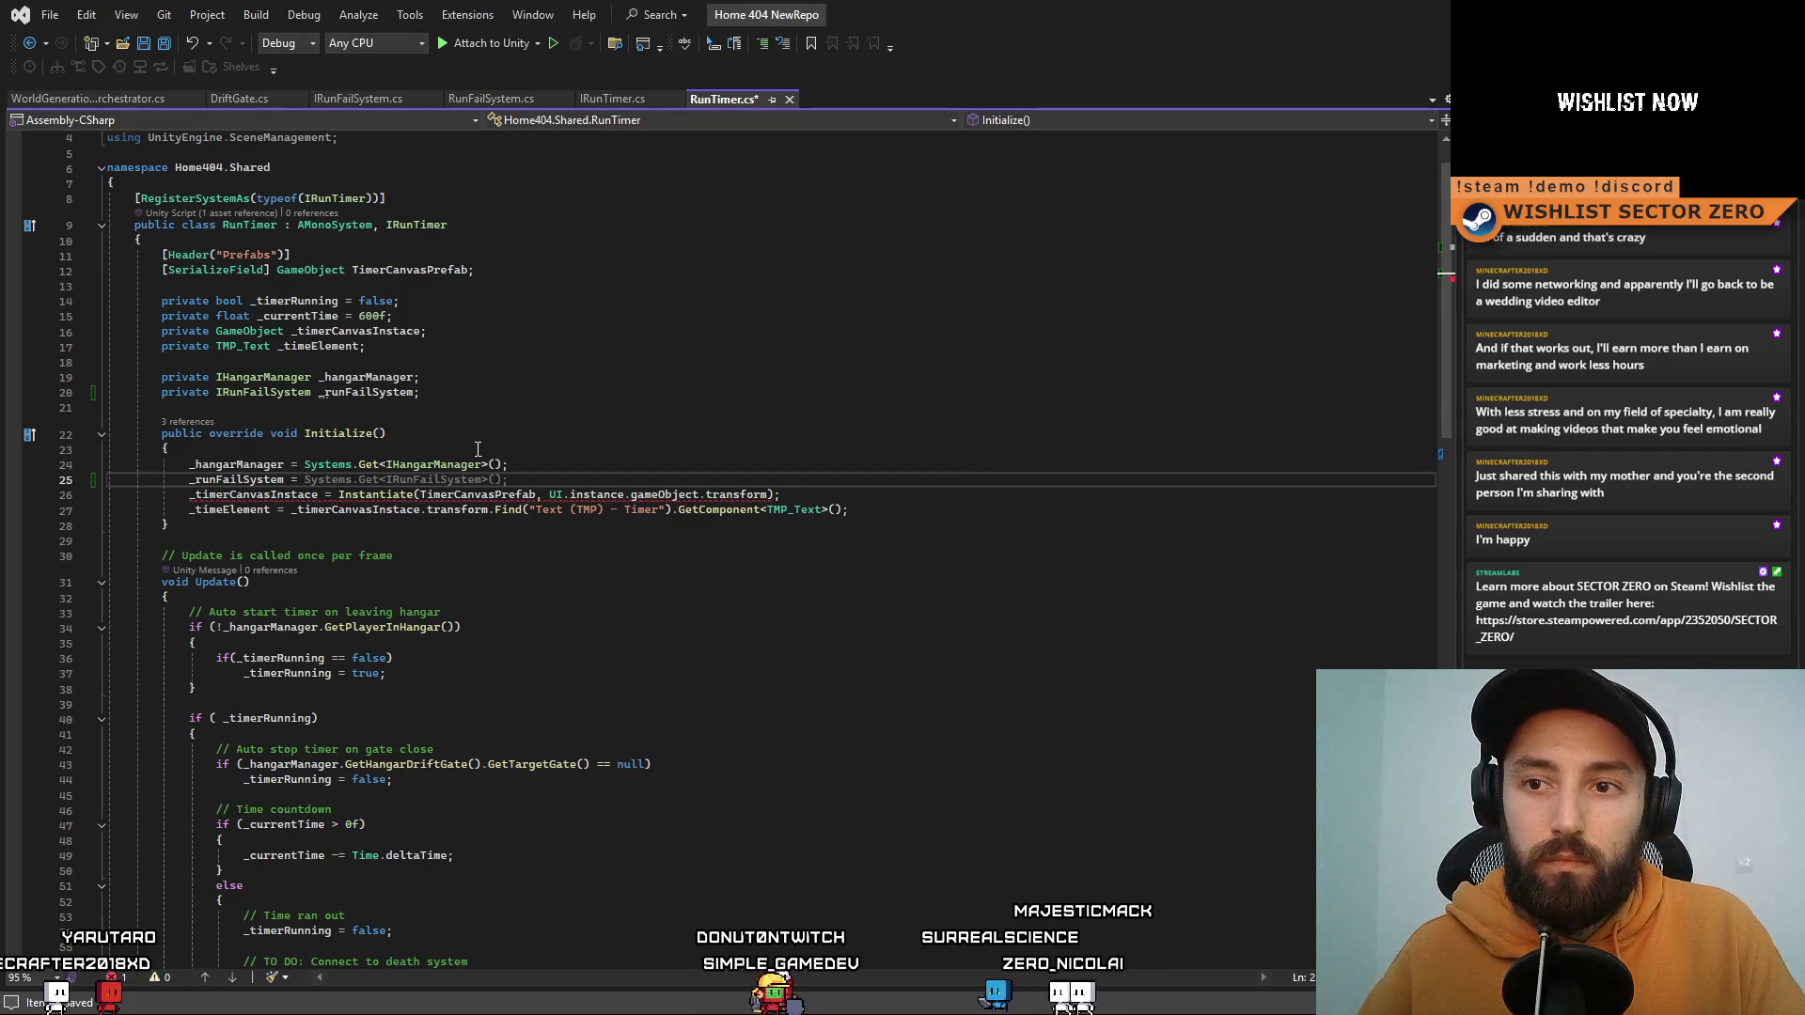
key(Tab)
double_click(251, 480)
Step: Select the commented-out LoadScene line in Update's time-out branch
click(721, 600)
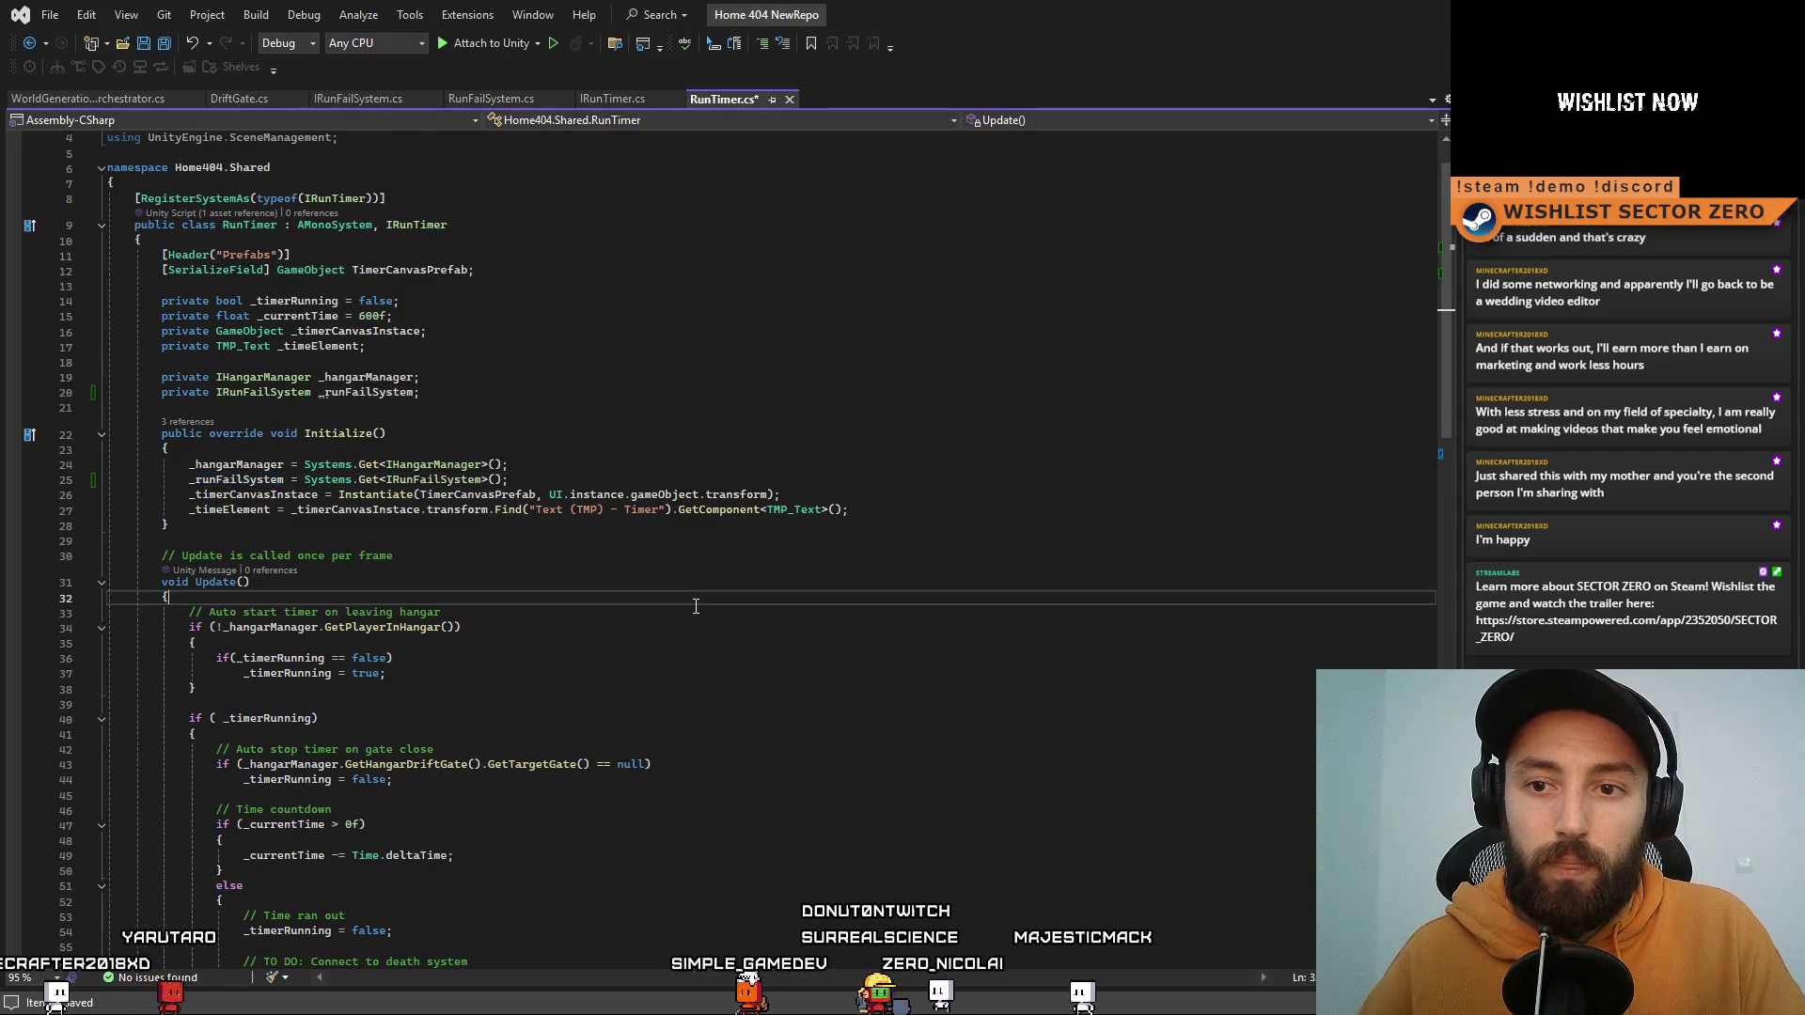
scroll(721, 612, down, 2)
scroll(695, 596, down, 3)
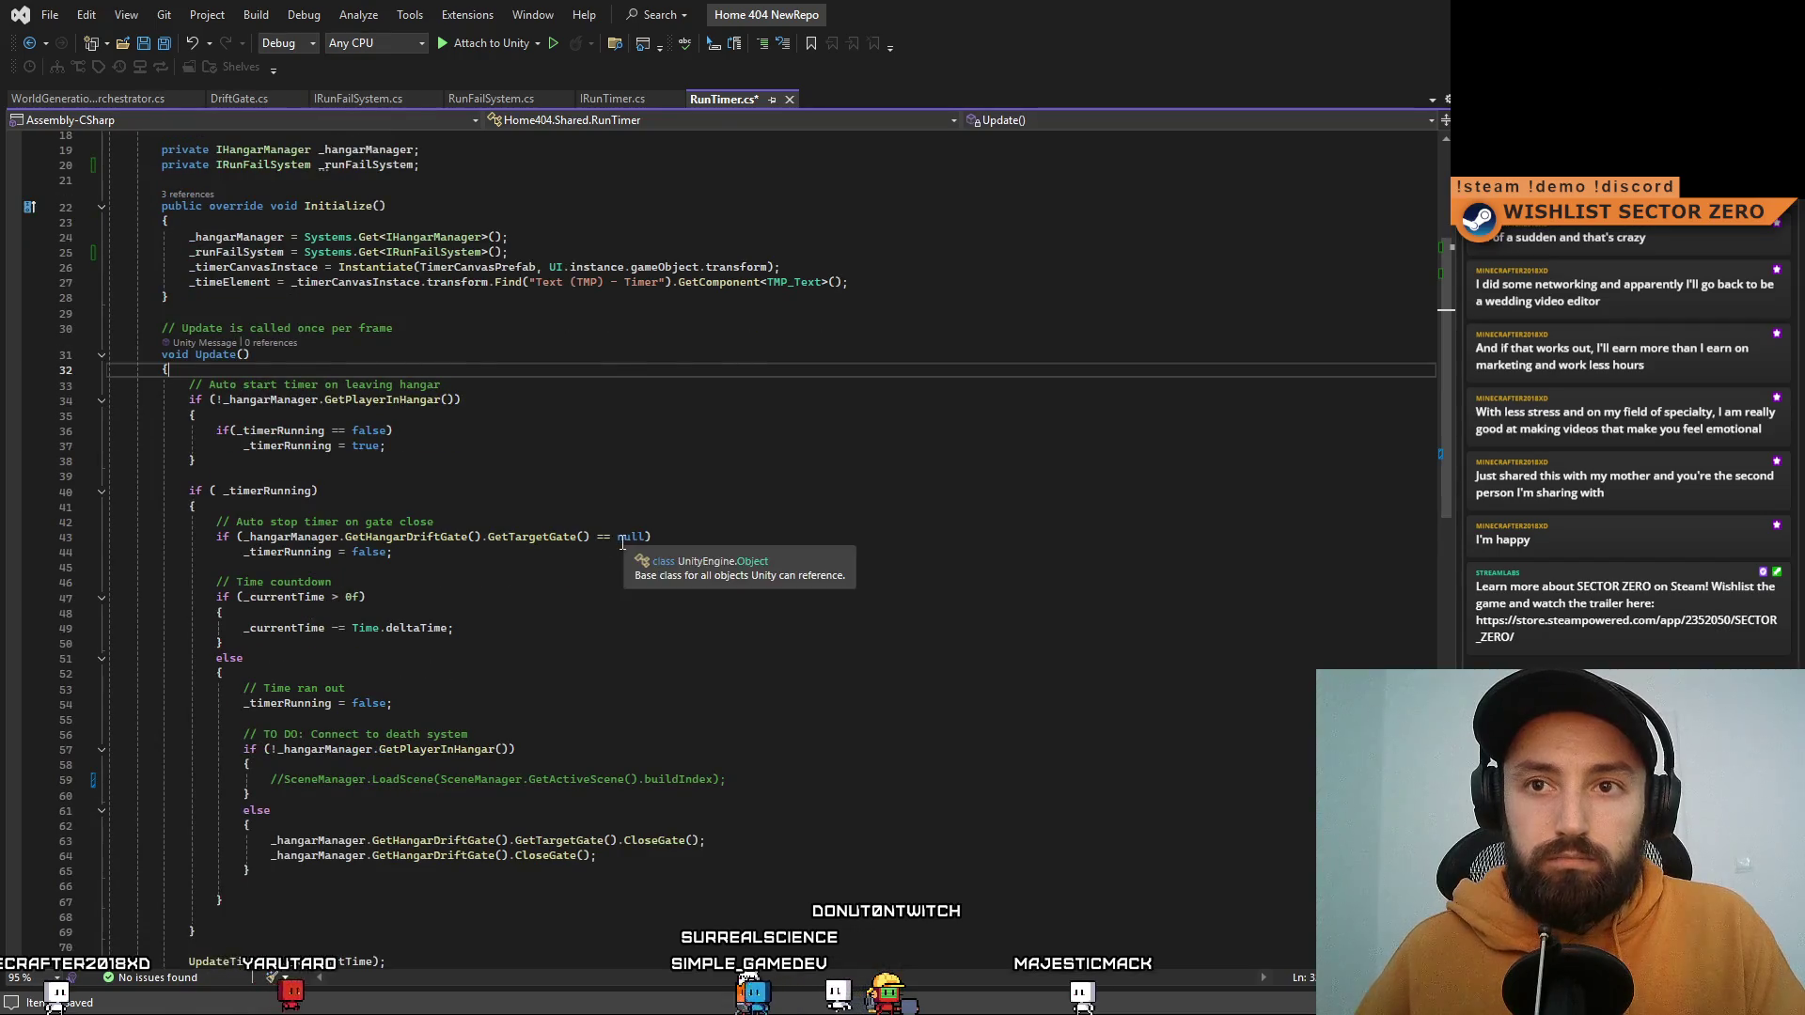
scroll(618, 542, up, 3)
mouse_move(1454, 311)
mouse_down()
mouse_move(1447, 554)
mouse_move(1452, 355)
mouse_move(1451, 433)
mouse_up()
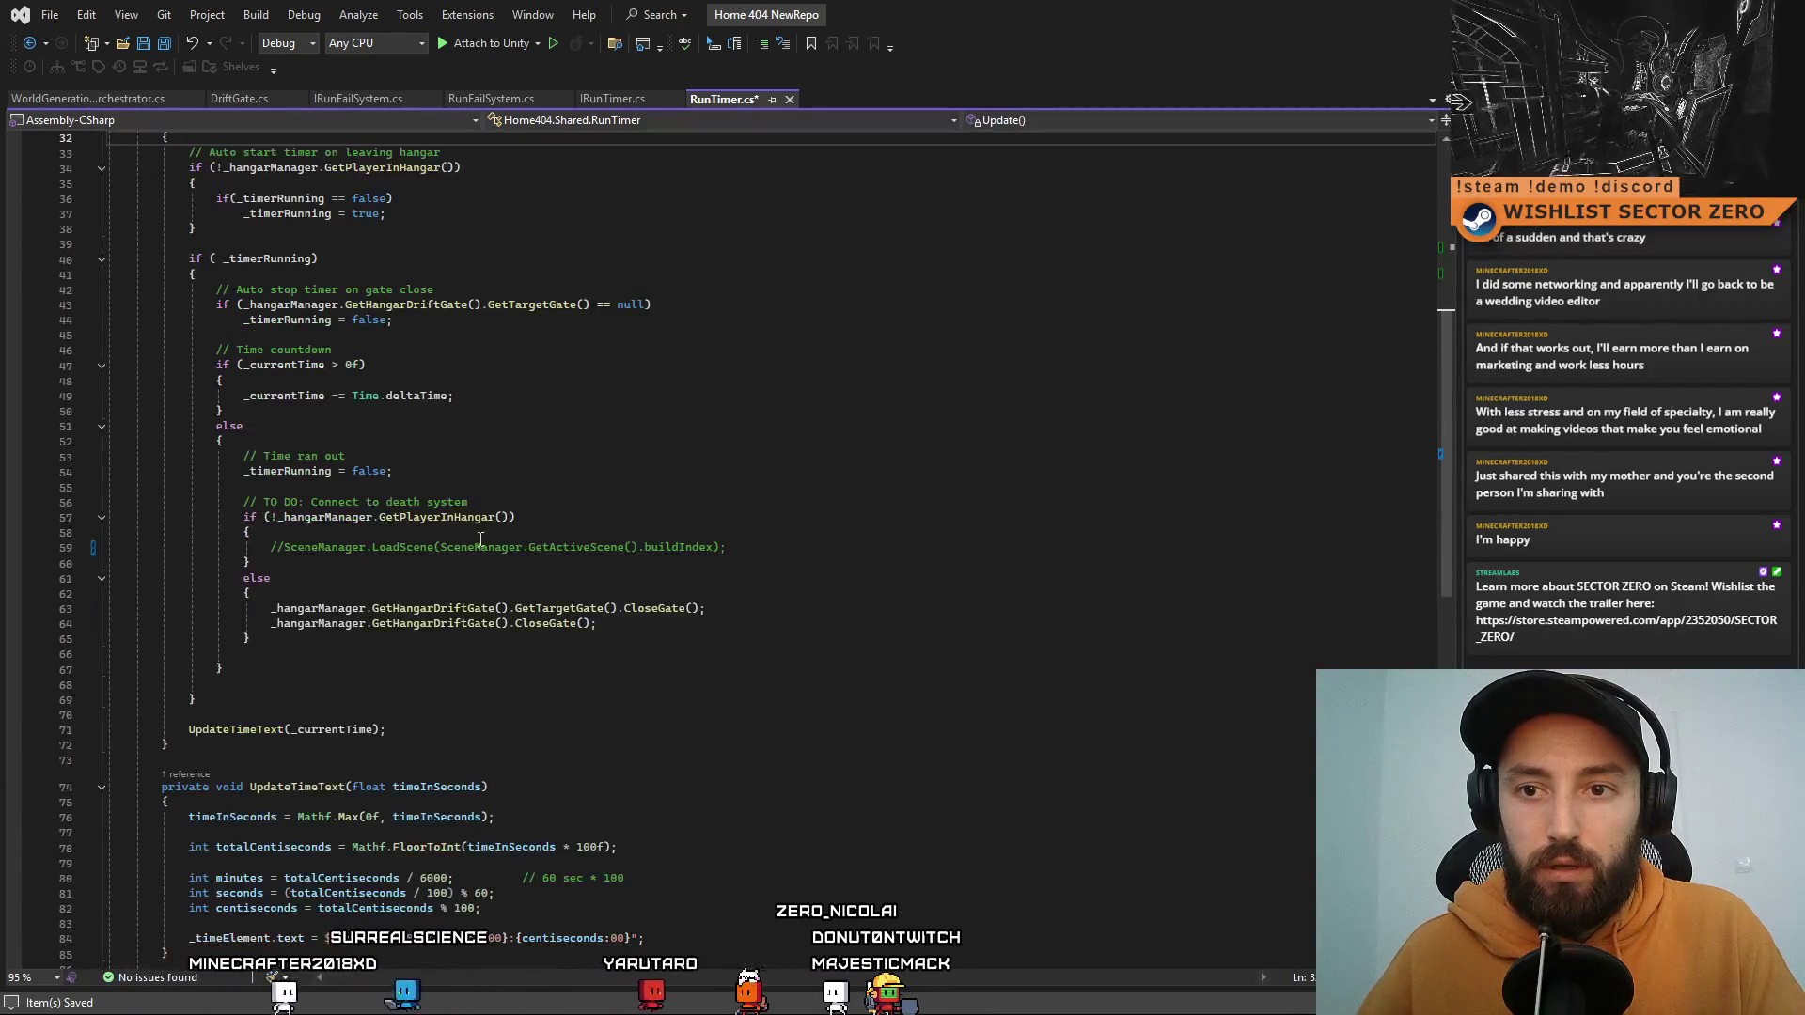
drag(273, 549, 871, 554)
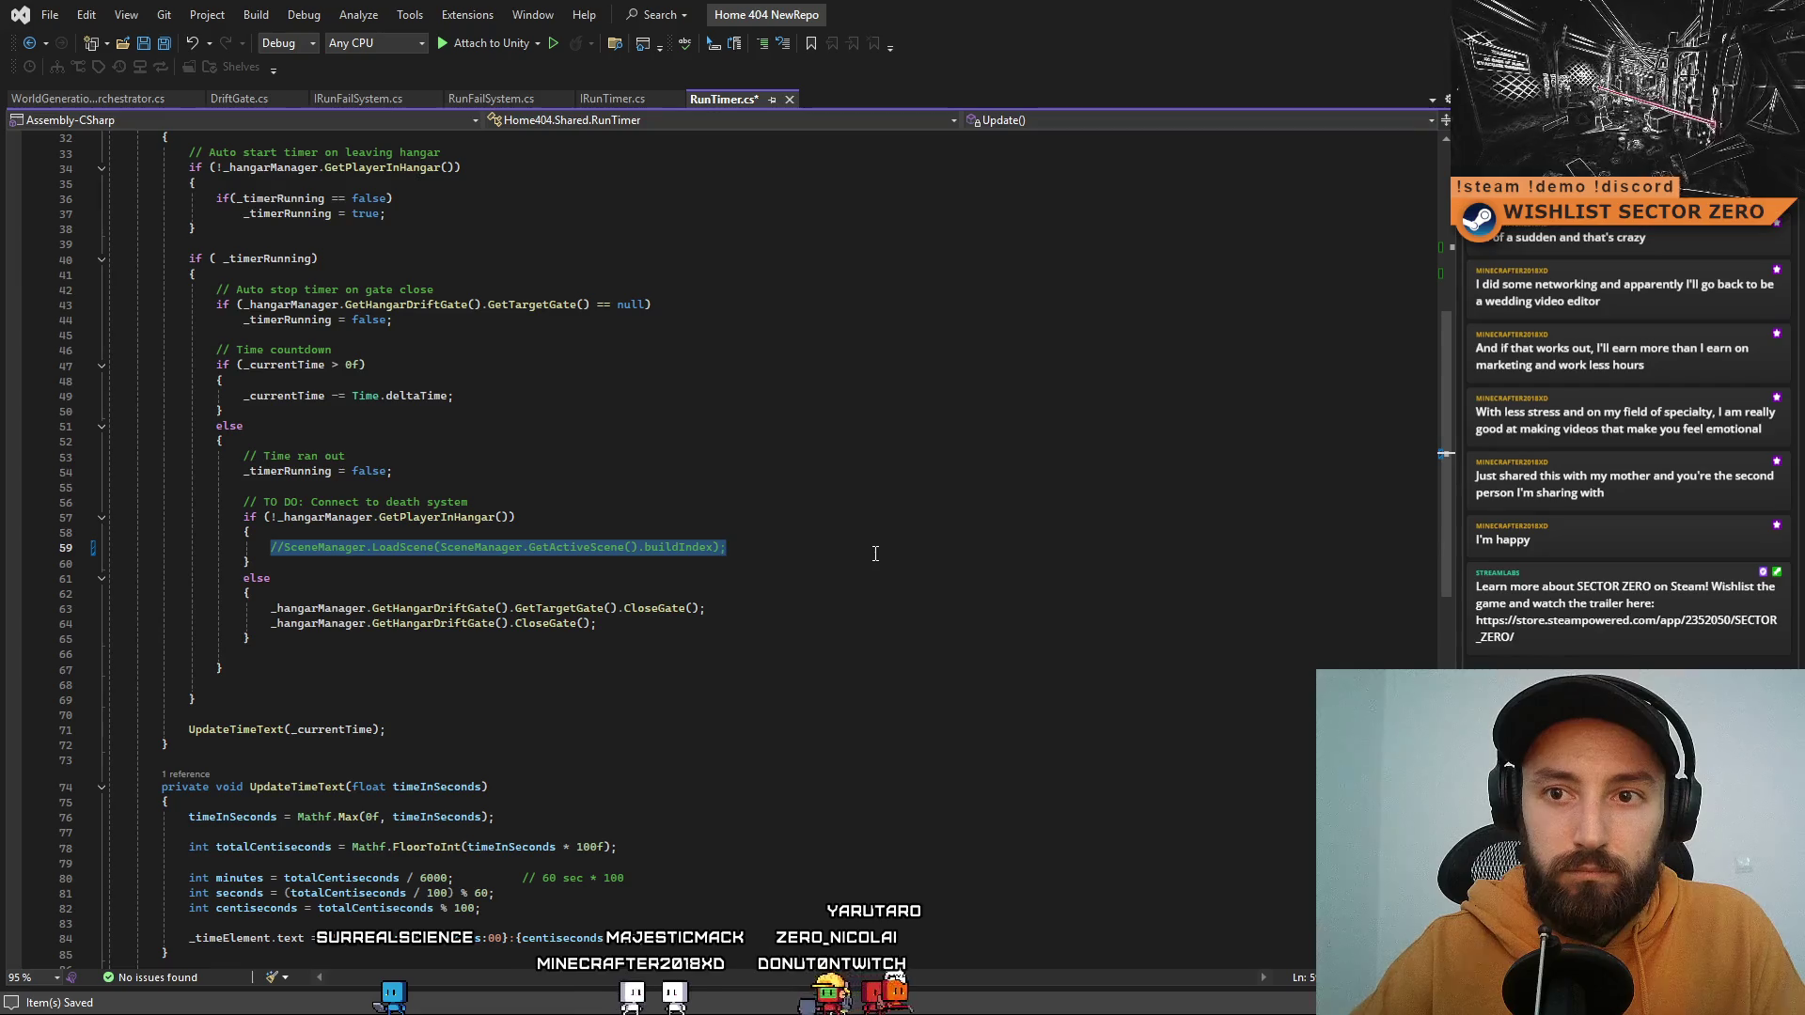
Step: Replace the commented LoadScene line with the start of a _runFailSystem. call
text(_runFailSystem.)
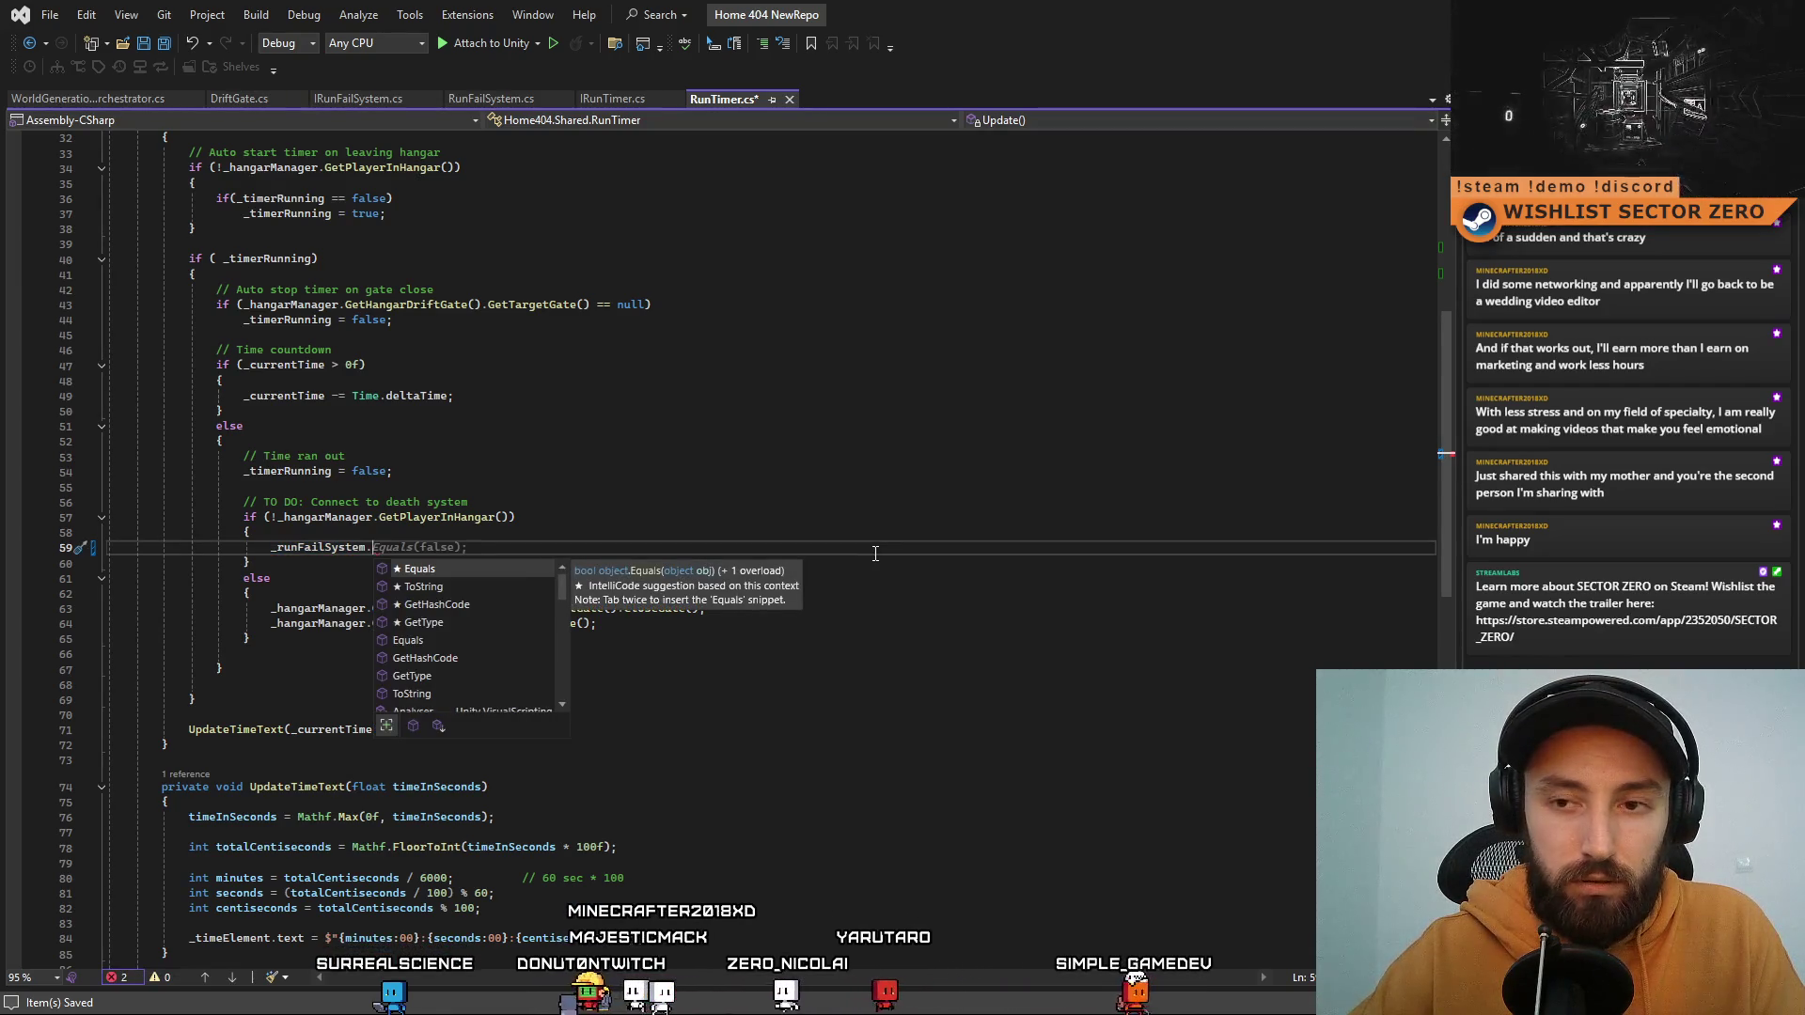
key(BackSpace)
text(.)
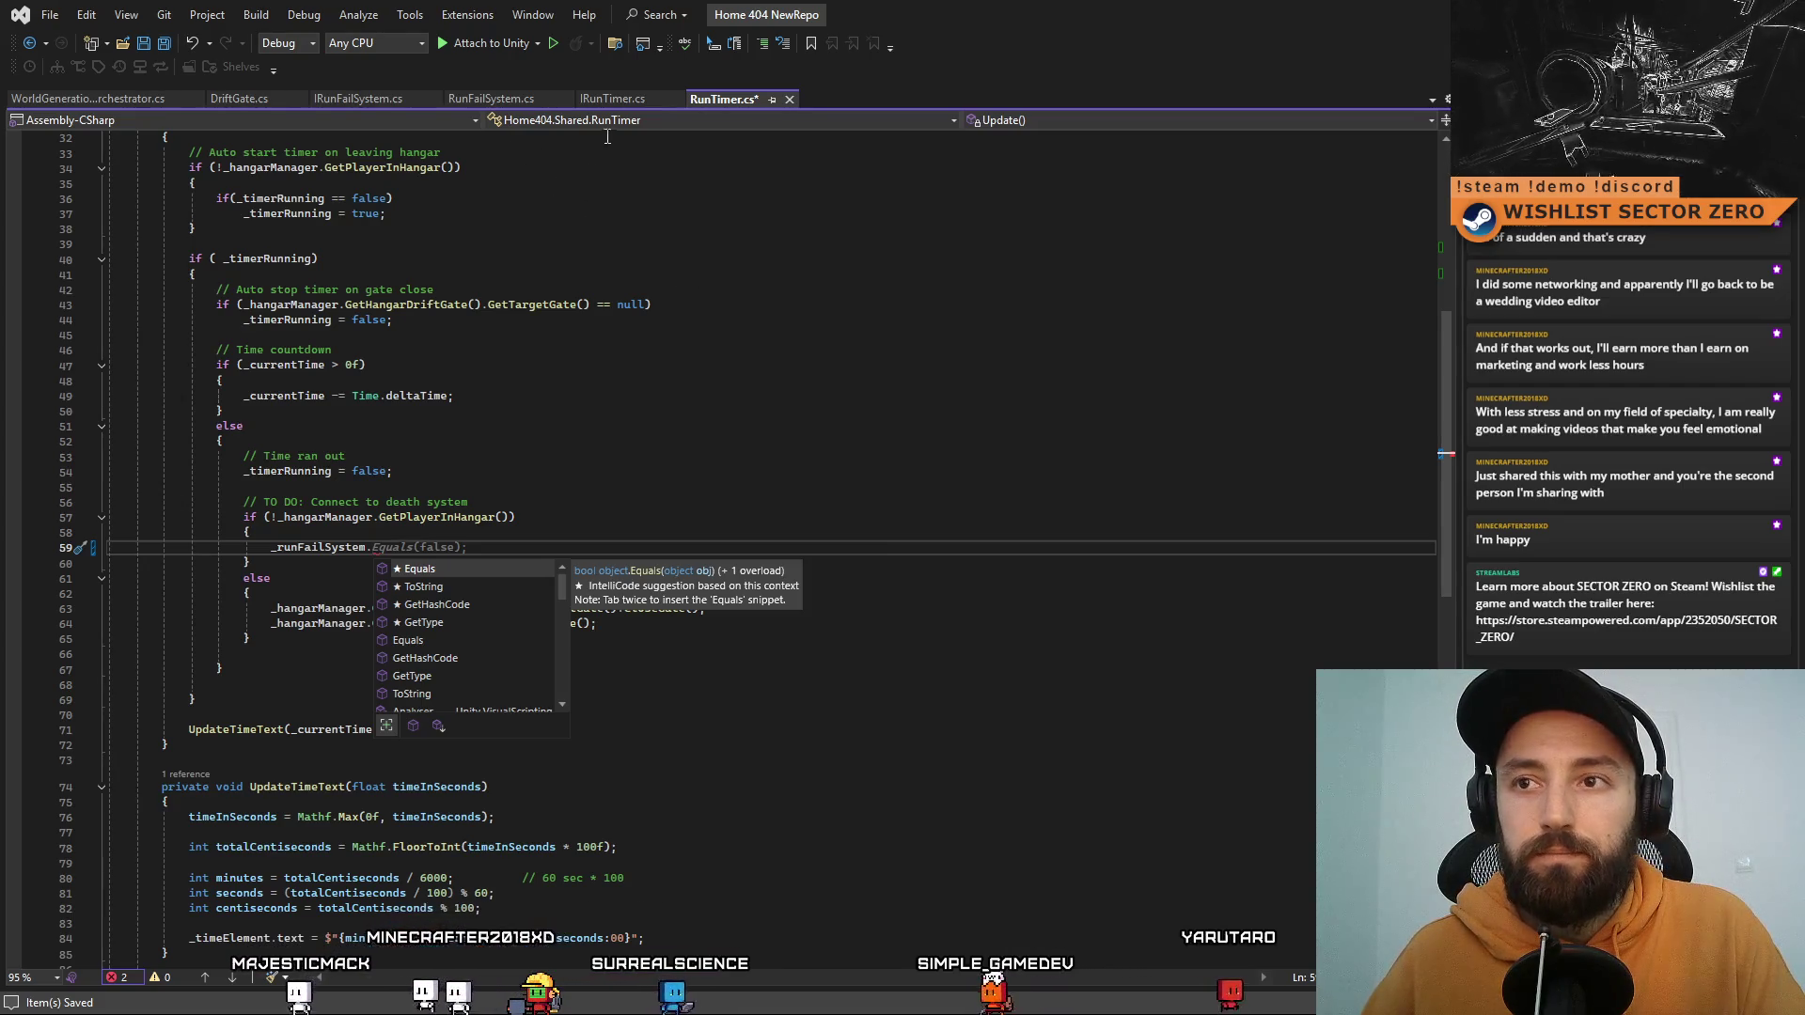
Step: Declare FailRun(string message) in IRunFailSystem using the signature copied from RunFailSystem
click(334, 101)
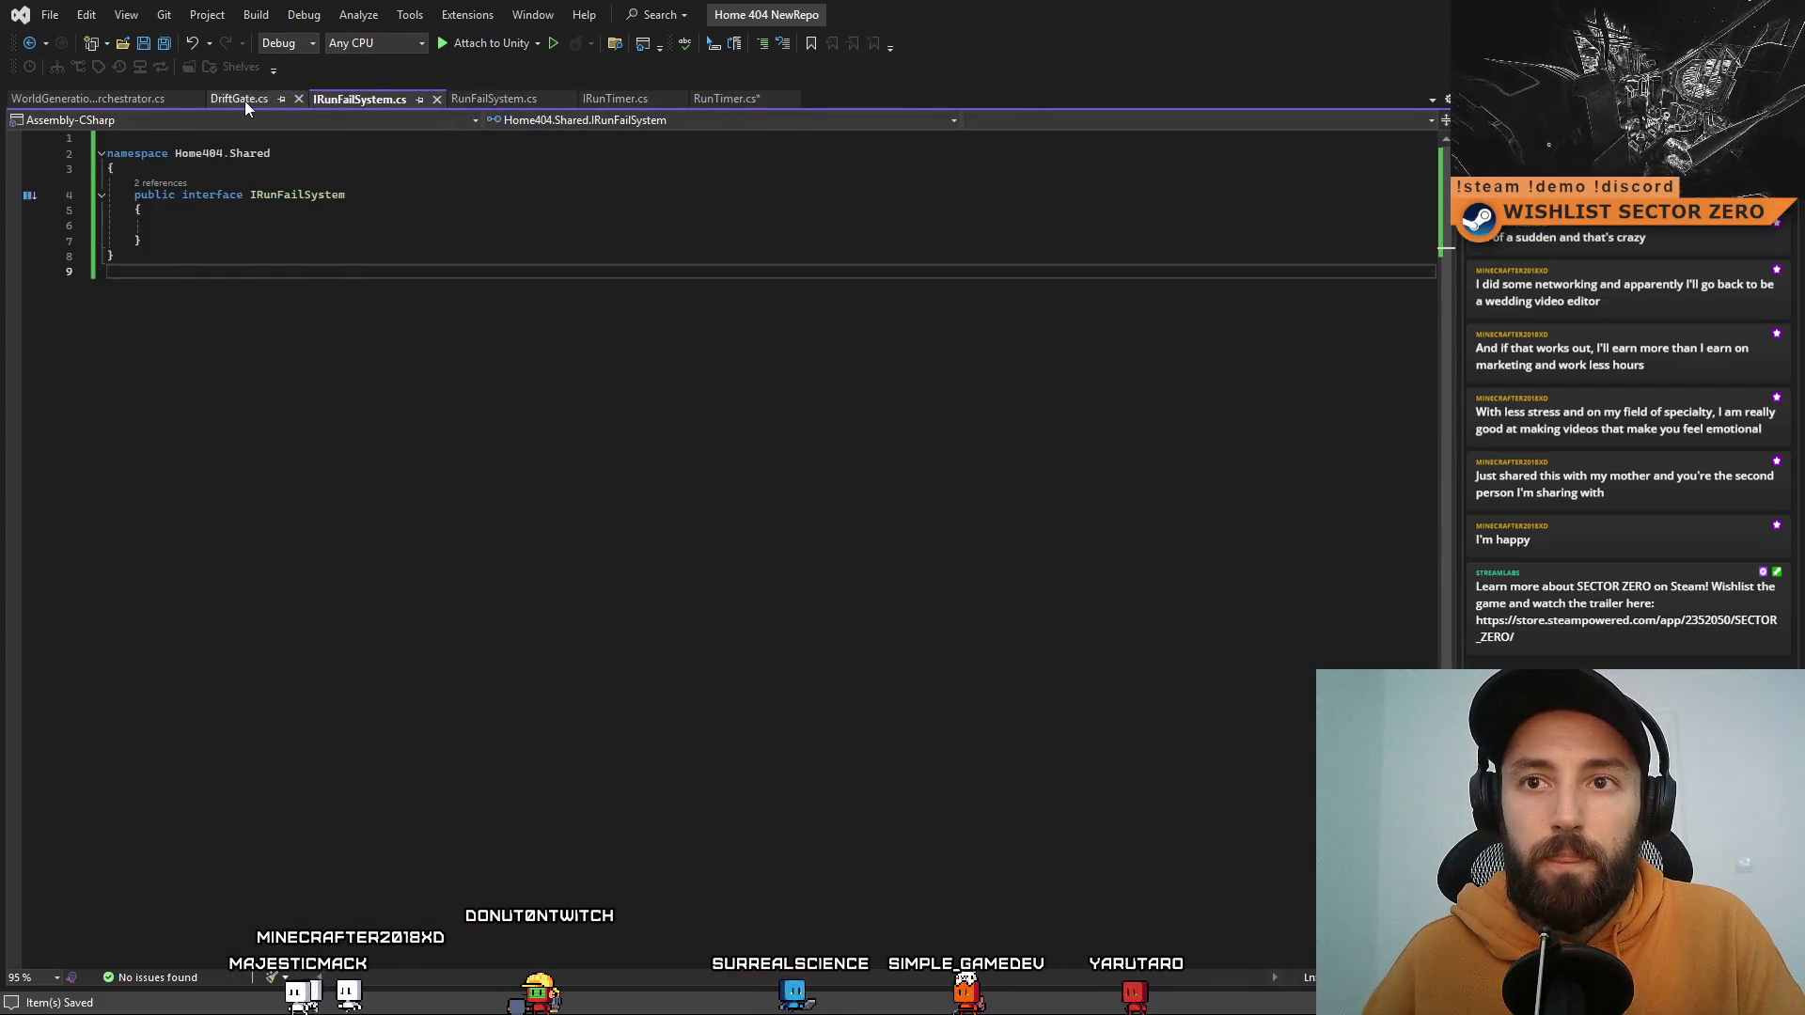
click(240, 100)
click(357, 100)
click(513, 98)
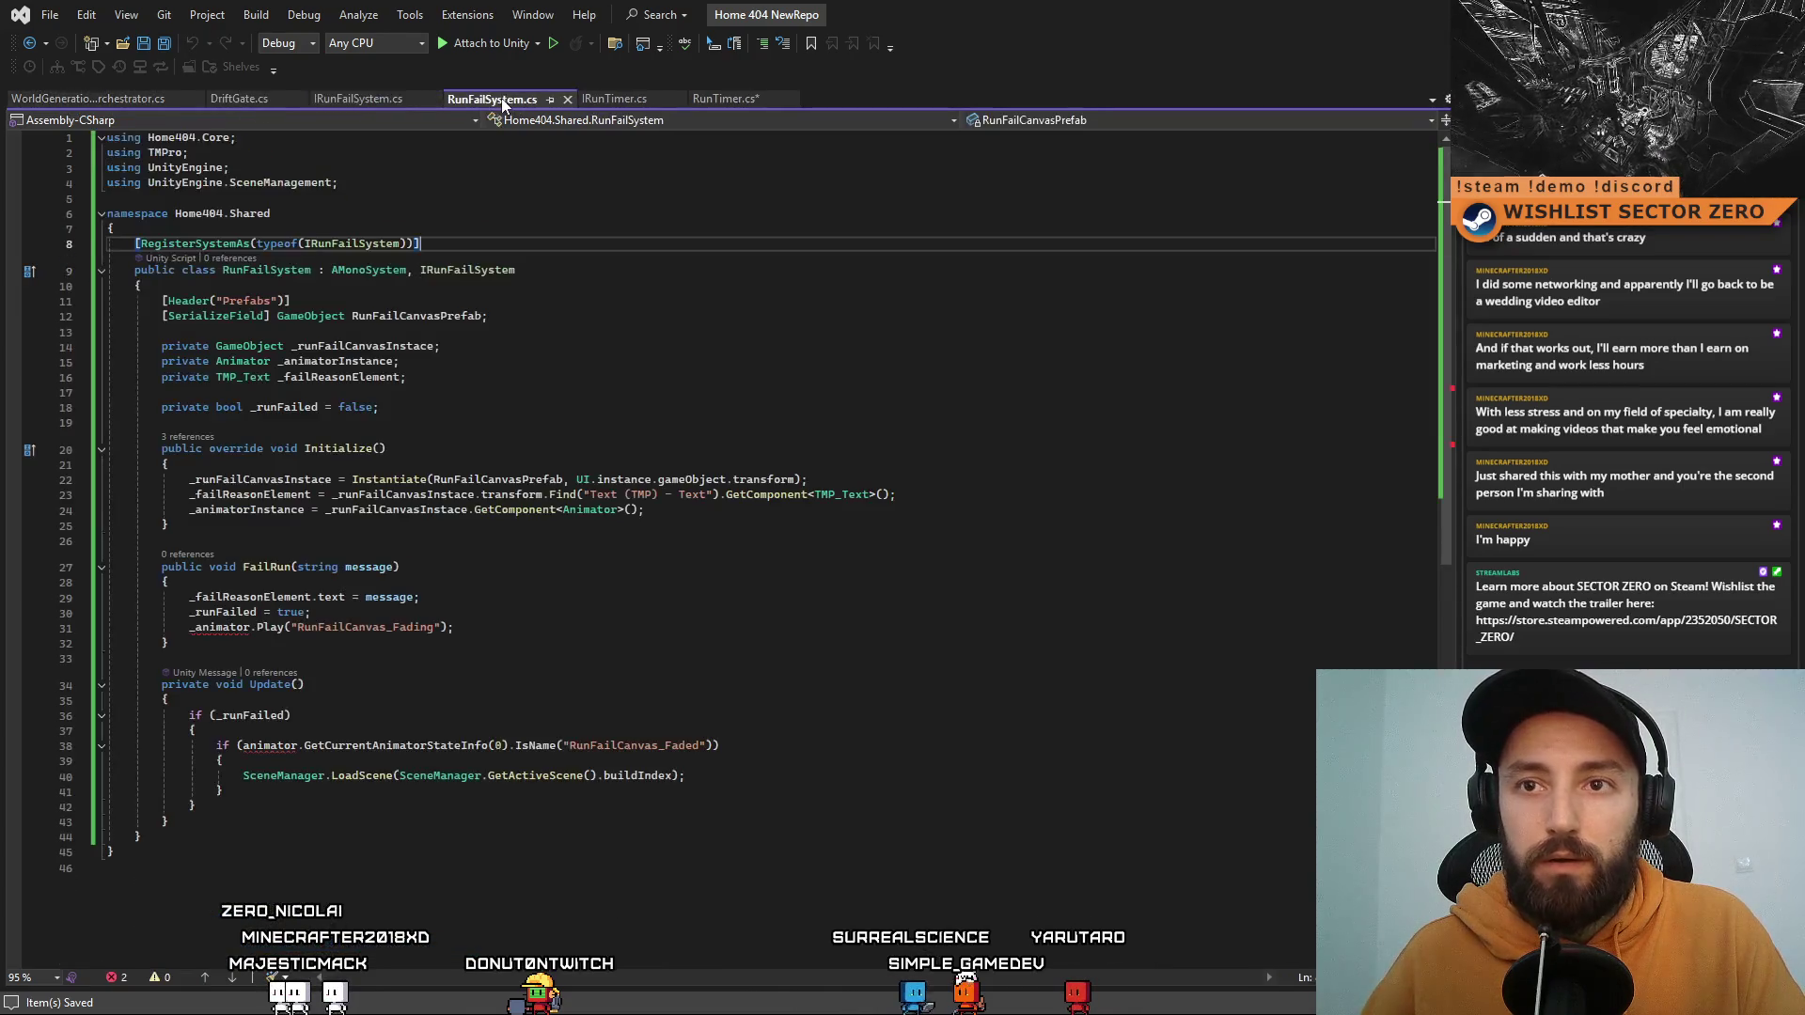
click(504, 629)
drag(163, 569, 468, 573)
key(ctrl+c)
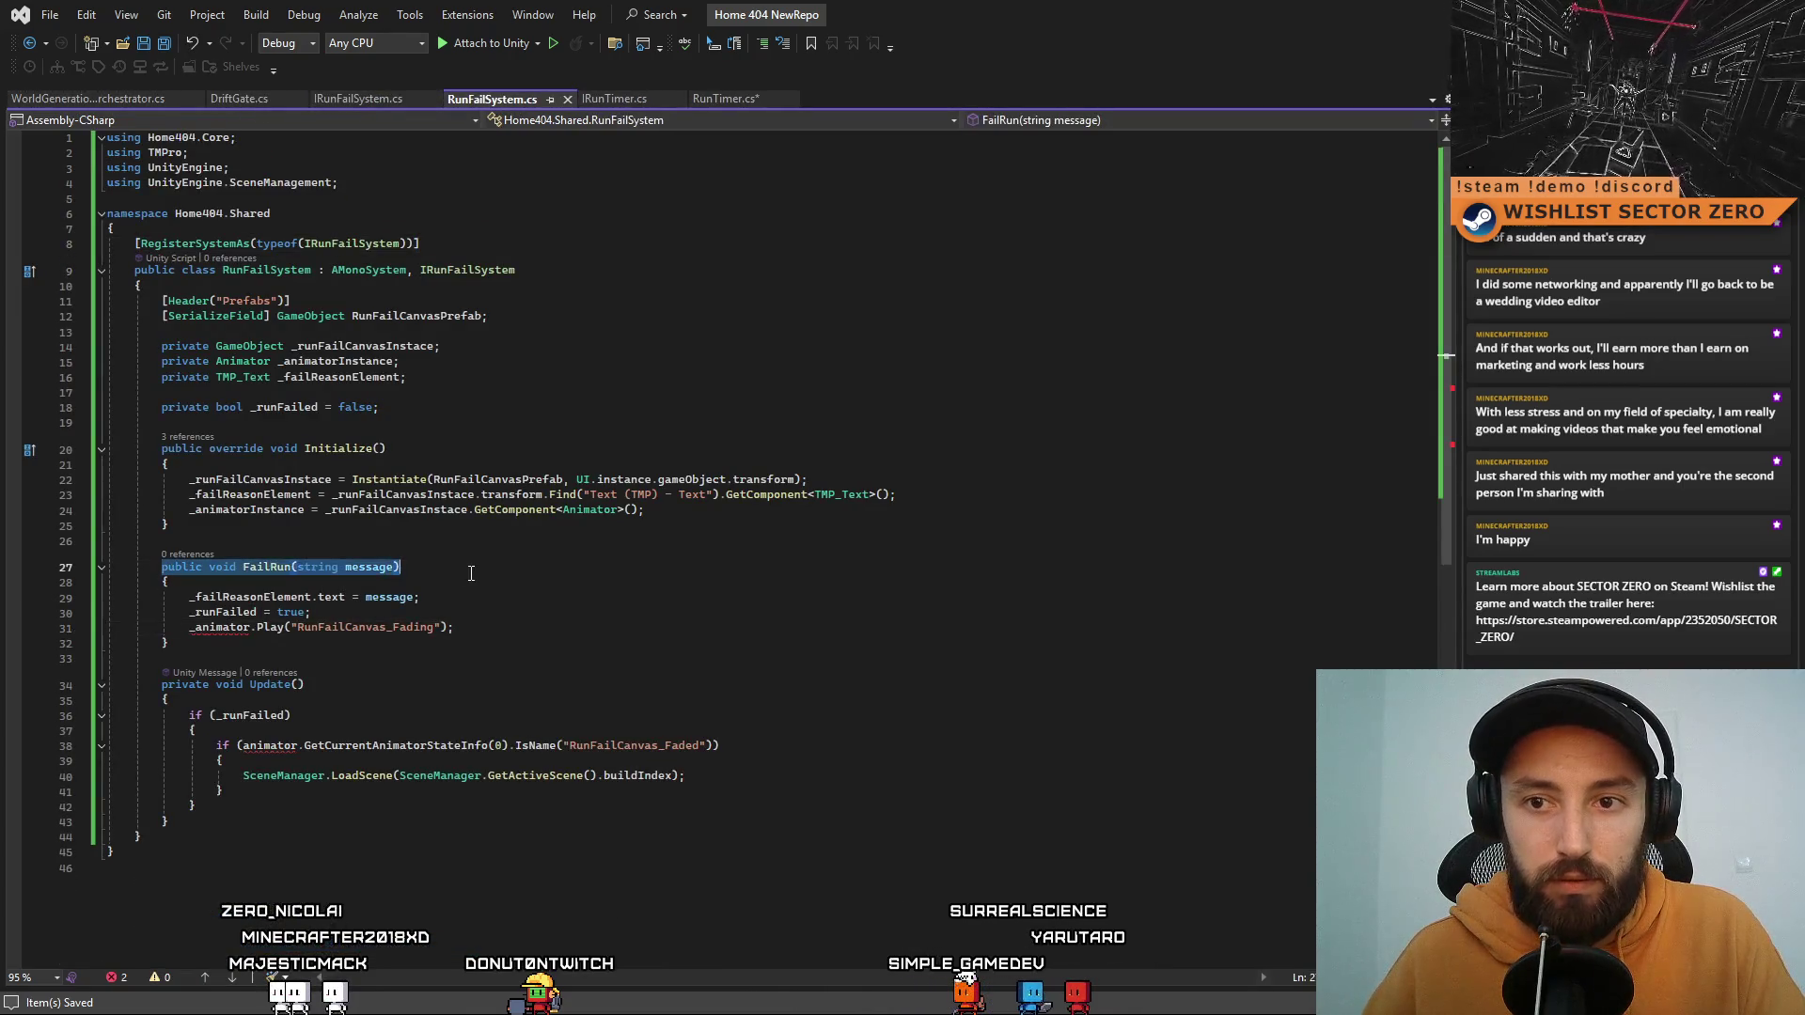
click(372, 106)
key(ctrl+v)
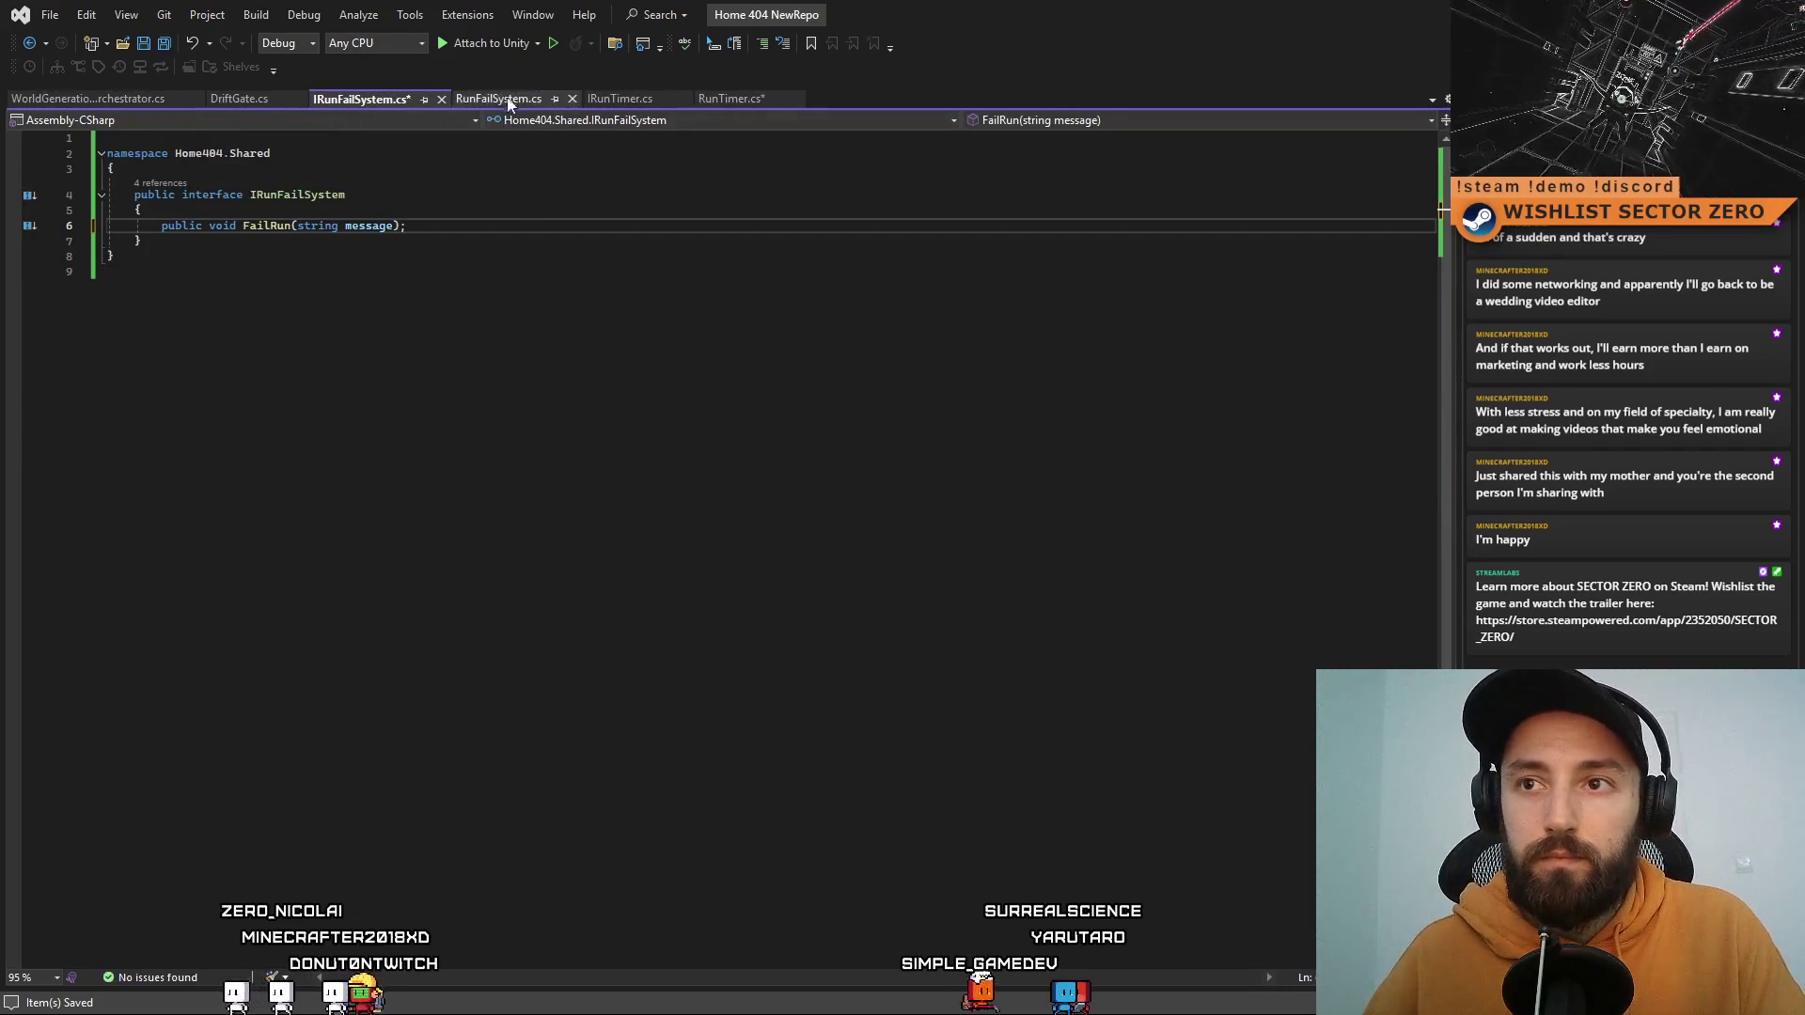
click(506, 98)
click(523, 568)
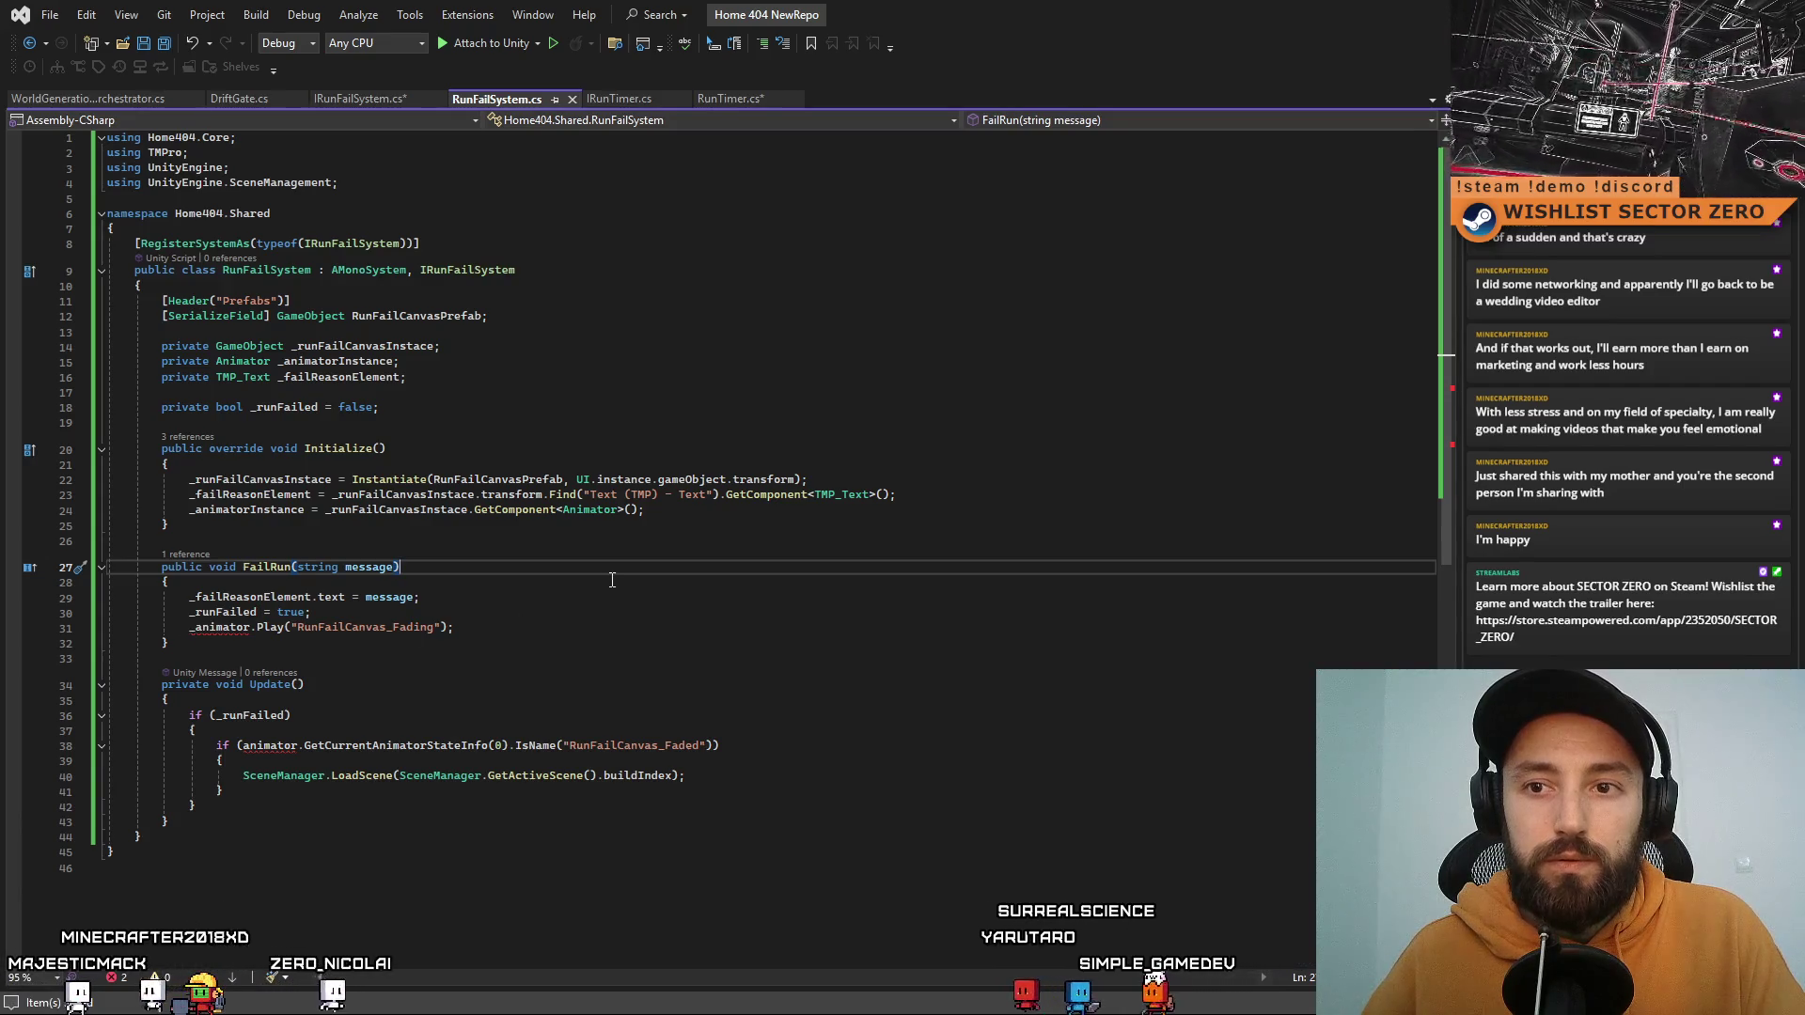
Step: Call FailRun("") on _runFailSystem in RunTimer's time-out branch
click(726, 98)
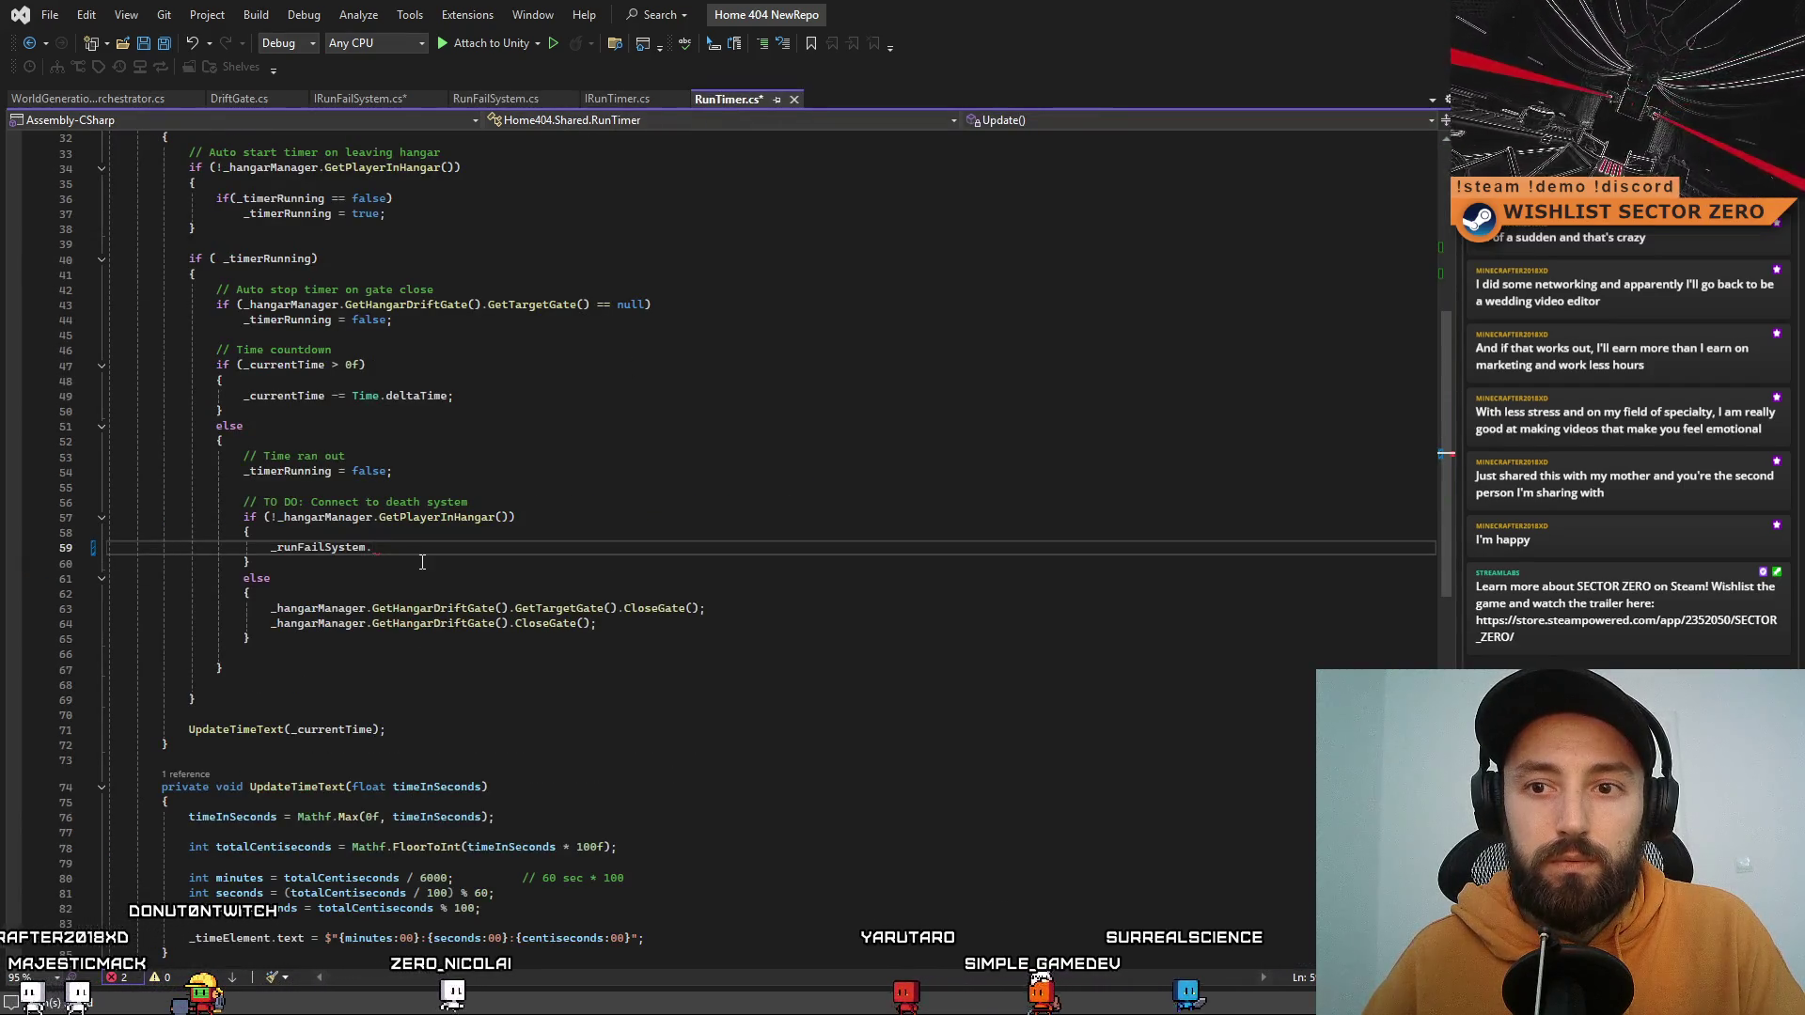
key(ctrl+space)
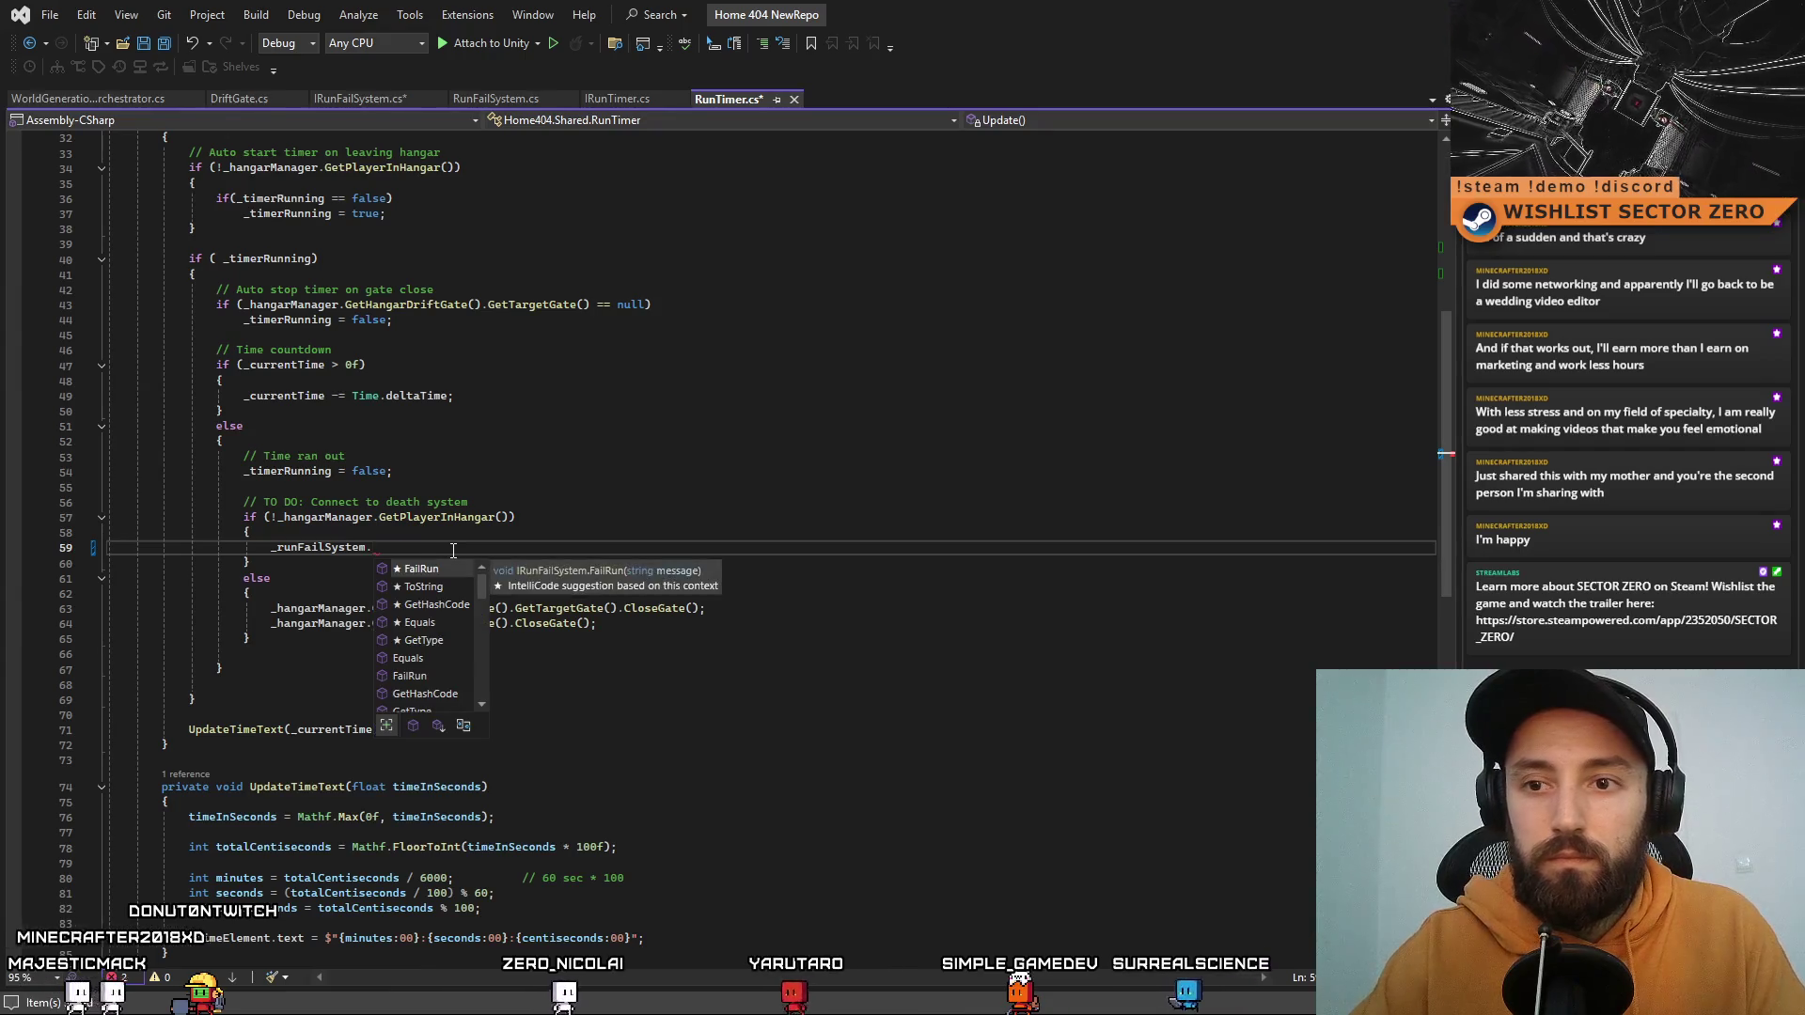
text((")
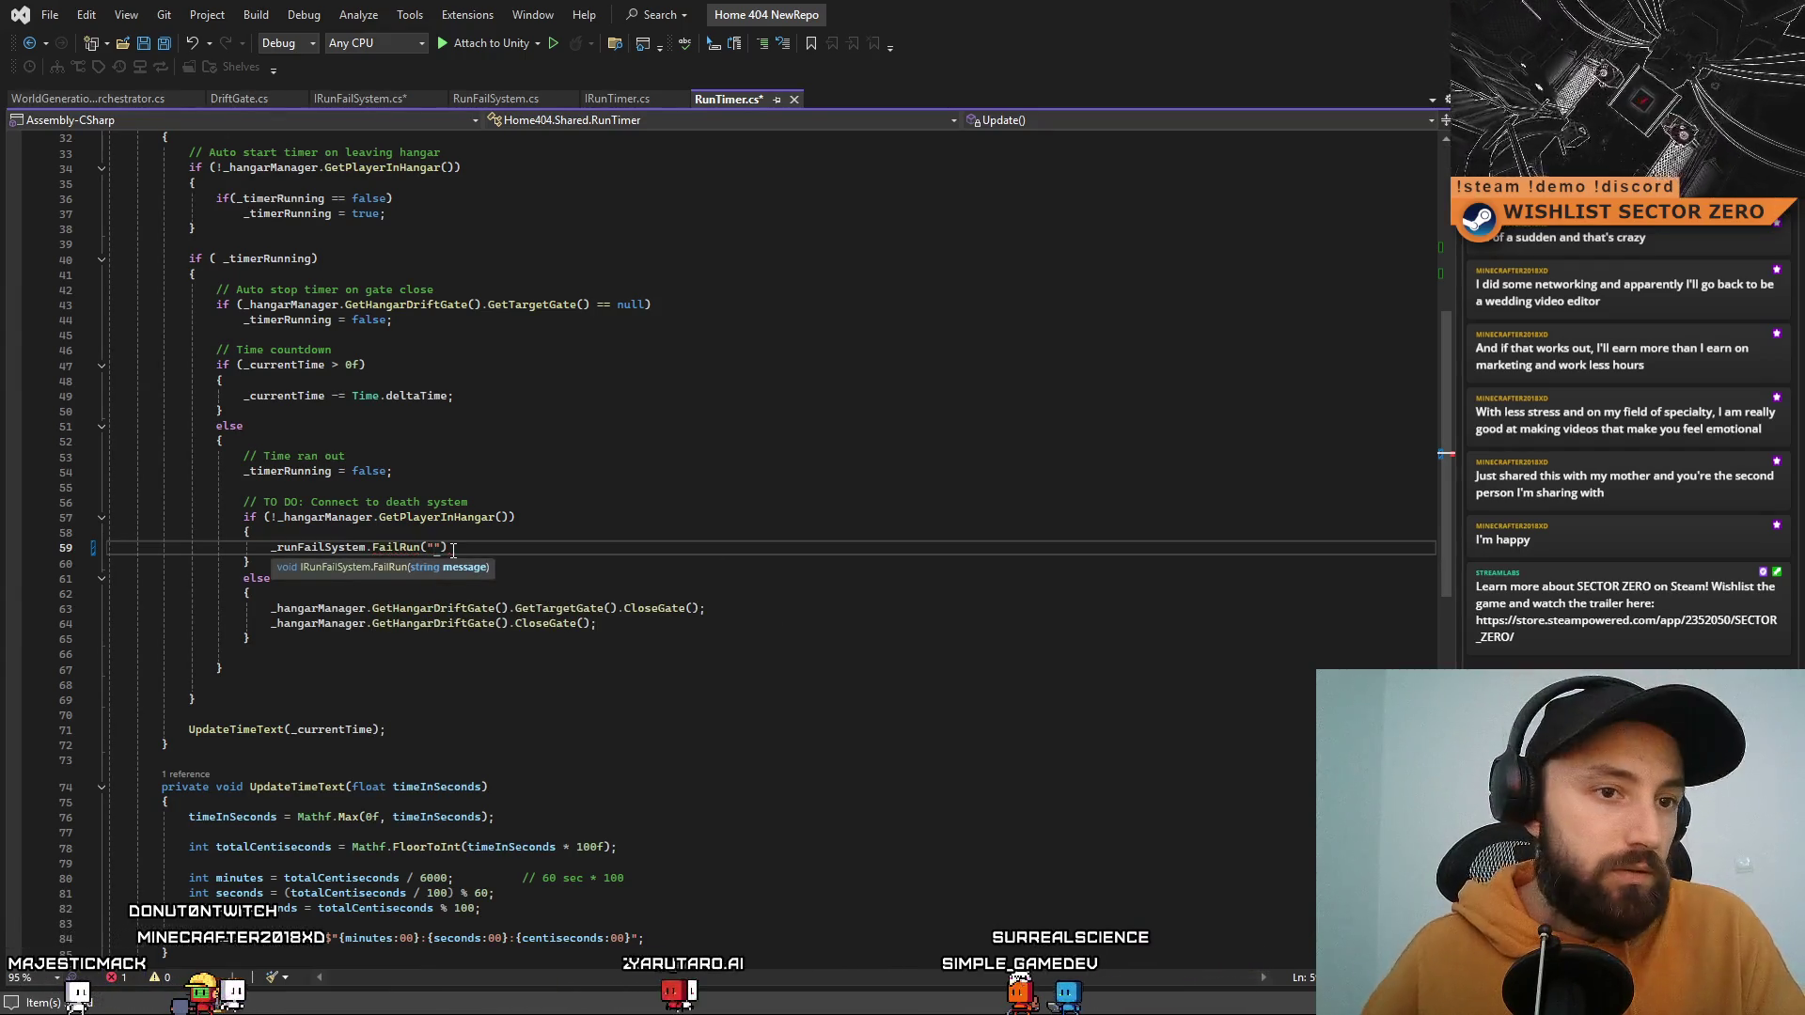
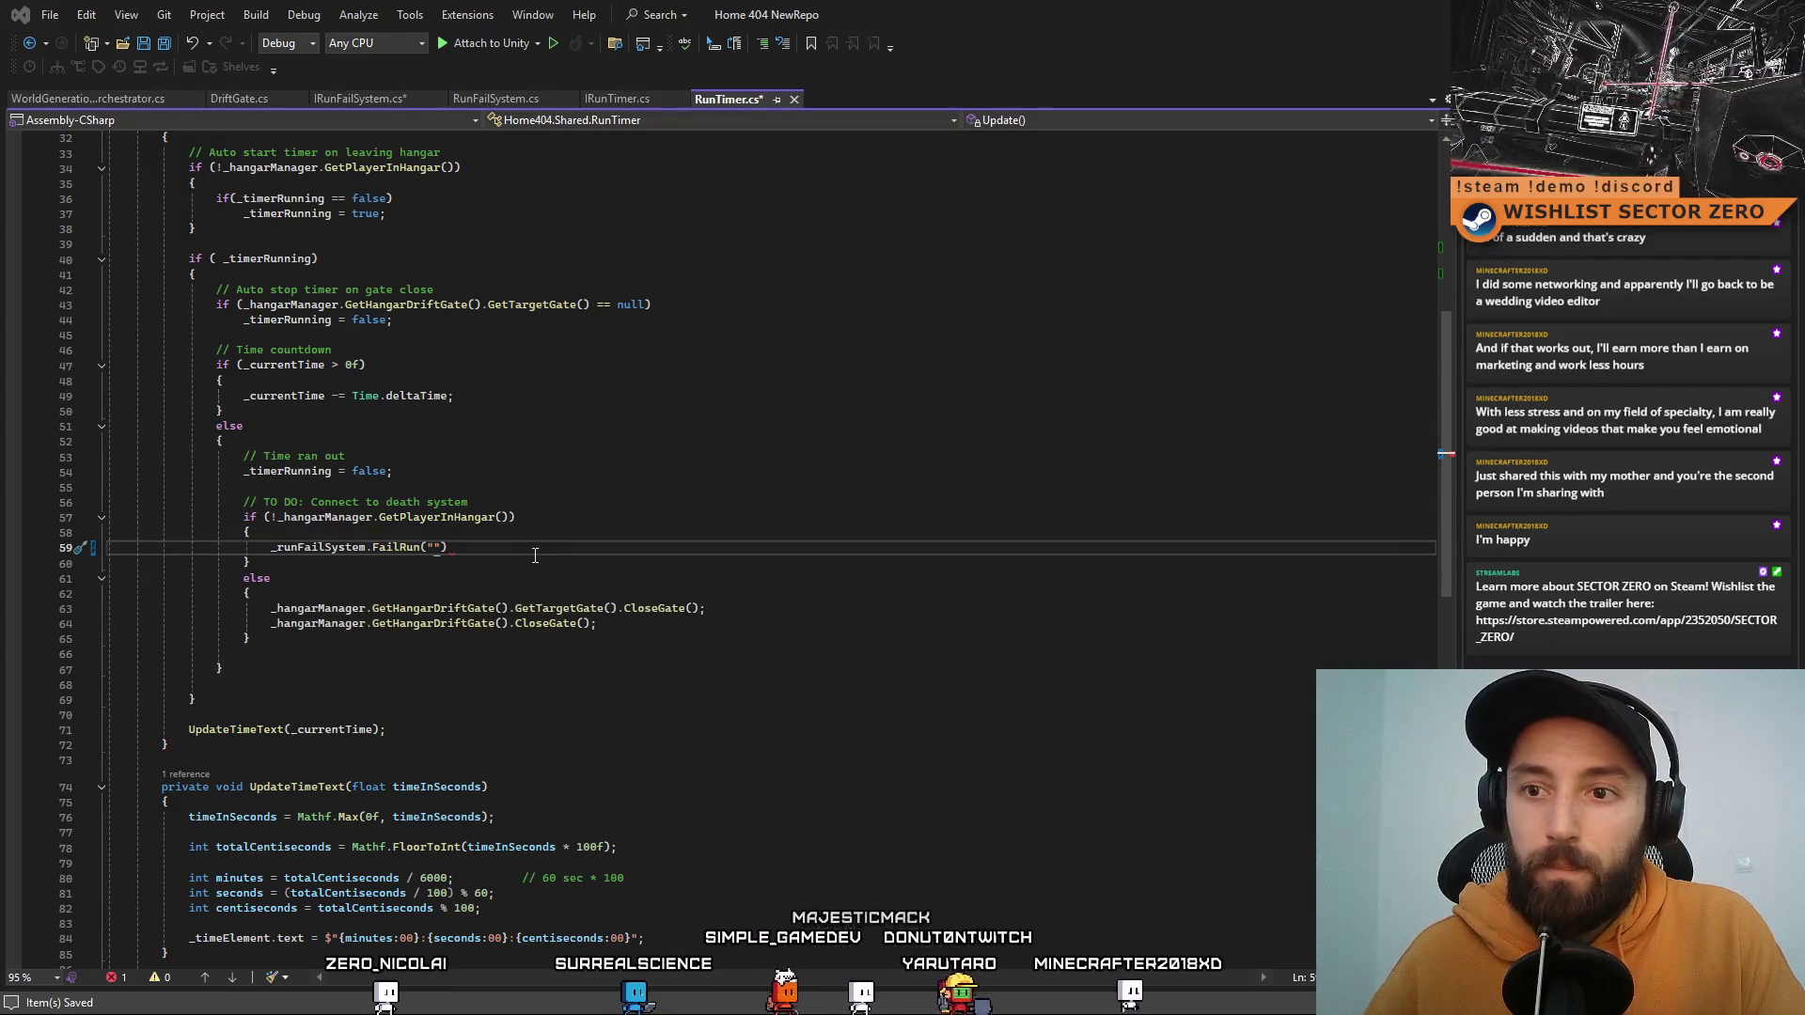
Step: Paste 'YOU FAILED TO RETURN THROUGH THE DRIFT GATE IN TIME' into RunTimer's FailRun call and save
click(434, 546)
text(YOU FAILED TO RETURN THROUGH THE DRIFT GATE IN TIME)
click(872, 666)
click(870, 550)
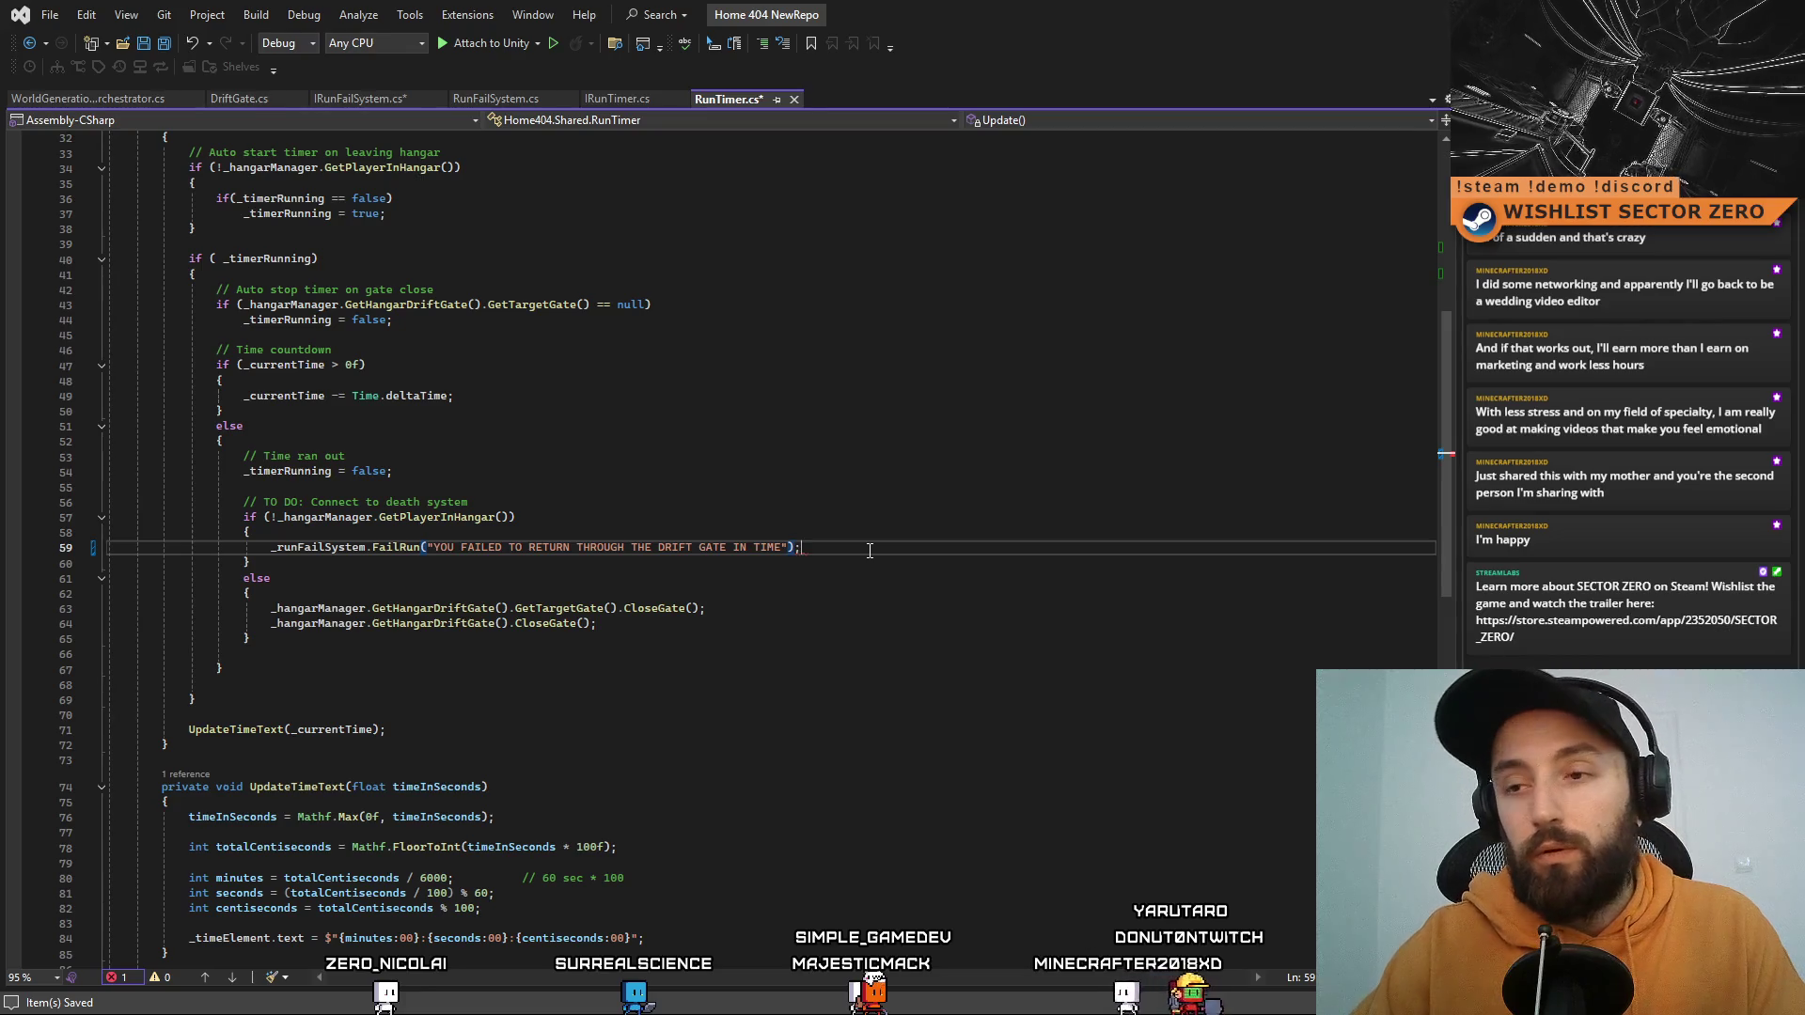
key(Down)
key(Down)
key(Down)
key(ctrl+s)
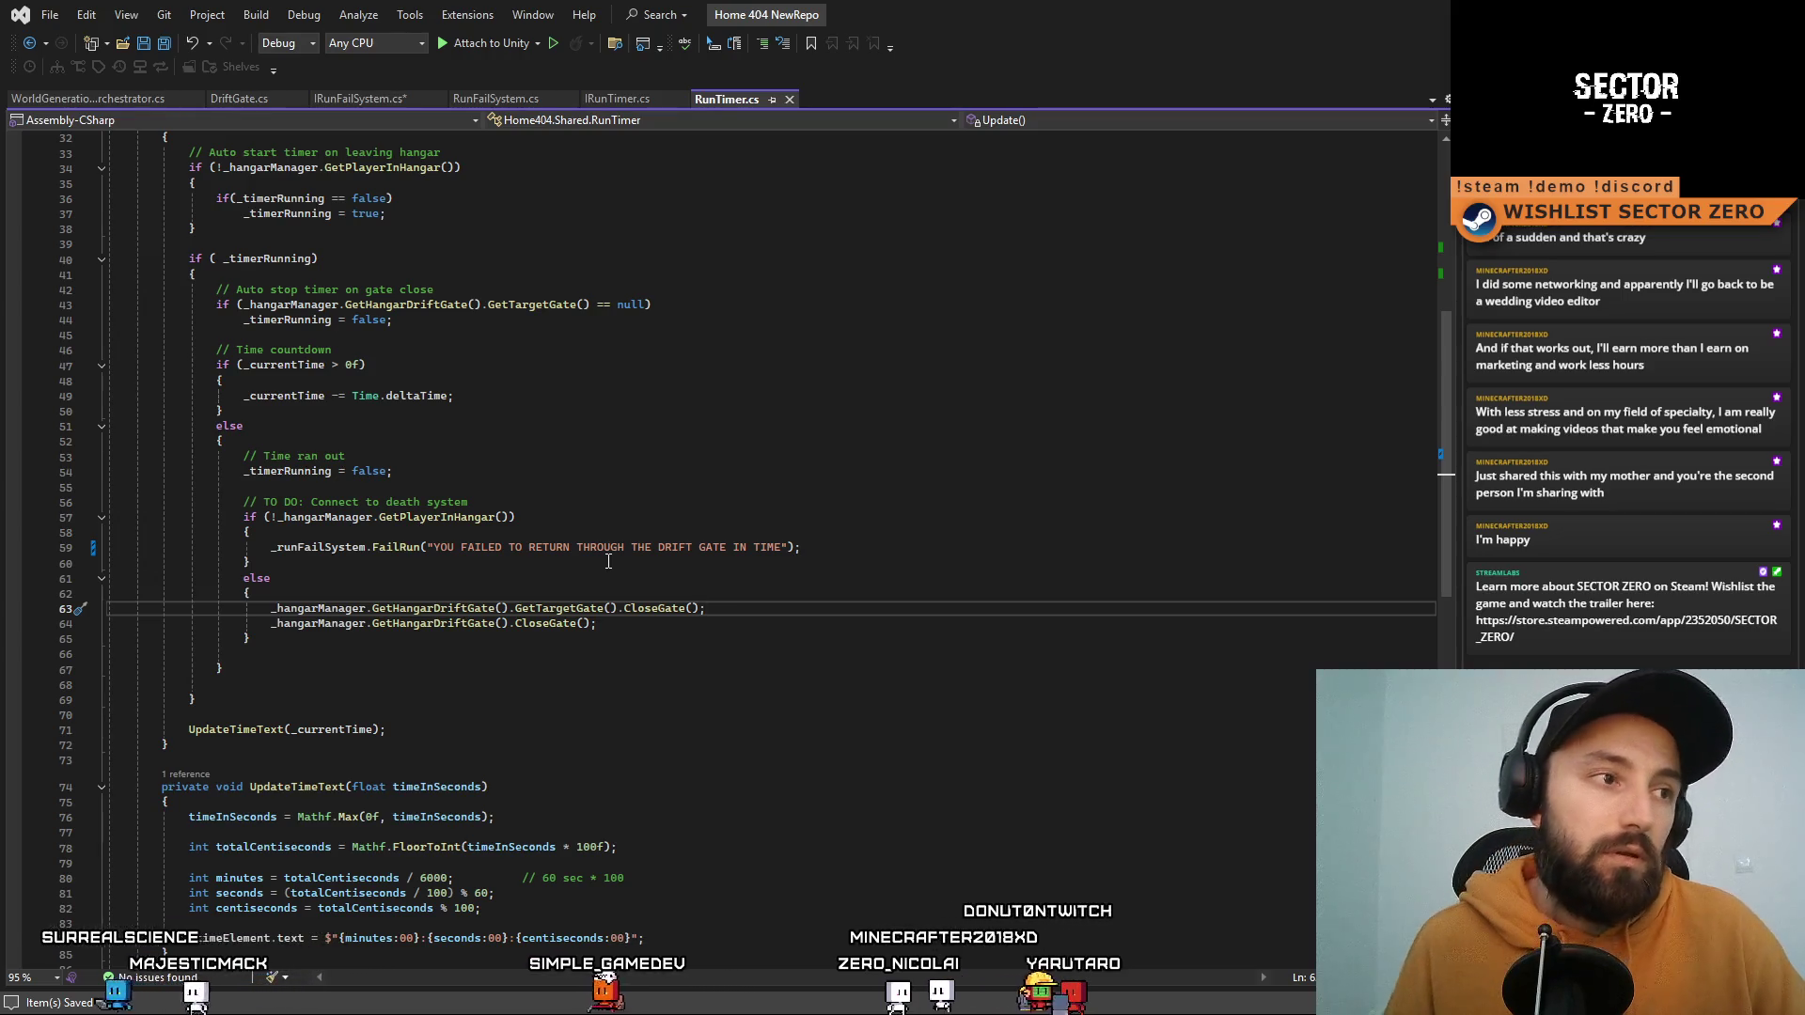
Step: Save the IRunFailSystem interface file
click(361, 99)
click(577, 329)
key(ctrl+s)
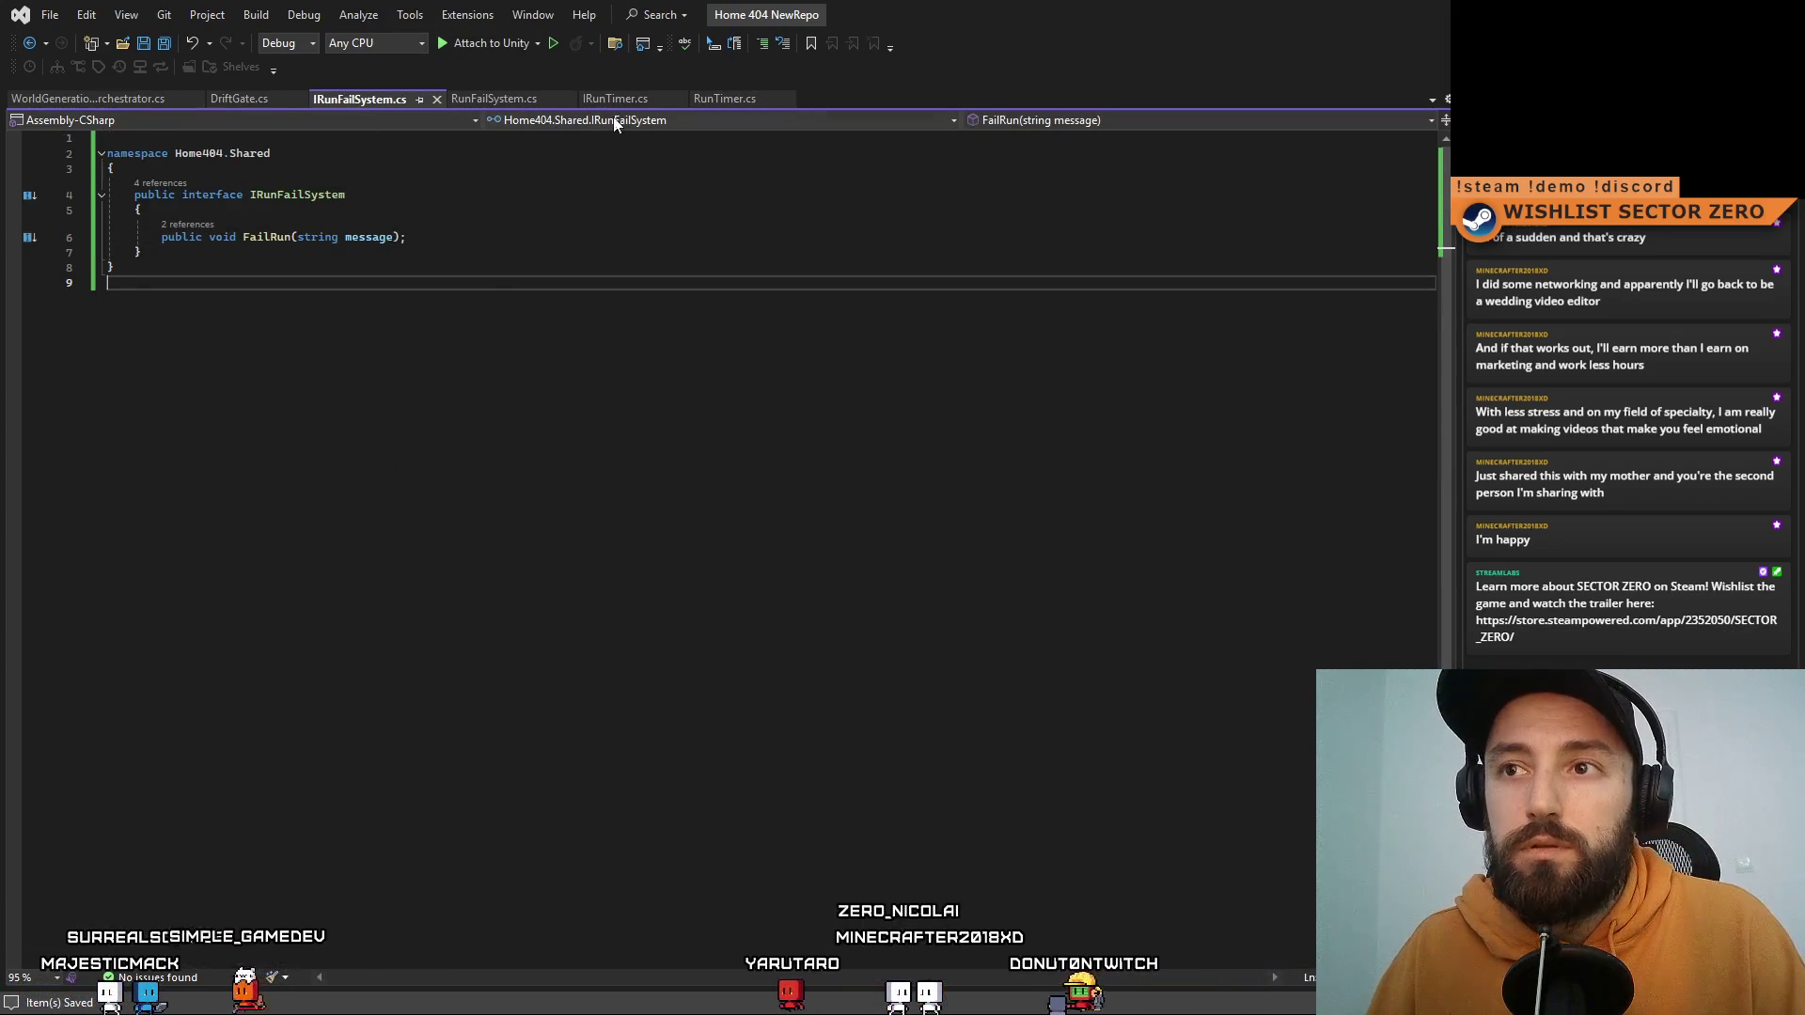
Step: Review the DriftGate and RunTimer scripts, then go to the end of RunFailSystem's FailRun method
click(241, 97)
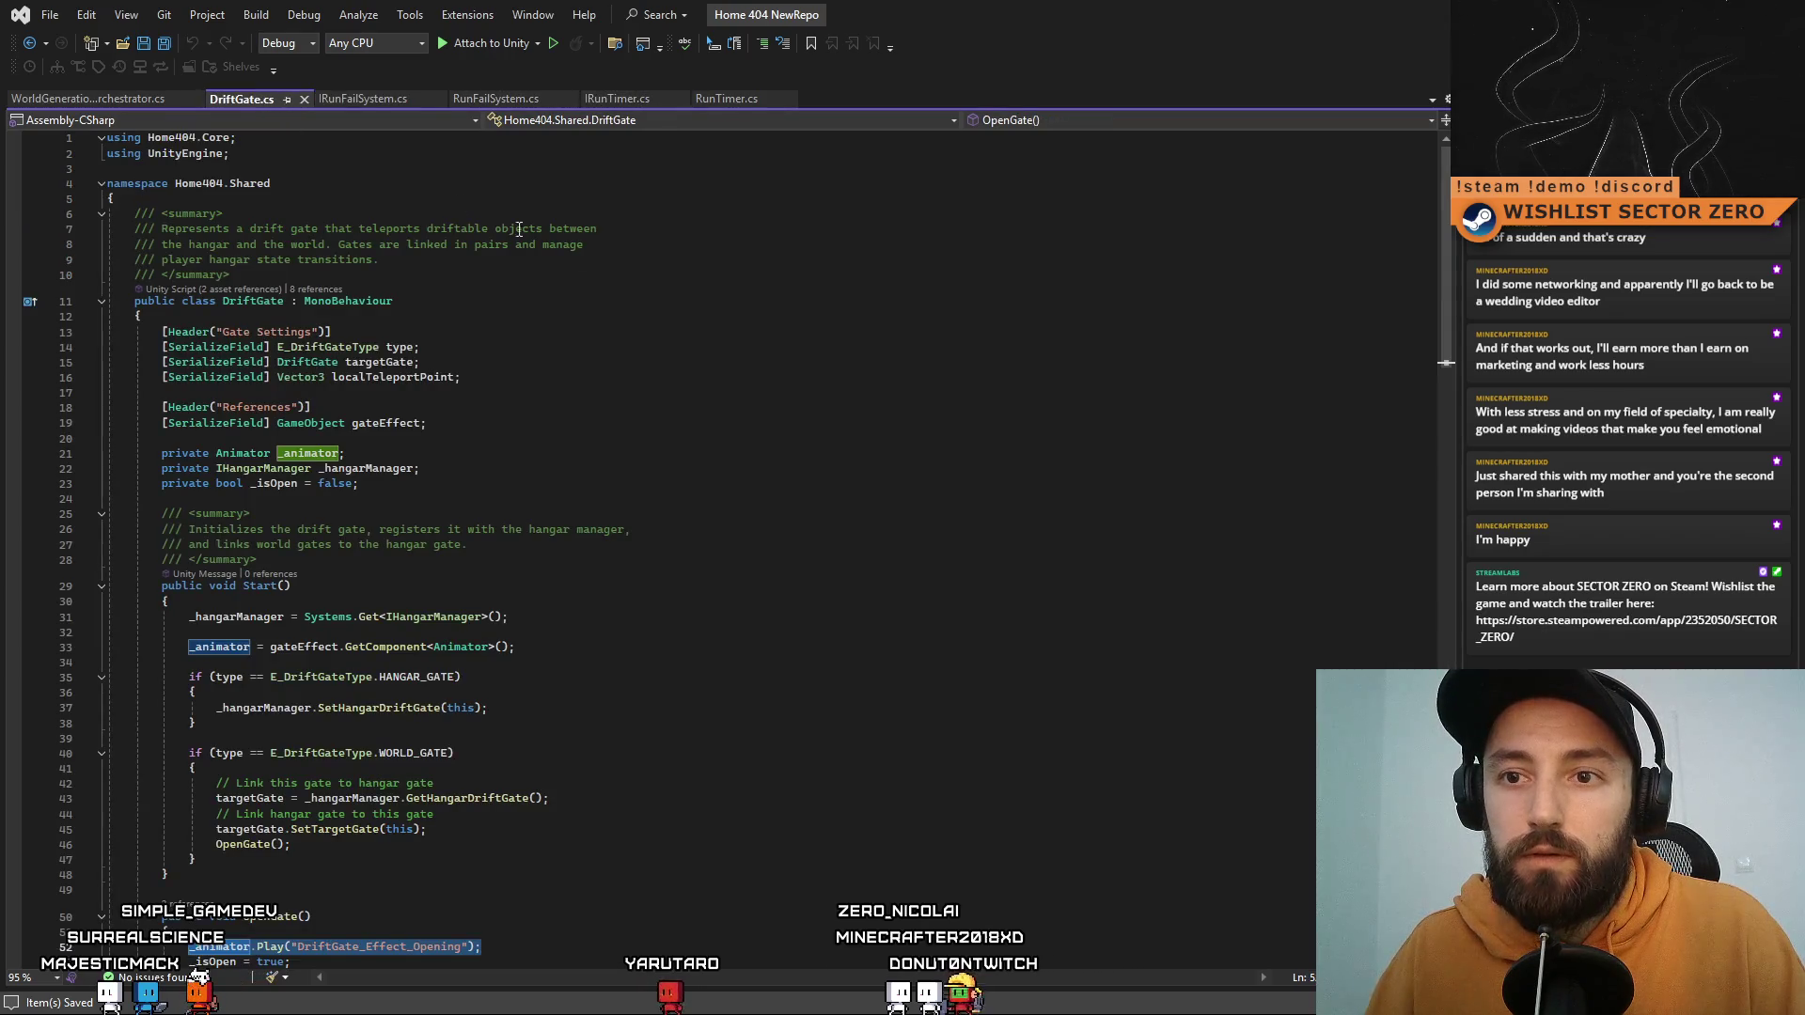
click(819, 366)
click(50, 14)
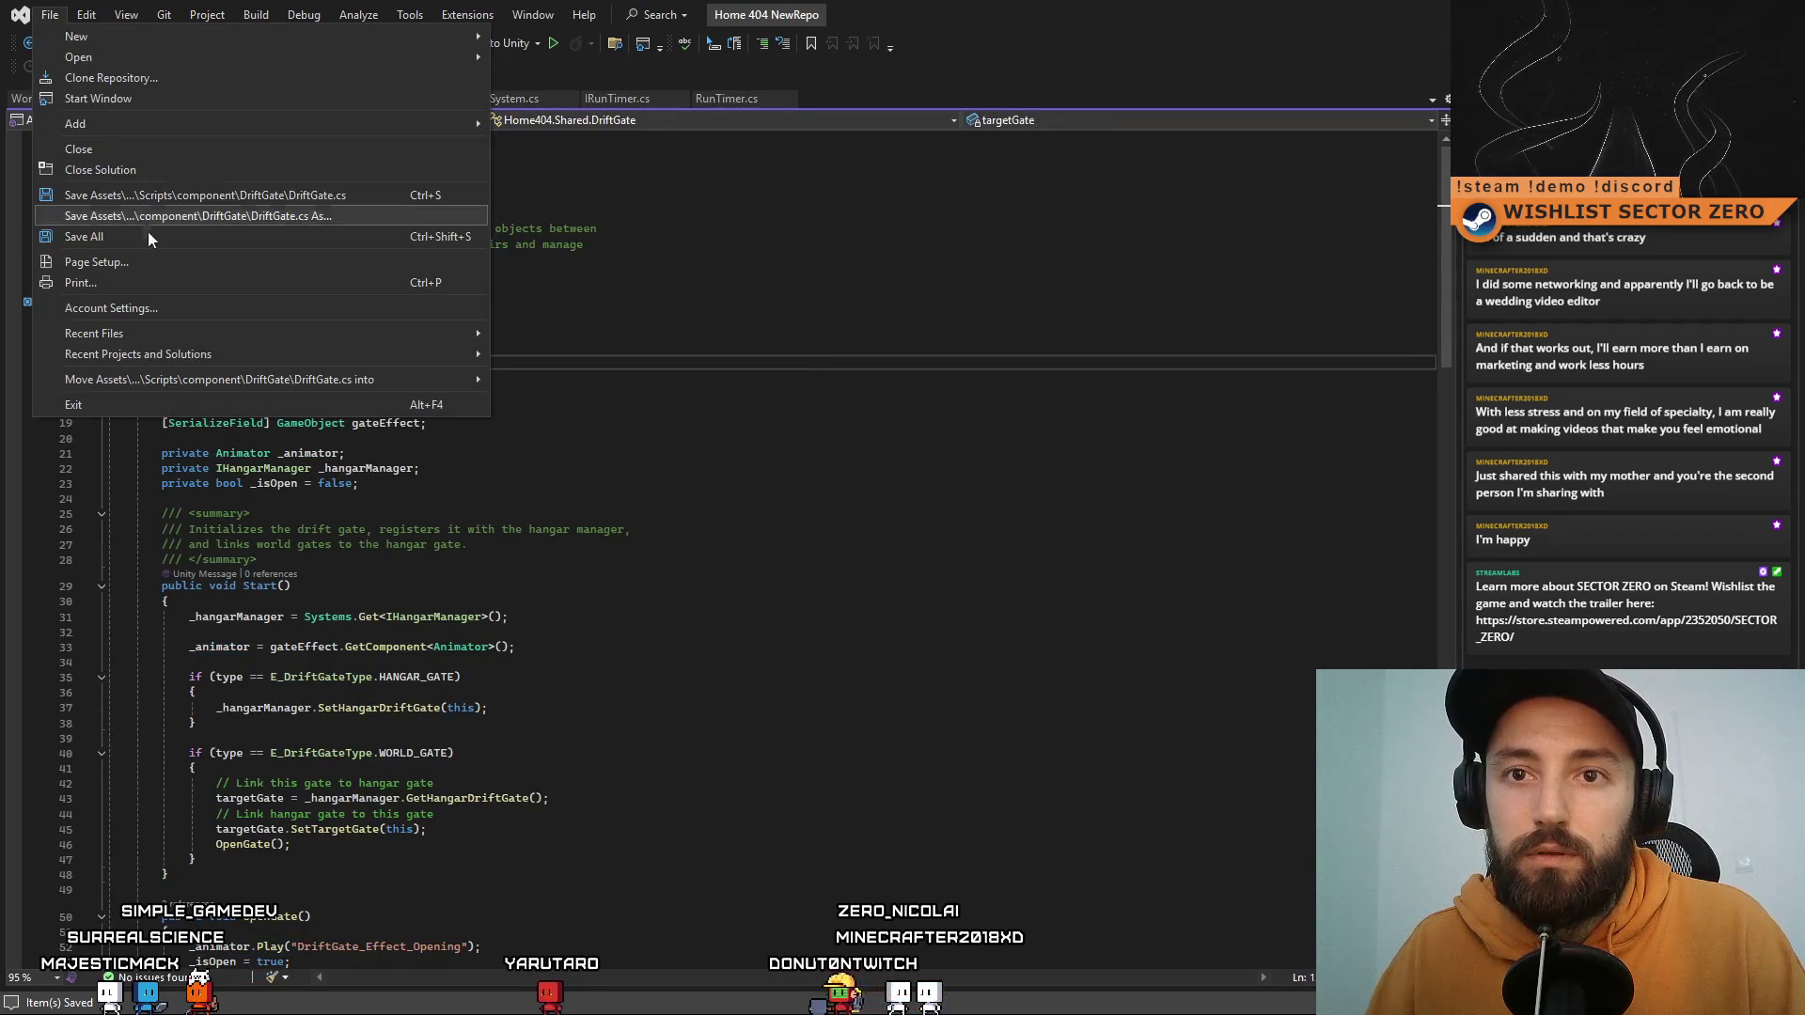
click(700, 100)
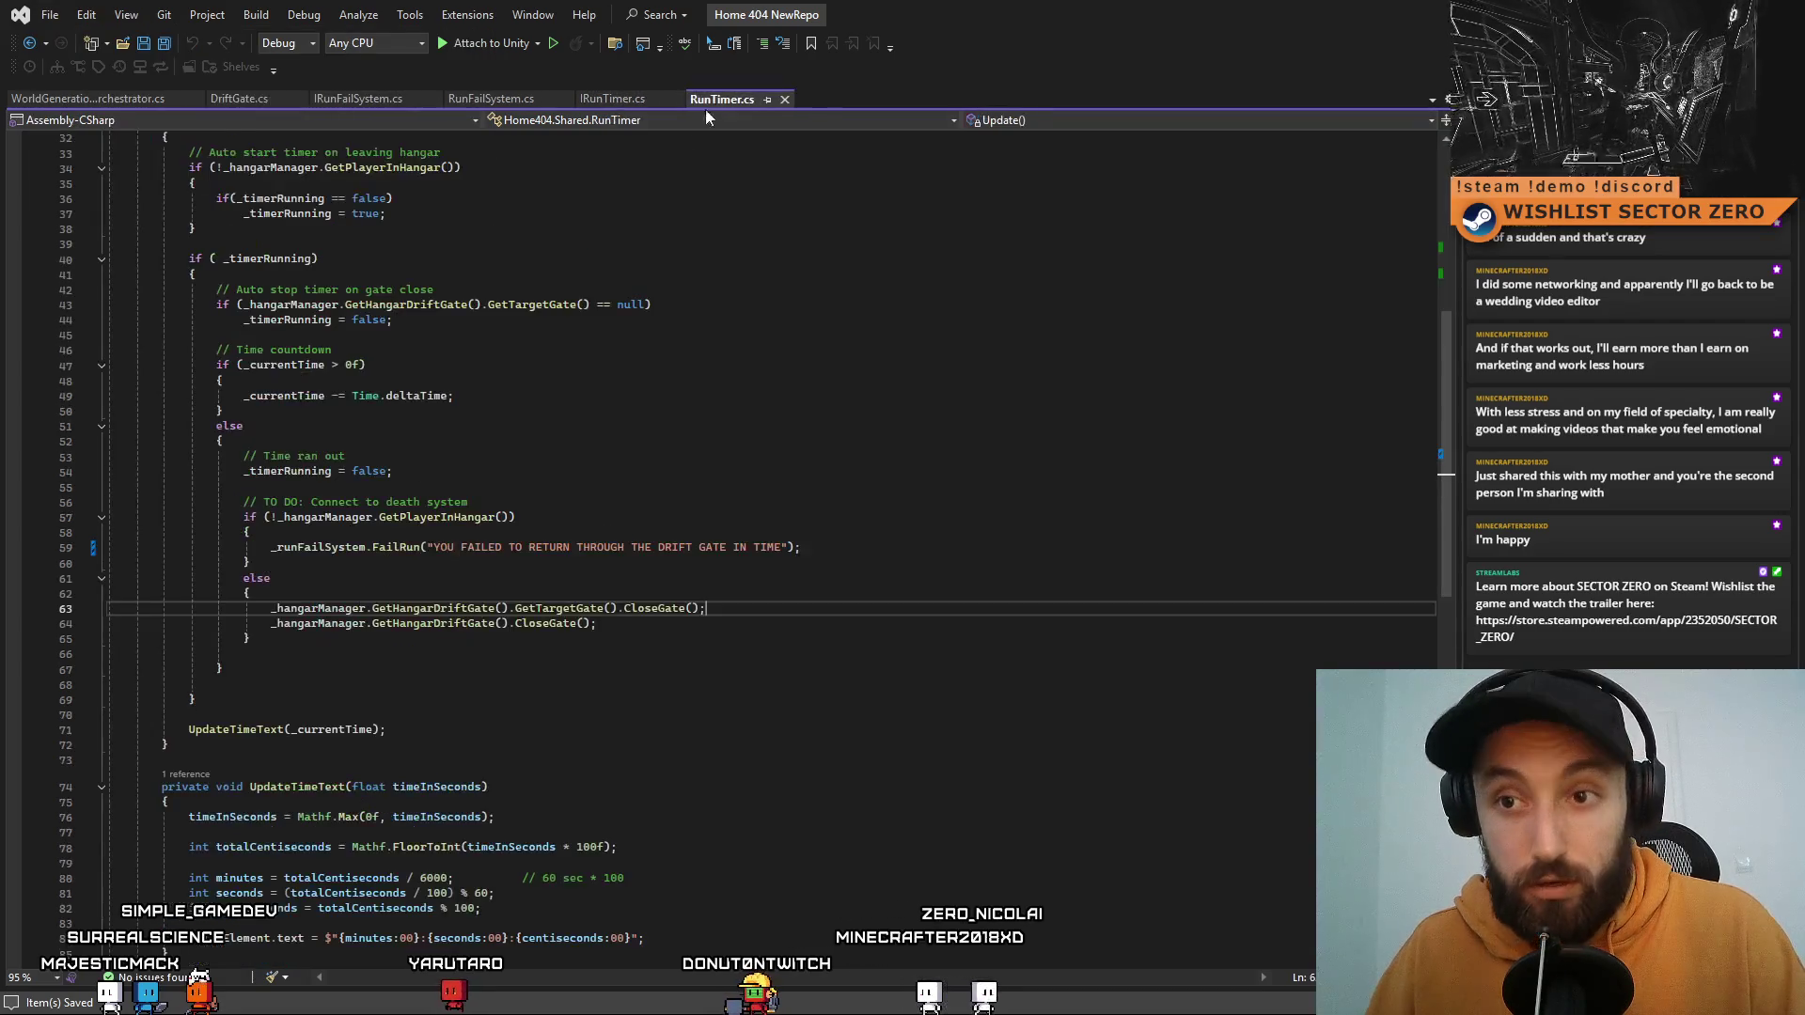
scroll(823, 652, up, 4)
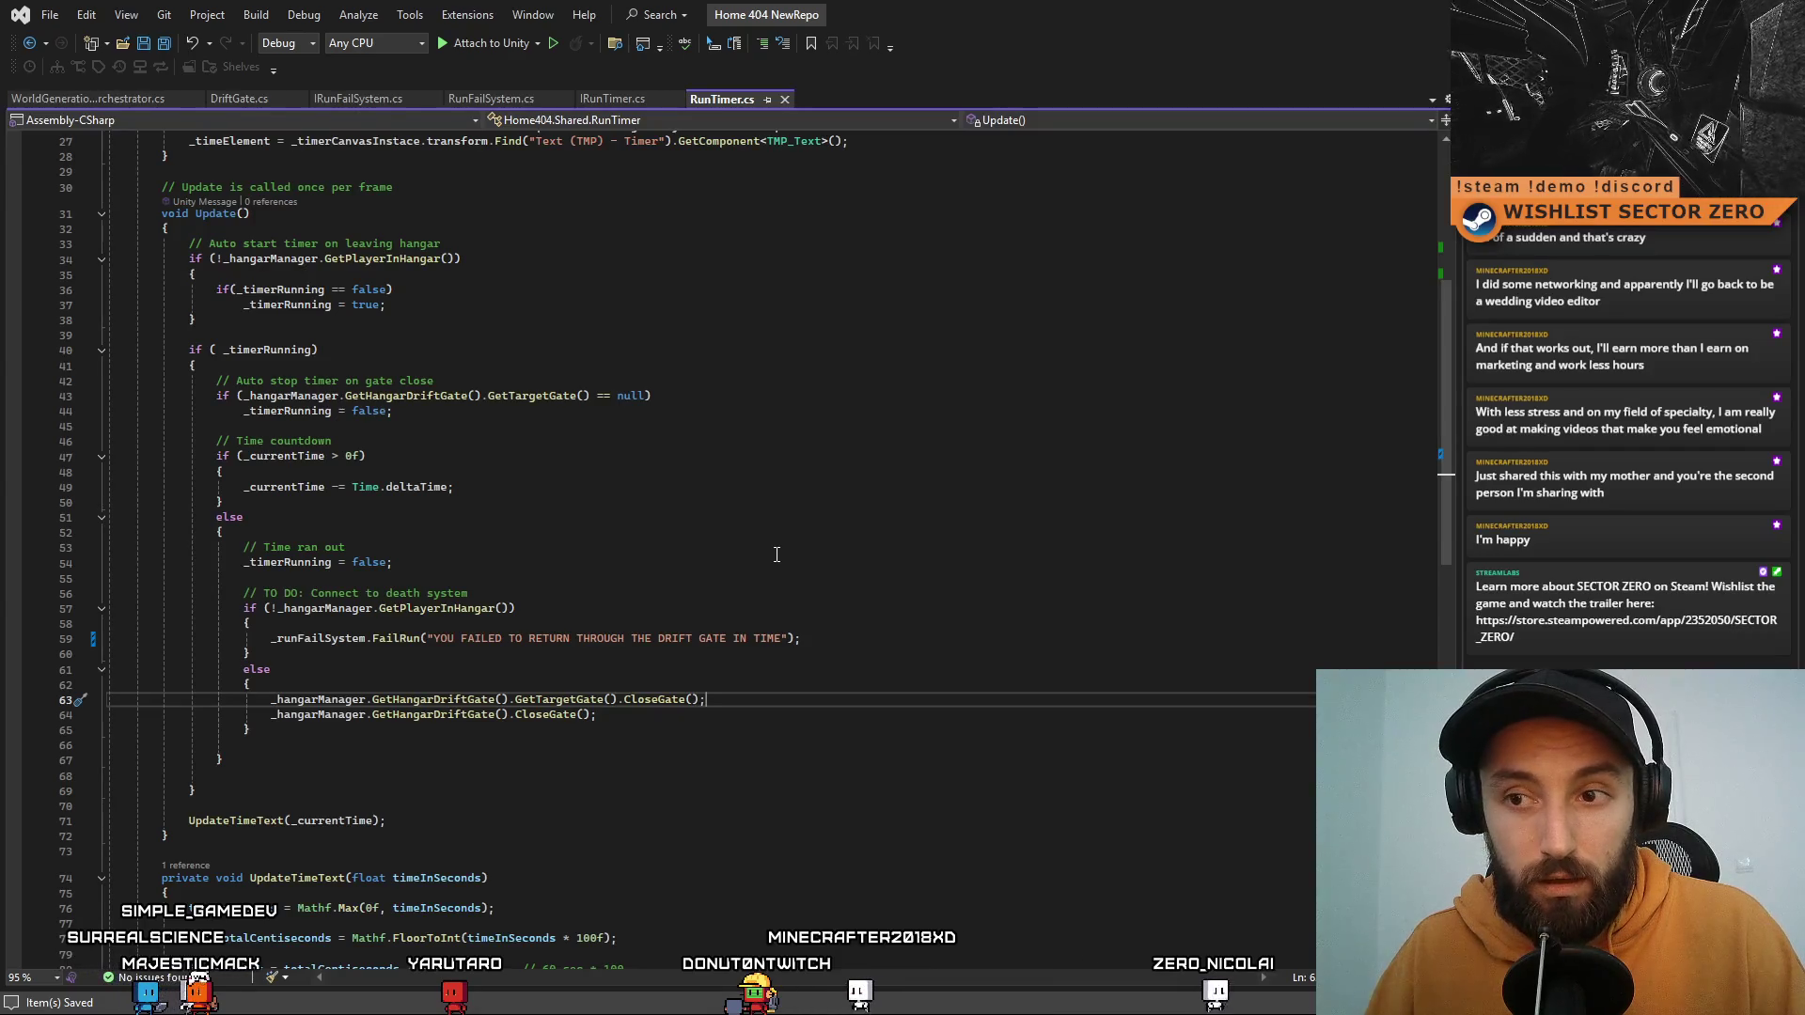
scroll(780, 555, down, 7)
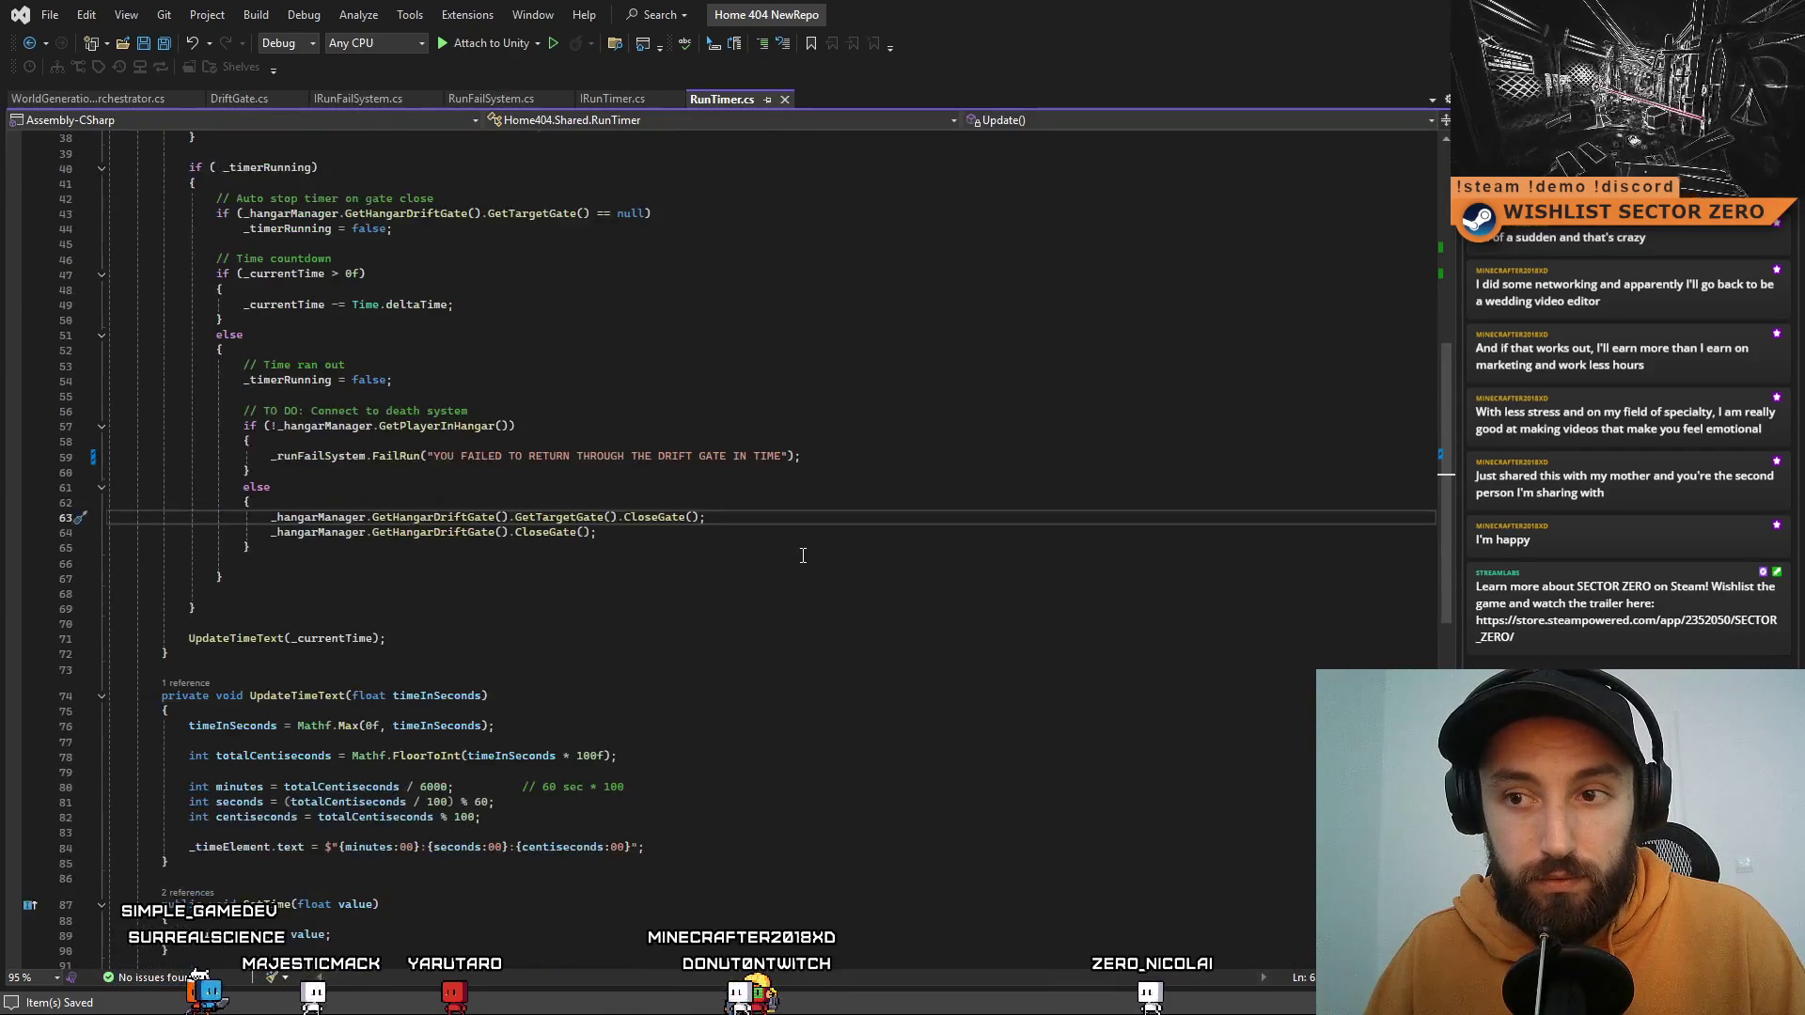
scroll(803, 555, up, 4)
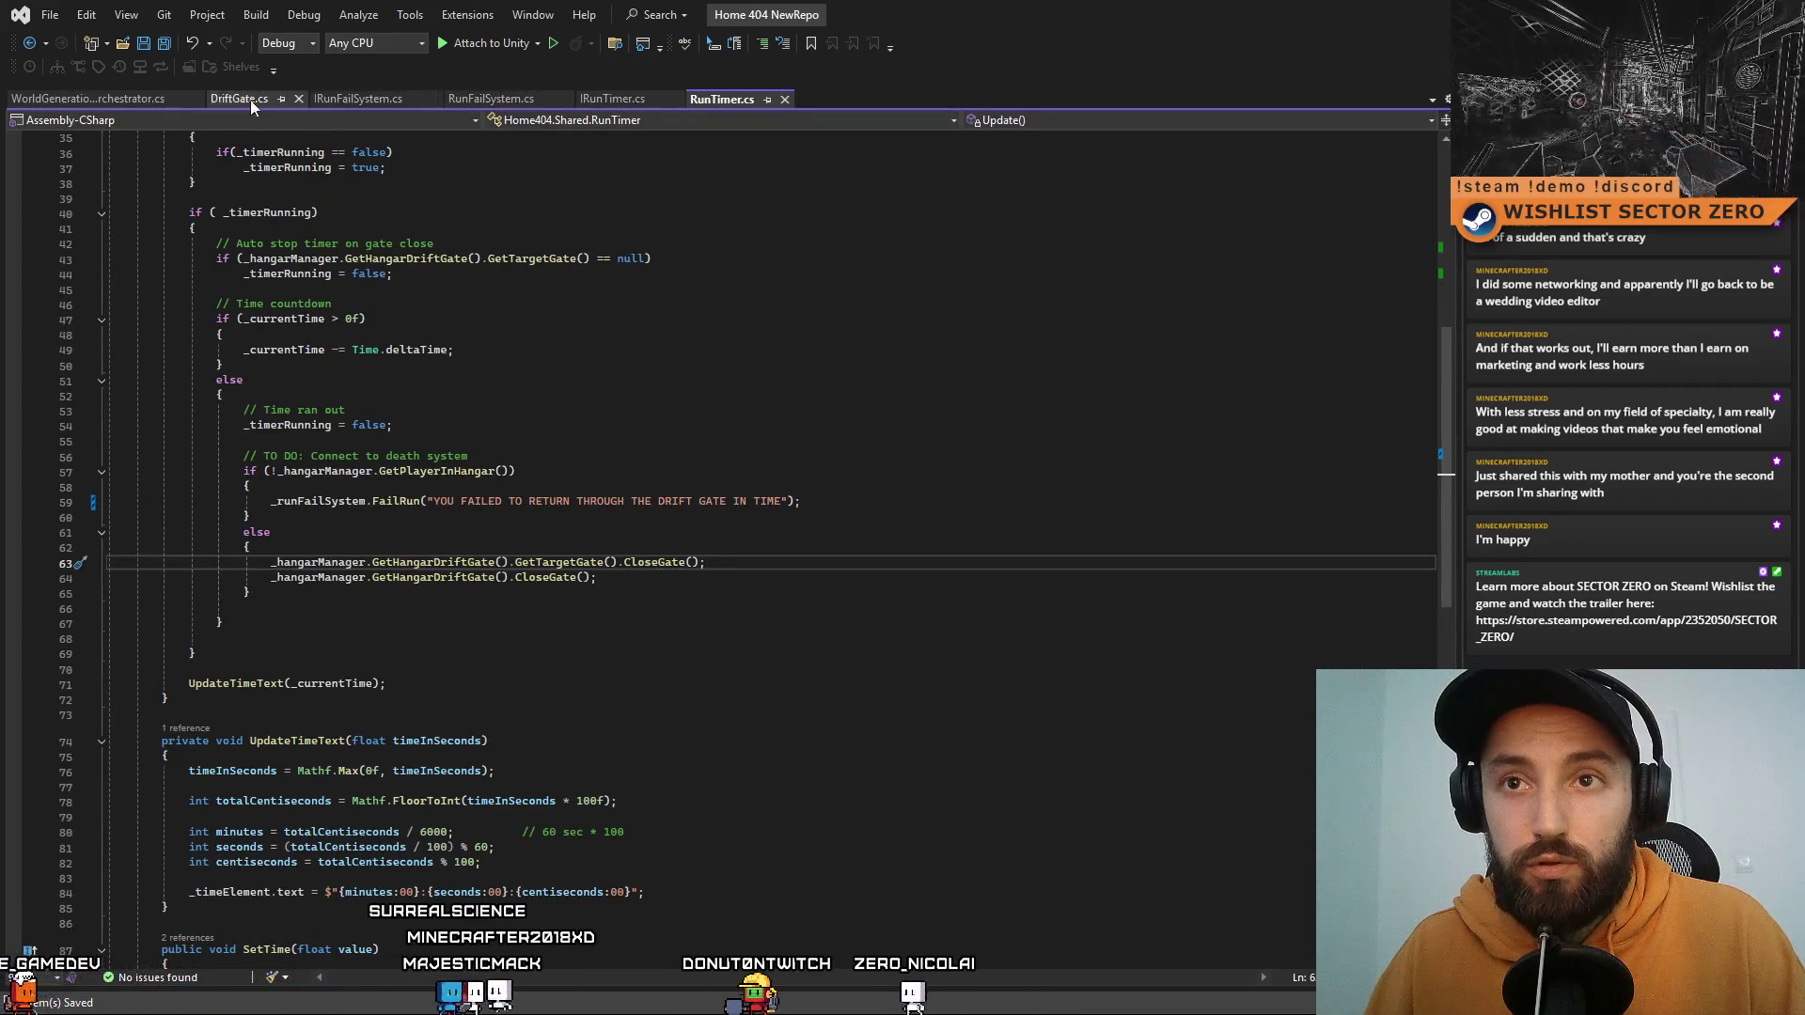
click(465, 104)
click(313, 643)
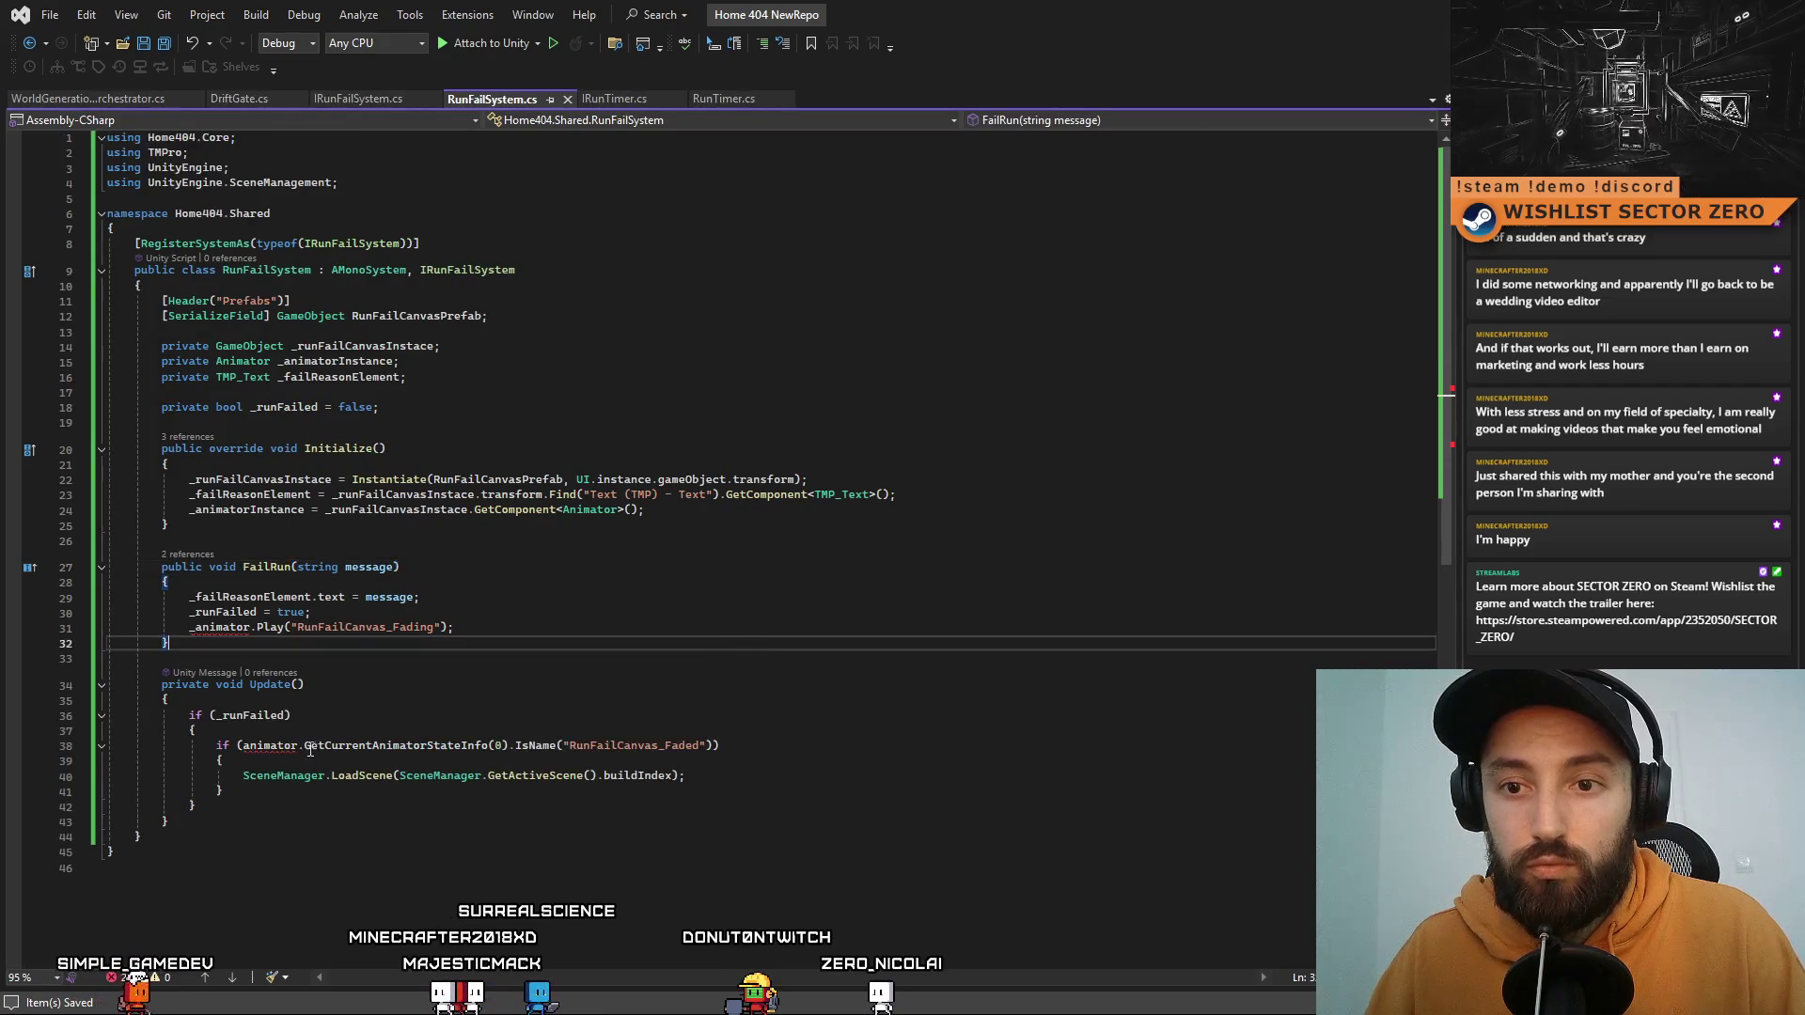
Step: Replace _animator with _animatorInstance in RunFailSystem's FailRun and Update, and save
double_click(237, 628)
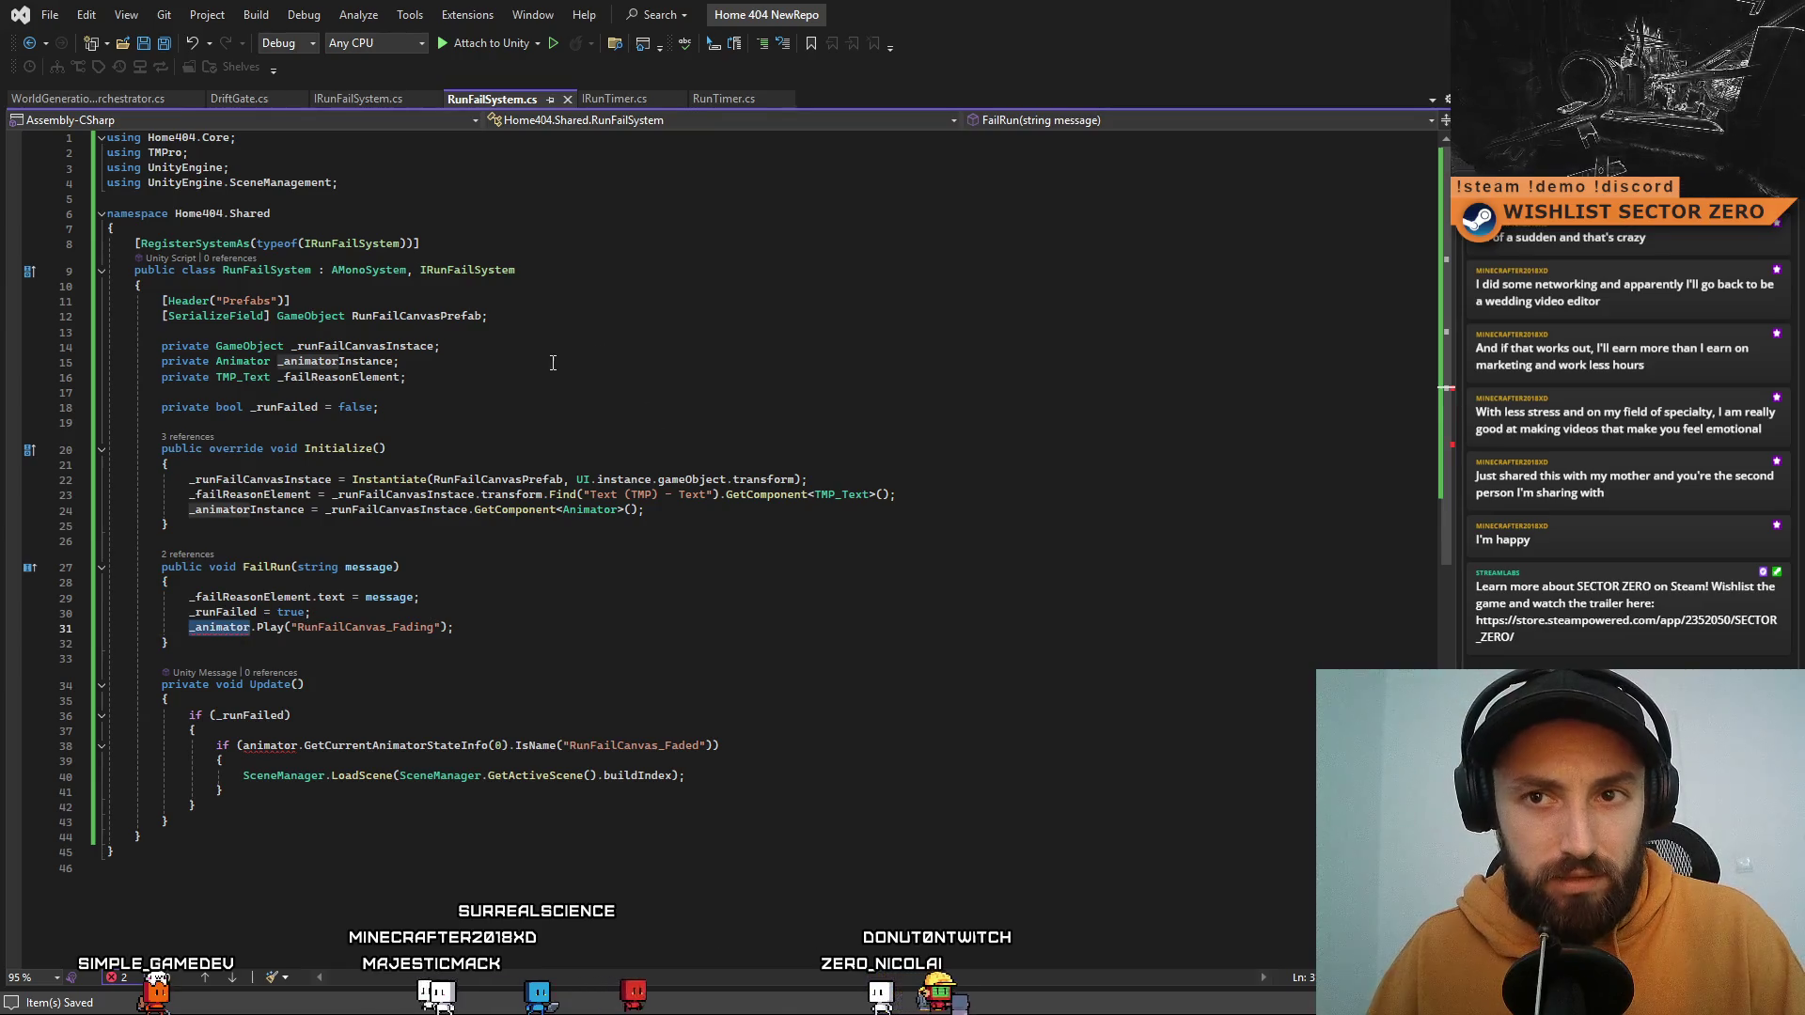
double_click(335, 361)
key(ctrl+c)
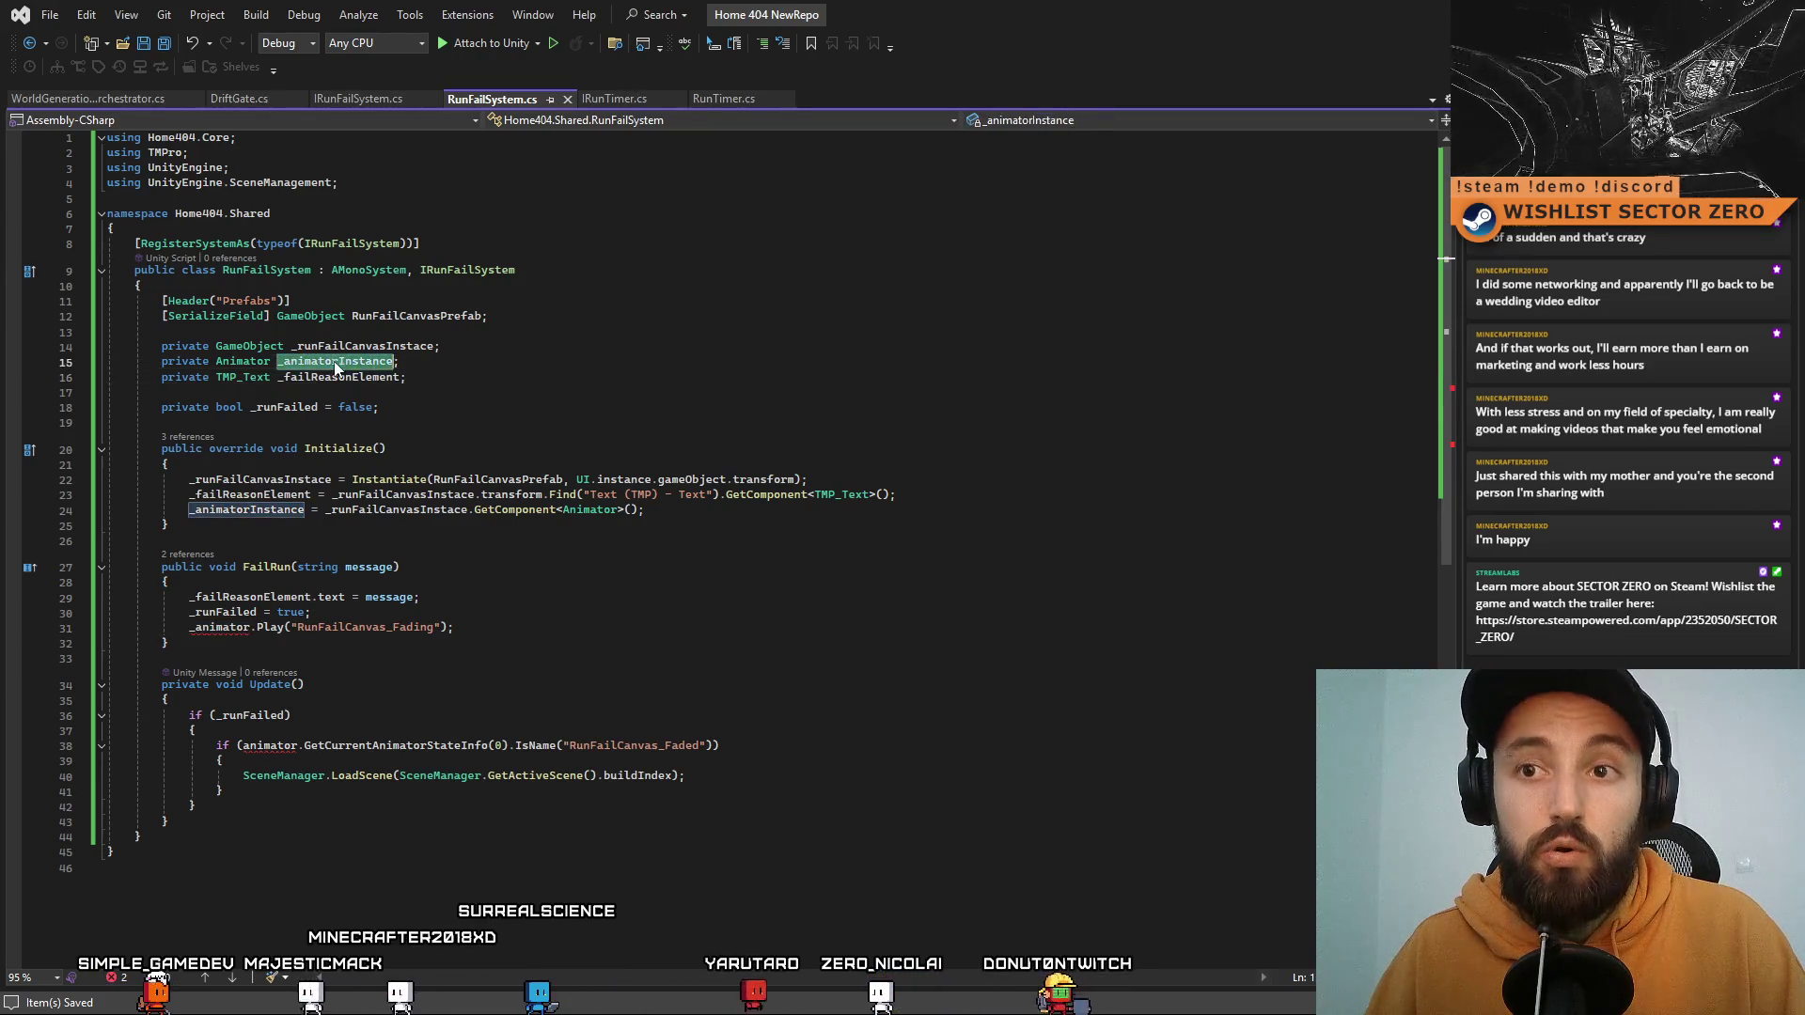
double_click(222, 628)
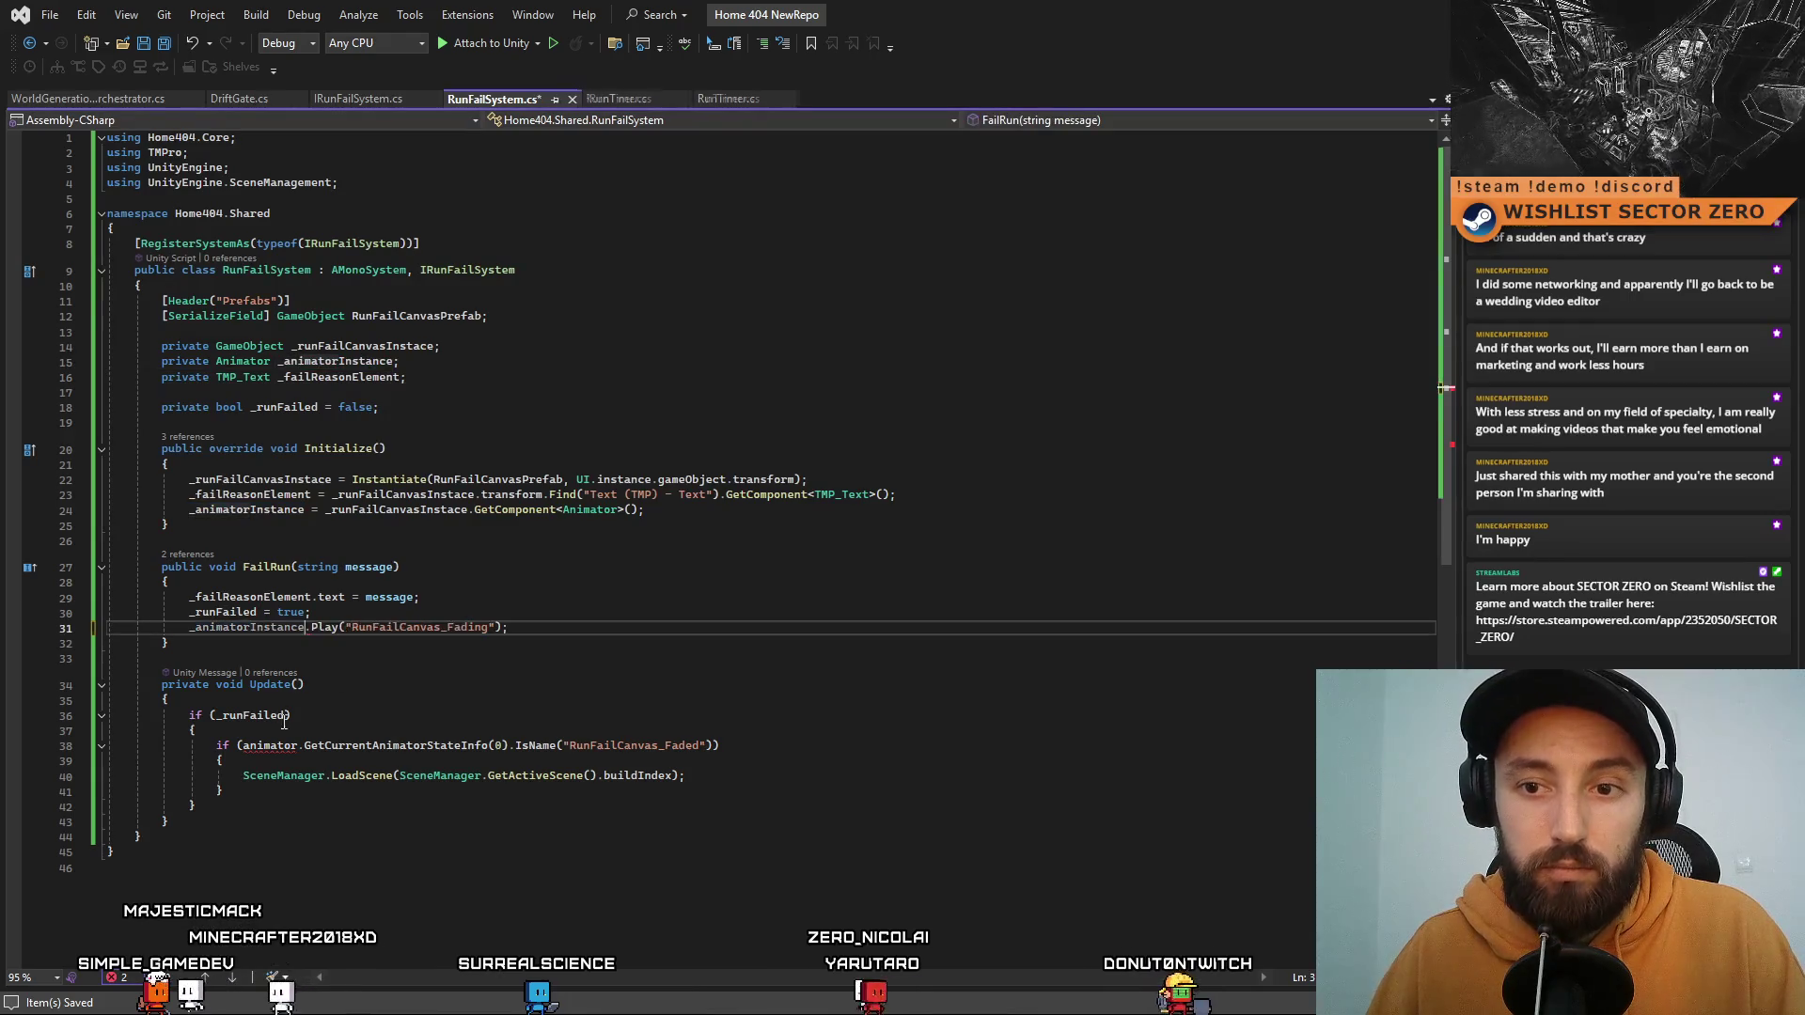
key(ctrl+v)
double_click(266, 745)
key(ctrl+v)
click(914, 582)
key(Down)
key(Down)
key(Down)
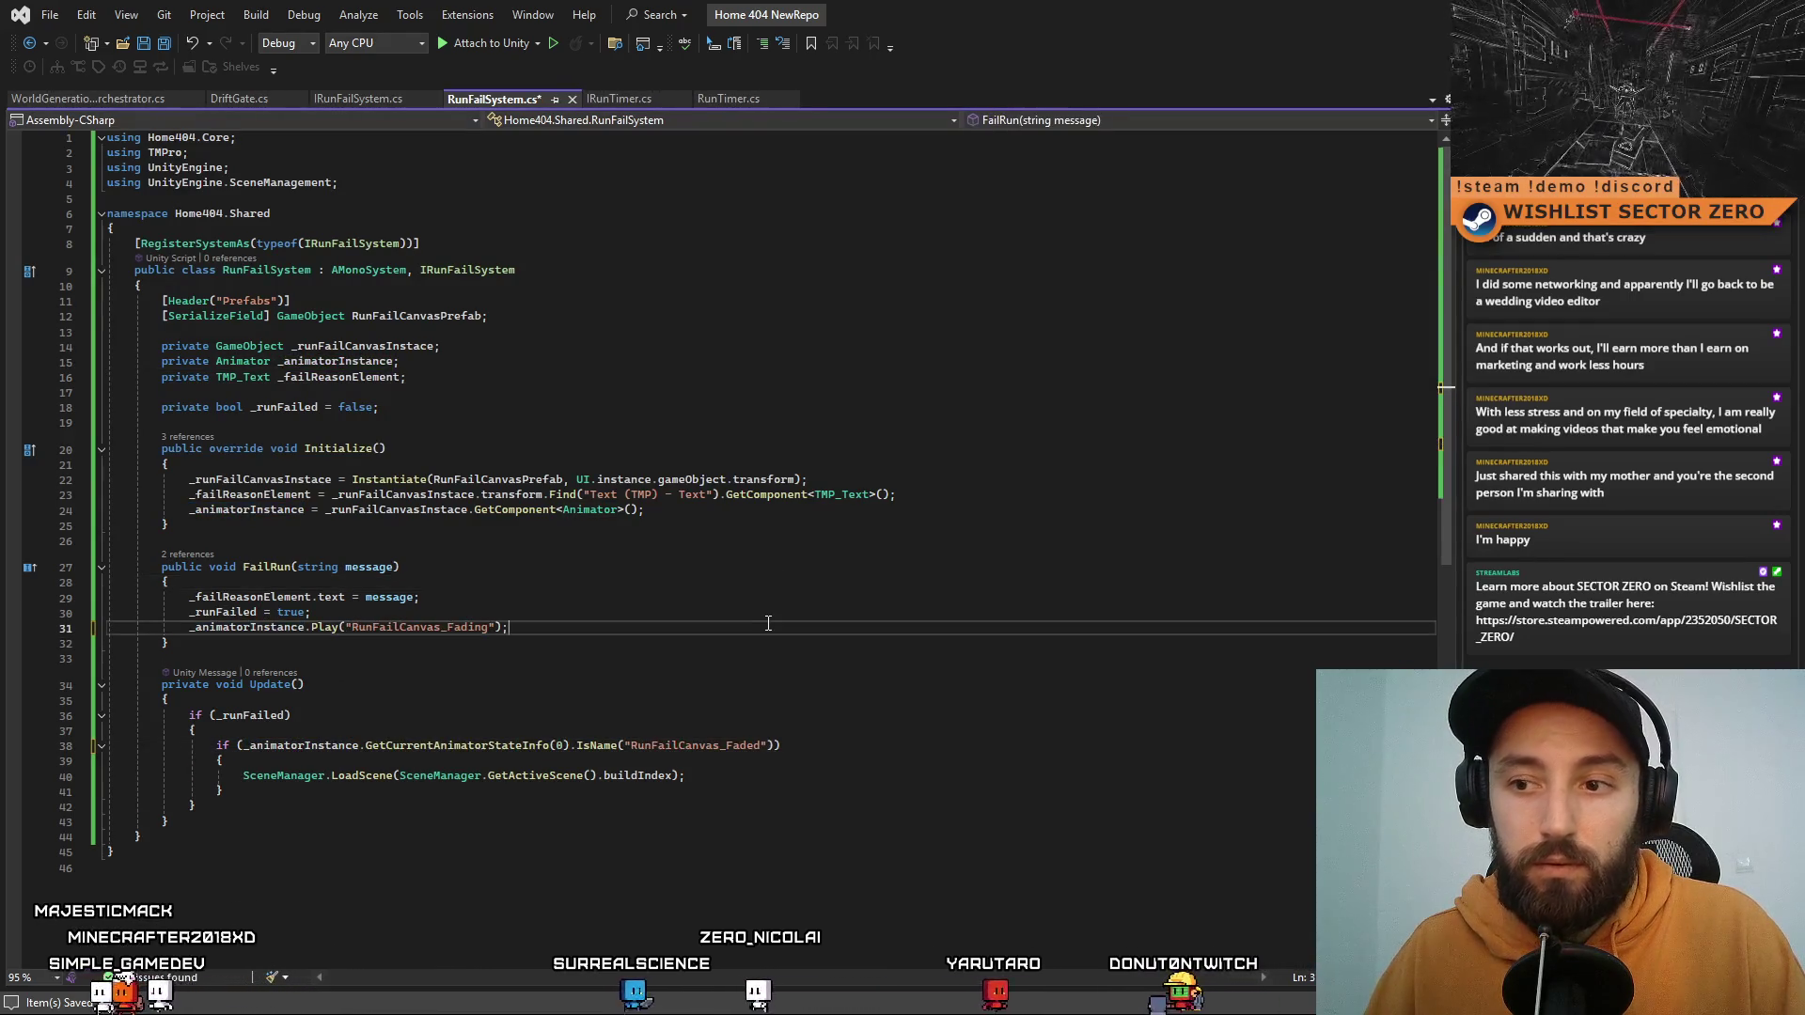
key(ctrl+s)
Step: Inspect the RunFailCanvas_Fading animation name in the Play call, then return to Unity
click(914, 561)
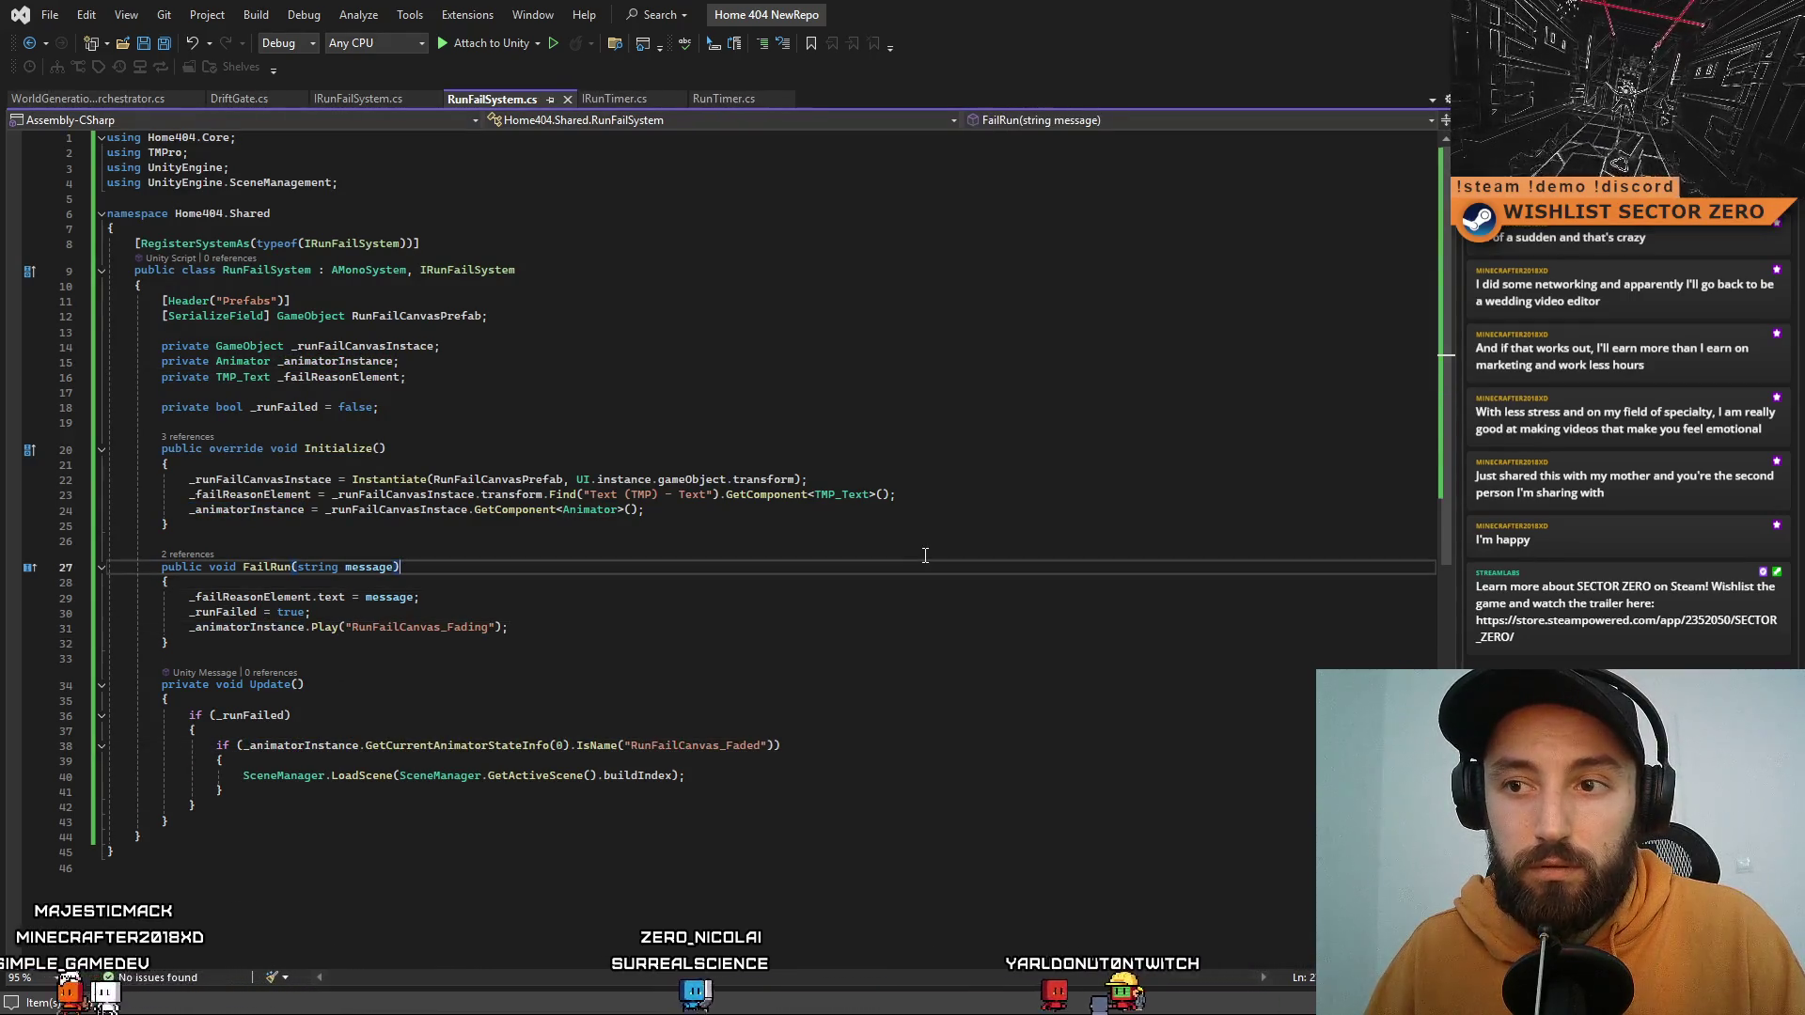
click(418, 627)
double_click(418, 628)
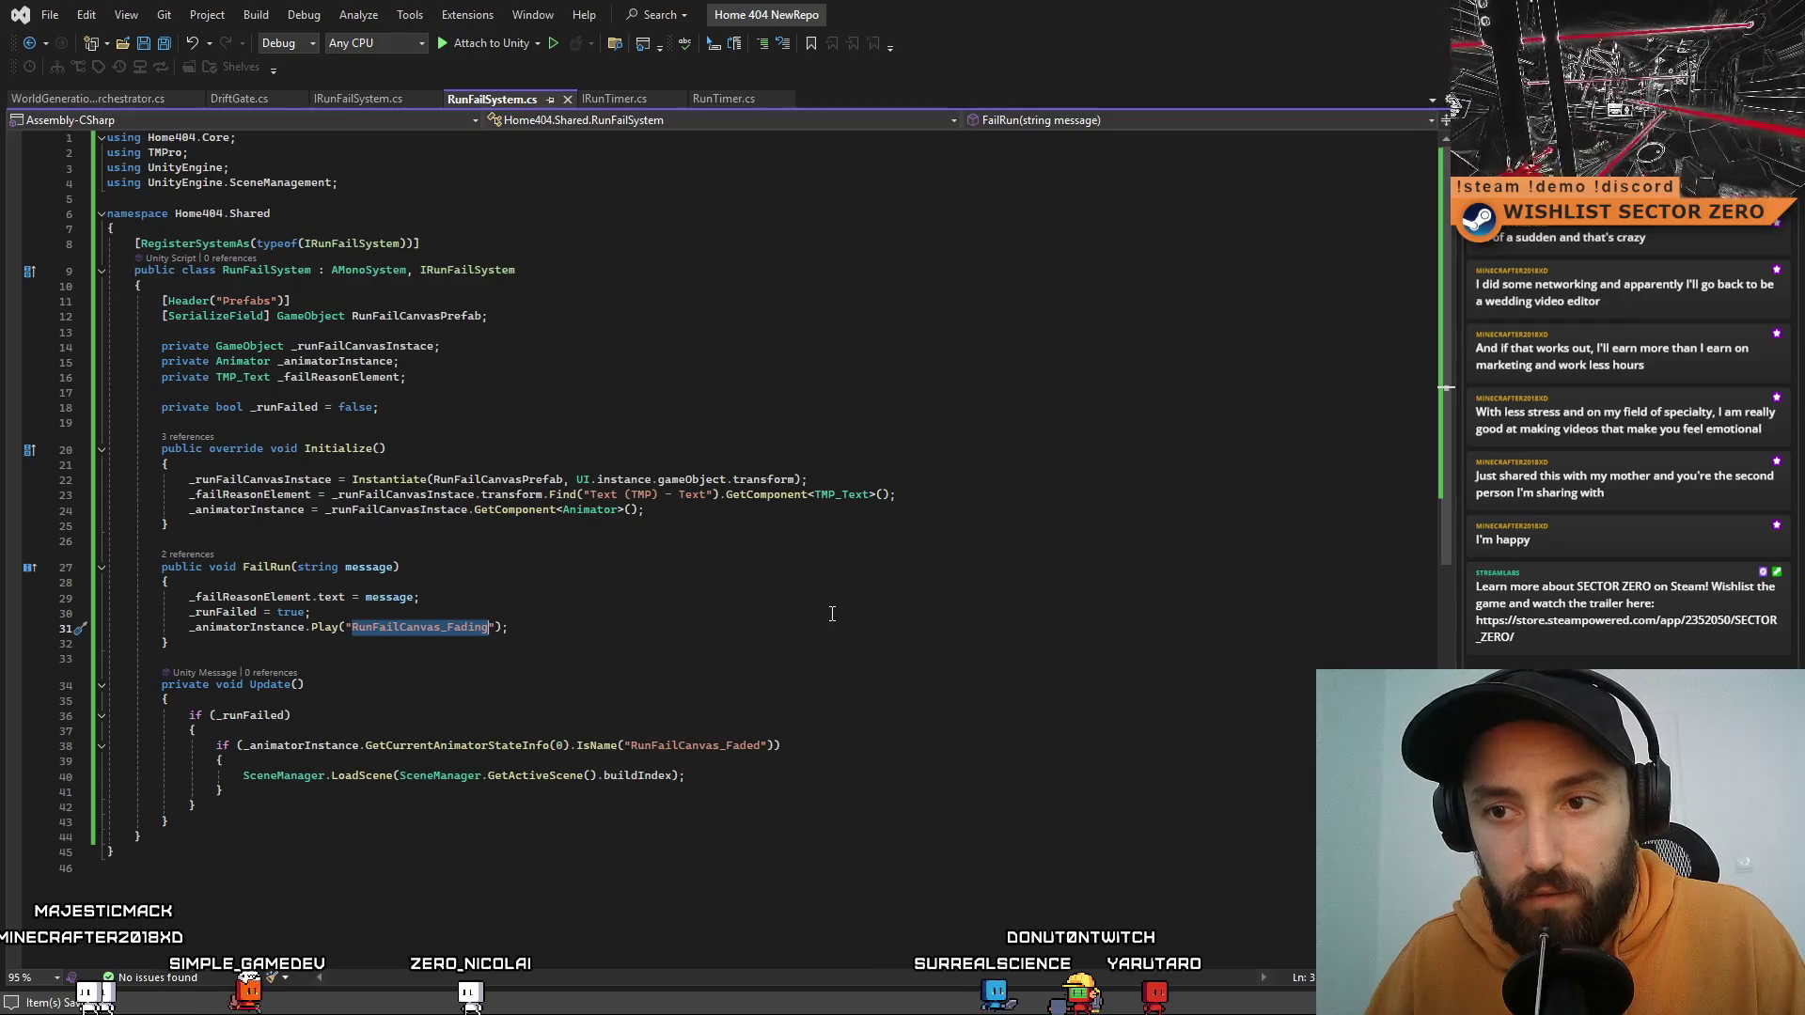
click(867, 600)
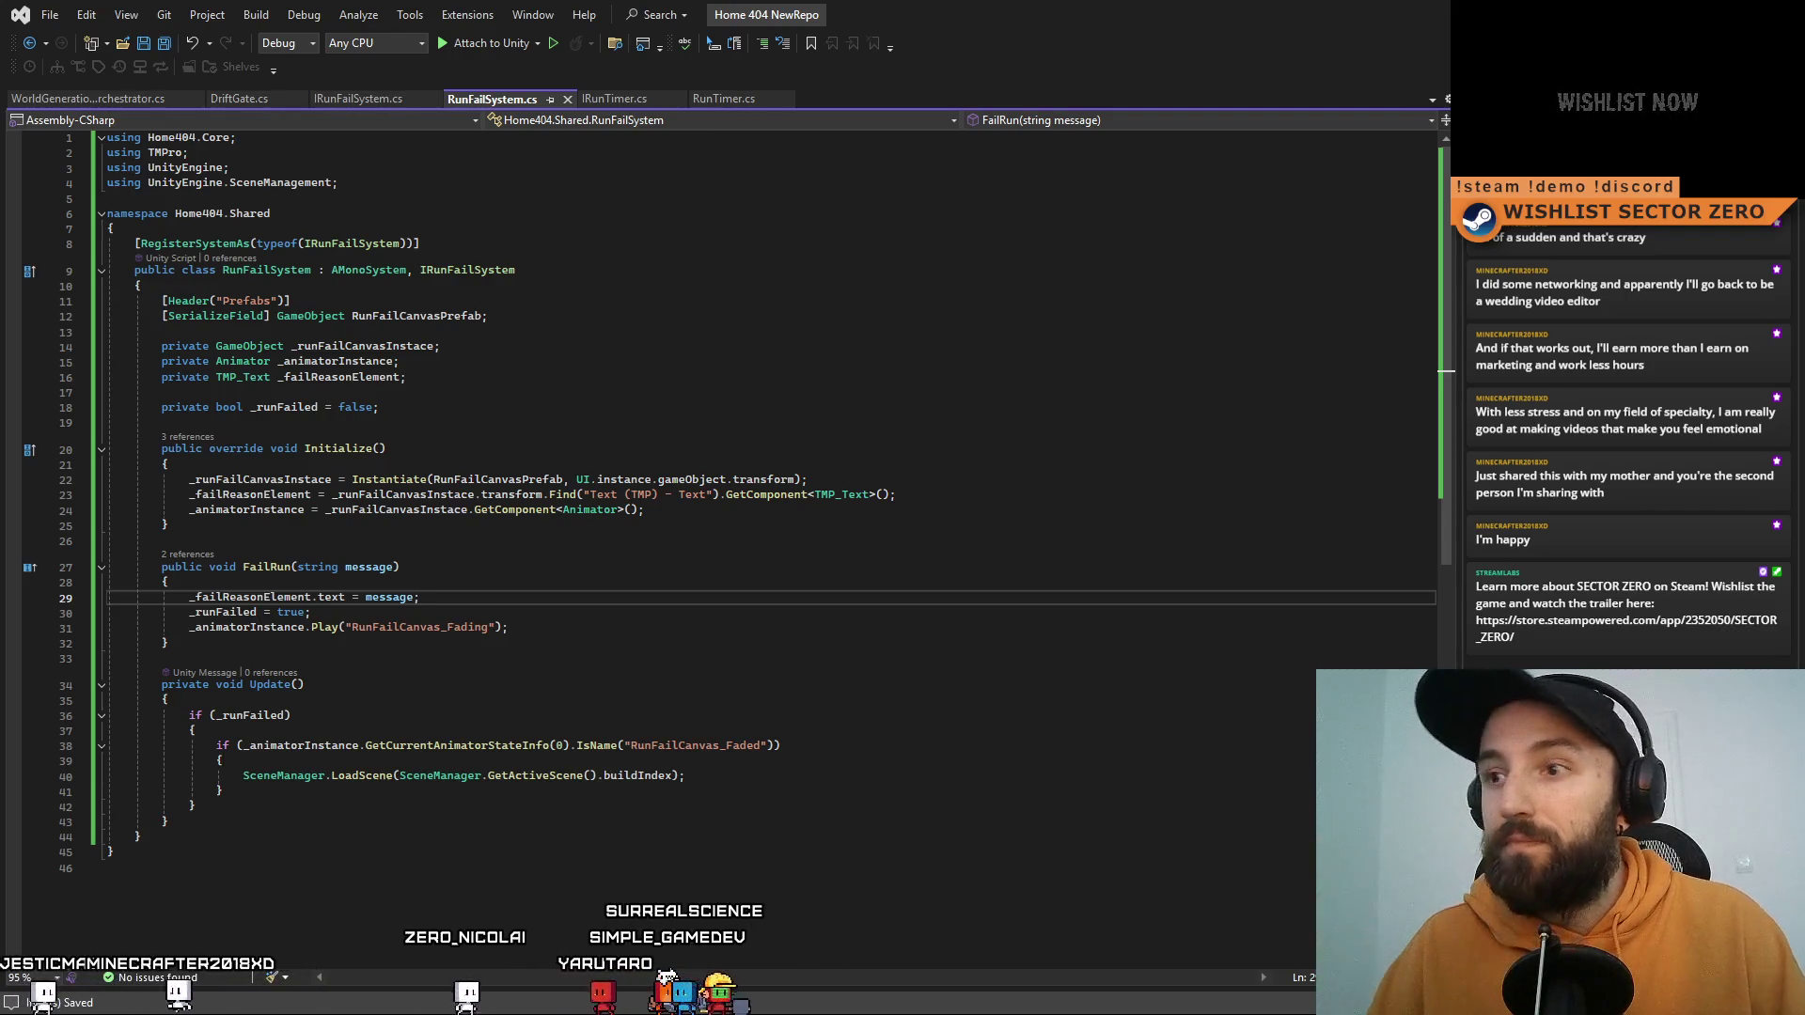
key(alt+Tab)
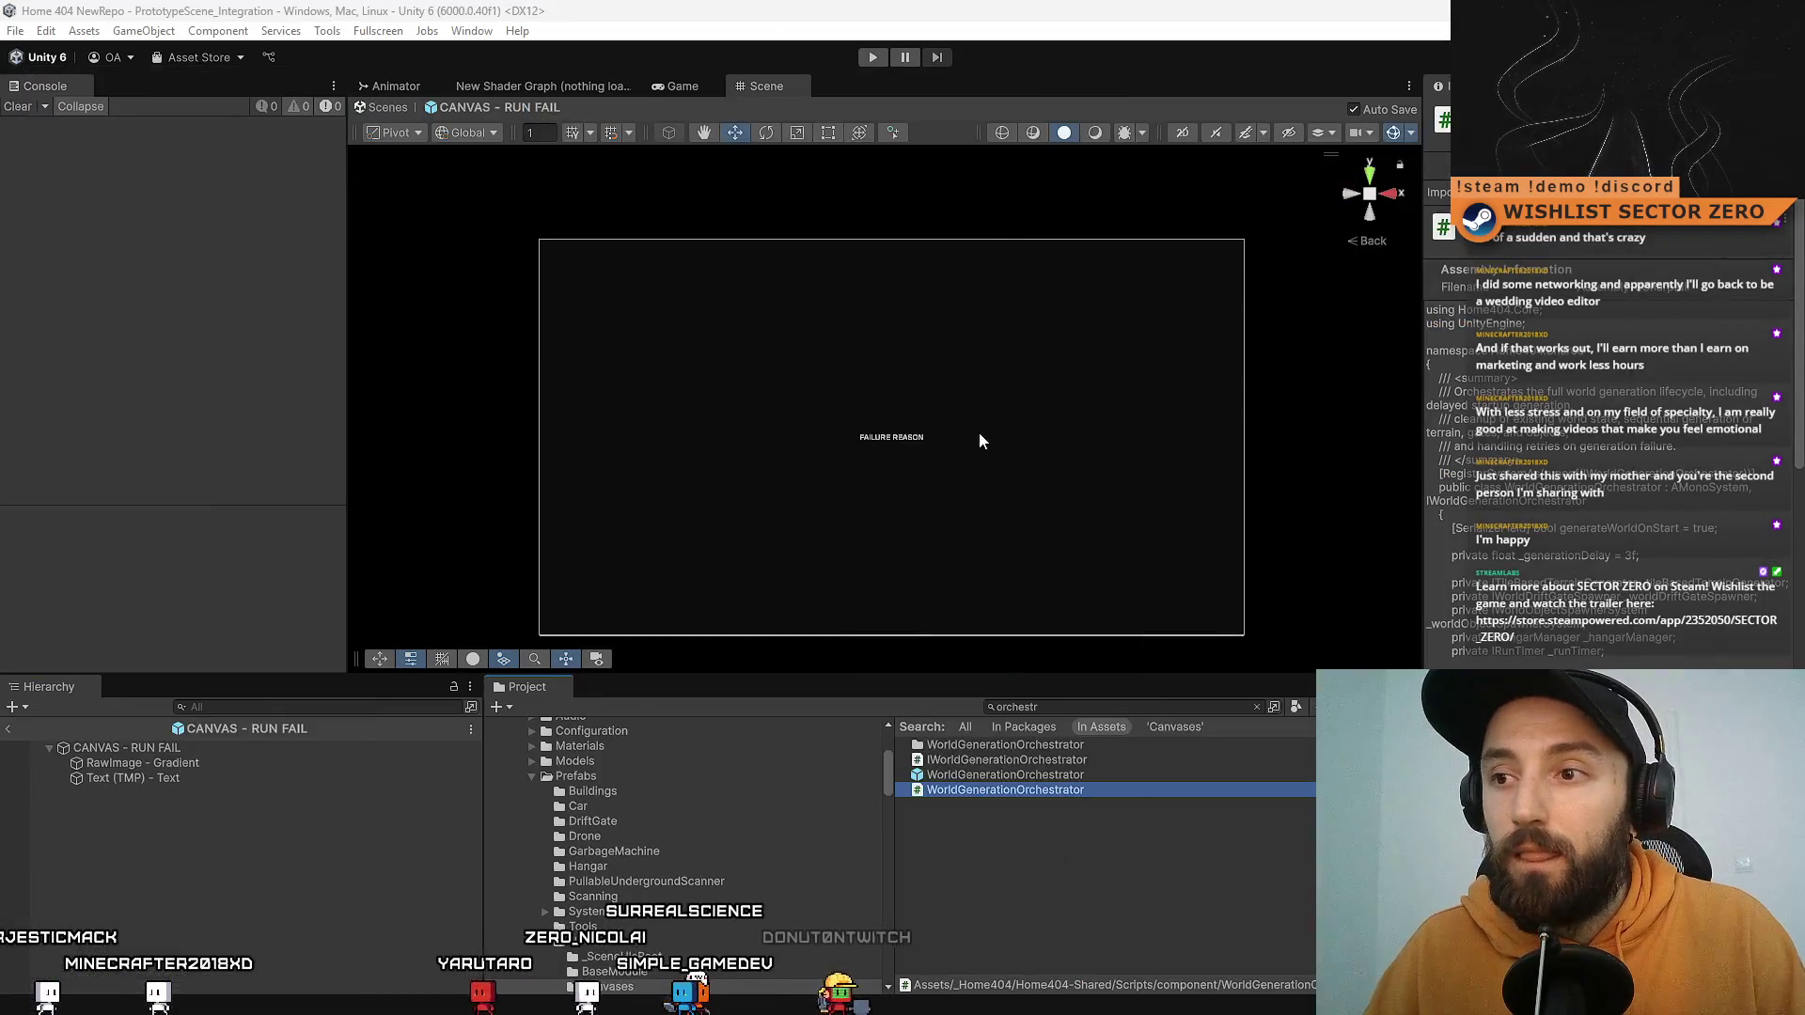
Step: Select the CANVAS - RUN FAIL root object and look through its context actions
click(216, 746)
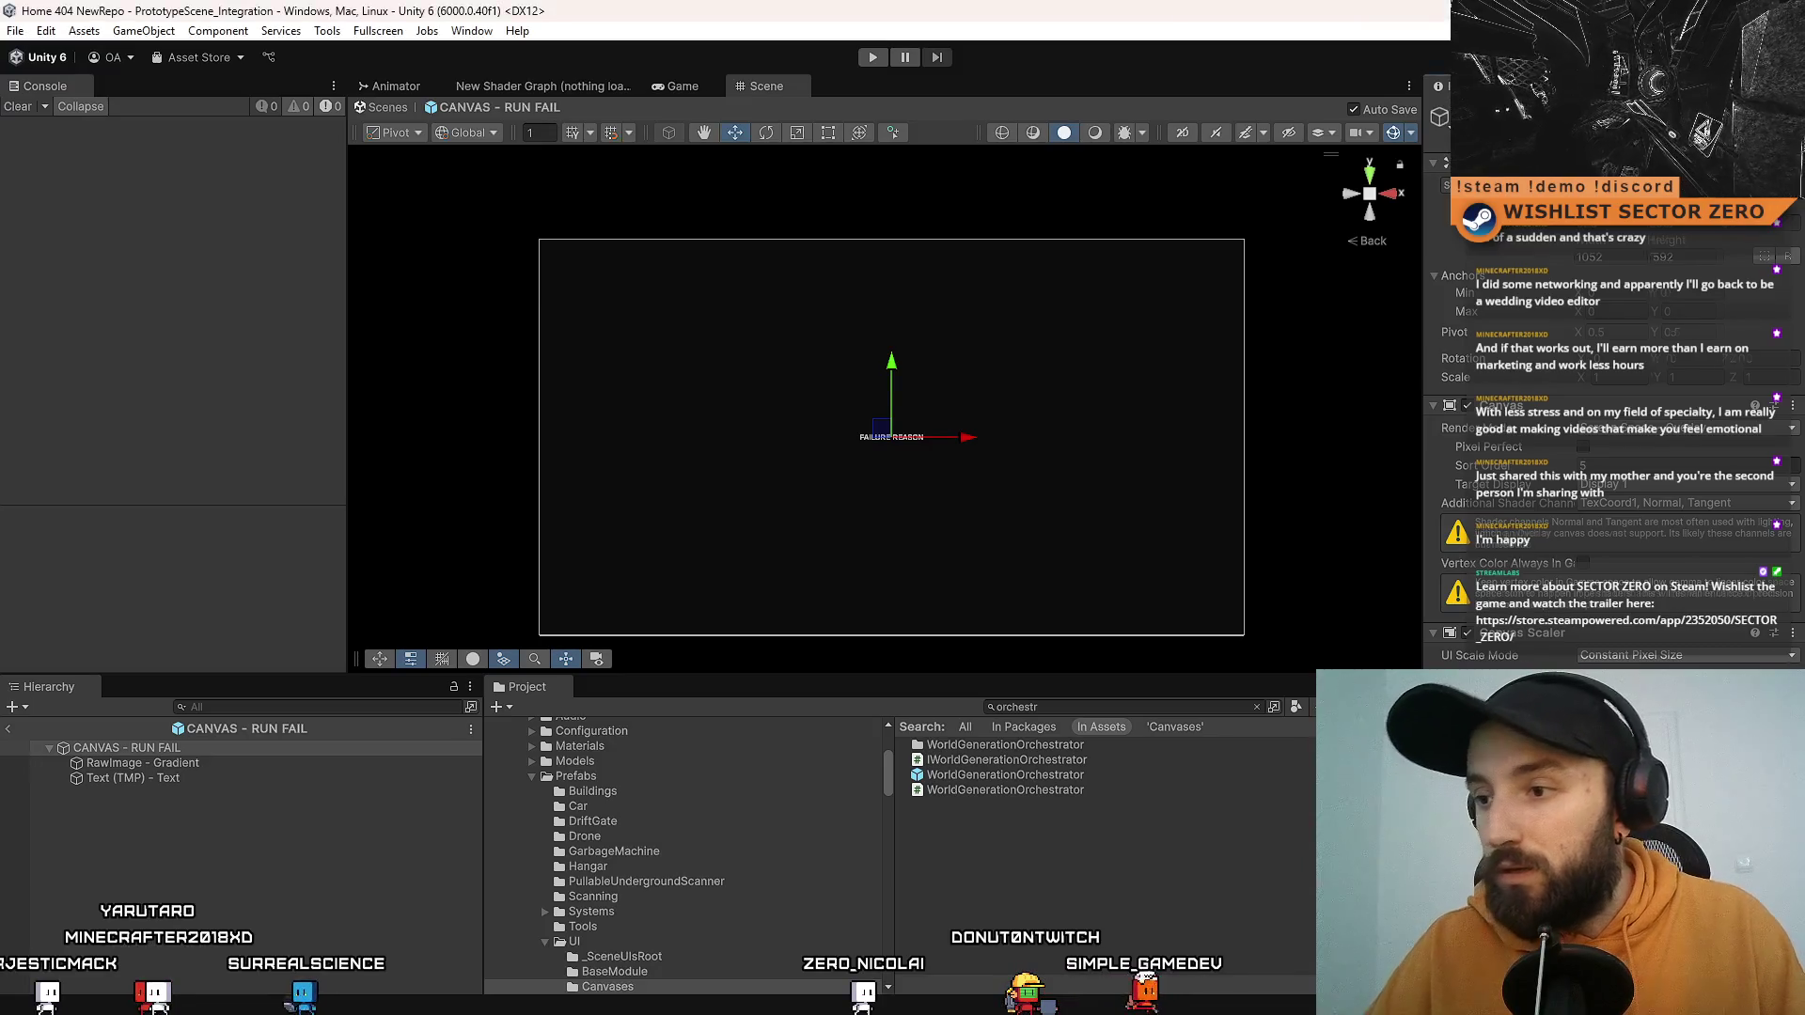
scroll(1611, 422, down, 3)
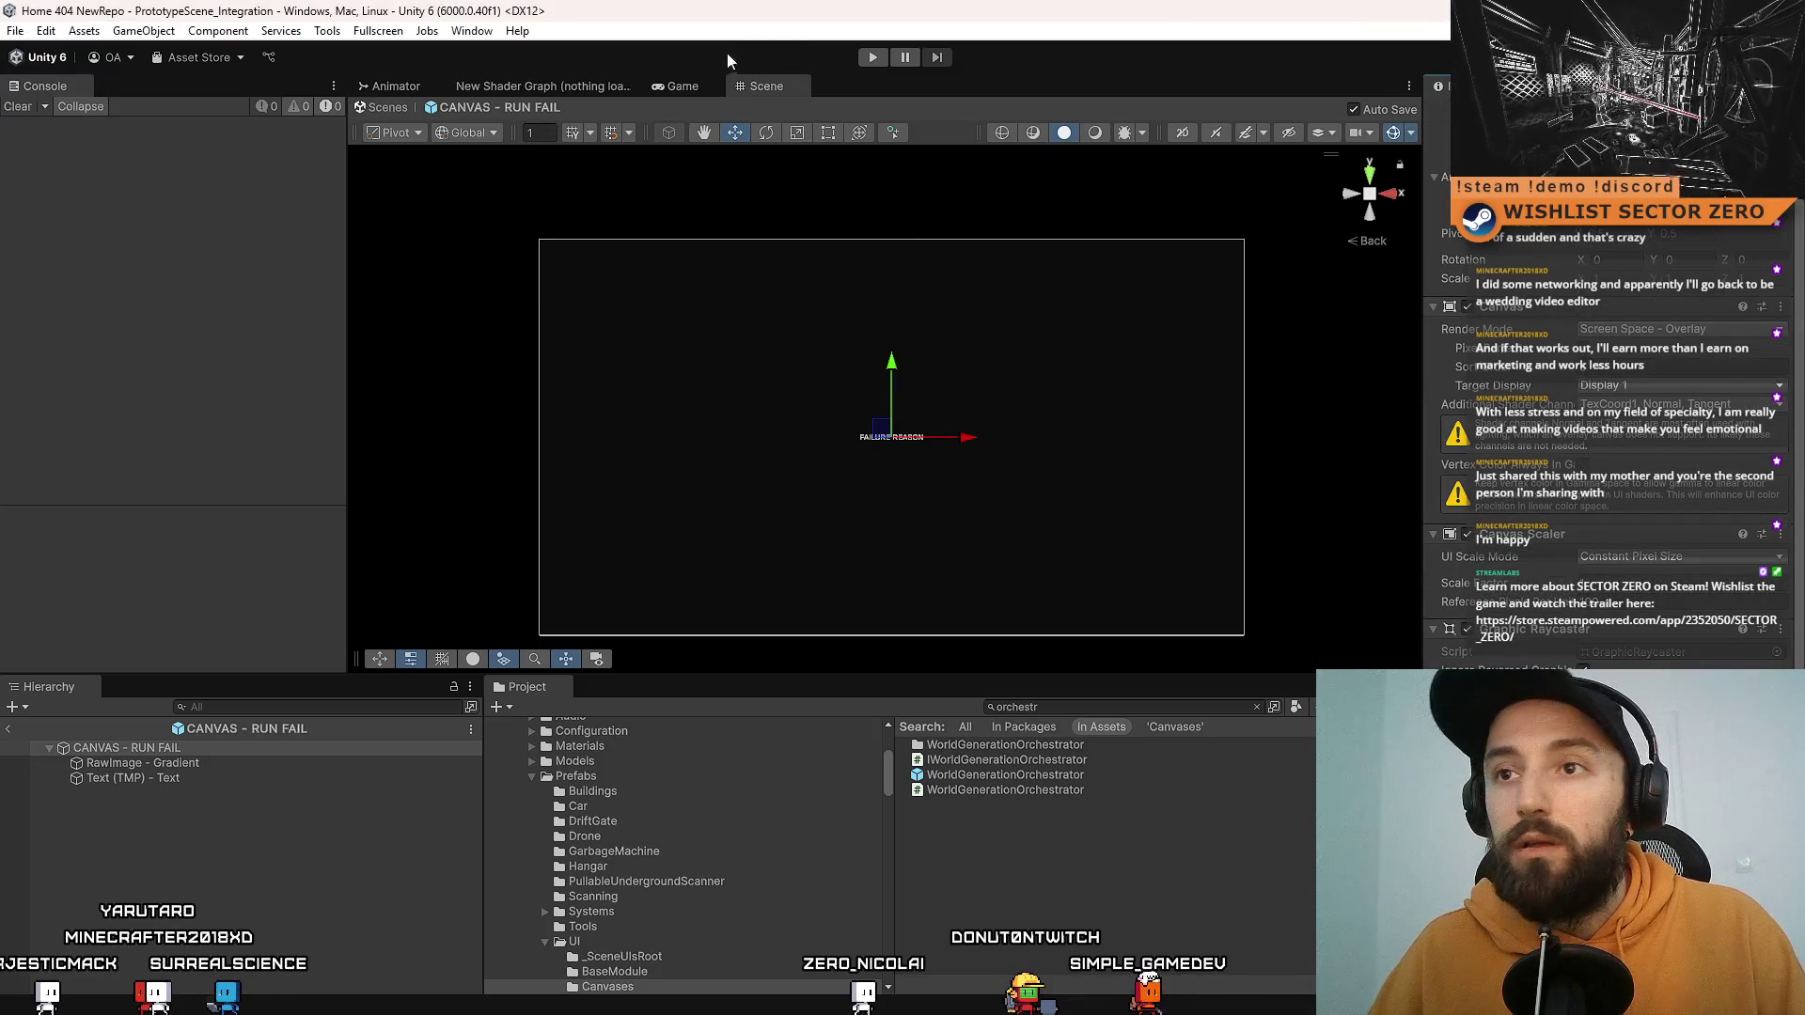
click(406, 88)
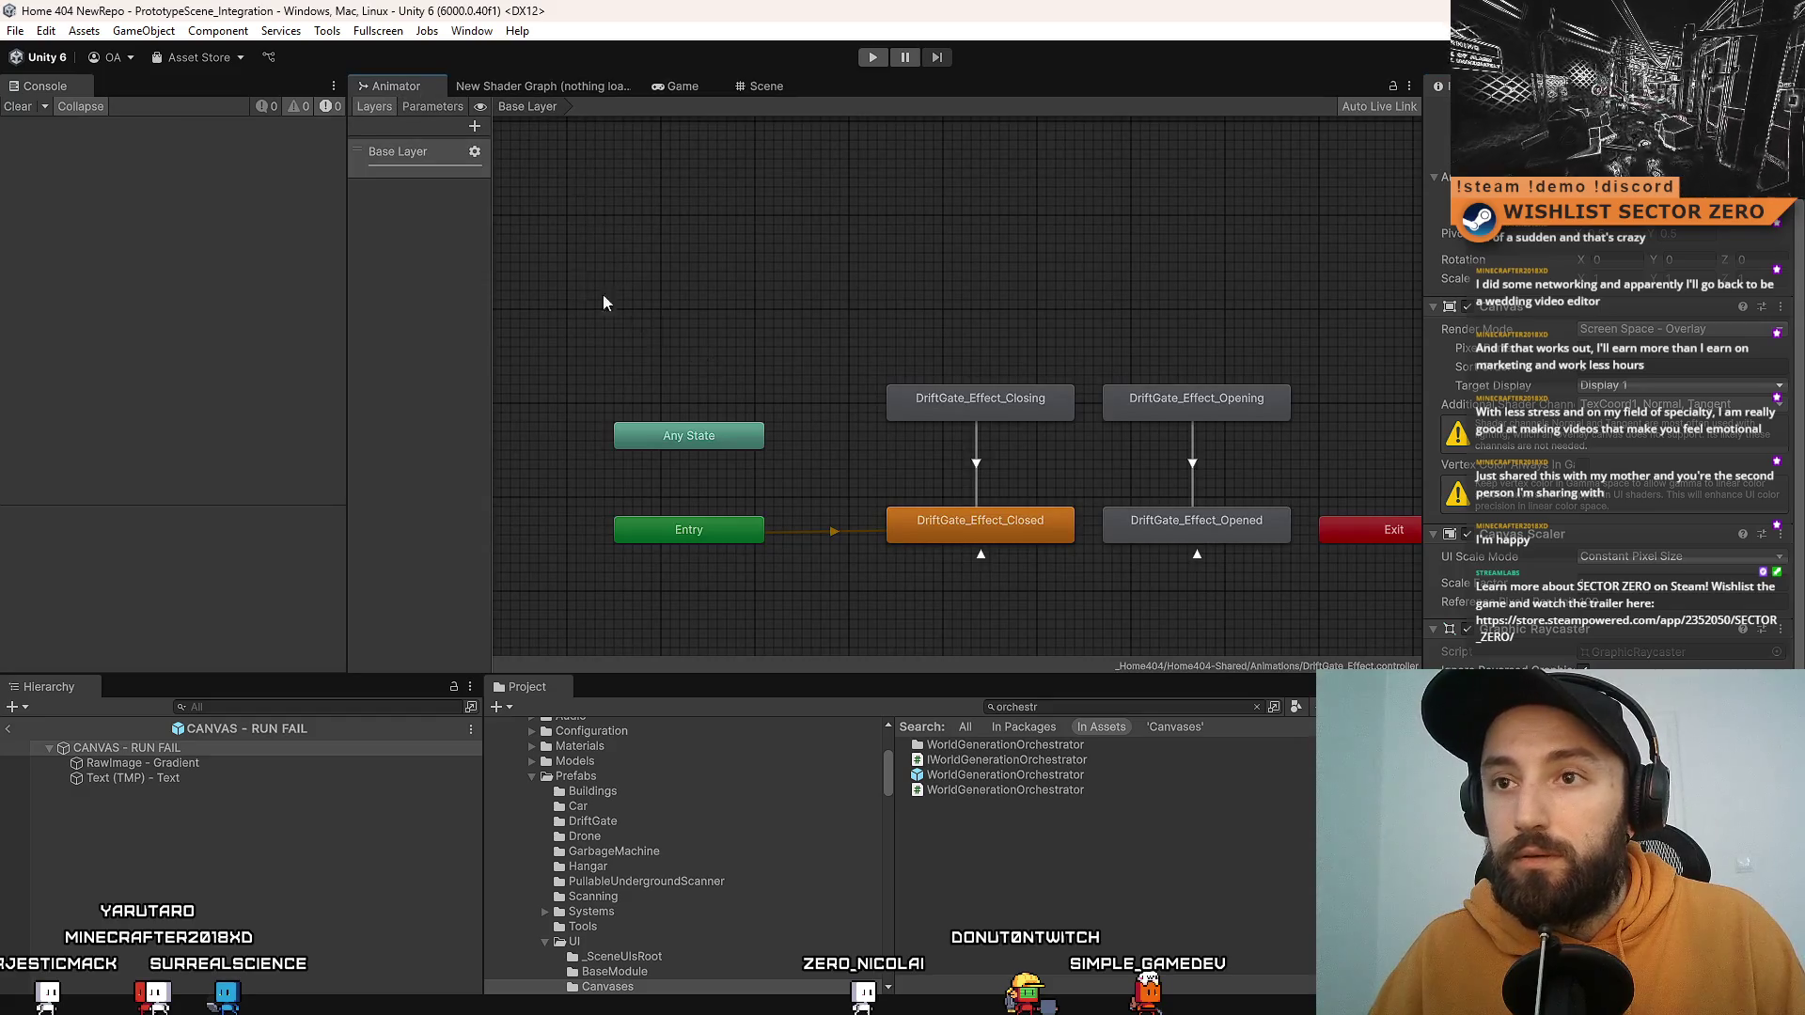
click(183, 750)
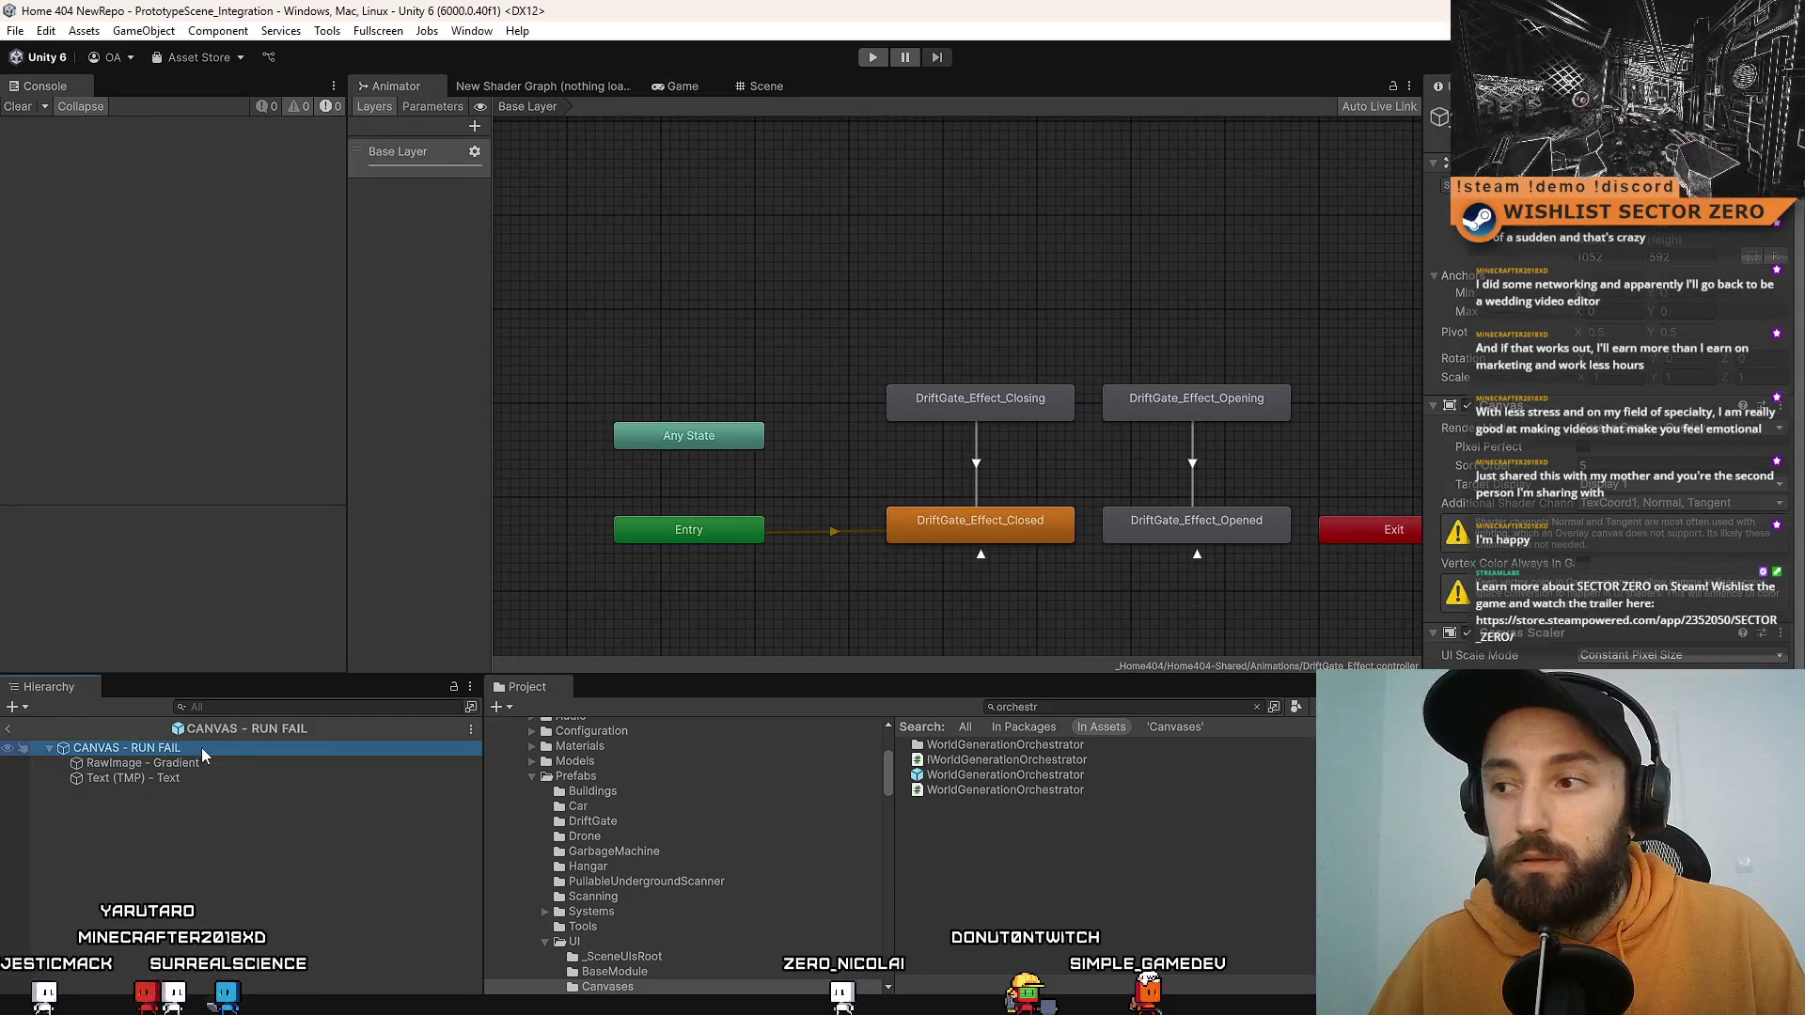
scroll(1612, 423, down, 3)
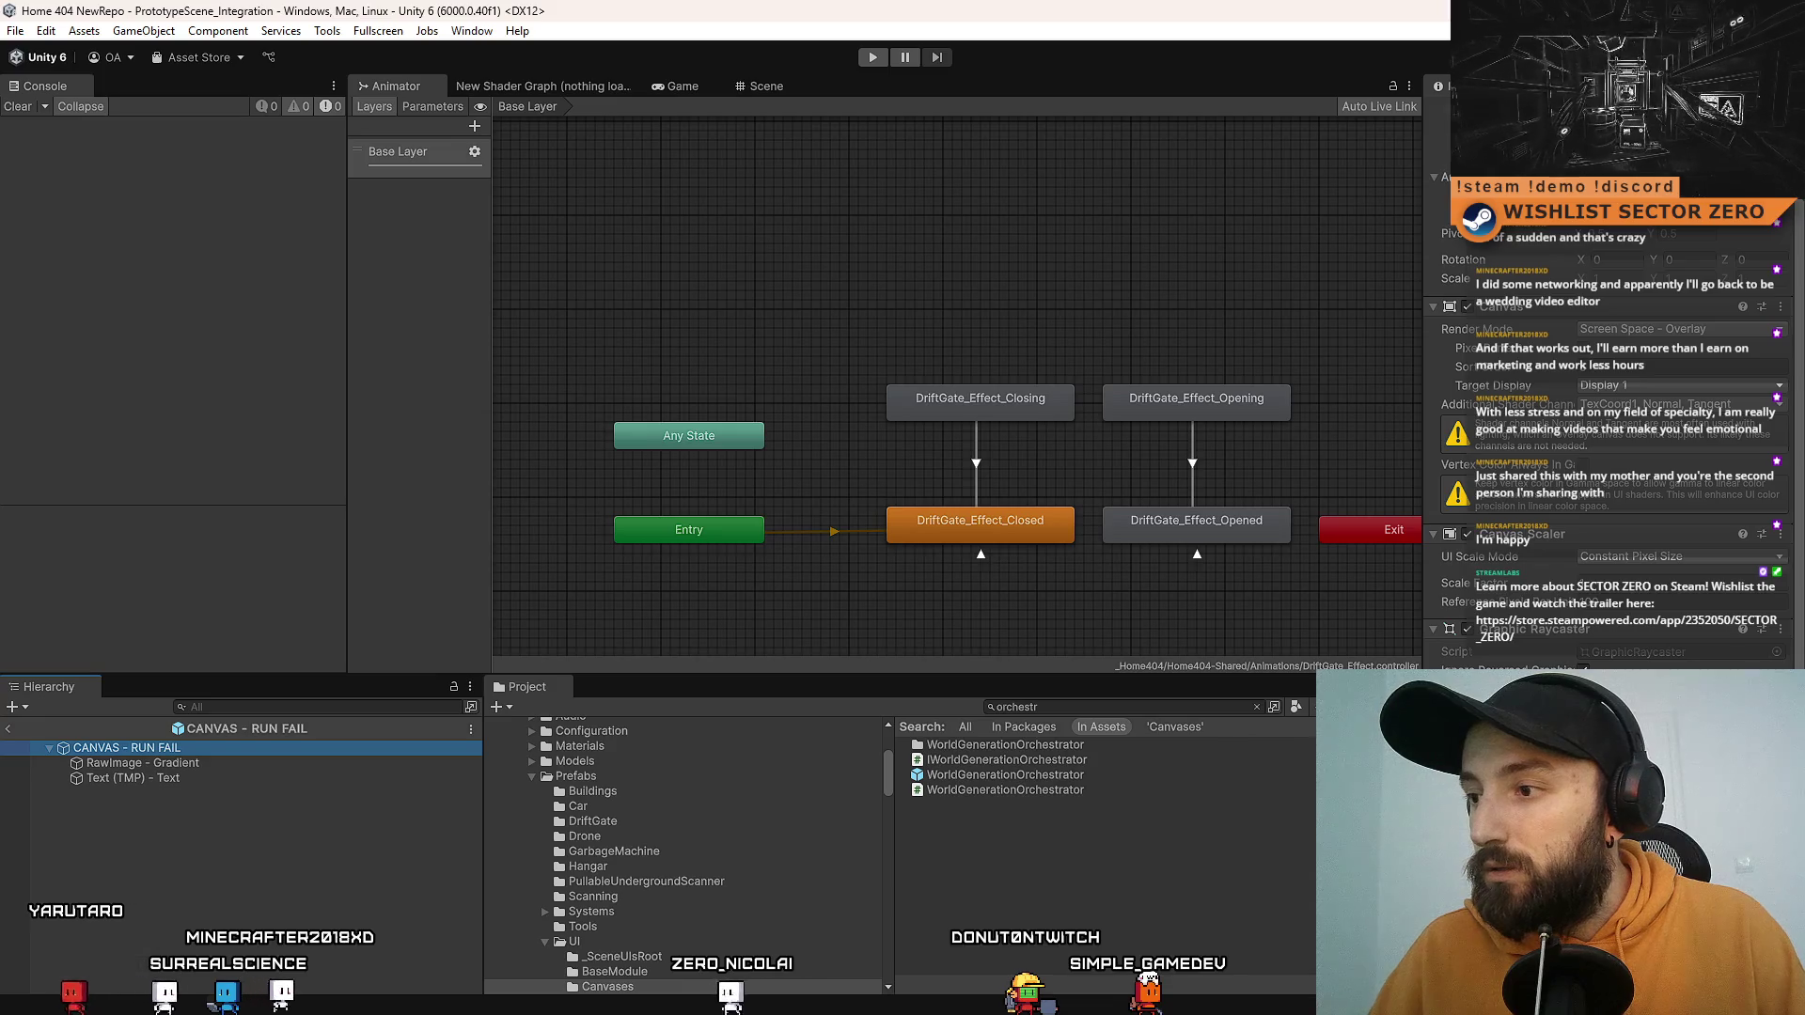
right_click(271, 755)
click(330, 400)
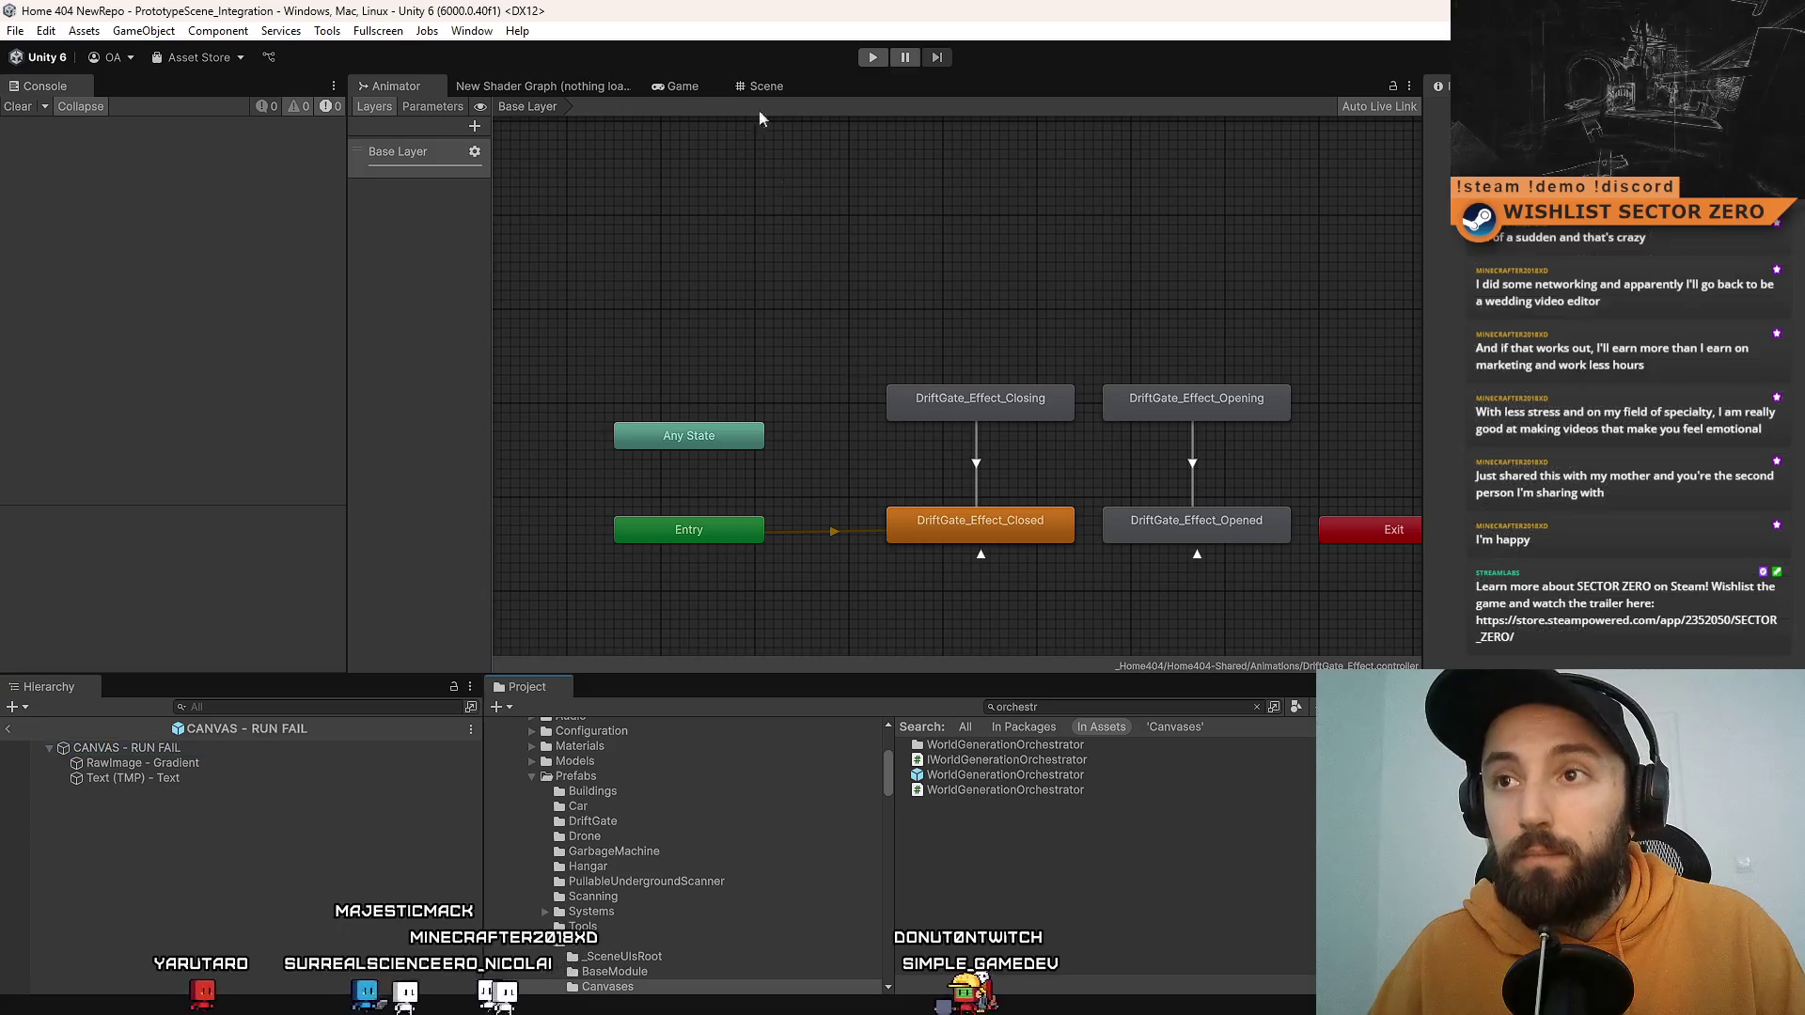
Step: Open Window > Animation > Animation as a floating window and select CANVAS - RUN FAIL
click(470, 30)
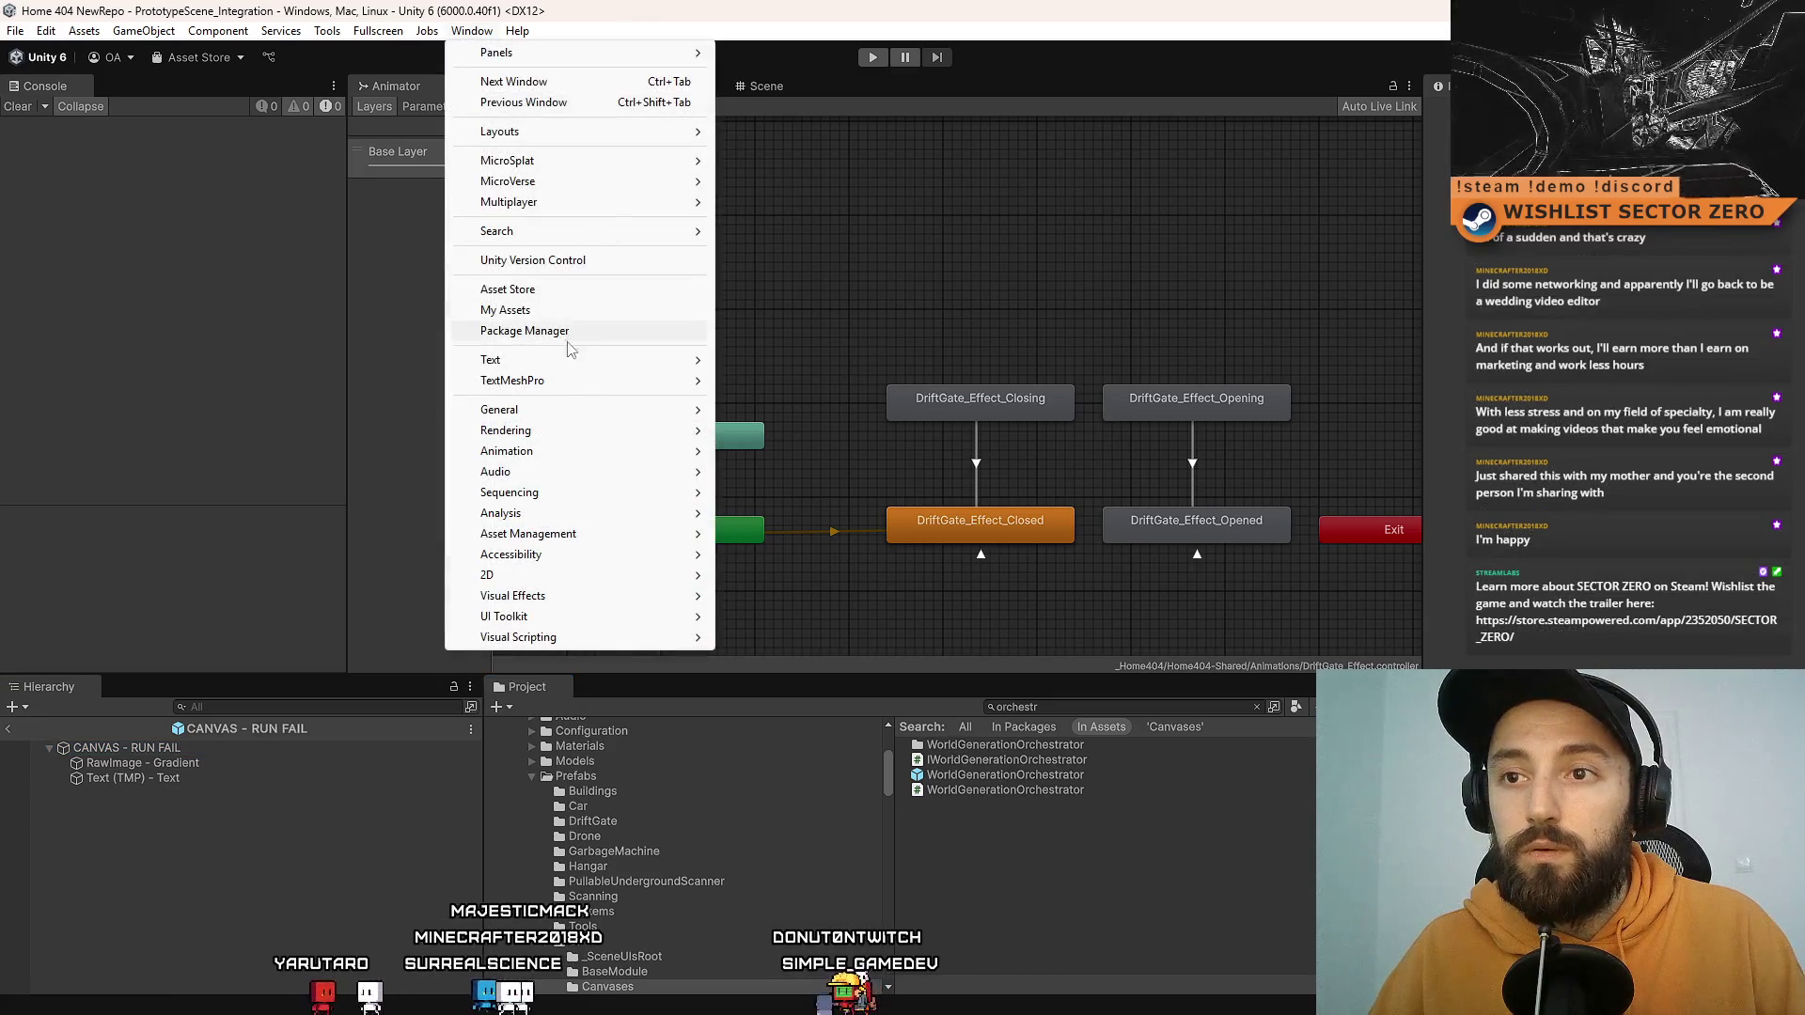
mouse_move(551, 452)
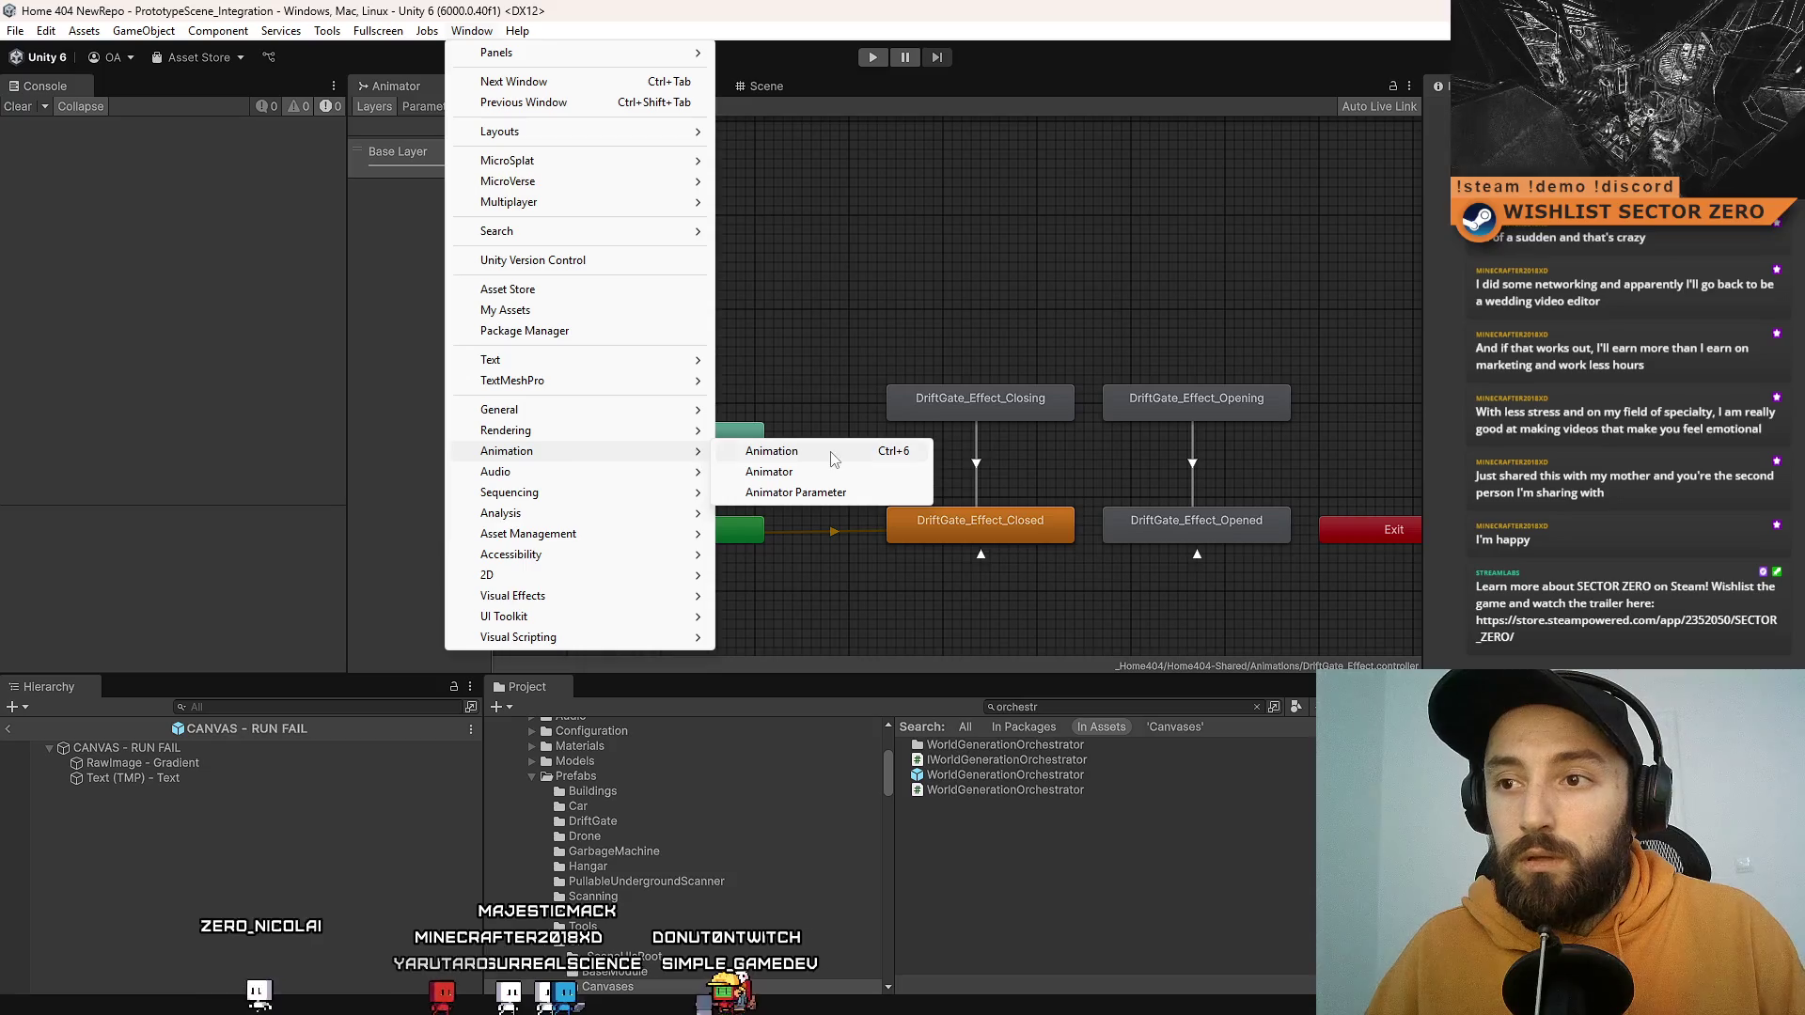
click(772, 452)
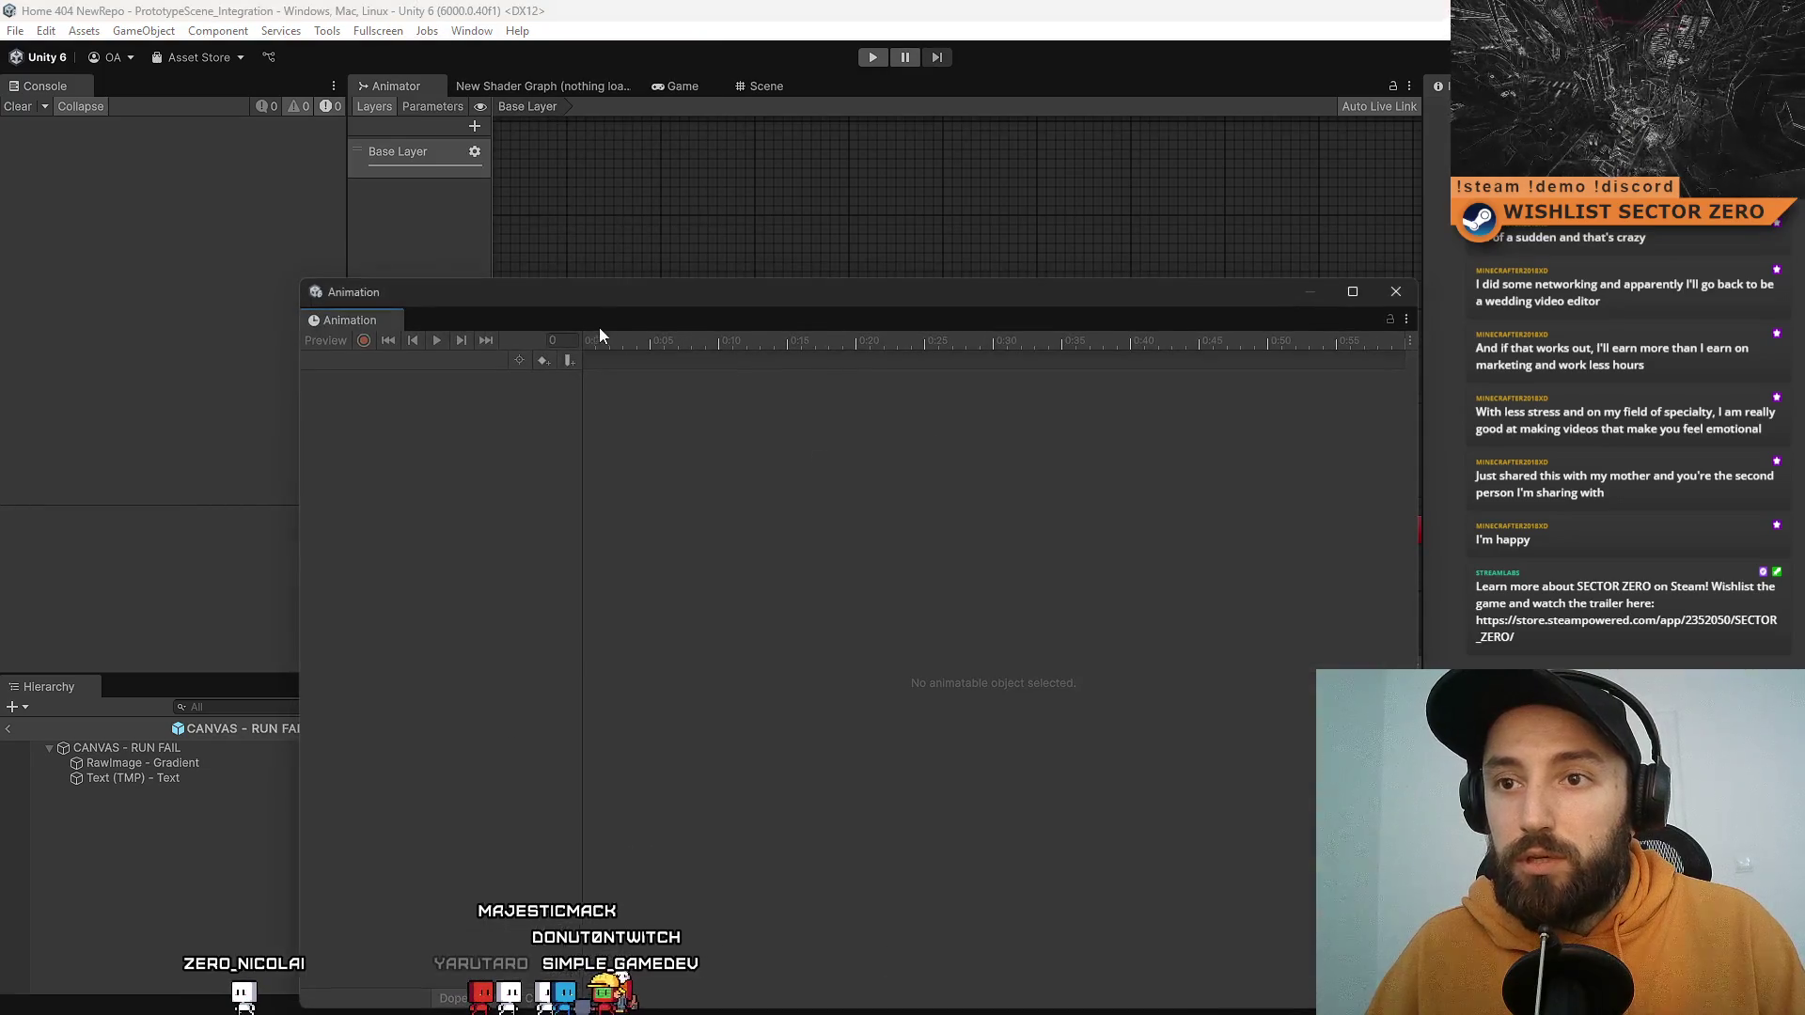
drag(882, 86, 881, 81)
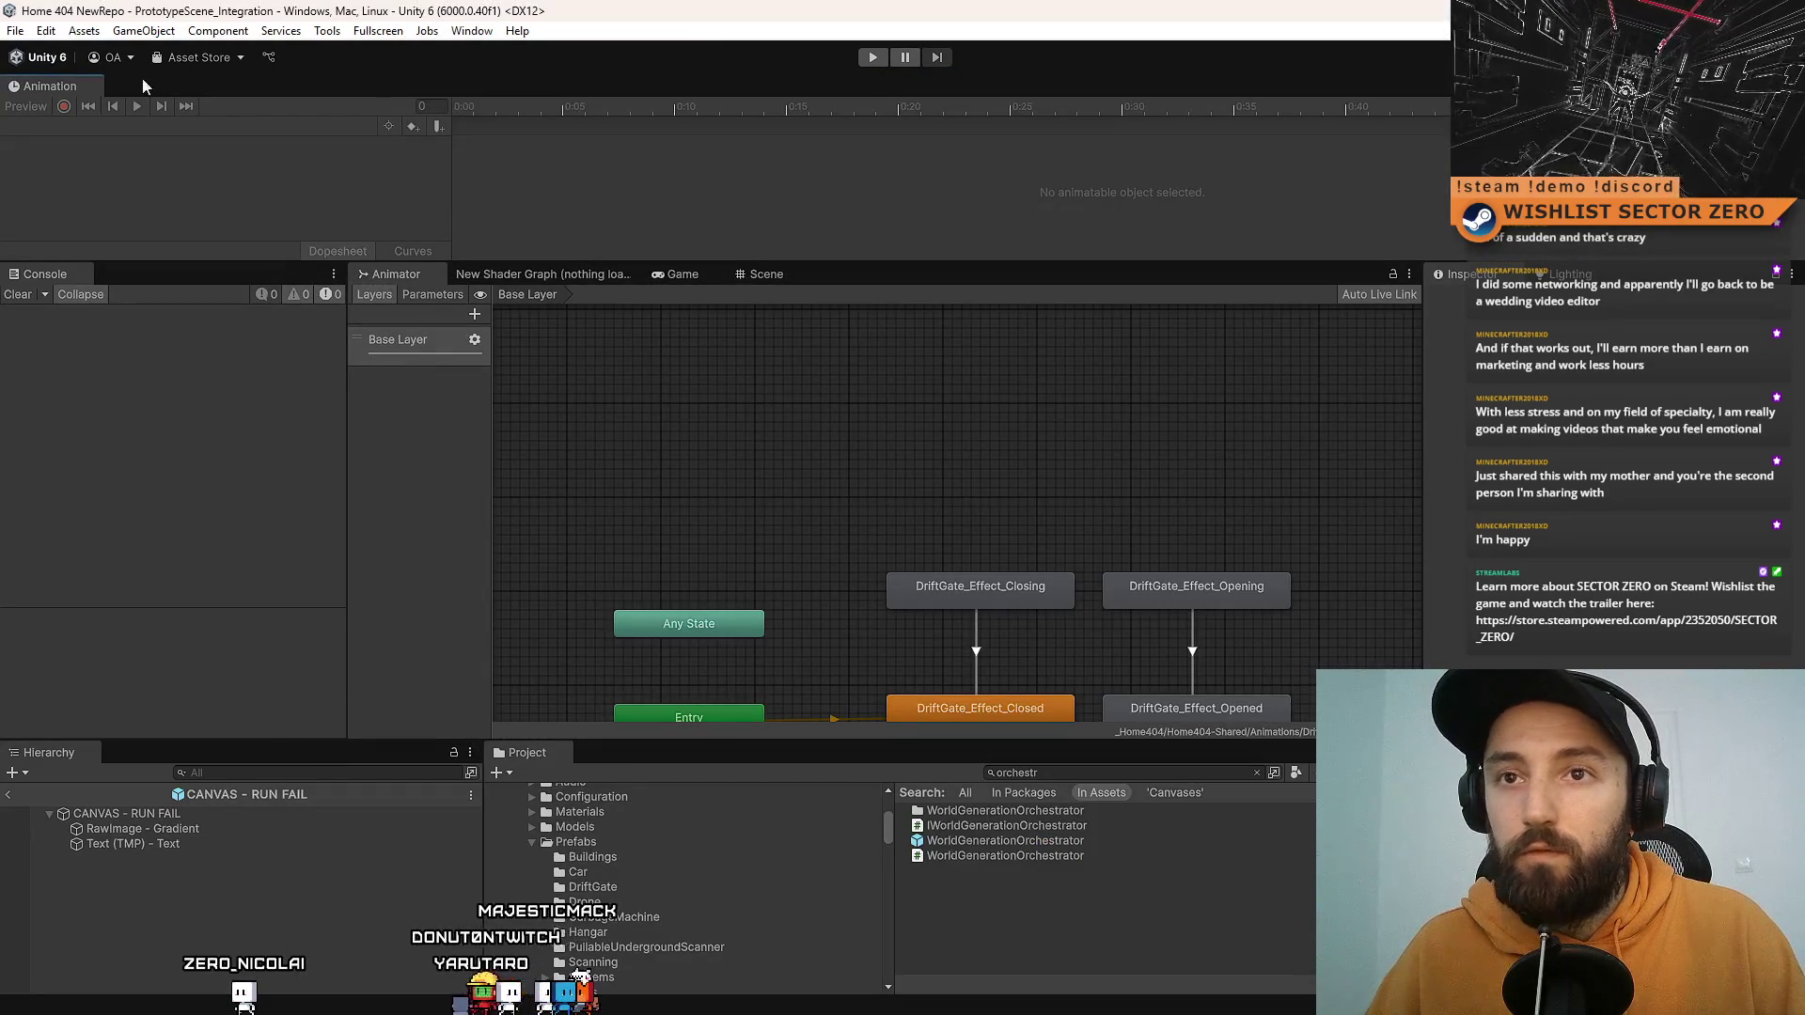
drag(961, 272, 951, 275)
mouse_move(878, 82)
mouse_down()
mouse_move(75, 282)
mouse_move(0, 282)
mouse_move(1053, 74)
mouse_up()
click(239, 747)
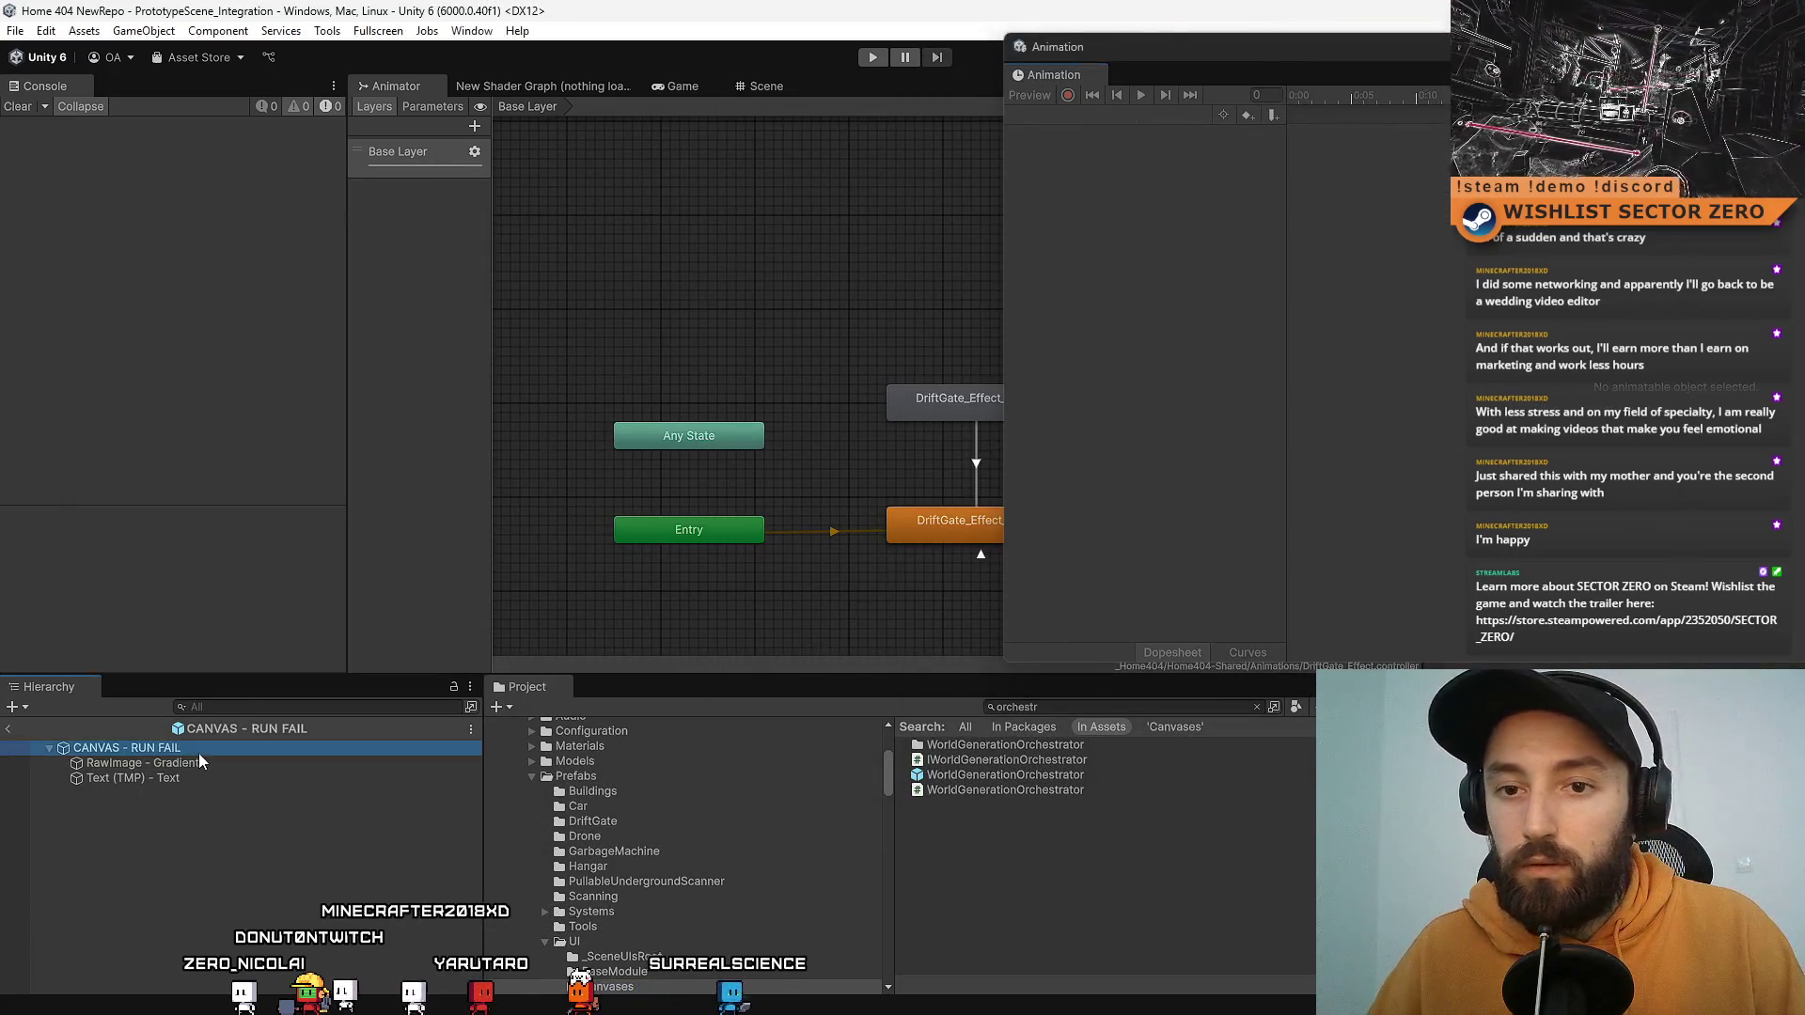
Step: Create a clip named CanvasRunFail_Fading in _Home404/Home404-Shared/Animations
click(1202, 77)
mouse_move(1199, 40)
mouse_down()
mouse_move(564, 253)
mouse_move(514, 176)
mouse_up()
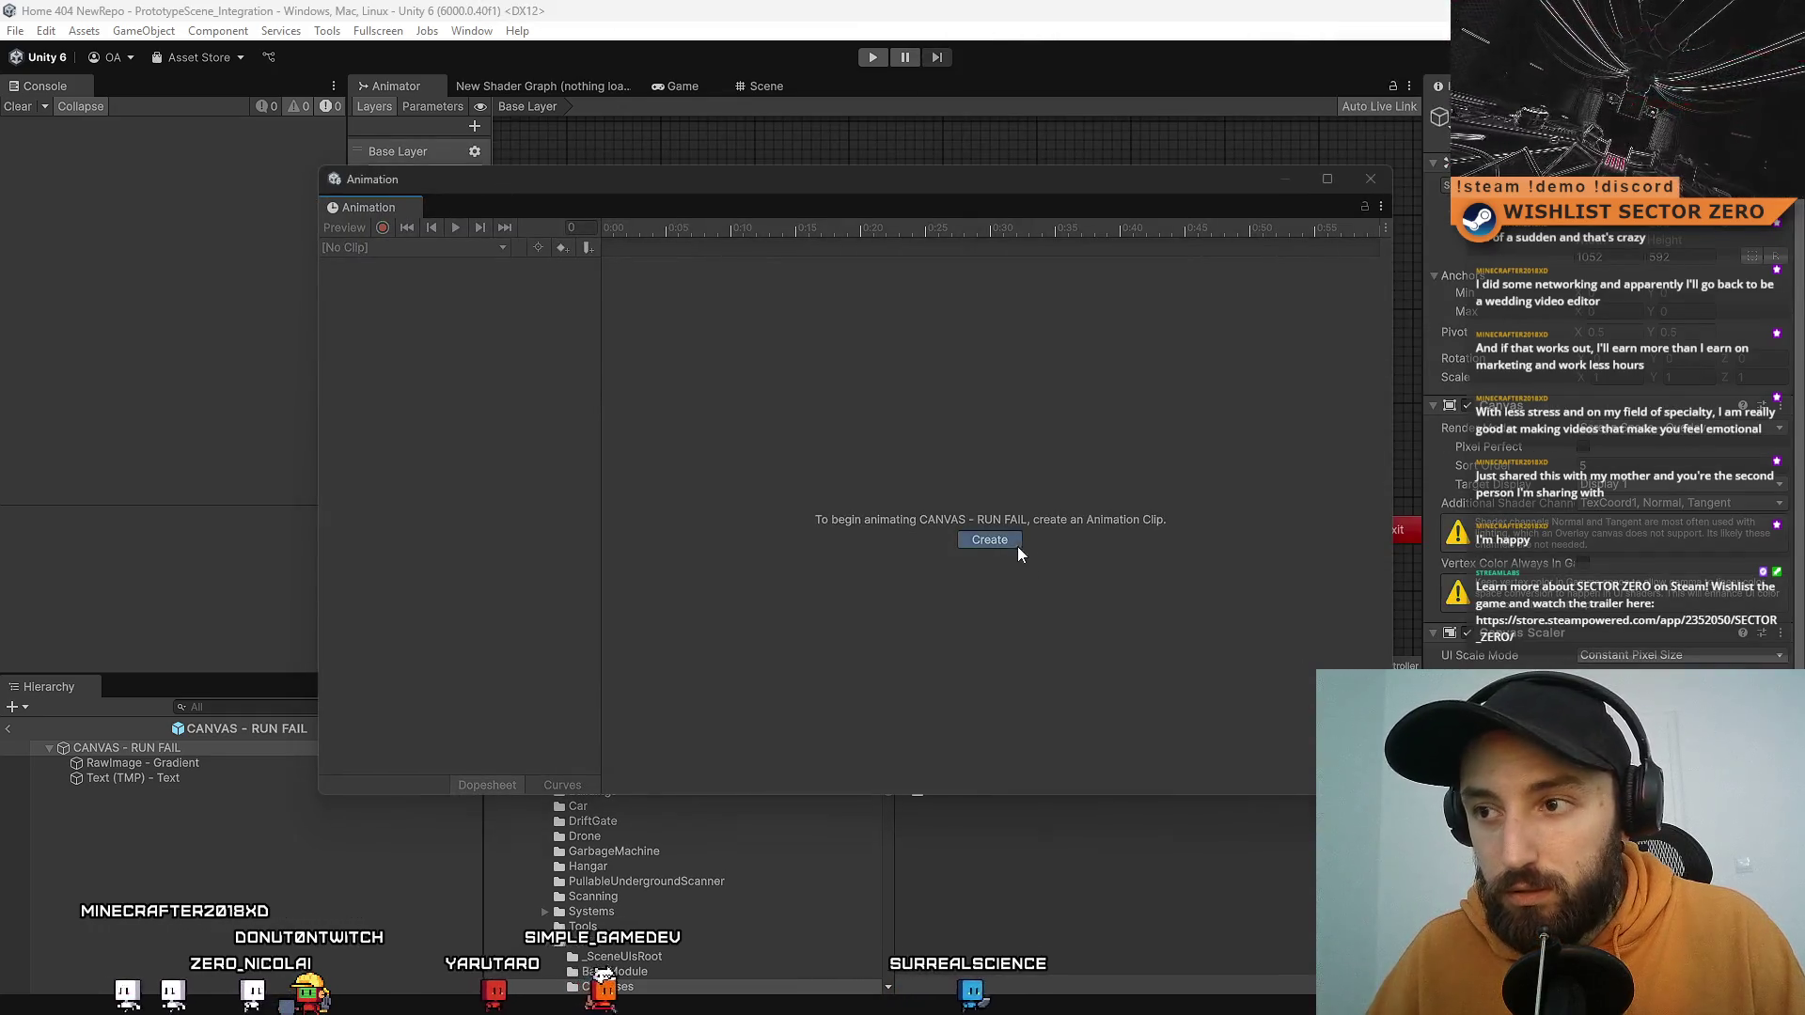
click(1014, 545)
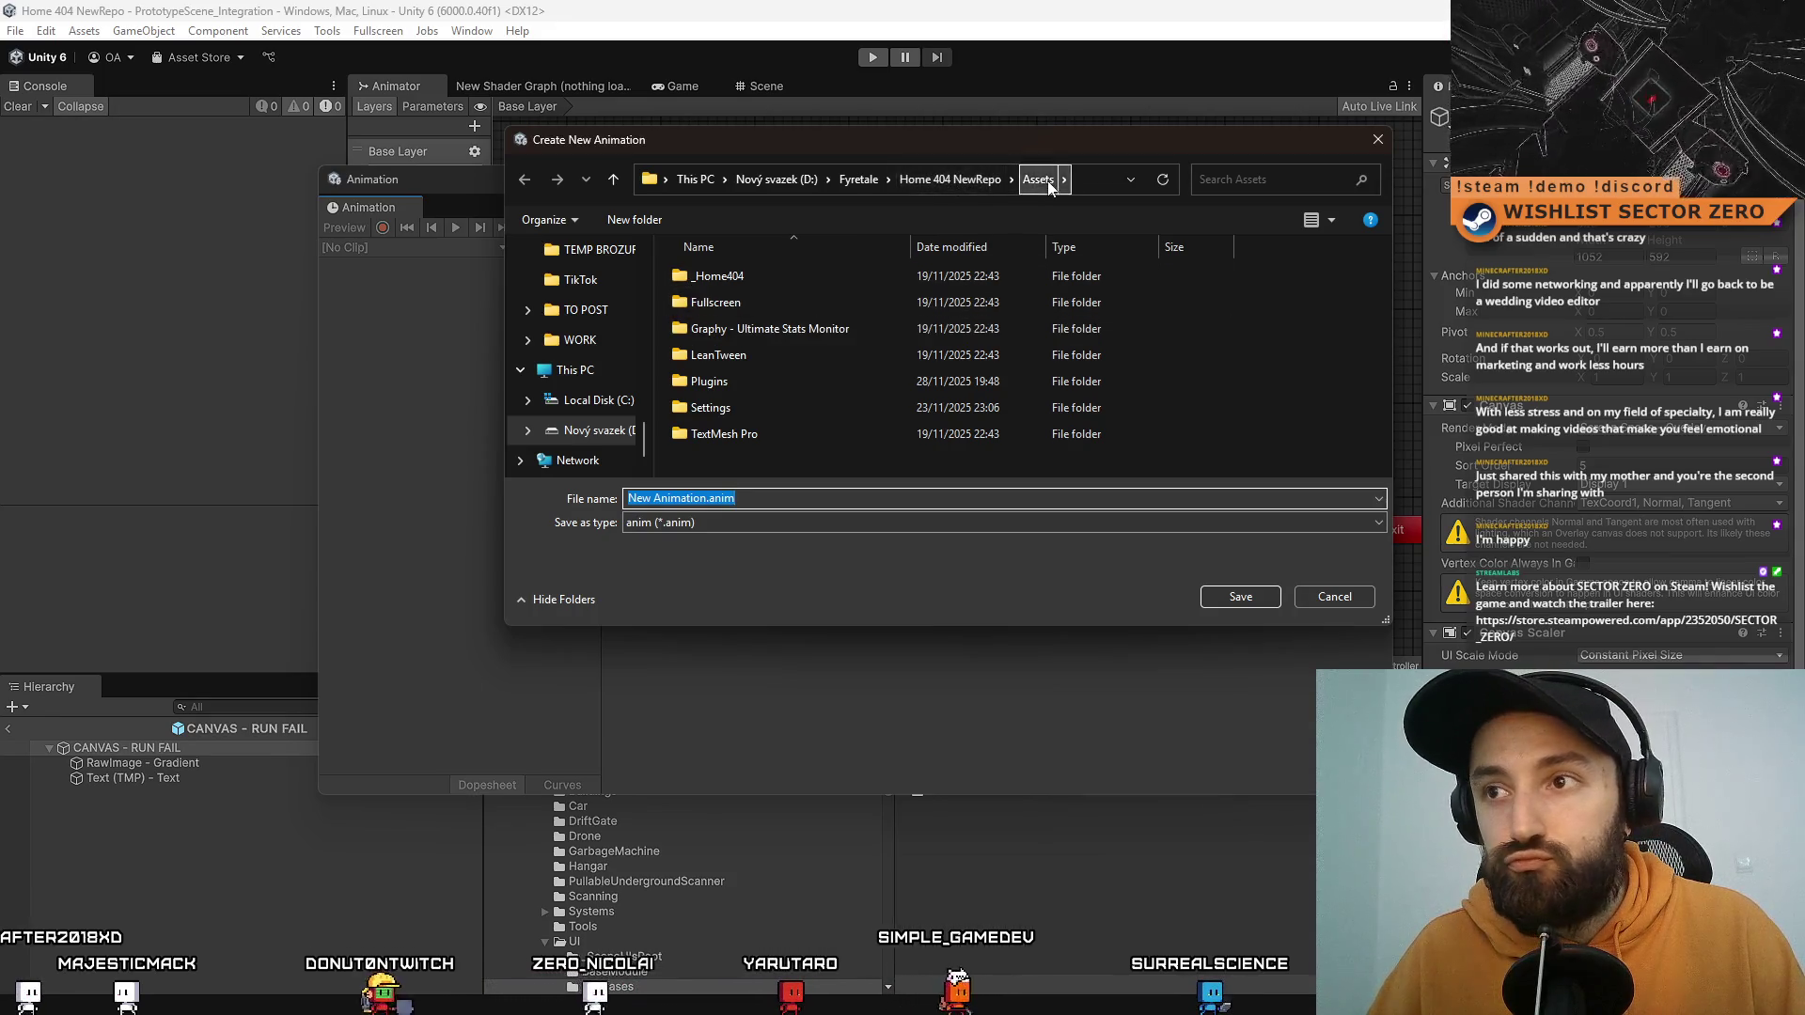
double_click(770, 281)
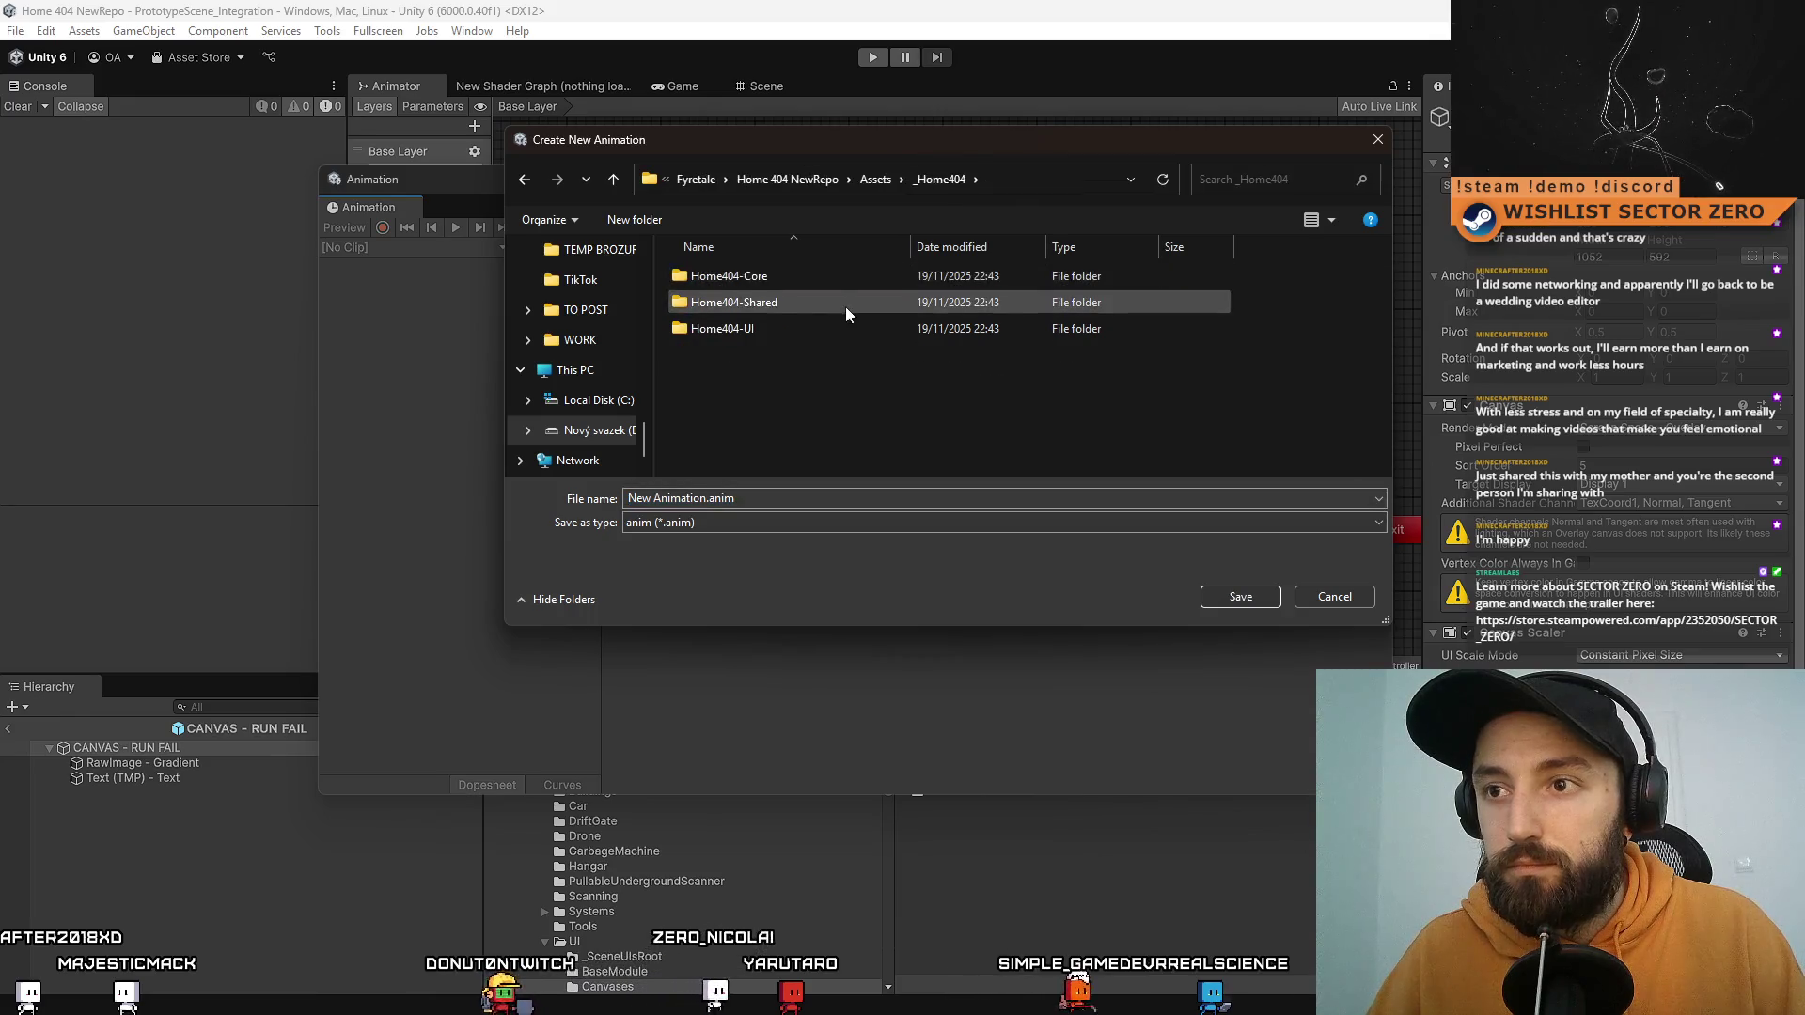
double_click(844, 306)
double_click(771, 284)
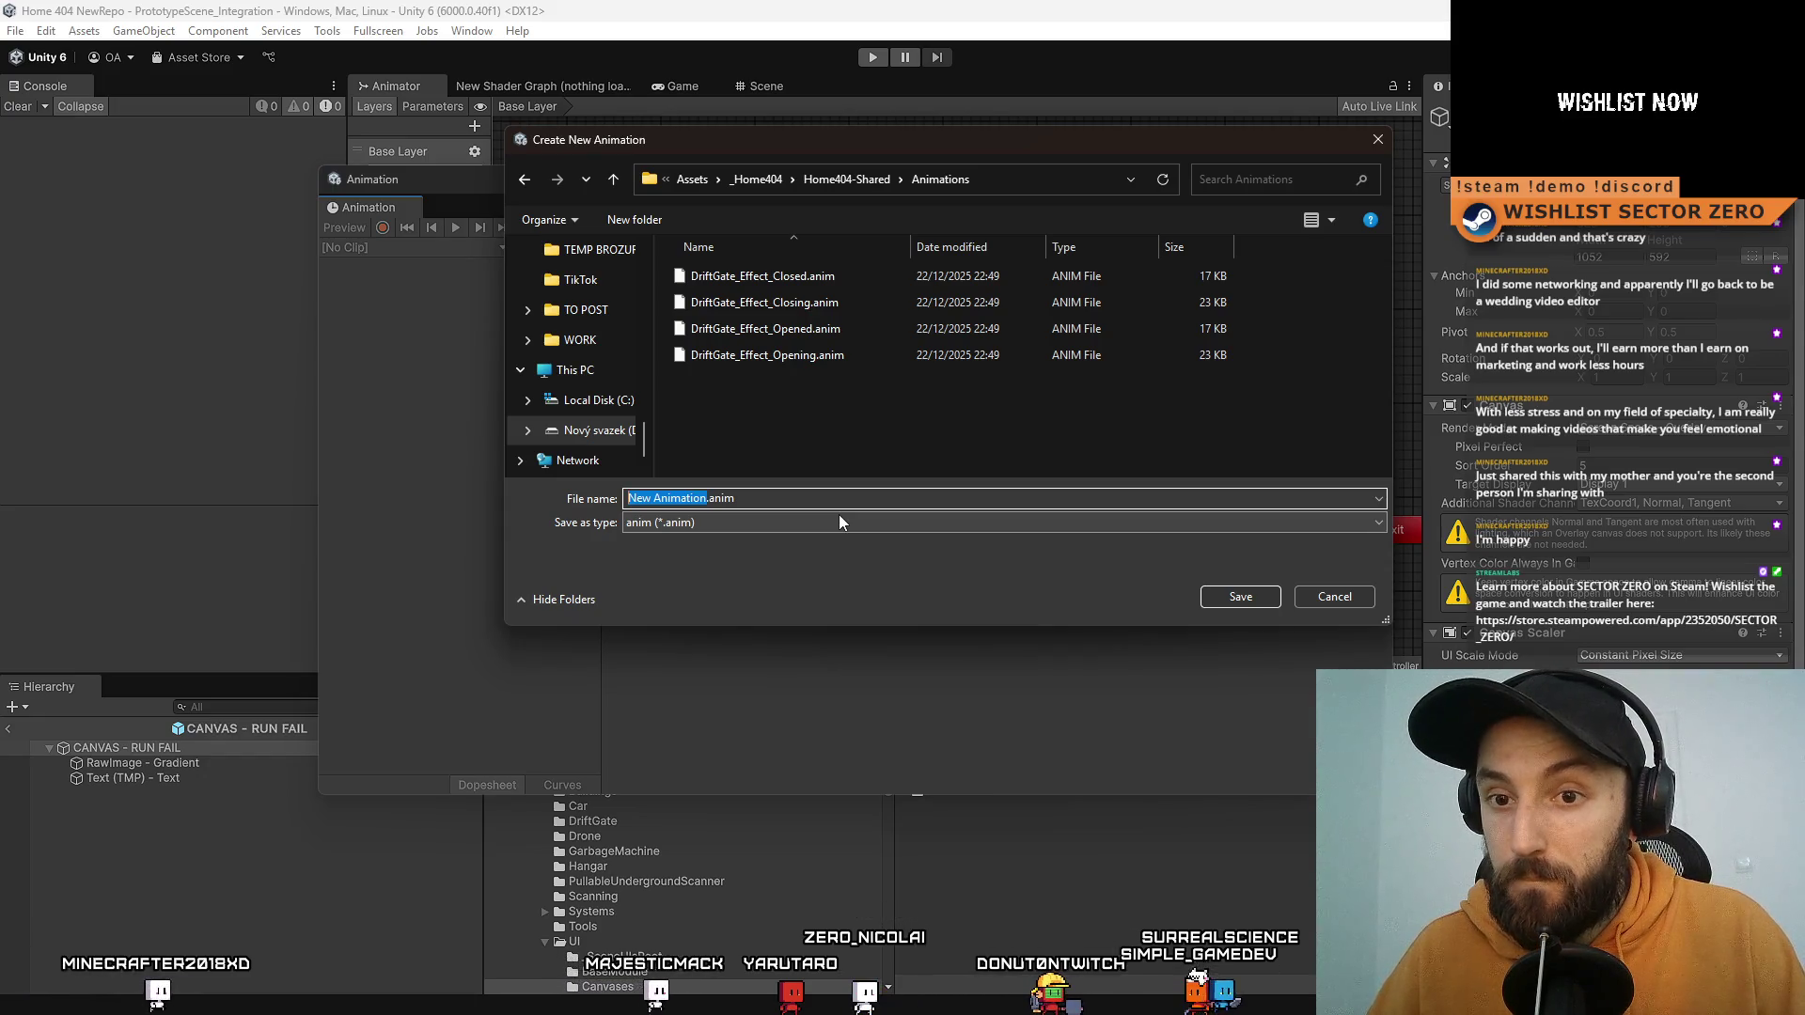
text(Canvas)
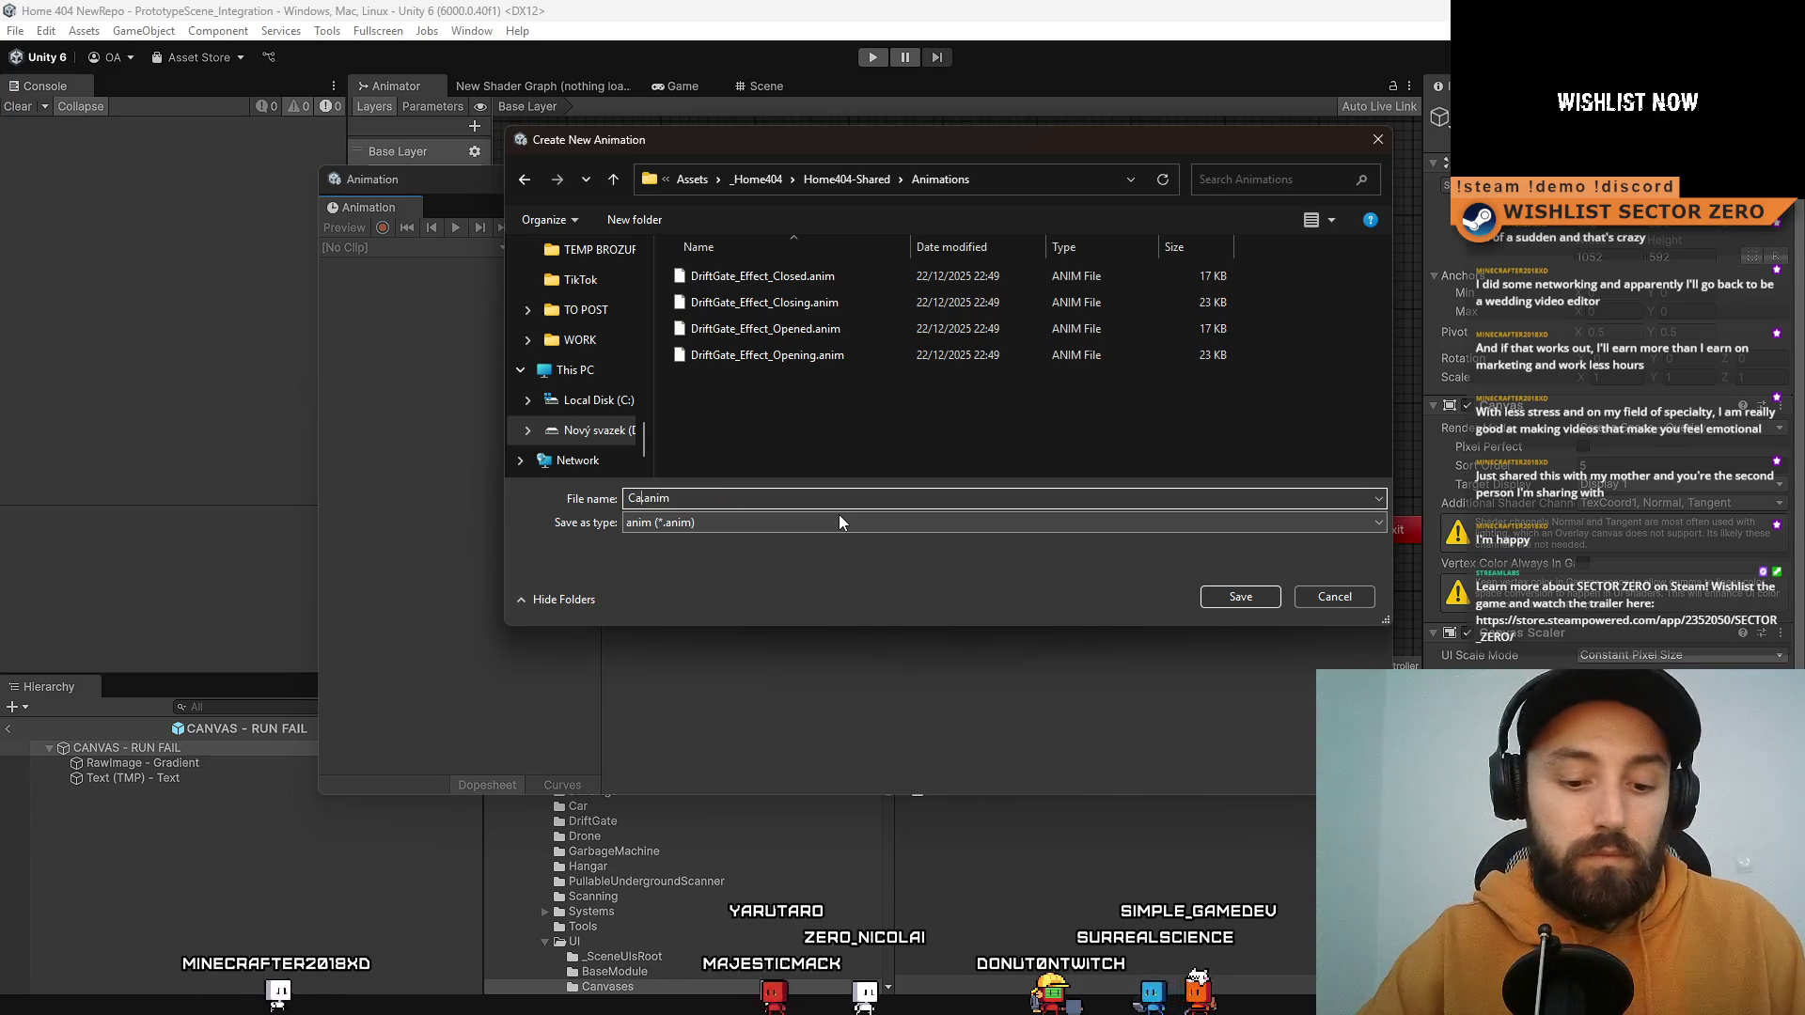
text(RunFail)
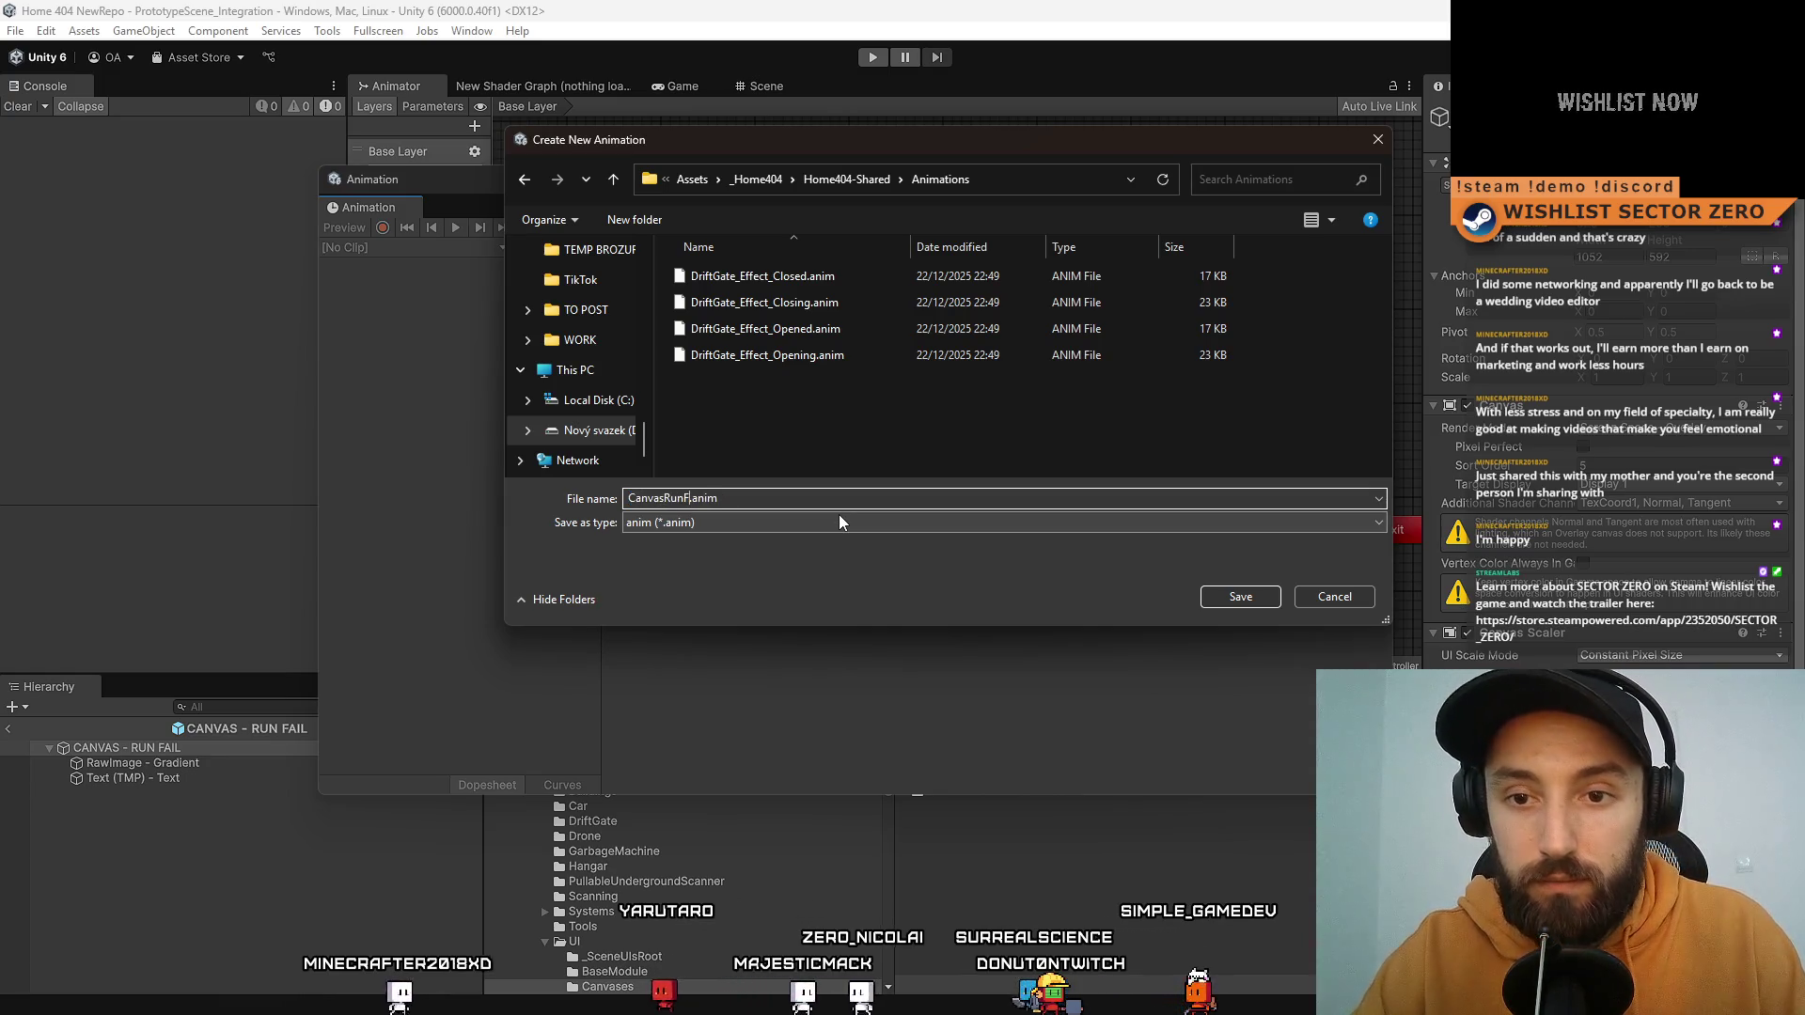
text(_)
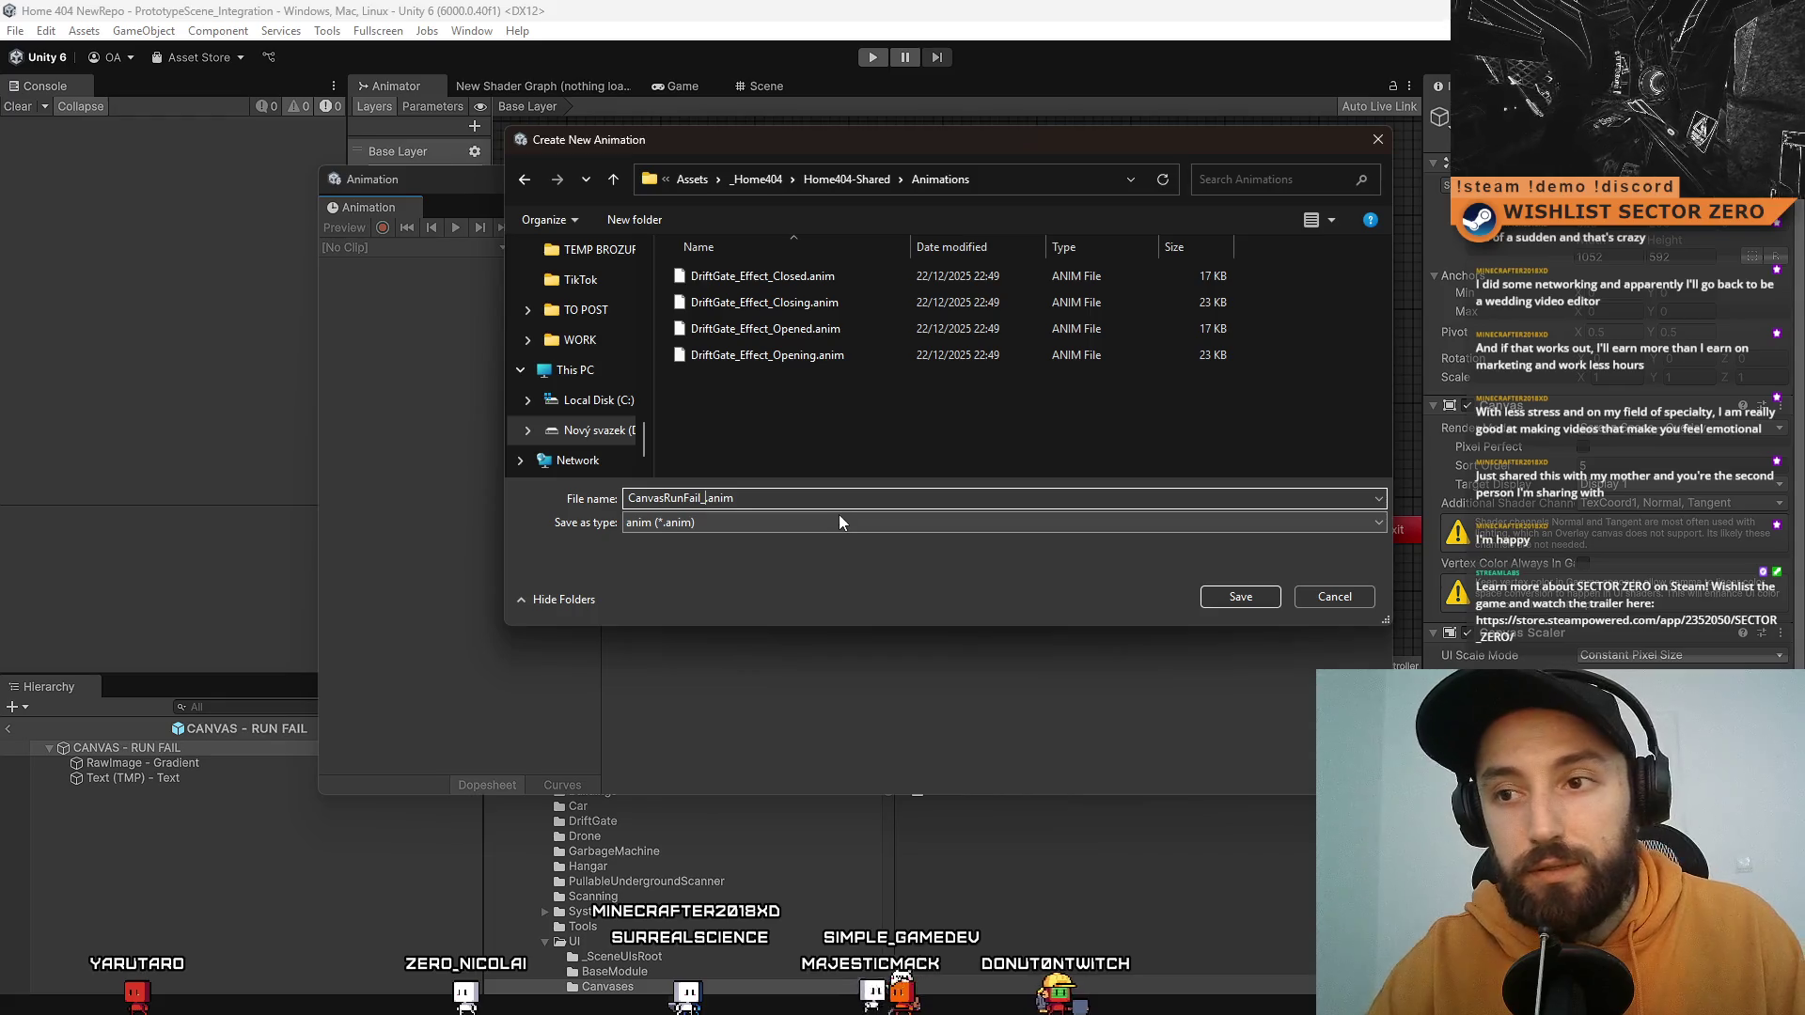
text(F)
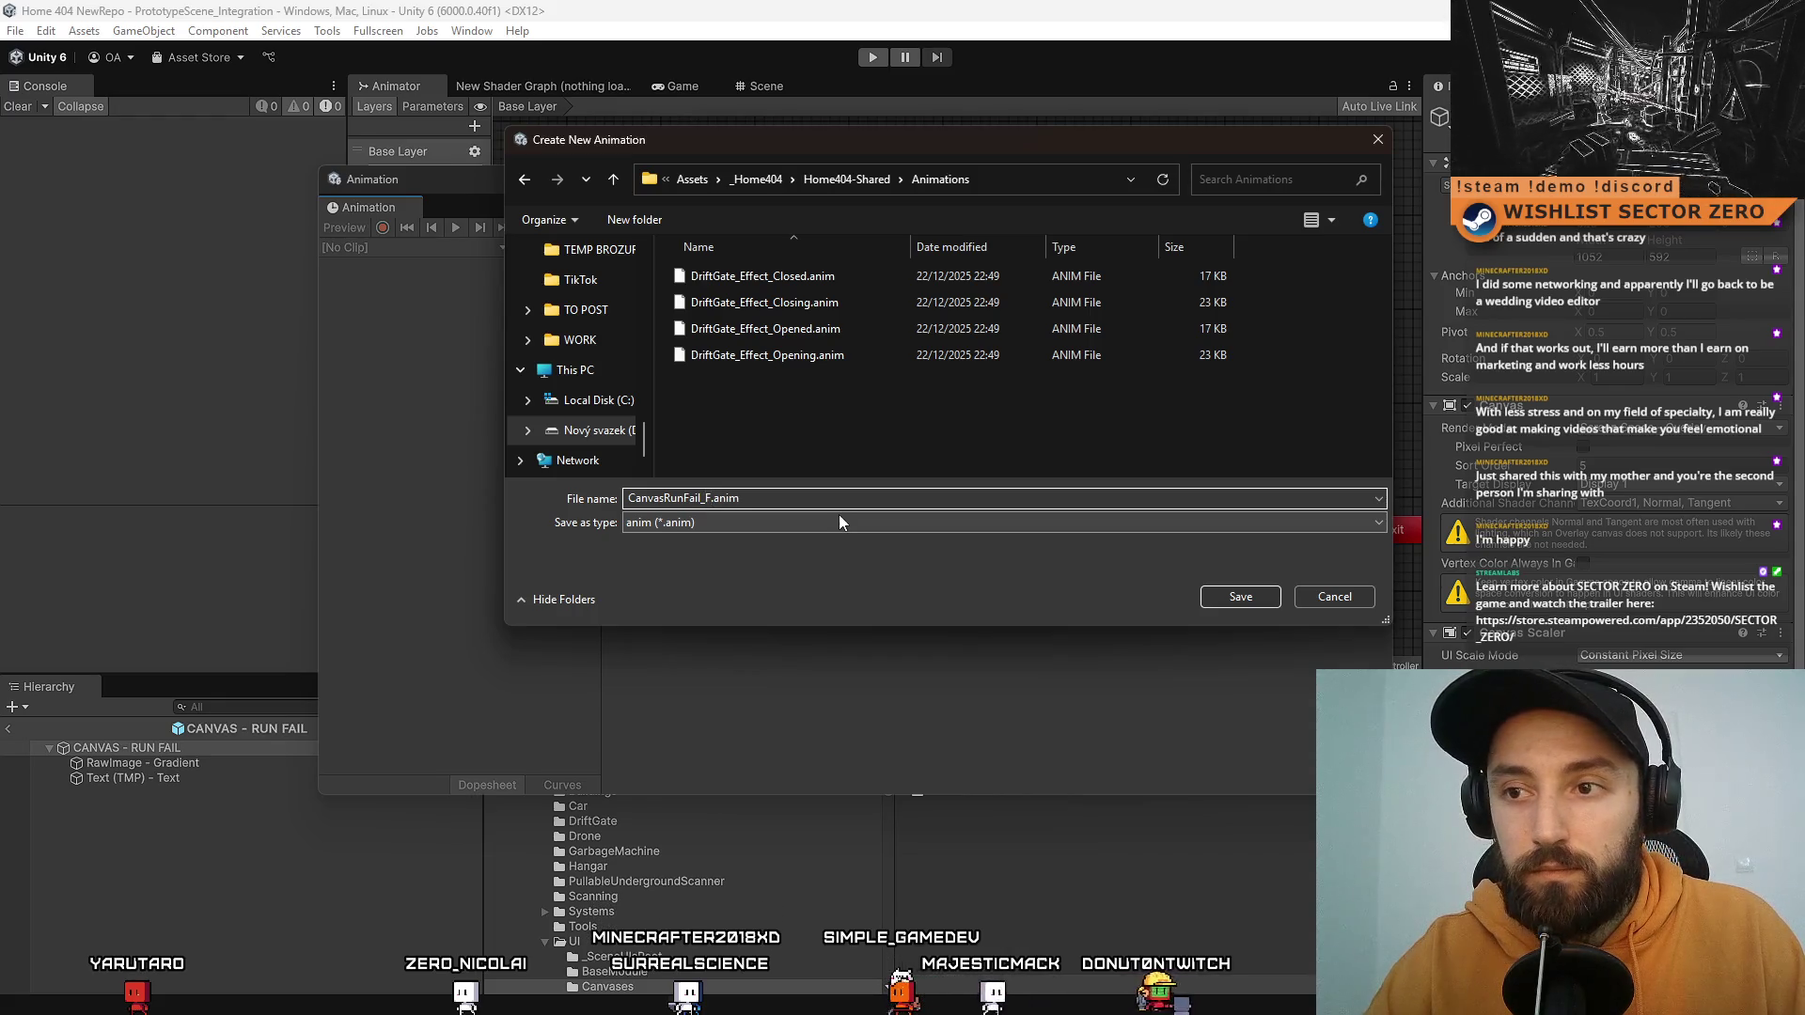
text(ading)
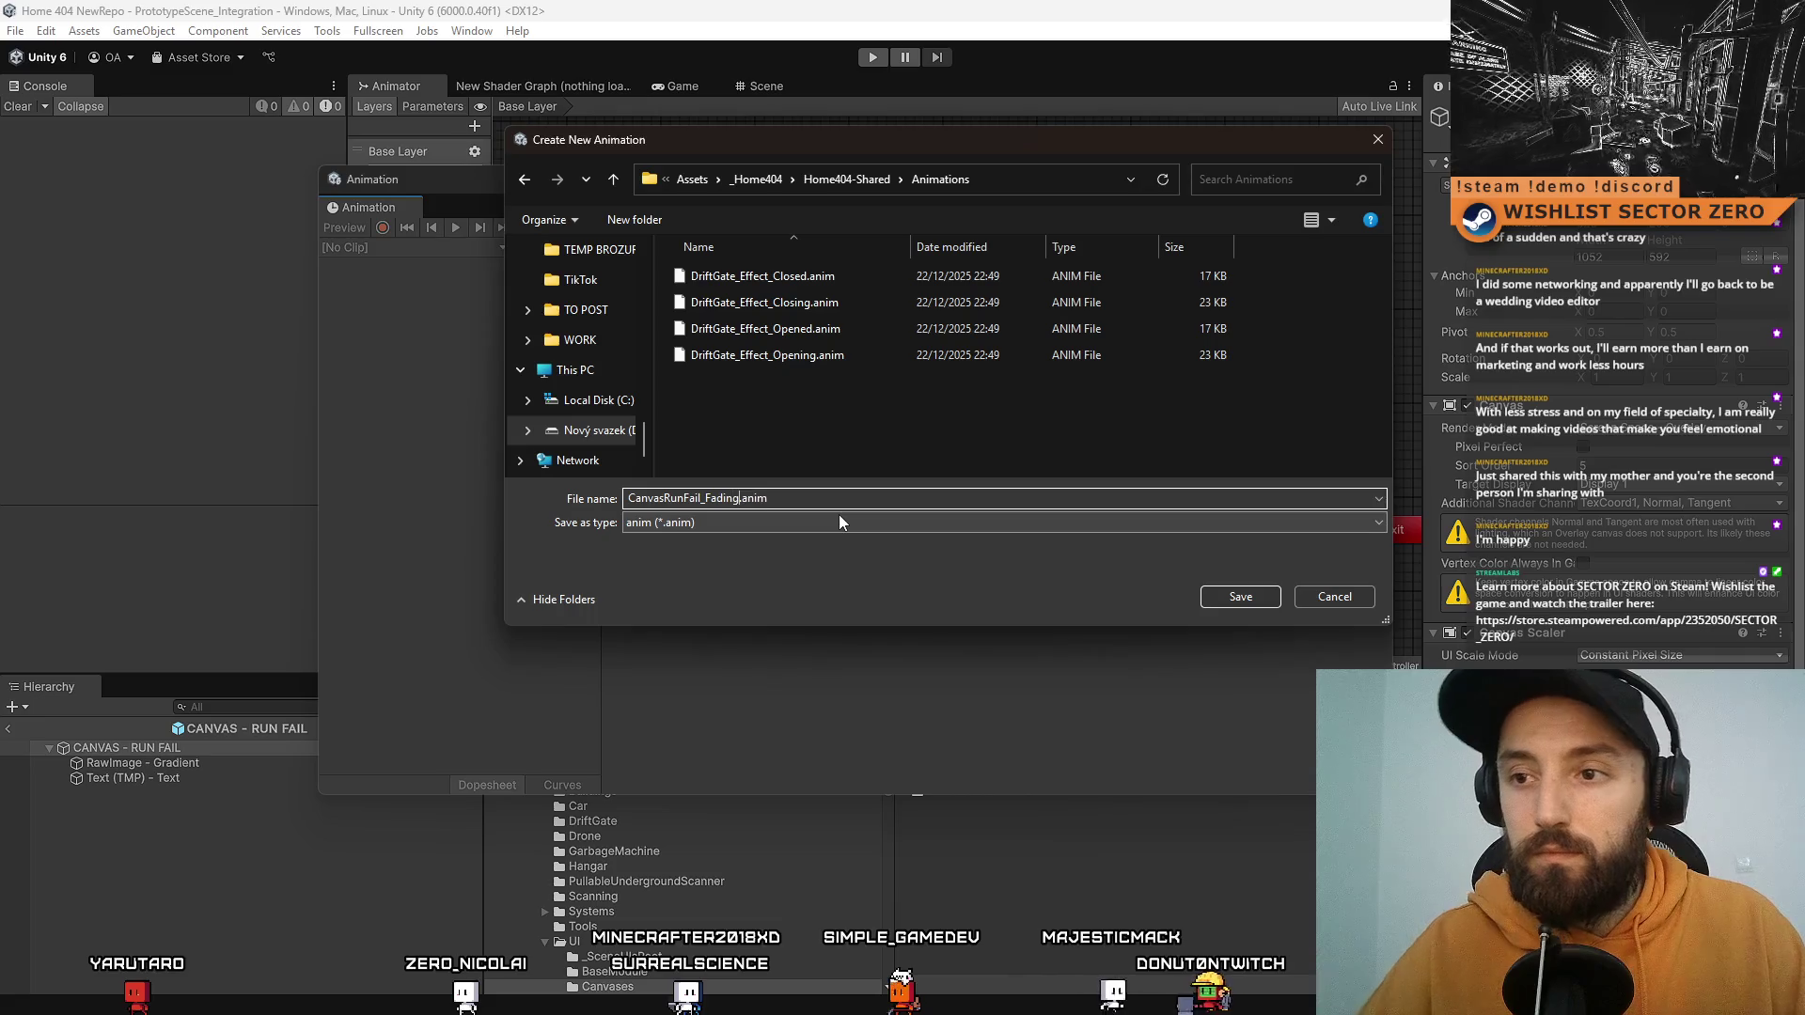
click(1233, 594)
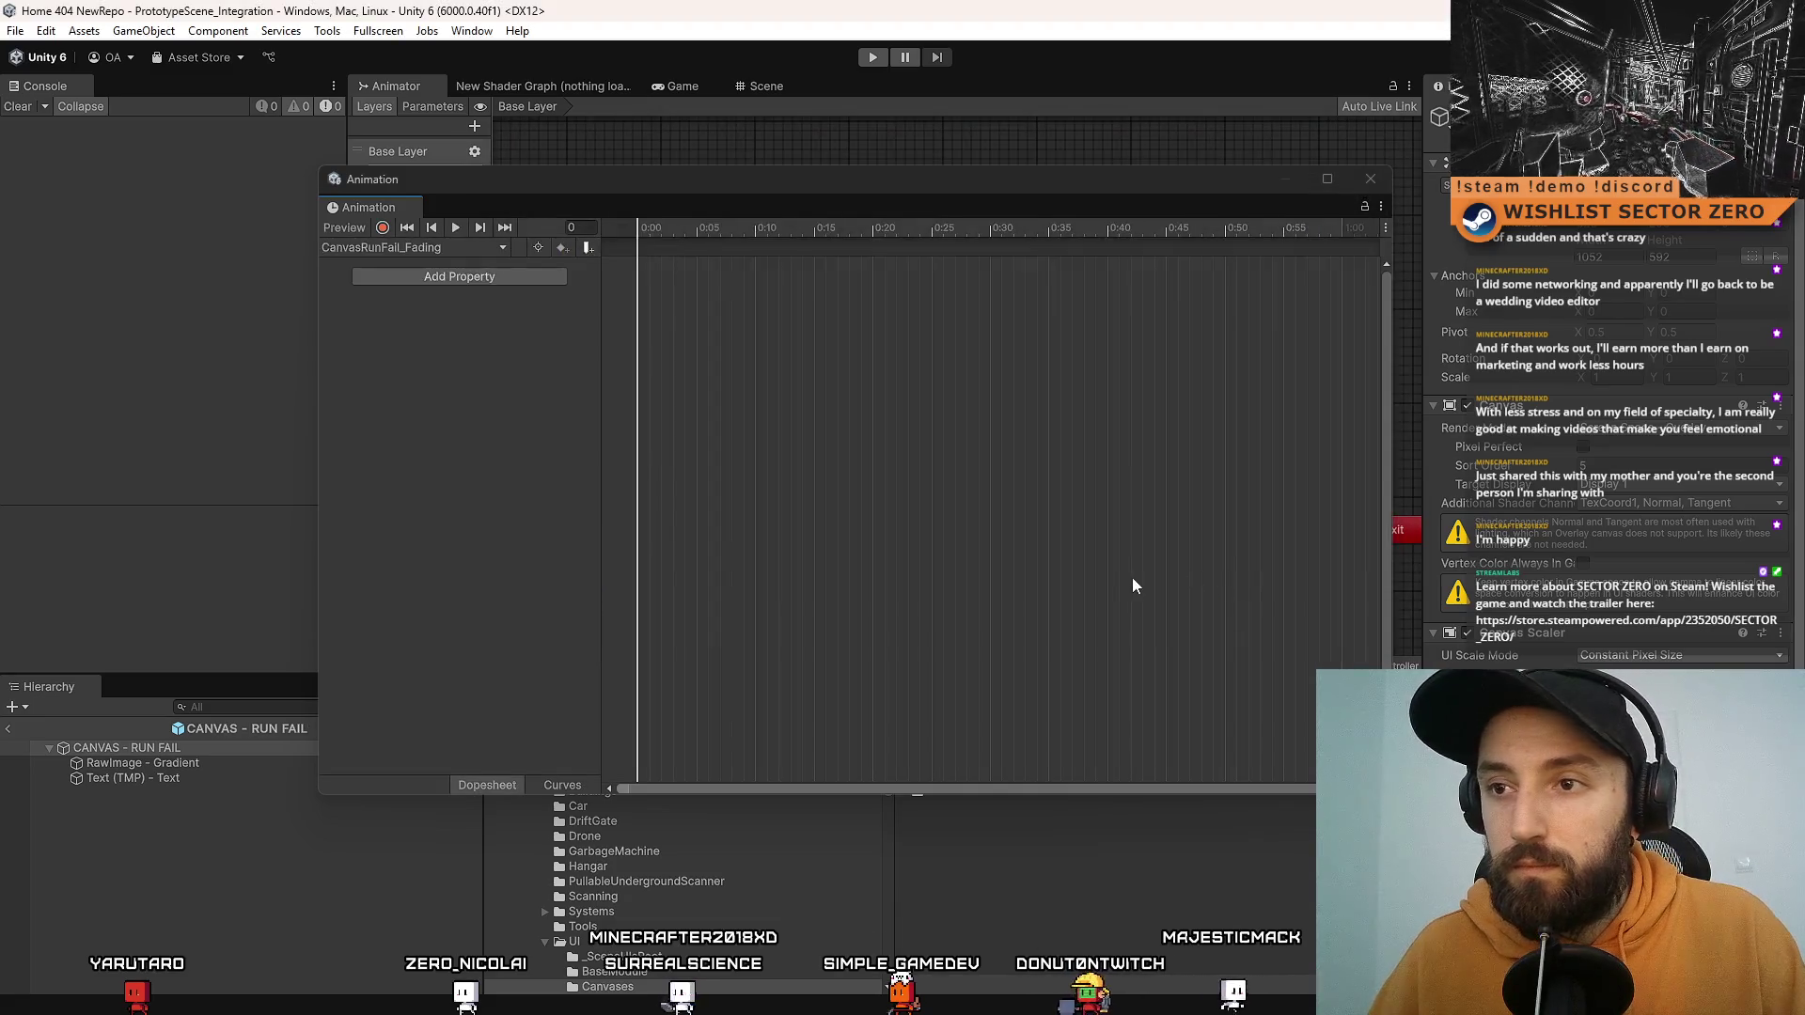
Step: Dock Animation beside Project, turn on recording, and key the RawImage - Gradient colour at 0
mouse_move(691, 179)
mouse_down()
mouse_move(1316, 550)
mouse_move(780, 364)
mouse_move(763, 327)
mouse_move(944, 872)
mouse_move(956, 832)
mouse_move(865, 229)
mouse_move(725, 286)
mouse_move(841, 394)
mouse_move(872, 626)
mouse_move(1249, 886)
mouse_move(990, 658)
mouse_move(977, 714)
mouse_move(1294, 588)
mouse_move(1317, 156)
mouse_move(1471, 414)
mouse_up()
click(751, 86)
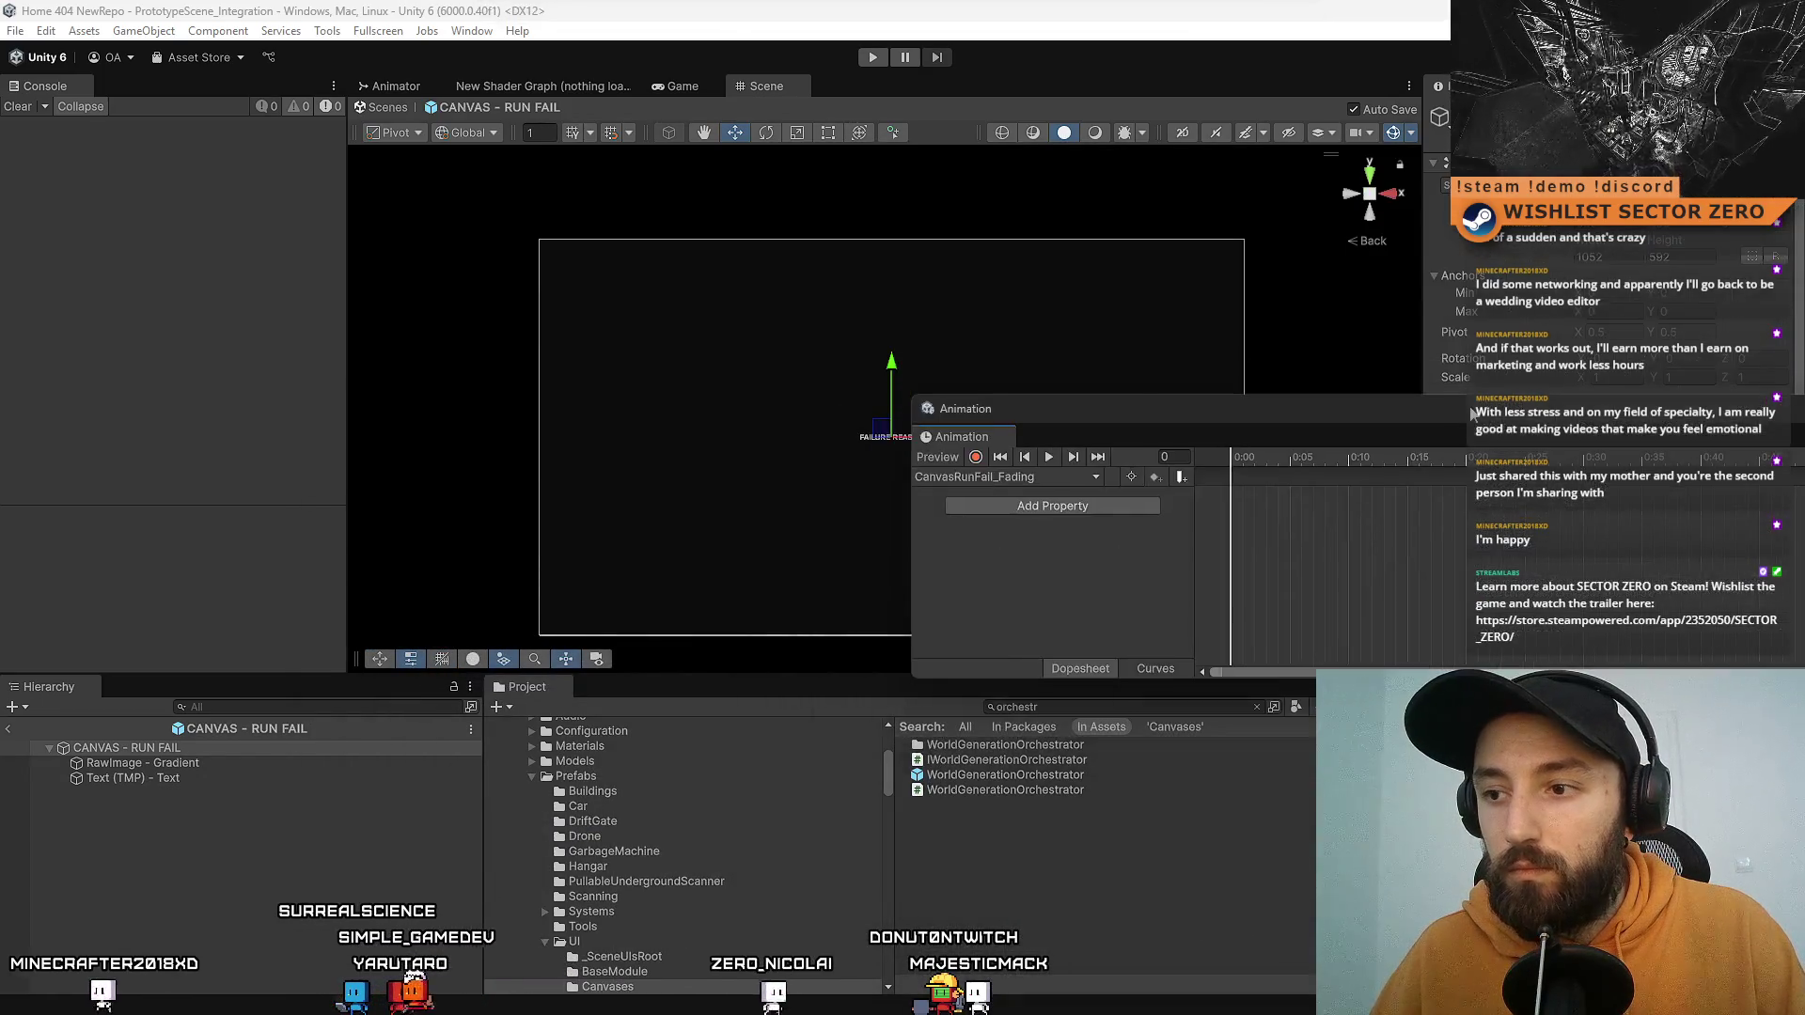
drag(976, 427, 660, 707)
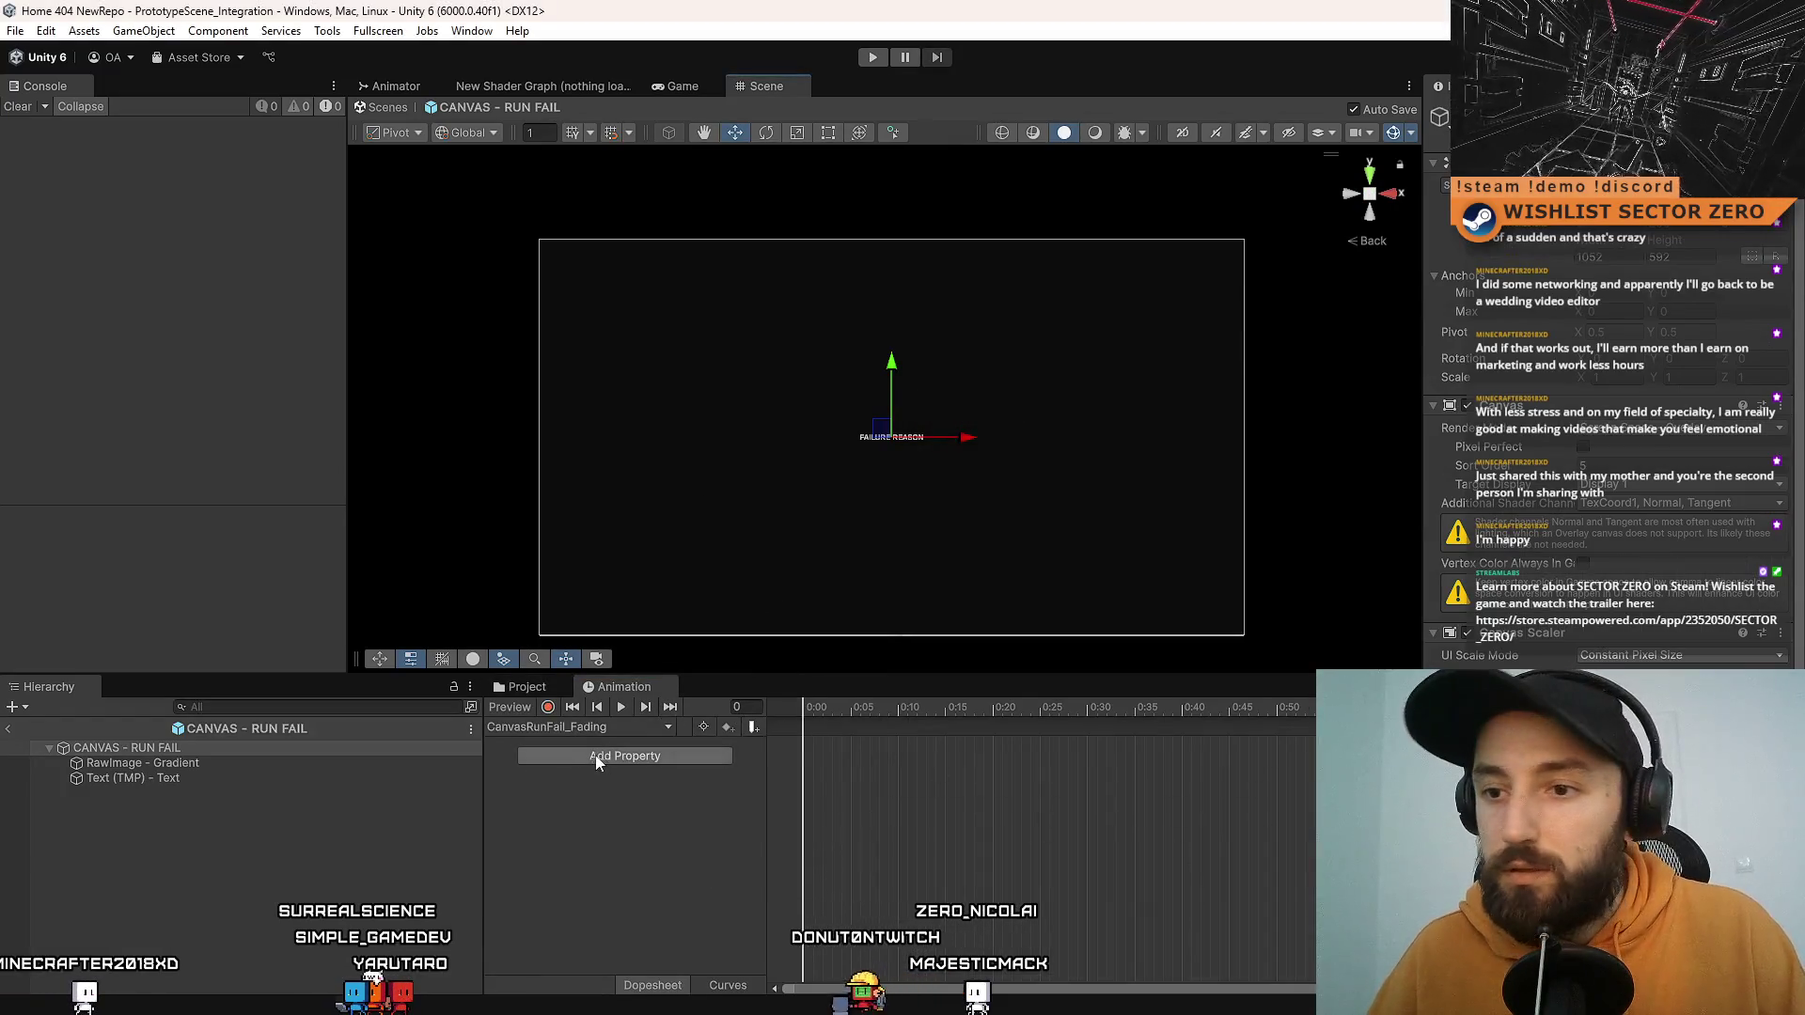
click(246, 765)
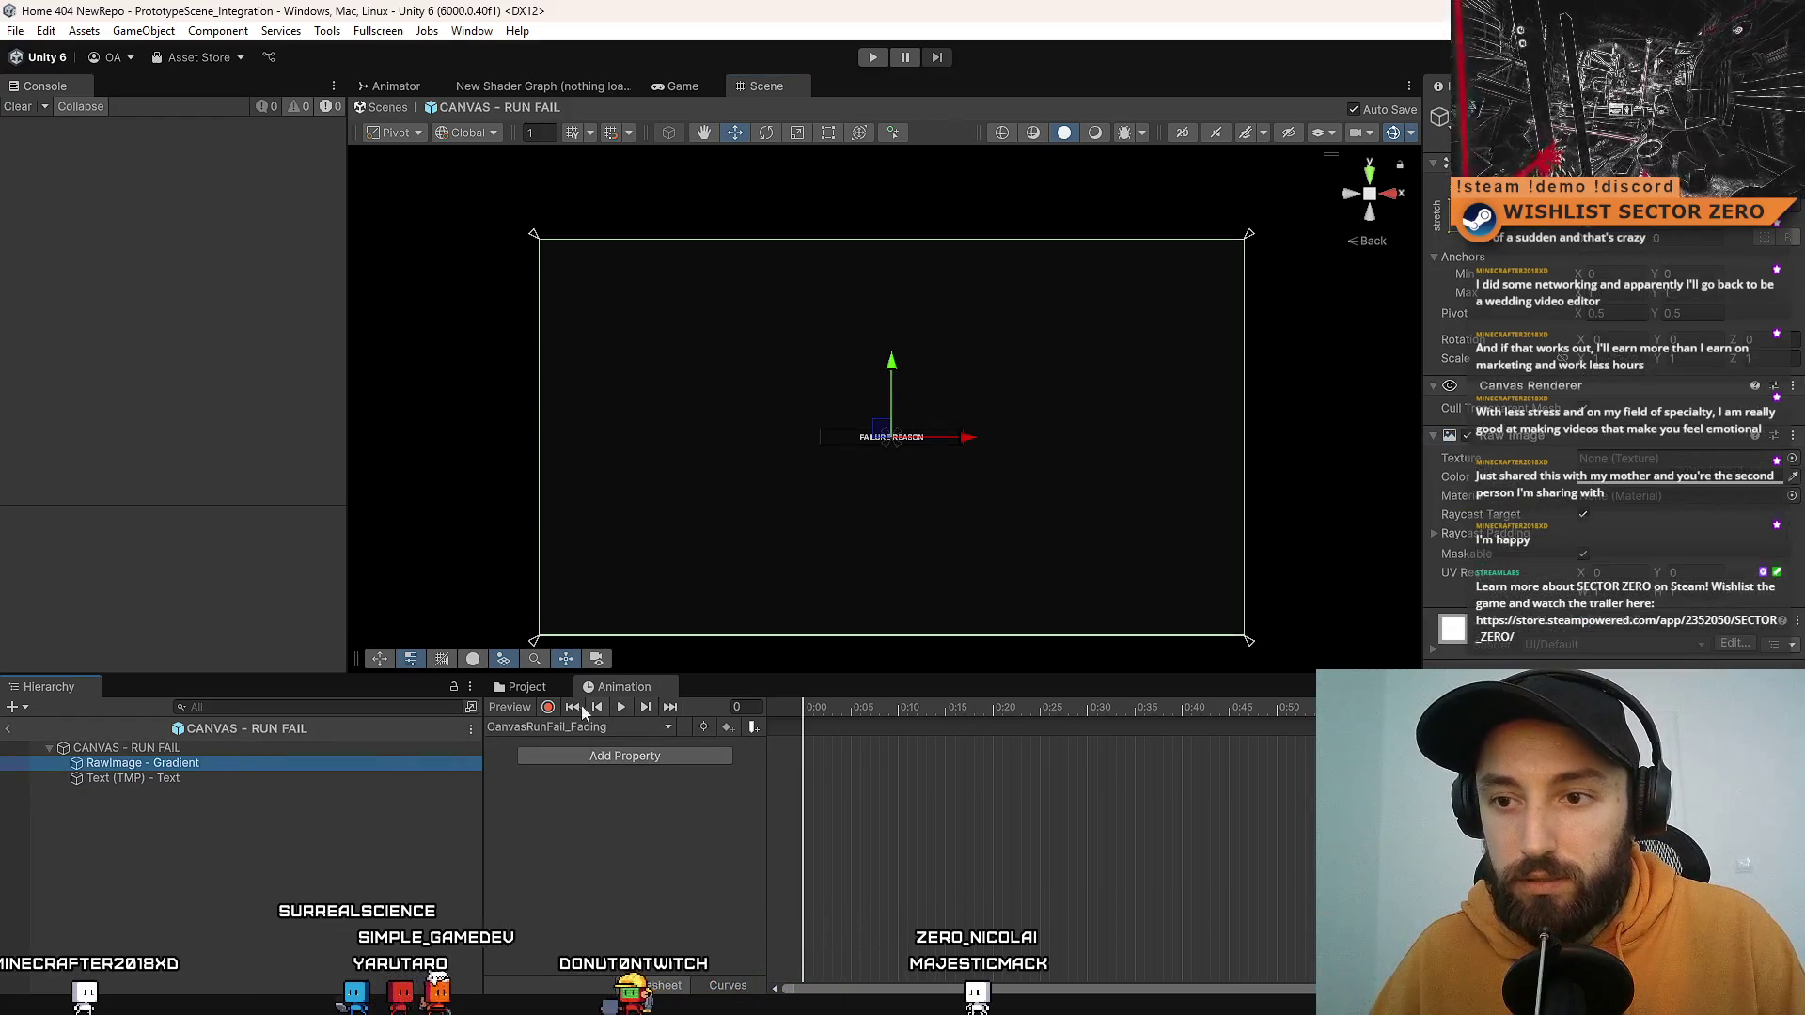
click(548, 707)
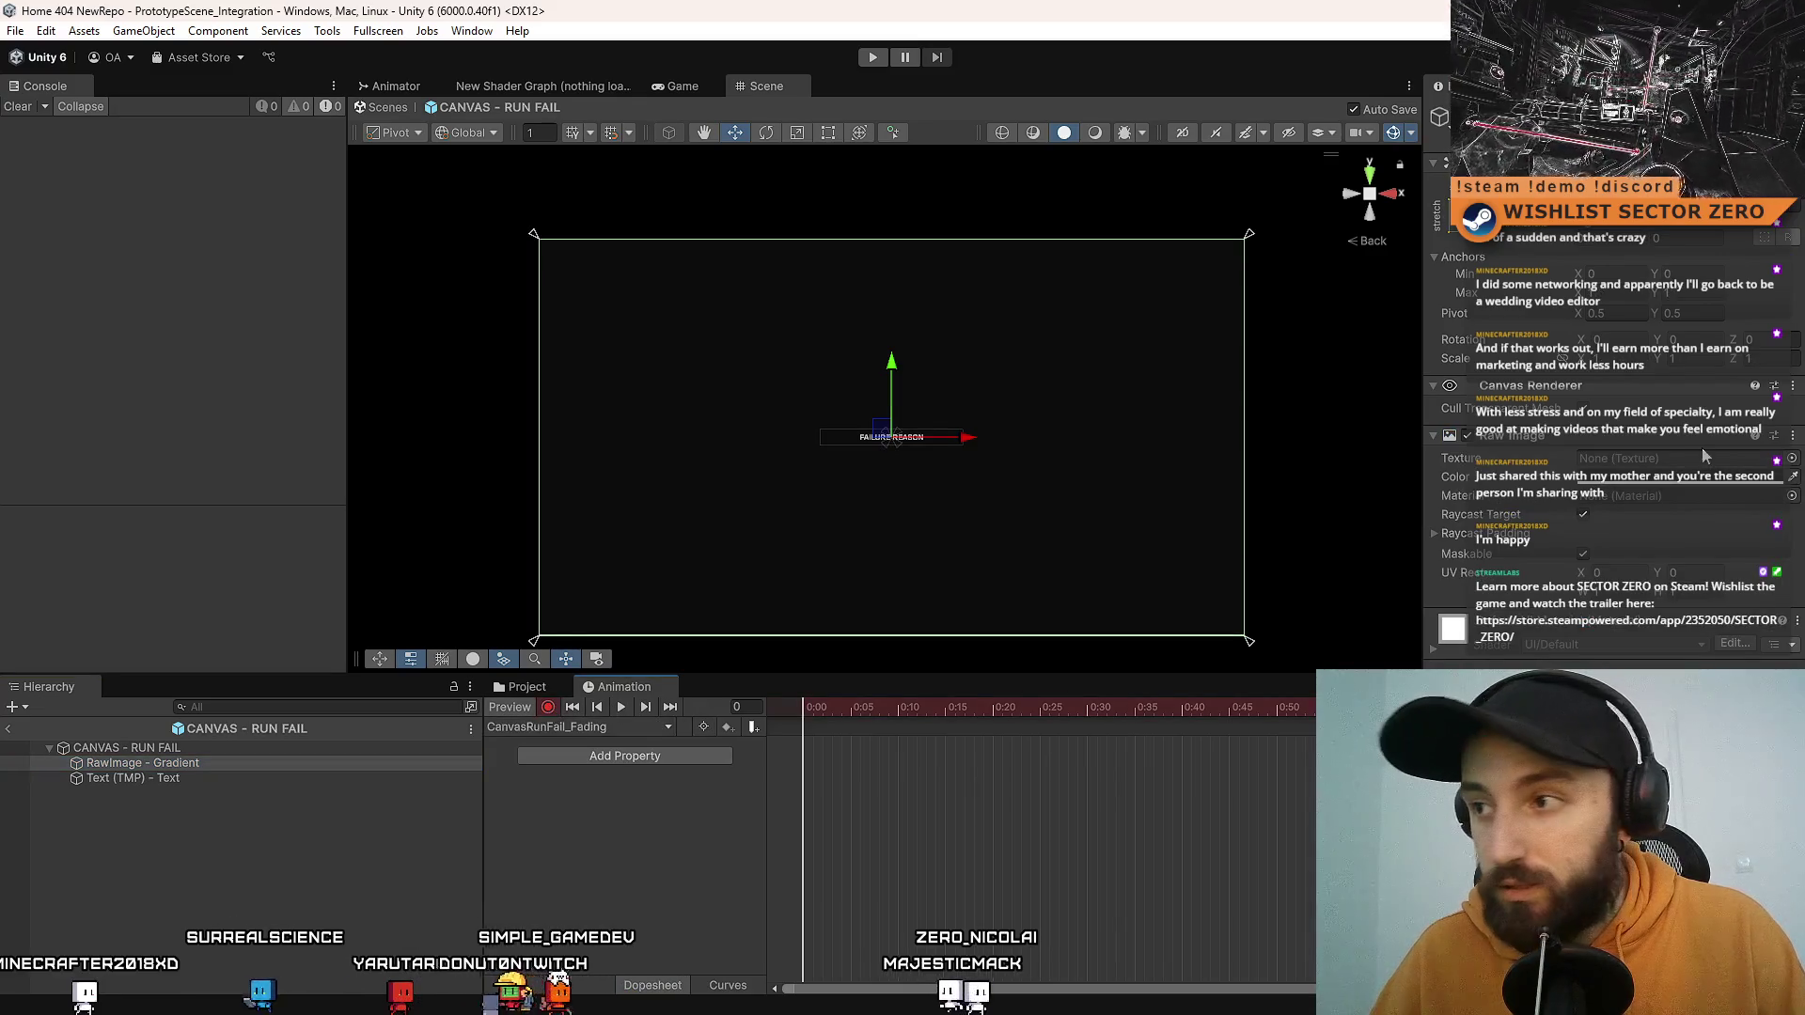
click(1673, 477)
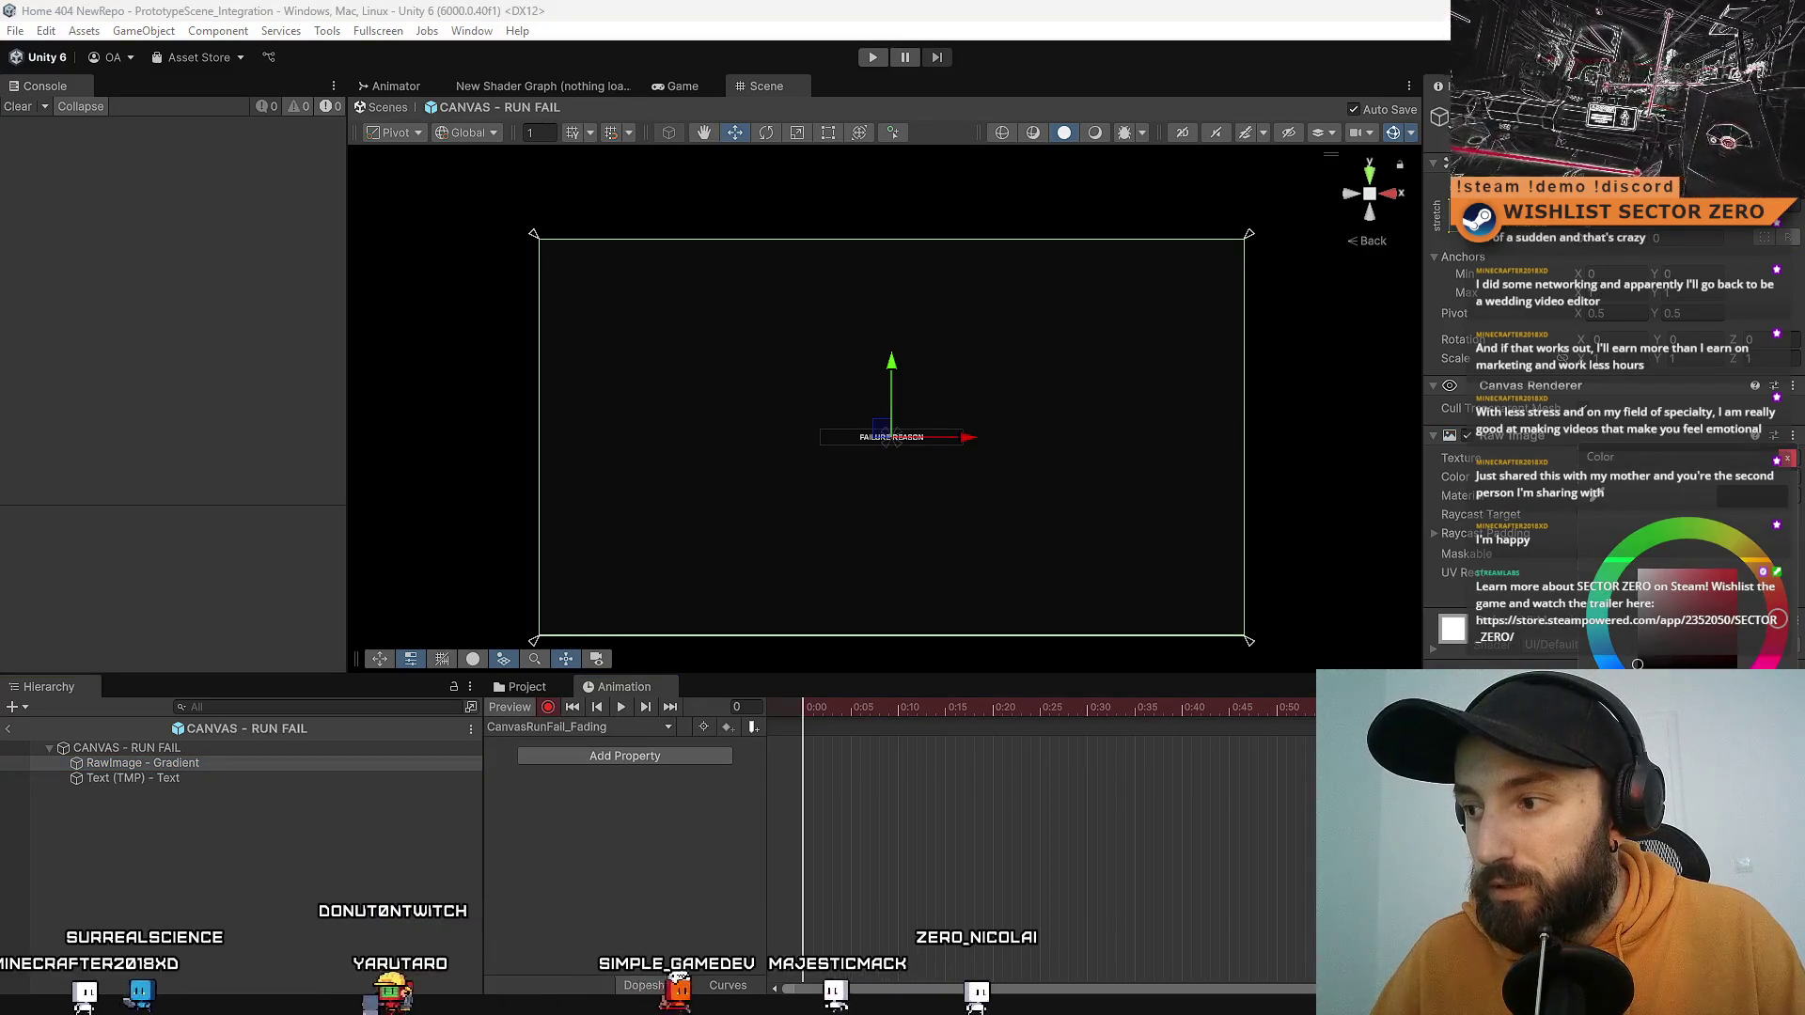
click(1637, 664)
click(1487, 467)
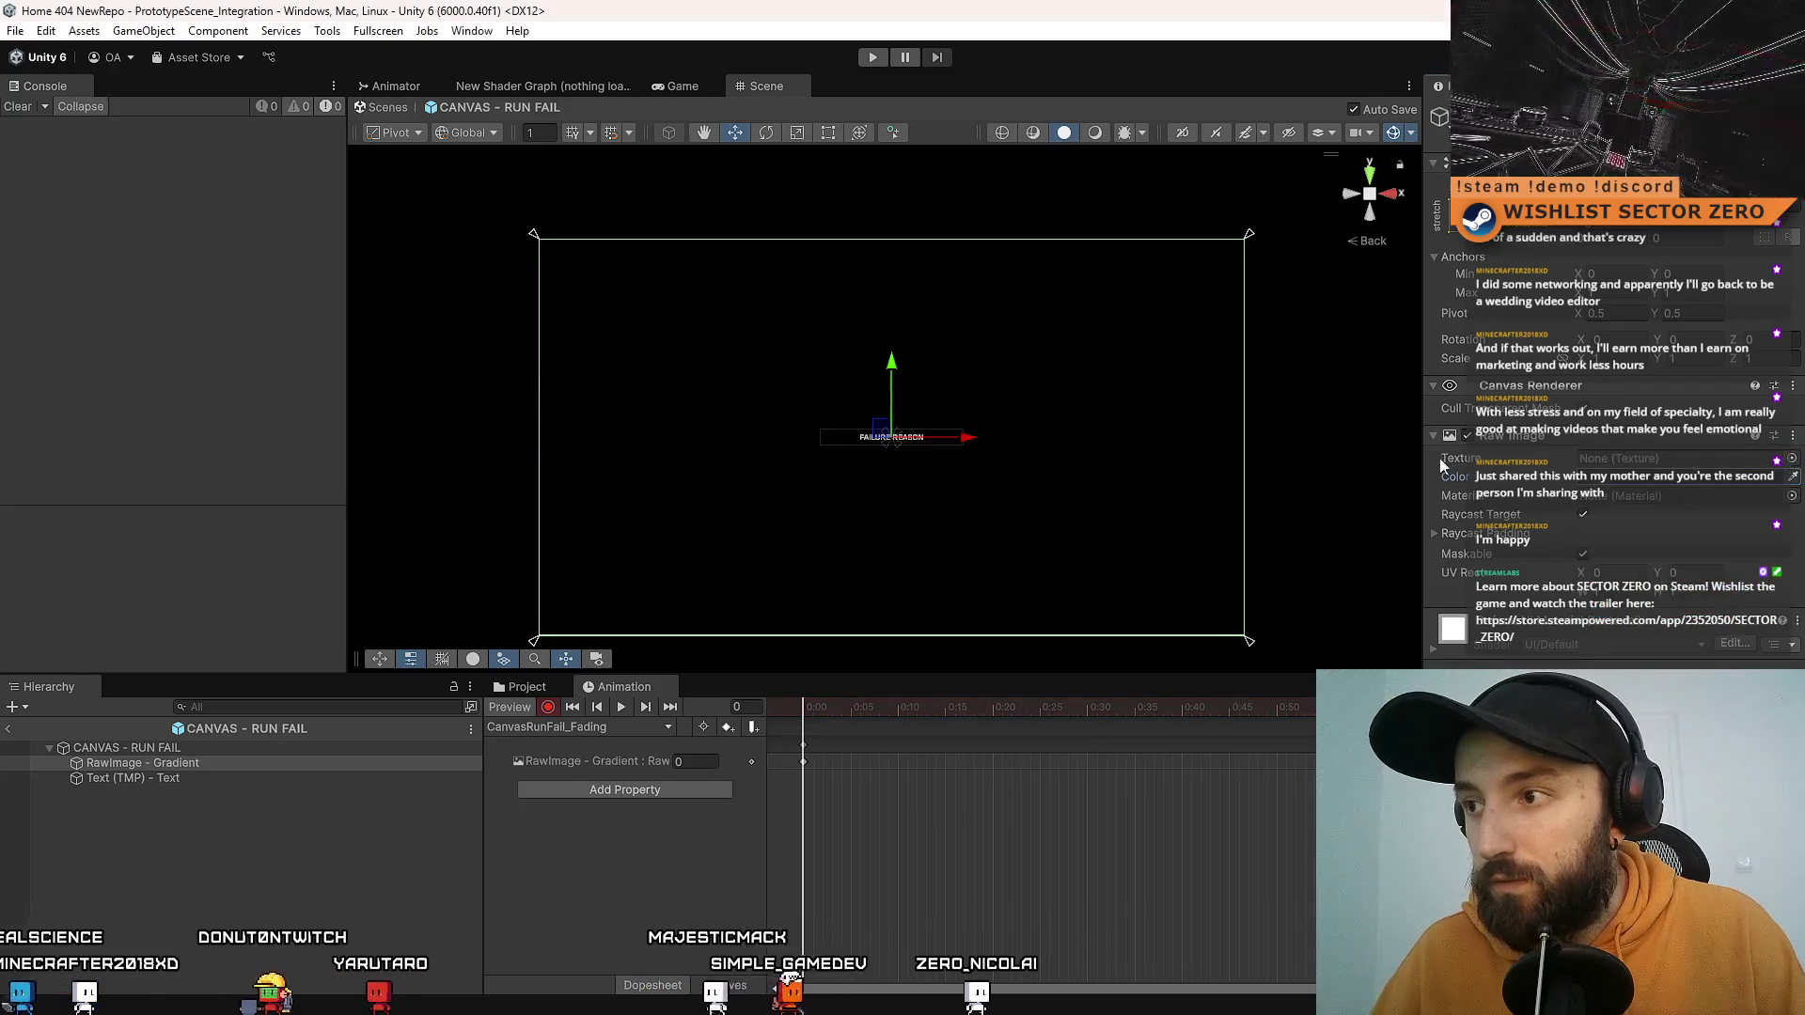
Step: Key the Text (TMP) colour alpha to 0, then move the playhead later
click(212, 780)
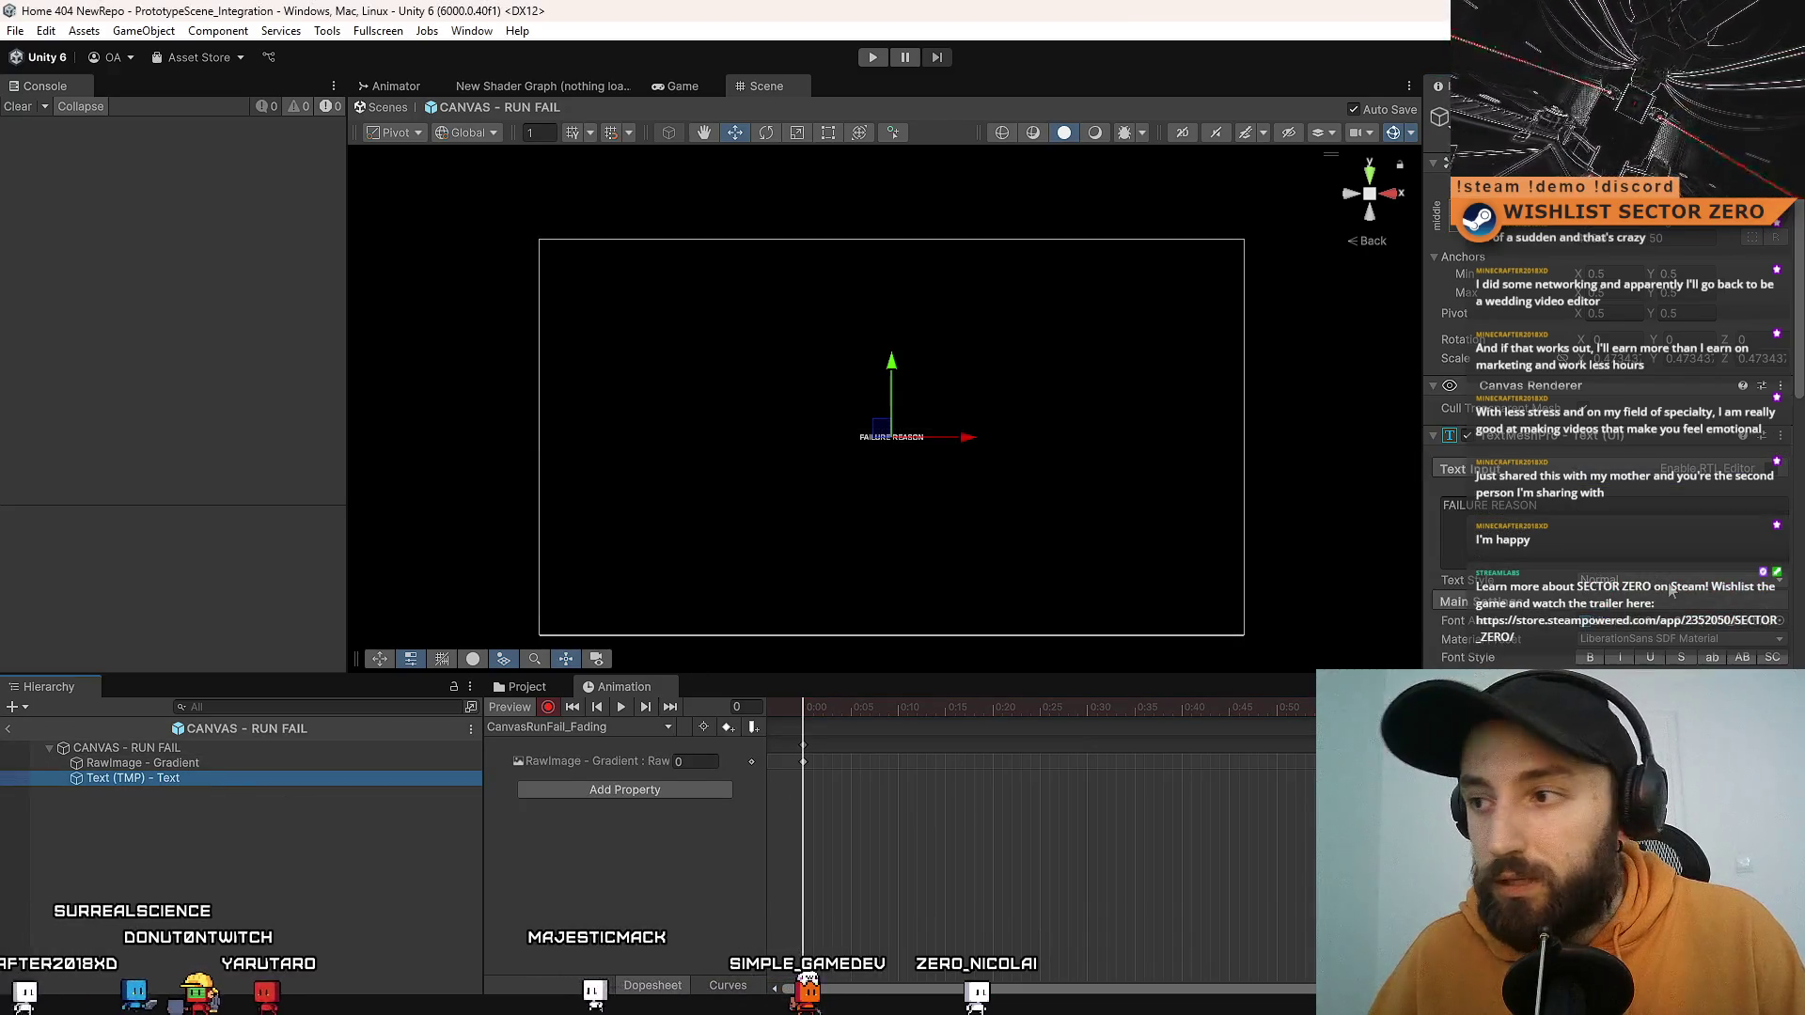
scroll(1626, 507, down, 5)
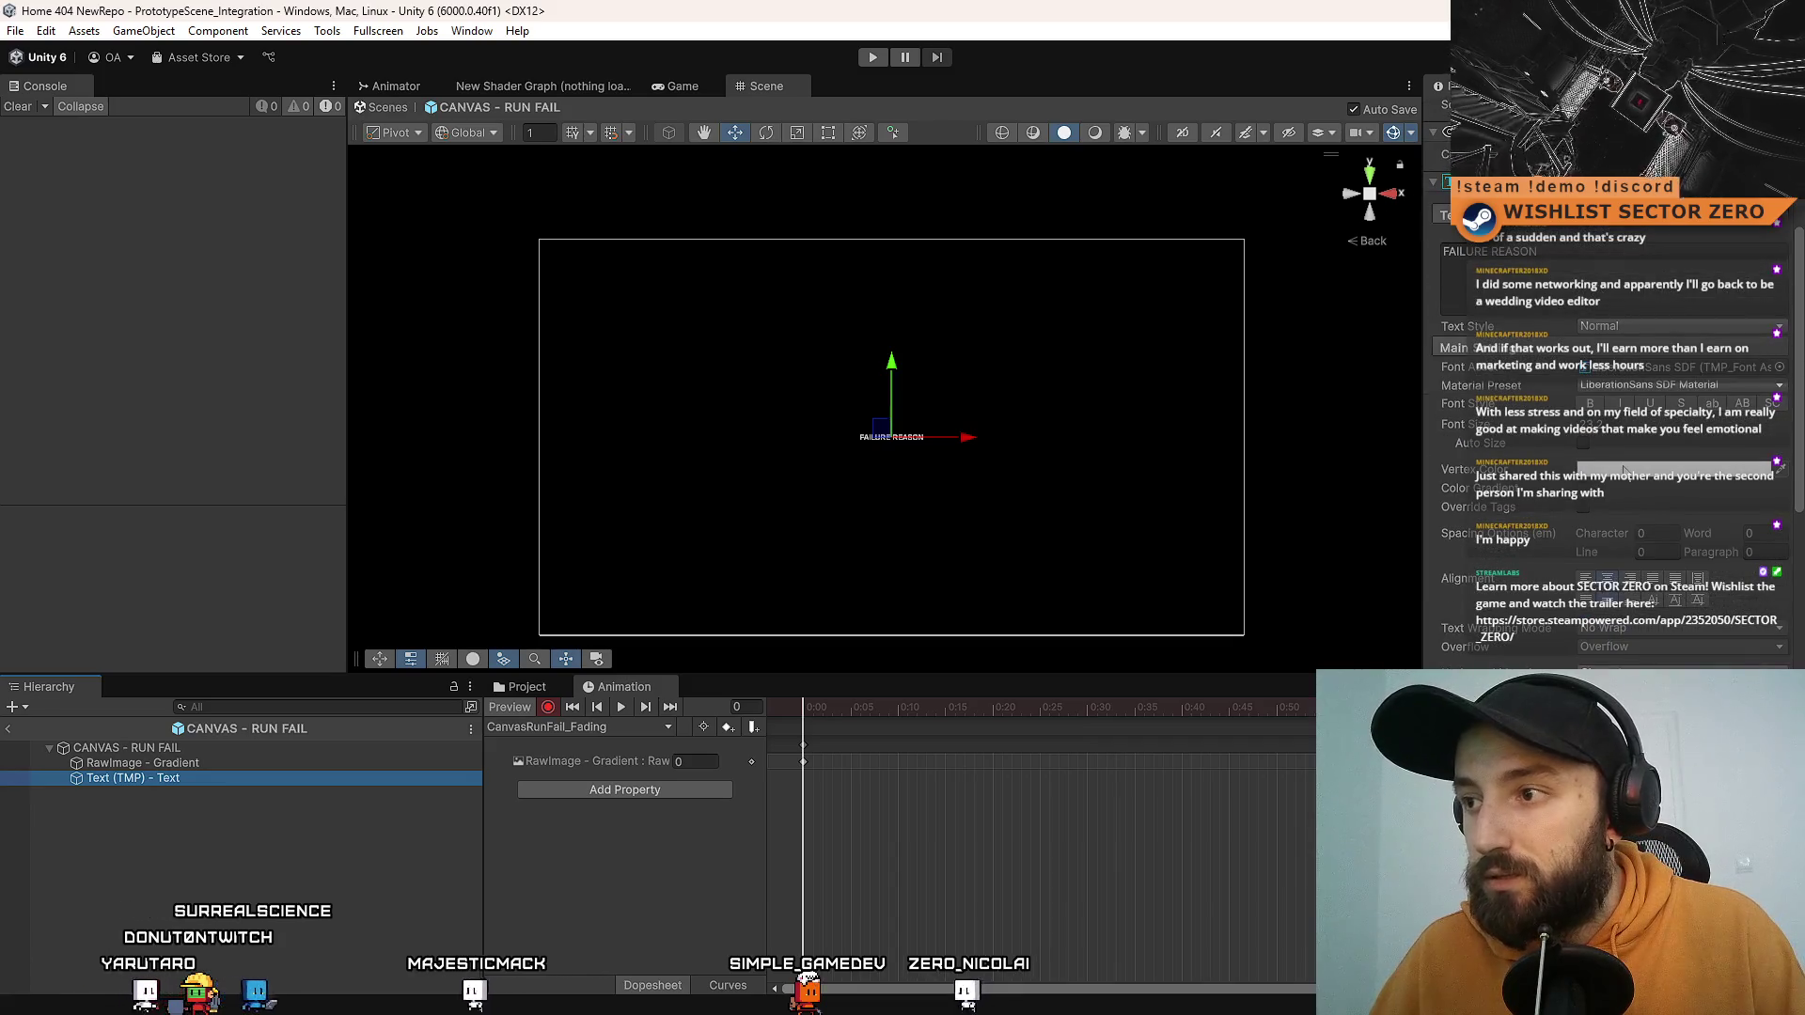
click(1623, 470)
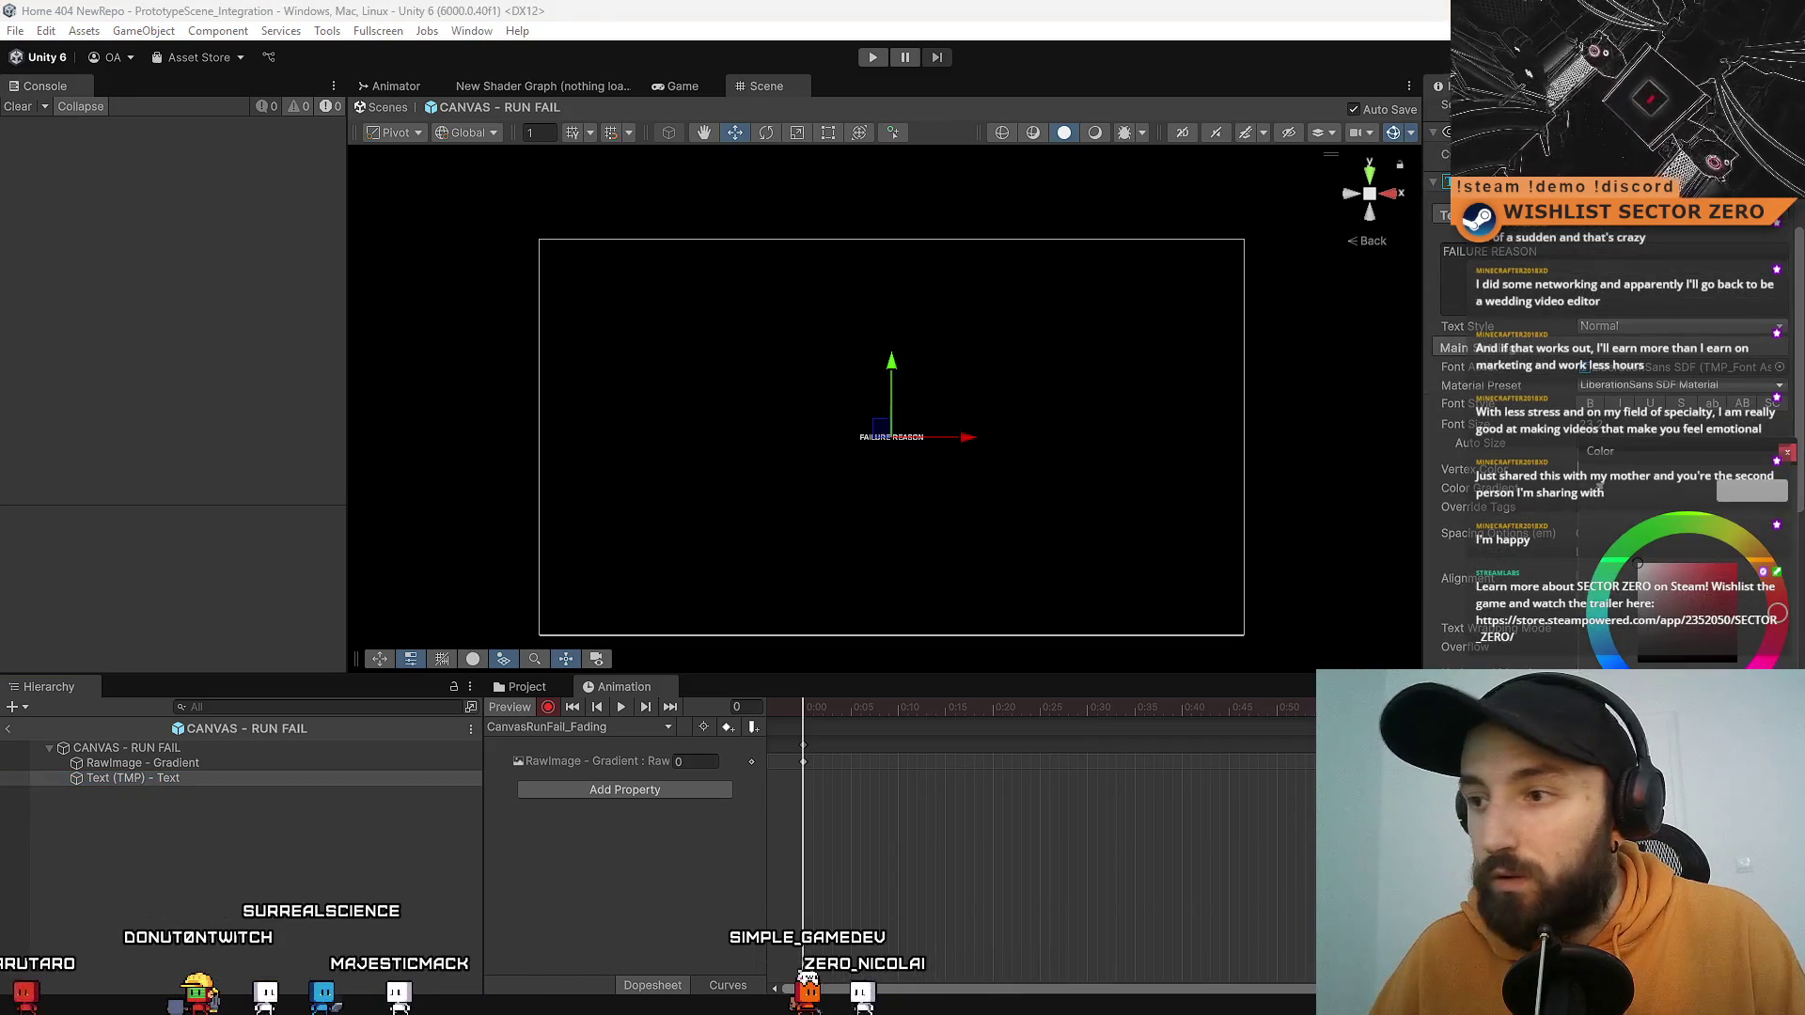
text(0)
click(1785, 453)
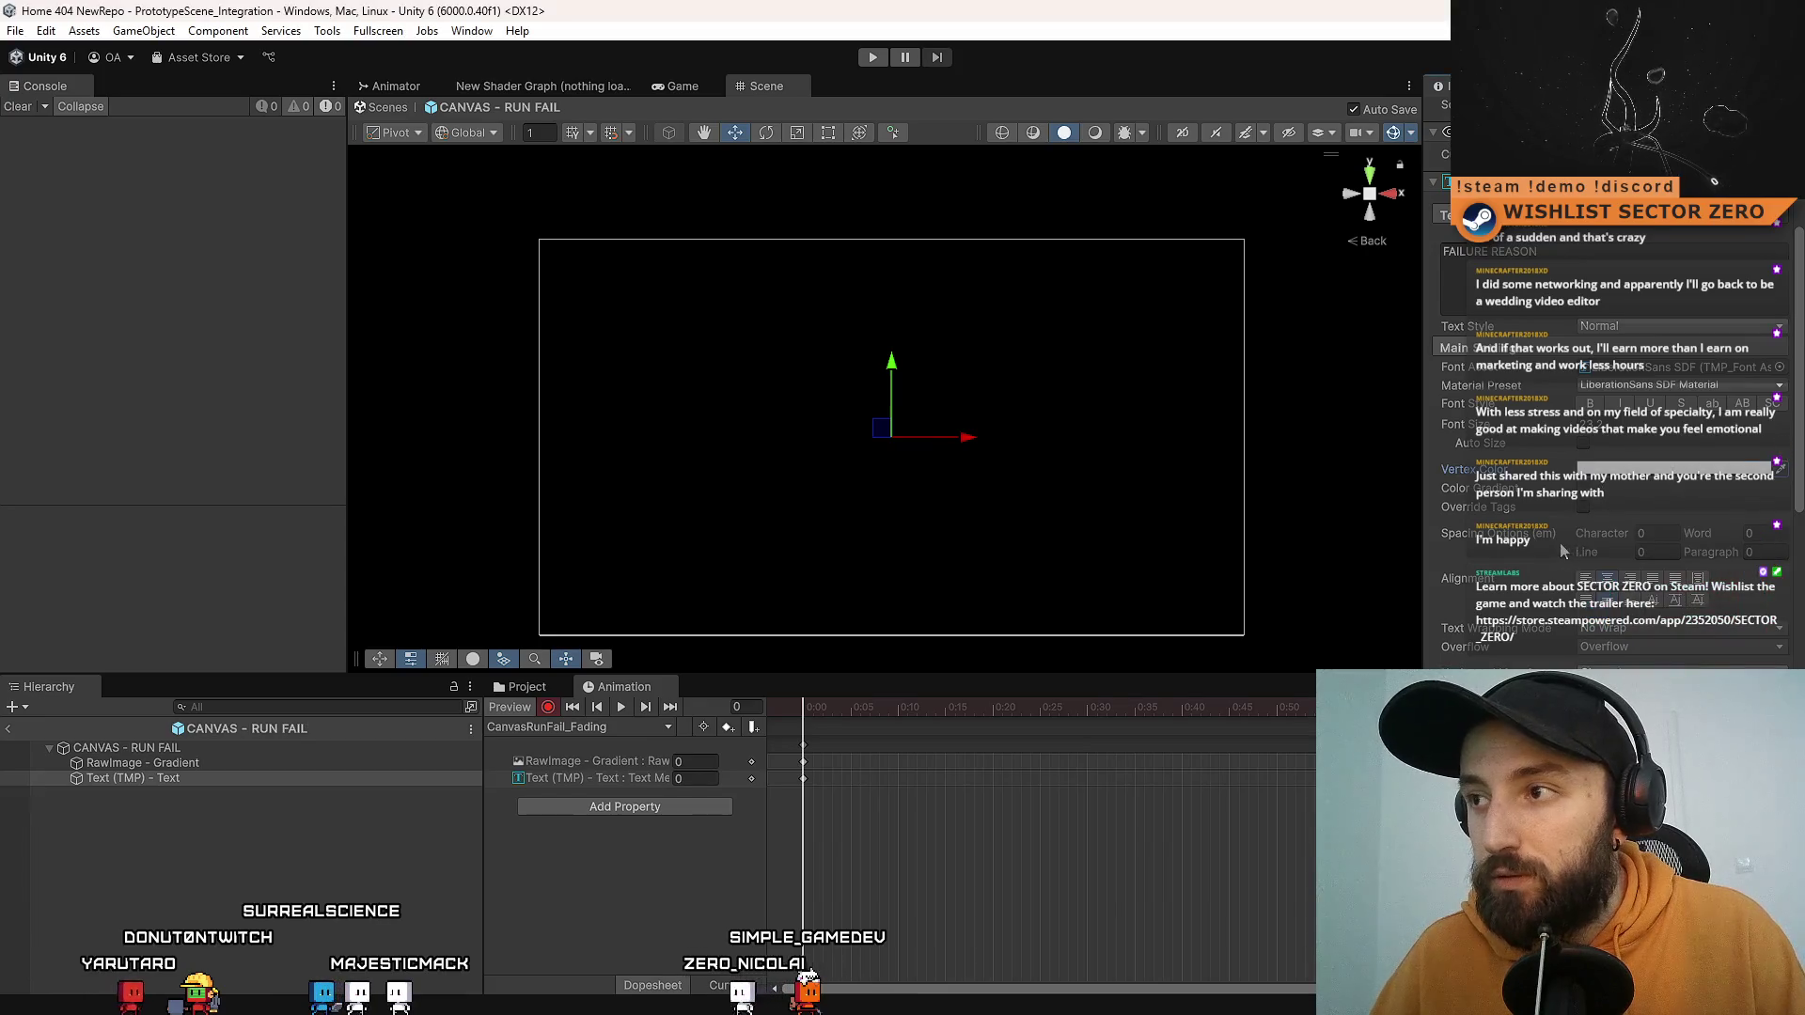
scroll(1563, 552, up, 3)
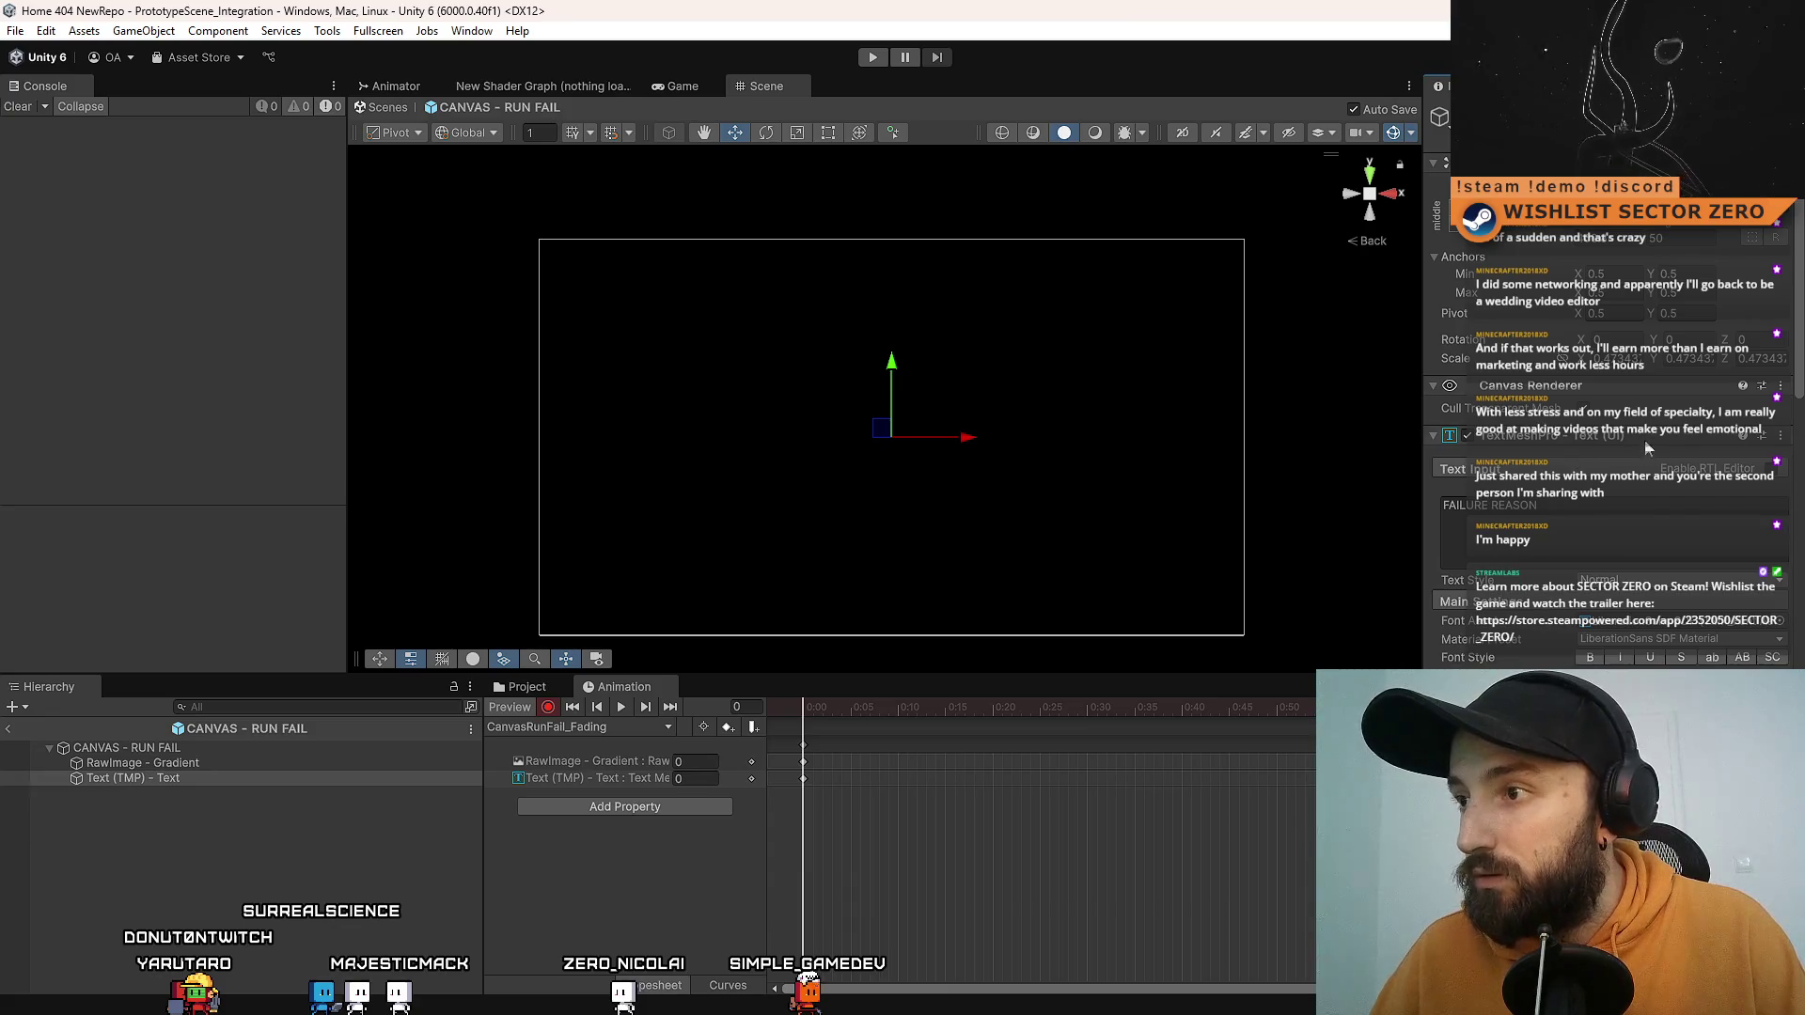
scroll(1634, 447, down, 5)
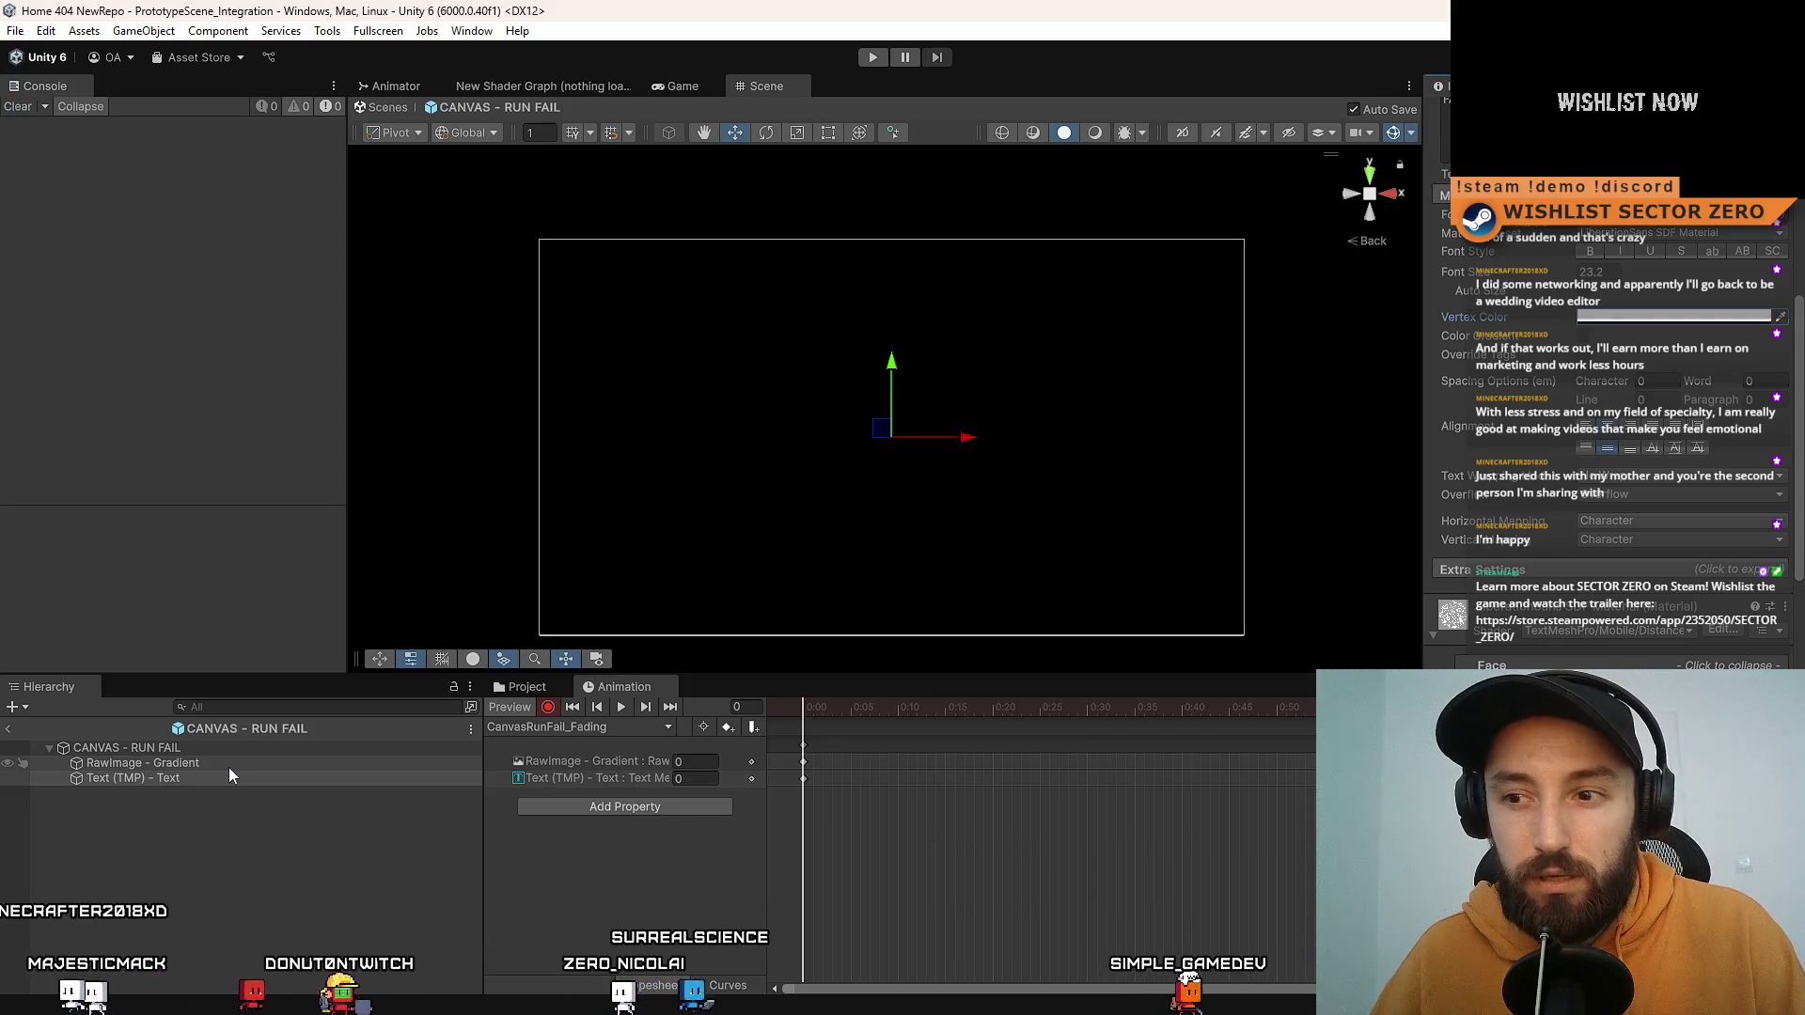
mouse_move(833, 708)
mouse_down()
mouse_move(770, 736)
mouse_move(1181, 815)
mouse_move(797, 799)
mouse_up()
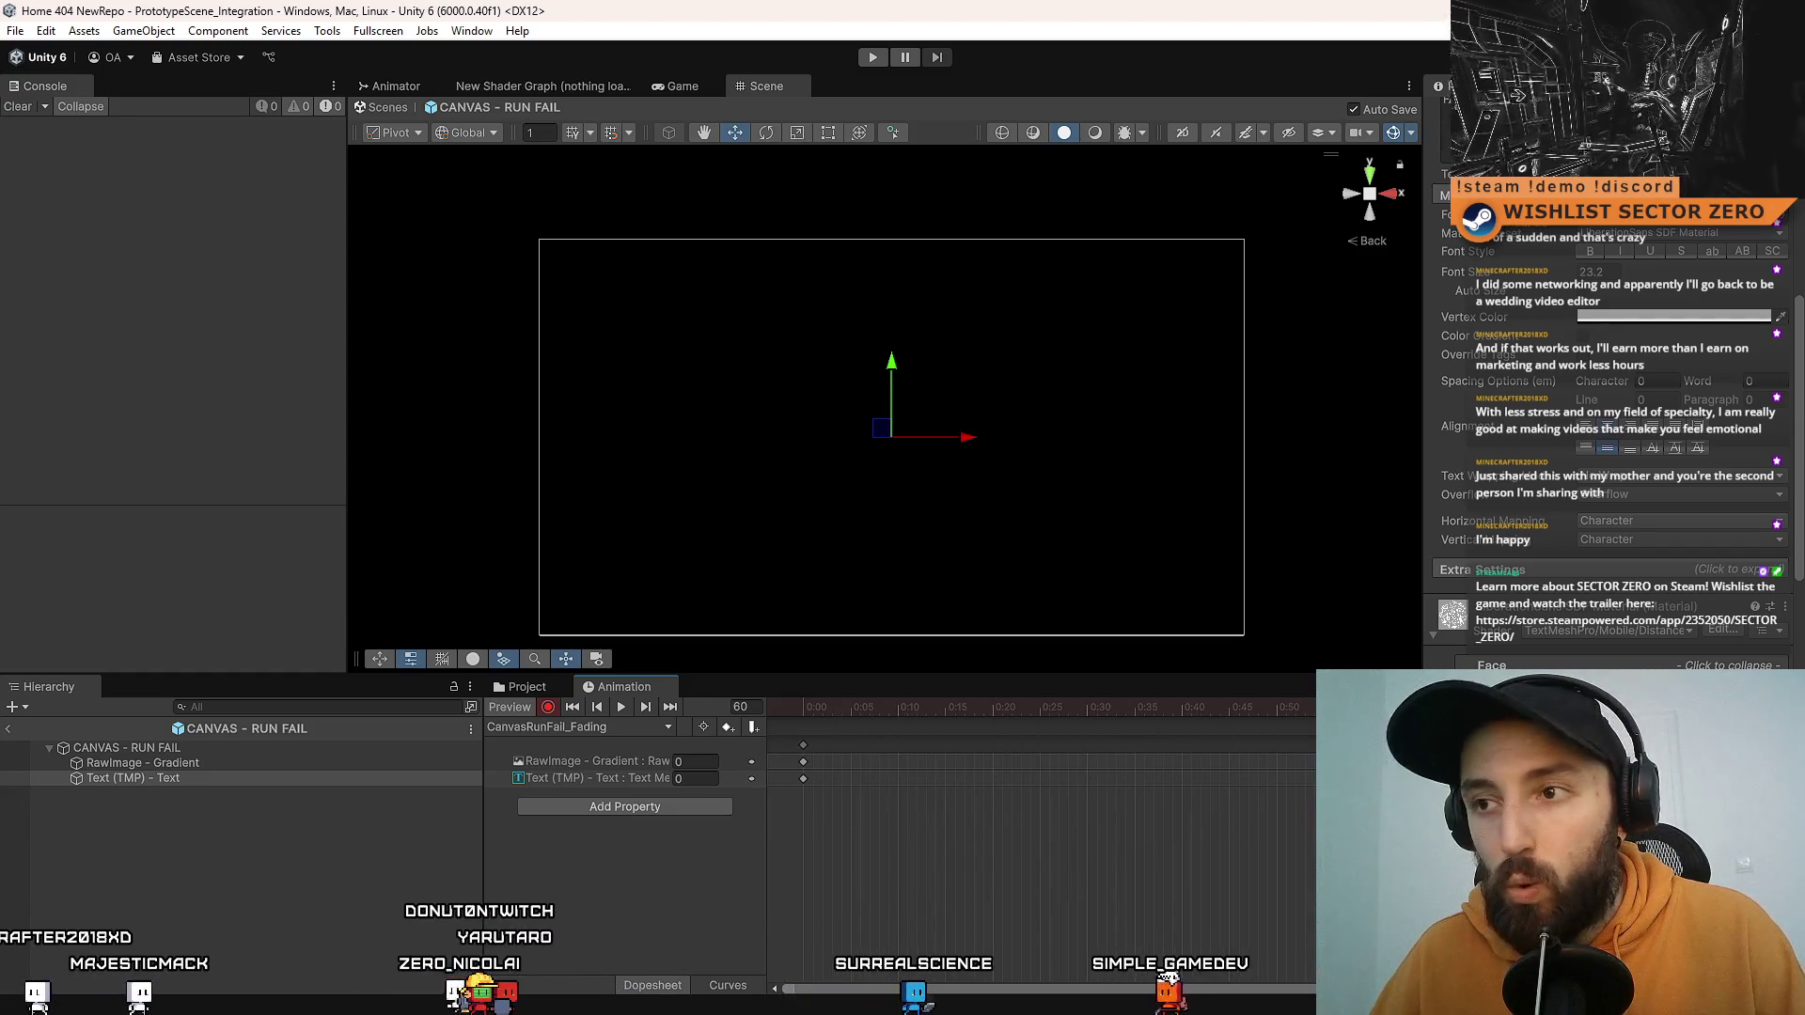
click(224, 762)
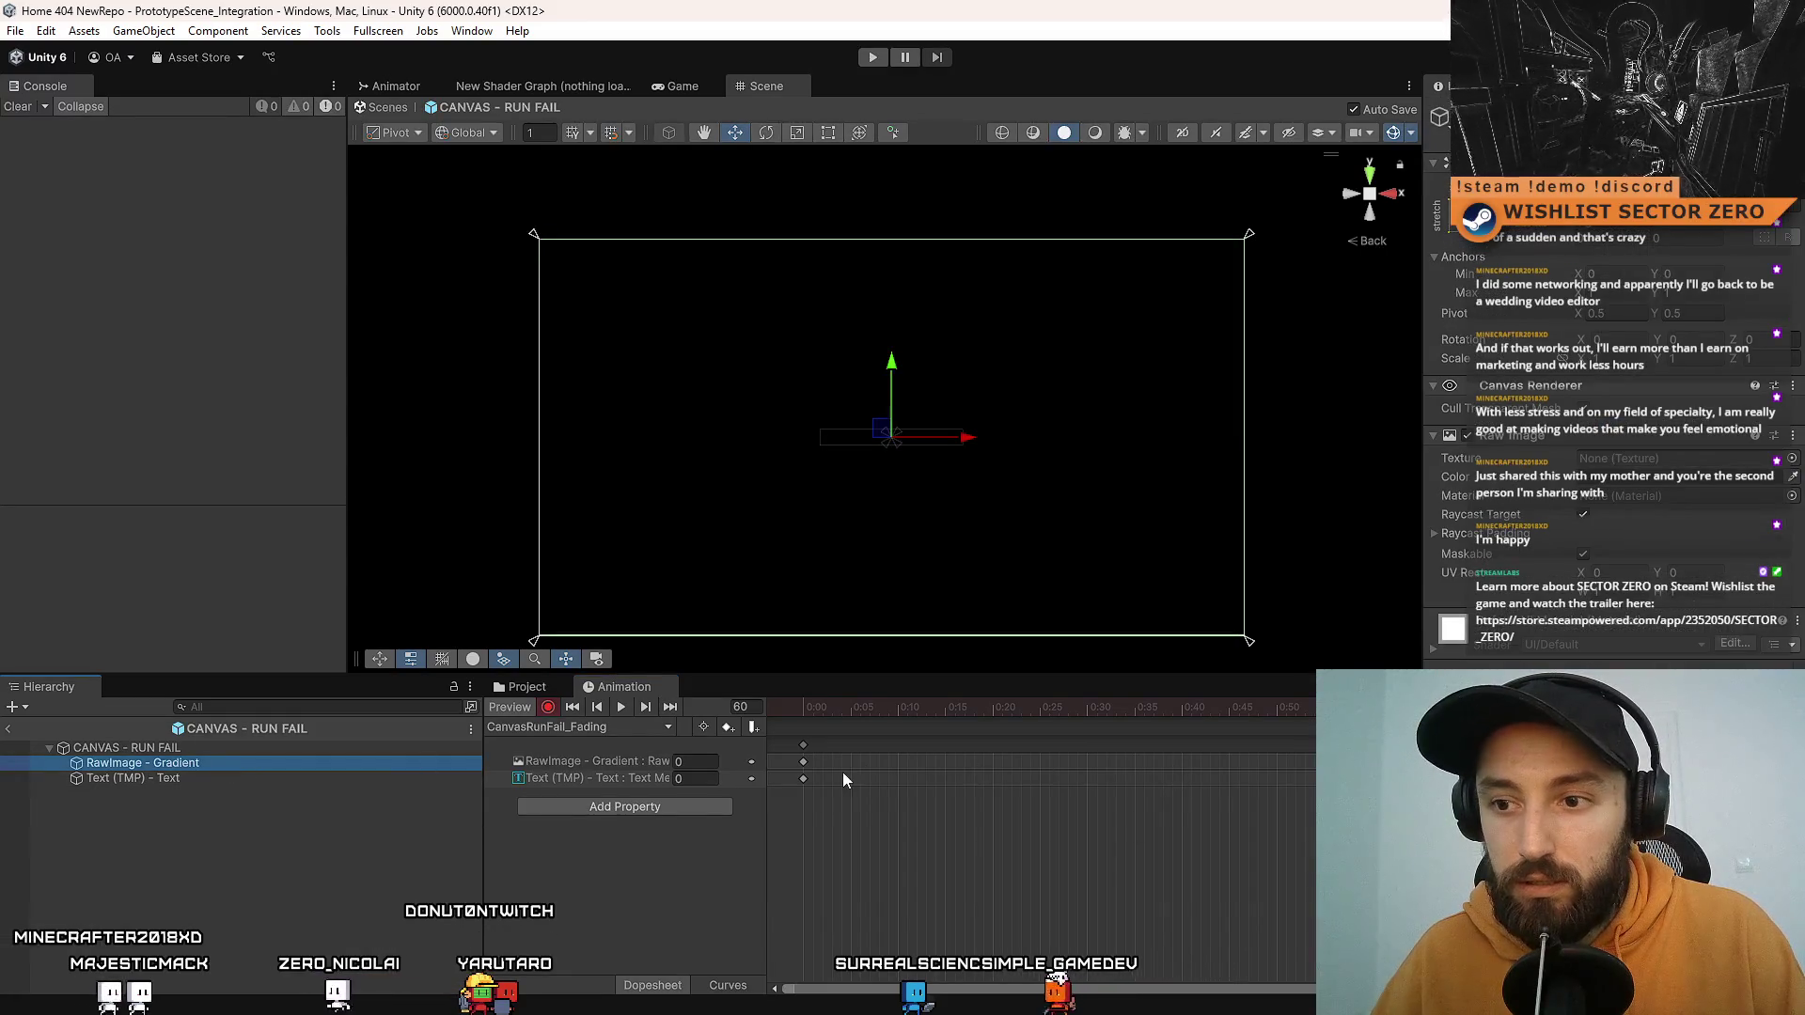
Step: Set the RawImage - Gradient colour alpha to 1 at 1:00
click(1655, 476)
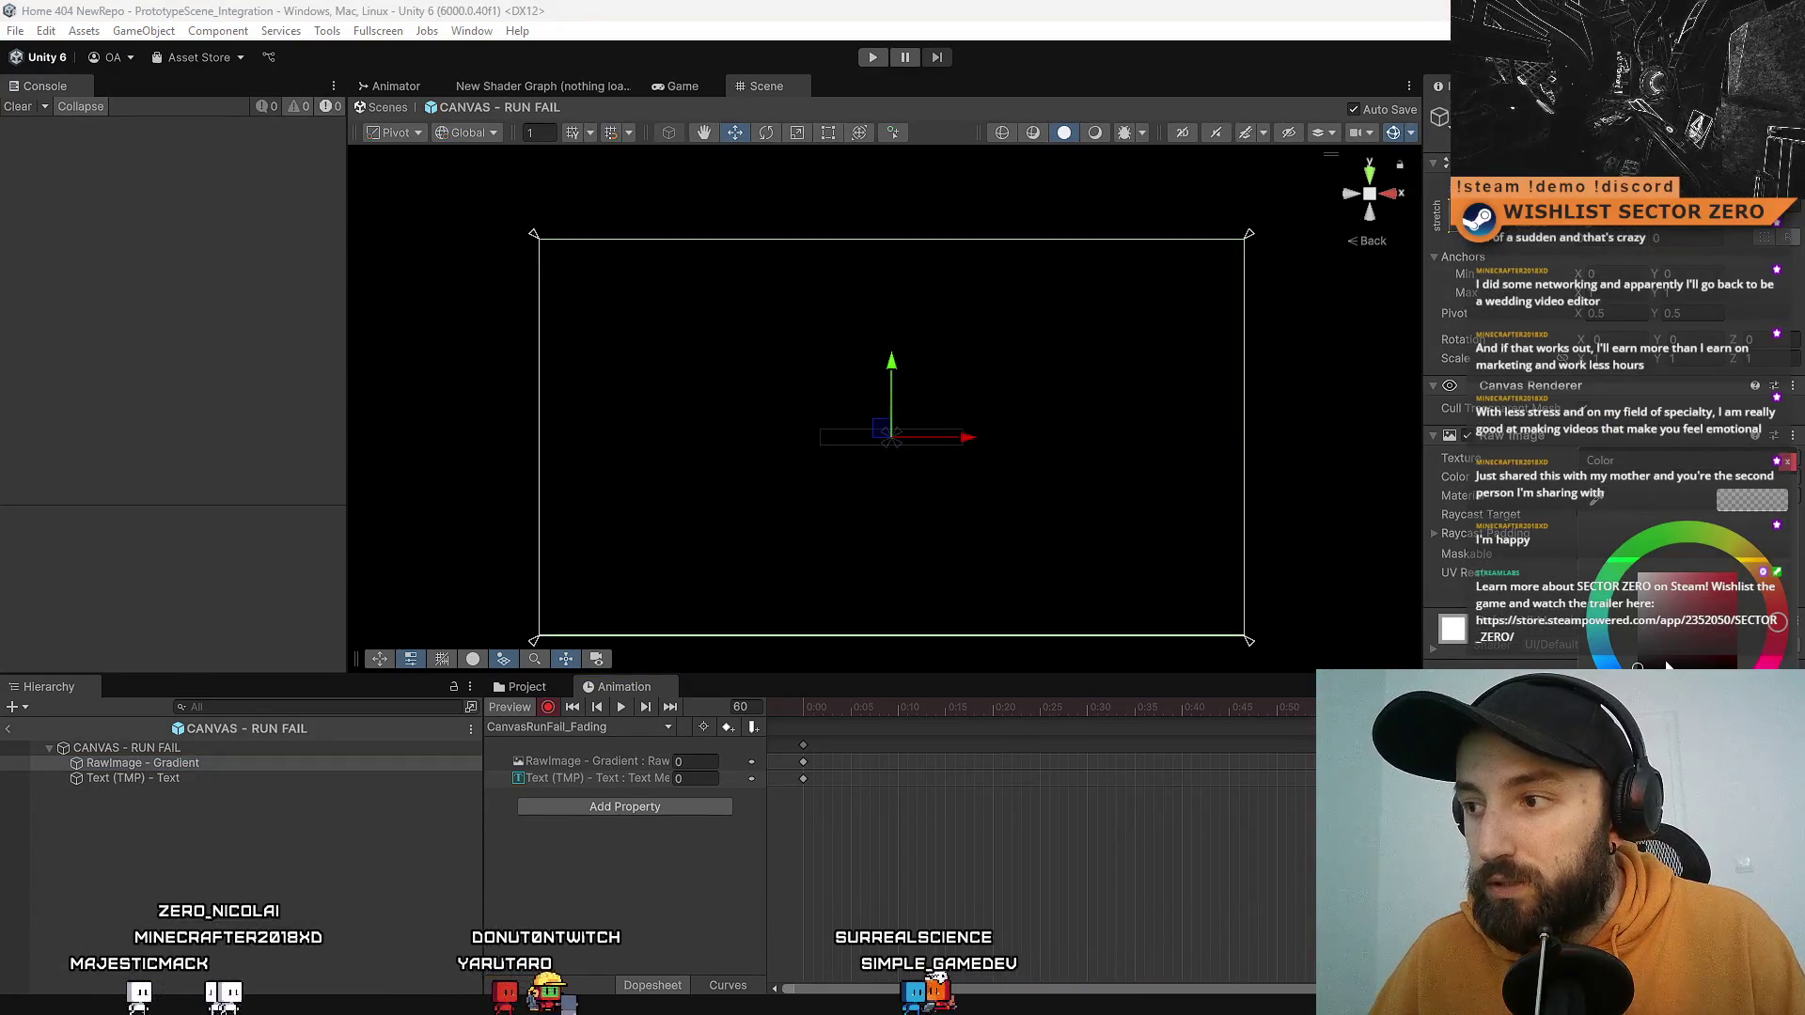
click(1683, 611)
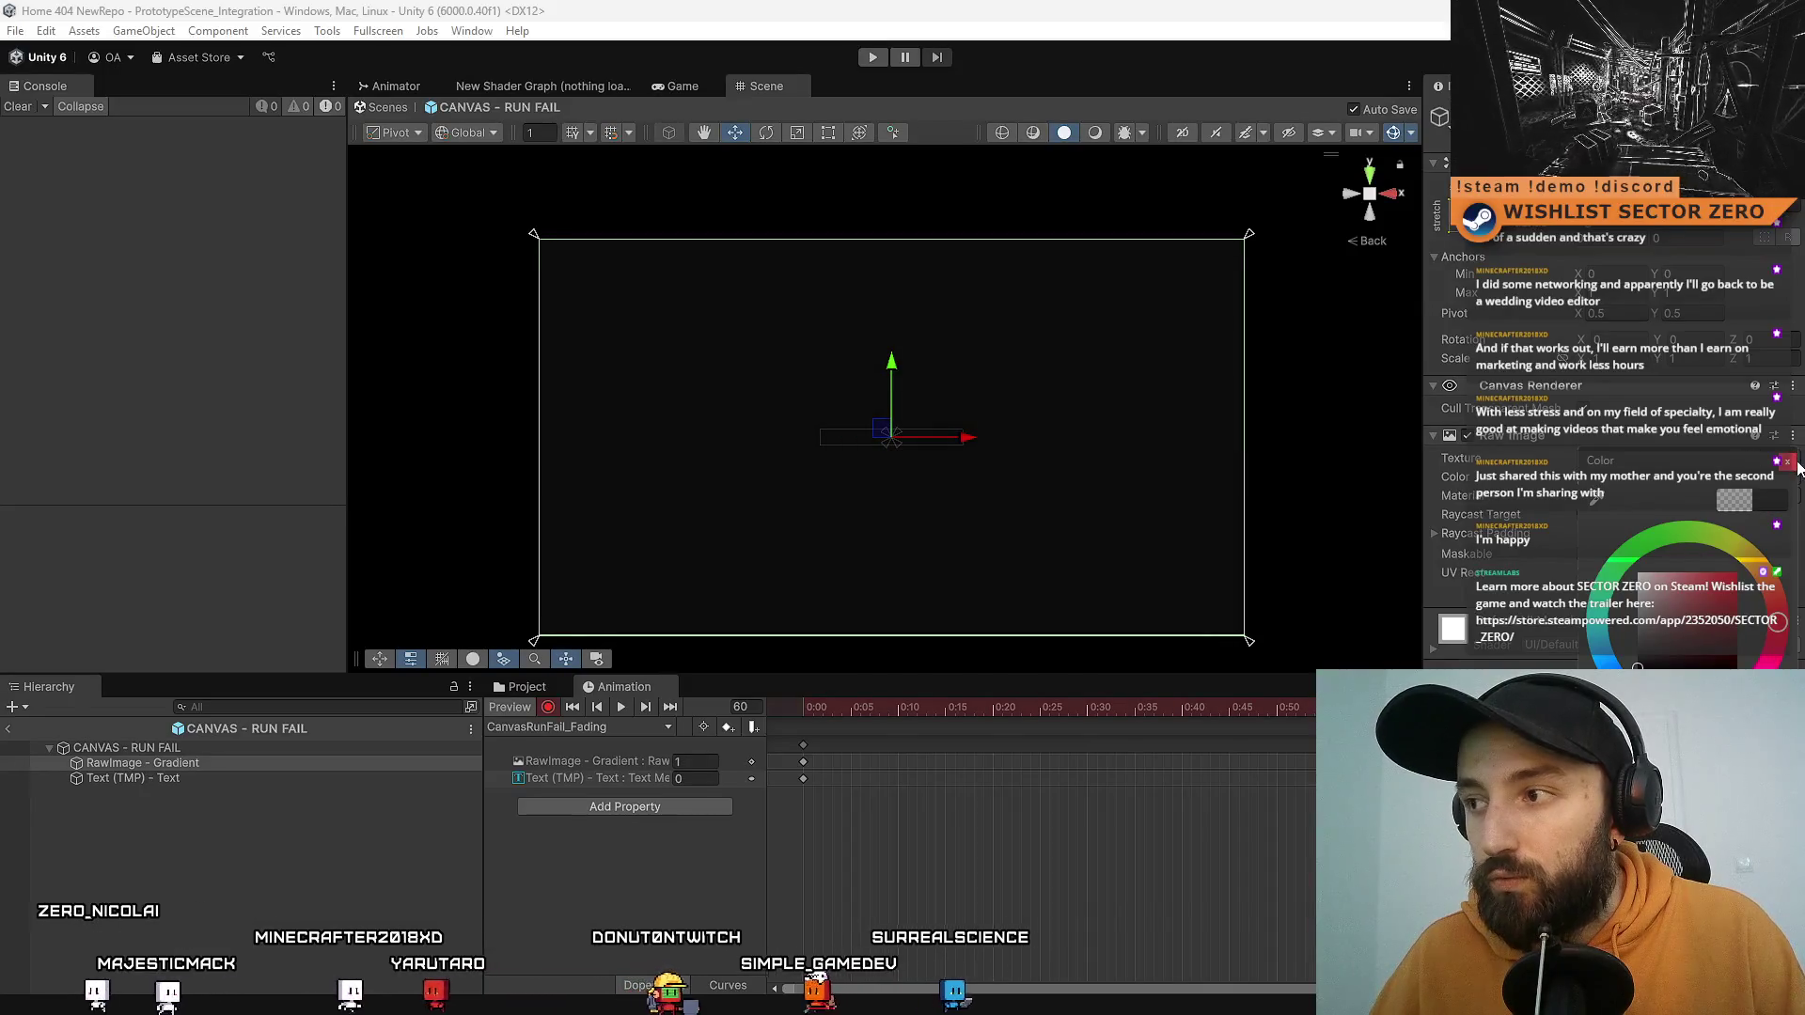
click(1315, 674)
Step: Scrub the preview to frame 120 and select the FAILURE REASON text
scroll(950, 825, right, 5)
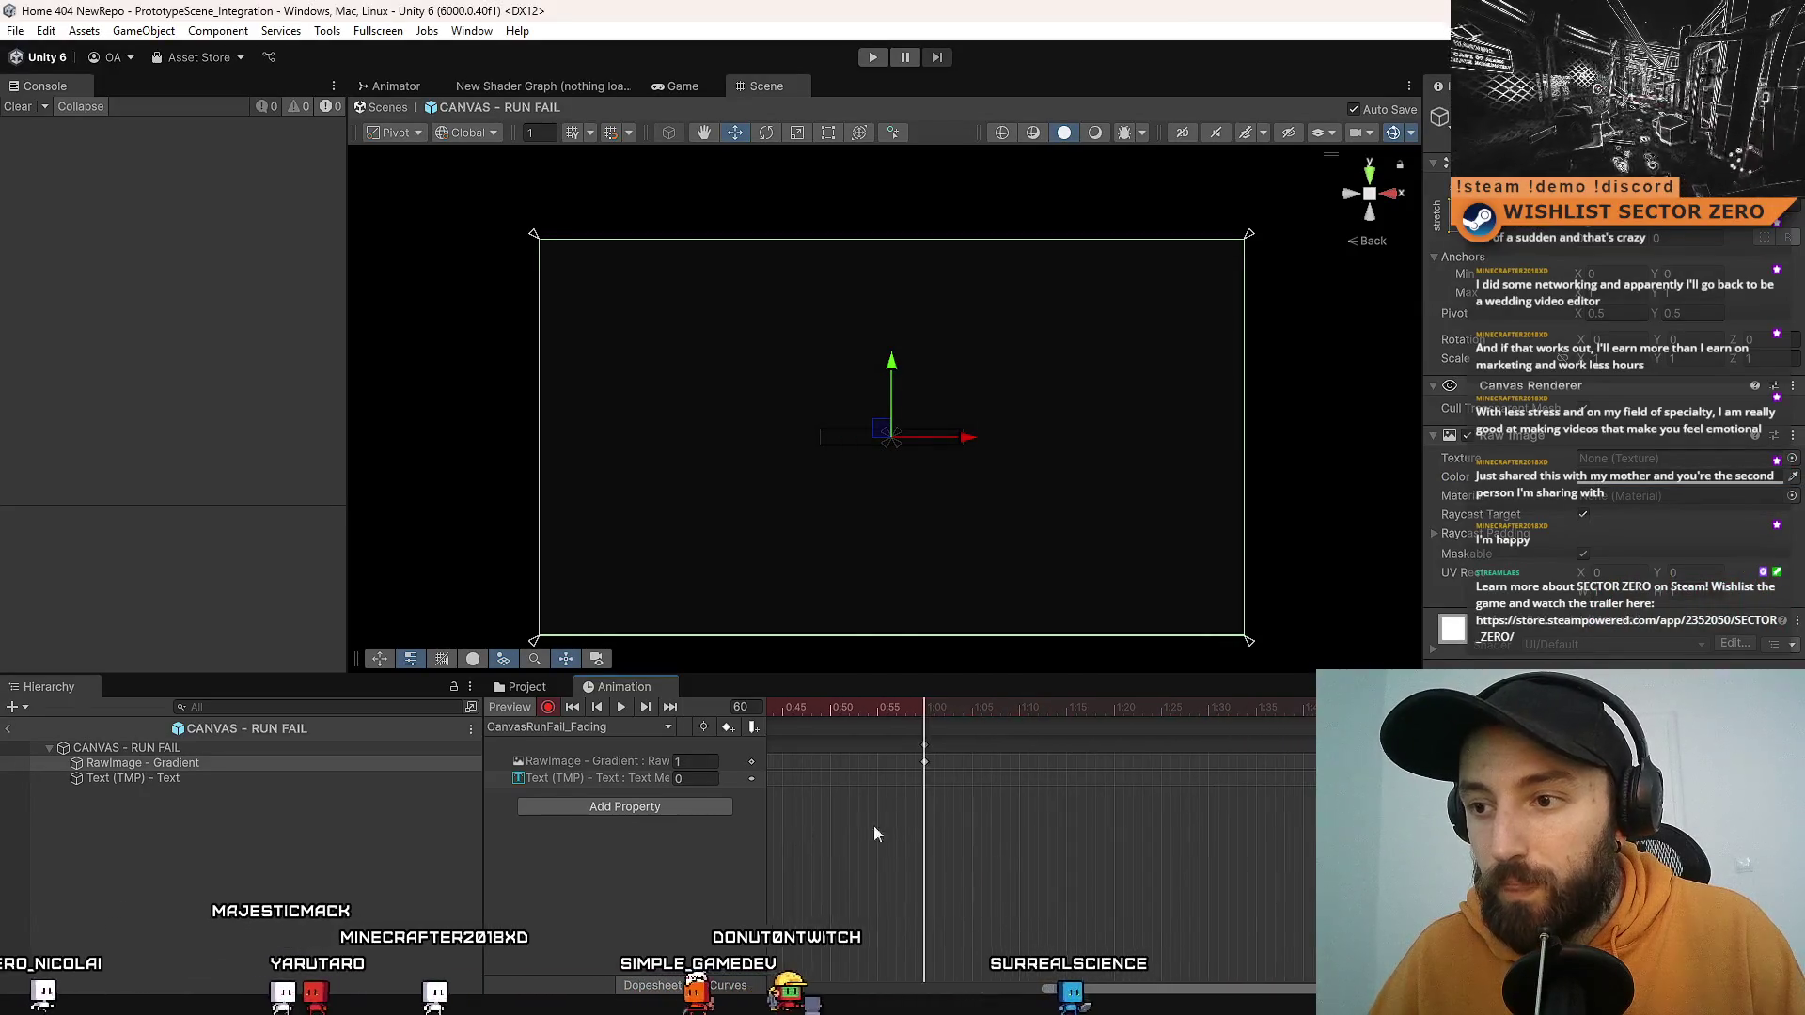
scroll(978, 836, right, 2)
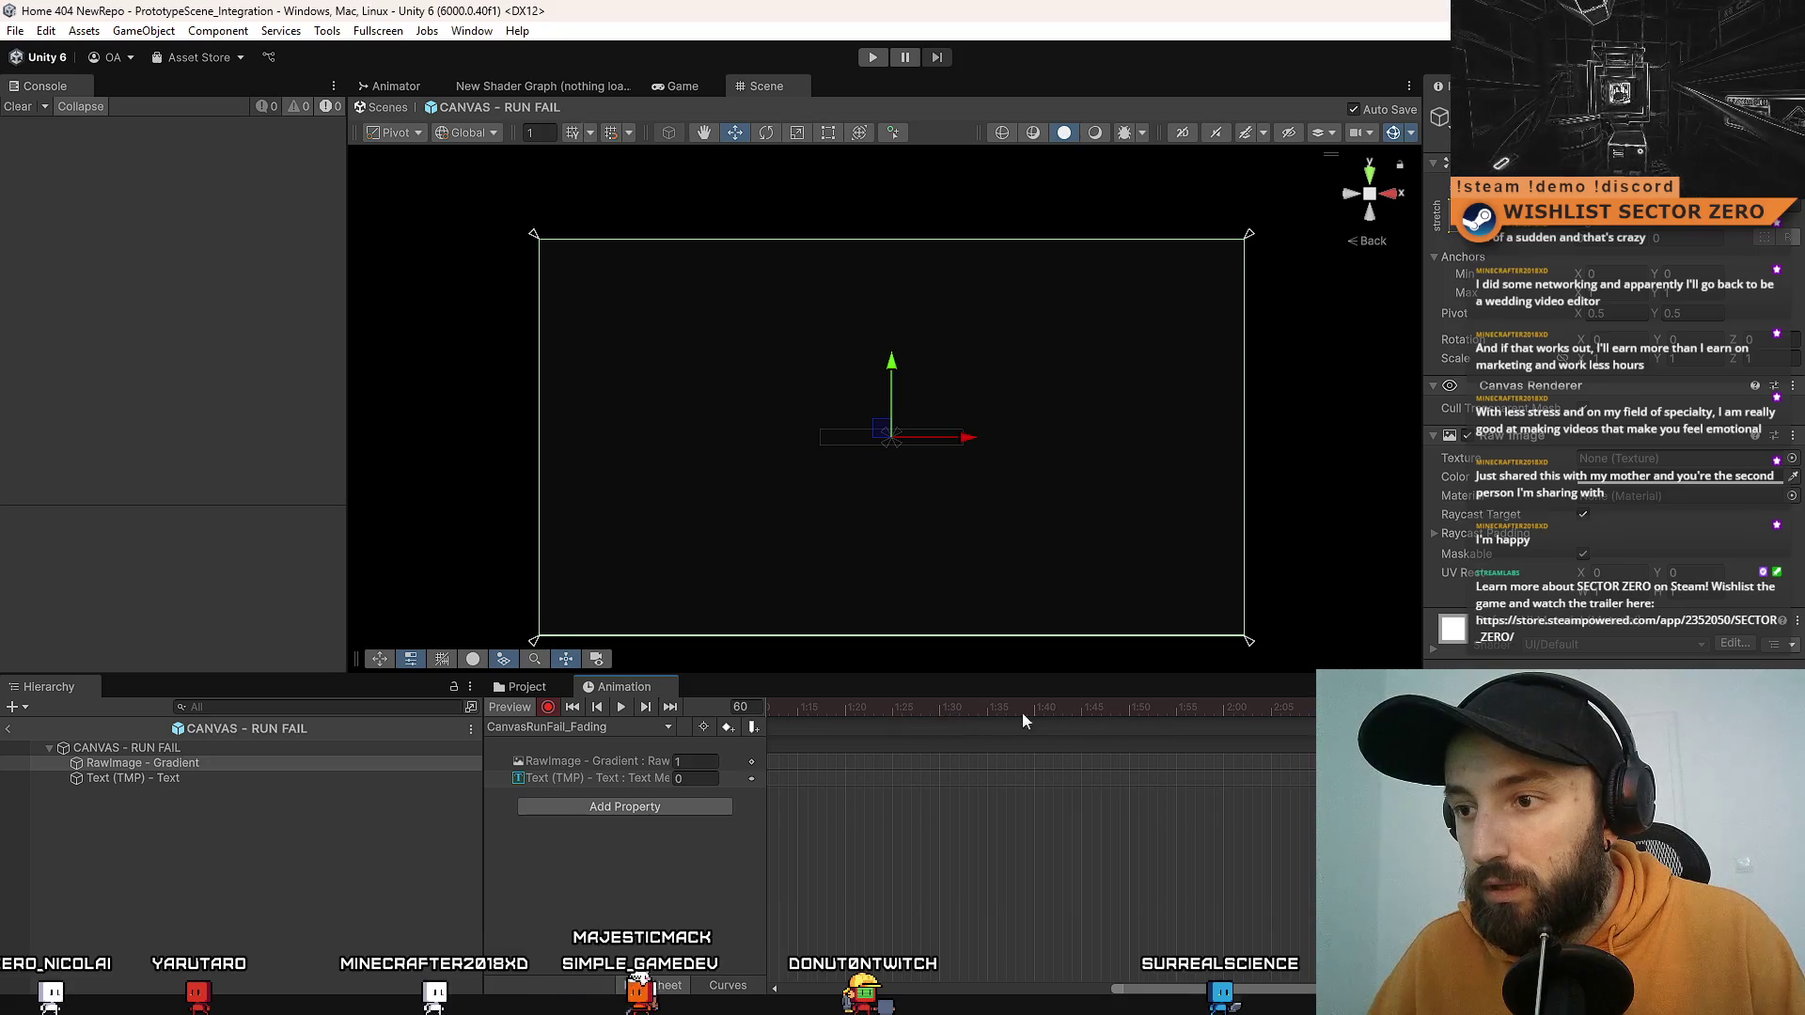
drag(902, 805, 970, 820)
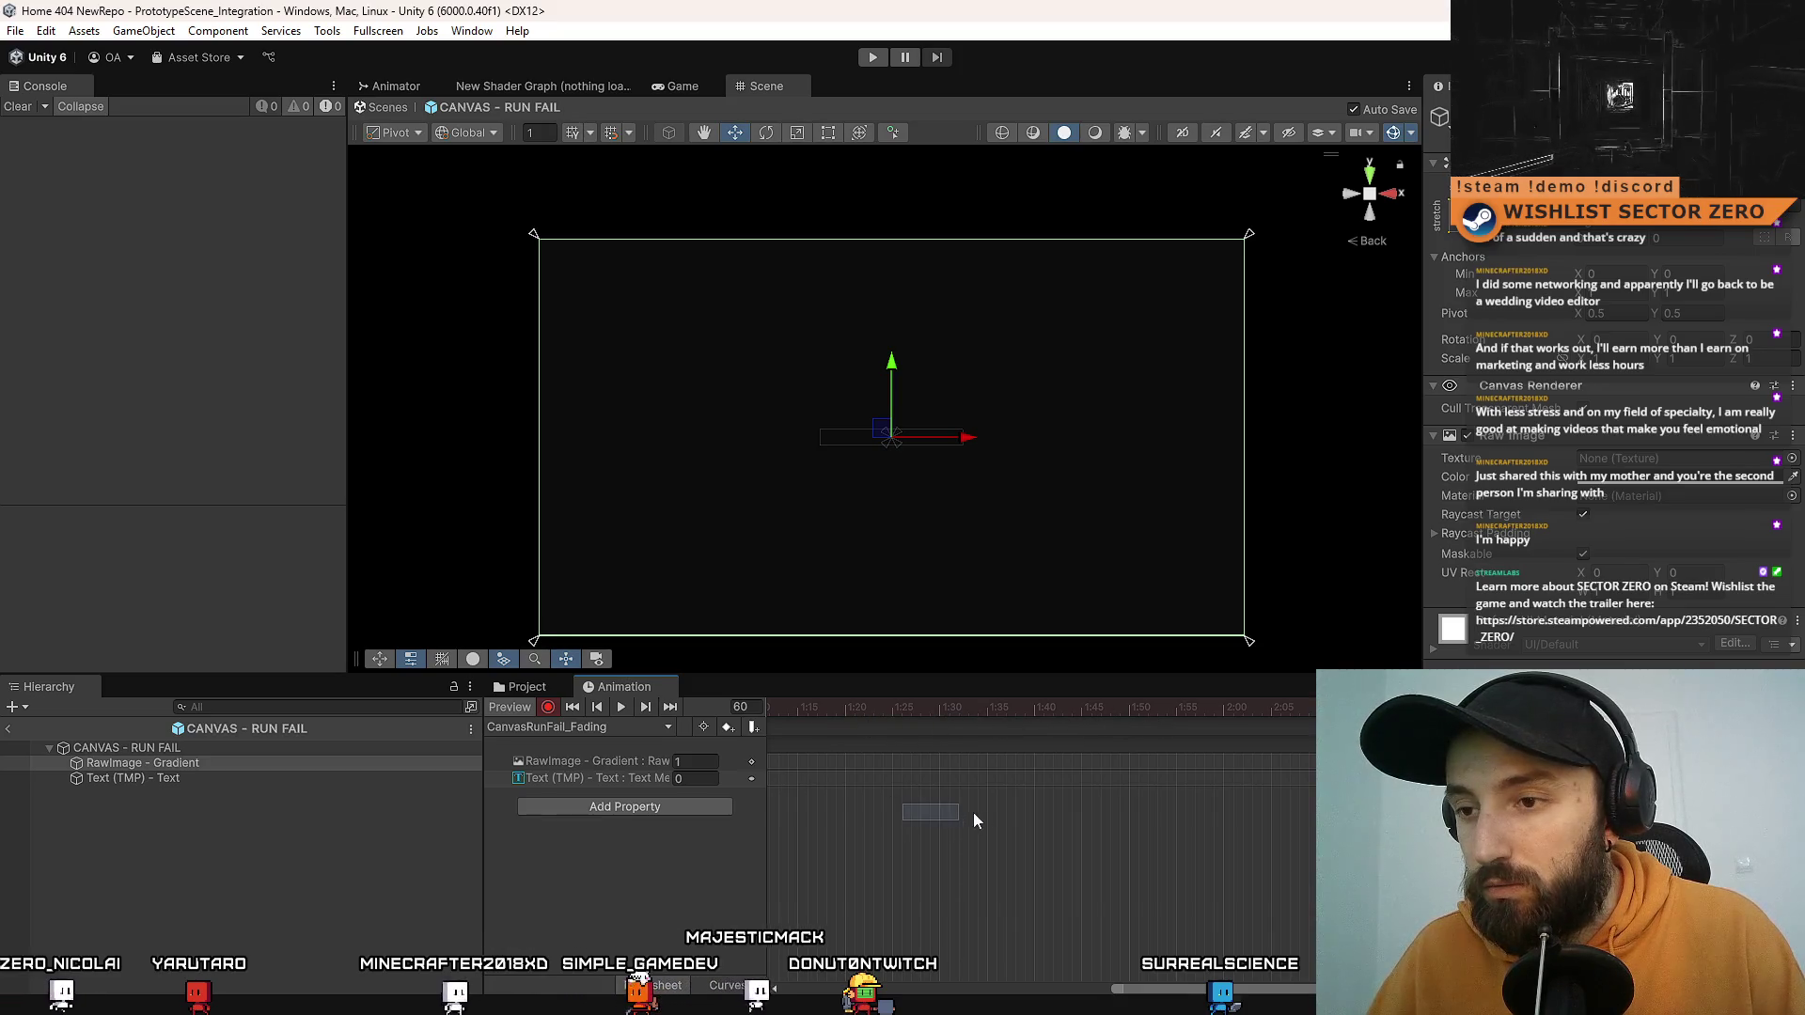
scroll(979, 754, left, 3)
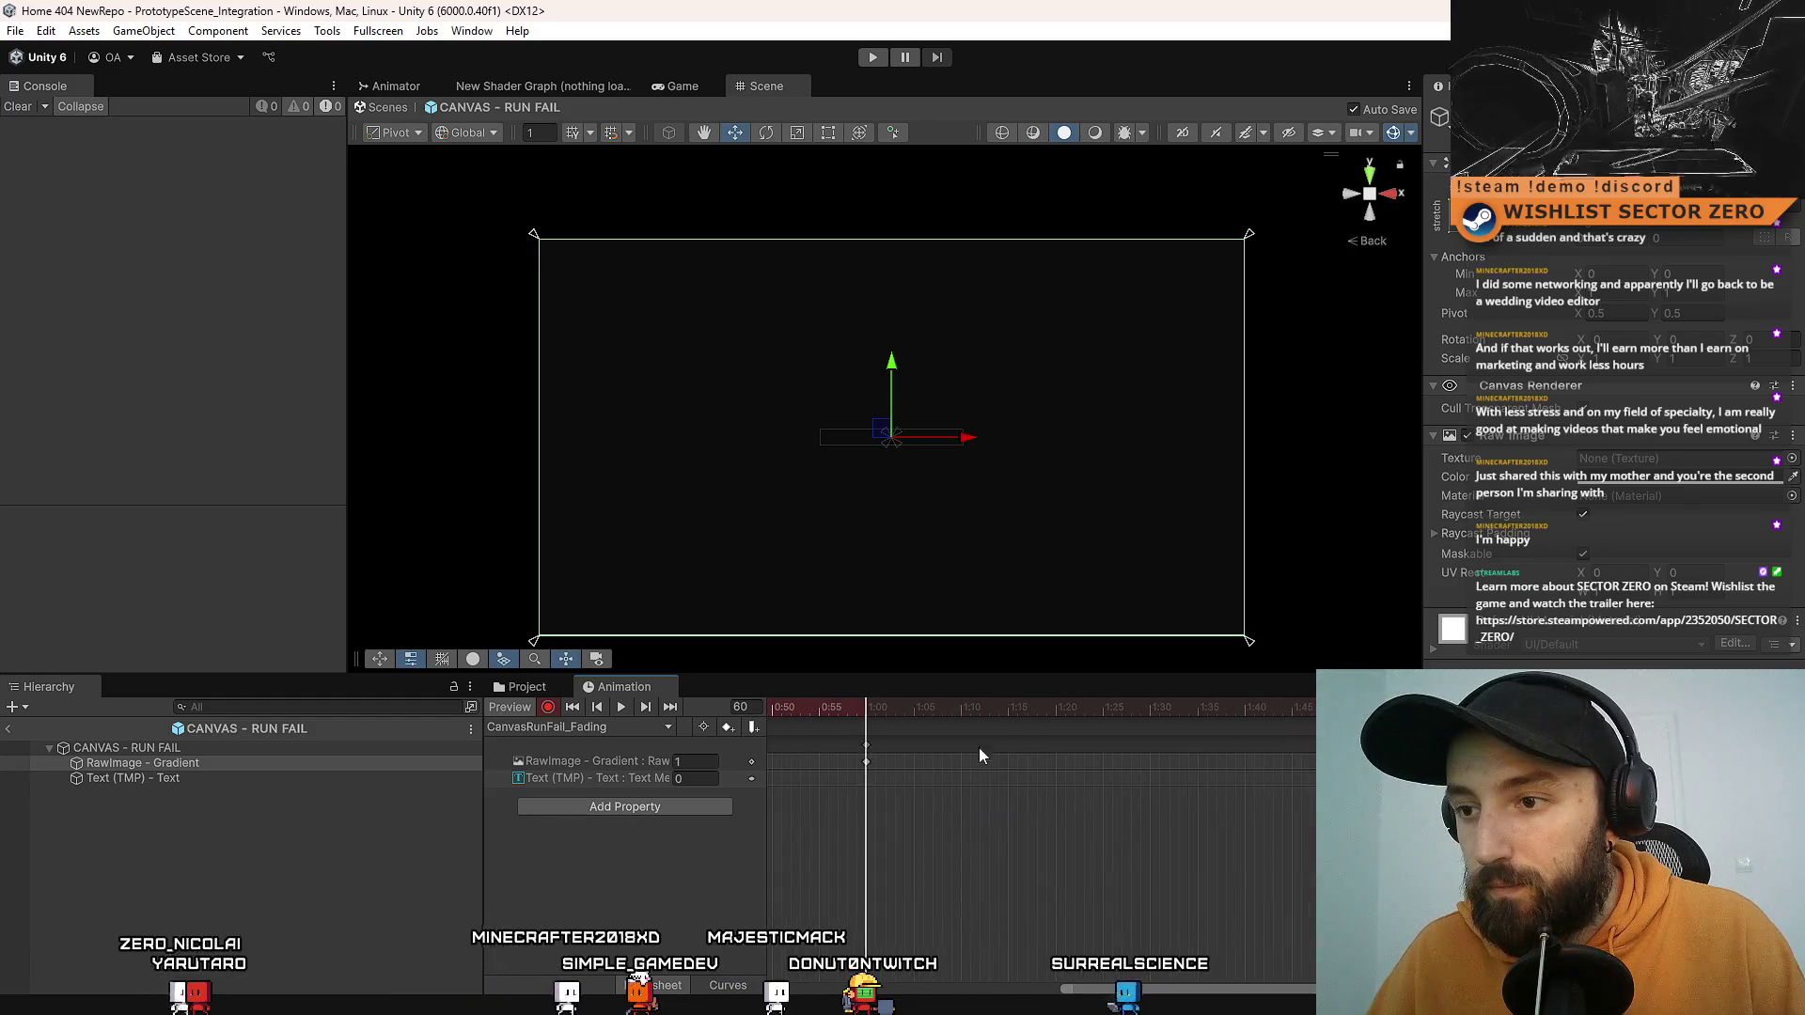
click(960, 716)
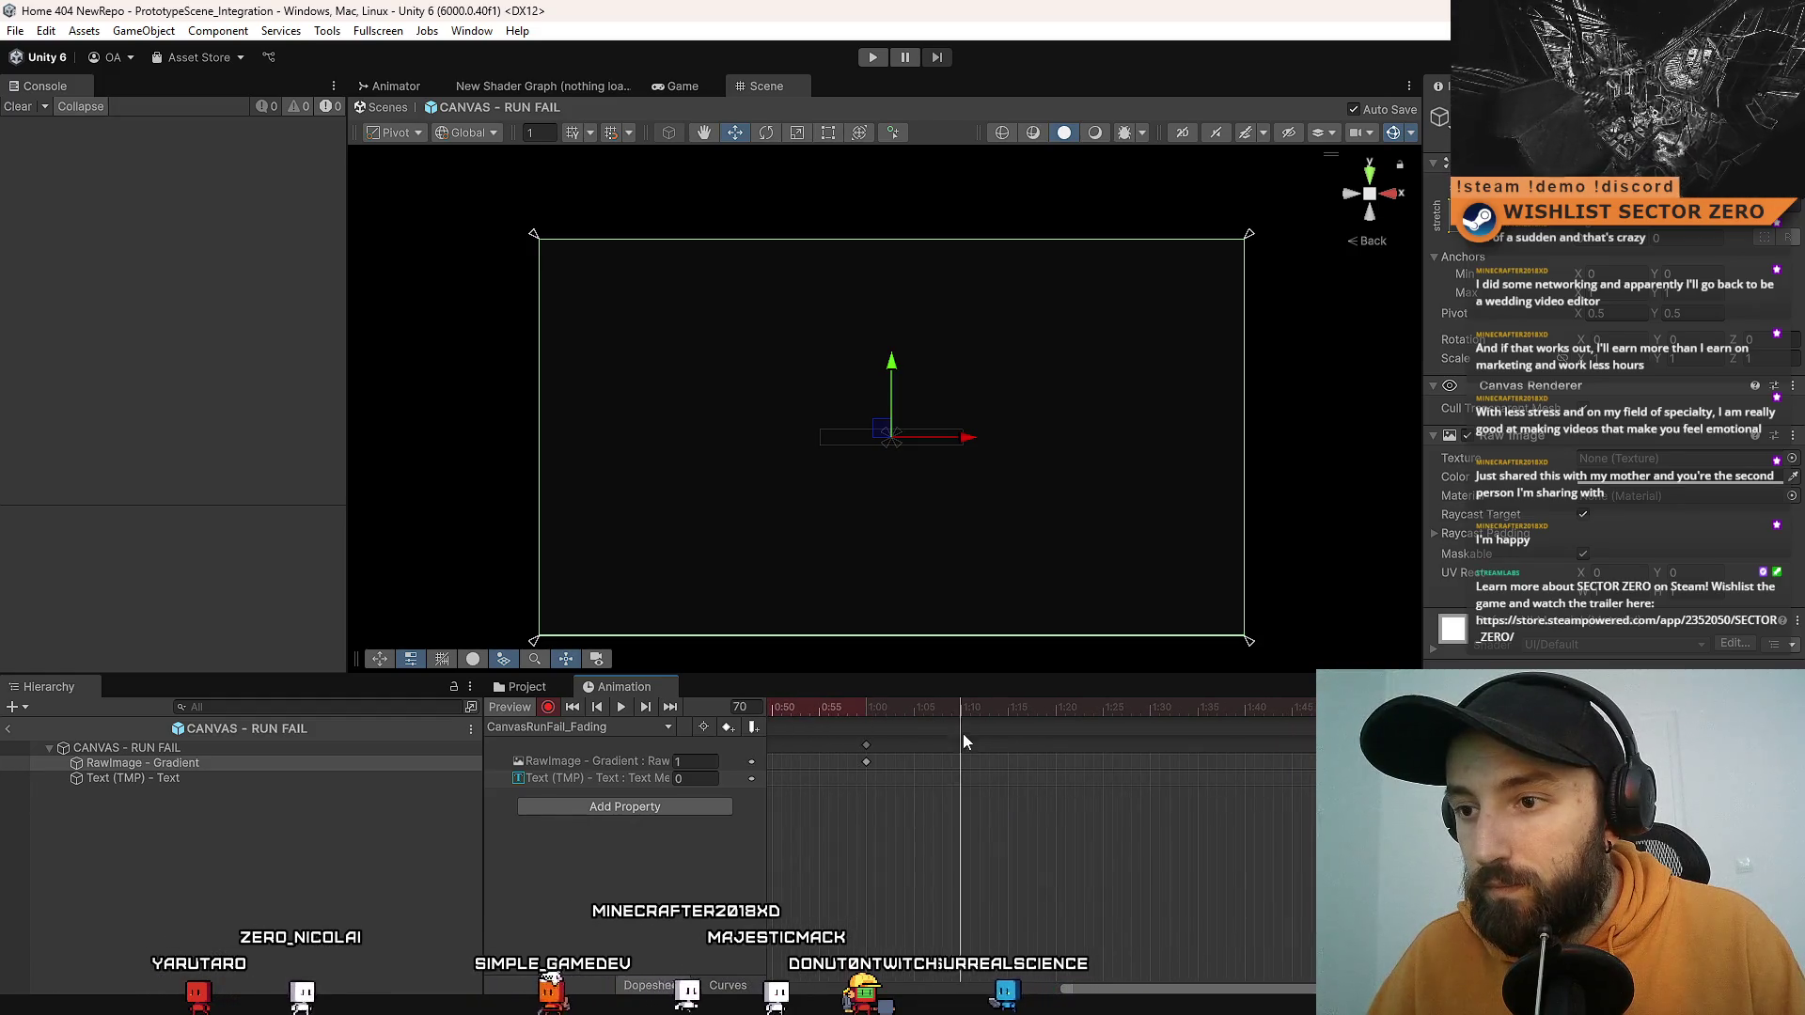
click(1150, 716)
mouse_move(1168, 758)
mouse_down()
mouse_move(1469, 752)
mouse_move(1077, 789)
mouse_up()
drag(1090, 717, 1141, 724)
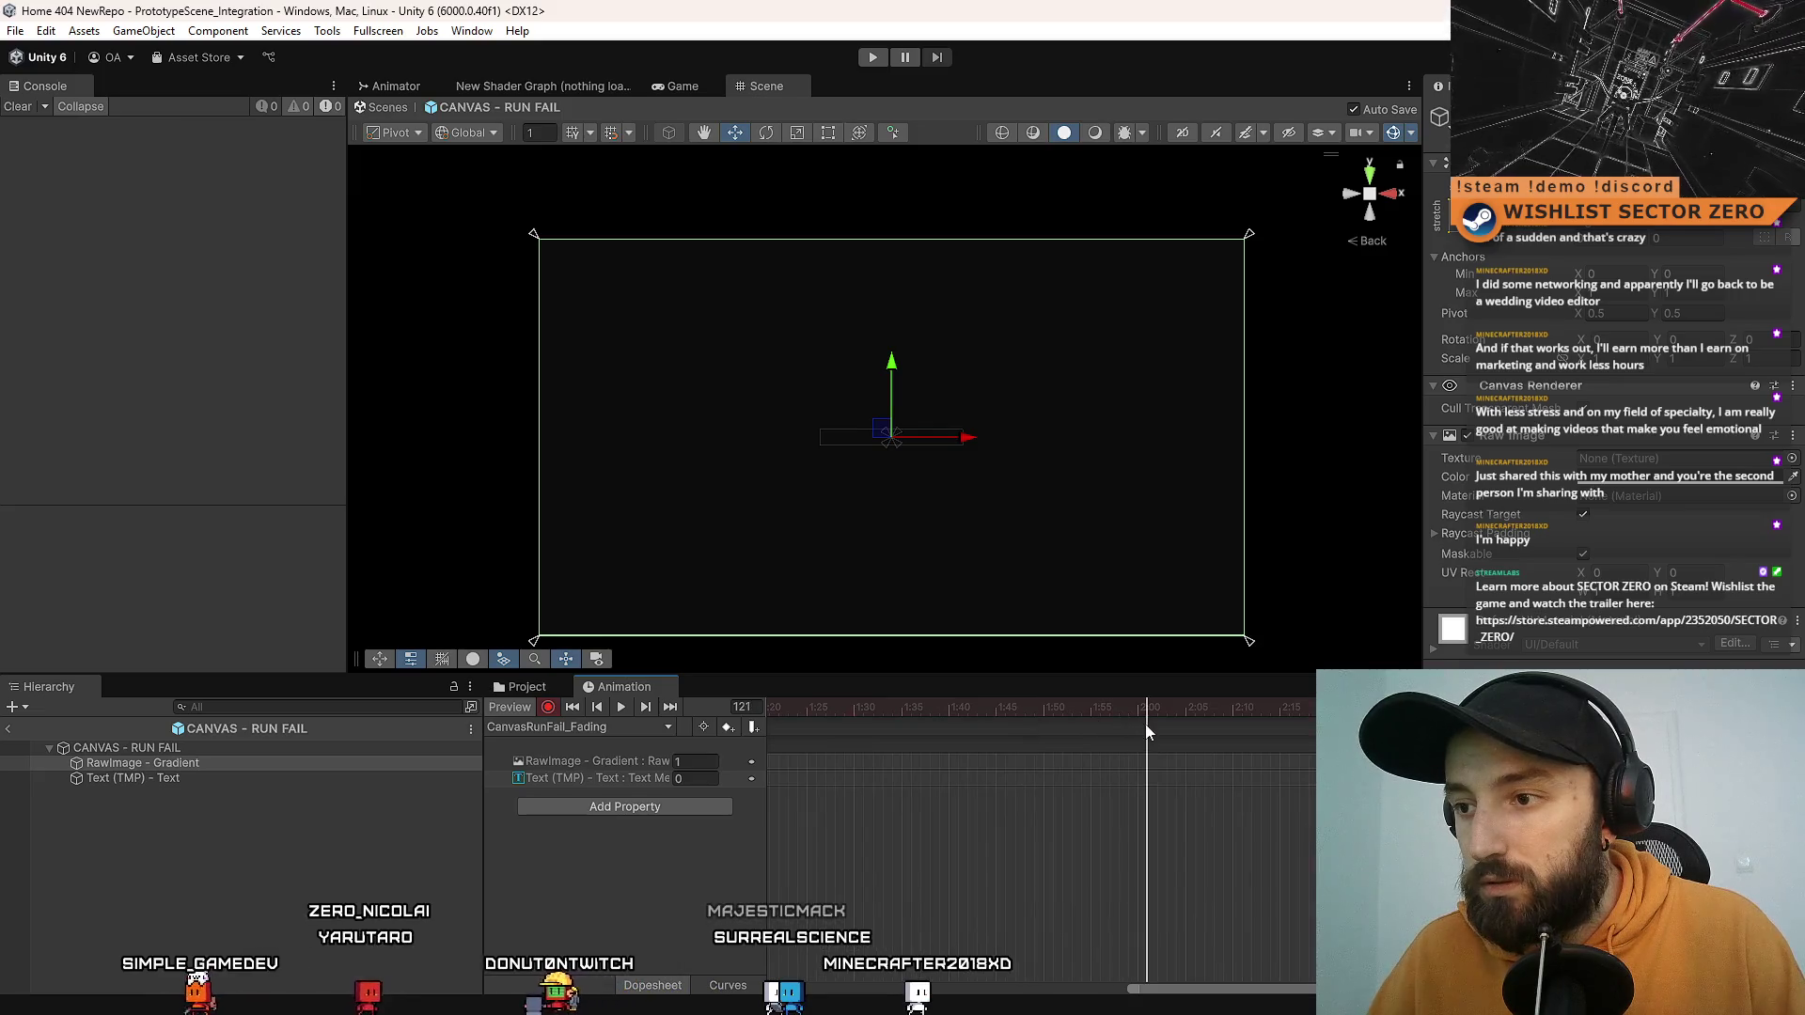
click(285, 781)
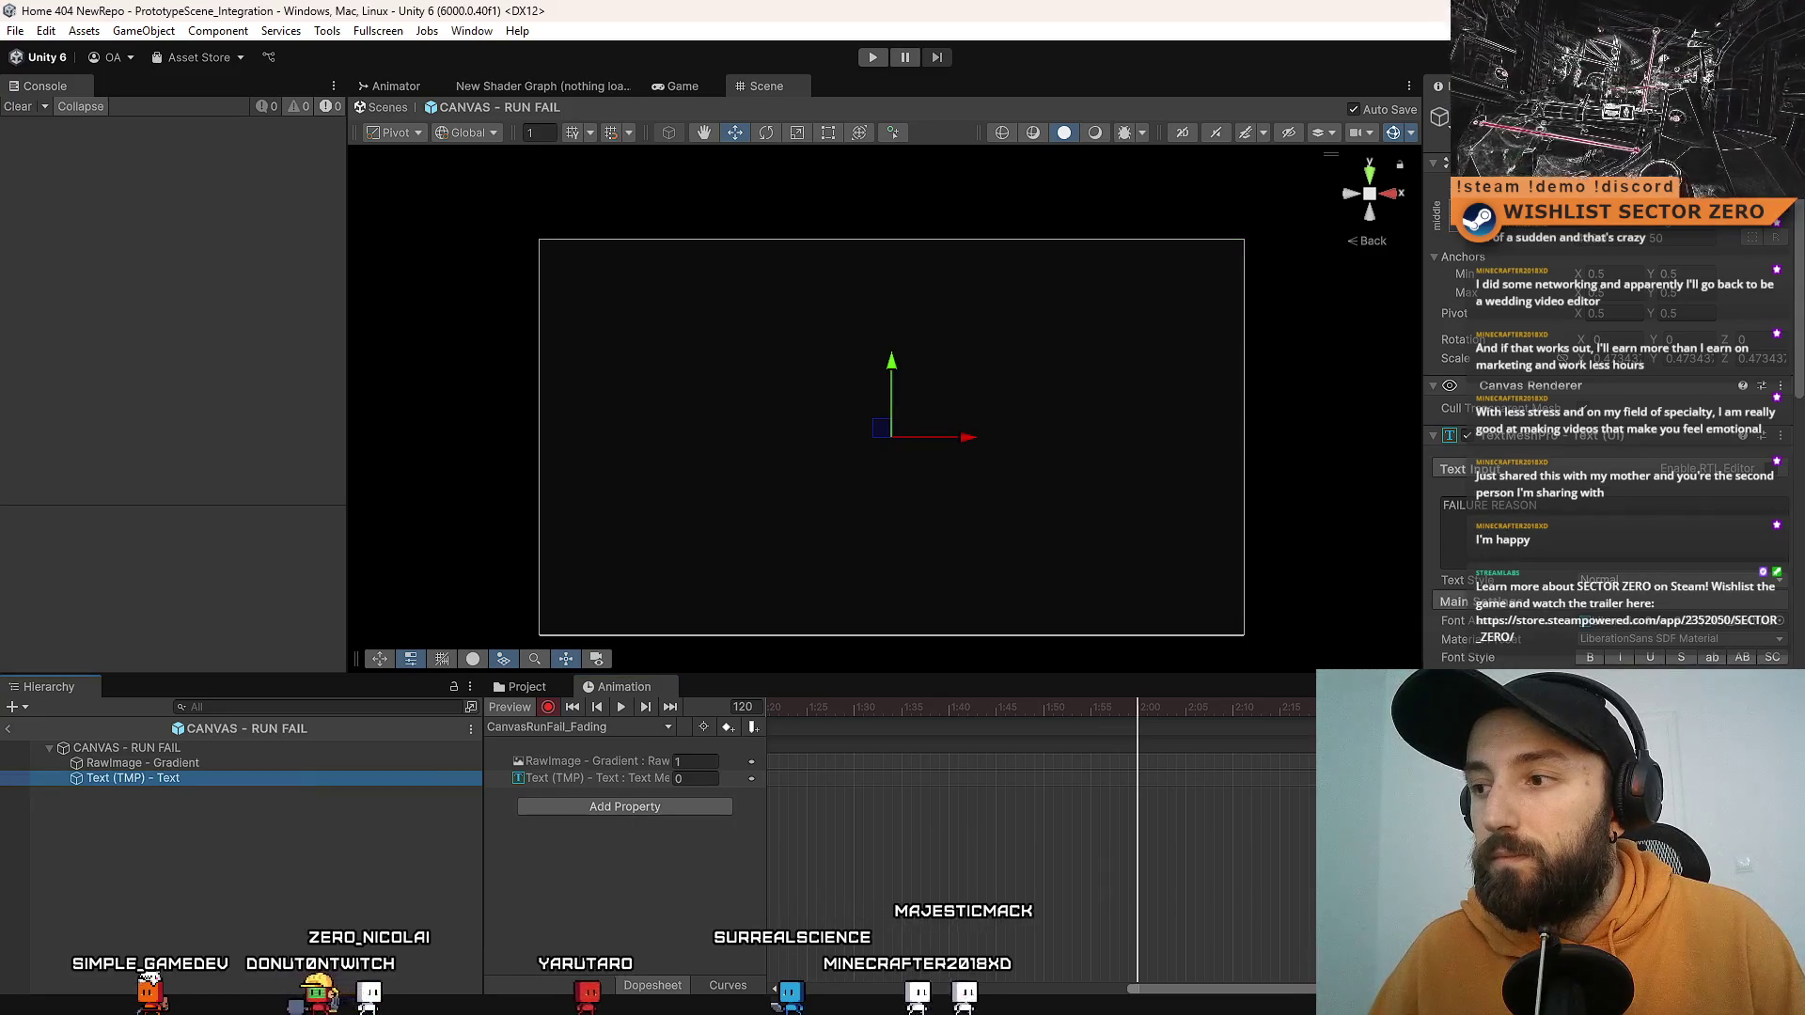
Step: Key the FAILURE REASON text alpha to 0 at 1:00 and preview its fade-in
click(1682, 714)
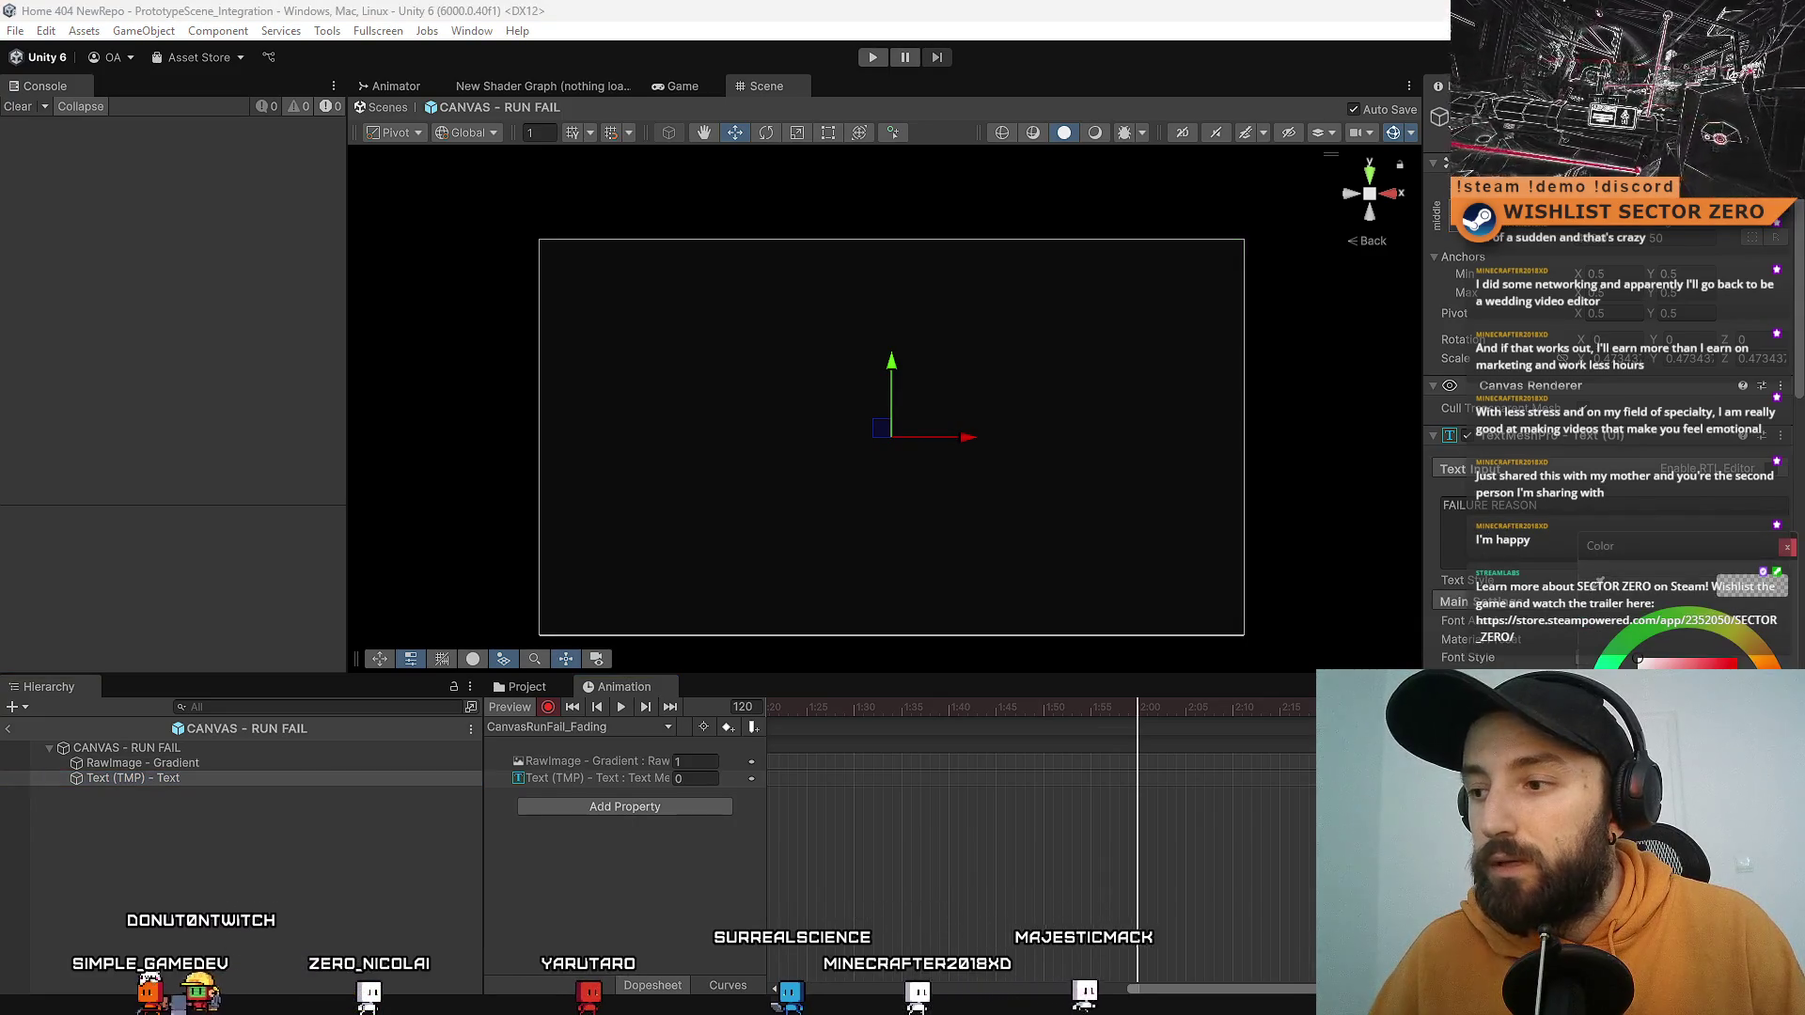
drag(1212, 989, 1056, 992)
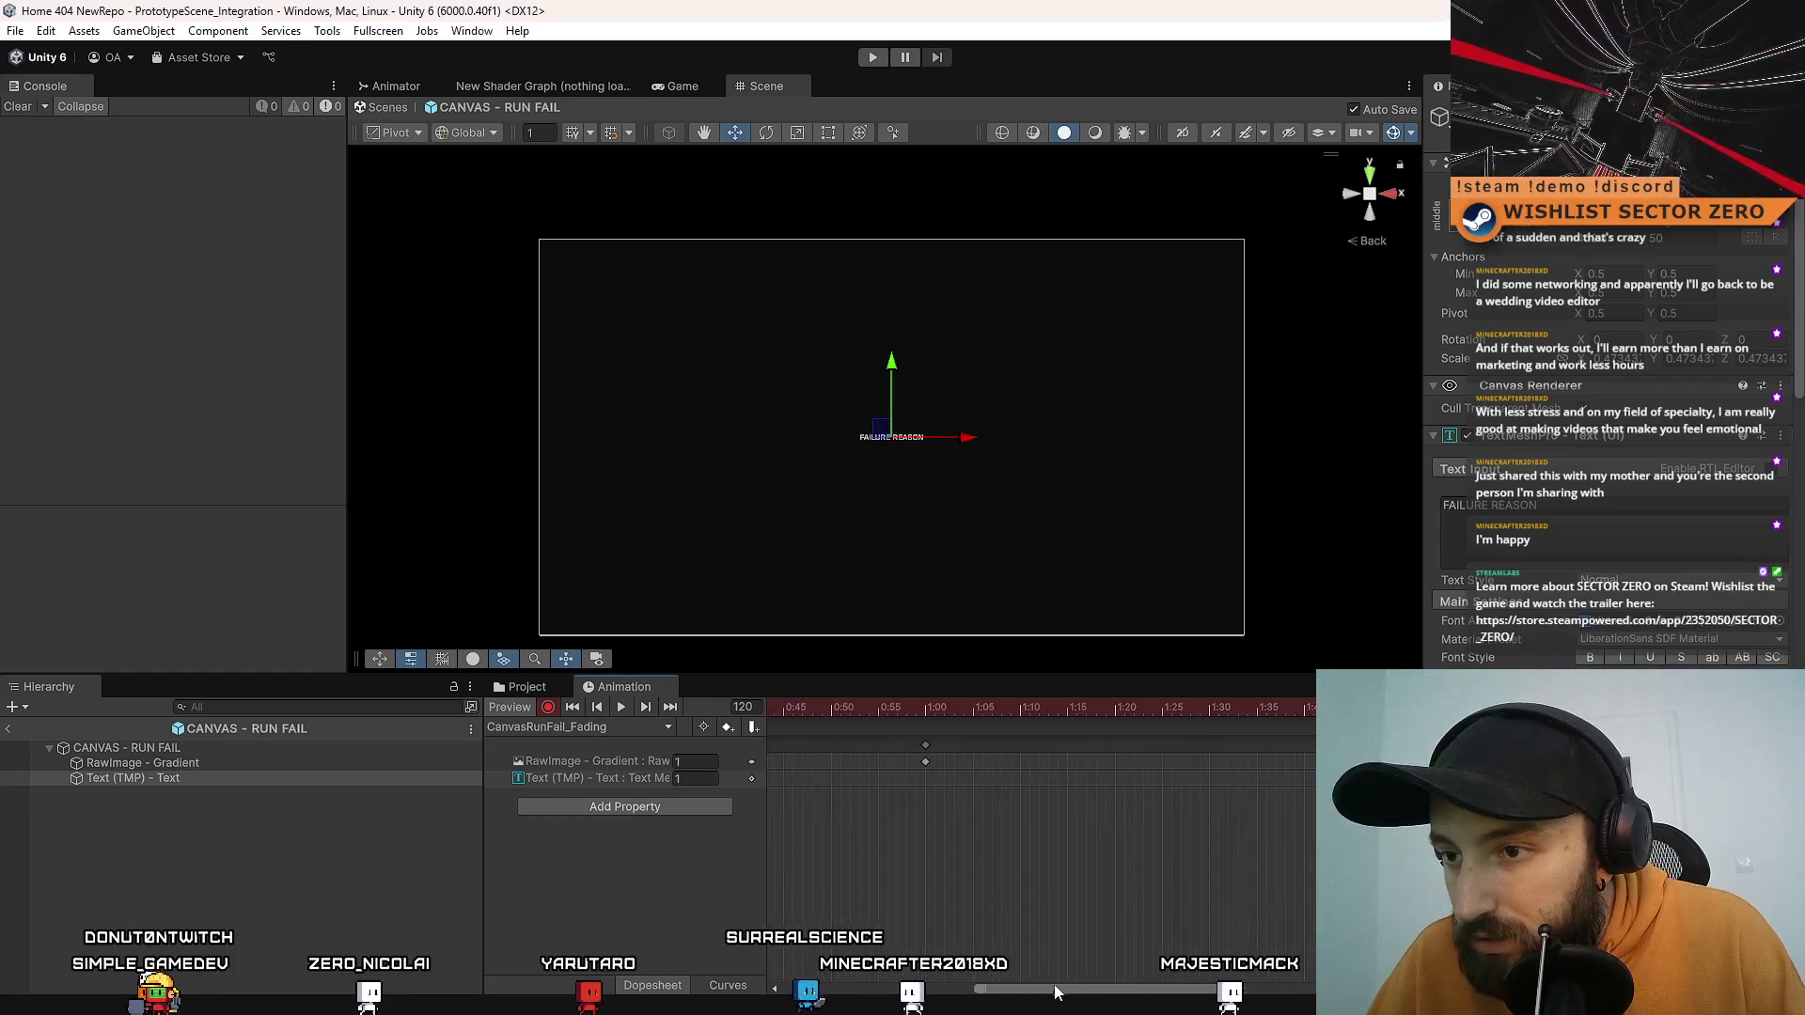
click(926, 722)
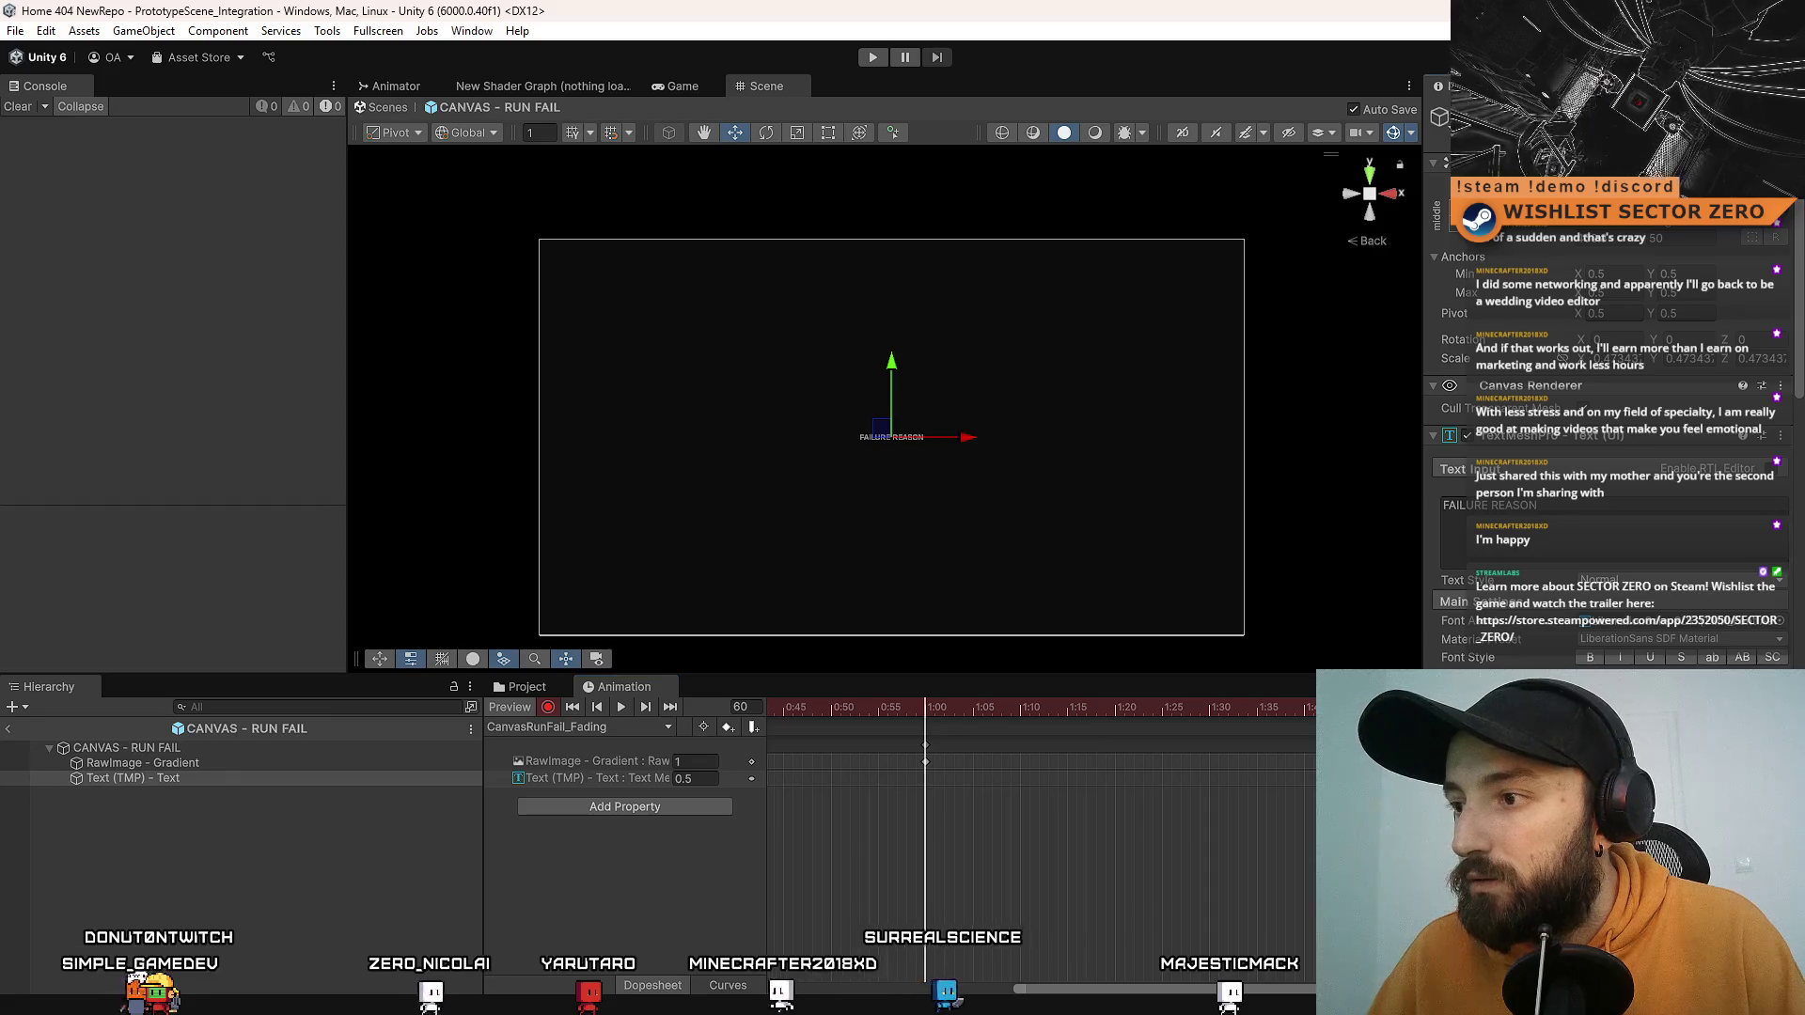
click(1057, 947)
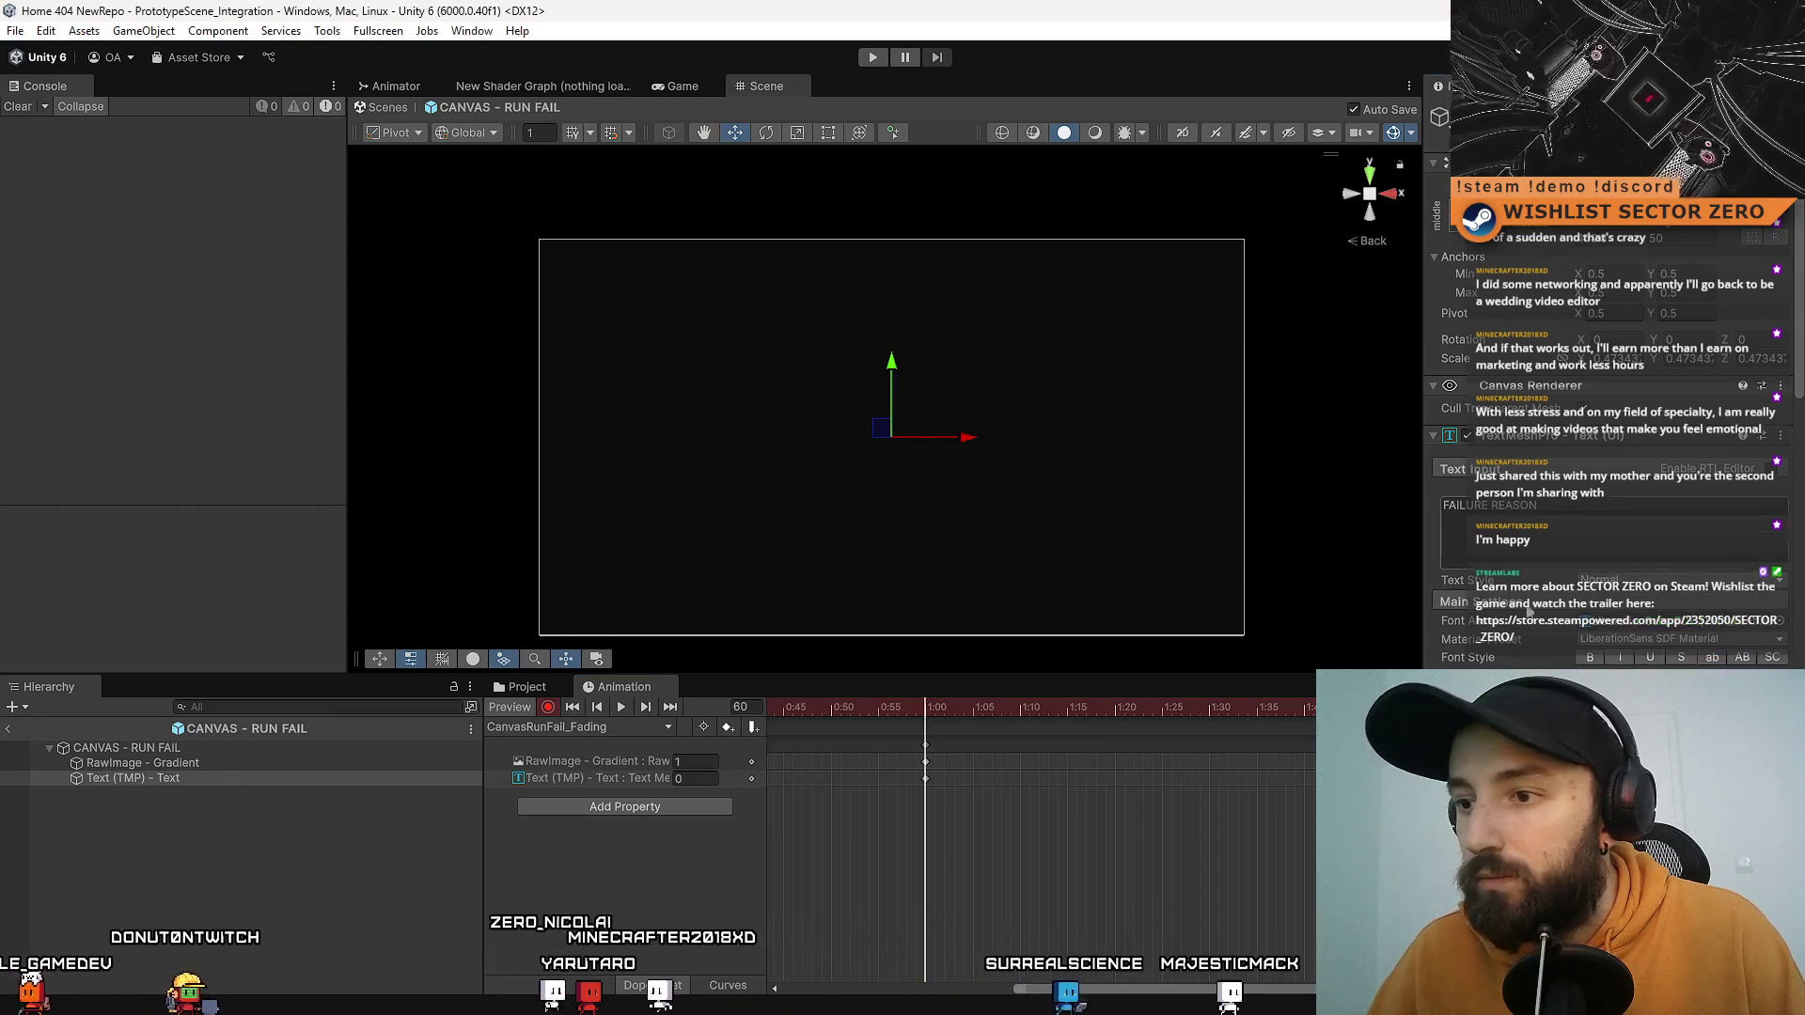
mouse_move(1061, 989)
mouse_down()
mouse_move(1118, 987)
mouse_move(1222, 793)
mouse_up()
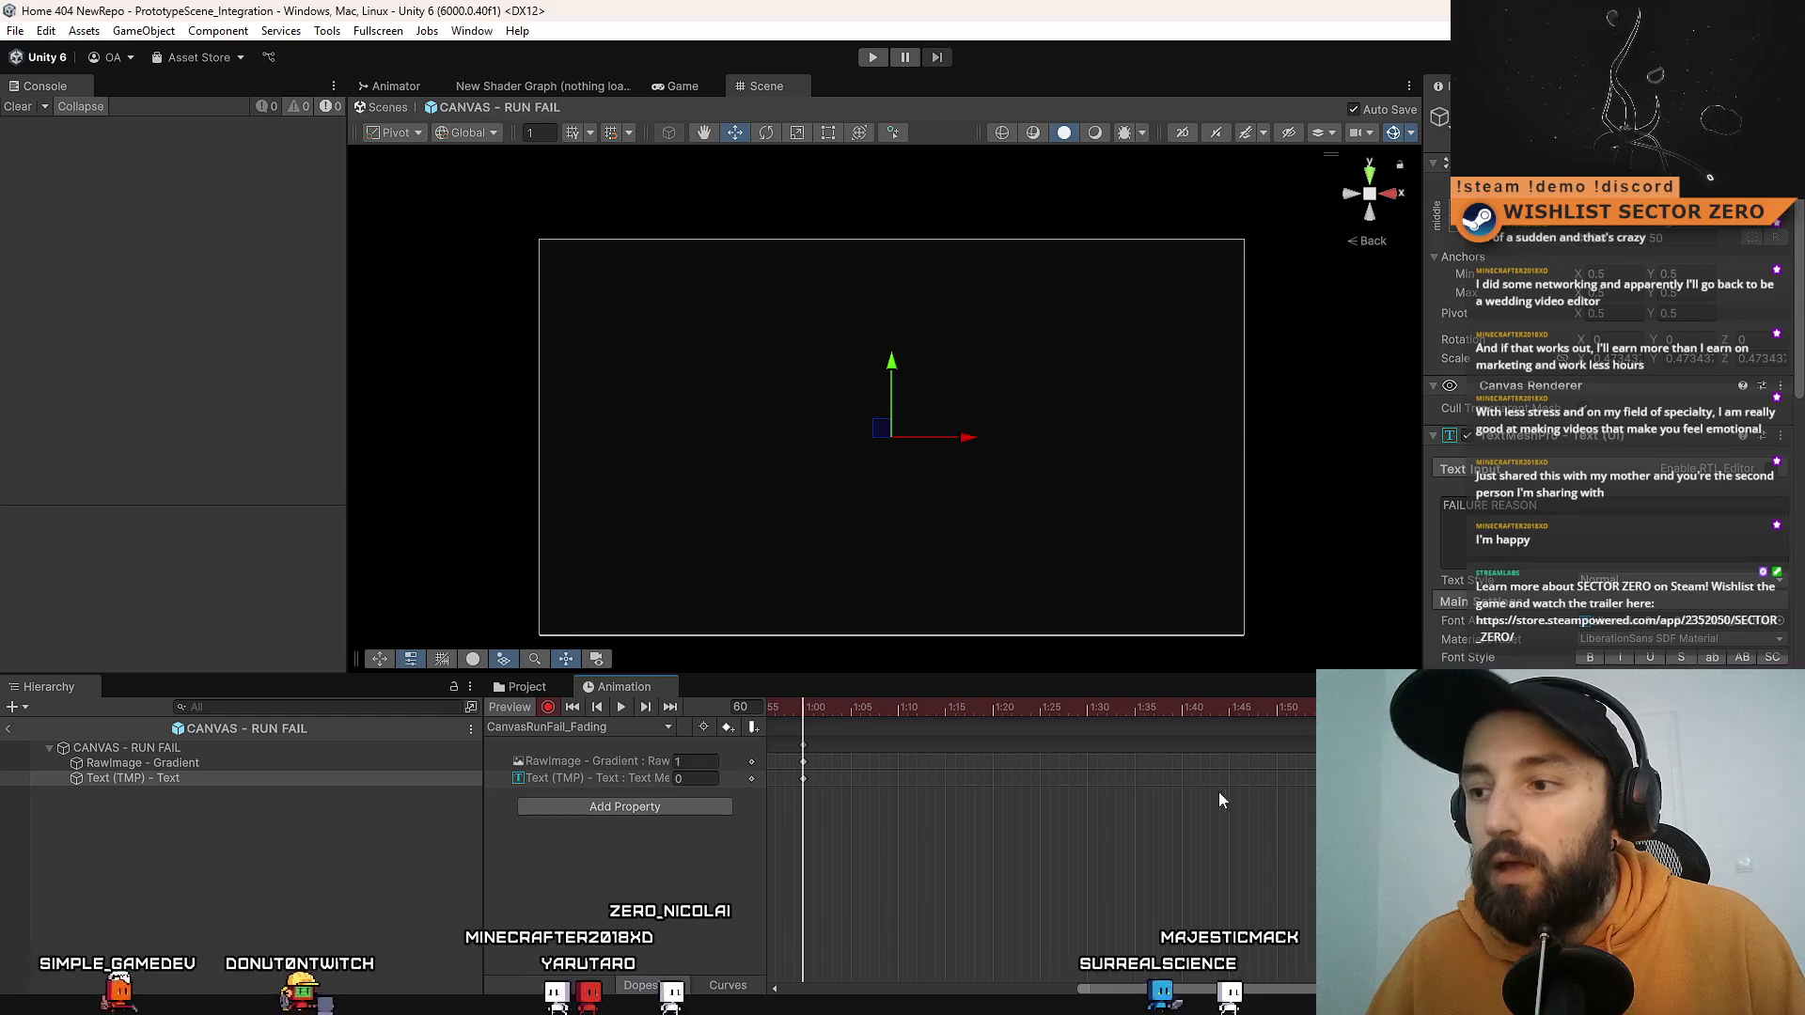
click(1247, 710)
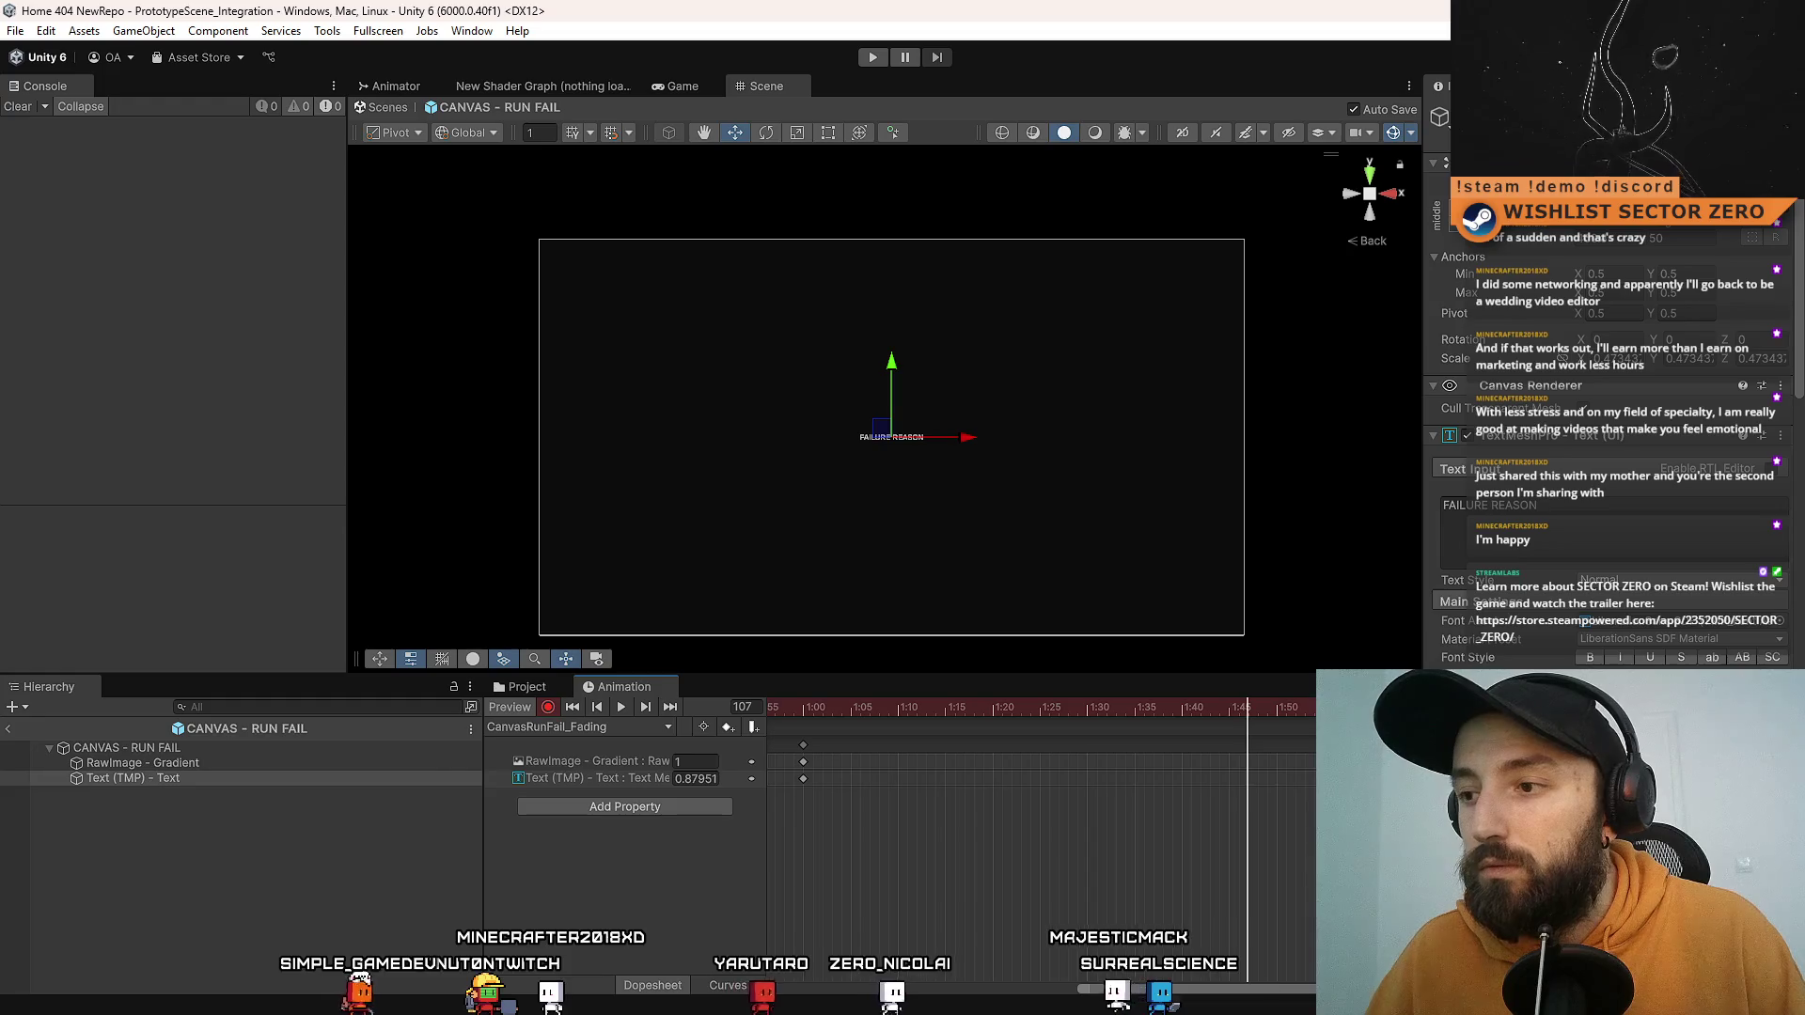
drag(1247, 710, 1309, 714)
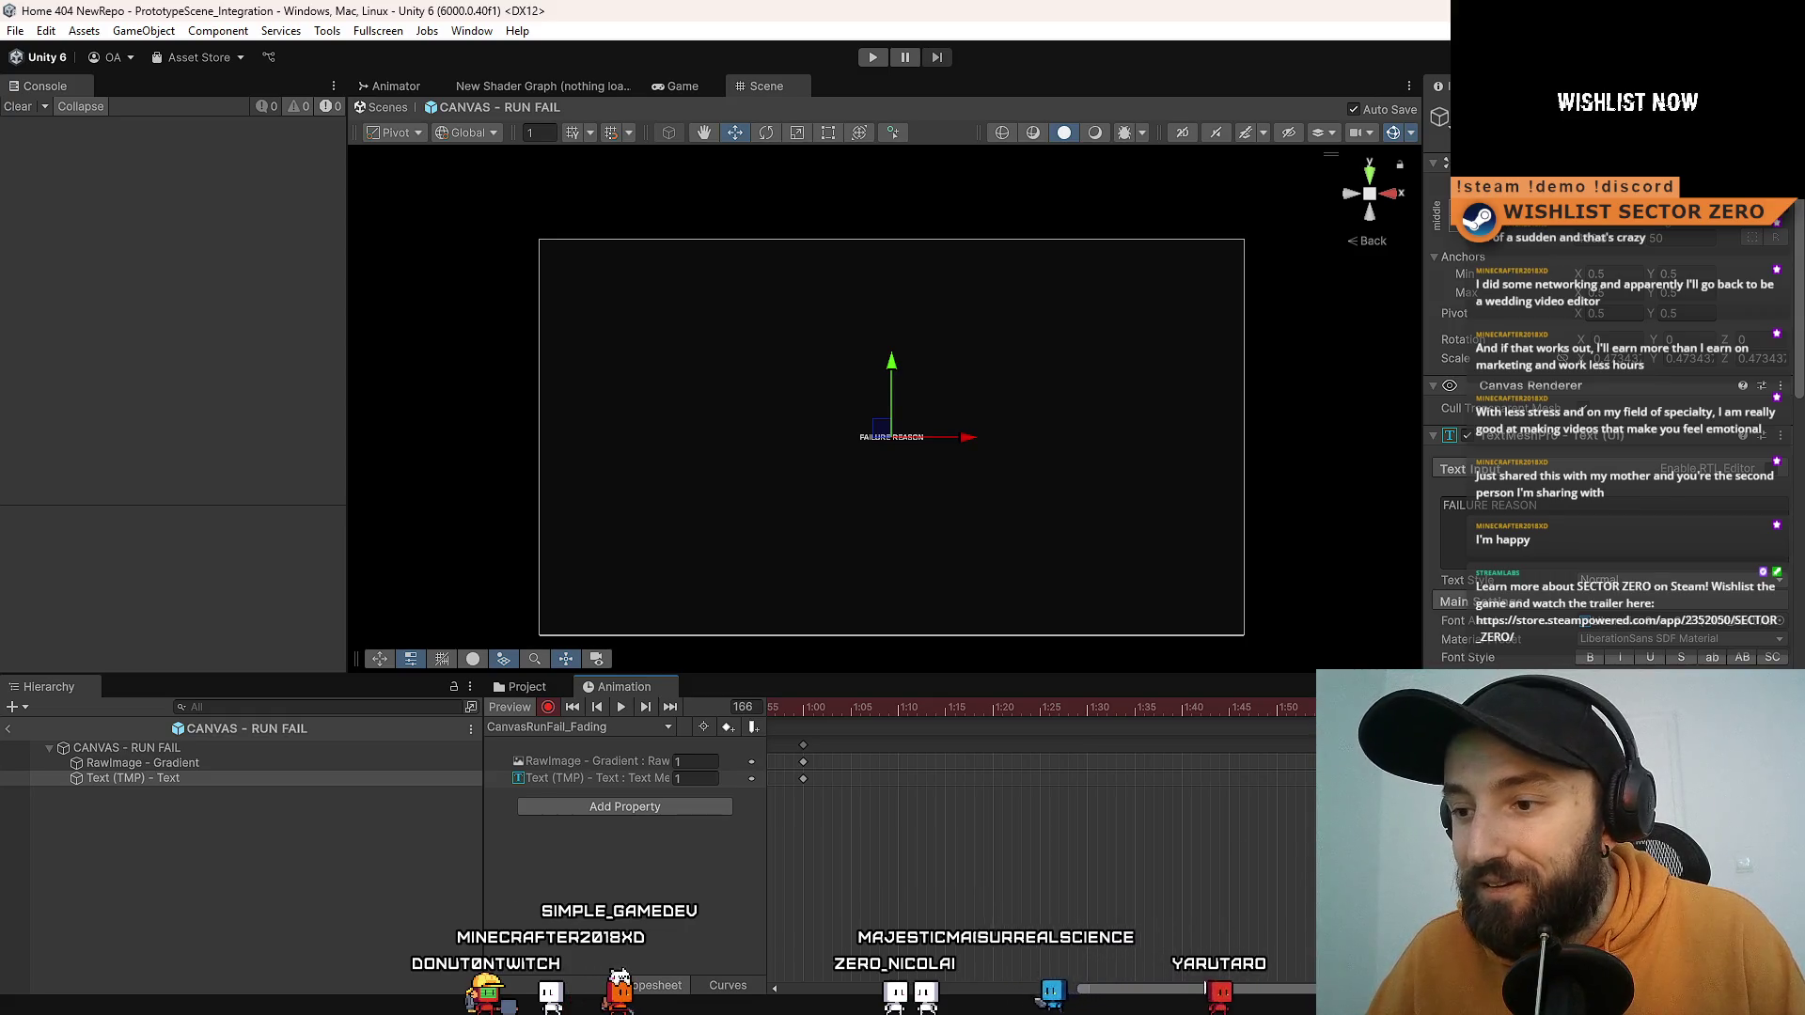
Step: Undock the Animation editor into its own floating window and maximize it
drag(623, 686, 669, 431)
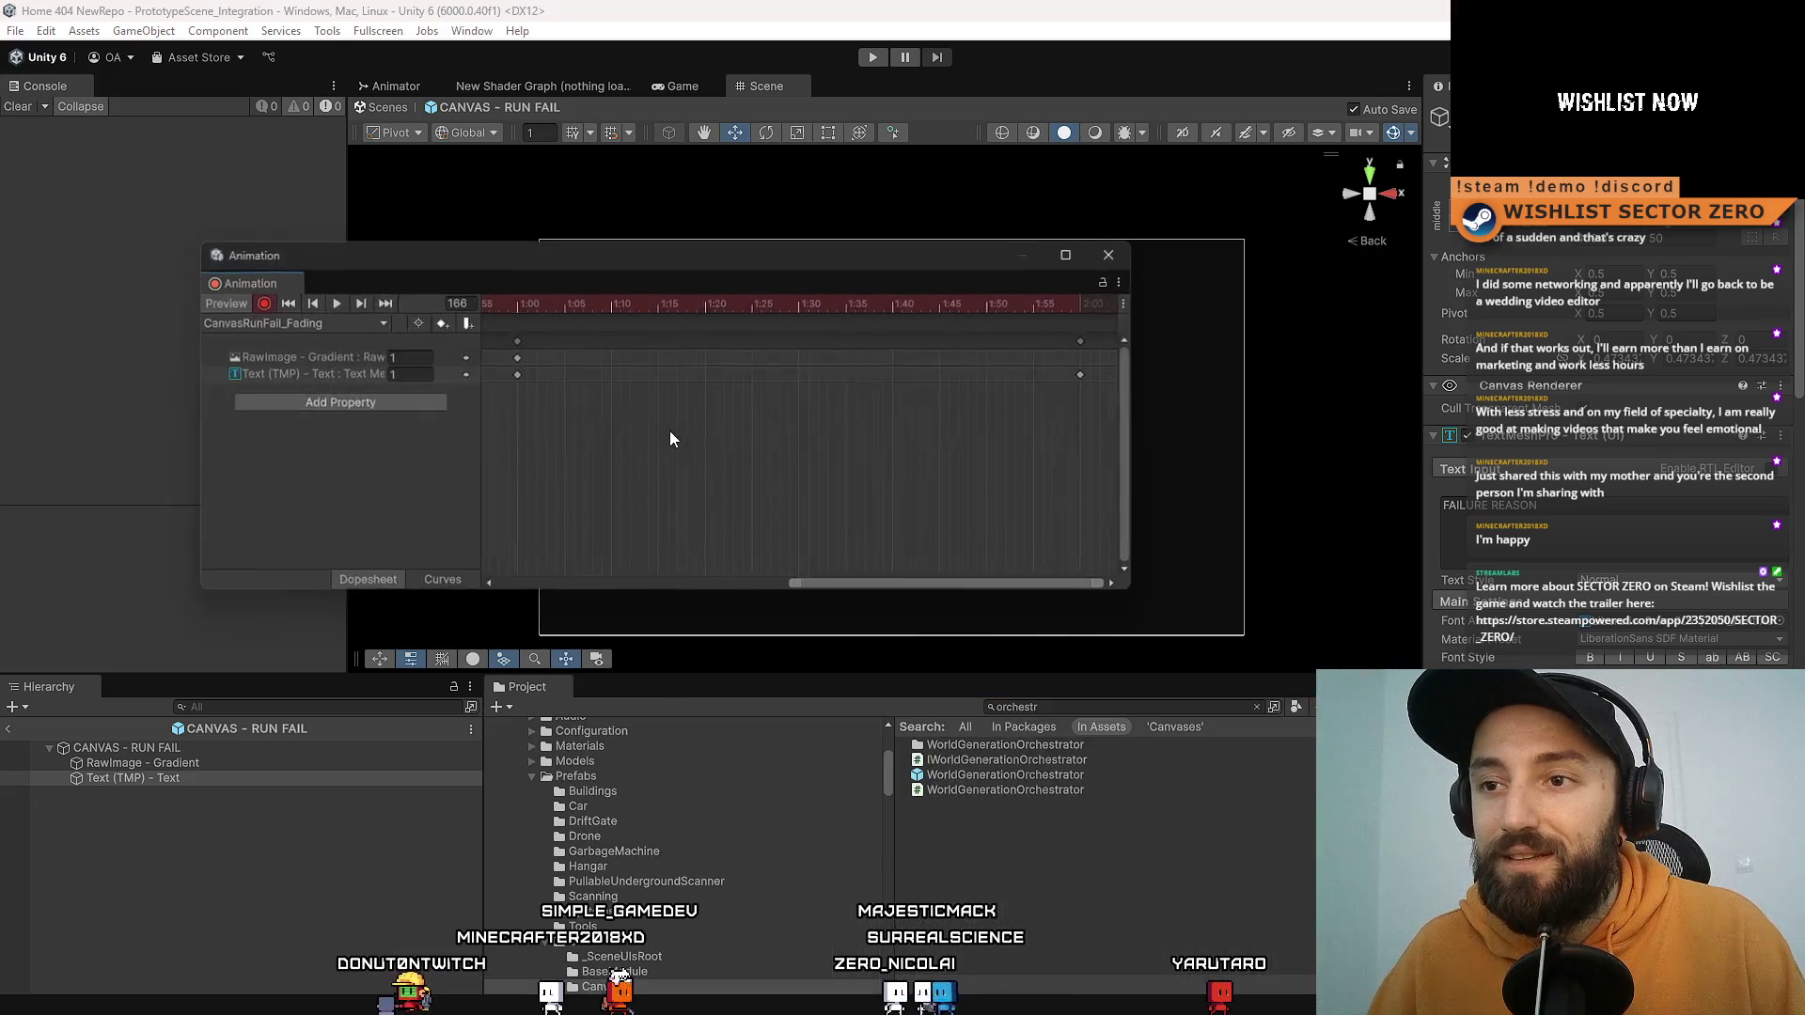
drag(1132, 597, 1438, 888)
click(1385, 258)
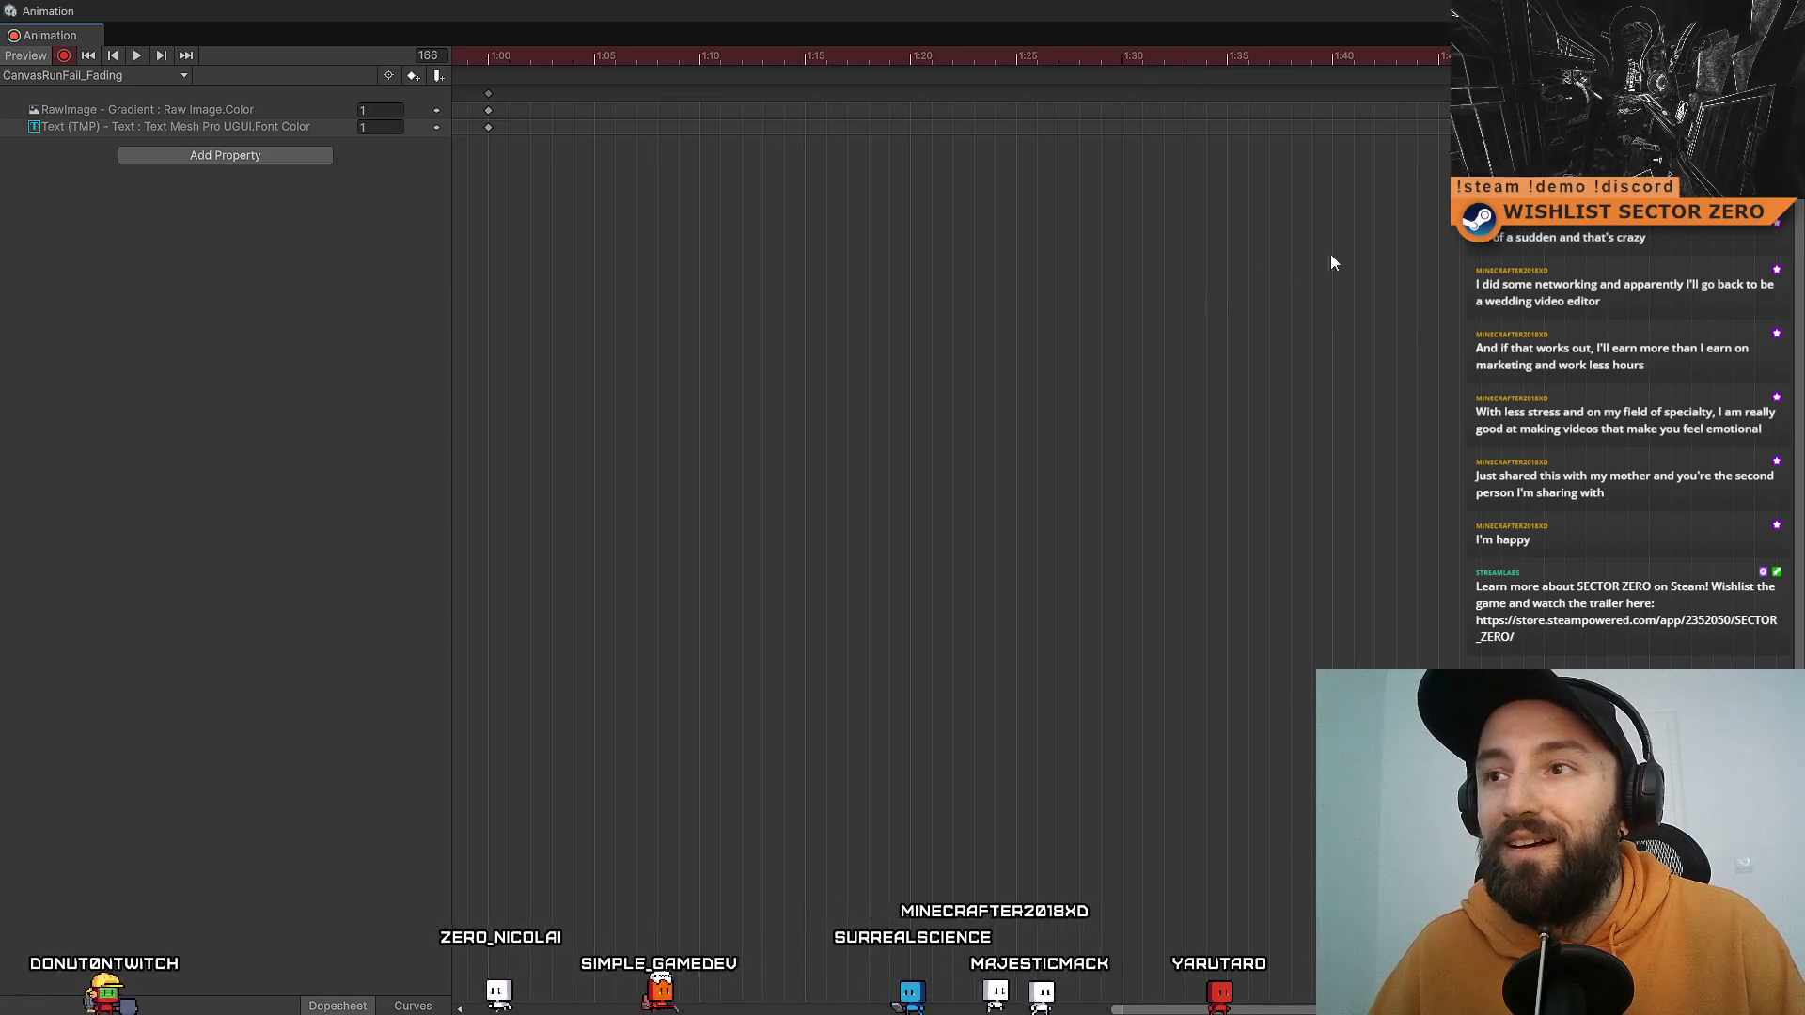
Step: Scrub frames 38 to 181 to check both fades, then restore the window size
mouse_move(1269, 58)
mouse_down()
mouse_move(549, 62)
mouse_move(438, 83)
mouse_move(1242, 128)
mouse_move(822, 137)
mouse_up()
drag(611, 146, 322, 146)
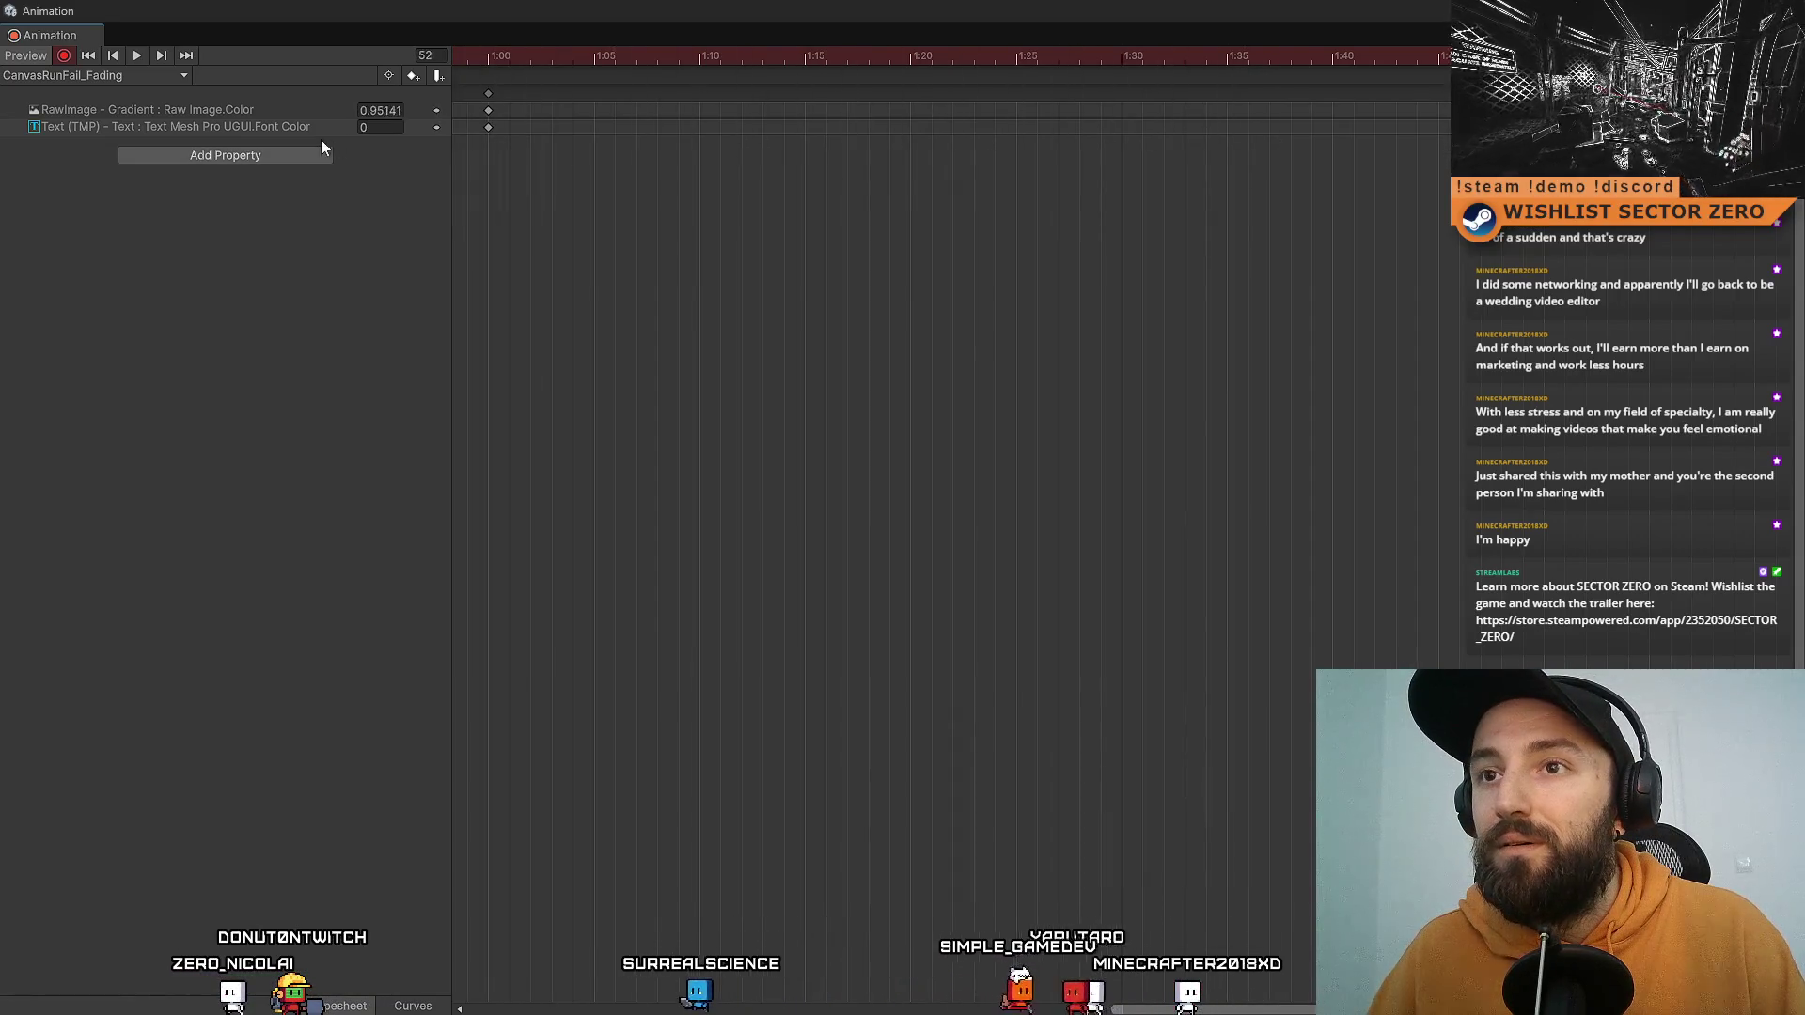
scroll(872, 126, right, 5)
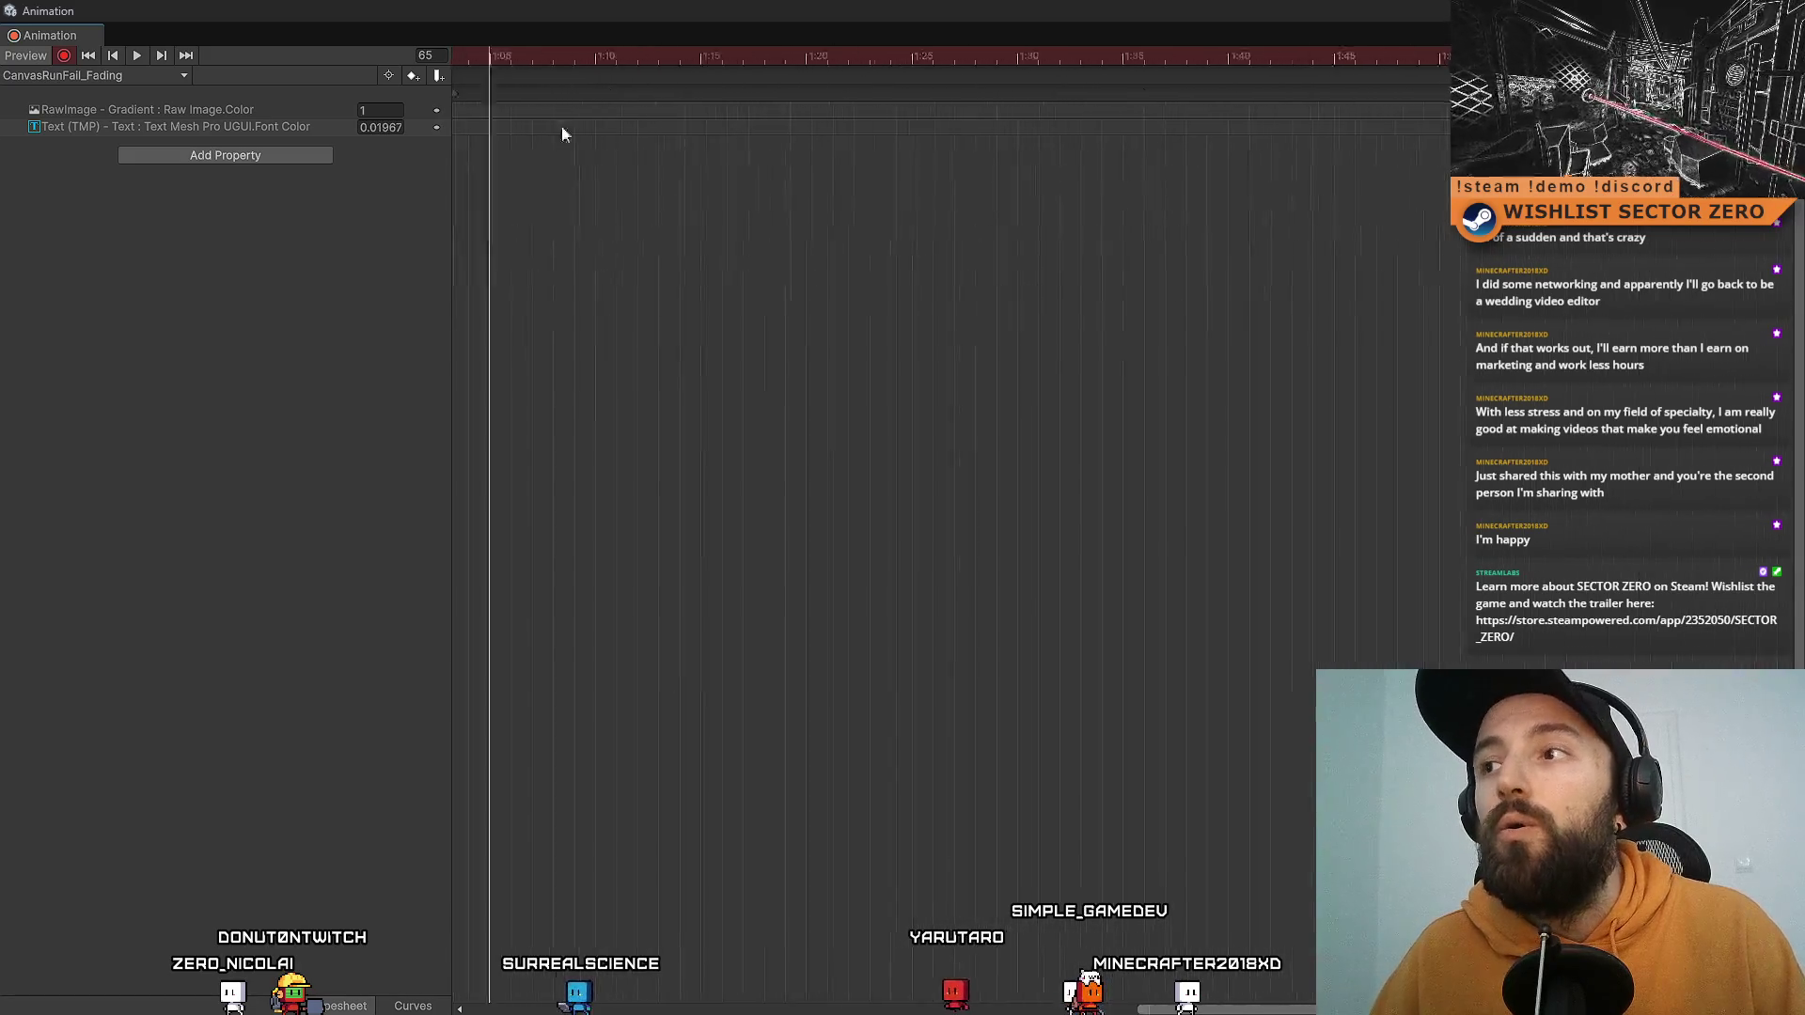
scroll(1077, 117, right, 3)
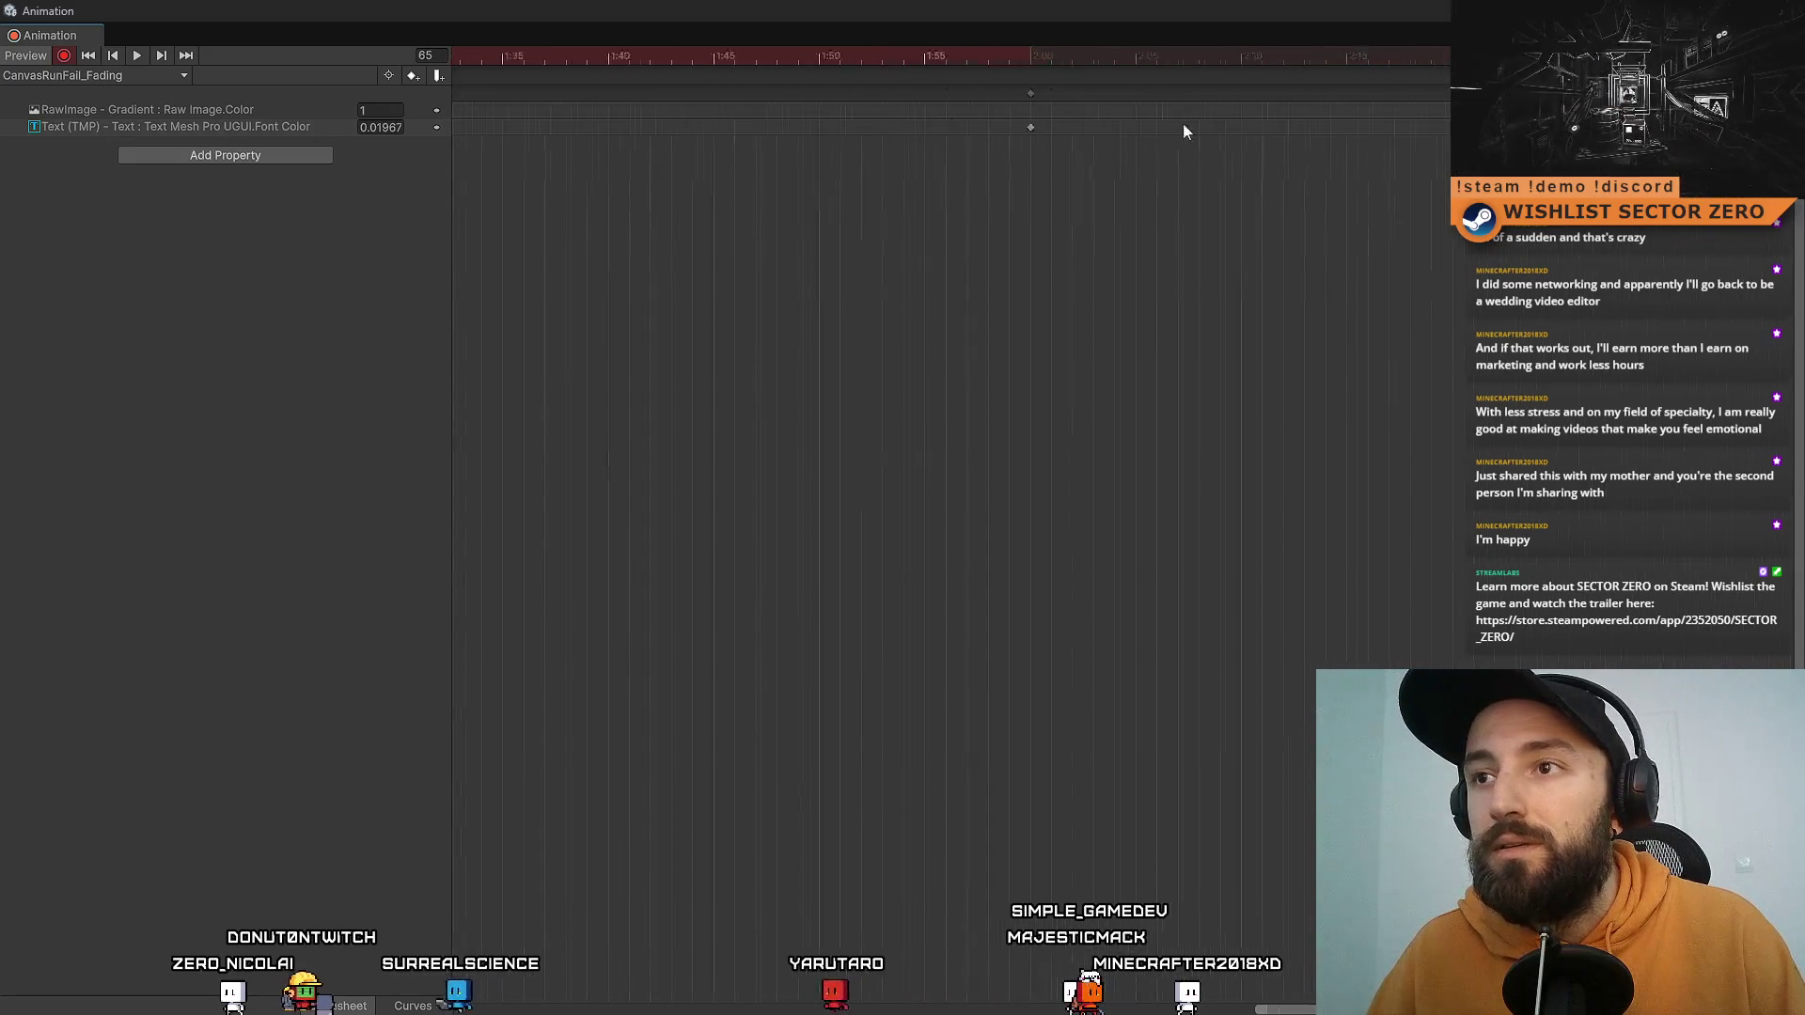
scroll(808, 122, left, 15)
mouse_move(861, 60)
mouse_down()
mouse_move(479, 76)
mouse_move(1392, 92)
mouse_up()
mouse_move(690, 60)
mouse_down()
mouse_move(1461, 70)
mouse_move(1363, 94)
mouse_up()
mouse_move(904, 72)
mouse_down()
mouse_move(624, 250)
mouse_move(523, 64)
mouse_move(1541, 69)
mouse_move(1178, 66)
mouse_up()
mouse_move(1425, 211)
mouse_down()
mouse_move(955, 308)
mouse_move(1004, 319)
mouse_up()
mouse_move(746, 64)
mouse_down()
mouse_move(689, 75)
mouse_move(895, 116)
mouse_move(657, 171)
mouse_move(692, 178)
mouse_up()
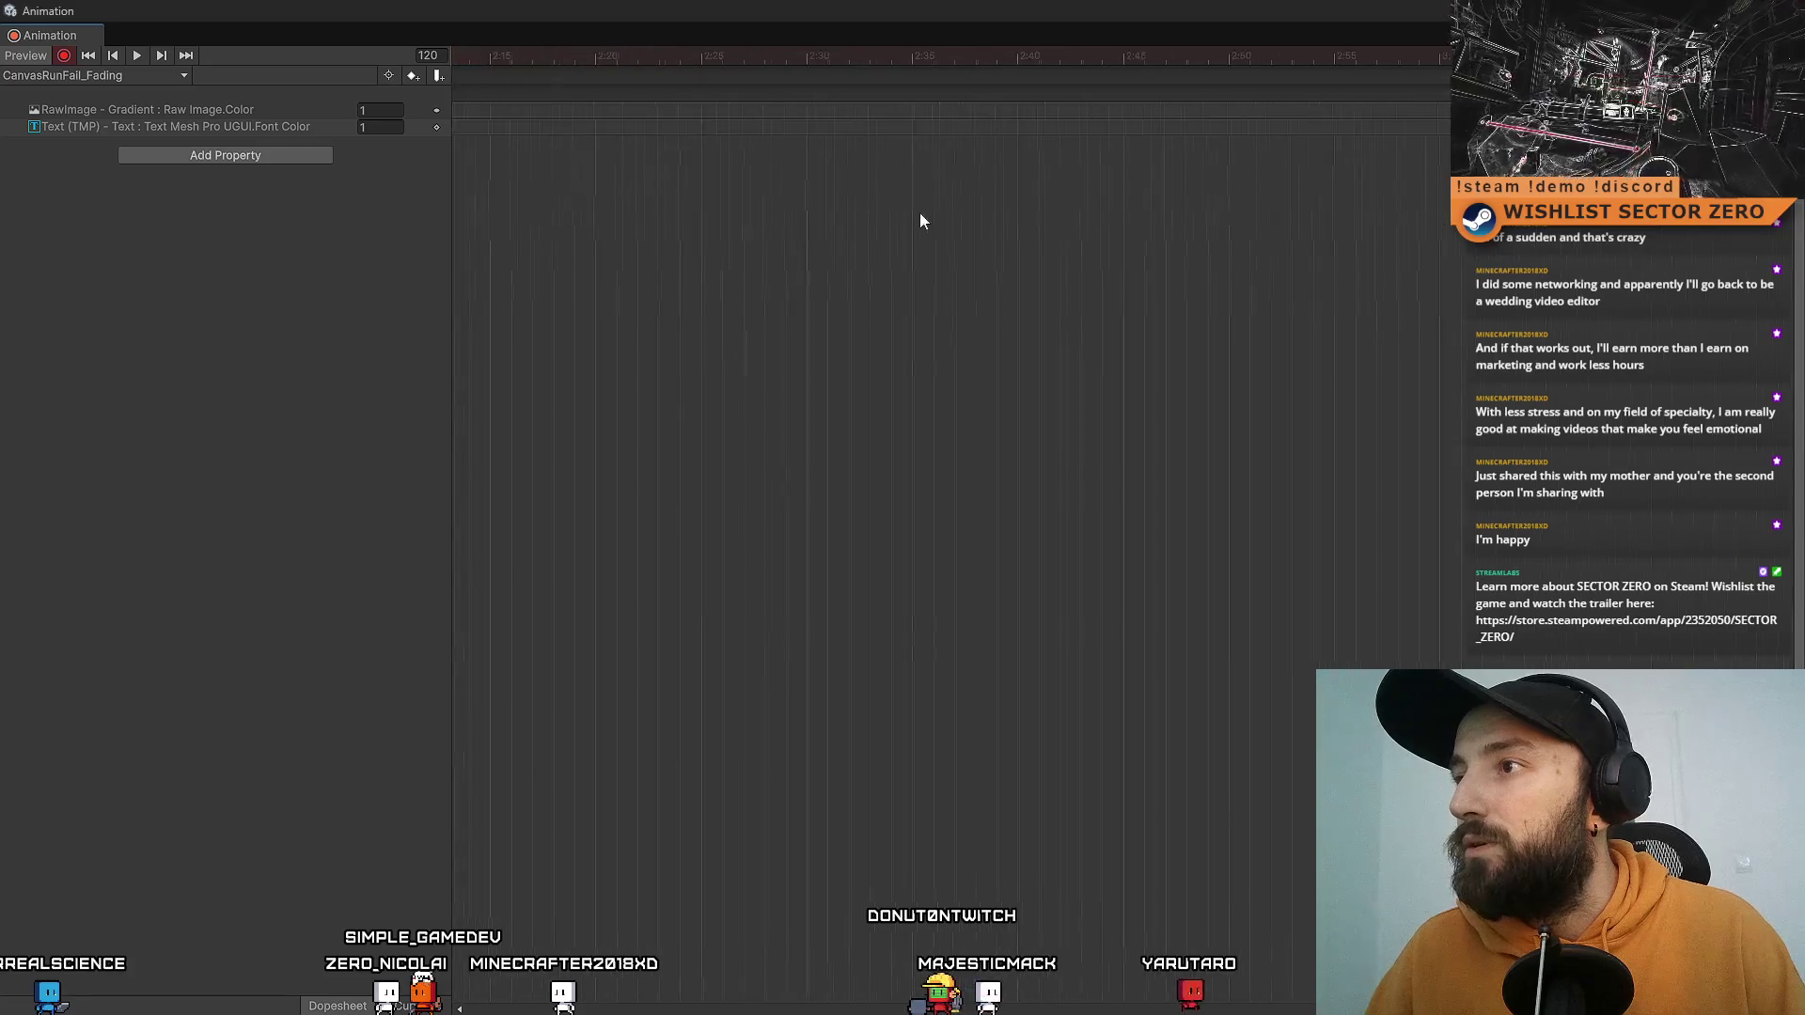
mouse_move(1384, 58)
mouse_down()
mouse_move(1426, 82)
mouse_move(1401, 69)
mouse_up()
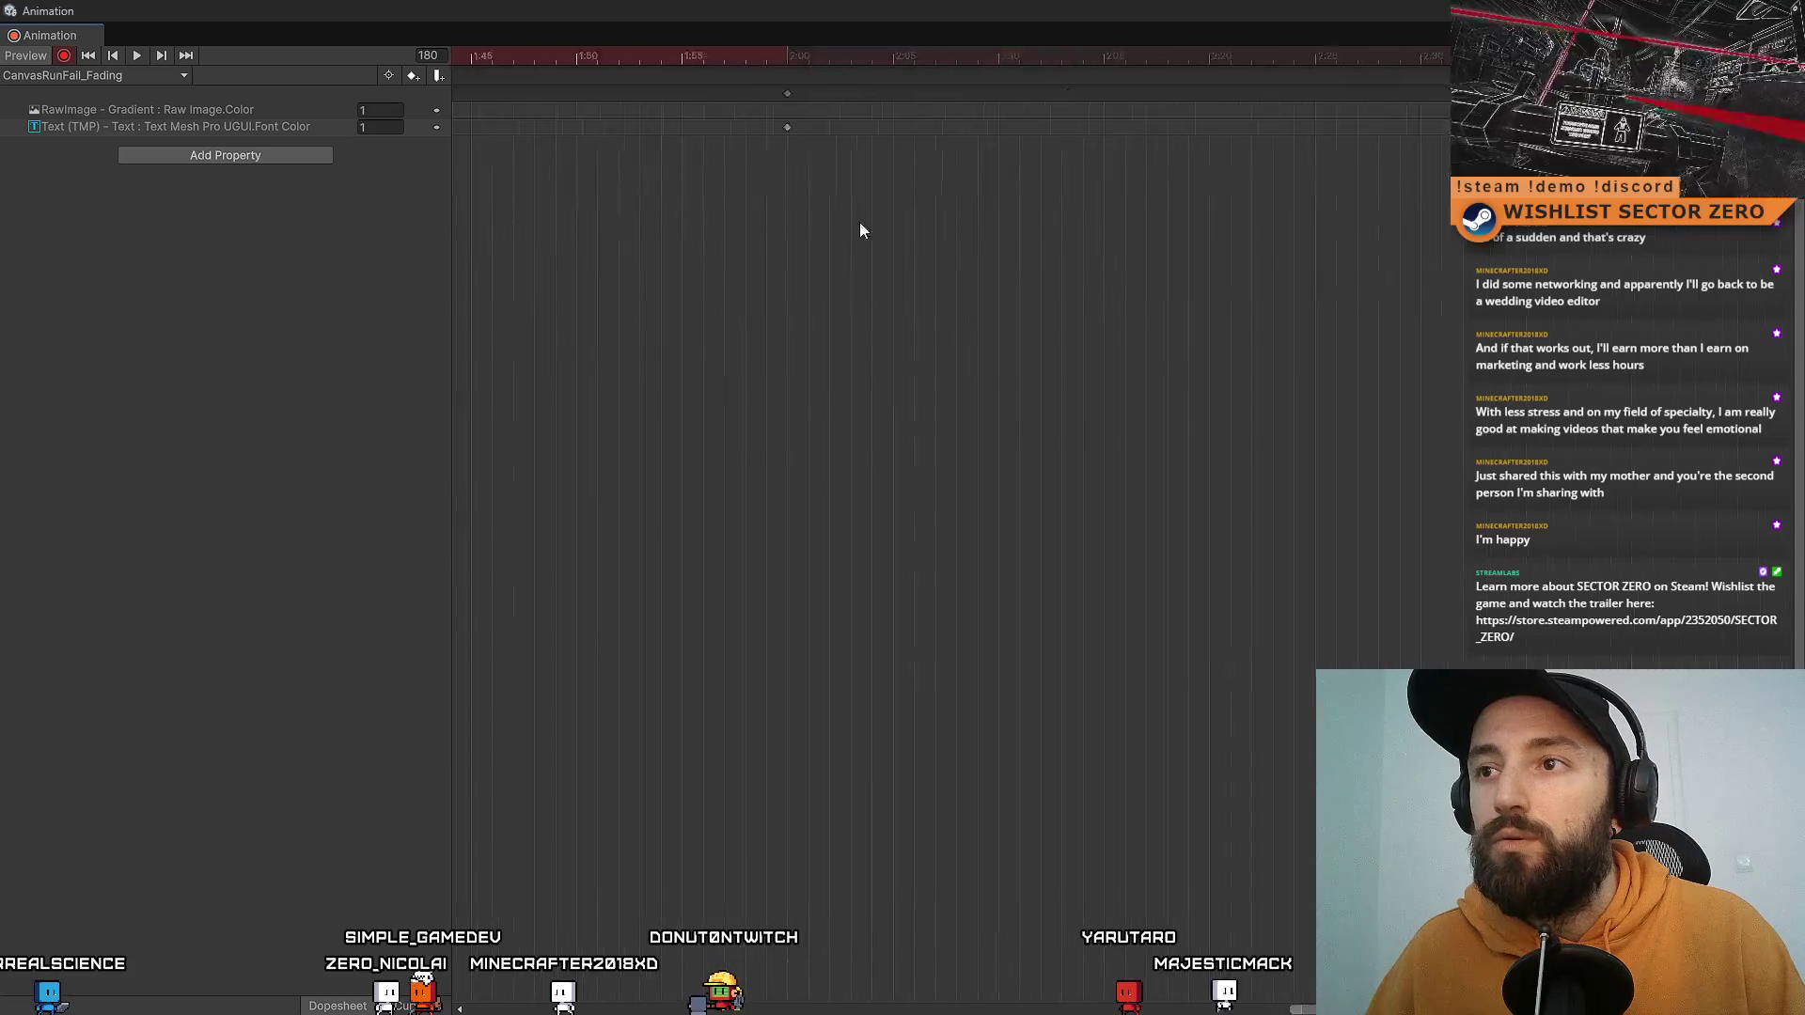
mouse_move(1034, 11)
mouse_down()
mouse_move(983, 143)
mouse_move(954, 121)
mouse_up()
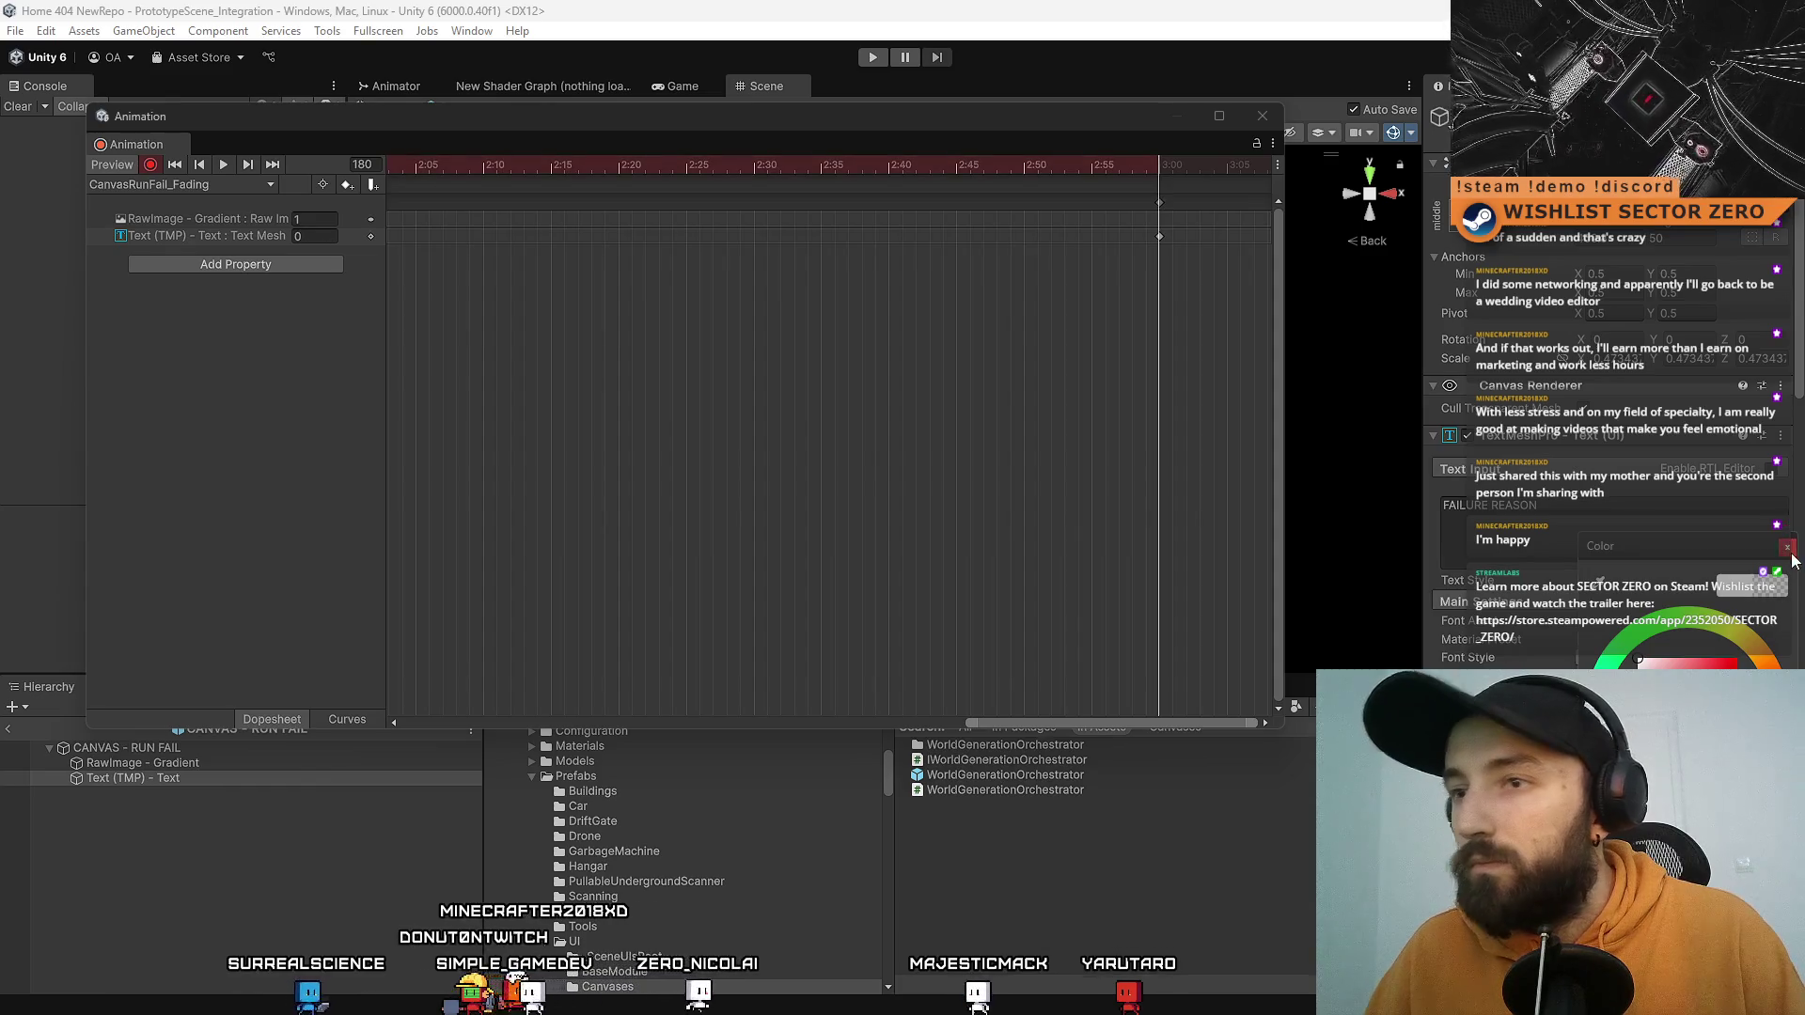
Step: Stop recording and reset the CanvasRunFail_Fading preview to frame 0
click(151, 164)
drag(1052, 718, 423, 646)
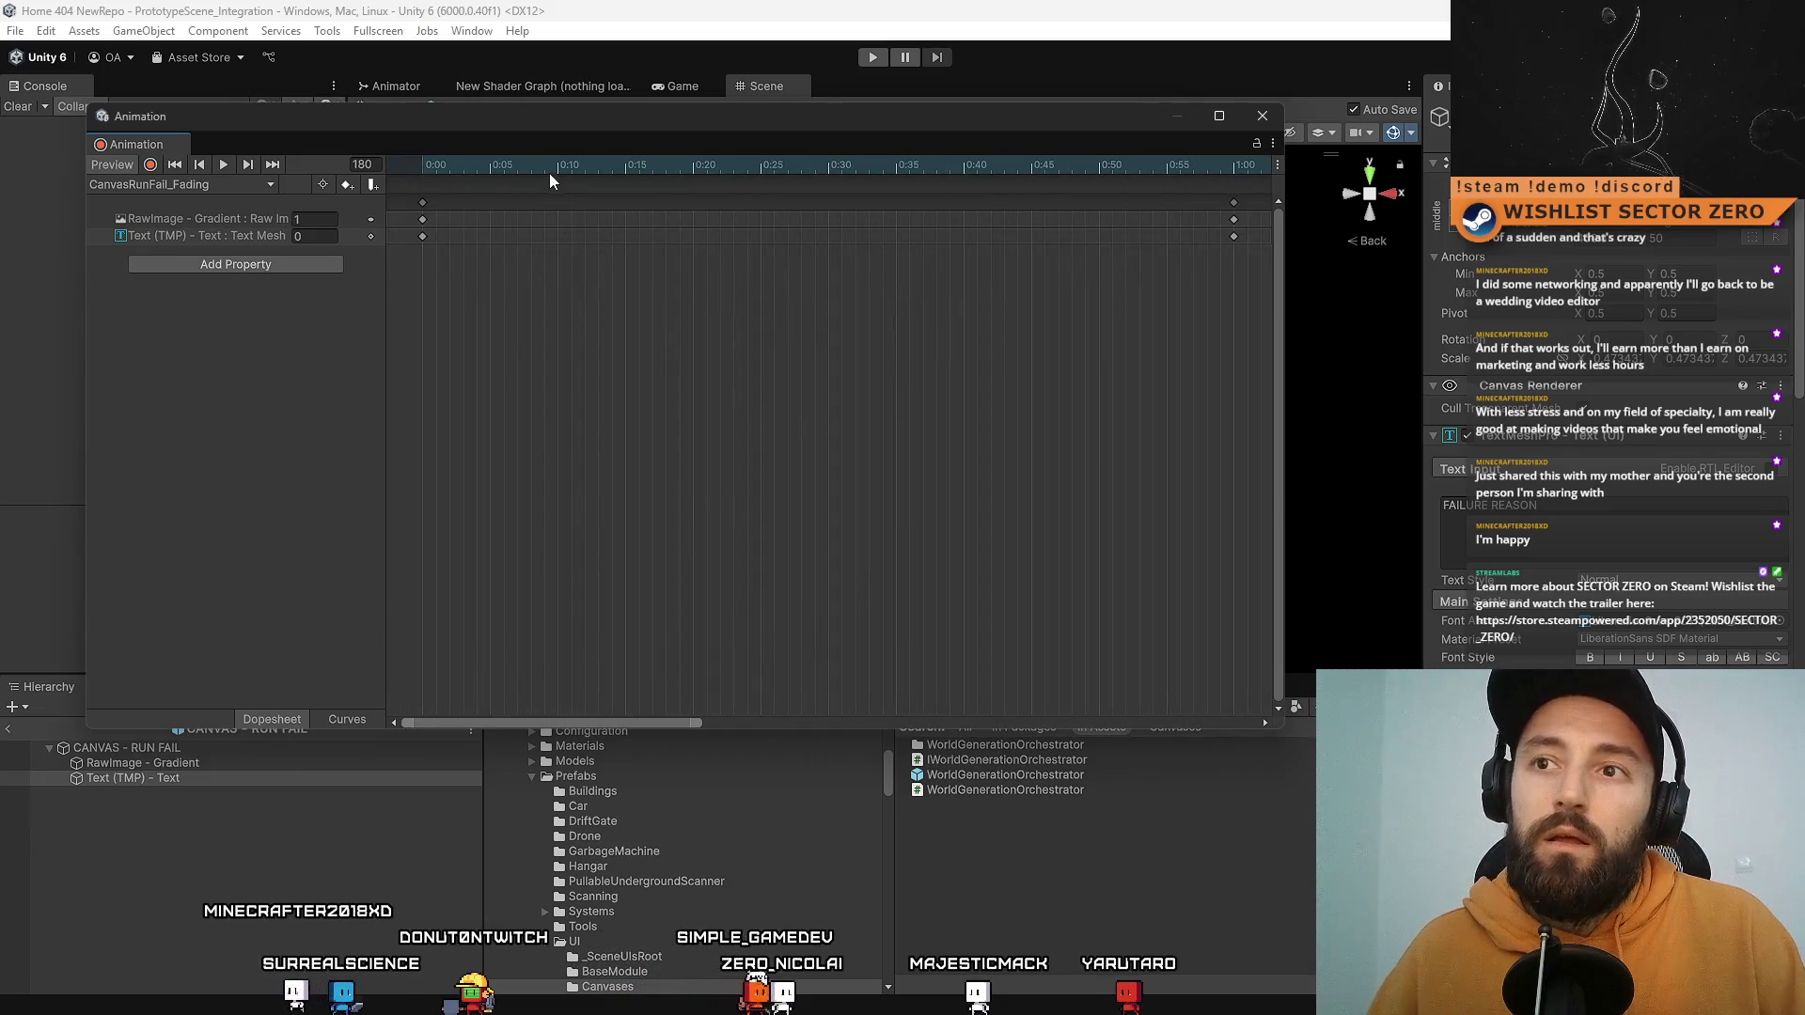
mouse_move(549, 172)
mouse_down()
mouse_move(569, 166)
mouse_move(358, 165)
mouse_up()
mouse_move(497, 122)
mouse_down()
mouse_move(583, 171)
mouse_move(772, 210)
mouse_up()
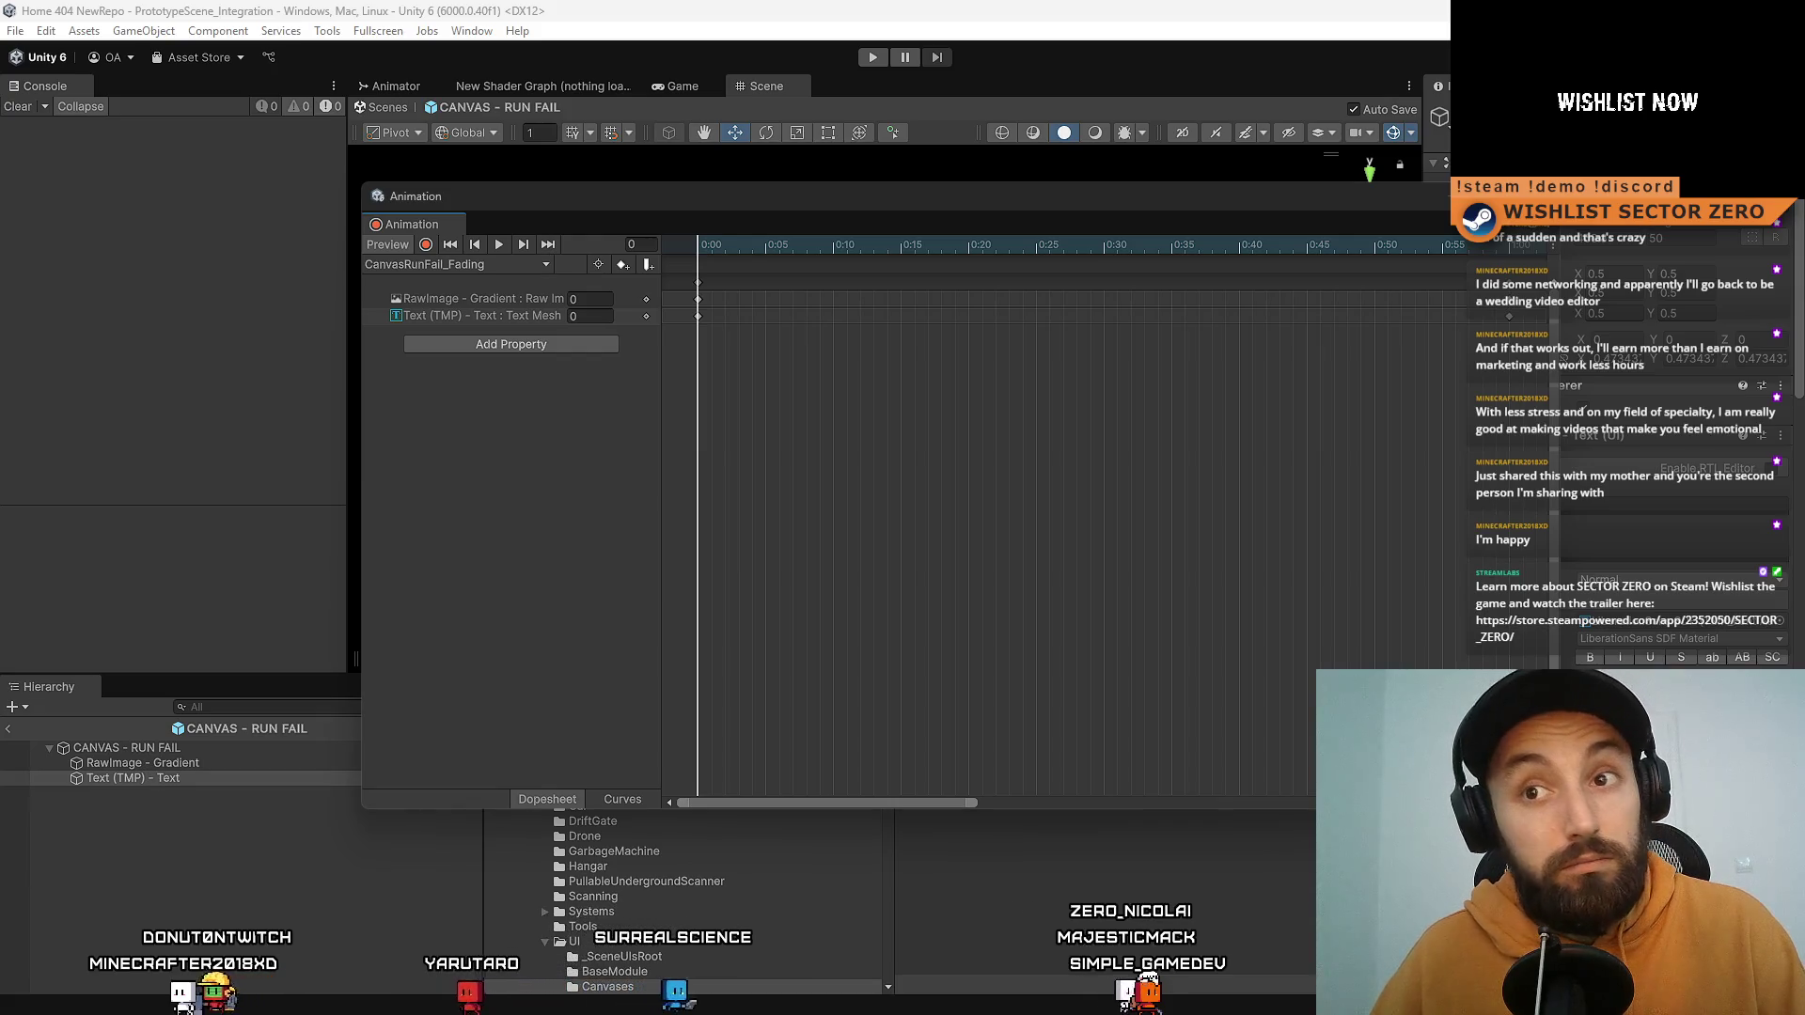
Step: Check the canvas's list of animation clips
click(510, 273)
click(1018, 479)
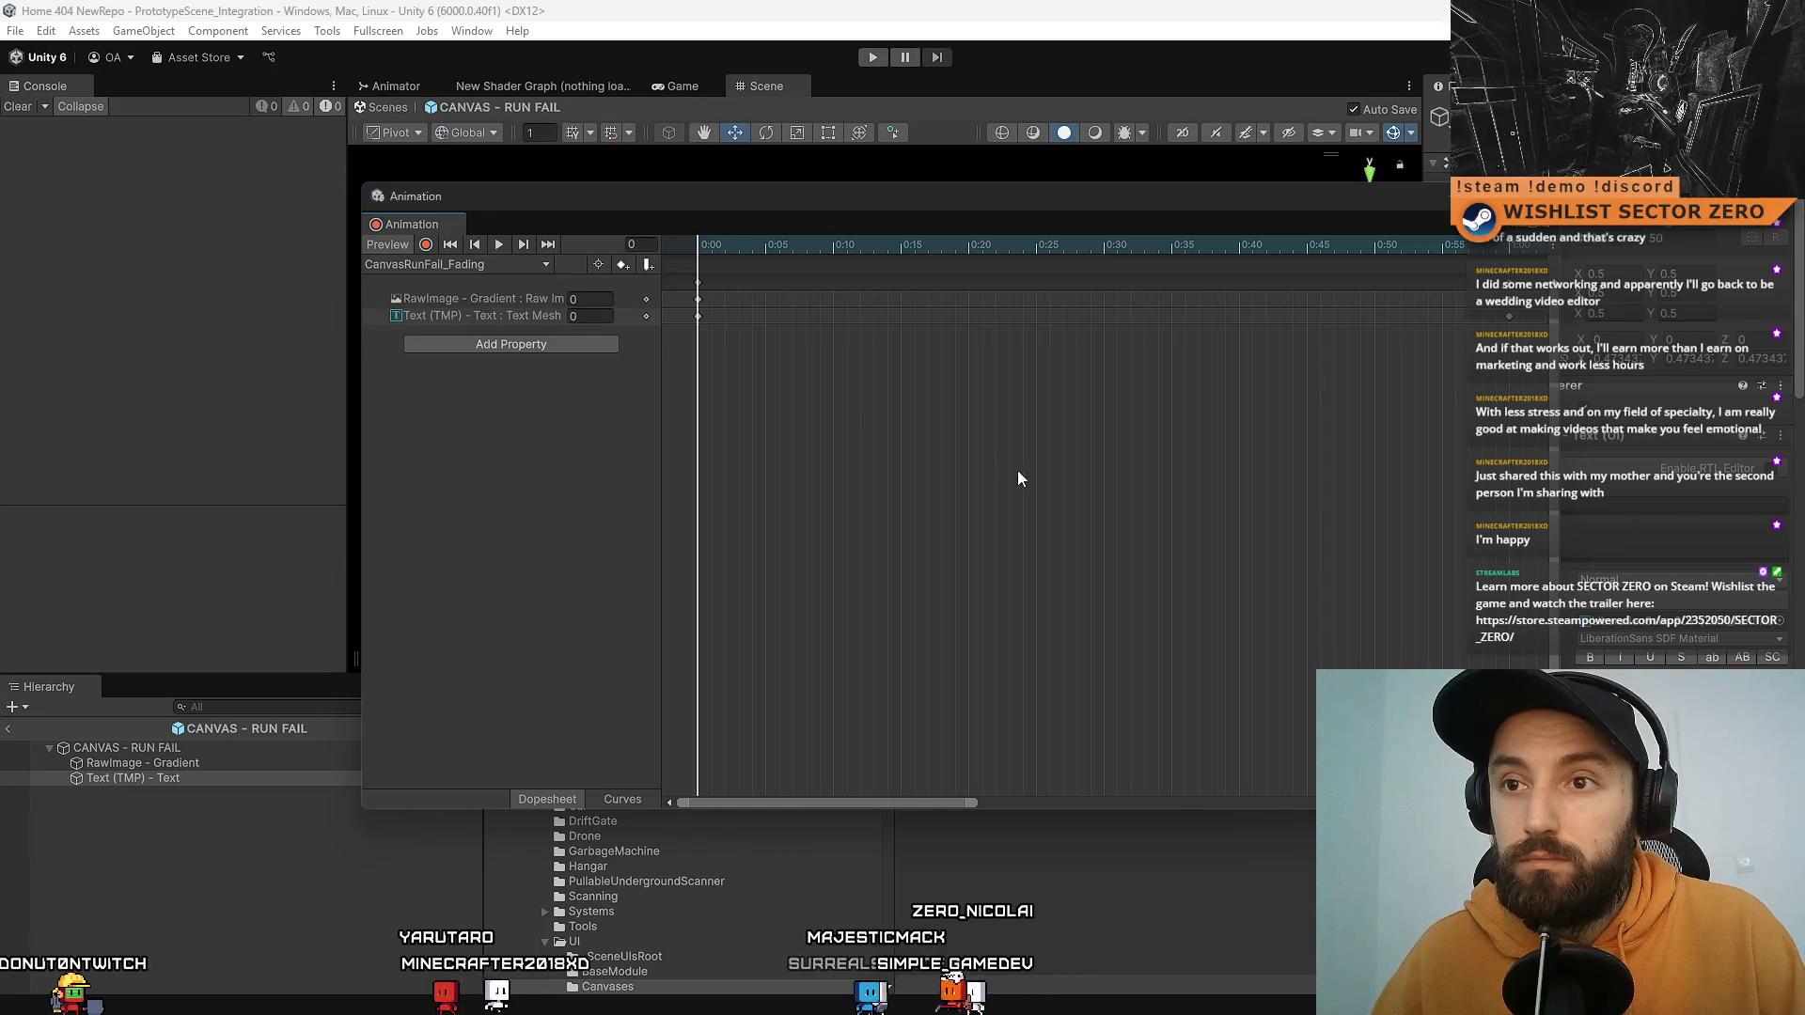
click(487, 267)
Step: Create a CanvasRunFail_Waiting clip and paste in the 0:00 gradient and text keyframes
click(978, 412)
drag(662, 291, 782, 325)
click(487, 267)
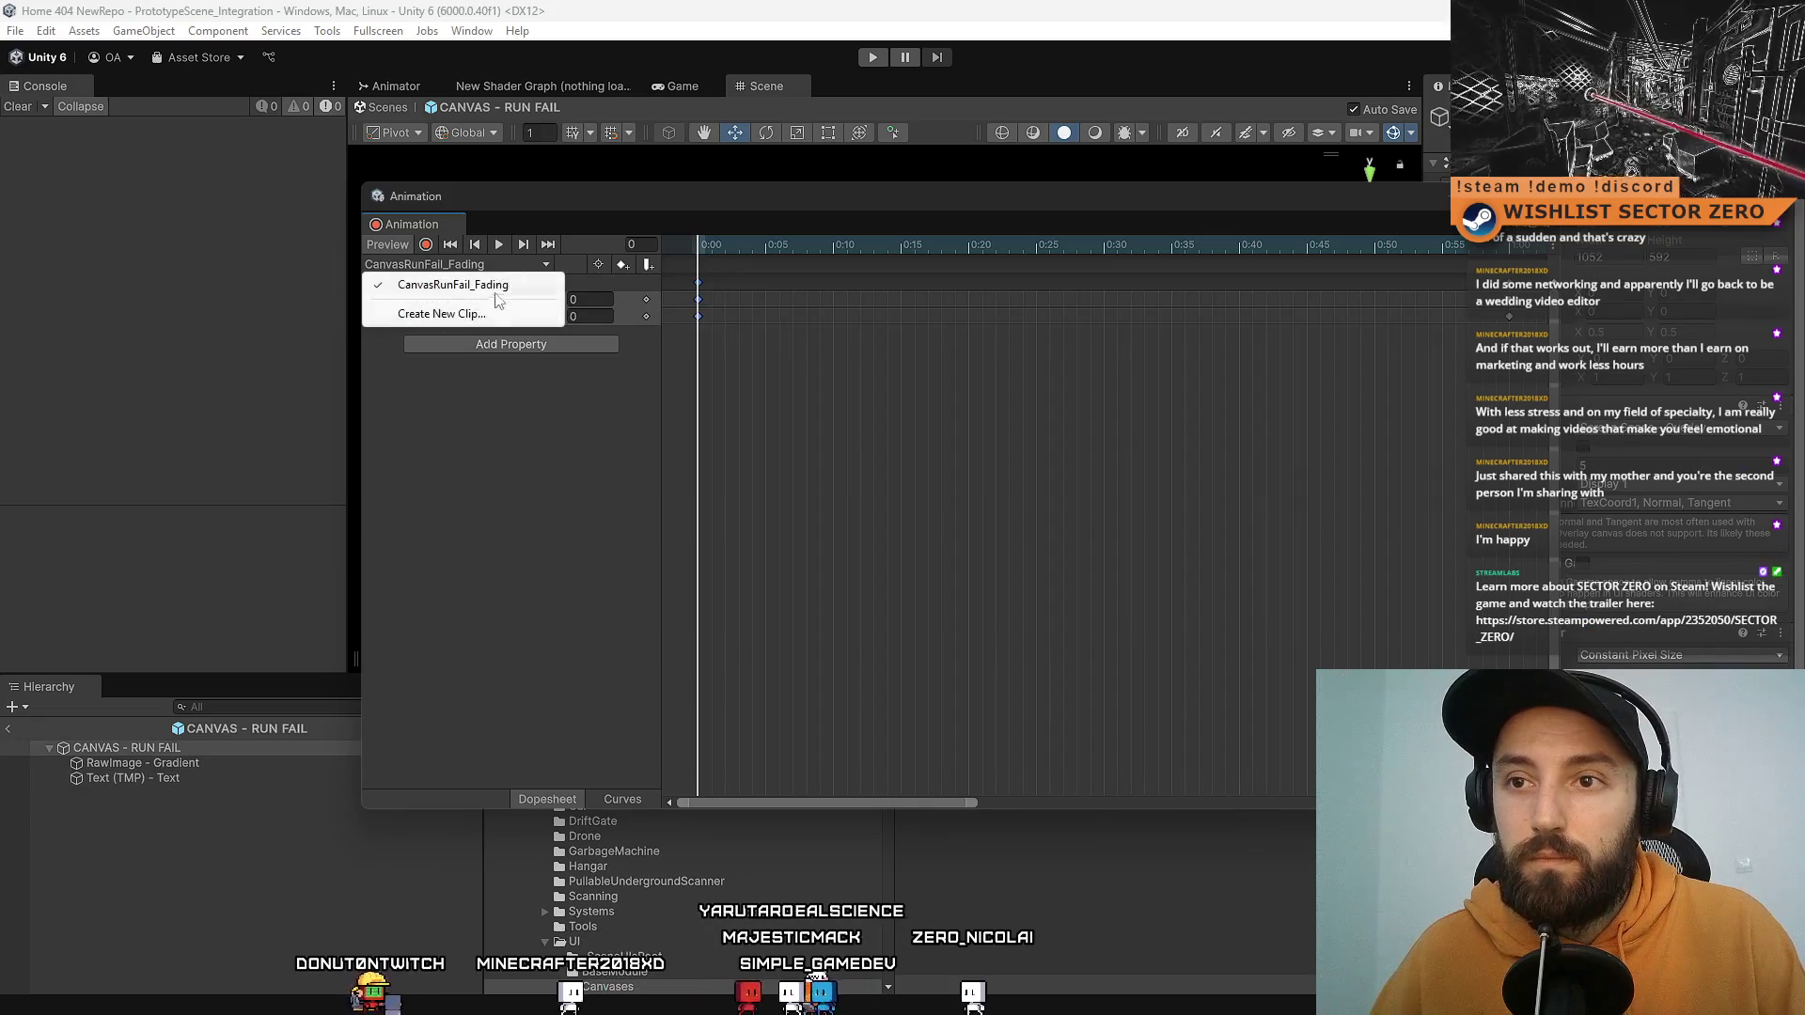
click(850, 500)
text(Canvas)
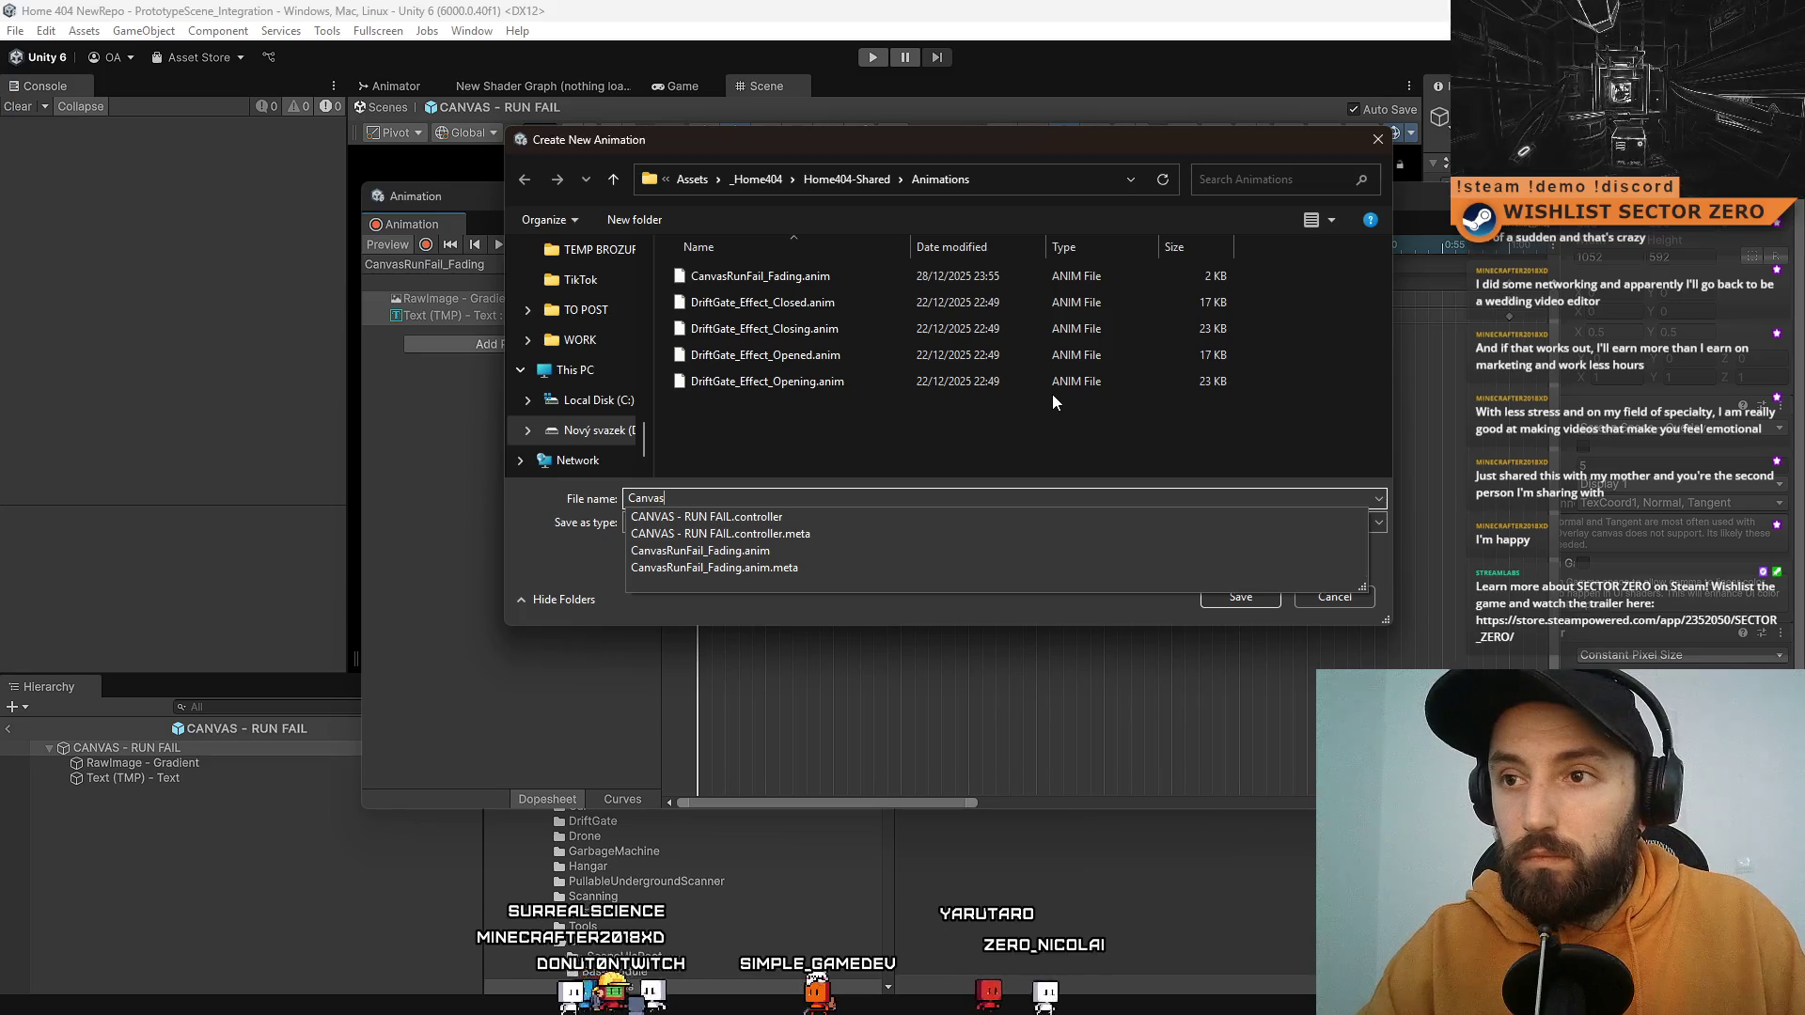
text(RunF)
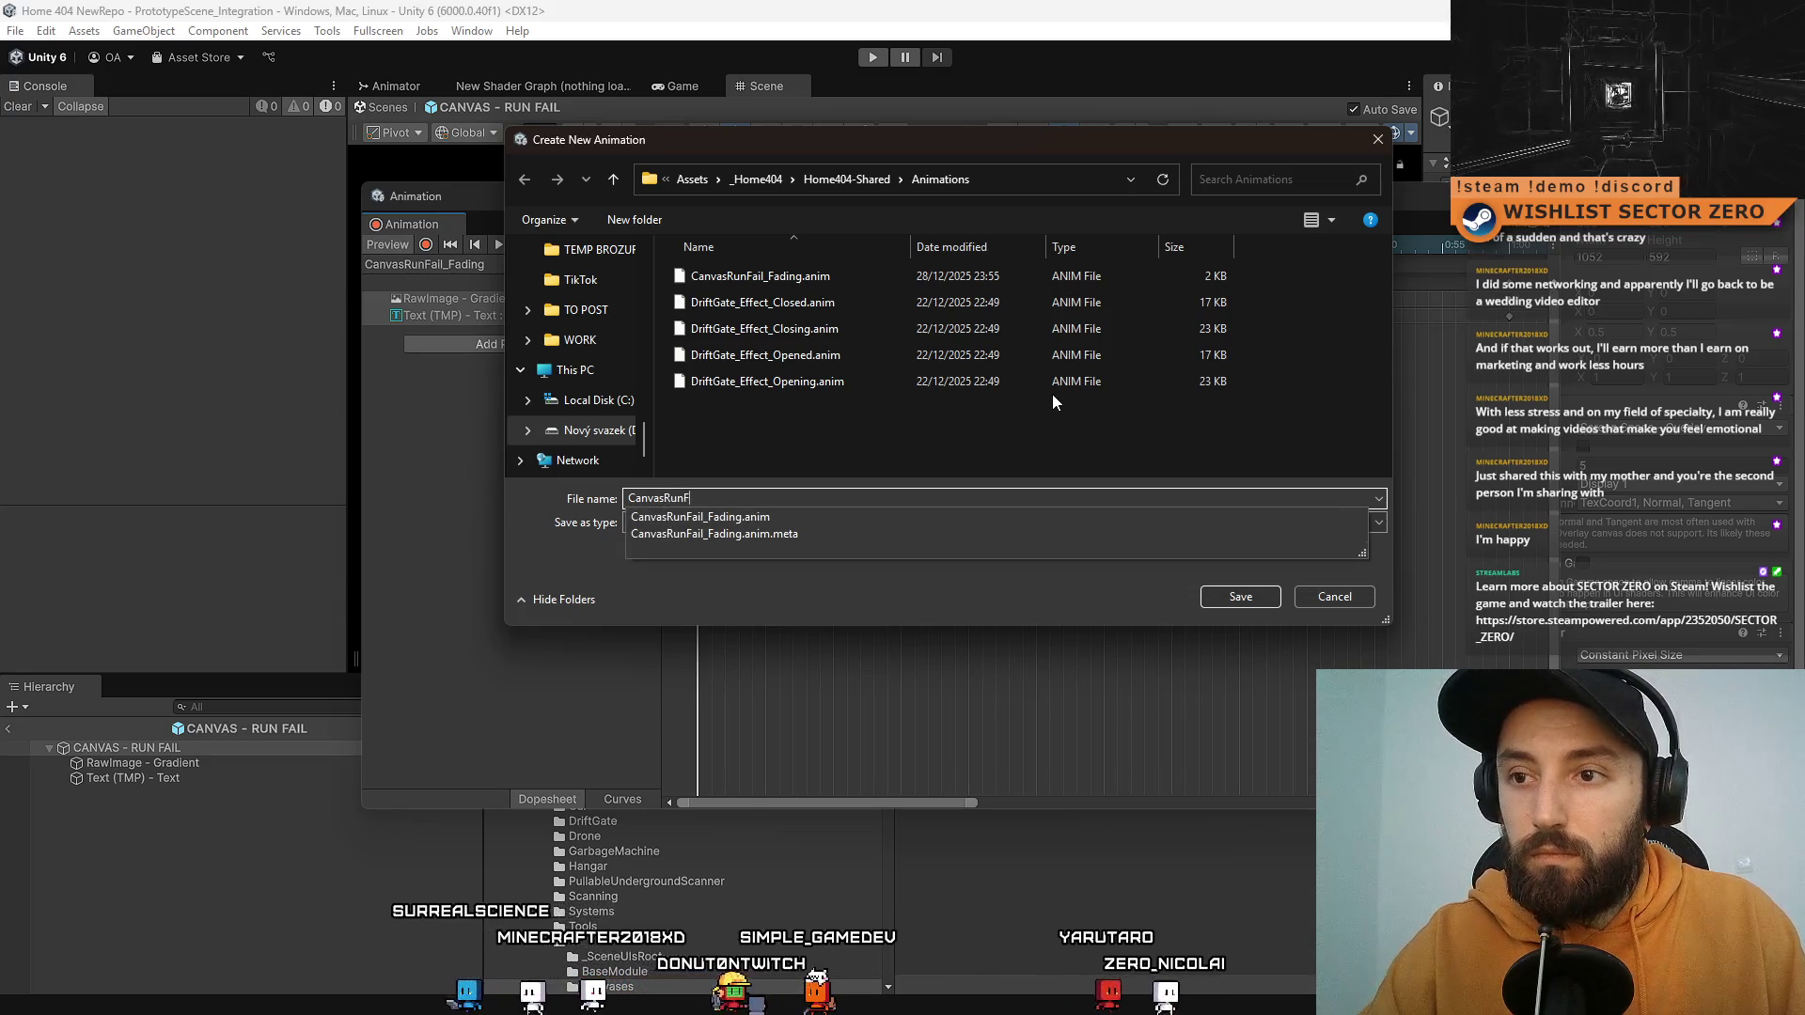
text(ail_Waiting)
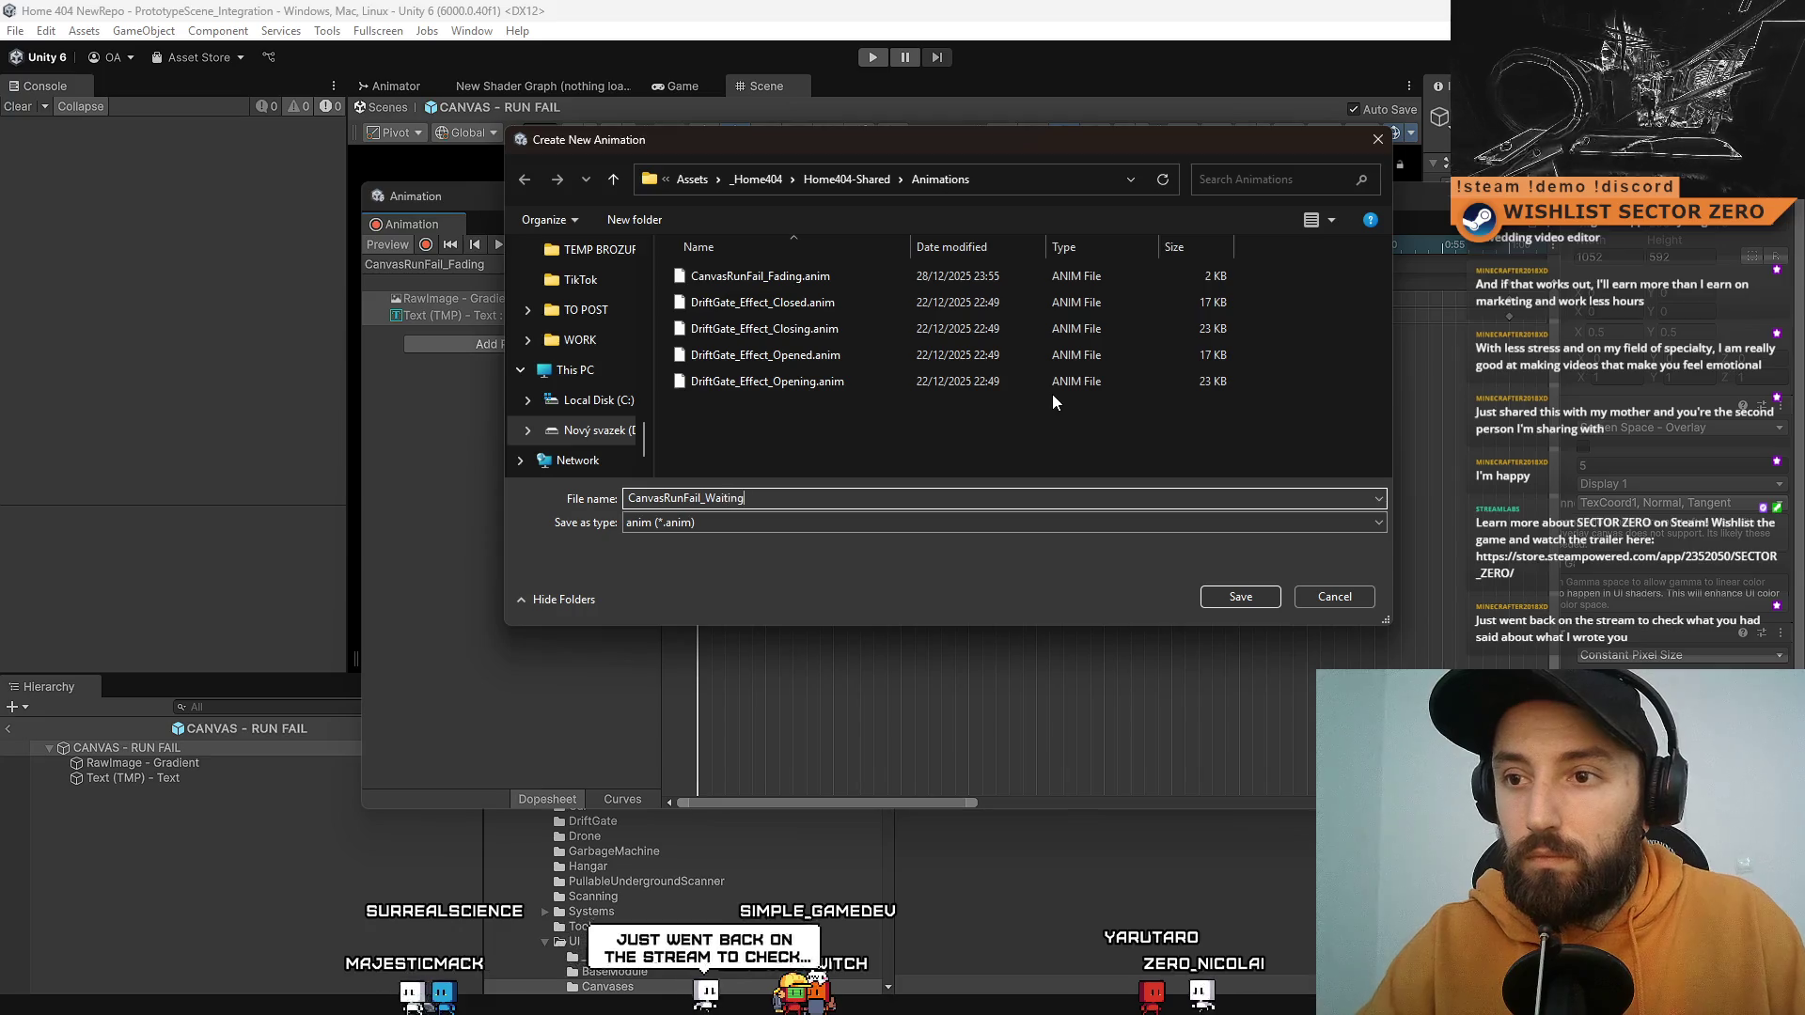
click(1243, 597)
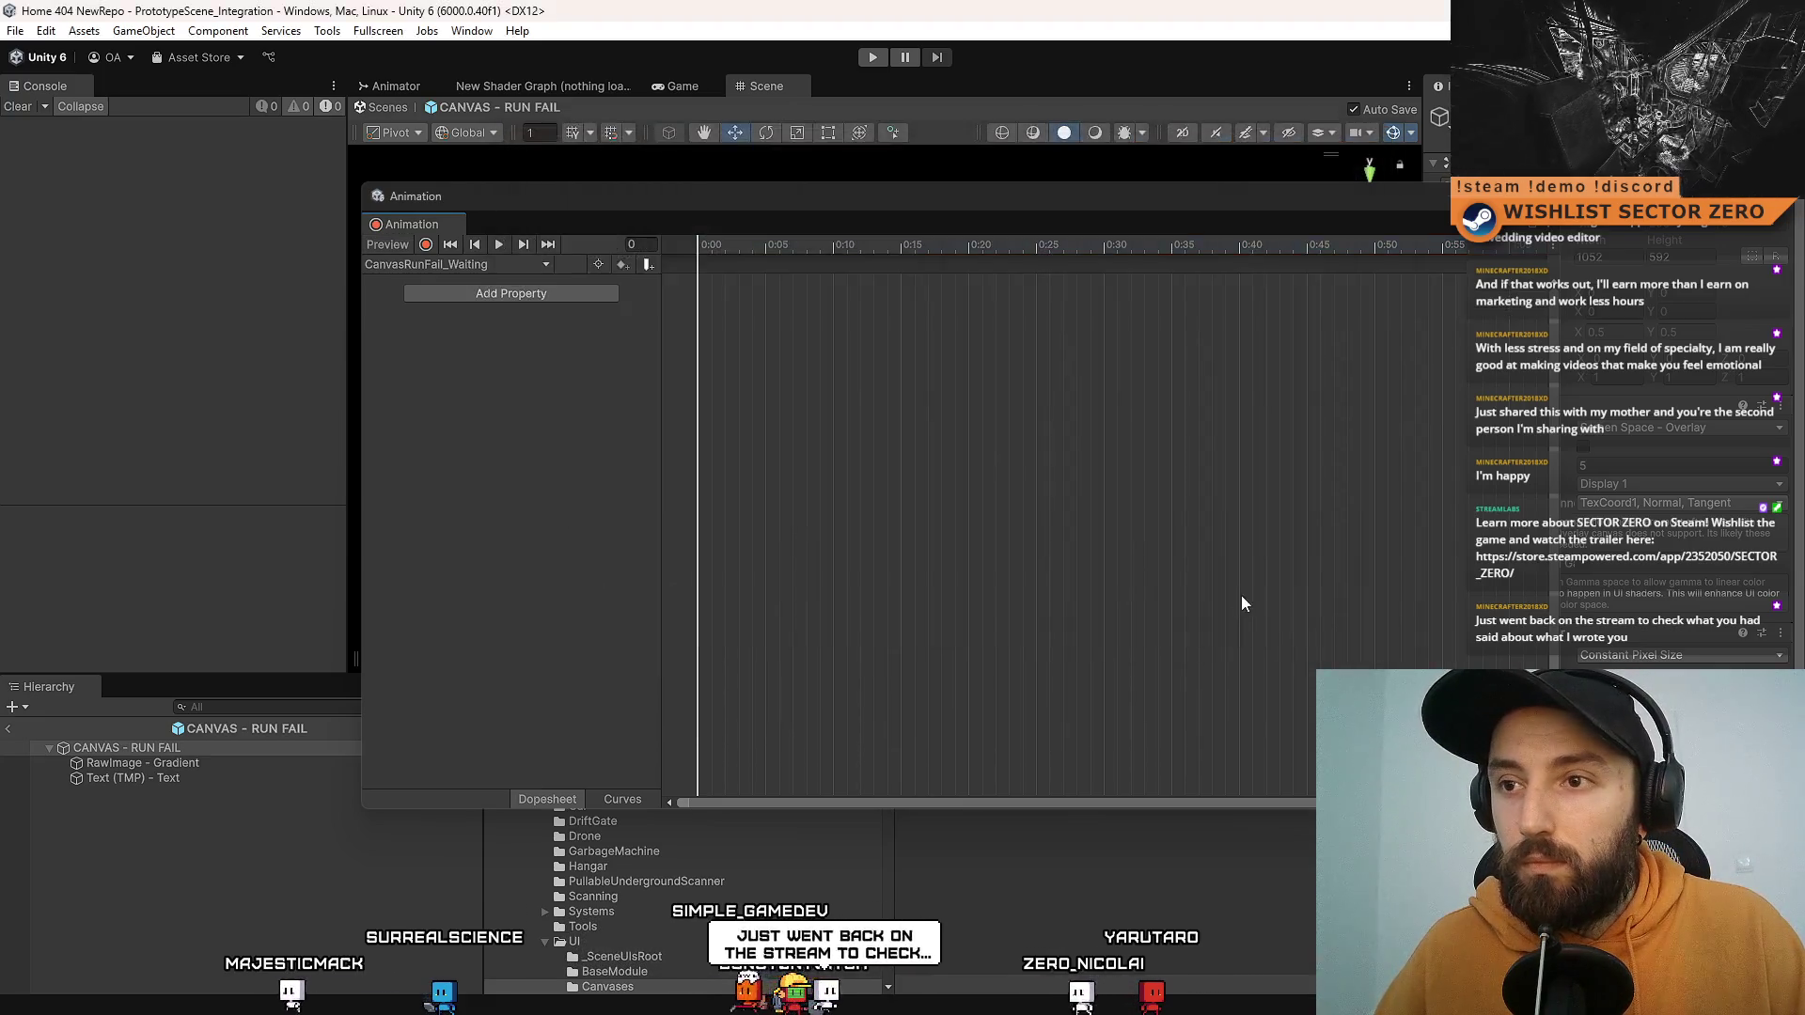
key(ctrl+v)
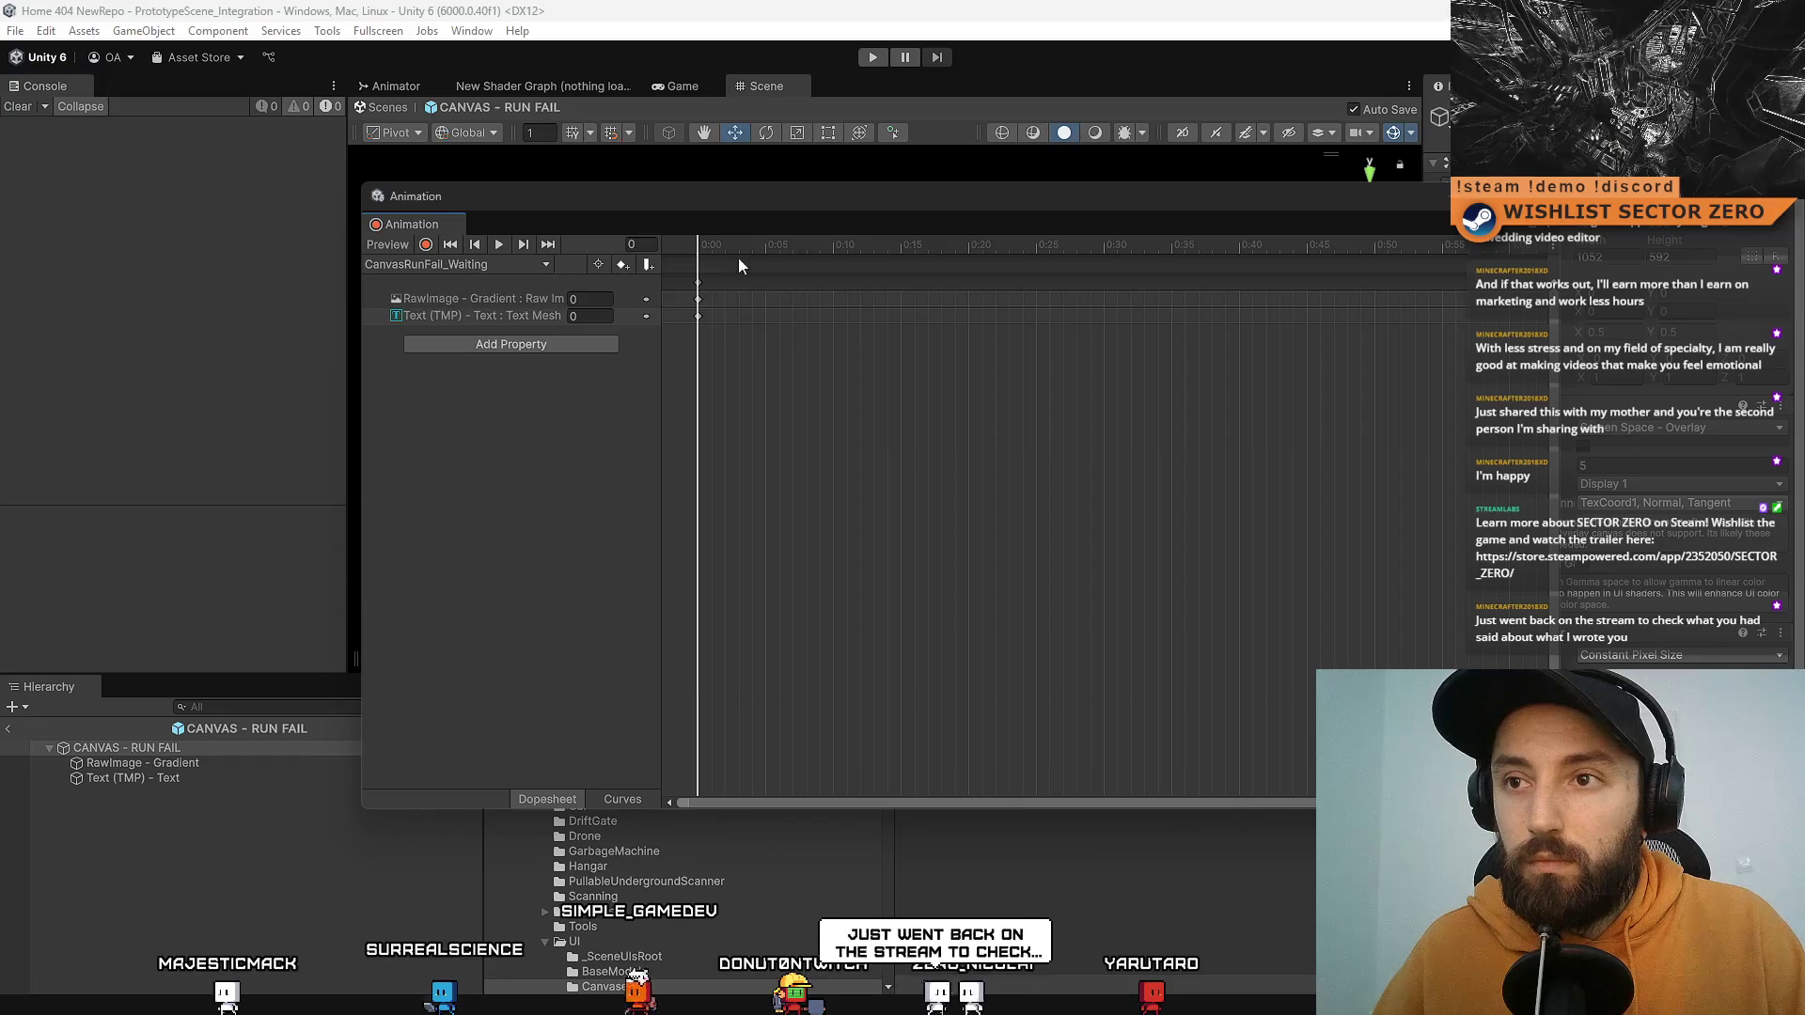
Step: Create and save a second new clip named CanvasRunFail_Finished
click(470, 266)
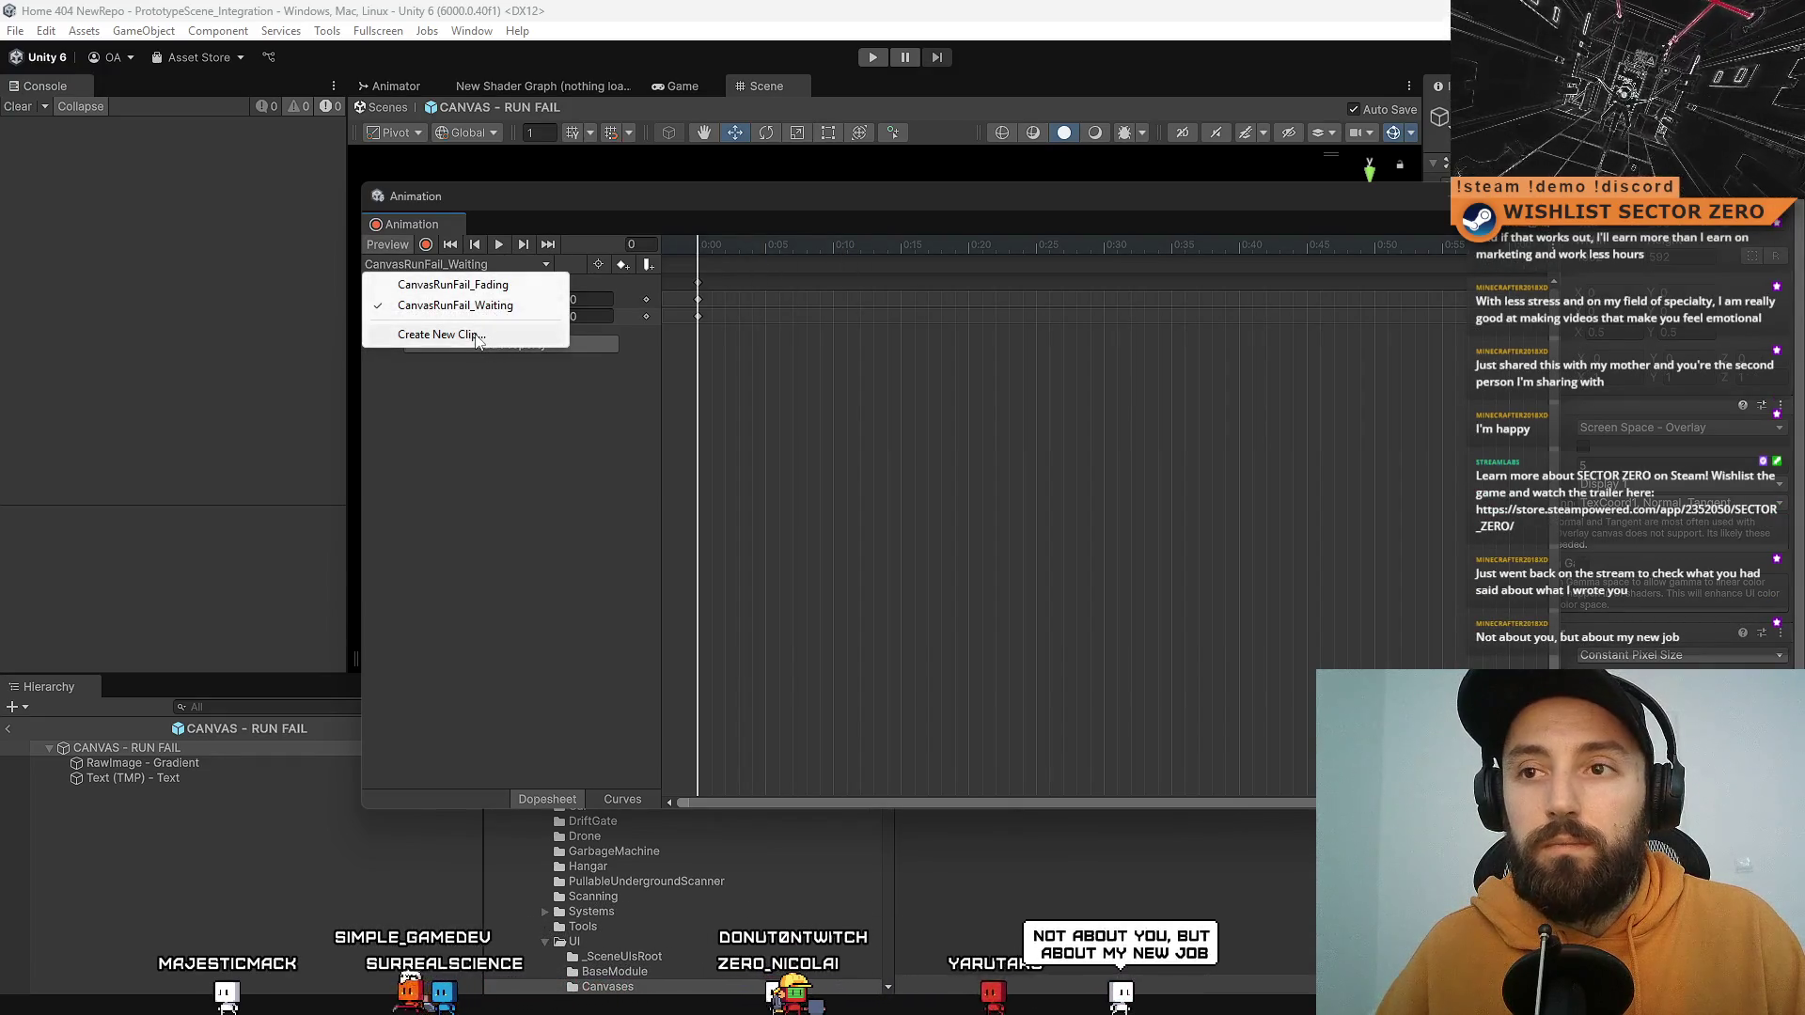
click(477, 335)
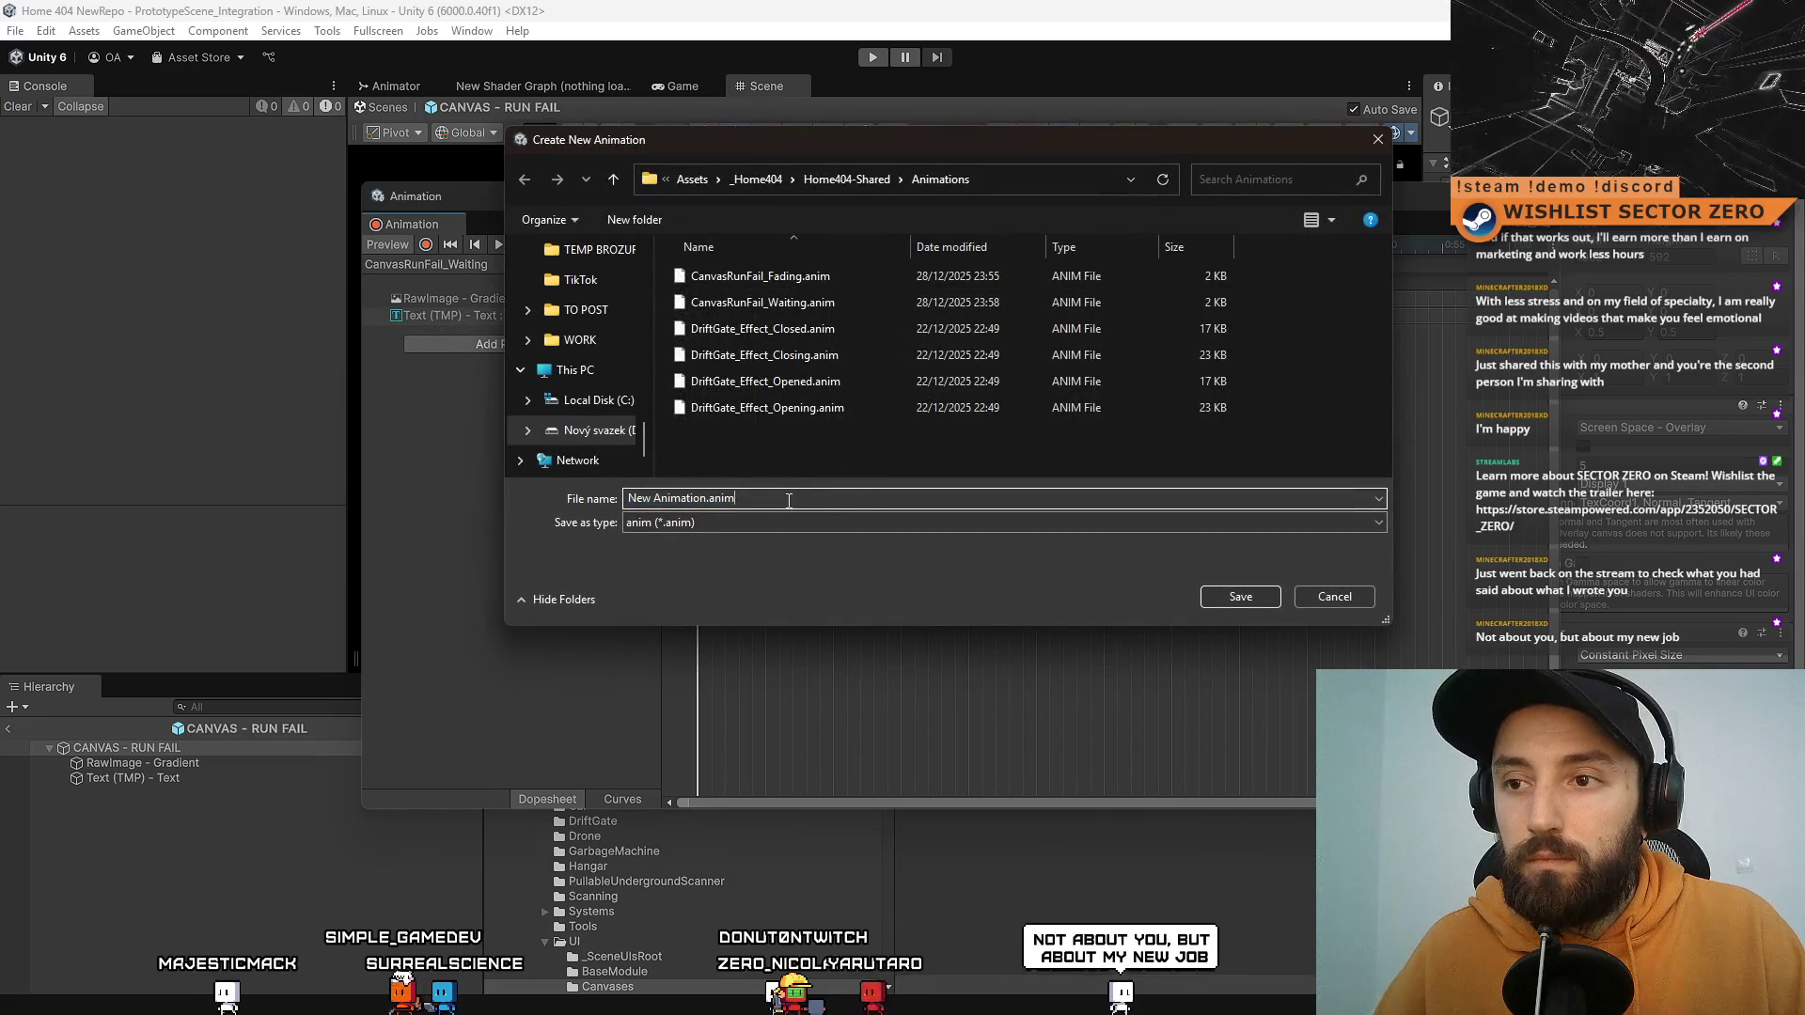
key(ctrl+a)
text(CanvasRun)
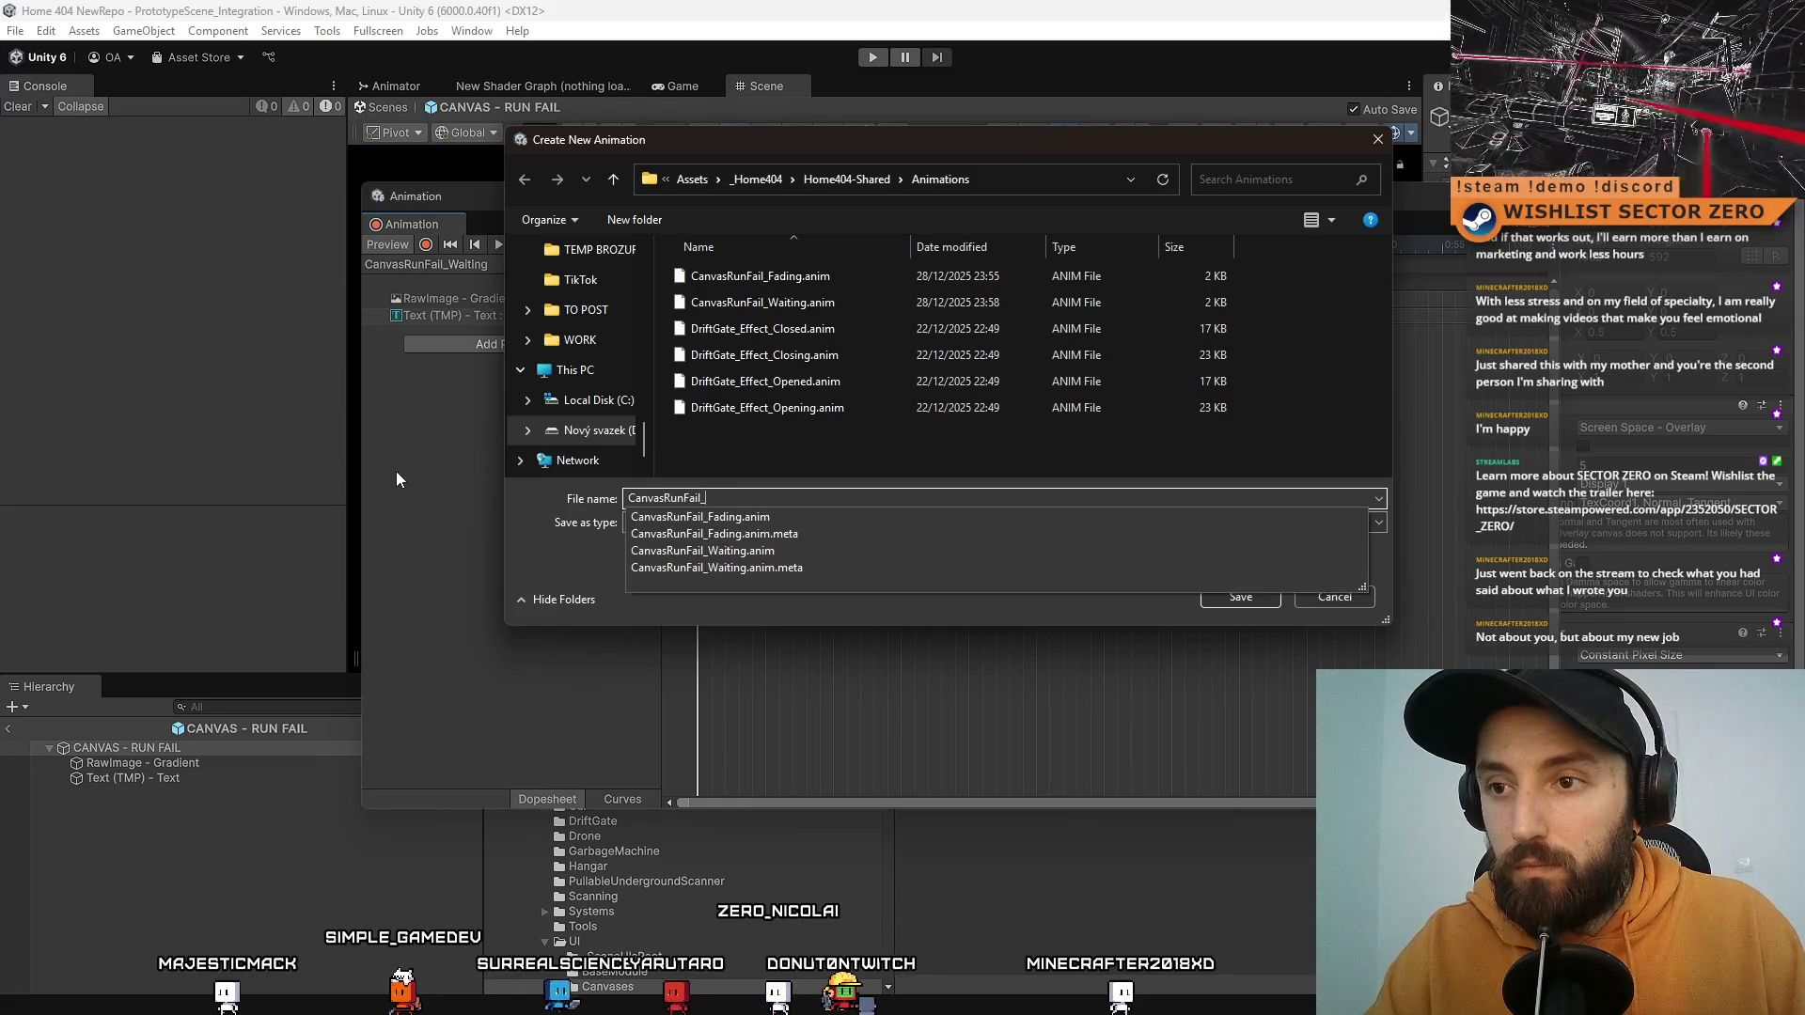
text(Fail_Faded)
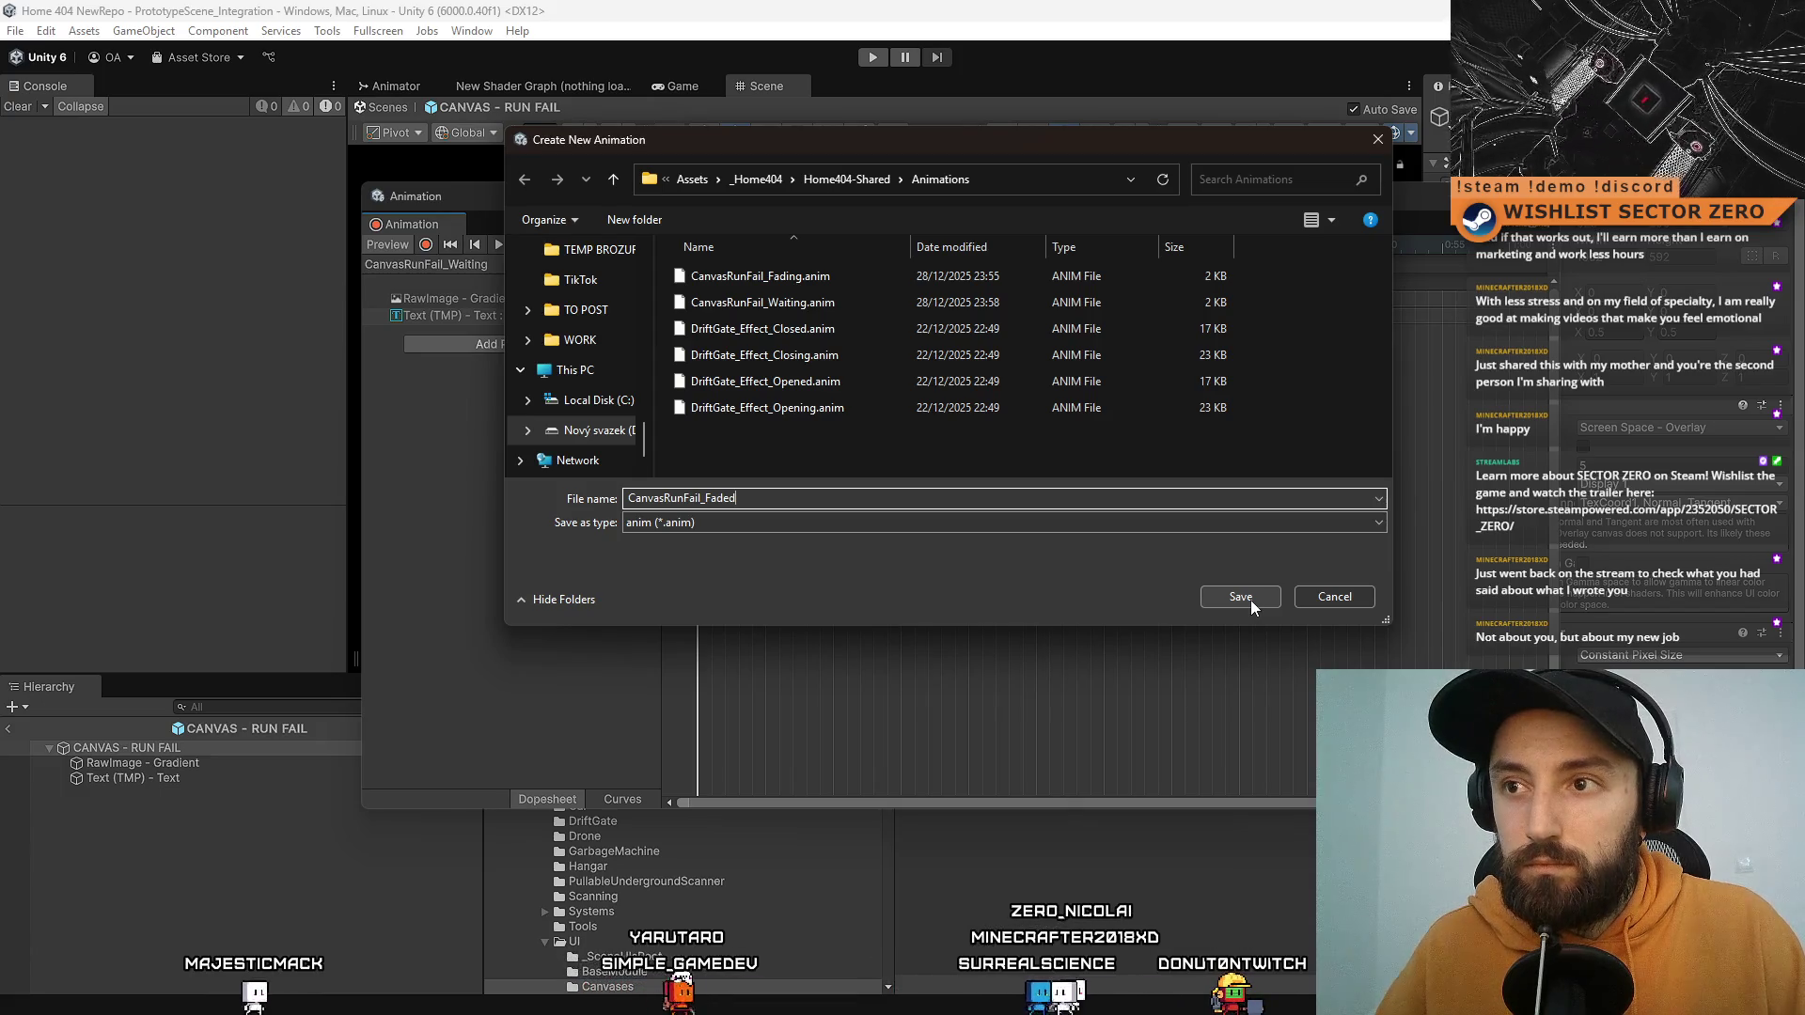
key(BackSpace)
key(BackSpace)
key(BackSpace)
key(BackSpace)
text(inished)
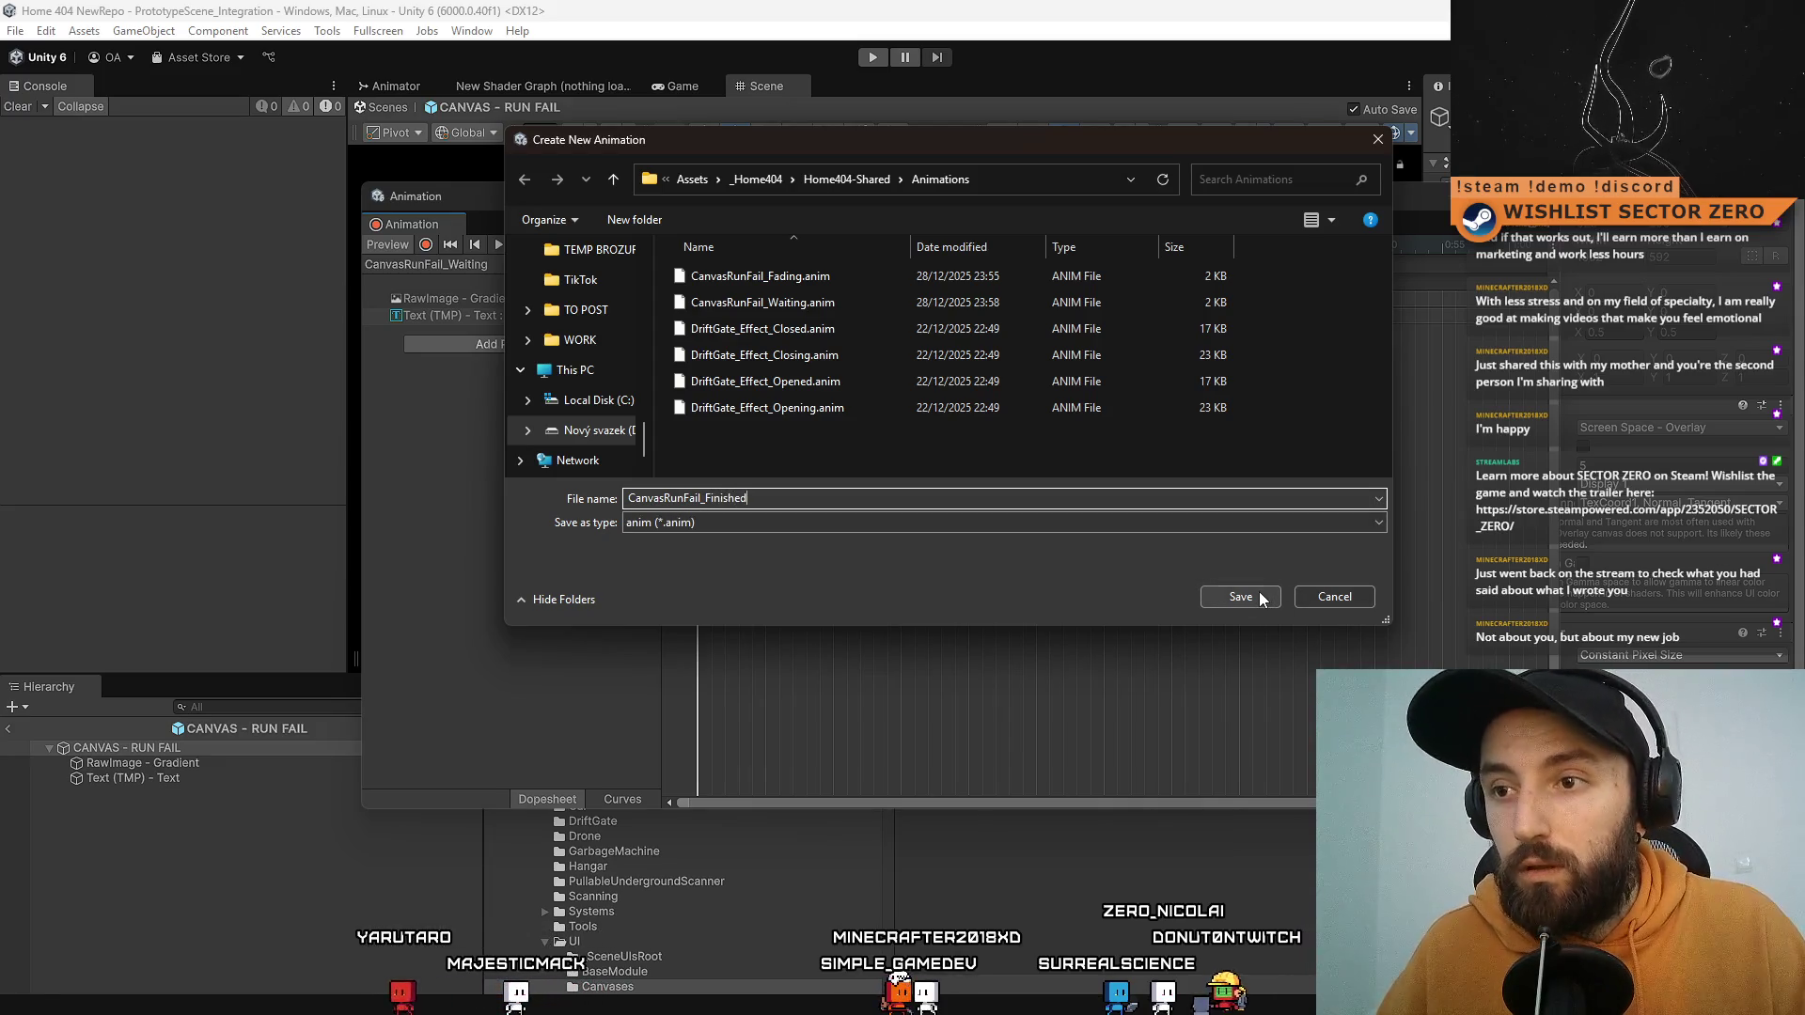
click(1257, 598)
click(470, 265)
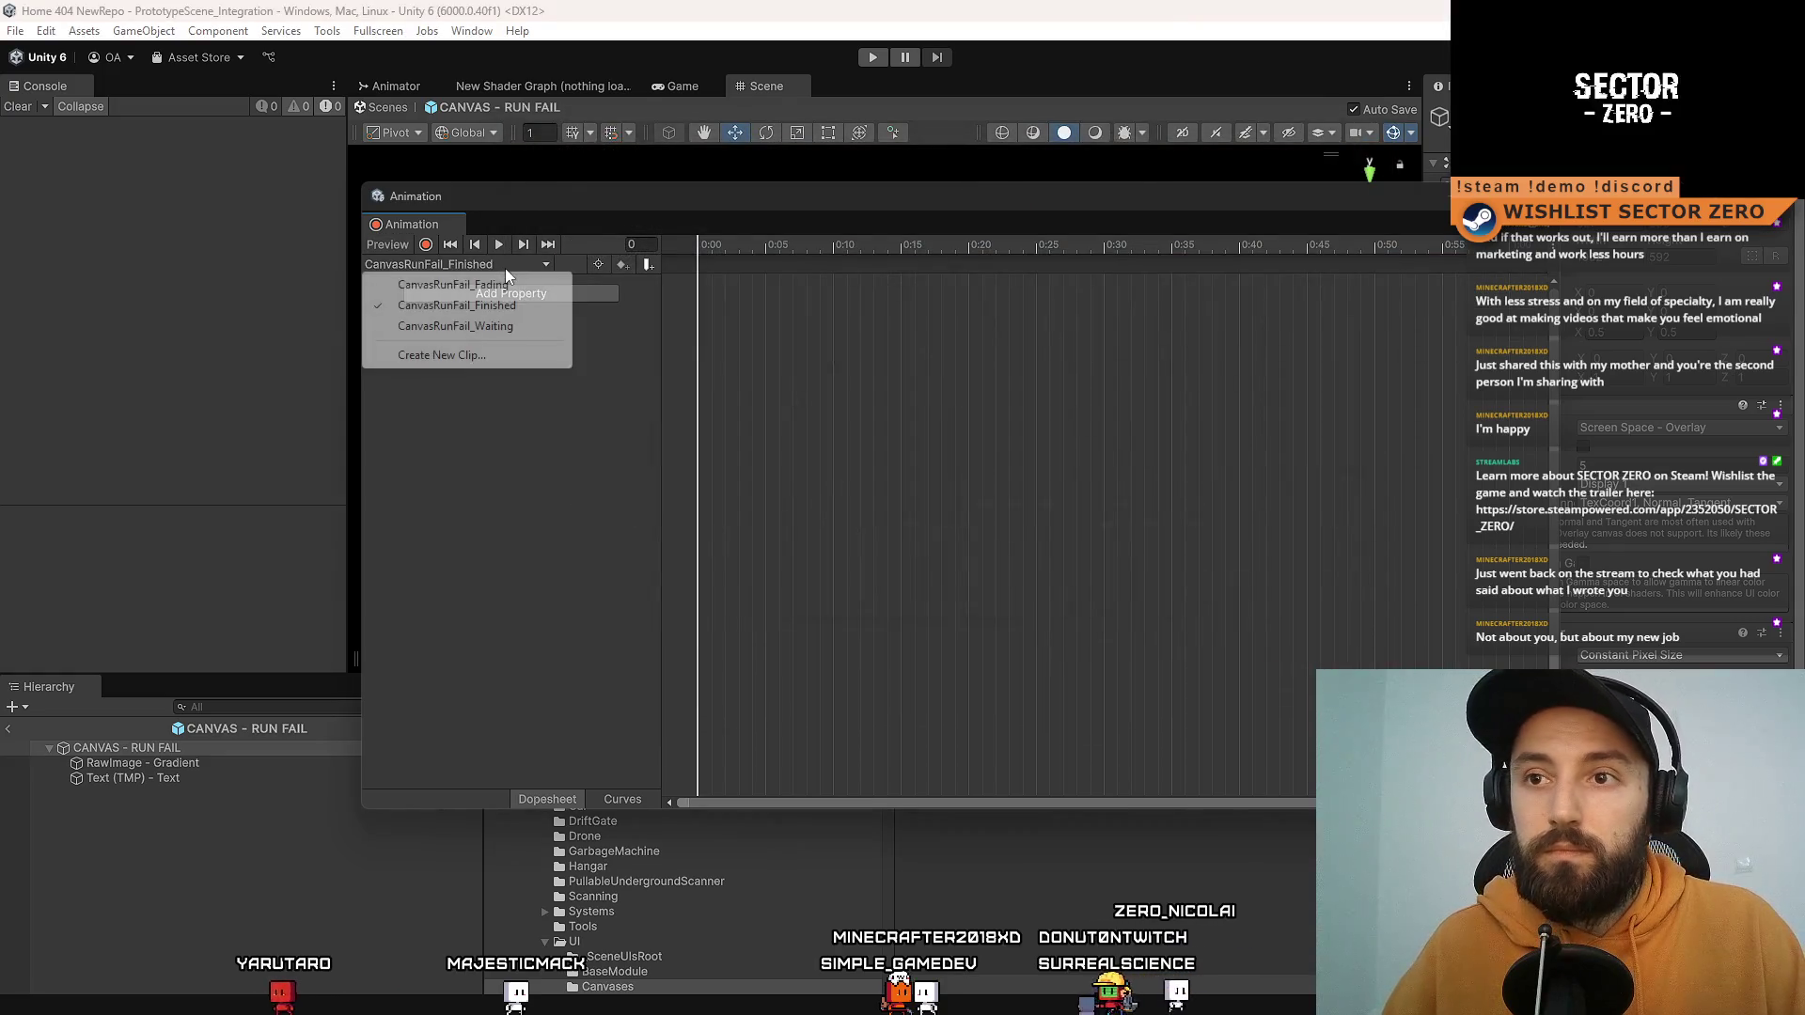
Step: Copy the CanvasRunFail_Fading keyframes into the CanvasRunFail_Waiting clip
click(453, 285)
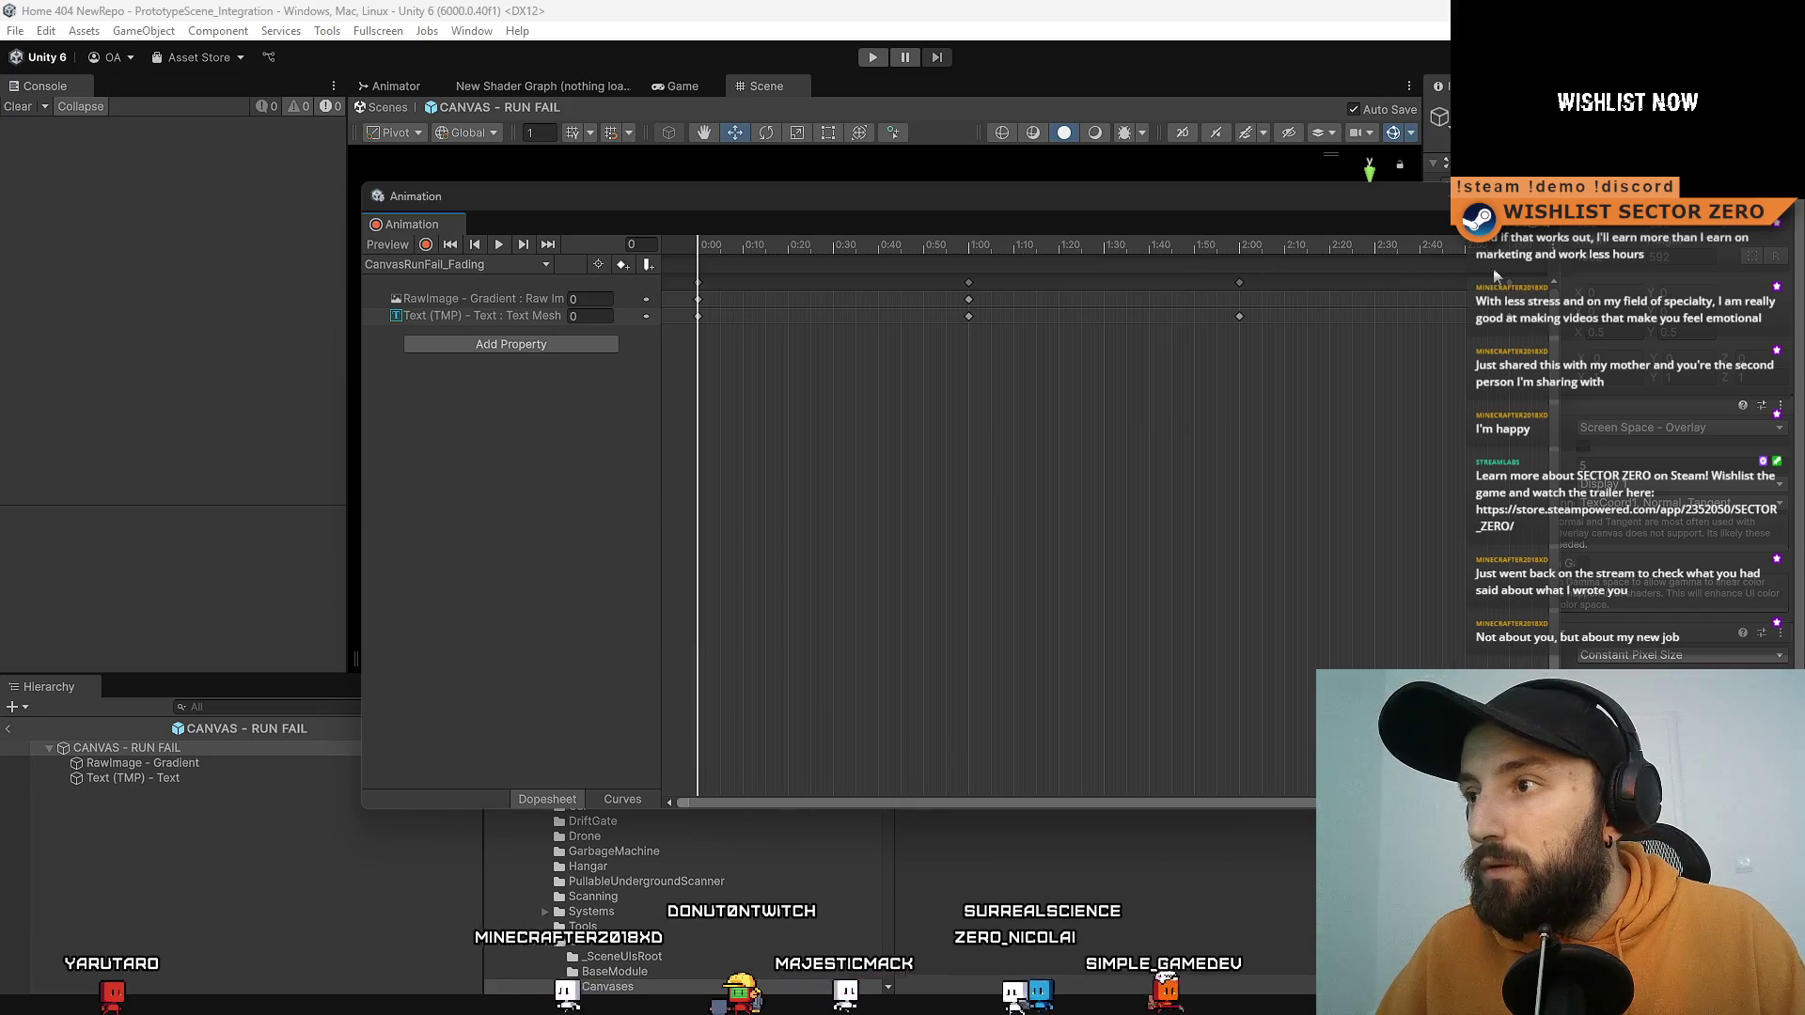
click(1514, 248)
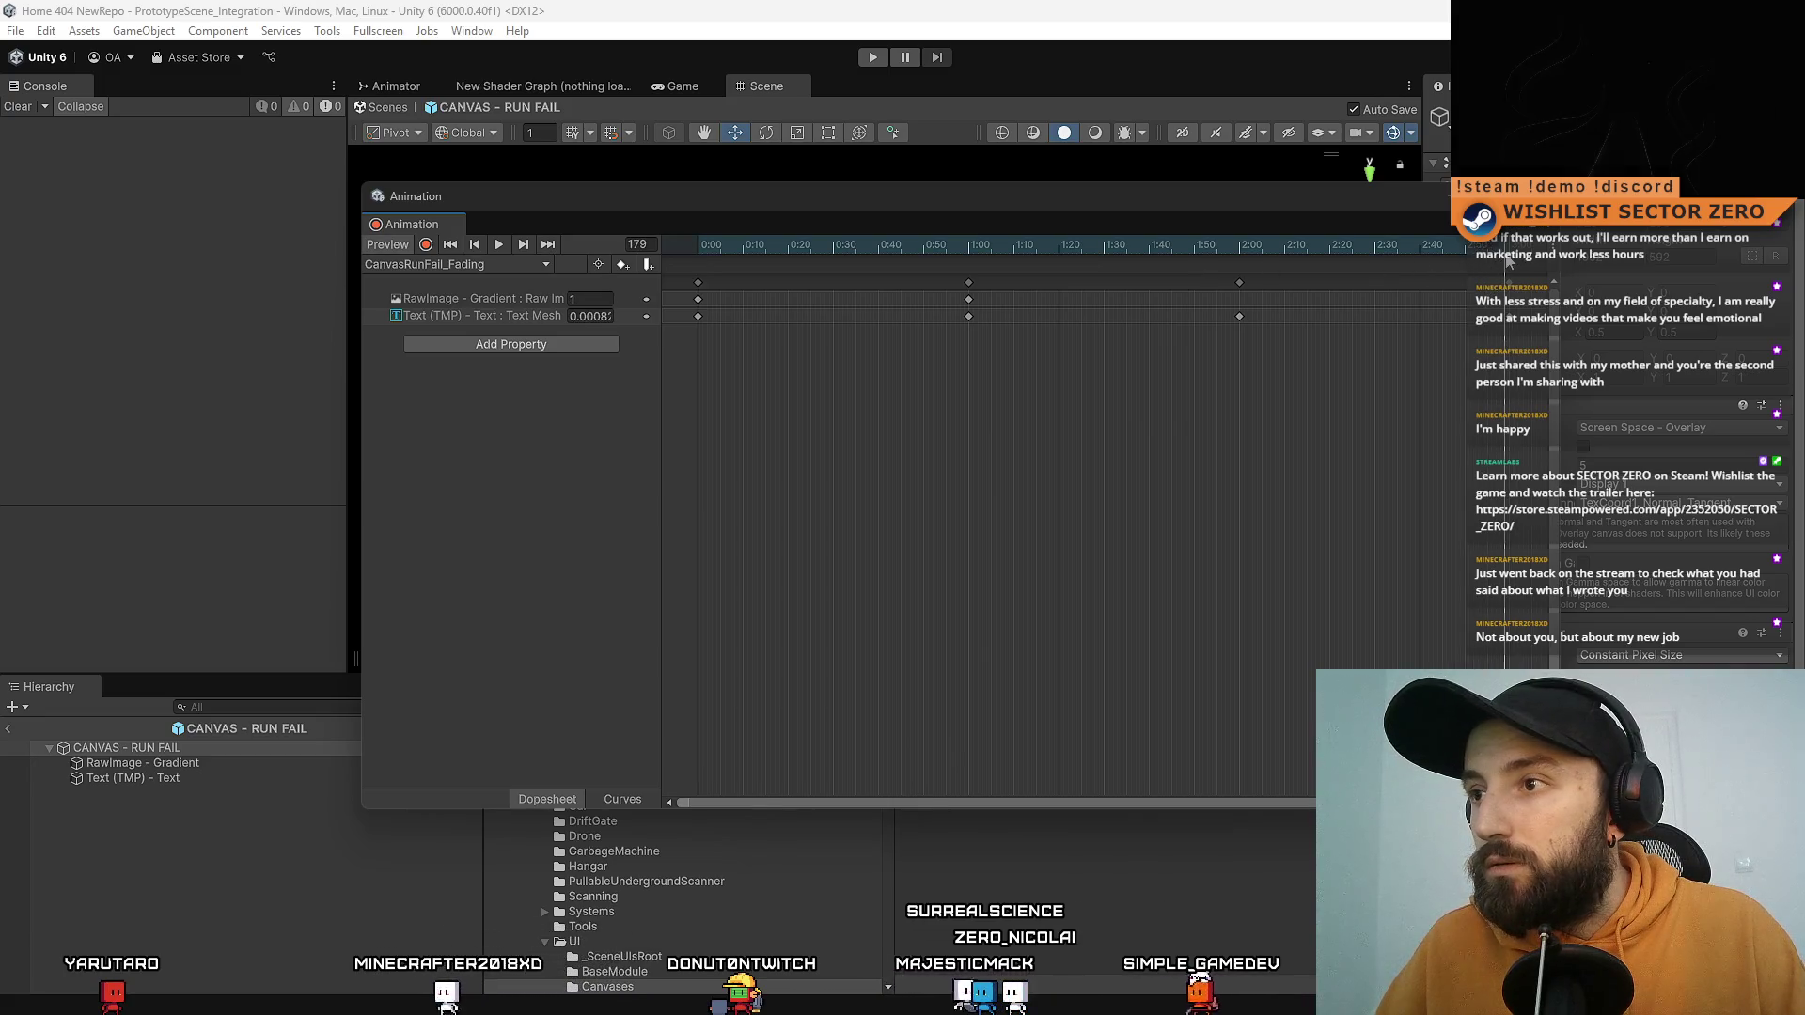
mouse_move(691, 275)
mouse_down()
mouse_move(1496, 390)
mouse_move(1427, 391)
mouse_up()
click(477, 266)
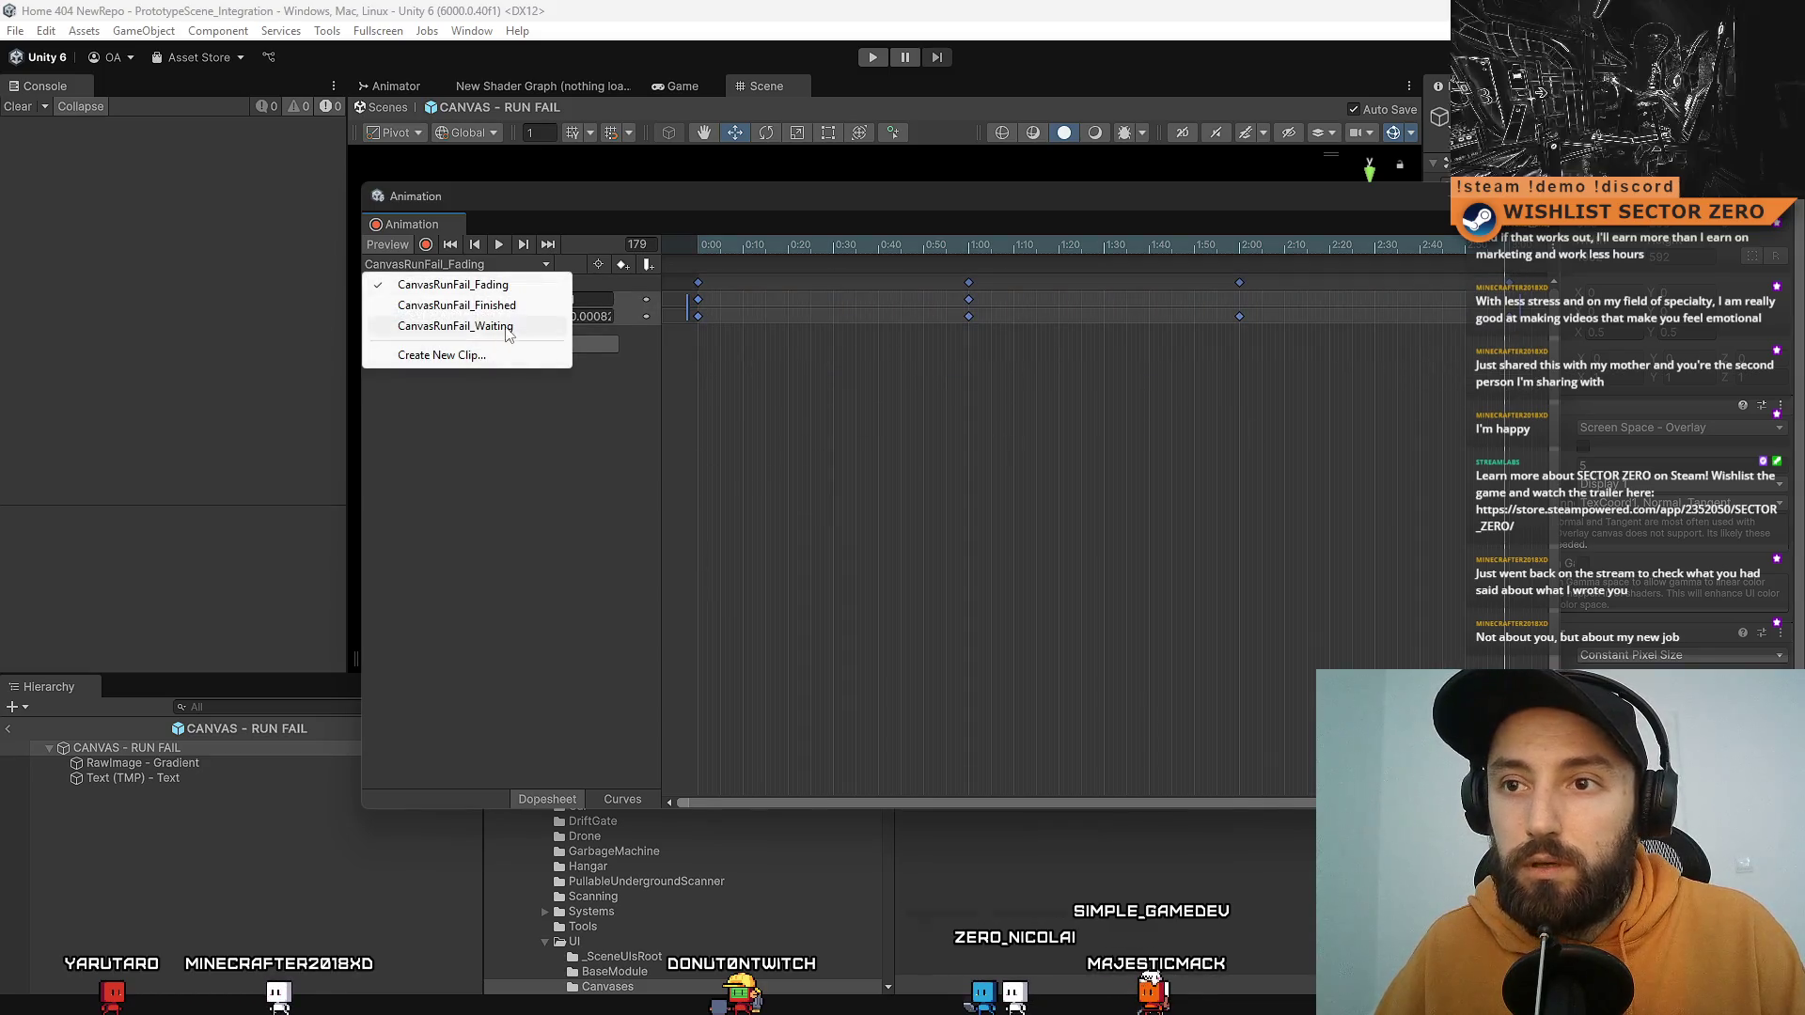
click(508, 328)
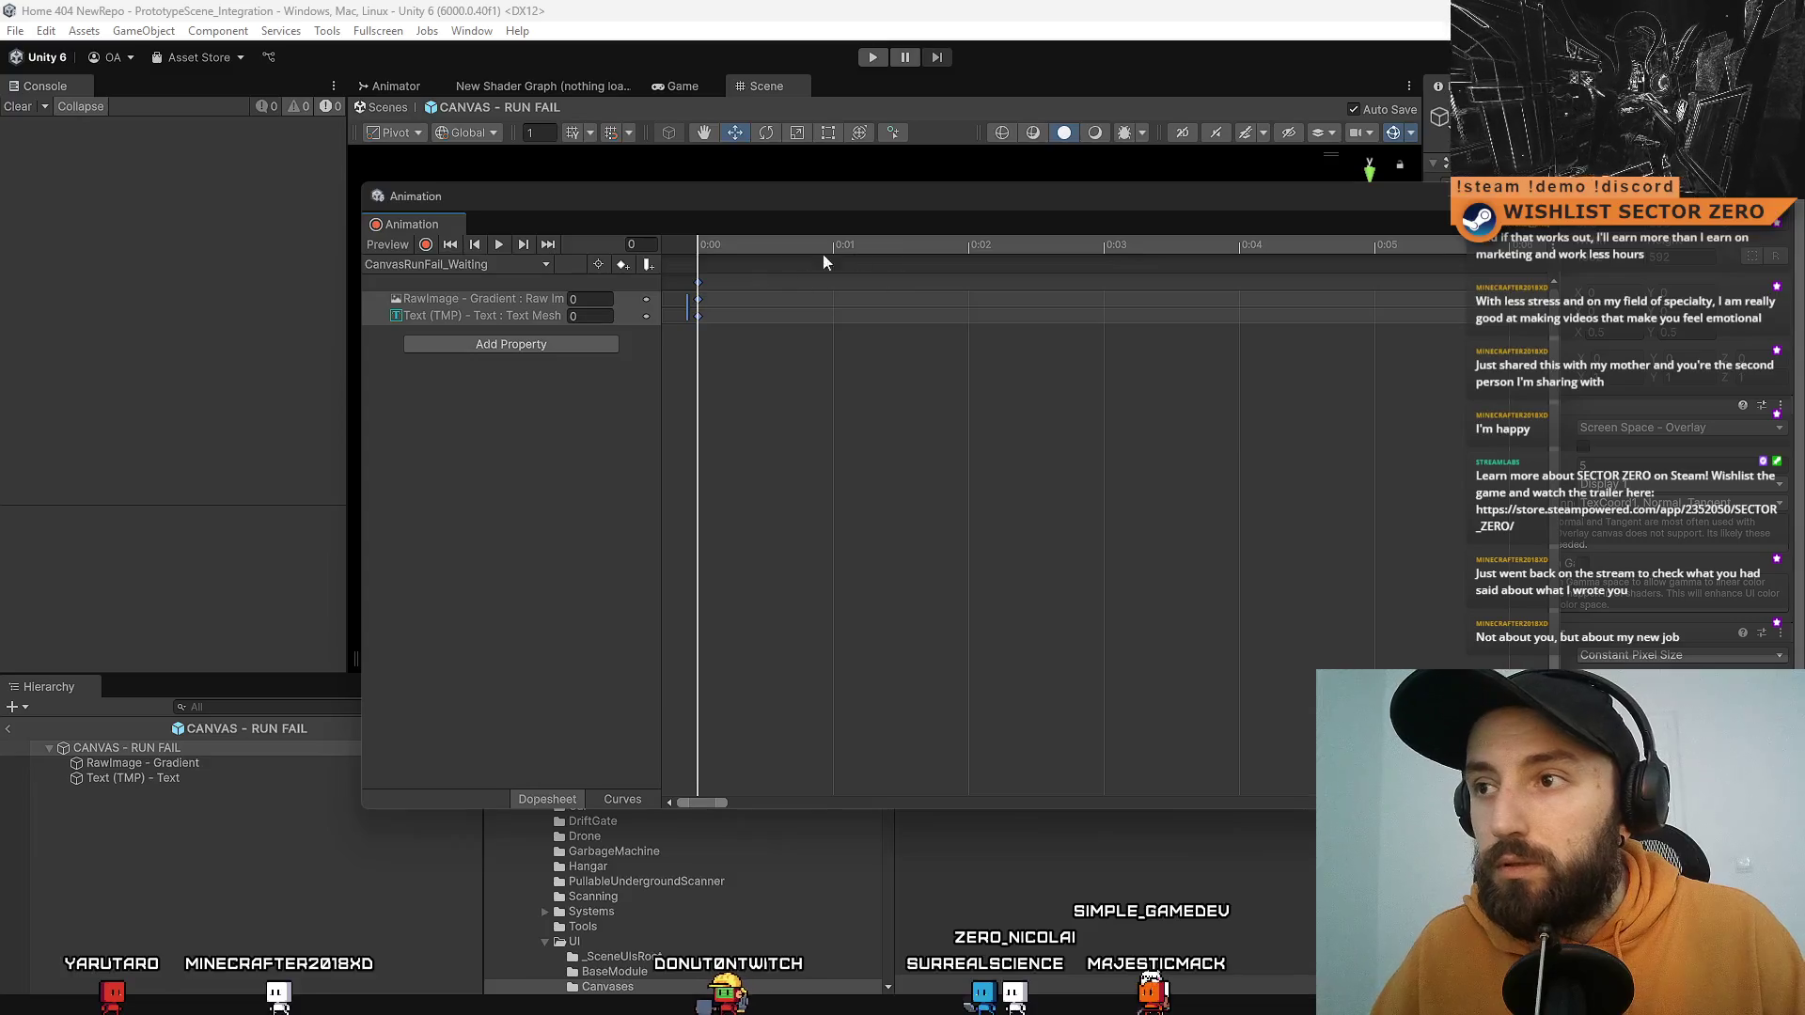
scroll(1069, 351, down, 5)
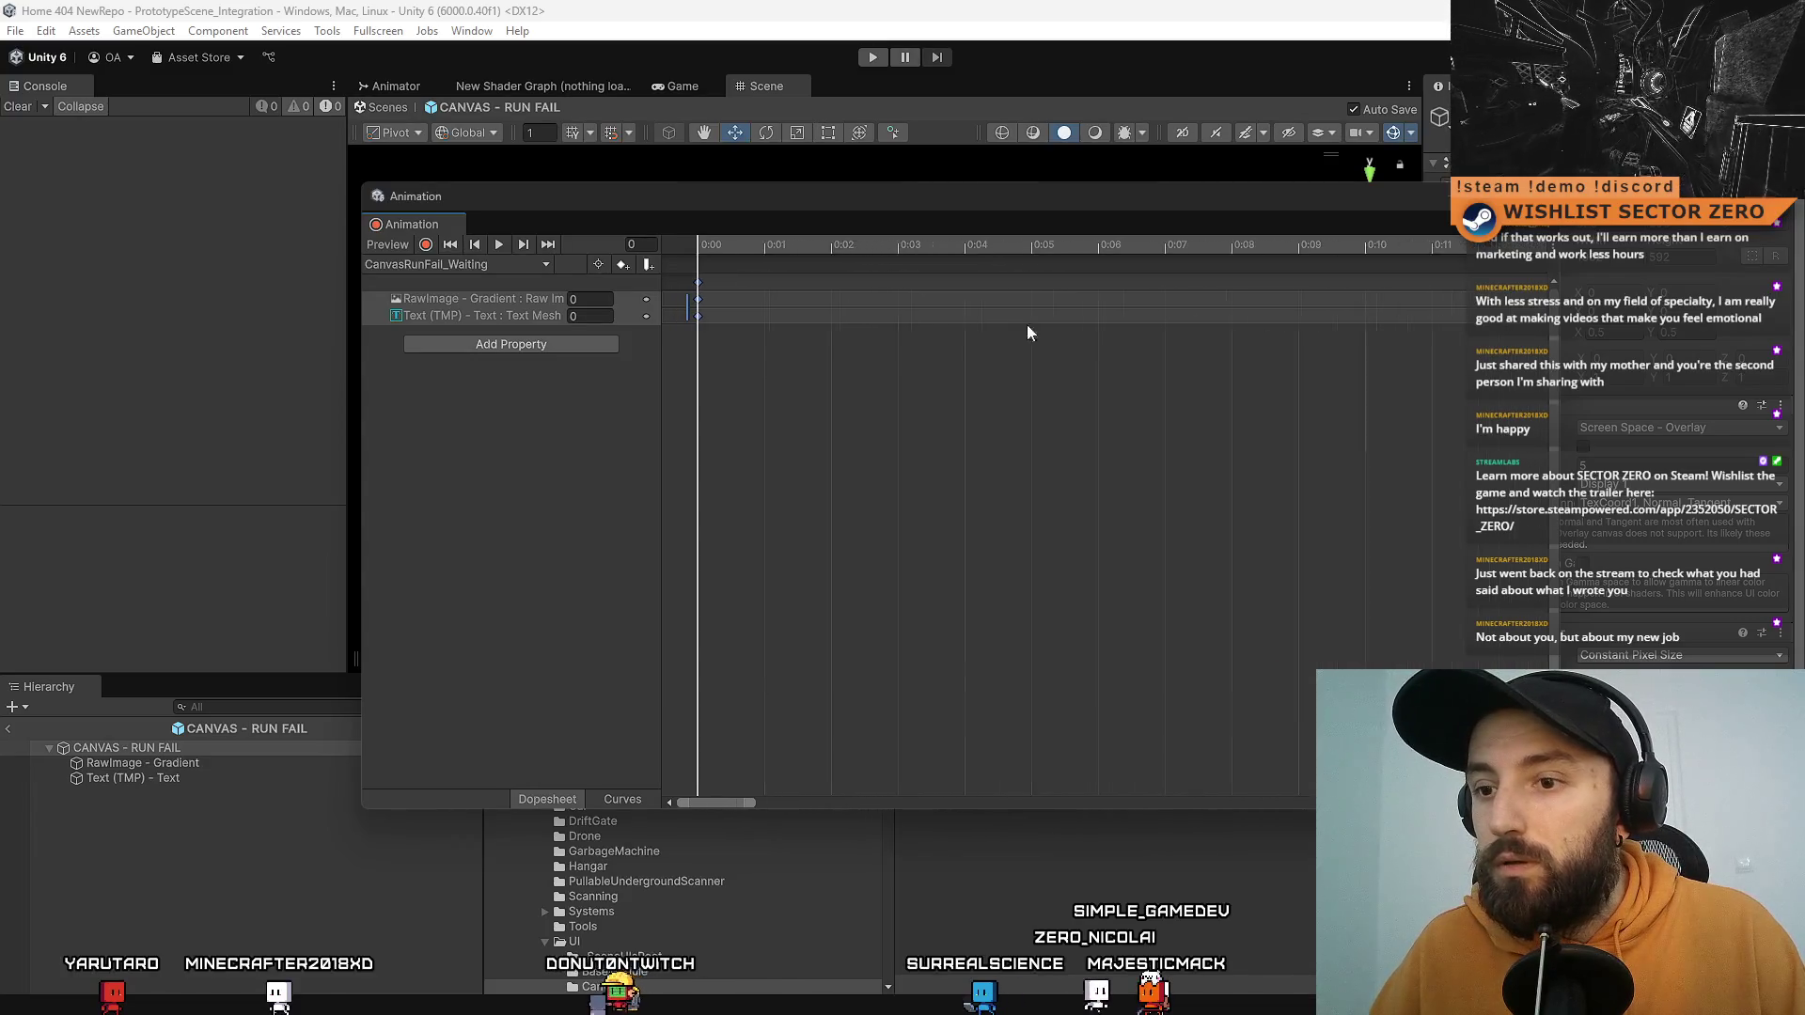
scroll(1011, 323, down, 5)
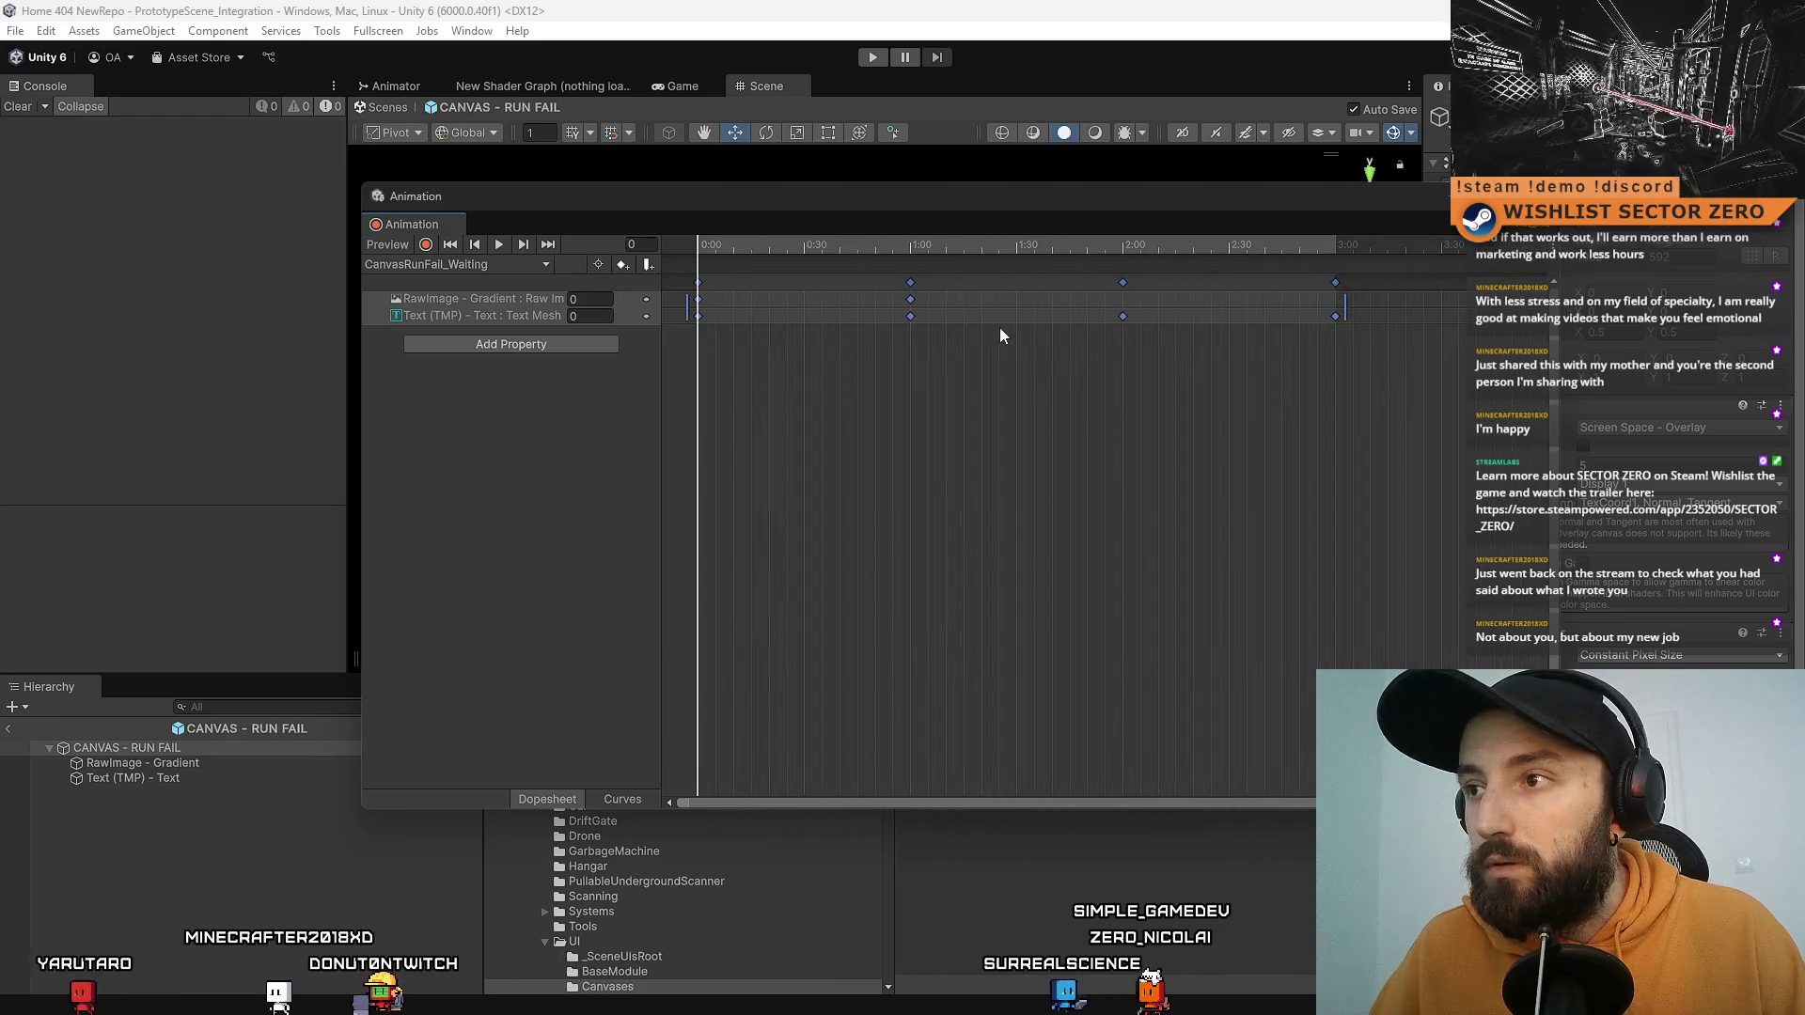
scroll(902, 297, down, 2)
Step: Delete the Waiting clip's 0:00–2:00 keys, move the 3:00 keys to 0:00, and close the Animation window
mouse_move(764, 244)
mouse_down()
mouse_move(697, 268)
mouse_move(813, 297)
mouse_move(1334, 307)
mouse_up()
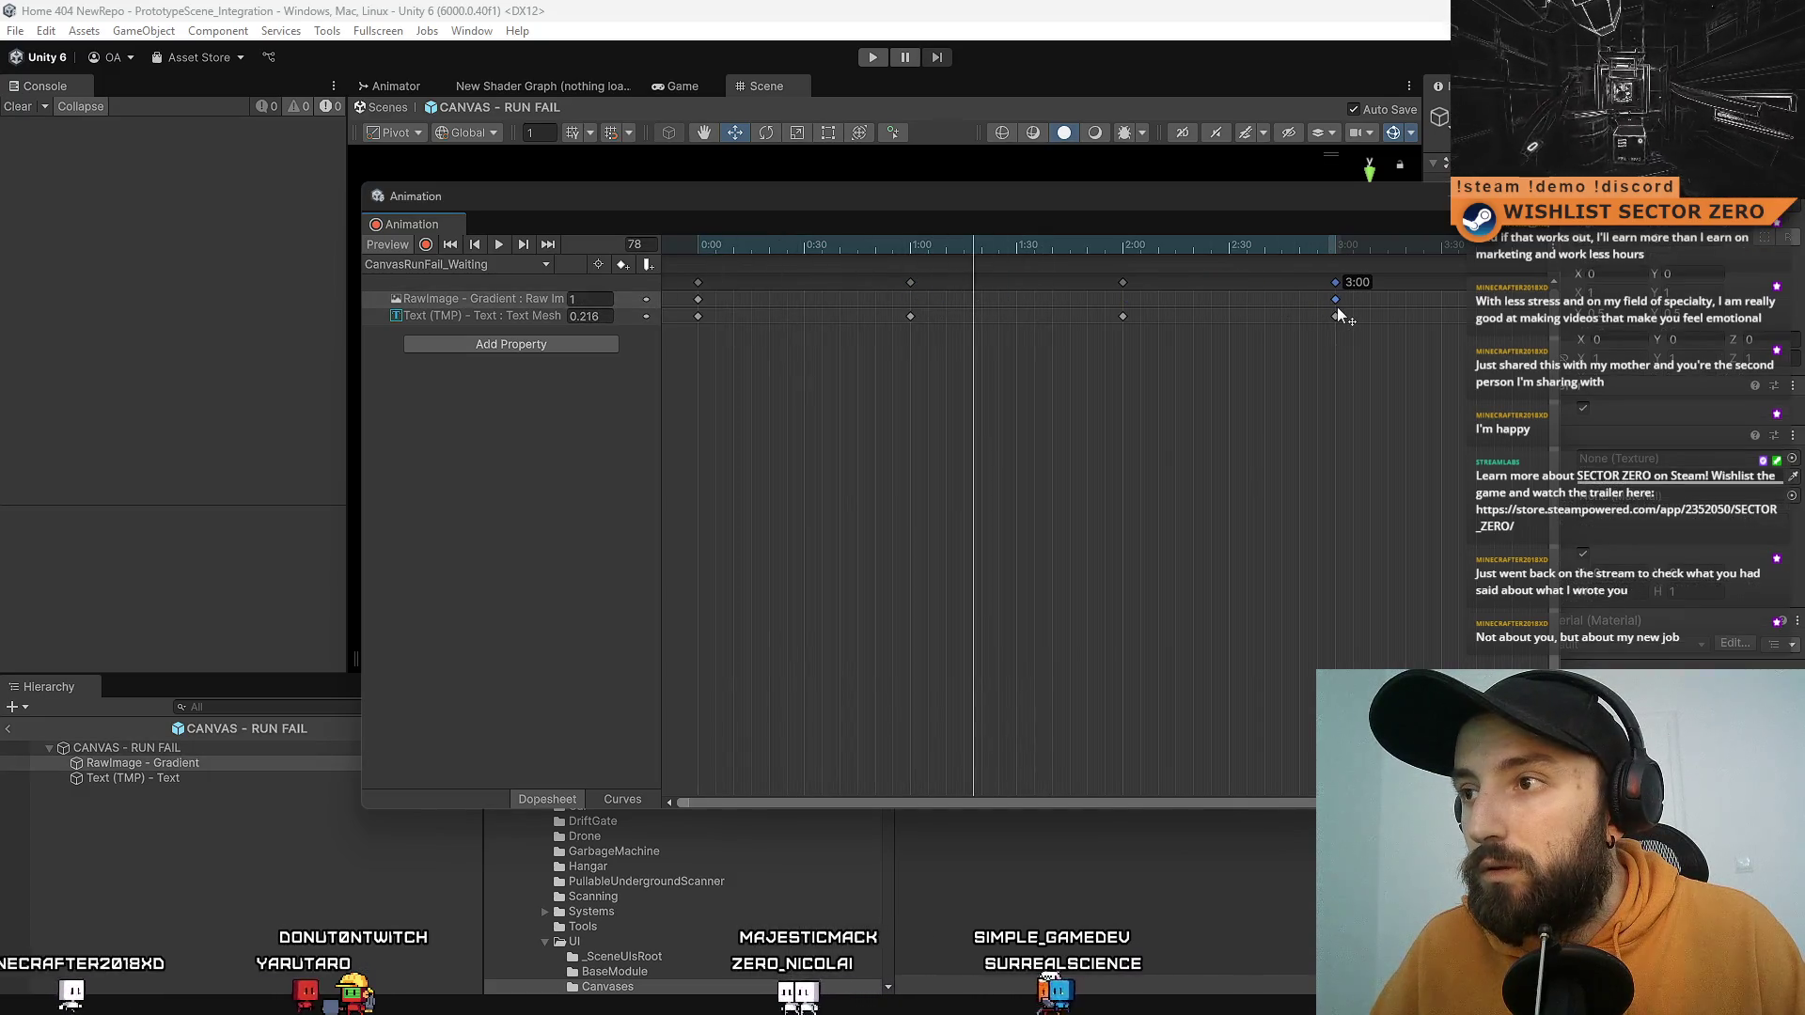
mouse_move(1181, 272)
mouse_down()
mouse_move(873, 350)
mouse_move(667, 374)
mouse_up()
key(Delete)
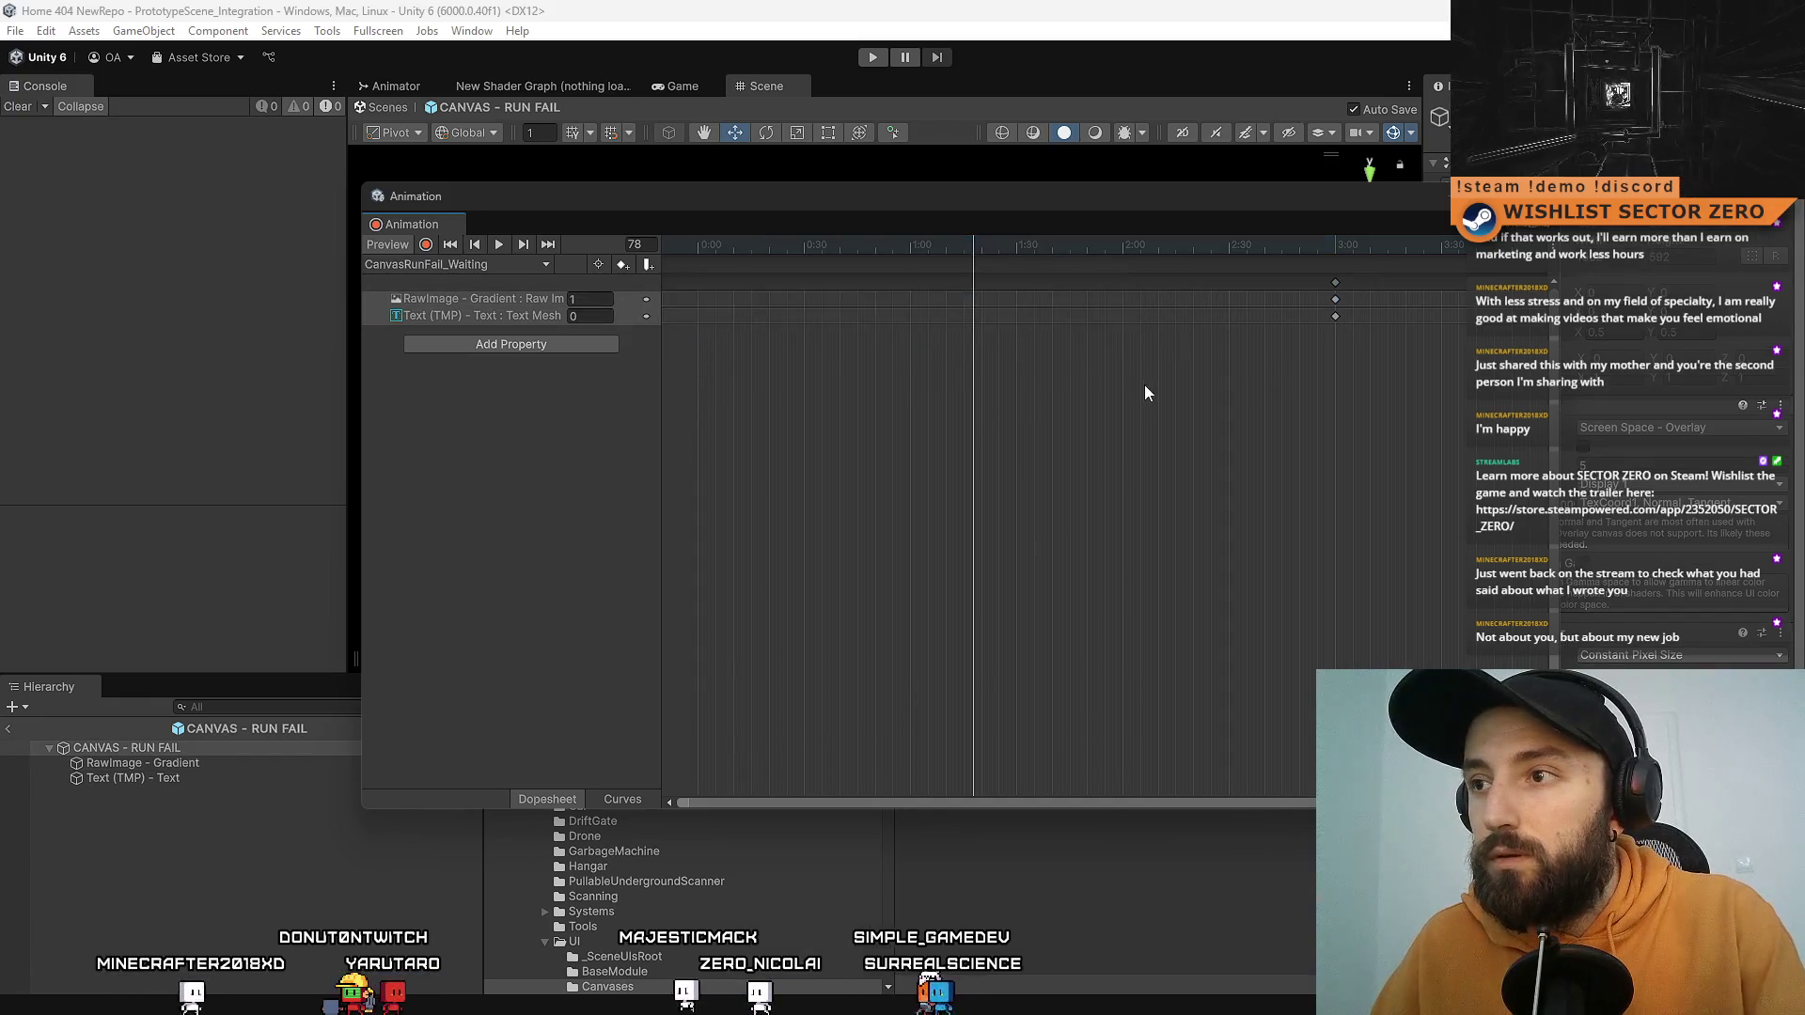
drag(1356, 284, 1226, 282)
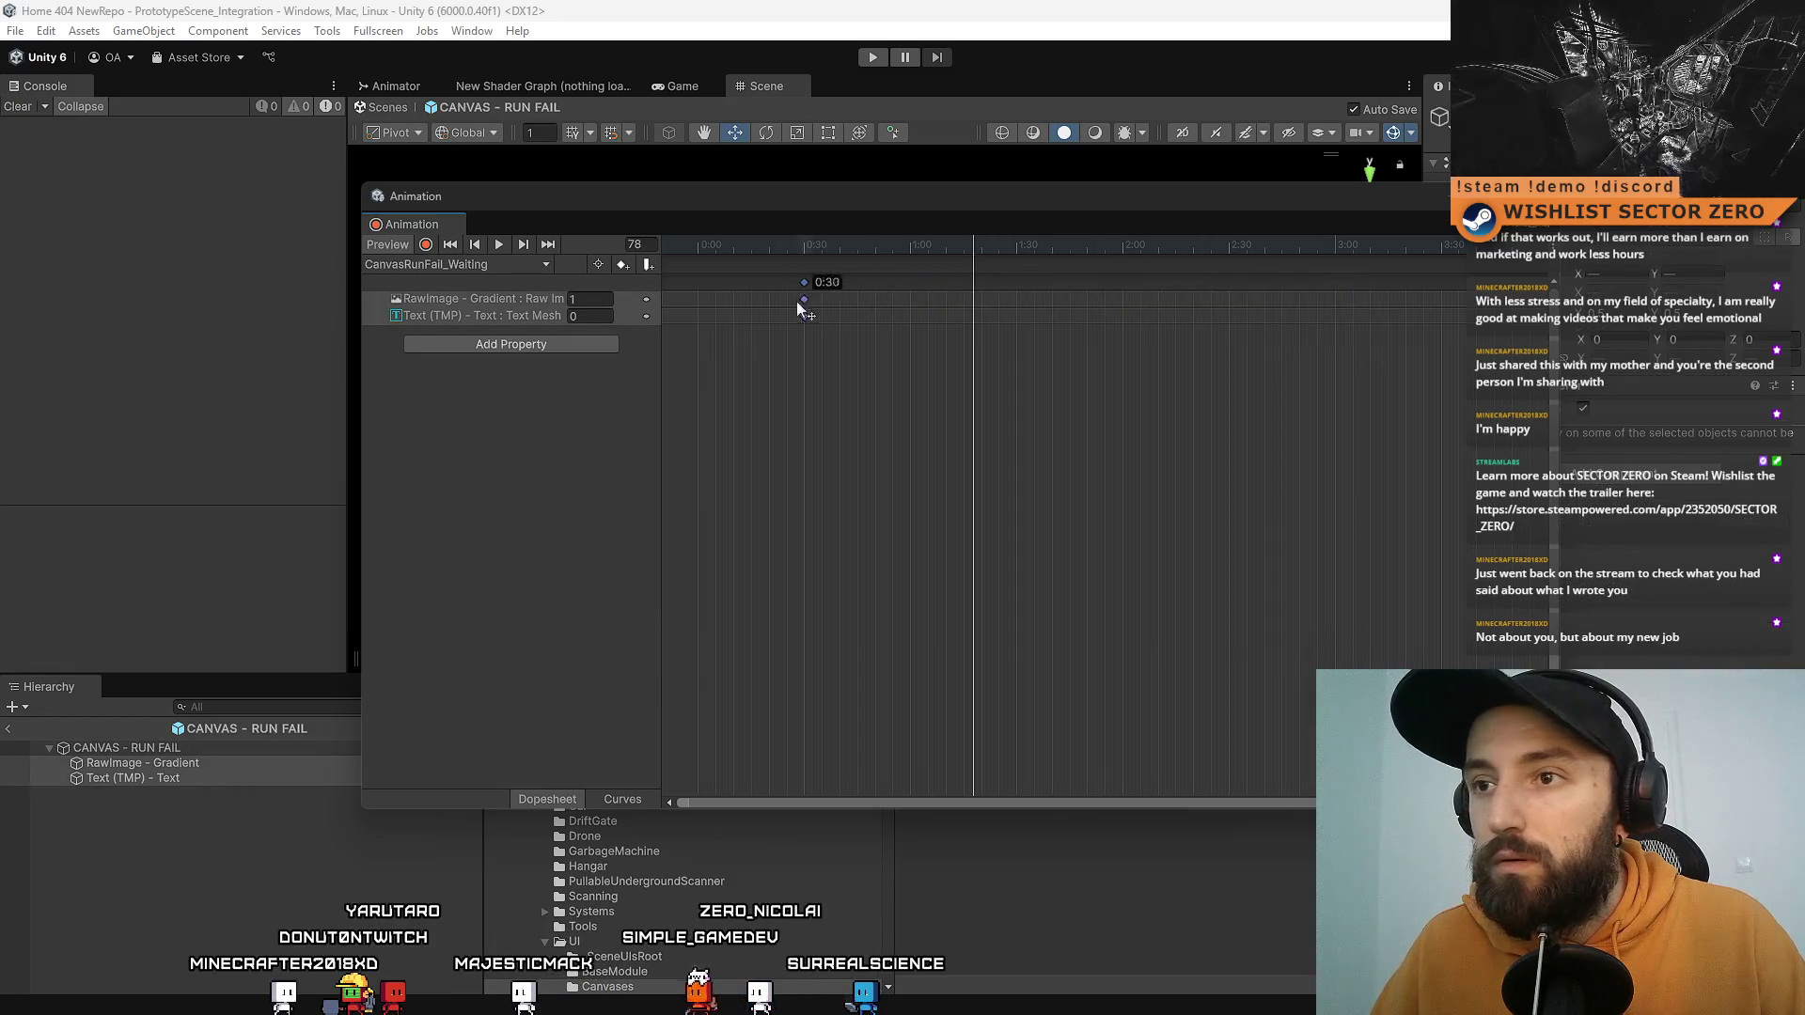
click(831, 396)
drag(780, 240, 651, 258)
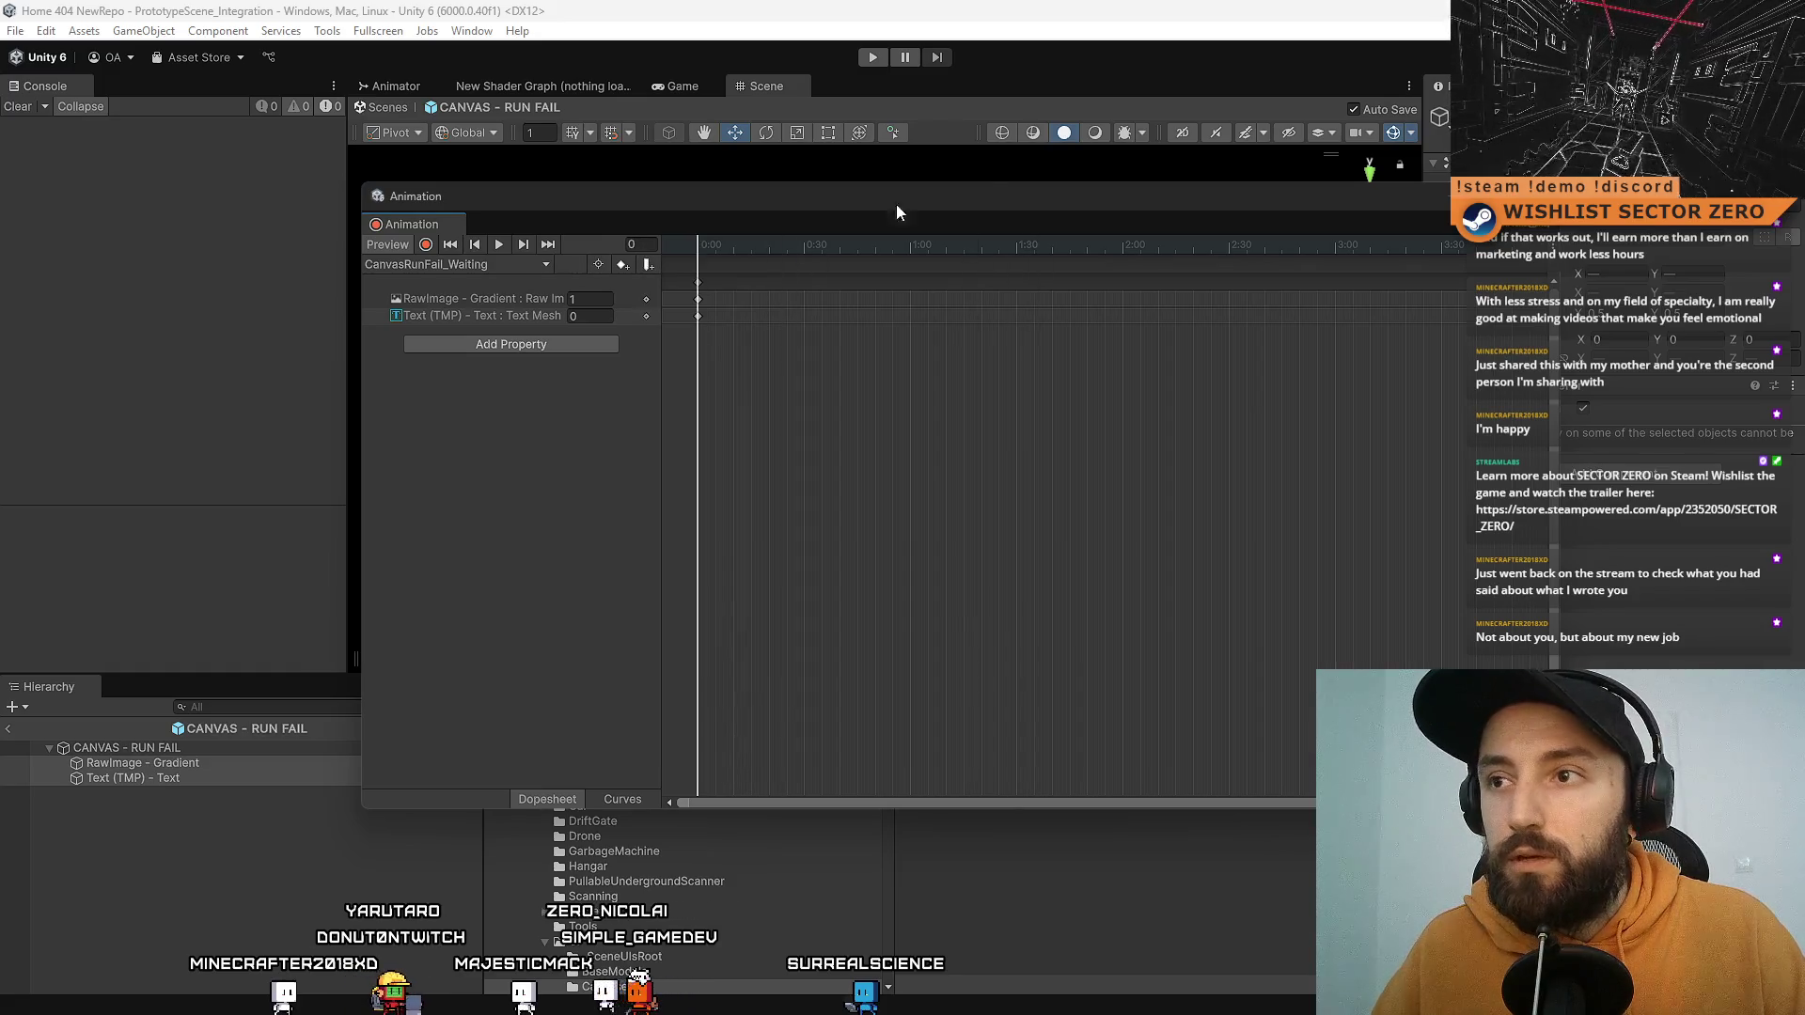
click(1330, 198)
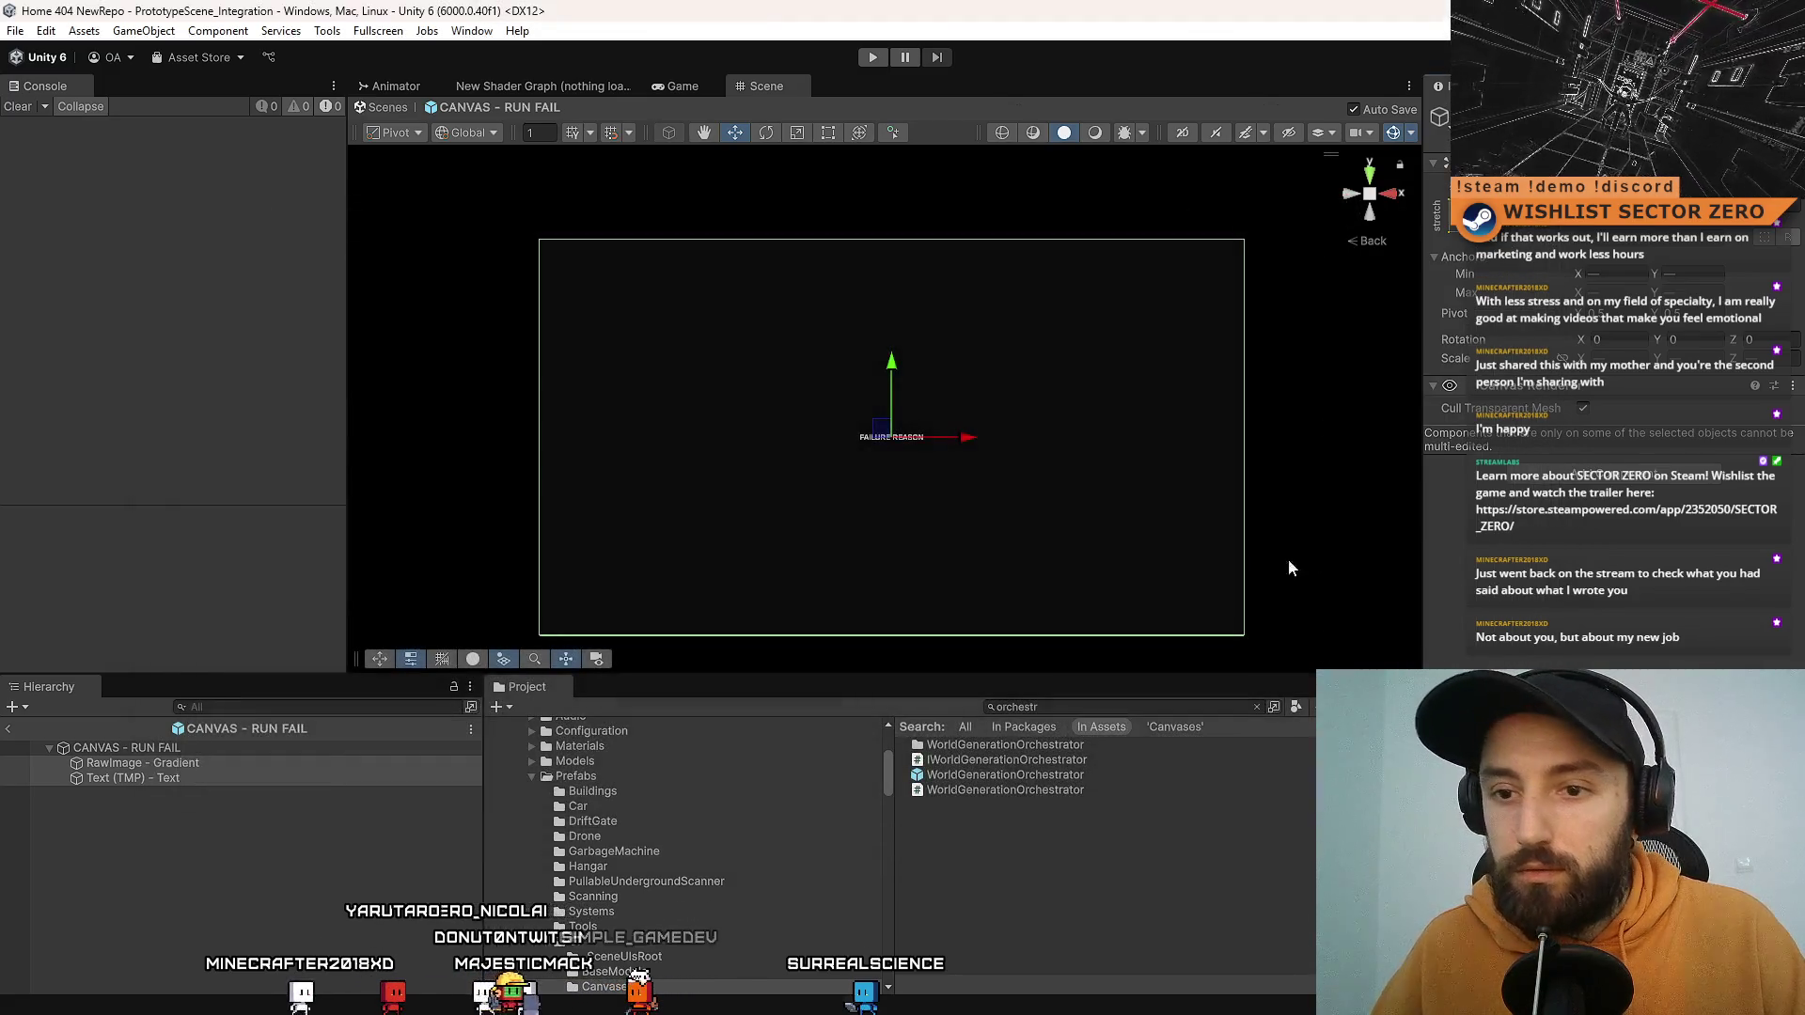
Step: Rearrange the RUN FAIL animator states and make CanvasRunFail_Waiting the default state
click(348, 752)
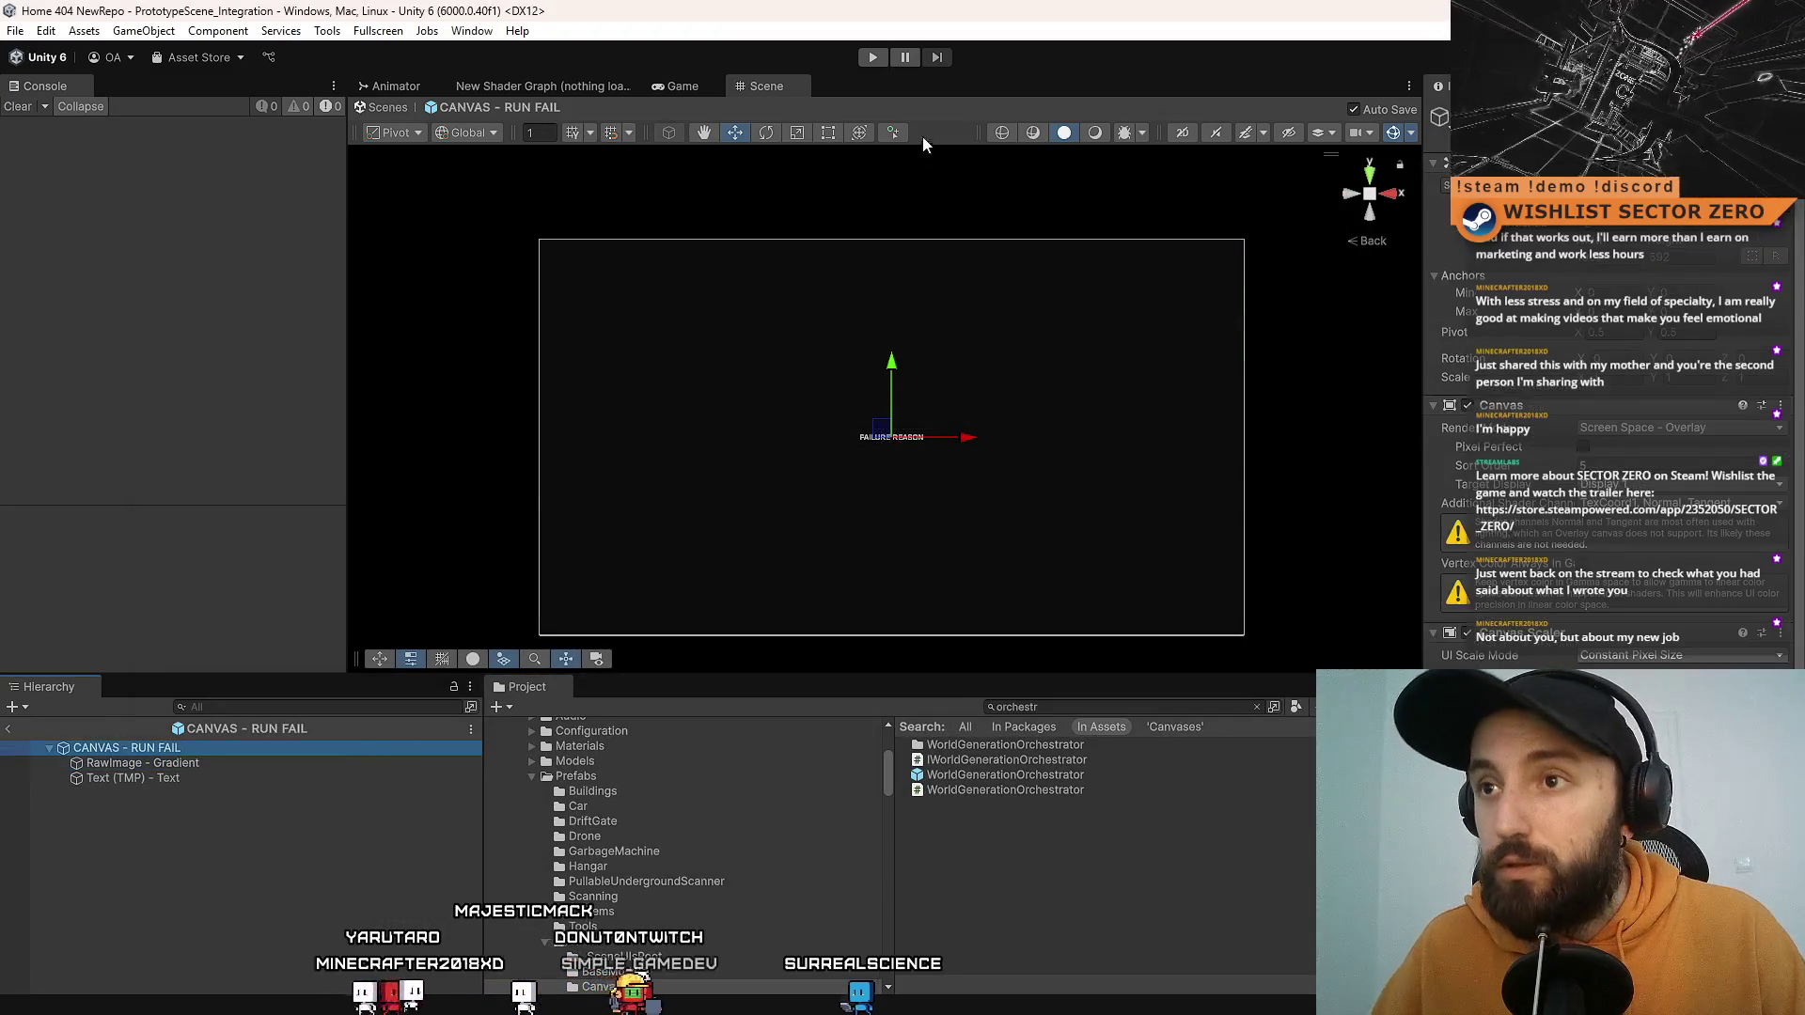
click(395, 86)
mouse_move(775, 386)
mouse_down()
mouse_move(977, 375)
mouse_move(1070, 329)
mouse_up()
drag(810, 453, 857, 557)
drag(791, 310, 829, 329)
mouse_move(1070, 330)
mouse_down()
mouse_move(830, 425)
mouse_move(854, 425)
mouse_up()
right_click(814, 431)
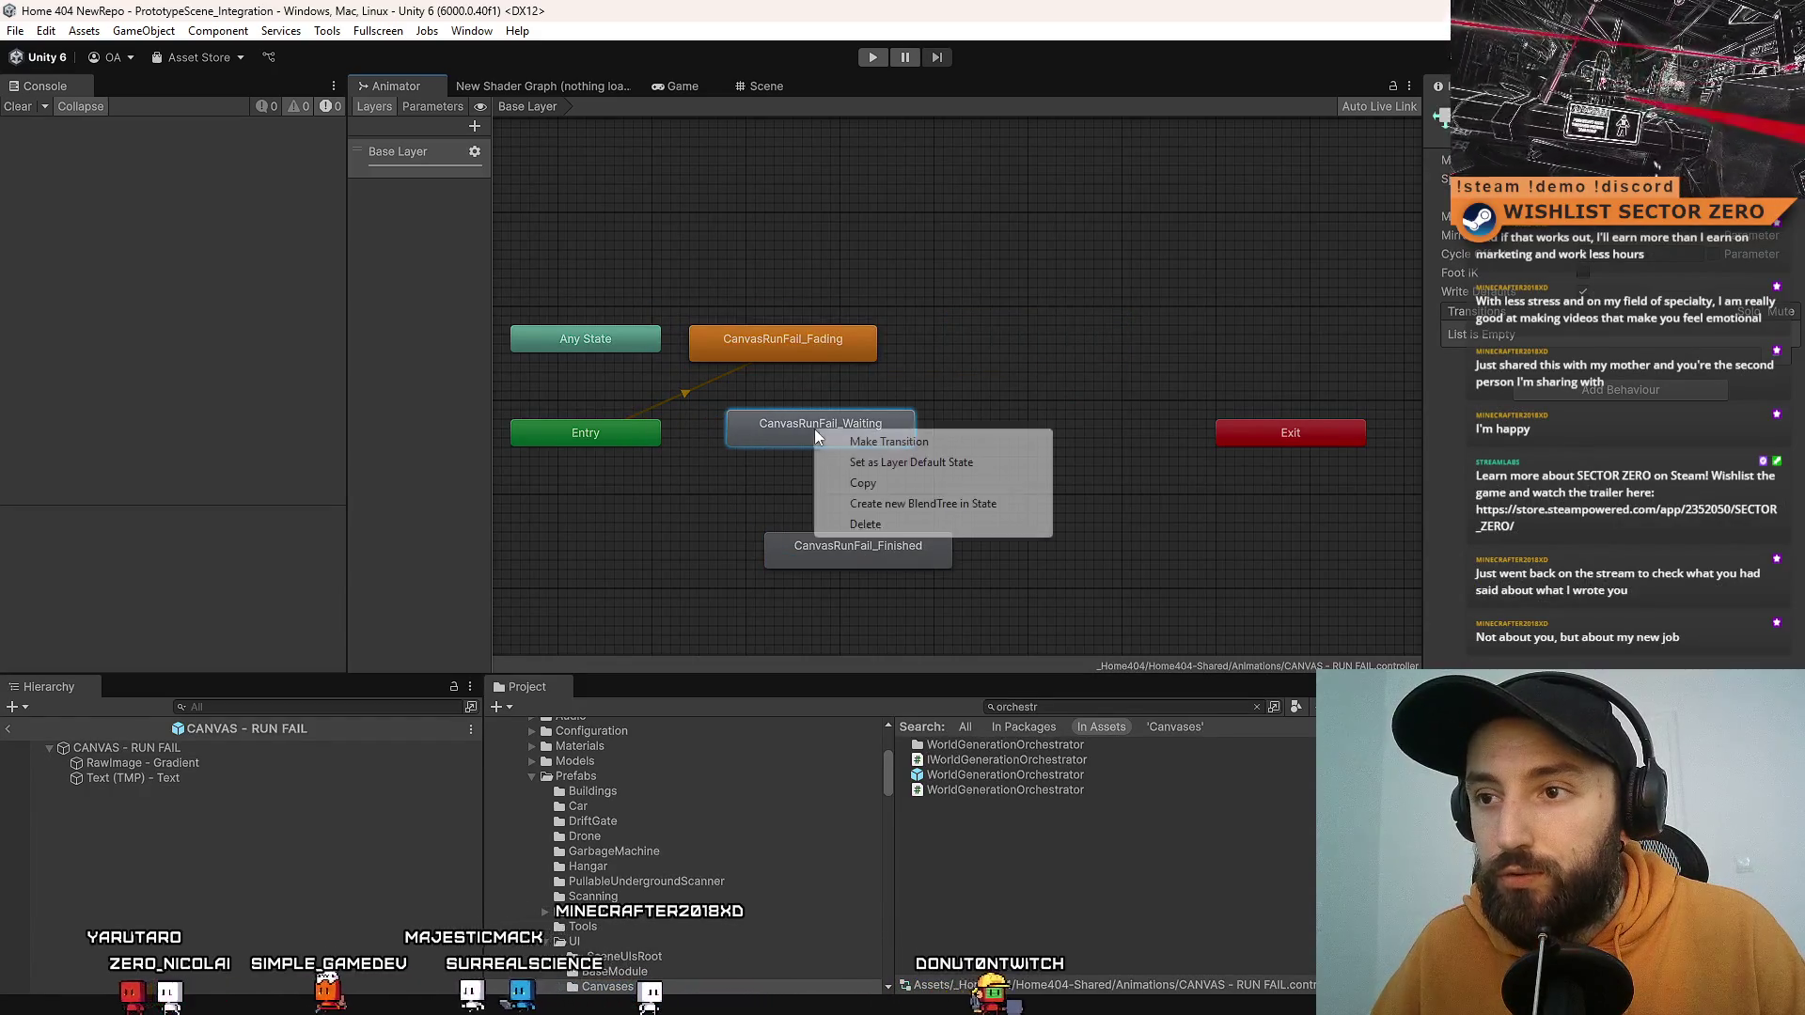
click(940, 462)
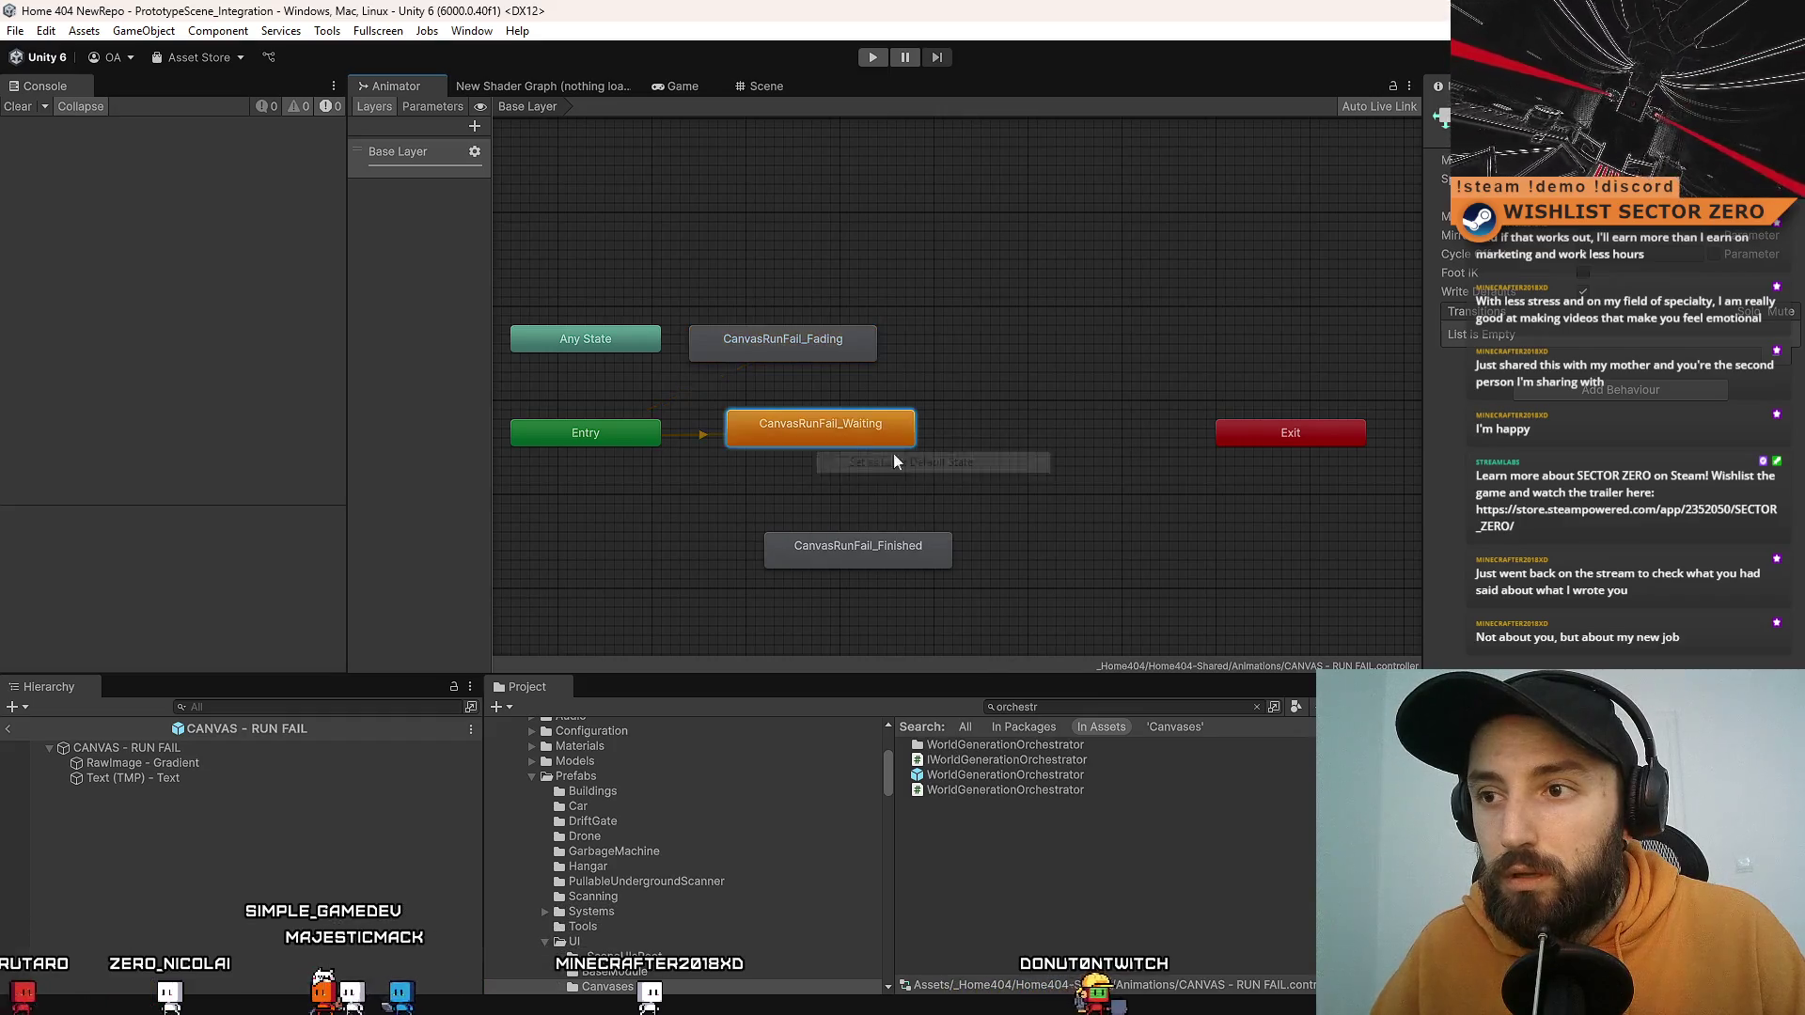
Step: Add a transition from CanvasRunFail_Fading to CanvasRunFail_Finished and inspect it
drag(1103, 433, 1118, 341)
drag(1047, 389, 1108, 421)
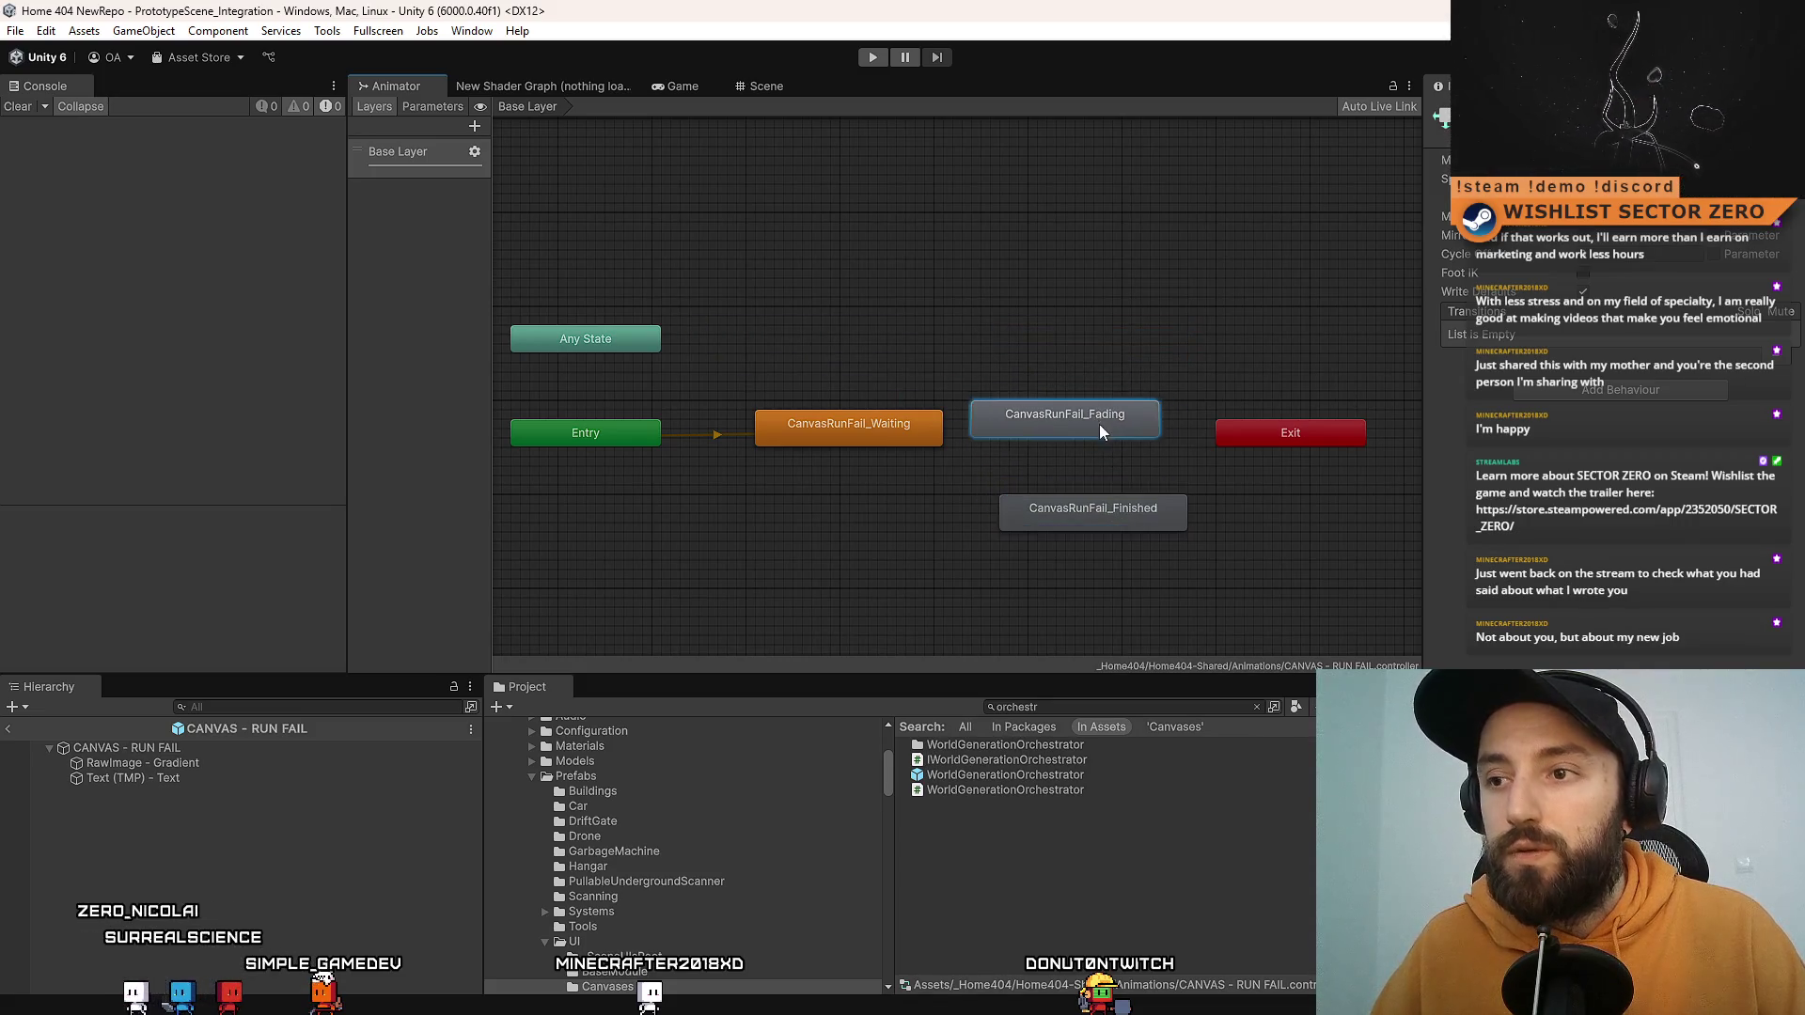
drag(1103, 517, 1102, 499)
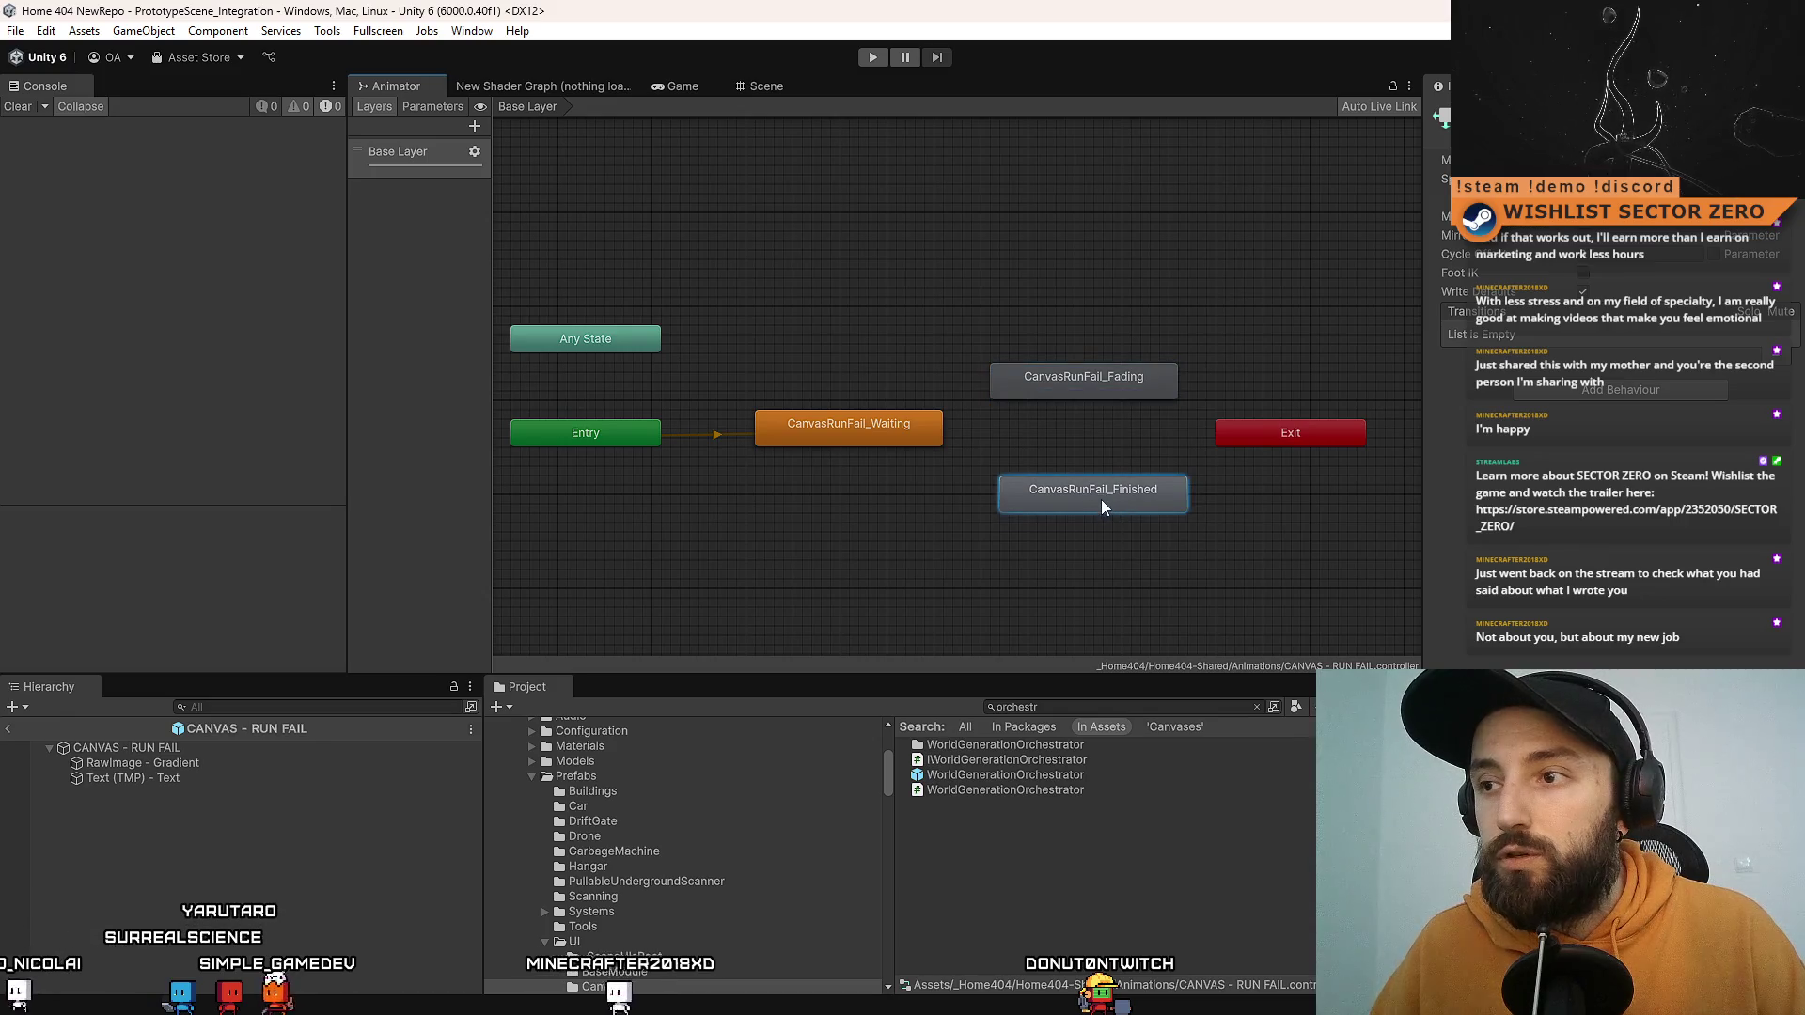
right_click(1105, 392)
click(1137, 404)
click(1073, 500)
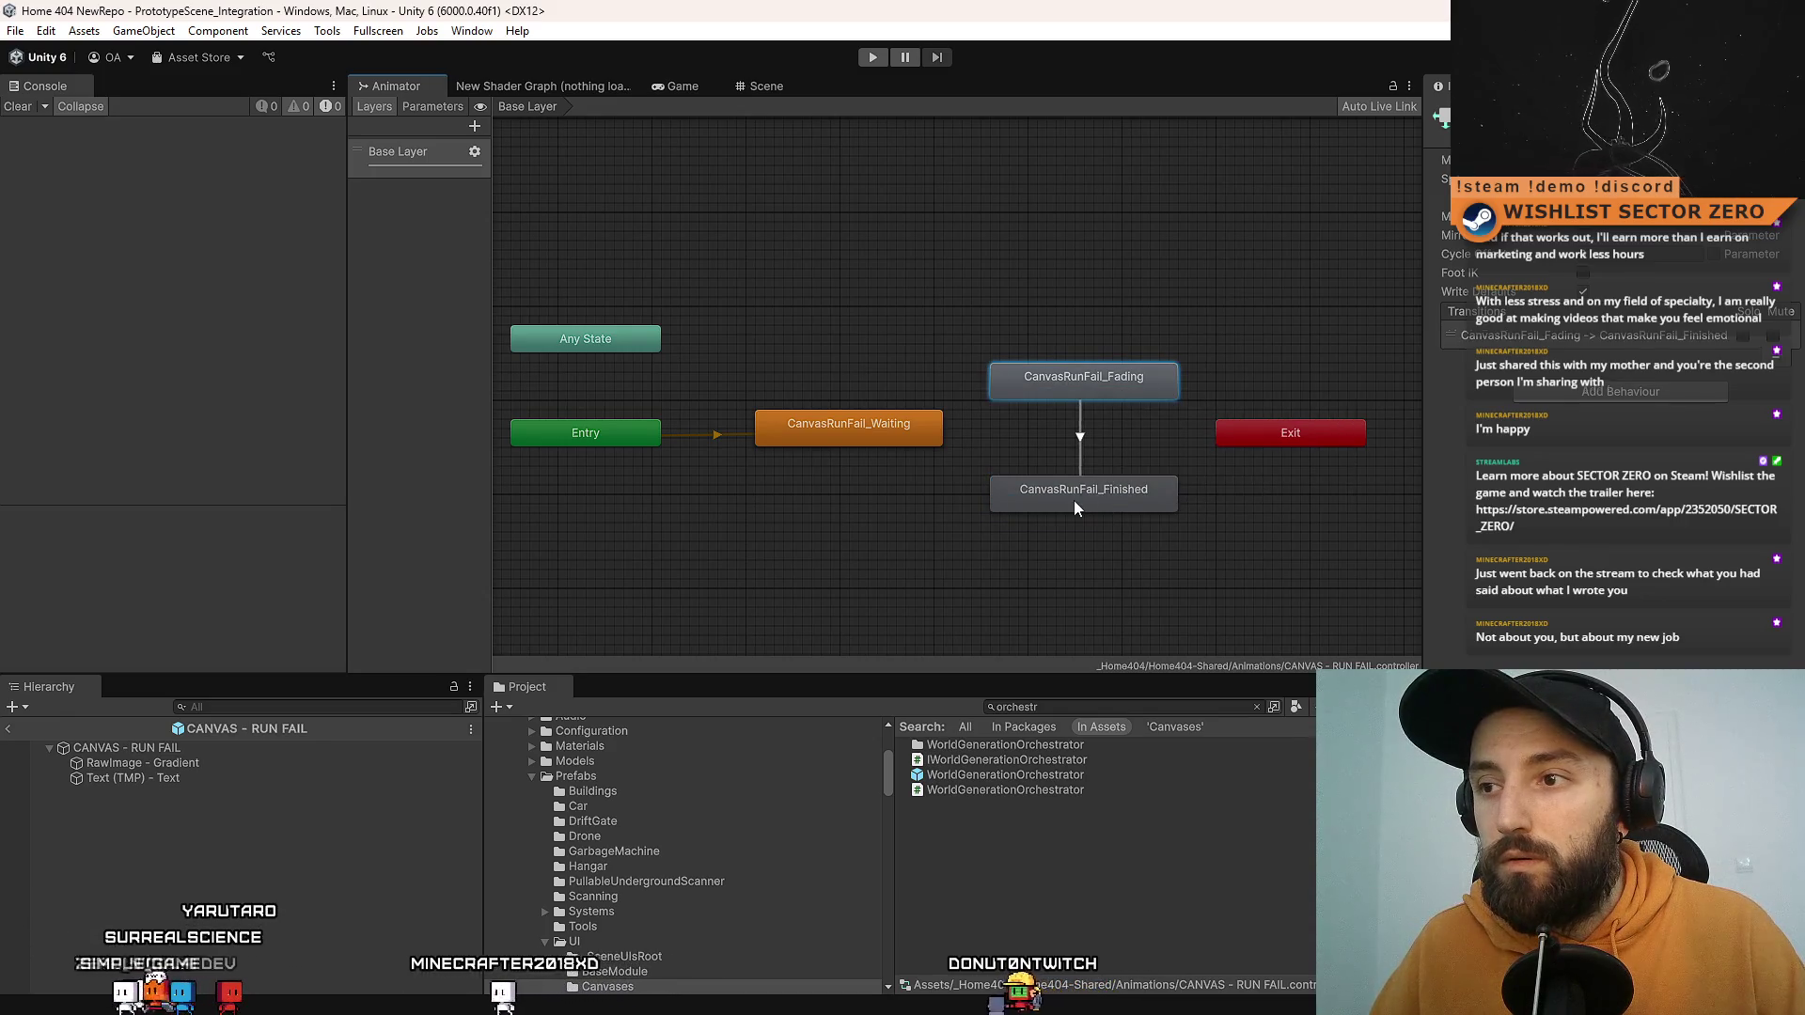
click(722, 436)
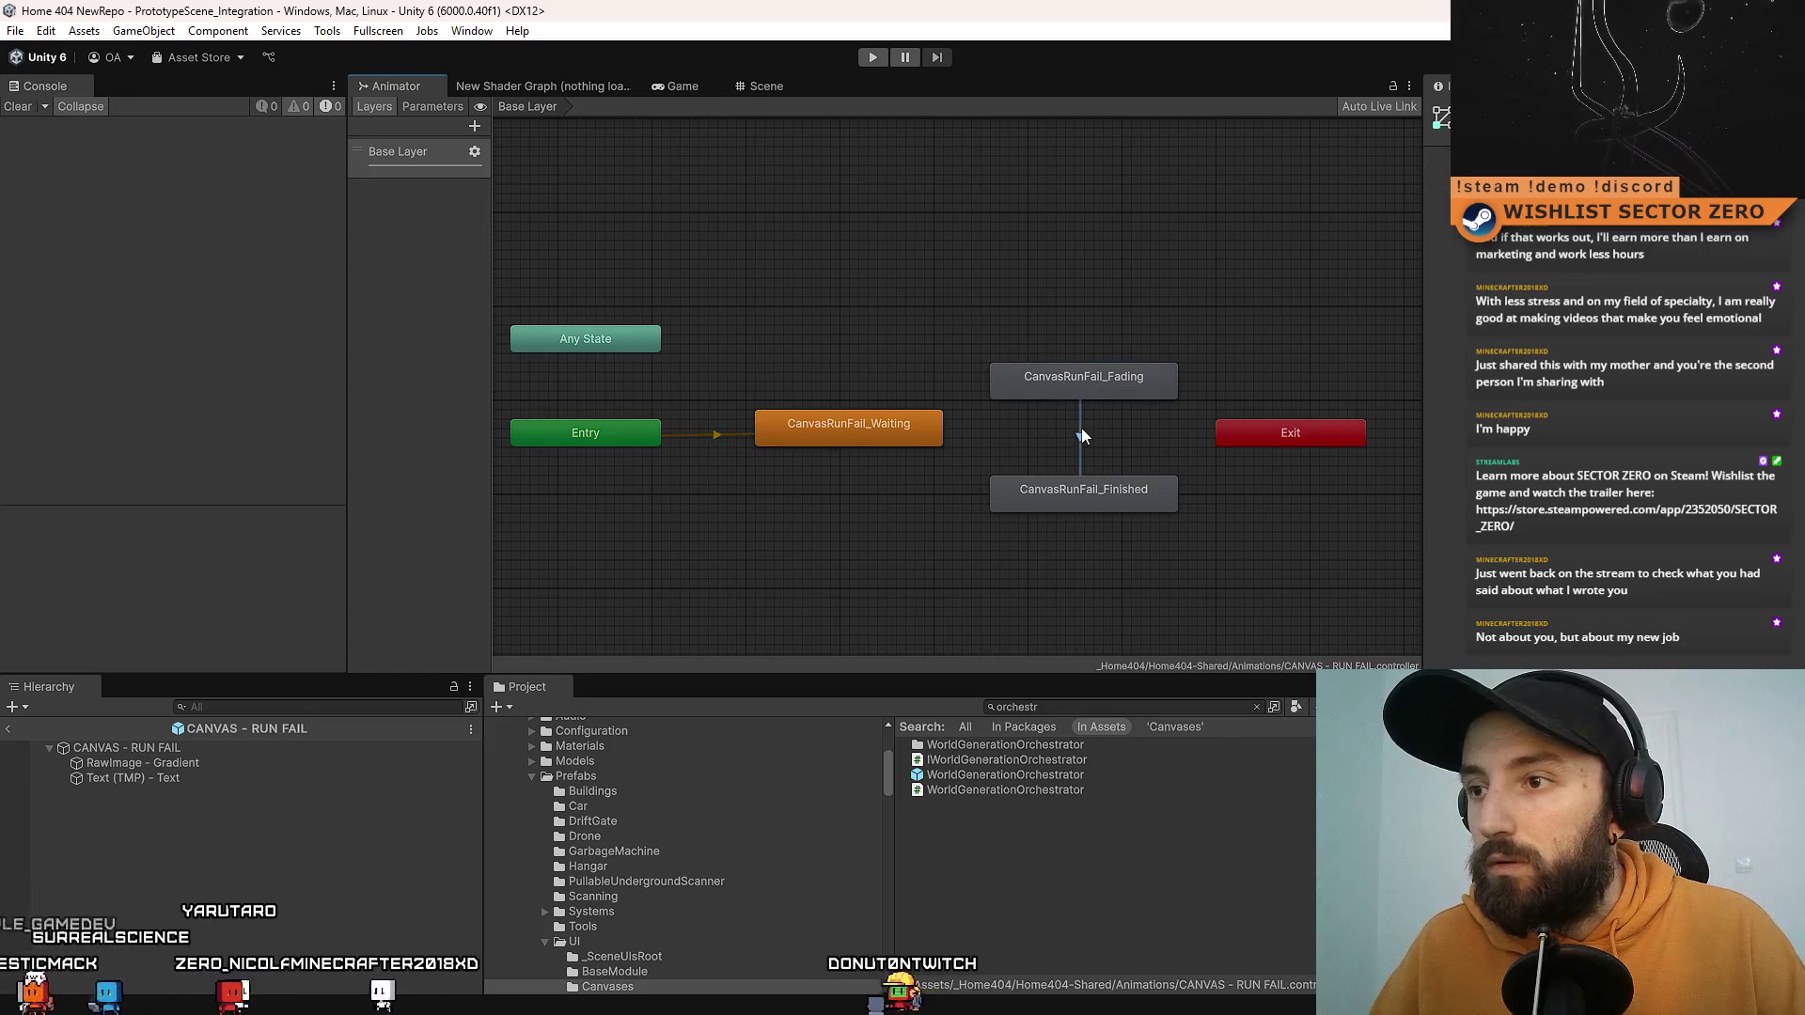
click(1081, 435)
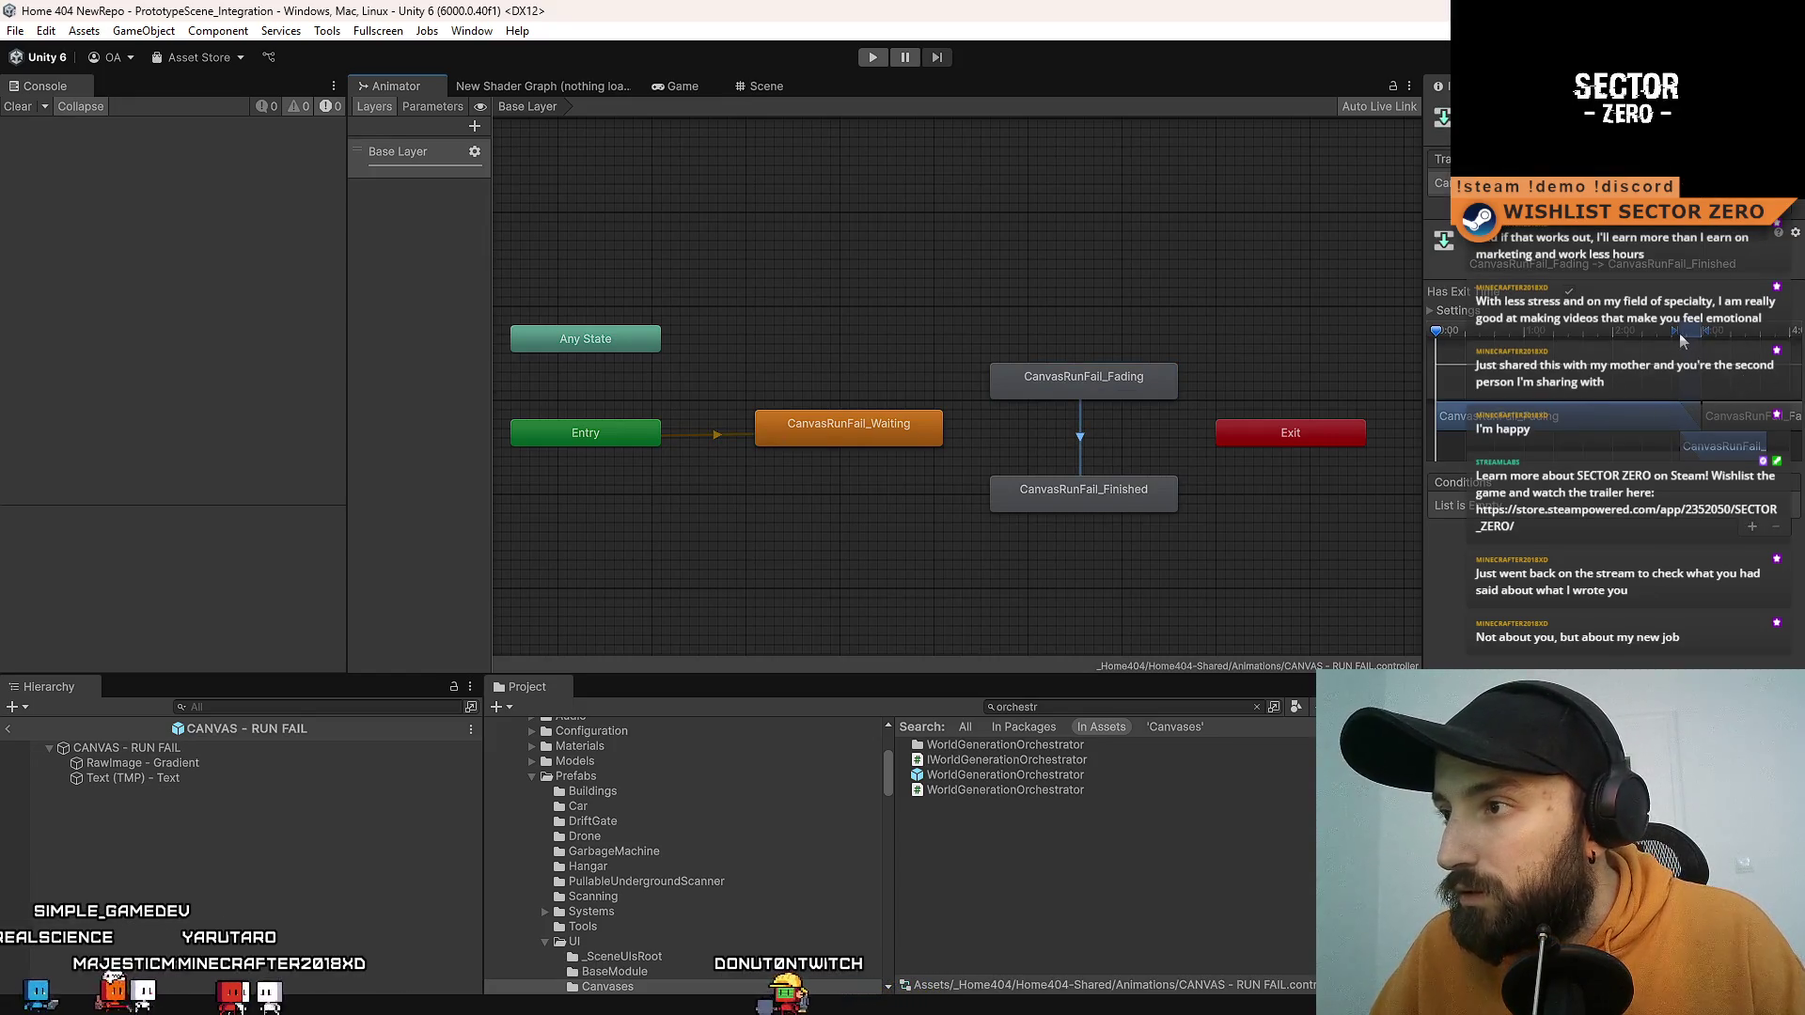
click(1237, 606)
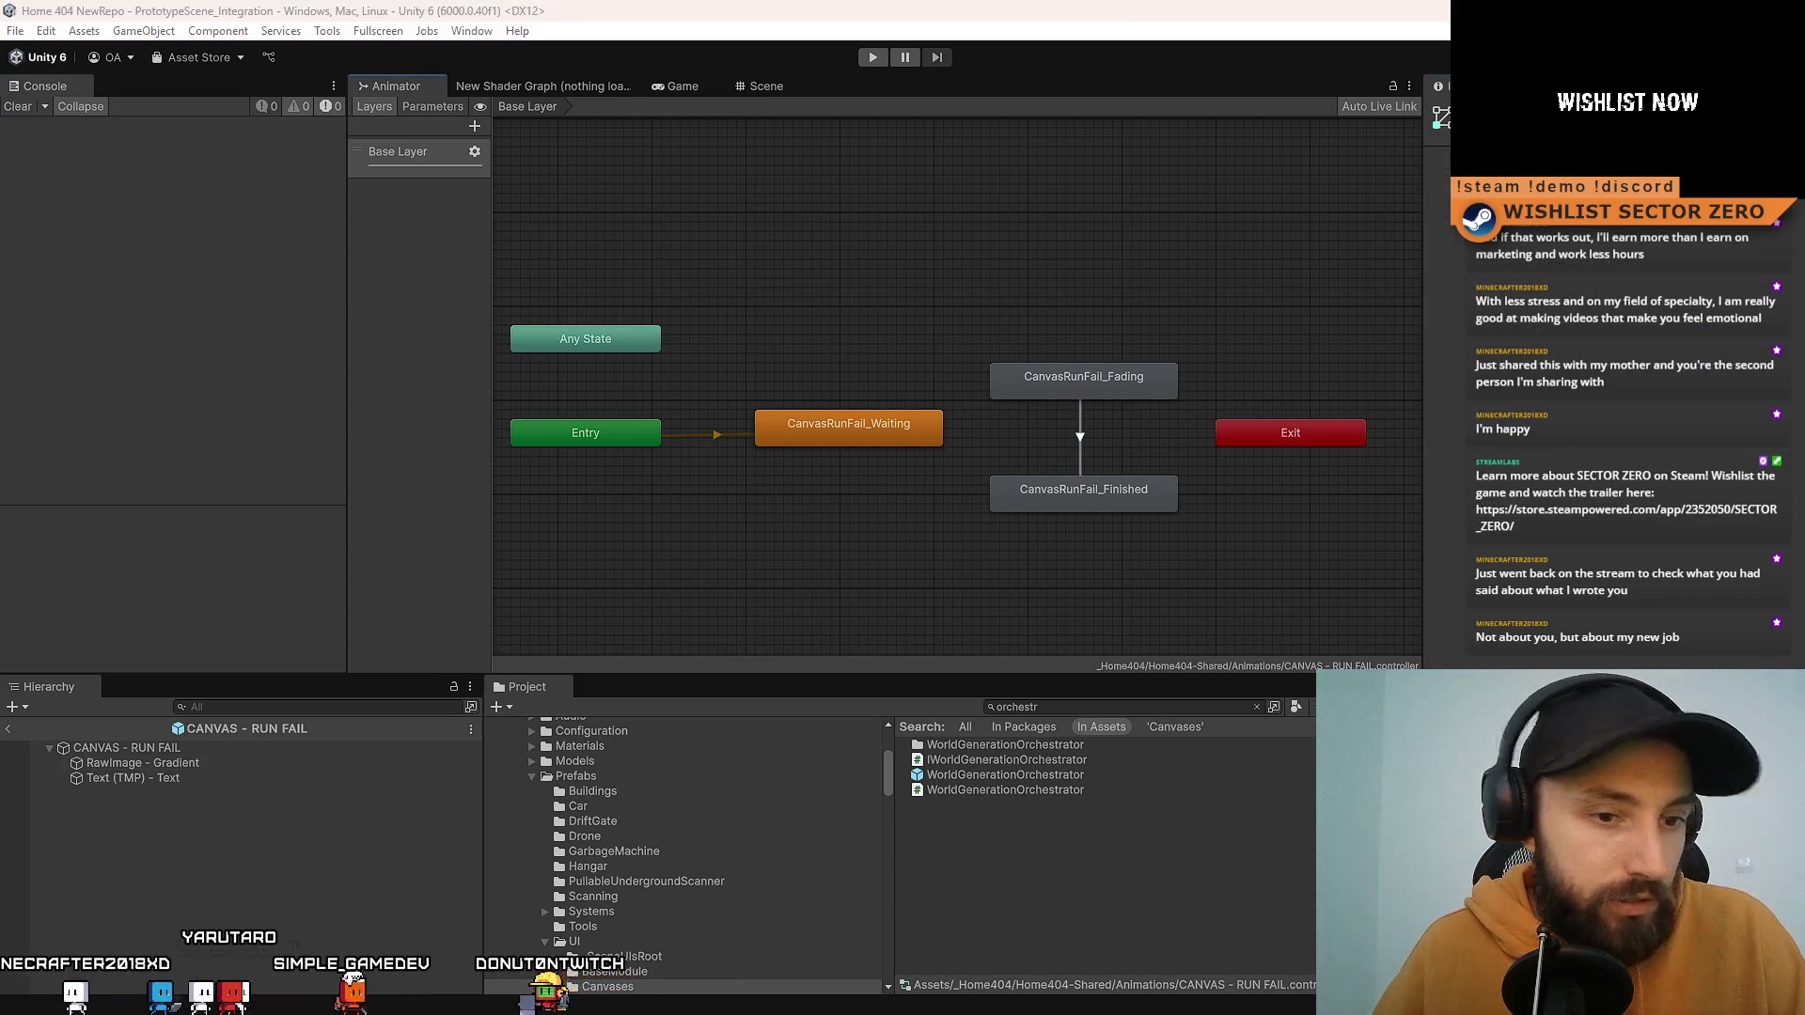
key(alt+Tab)
click(545, 627)
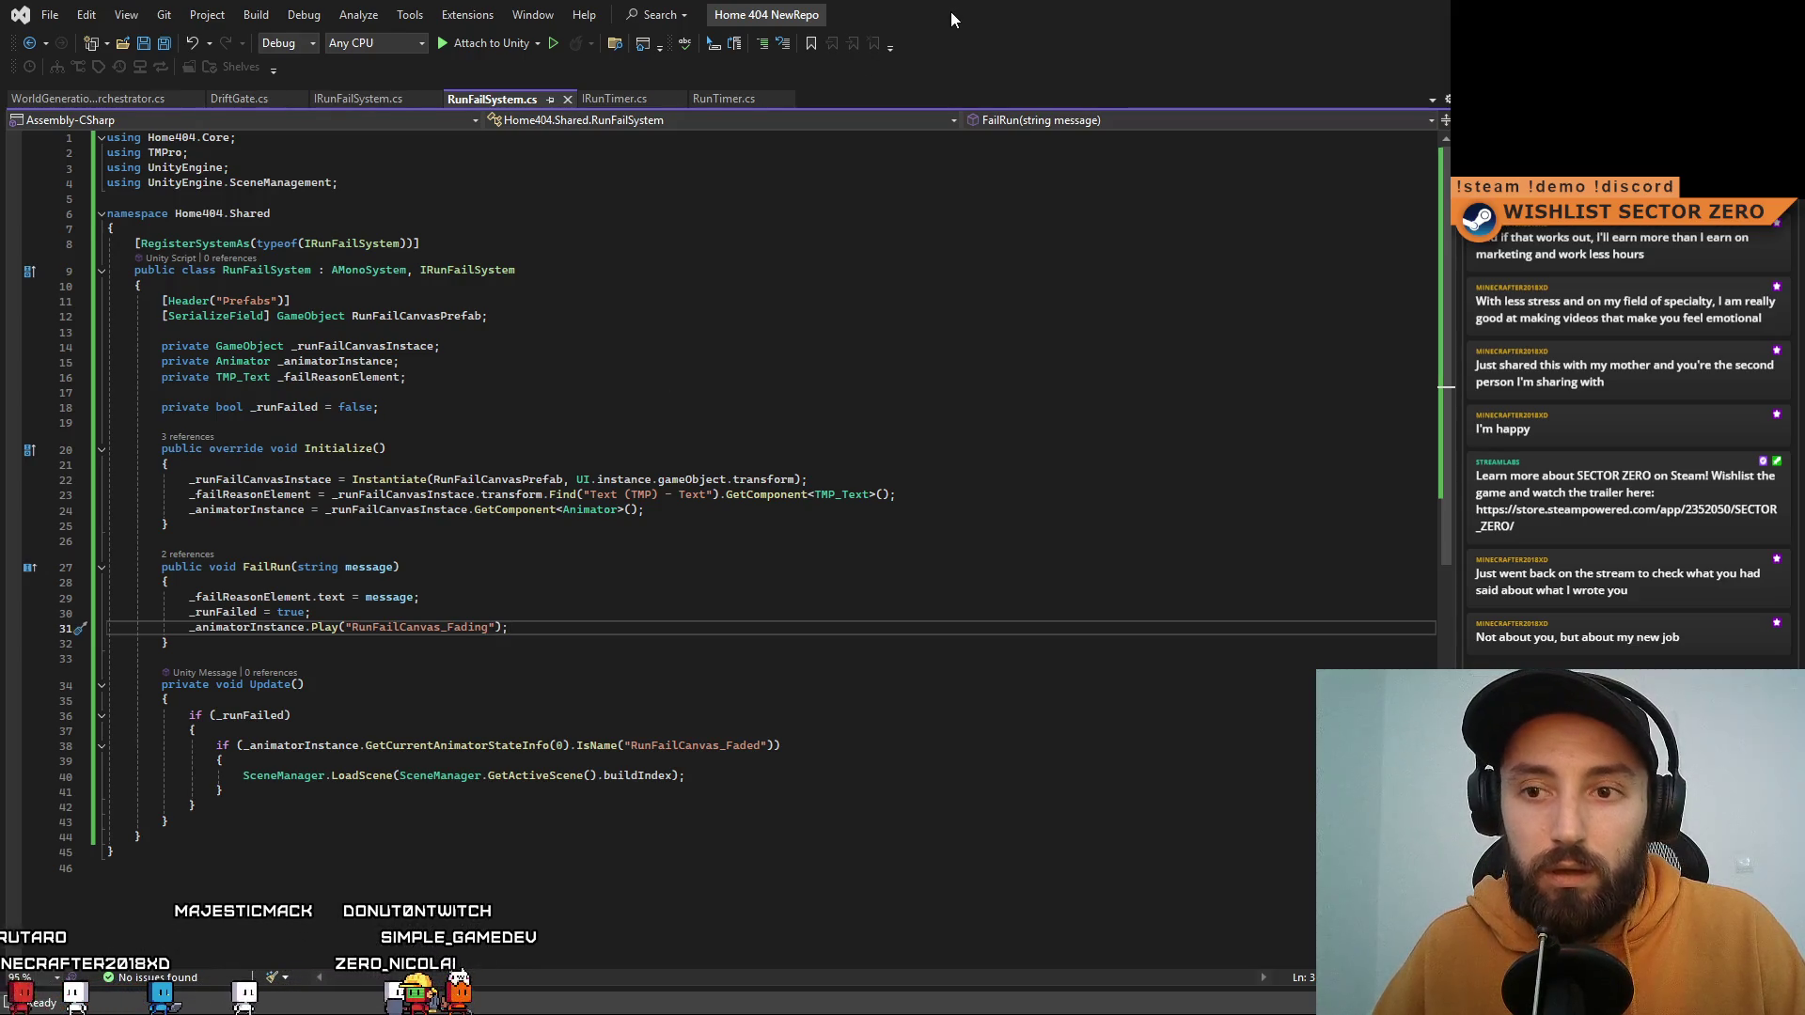
Step: In RunFailSystem.cs, change the Play() and IsName() state strings to CanvasRunFail_Fading and CanvasRunFail_Finished
mouse_move(950, 12)
mouse_down()
mouse_move(1154, 285)
mouse_move(940, 955)
mouse_move(1085, 671)
mouse_move(1060, 139)
mouse_move(1039, 109)
mouse_move(1086, 629)
mouse_move(1066, 546)
mouse_move(1134, 152)
mouse_up()
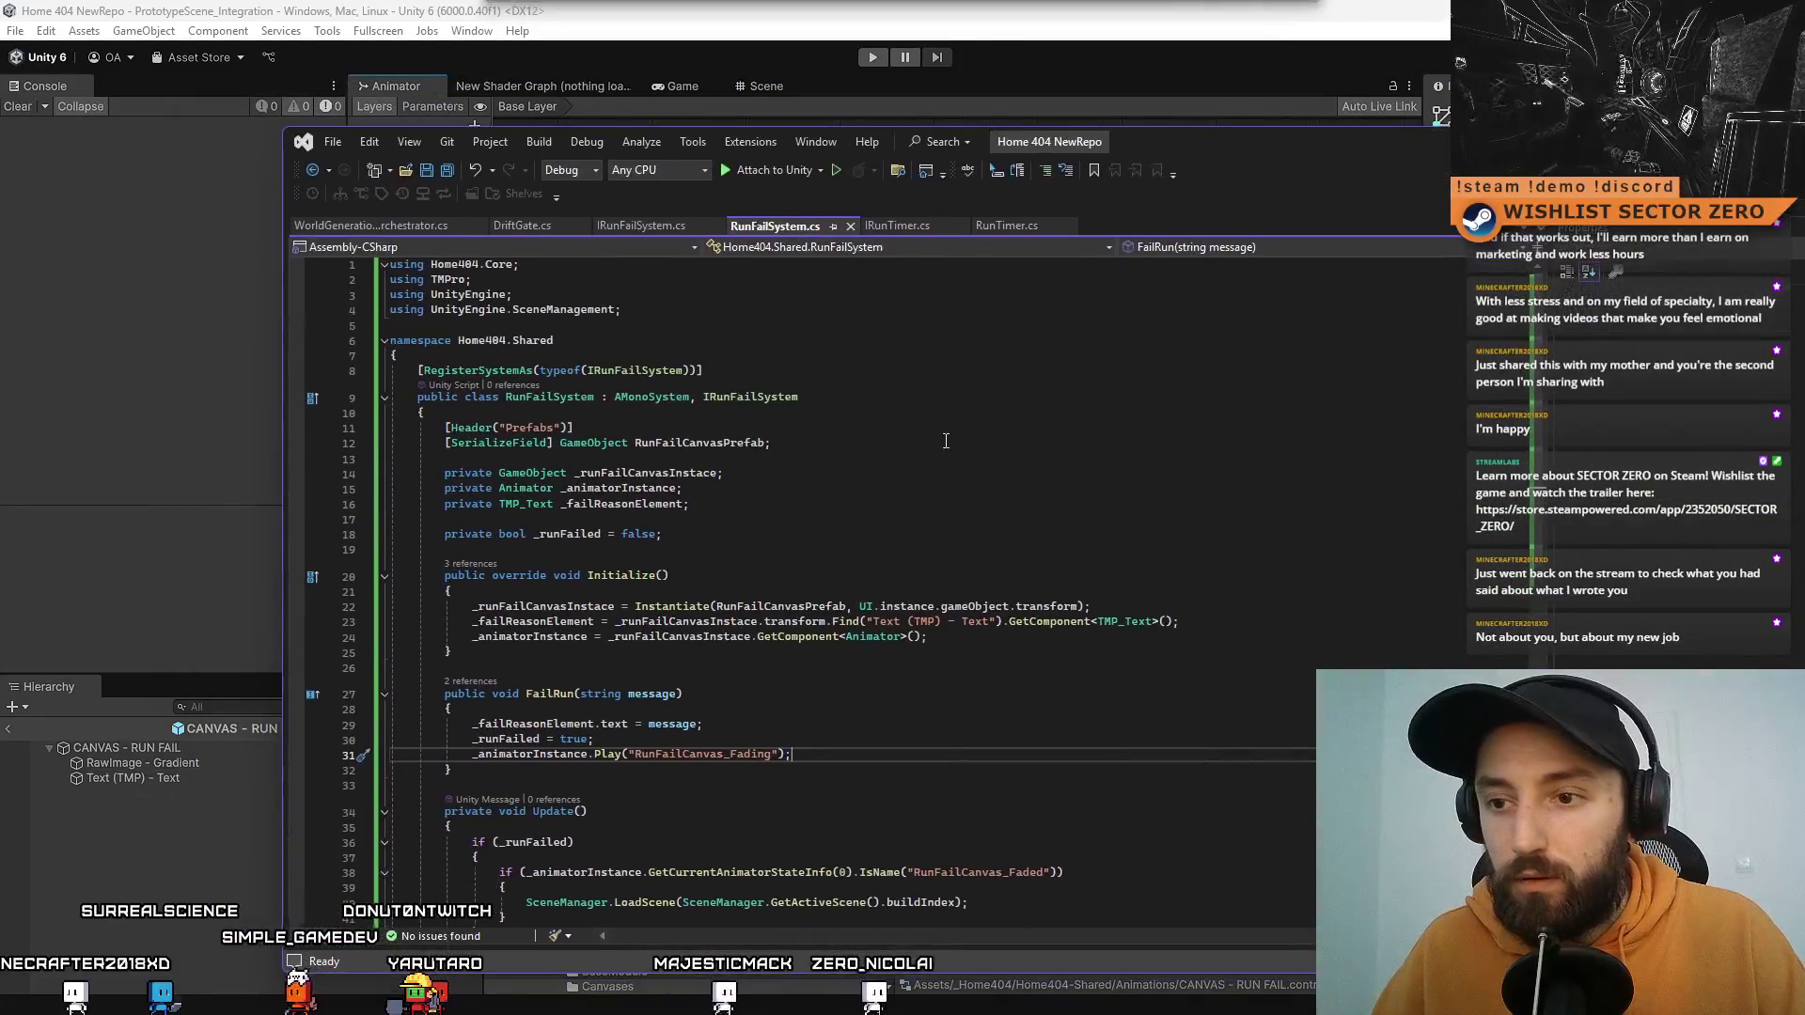
drag(726, 754, 634, 754)
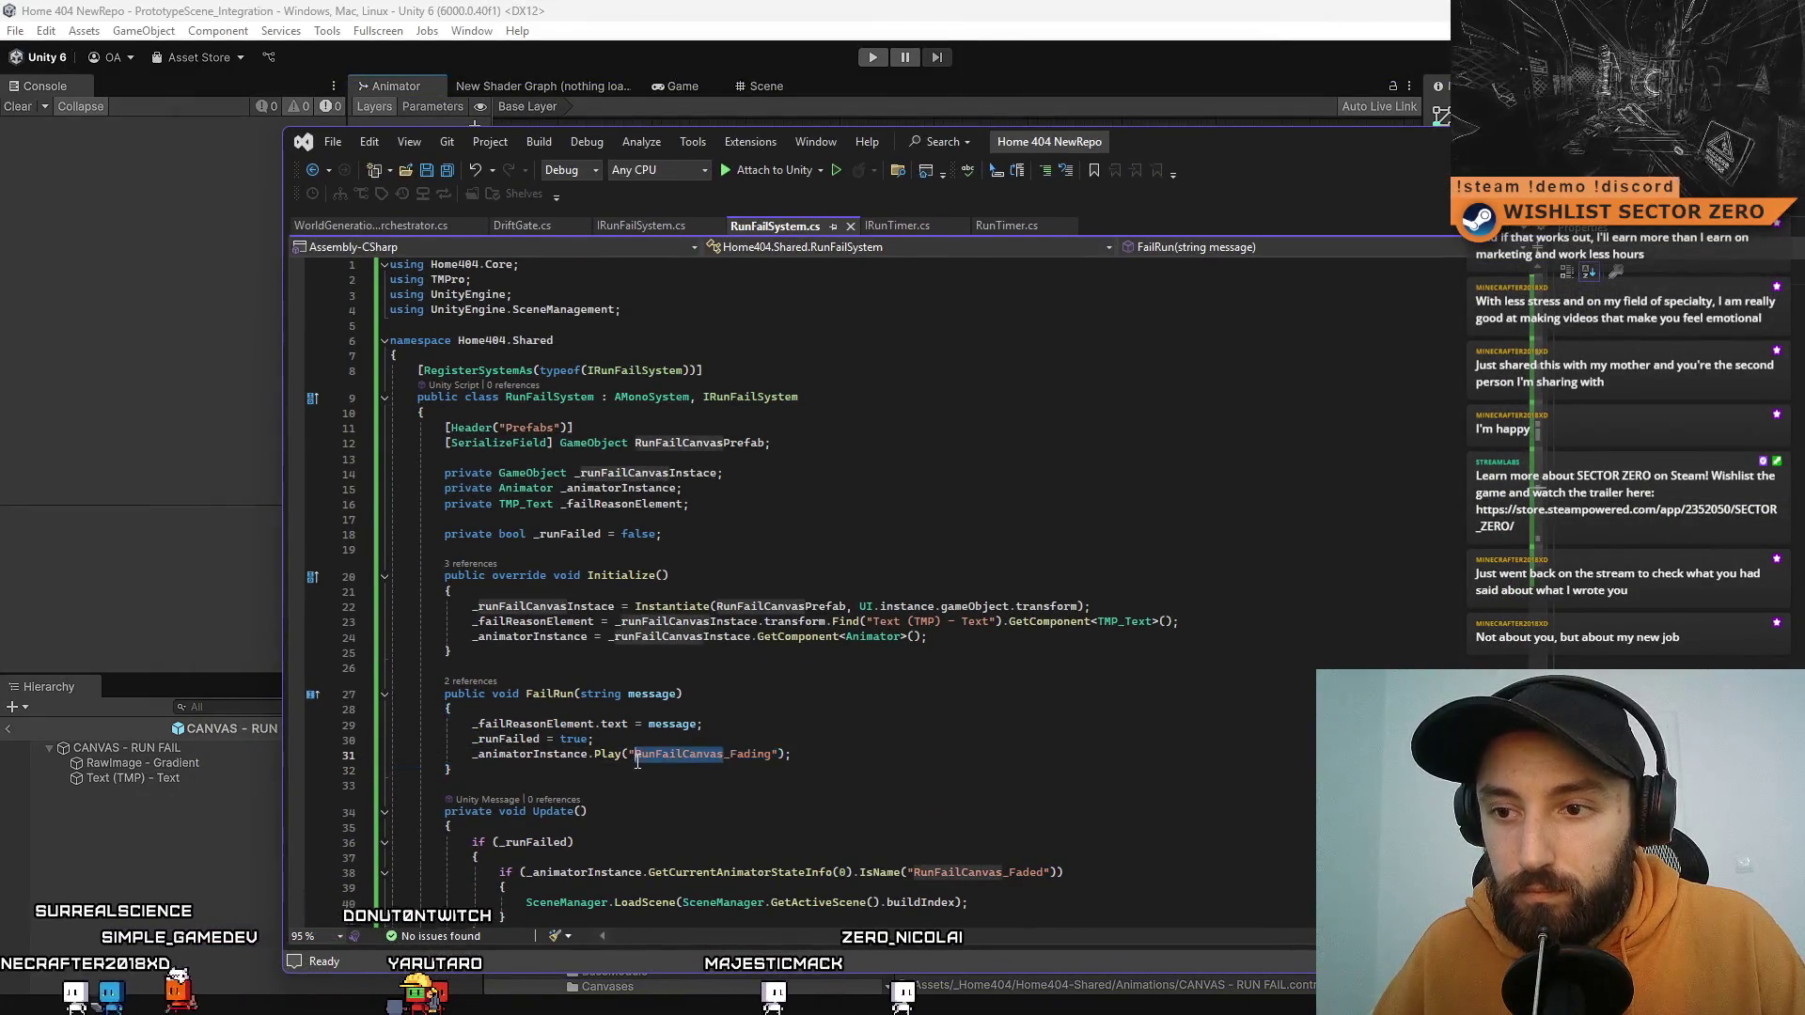
text(Canvas)
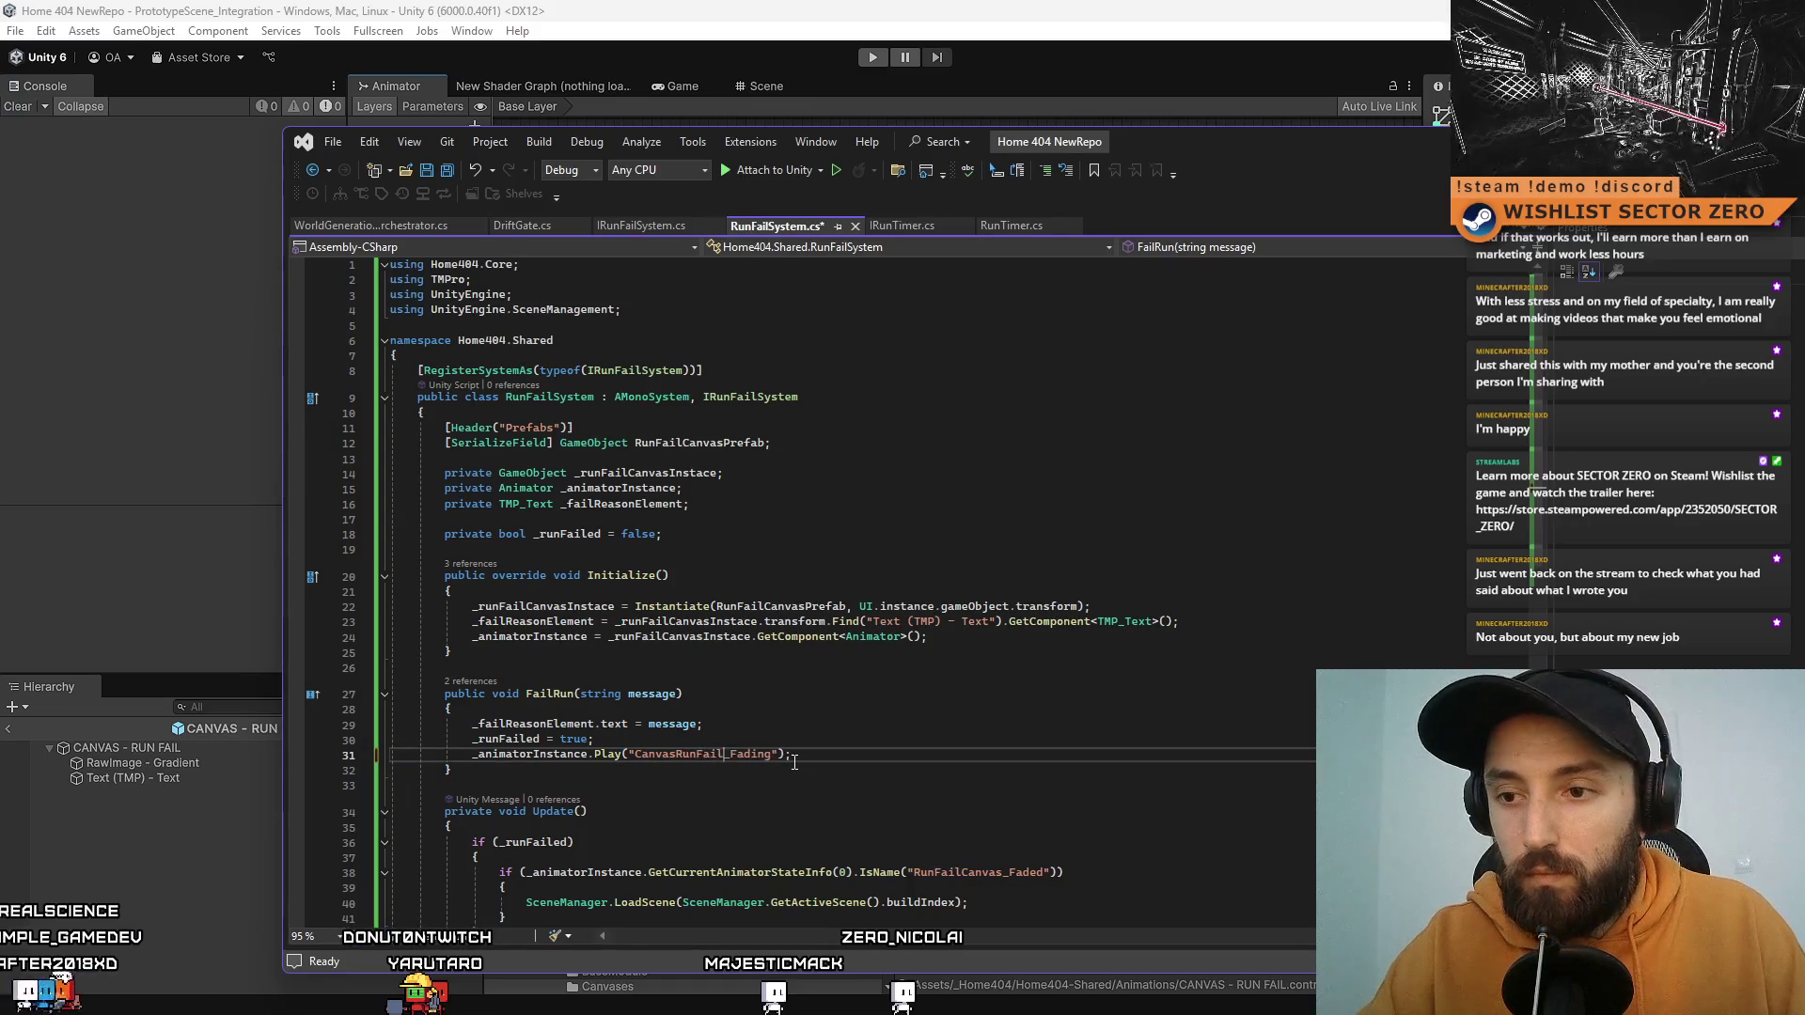
key(ctrl+c)
click(1087, 781)
double_click(982, 872)
key(ctrl+v)
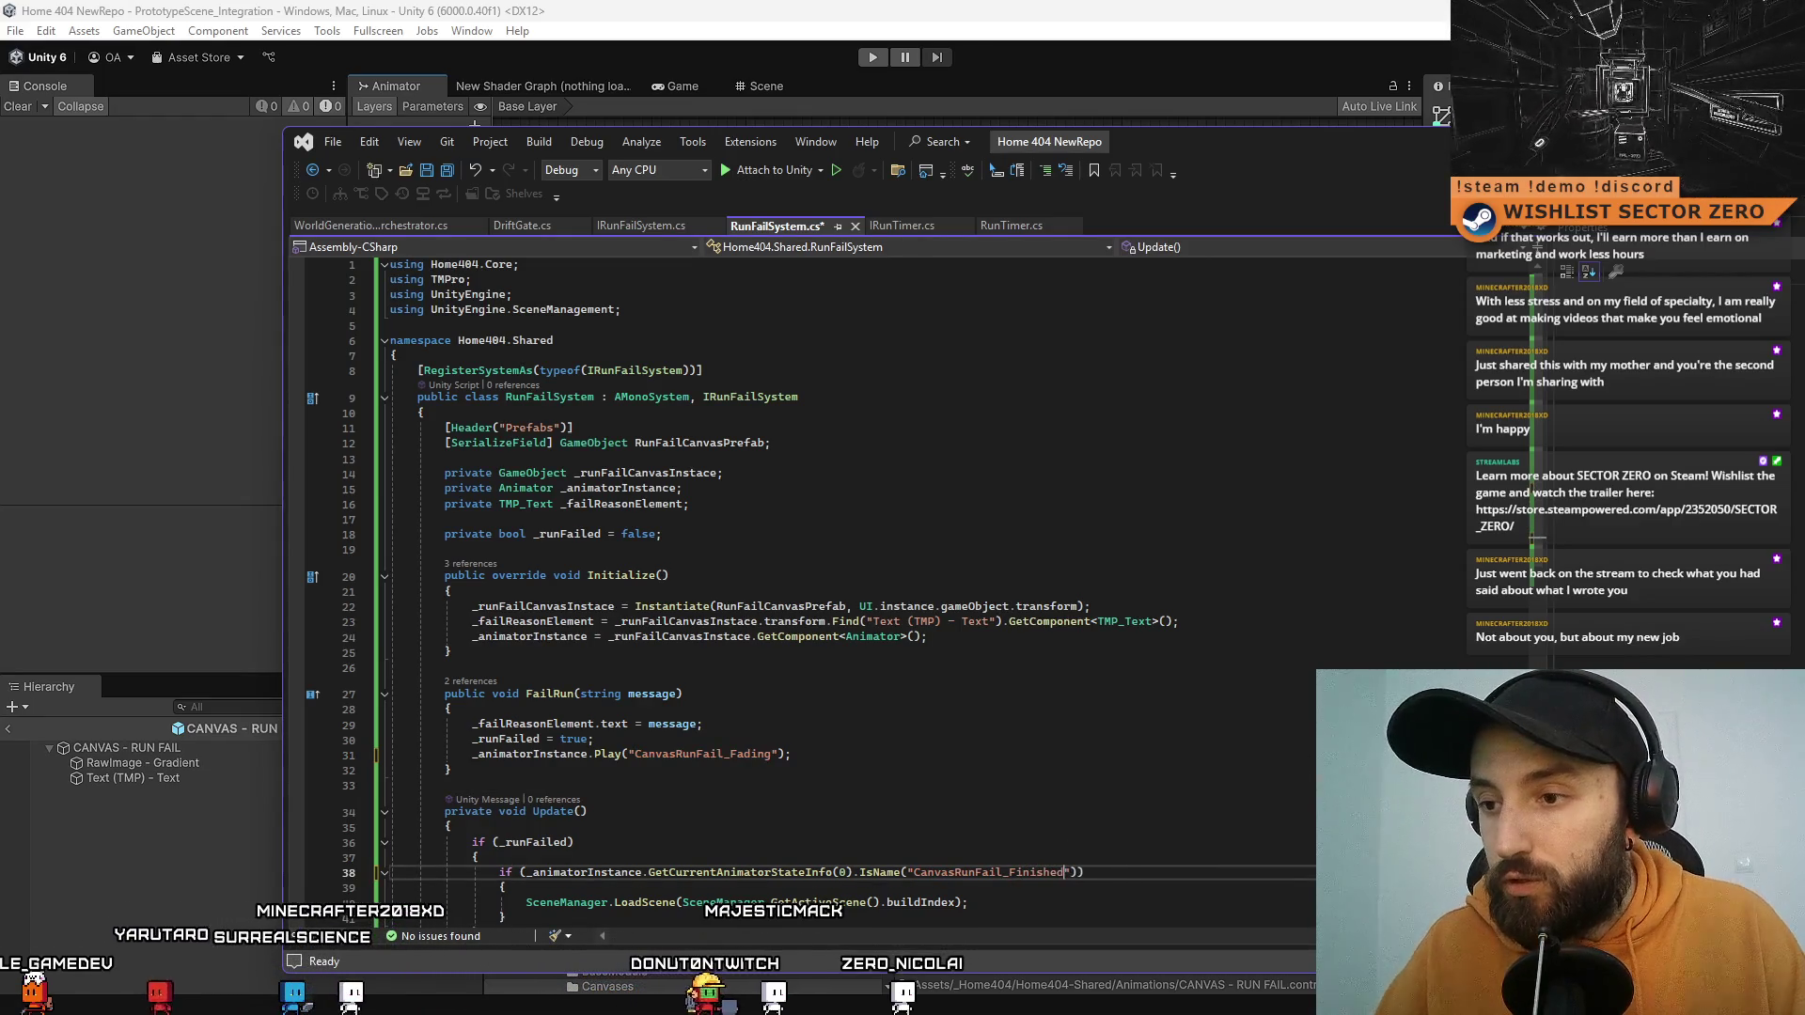
click(1047, 668)
click(1115, 711)
Step: Let Unity recompile RunFailSystem.cs, then return to Unity and clear the Project search to show Canvases
mouse_move(1199, 141)
mouse_down()
mouse_move(897, 394)
mouse_move(810, 636)
mouse_up()
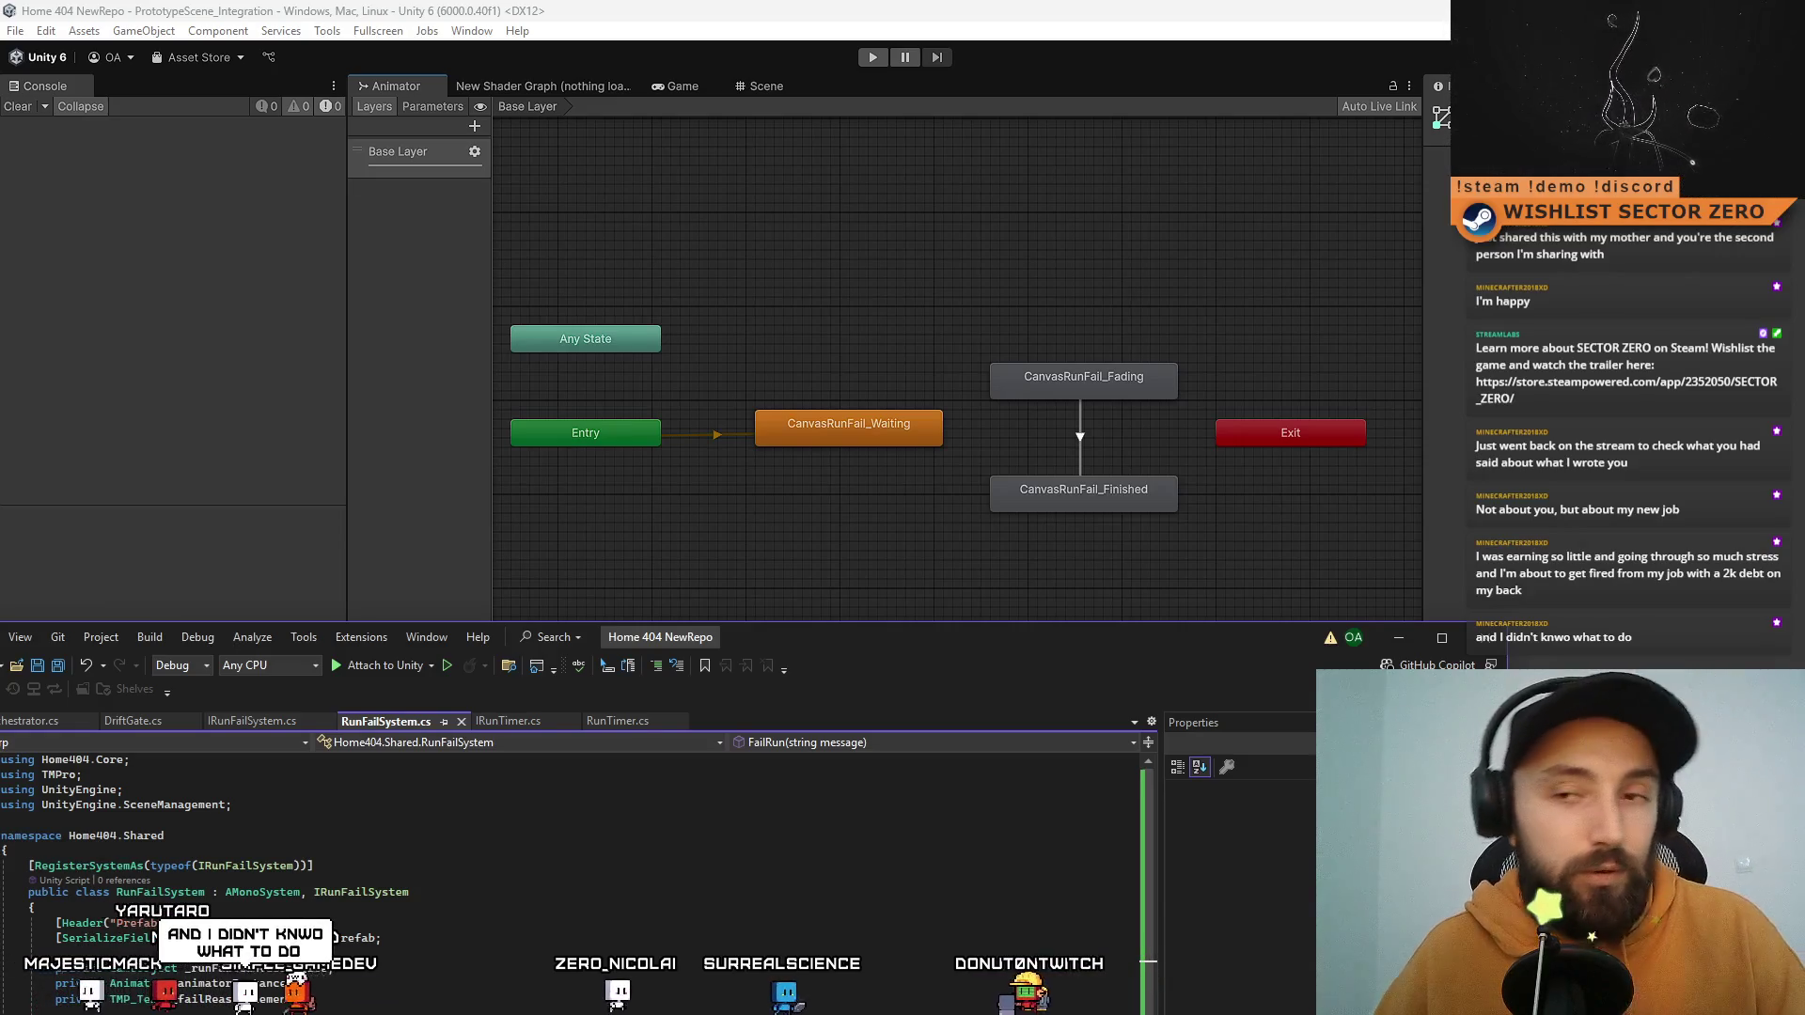
mouse_move(916, 644)
mouse_down()
mouse_move(1009, 248)
mouse_move(1152, 126)
mouse_up()
mouse_move(1329, 303)
mouse_down()
mouse_move(1353, 611)
mouse_move(1395, 420)
mouse_move(1369, 368)
mouse_up()
click(898, 617)
mouse_move(984, 122)
mouse_down()
mouse_move(1063, 121)
mouse_move(1028, 120)
mouse_up()
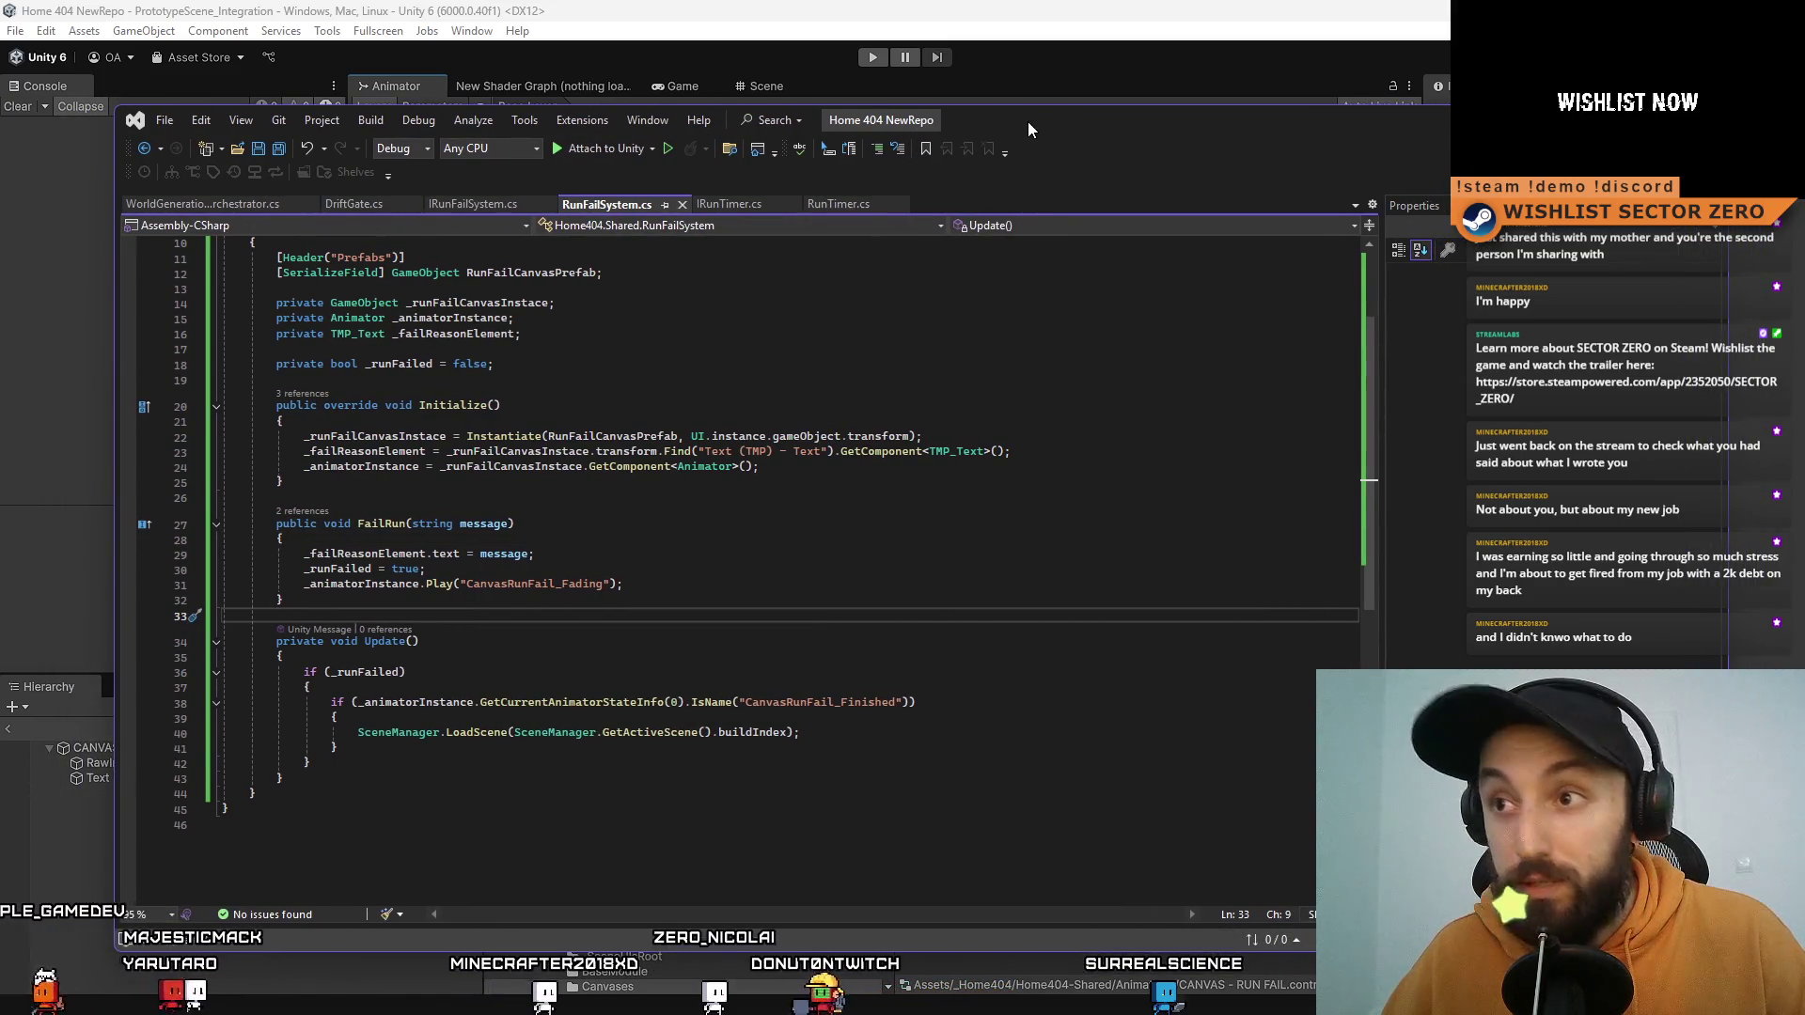
mouse_move(1030, 120)
mouse_down()
mouse_move(1076, 120)
mouse_move(1052, 114)
mouse_up()
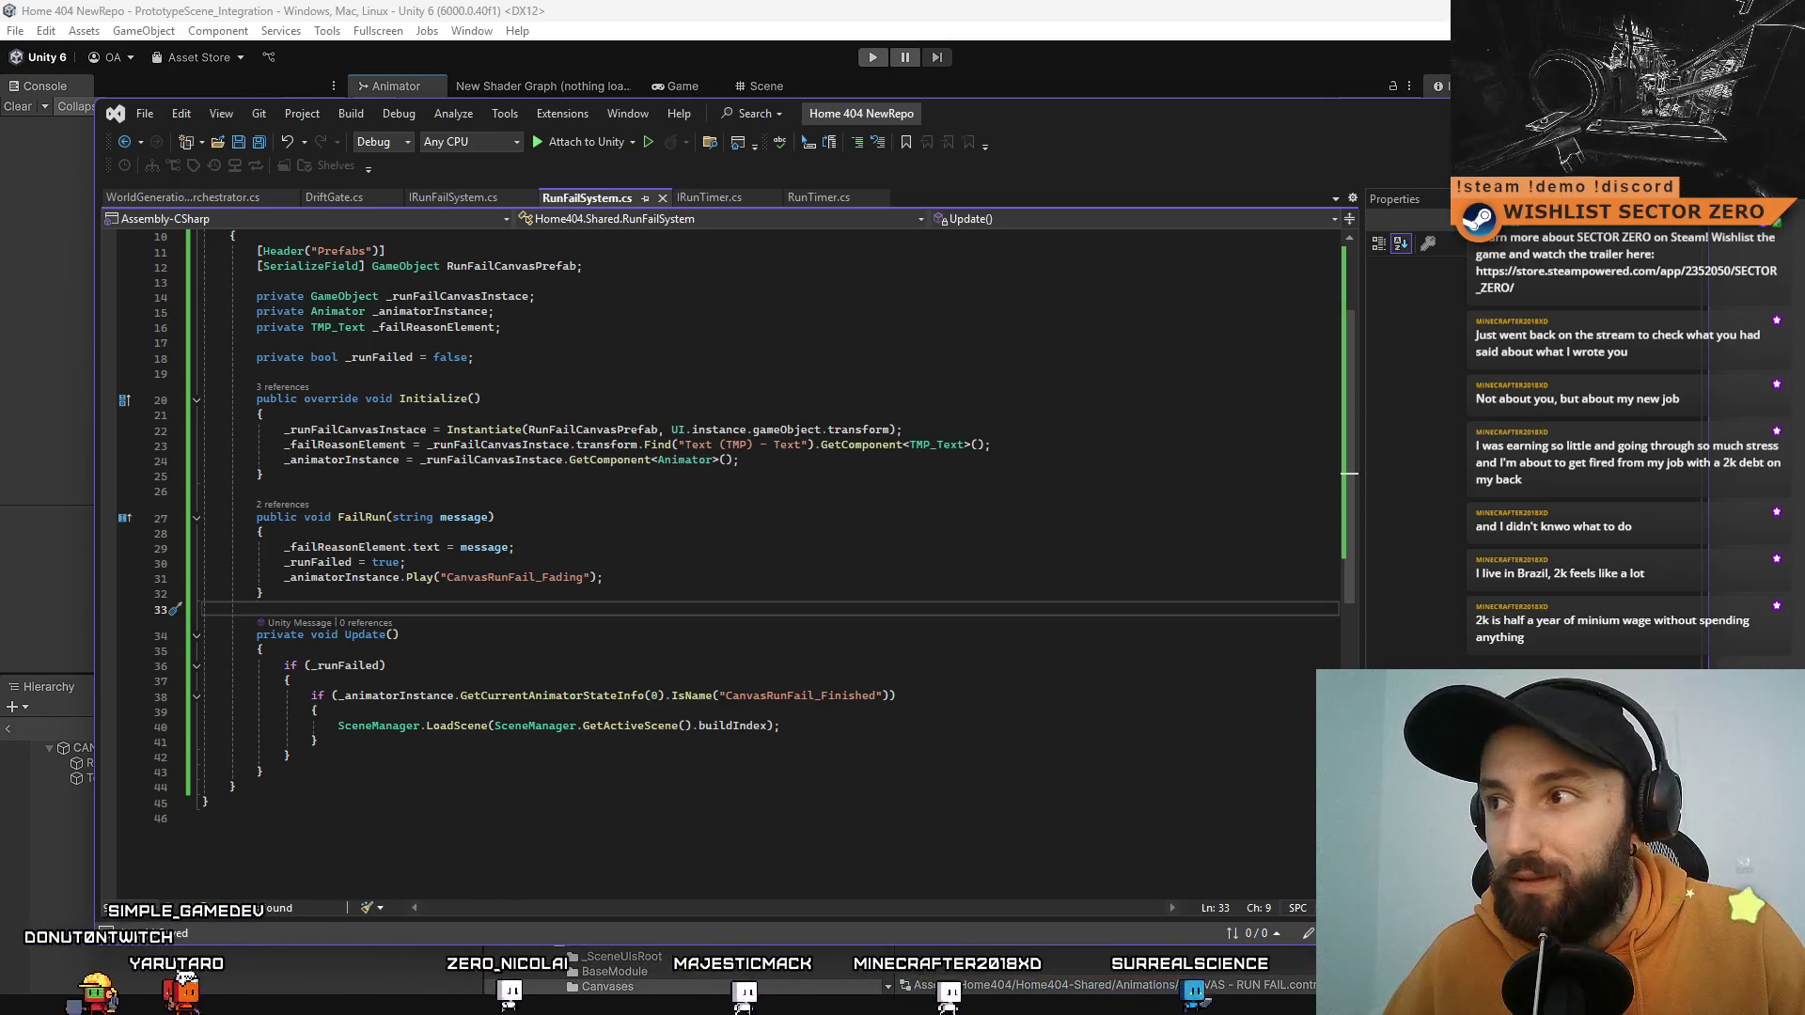
mouse_move(1129, 129)
mouse_down()
mouse_move(1305, 126)
mouse_move(1163, 101)
mouse_up()
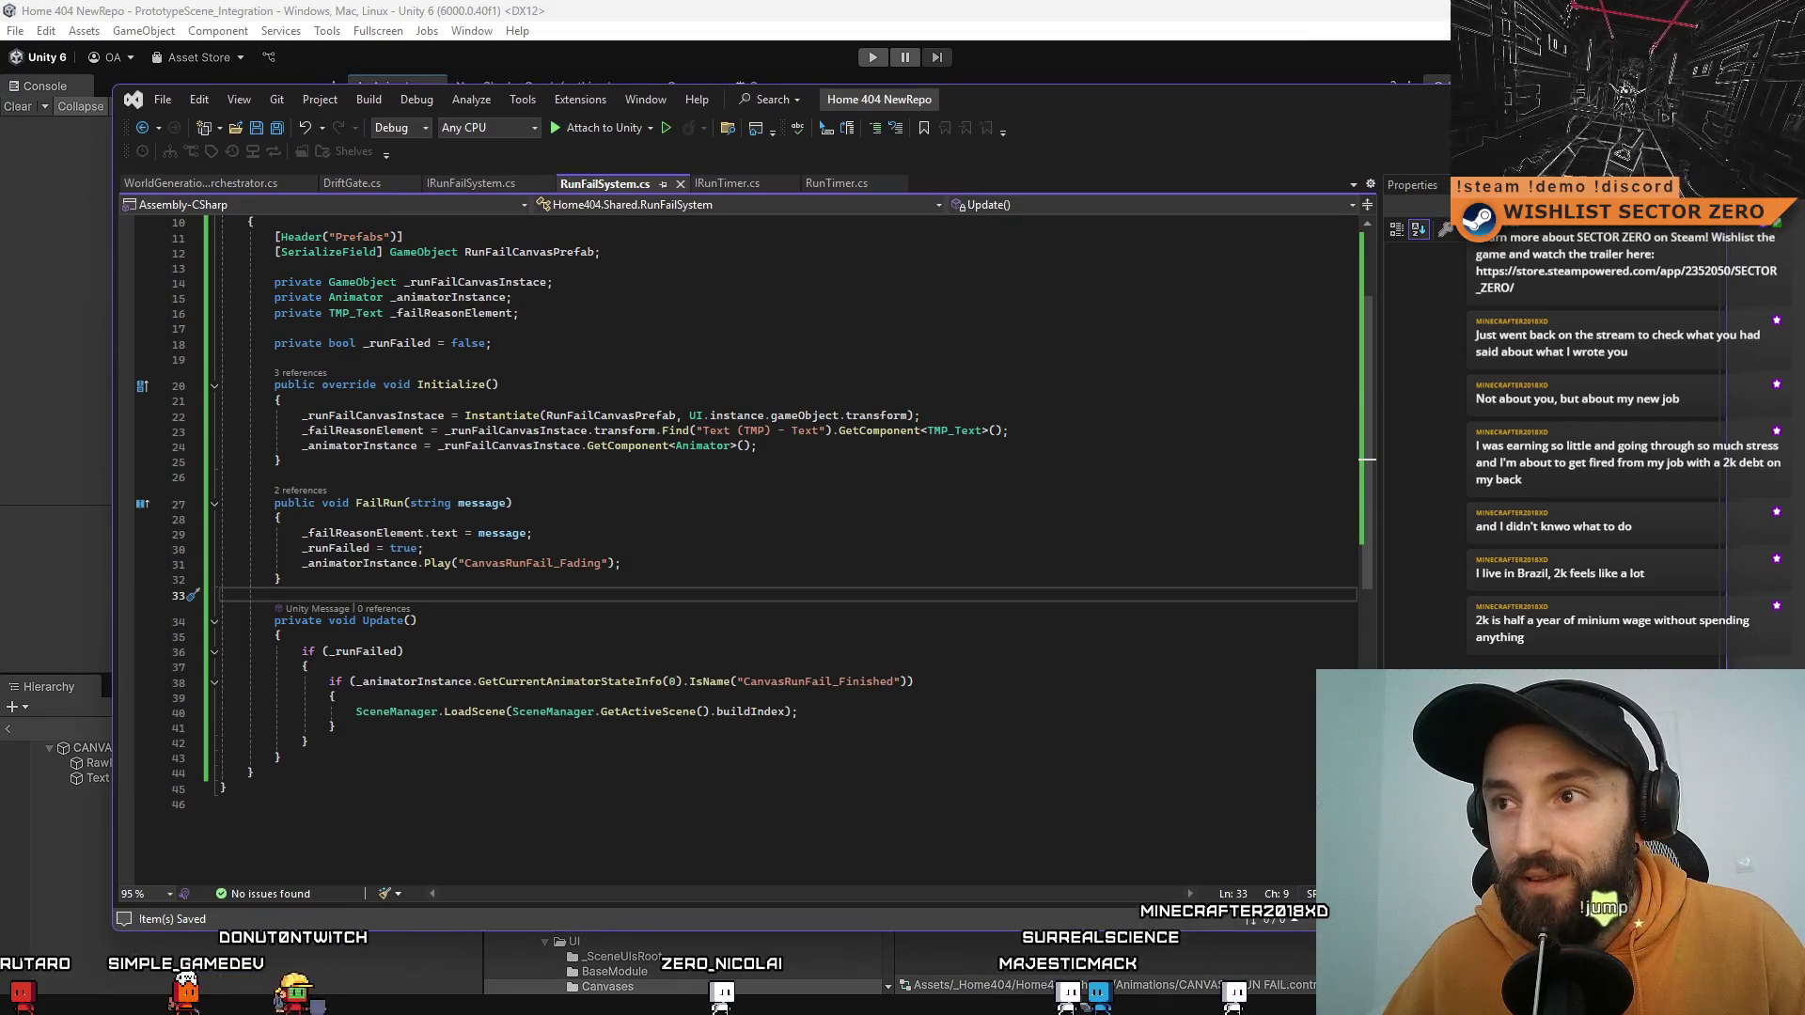
drag(1439, 107, 1444, 117)
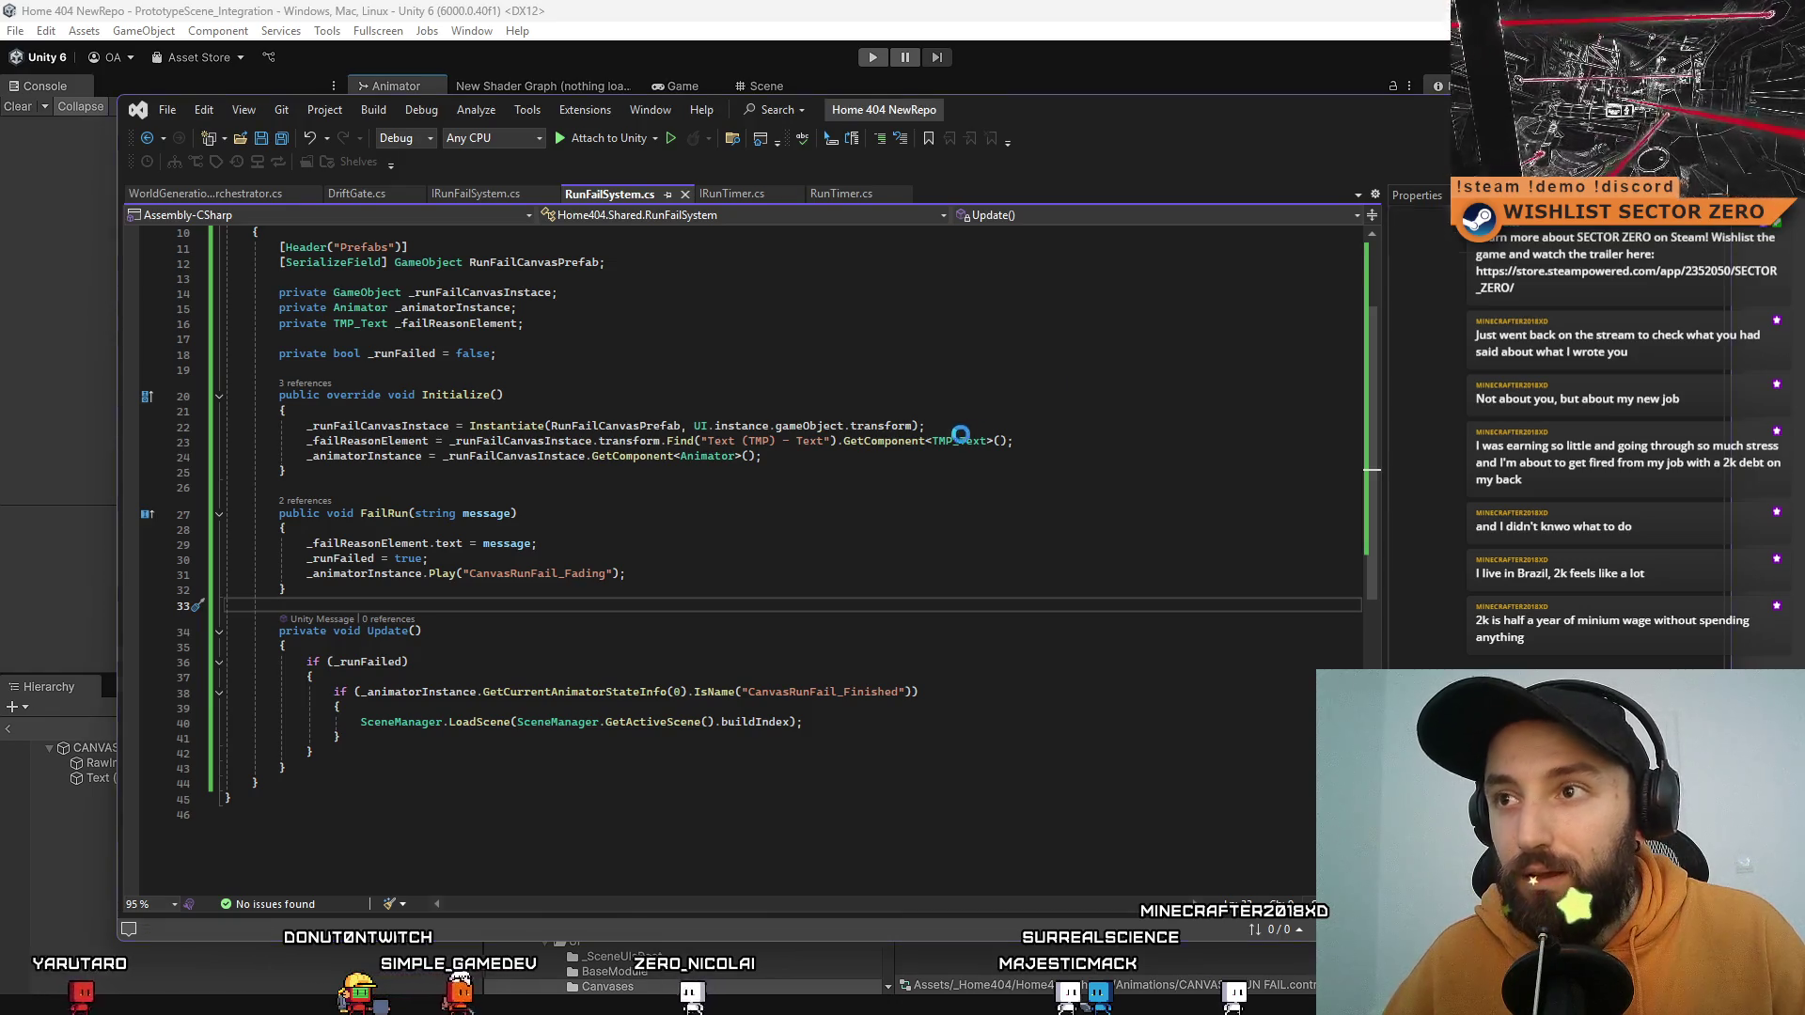
key(alt+Tab)
click(1256, 706)
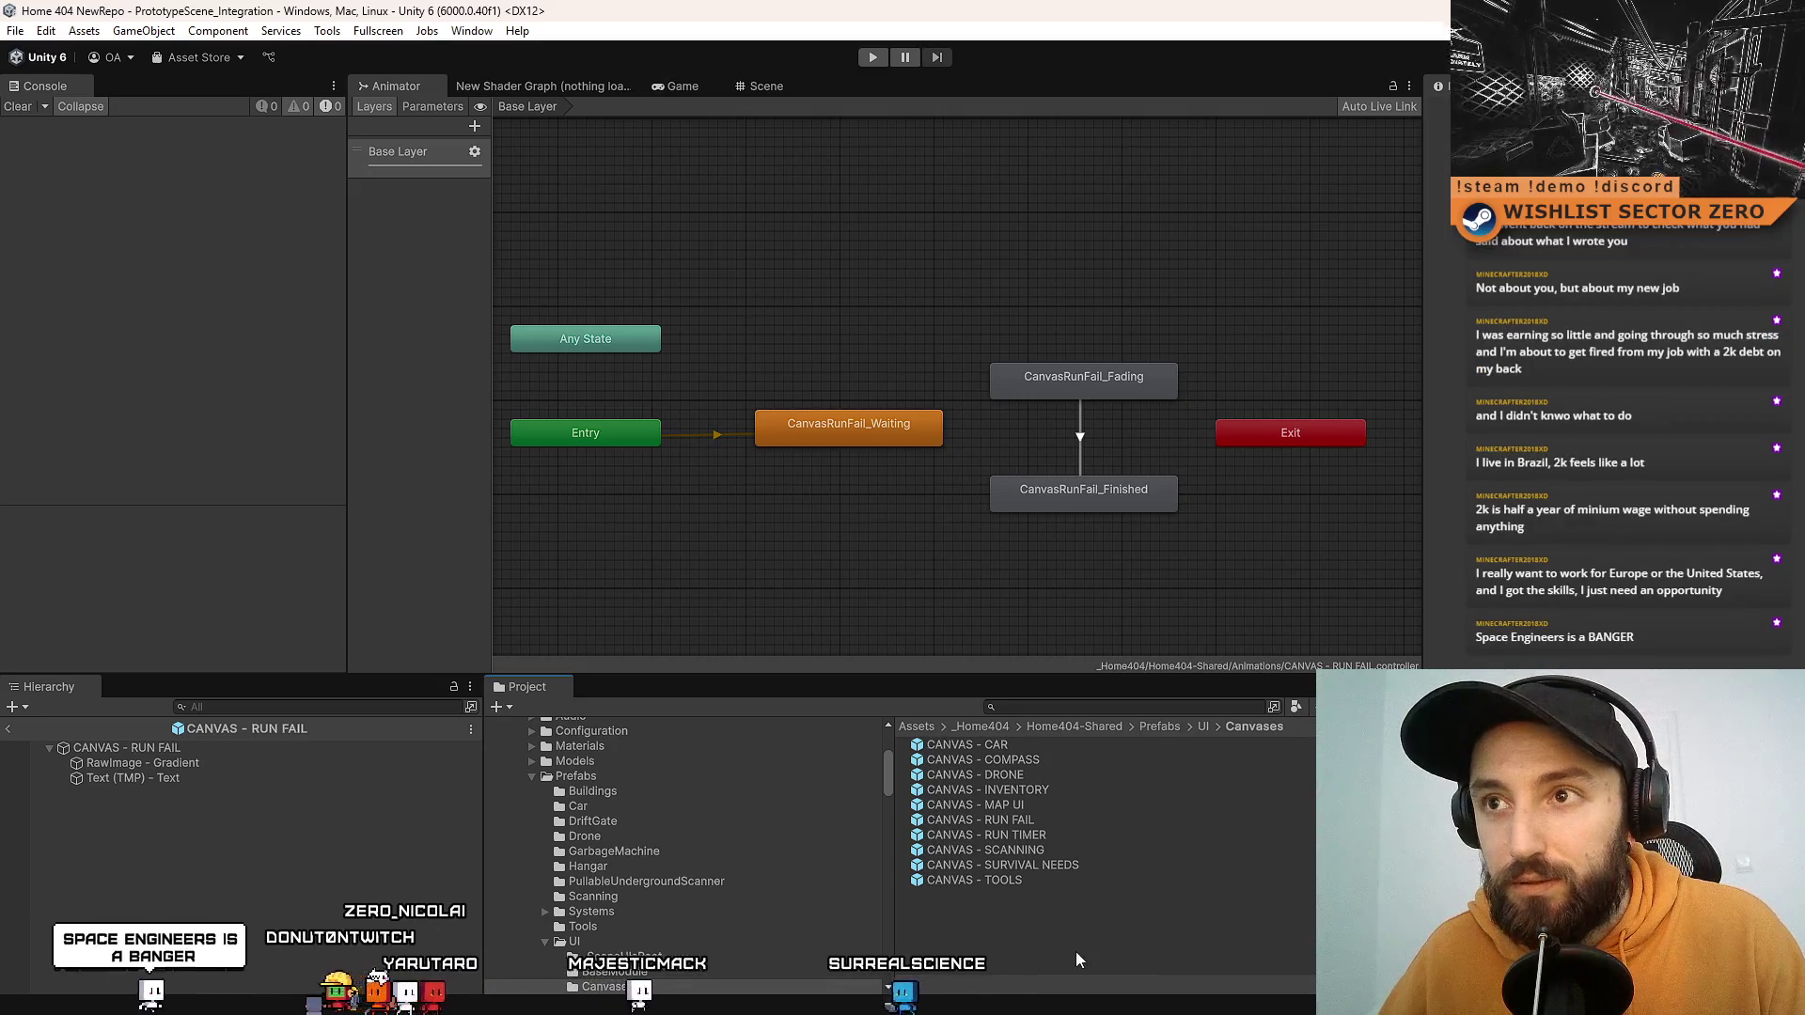
Step: Play-test the game in the Game view, stop Play mode, and clear the Console
click(682, 87)
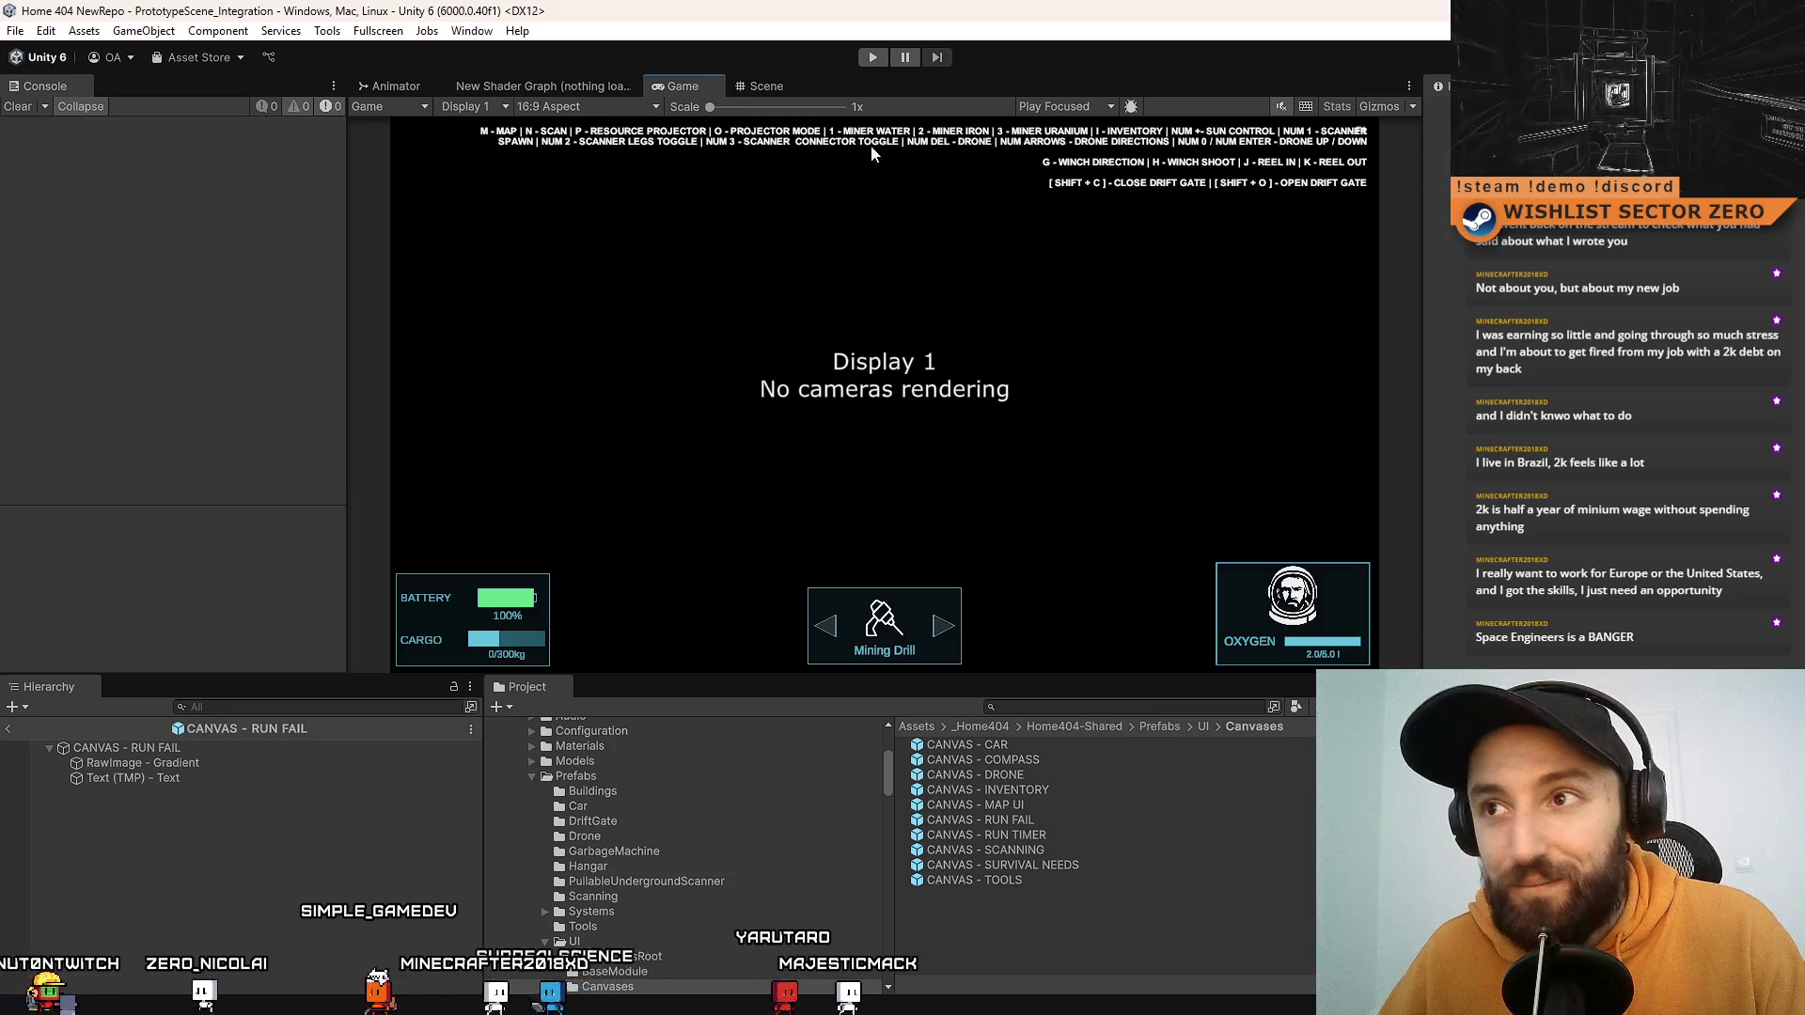
click(769, 82)
click(690, 85)
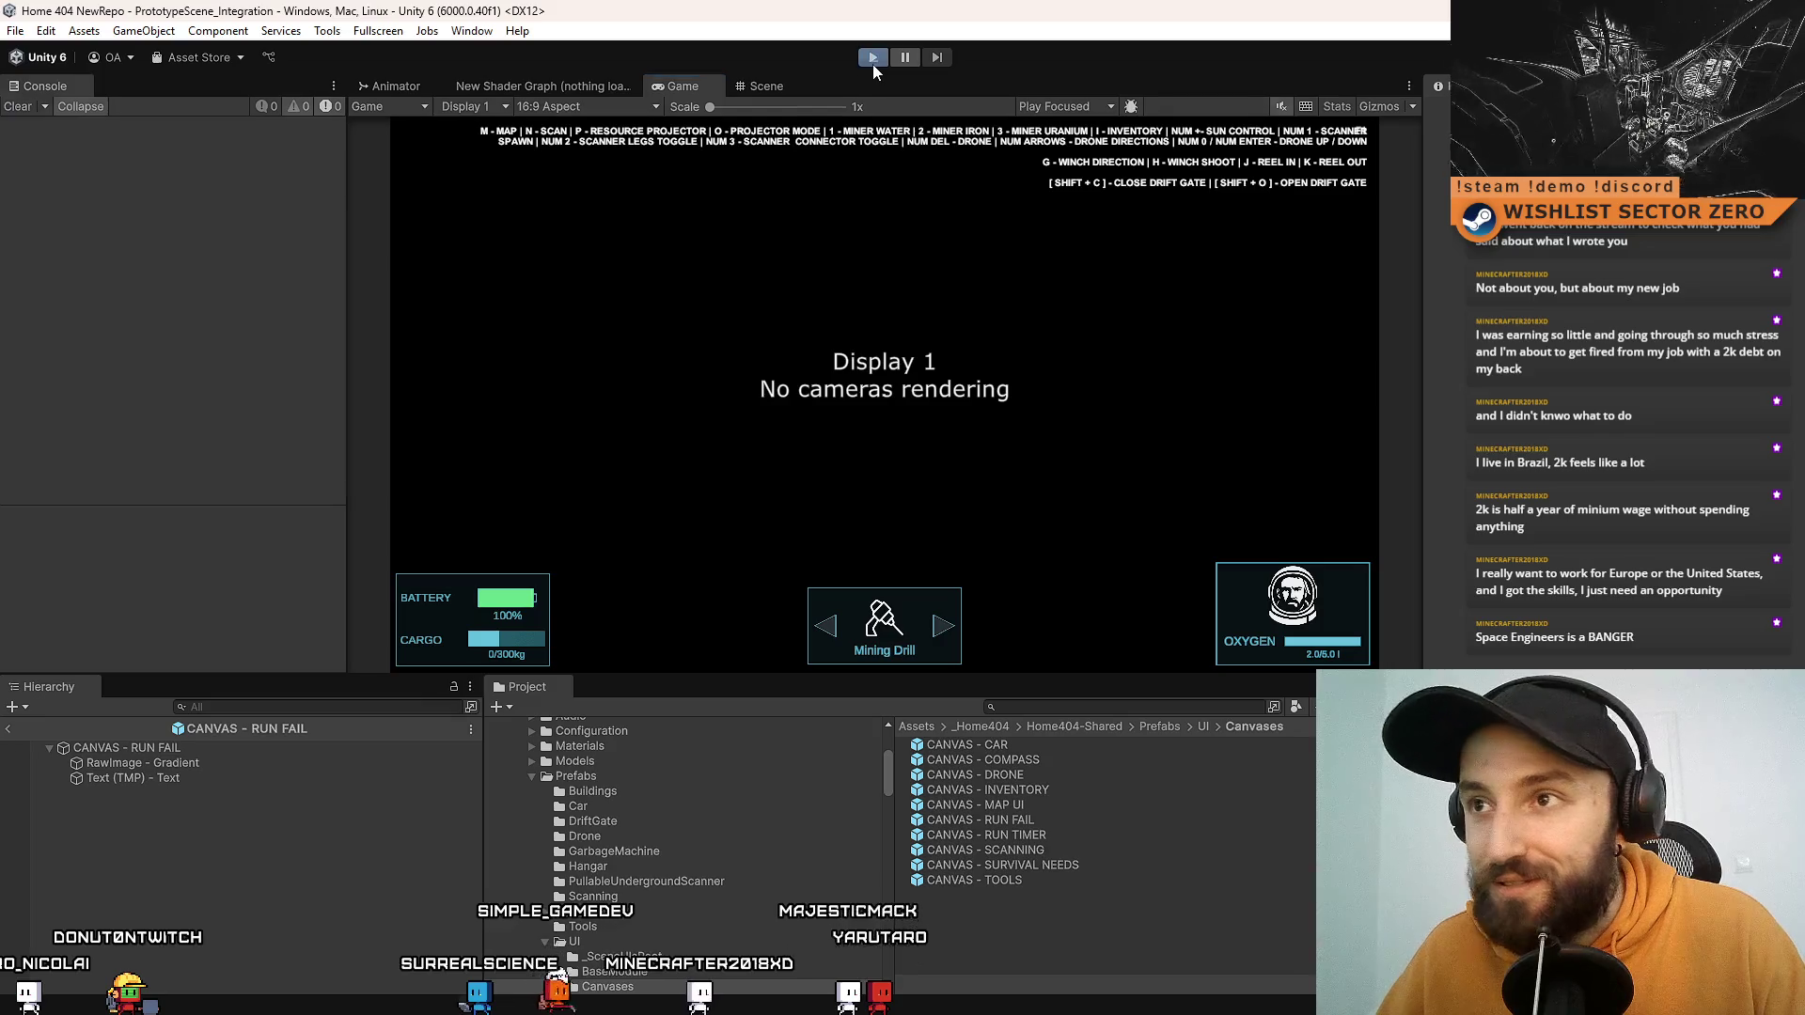
click(872, 62)
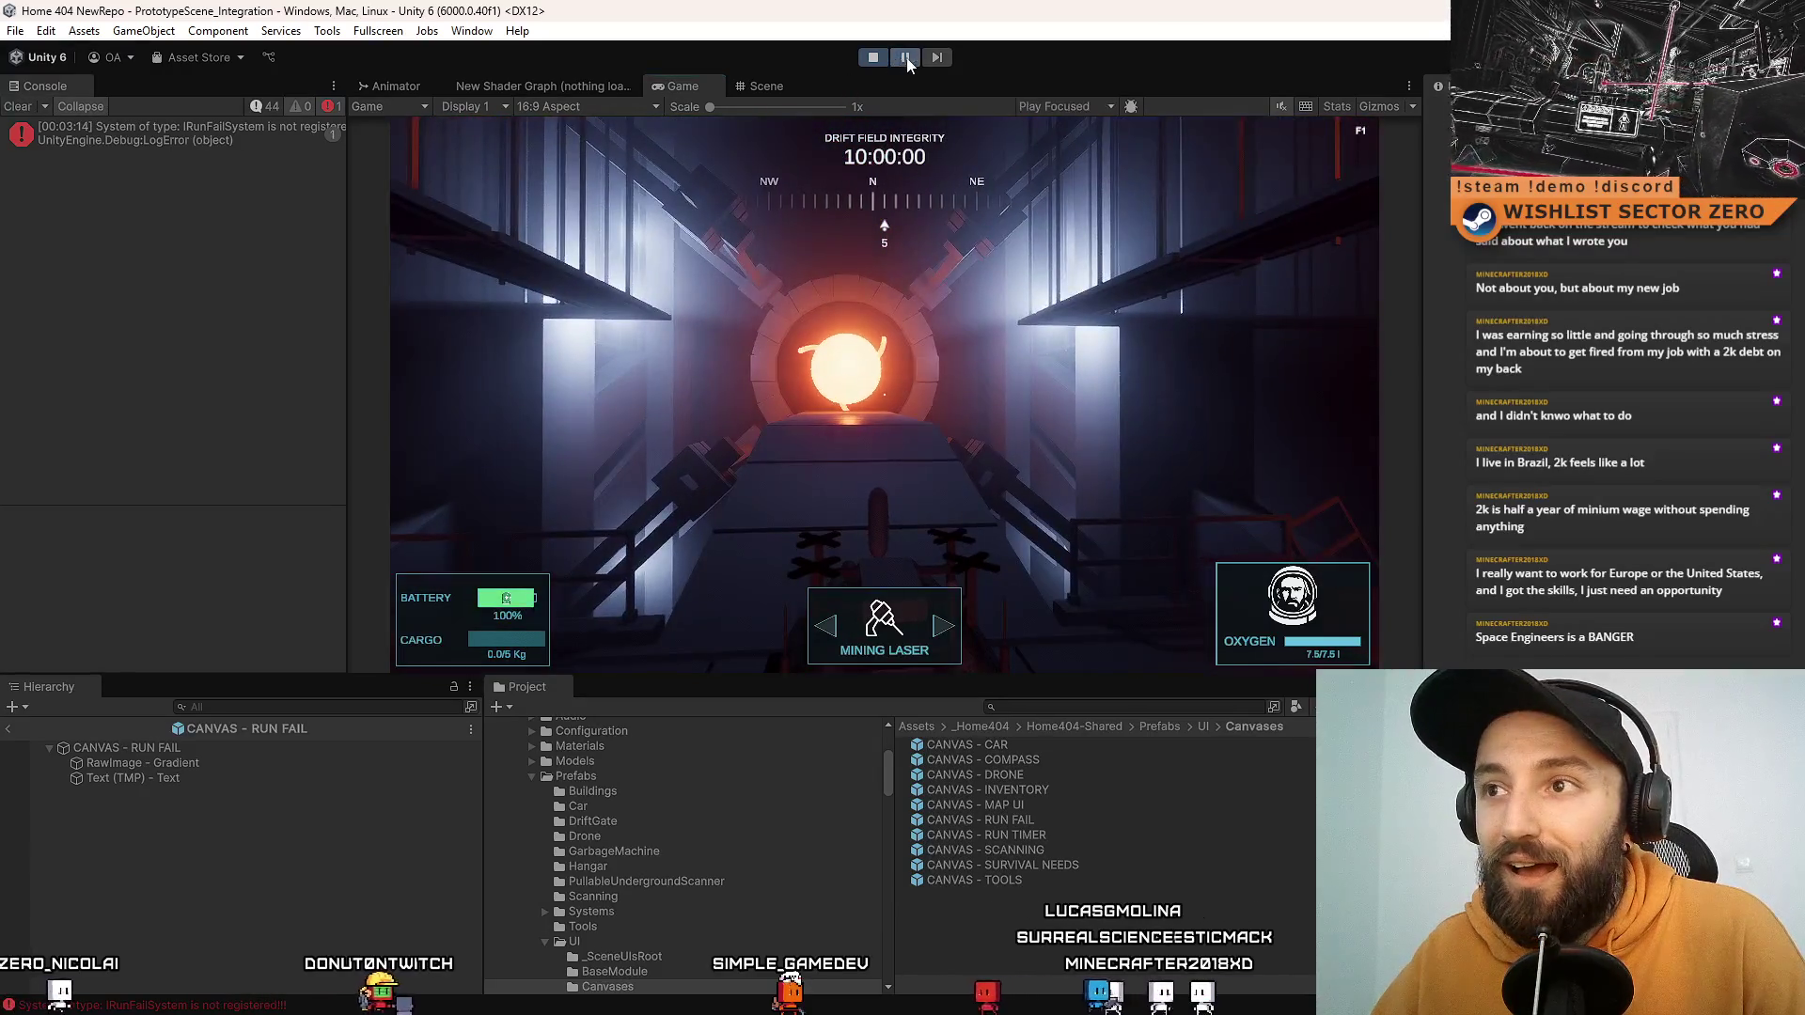
click(878, 59)
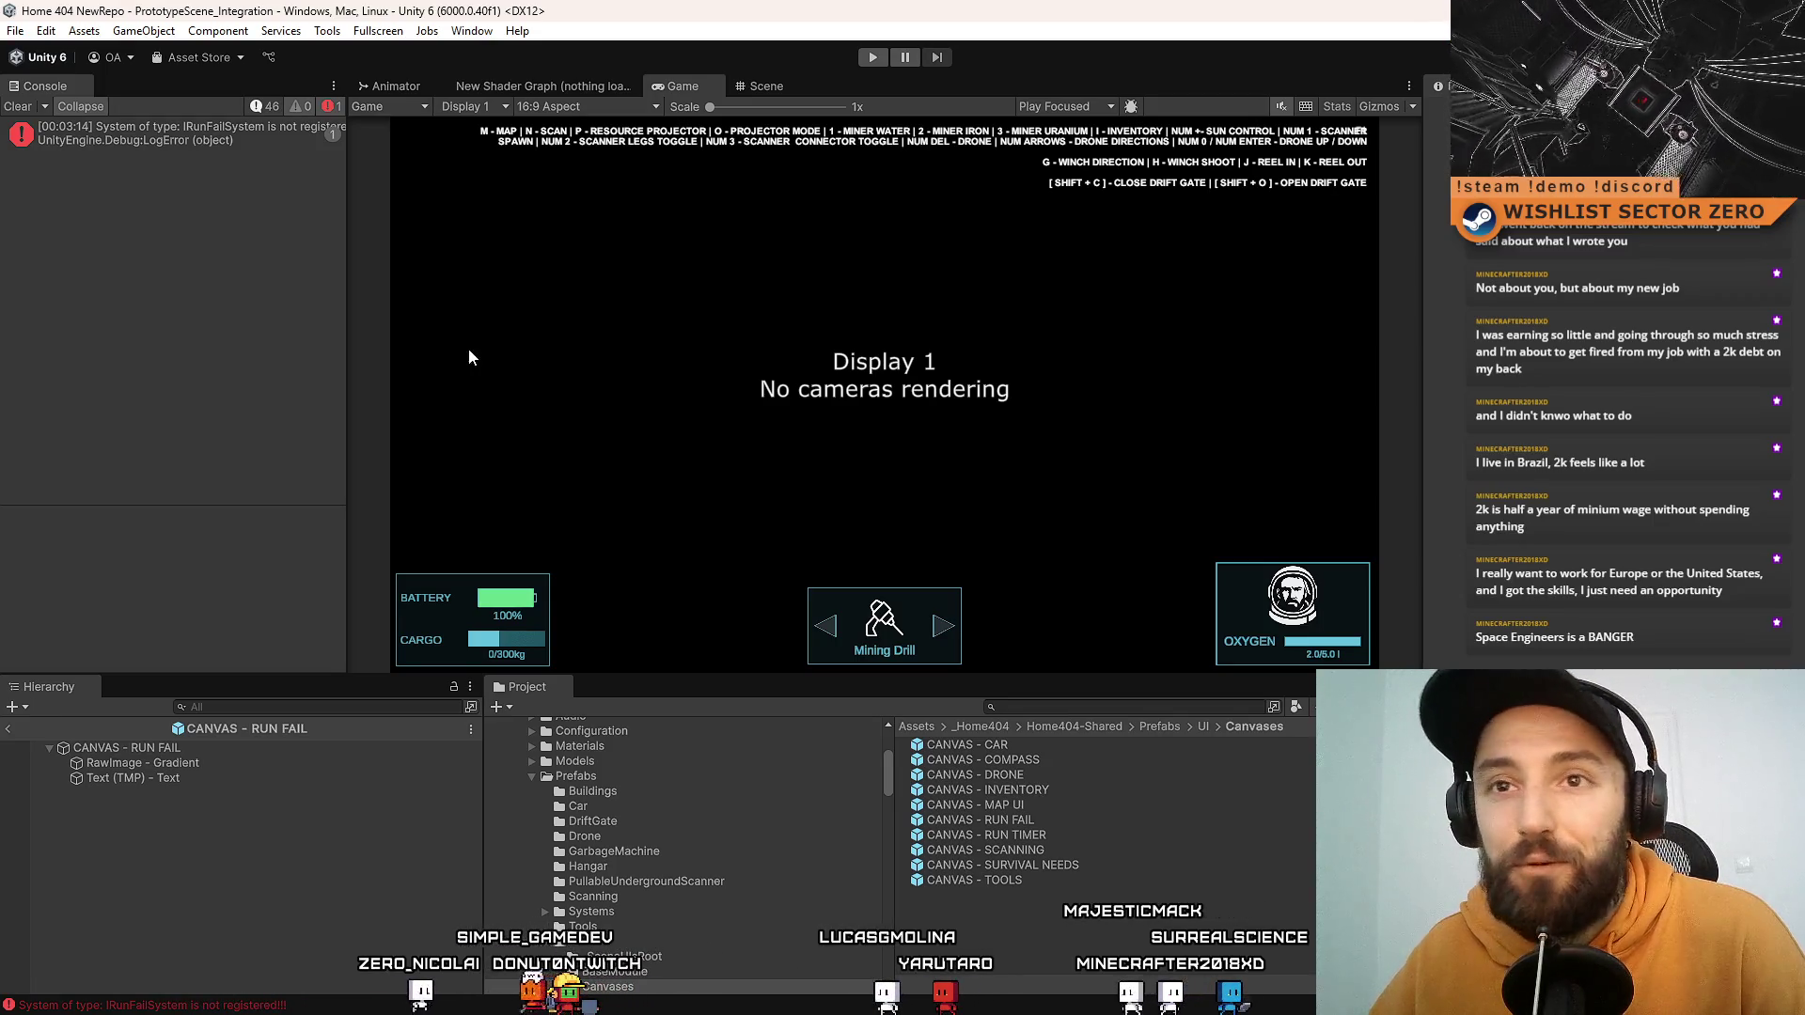
click(18, 107)
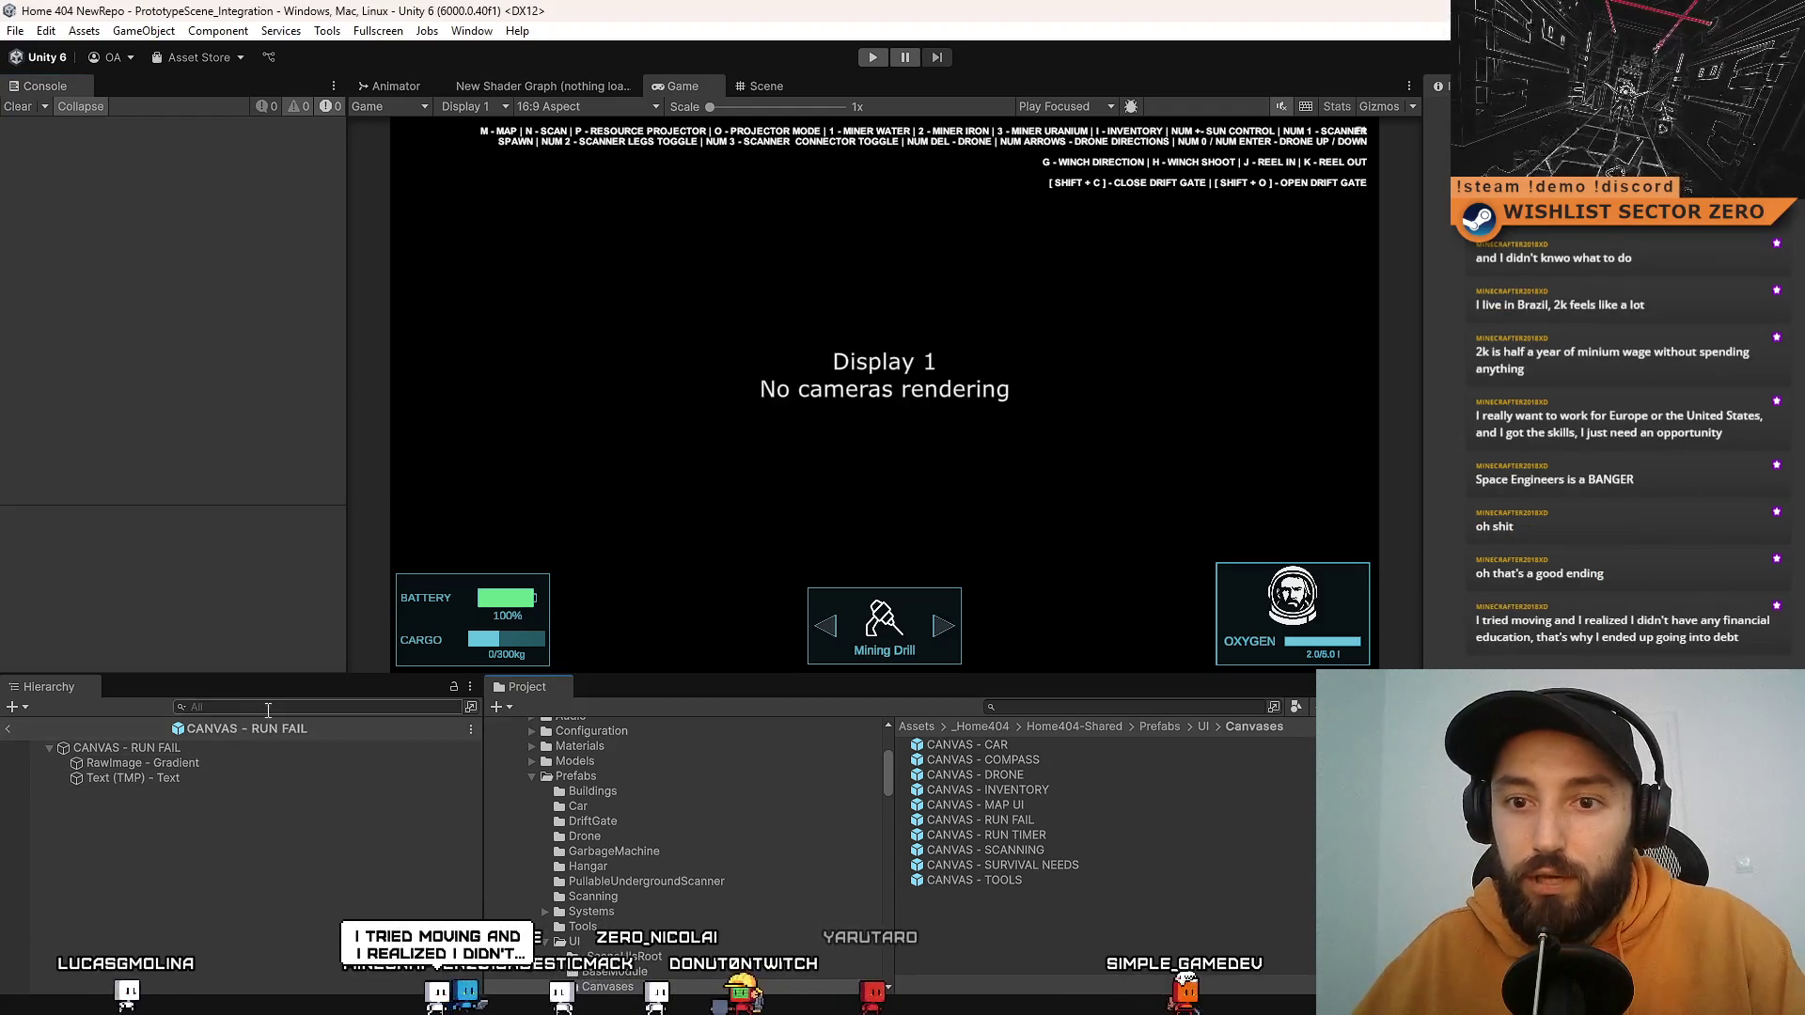
Step: Look over the Scene and Game views and the Assets folder, then exit the RUN FAIL prefab to PrototypeScene_Integration
click(767, 87)
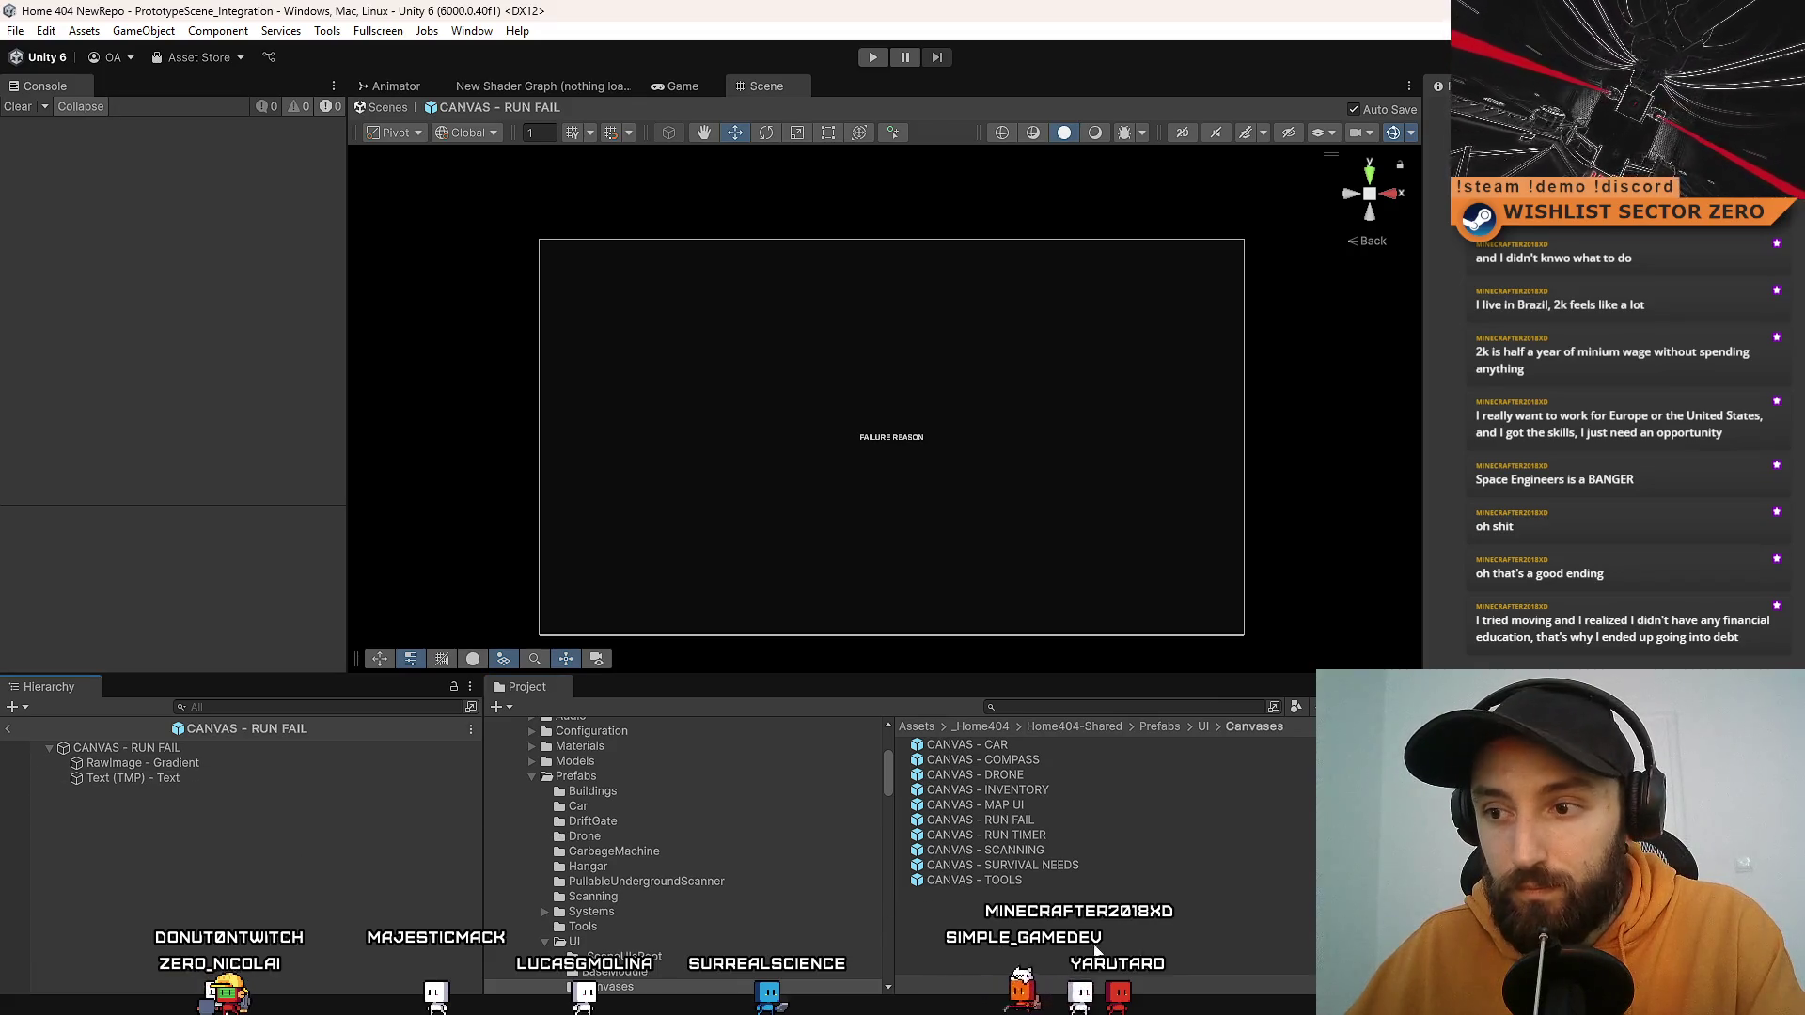
scroll(673, 866, up, 5)
click(607, 814)
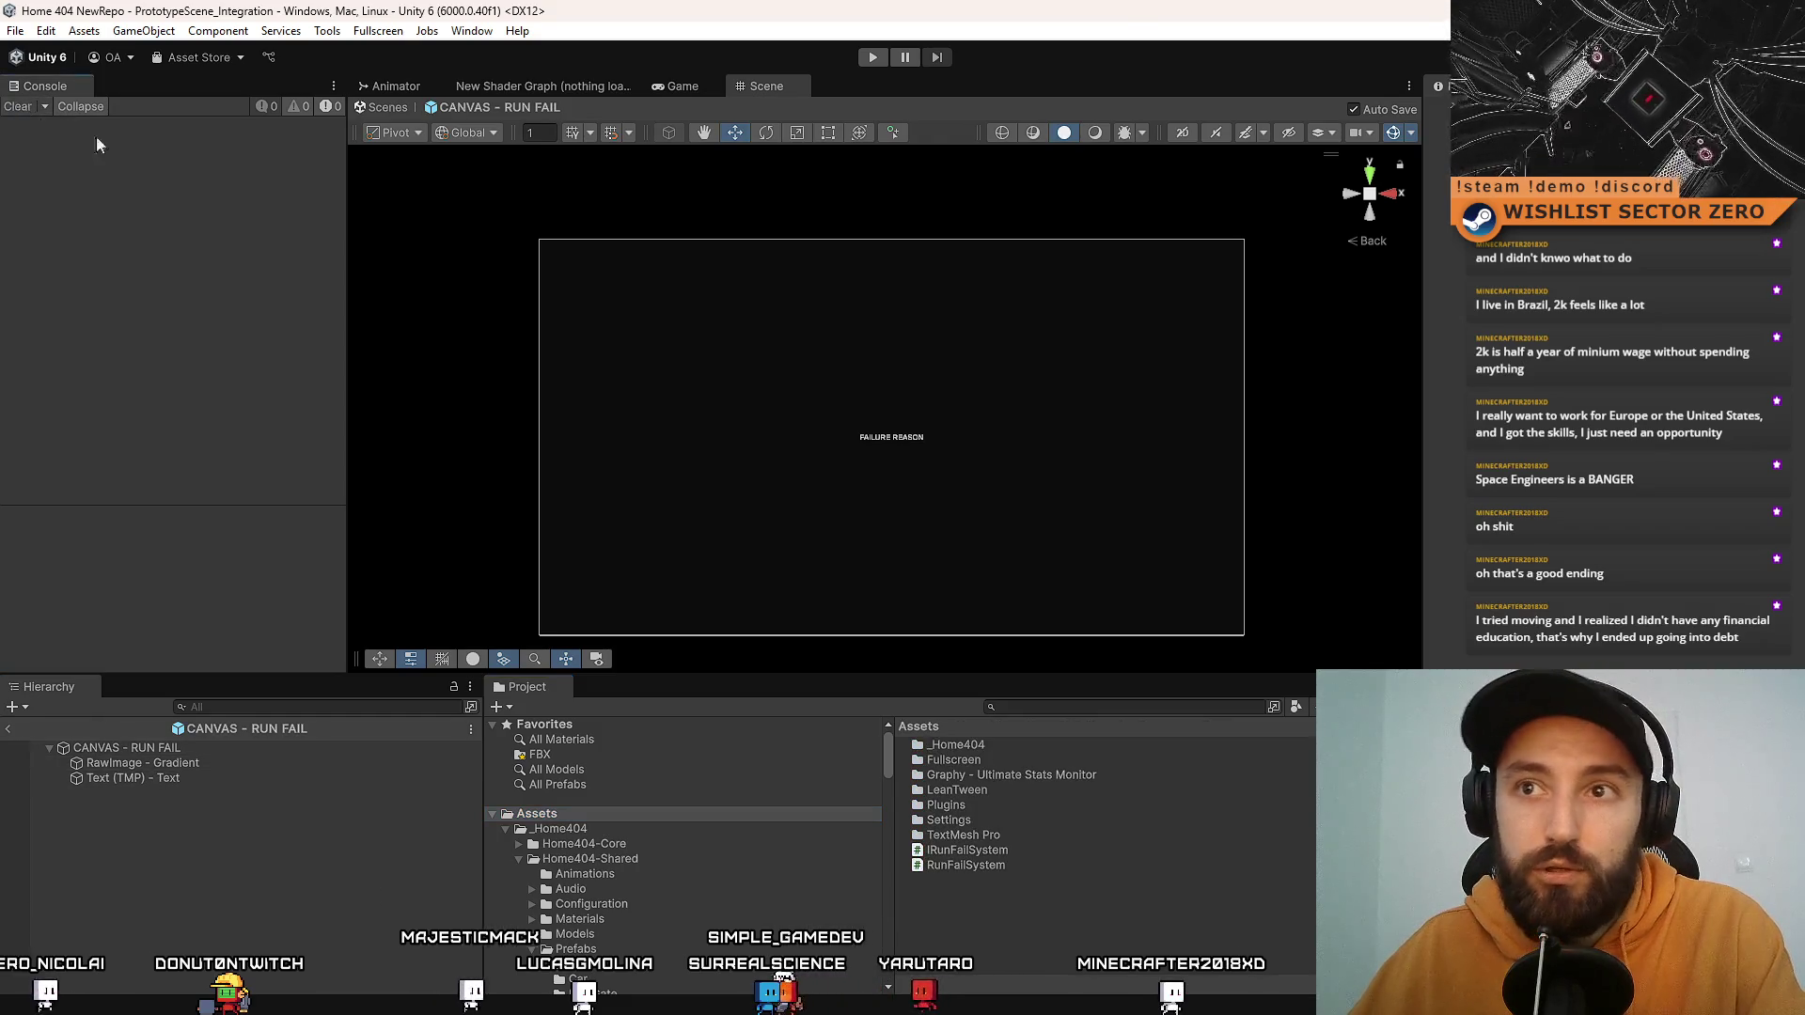
click(680, 85)
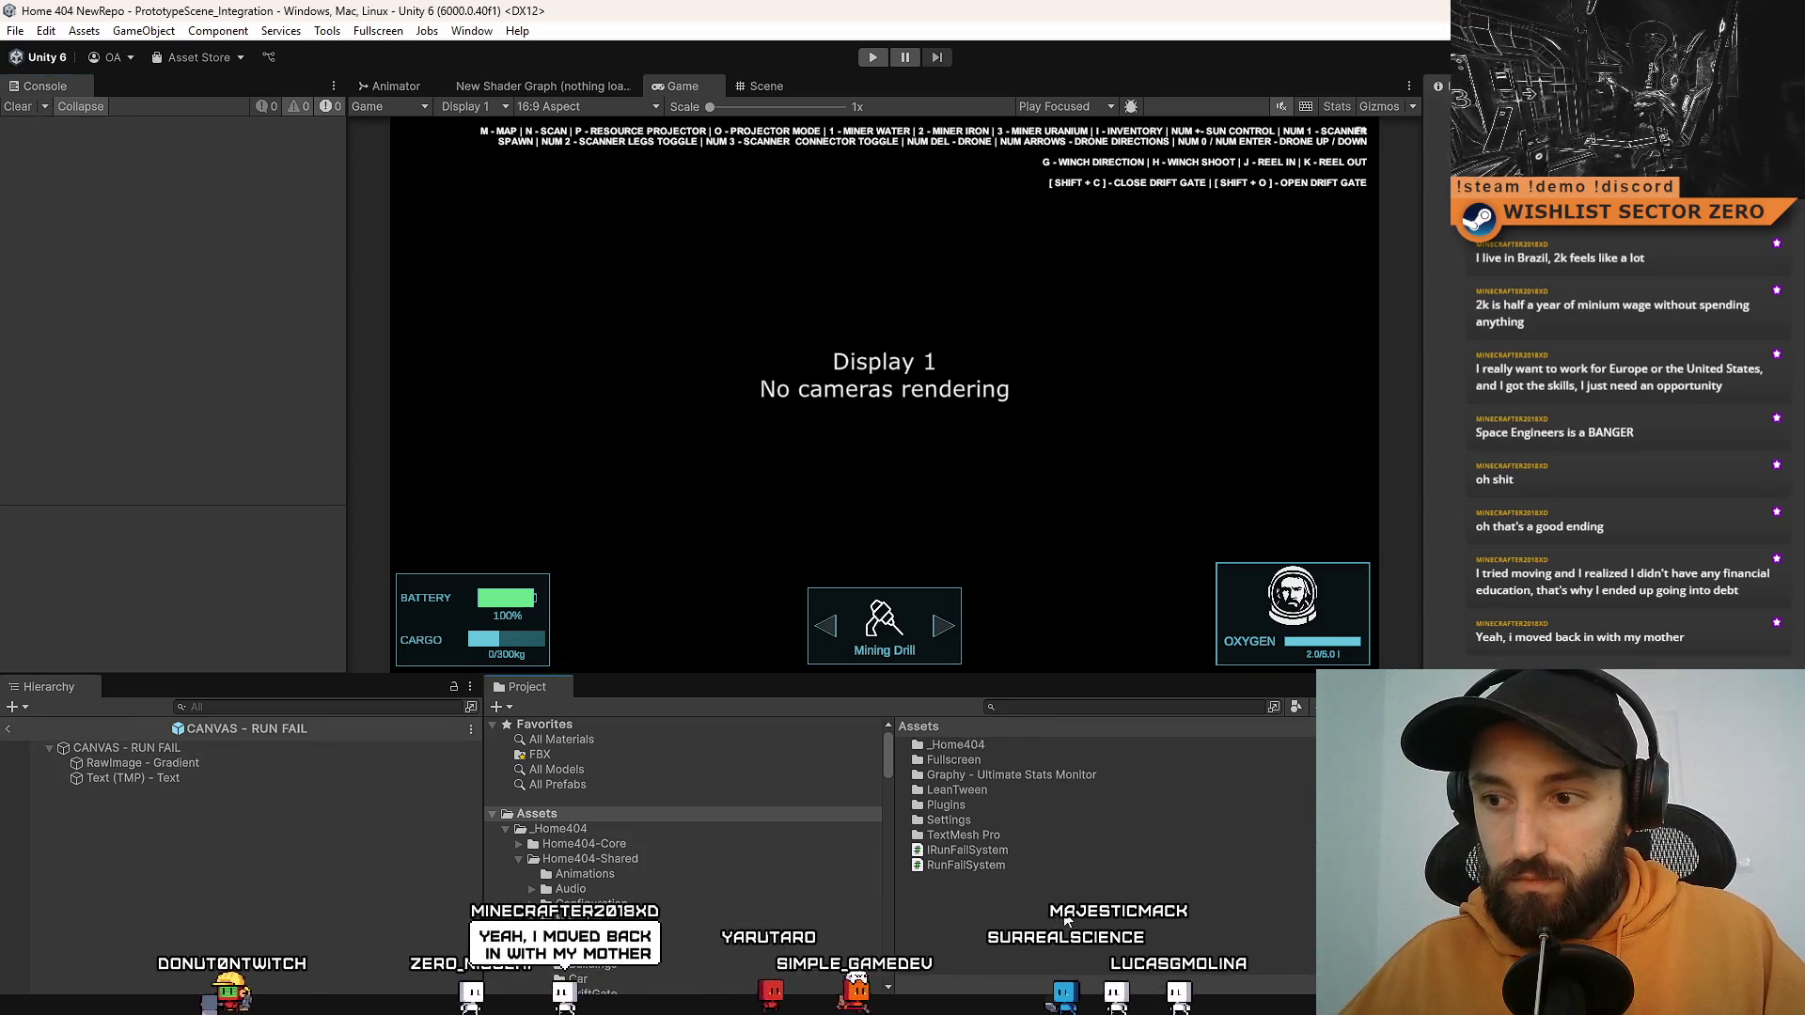
click(1024, 707)
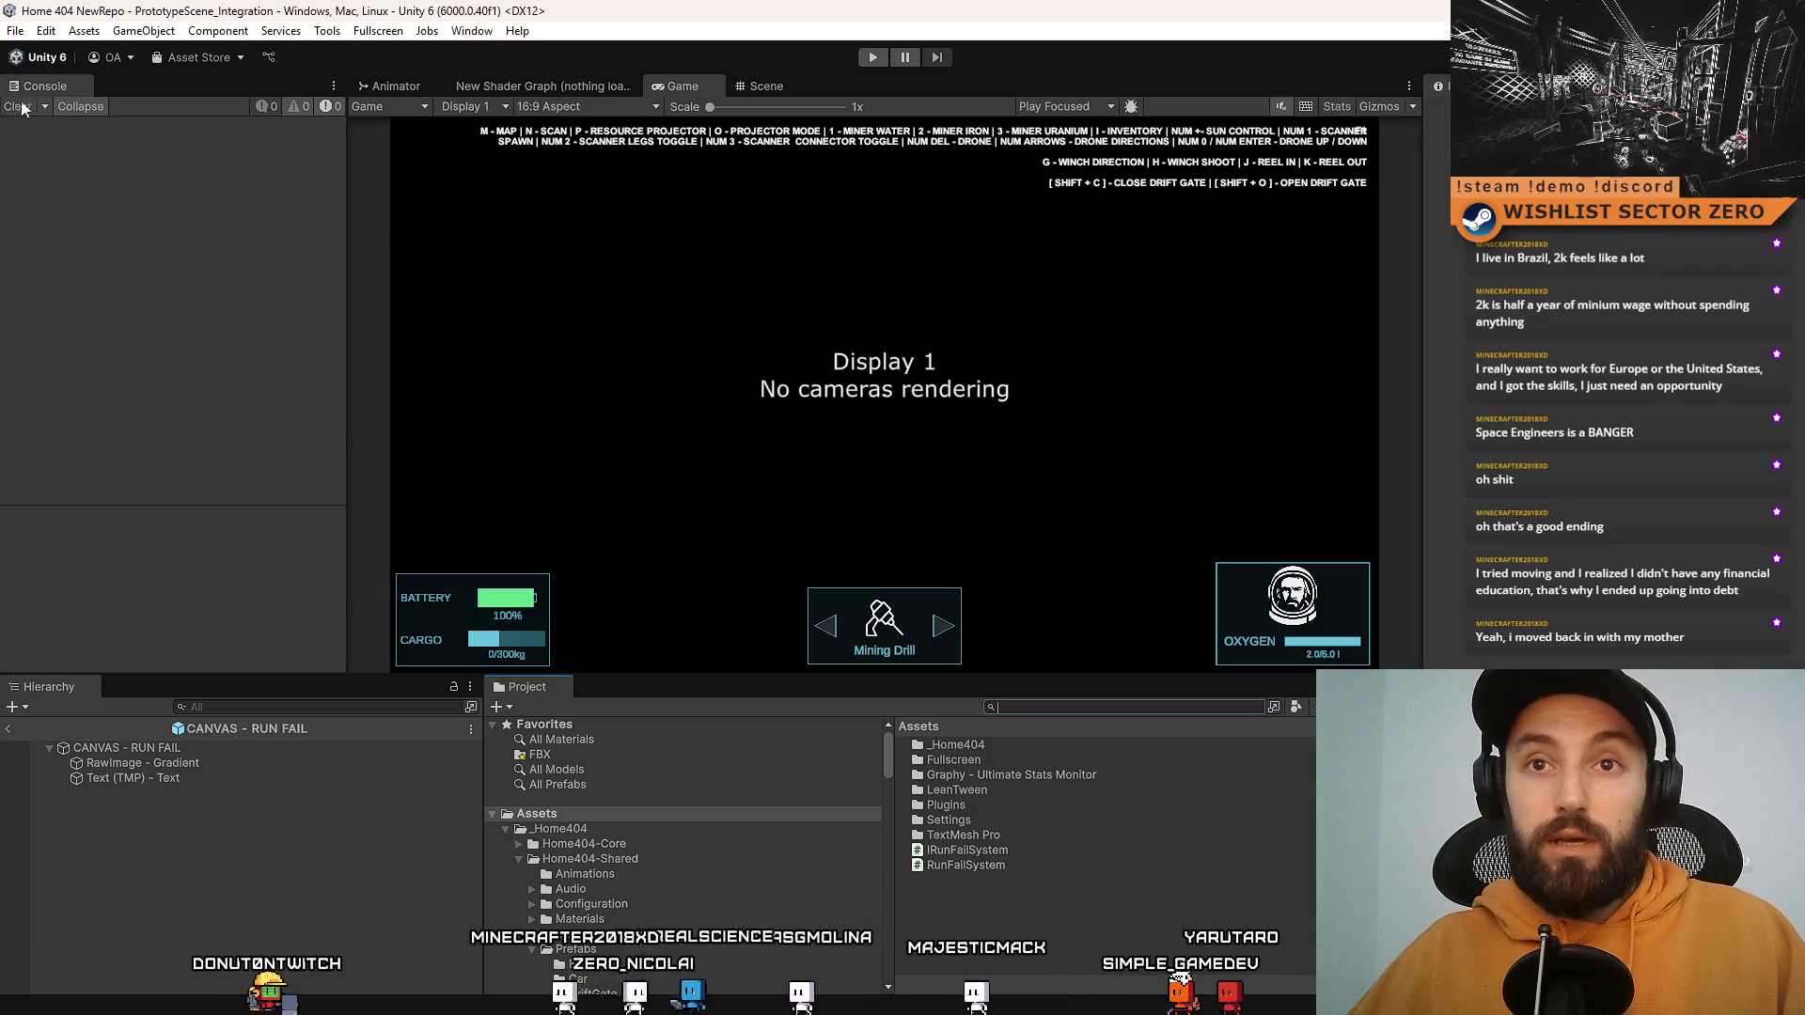
click(739, 88)
click(407, 109)
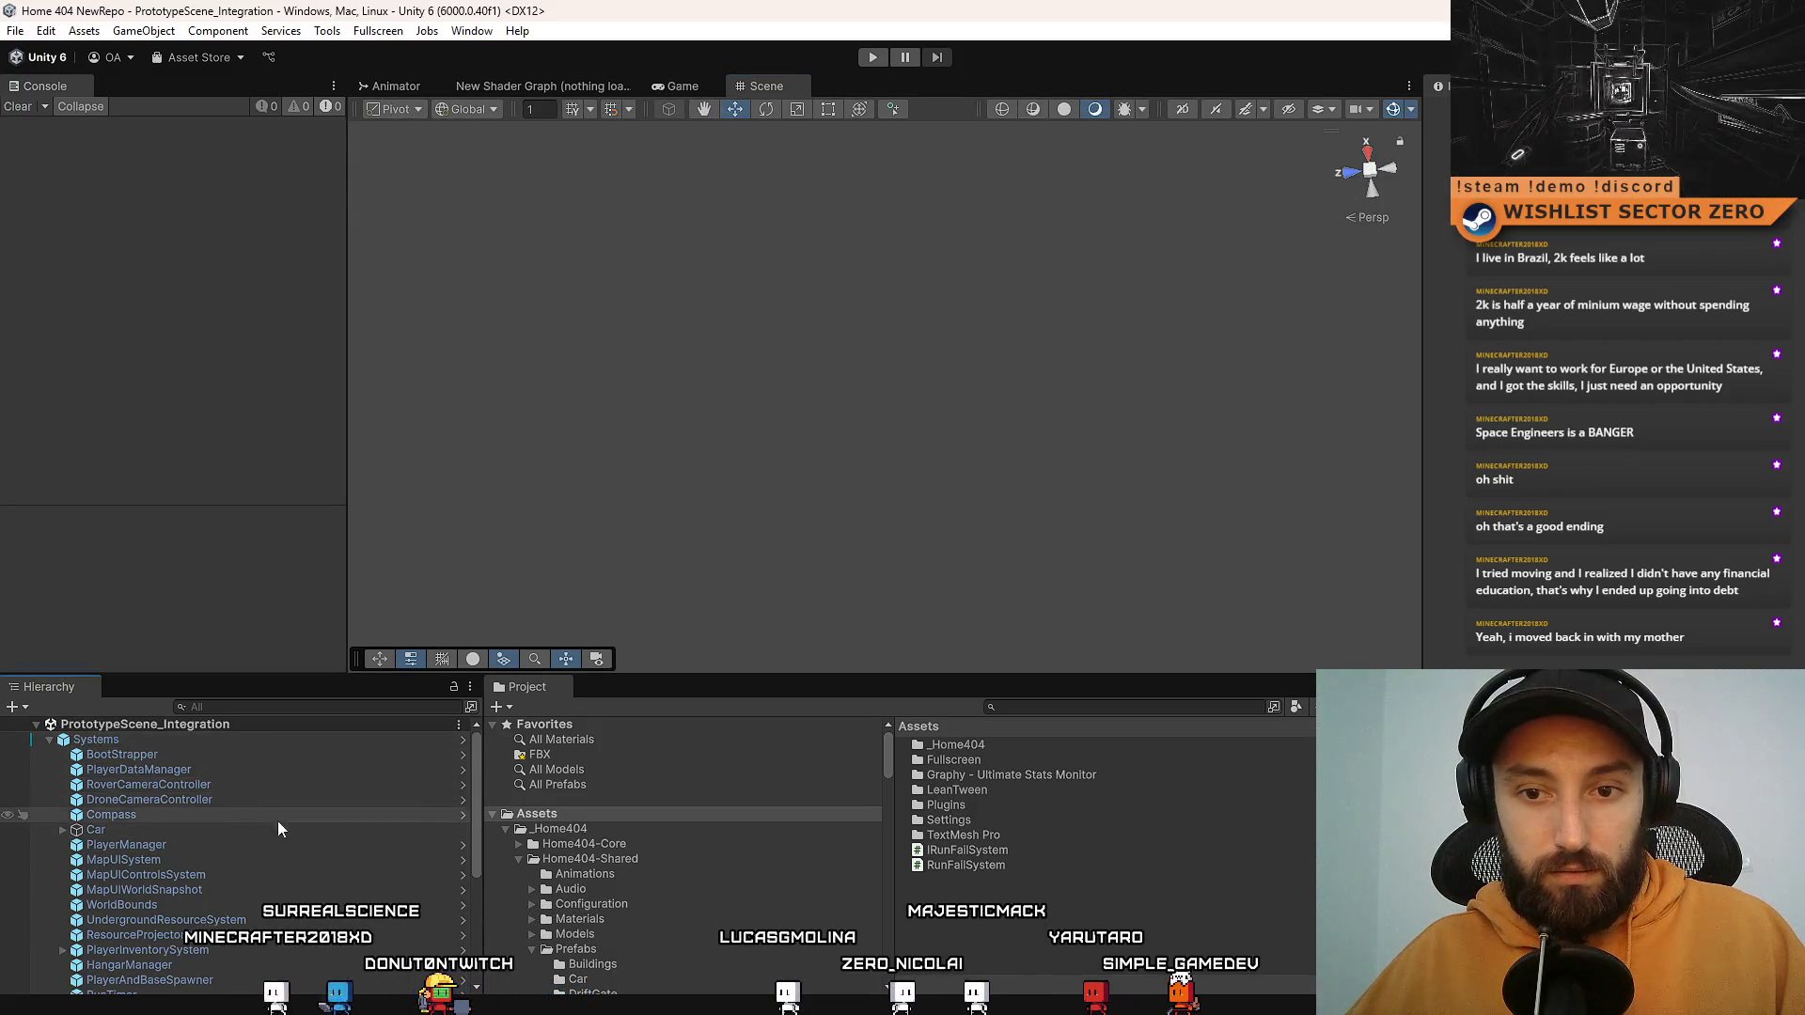
Step: Create an empty child object under Systems named RunFailSystem
scroll(288, 878, down, 5)
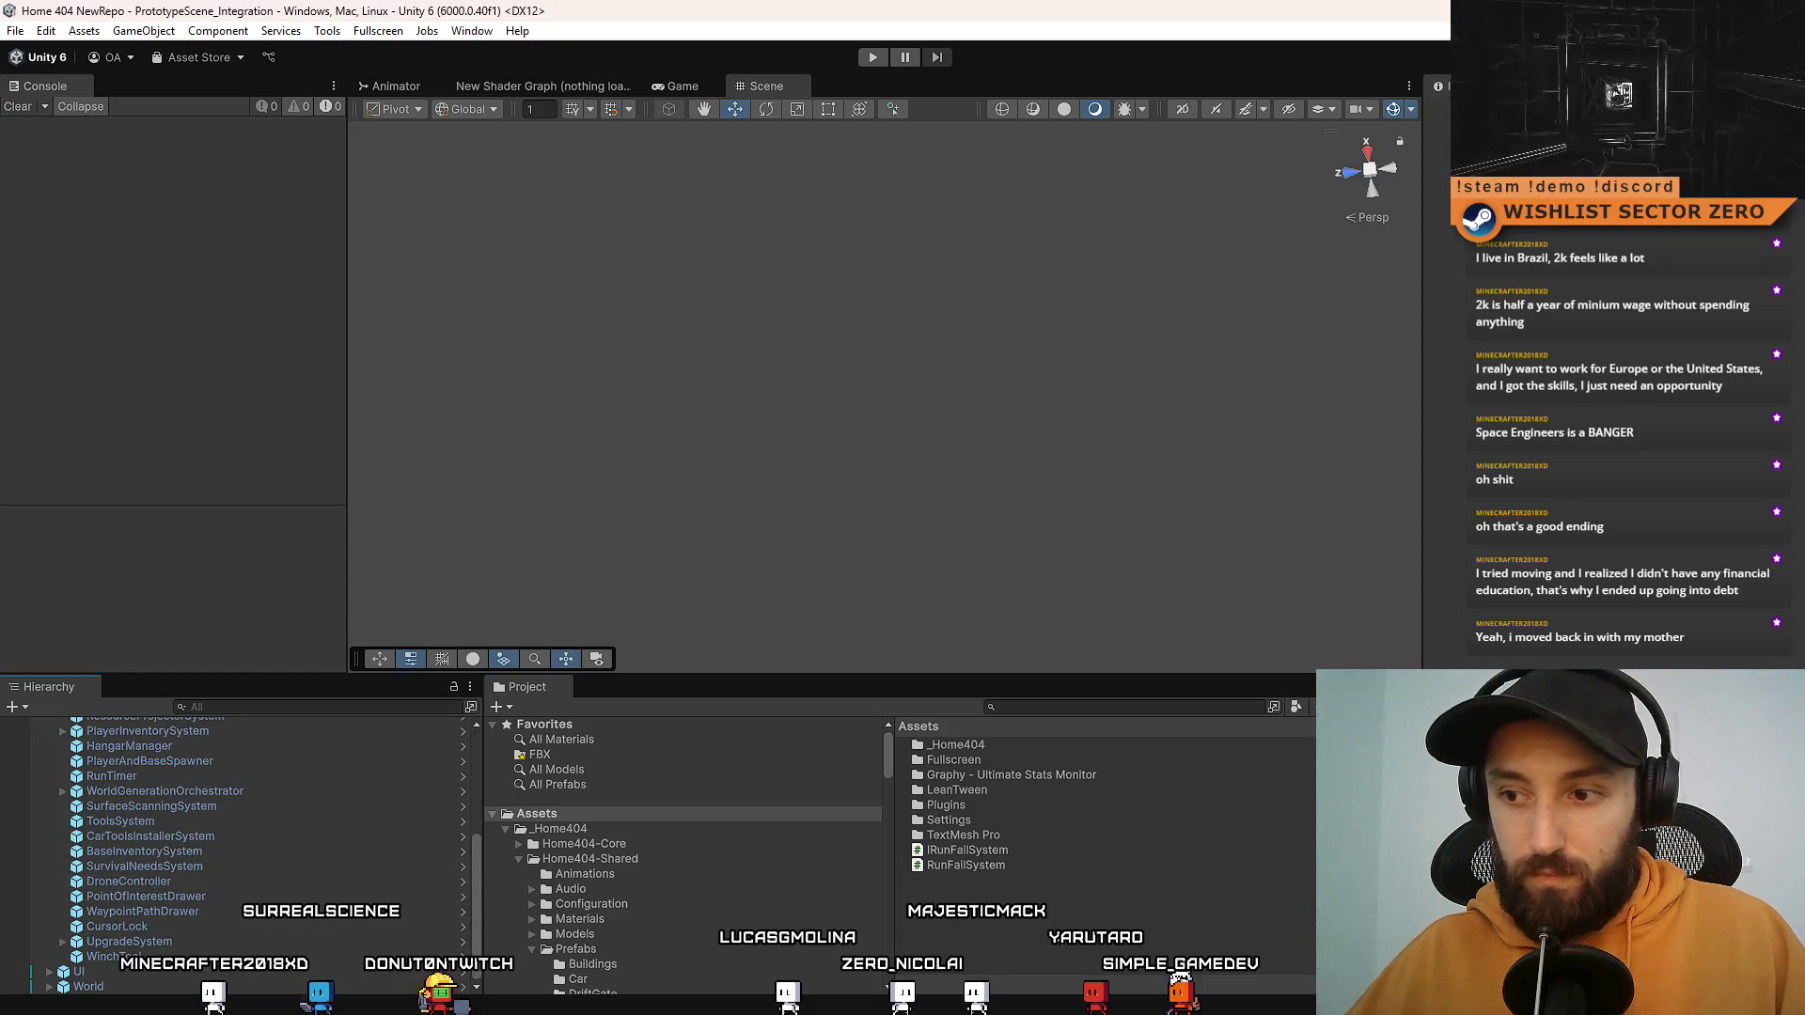
scroll(225, 916, up, 5)
click(141, 739)
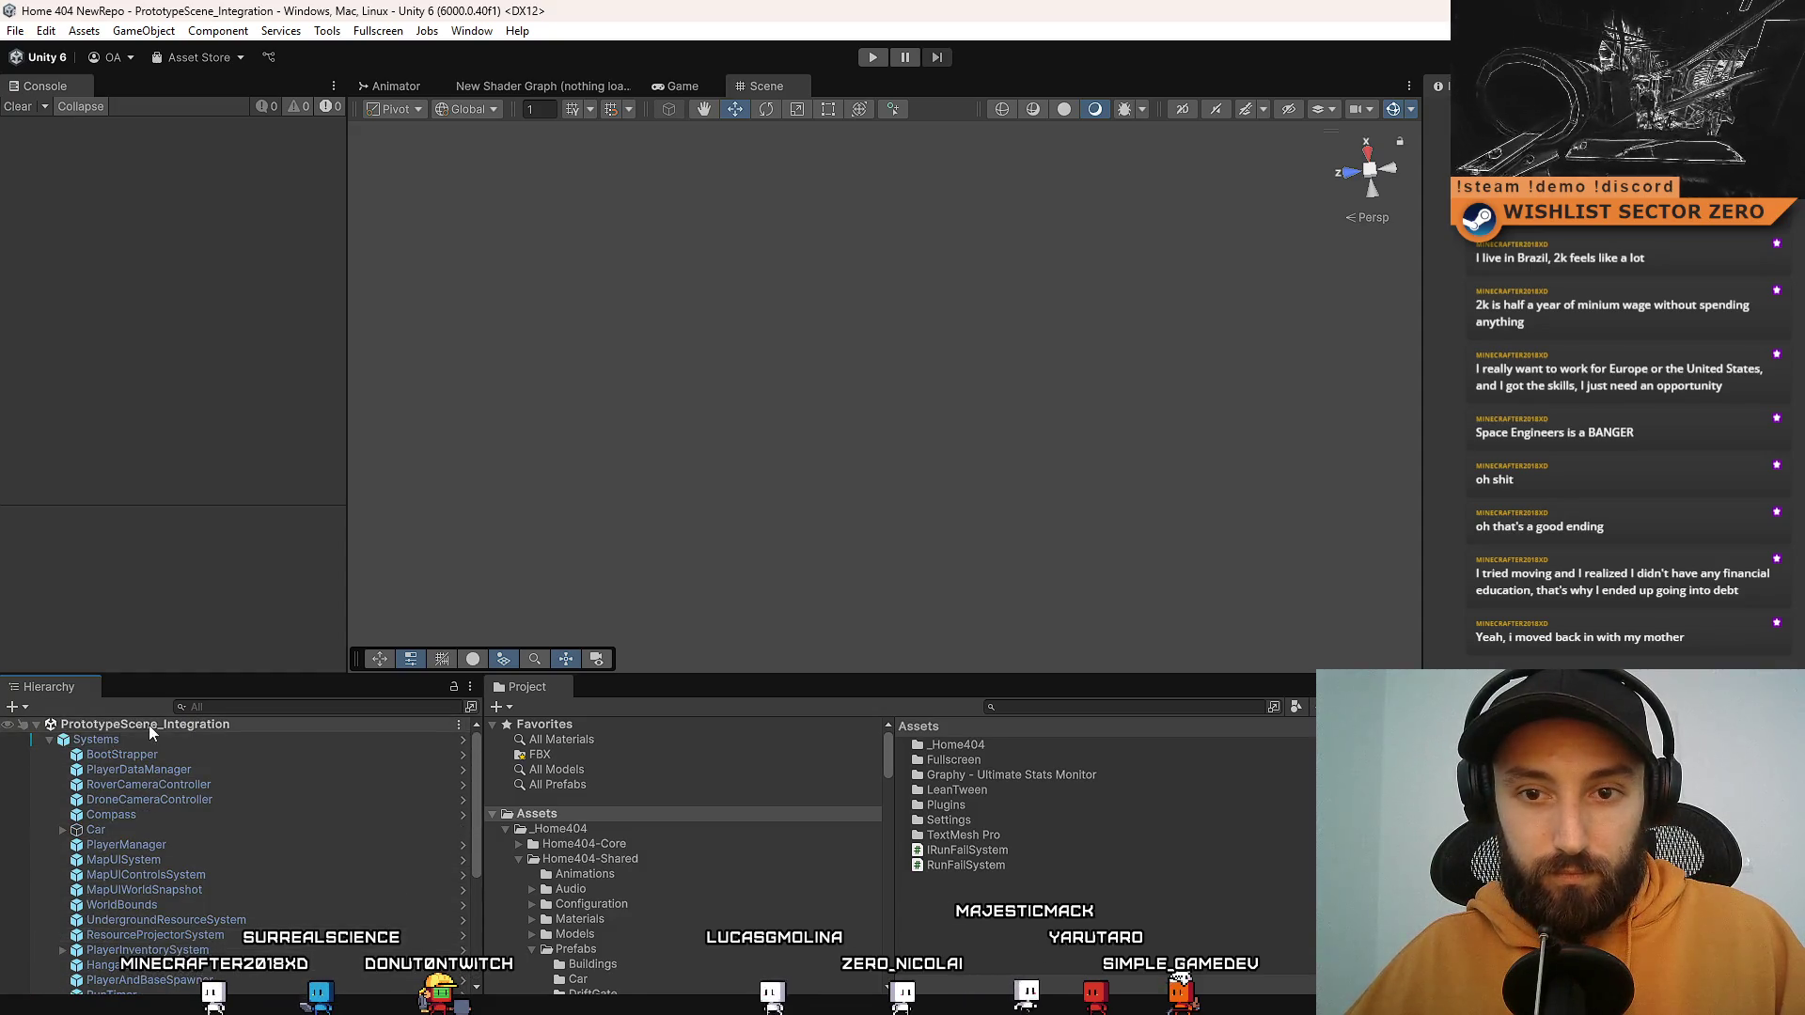
click(1002, 921)
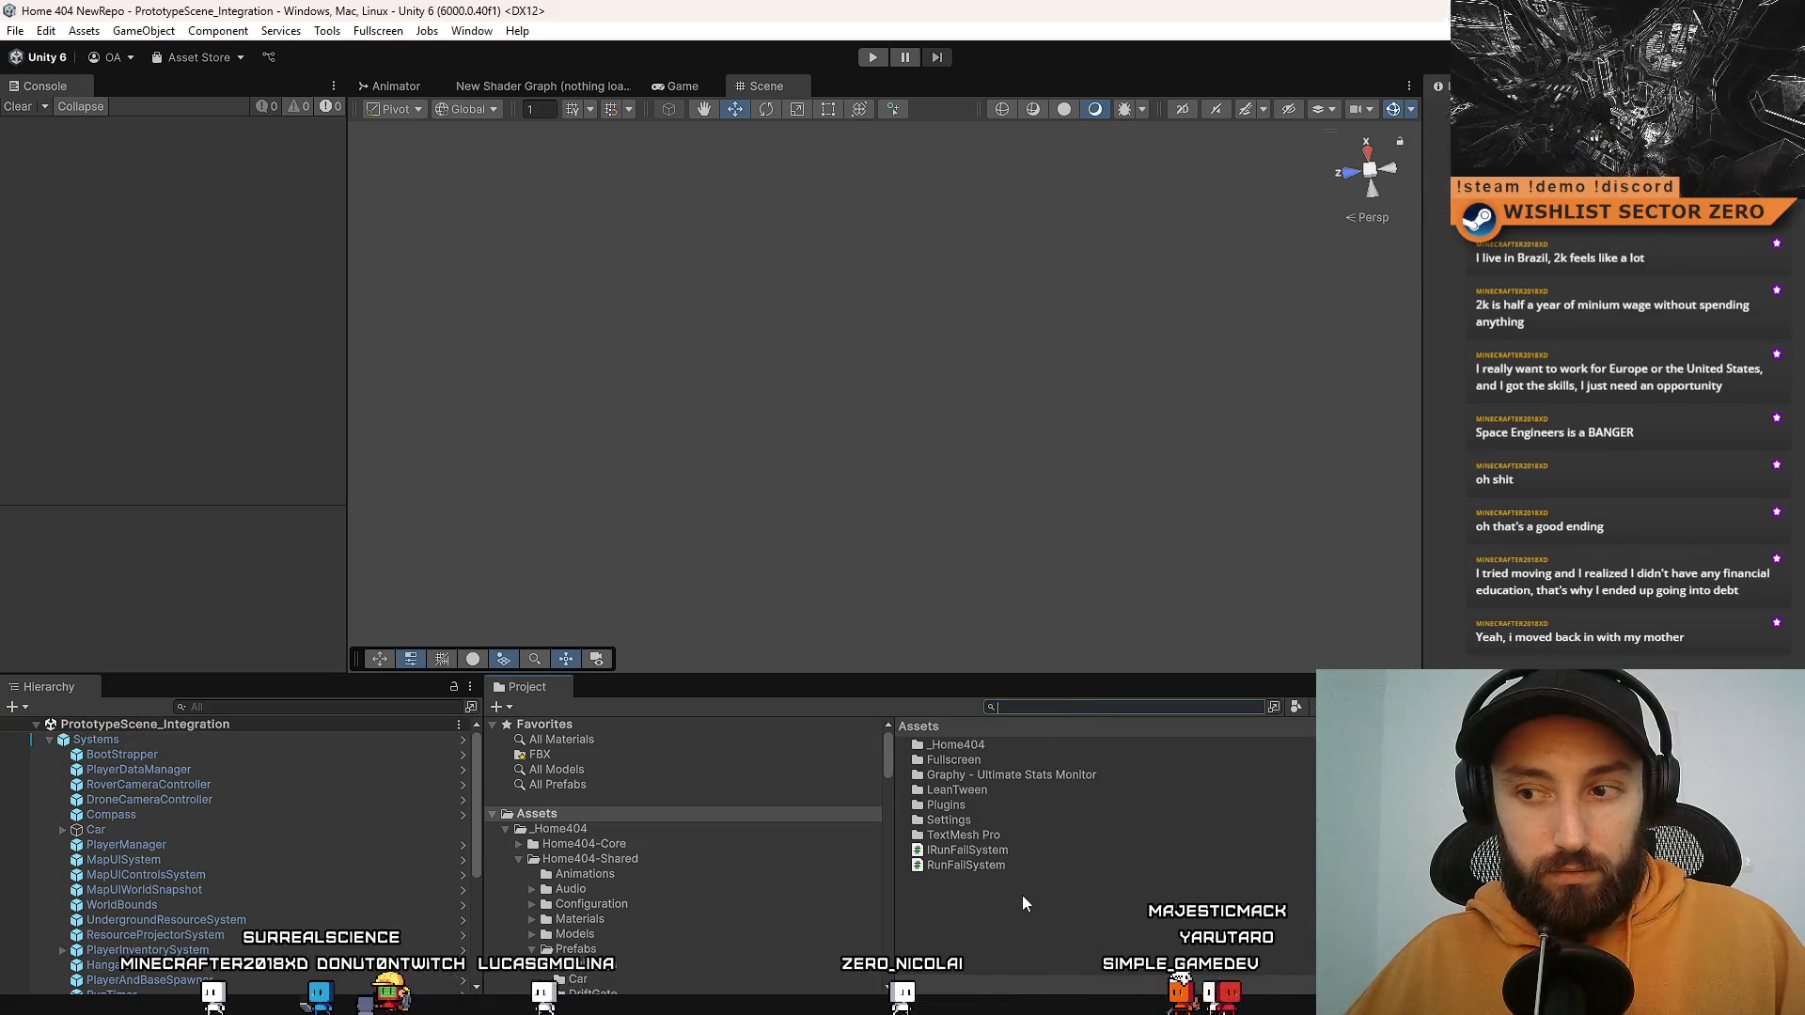
right_click(138, 738)
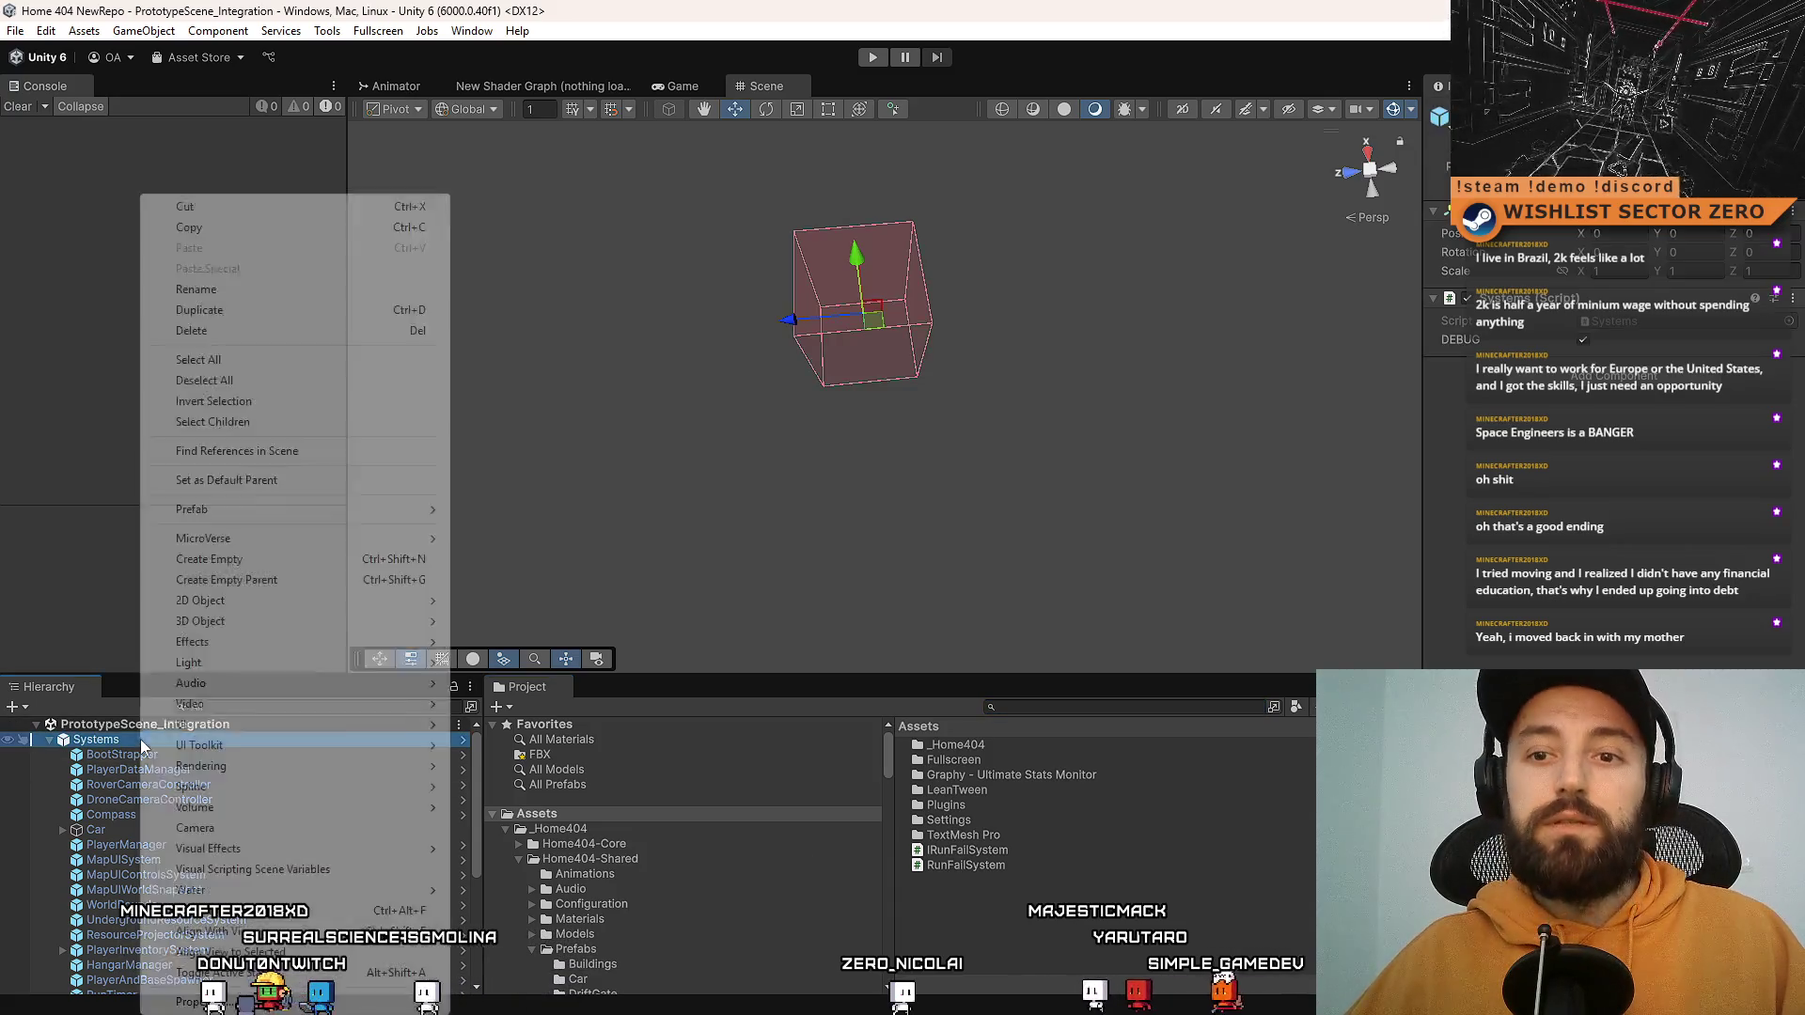
click(256, 560)
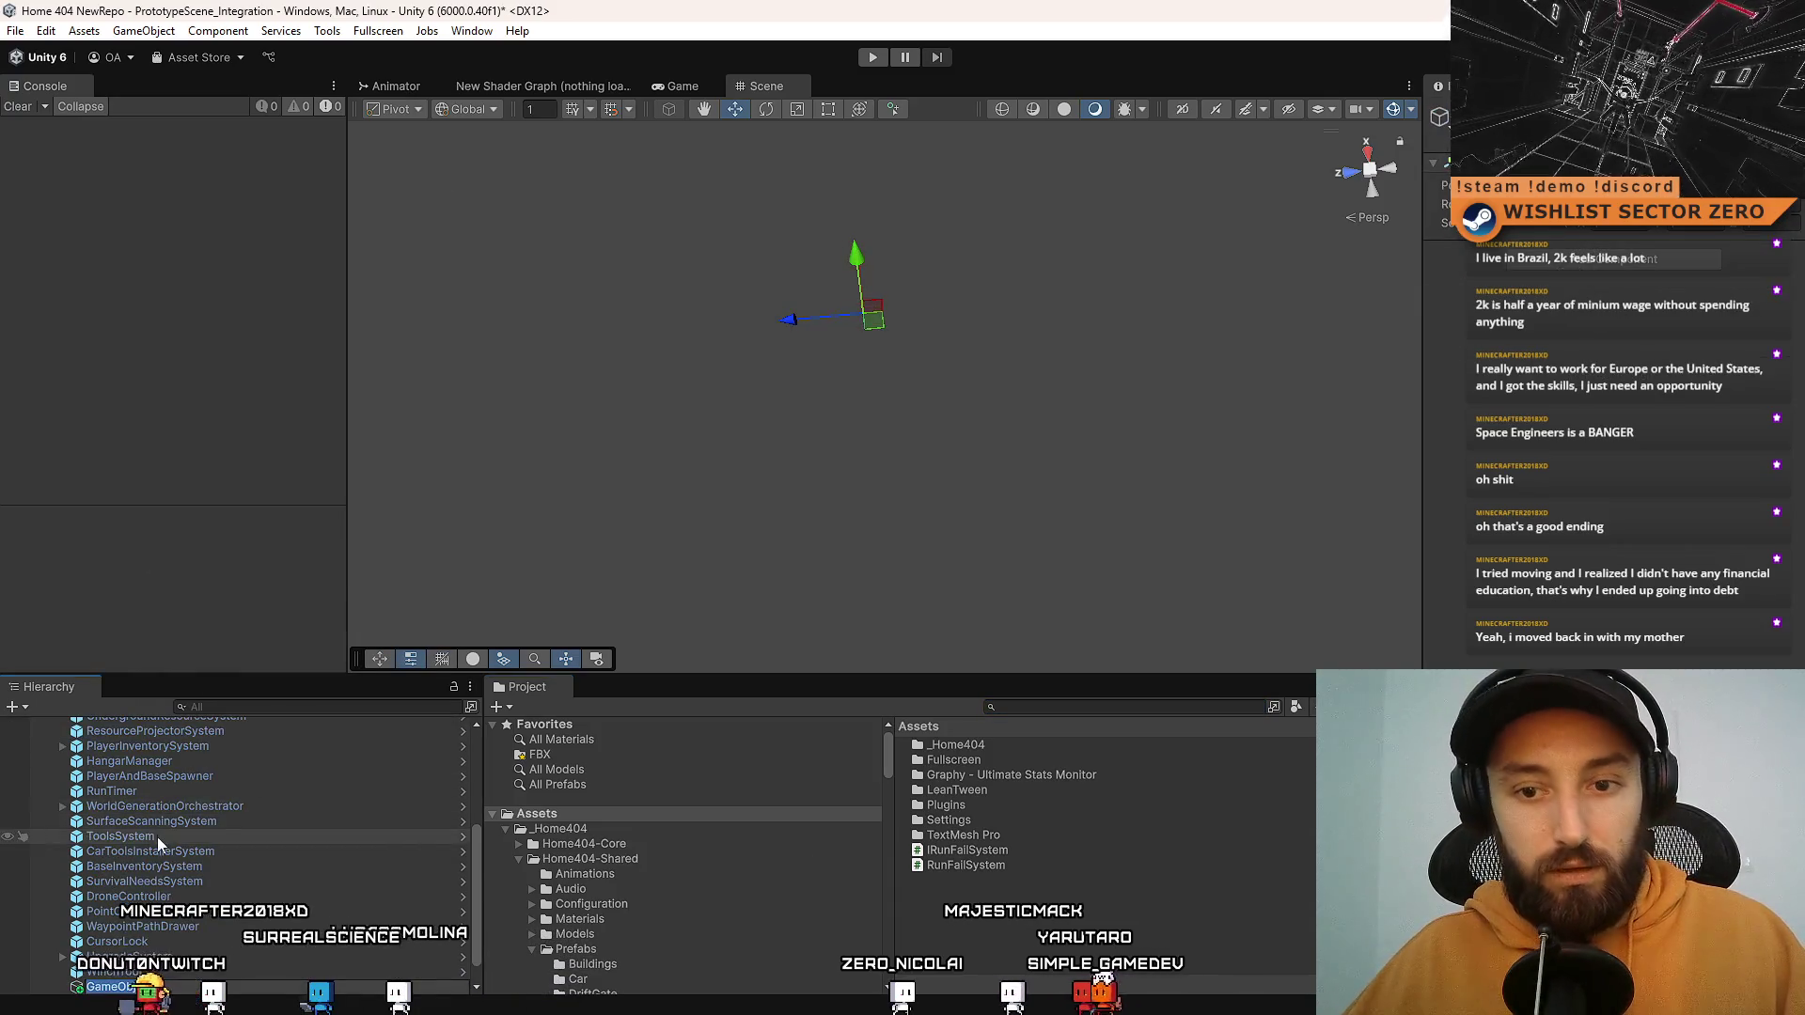
text(Run)
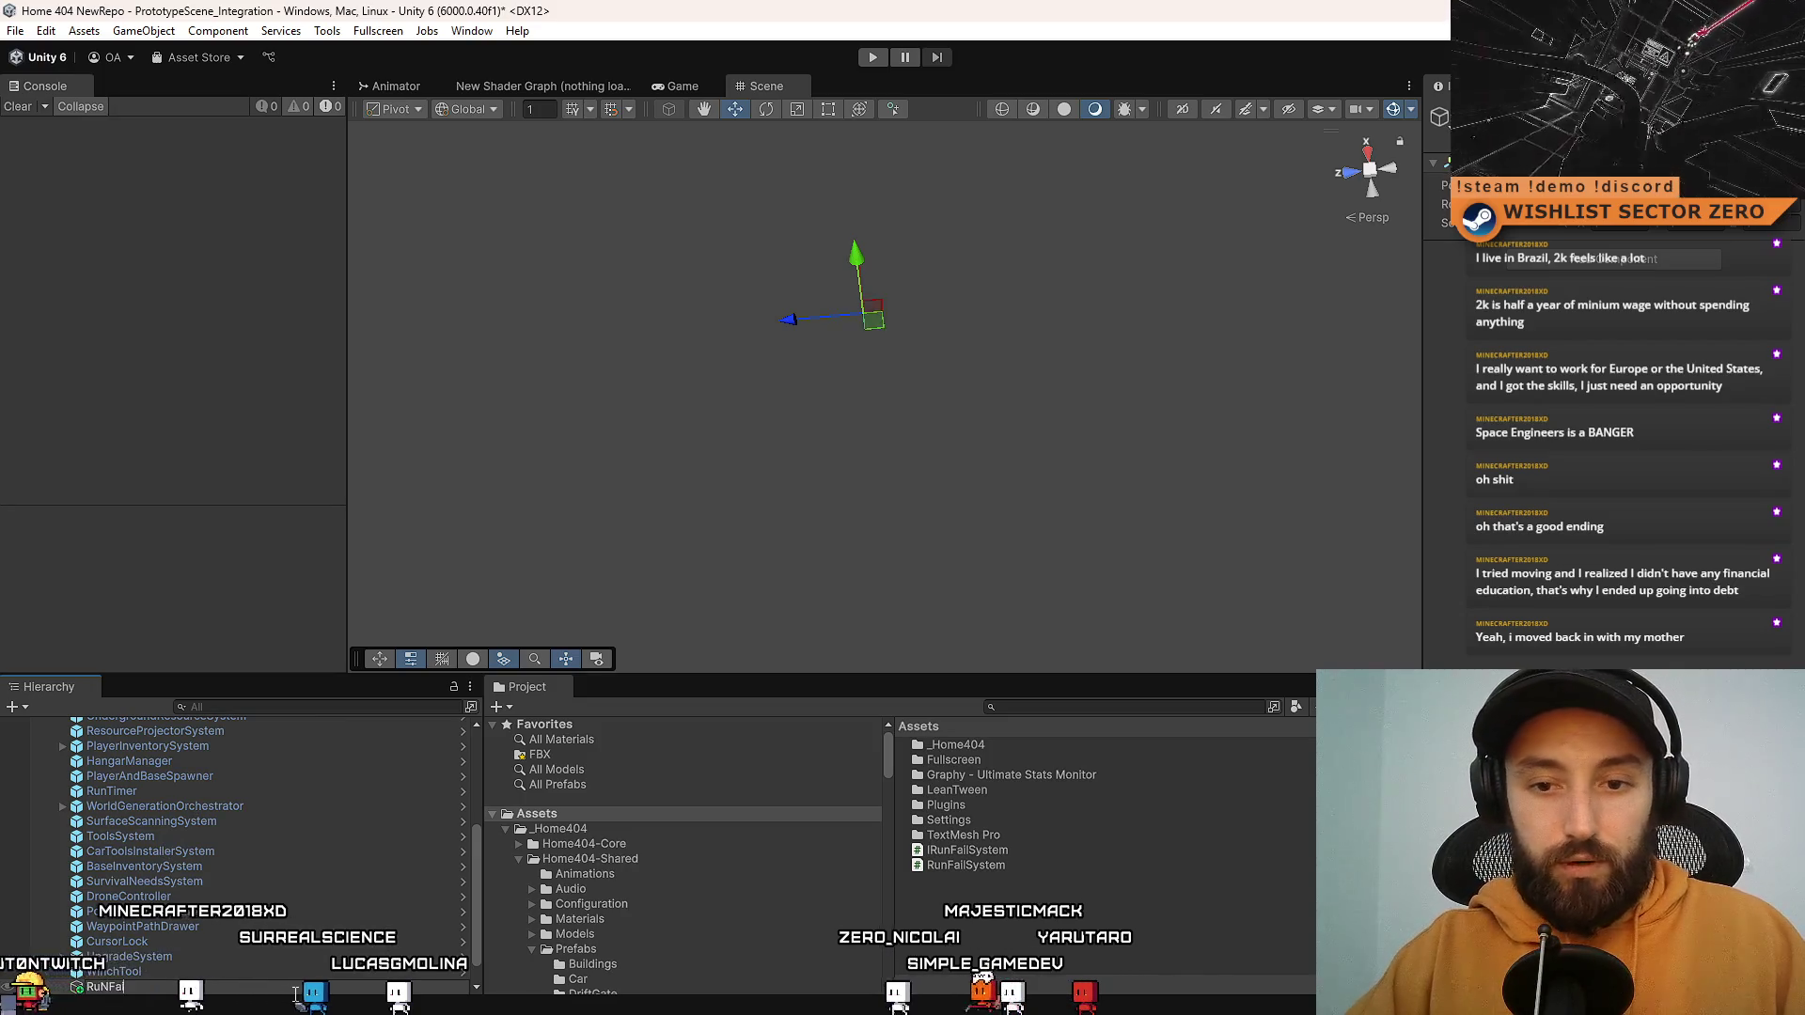
text(FallSystem)
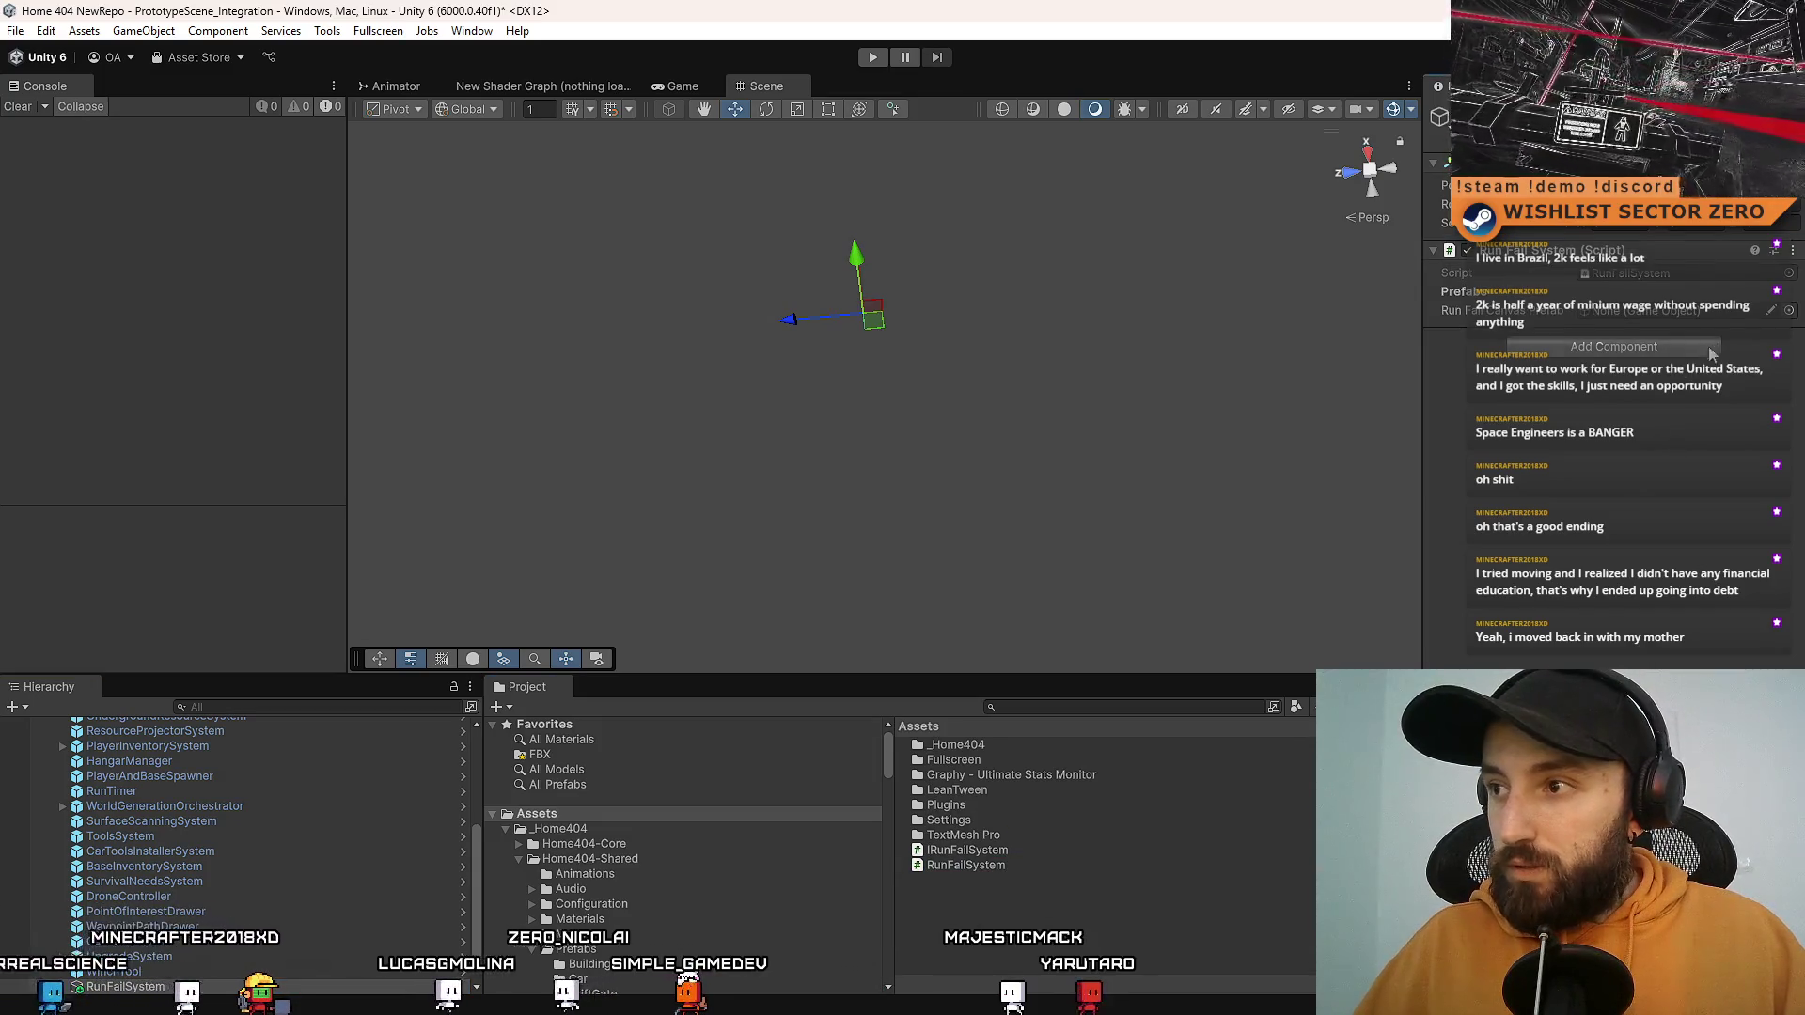
Step: Assign CANVAS - RUN FAIL as its run fail canvas prefab and move it below PlayerAndBaseSpawner
click(1786, 290)
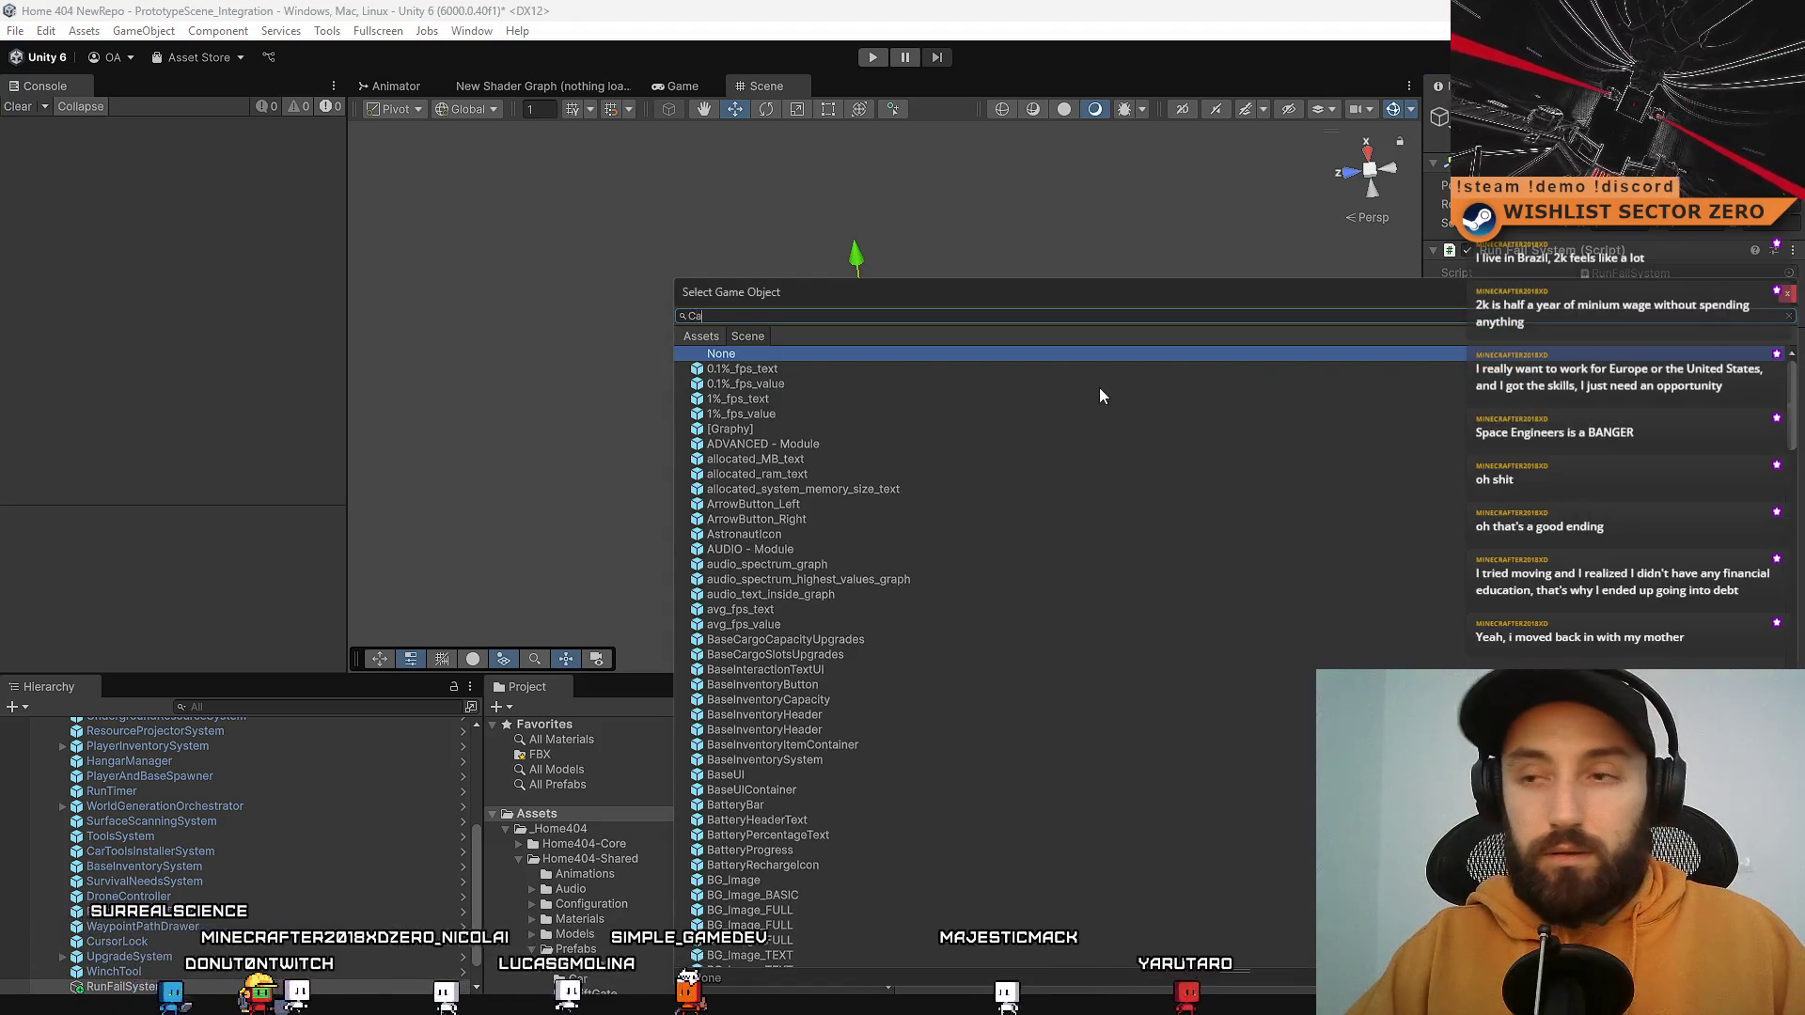
text(Canvas)
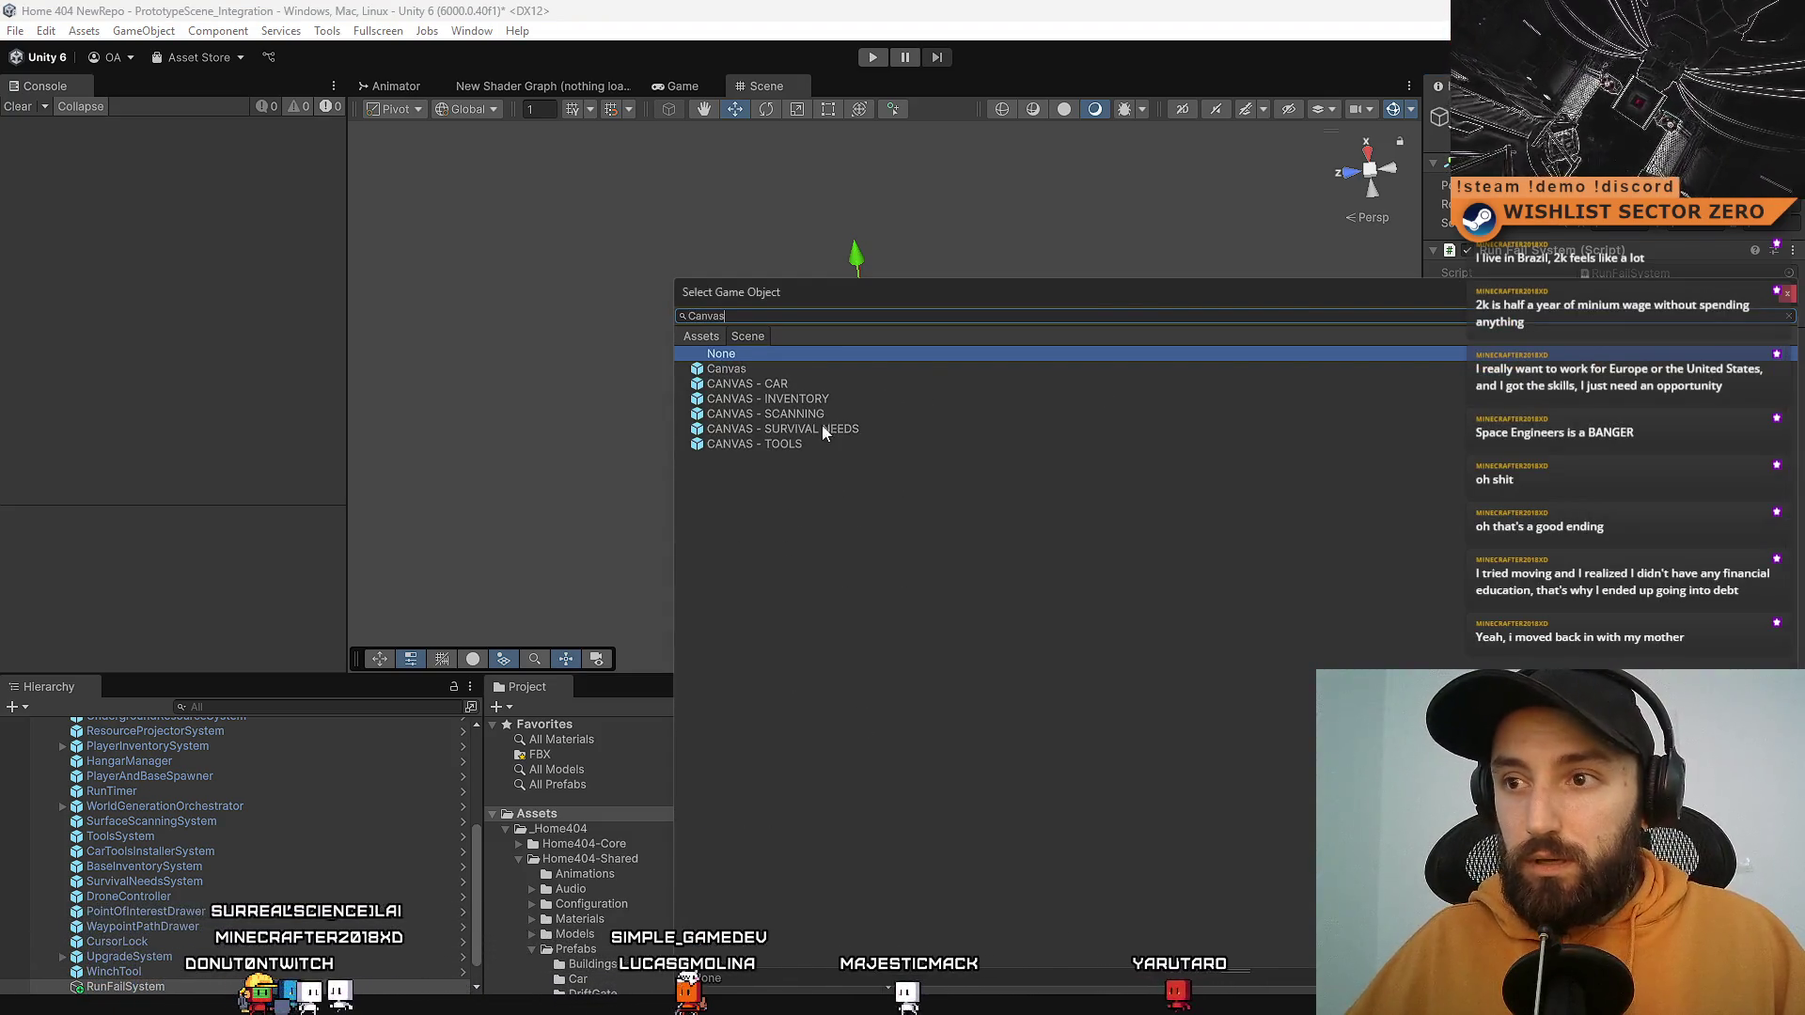
click(709, 336)
click(744, 338)
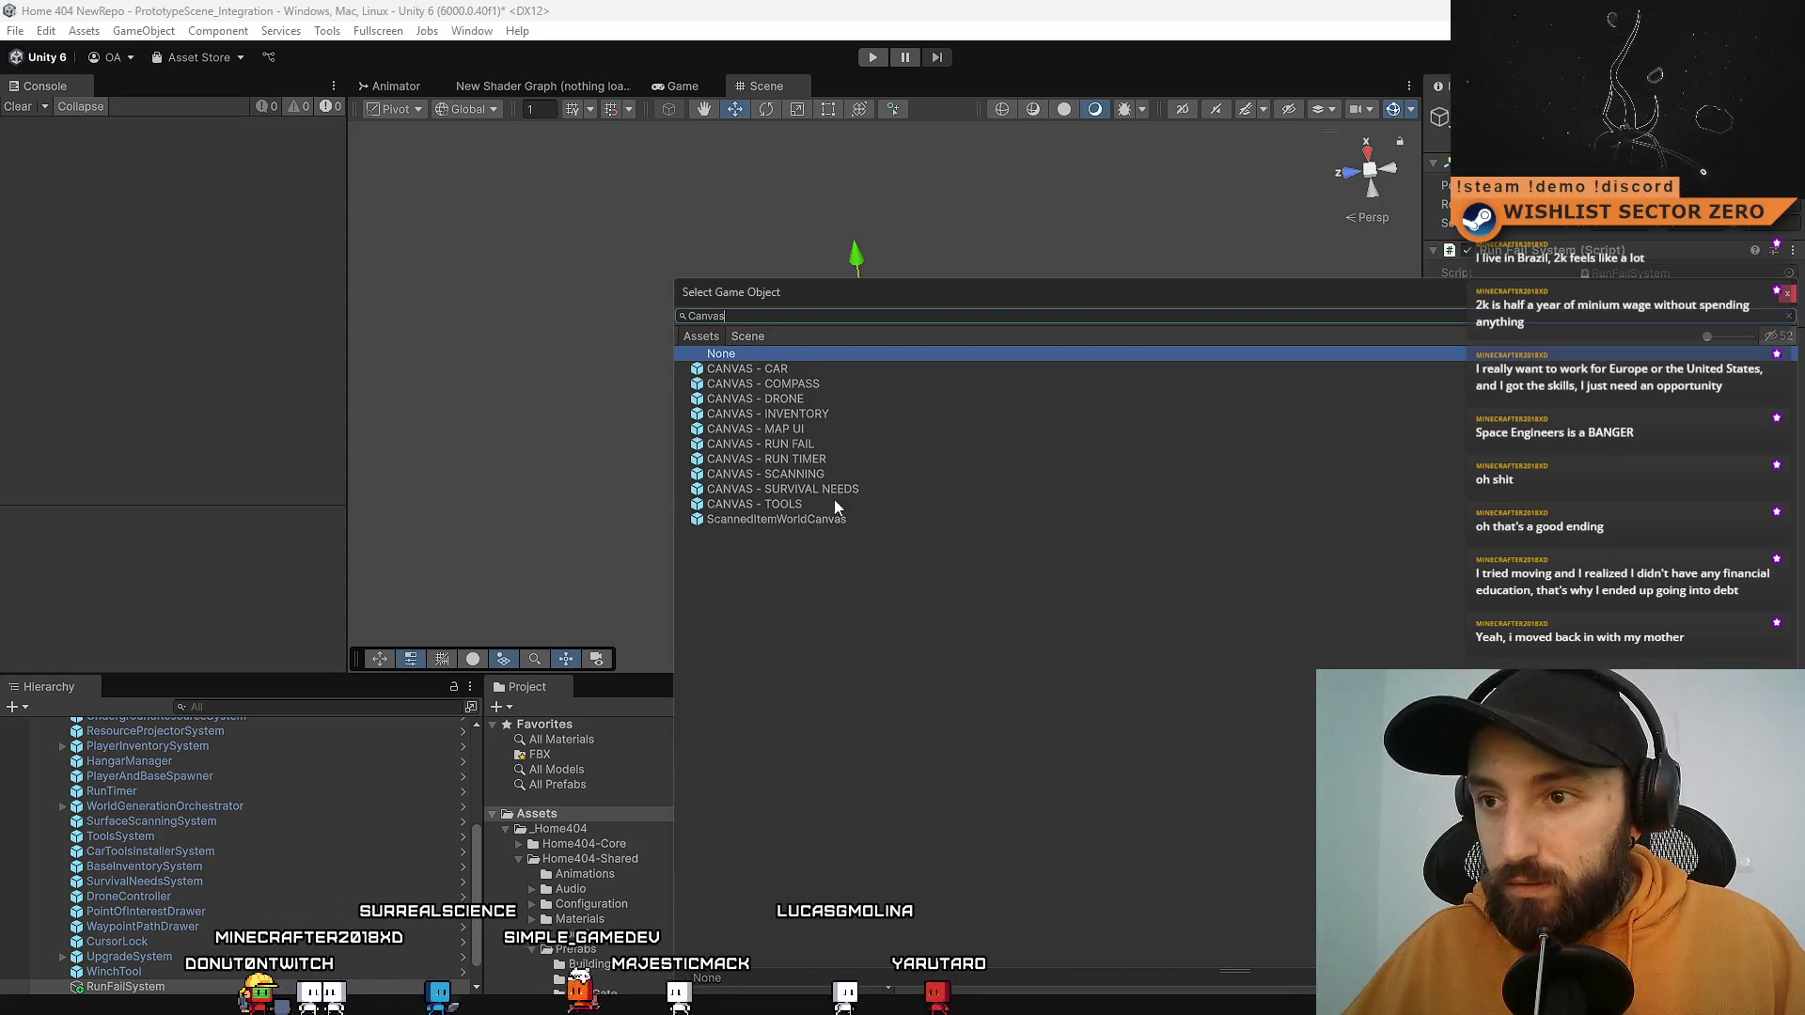
click(848, 444)
double_click(848, 444)
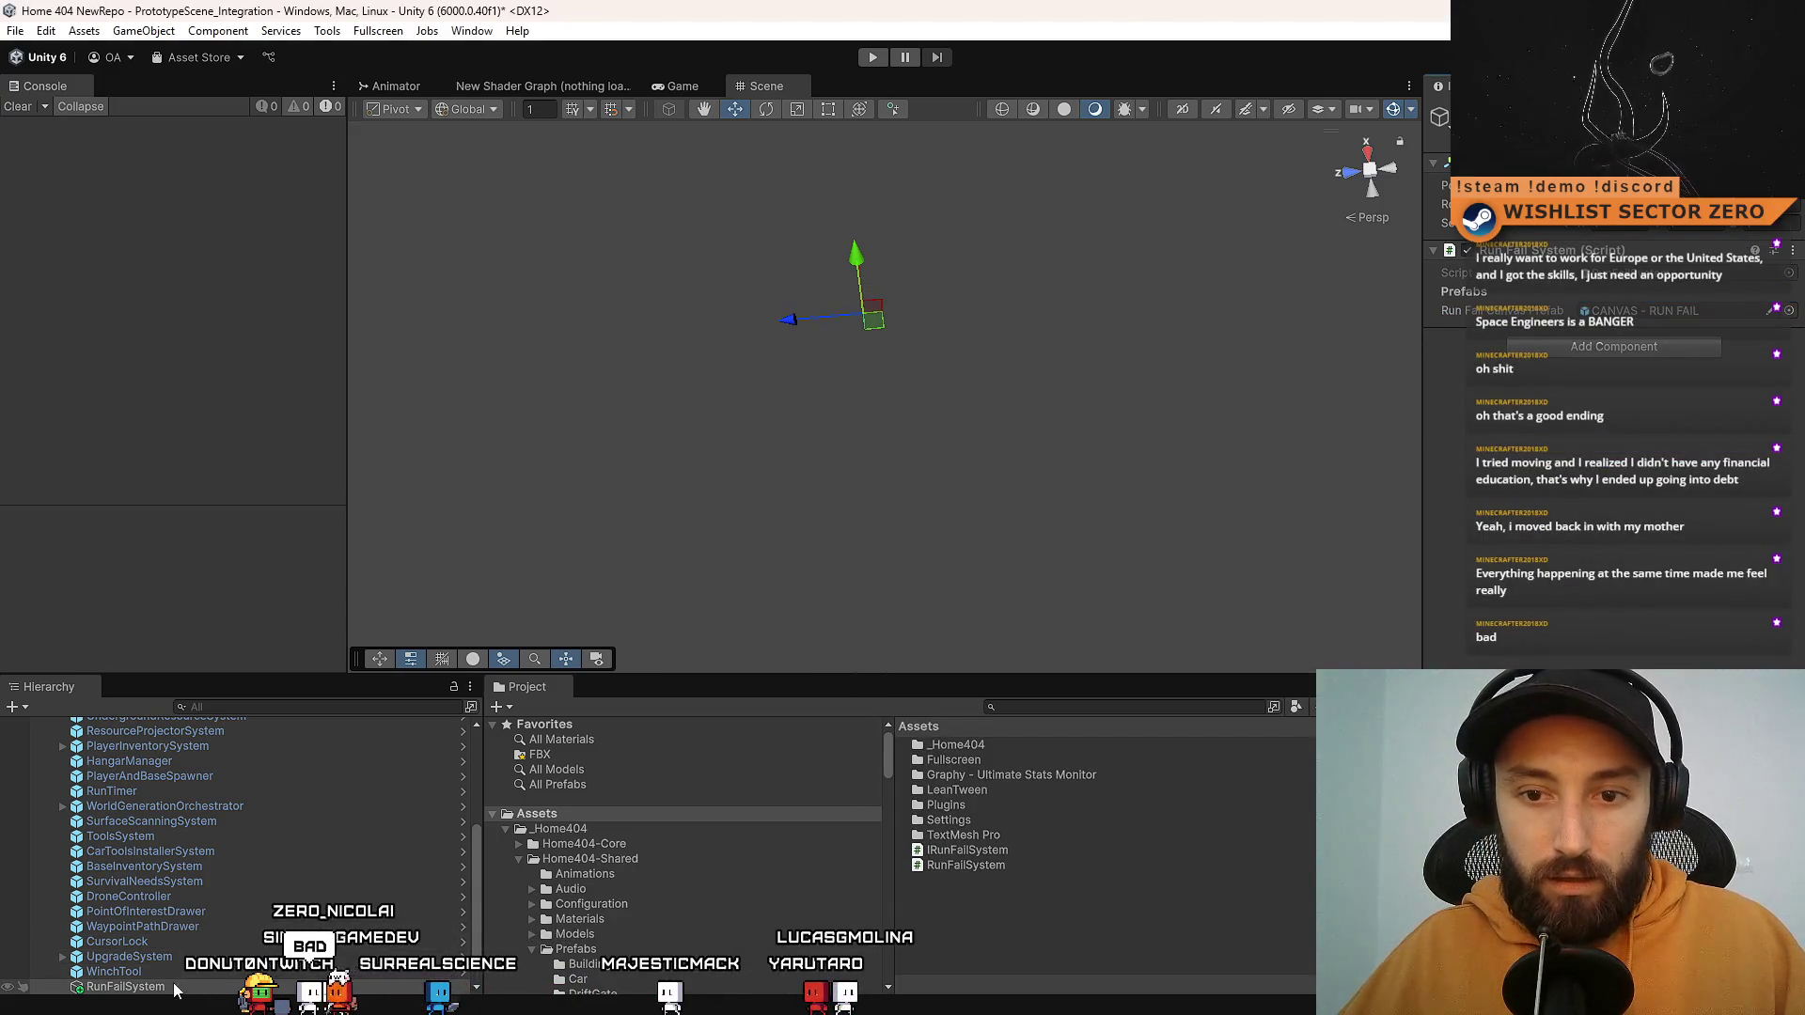
mouse_move(141, 986)
mouse_down()
mouse_move(211, 840)
mouse_move(265, 789)
mouse_up()
scroll(244, 803, up, 3)
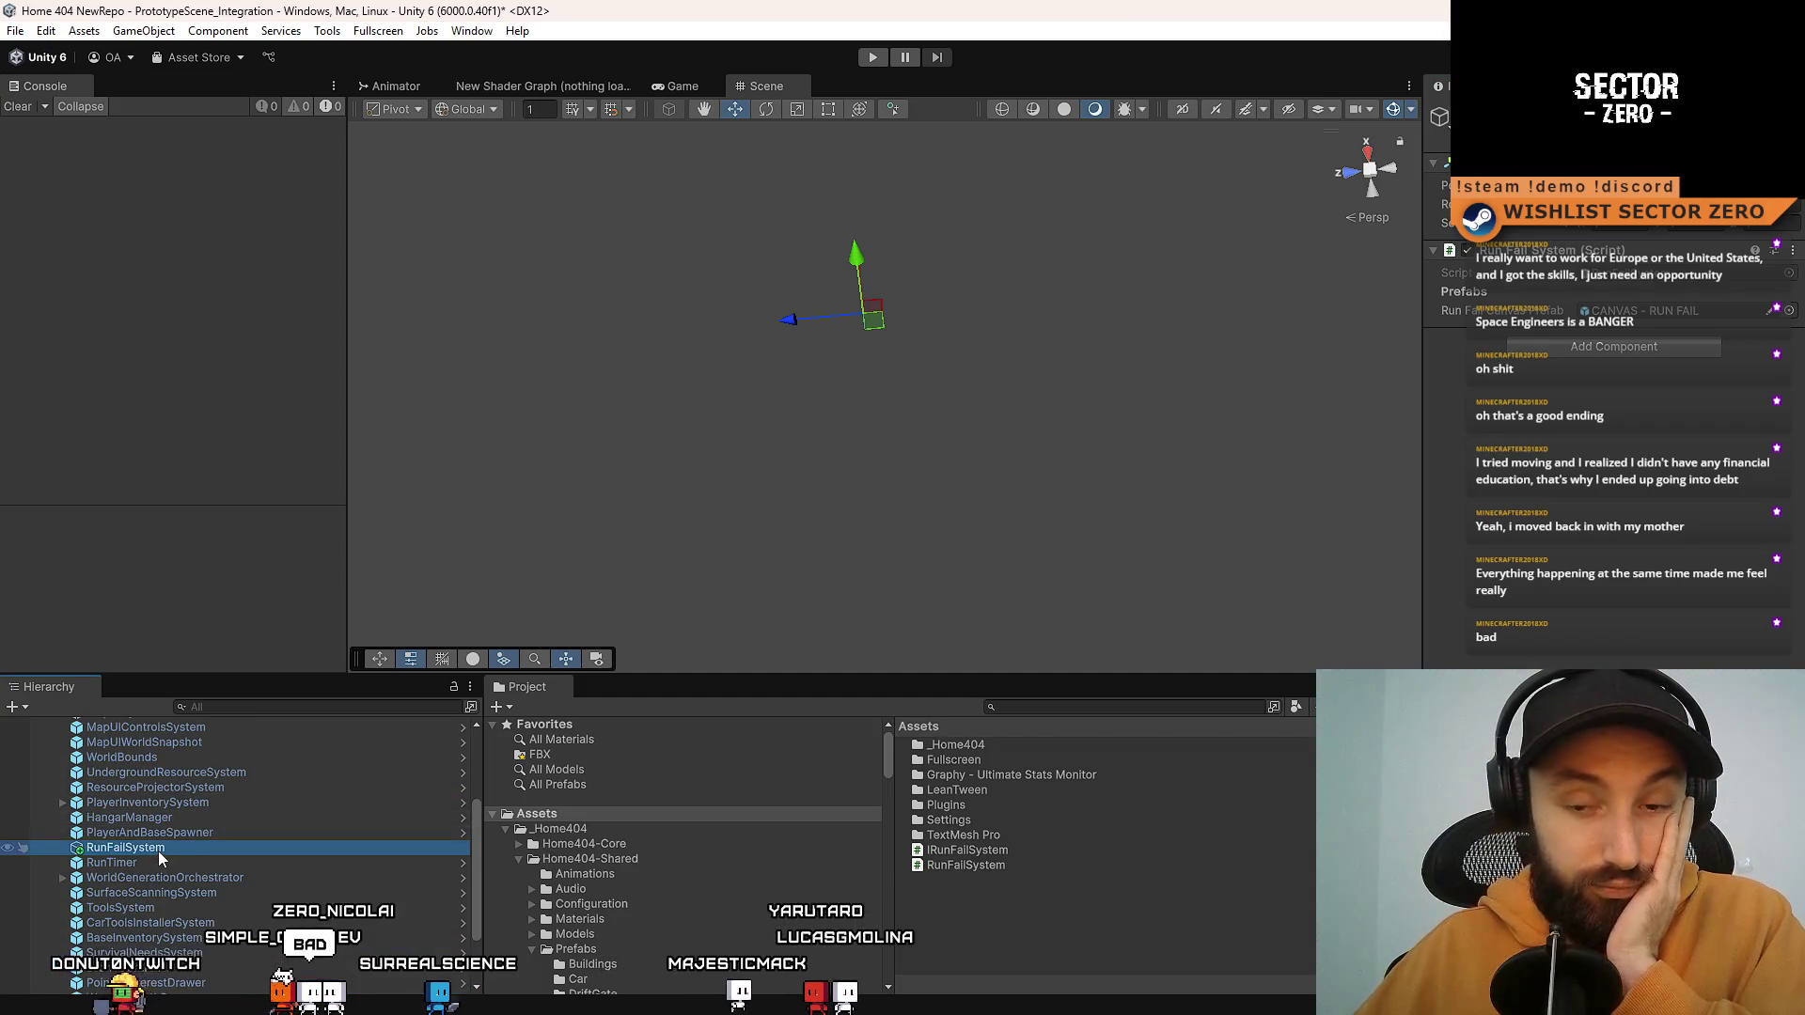
click(1681, 278)
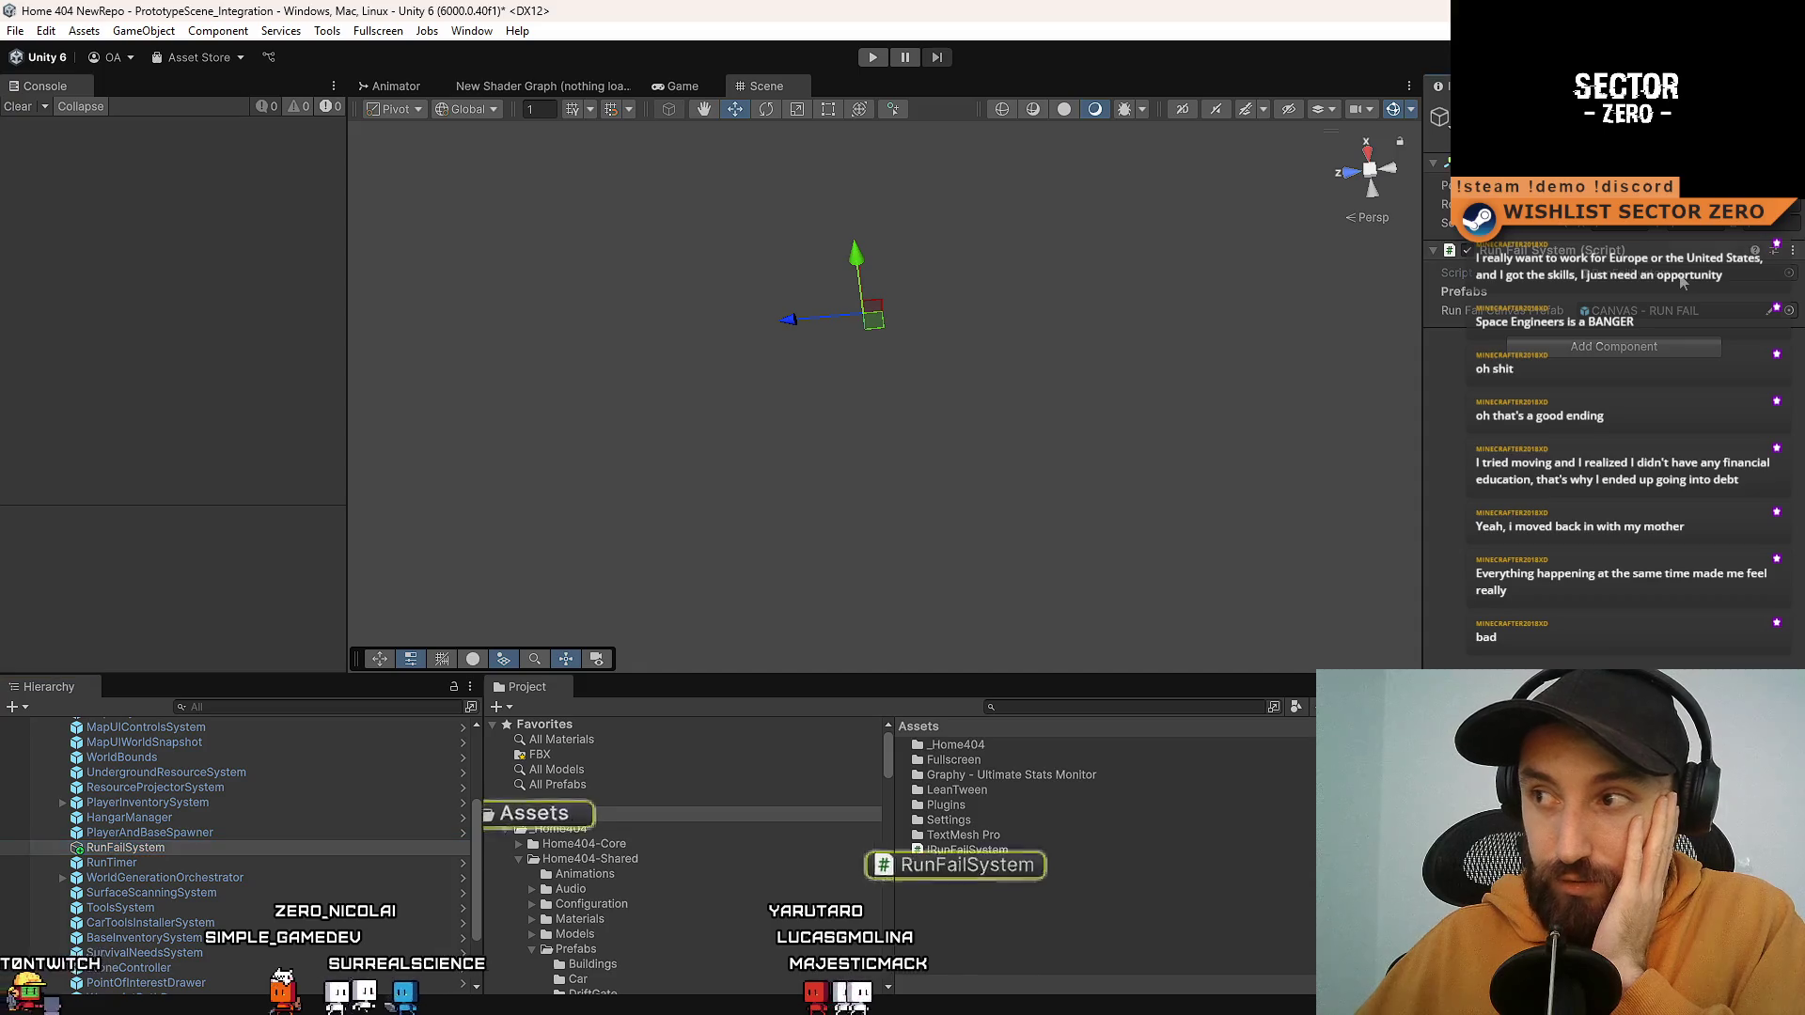
click(1682, 278)
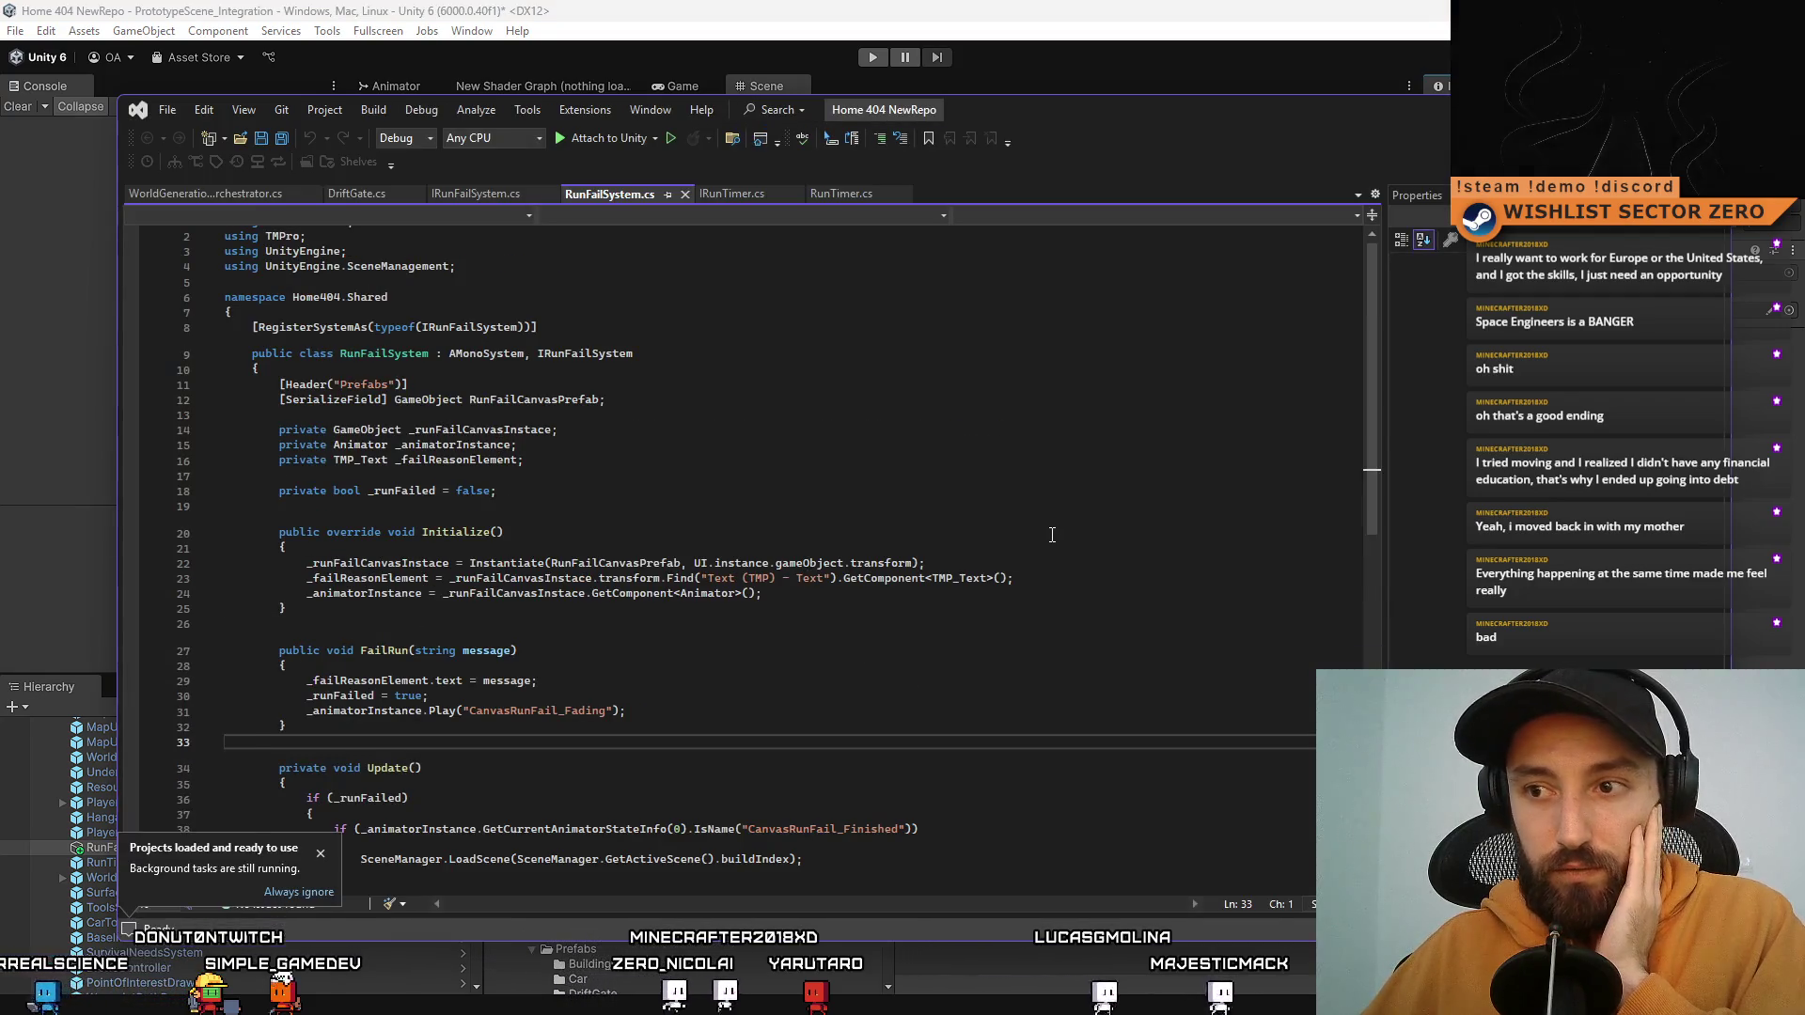
scroll(1052, 535, down, 3)
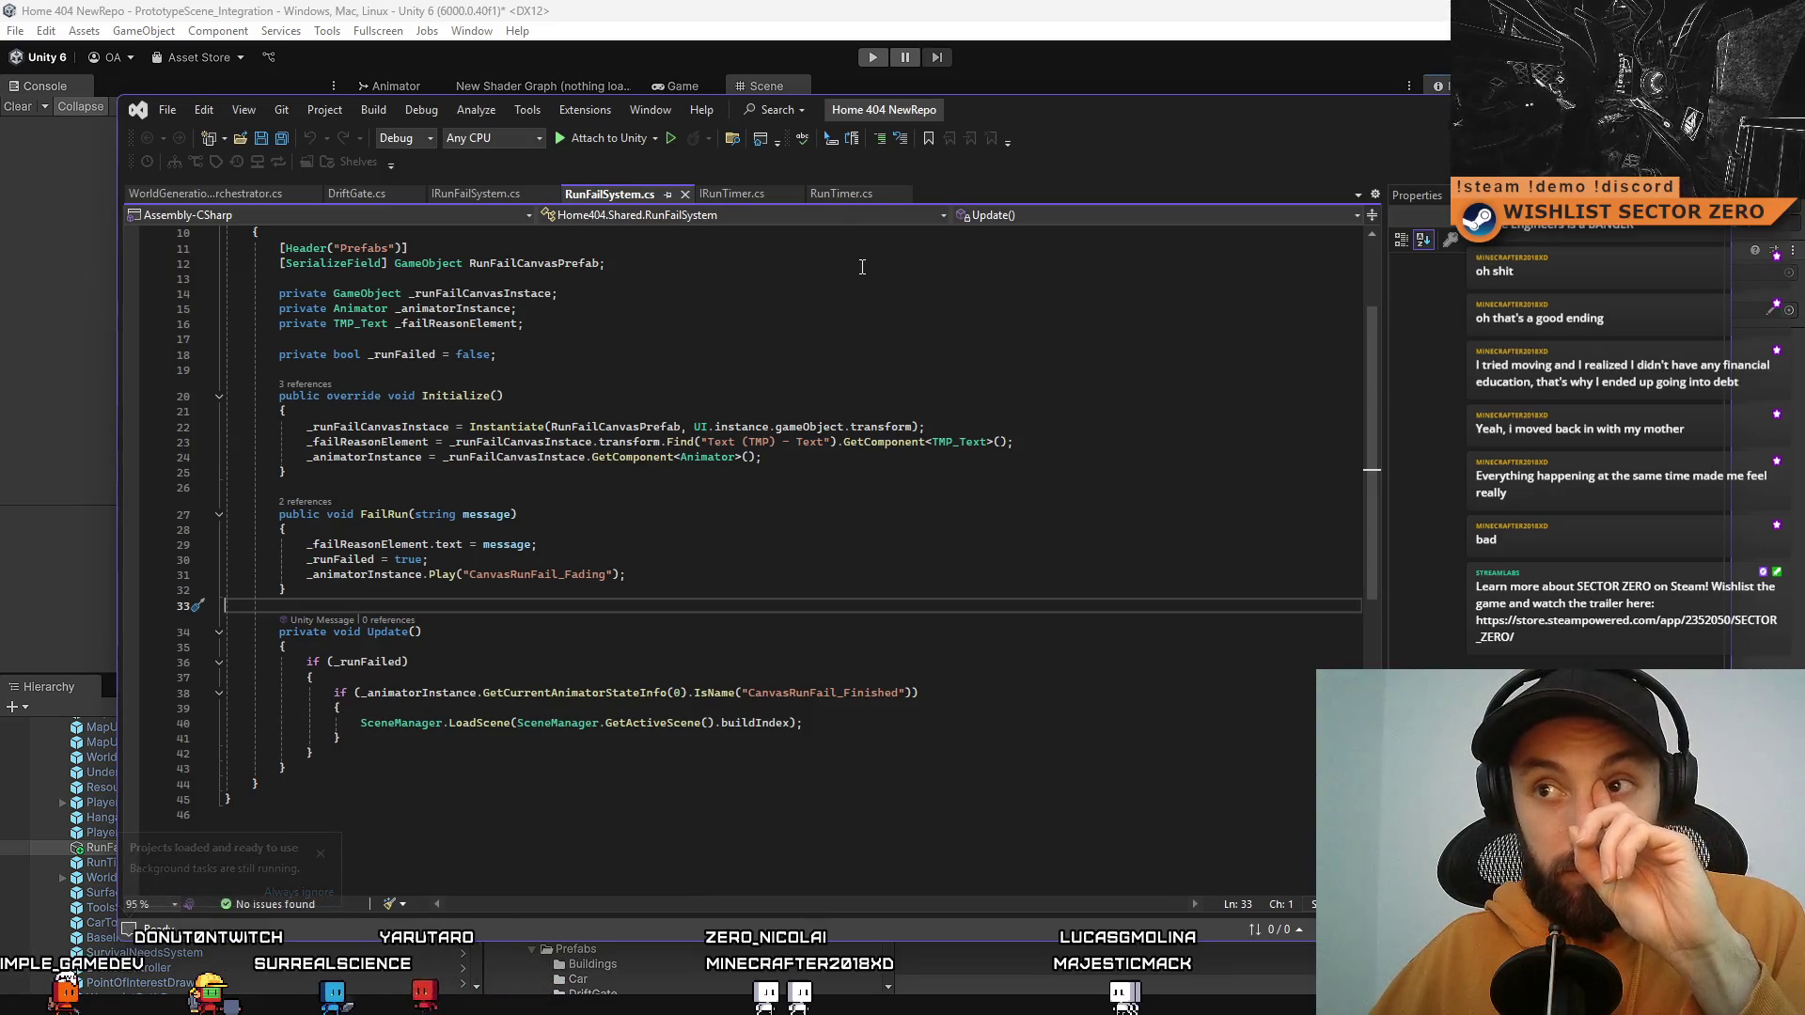
click(848, 196)
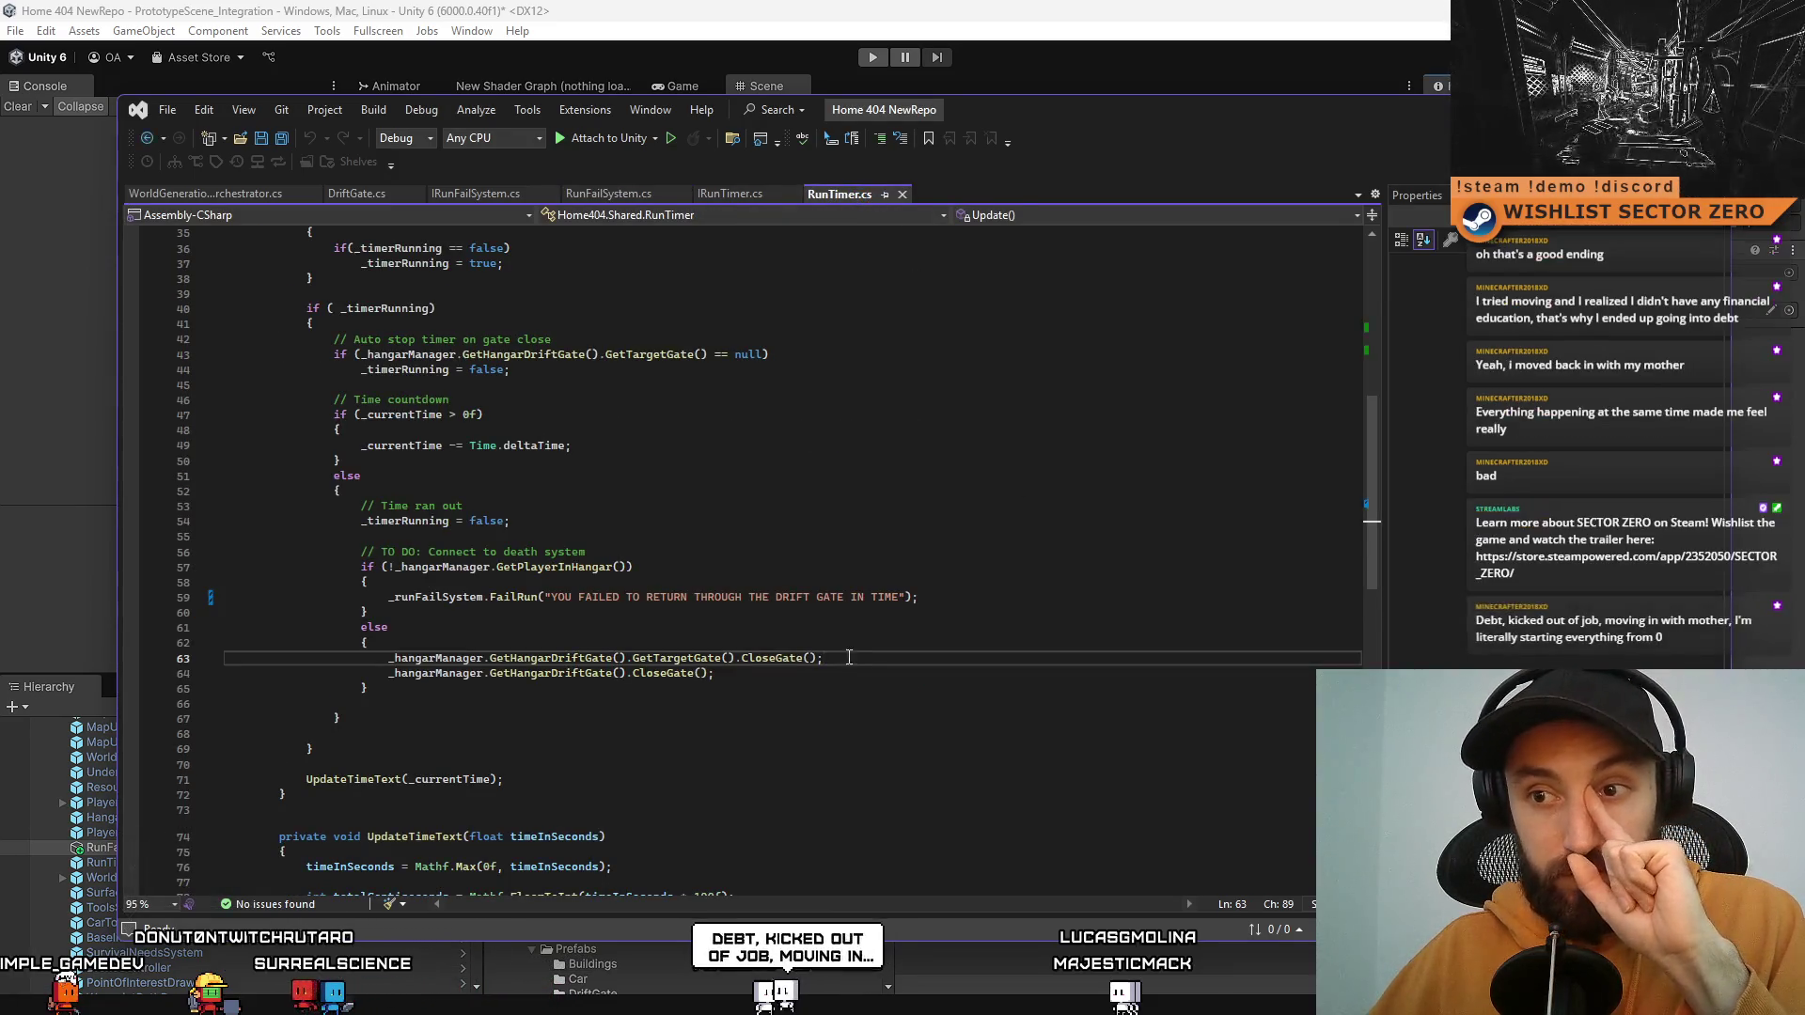
scroll(861, 678, up, 11)
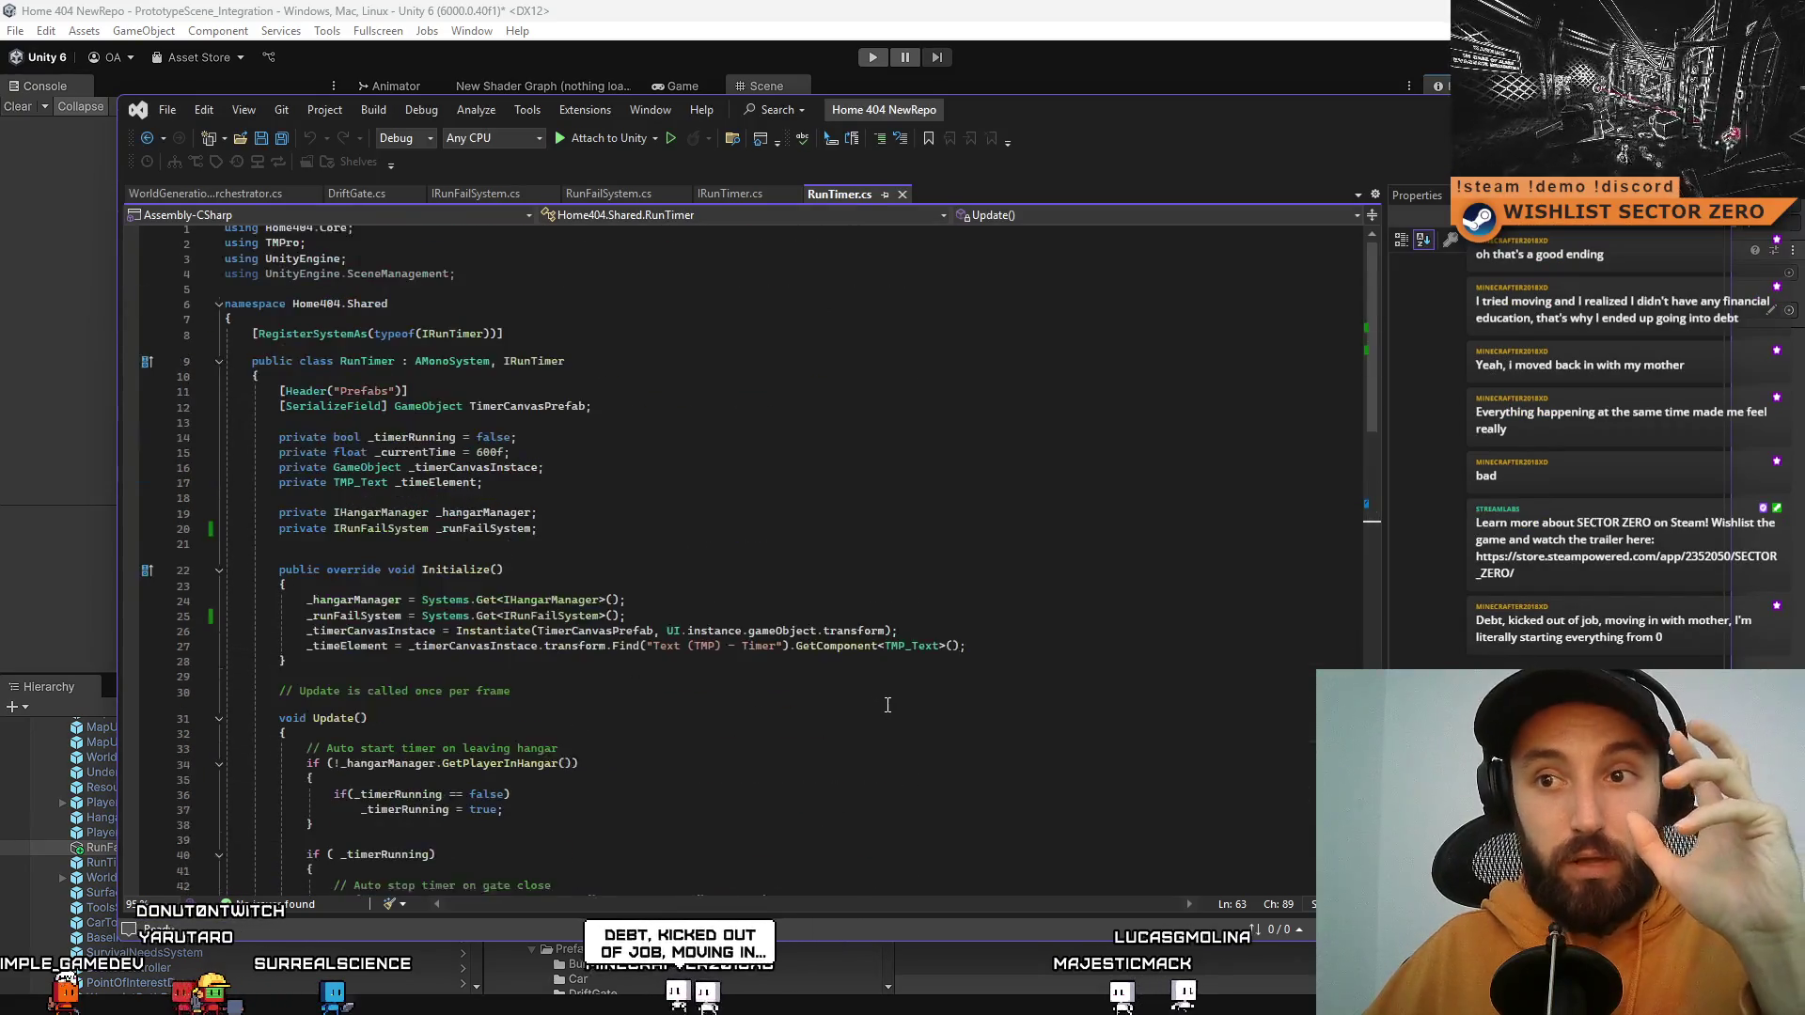
click(1408, 160)
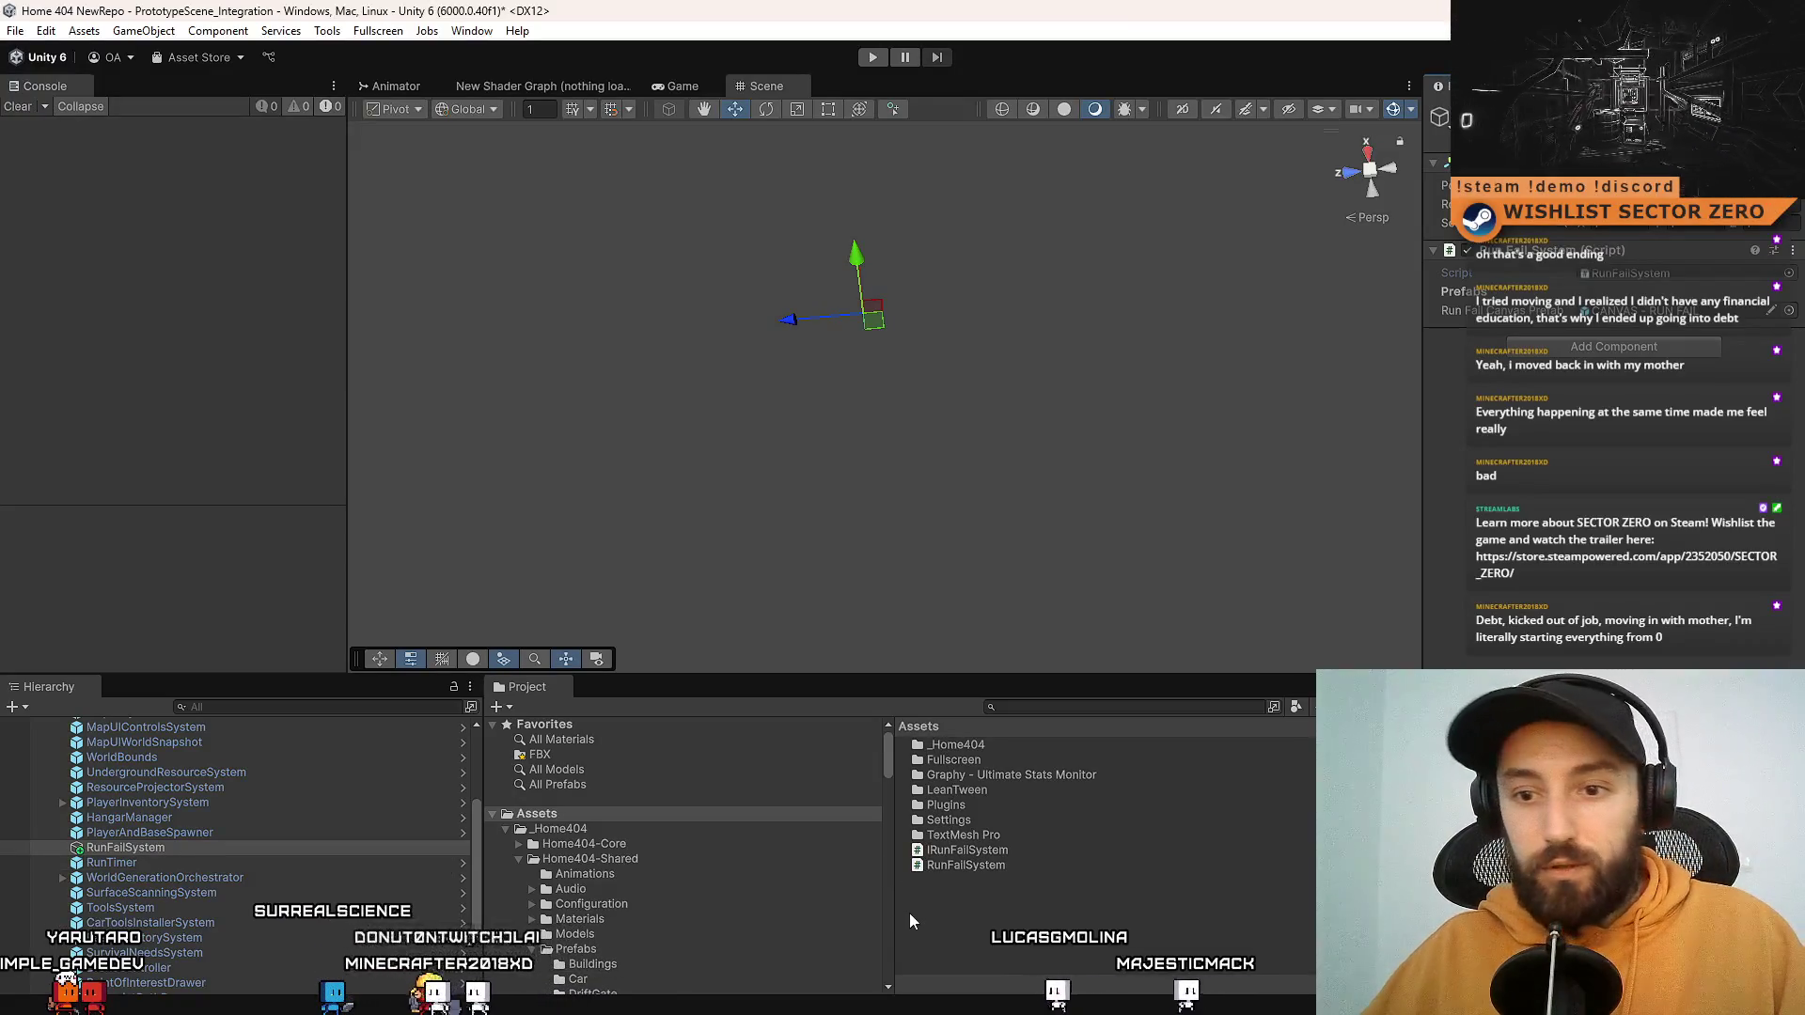
Step: Locate the RunFailSystem script in the Project from the RunFailSystem object's options
right_click(192, 847)
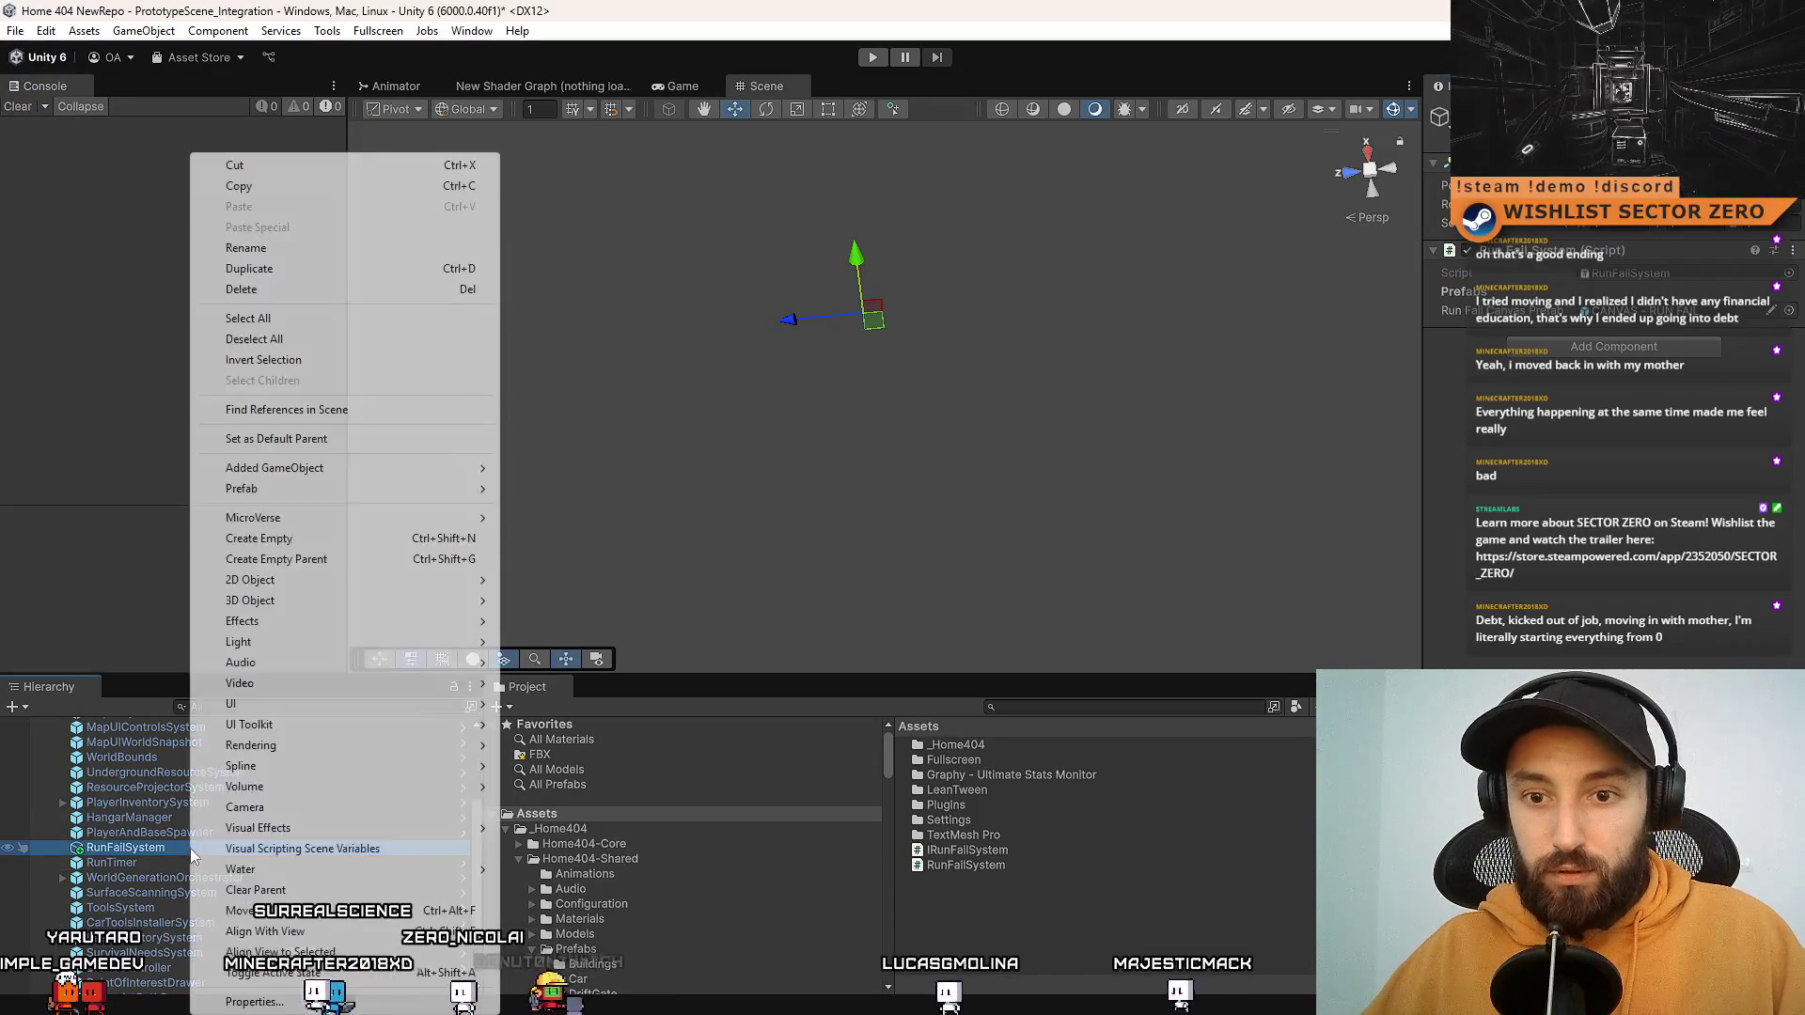
click(1659, 548)
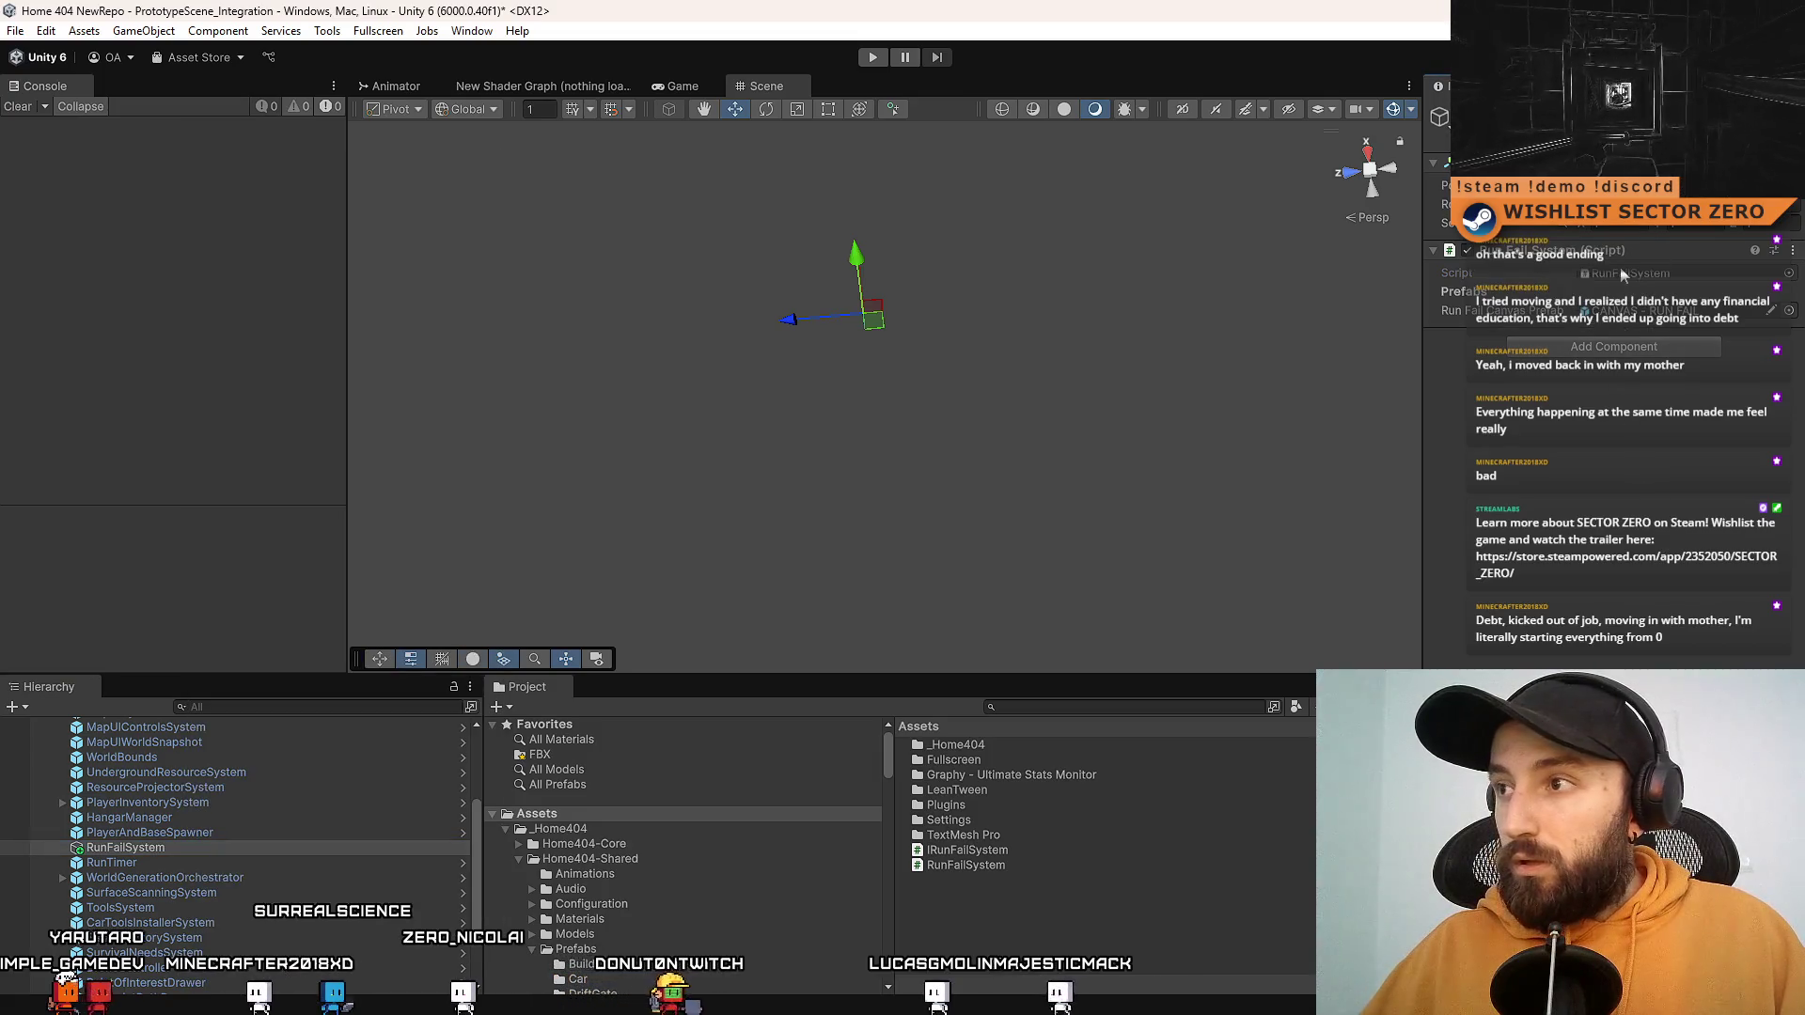
right_click(183, 847)
click(968, 864)
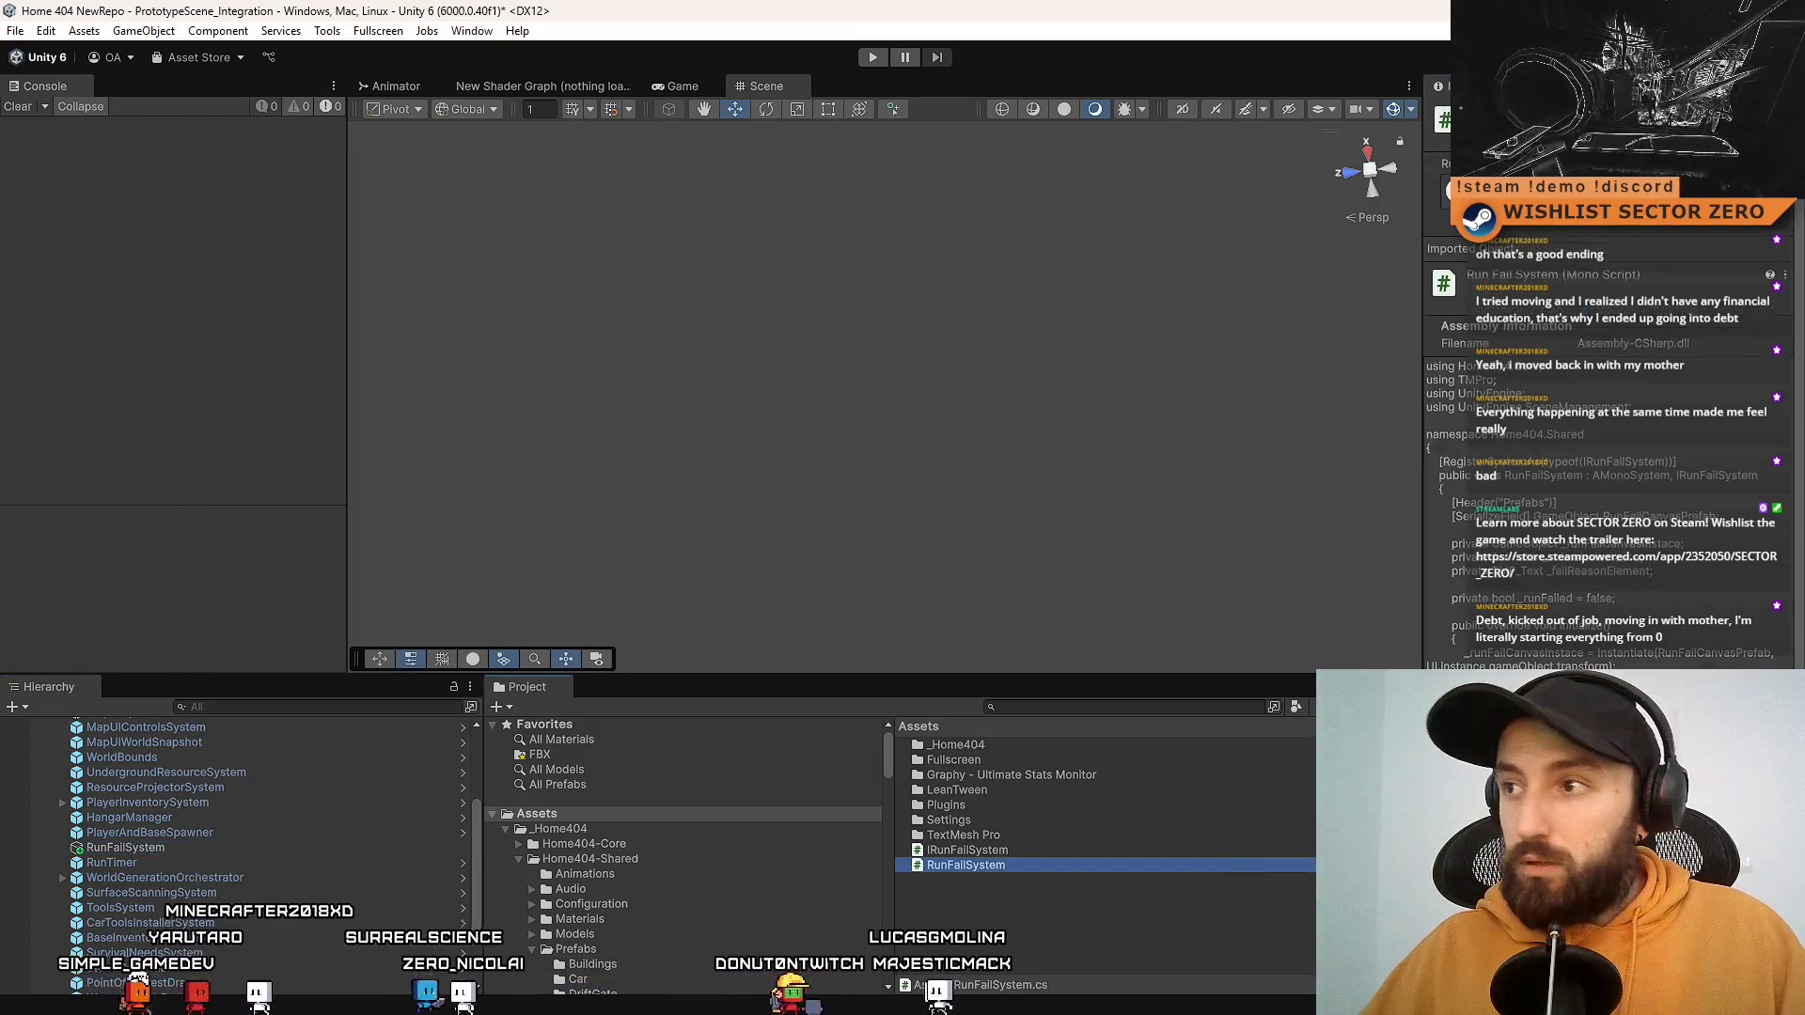
click(211, 848)
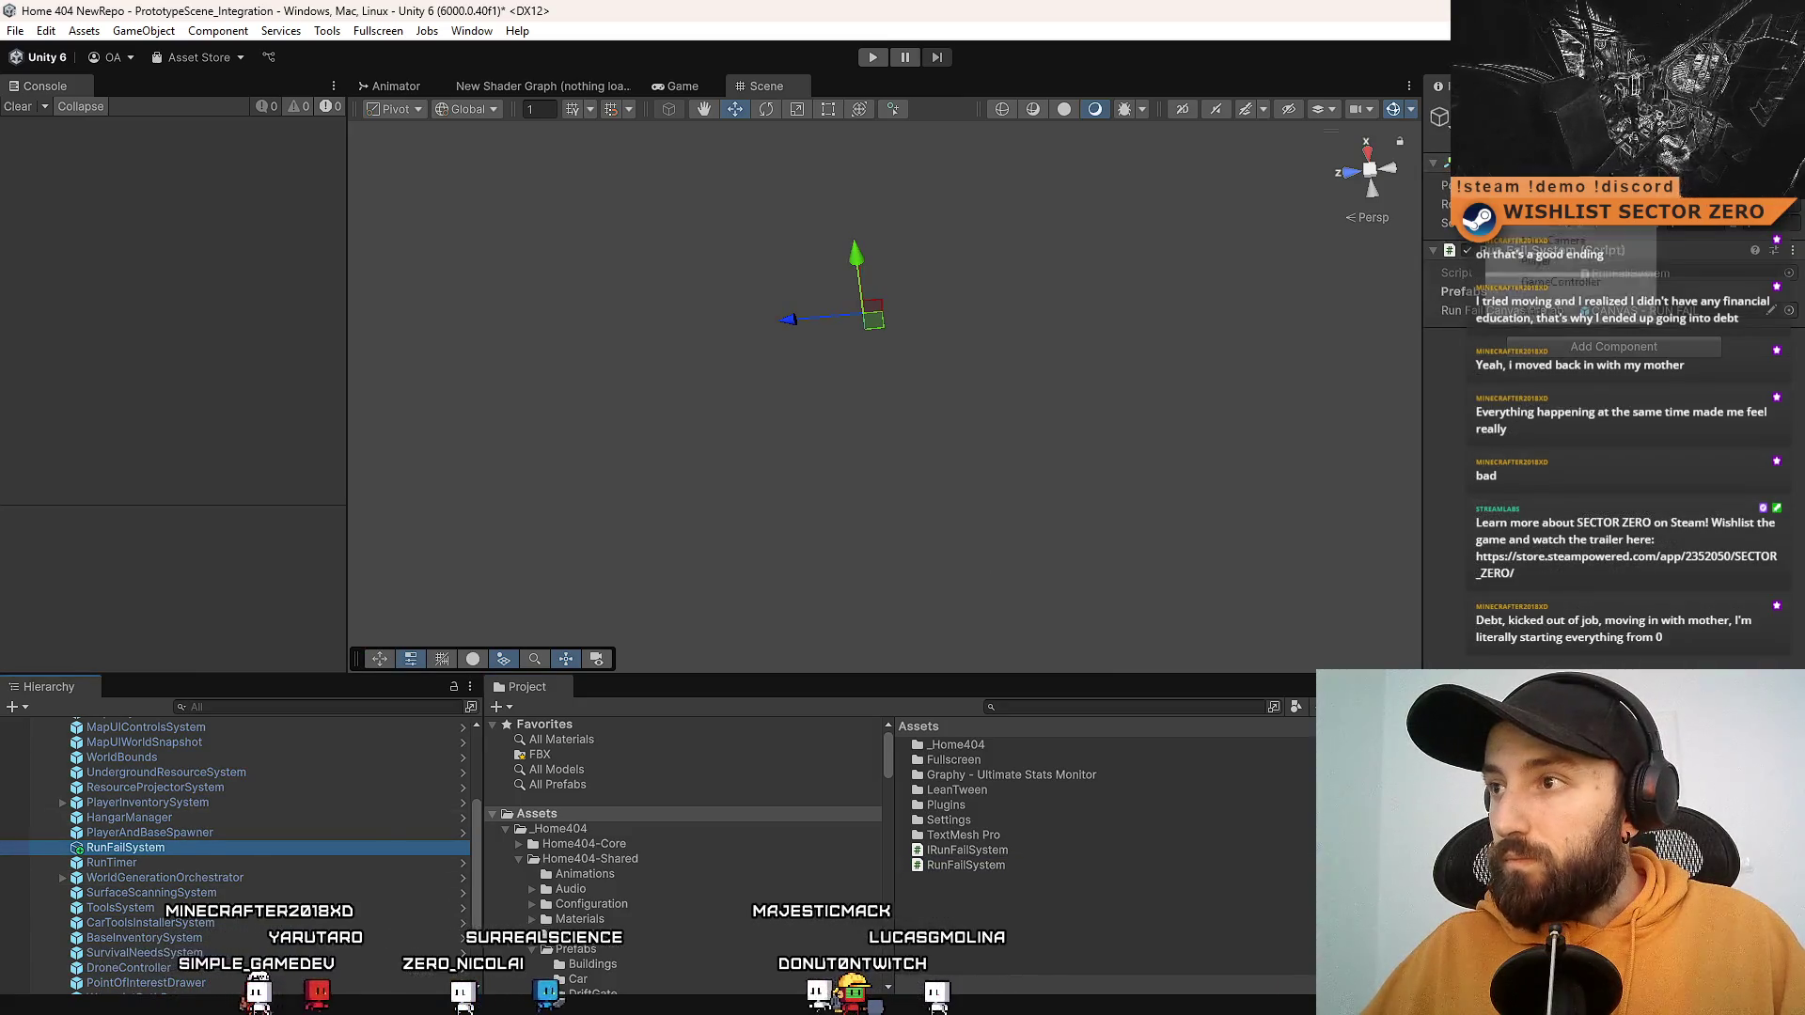
click(1650, 586)
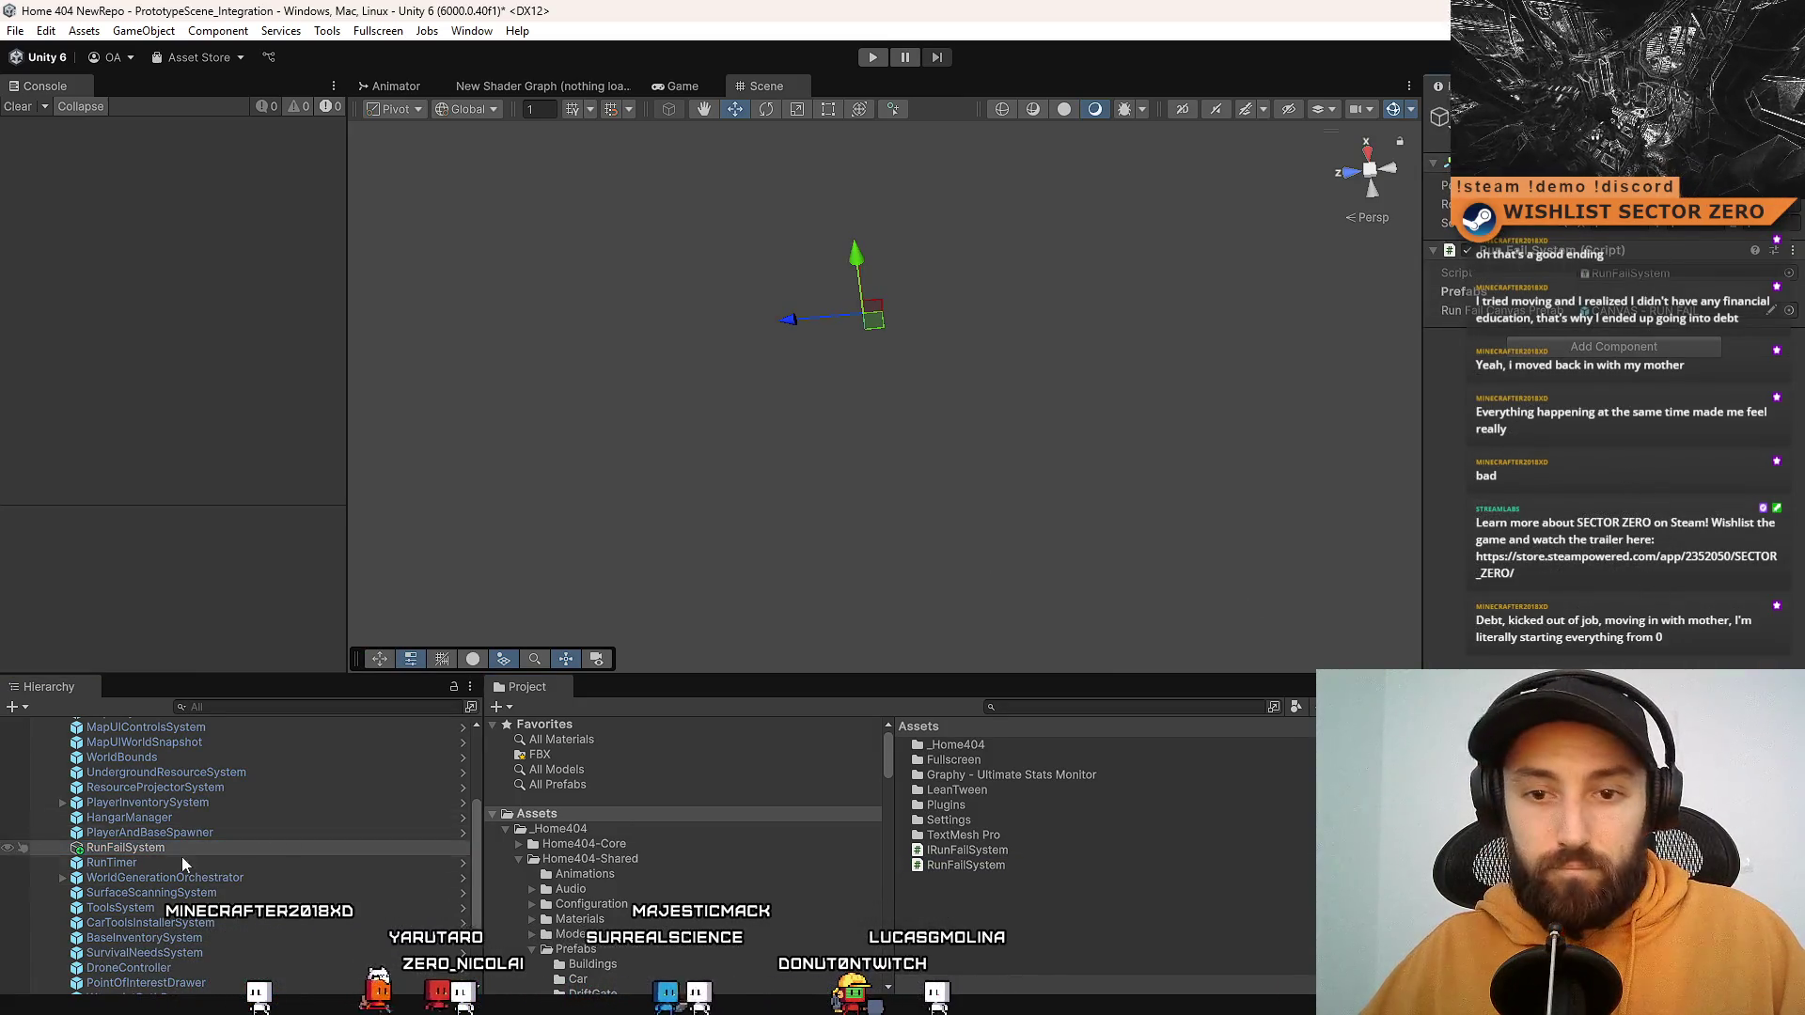
scroll(148, 793, up, 5)
Step: Apply all overrides on the Systems prefab to include the new RunFailSystem object
click(173, 739)
click(1523, 161)
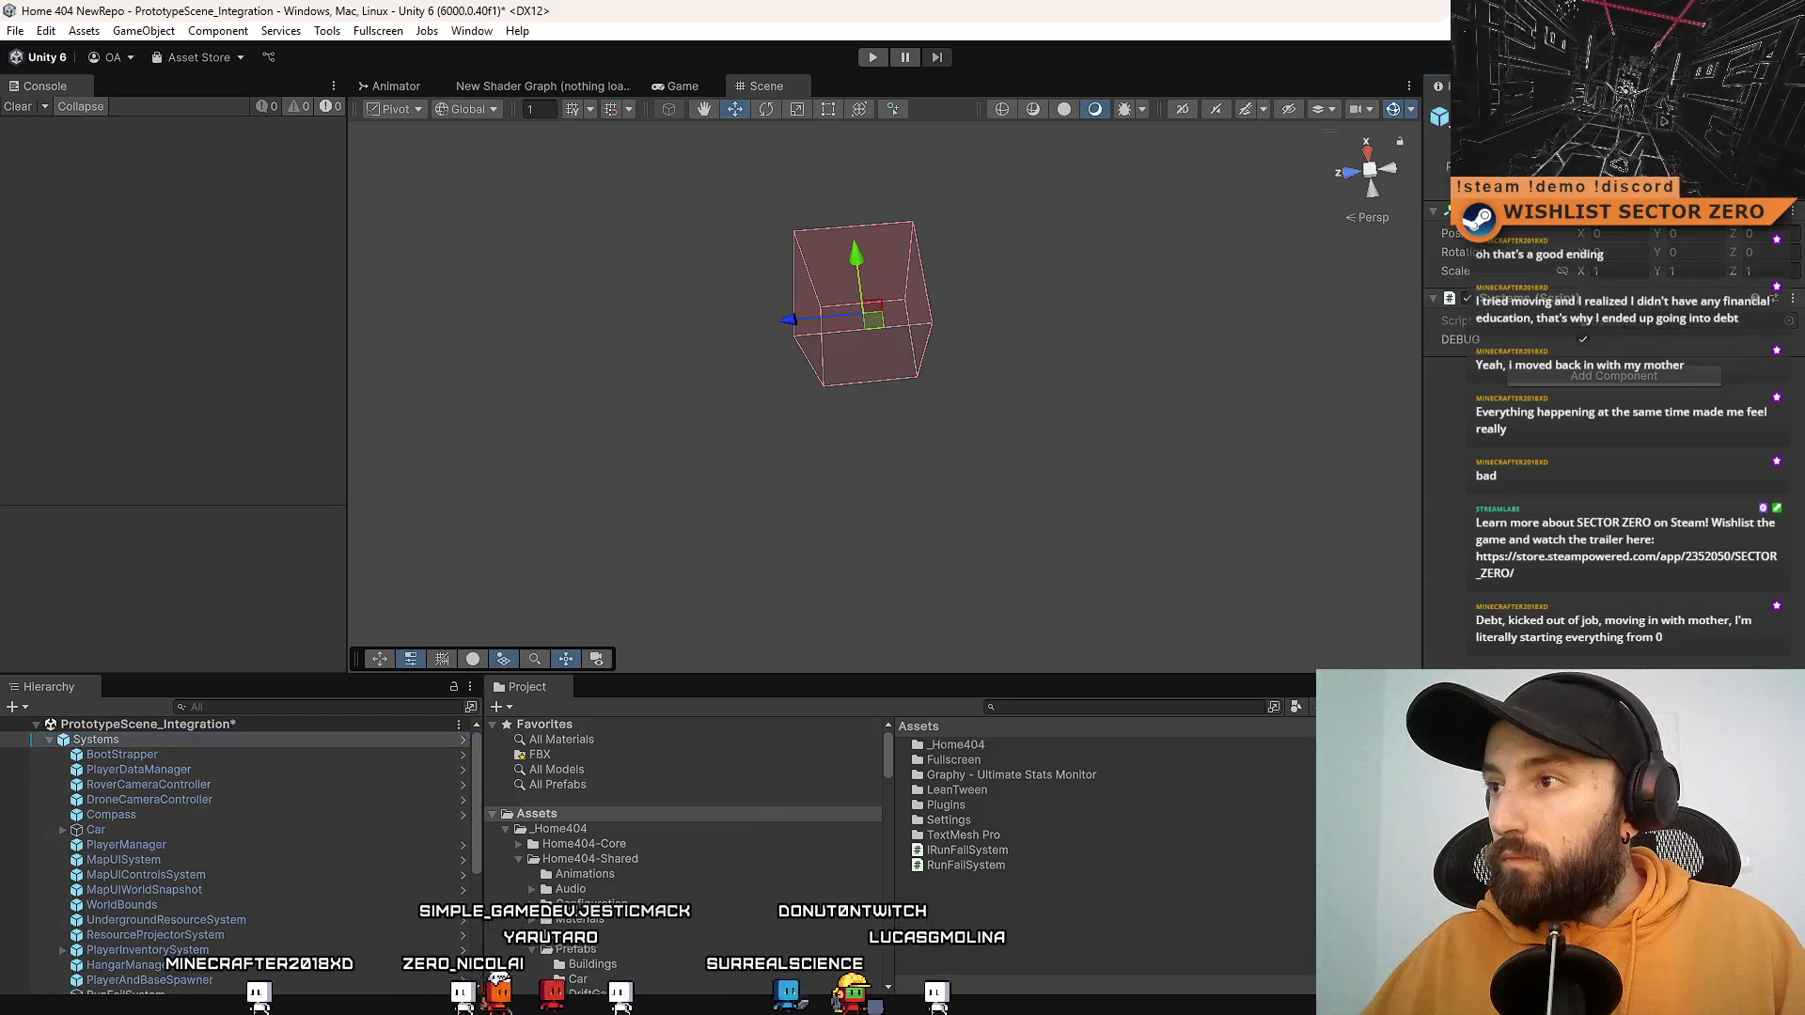
click(1739, 188)
click(1739, 188)
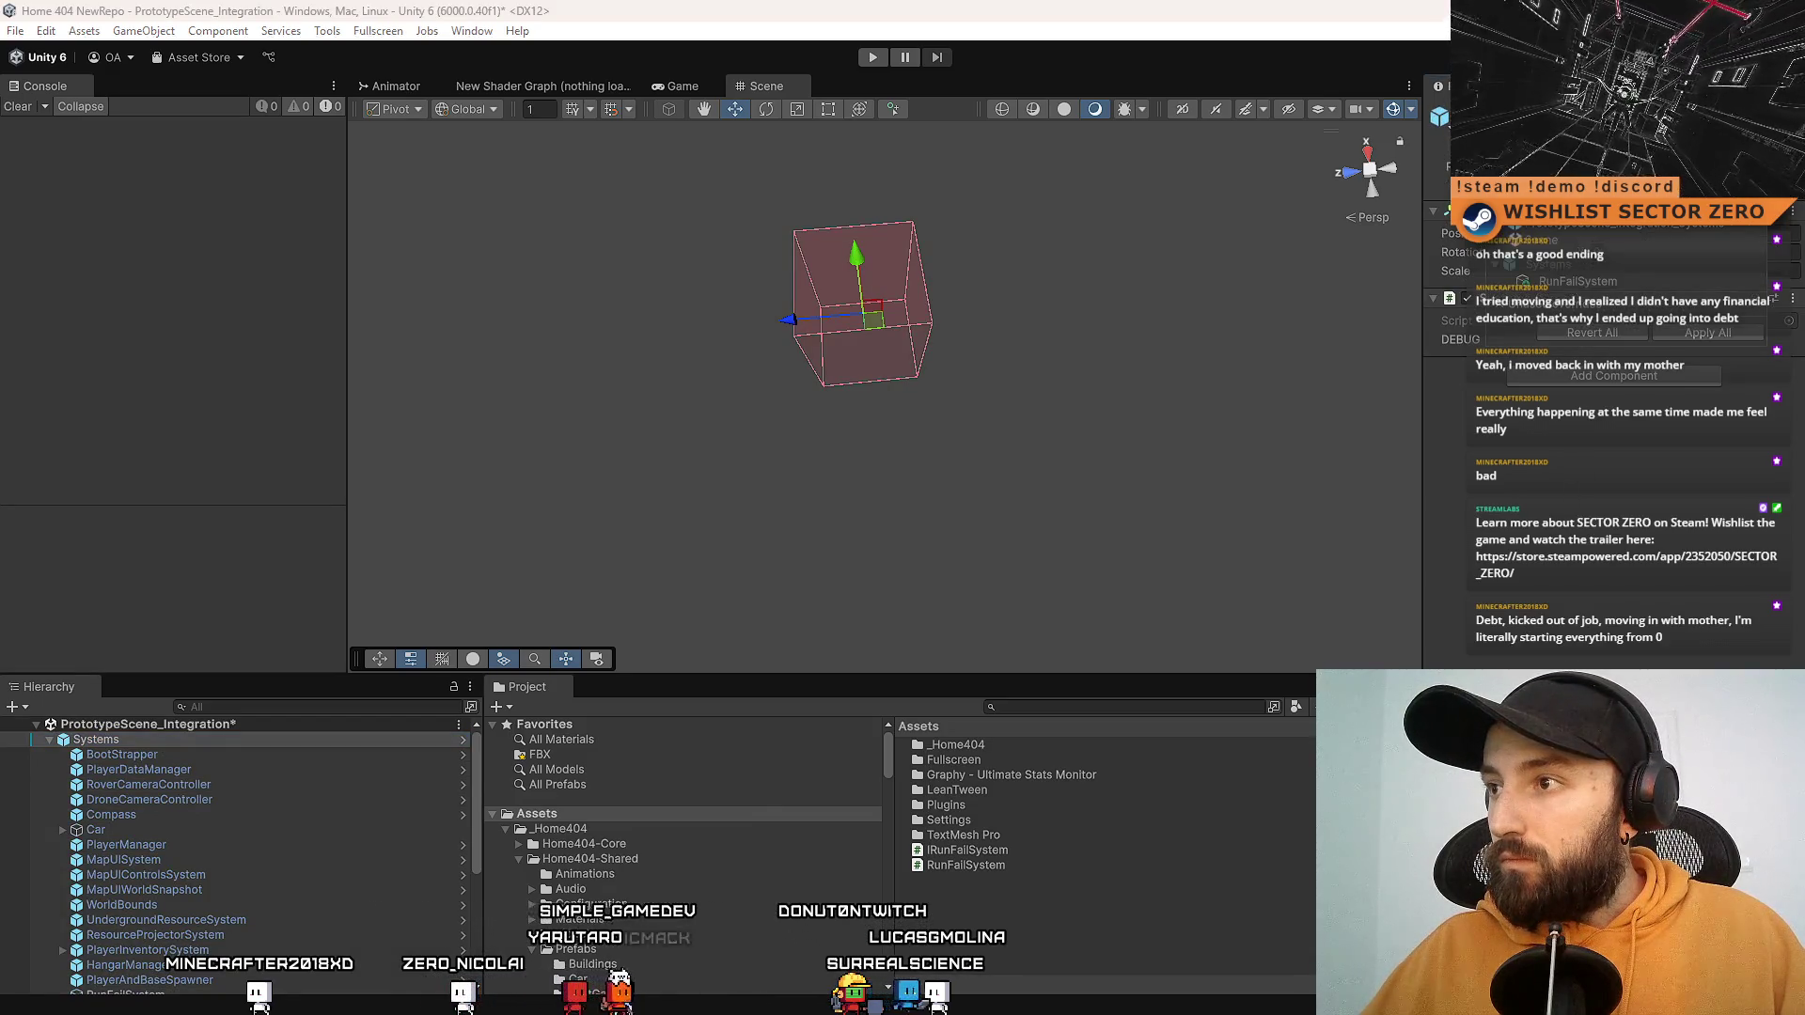
click(1707, 333)
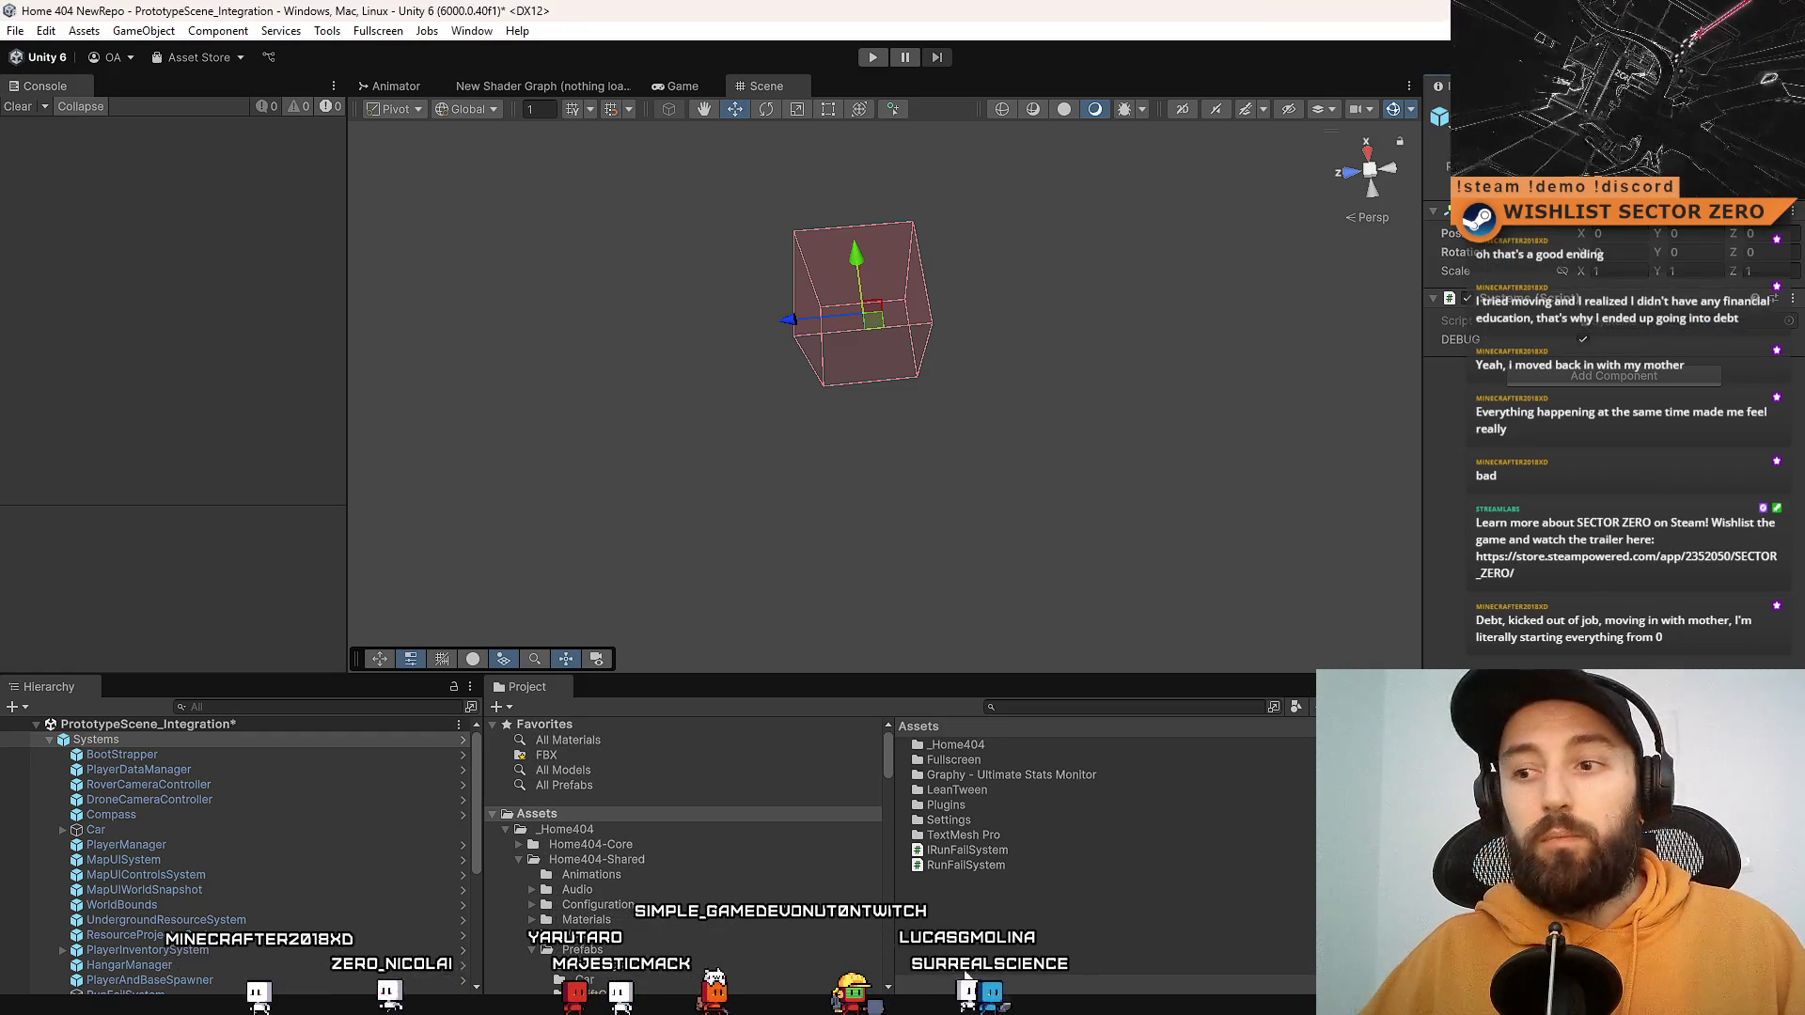
ctrl+click(197, 742)
Step: Save the scene and the project
click(16, 30)
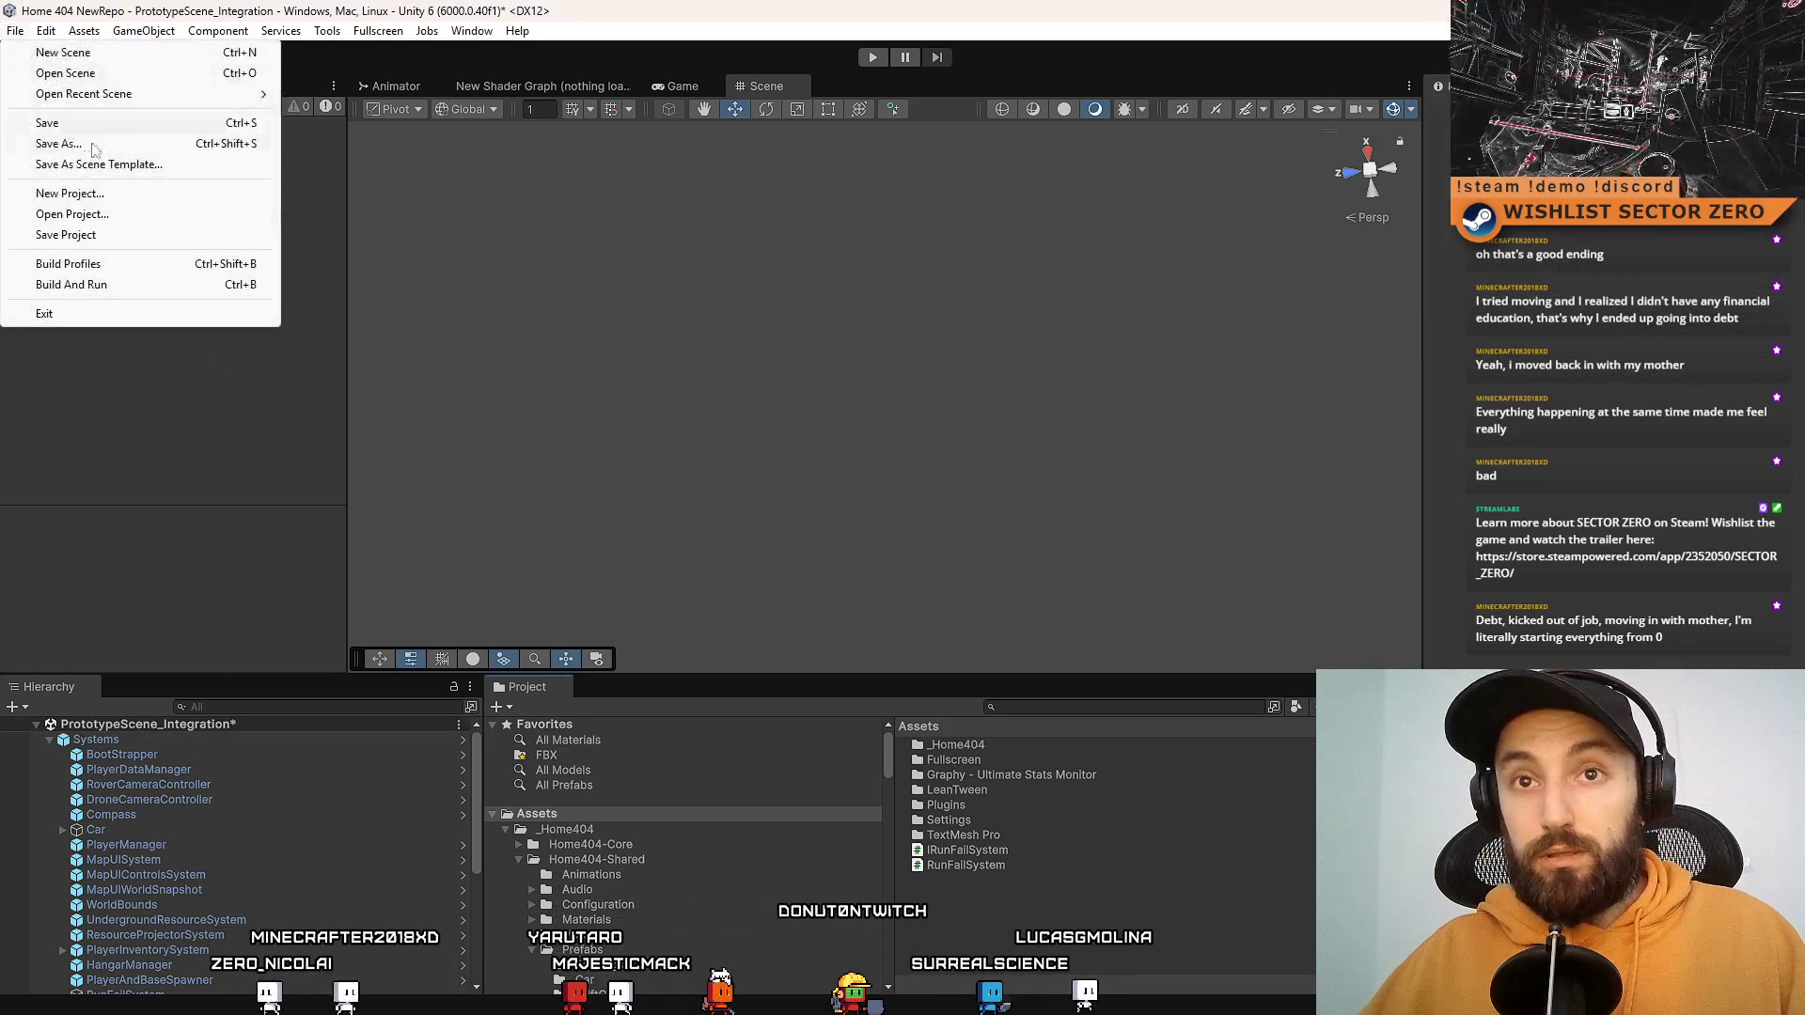
click(38, 123)
click(14, 32)
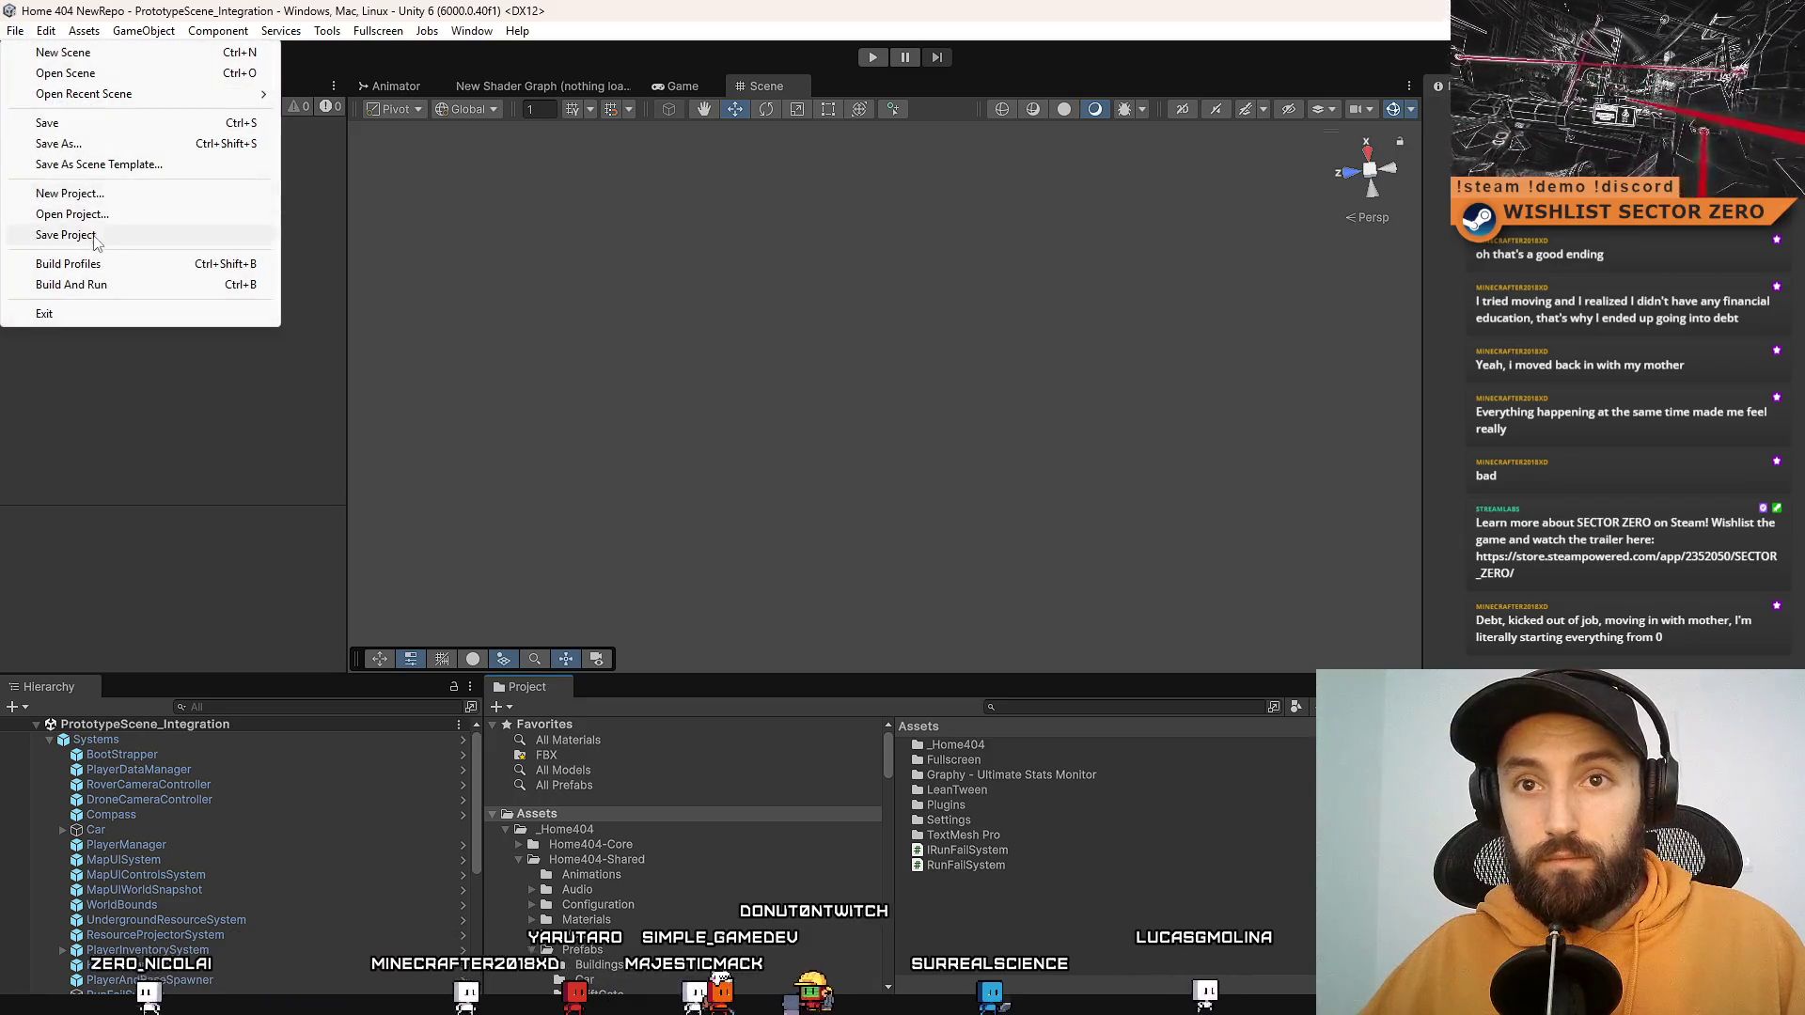
click(38, 238)
click(865, 61)
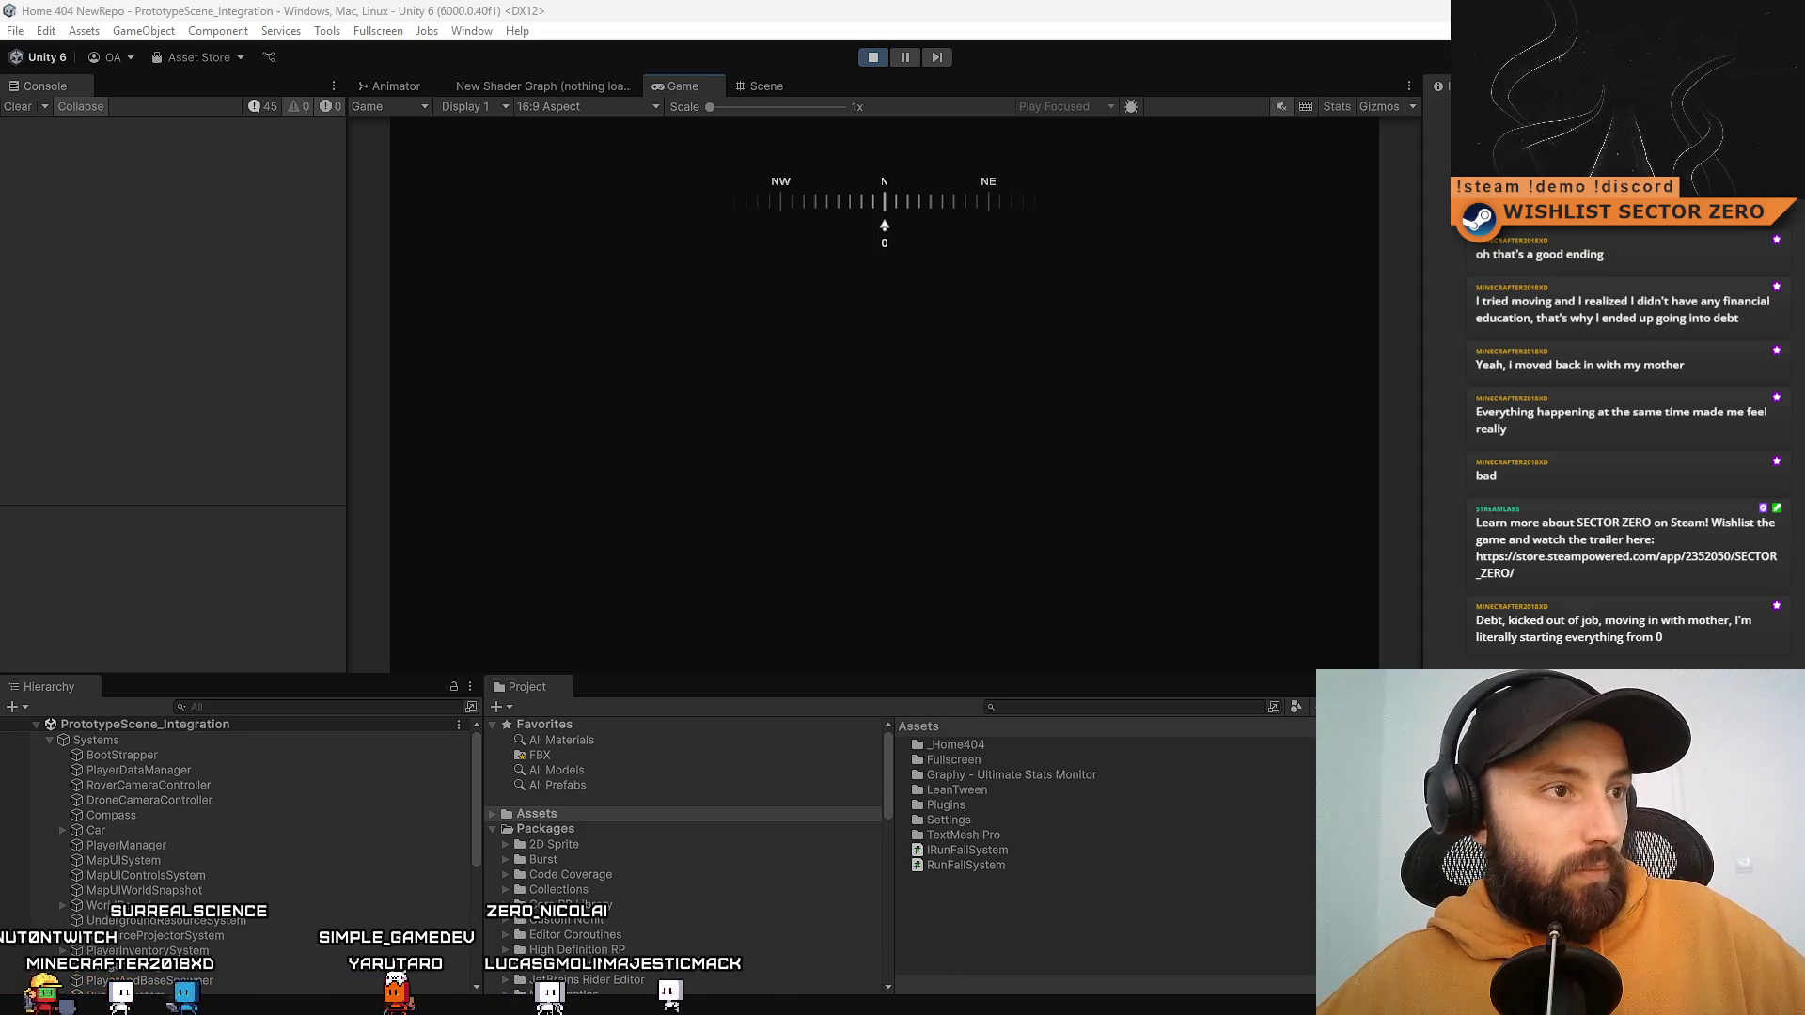
Step: Clear the Console's 45 errors and stop the play test
click(19, 106)
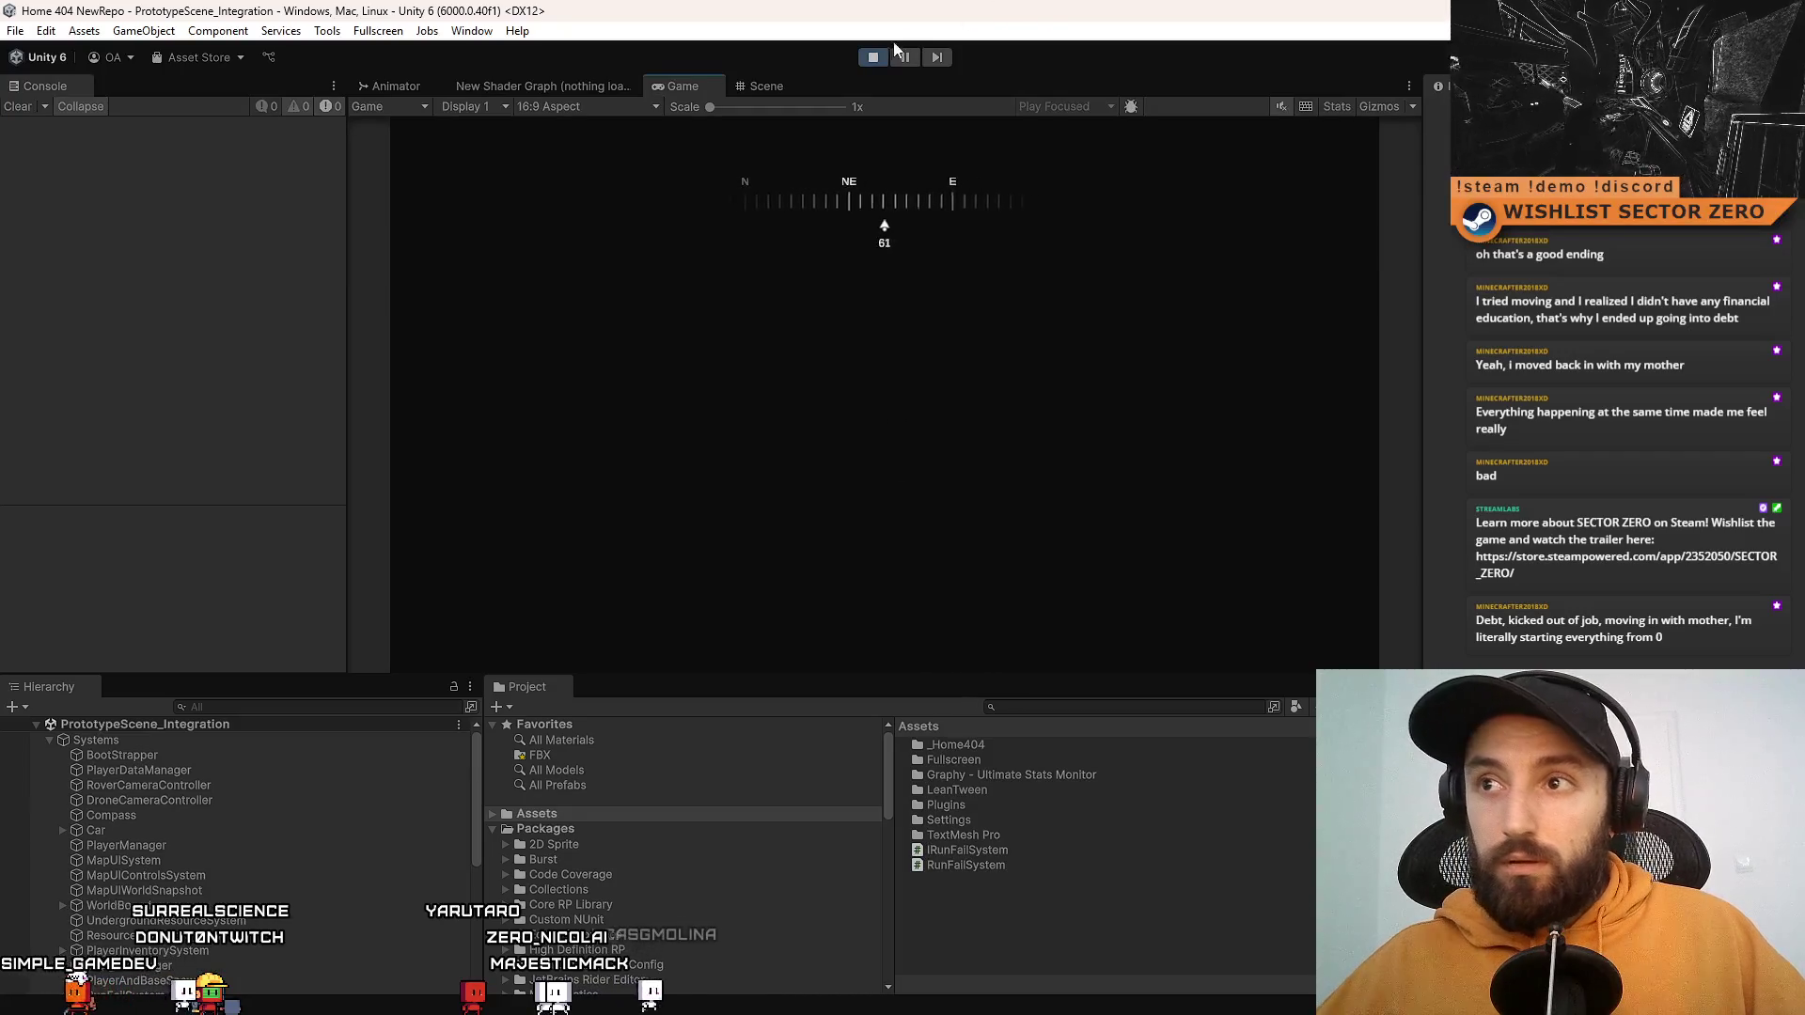
click(874, 58)
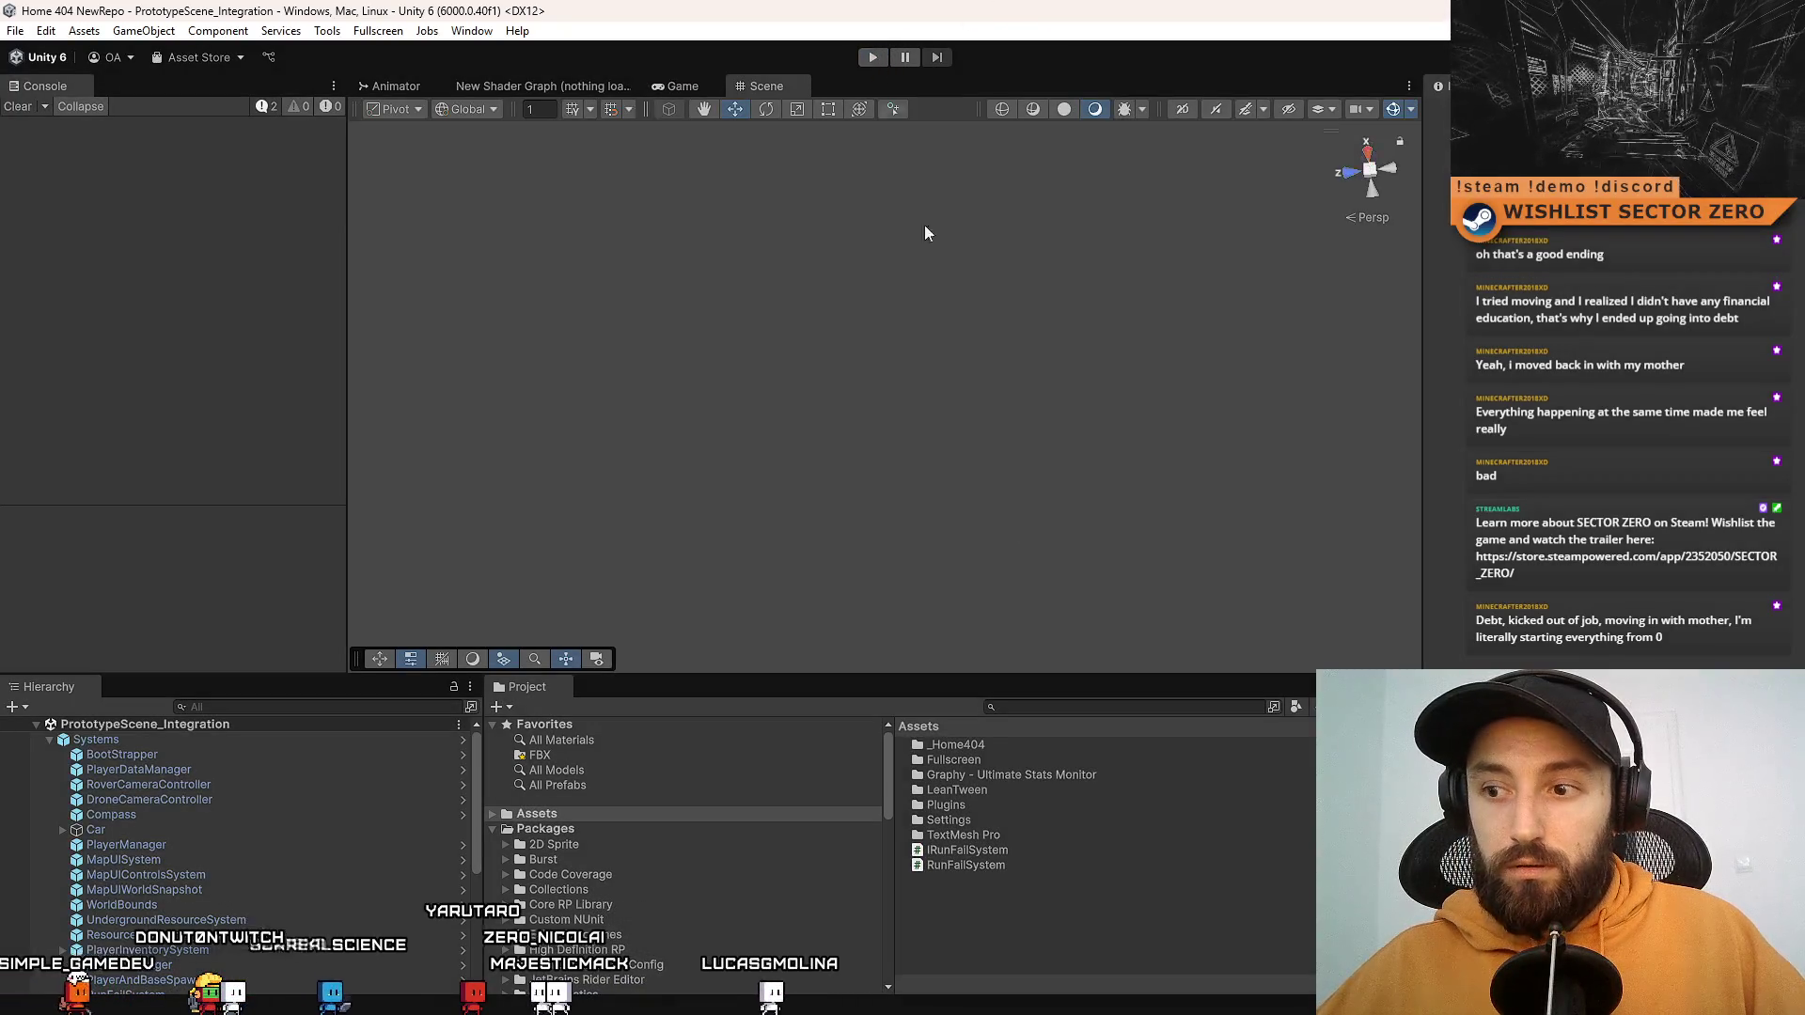
Step: Inspect objects under Systems such as PlayerManager, then search the Project assets for 'canvas'
click(324, 738)
click(335, 831)
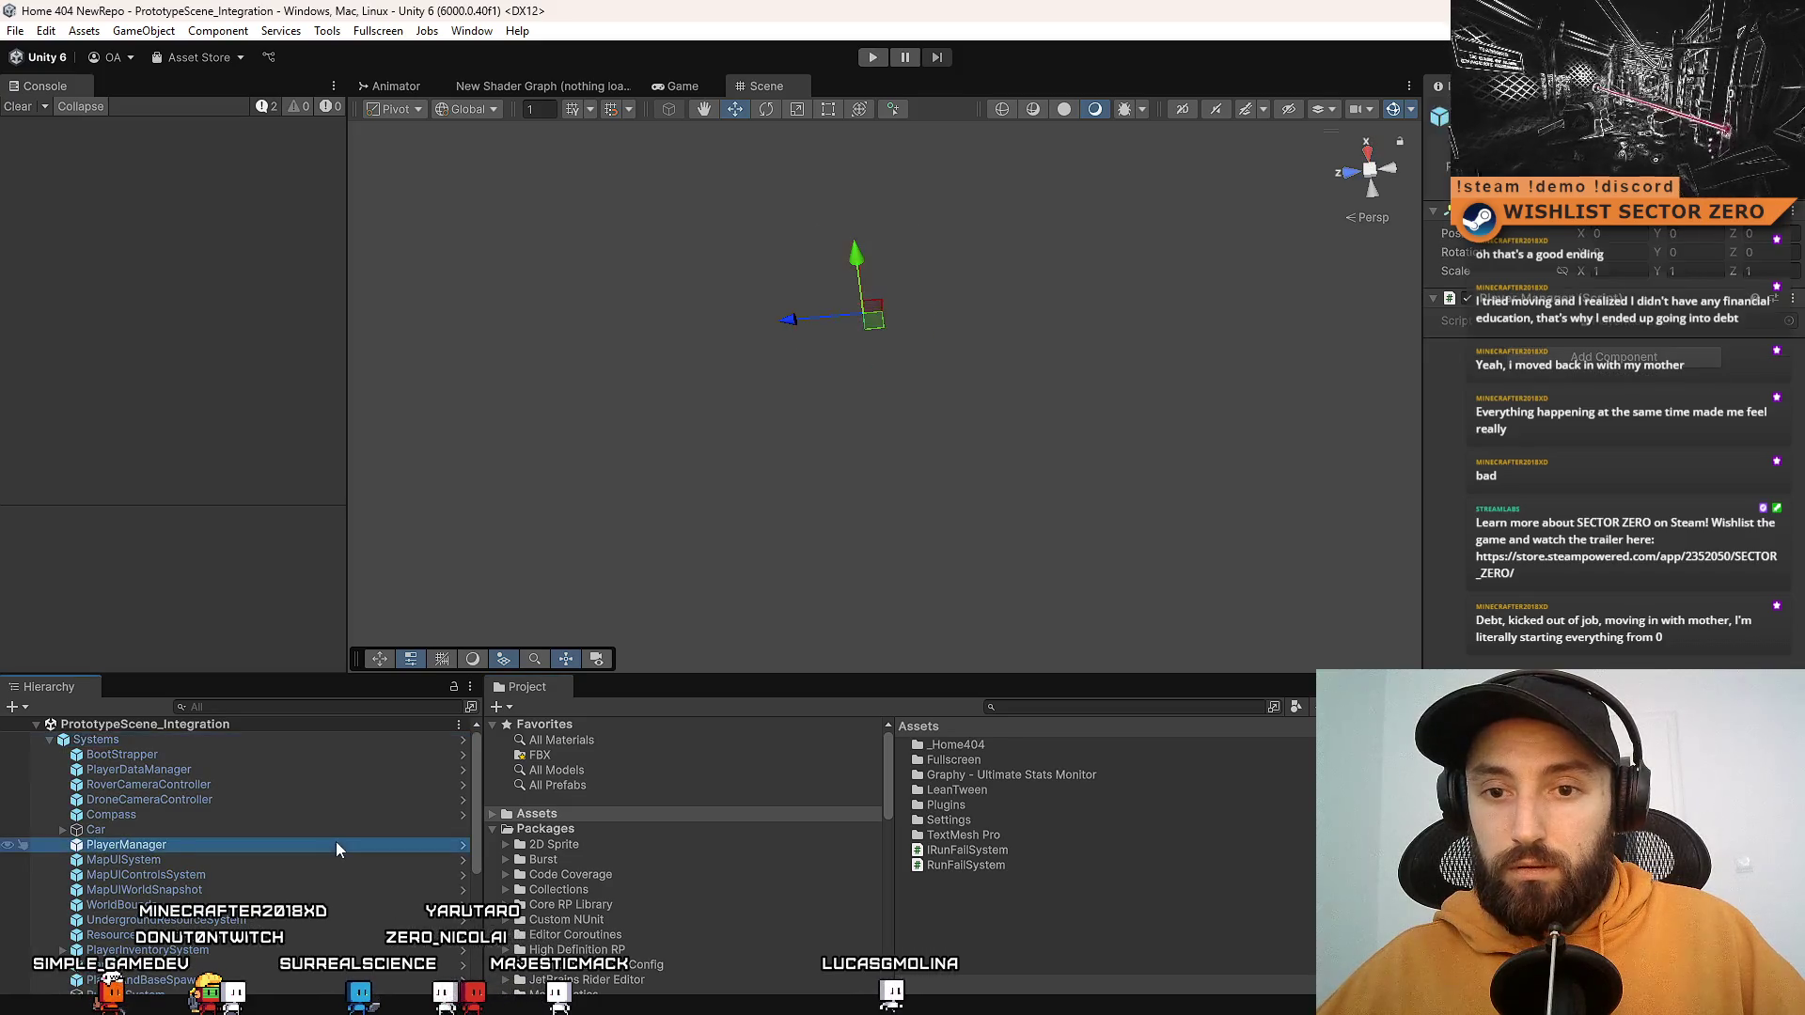
click(999, 958)
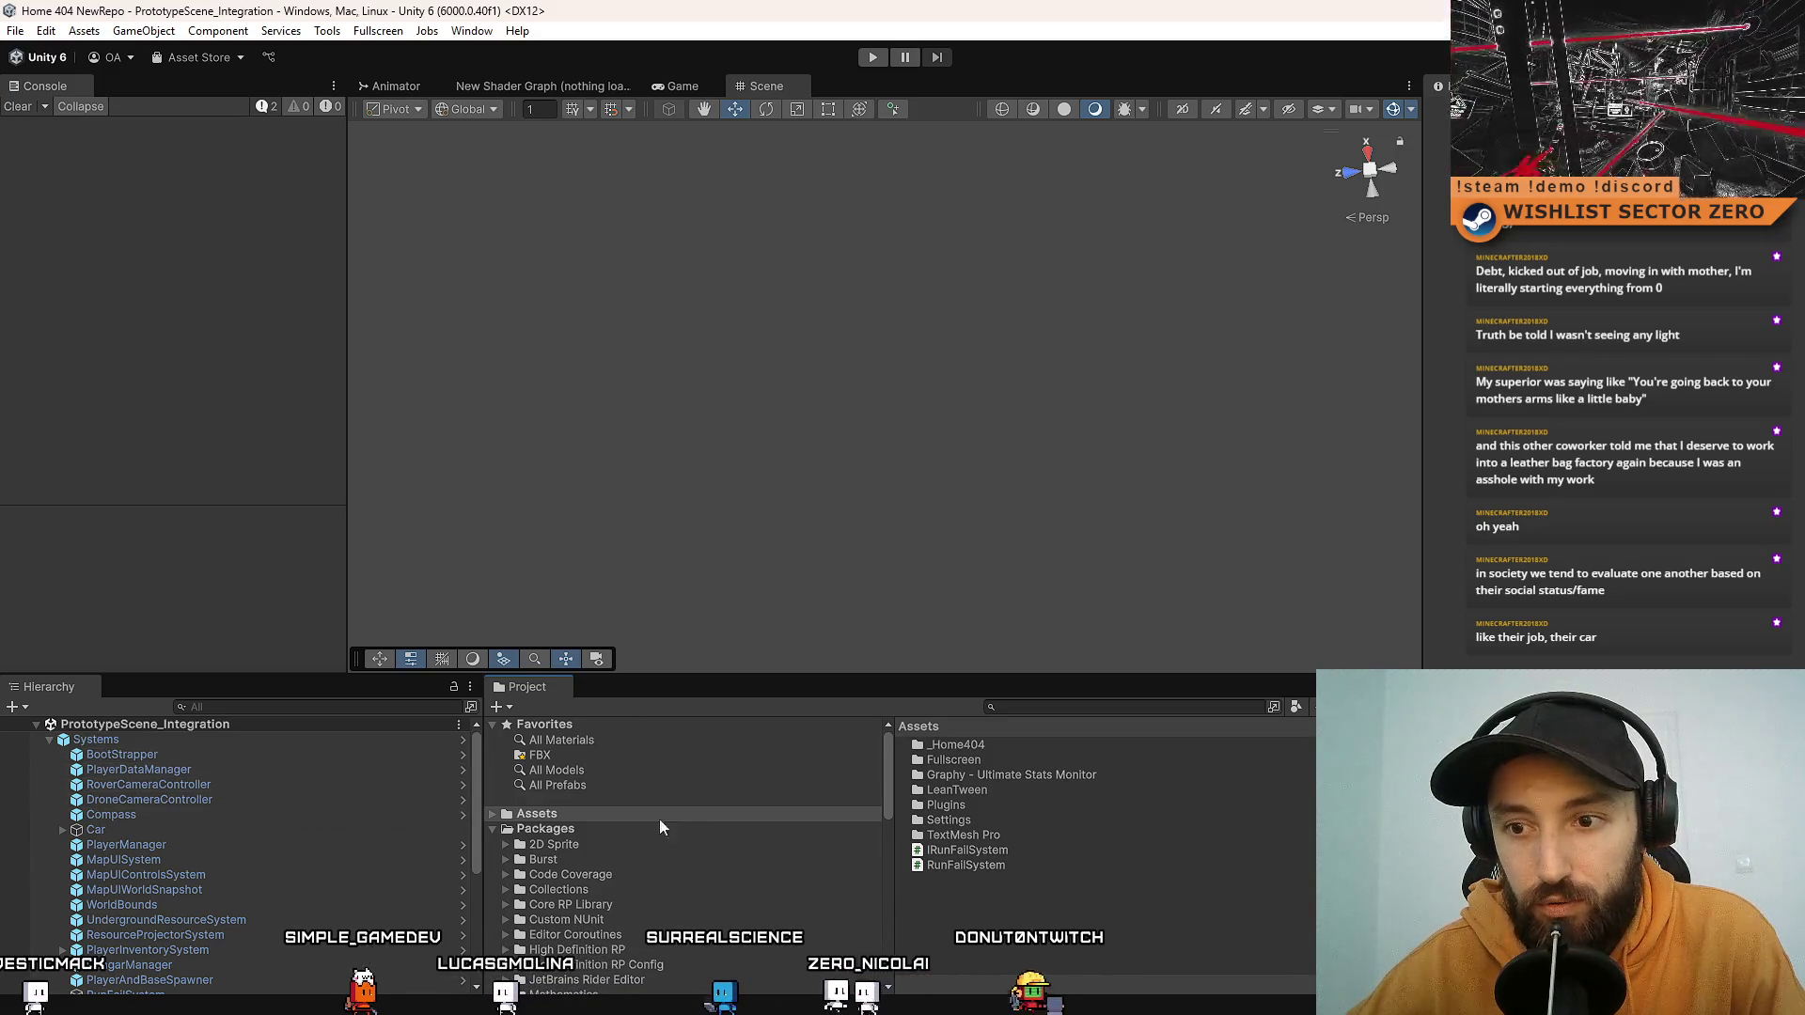
click(1051, 706)
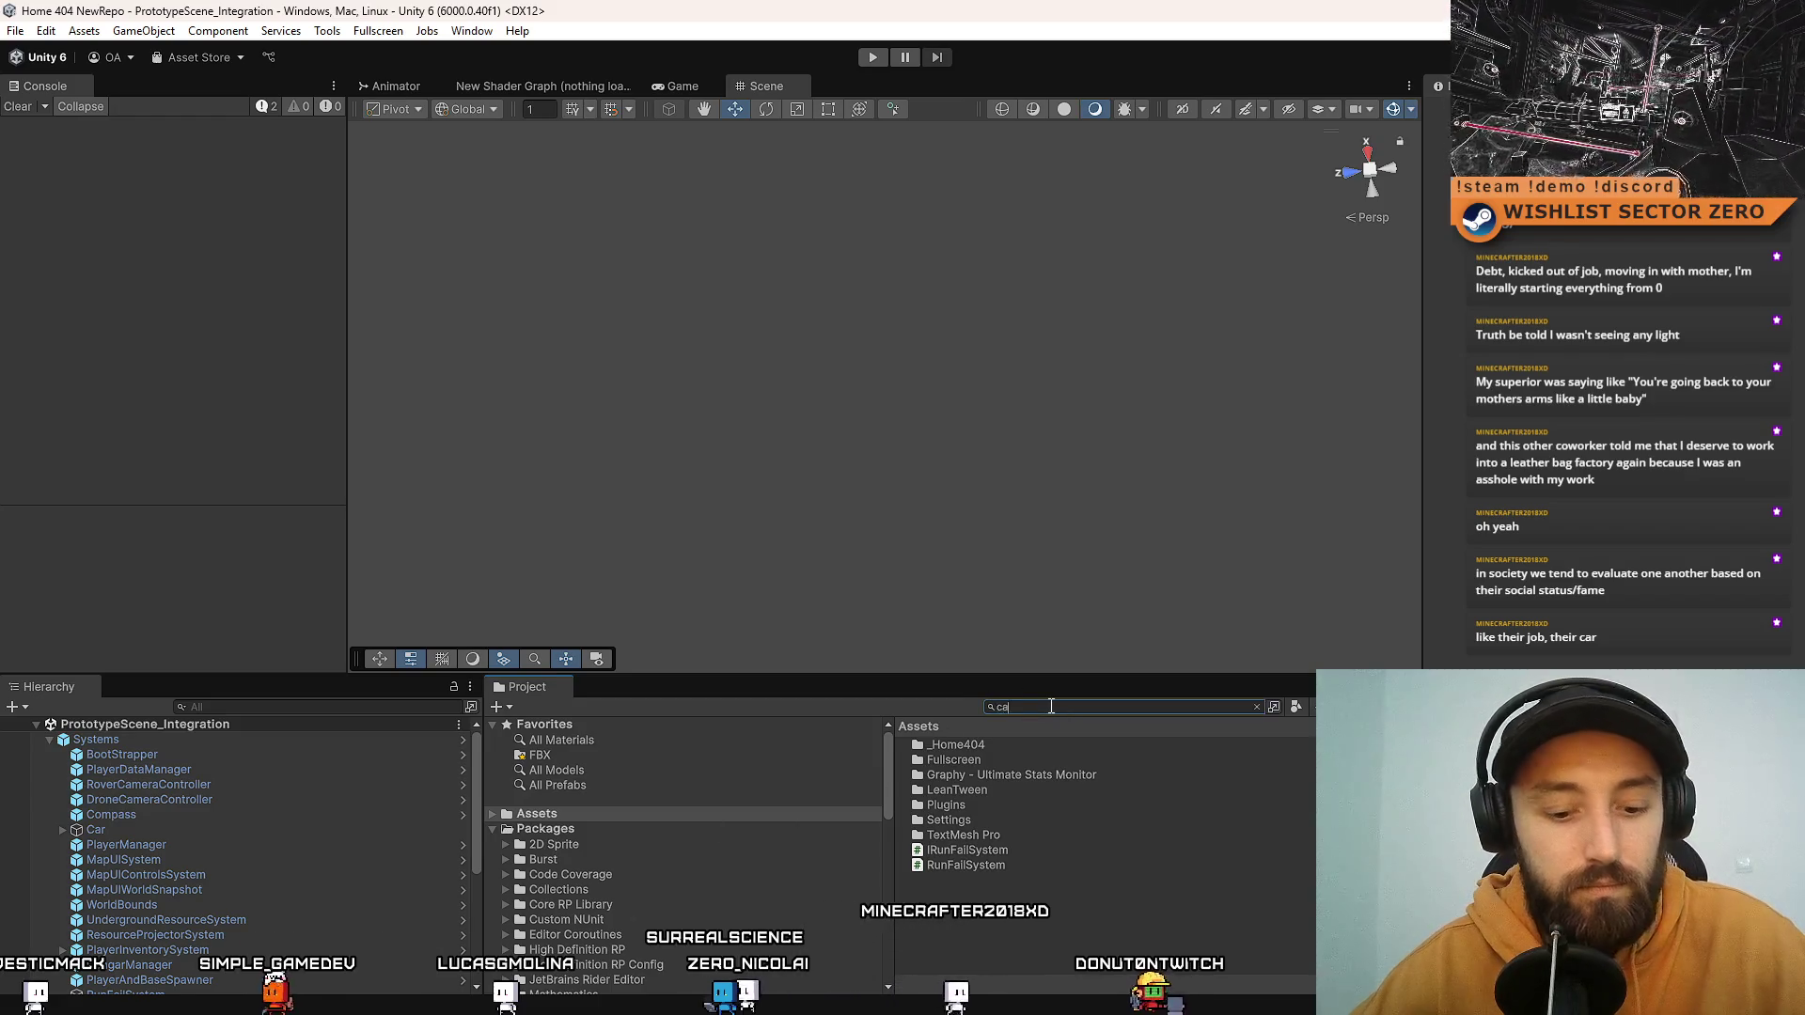
text(canvas)
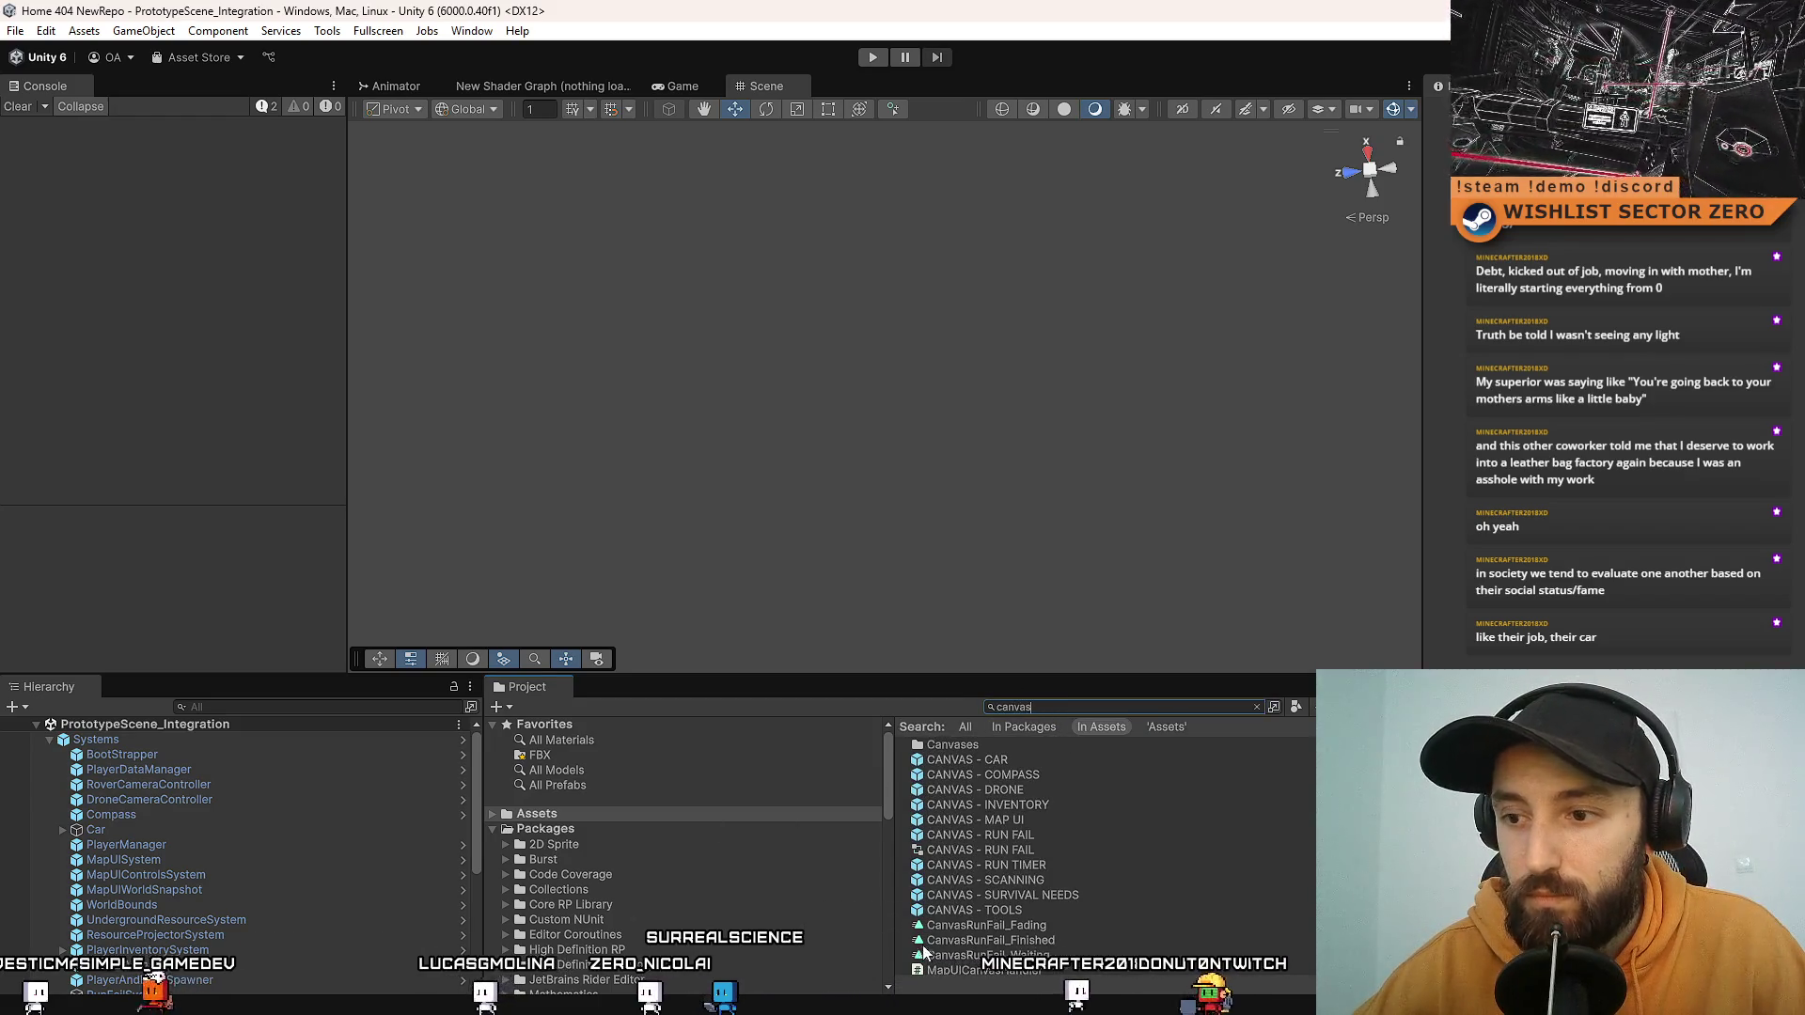
Step: Enter play mode and select the spawned CANVAS - RUN FAIL(Clone) through a 'canvas' Hierarchy search
click(691, 87)
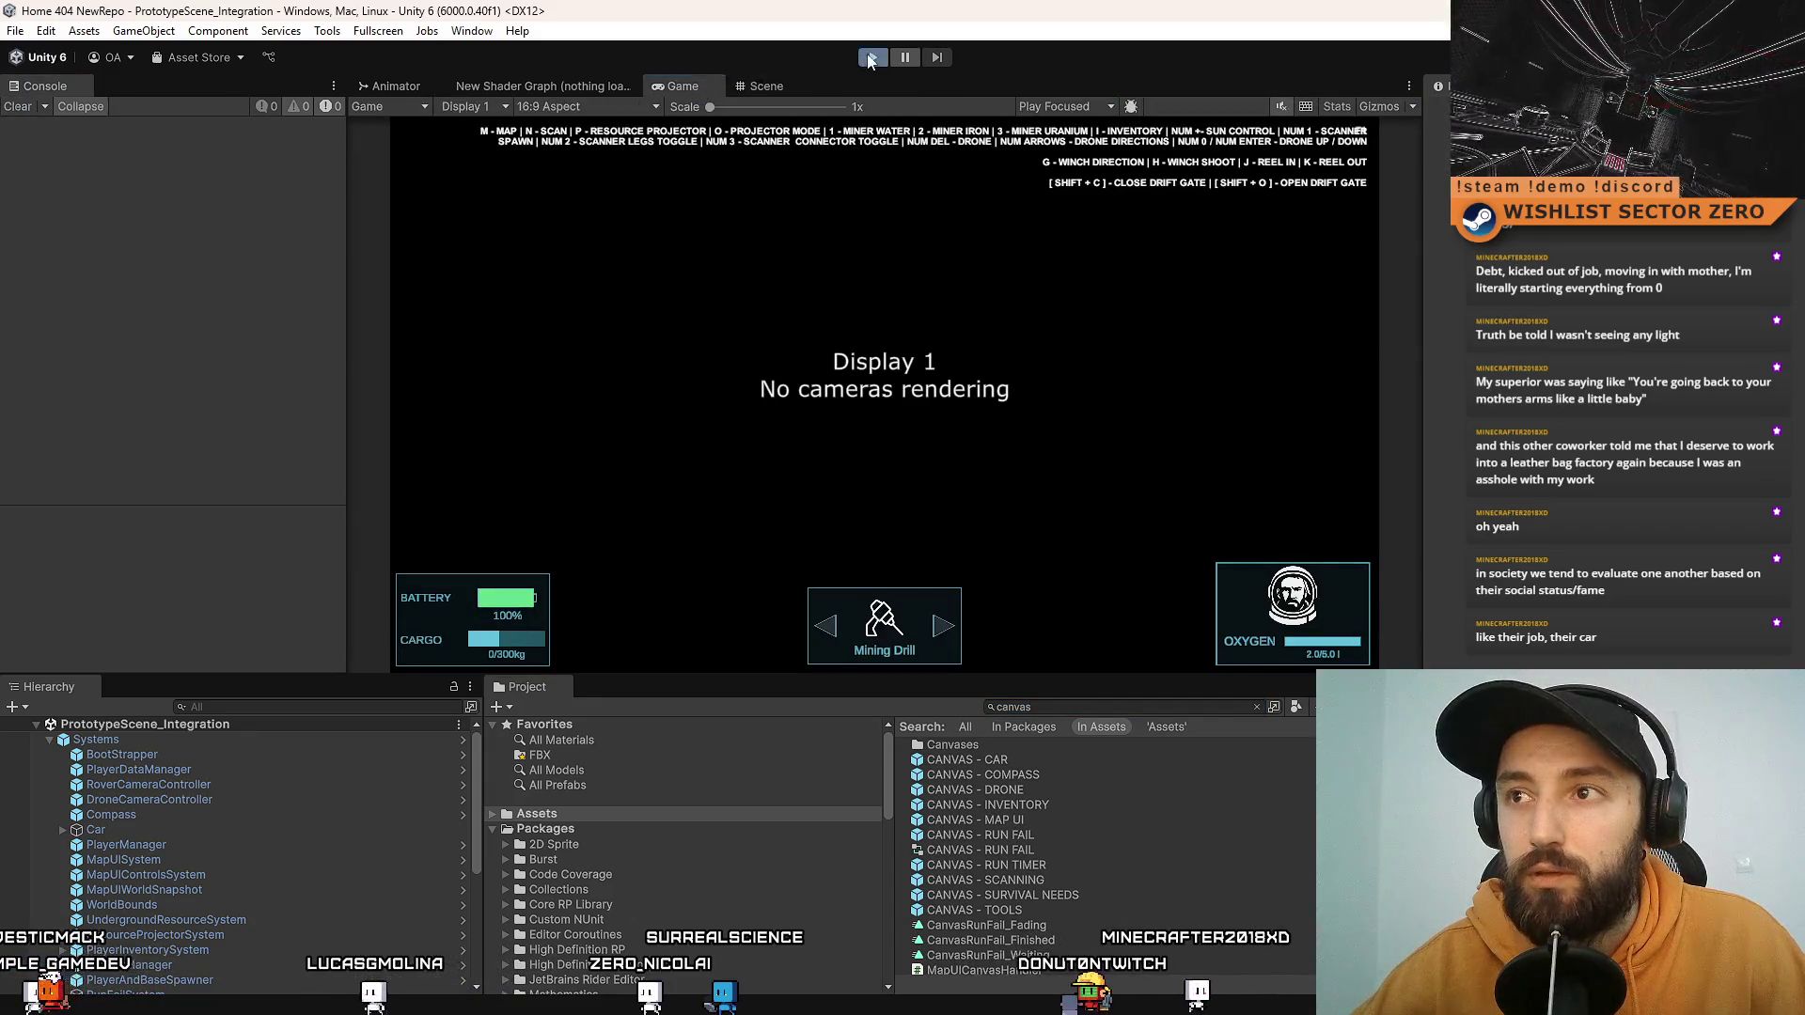
key(ctrl+p)
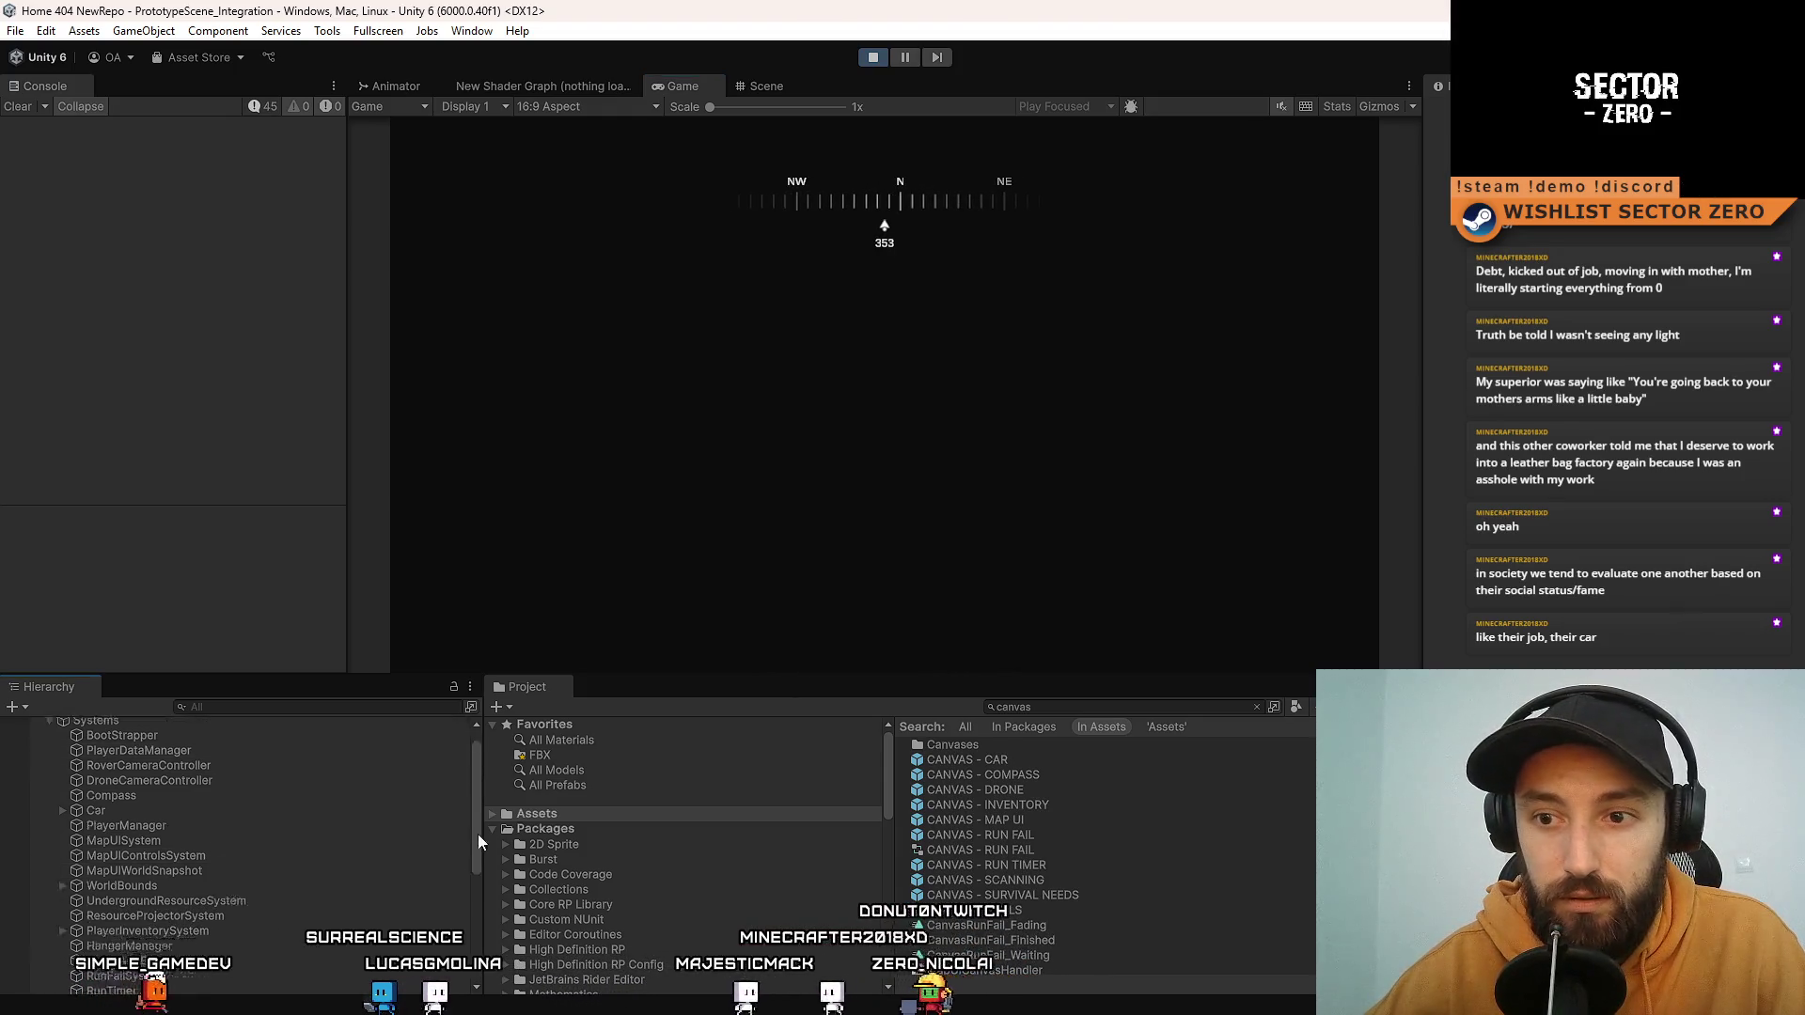
key(ctrl+f)
text(canvas)
click(280, 831)
click(277, 706)
key(ctrl+a)
key(BackSpace)
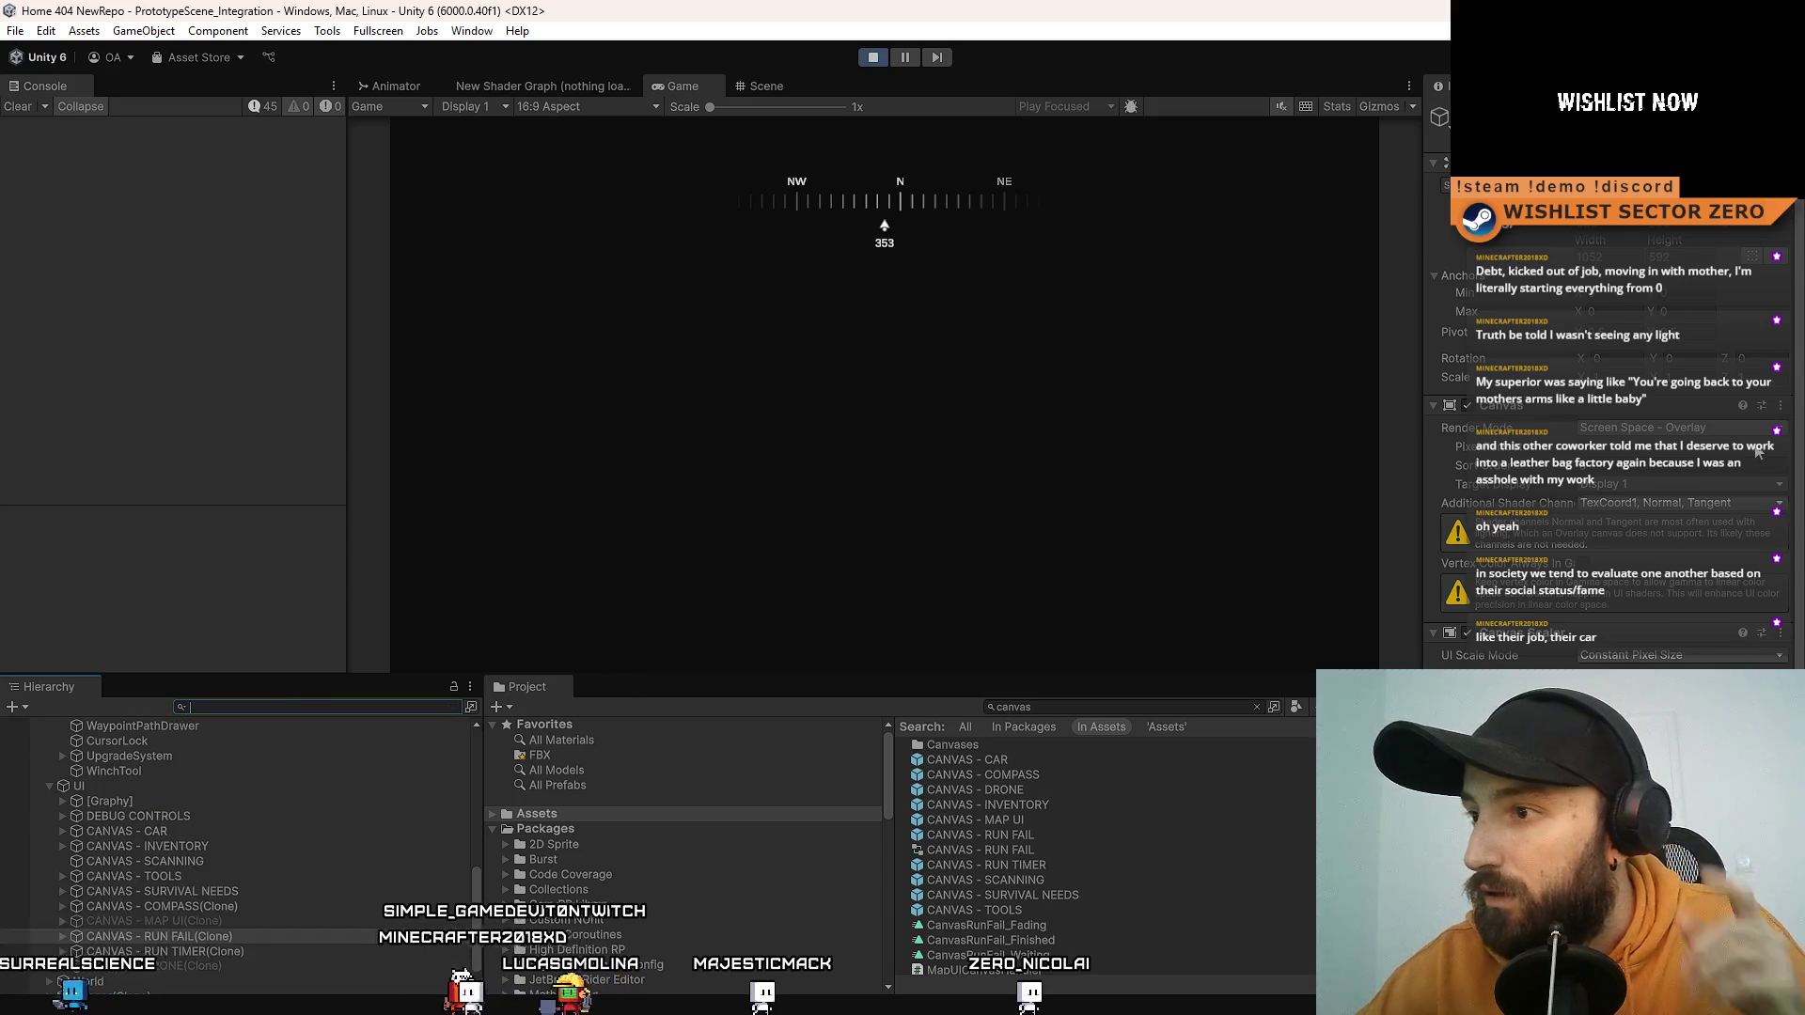
scroll(1800, 336, down, 3)
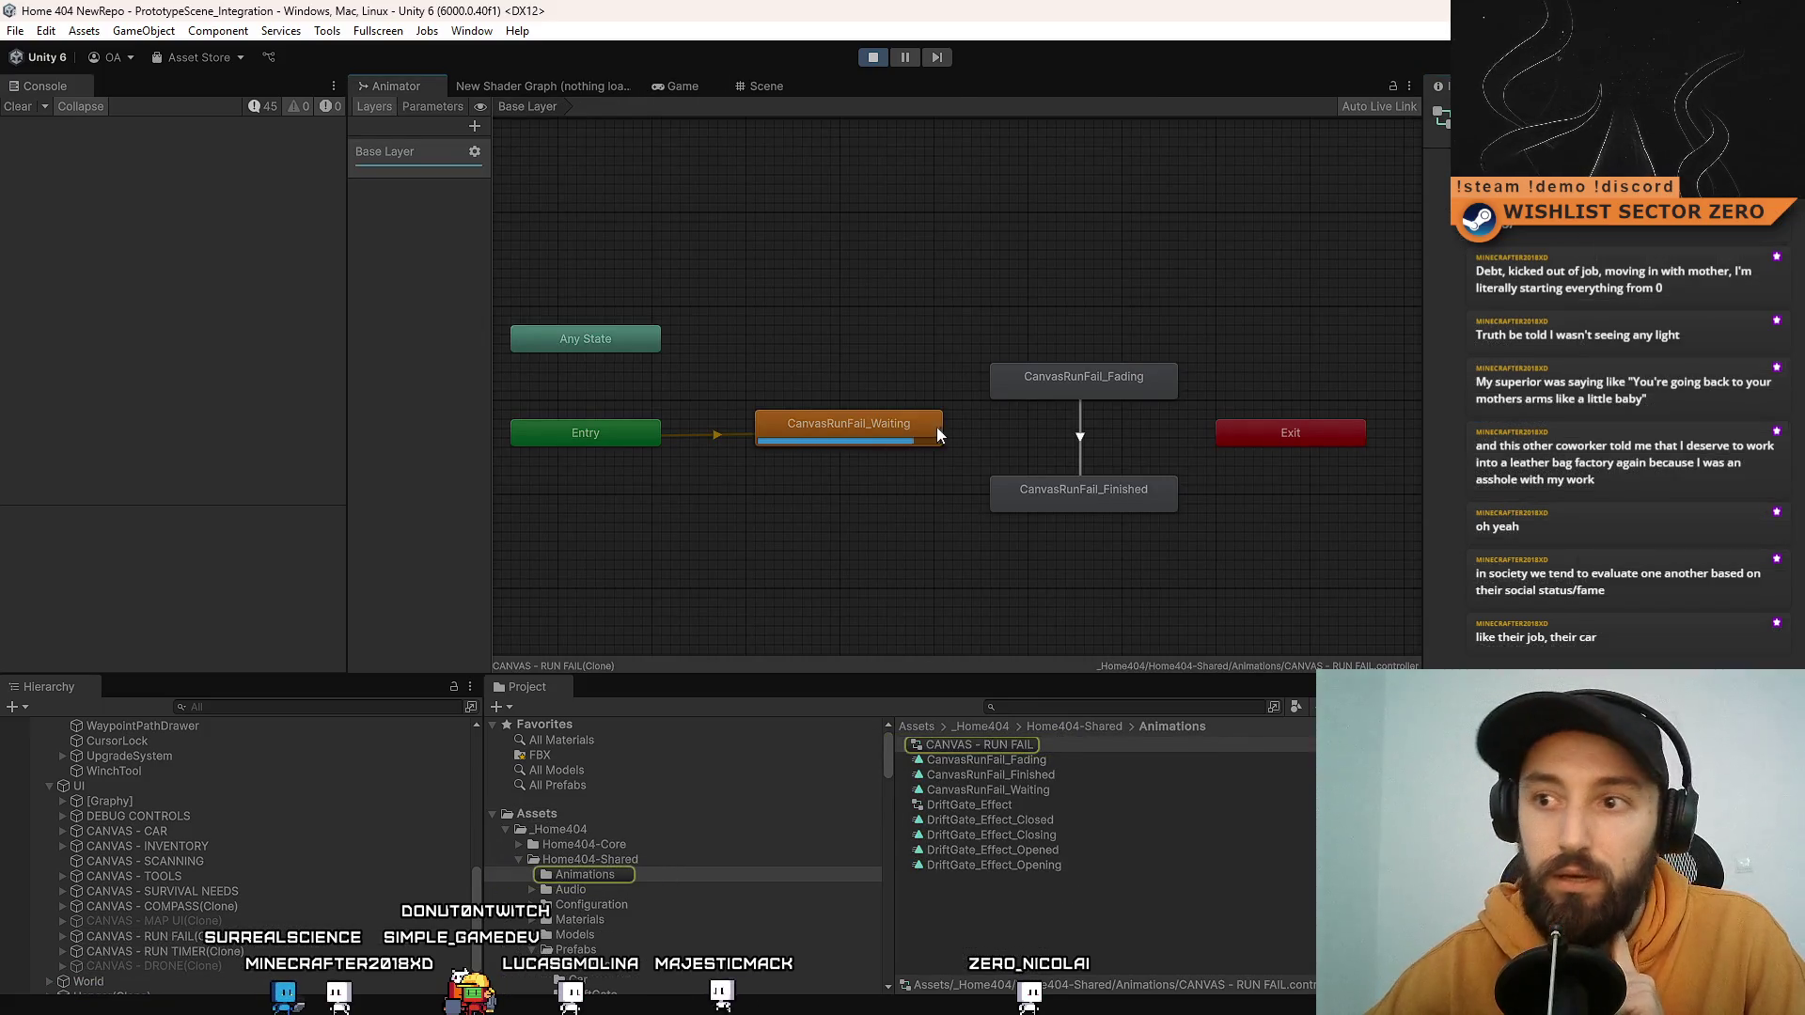
Step: Stop the game and open the CANVAS - RUN FAIL prefab found by a Project search
click(908, 435)
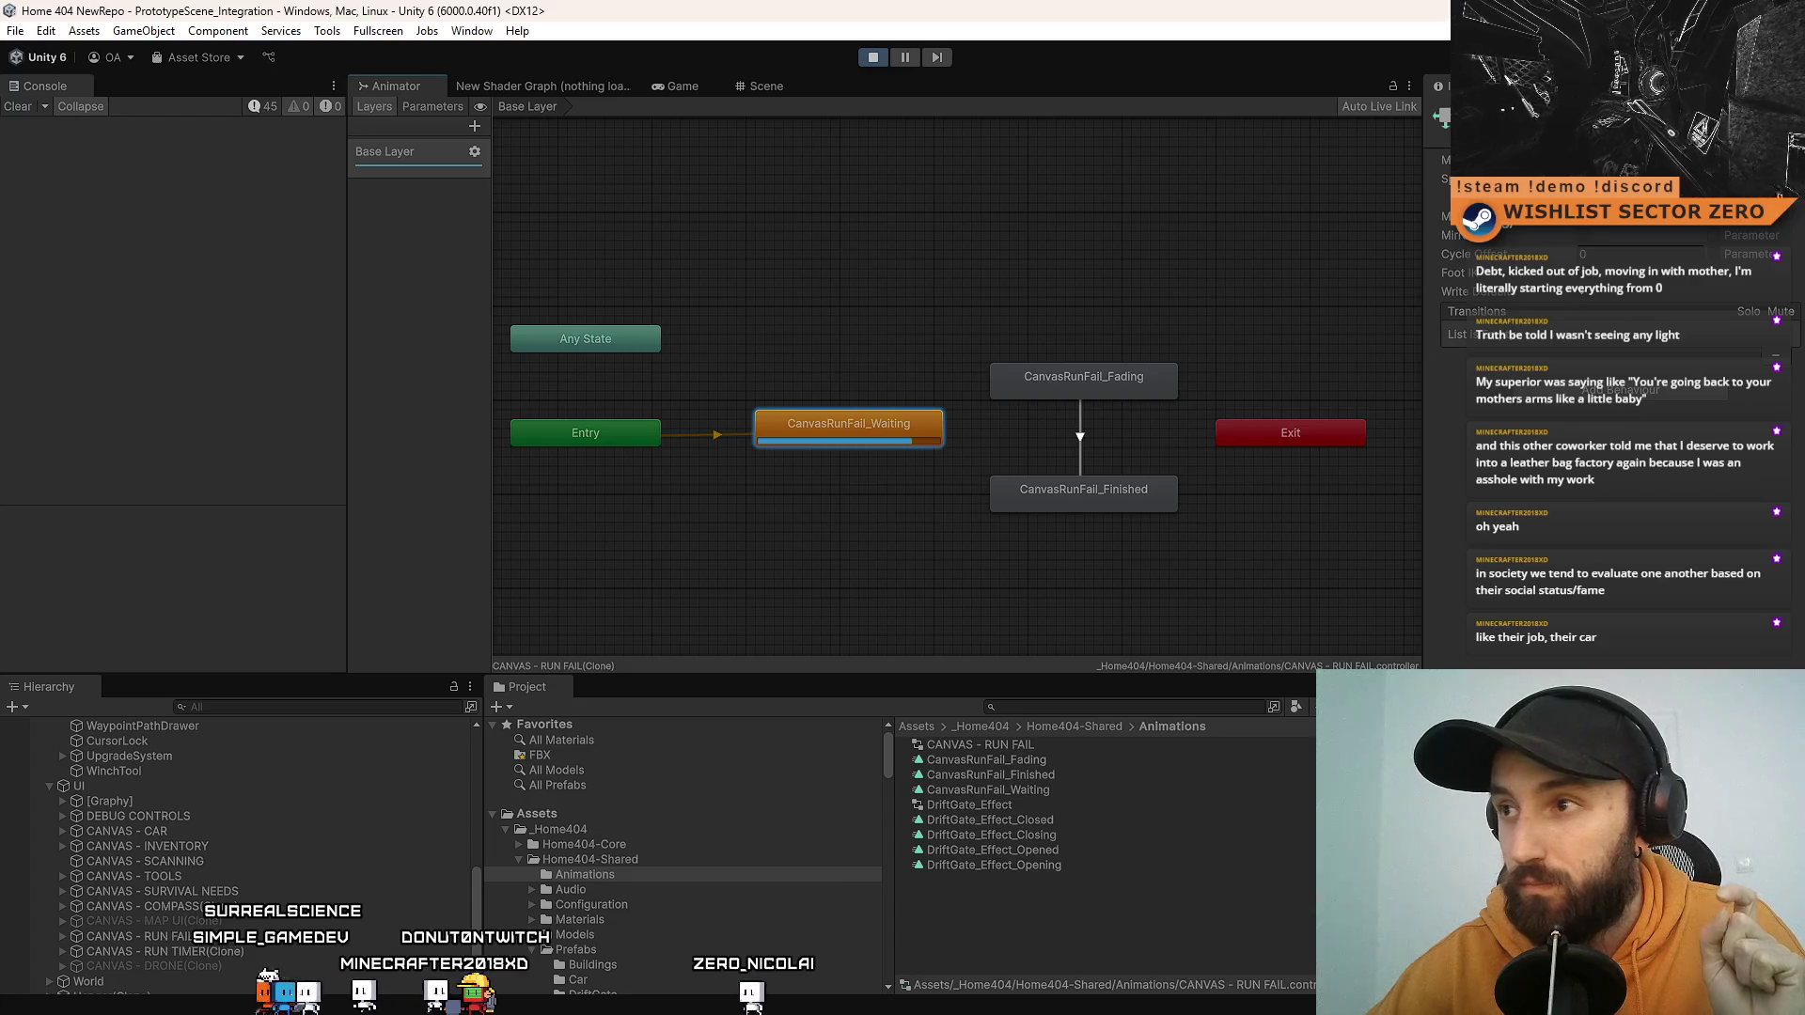
click(873, 55)
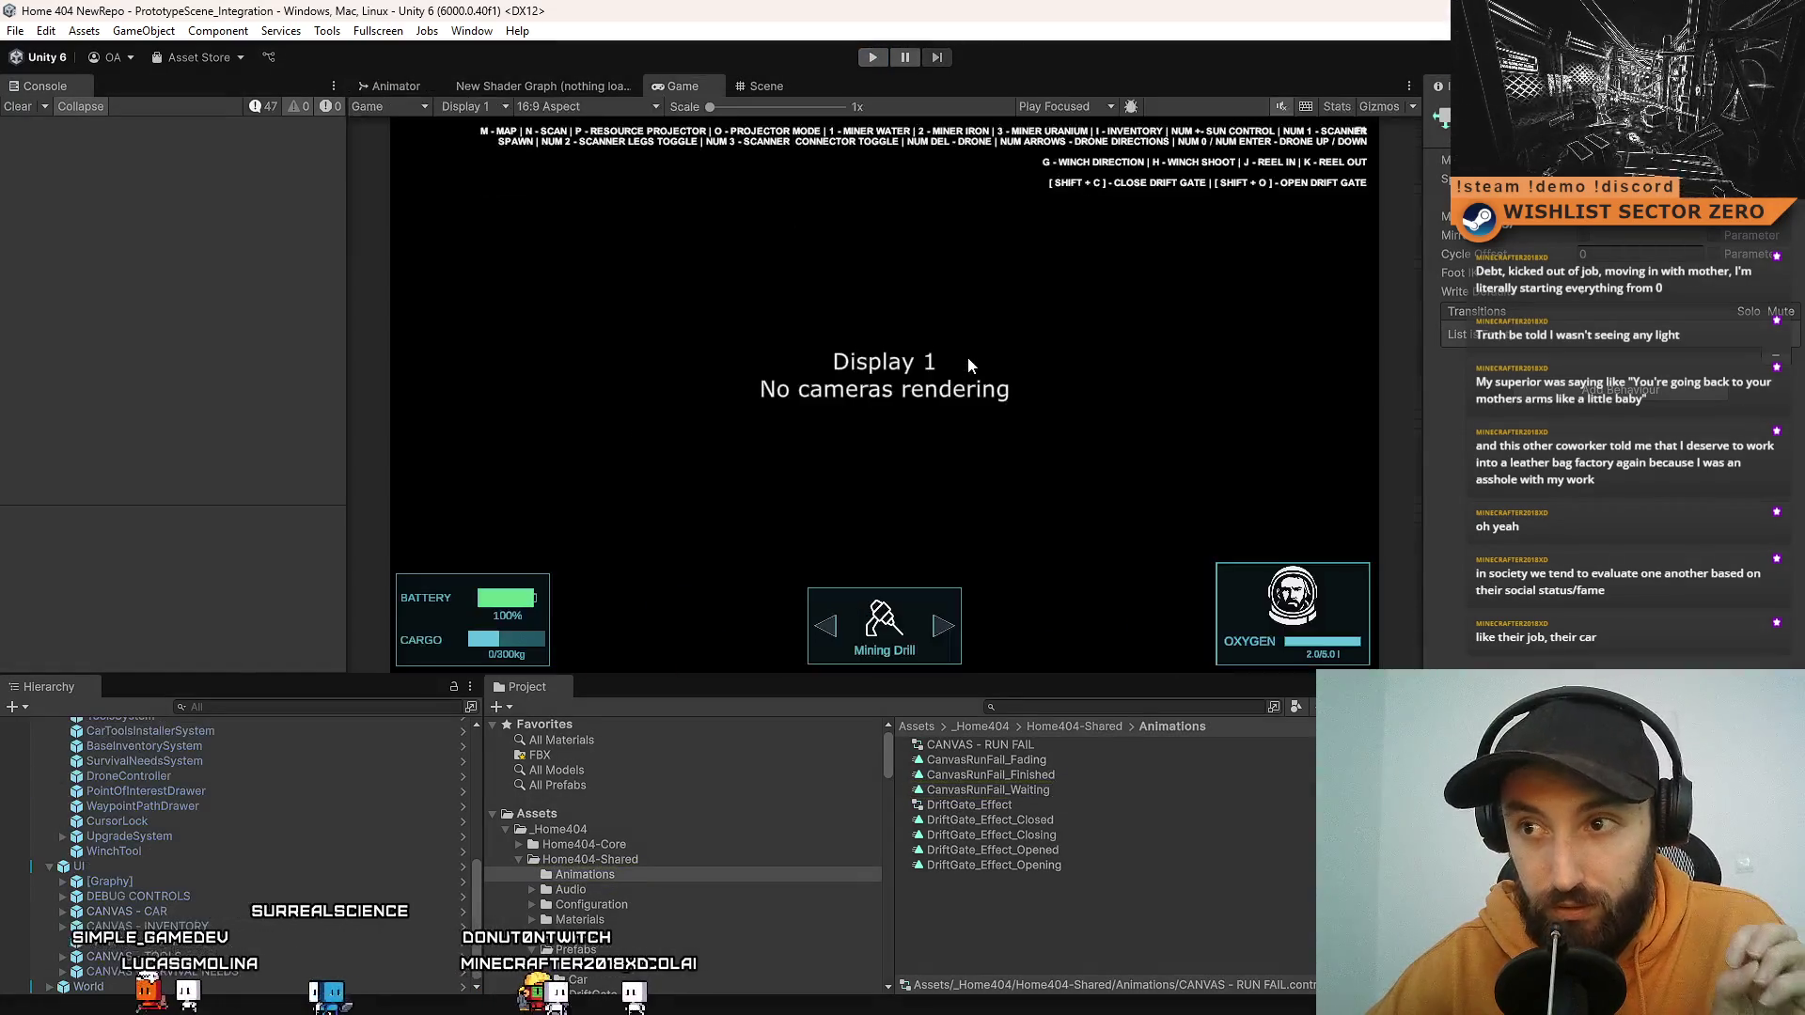
click(1039, 805)
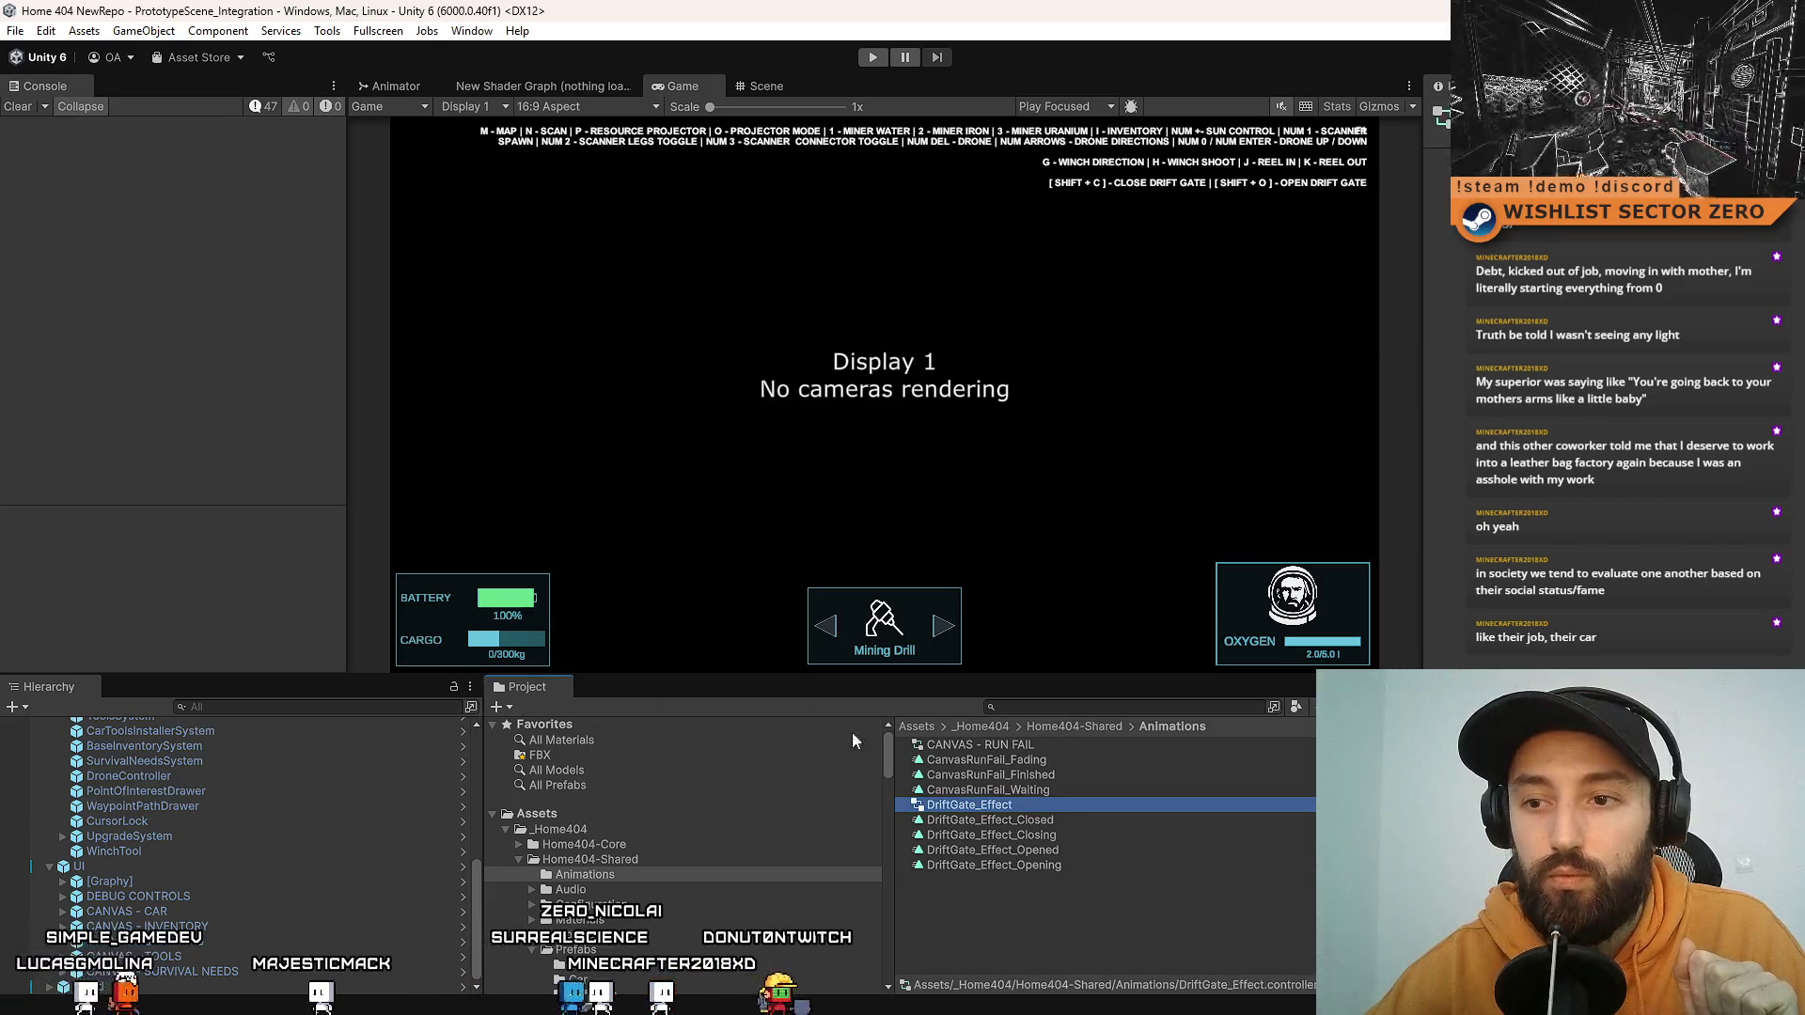
click(1153, 708)
text(canvas run)
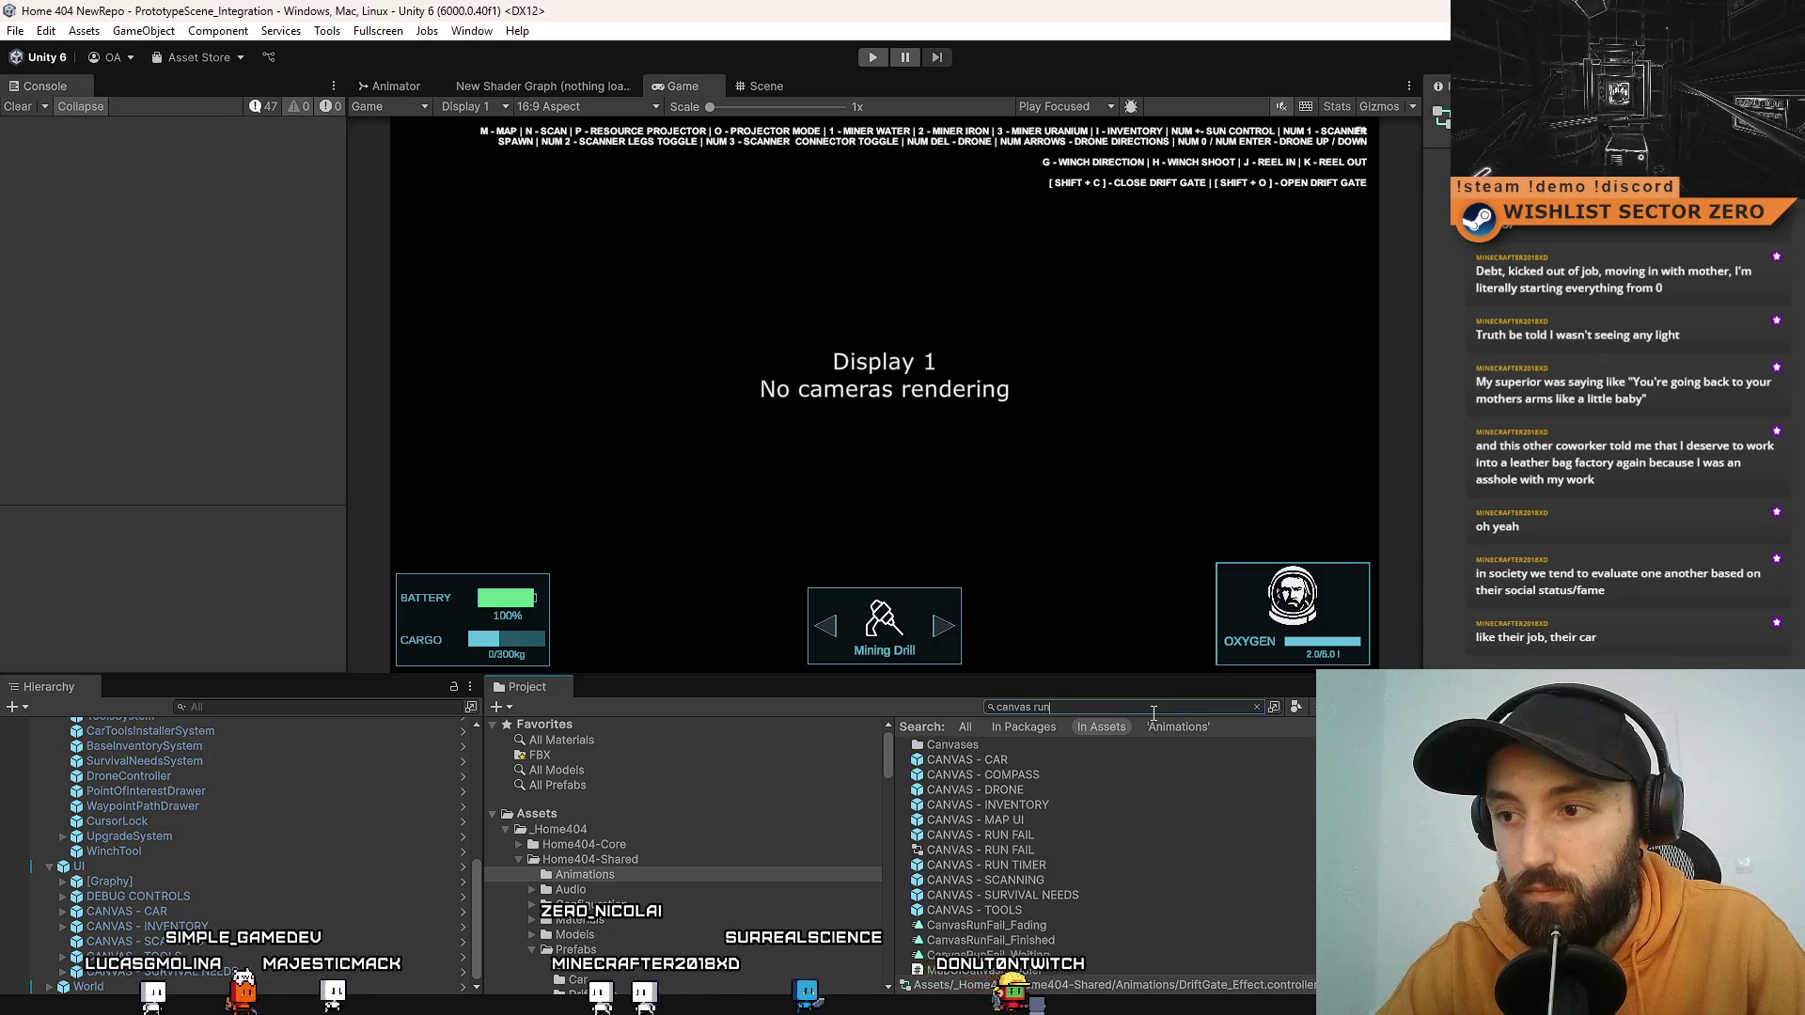
key(BackSpace)
key(BackSpace)
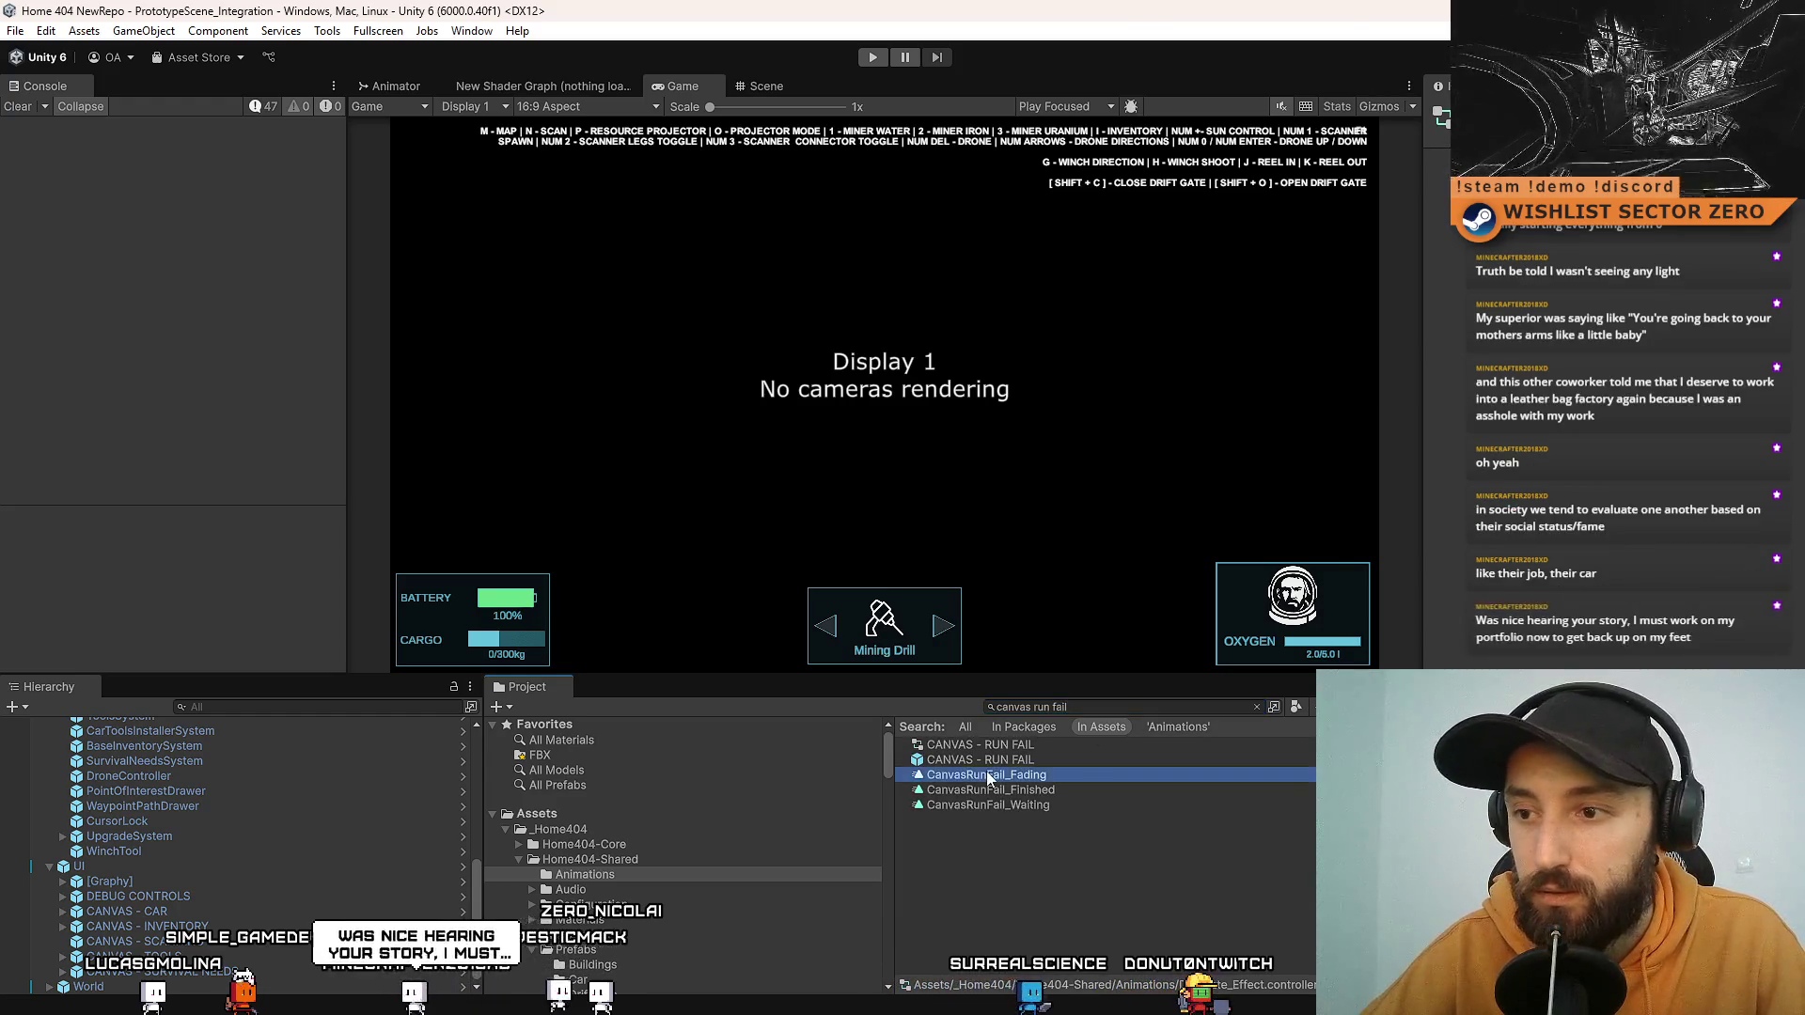
click(1081, 760)
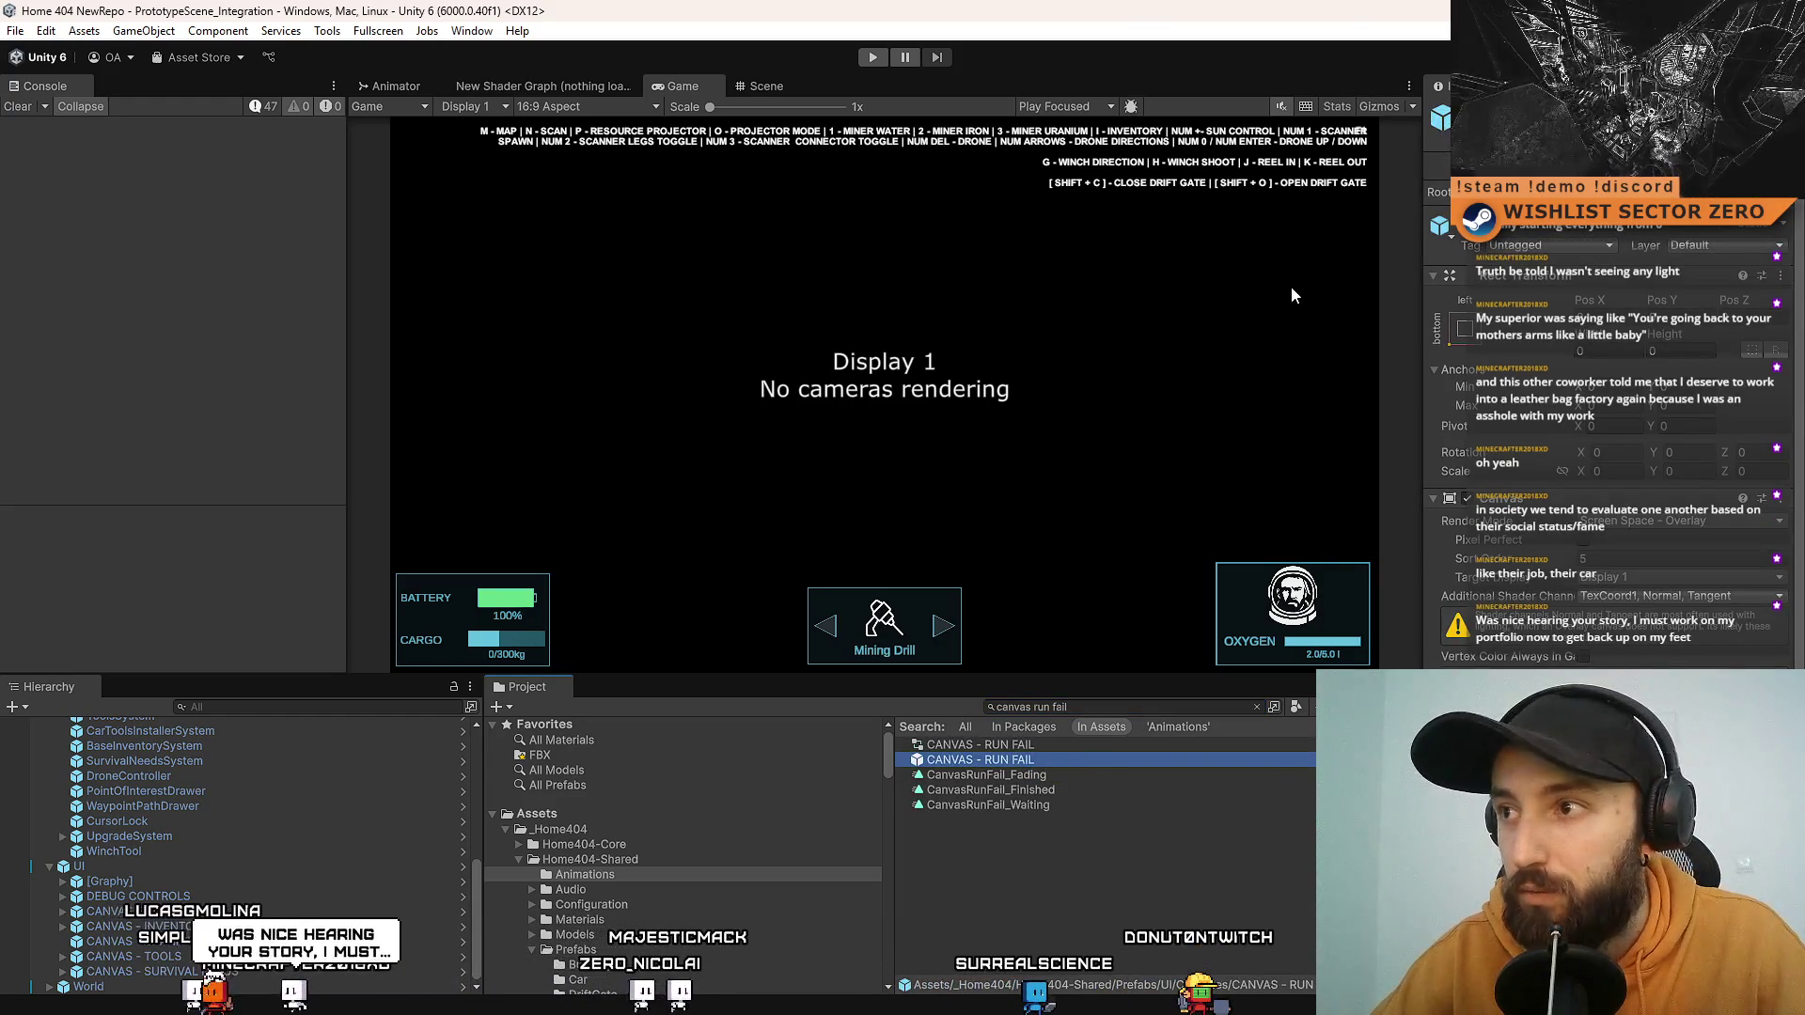
key(Return)
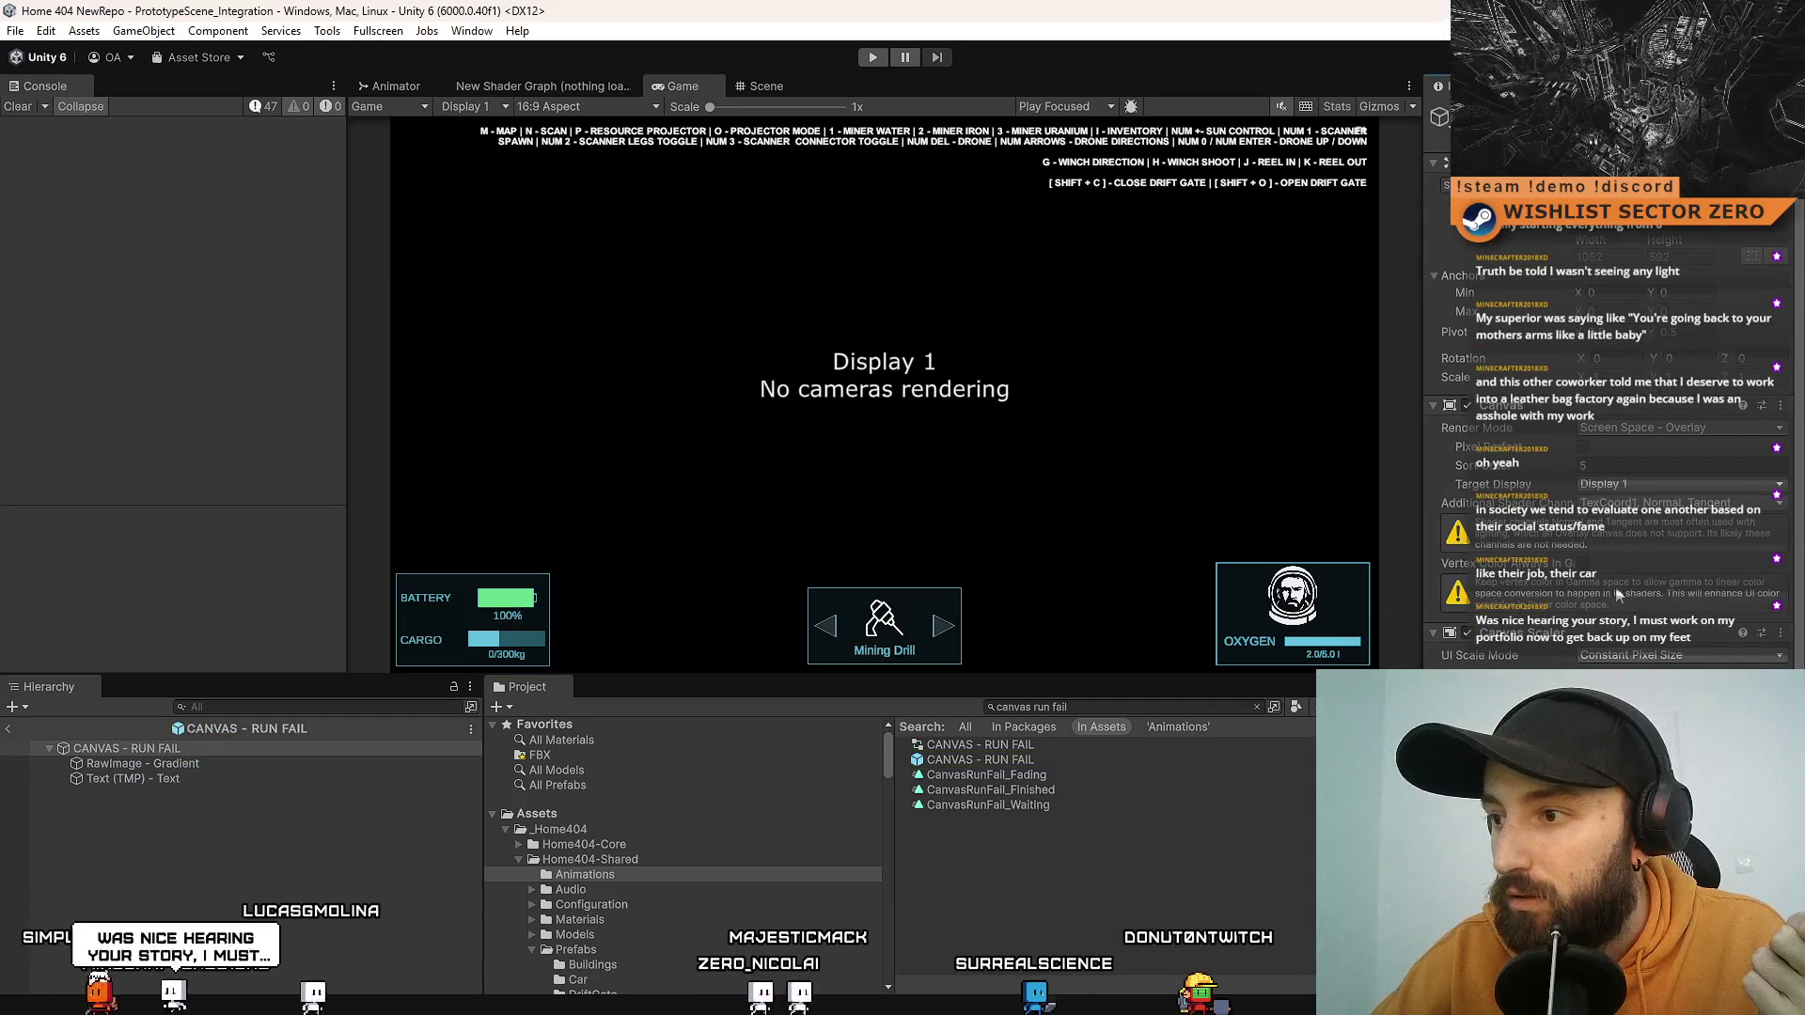
Step: Open the prefab's animator, check the Waiting state and its transition, and open the CanvasRunFail_Waiting clip
double_click(980, 745)
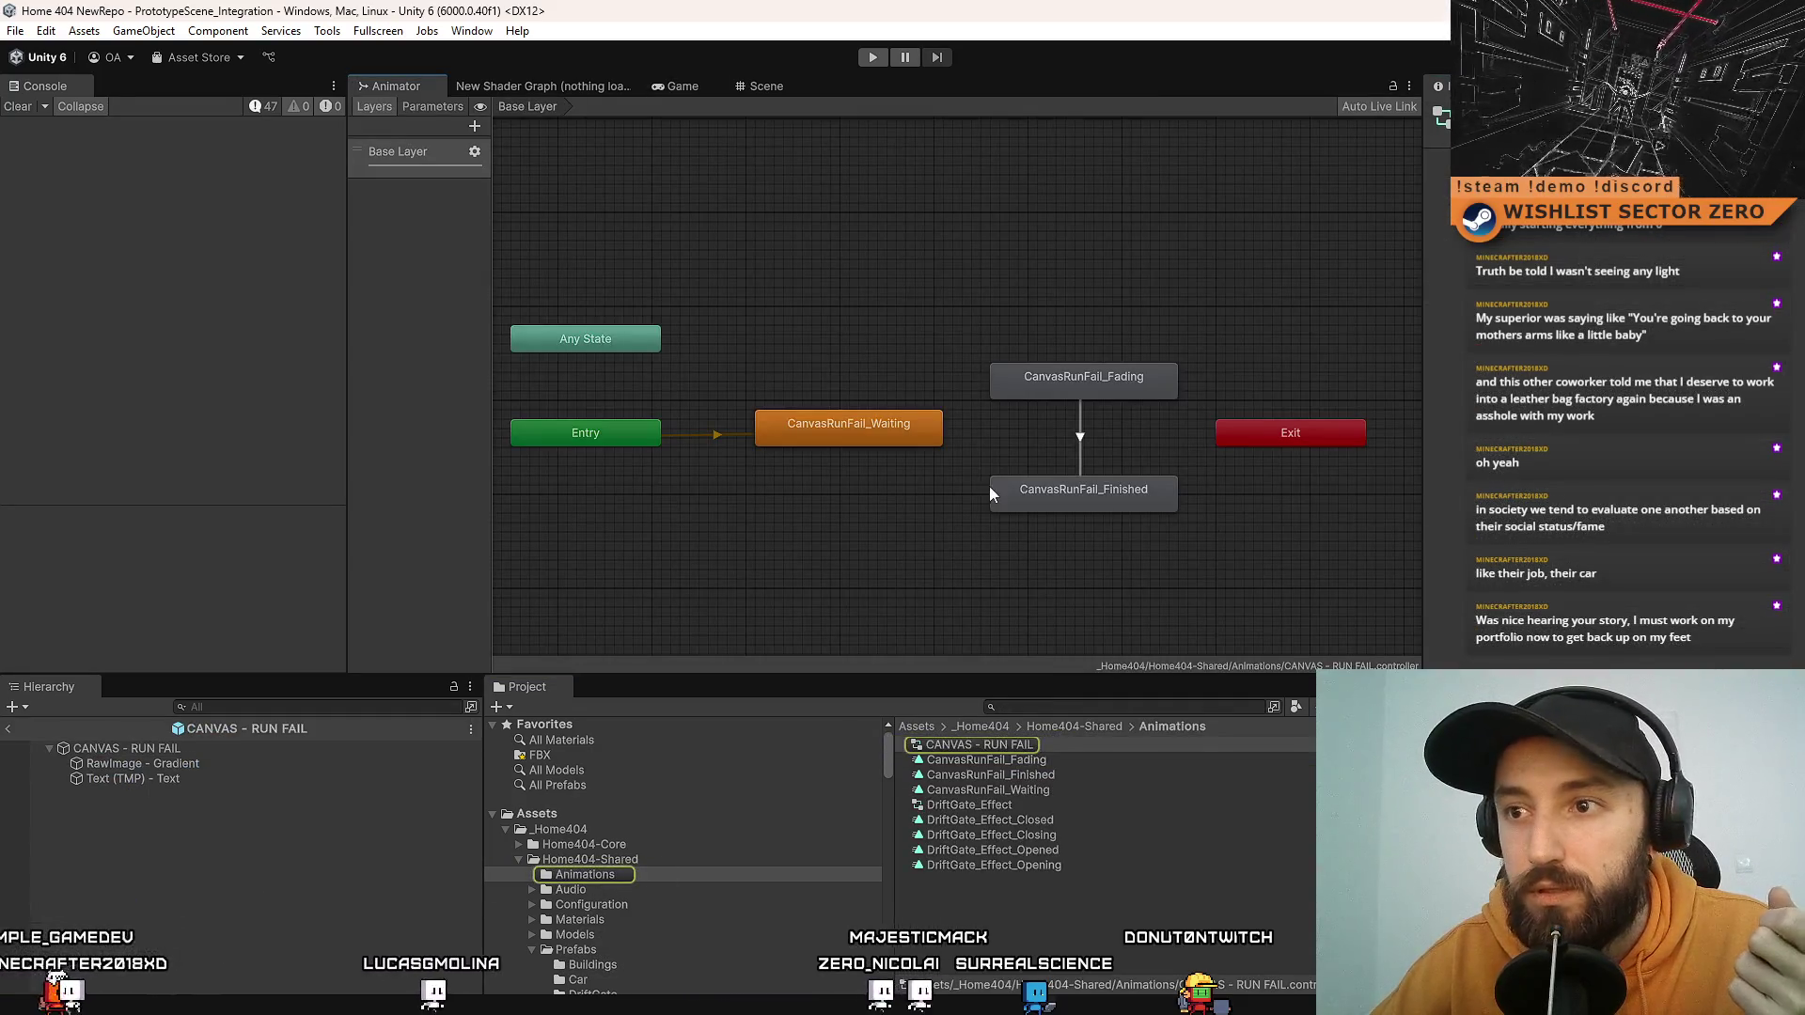
click(876, 425)
click(1081, 438)
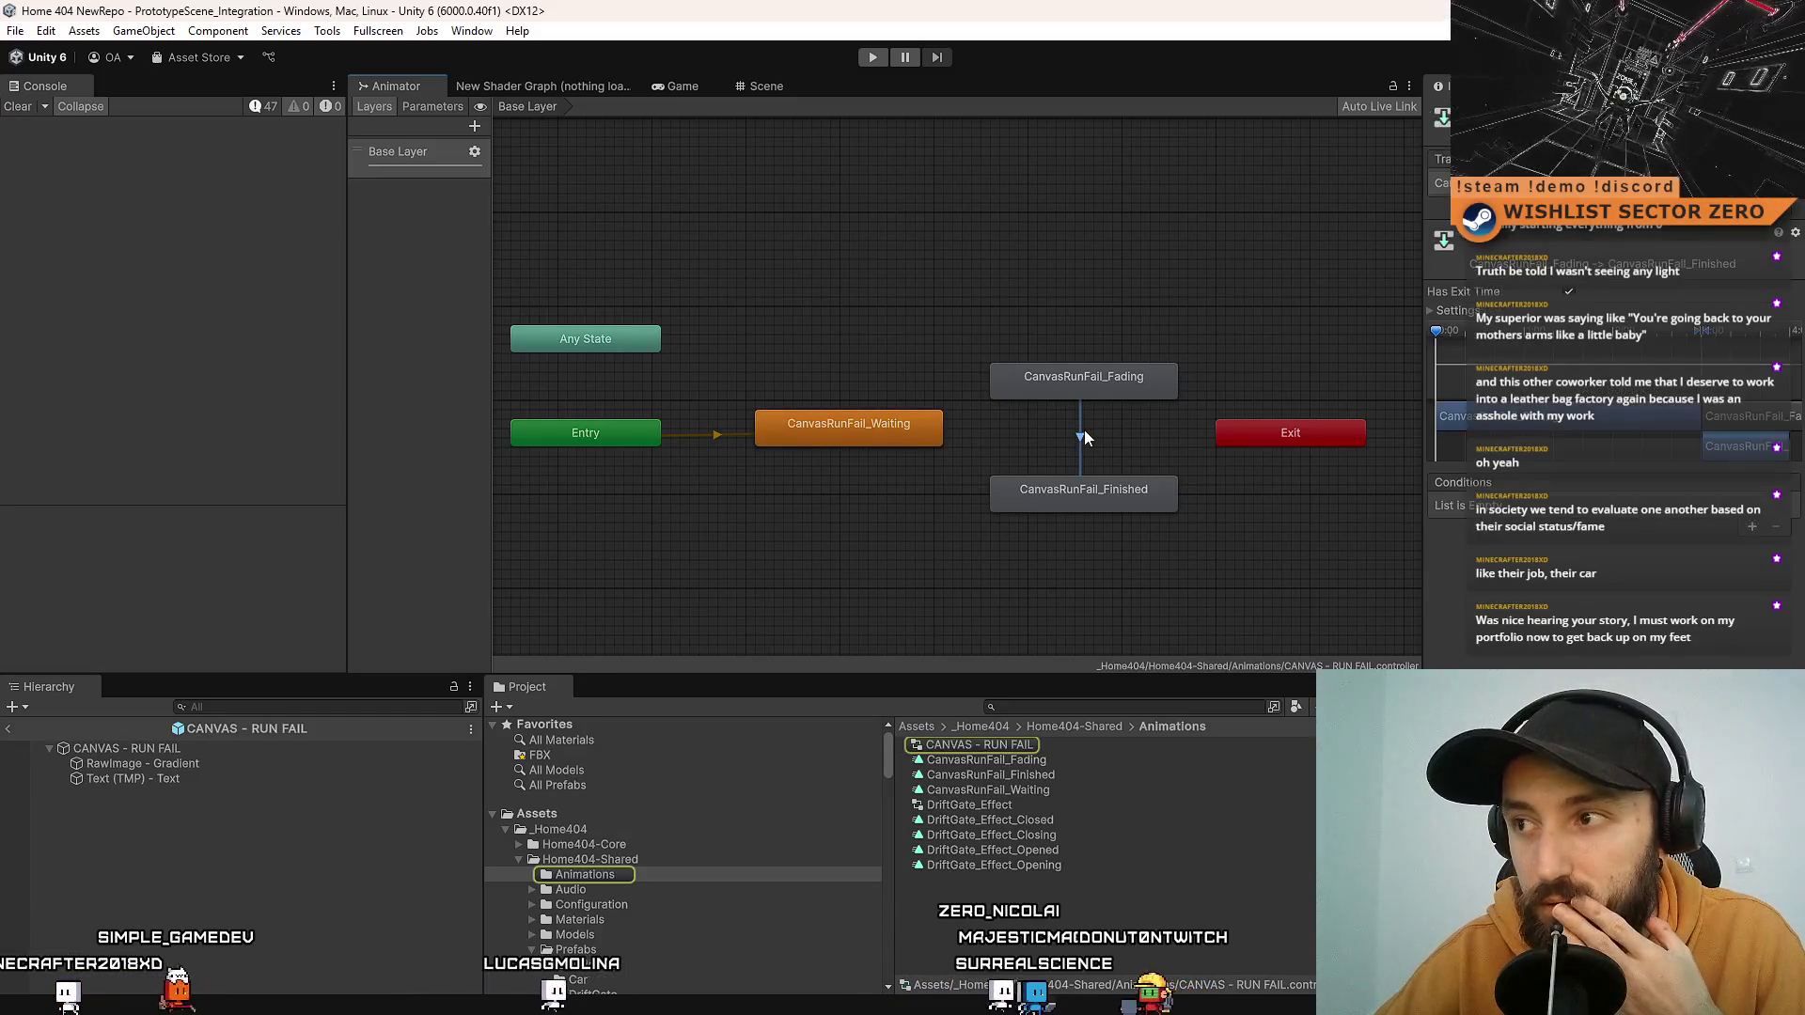
click(865, 438)
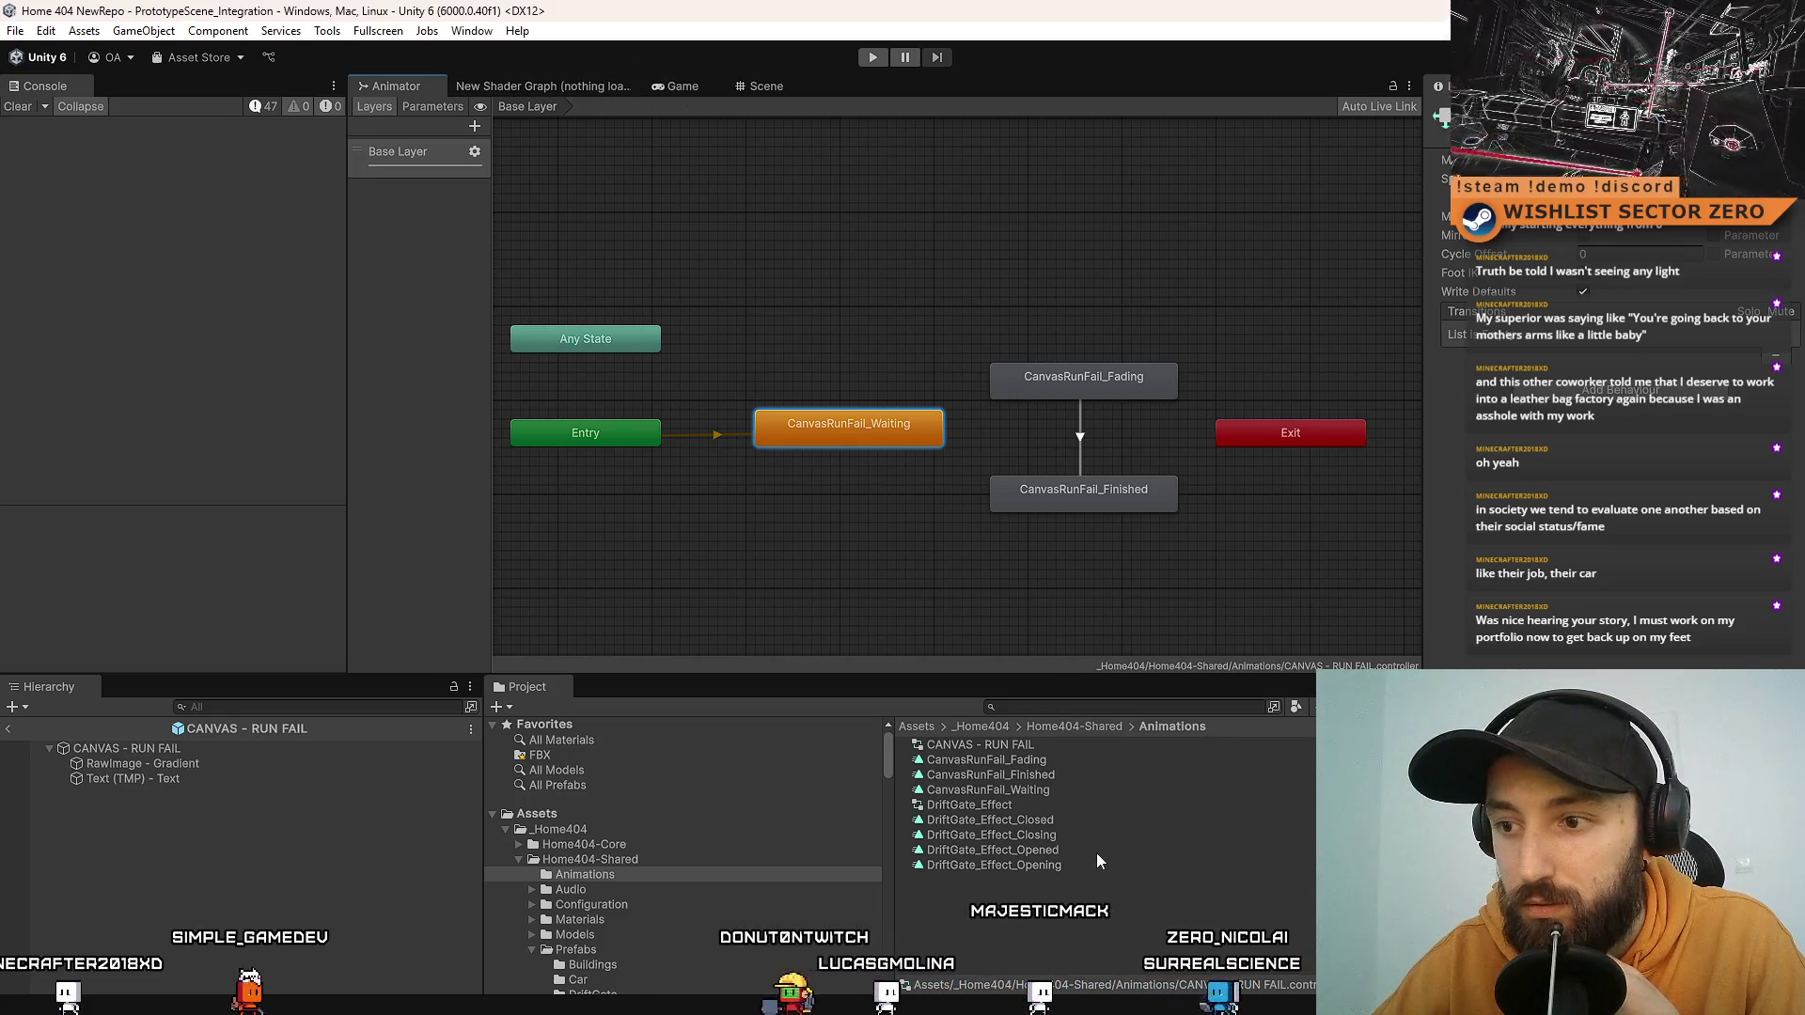
double_click(1068, 787)
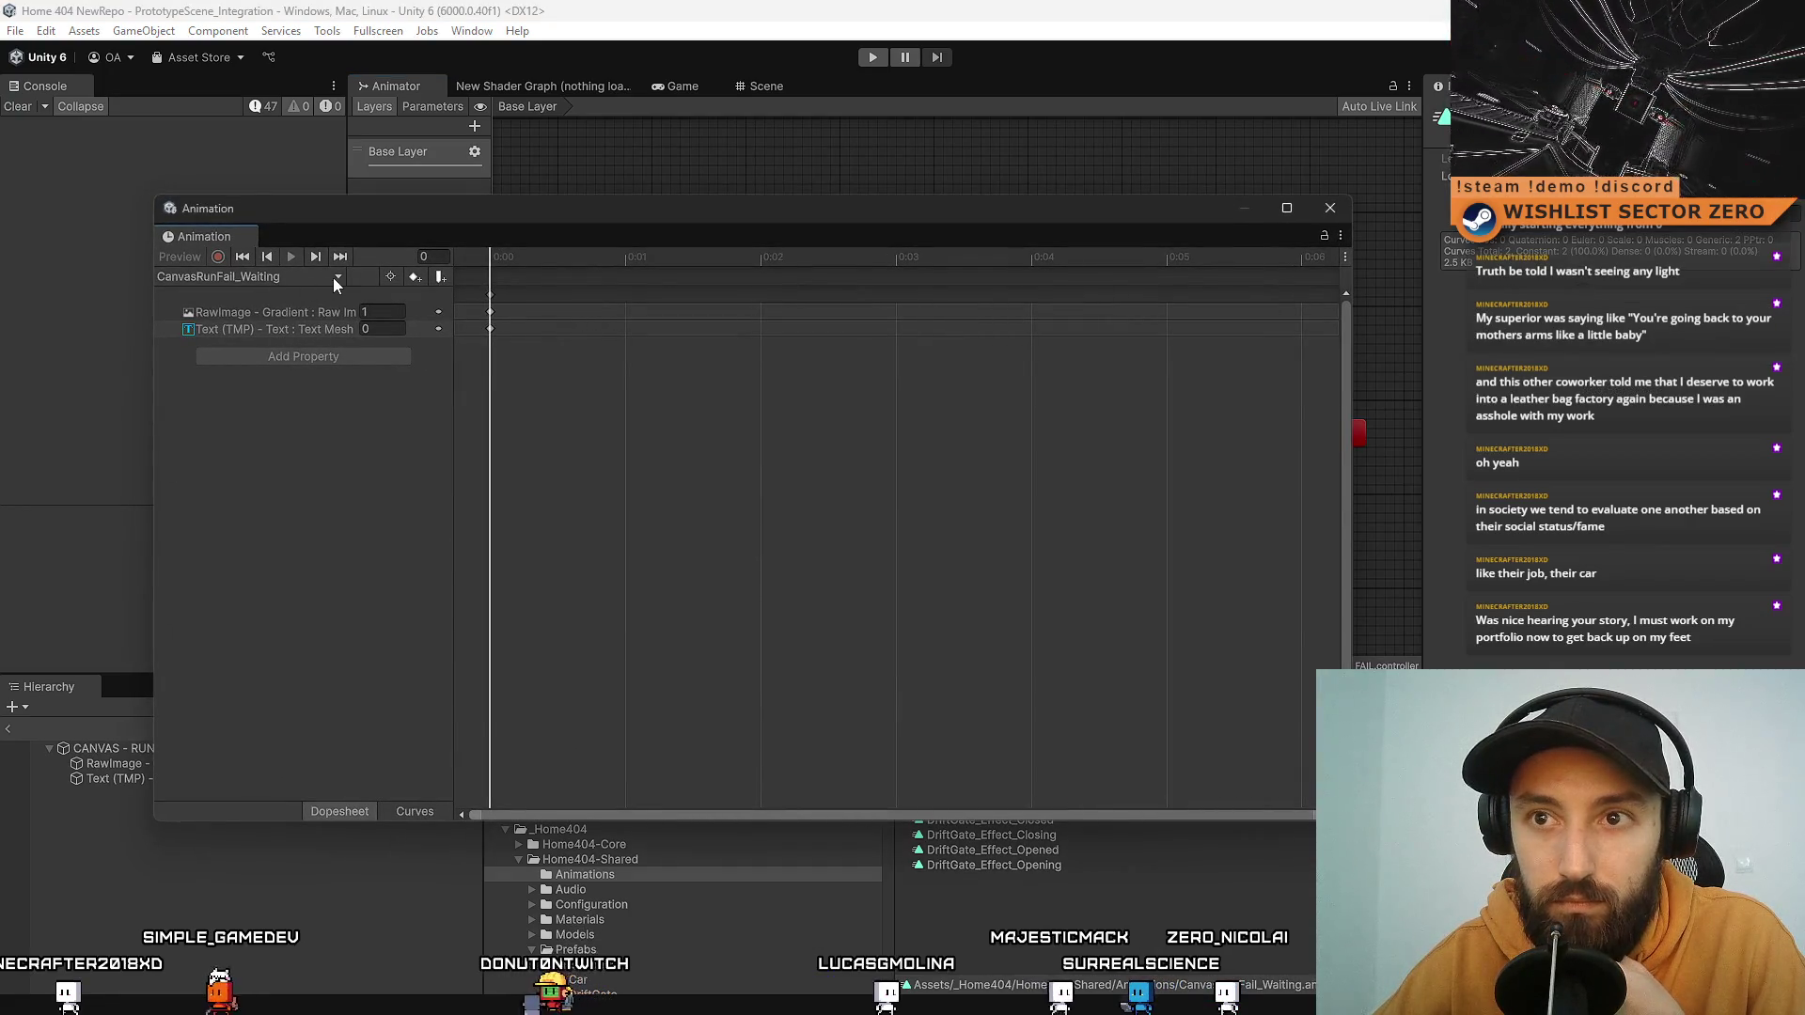
Step: Set the CanvasRunFail_Waiting clip's RawImage - Gradient keyframe to 0 and bring the animator graph back into view
mouse_move(458, 222)
mouse_down()
mouse_move(827, 545)
mouse_move(610, 304)
mouse_up()
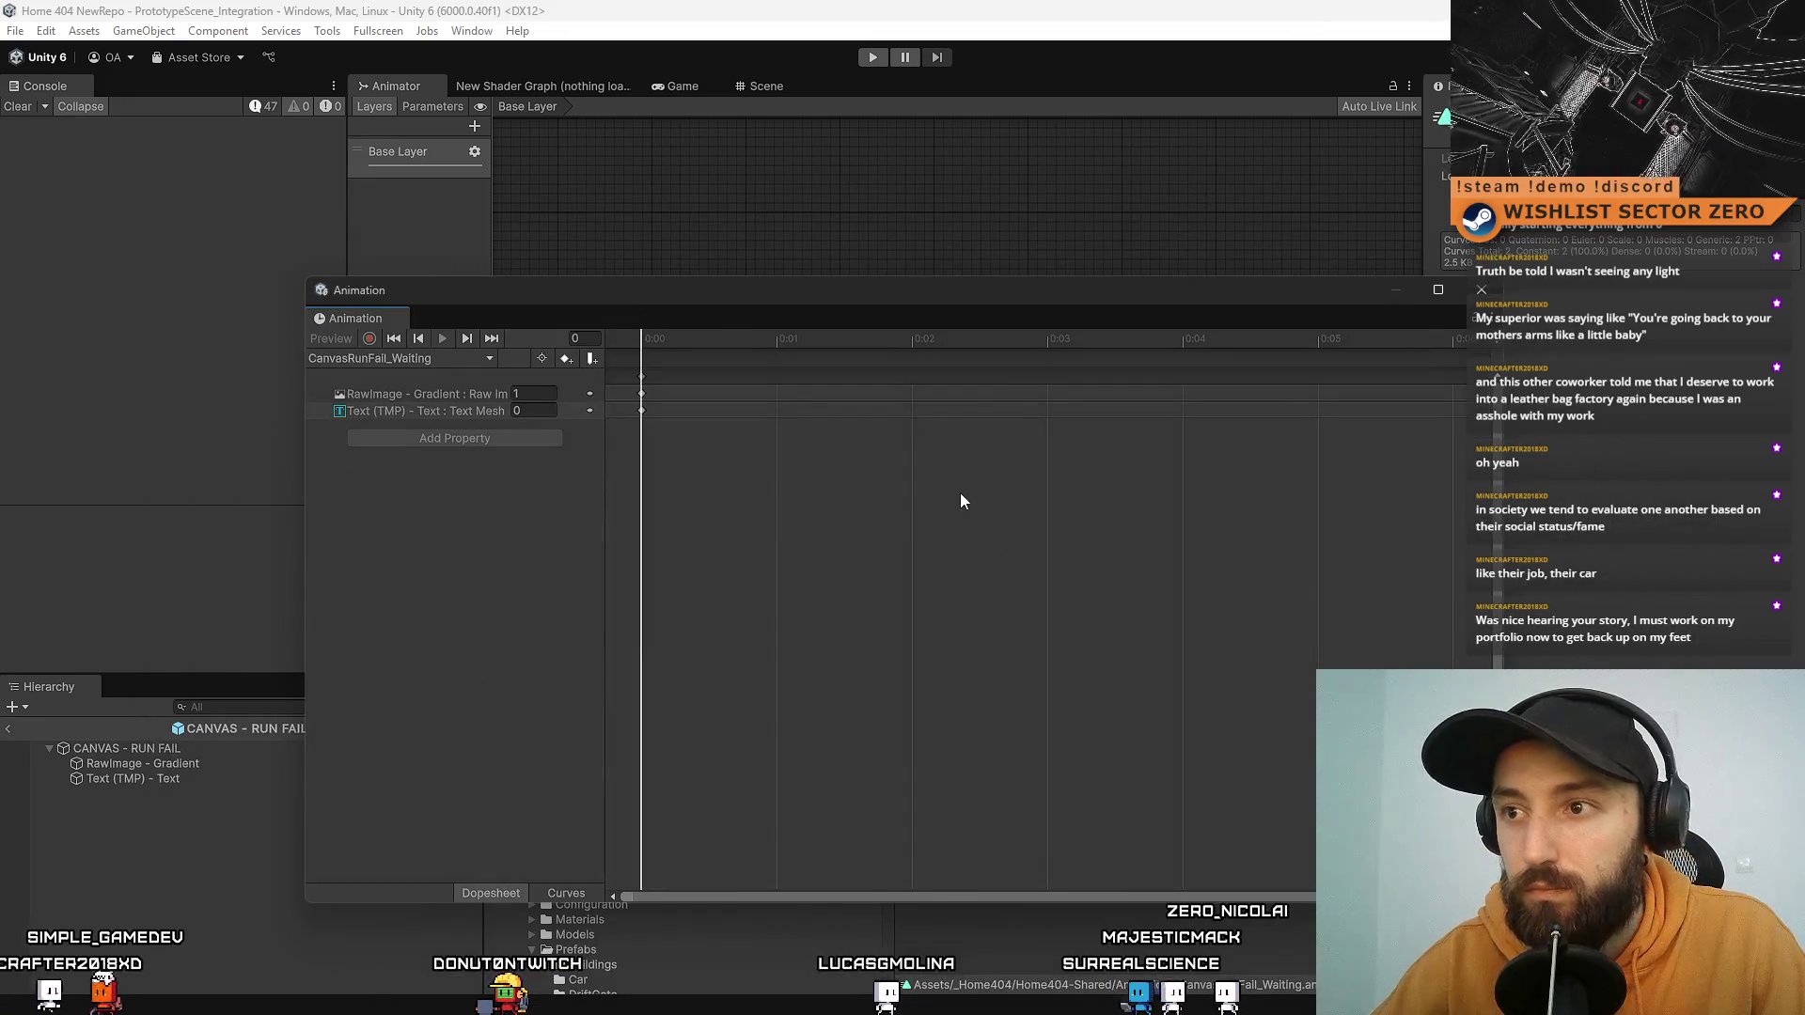
scroll(968, 491, down, 5)
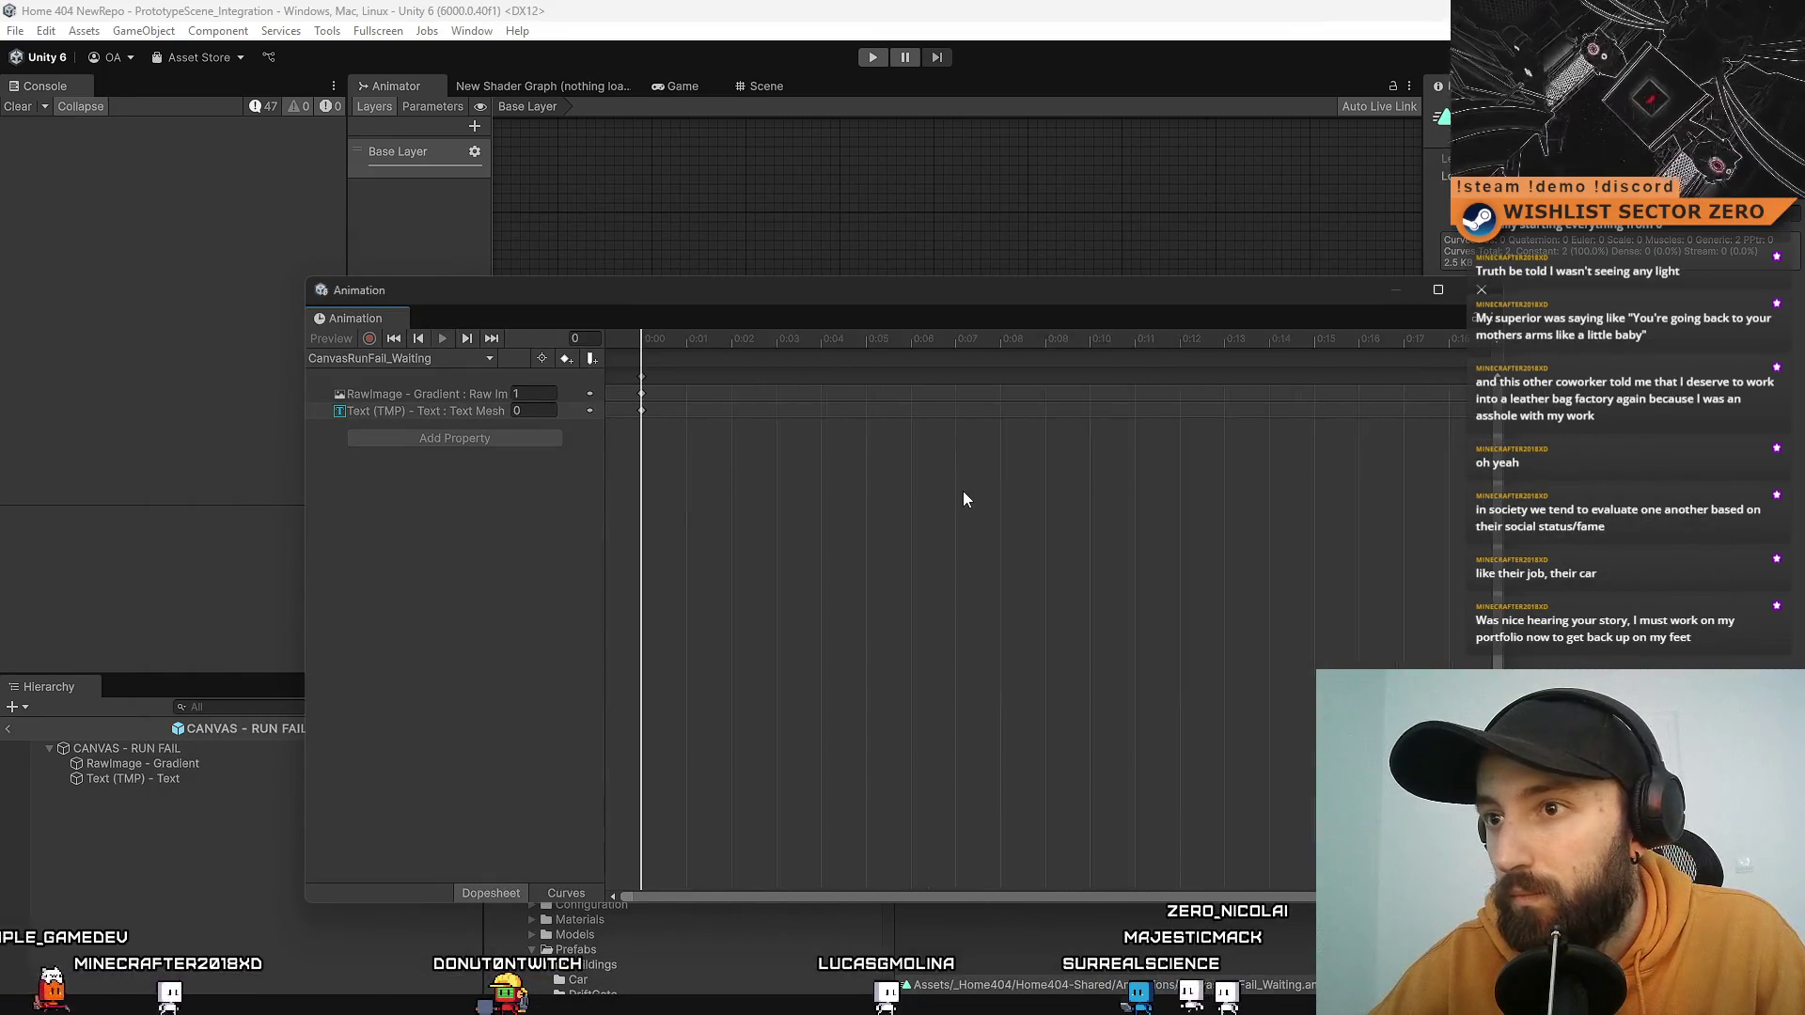
scroll(986, 489, down, 5)
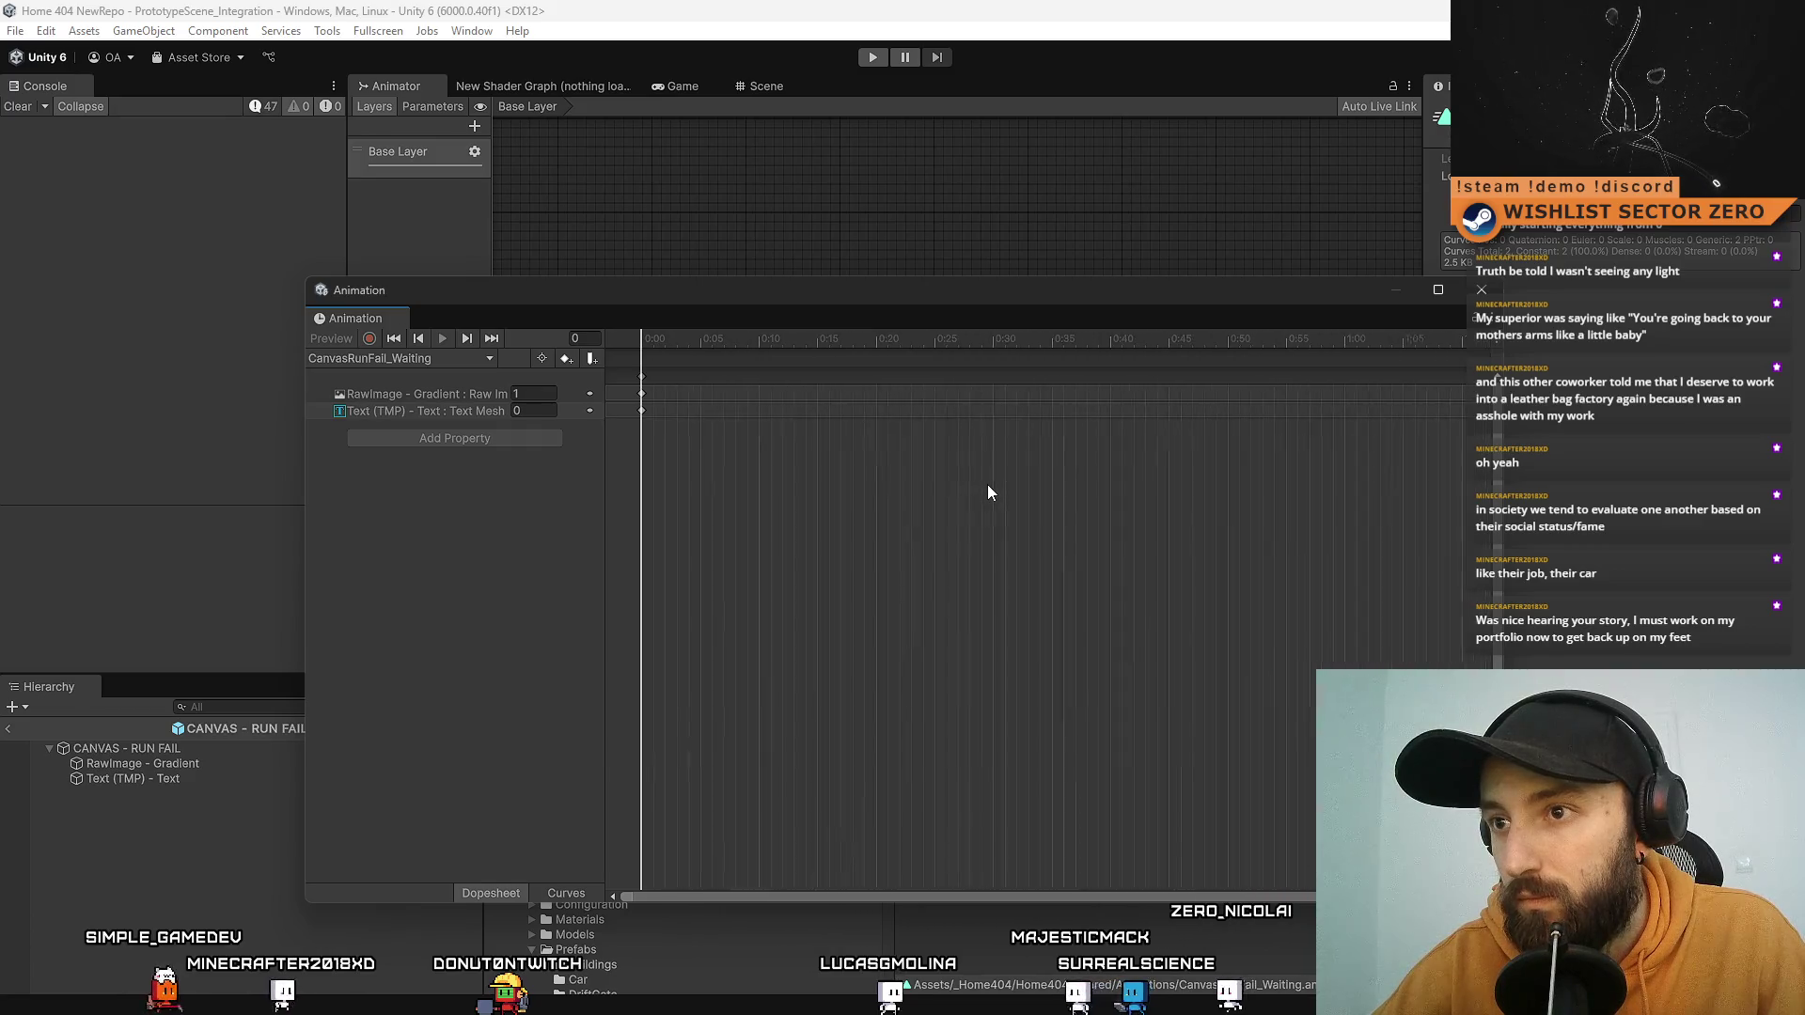
scroll(988, 486, down, 6)
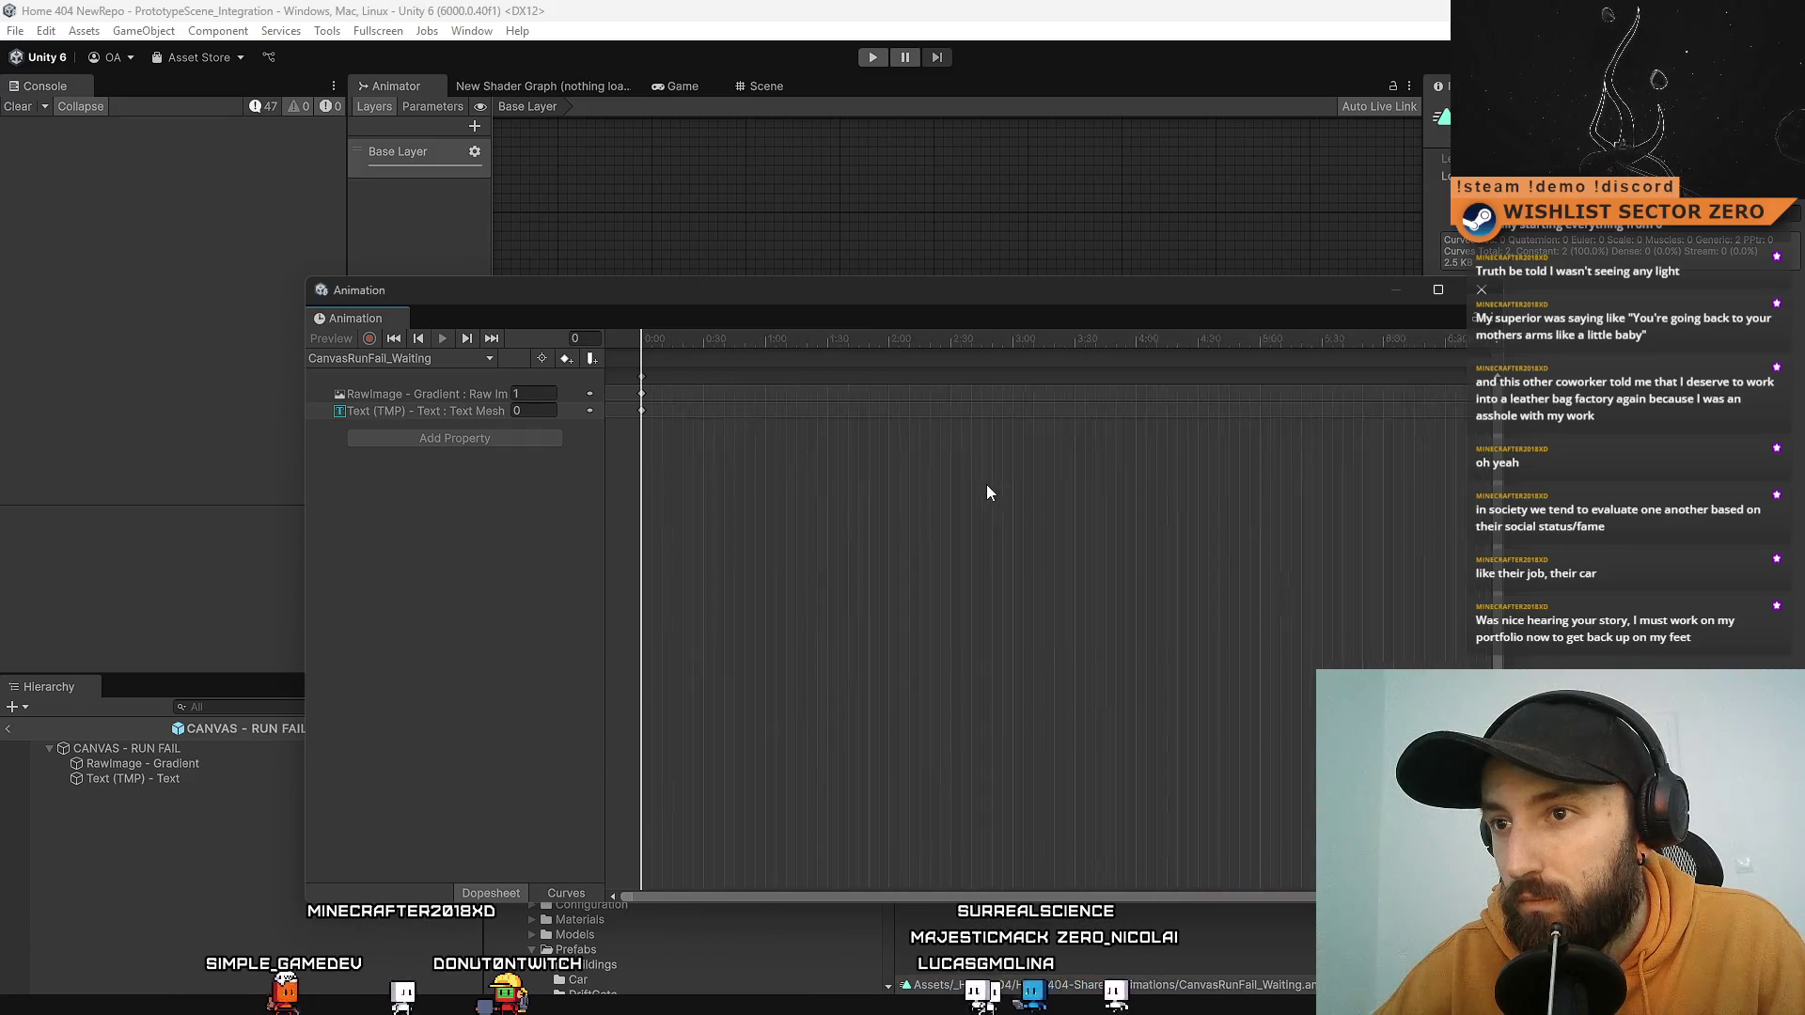
scroll(985, 483, down, 2)
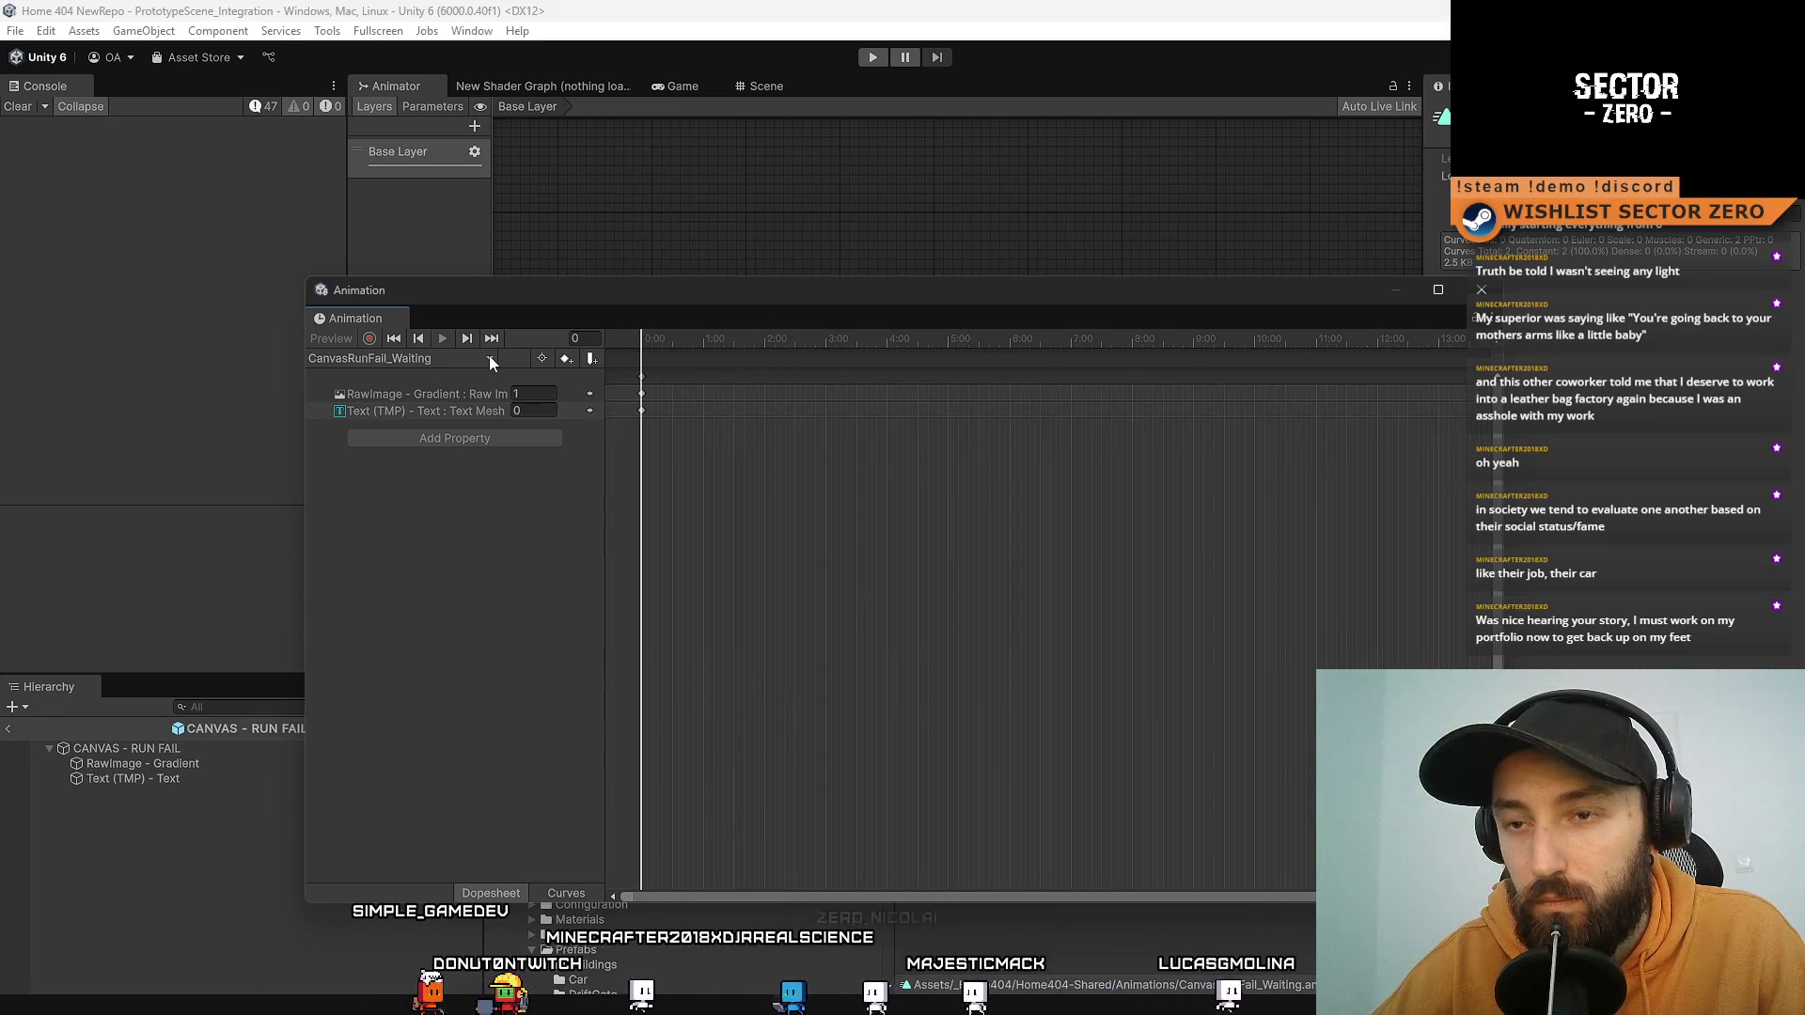
mouse_move(662, 294)
mouse_down()
mouse_move(848, 747)
mouse_move(811, 493)
mouse_move(825, 604)
mouse_move(755, 419)
mouse_move(810, 280)
mouse_up()
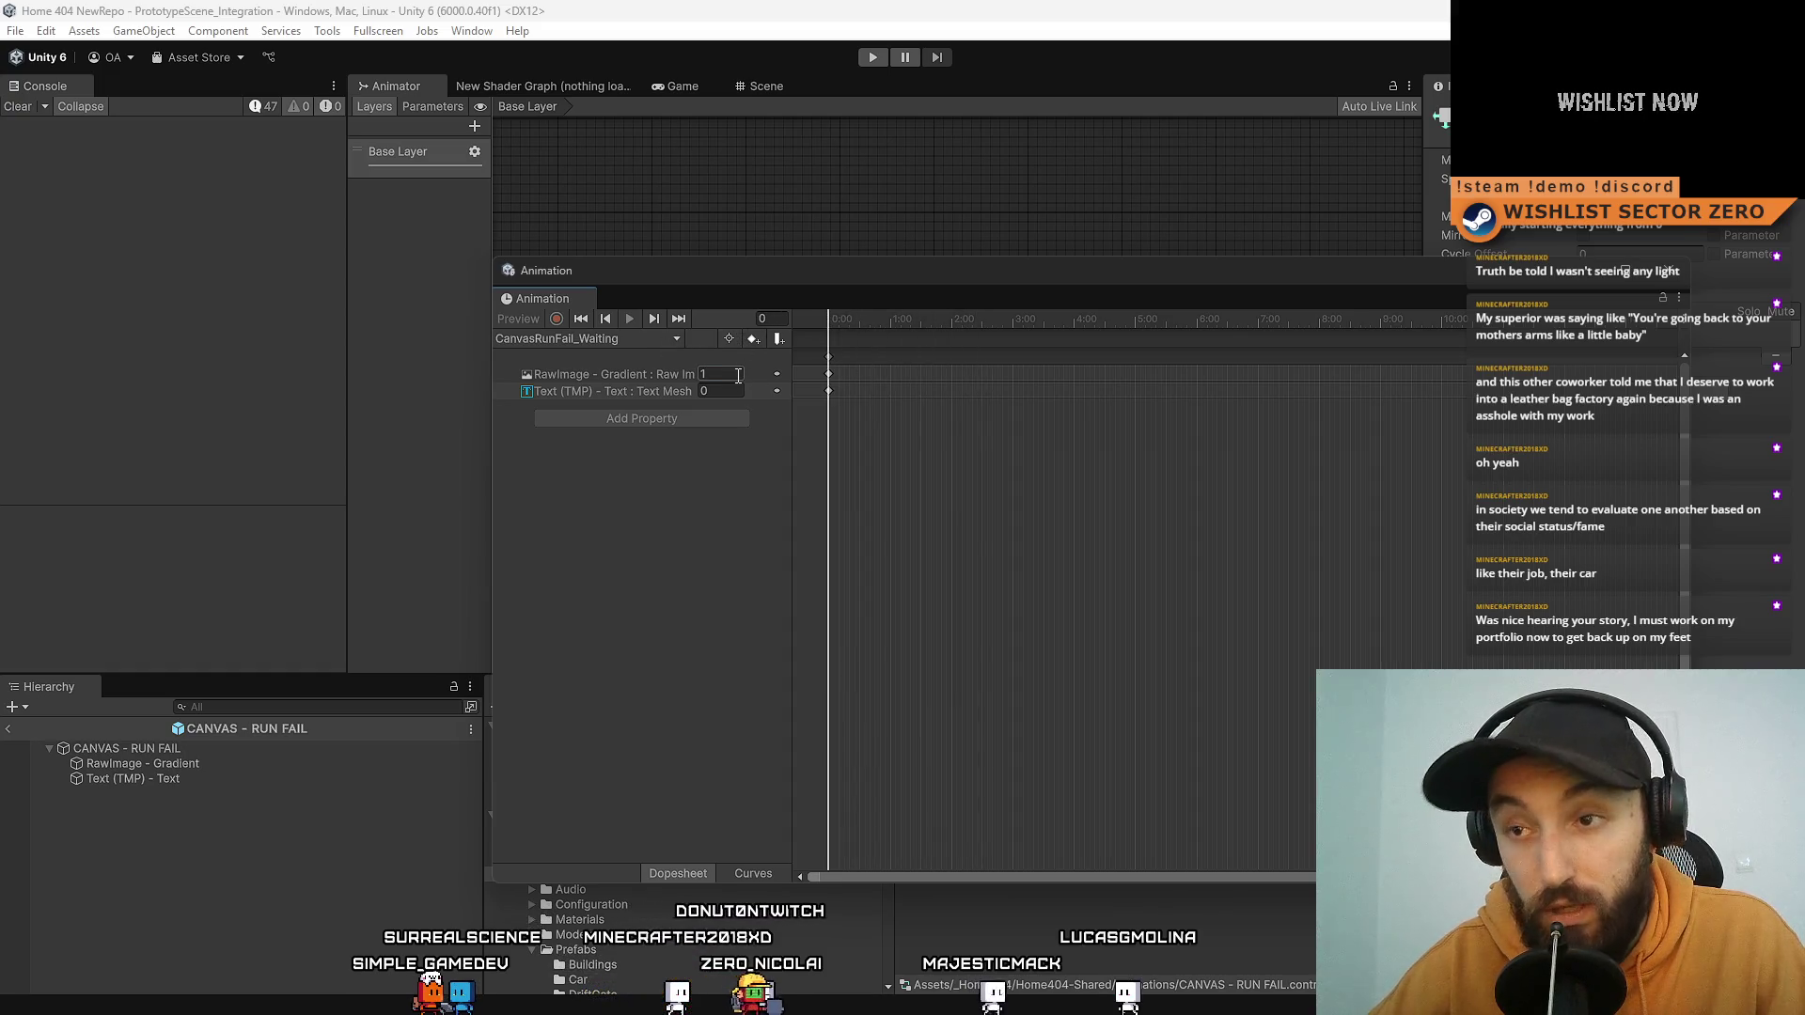
text(0)
key(Return)
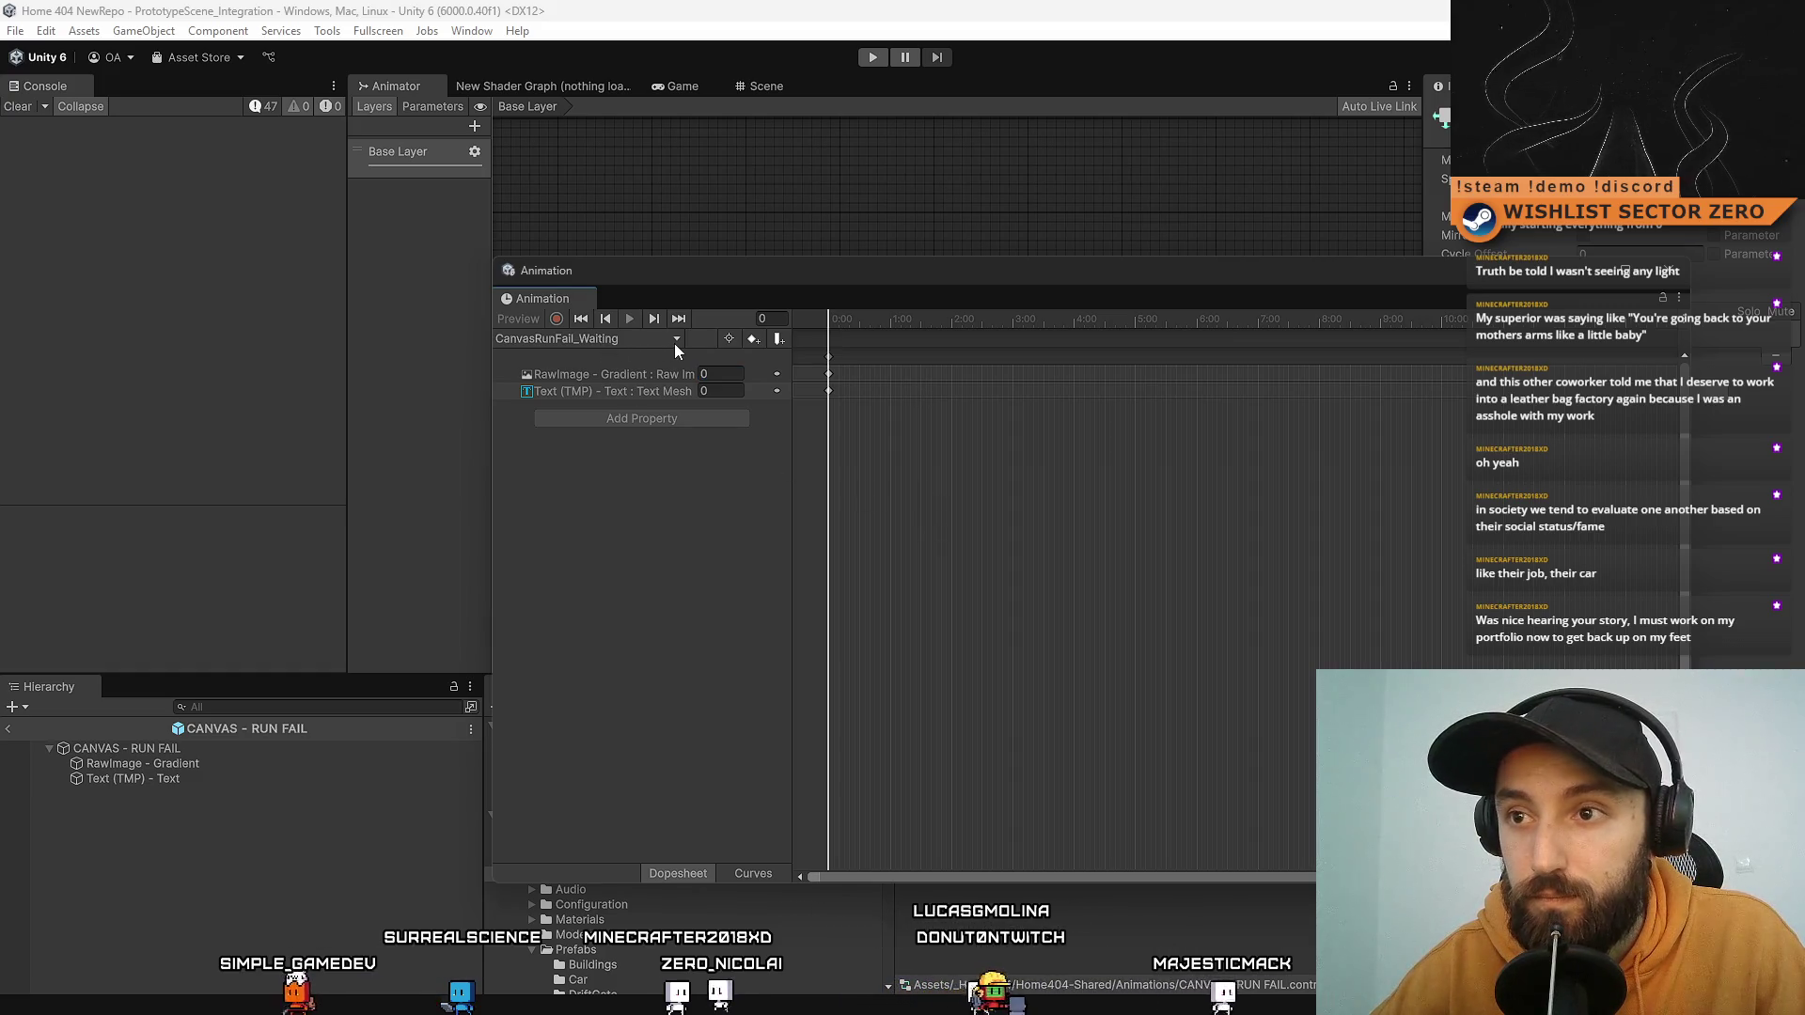
mouse_move(849, 284)
mouse_down()
mouse_move(800, 321)
mouse_move(1130, 345)
mouse_up()
click(715, 264)
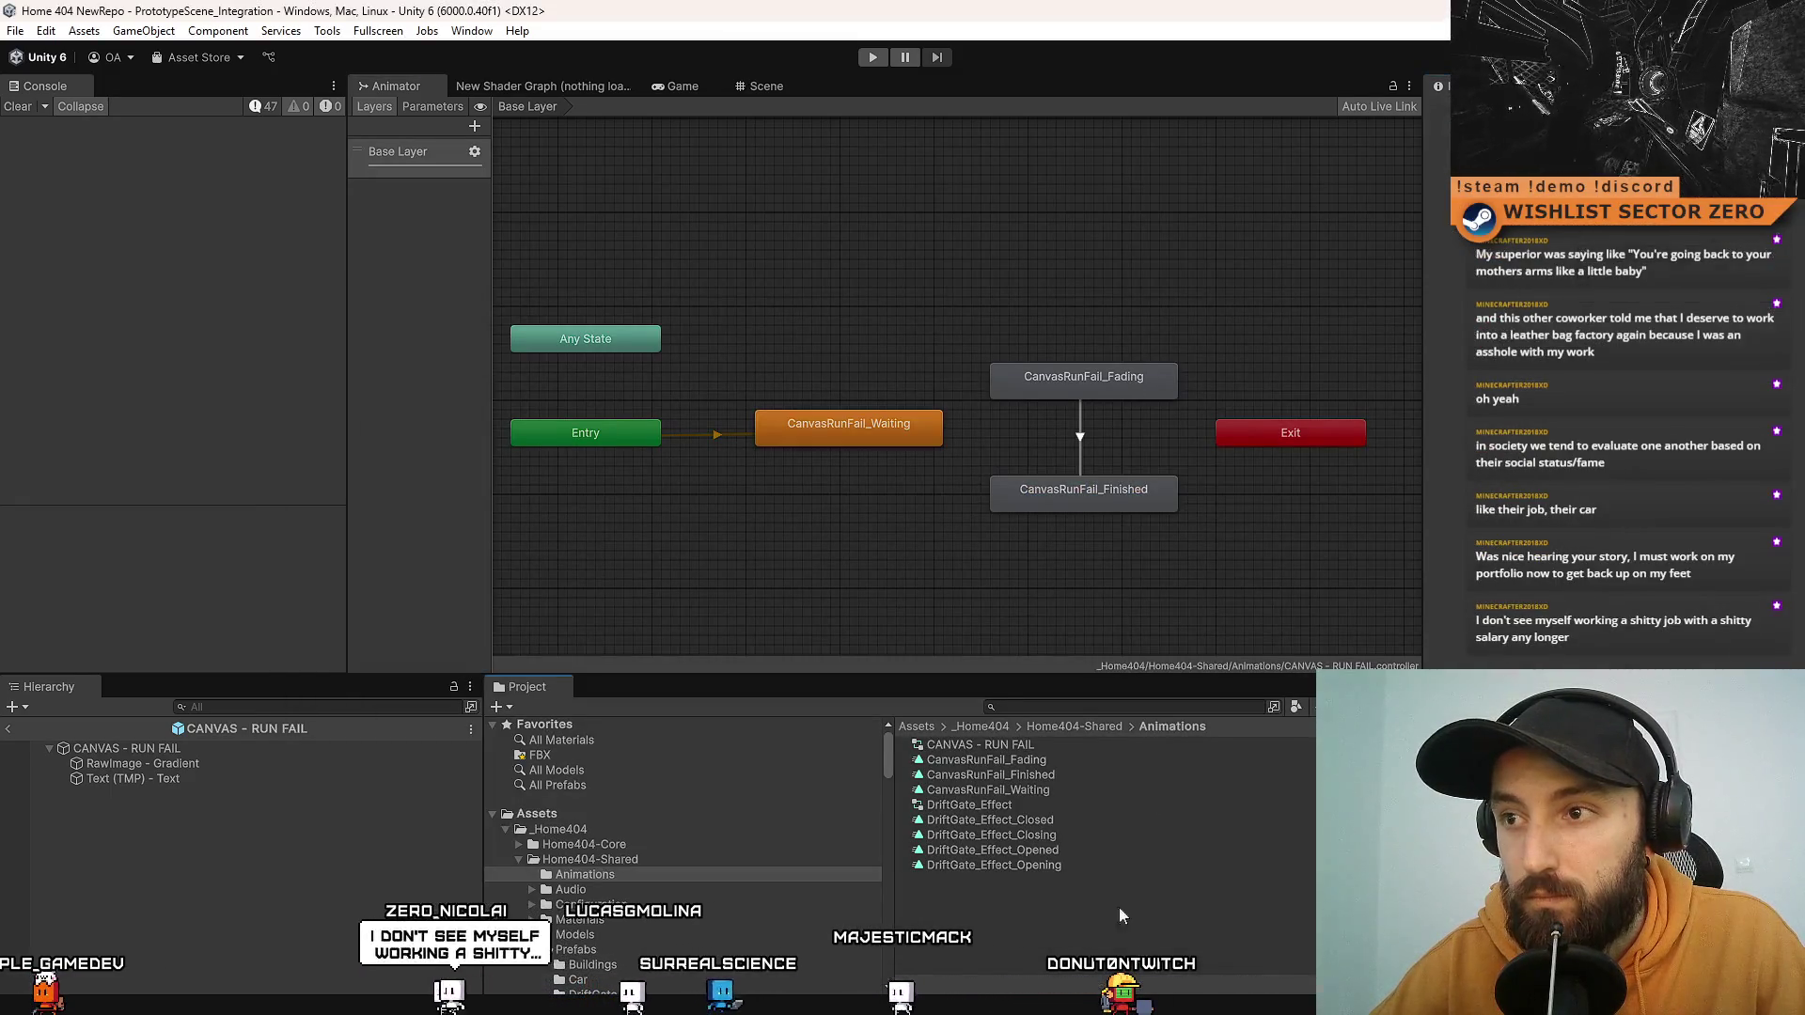
Step: Clear the console, play-test the rover run, then stop the game
click(17, 106)
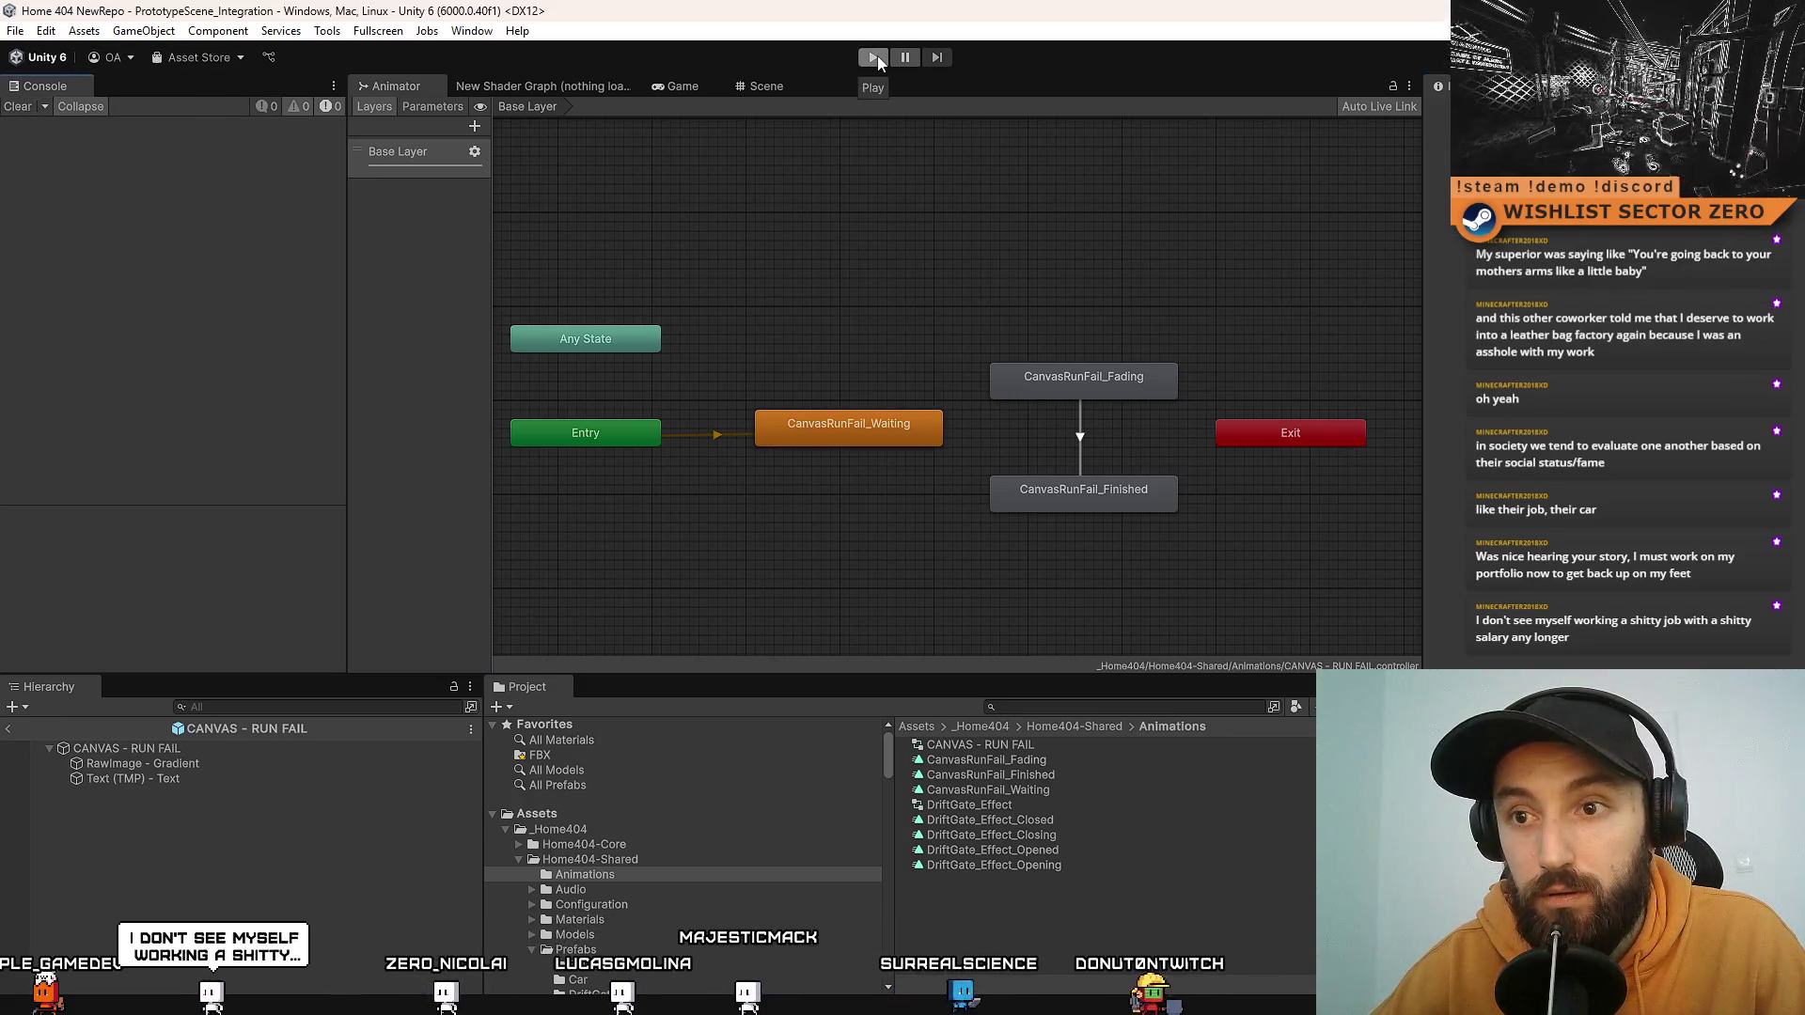
click(874, 58)
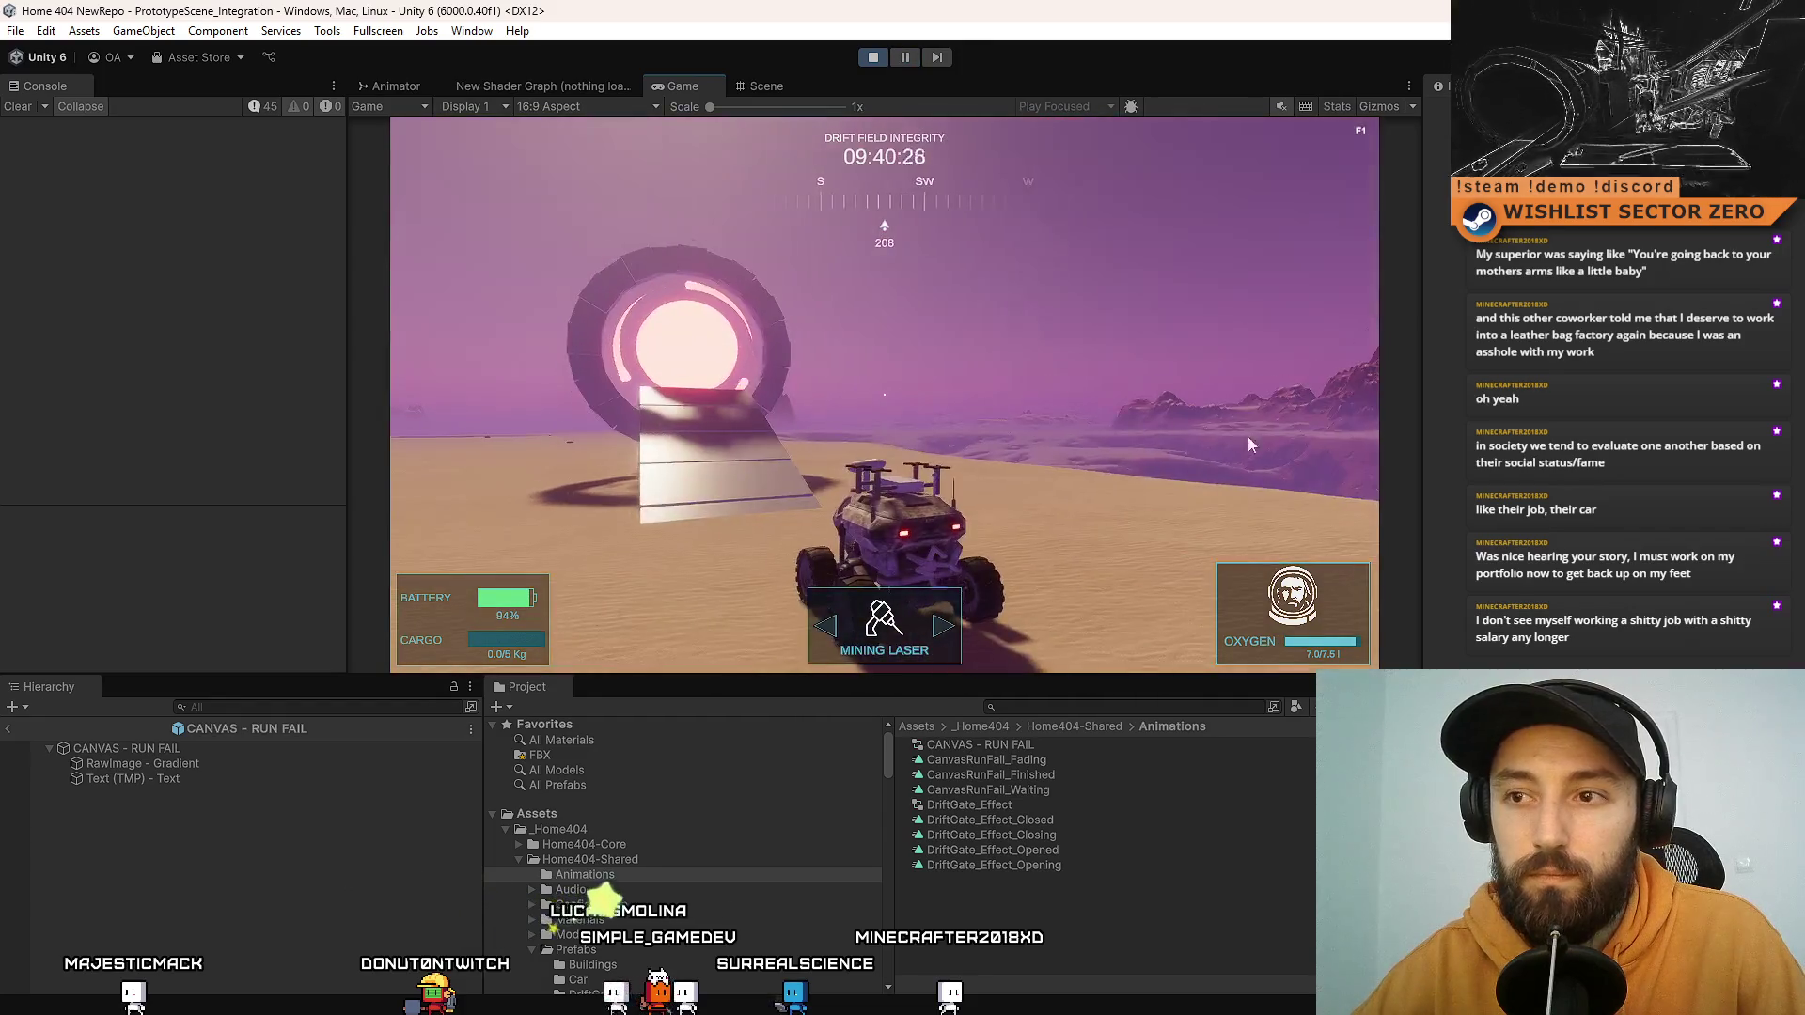
click(872, 57)
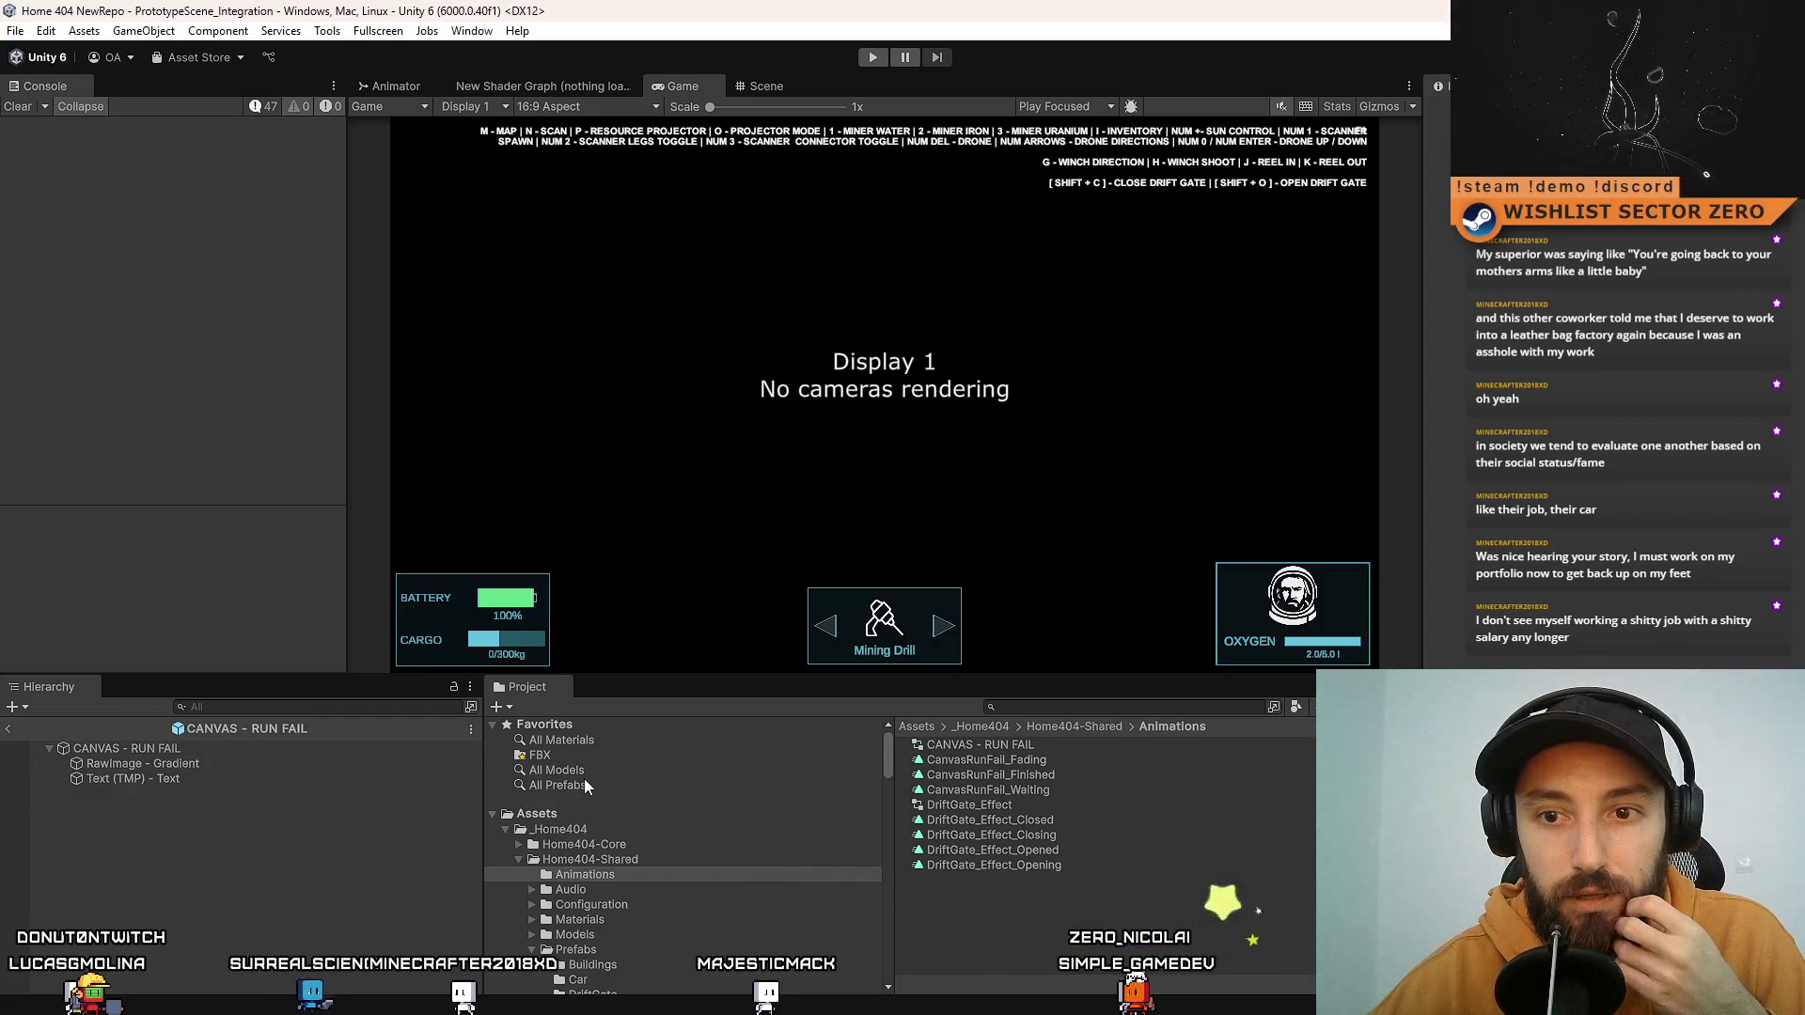
Step: Search the Project for 'orche' and open the WorldGenerationOrchestrator script in Visual Studio
click(1054, 706)
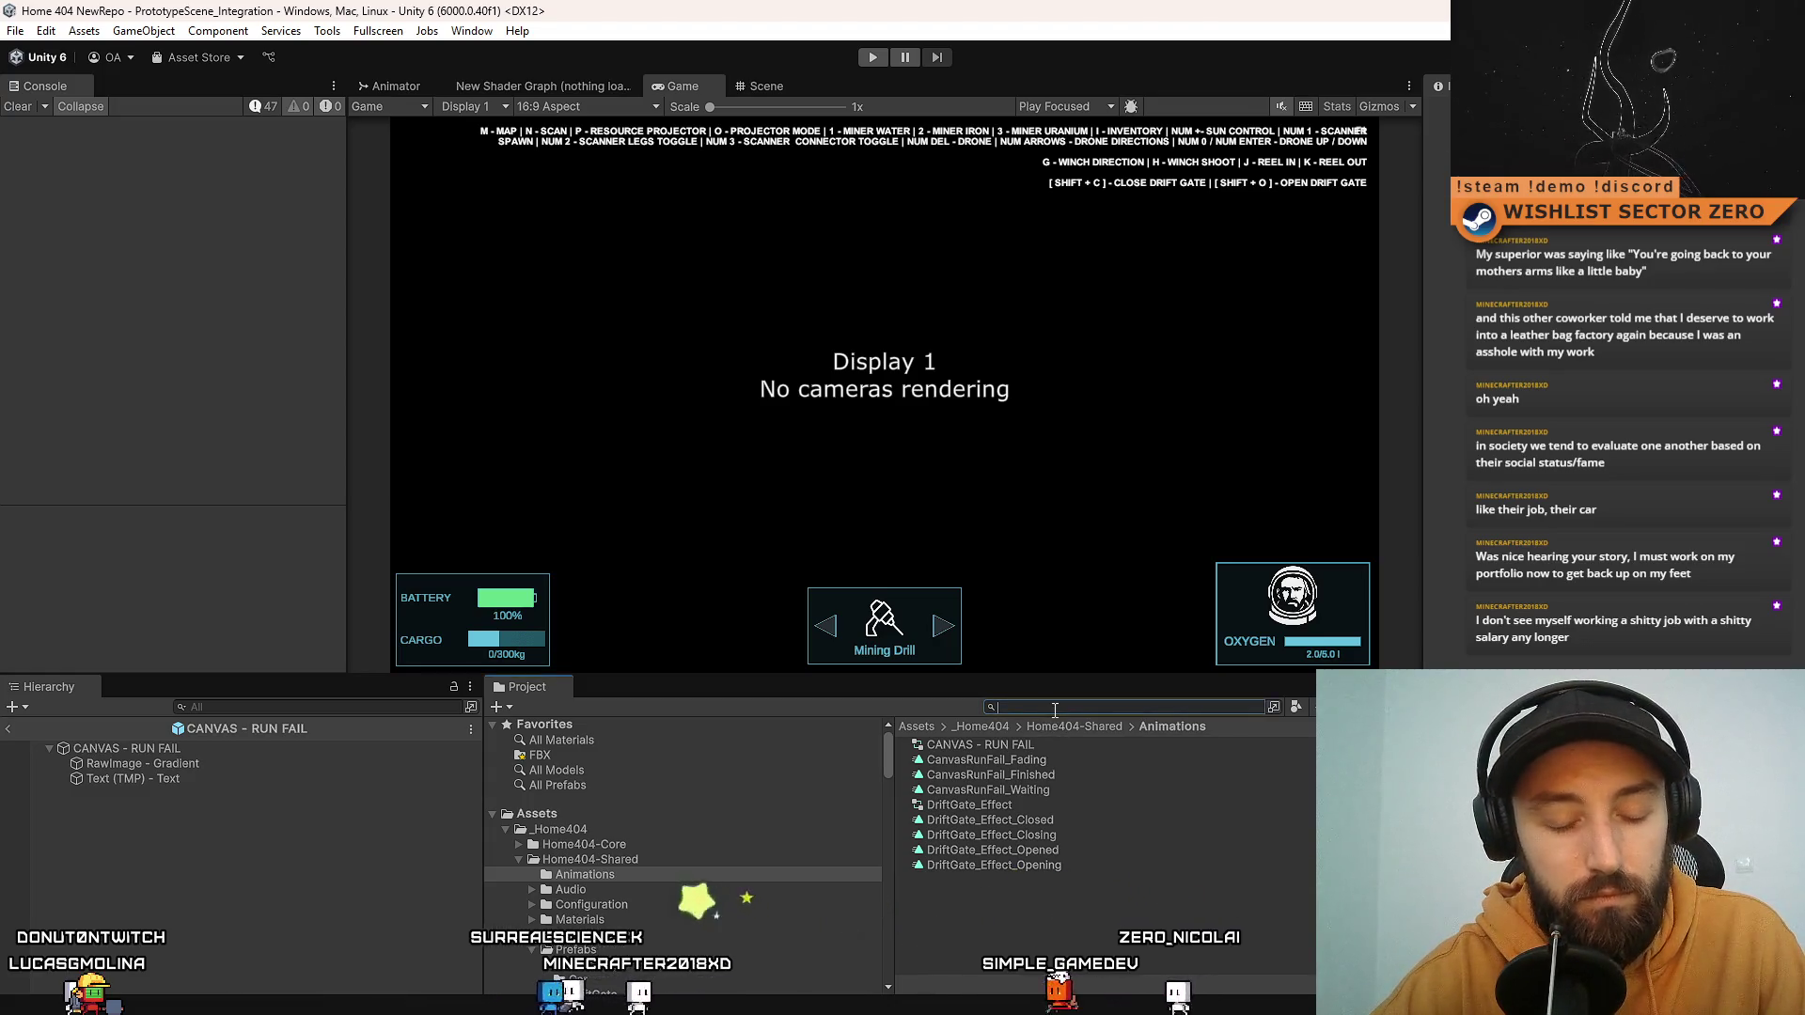
text(orec)
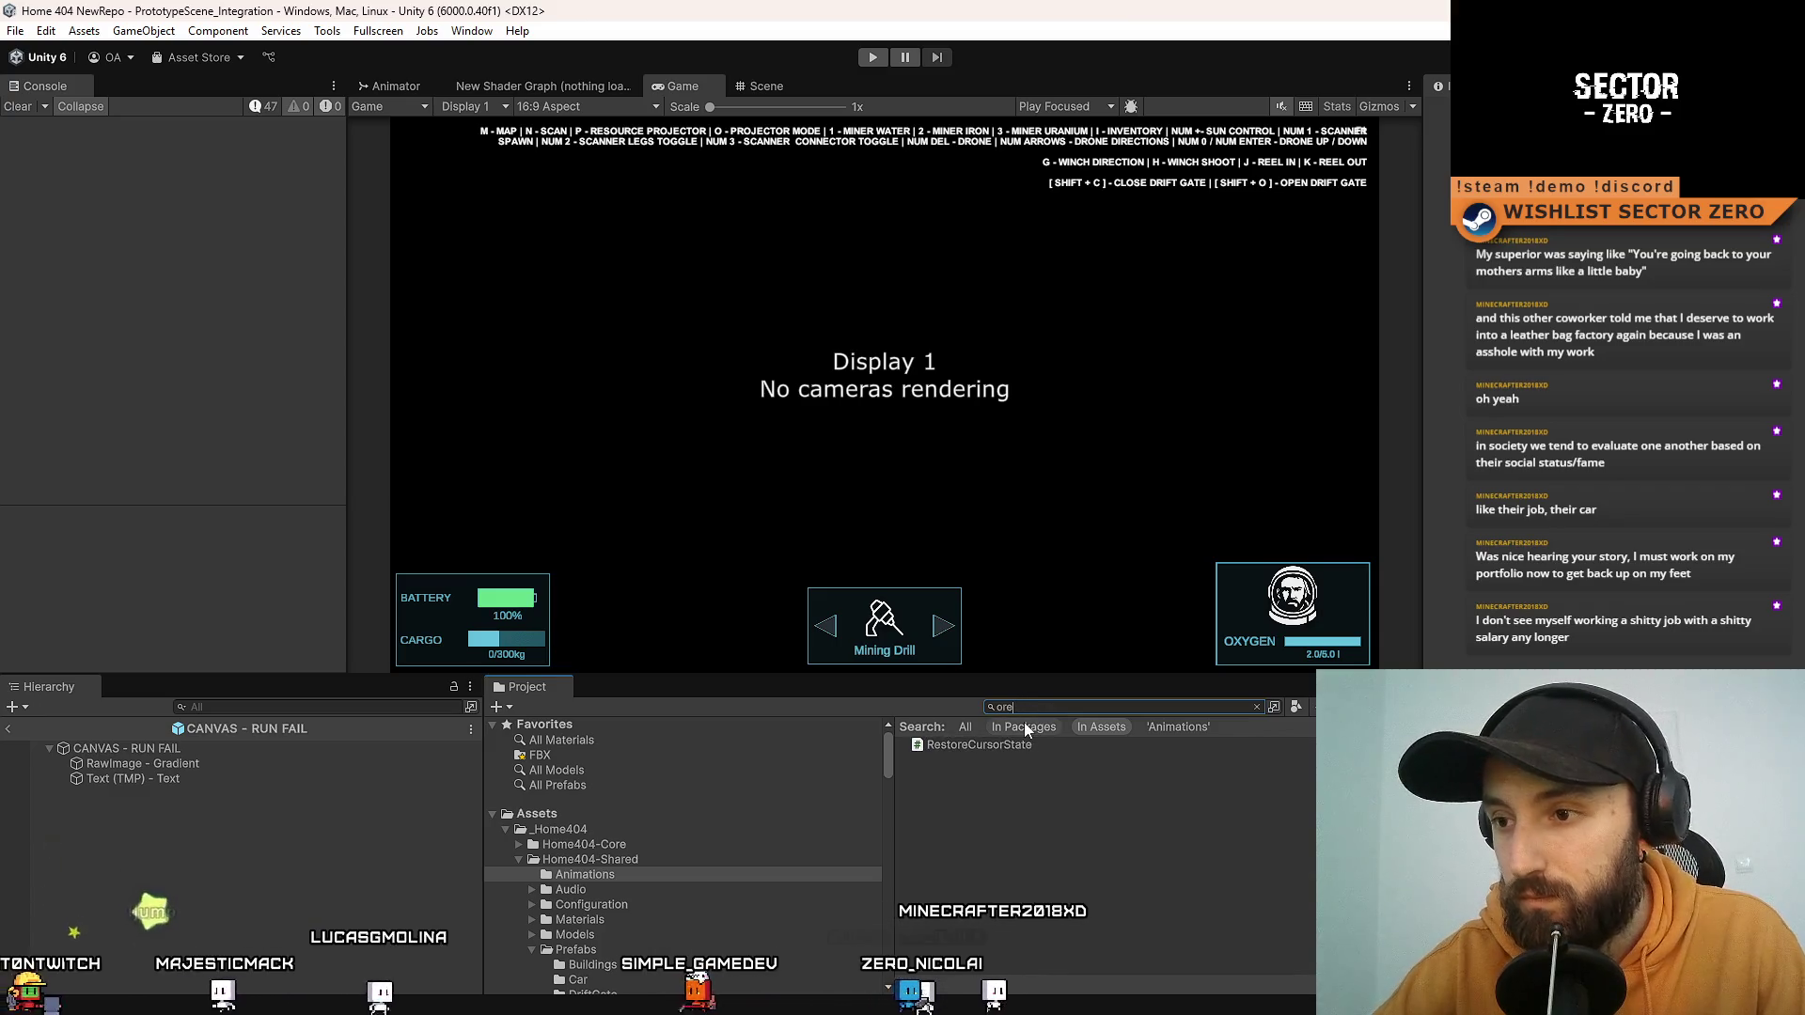
key(BackSpace)
key(BackSpace)
text(e)
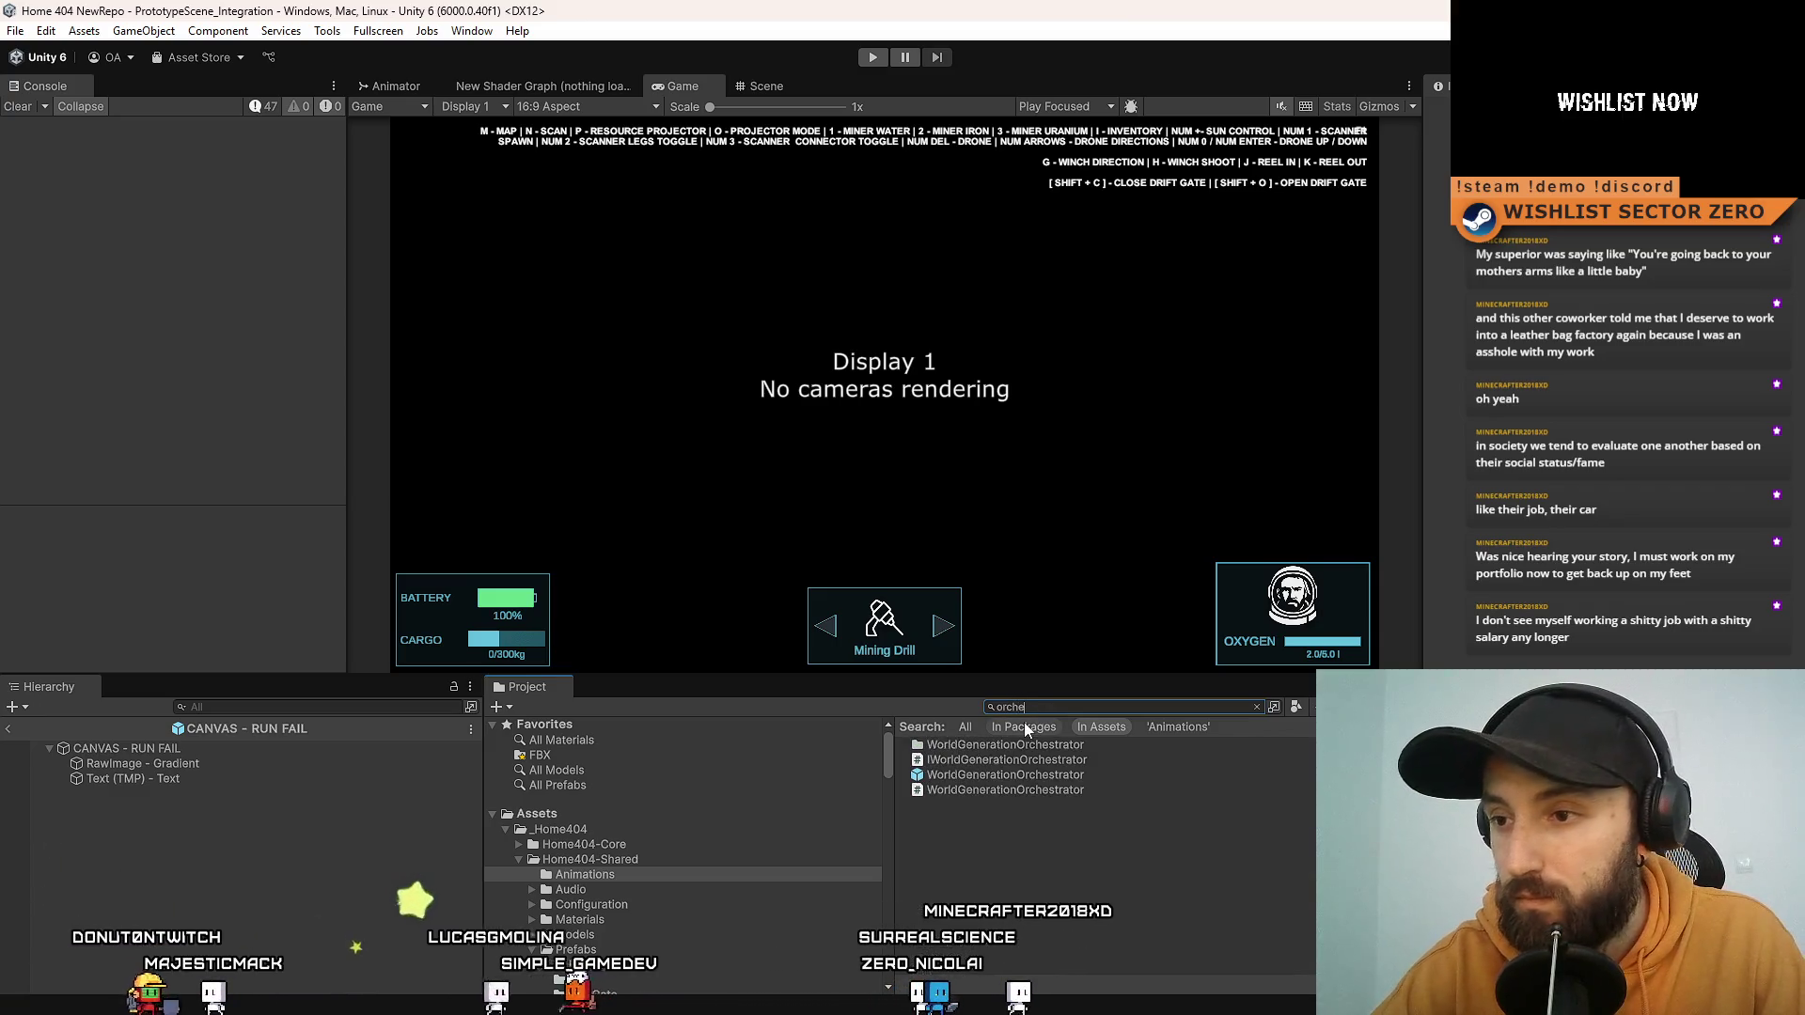
double_click(1002, 789)
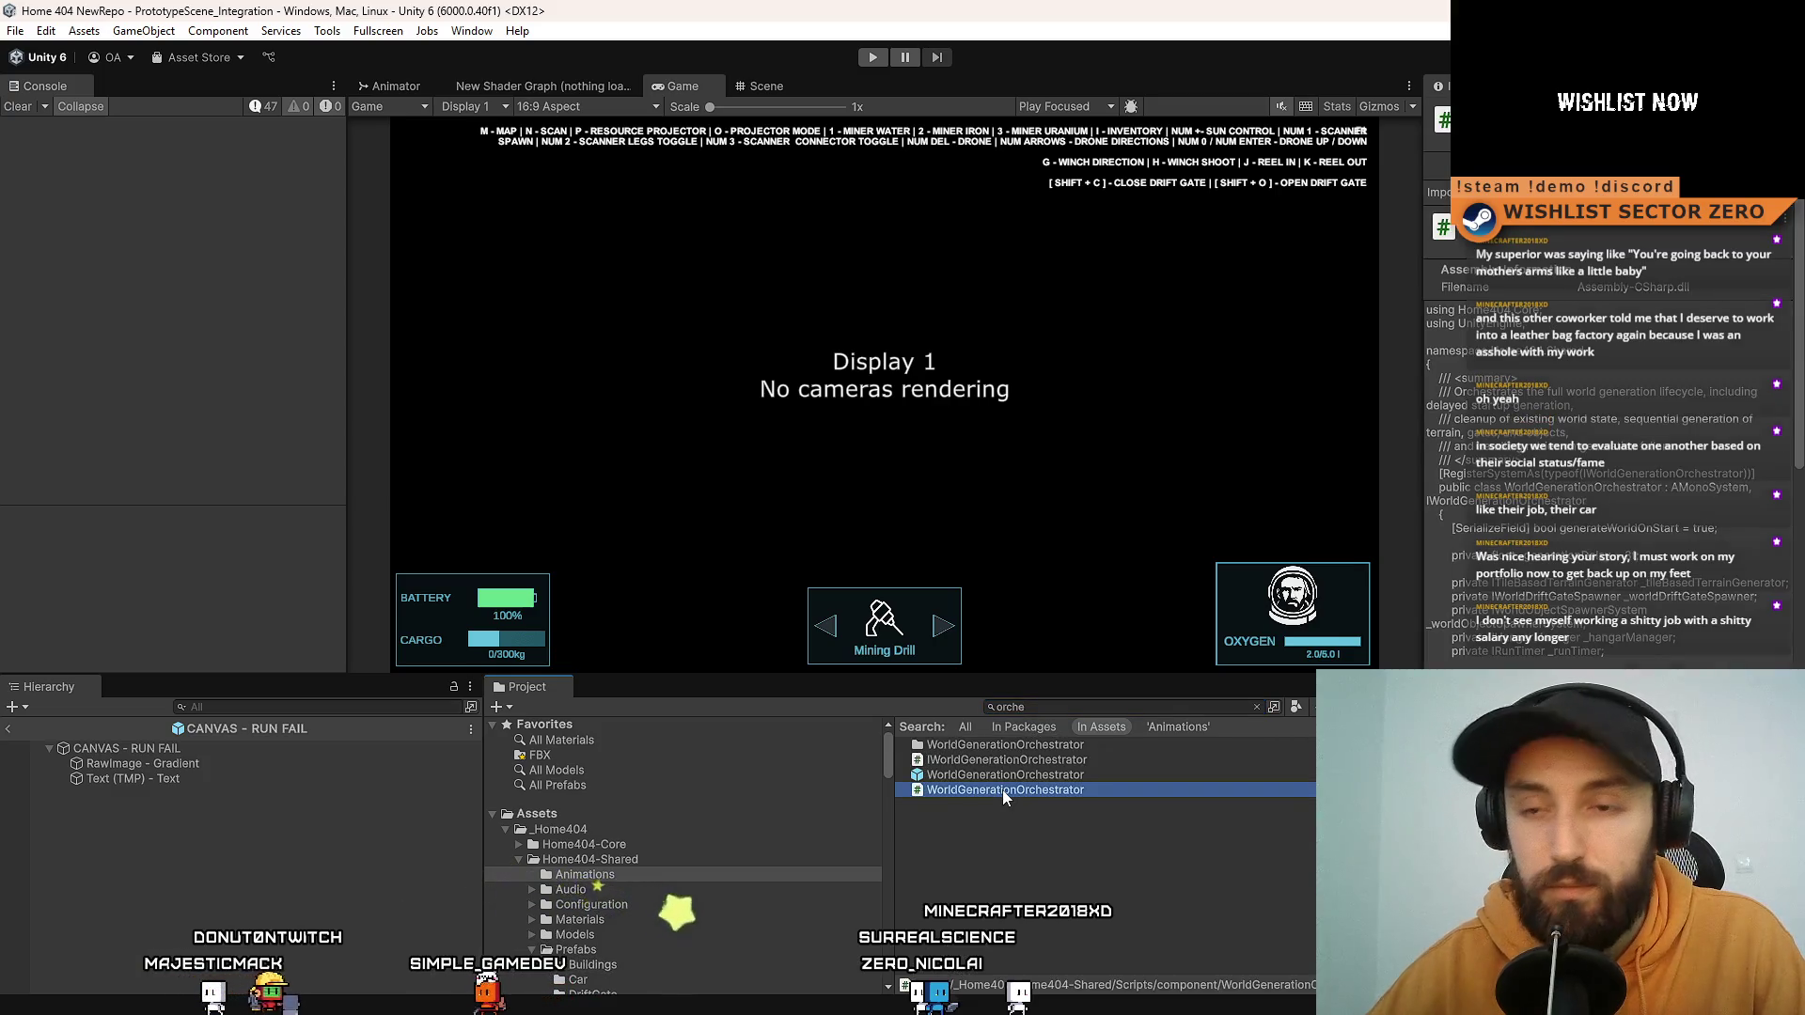
scroll(590, 587, up, 10)
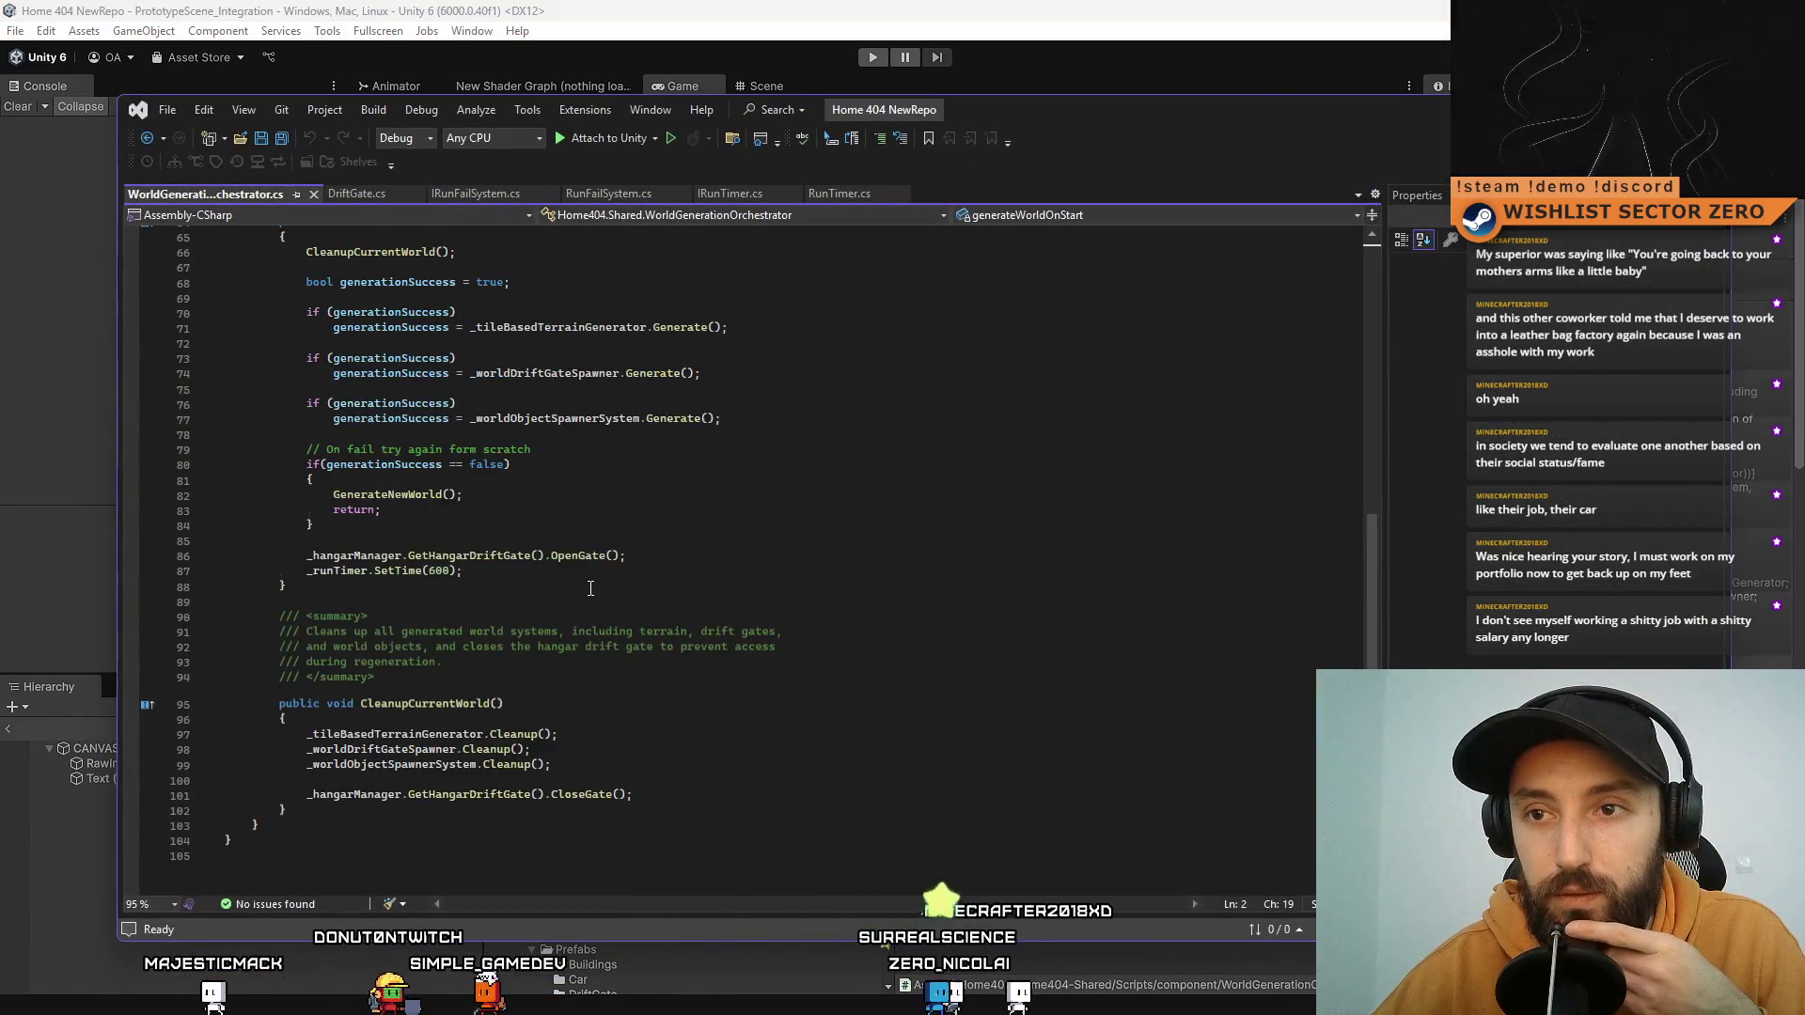
Step: Change line 87's run timer from SetTime(600) to SetTime(30), save, and return to Unity
scroll(573, 573, down, 5)
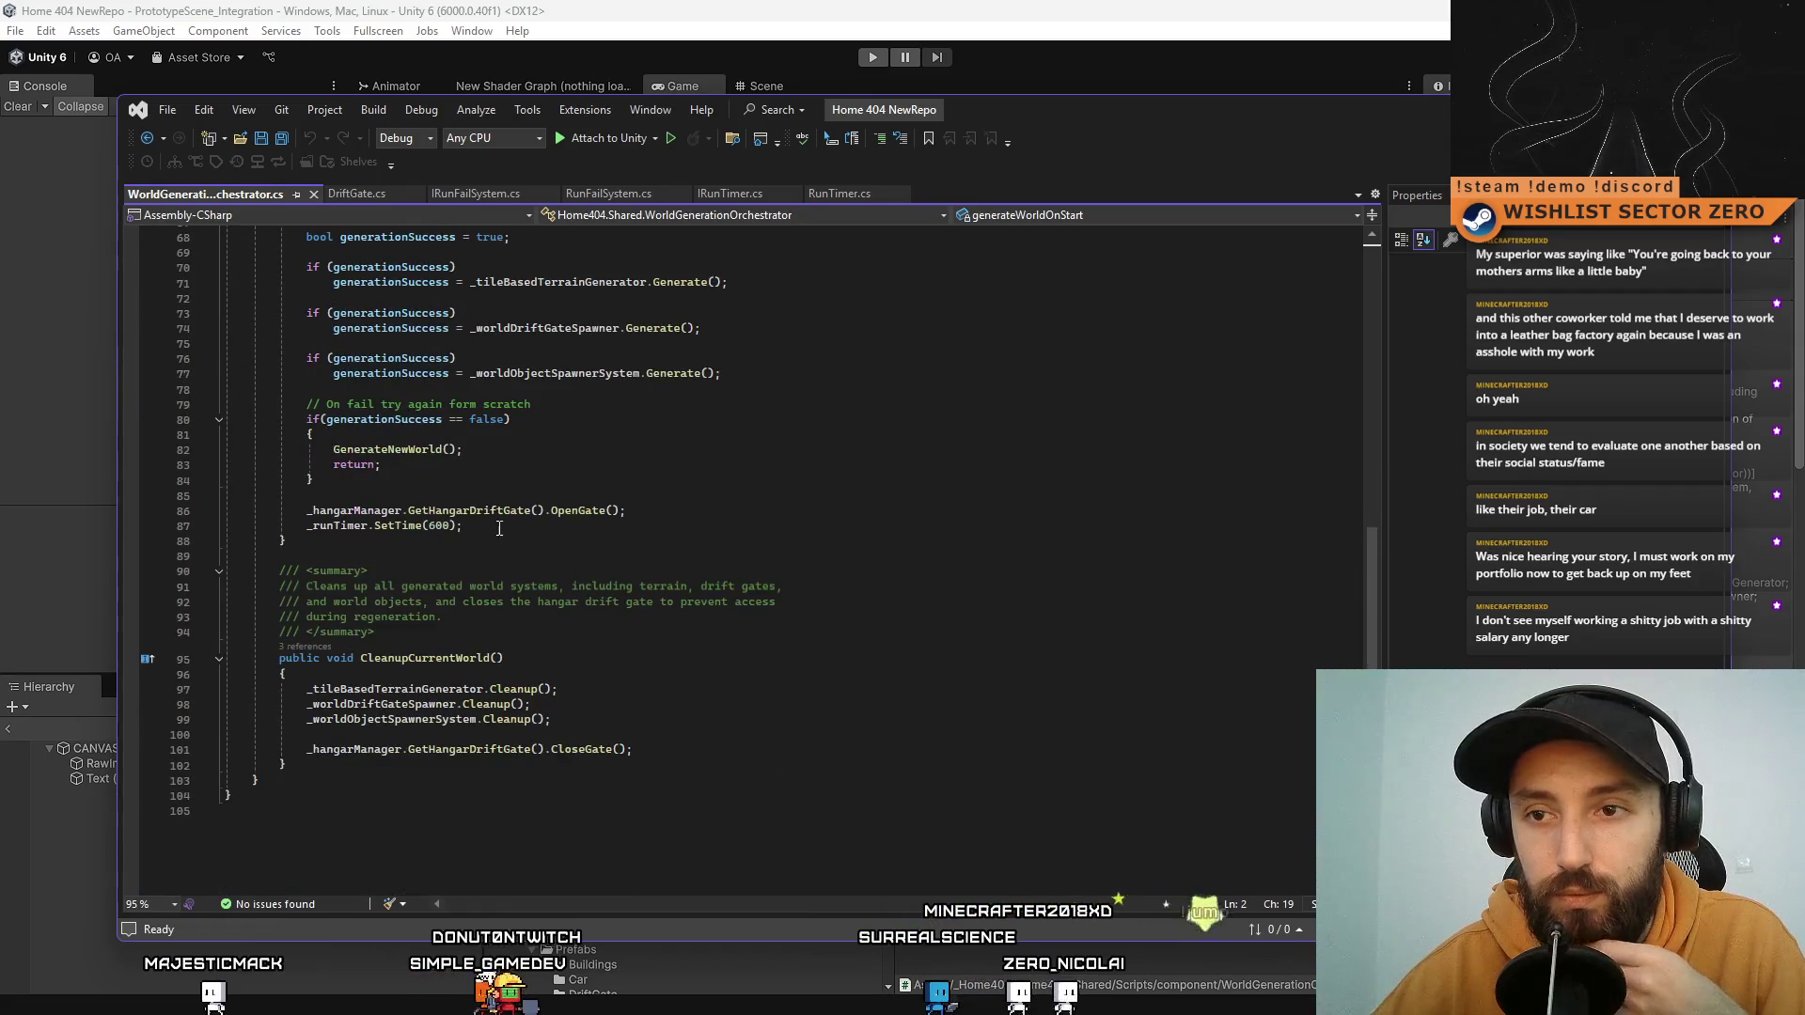
click(439, 527)
key(shift+Right)
text(30)
key(Down)
key(ctrl+s)
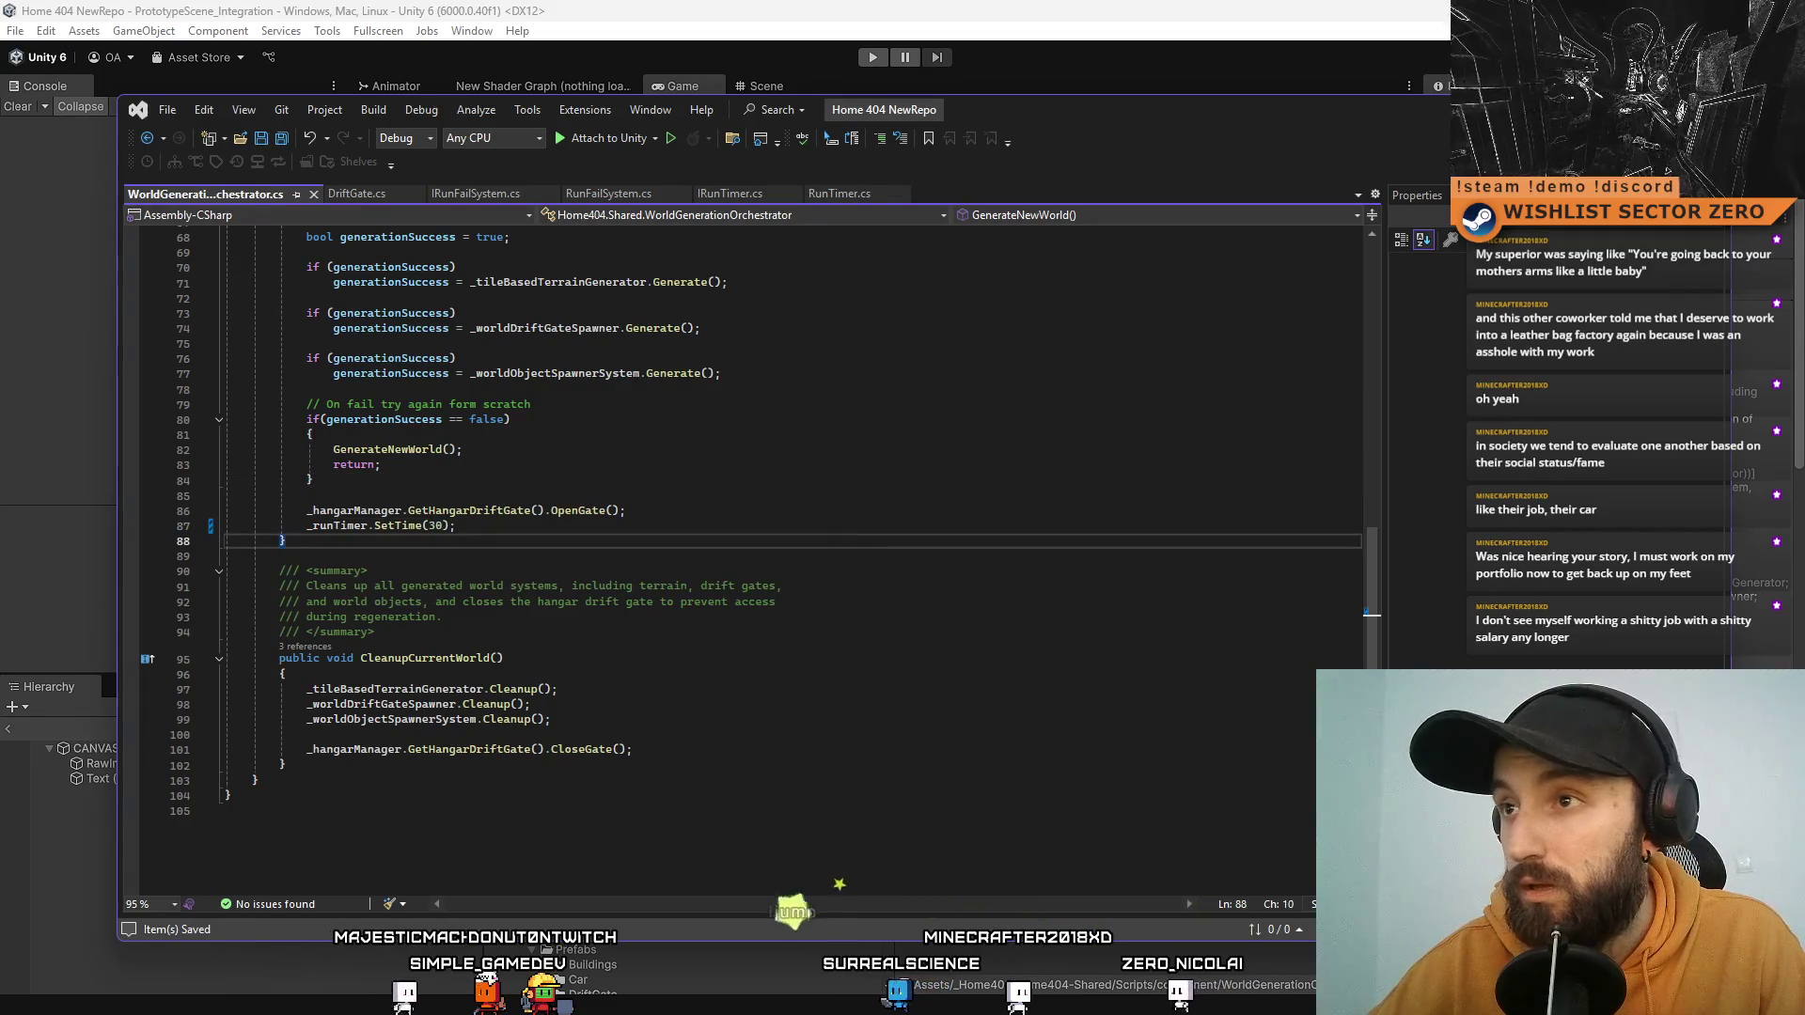
key(alt+Tab)
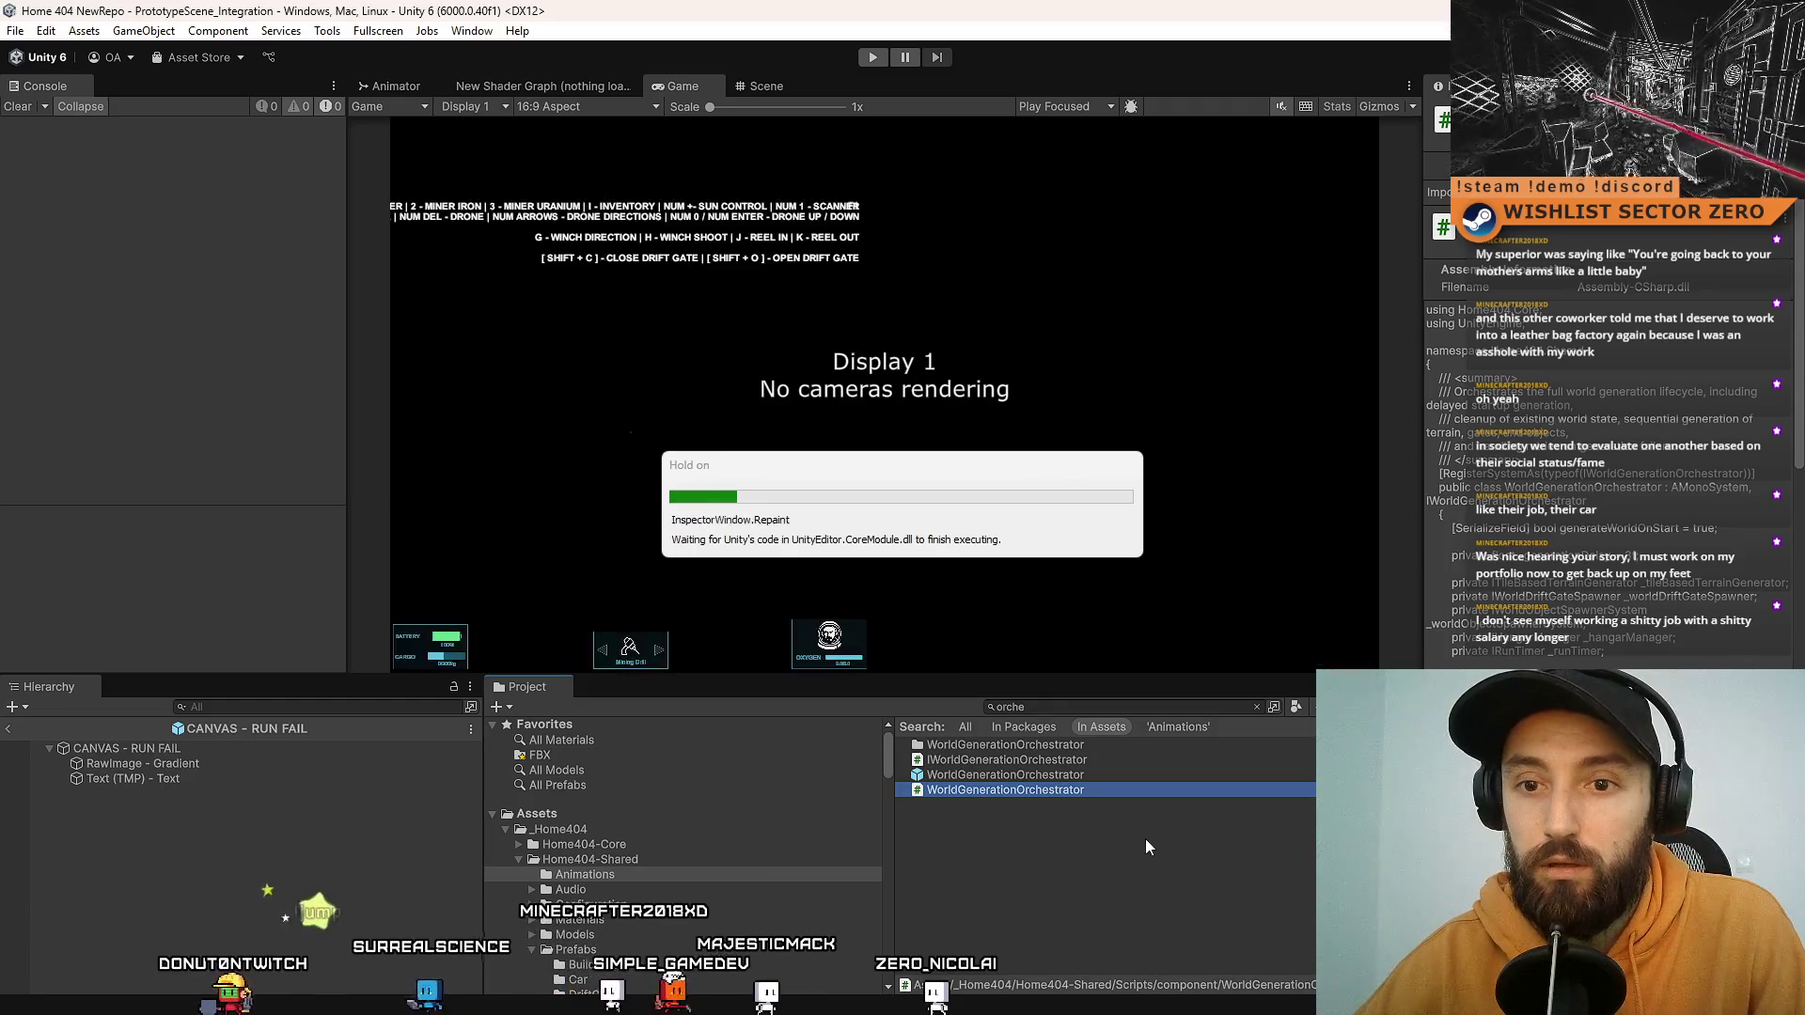
Step: Play-test fullscreen, driving the rover across the desert under the 30-second timer, then stop
click(871, 58)
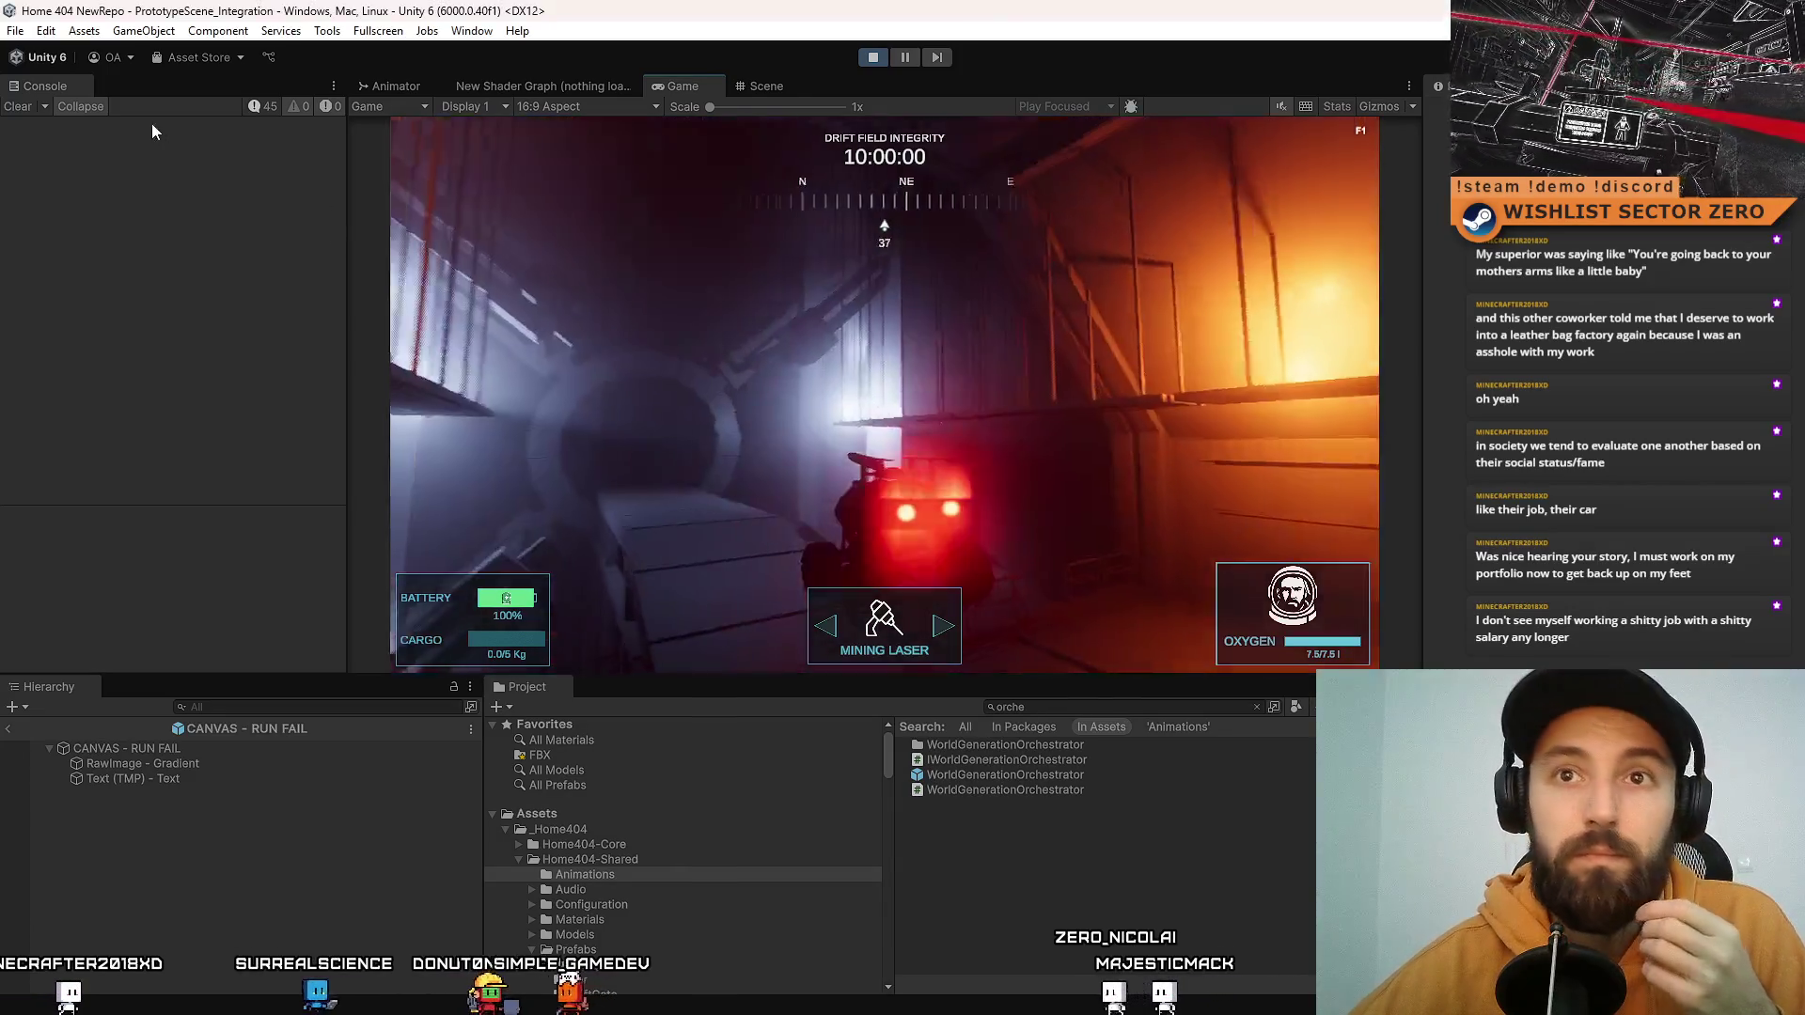
key(F10)
click(936, 410)
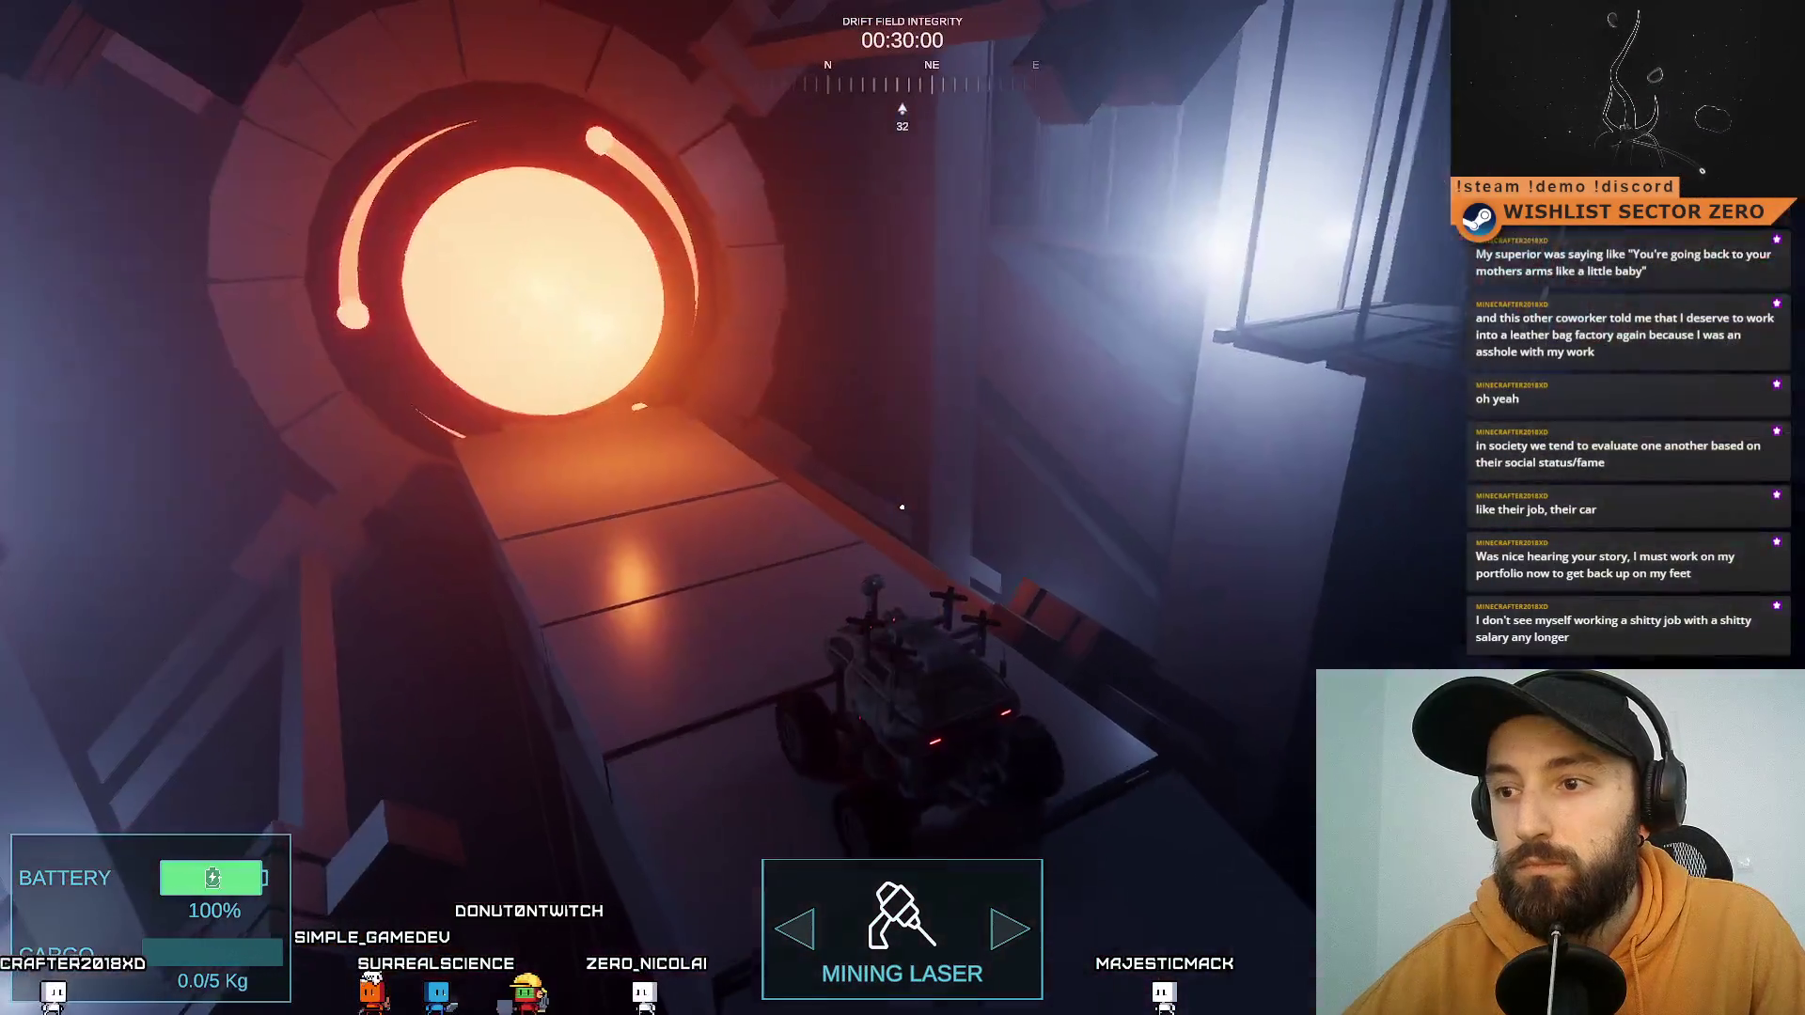
key(w)
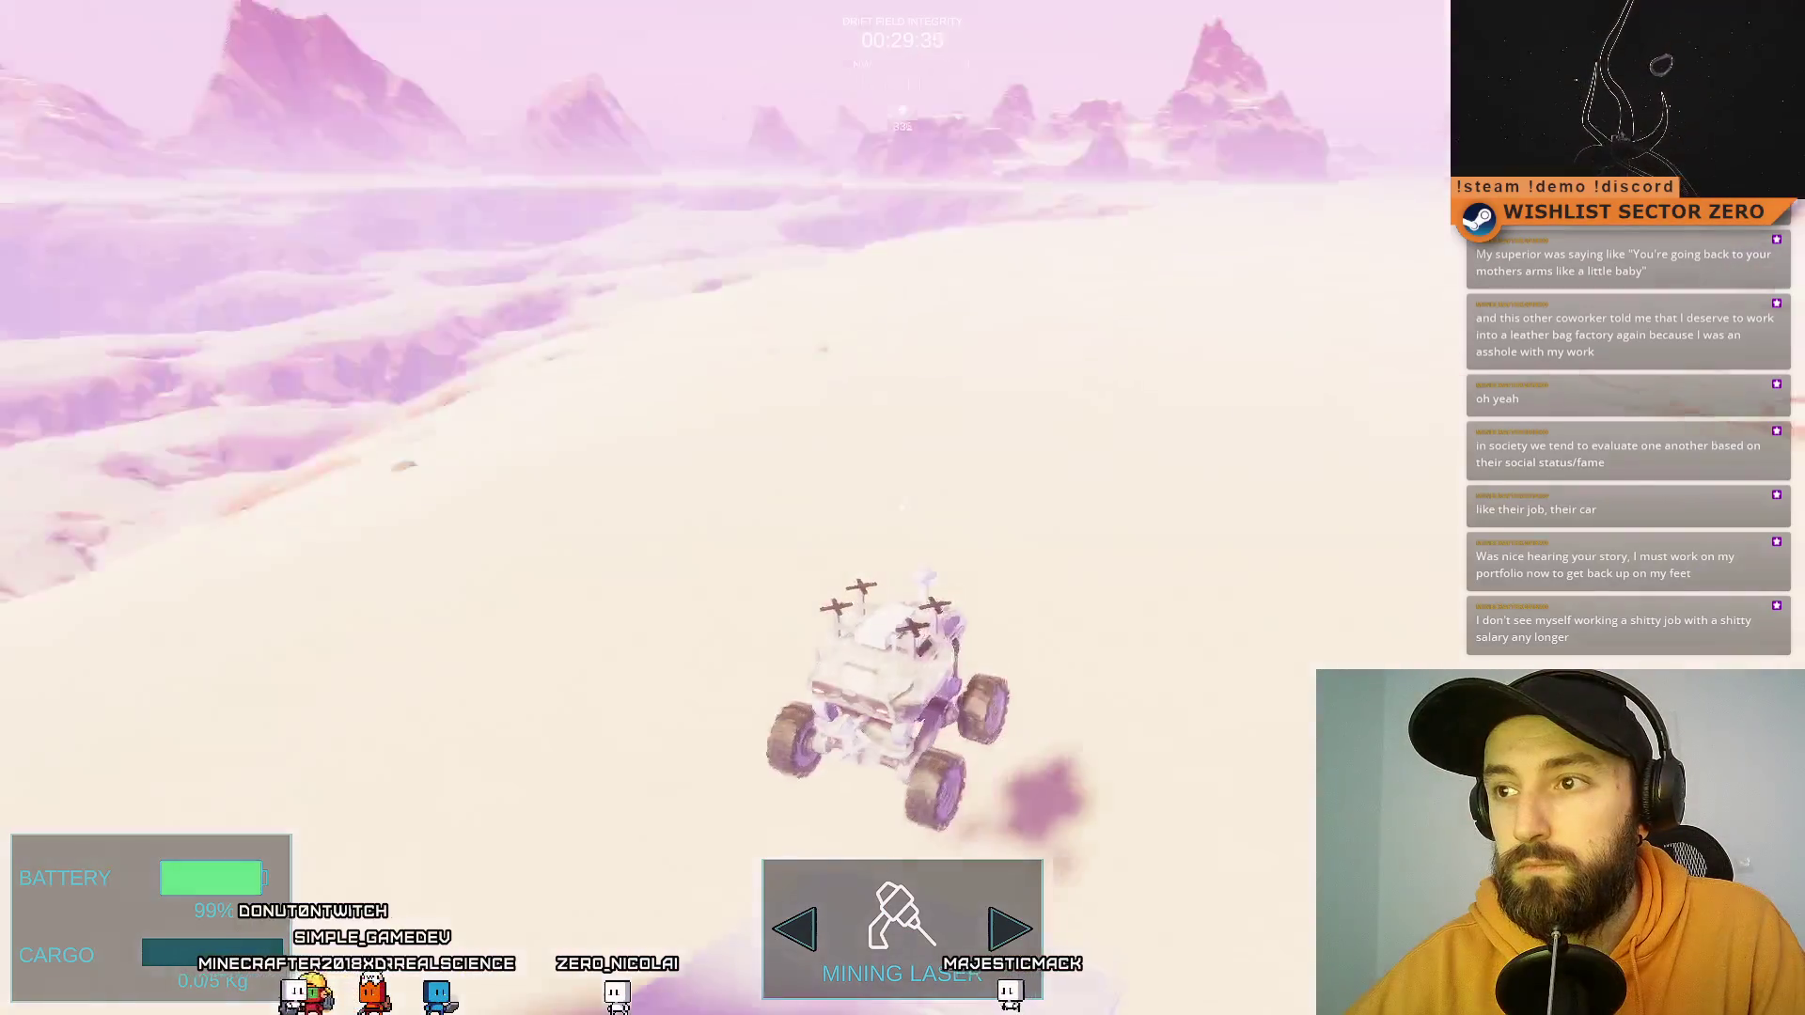
key(w)
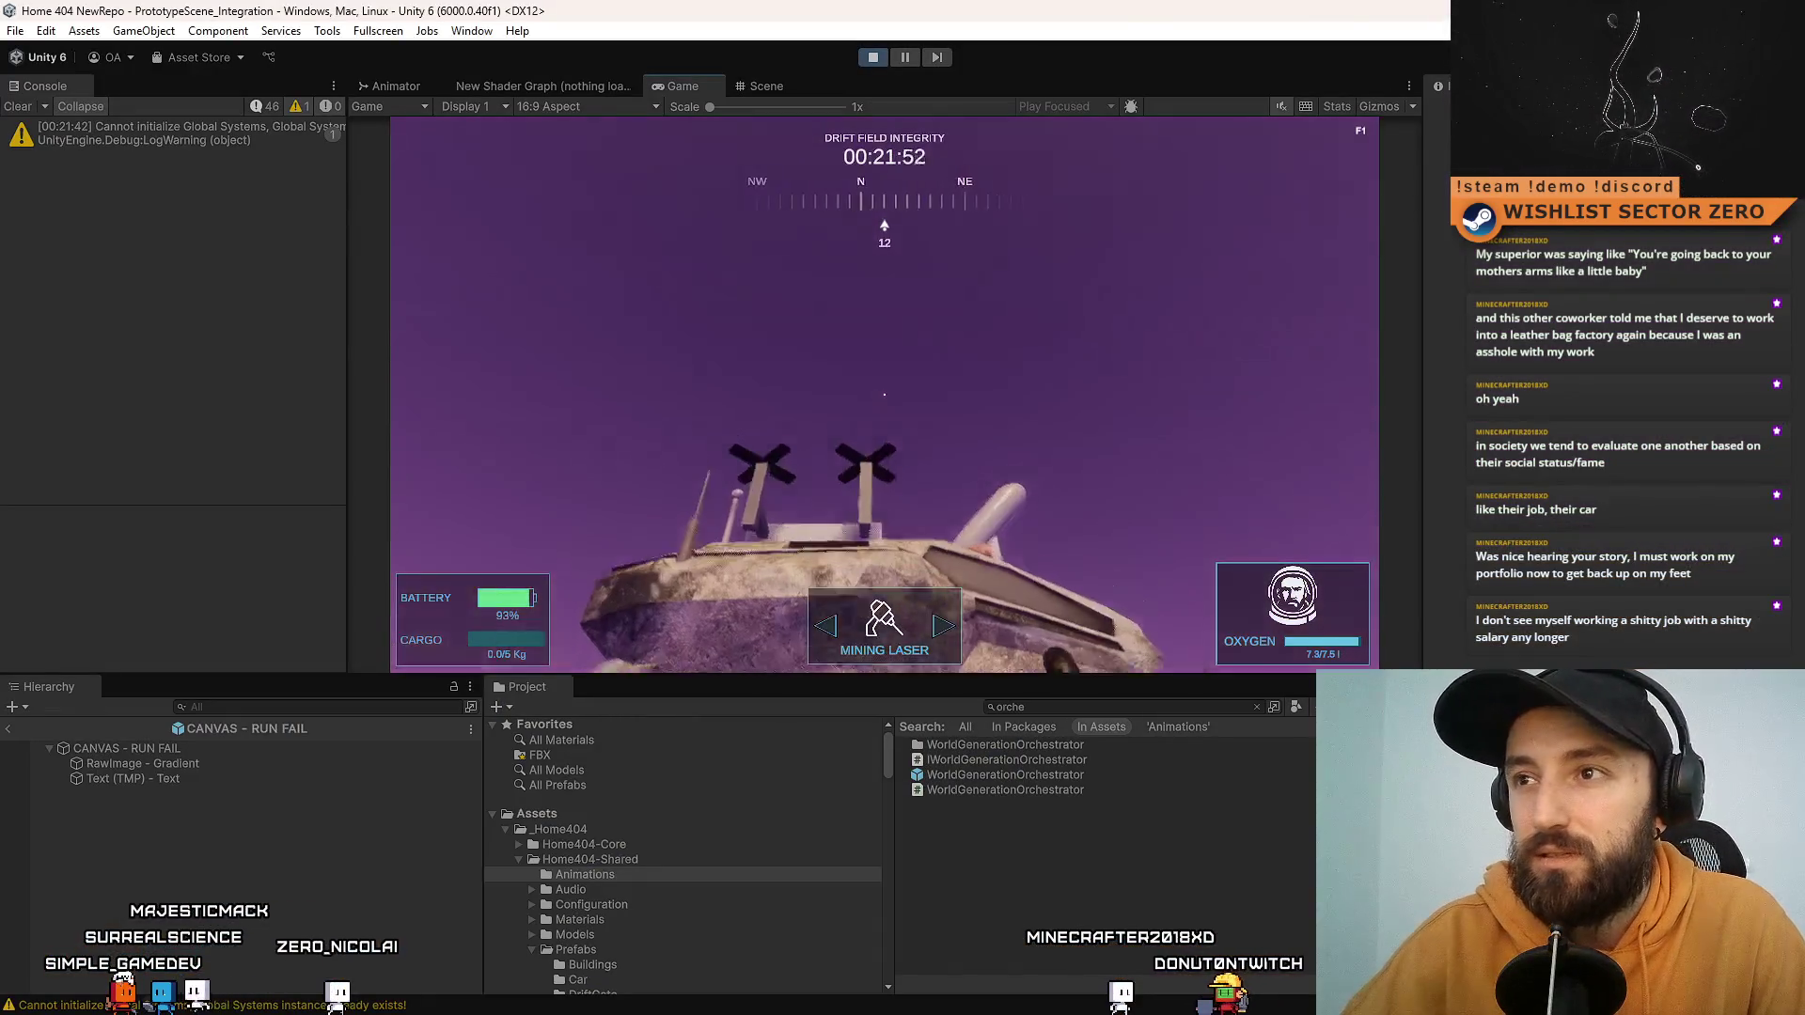
click(873, 58)
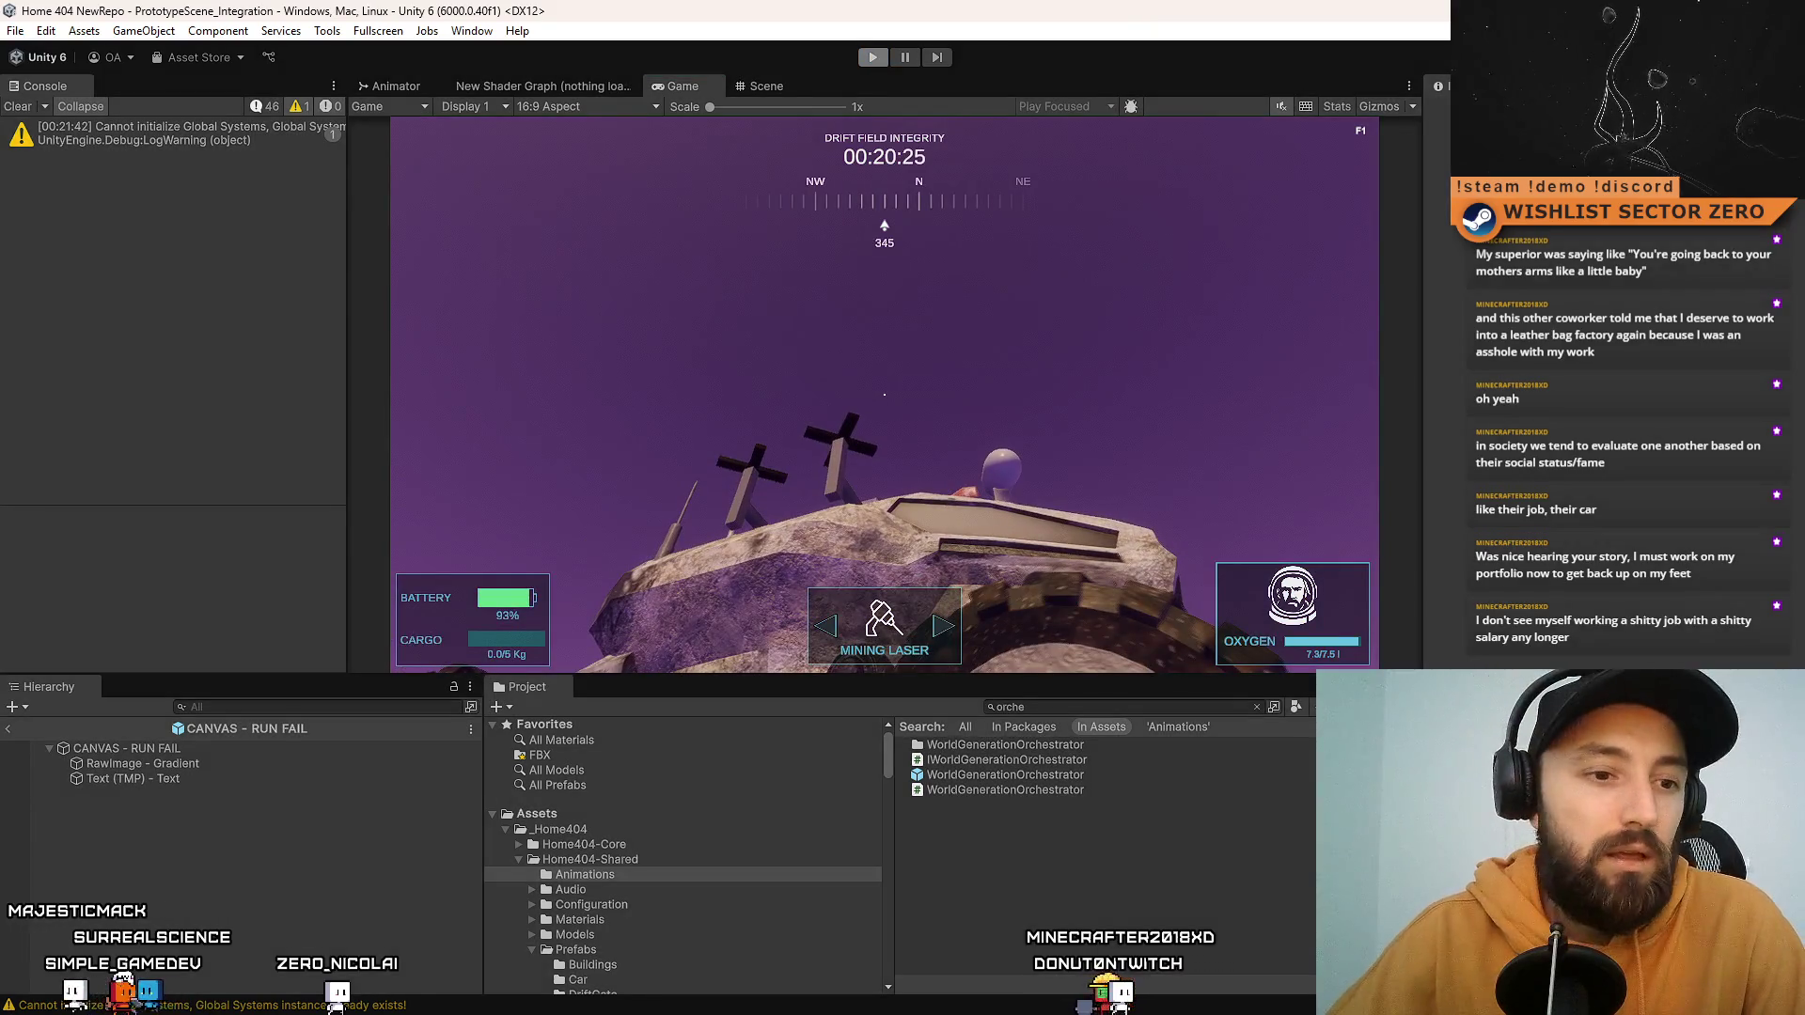
key(alt+Tab)
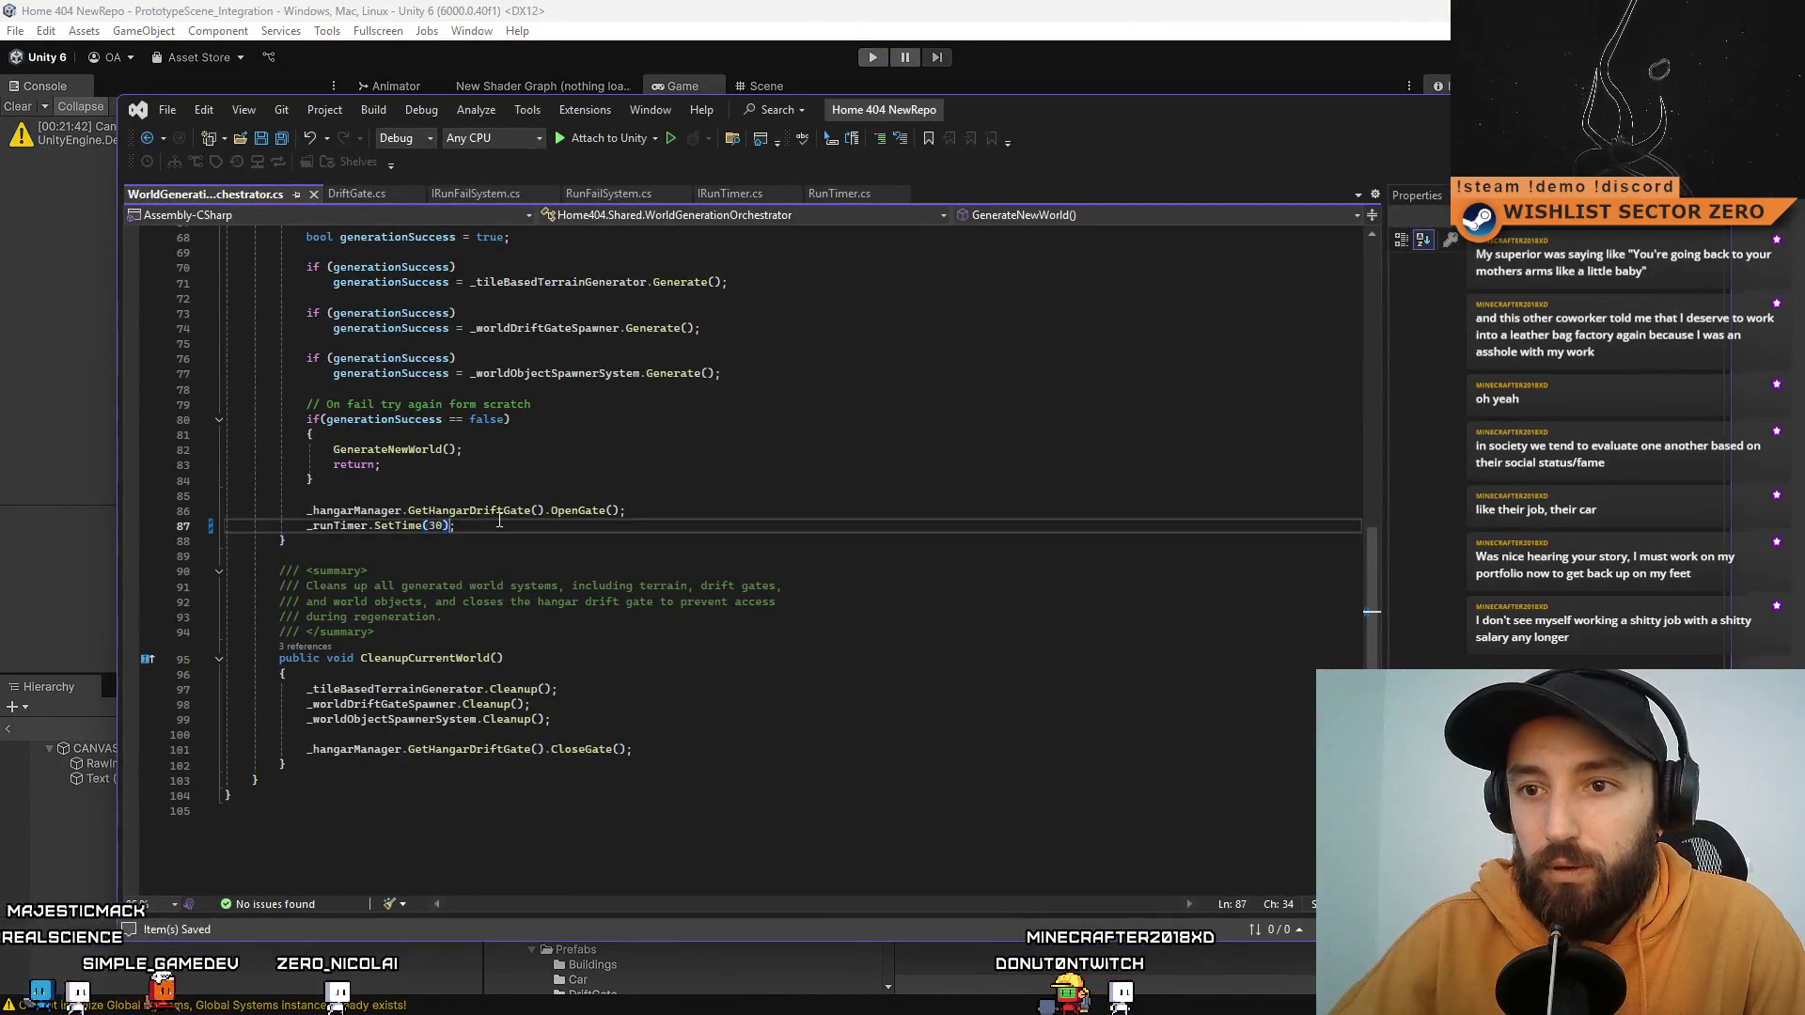